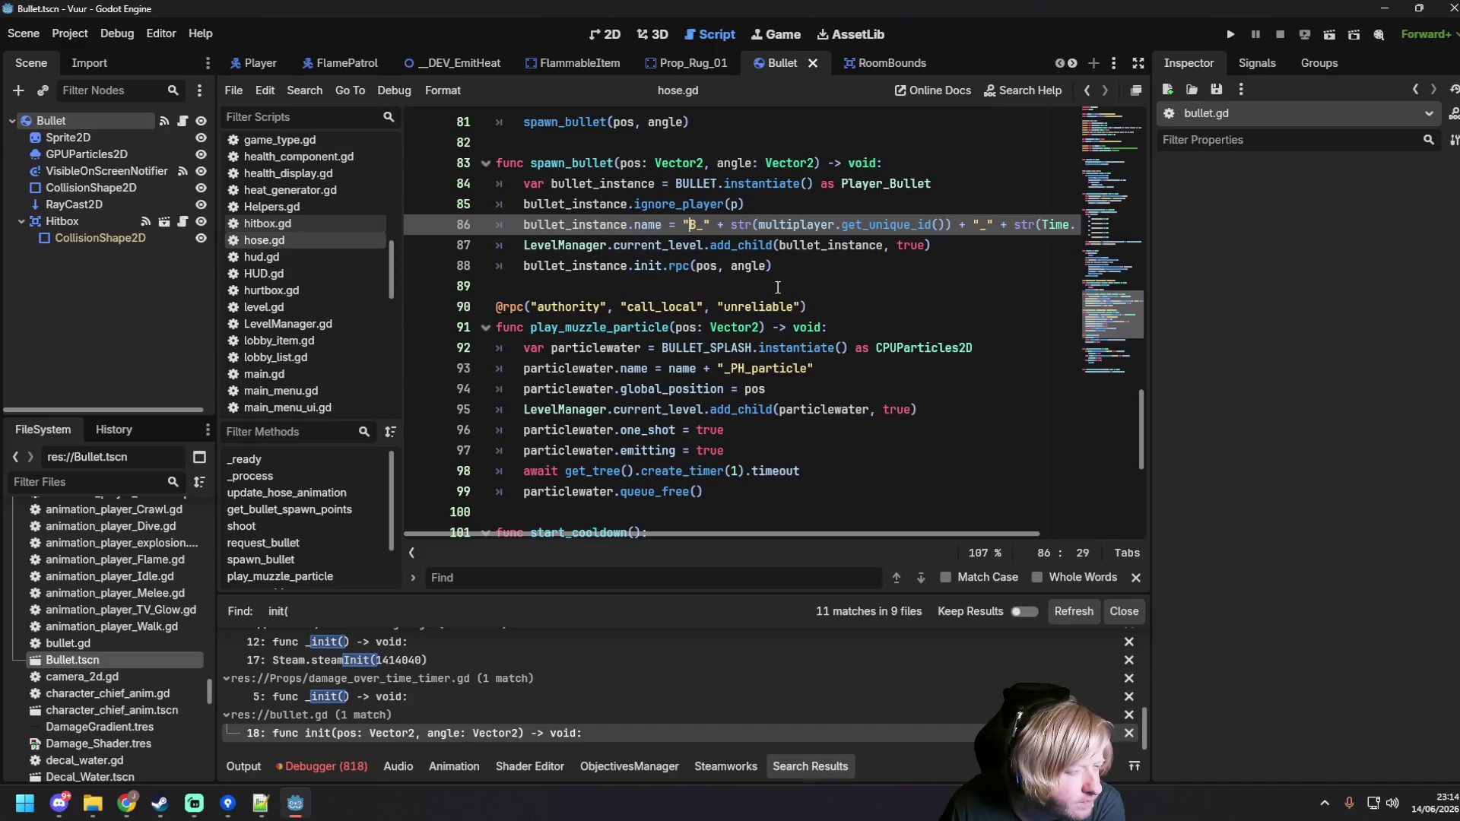
Step: In hose.gd, review the bullet init rpc call on line 88 and the spawn_bullet call on line 81
{"action": "scroll", "scroll_direction": "right", "scroll_amount": 3}
{"action": "scroll", "scroll_direction": "left", "scroll_amount": 3}
{"action": "left_click", "coordinate": [790, 259]}
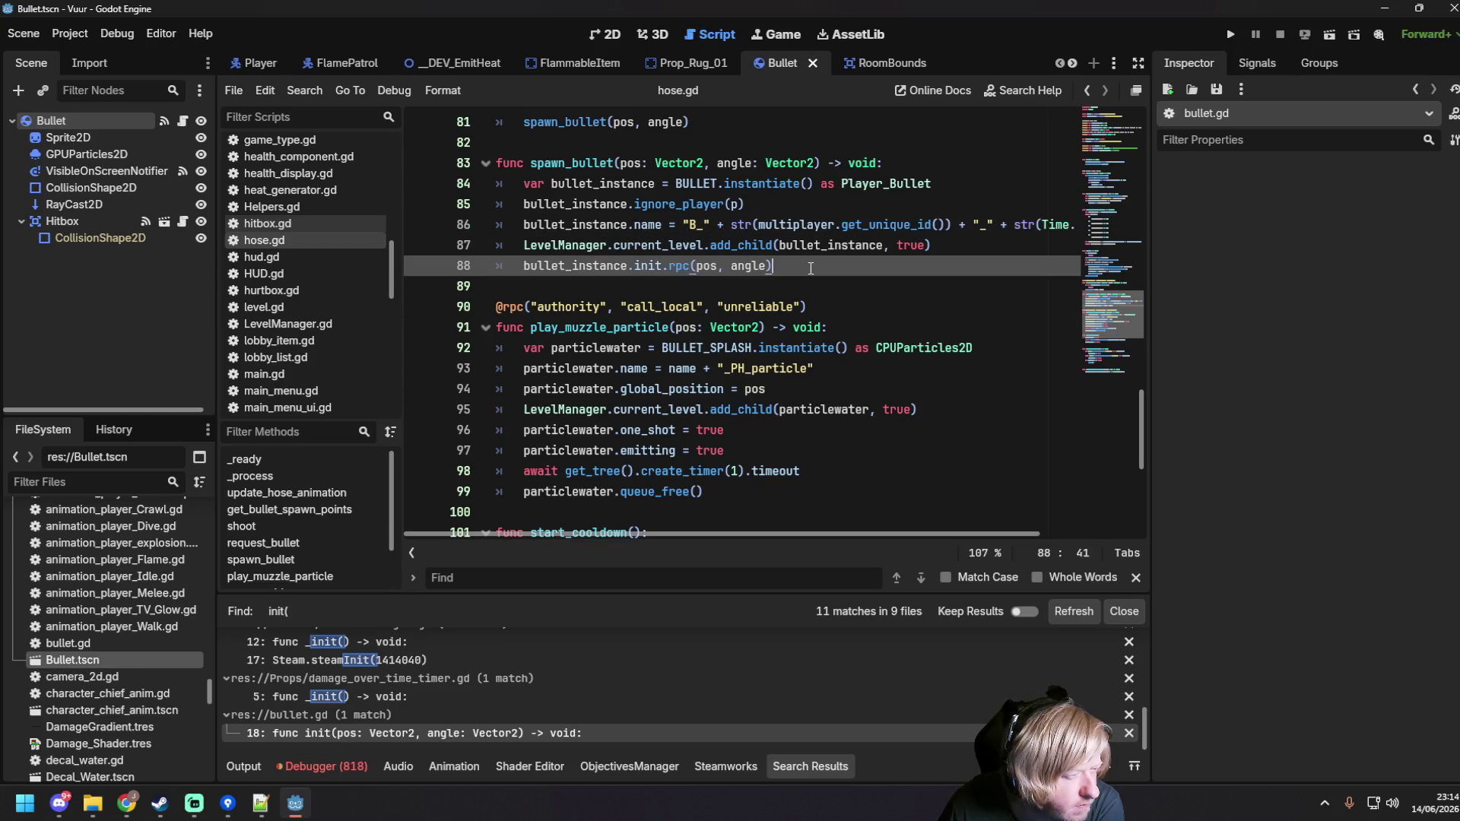
{"action": "left_click", "coordinate": [907, 303]}
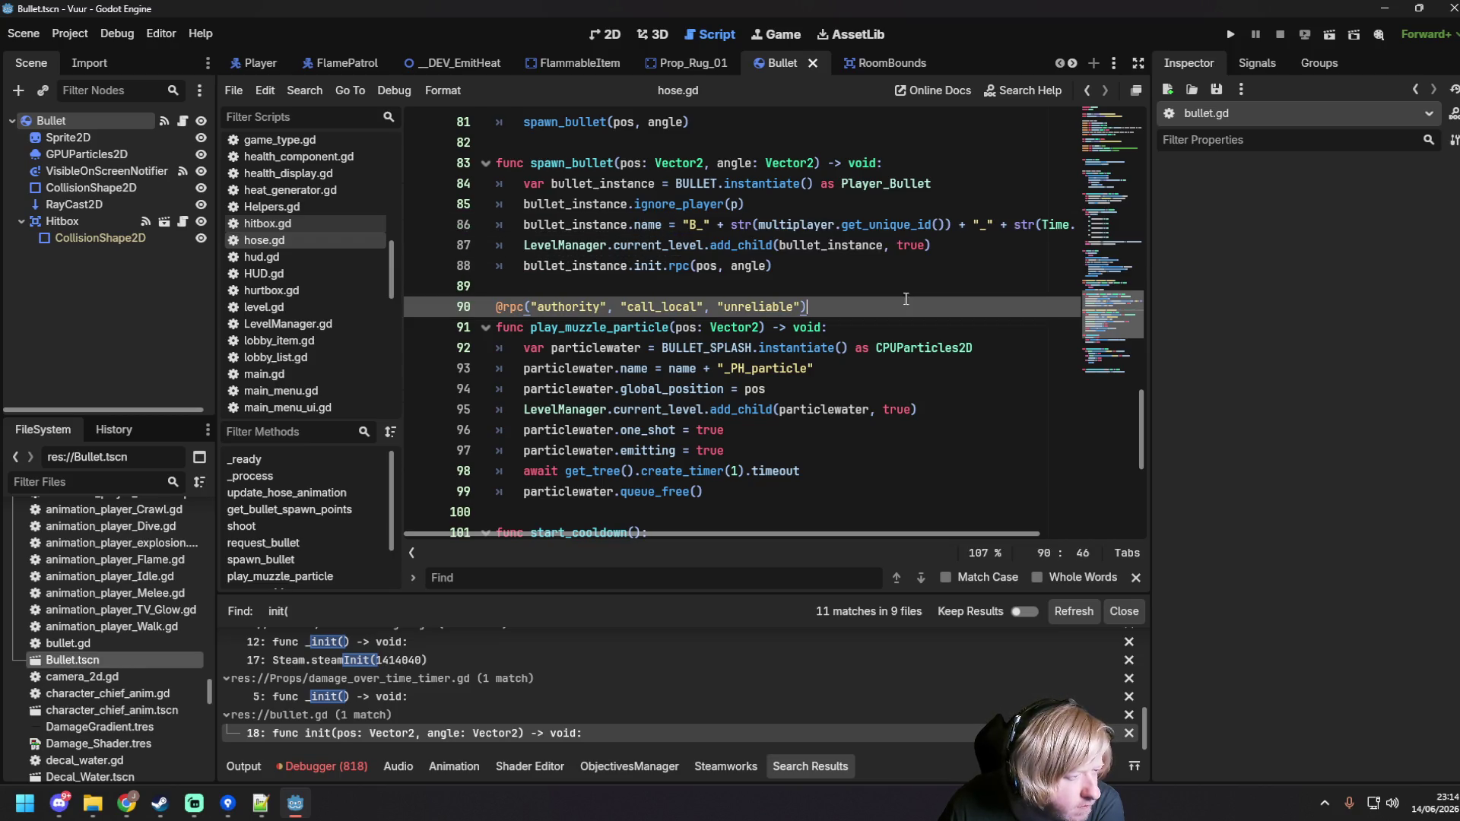
{"action": "left_click", "coordinate": [898, 270]}
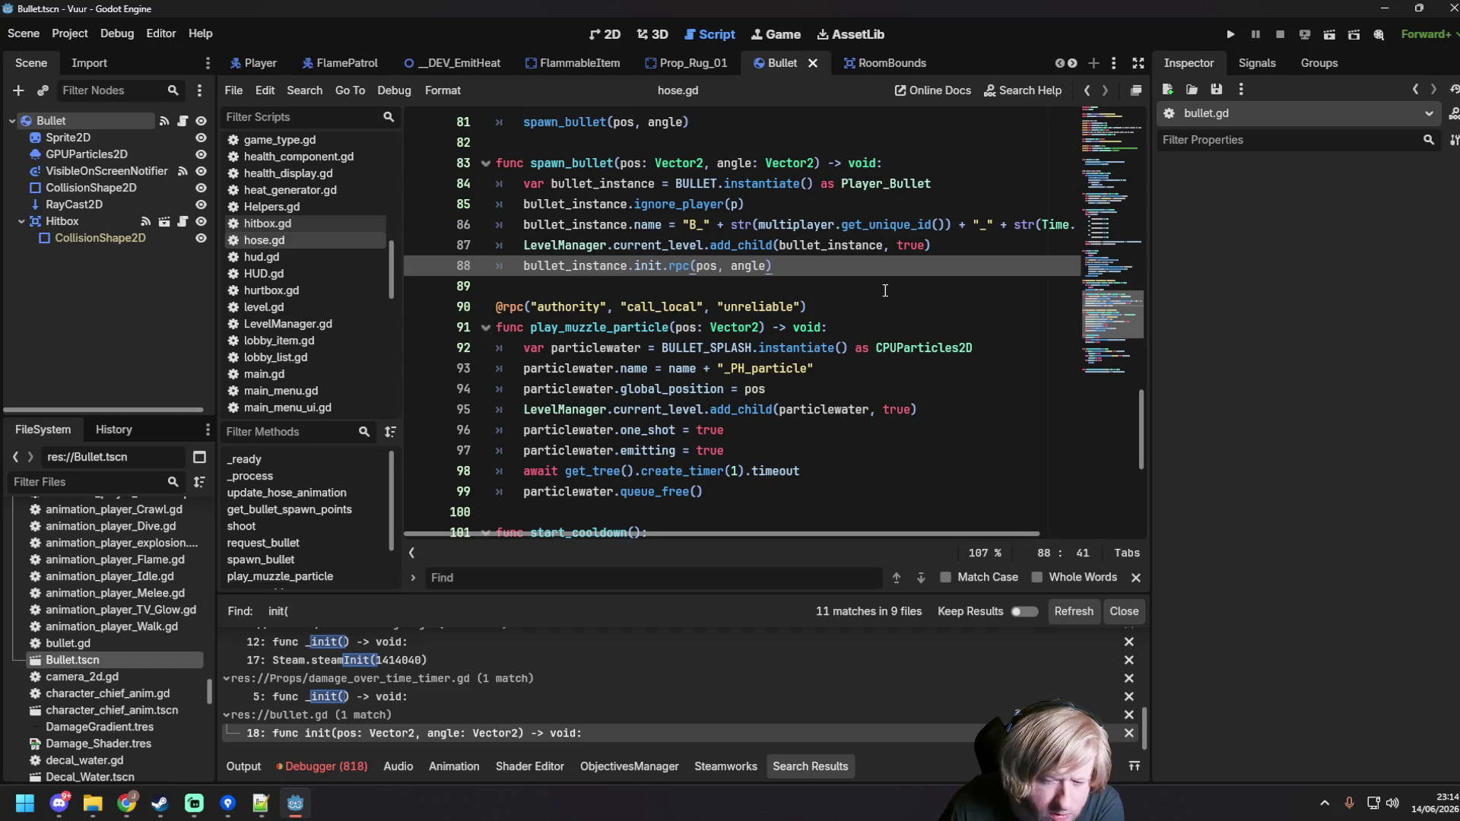
{"action": "scroll", "scroll_direction": "up", "scroll_amount": 3}
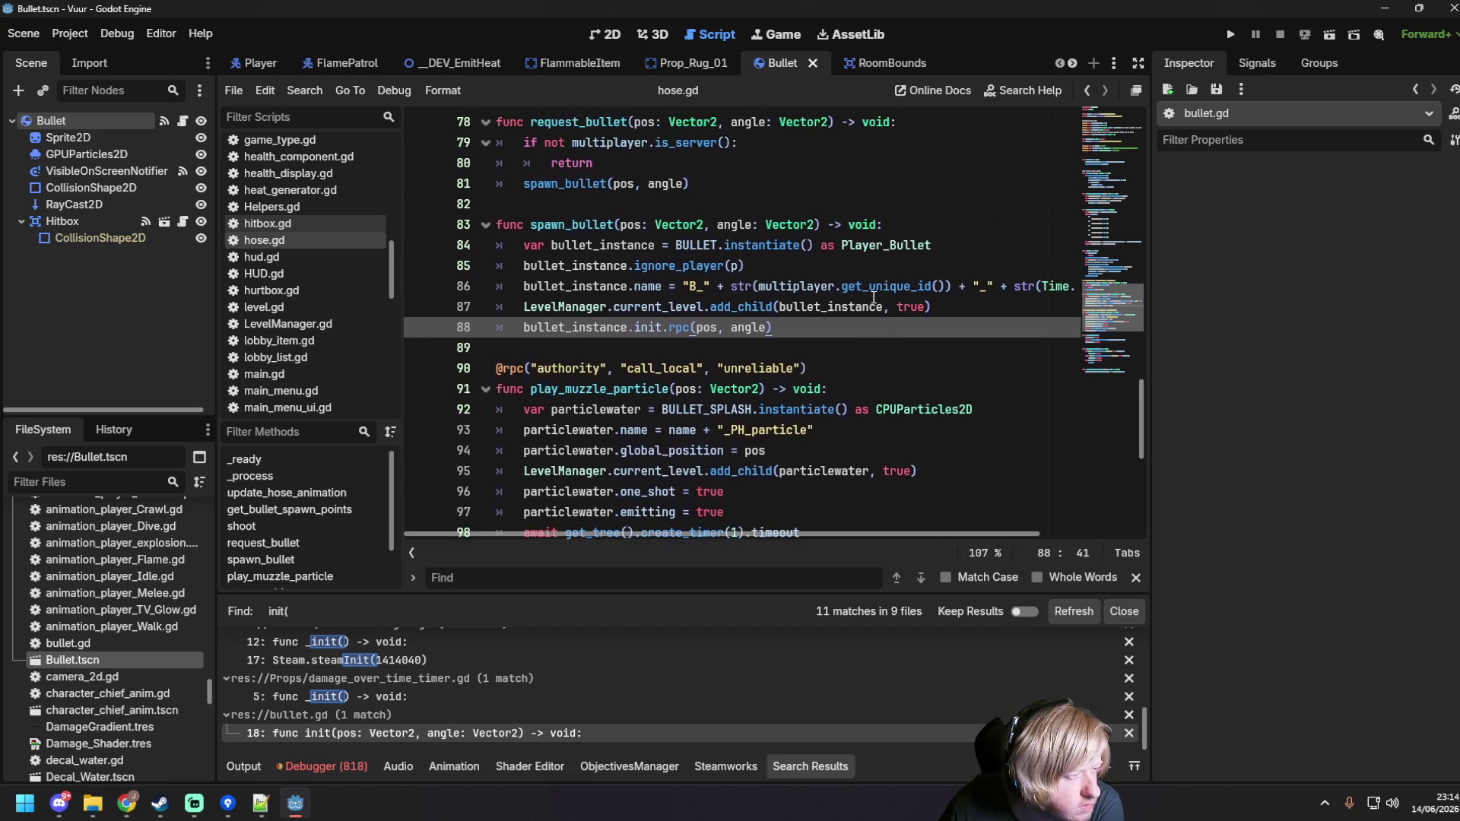
{"action": "scroll", "scroll_direction": "down", "scroll_amount": 3}
{"action": "scroll", "scroll_direction": "down", "scroll_amount": 3}
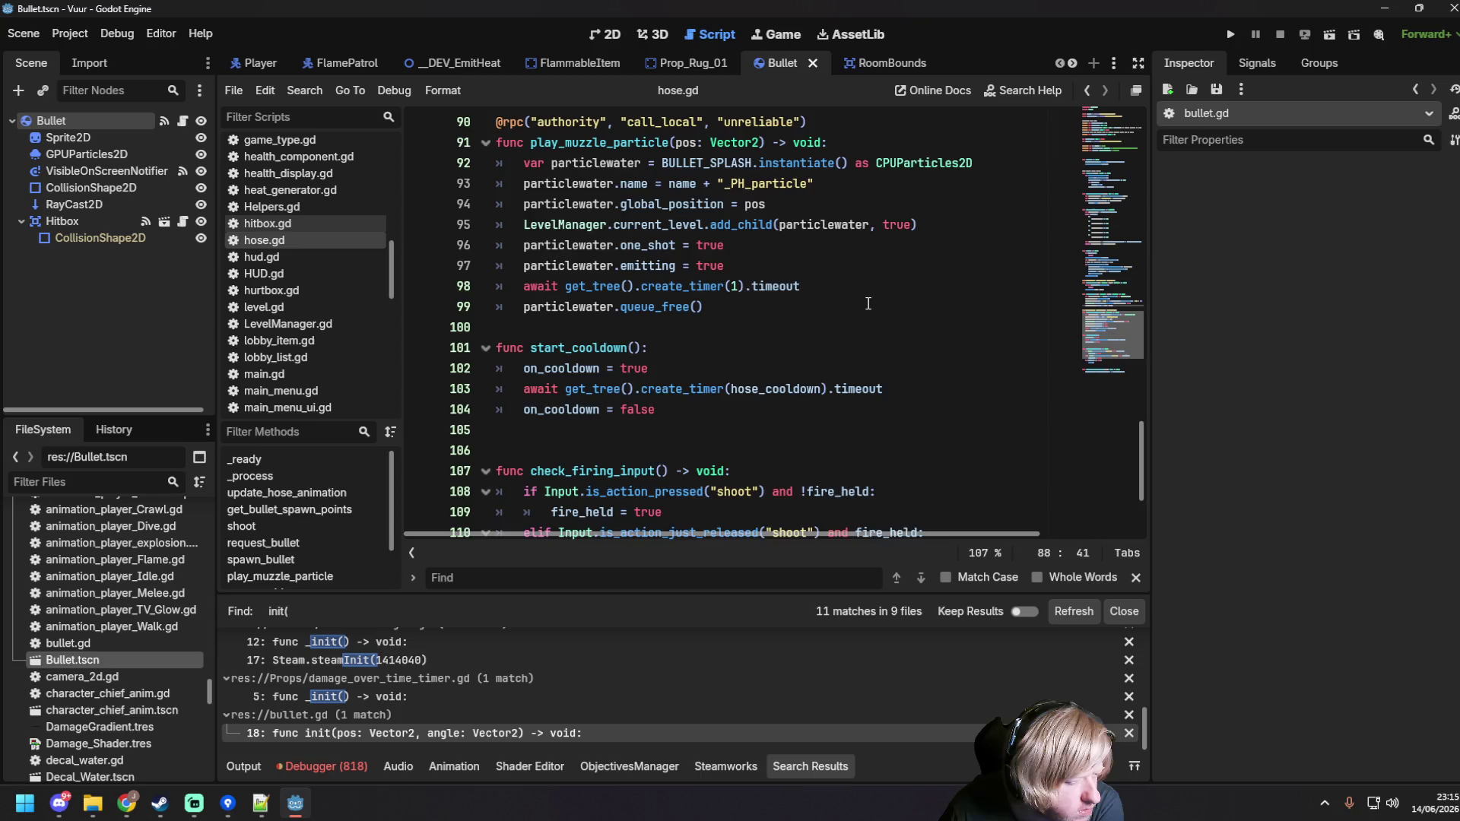
{"action": "scroll", "scroll_direction": "up", "scroll_amount": 3}
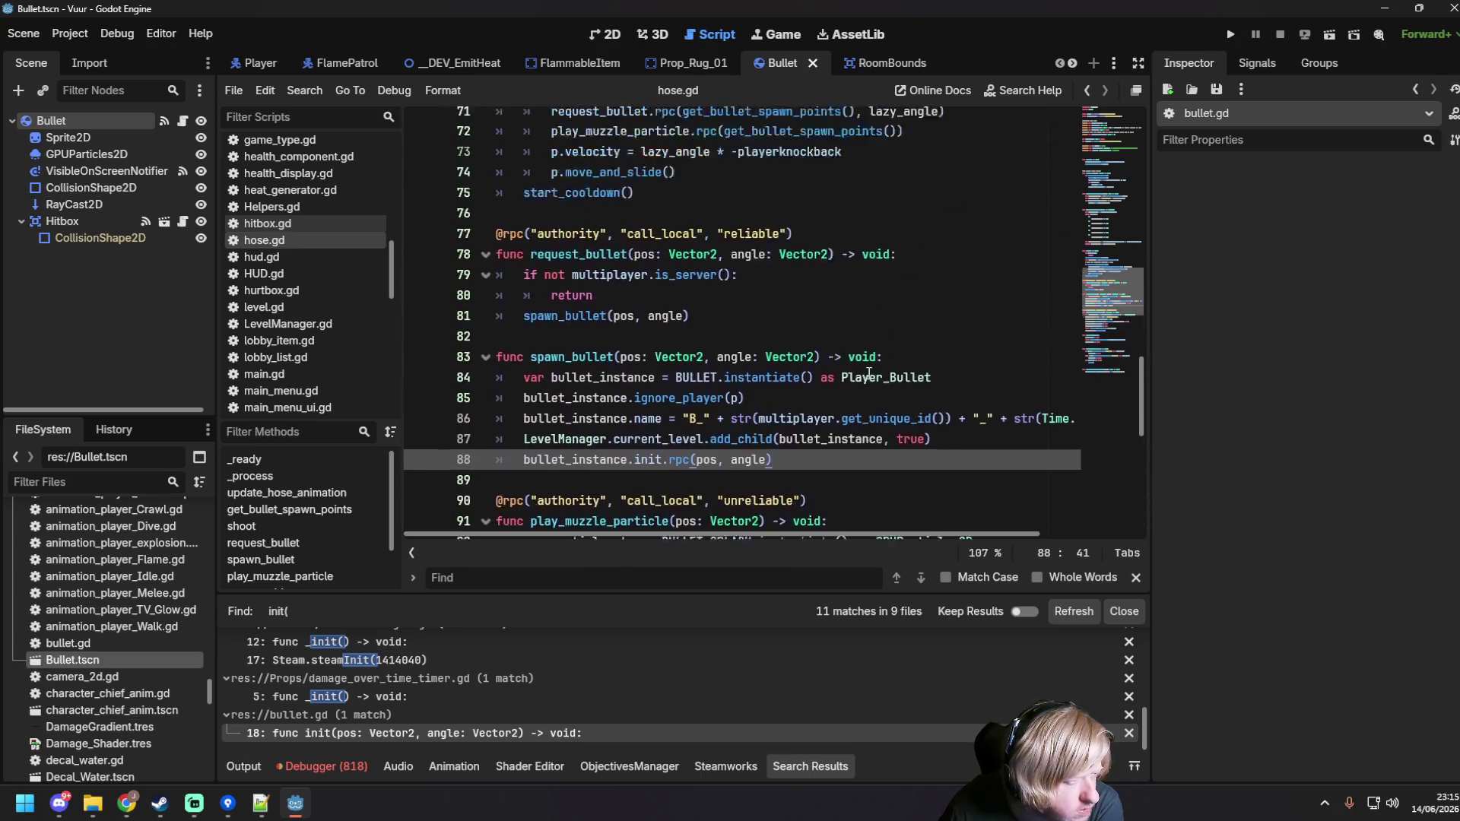
{"action": "left_click", "coordinate": [780, 368]}
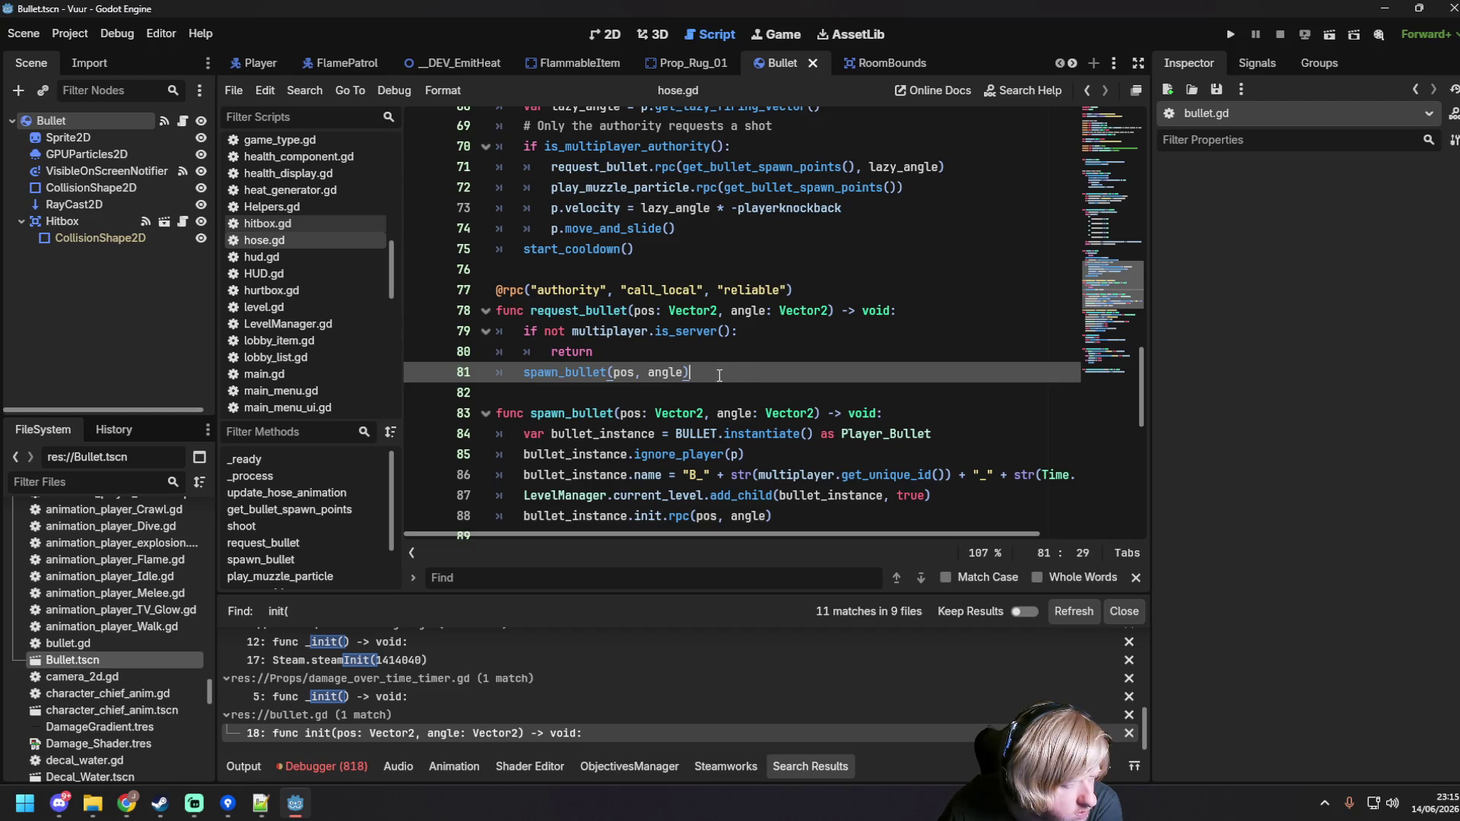
{"action": "scroll", "scroll_direction": "up", "scroll_amount": 3}
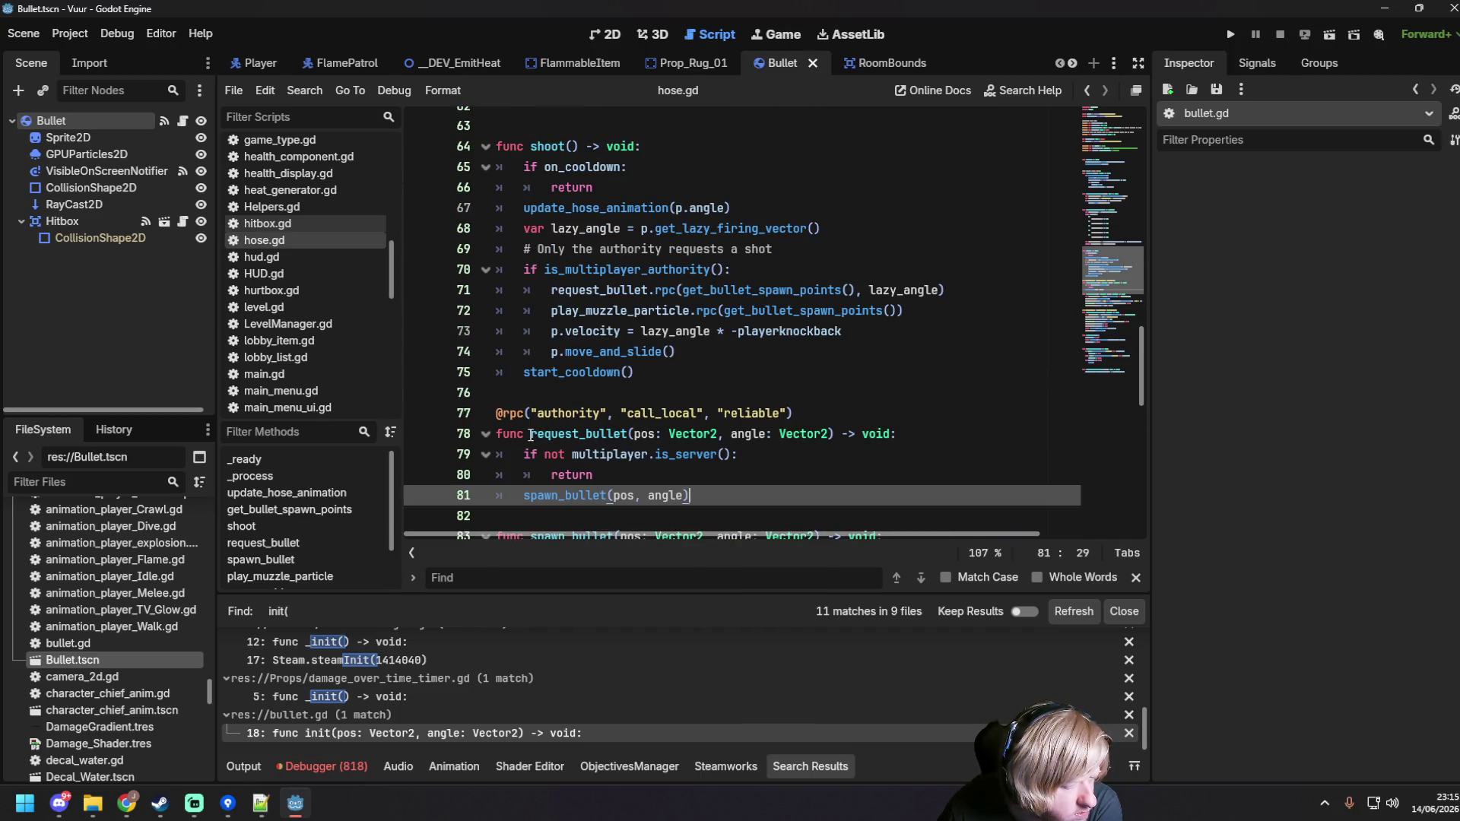
Step: Select the request_bullet name on line 78, then look over the start_cooldown and muzzle_splash lines
{"action": "left_click_drag", "start_coordinate": [530, 435], "coordinate": [628, 433]}
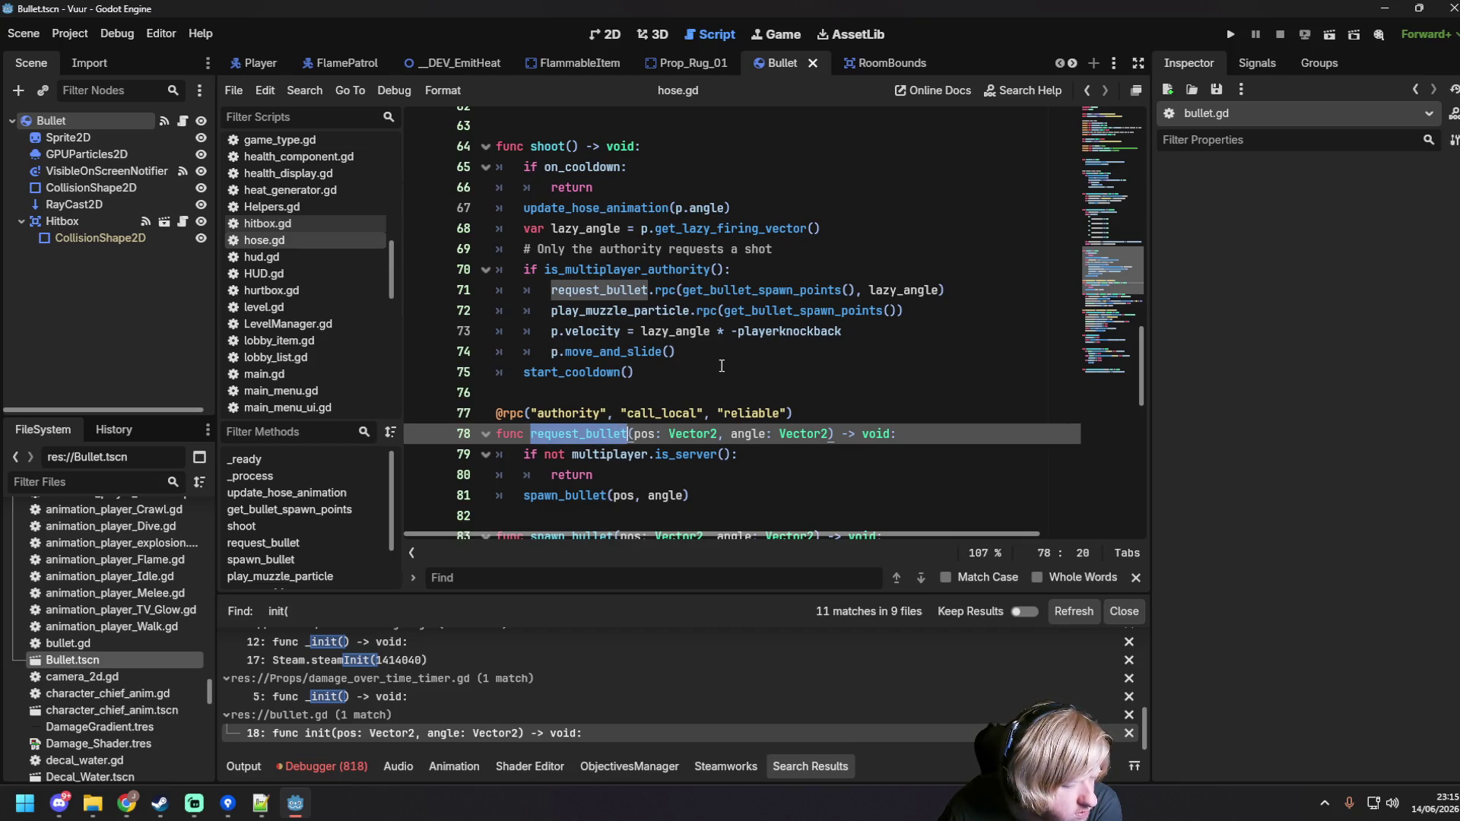
{"action": "scroll", "scroll_direction": "down", "scroll_amount": 3}
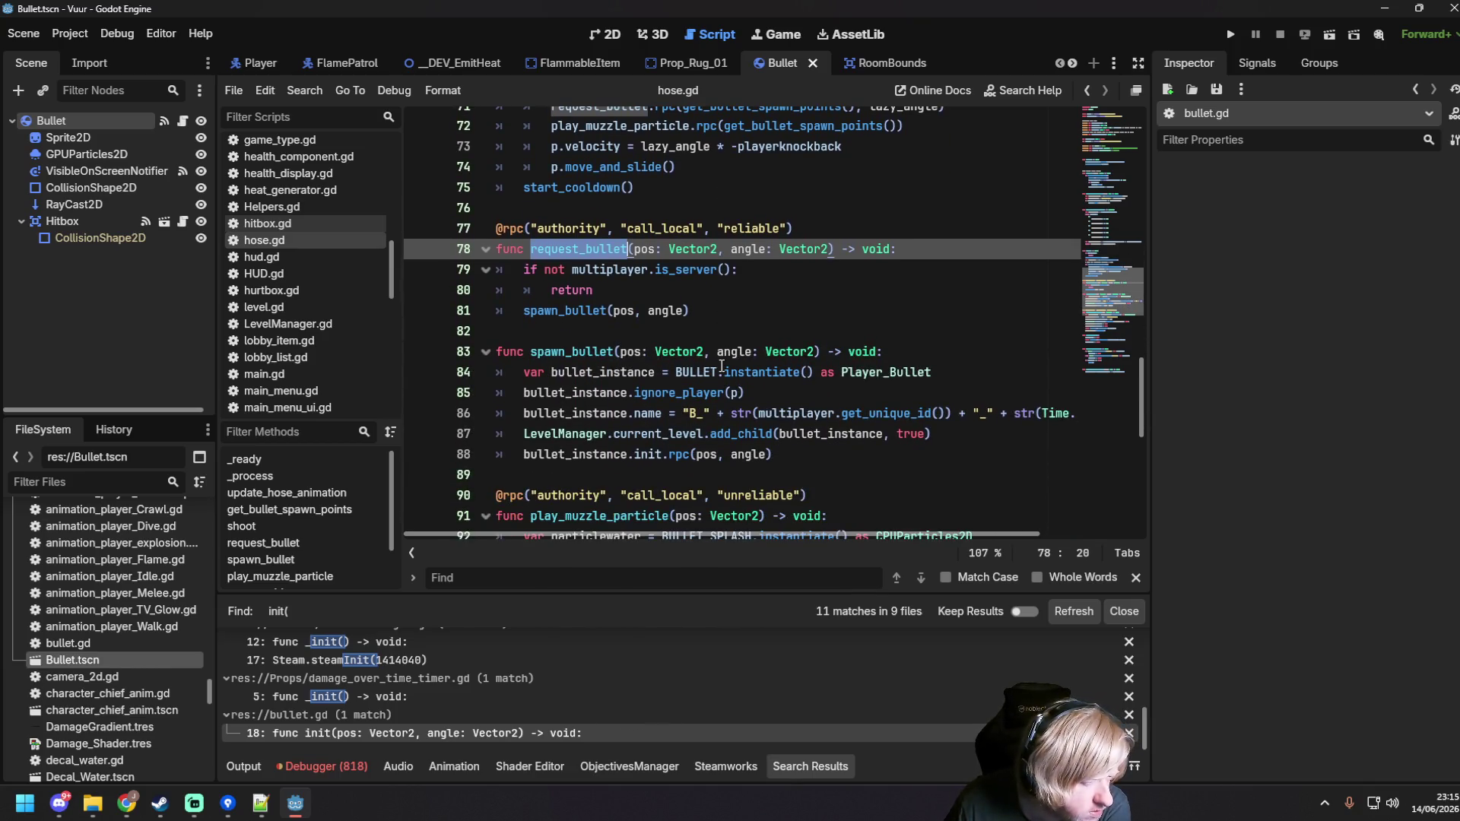
{"action": "scroll", "scroll_direction": "up", "scroll_amount": 3}
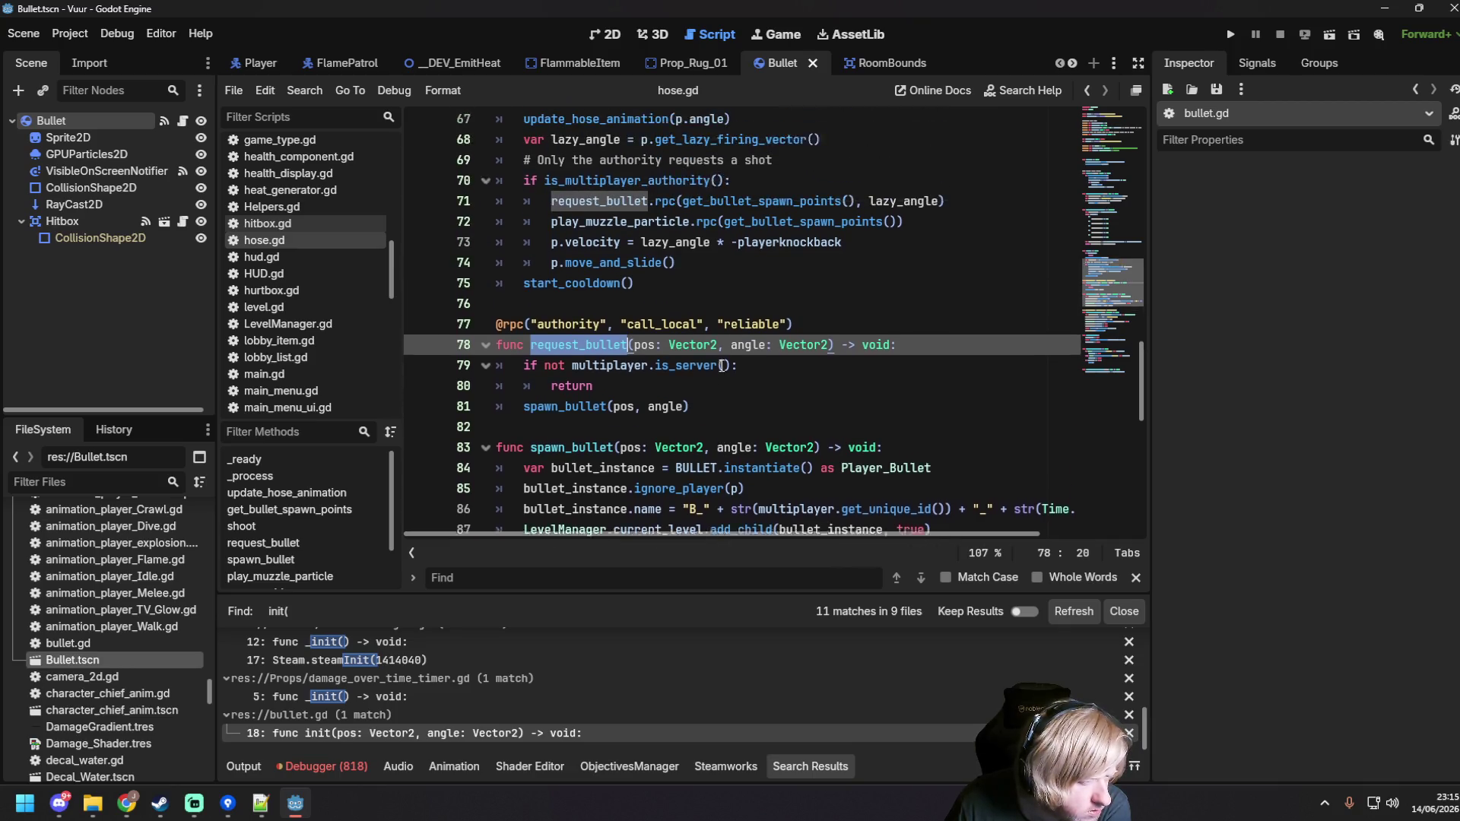
{"action": "left_click", "coordinate": [722, 365]}
{"action": "scroll", "scroll_direction": "down", "scroll_amount": 3}
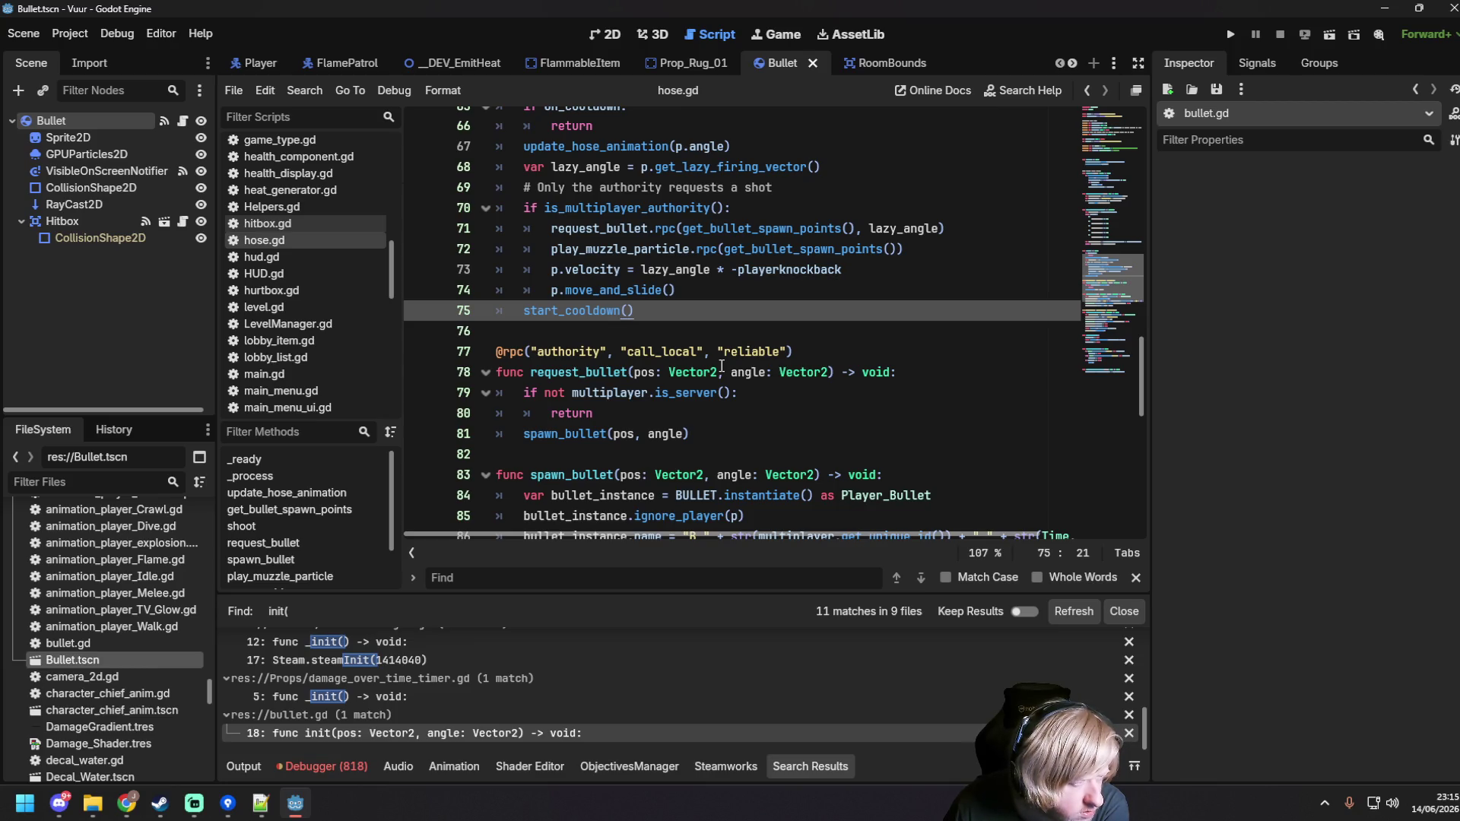
{"action": "scroll", "scroll_direction": "up", "scroll_amount": 3}
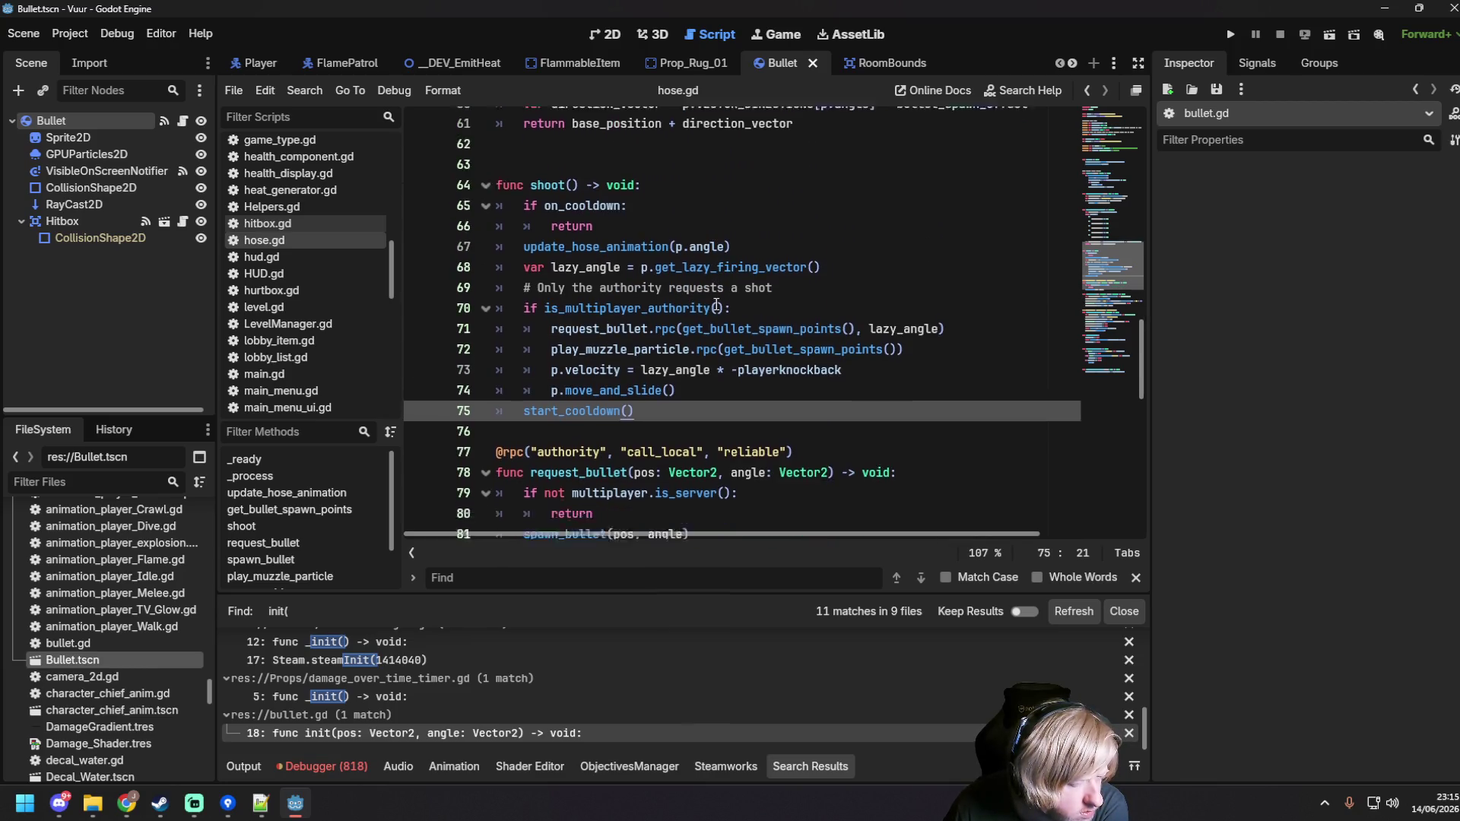
{"action": "scroll", "scroll_direction": "down", "scroll_amount": 3}
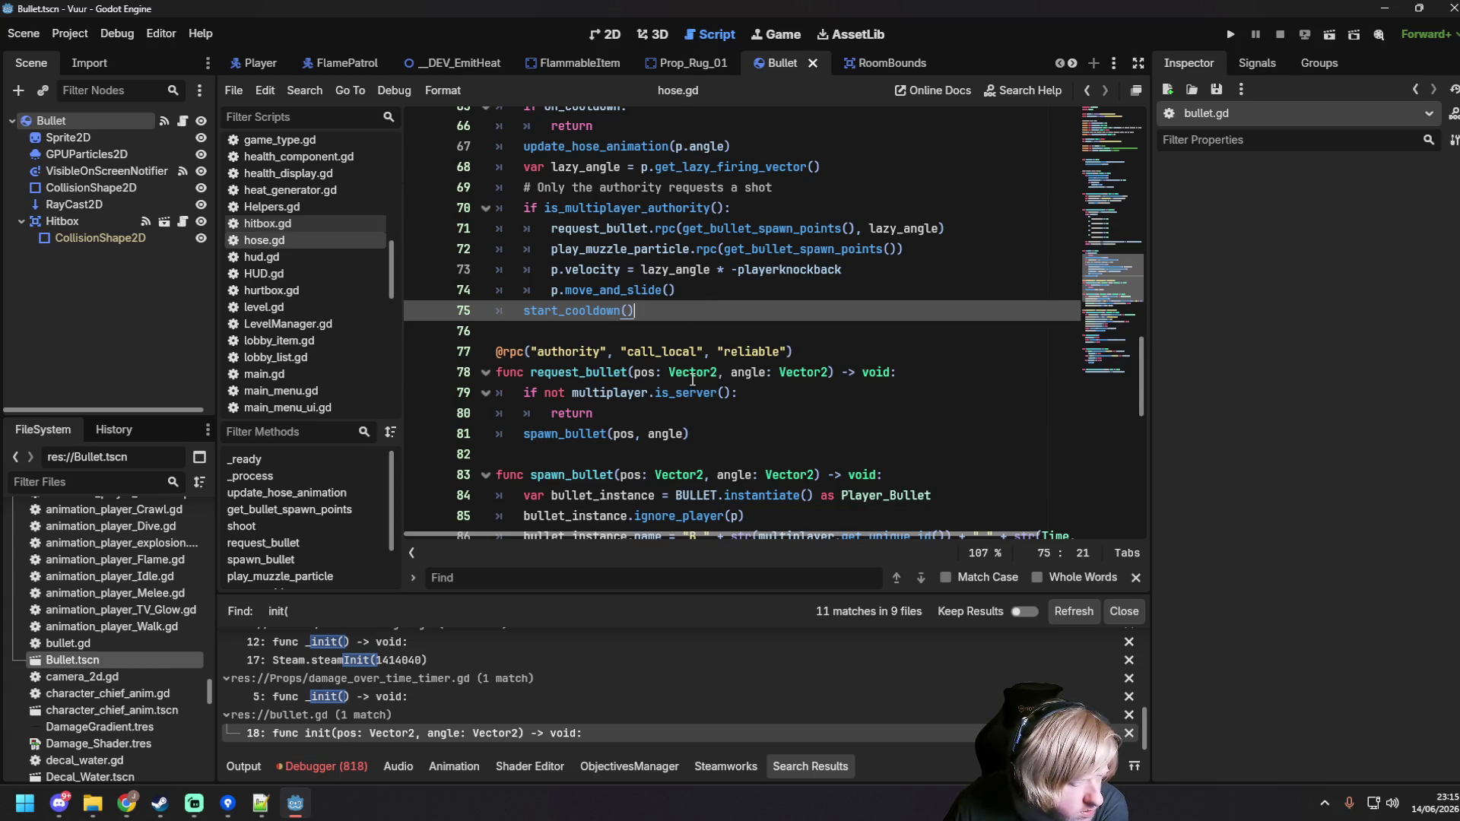
{"action": "scroll", "scroll_direction": "up", "scroll_amount": 3}
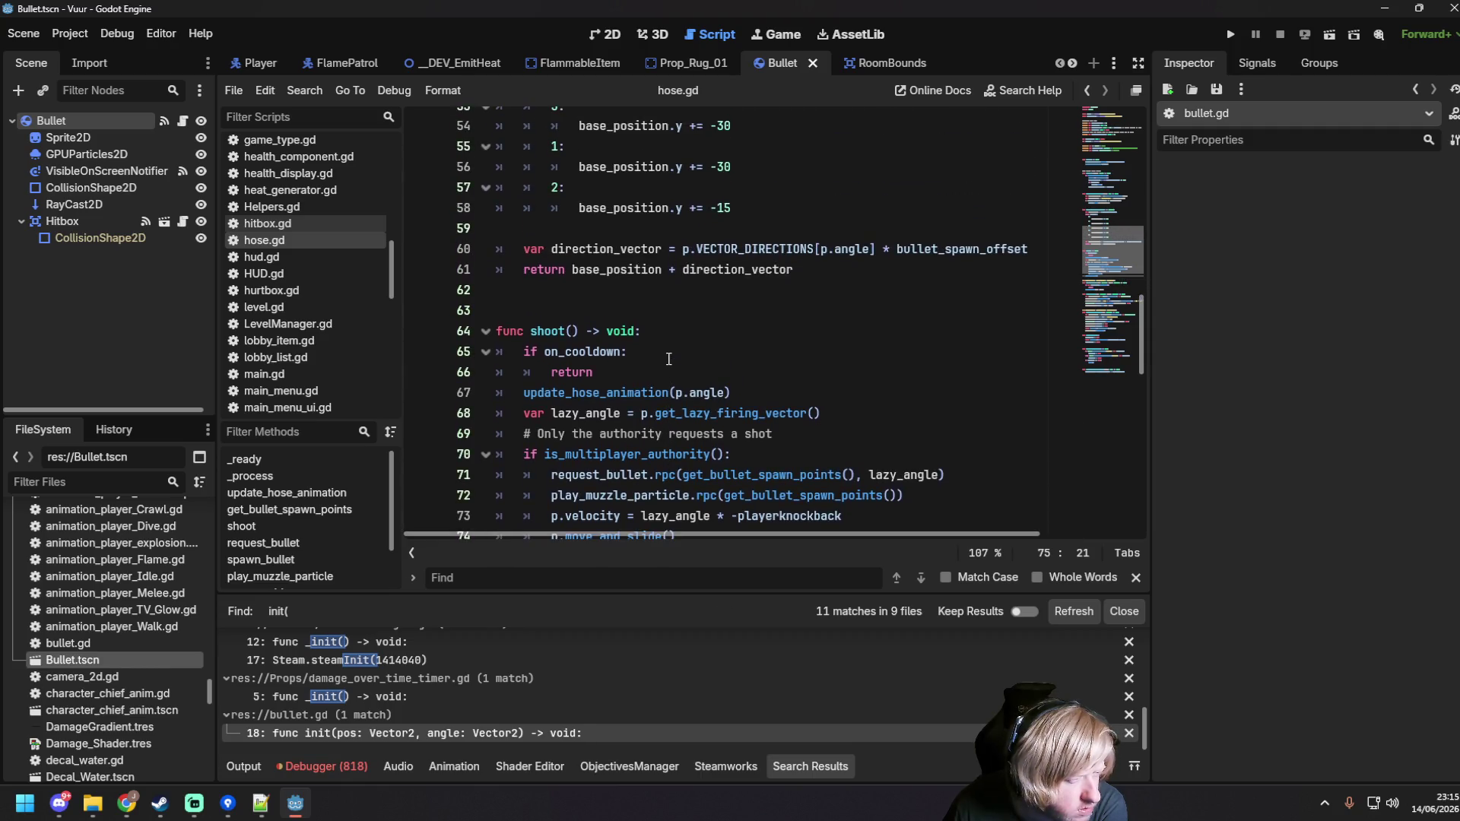
{"action": "scroll", "scroll_direction": "up", "scroll_amount": 3}
{"action": "left_click", "coordinate": [656, 372]}
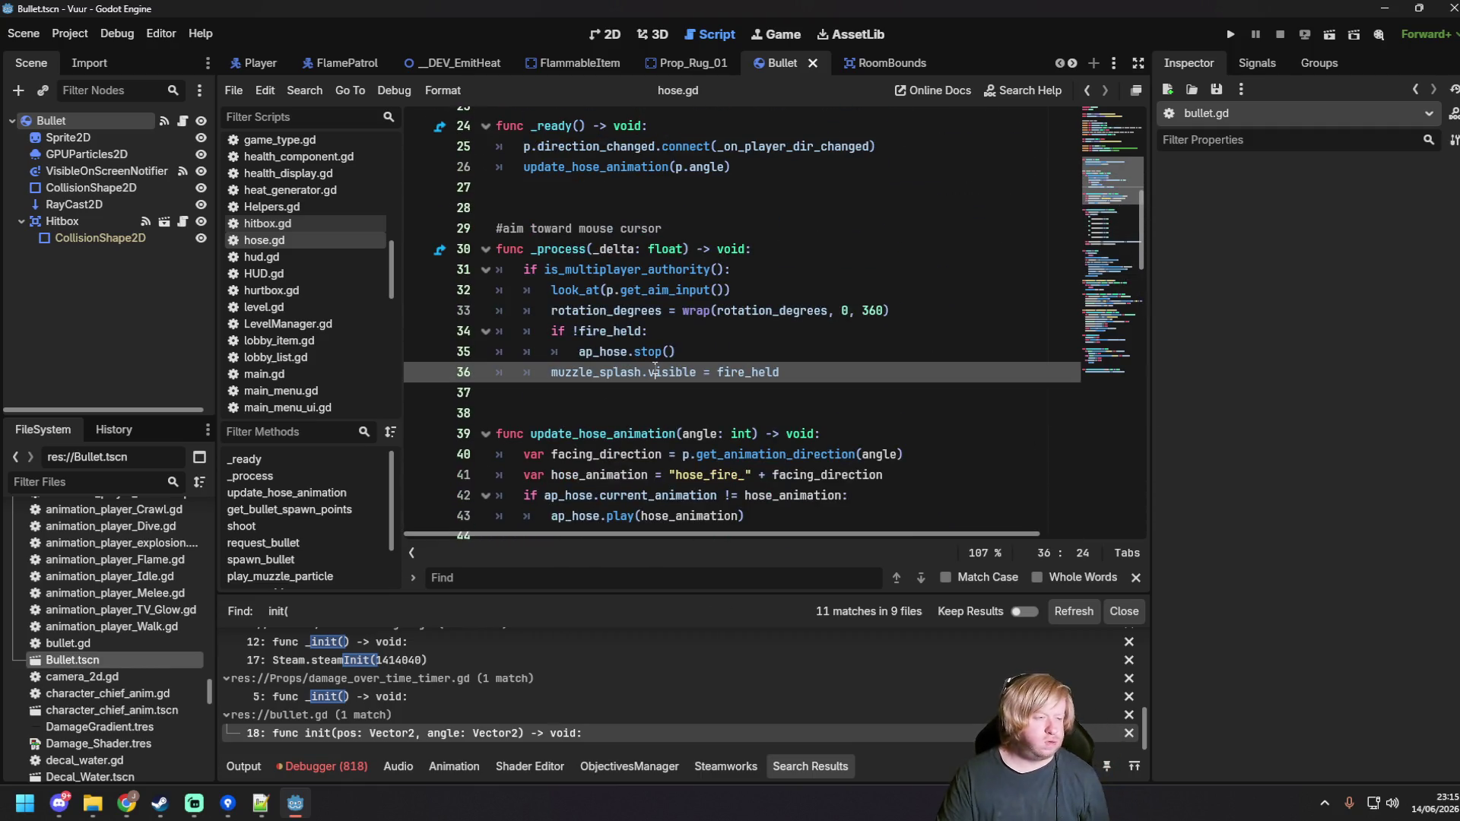
Step: Search hose.gd for request_bullet and inspect get_bullet_spawn_points on line 71 and spawn_bullet on line 81
{"action": "key", "text": "ctrl+f"}
{"action": "type", "text": "request_"}
{"action": "type", "text": "bullet"}
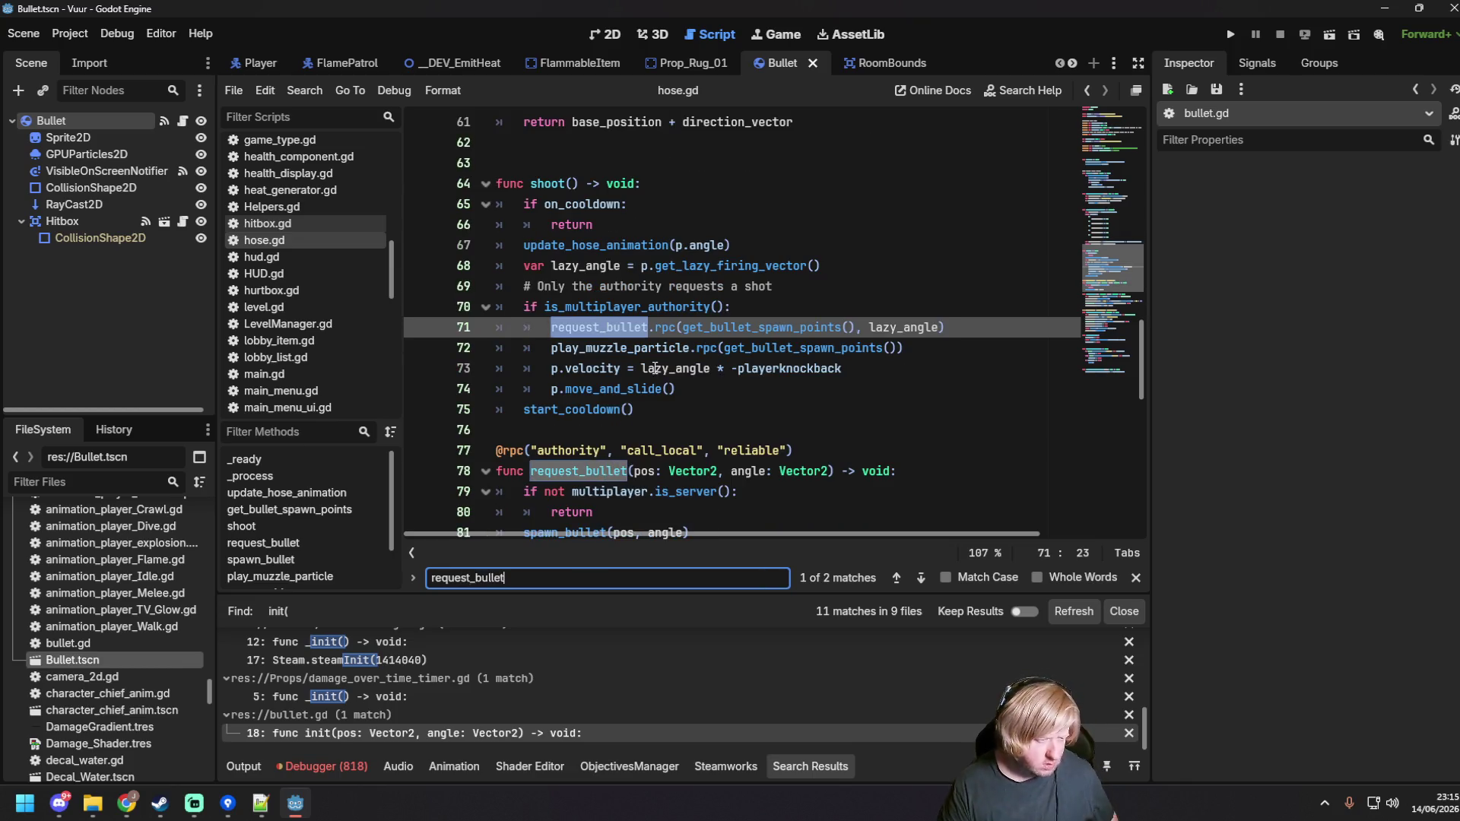
{"action": "left_click", "coordinate": [779, 335]}
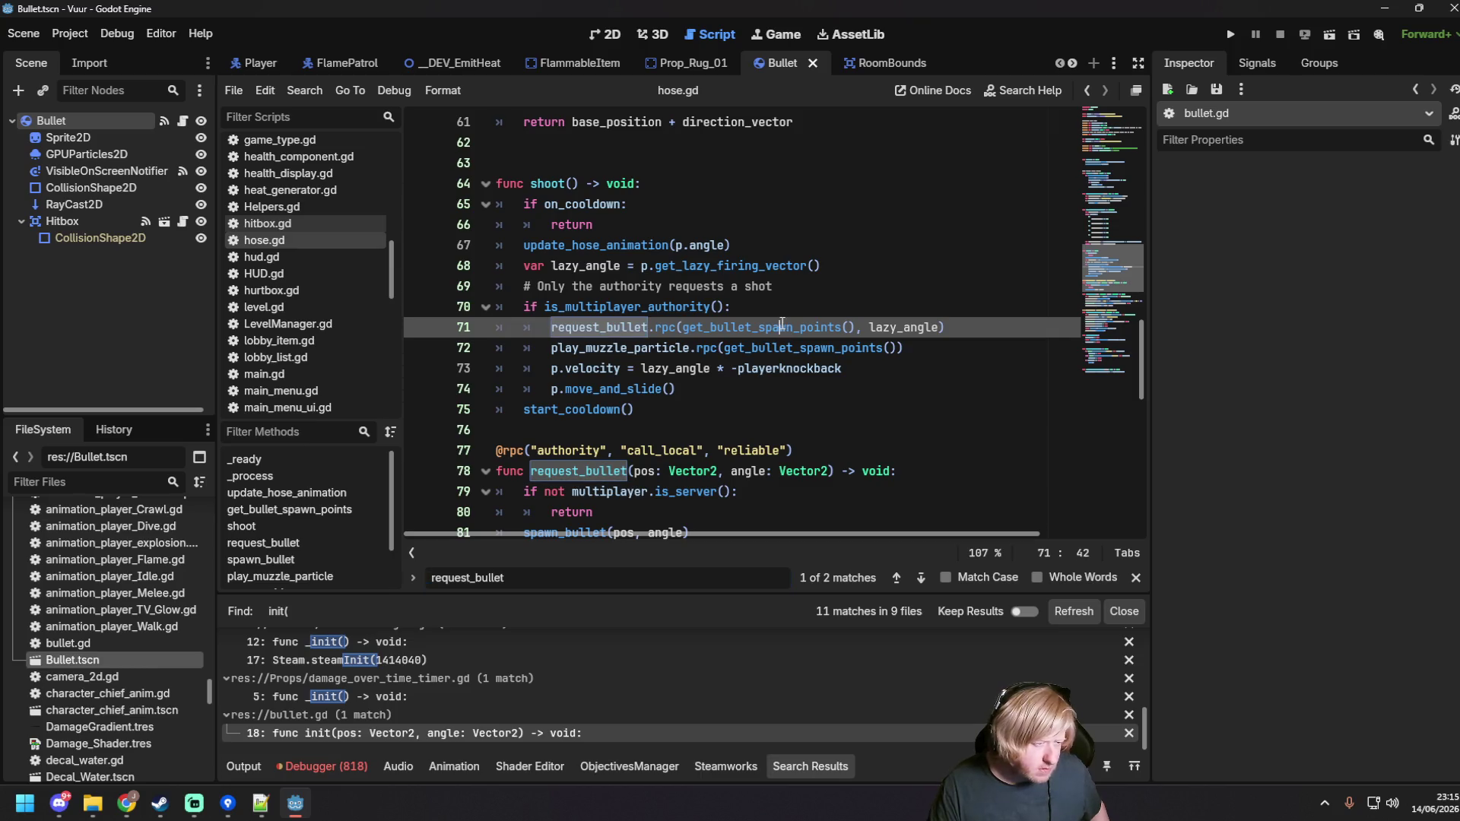
{"action": "left_click", "coordinate": [802, 325]}
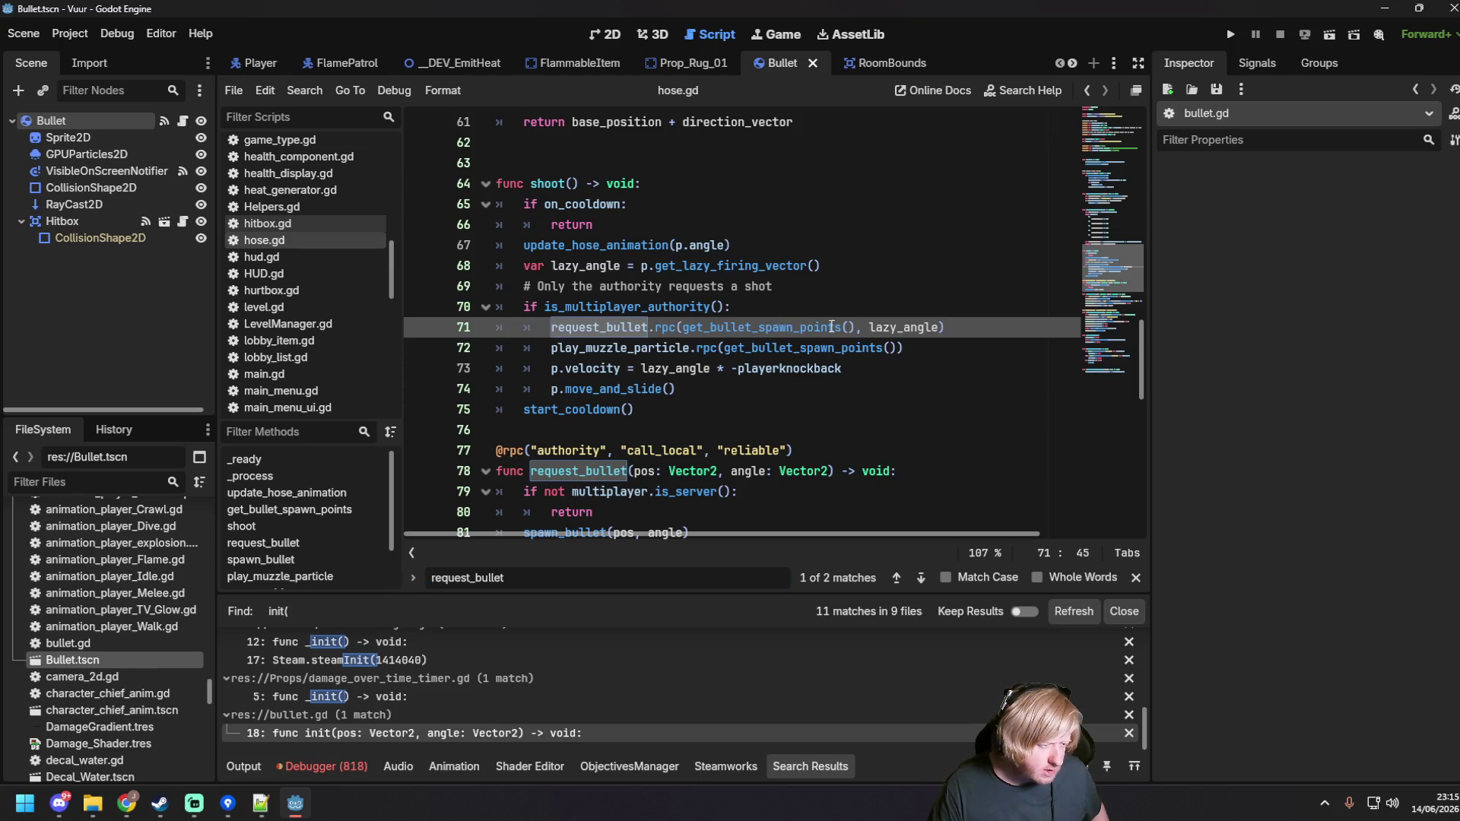
{"action": "left_click", "coordinate": [813, 327]}
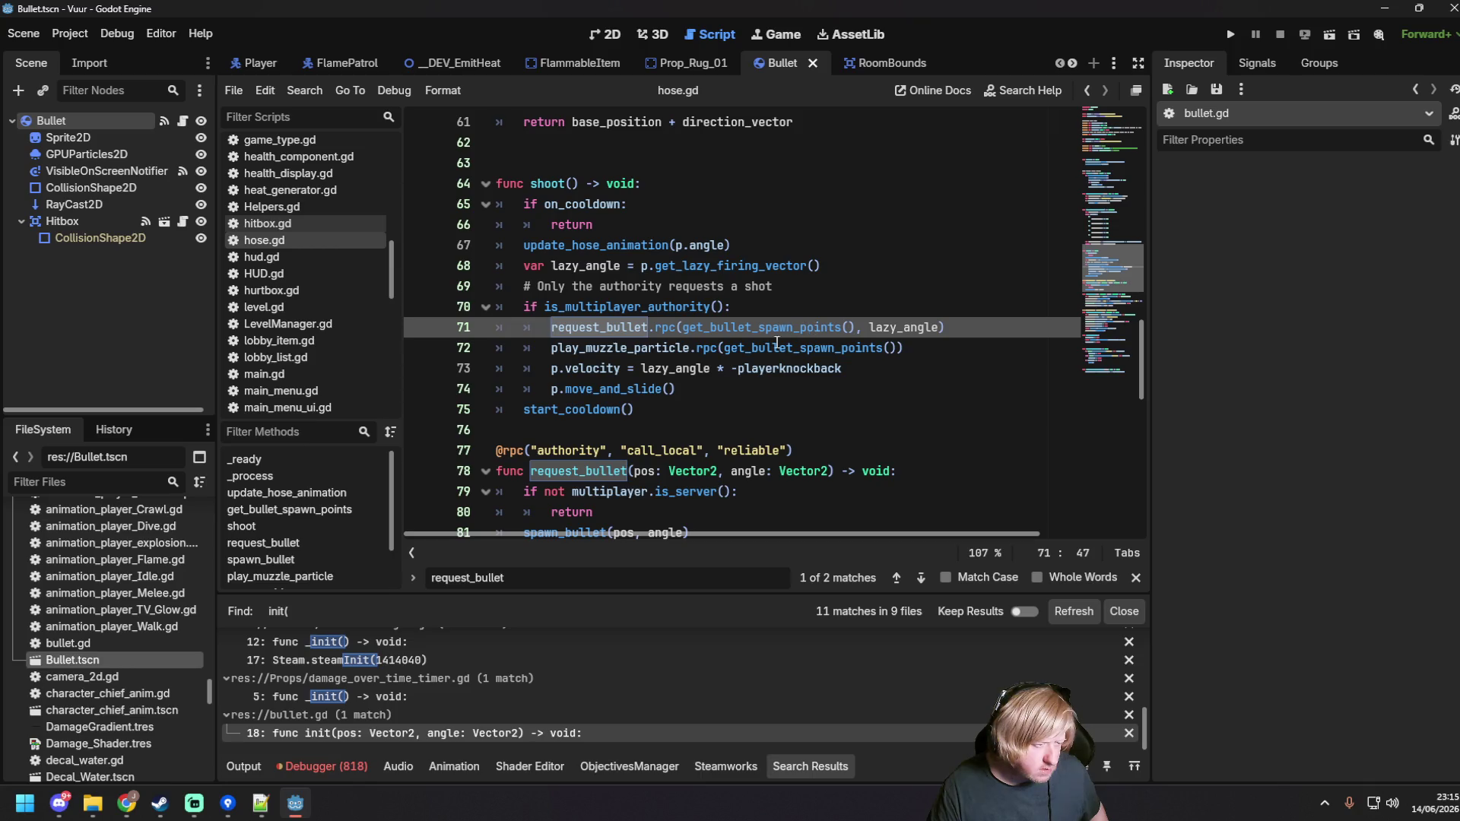
{"action": "scroll", "scroll_direction": "down", "scroll_amount": 3}
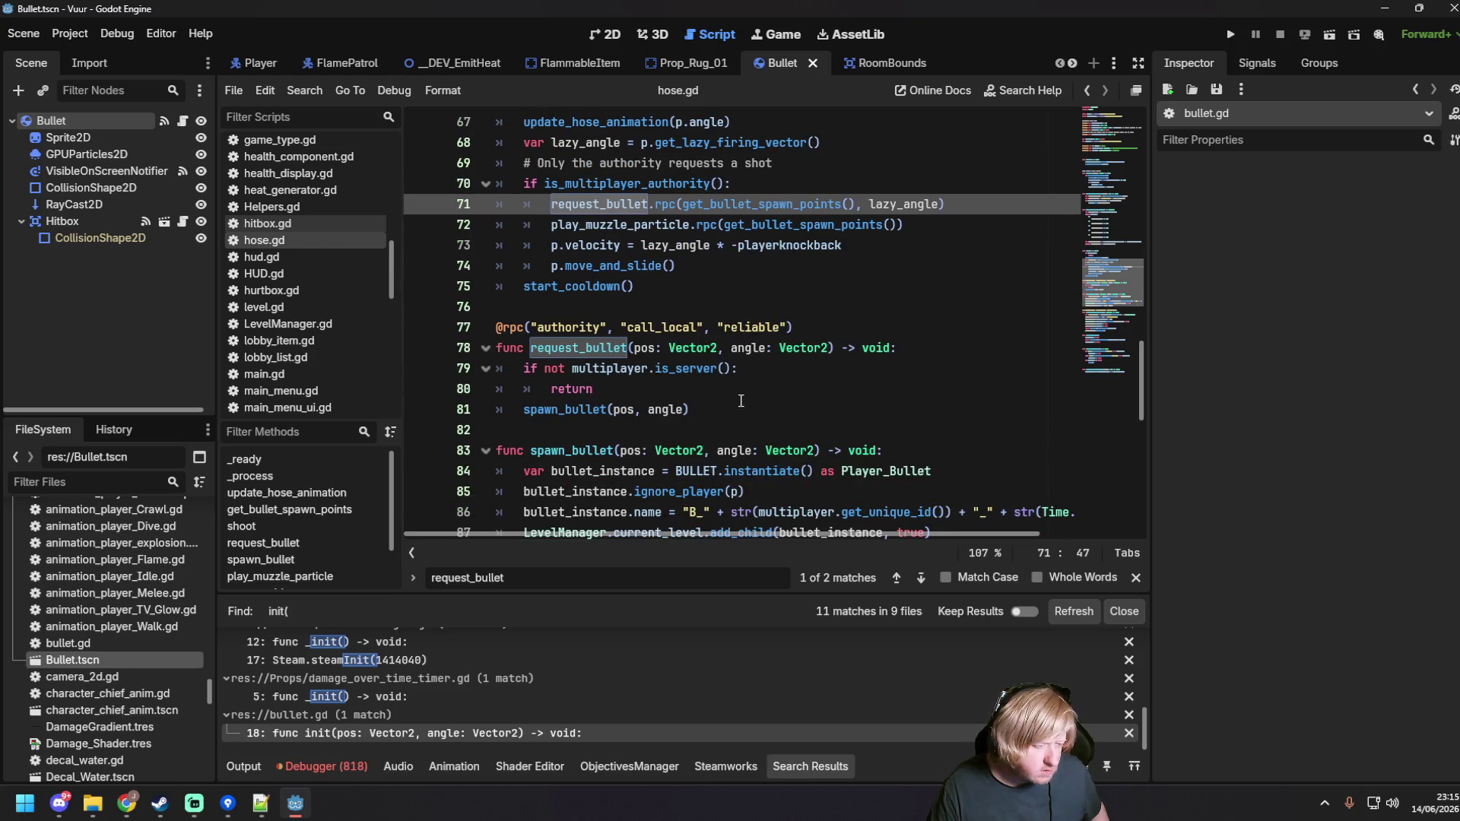
{"action": "left_click", "coordinate": [722, 405]}
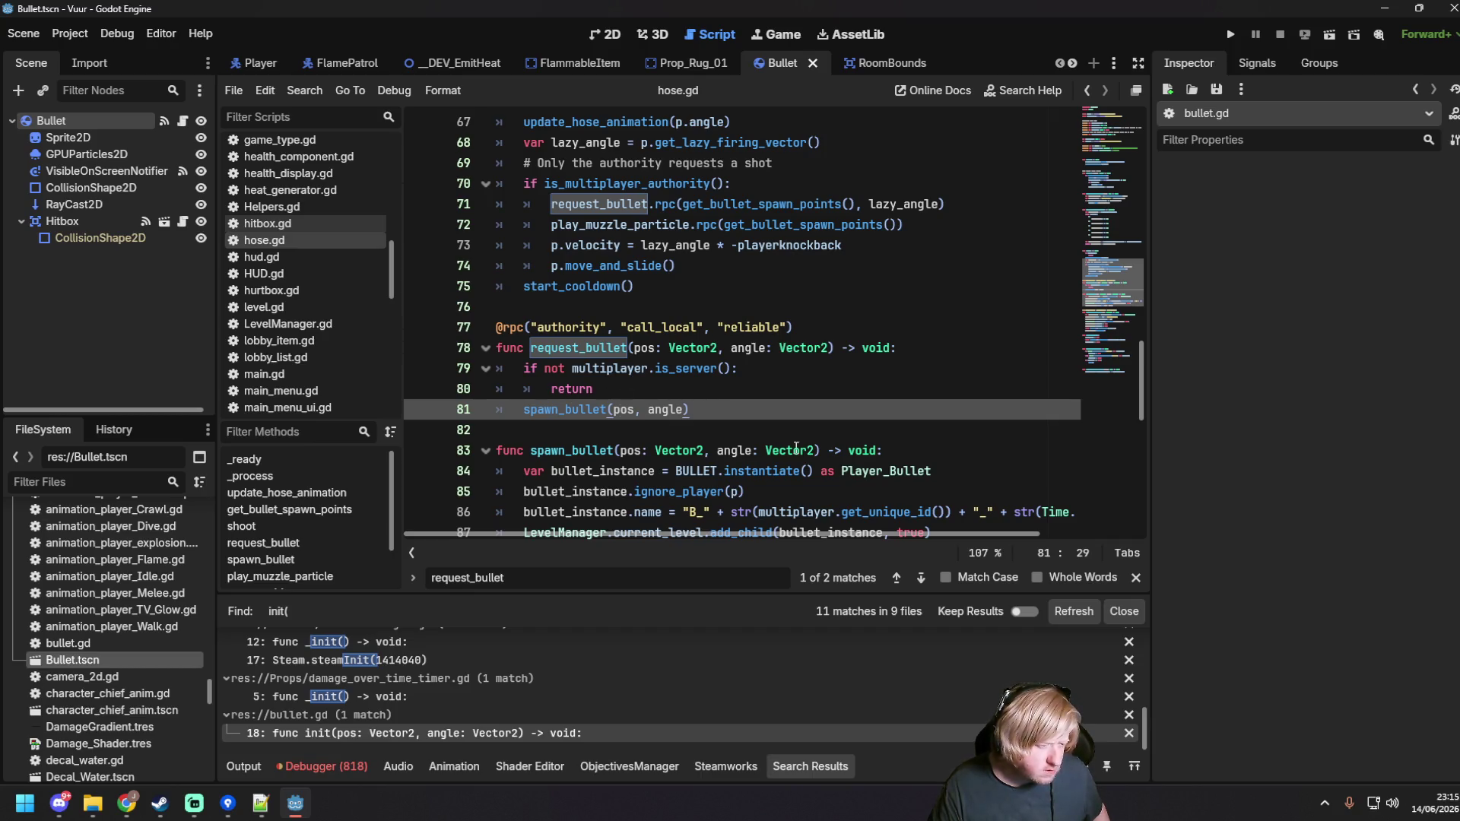
Step: Check ignore_player on line 85 and the bullet_instance.init rpc call on line 88
{"action": "scroll", "scroll_direction": "down", "scroll_amount": 3}
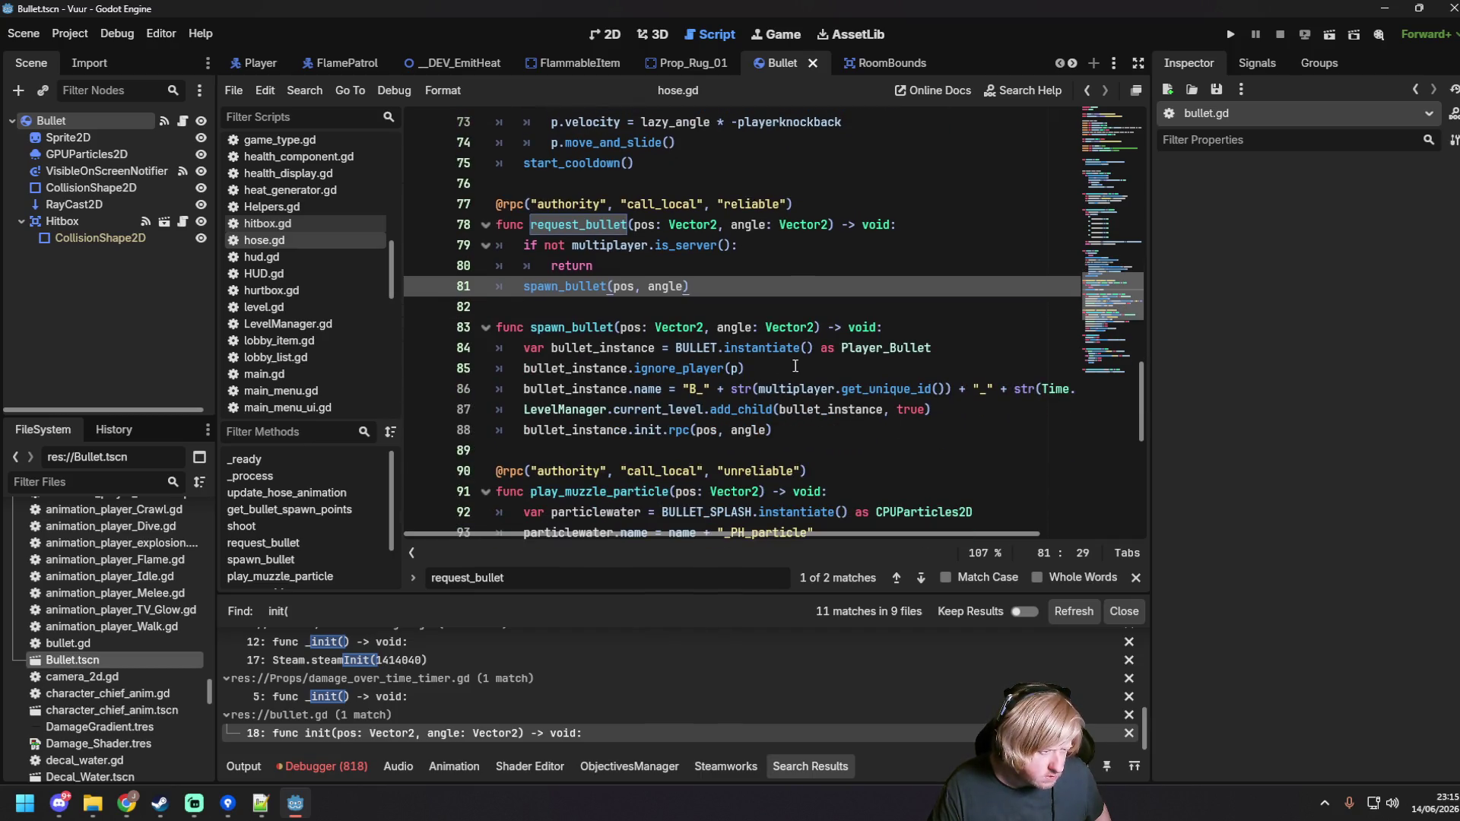
{"action": "left_click", "coordinate": [797, 366]}
{"action": "left_click", "coordinate": [774, 430]}
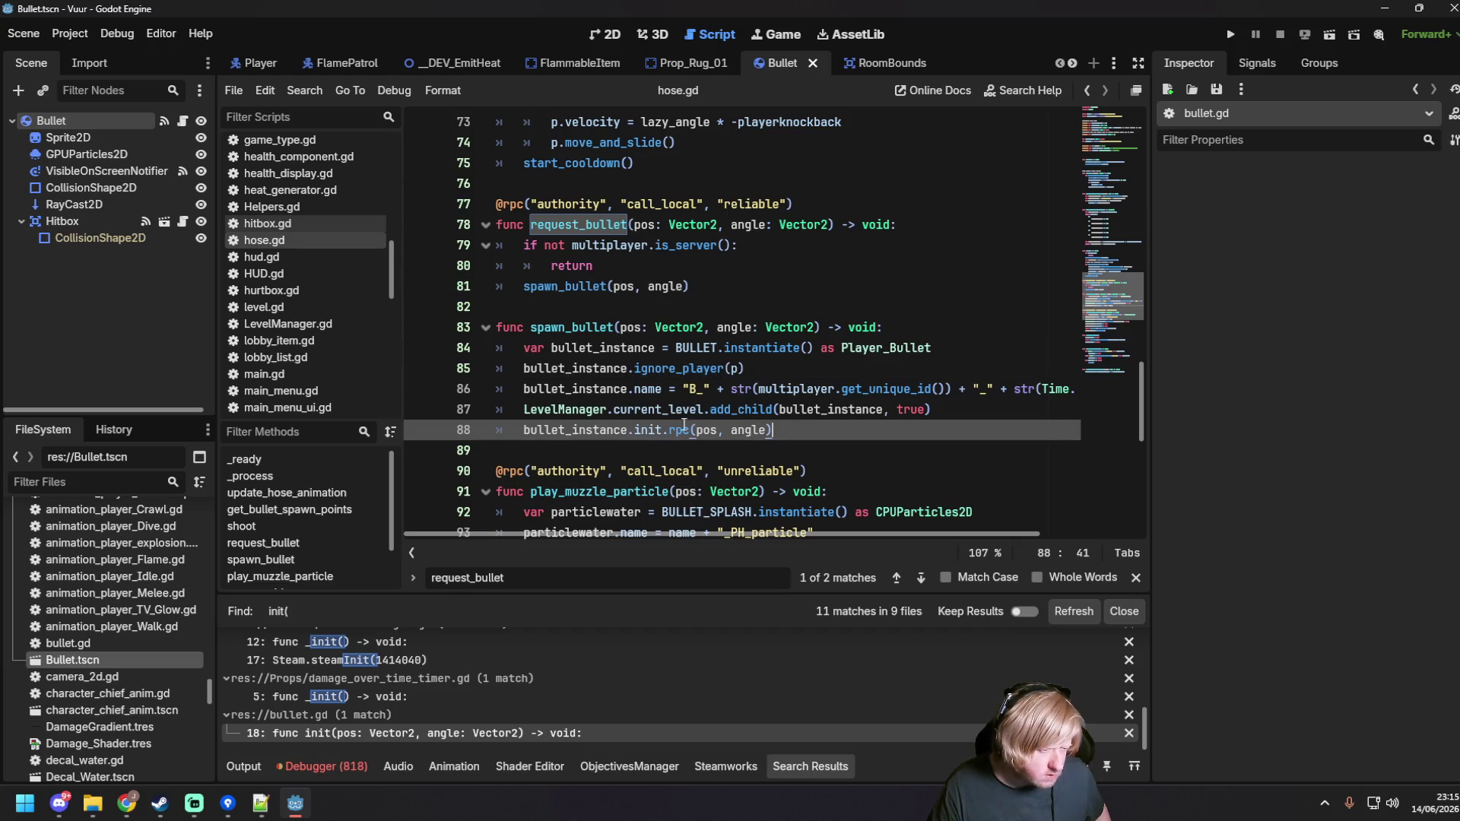
{"action": "left_click", "coordinate": [624, 431]}
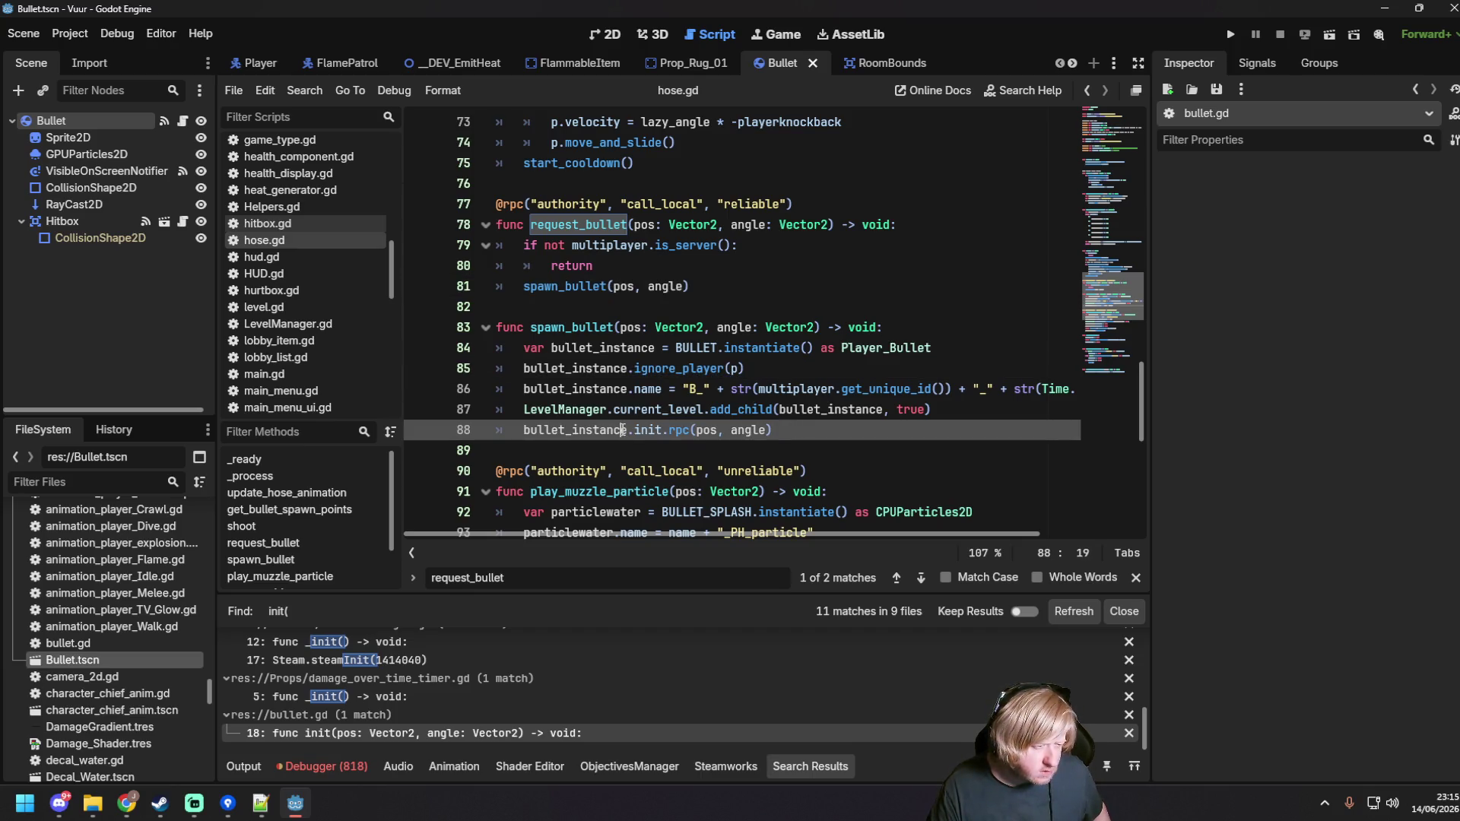
{"action": "mouse_move", "coordinate": [650, 422]}
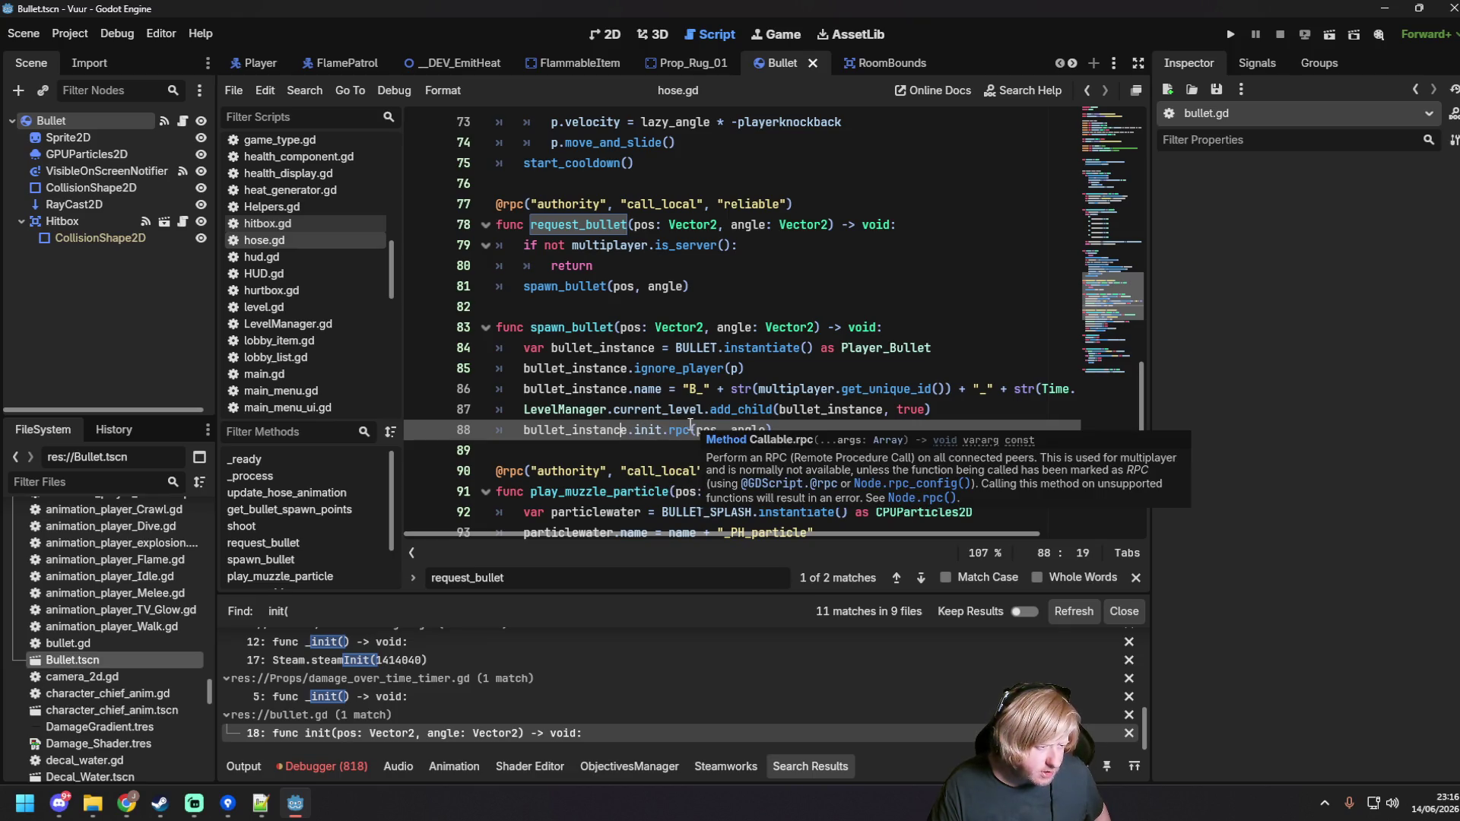
{"action": "left_click", "coordinate": [658, 430]}
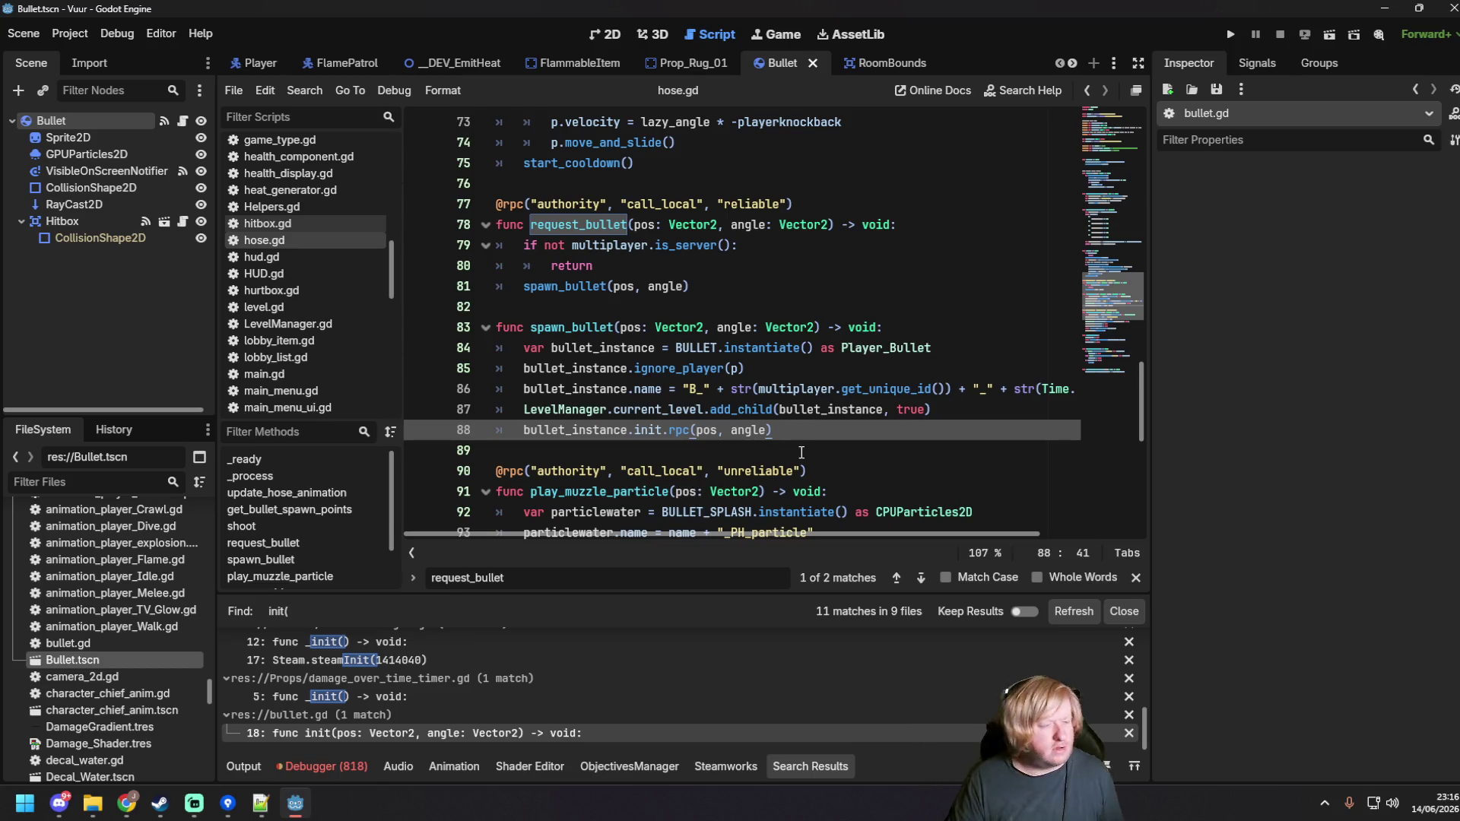
{"action": "scroll", "scroll_direction": "up", "scroll_amount": 3}
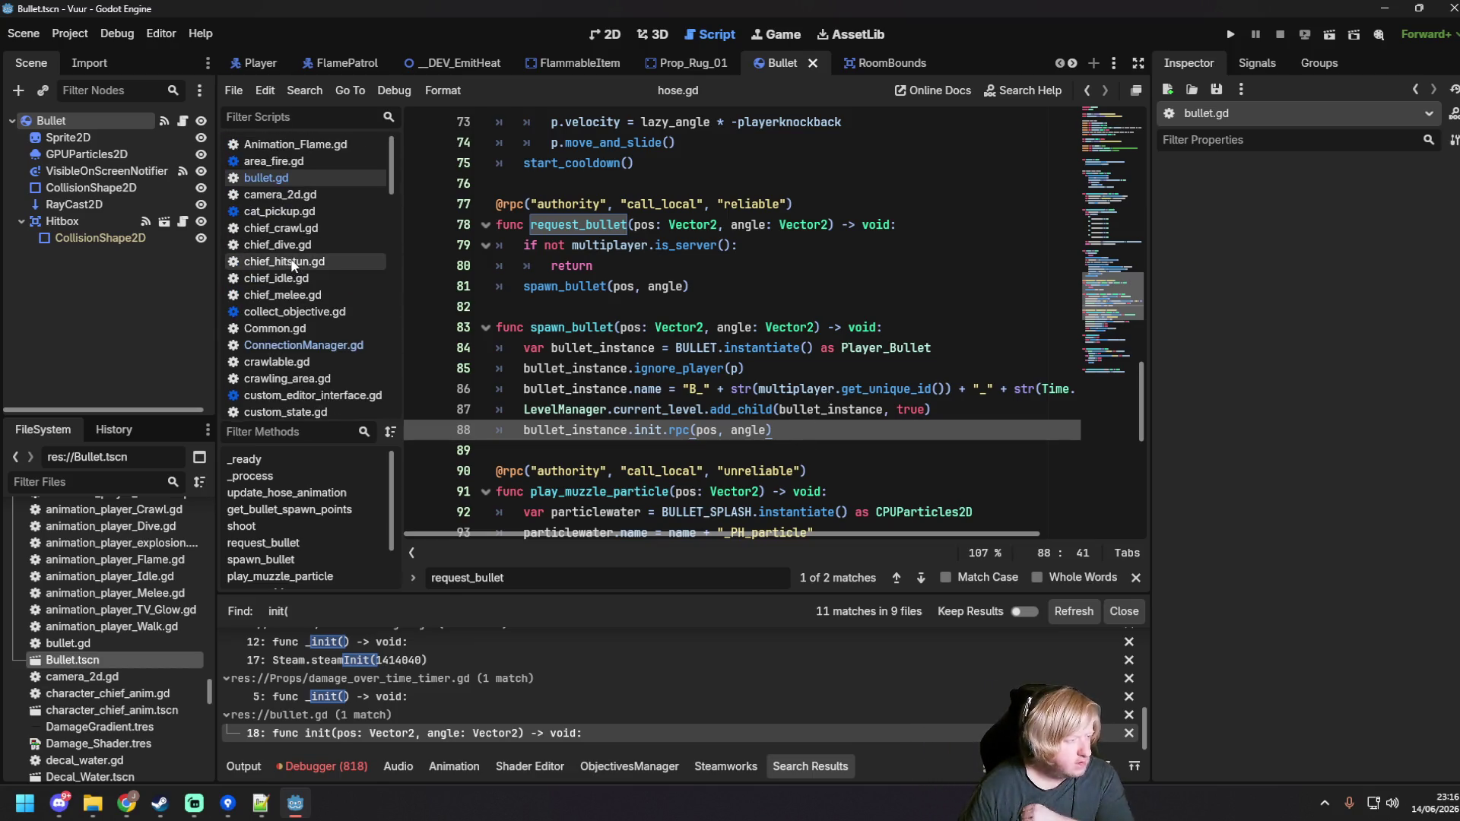
{"action": "left_click", "coordinate": [306, 176]}
{"action": "scroll", "scroll_direction": "down", "scroll_amount": 3}
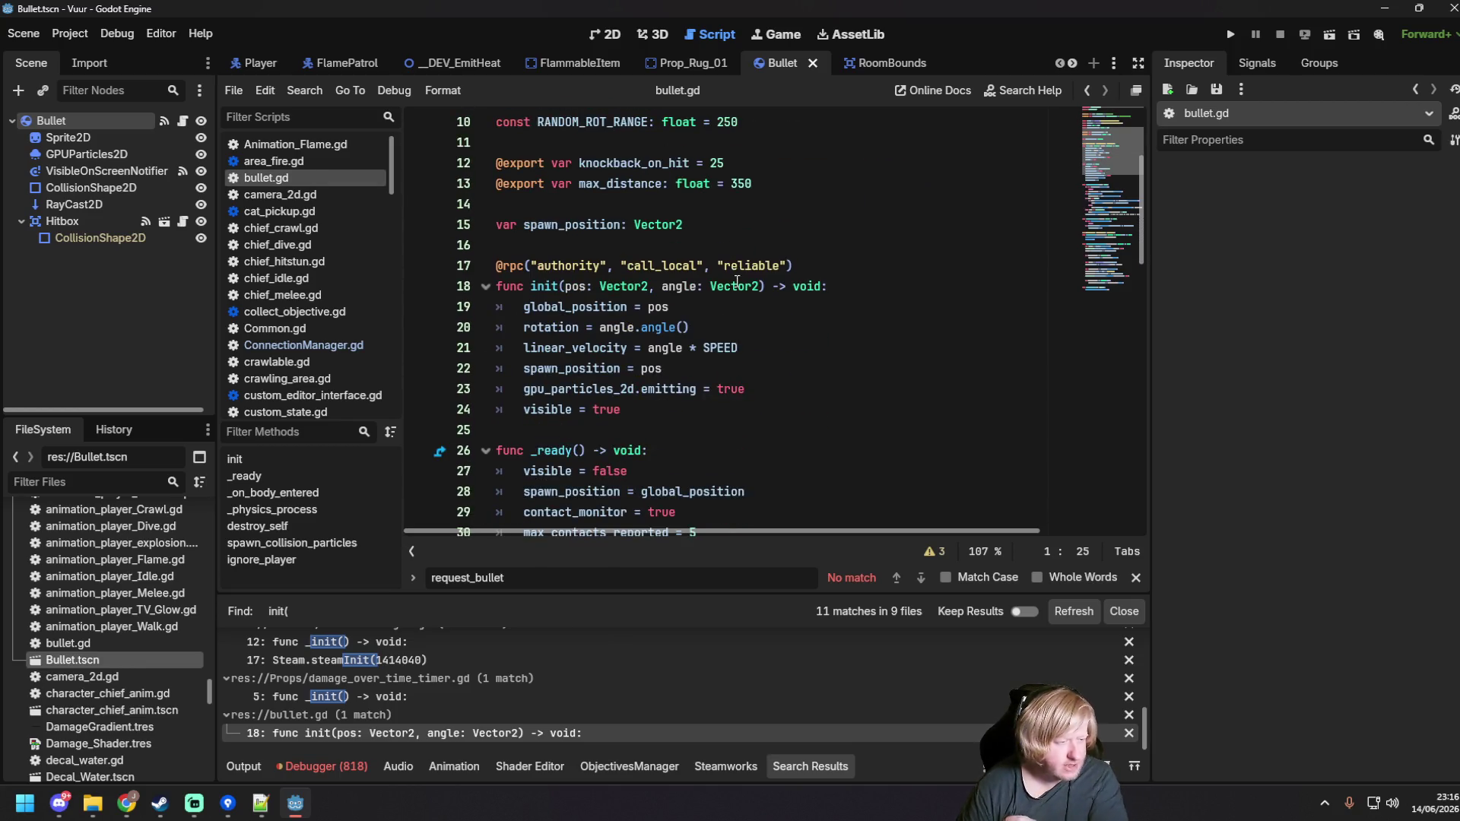
{"action": "left_click", "coordinate": [680, 335]}
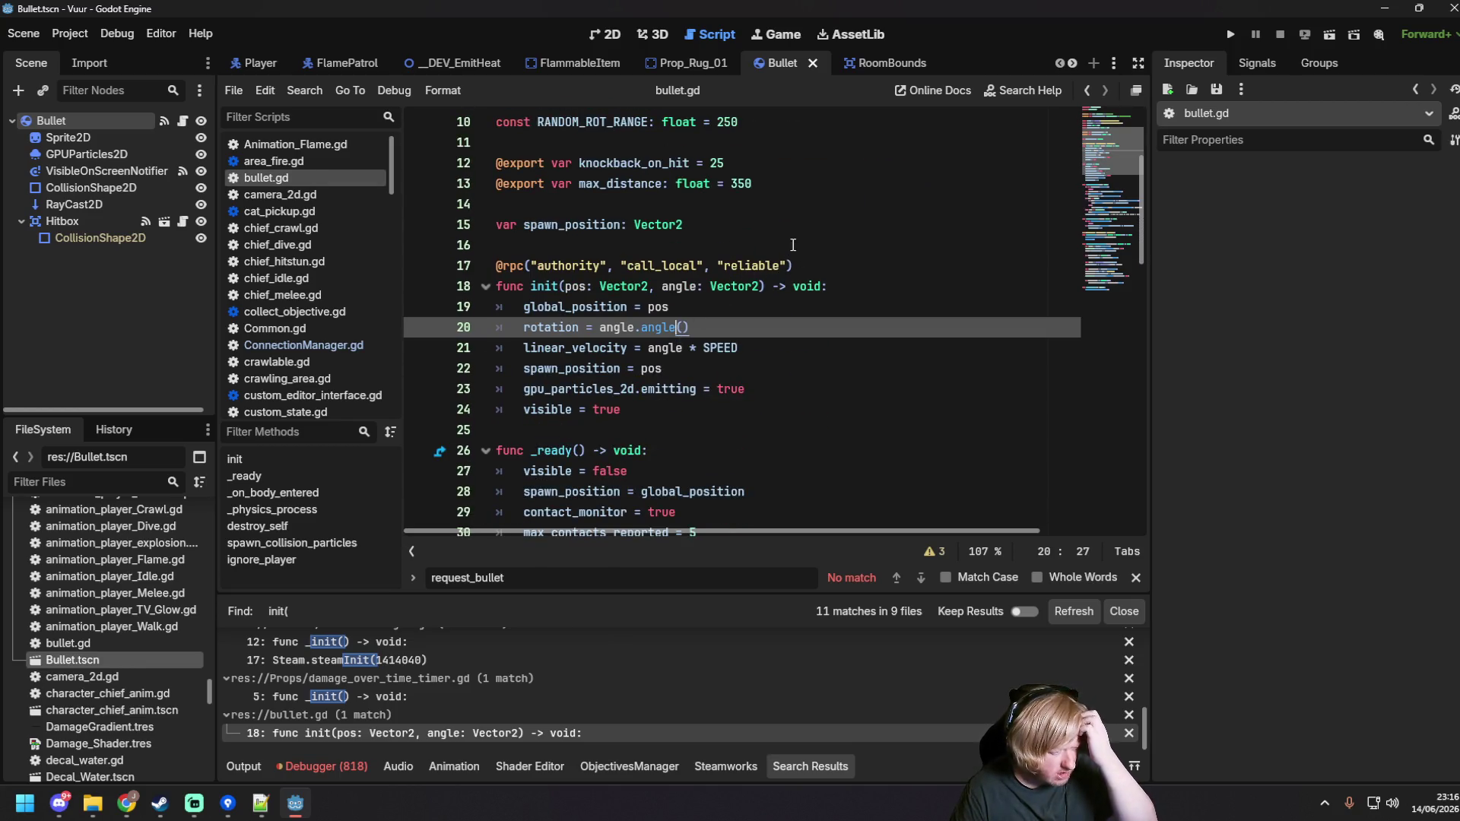
{"action": "left_click_drag", "start_coordinate": [669, 413], "coordinate": [449, 261]}
Step: Switch from the Bullet scene to the Player scene
{"action": "left_click", "coordinate": [833, 346]}
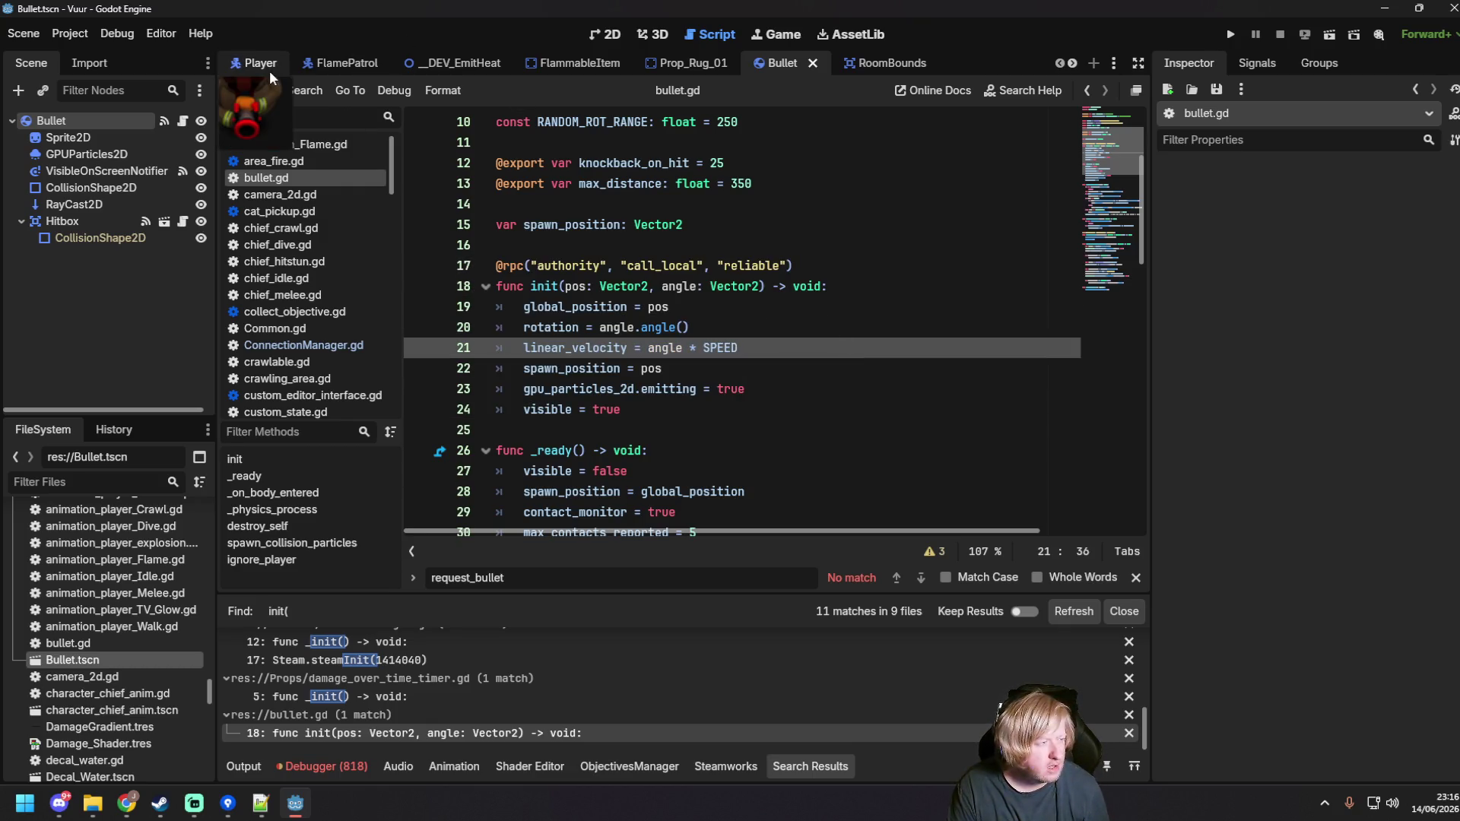
{"action": "left_click", "coordinate": [267, 66]}
{"action": "scroll", "scroll_direction": "down", "scroll_amount": 3}
{"action": "scroll", "scroll_direction": "up", "scroll_amount": 3}
{"action": "scroll", "scroll_direction": "down", "scroll_amount": 3}
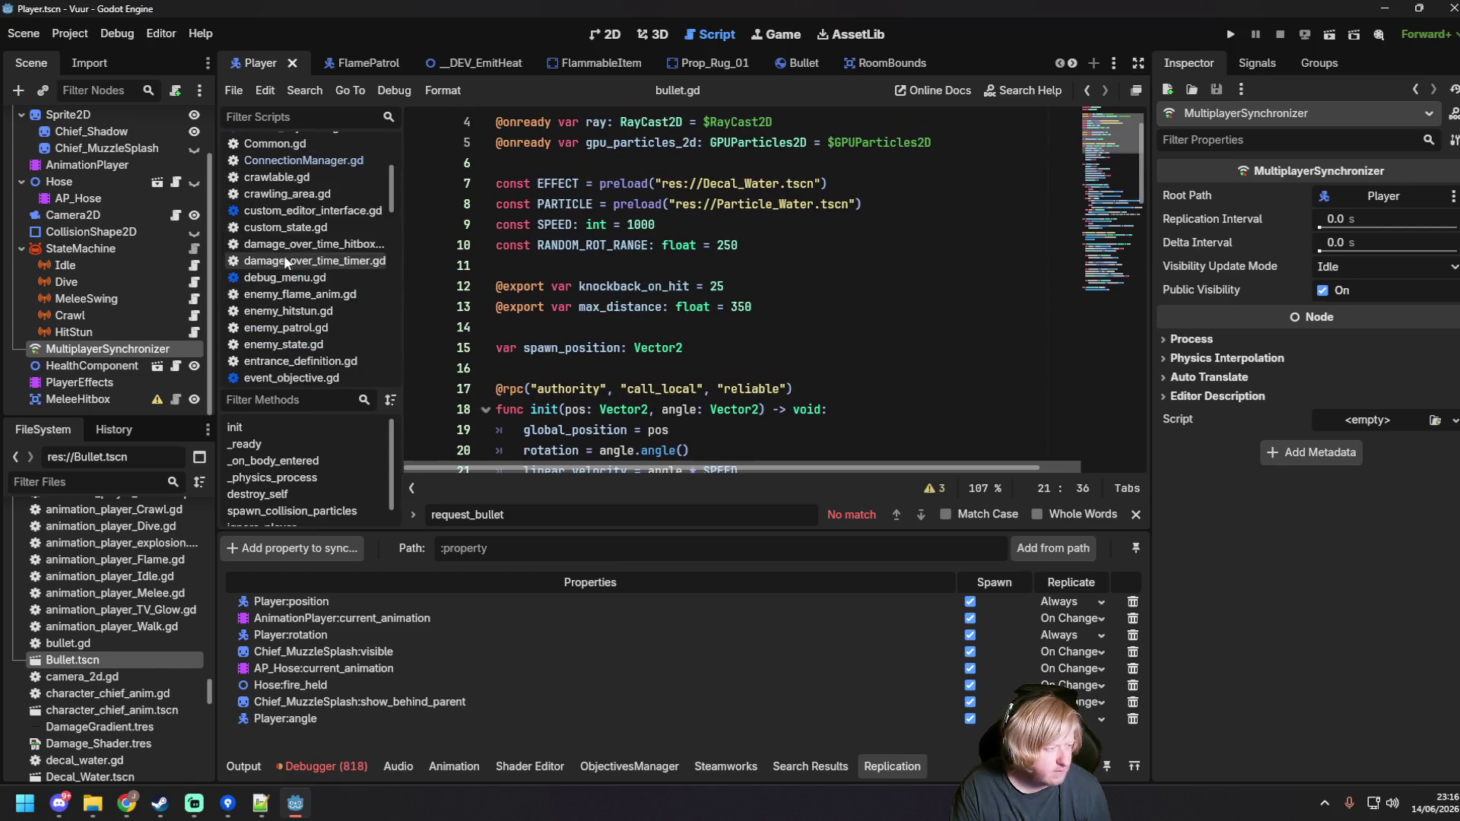
{"action": "scroll", "scroll_direction": "down", "scroll_amount": 3}
Step: Open player.gd and place the caret just below its _ready function
{"action": "left_click", "coordinate": [268, 374]}
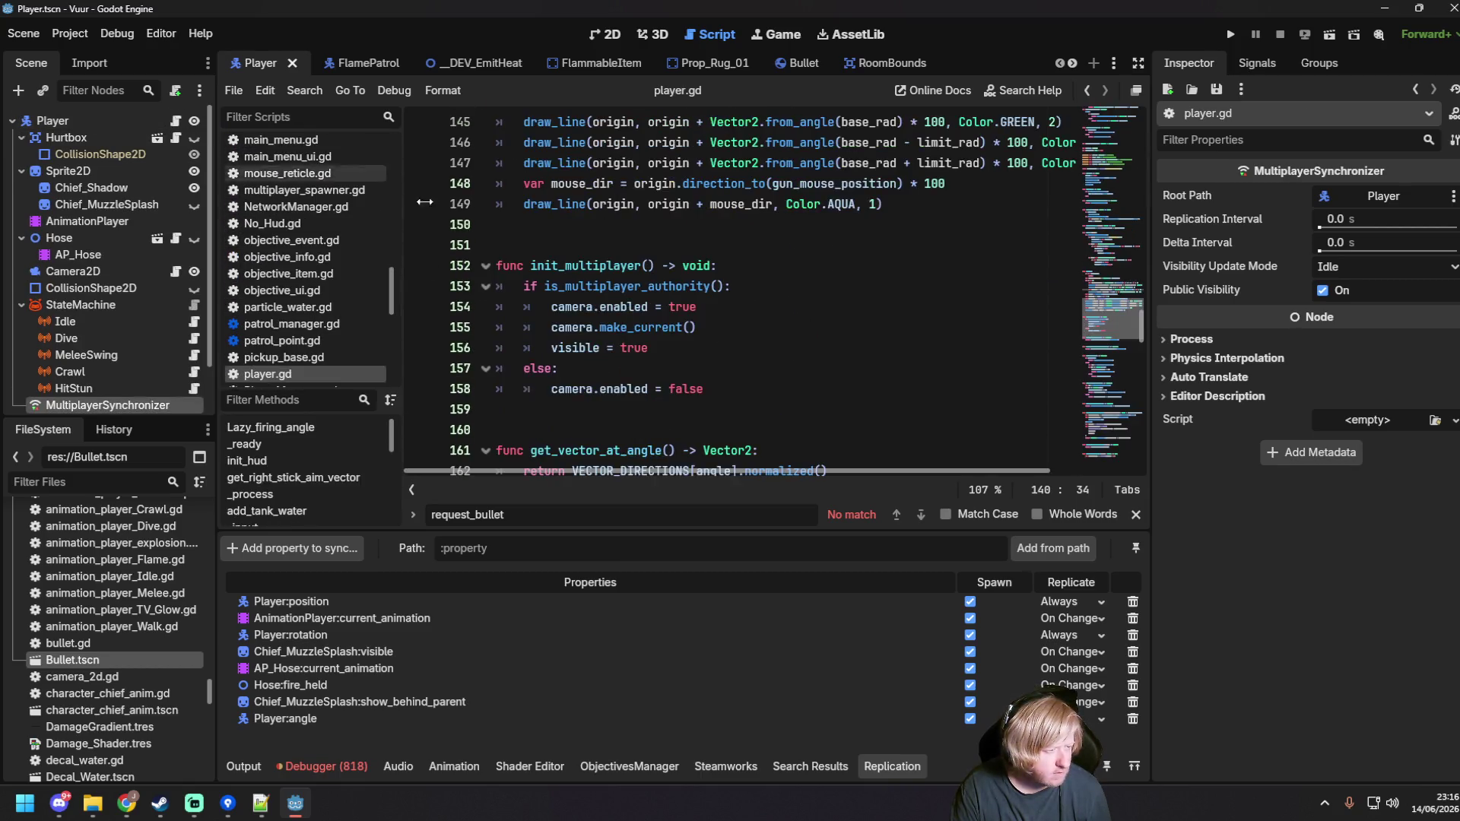
{"action": "scroll", "scroll_direction": "up", "scroll_amount": 3}
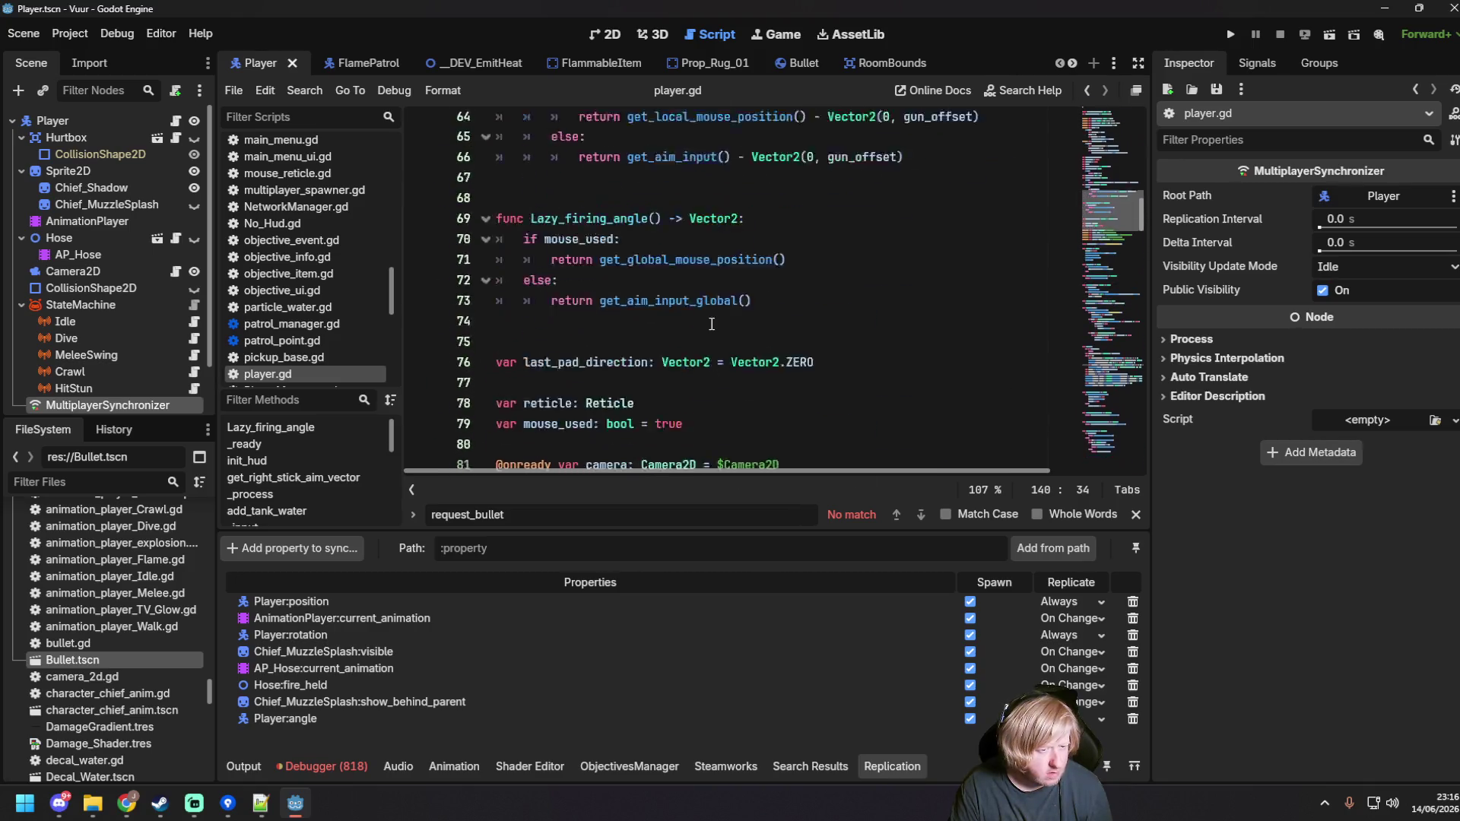
{"action": "scroll", "scroll_direction": "up", "scroll_amount": 3}
{"action": "scroll", "scroll_direction": "down", "scroll_amount": 3}
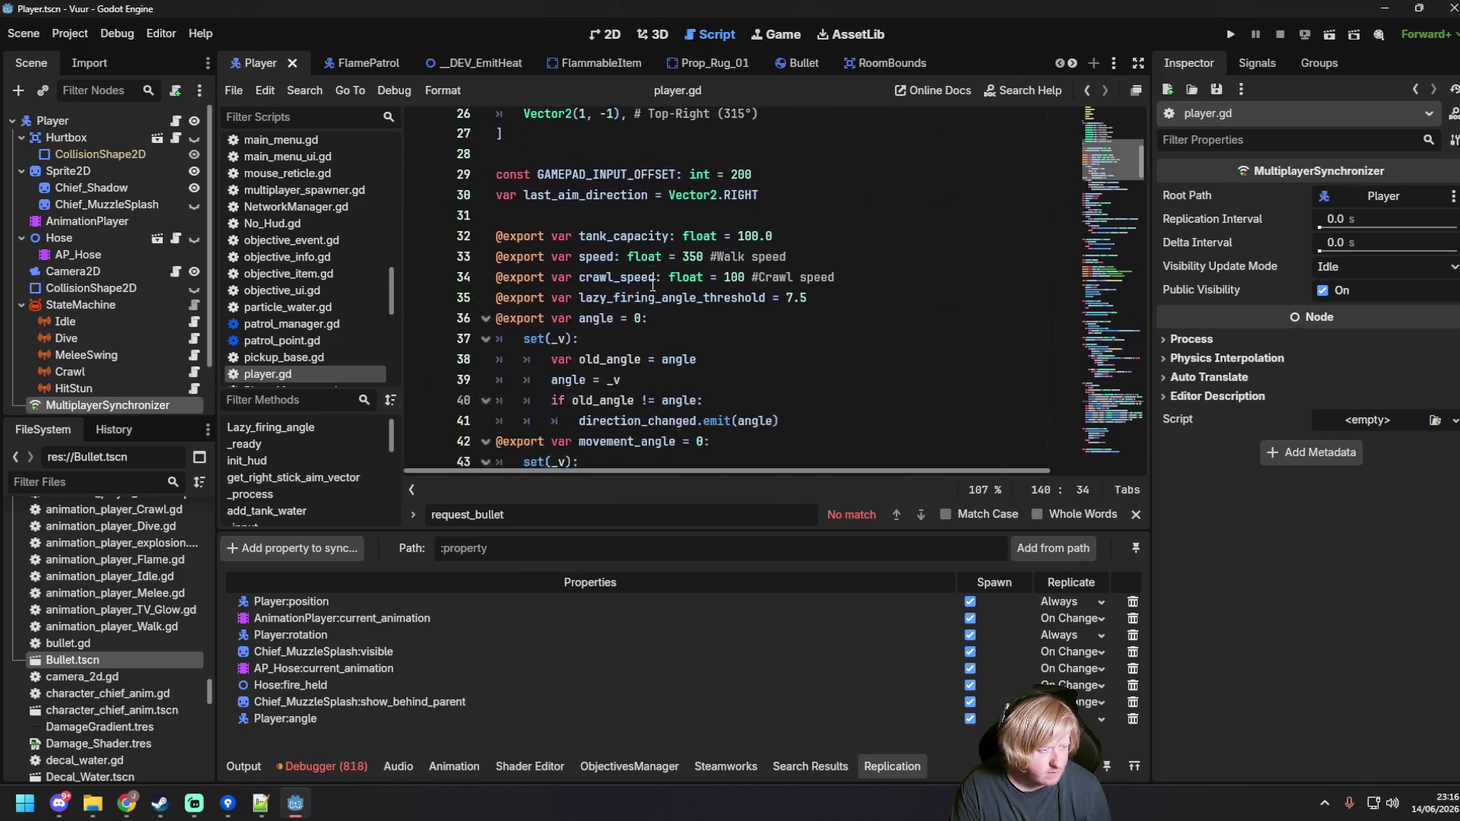
{"action": "scroll", "scroll_direction": "down", "scroll_amount": 3}
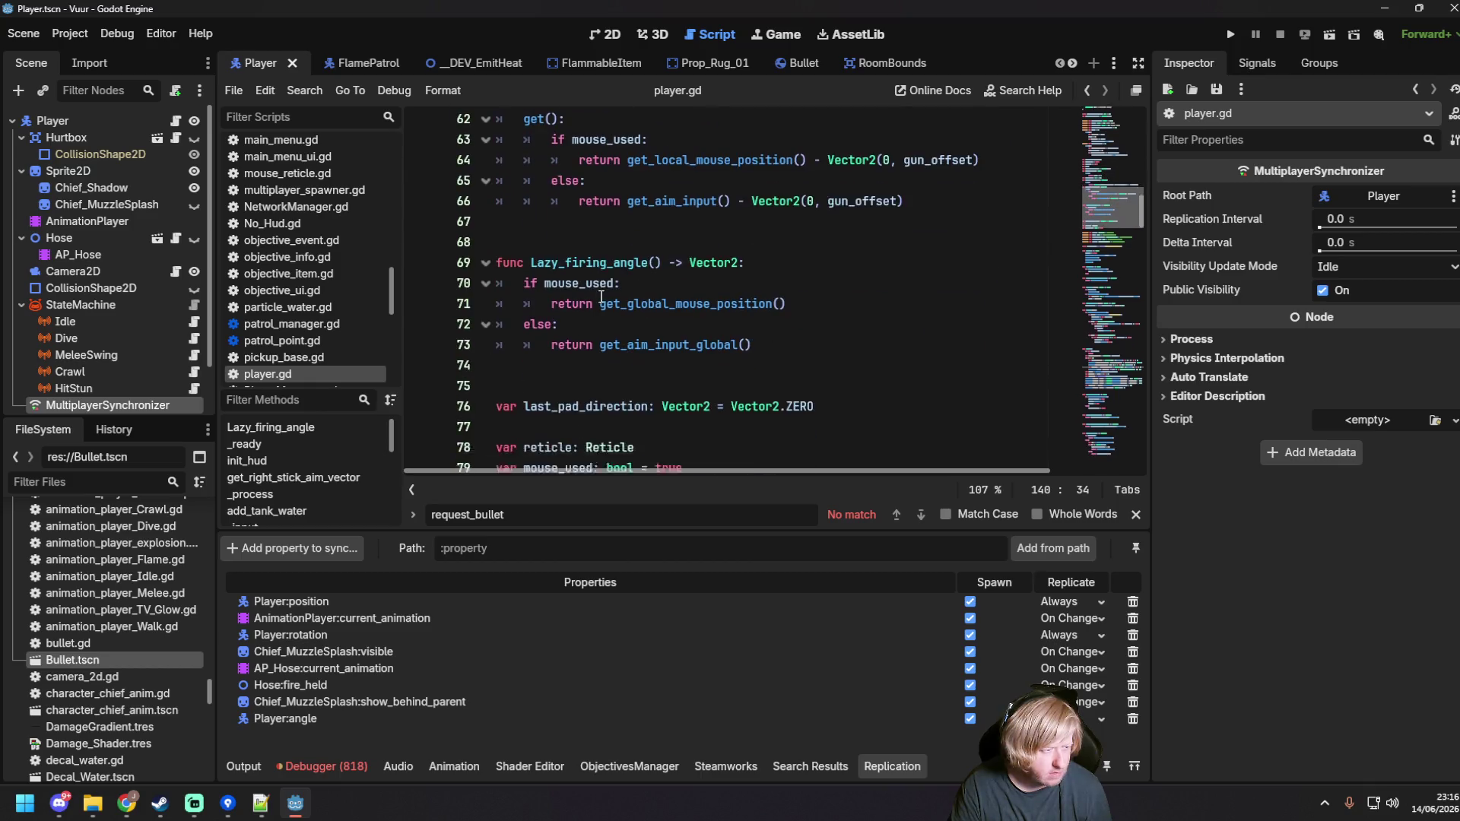
{"action": "scroll", "scroll_direction": "down", "scroll_amount": 3}
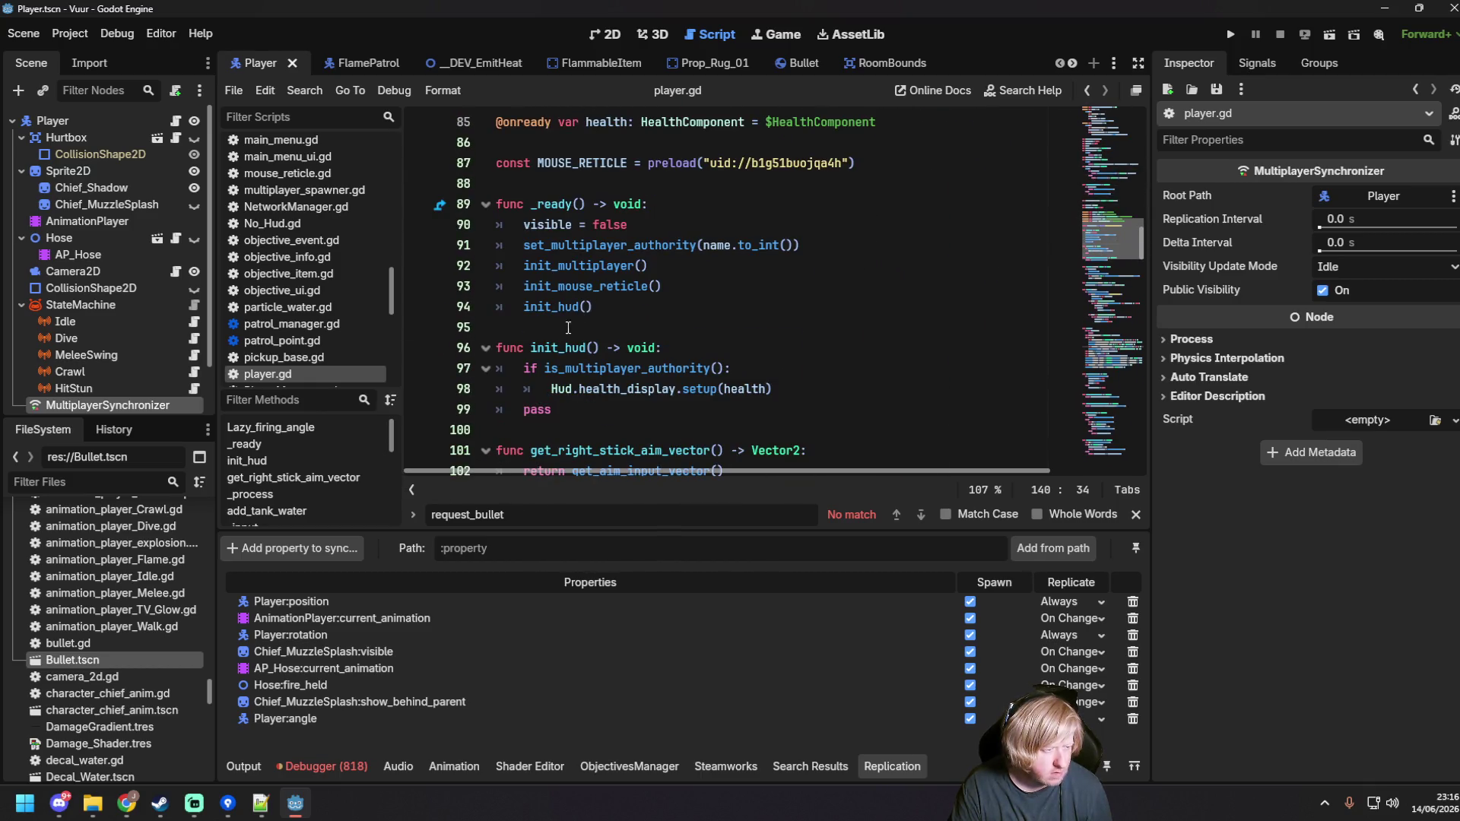
{"action": "left_click", "coordinate": [568, 328]}
{"action": "key", "text": "ctrl+v"}
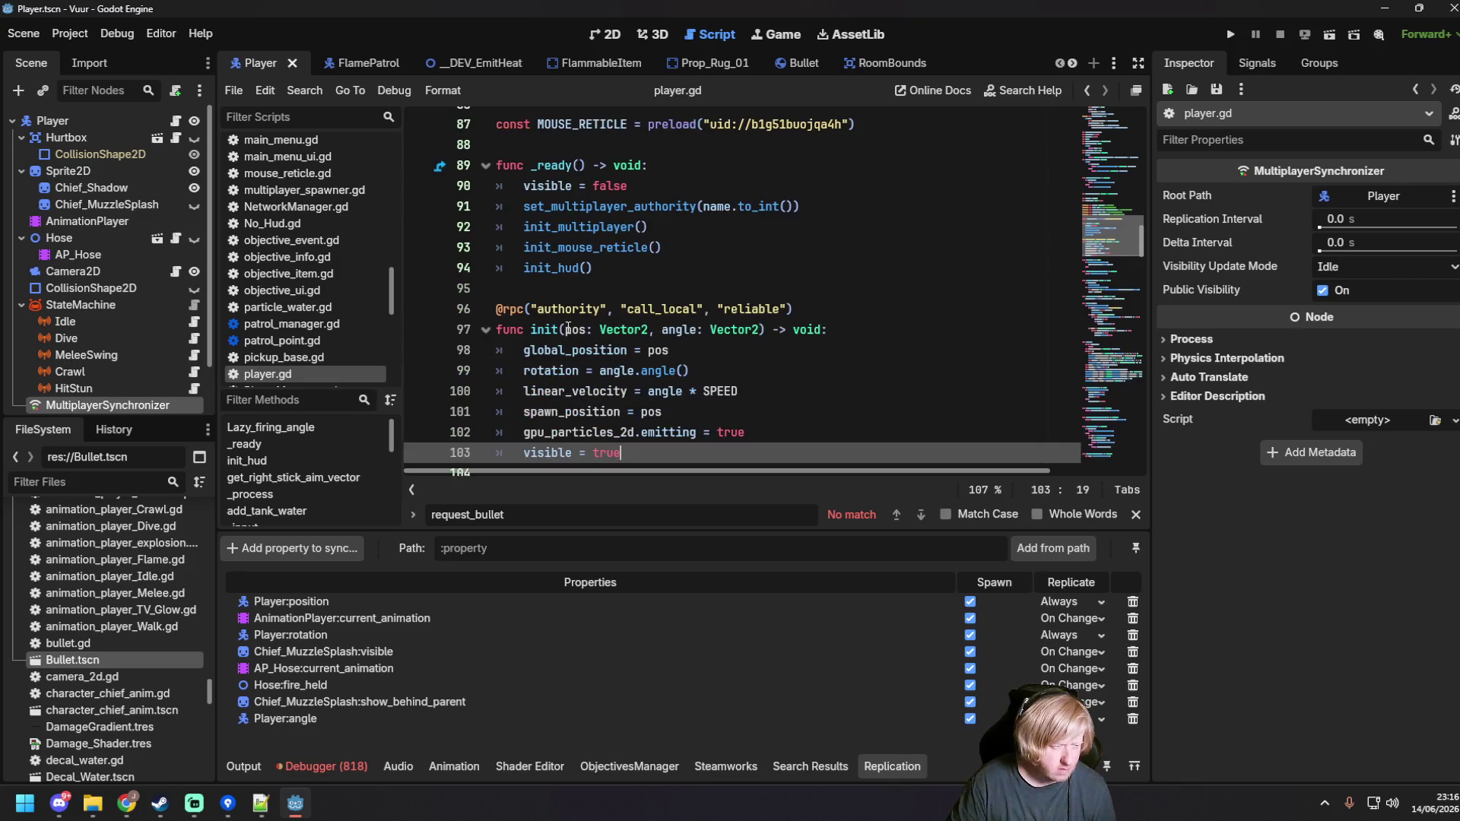
{"action": "scroll", "scroll_direction": "down", "scroll_amount": 3}
{"action": "left_click", "coordinate": [706, 313]}
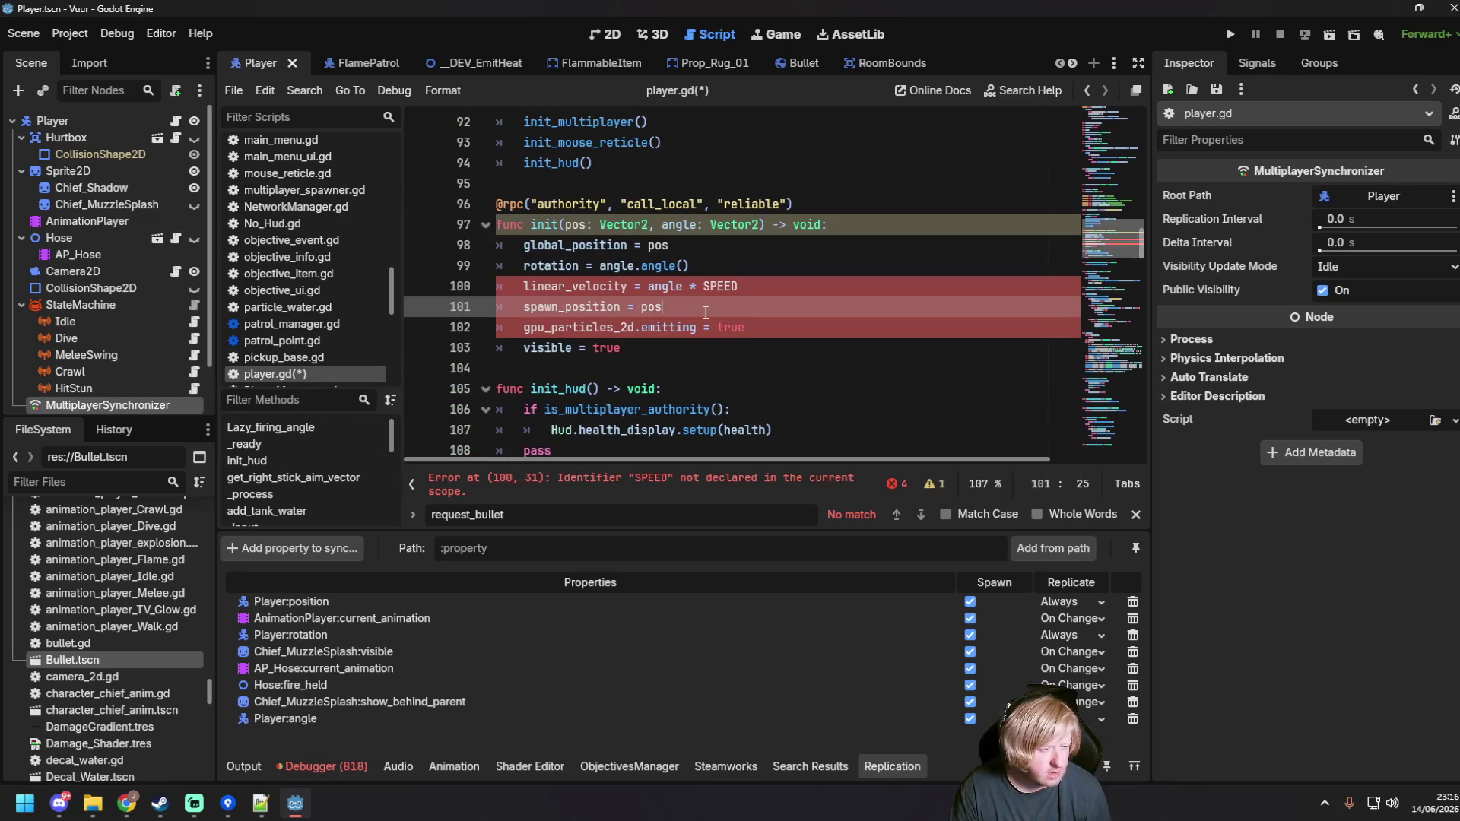
{"action": "left_click_drag", "start_coordinate": [659, 226], "coordinate": [763, 226]}
{"action": "key", "text": "BackSpace"}
{"action": "key", "text": "BackSpace"}
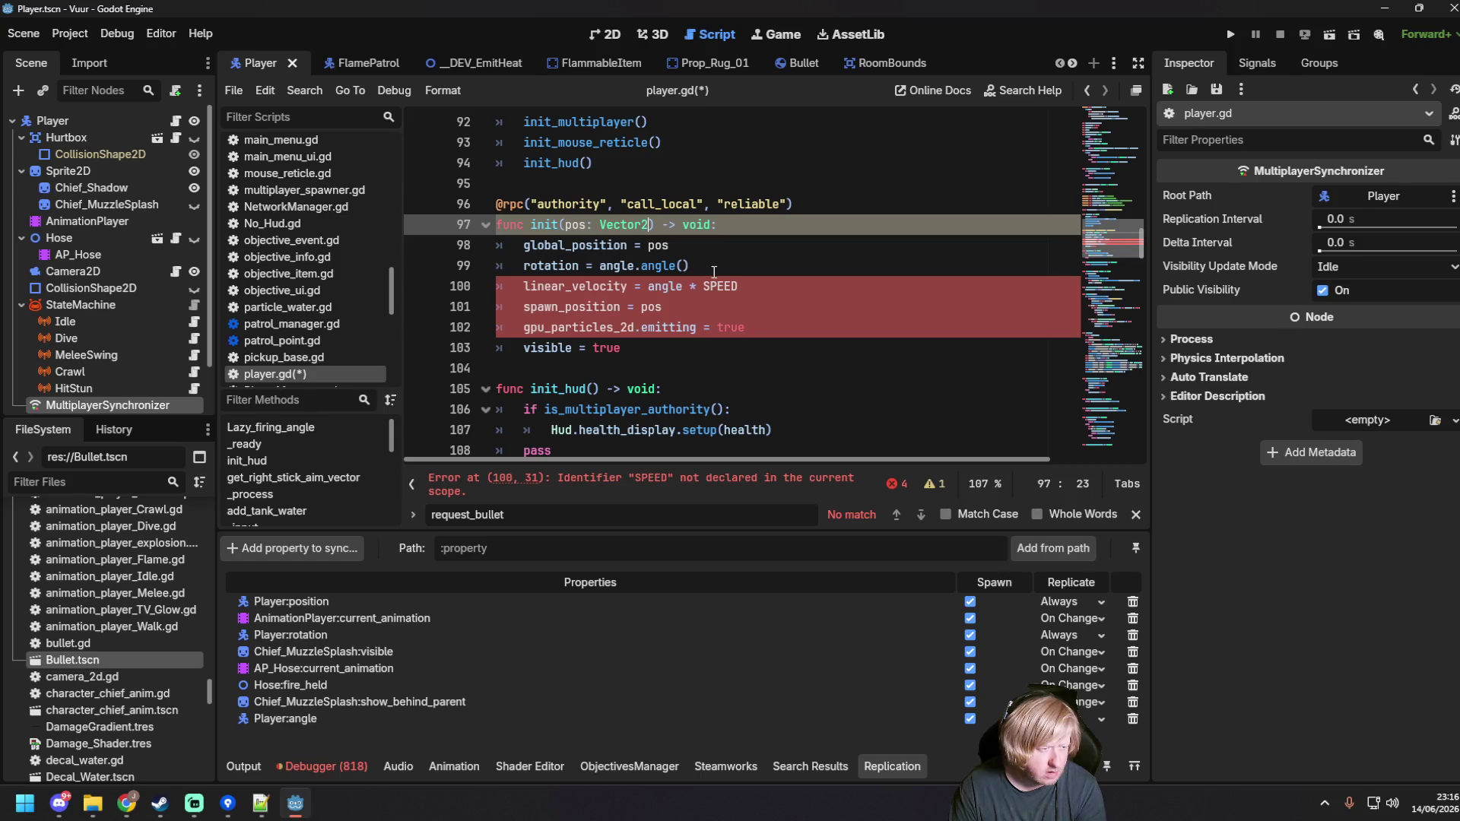
Step: Delete the leftover rotation, velocity, spawn and particle lines from the init body
{"action": "left_click", "coordinate": [697, 267]}
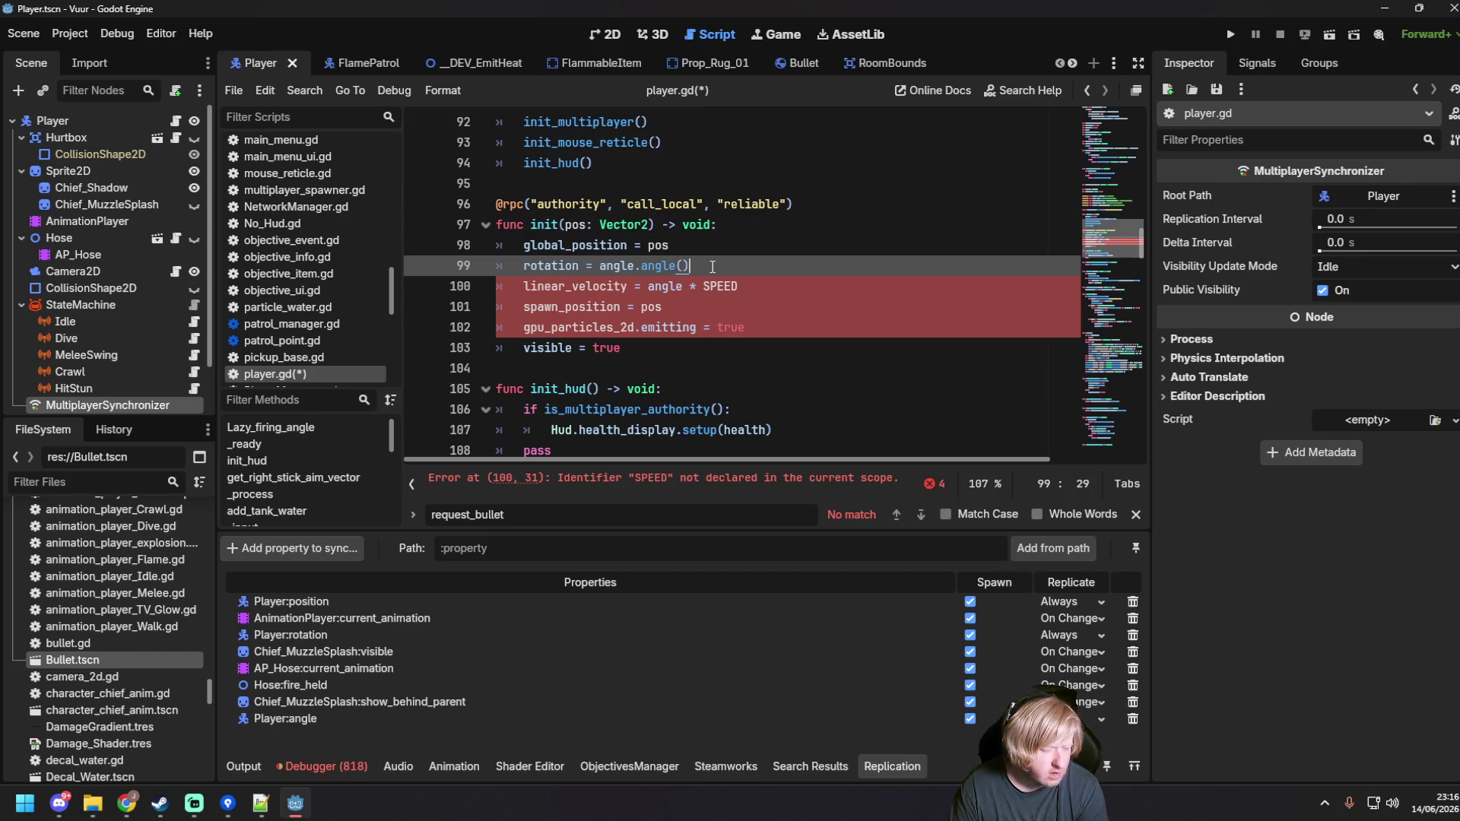
{"action": "key", "text": "Down"}
{"action": "key", "text": "Down"}
{"action": "key", "text": "Down"}
{"action": "key", "text": "End"}
{"action": "key", "text": "shift+Up"}
{"action": "key", "text": "shift+Up"}
{"action": "key", "text": "shift+Up"}
{"action": "key", "text": "shift+Home"}
{"action": "key", "text": "BackSpace"}
{"action": "key", "text": "BackSpace"}
{"action": "scroll", "scroll_direction": "up", "scroll_amount": 3}
{"action": "key", "text": "Down"}
{"action": "scroll", "scroll_direction": "down", "scroll_amount": 3}
{"action": "scroll", "scroll_direction": "down", "scroll_amount": 3}
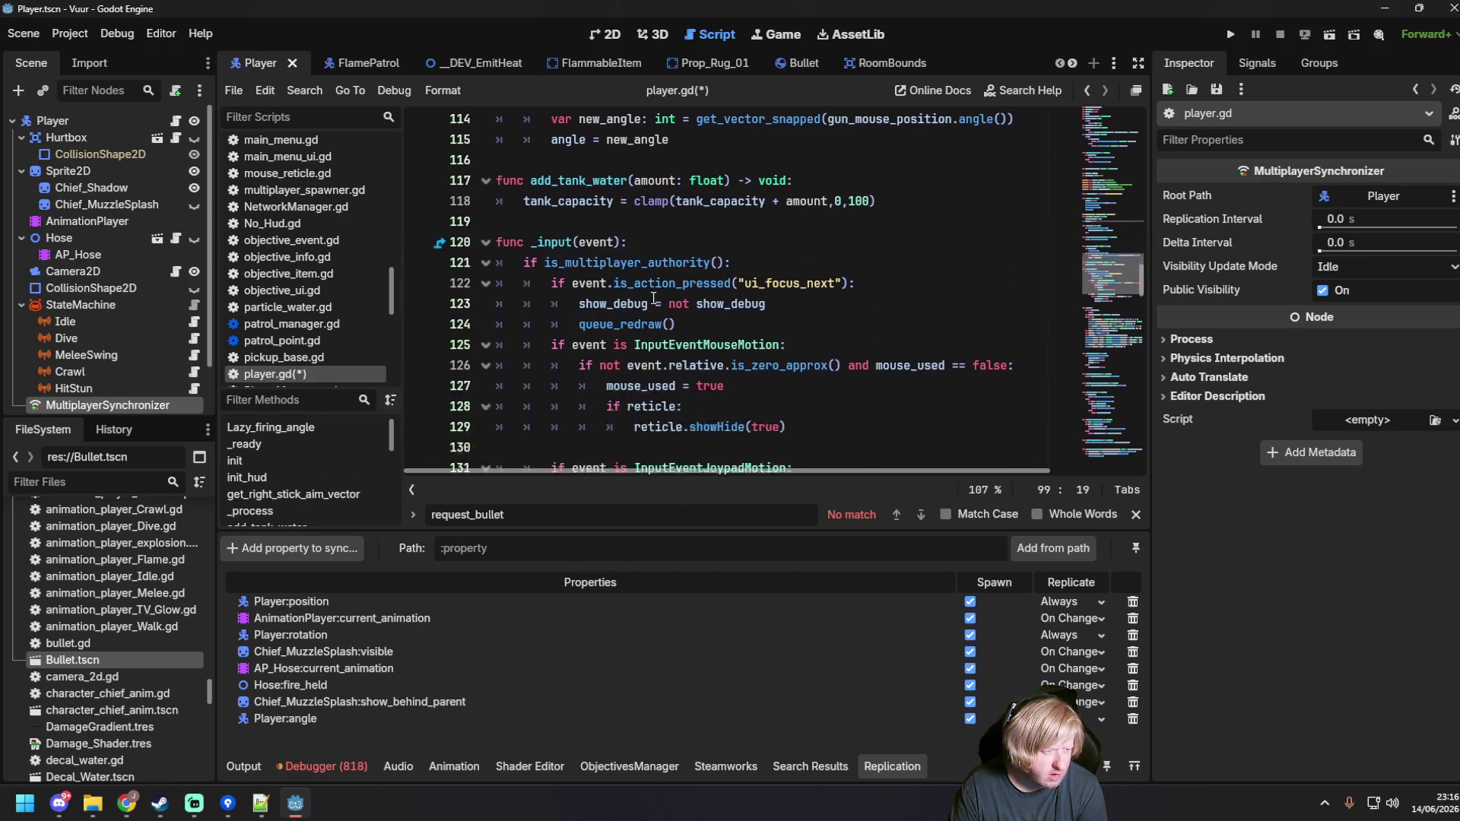
Step: Search player.gd for 'visible =' in place of the earlier 'bullet' term
{"action": "left_click", "coordinate": [655, 266]}
{"action": "key", "text": "ctrl+f"}
{"action": "type", "text": "bullet"}
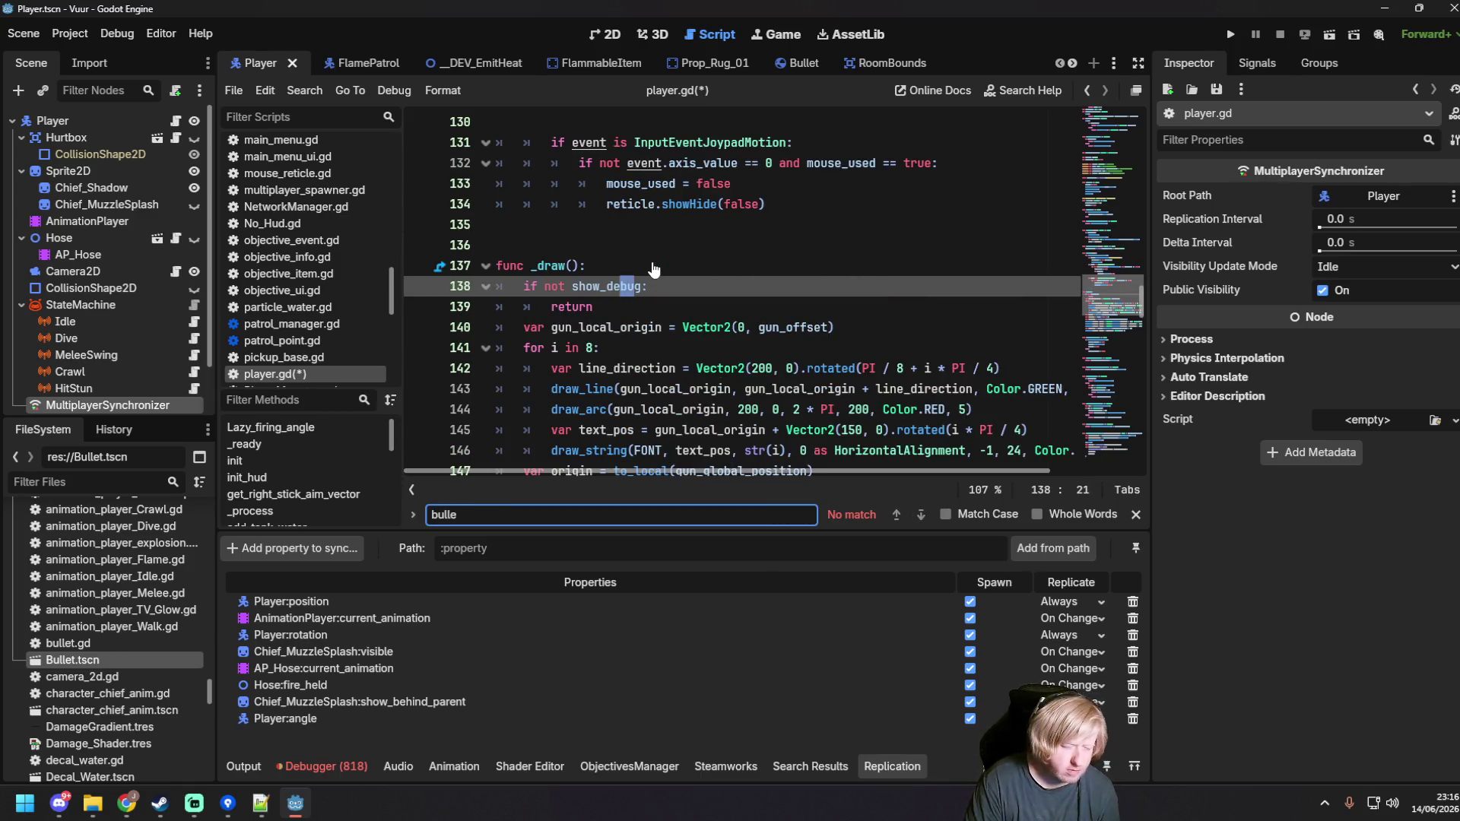
{"action": "key", "text": "BackSpace"}
{"action": "key", "text": "BackSpace"}
{"action": "key", "text": "BackSpace"}
{"action": "type", "text": "visible ="}
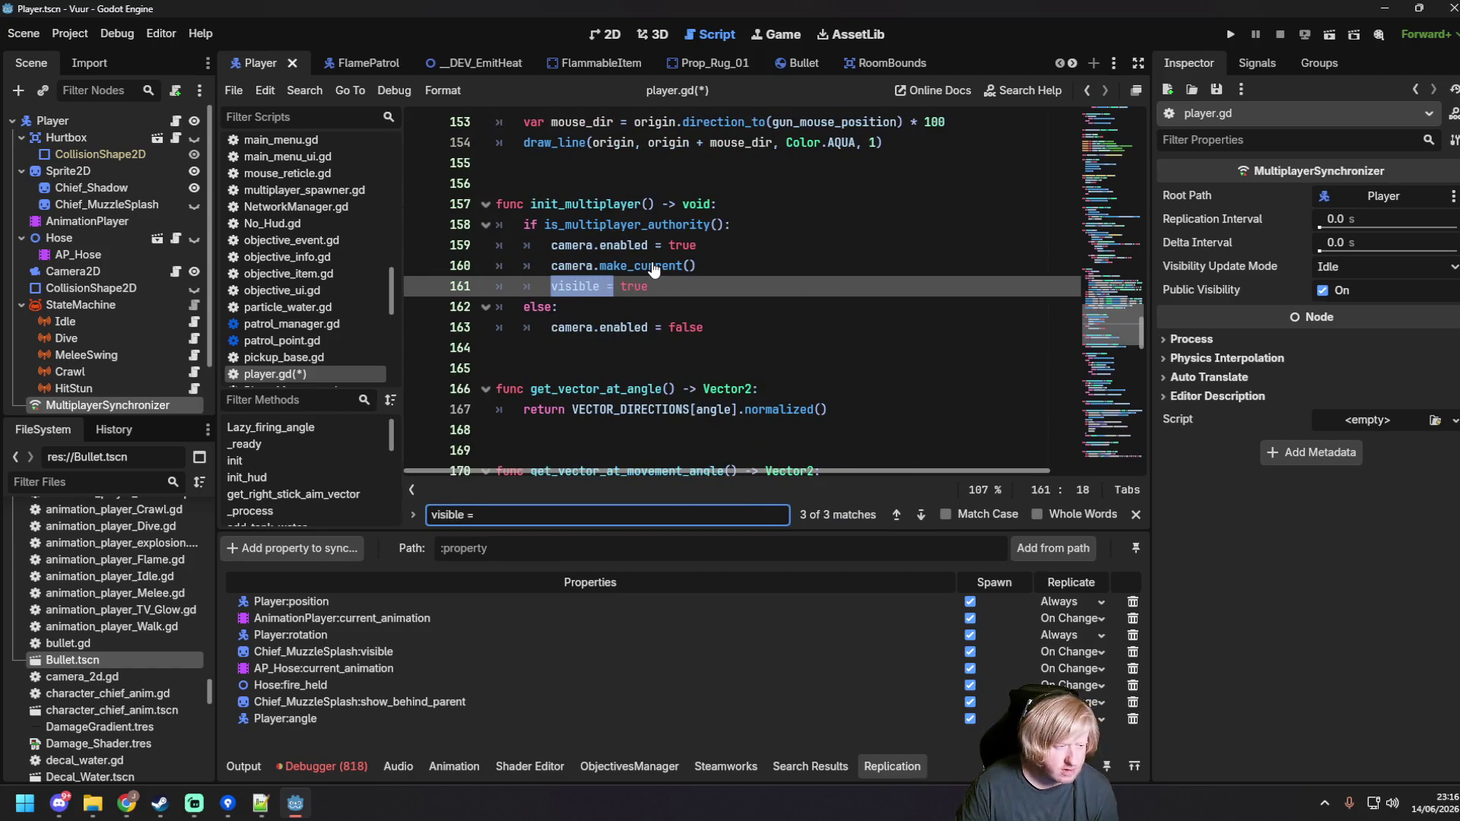
Step: Delete the visible = true line in init_multiplayer and save player.gd
{"action": "left_click", "coordinate": [689, 286]}
{"action": "key", "text": "ctrl+shift+k"}
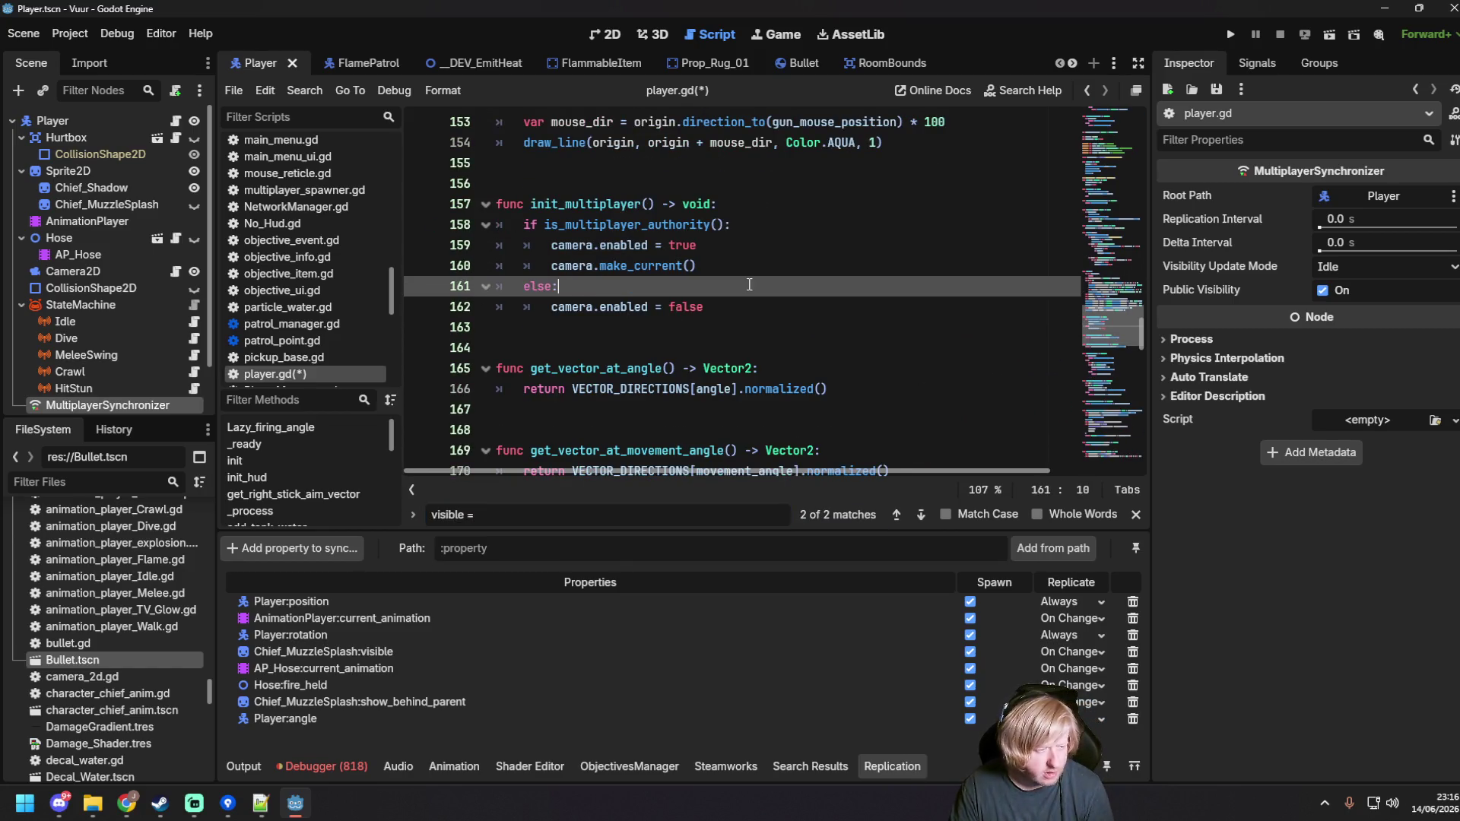
{"action": "scroll", "scroll_direction": "up", "scroll_amount": 3}
{"action": "key", "text": "ctrl+s"}
{"action": "scroll", "scroll_direction": "up", "scroll_amount": 3}
{"action": "scroll", "scroll_direction": "down", "scroll_amount": 3}
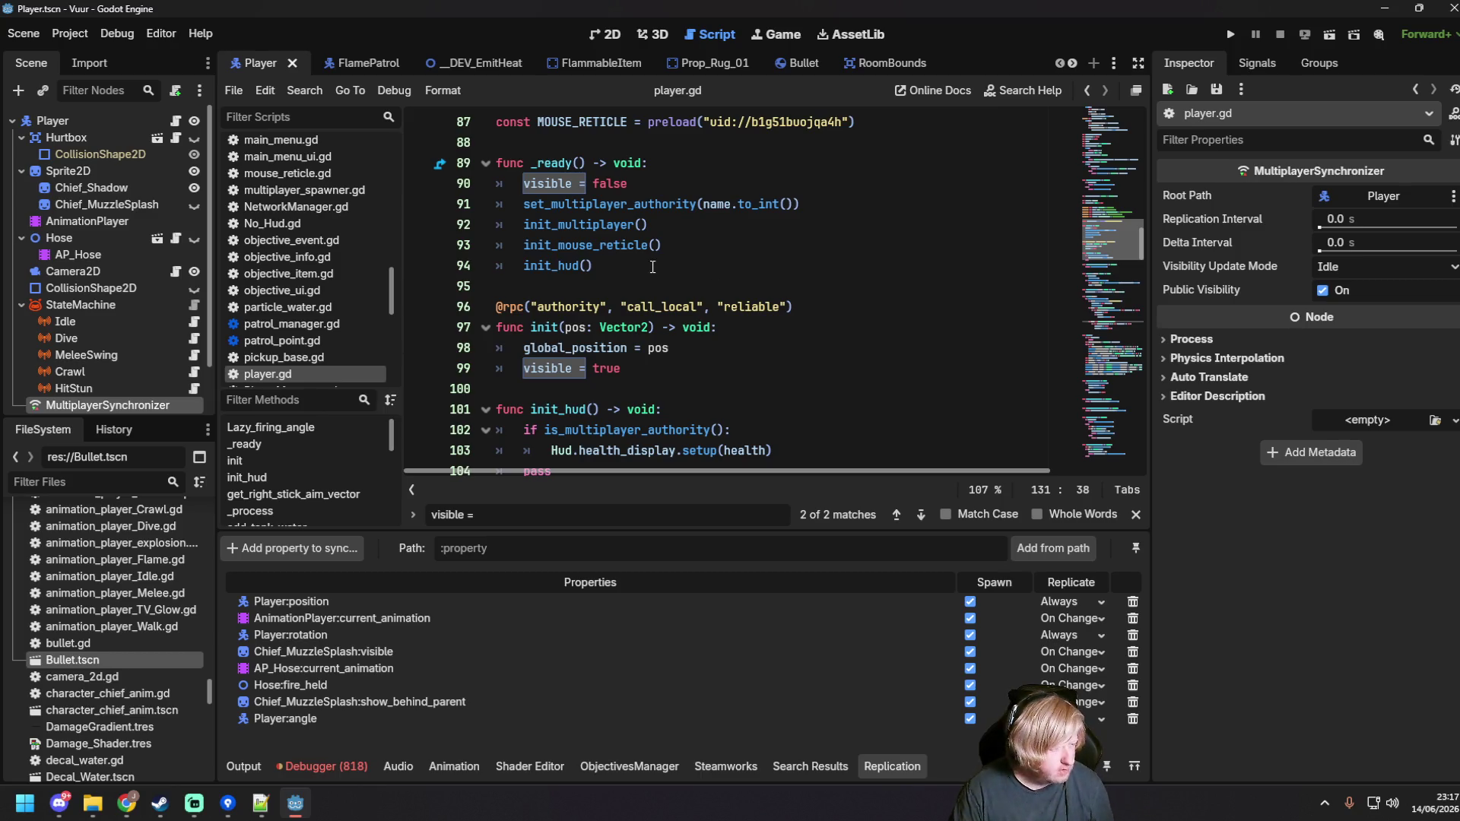
{"action": "scroll", "scroll_direction": "down", "scroll_amount": 3}
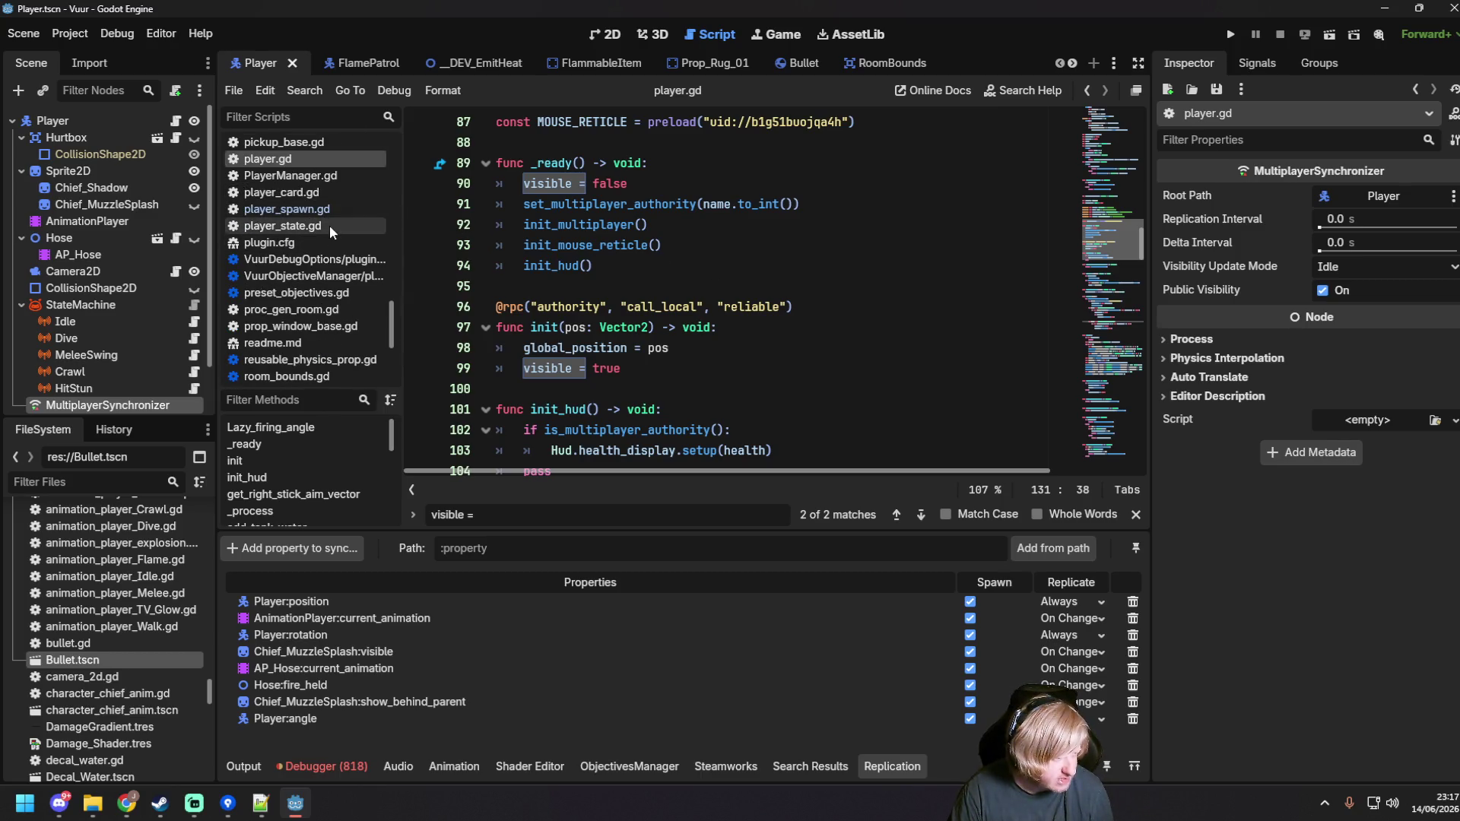
Step: Open player_spawn.gd and delete the global_position assignment in add_player
{"action": "left_click", "coordinate": [342, 210]}
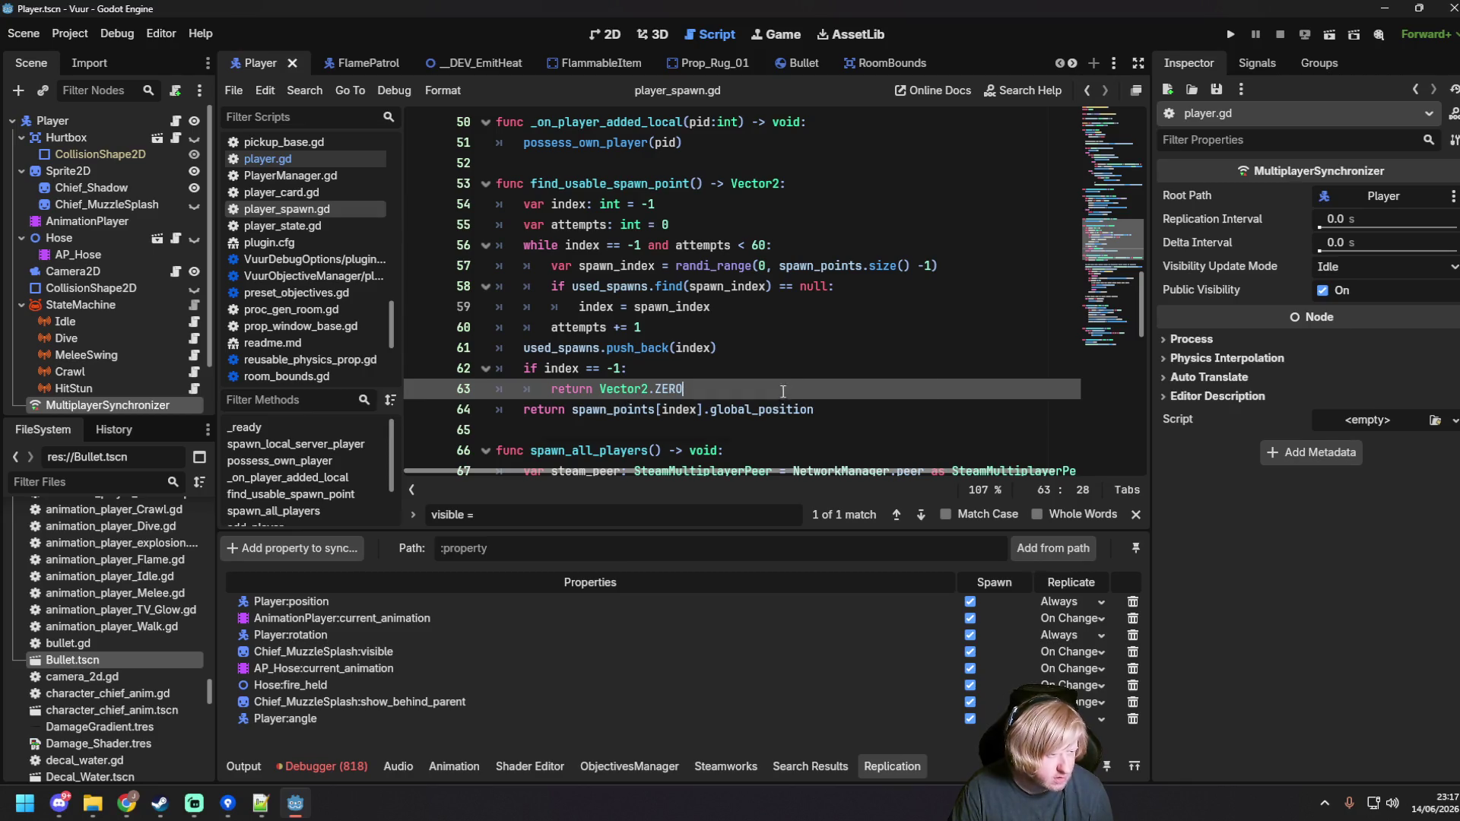
{"action": "scroll", "scroll_direction": "up", "scroll_amount": 3}
{"action": "scroll", "scroll_direction": "down", "scroll_amount": 3}
{"action": "scroll", "scroll_direction": "down", "scroll_amount": 3}
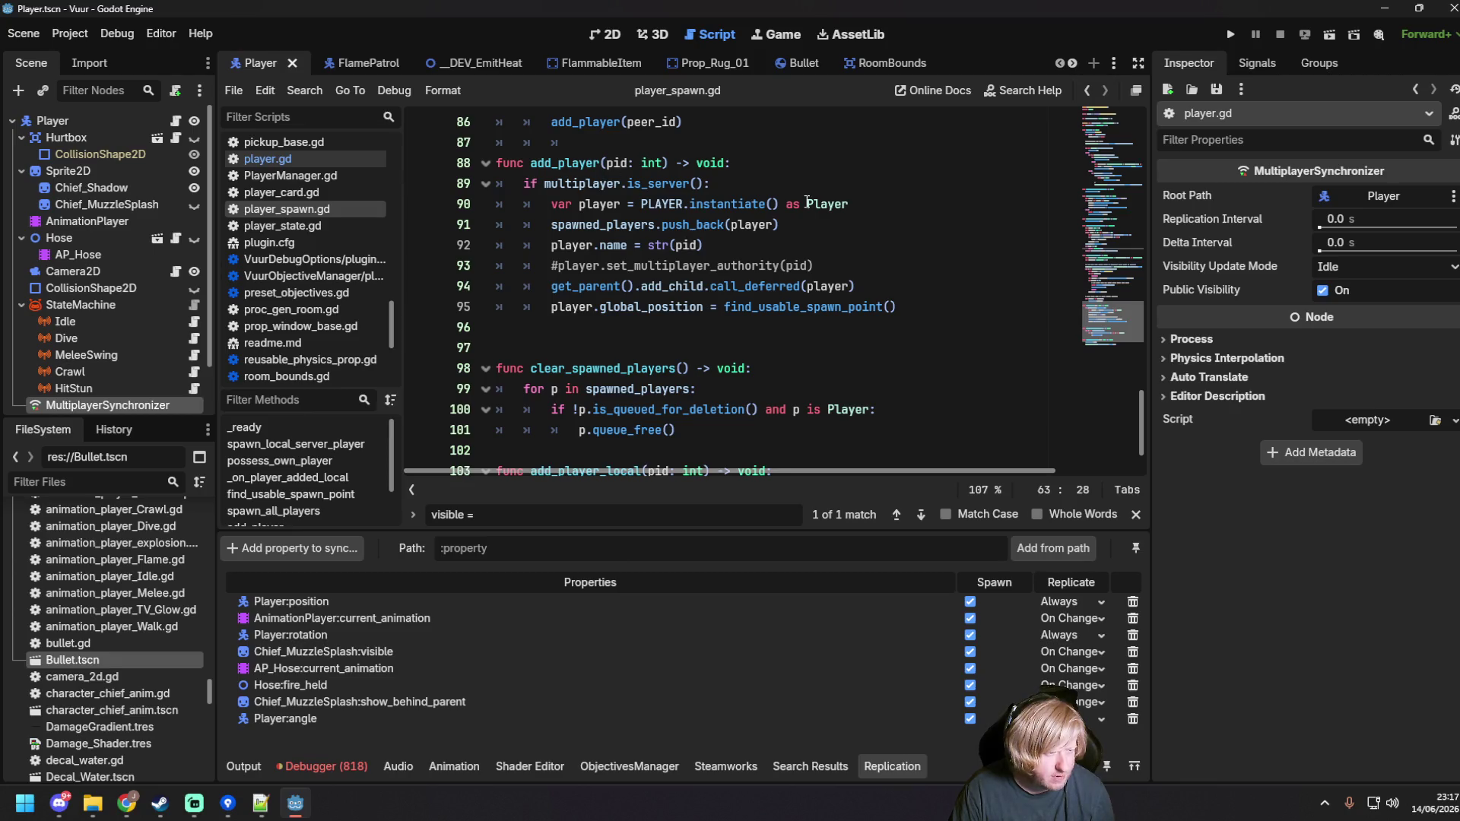
{"action": "left_click", "coordinate": [807, 204]}
{"action": "left_click", "coordinate": [611, 252]}
{"action": "left_click", "coordinate": [736, 281]}
{"action": "left_click", "coordinate": [941, 309]}
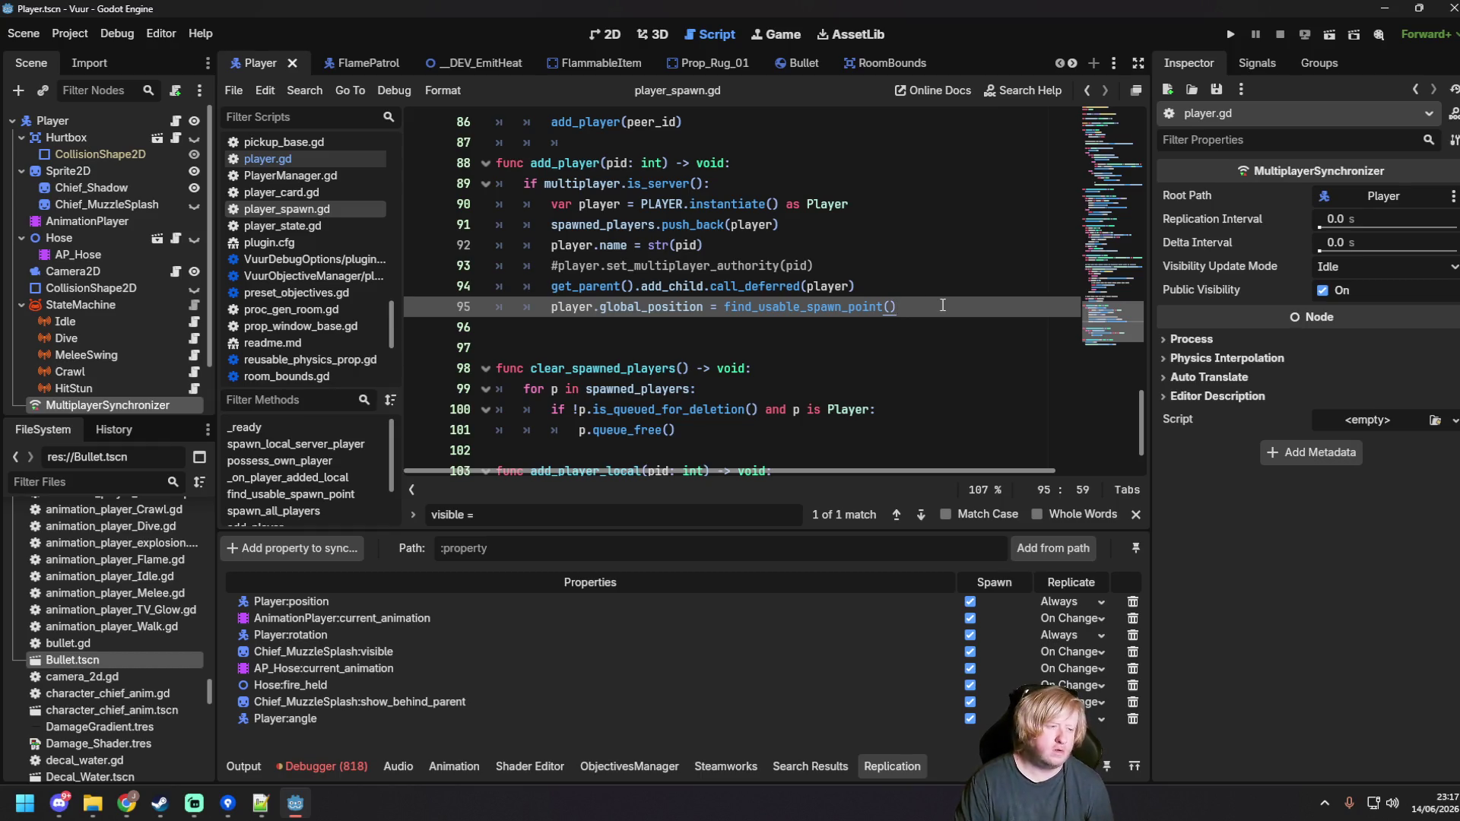
{"action": "key", "text": "shift+Home"}
{"action": "key", "text": "BackSpace"}
Step: Write player.init.rpc(find_usable_spawn_point()) there, save, and run the _DEV_EmitHeat scene
{"action": "type", "text": "player.init."}
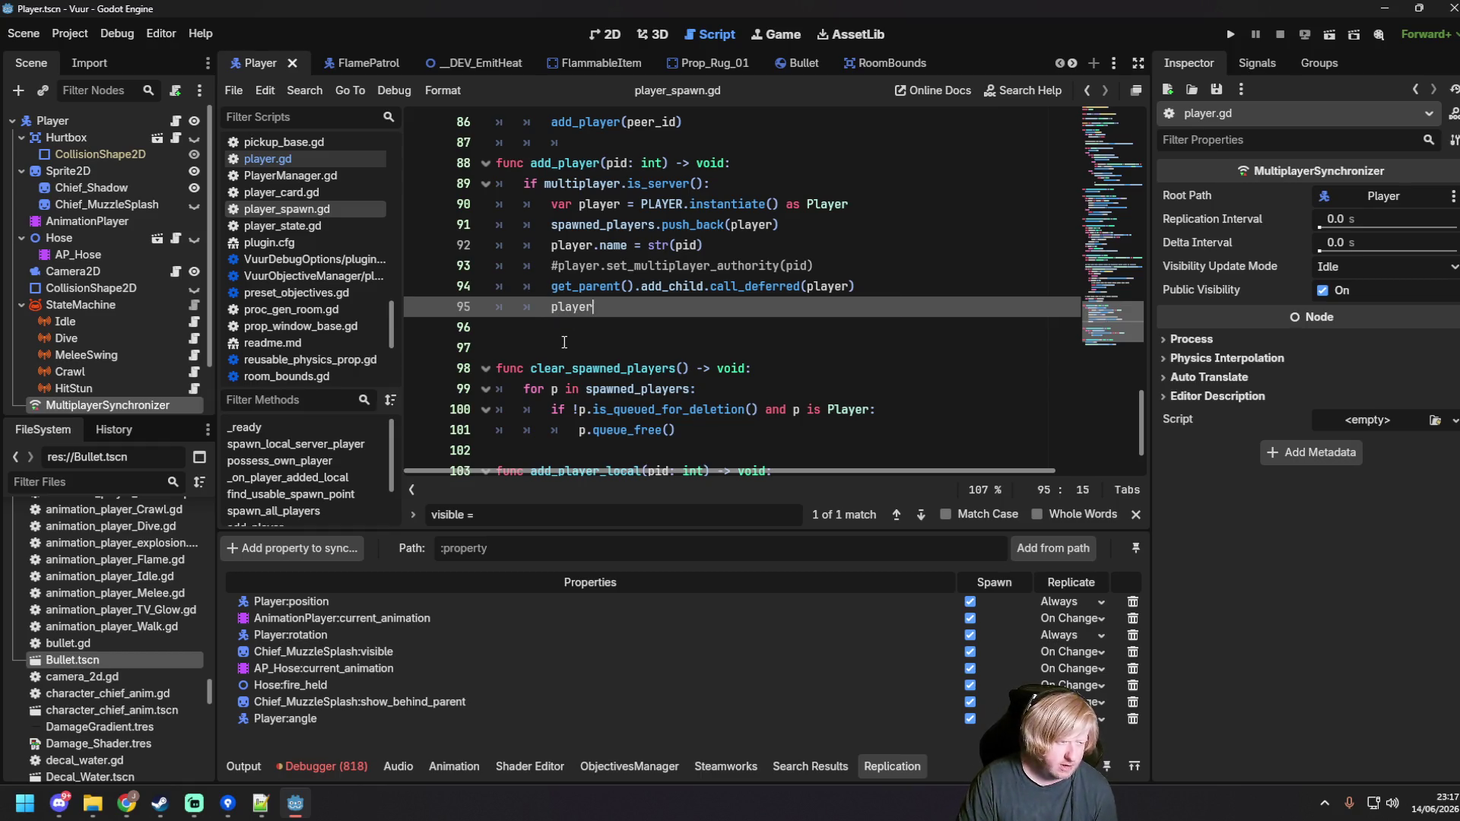
{"action": "key", "text": "Escape"}
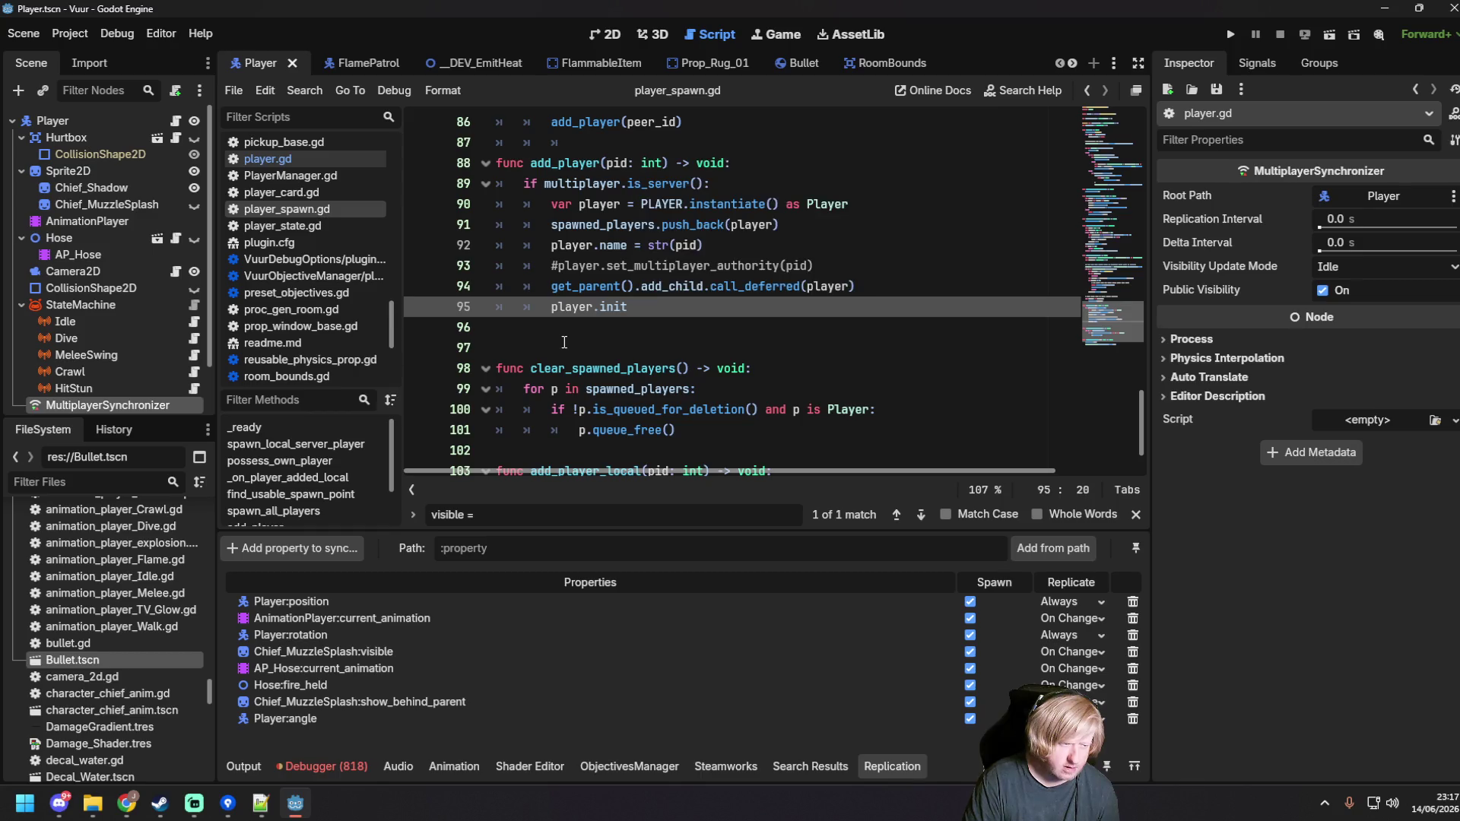
{"action": "type", "text": ".rpc("}
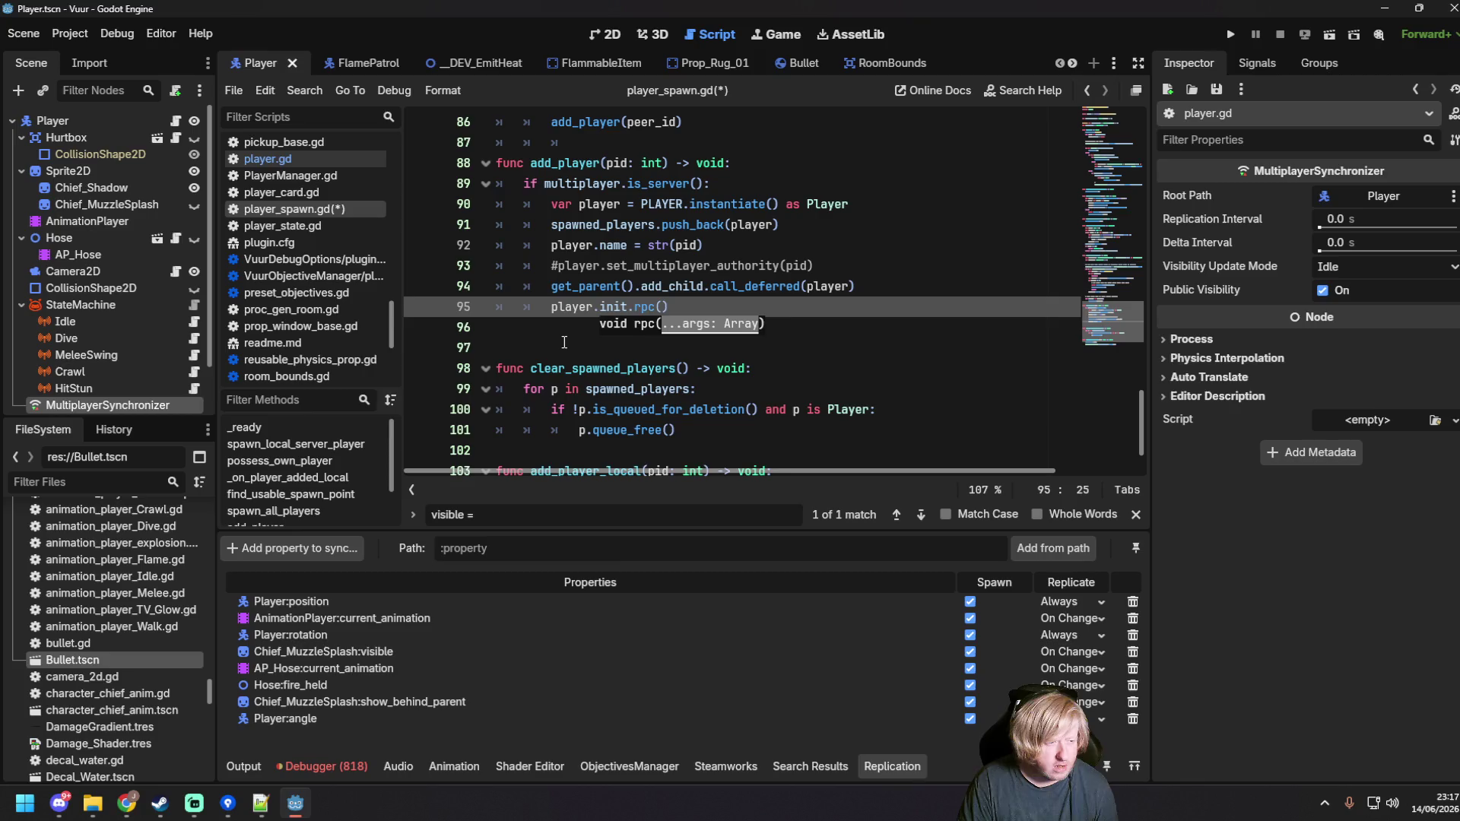
{"action": "type", "text": "find_"}
{"action": "key", "text": "Return"}
{"action": "key", "text": "End"}
{"action": "key", "text": "ctrl+s"}
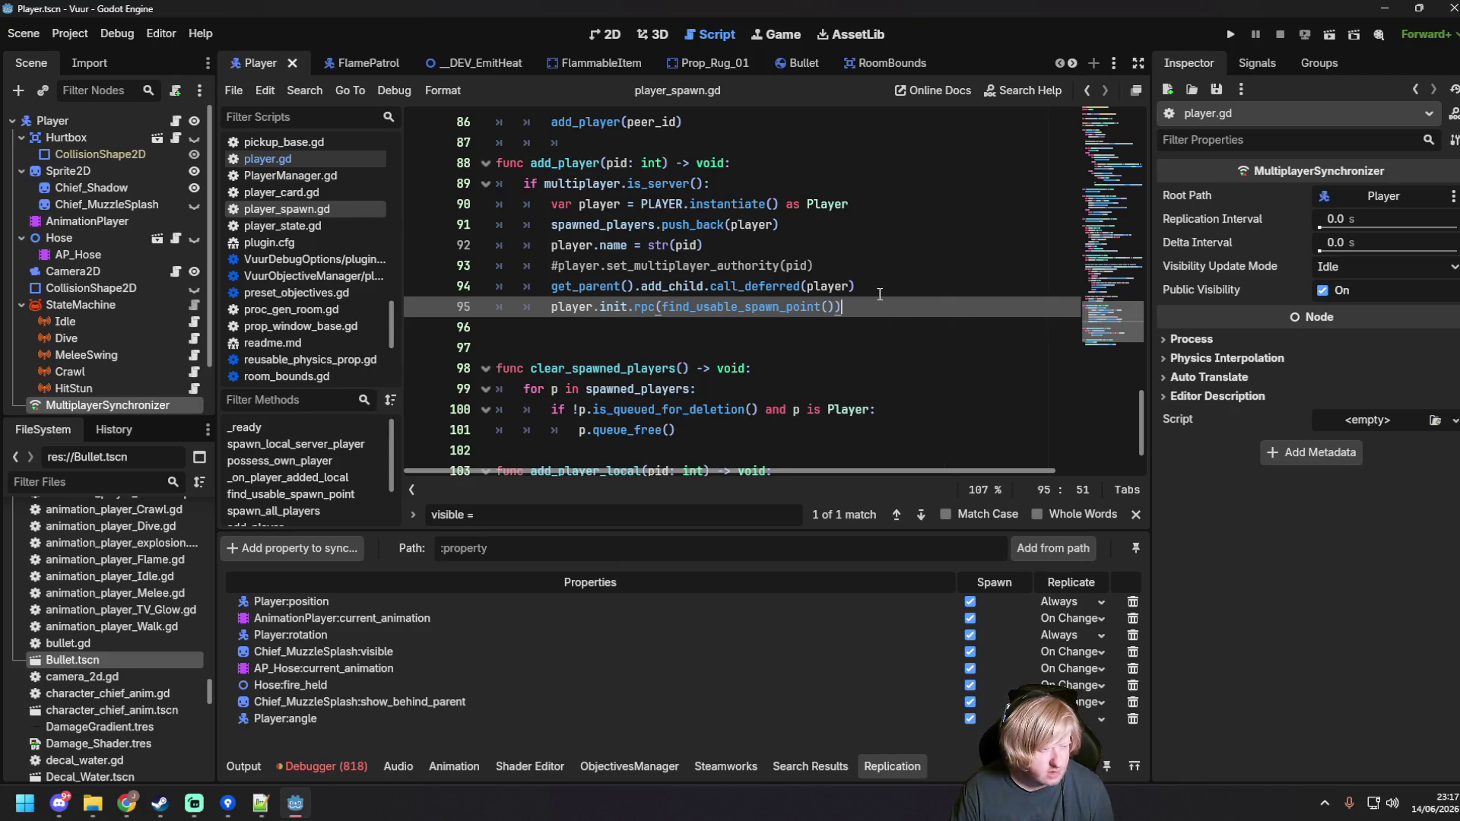
{"action": "left_click", "coordinate": [472, 67]}
{"action": "key", "text": "F6"}
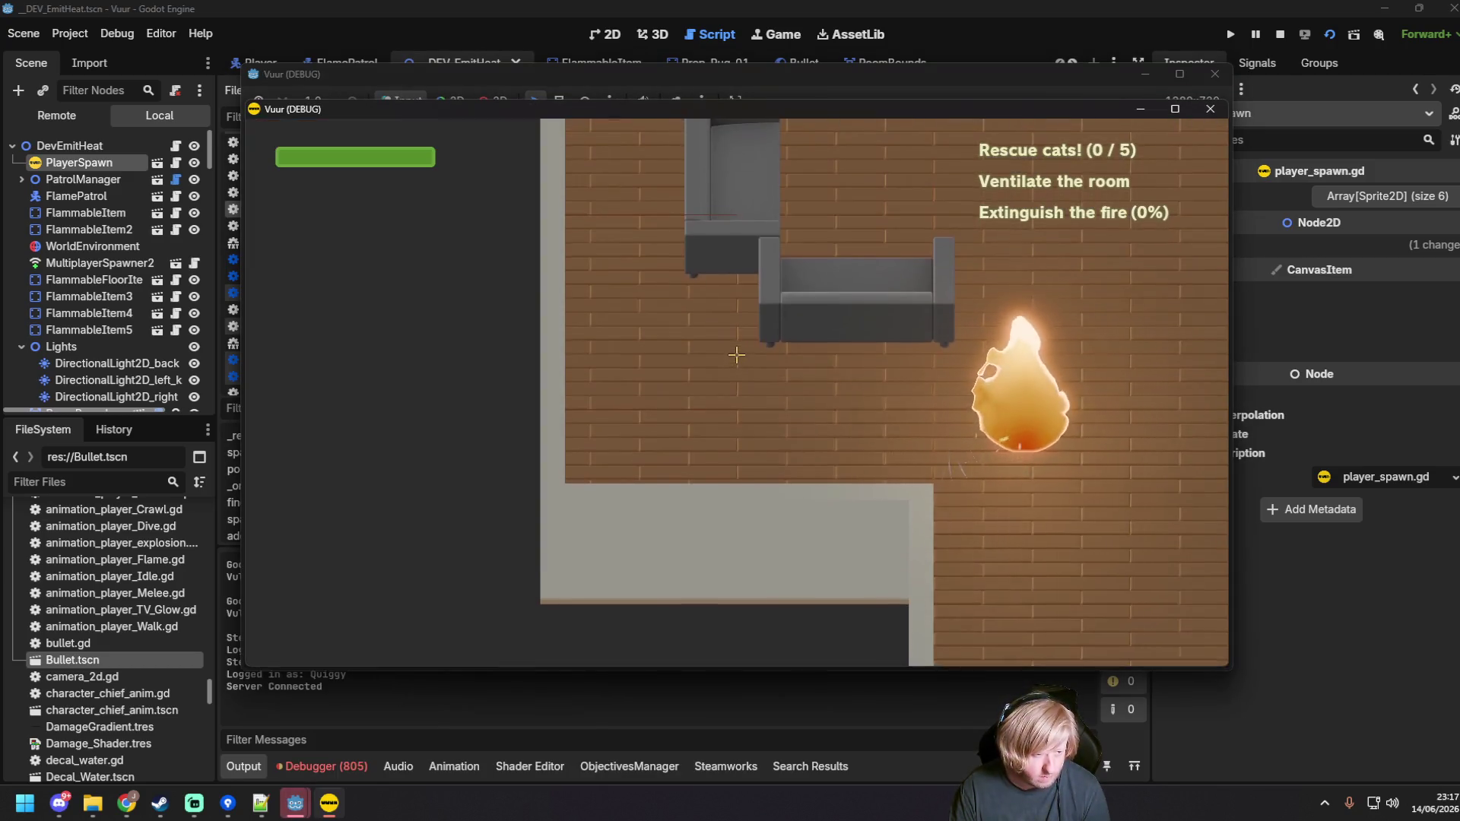
Step: As the host, walk toward the fire and spray water at it
{"action": "key", "text": "d"}
{"action": "left_click", "coordinate": [806, 342]}
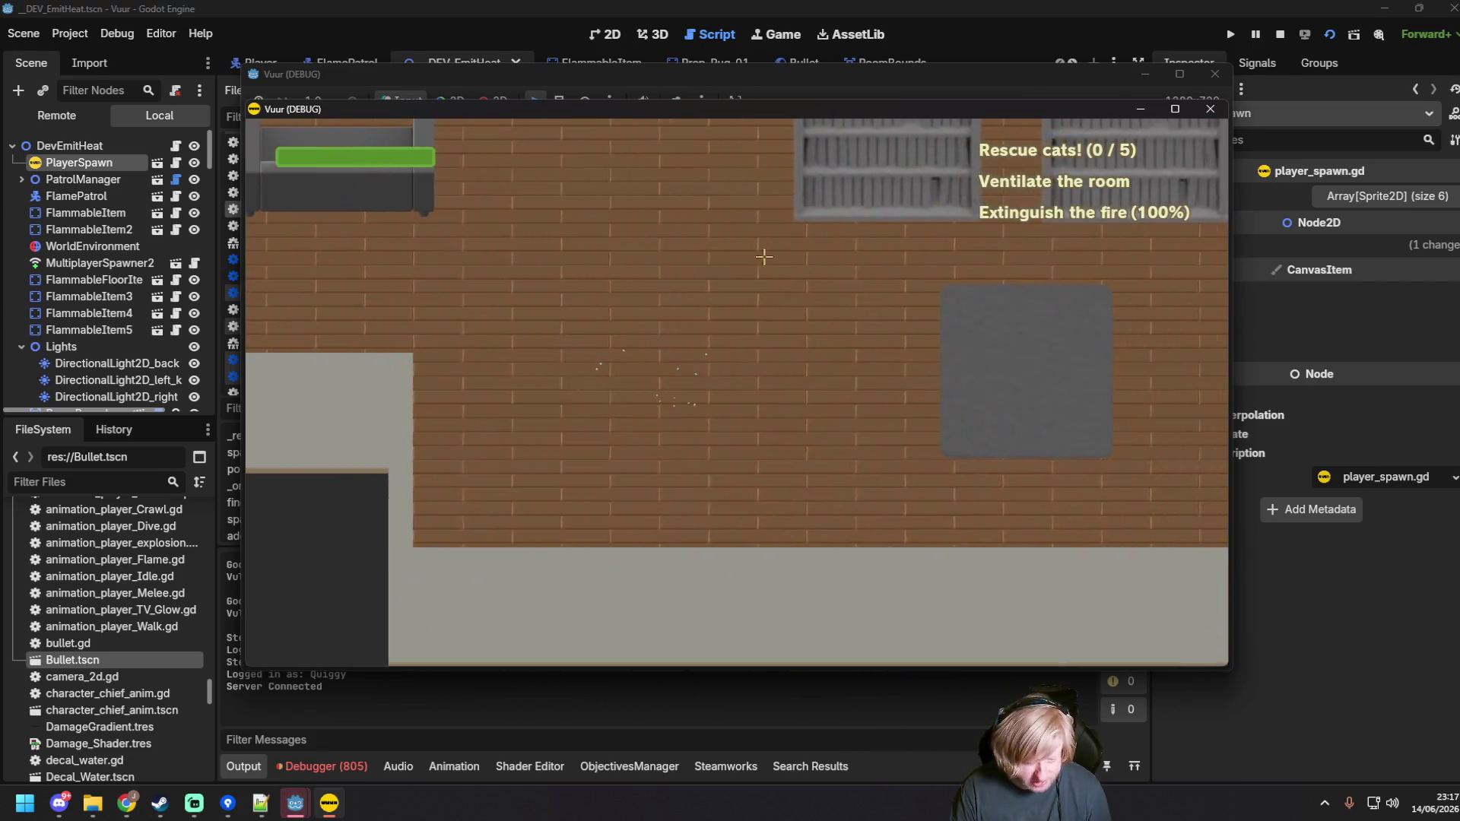
{"action": "left_click_drag", "start_coordinate": [616, 112], "coordinate": [772, 167]}
Step: Join from the second instance as client, spray water at the flame, then close the first game window
{"action": "left_click", "coordinate": [340, 225]}
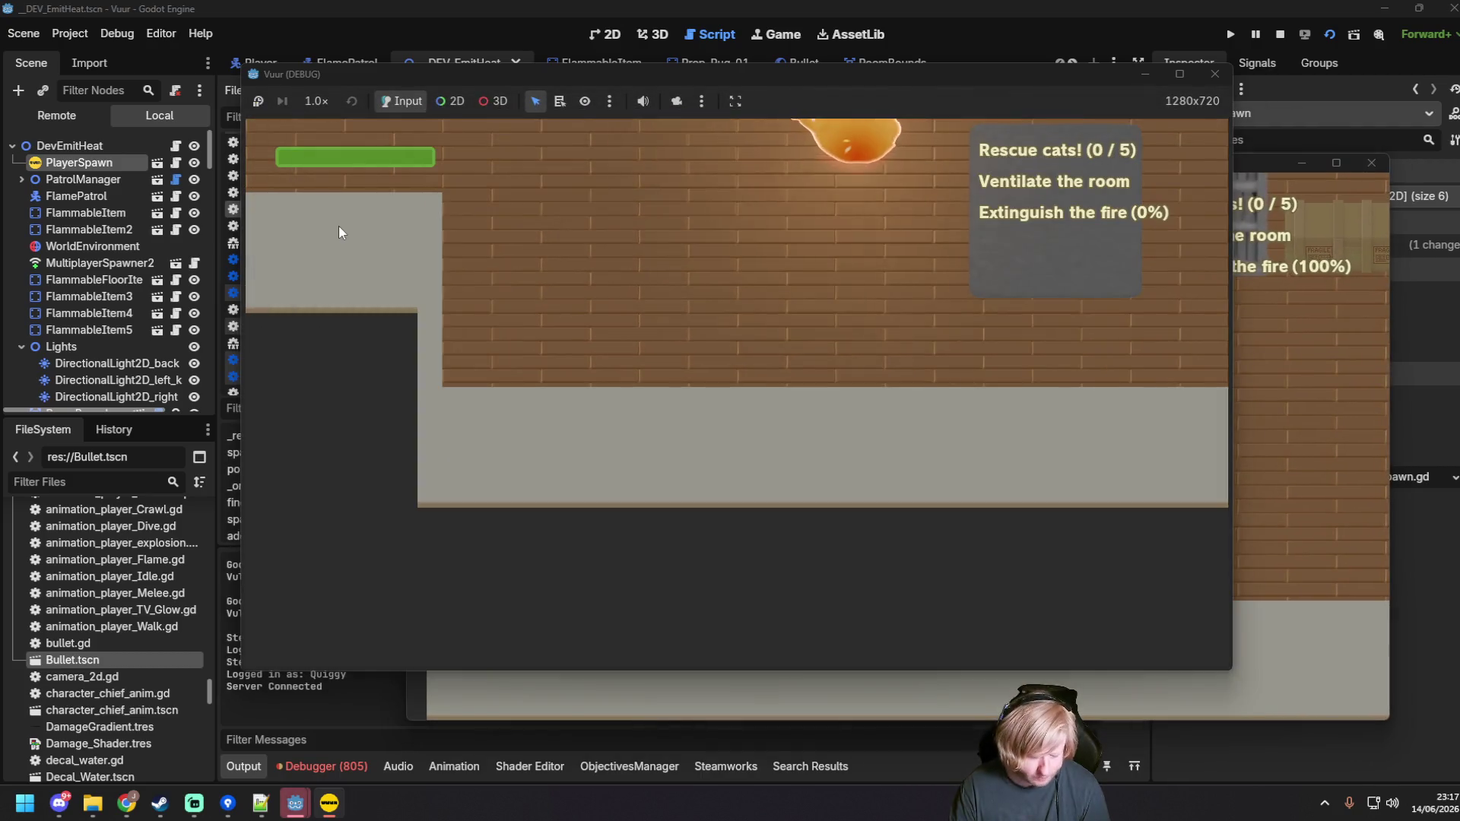
{"action": "left_click", "coordinate": [643, 390]}
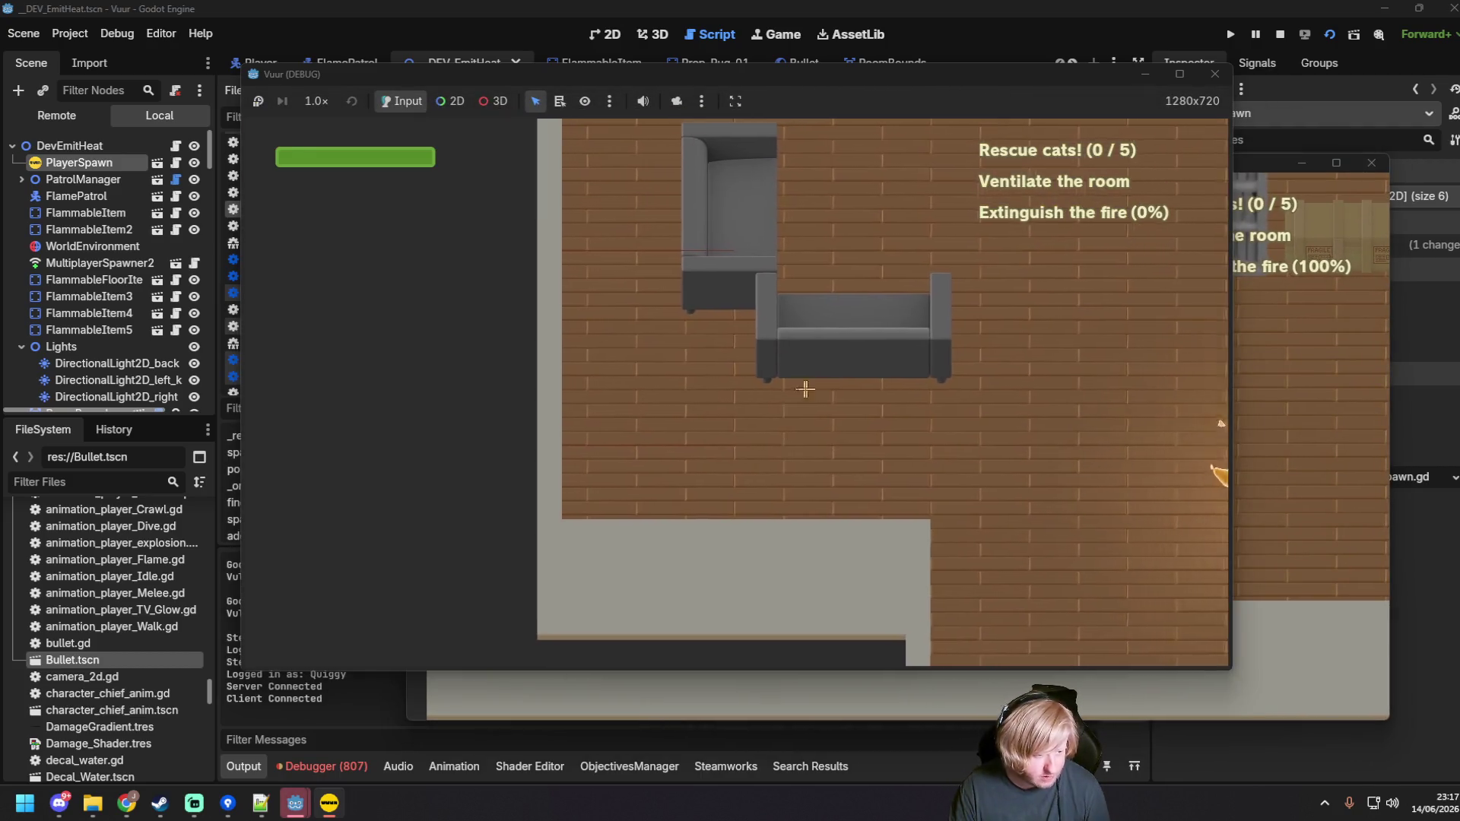
{"action": "left_click", "coordinate": [1018, 419]}
{"action": "left_click_drag", "start_coordinate": [1018, 420], "coordinate": [989, 152]}
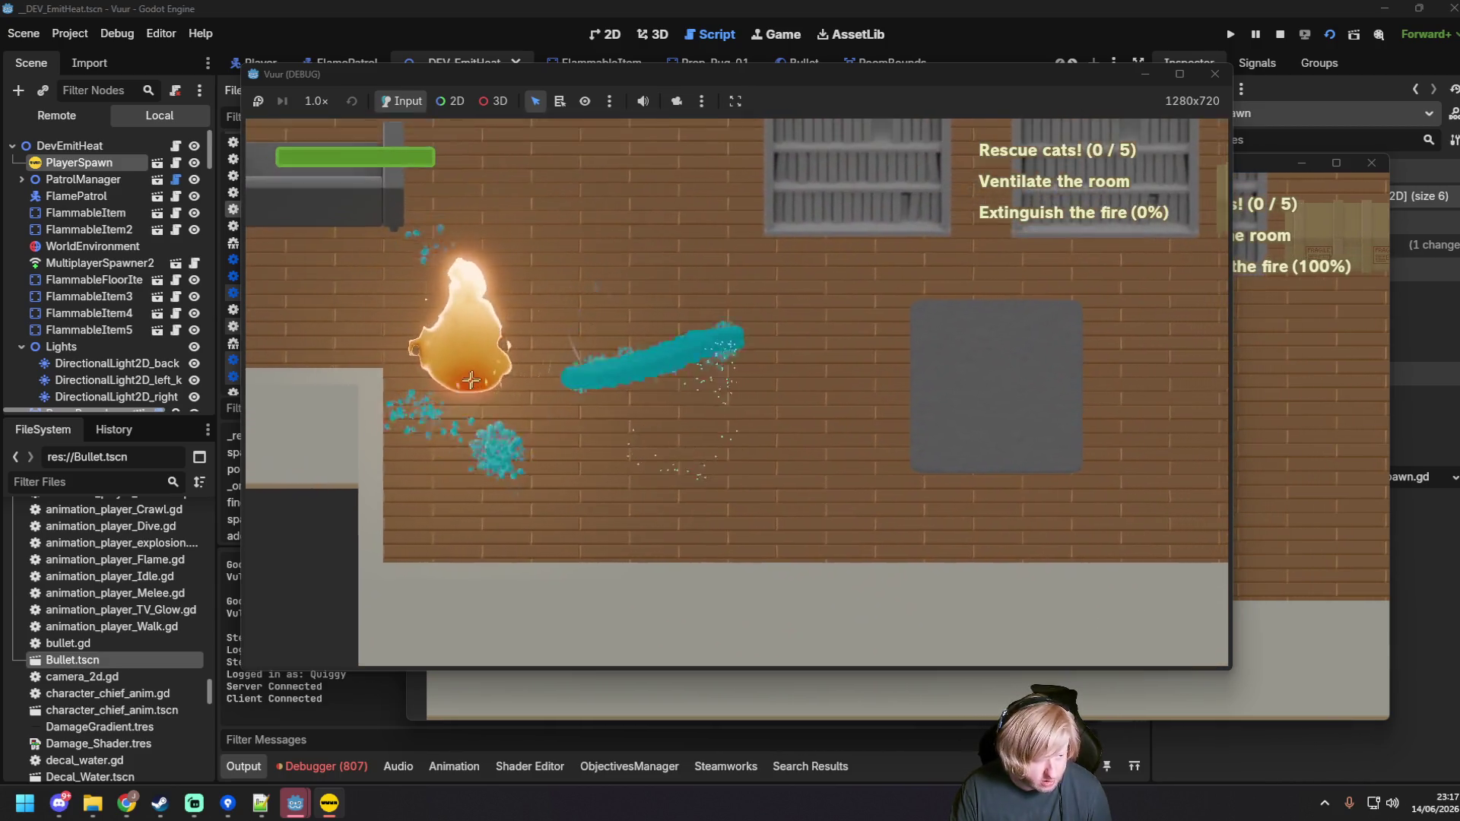
{"action": "left_click", "coordinate": [1215, 75]}
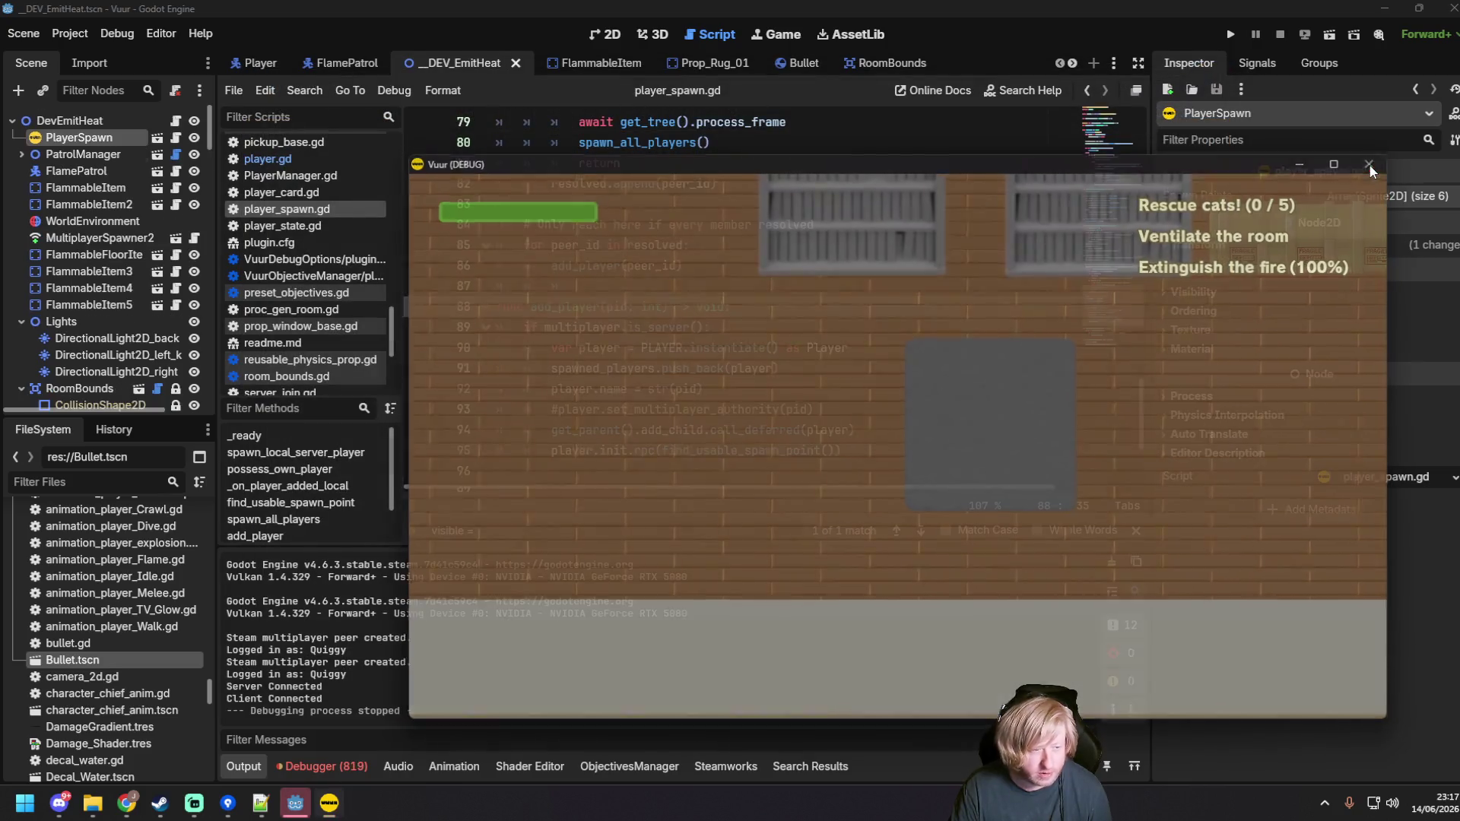
Step: Close the second game window, review the init rpc line in player_spawn.gd, and return to player.gd's init
{"action": "left_click", "coordinate": [1371, 163]}
{"action": "left_click", "coordinate": [912, 377]}
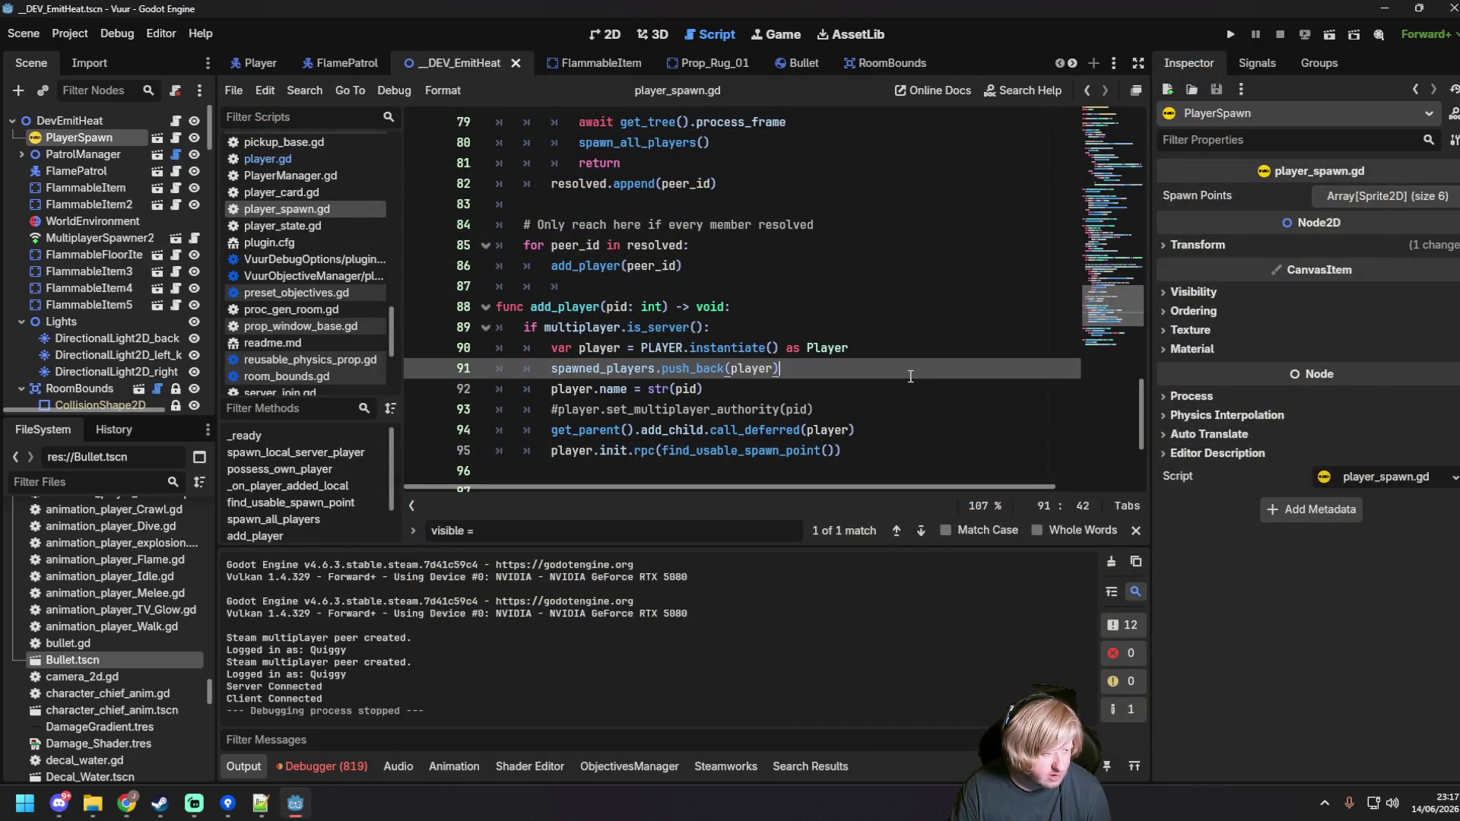
{"action": "scroll", "scroll_direction": "down", "scroll_amount": 3}
{"action": "left_click", "coordinate": [859, 326]}
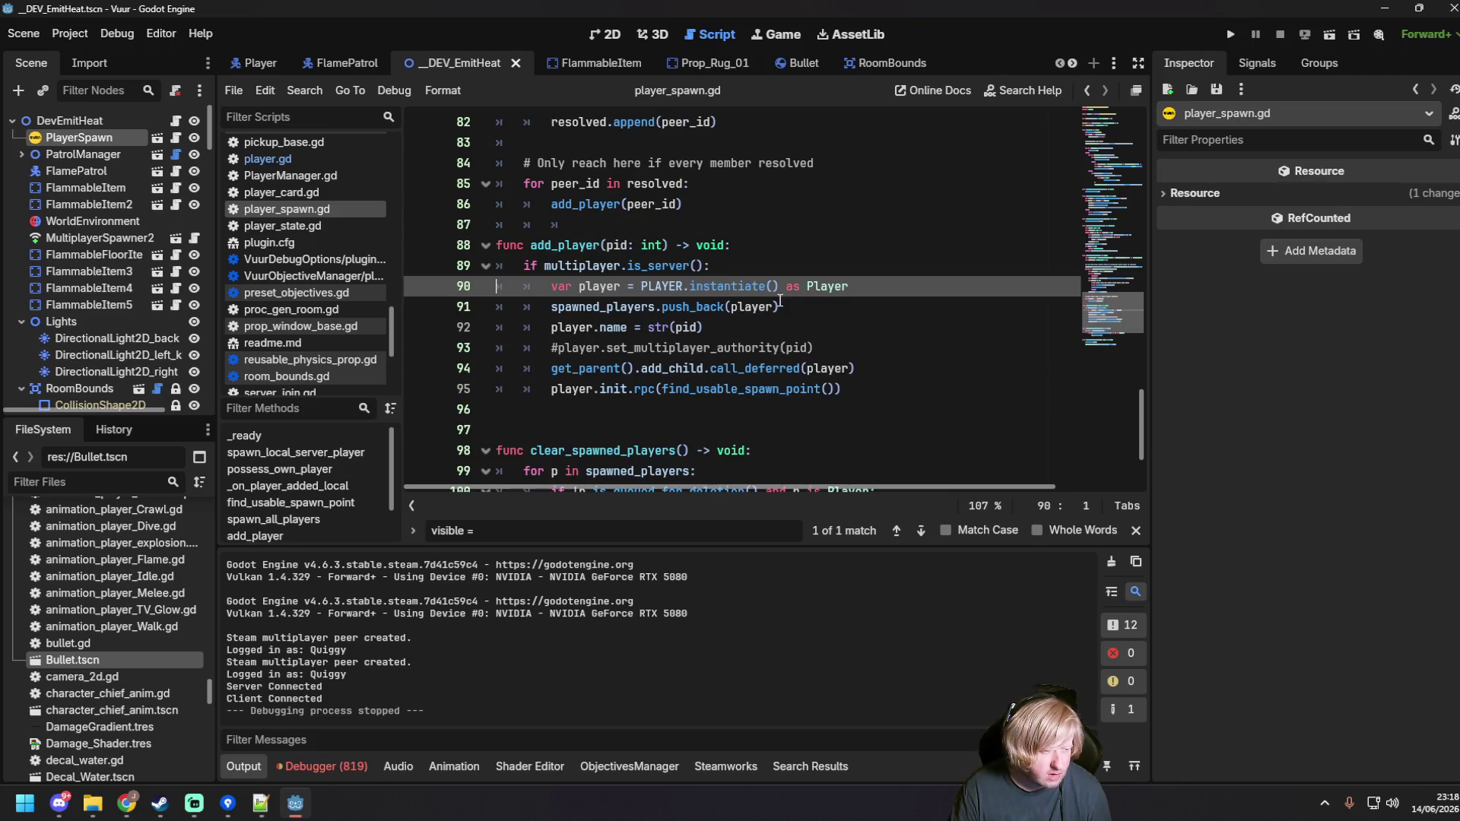
{"action": "key", "text": "alt+Left"}
{"action": "scroll", "scroll_direction": "up", "scroll_amount": 3}
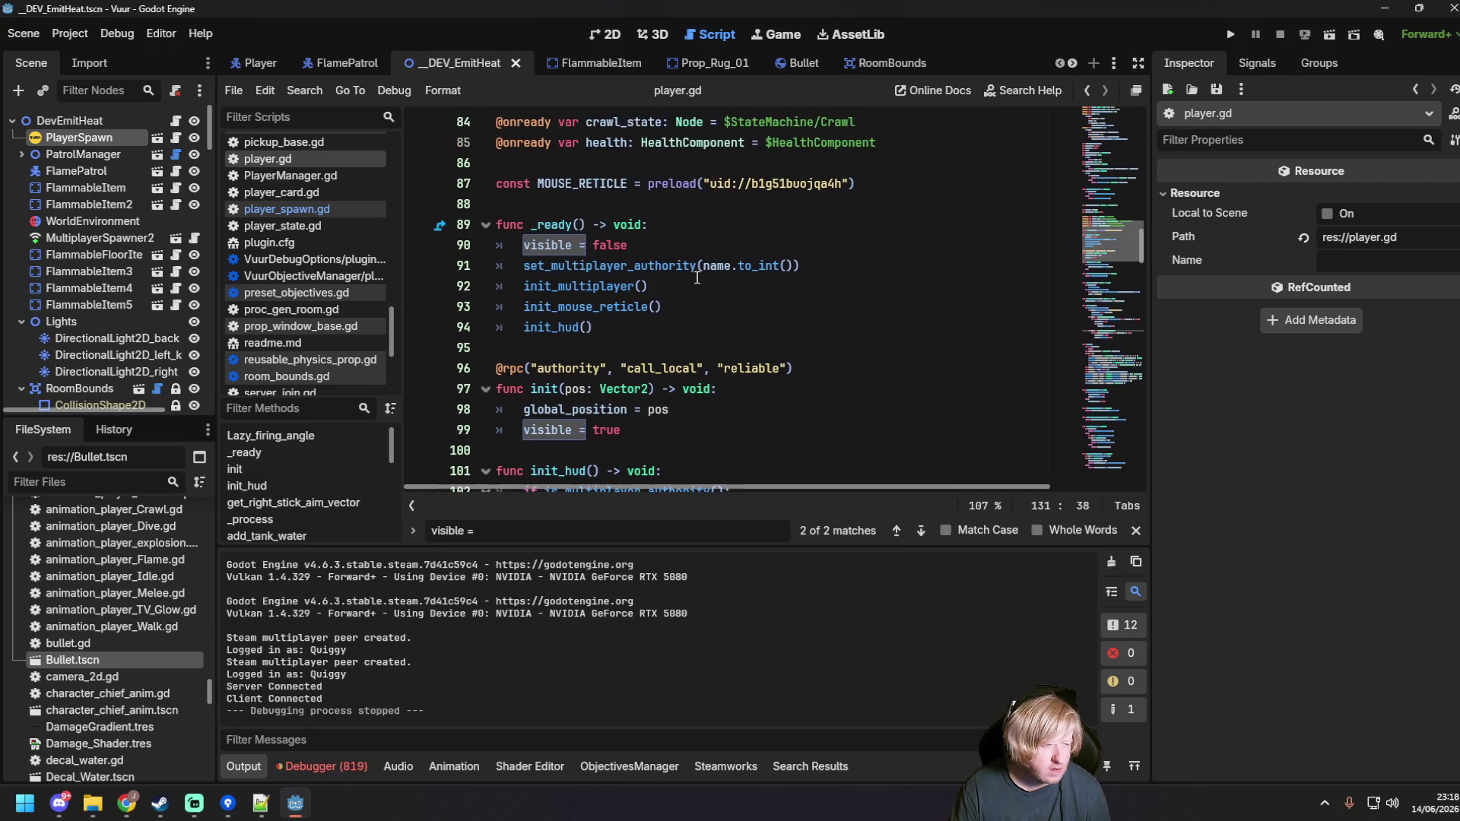
{"action": "left_click", "coordinate": [691, 302]}
{"action": "left_click", "coordinate": [682, 326]}
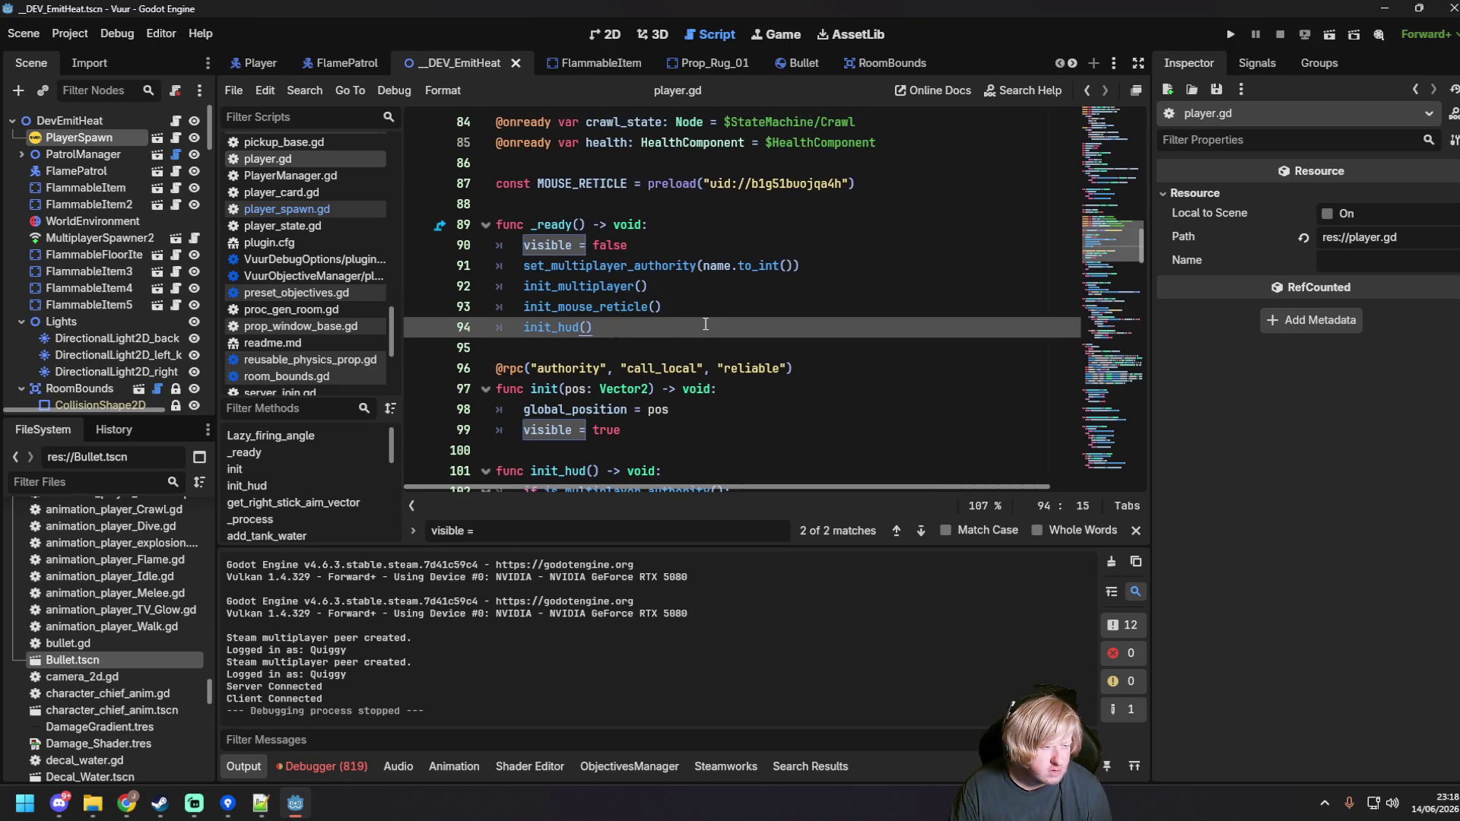
{"action": "scroll", "scroll_direction": "down", "scroll_amount": 3}
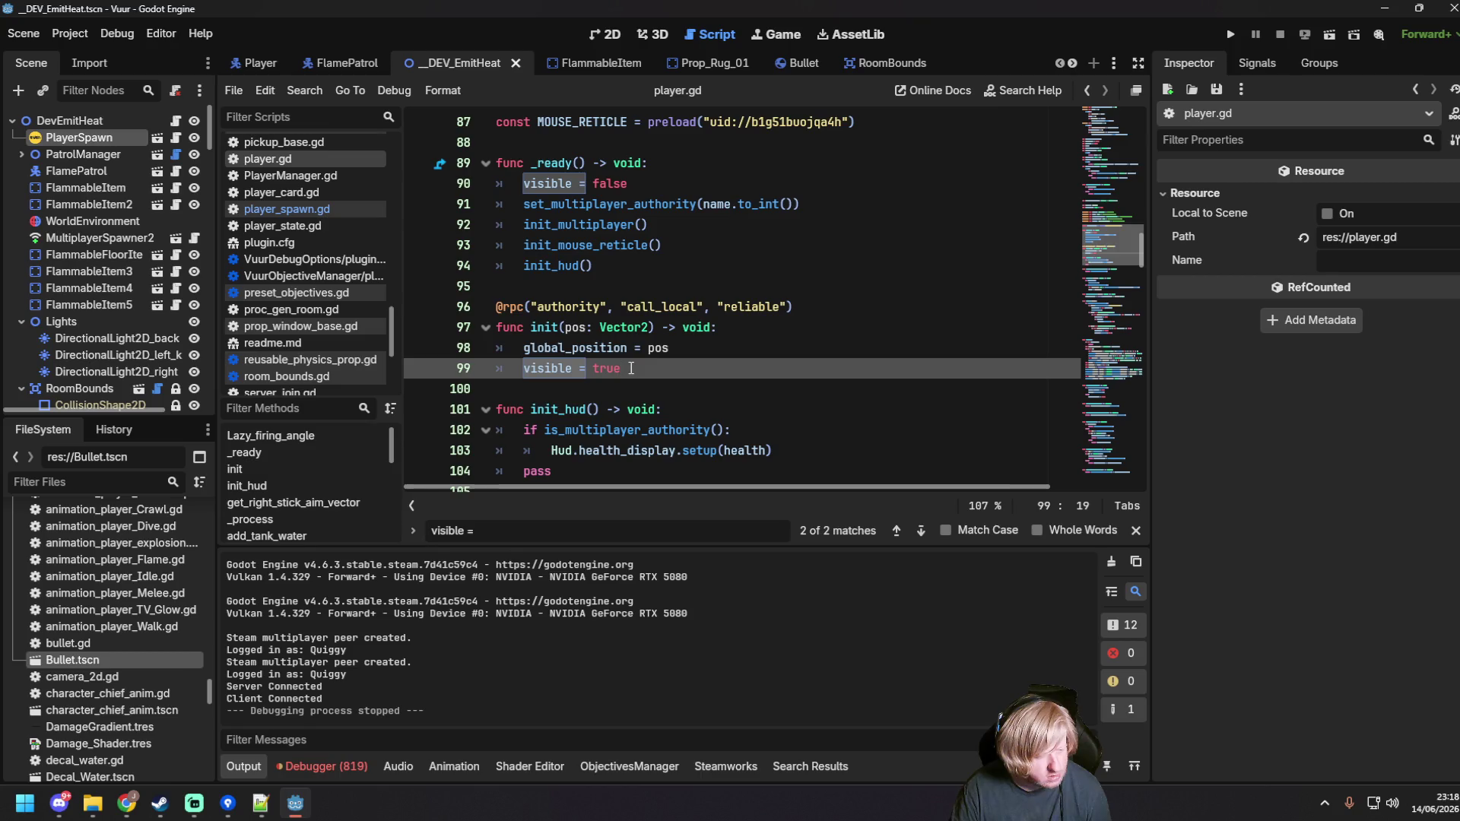
Step: Delete the visible = true line and the empty line 99 from init, and save player.gd
{"action": "key", "text": "Home"}
{"action": "key", "text": "shift+End"}
{"action": "key", "text": "BackSpace"}
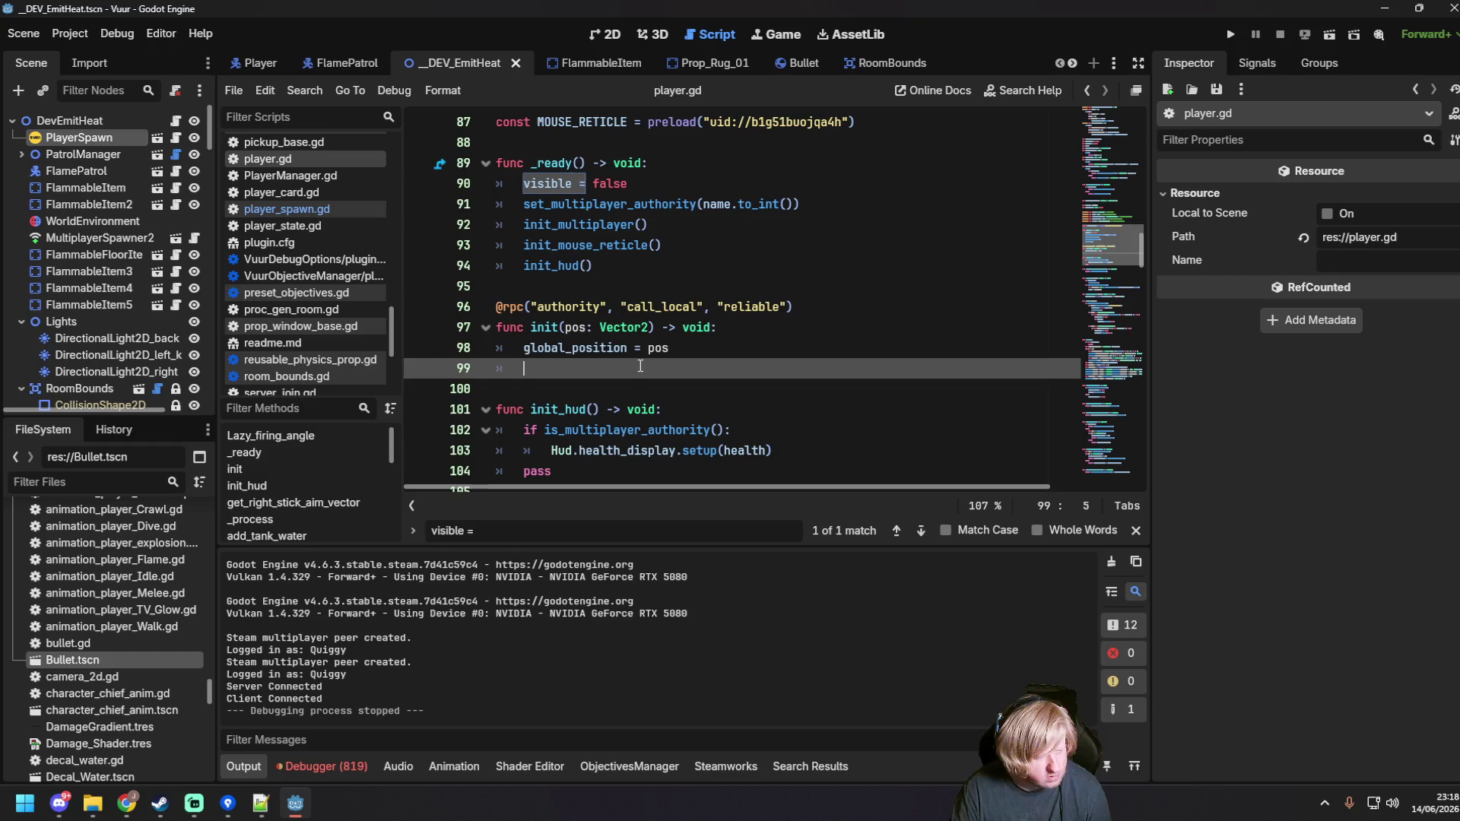
{"action": "key", "text": "shift+Home"}
{"action": "key", "text": "BackSpace"}
{"action": "key", "text": "BackSpace"}
{"action": "key", "text": "ctrl+s"}
{"action": "left_click_drag", "start_coordinate": [628, 183], "coordinate": [498, 184]}
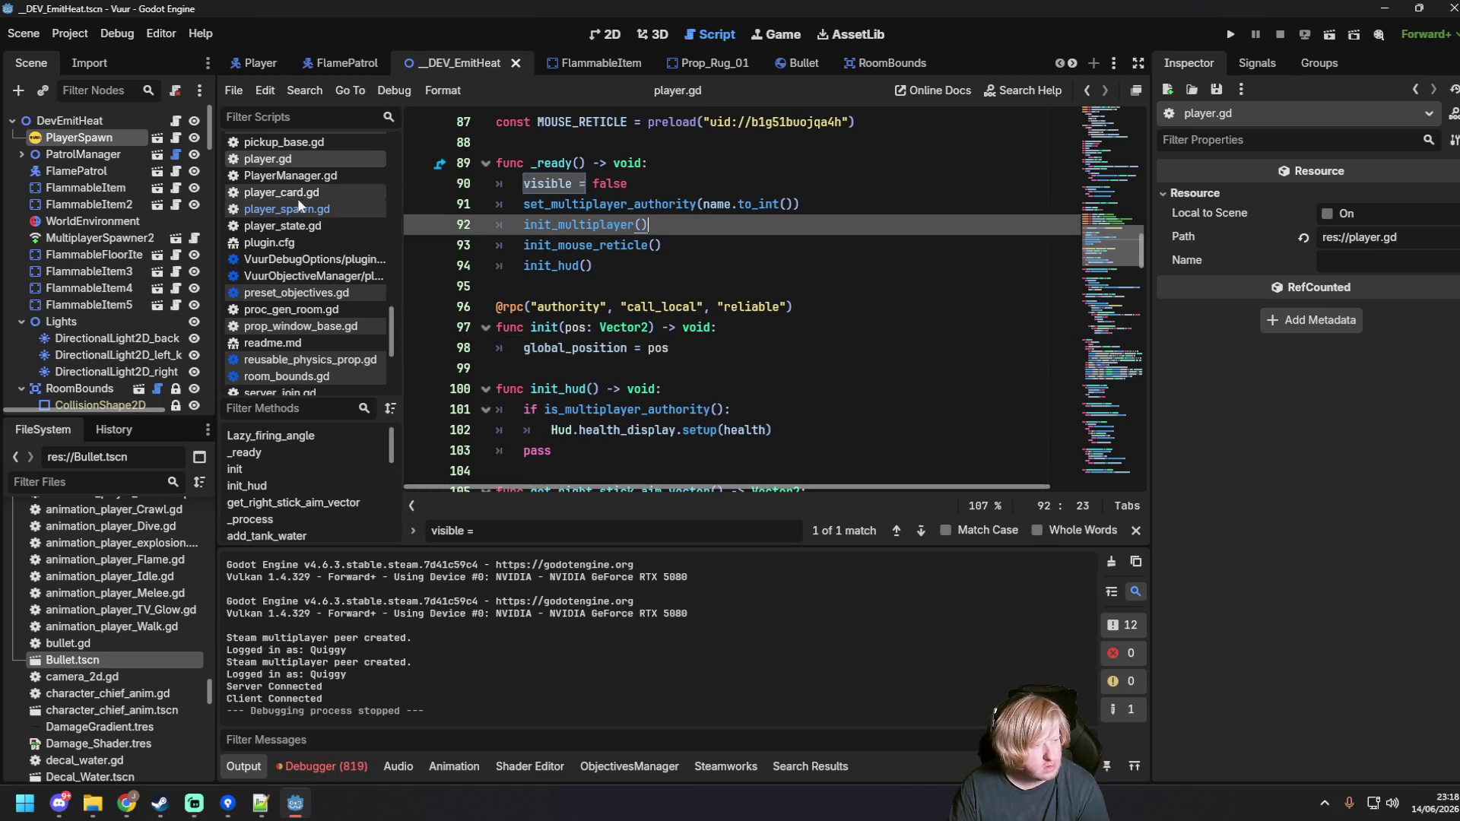
Step: Open bullet.gd and find the visible = true line in its init function
{"action": "left_click", "coordinate": [287, 209]}
{"action": "scroll", "scroll_direction": "up", "scroll_amount": 3}
{"action": "scroll", "scroll_direction": "up", "scroll_amount": 3}
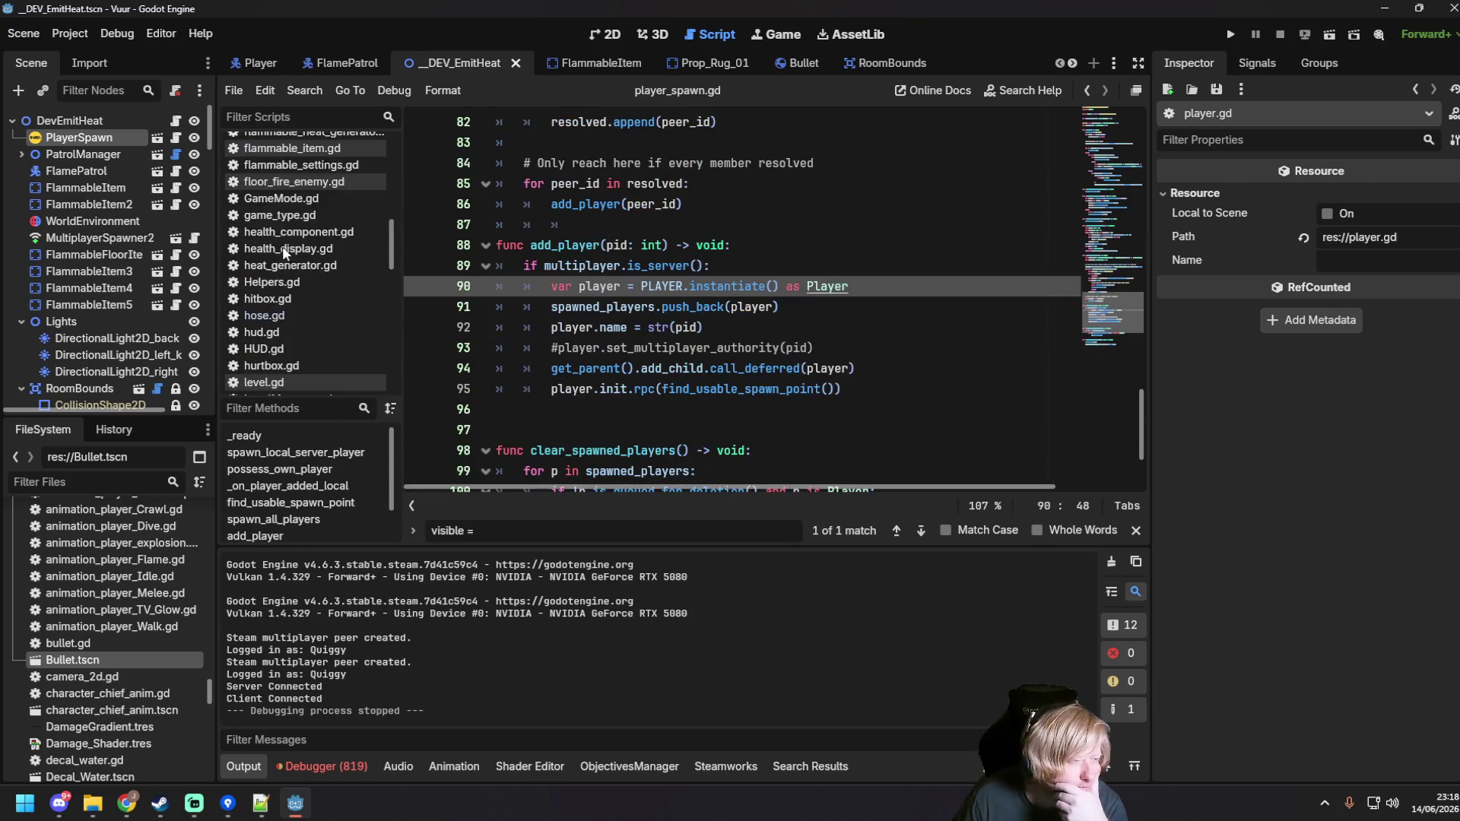
{"action": "left_click", "coordinate": [295, 175]}
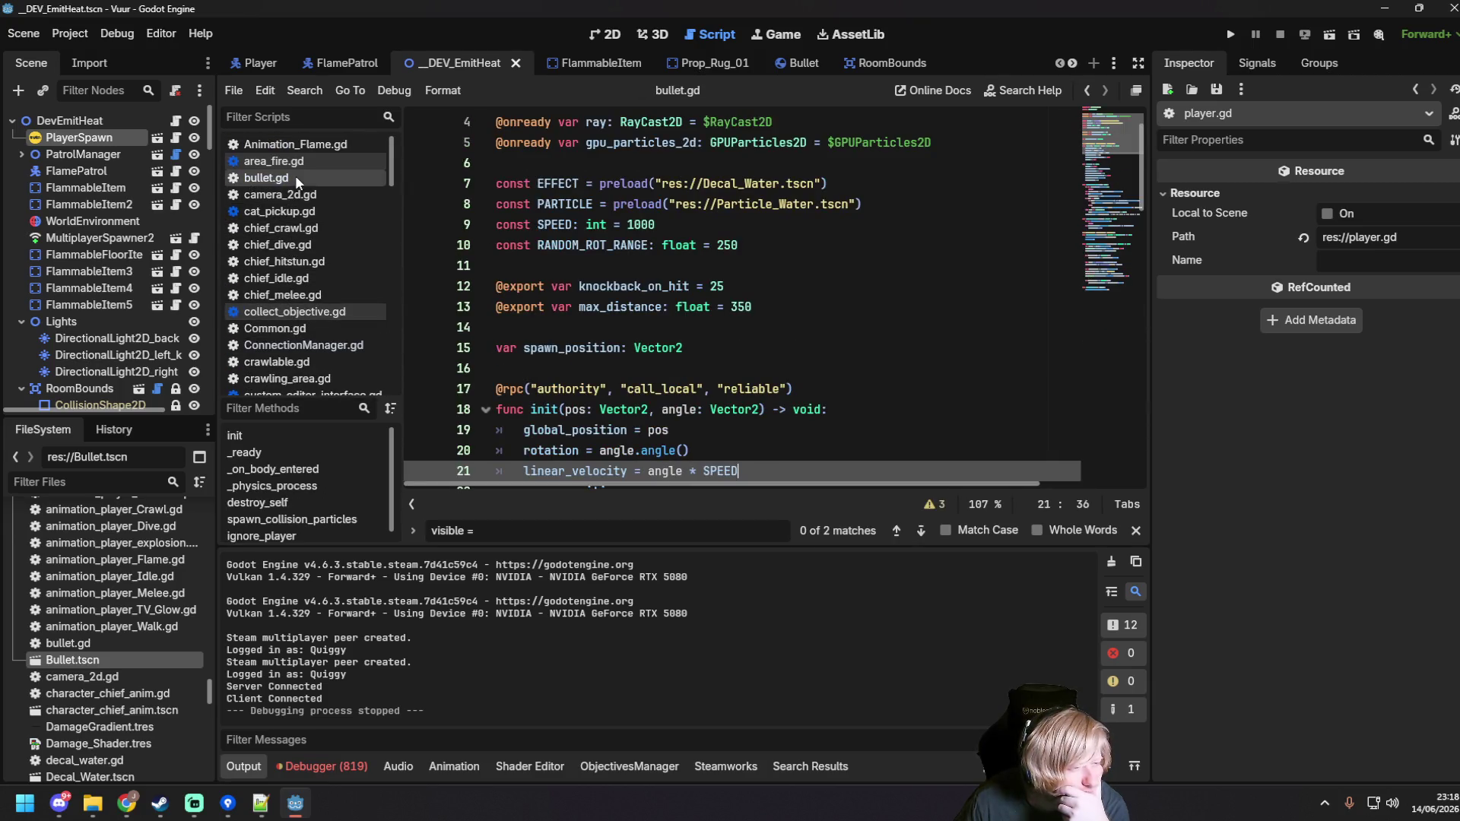
{"action": "scroll", "scroll_direction": "down", "scroll_amount": 3}
{"action": "left_click", "coordinate": [681, 344]}
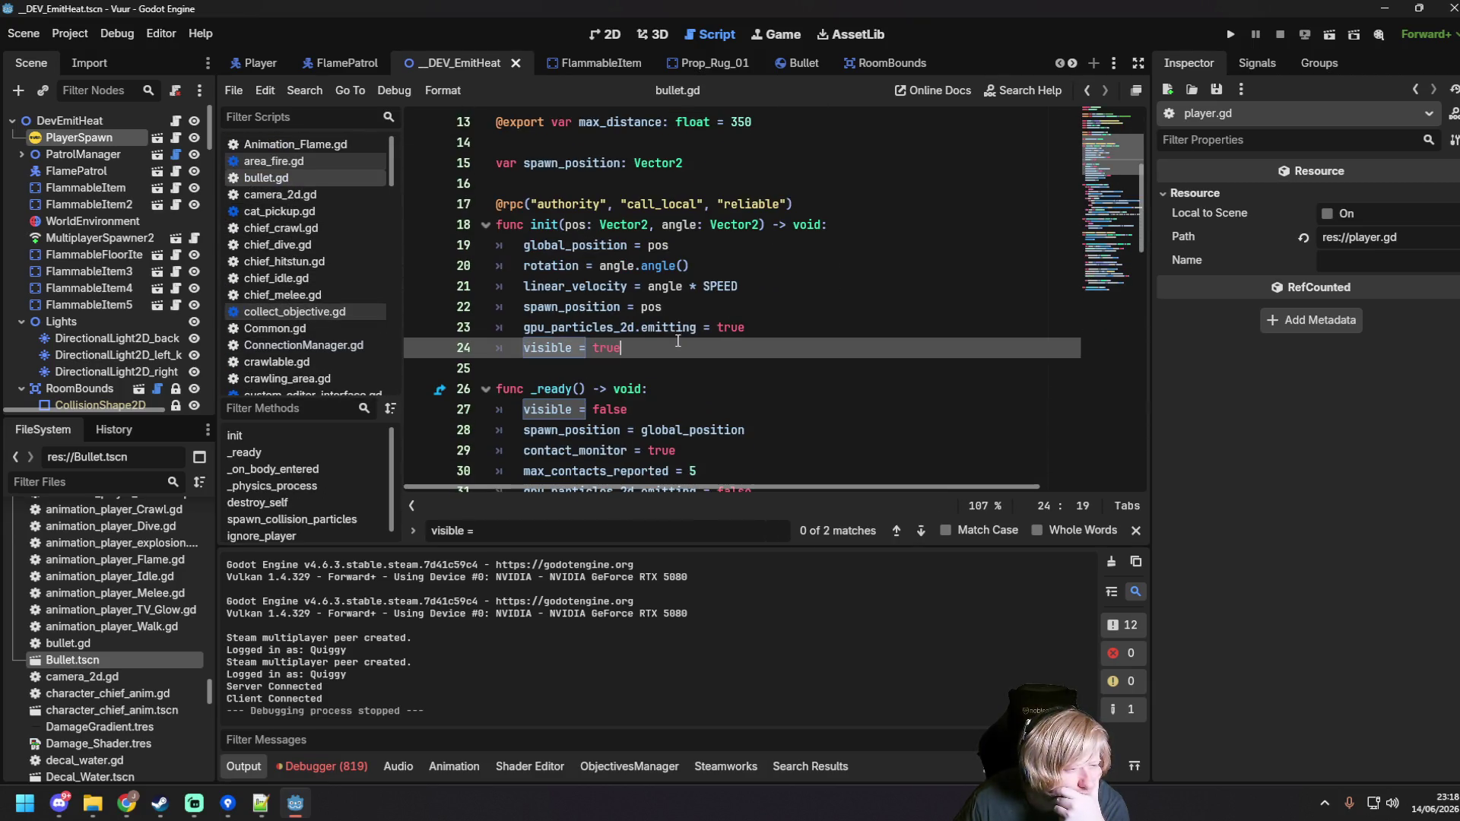
Step: Scroll down to bullet.gd's _ready to see it set visible to false
{"action": "scroll", "scroll_direction": "down", "scroll_amount": 3}
{"action": "scroll", "scroll_direction": "down", "scroll_amount": 3}
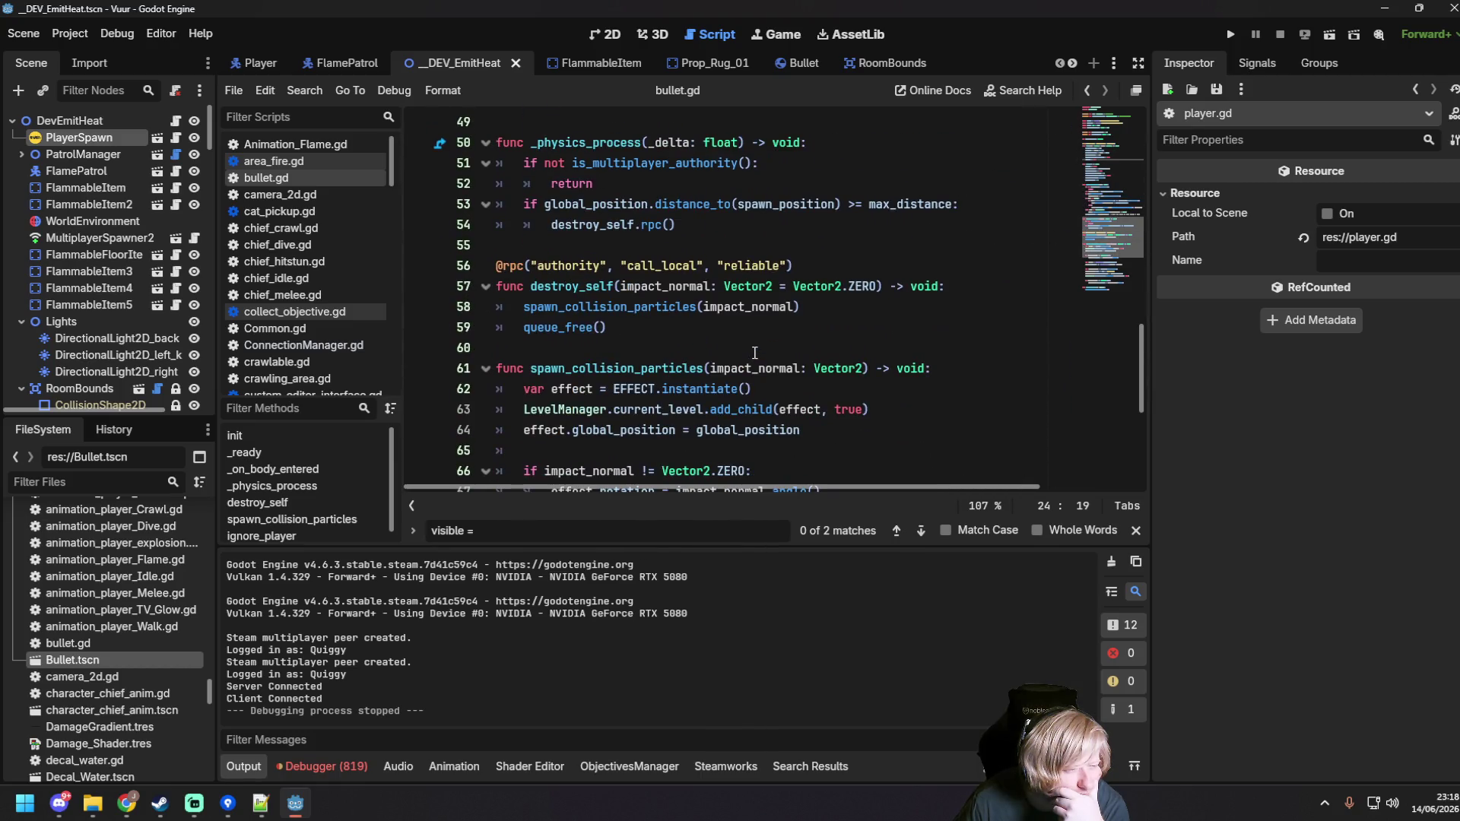
{"action": "scroll", "scroll_direction": "down", "scroll_amount": 3}
{"action": "scroll", "scroll_direction": "up", "scroll_amount": 3}
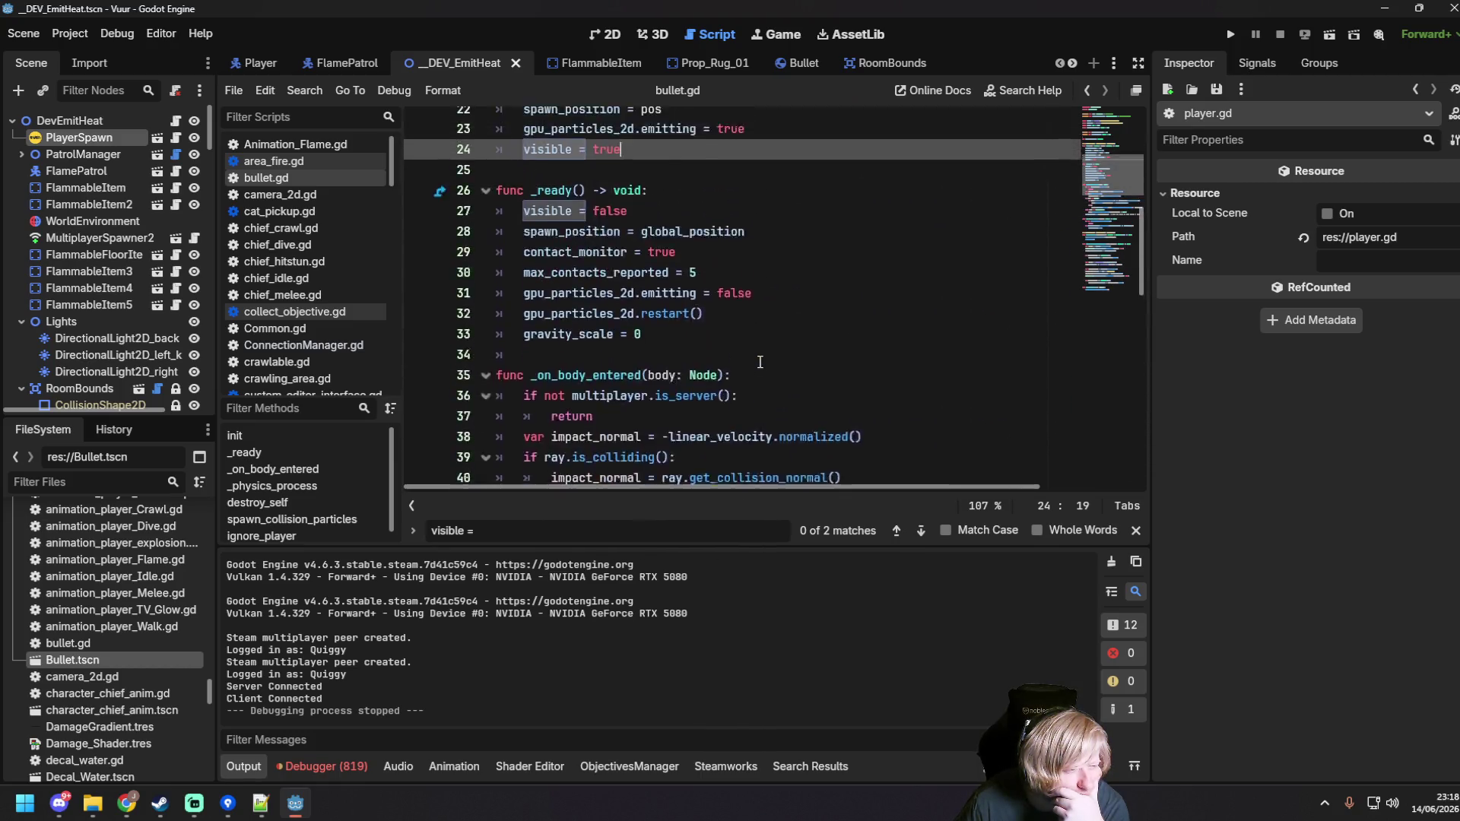
{"action": "scroll", "scroll_direction": "down", "scroll_amount": 3}
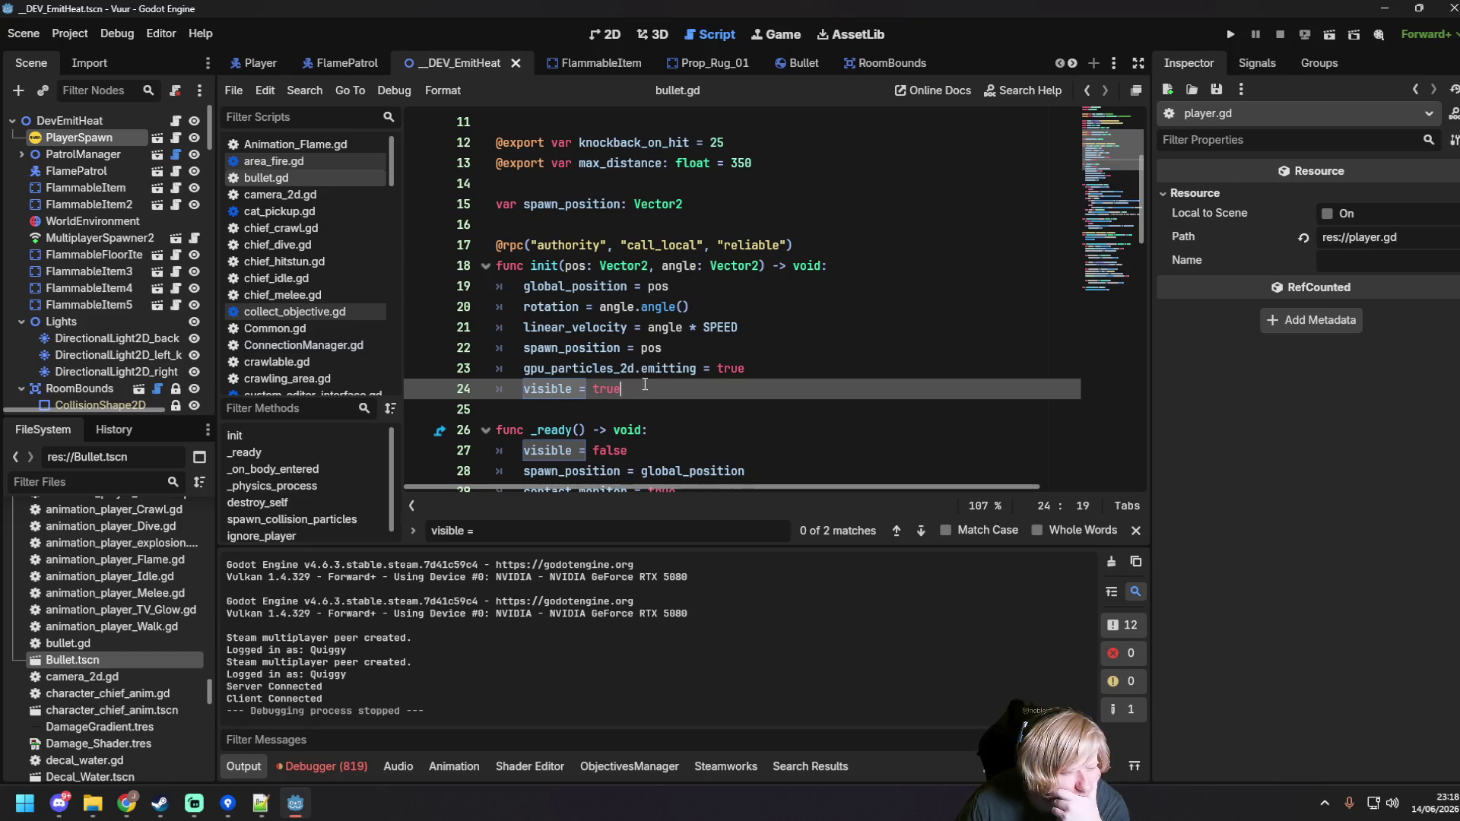
{"action": "scroll", "scroll_direction": "down", "scroll_amount": 3}
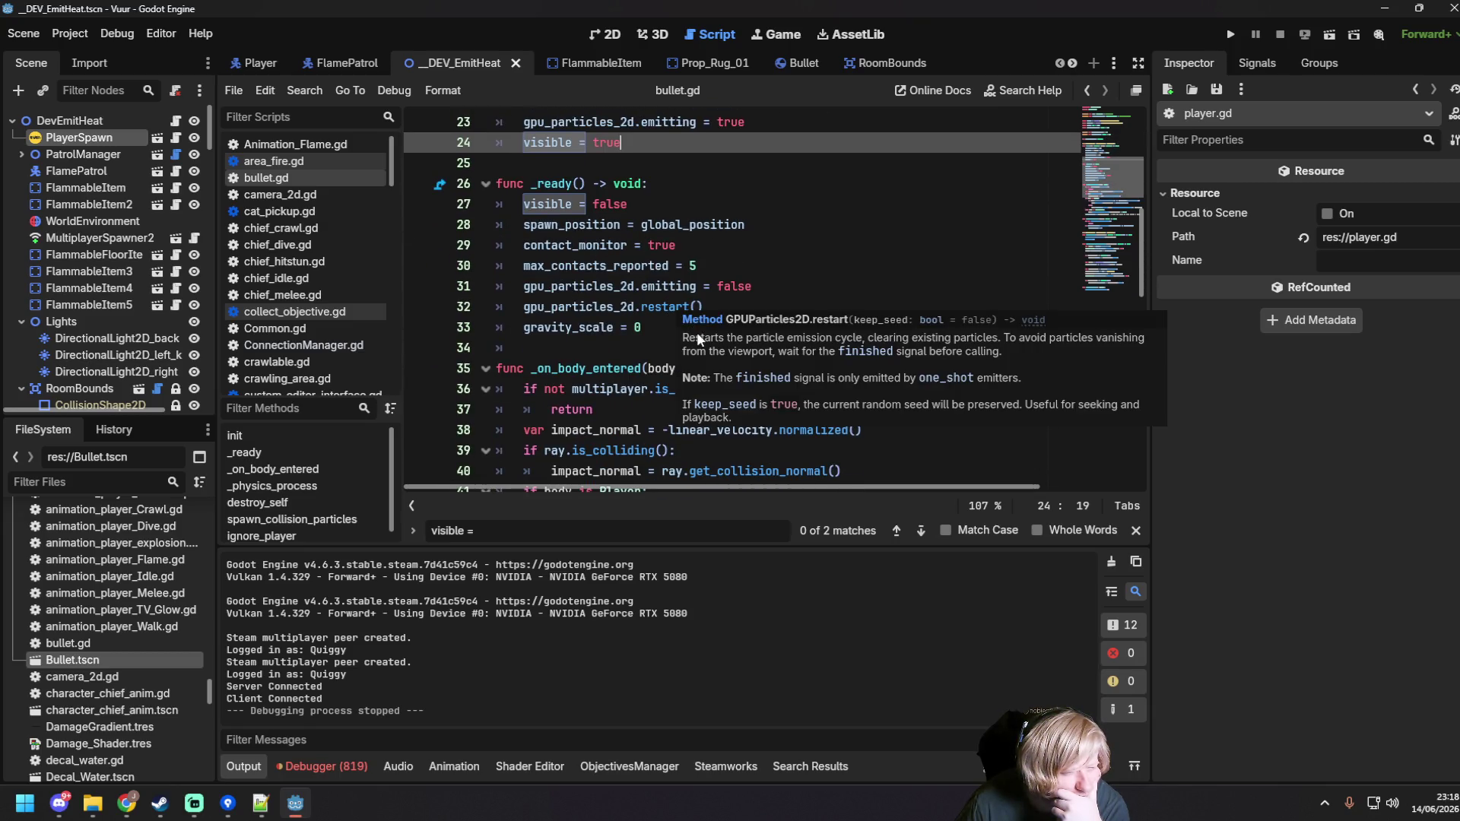
{"action": "left_click", "coordinate": [671, 327]}
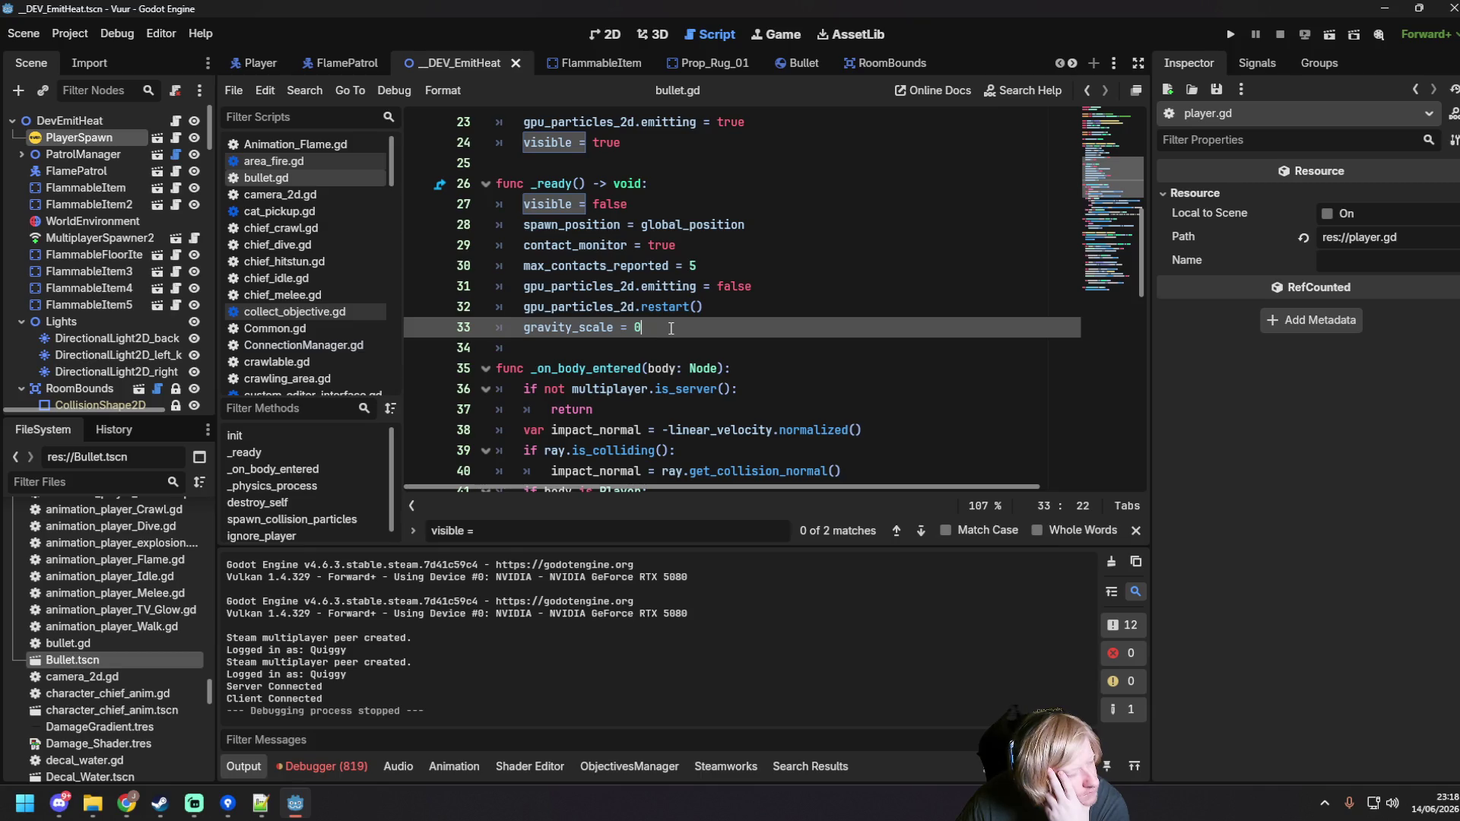
{"action": "scroll", "scroll_direction": "up", "scroll_amount": 3}
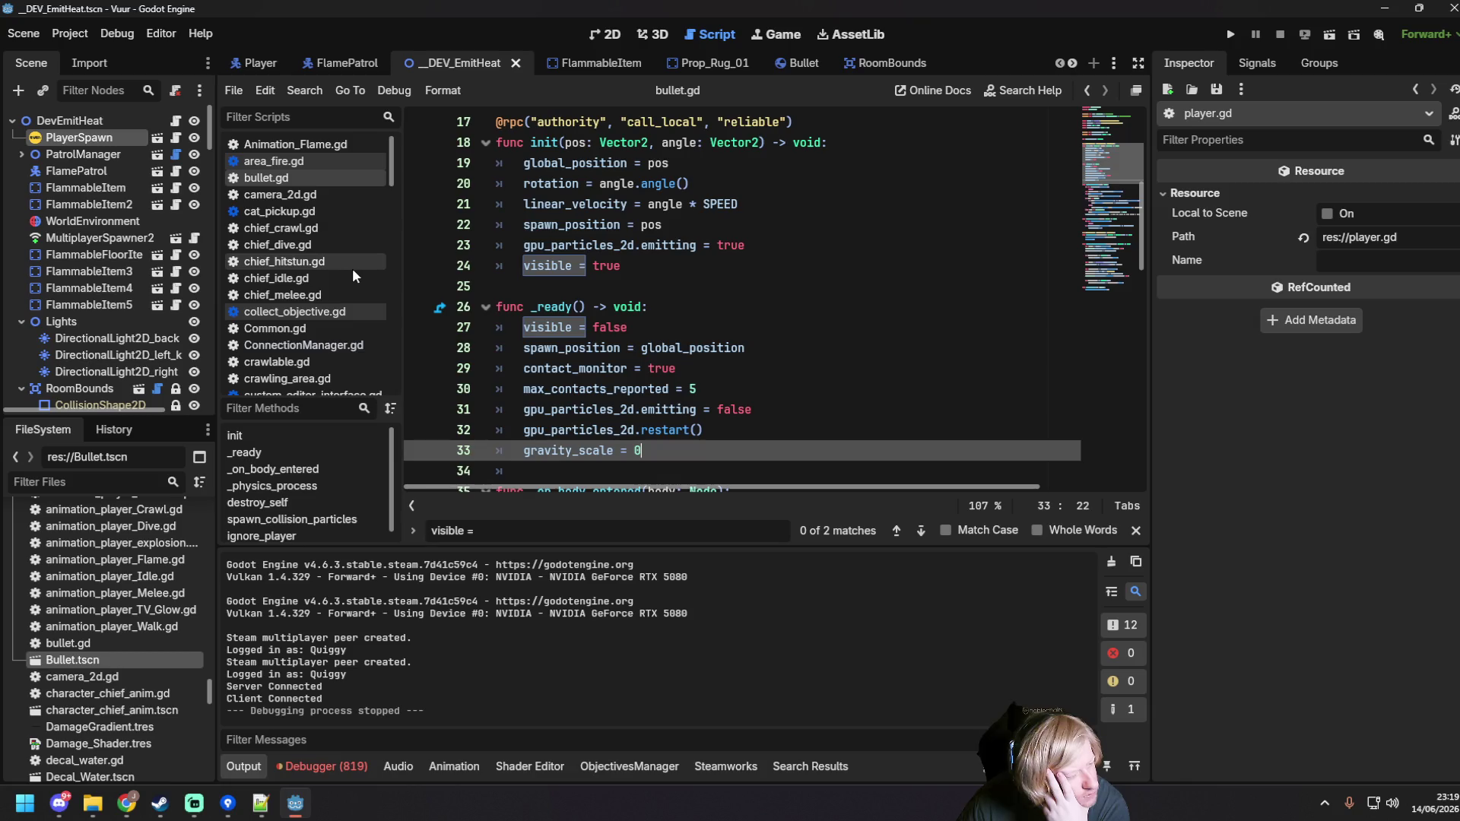
Step: In player.gd's init, add 'visible = true' on a new line after global_position = pos
{"action": "scroll", "scroll_direction": "down", "scroll_amount": 3}
{"action": "scroll", "scroll_direction": "down", "scroll_amount": 3}
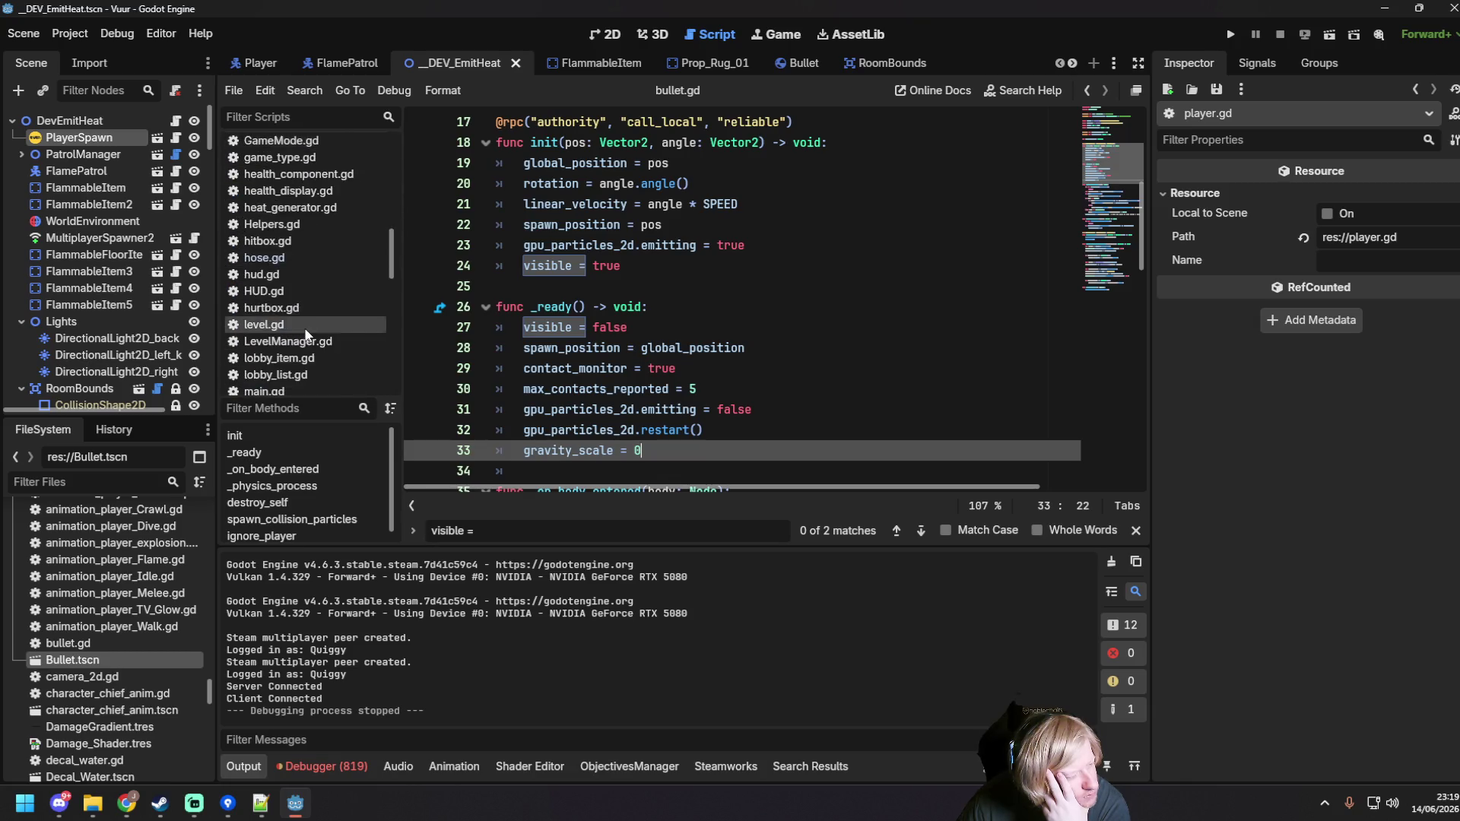
{"action": "left_click", "coordinate": [267, 292]}
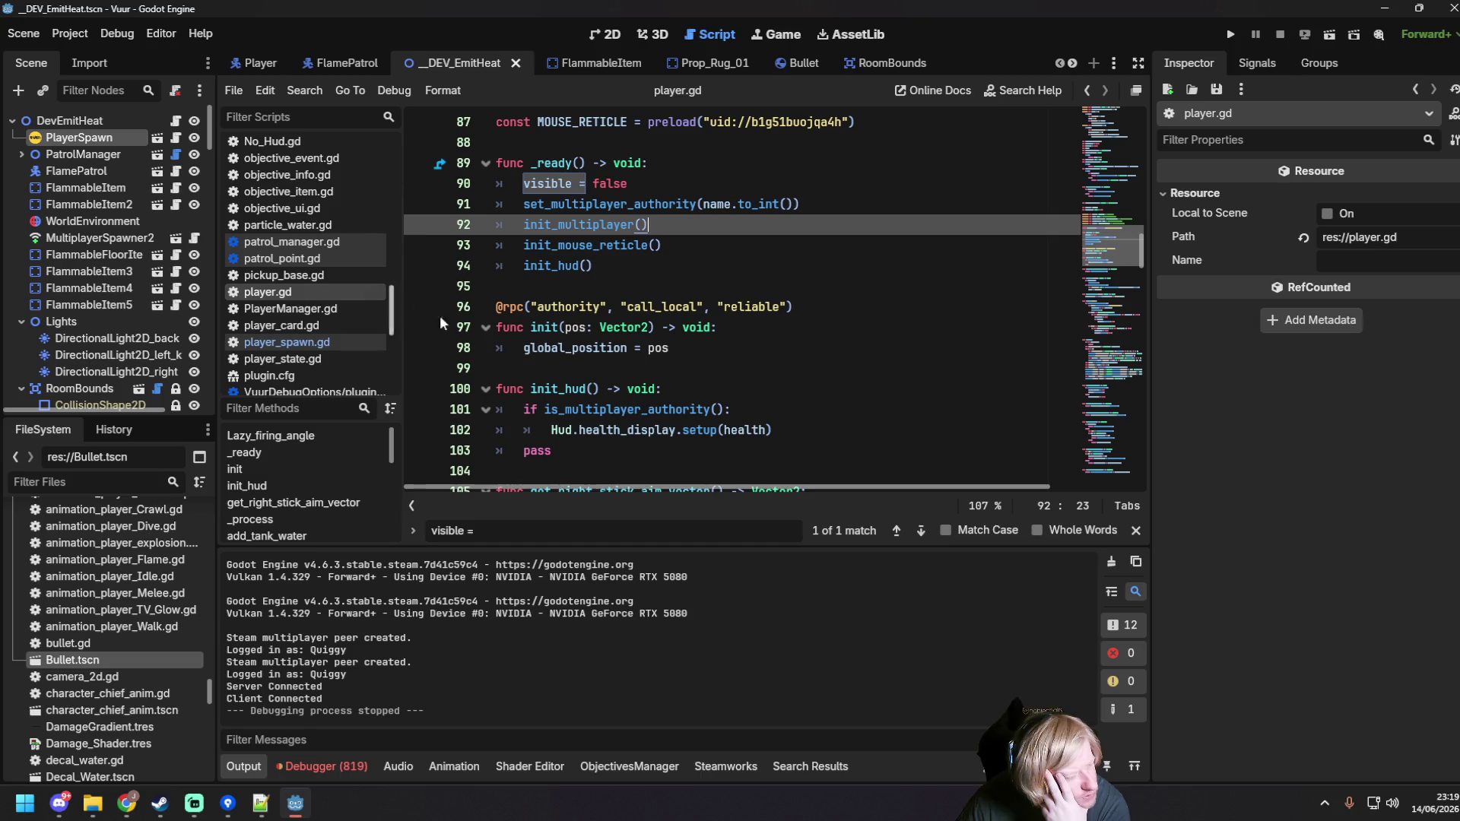
{"action": "left_click", "coordinate": [689, 272]}
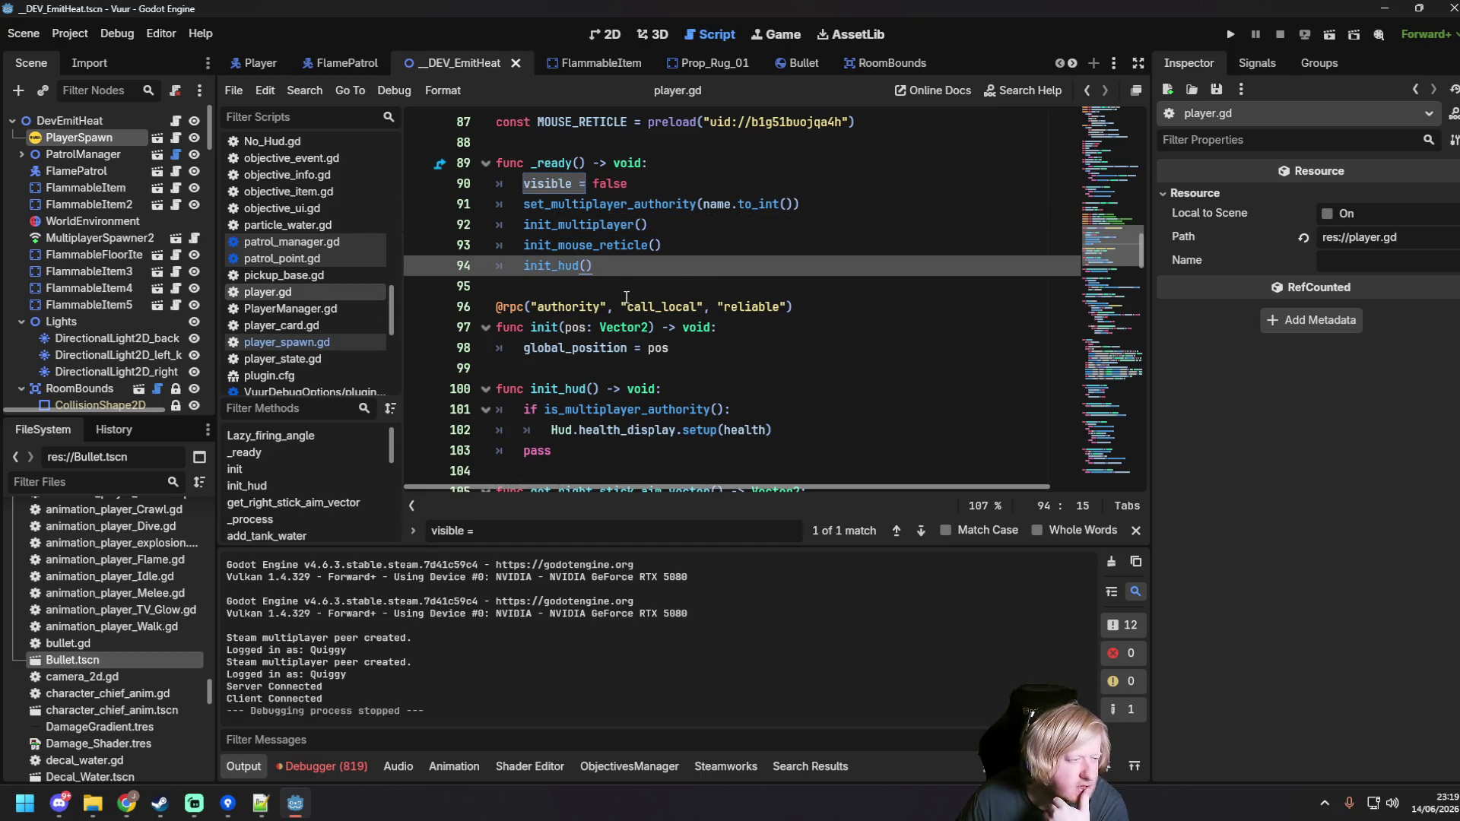
{"action": "left_click", "coordinate": [694, 350]}
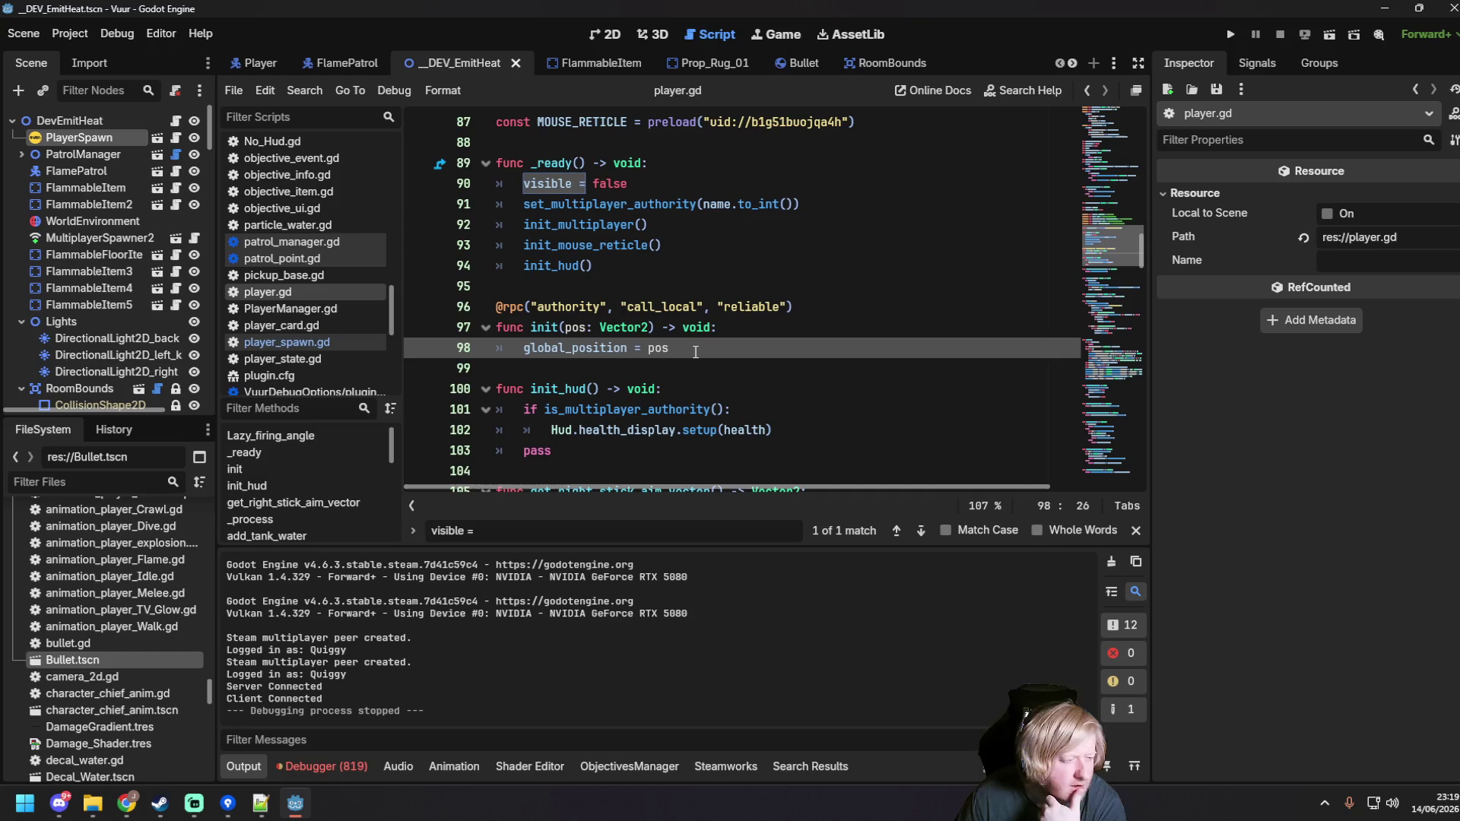
{"action": "key", "text": "Return"}
{"action": "type", "text": "visible = true"}
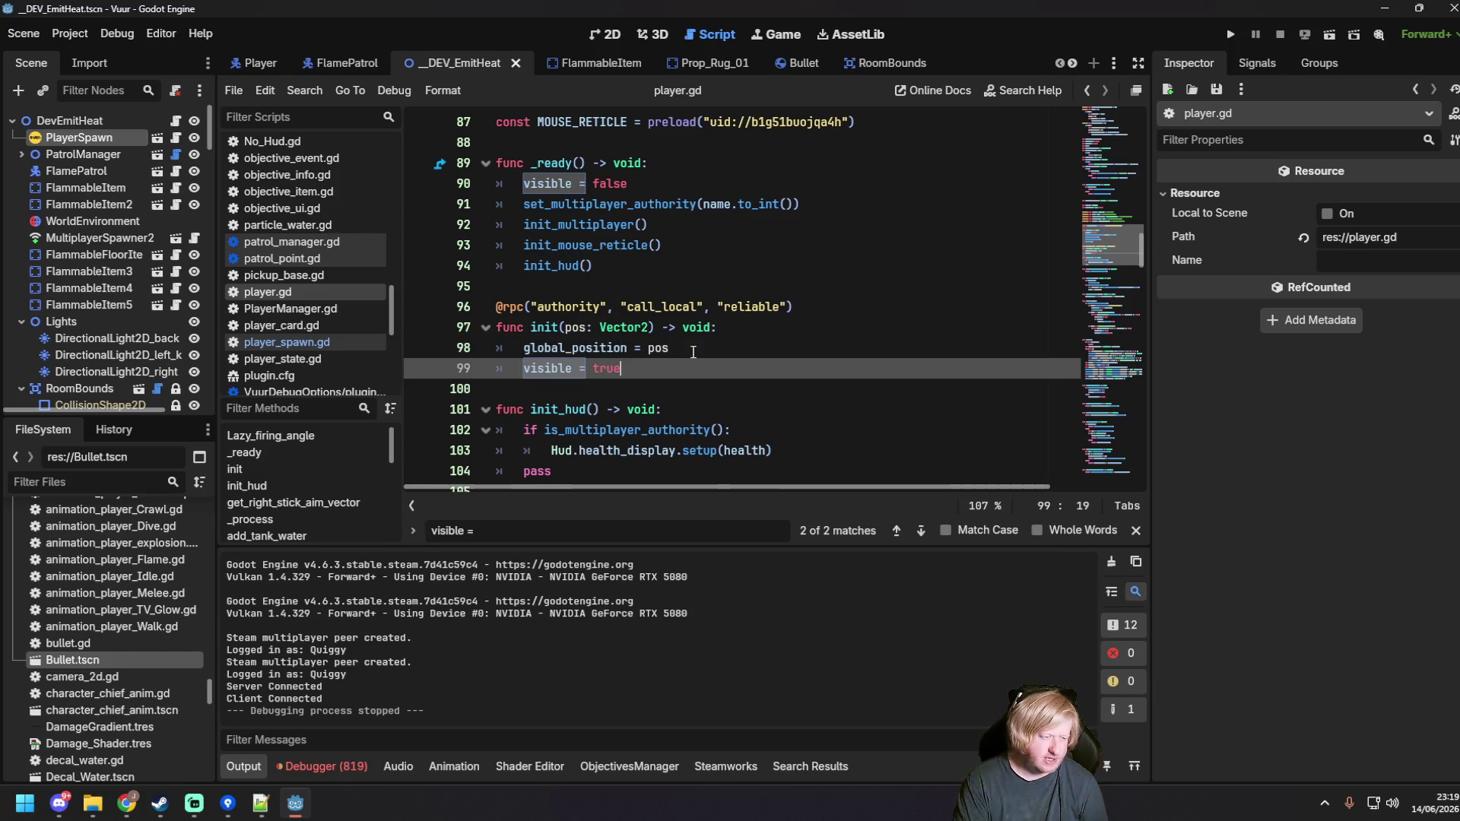
{"action": "left_click", "coordinate": [715, 350]}
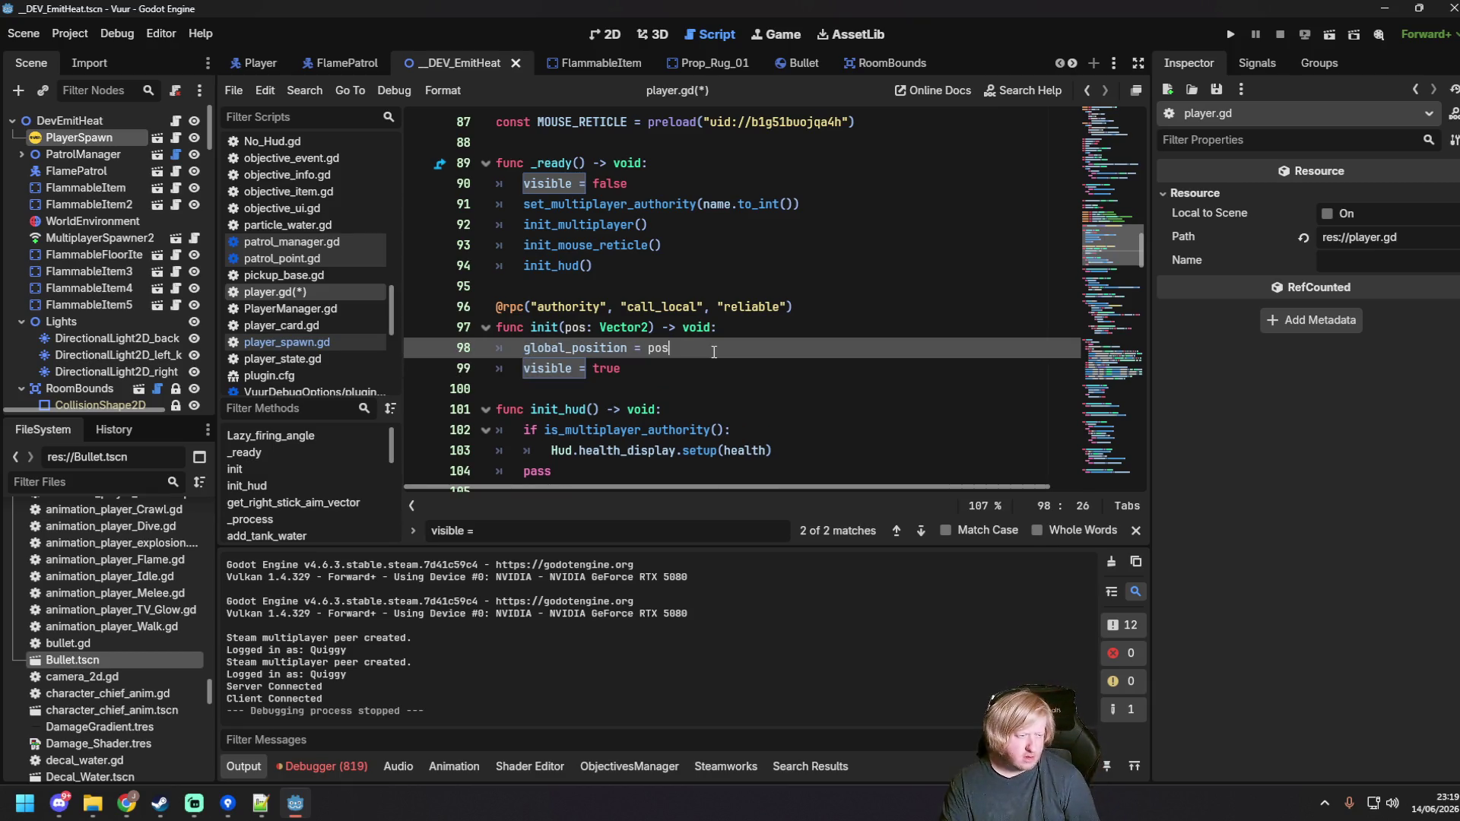
{"action": "left_click", "coordinate": [738, 366]}
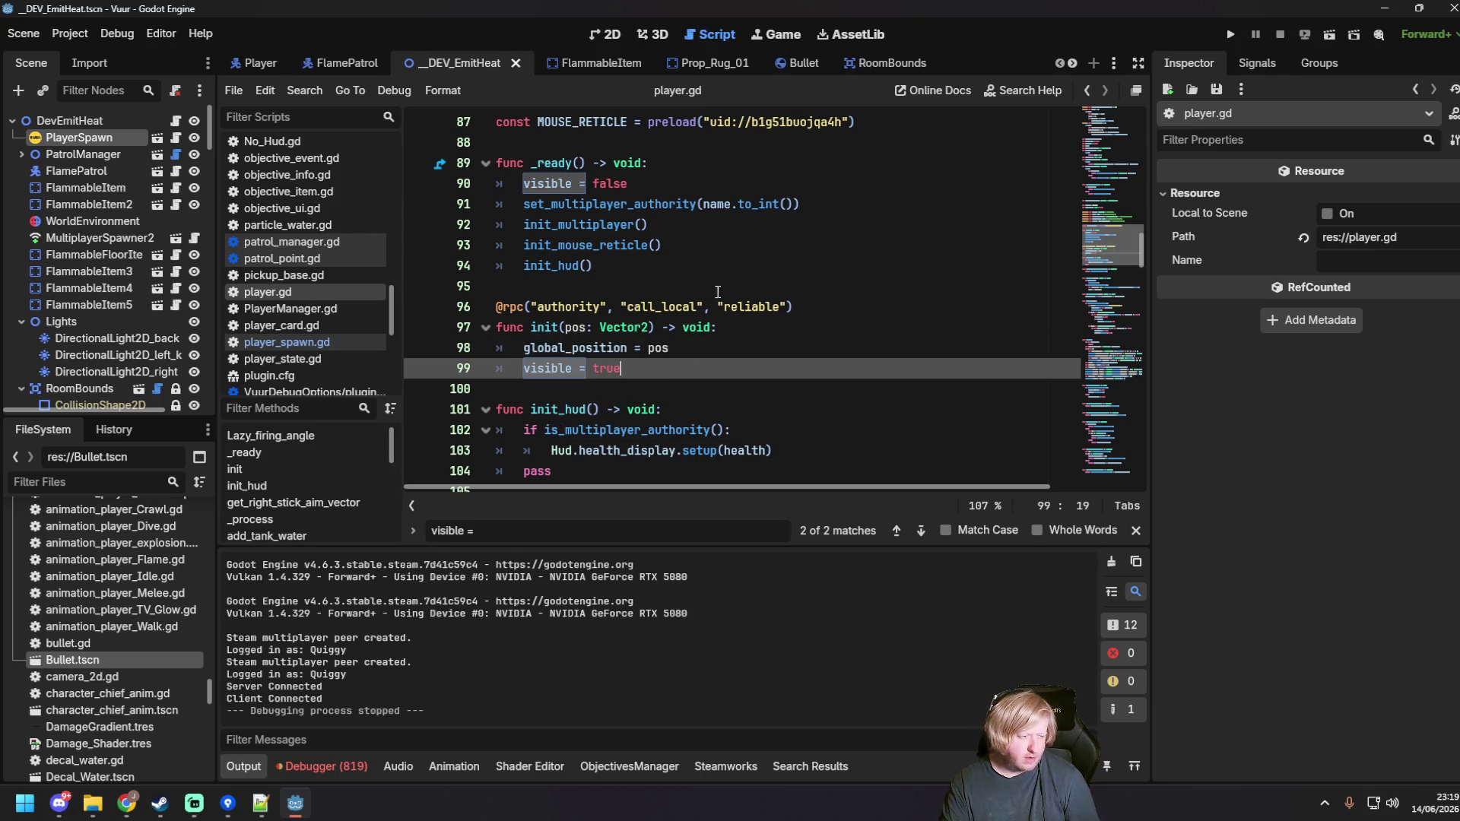
Step: Go back to the init rpc call in player_spawn.gd's add_player and start a test run with F6
{"action": "scroll", "scroll_direction": "down", "scroll_amount": 3}
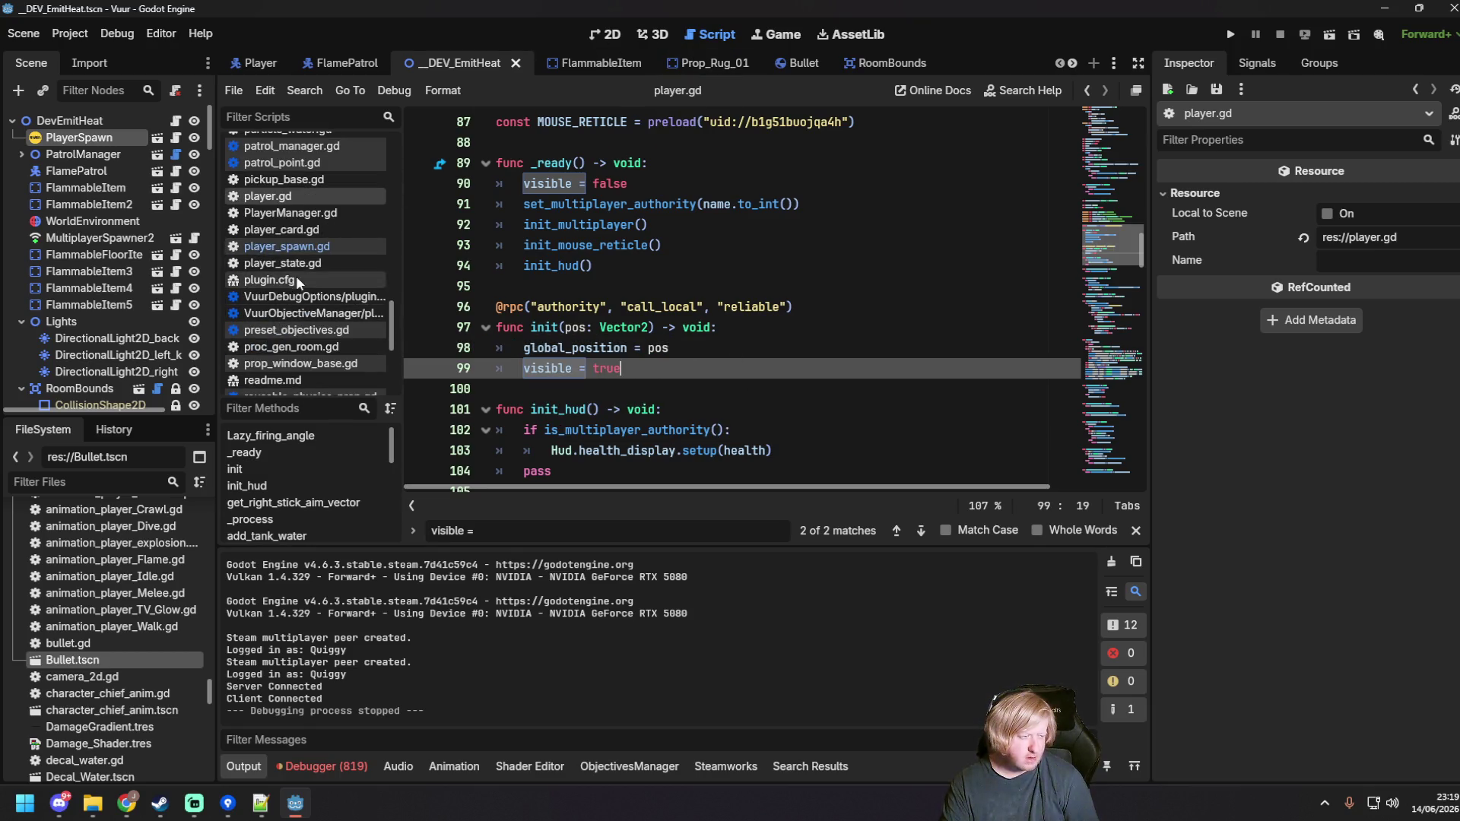
{"action": "left_click", "coordinate": [286, 246]}
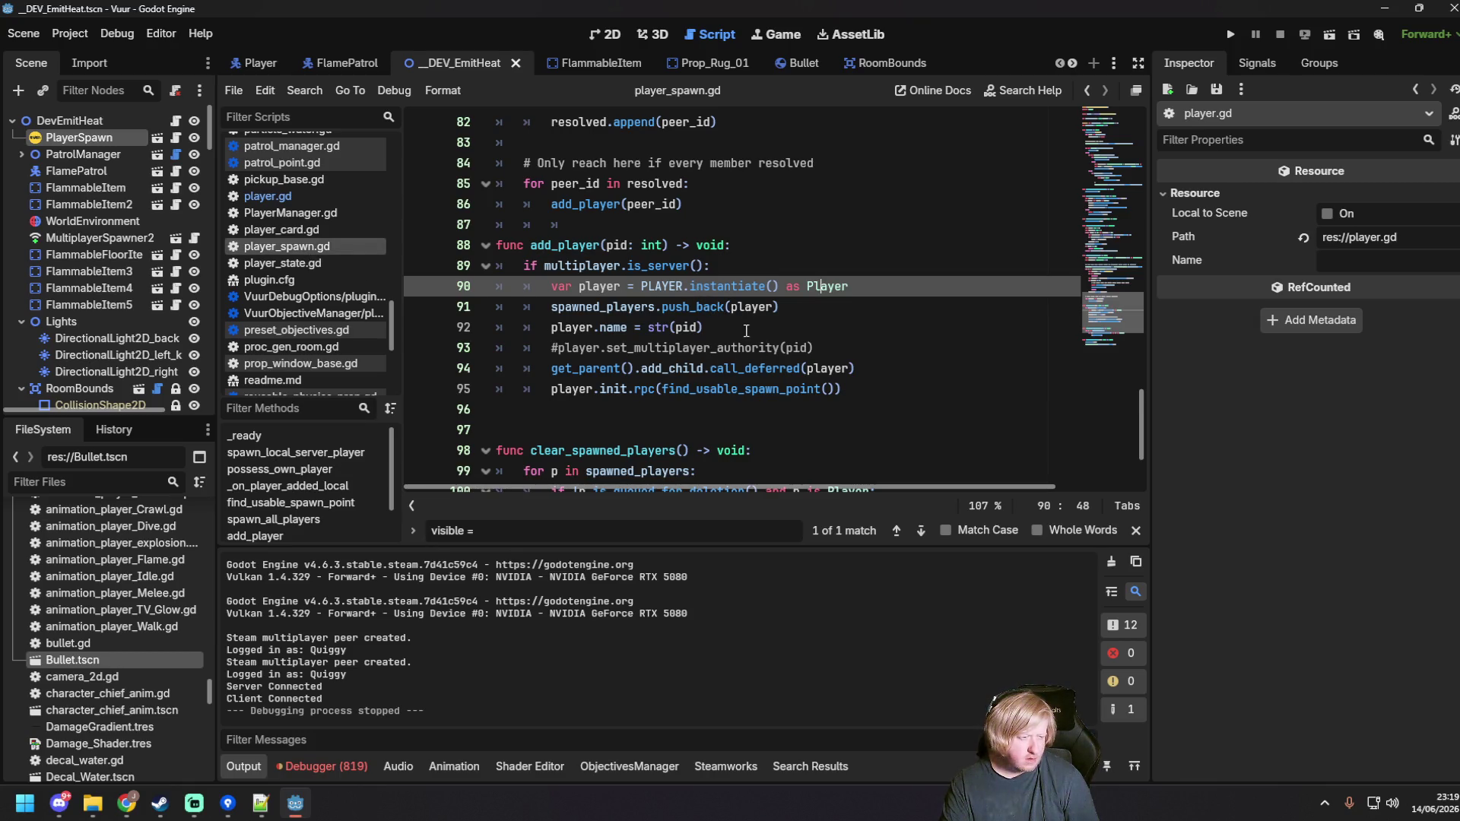
{"action": "left_click", "coordinate": [747, 327]}
{"action": "left_click", "coordinate": [870, 392]}
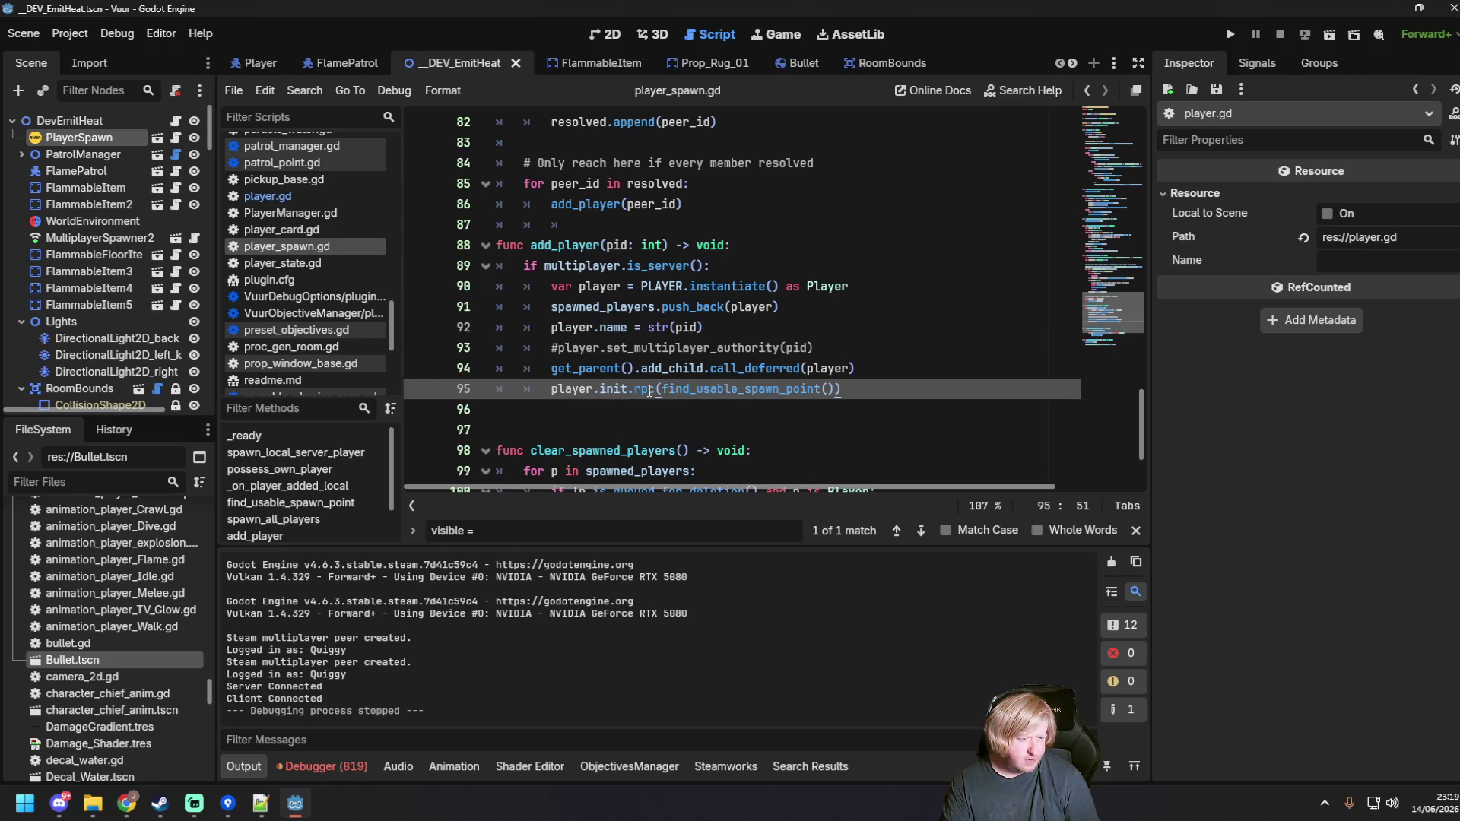
{"action": "mouse_move", "coordinate": [649, 390]}
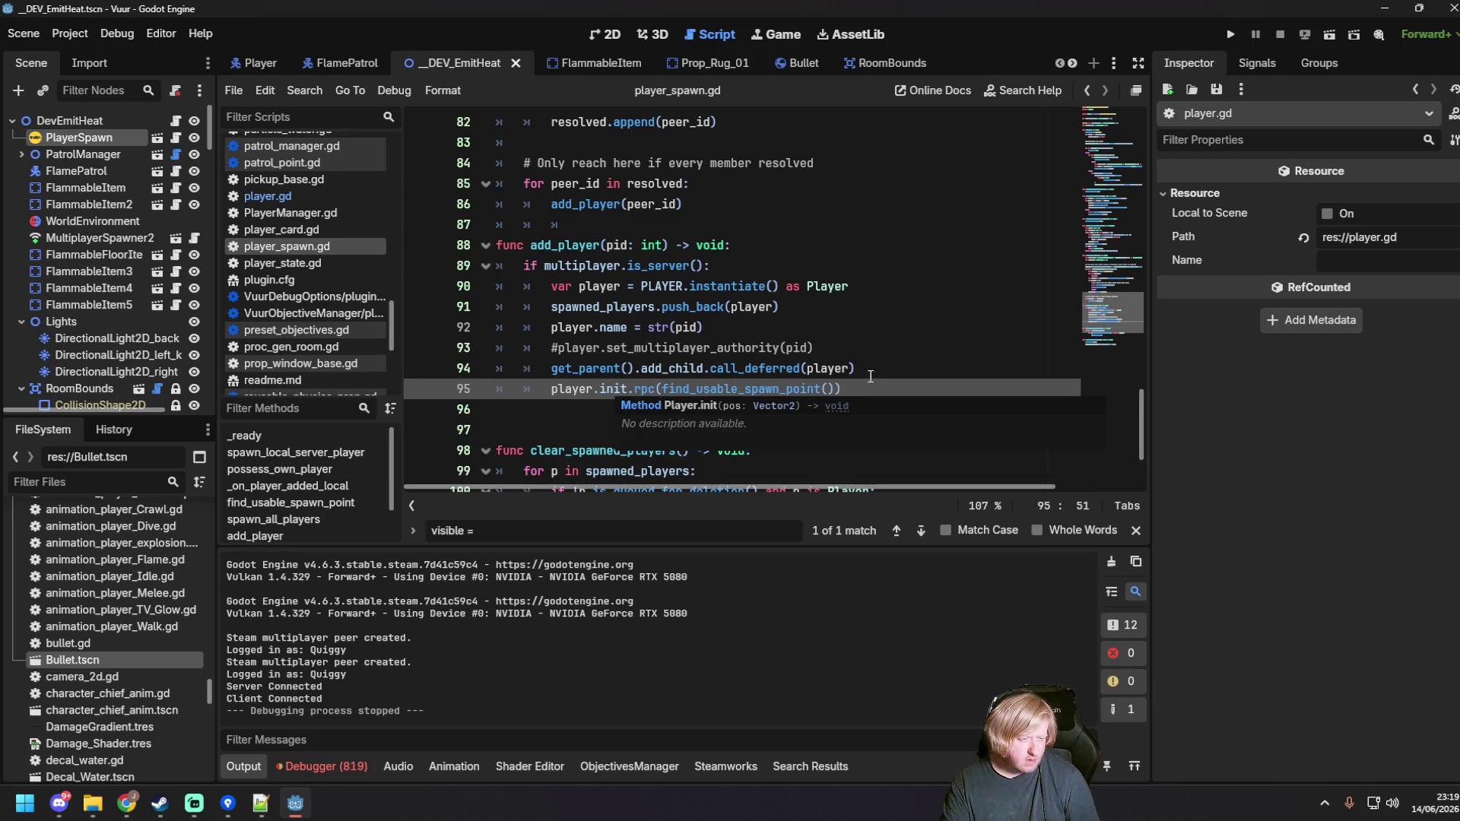
{"action": "key", "text": "F6"}
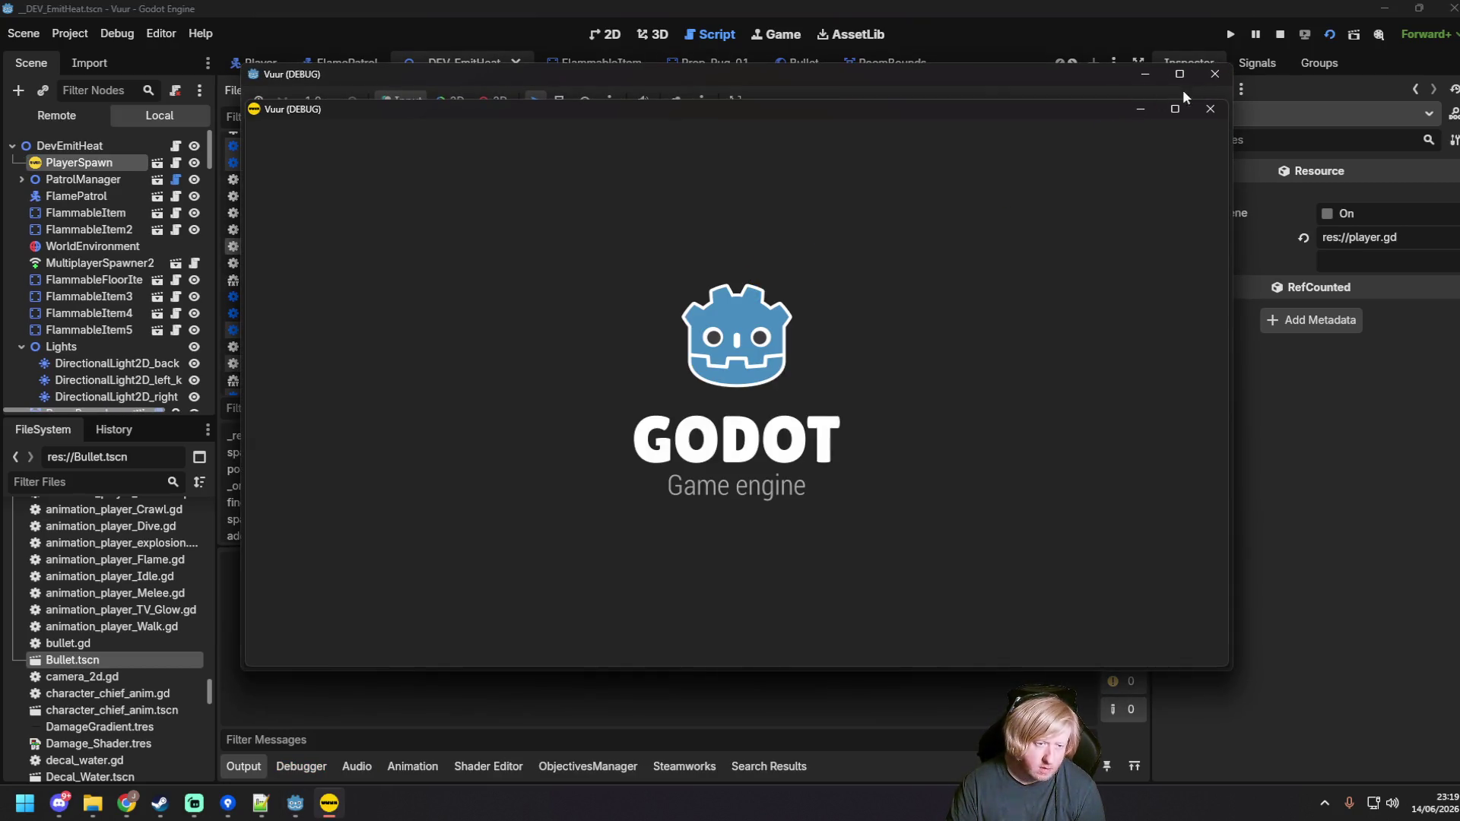
Step: Close the game window to end the test run and save the script
{"action": "left_click", "coordinate": [1214, 73]}
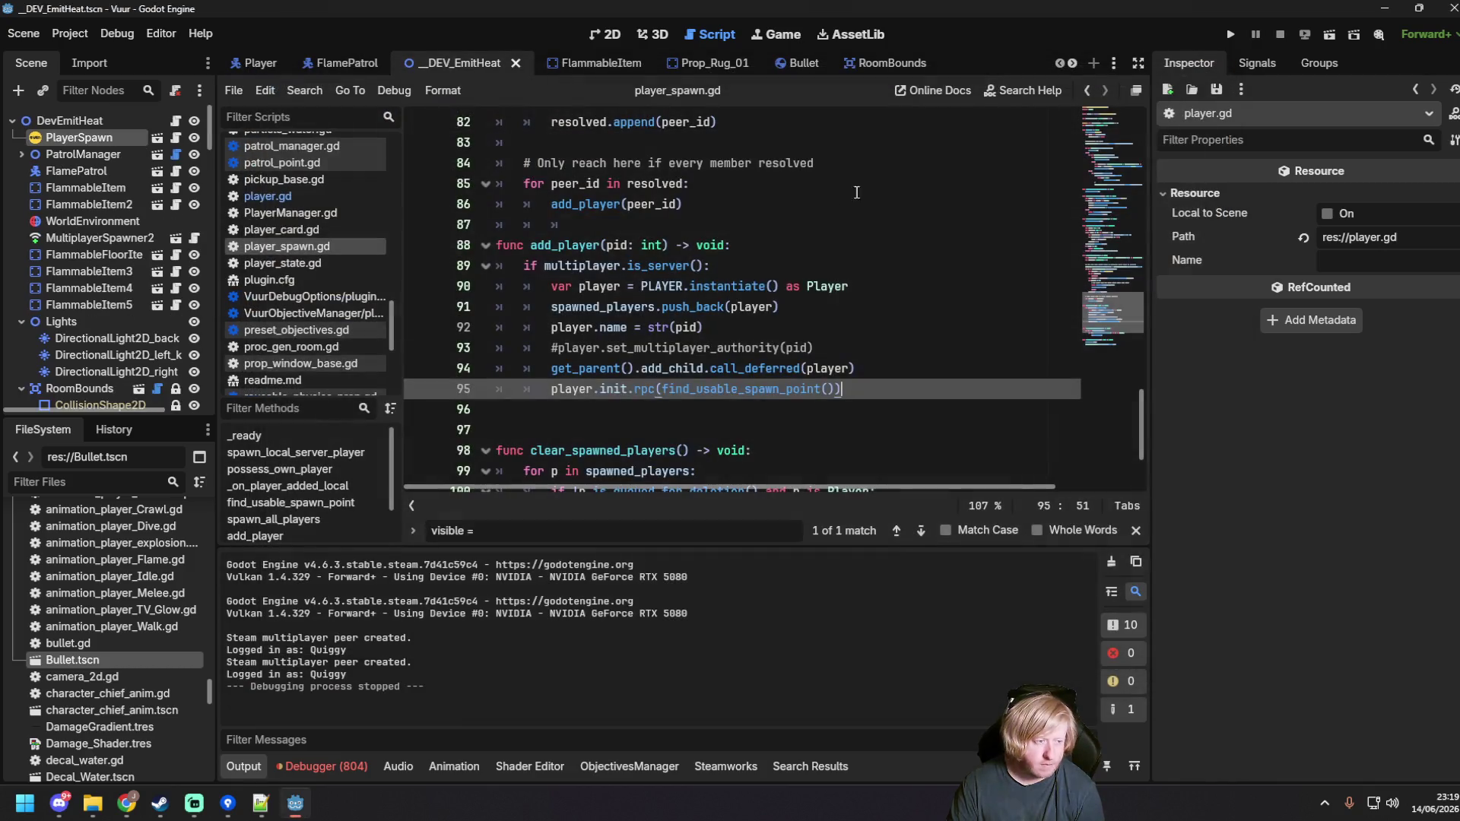
{"action": "key", "text": "ctrl+s"}
{"action": "scroll", "scroll_direction": "up", "scroll_amount": 3}
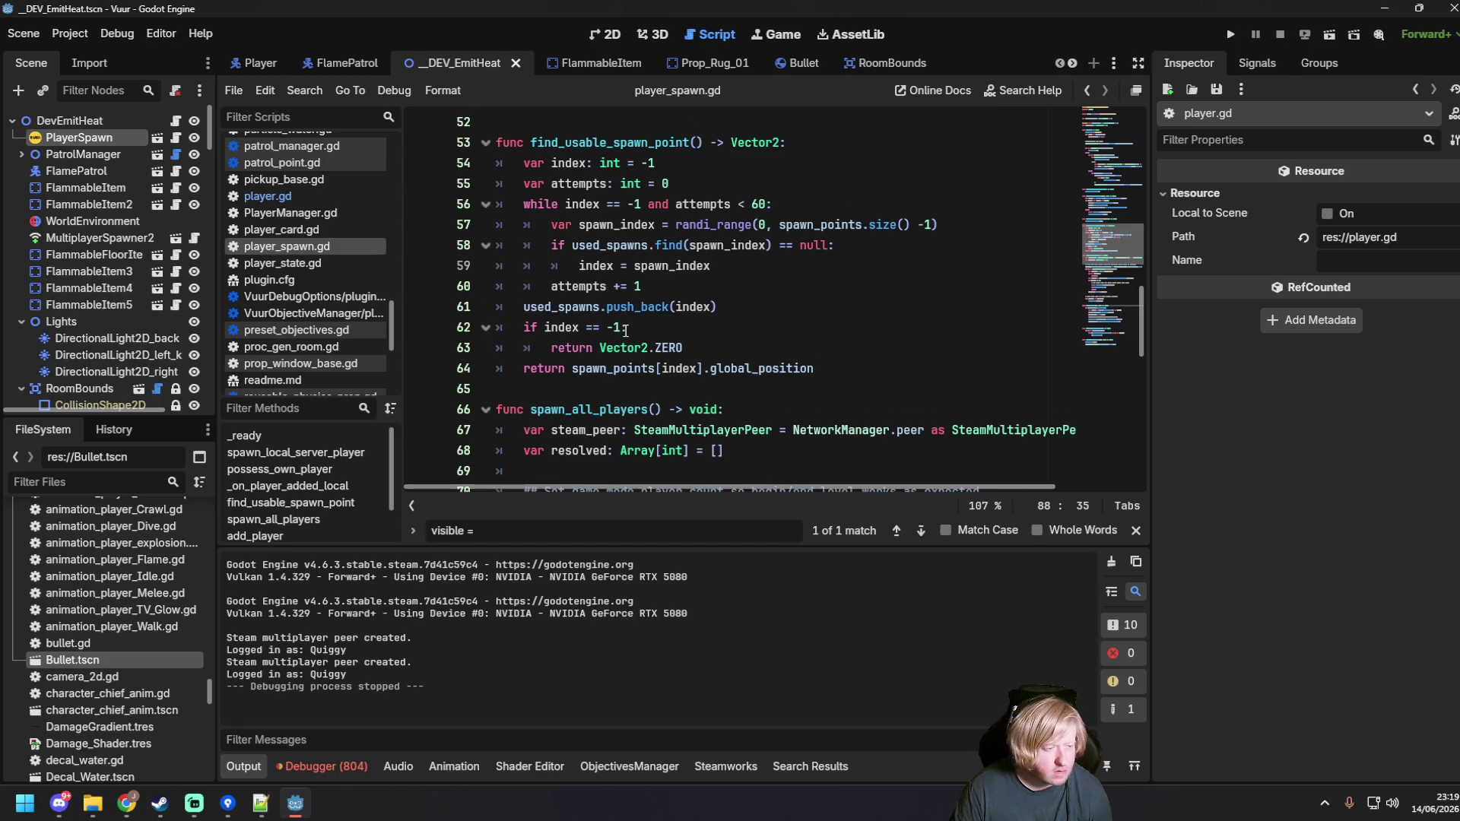
{"action": "scroll", "scroll_direction": "down", "scroll_amount": 3}
{"action": "scroll", "scroll_direction": "down", "scroll_amount": 3}
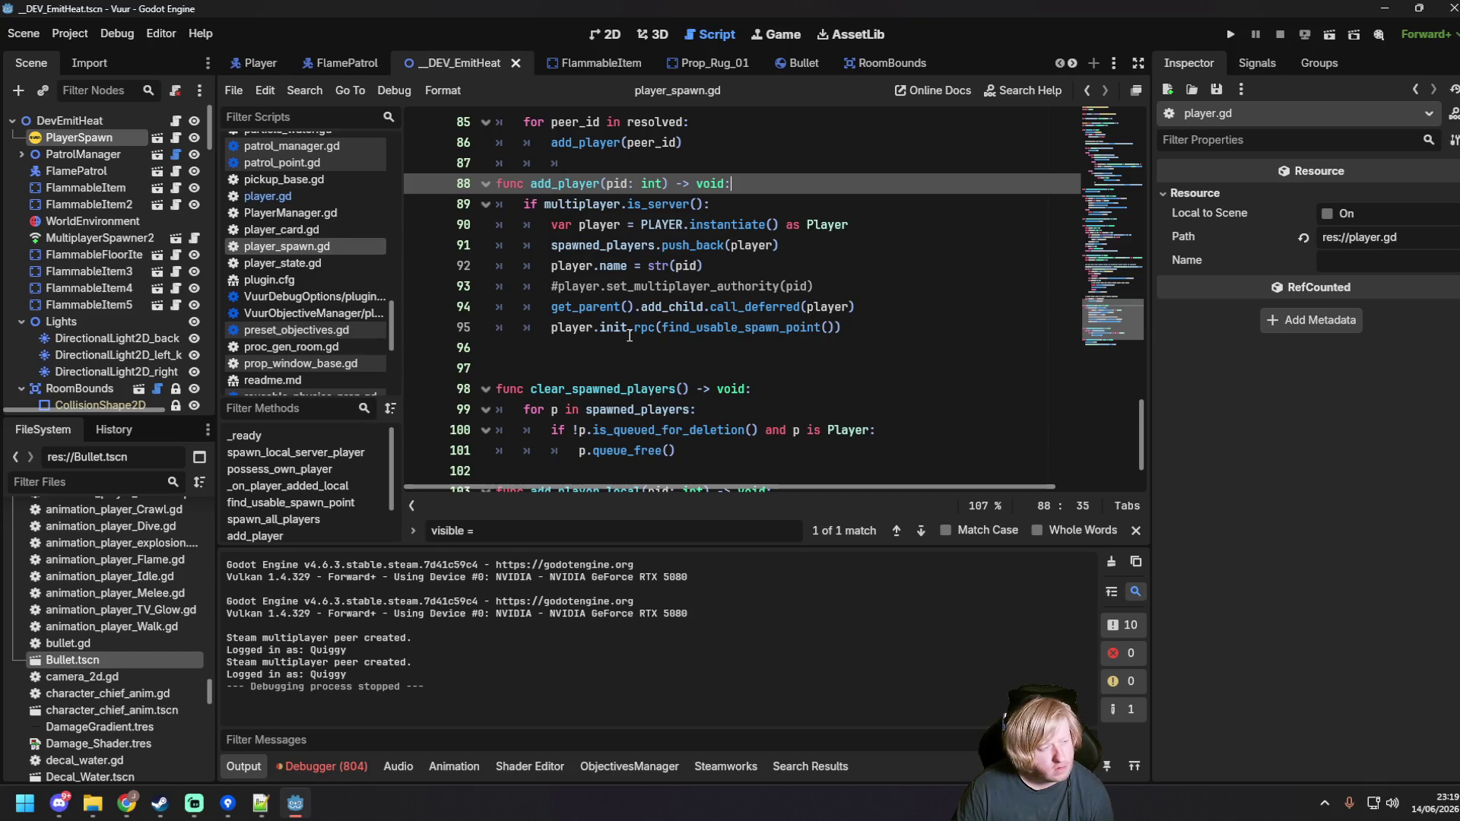
{"action": "scroll", "scroll_direction": "up", "scroll_amount": 3}
{"action": "scroll", "scroll_direction": "up", "scroll_amount": 3}
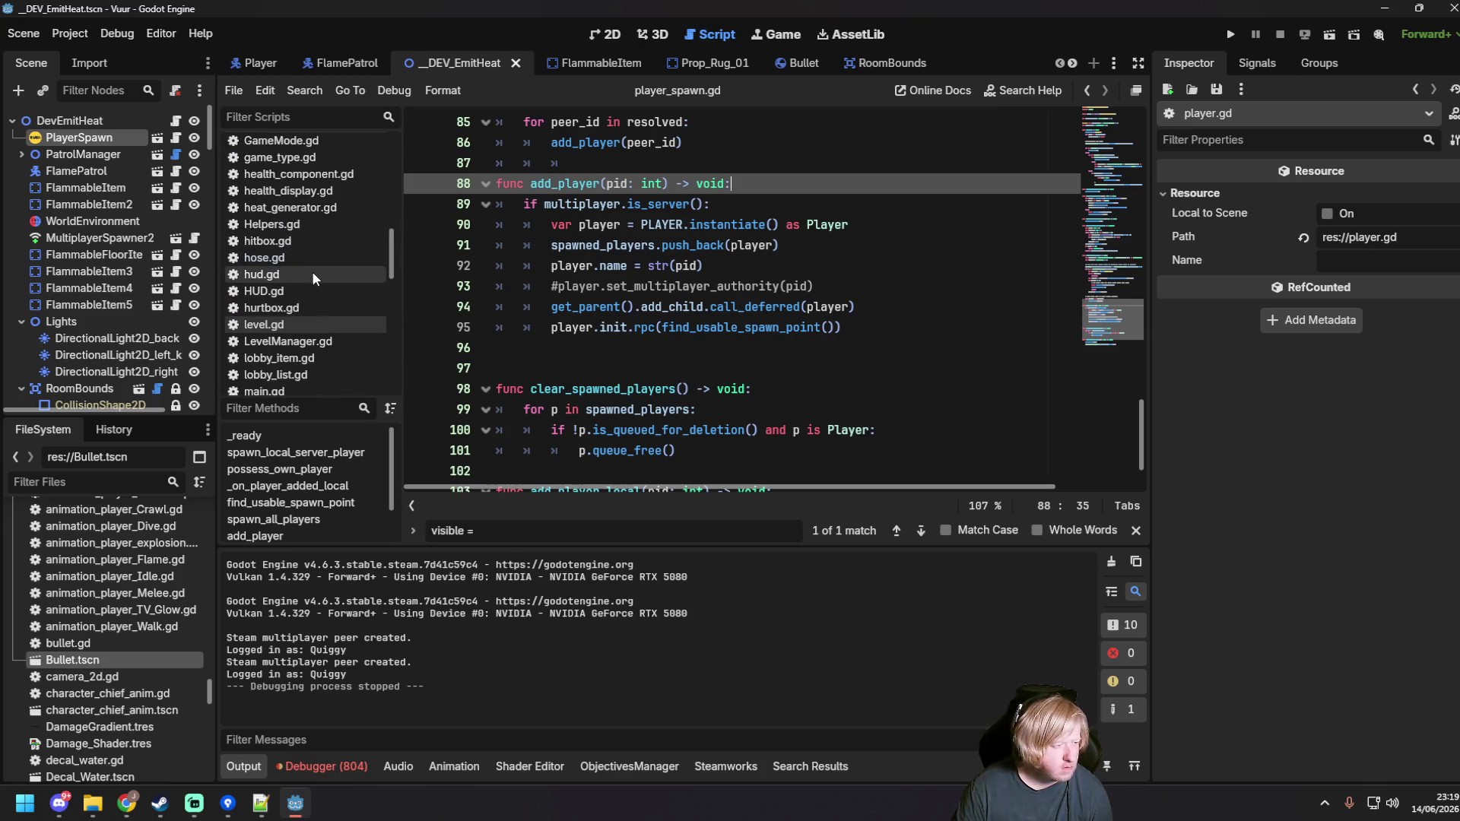
Step: Open hose.gd and look at the spawn_bullet call in request_bullet
{"action": "left_click", "coordinate": [307, 257]}
{"action": "scroll", "scroll_direction": "up", "scroll_amount": 3}
{"action": "scroll", "scroll_direction": "down", "scroll_amount": 3}
{"action": "left_click", "coordinate": [745, 365]}
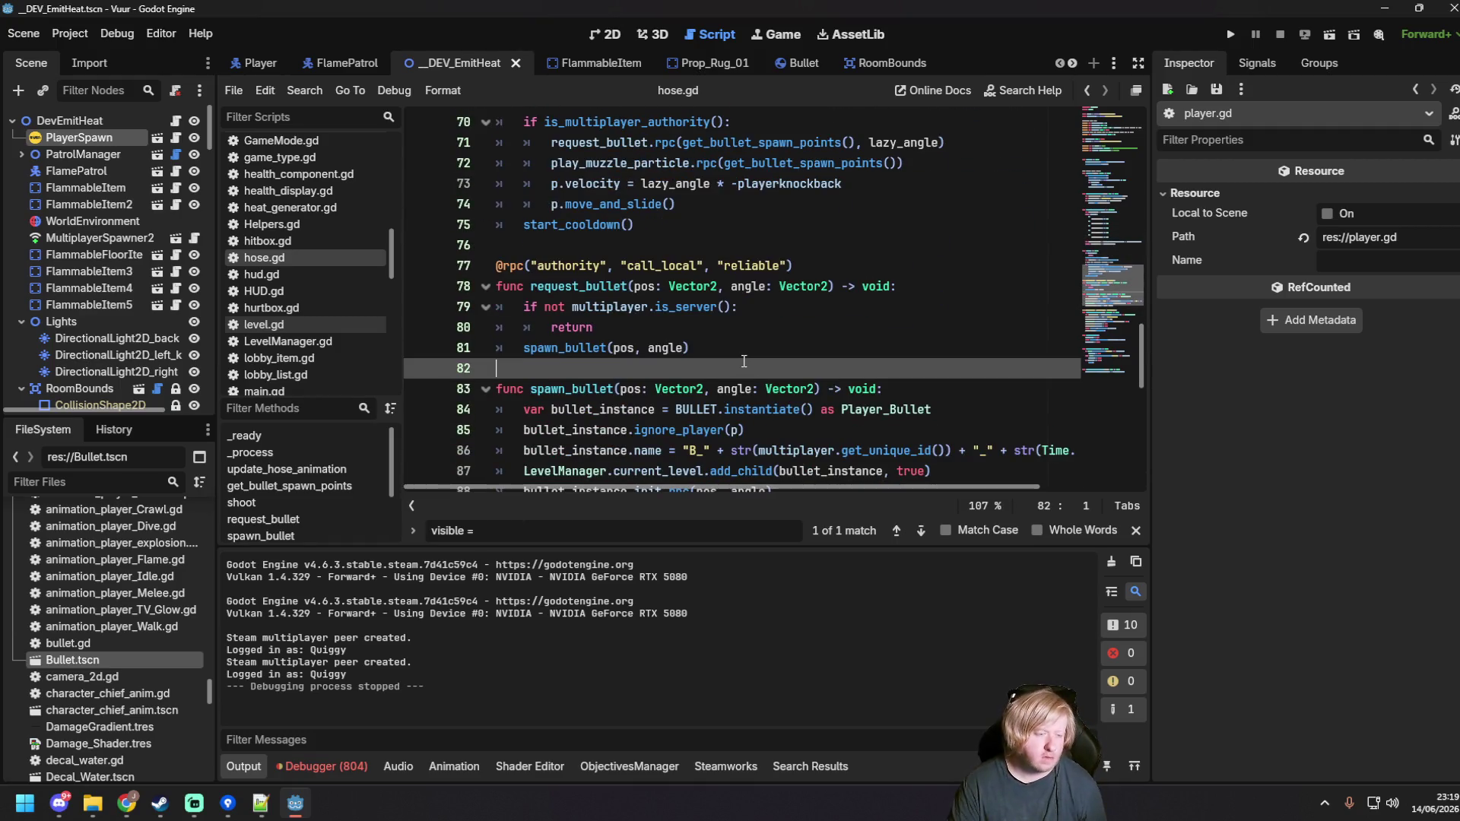
{"action": "left_click", "coordinate": [721, 349]}
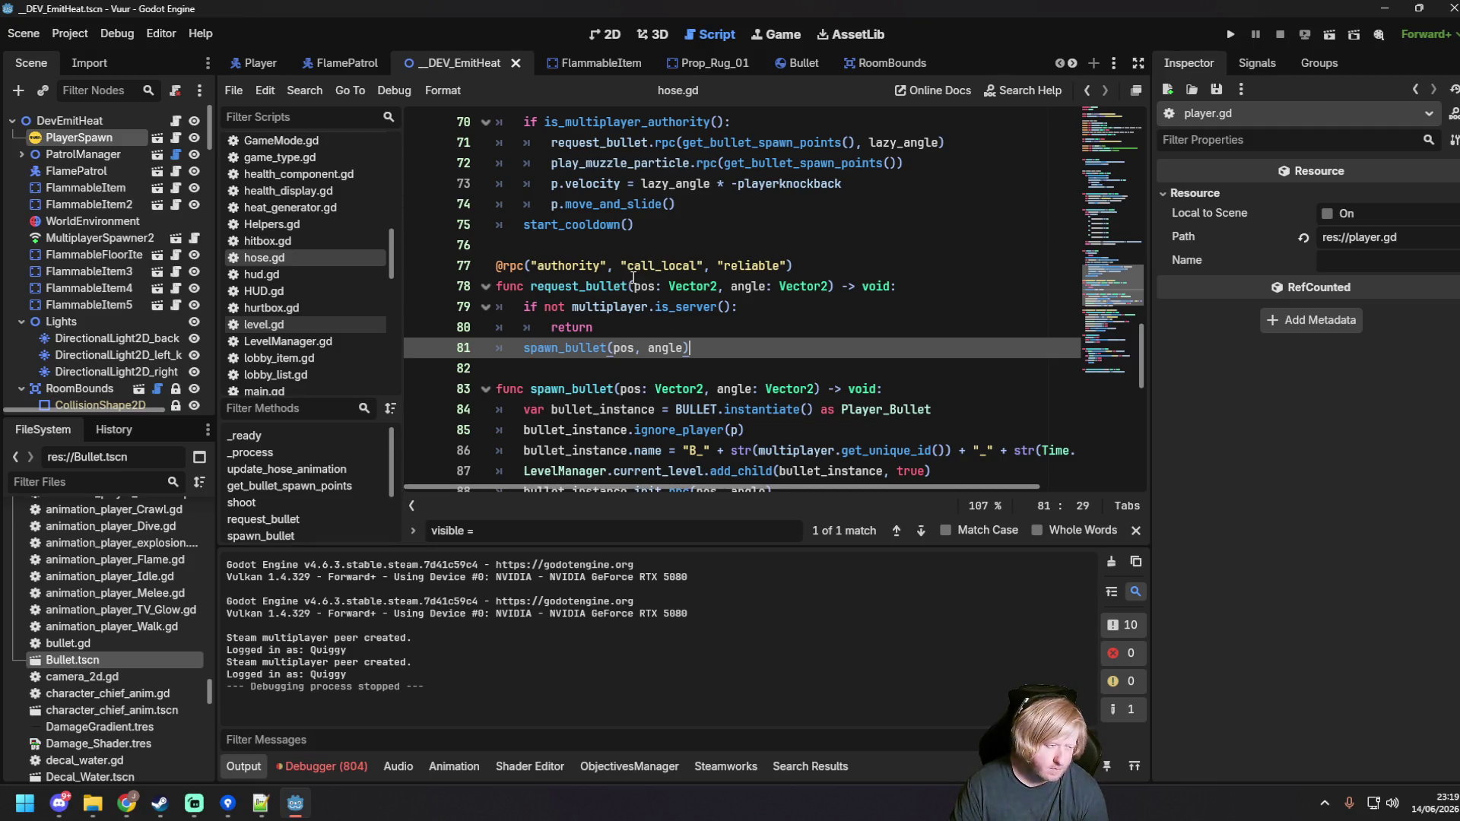
Step: Open player.gd at the set_multiplayer_authority line in _ready, then minimise the editor
{"action": "scroll", "scroll_direction": "down", "scroll_amount": 3}
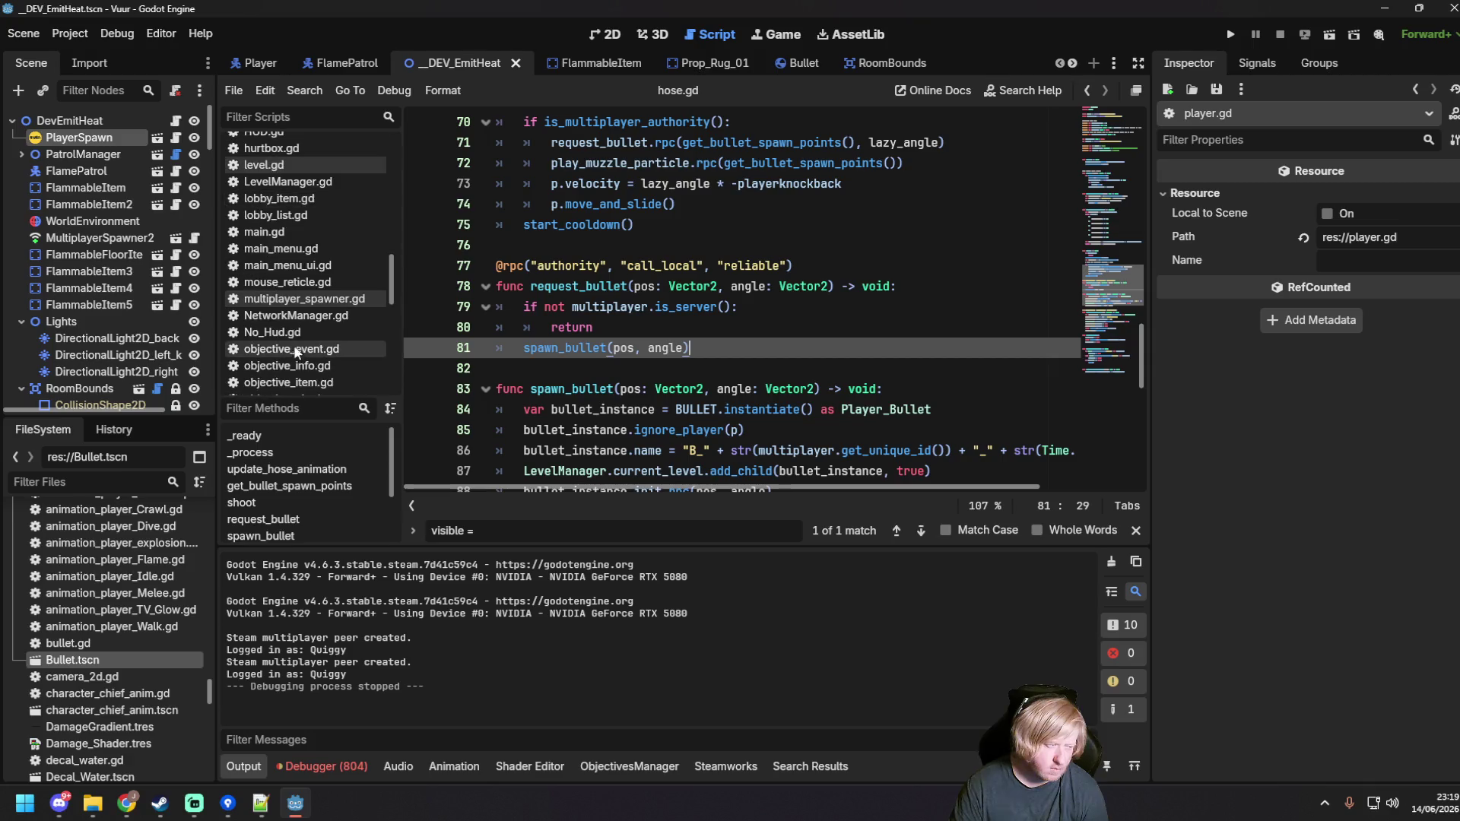
{"action": "left_click", "coordinate": [295, 324]}
{"action": "scroll", "scroll_direction": "up", "scroll_amount": 3}
{"action": "scroll", "scroll_direction": "down", "scroll_amount": 3}
{"action": "key", "text": "ctrl+a"}
{"action": "left_click", "coordinate": [775, 328]}
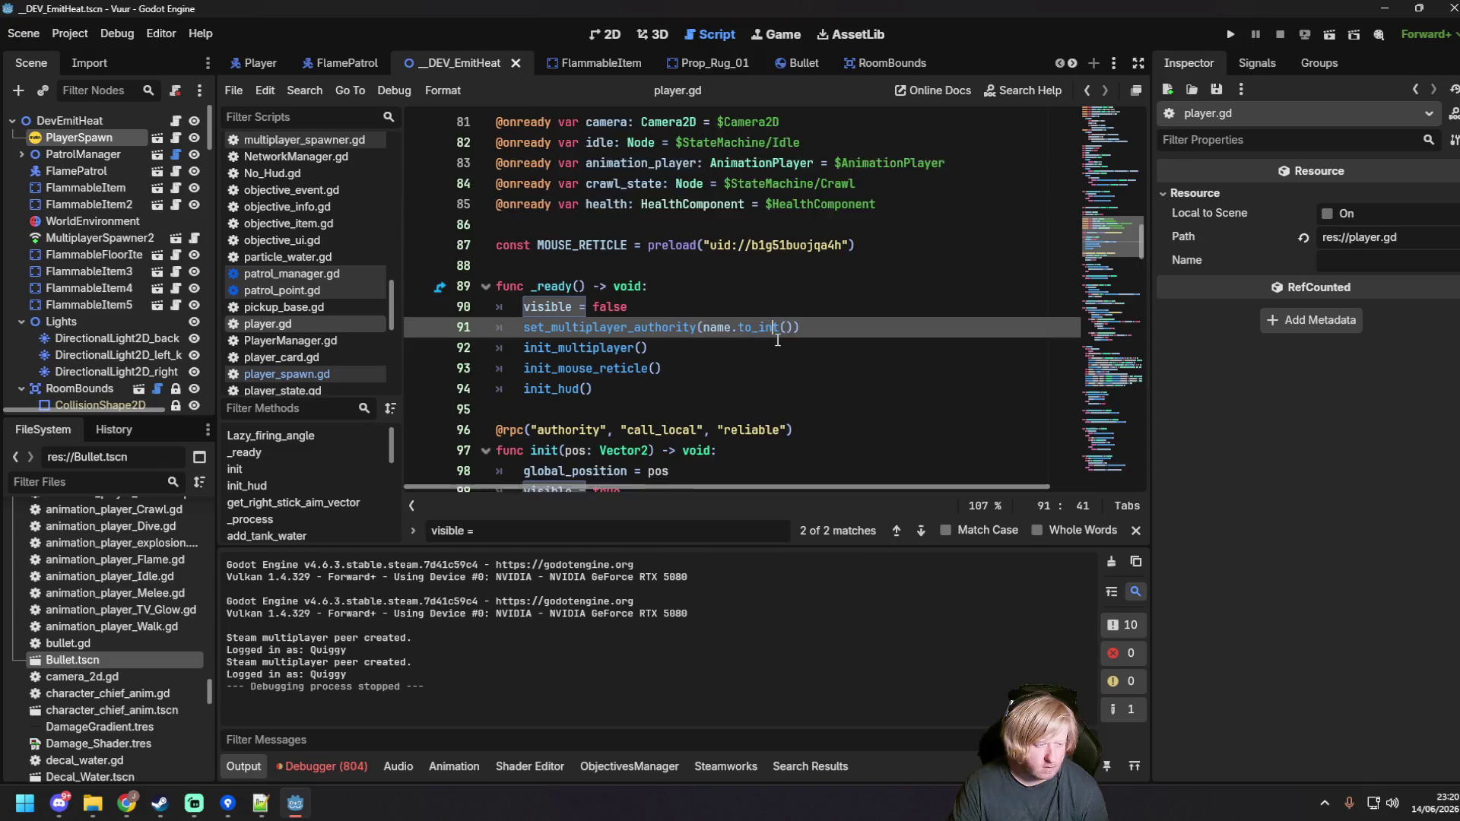
{"action": "scroll", "scroll_direction": "down", "scroll_amount": 3}
{"action": "left_click", "coordinate": [295, 803]}
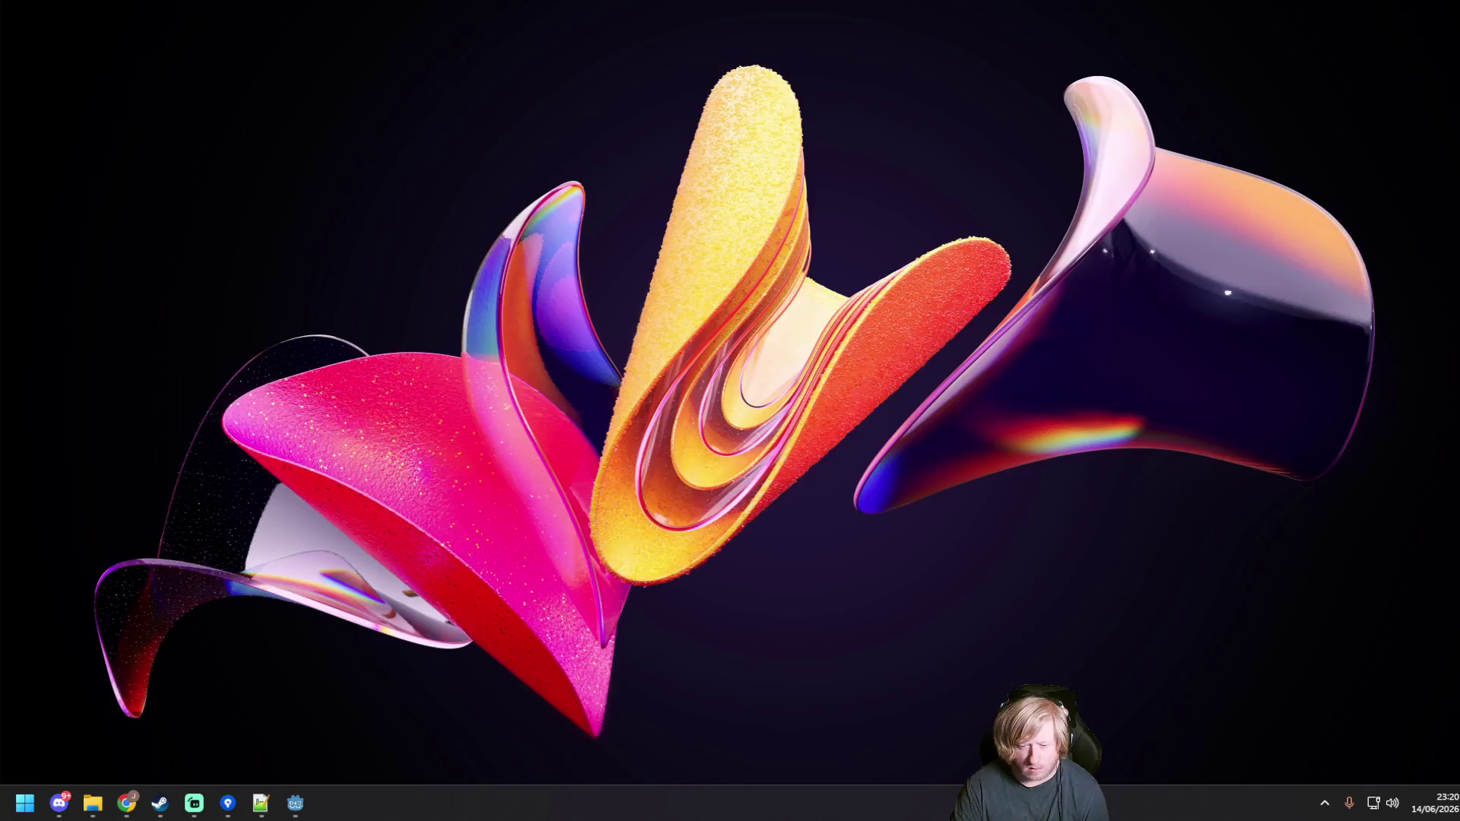
Step: Bring the Godot editor back up from the taskbar, showing player.gd's _ready and init
{"action": "left_click", "coordinate": [126, 803]}
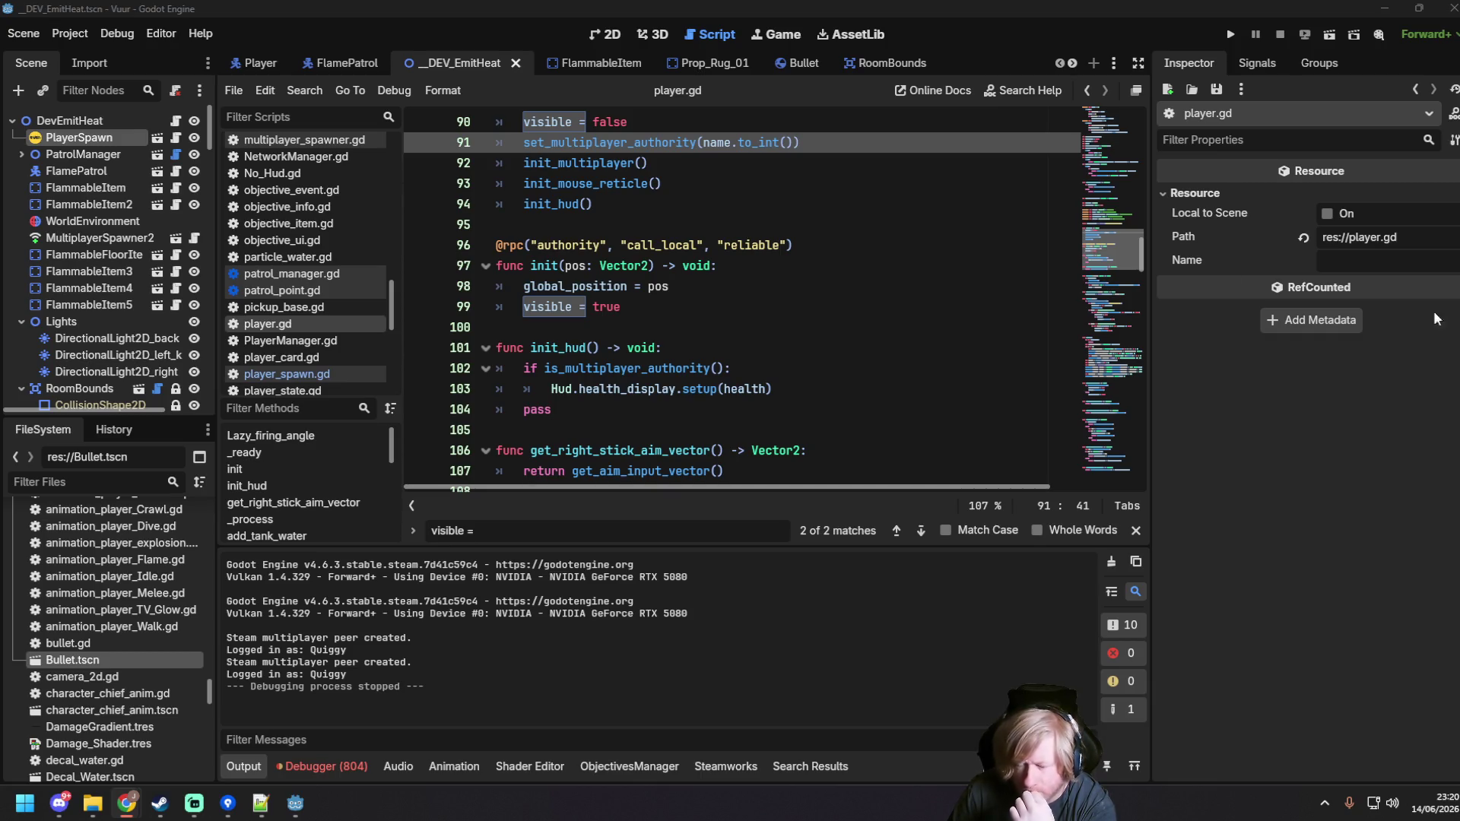
Step: Check player.gd's init, then open player_spawn.gd and select rpc in the init.rpc call on line 95
{"action": "left_click", "coordinate": [666, 265]}
{"action": "scroll", "scroll_direction": "up", "scroll_amount": 3}
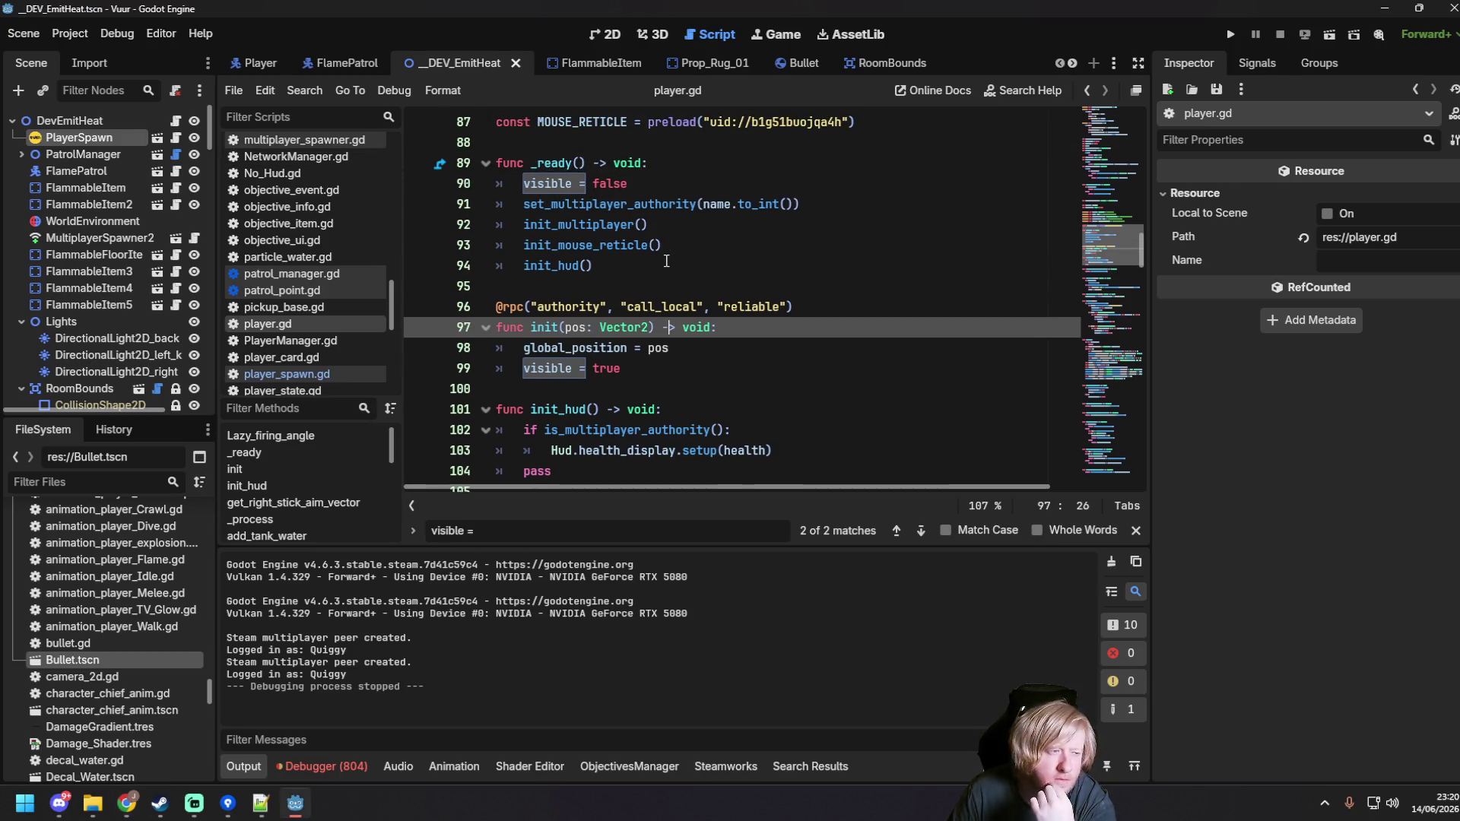
{"action": "scroll", "scroll_direction": "down", "scroll_amount": 3}
{"action": "left_click", "coordinate": [313, 344]}
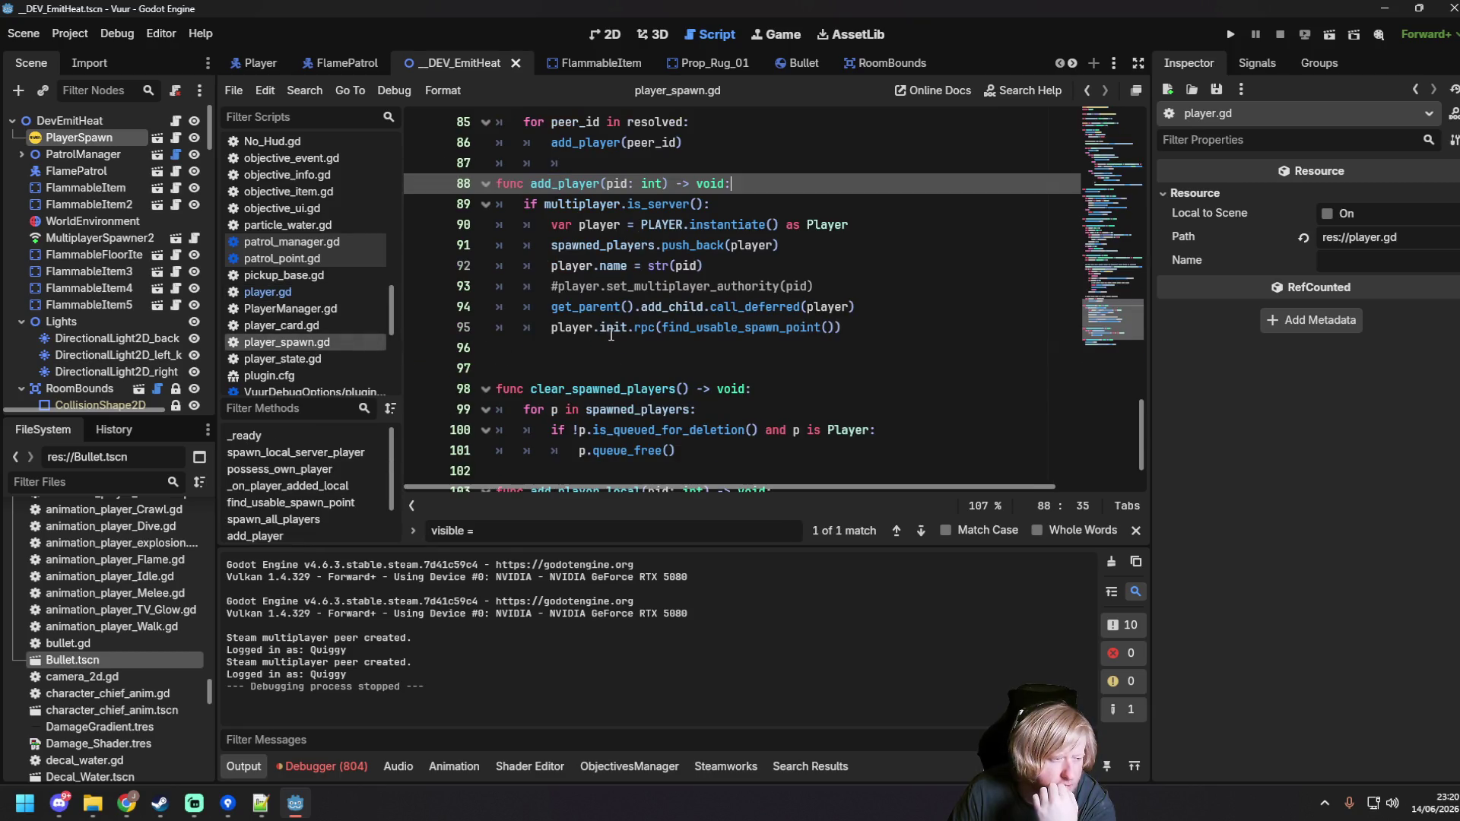
{"action": "left_click", "coordinate": [657, 329]}
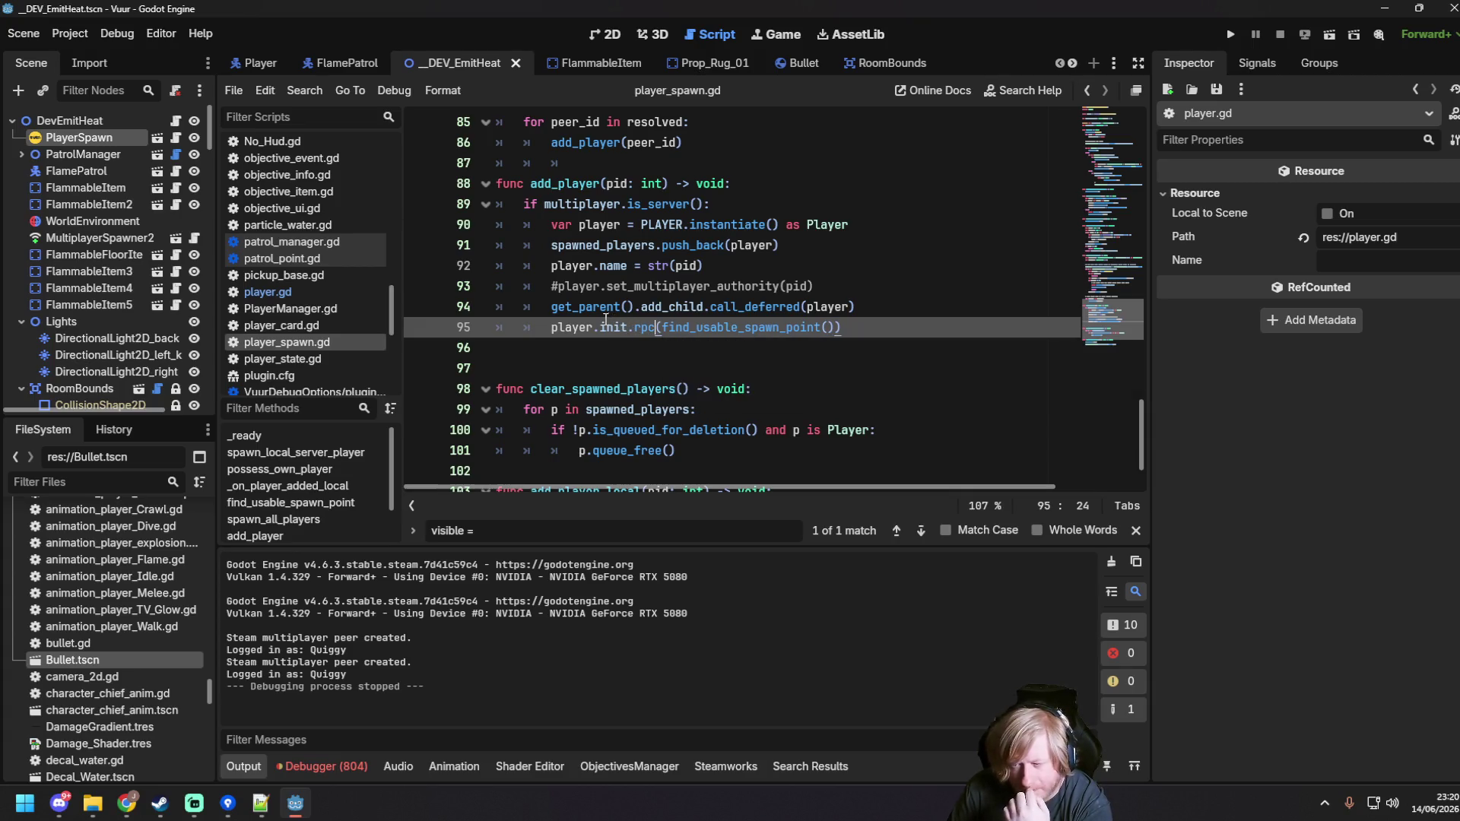
{"action": "mouse_move", "coordinate": [605, 320]}
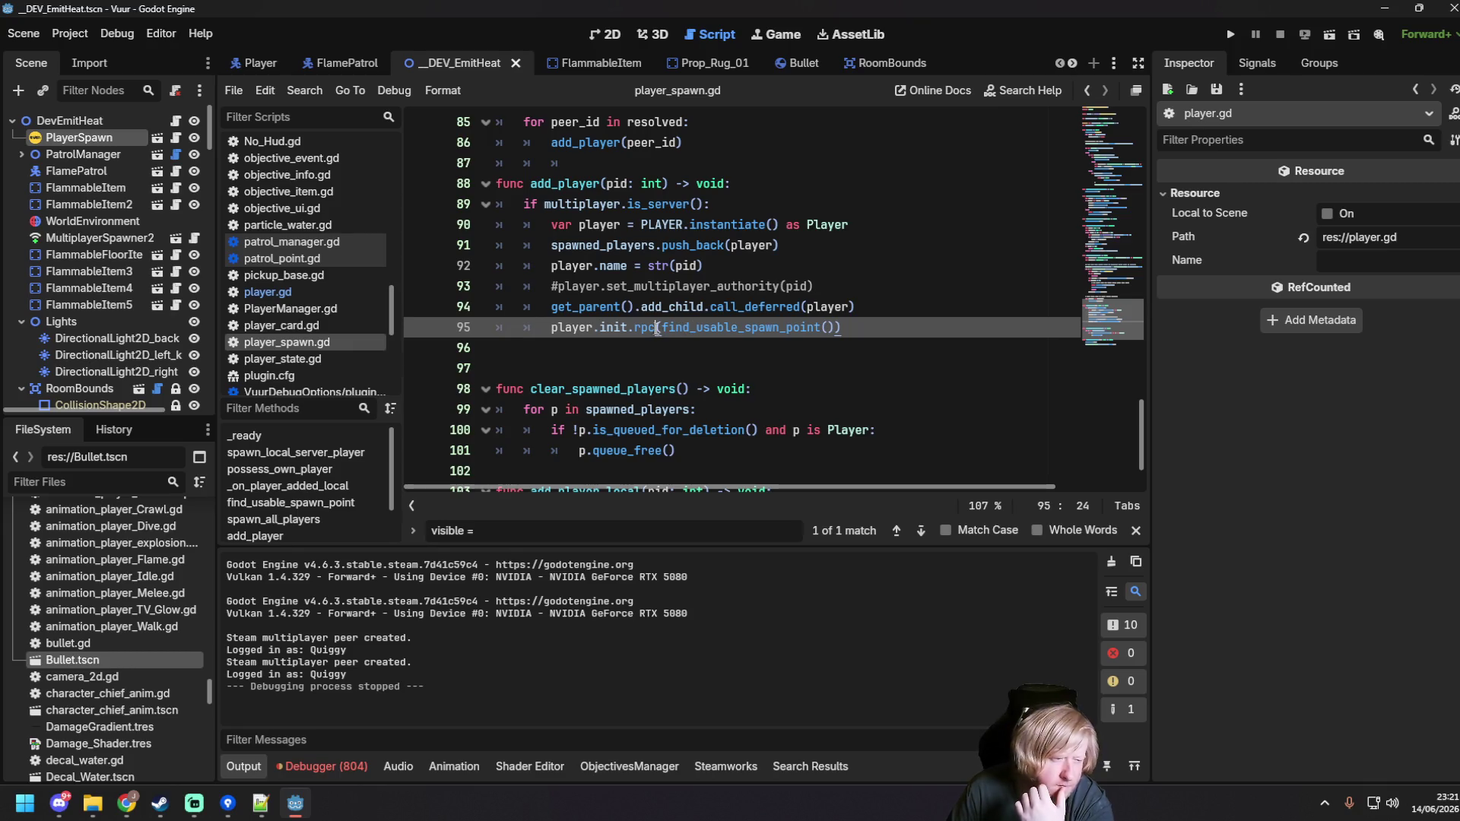
{"action": "left_click_drag", "start_coordinate": [634, 329], "coordinate": [658, 328]}
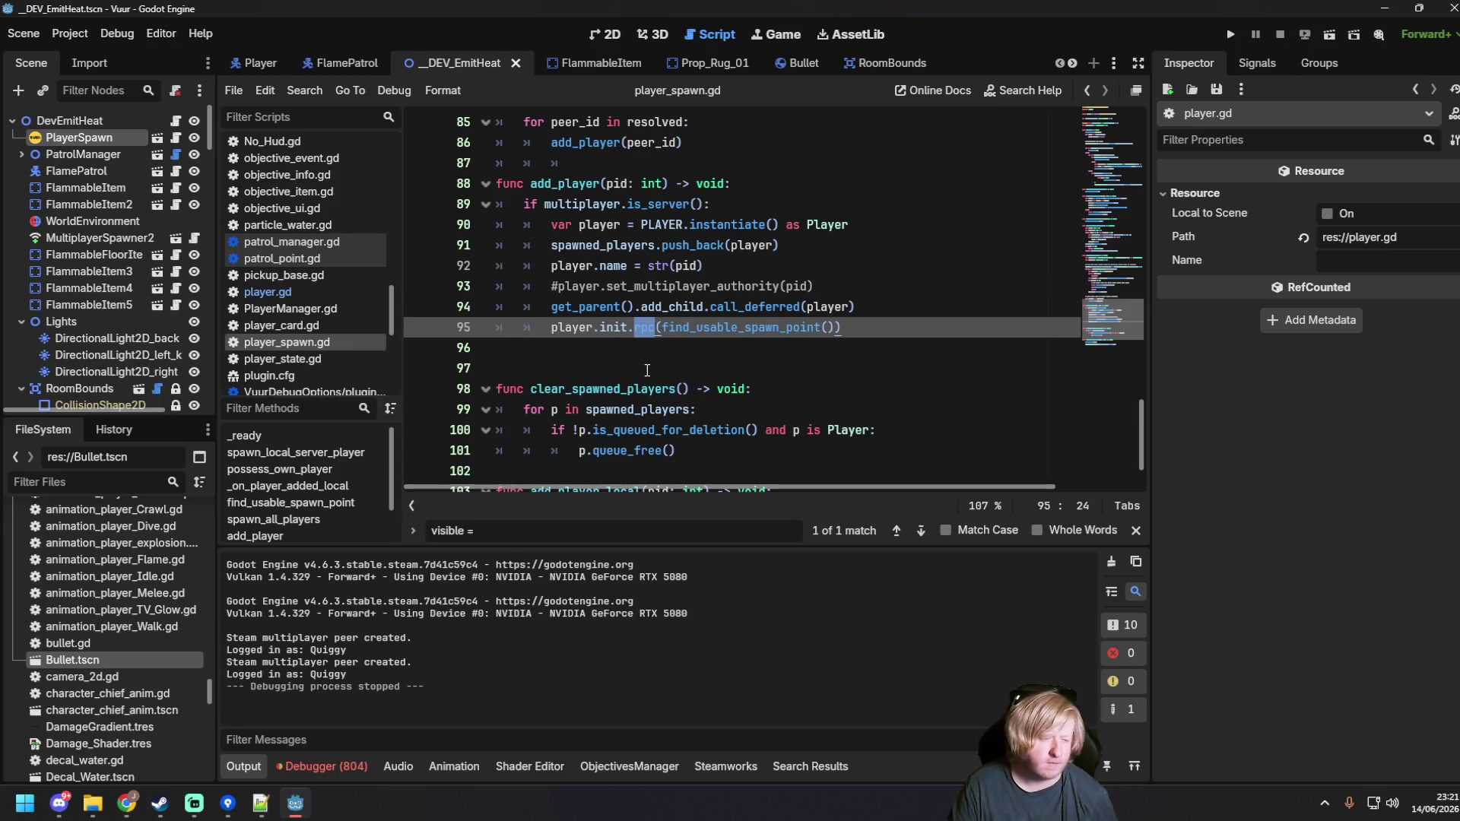
Step: Replace rpc with call_deferred in add_player's init call and save player_spawn.gd
{"action": "type", "text": "call_d"}
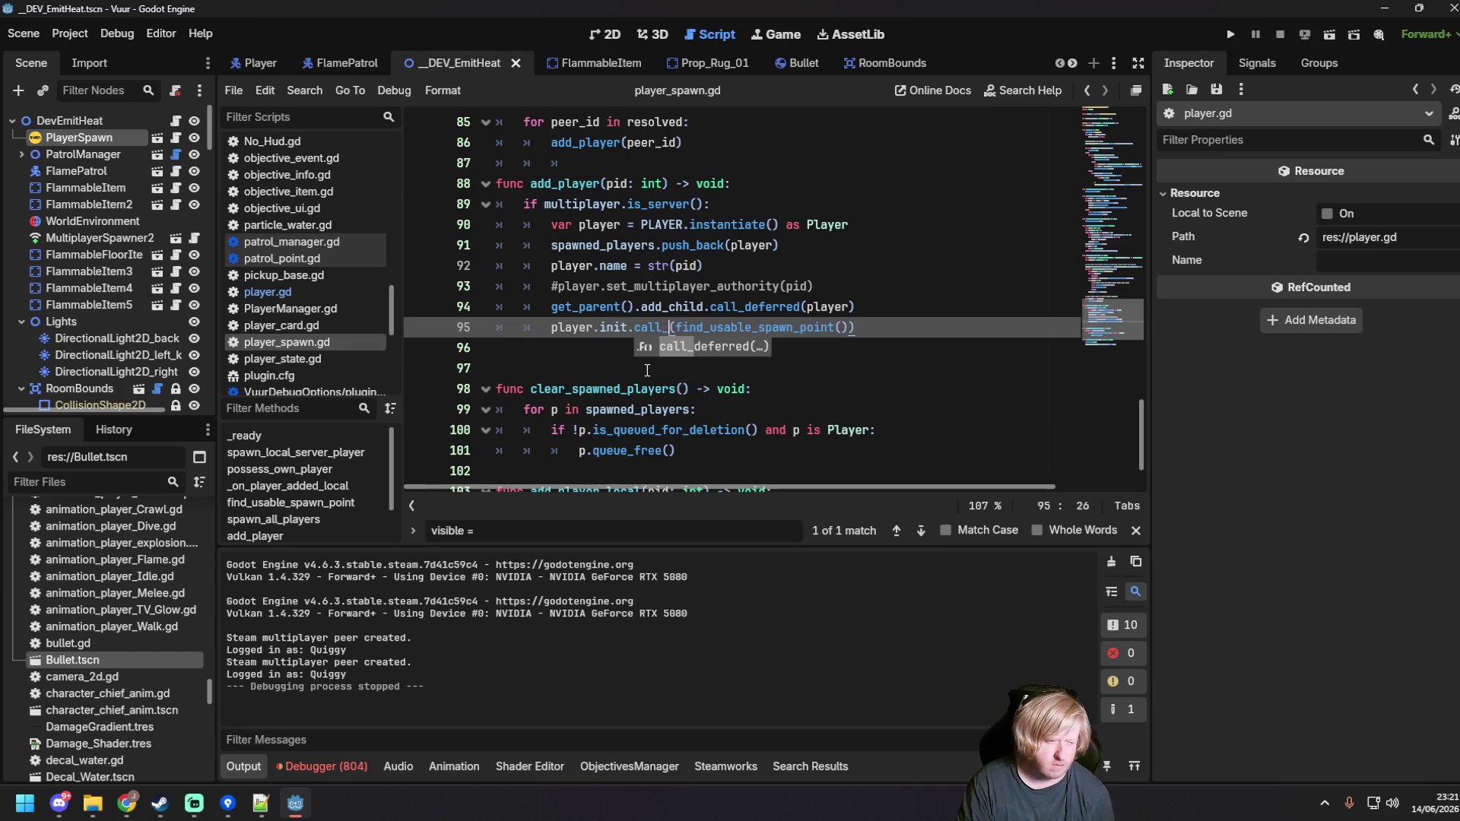
{"action": "key", "text": "Return"}
{"action": "key", "text": "ctrl+s"}
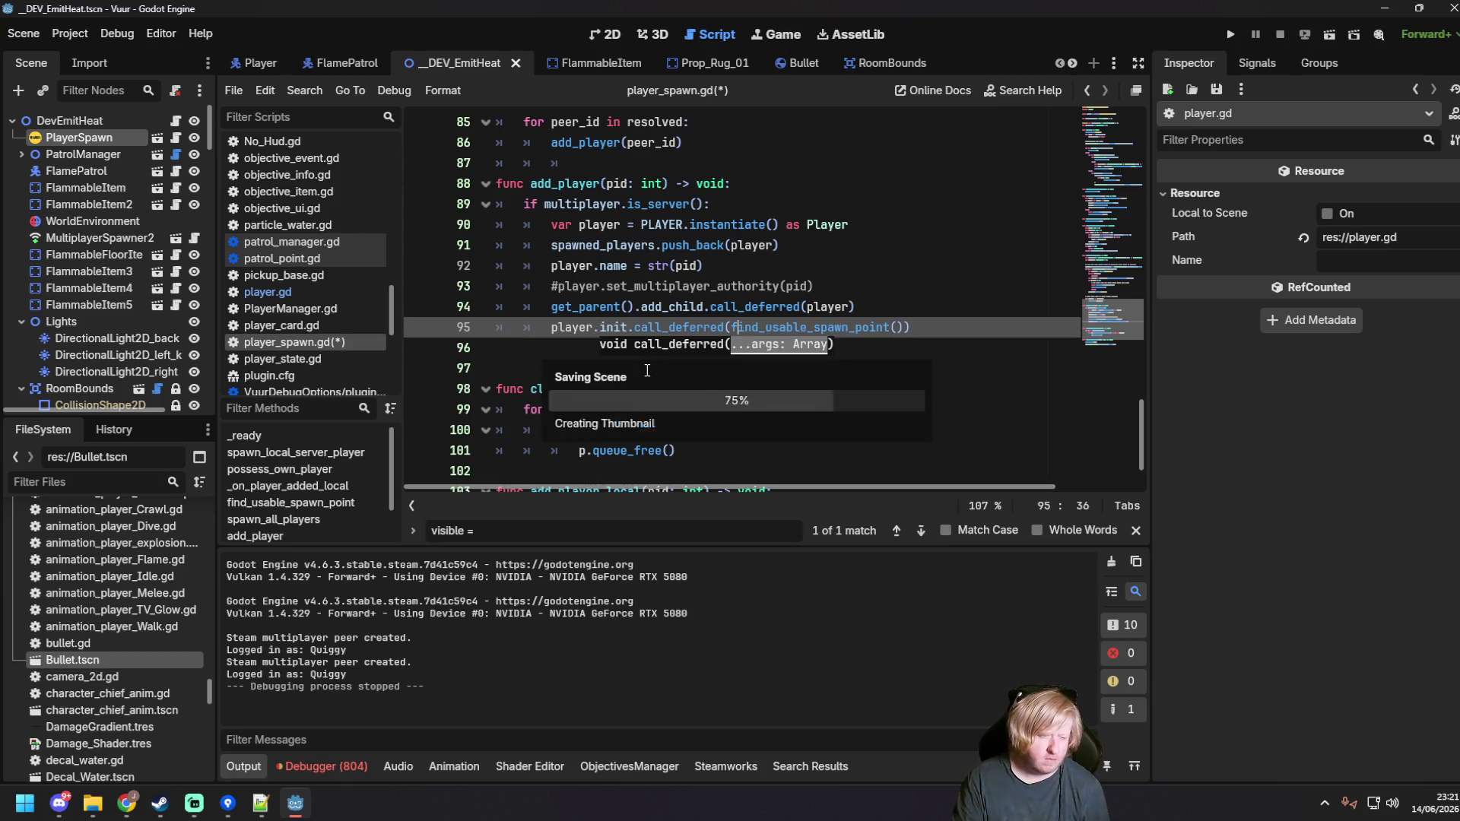
{"action": "left_click", "coordinate": [622, 327]}
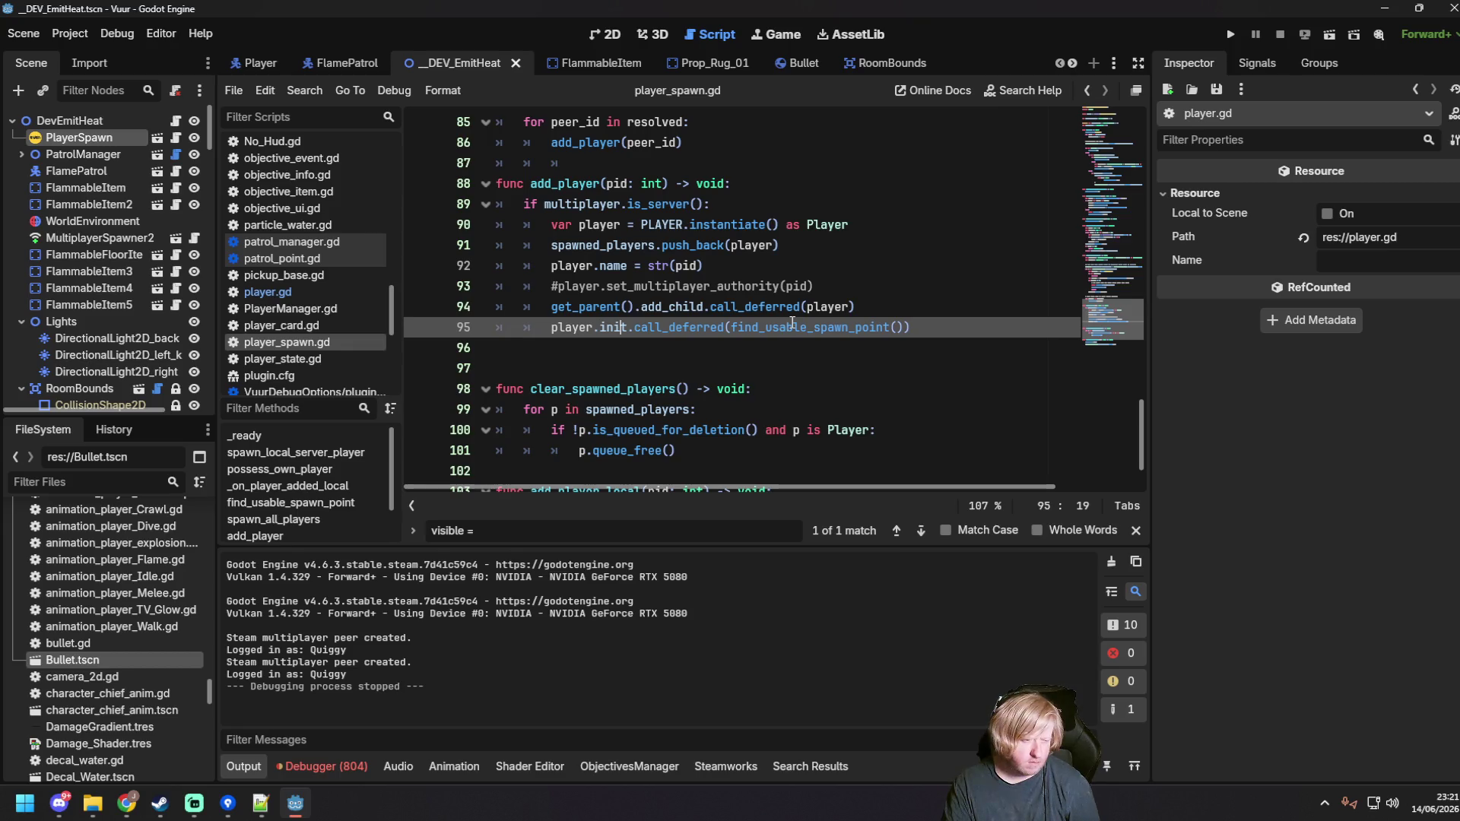
{"action": "left_click", "coordinate": [685, 327]}
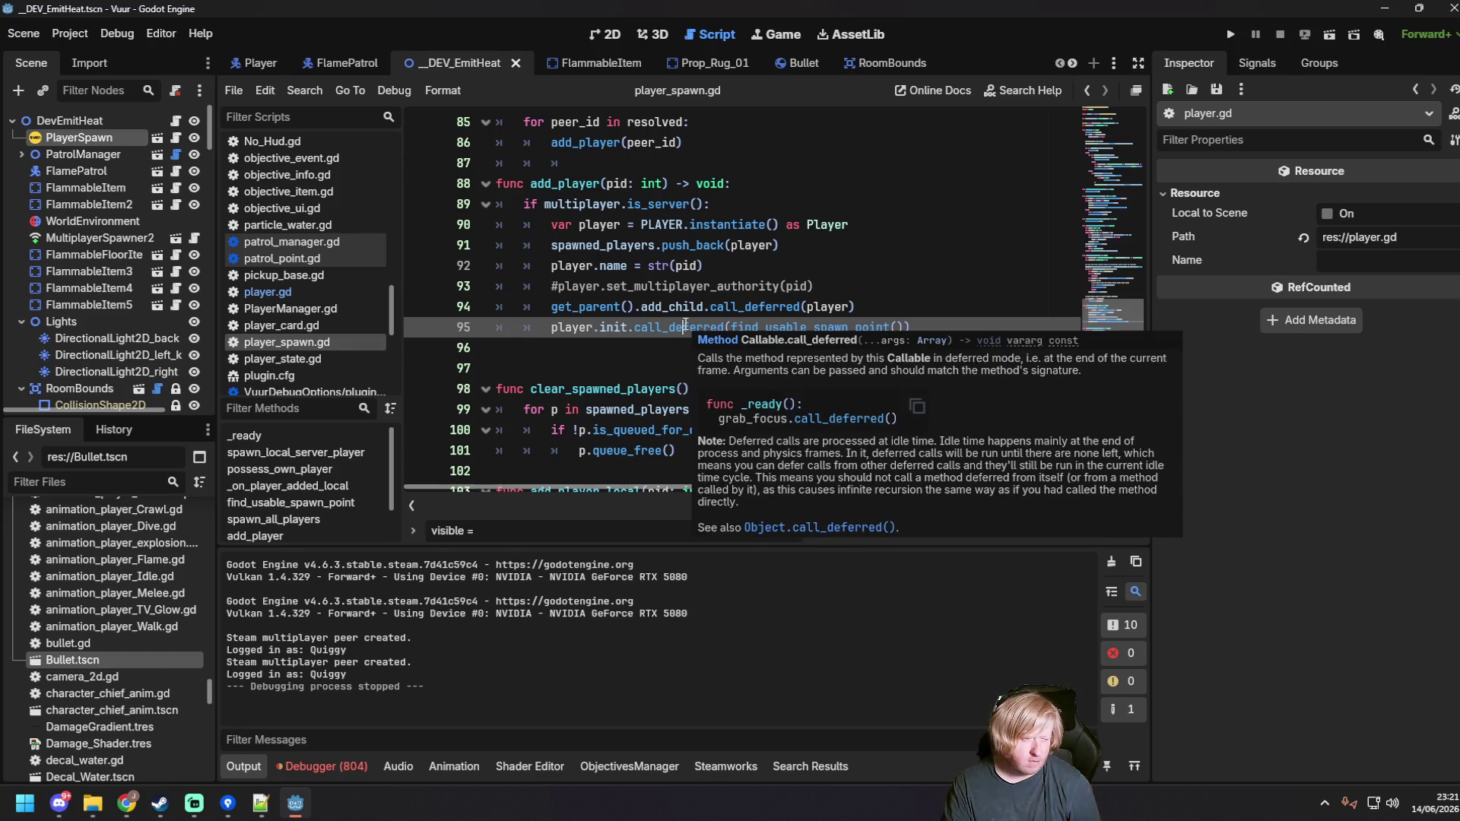
{"action": "left_click", "coordinate": [343, 291]}
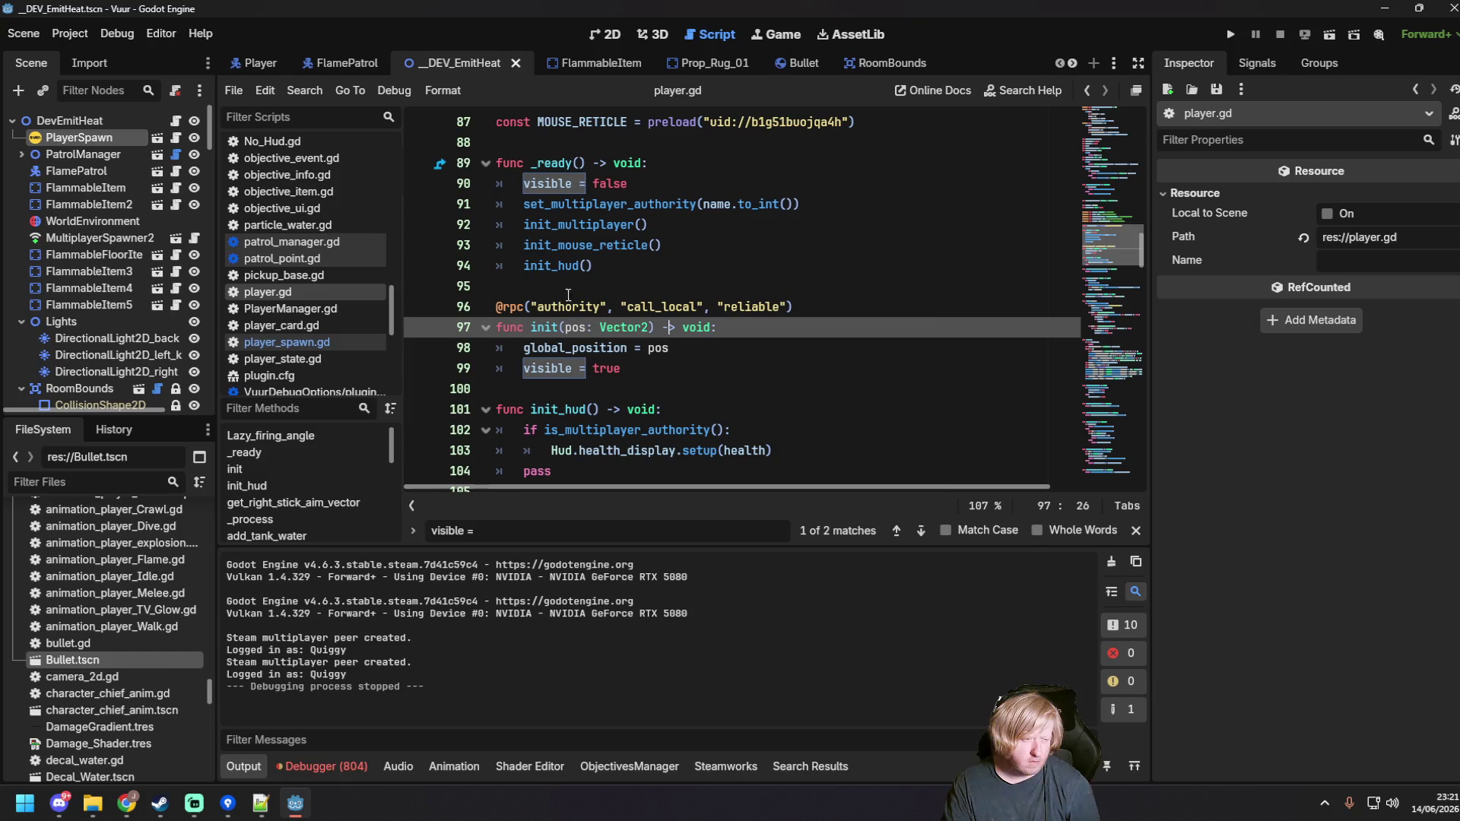
{"action": "left_click_drag", "start_coordinate": [531, 306], "coordinate": [613, 307]}
{"action": "key", "text": "BackSpace"}
{"action": "key", "text": "Delete"}
{"action": "key", "text": "Delete"}
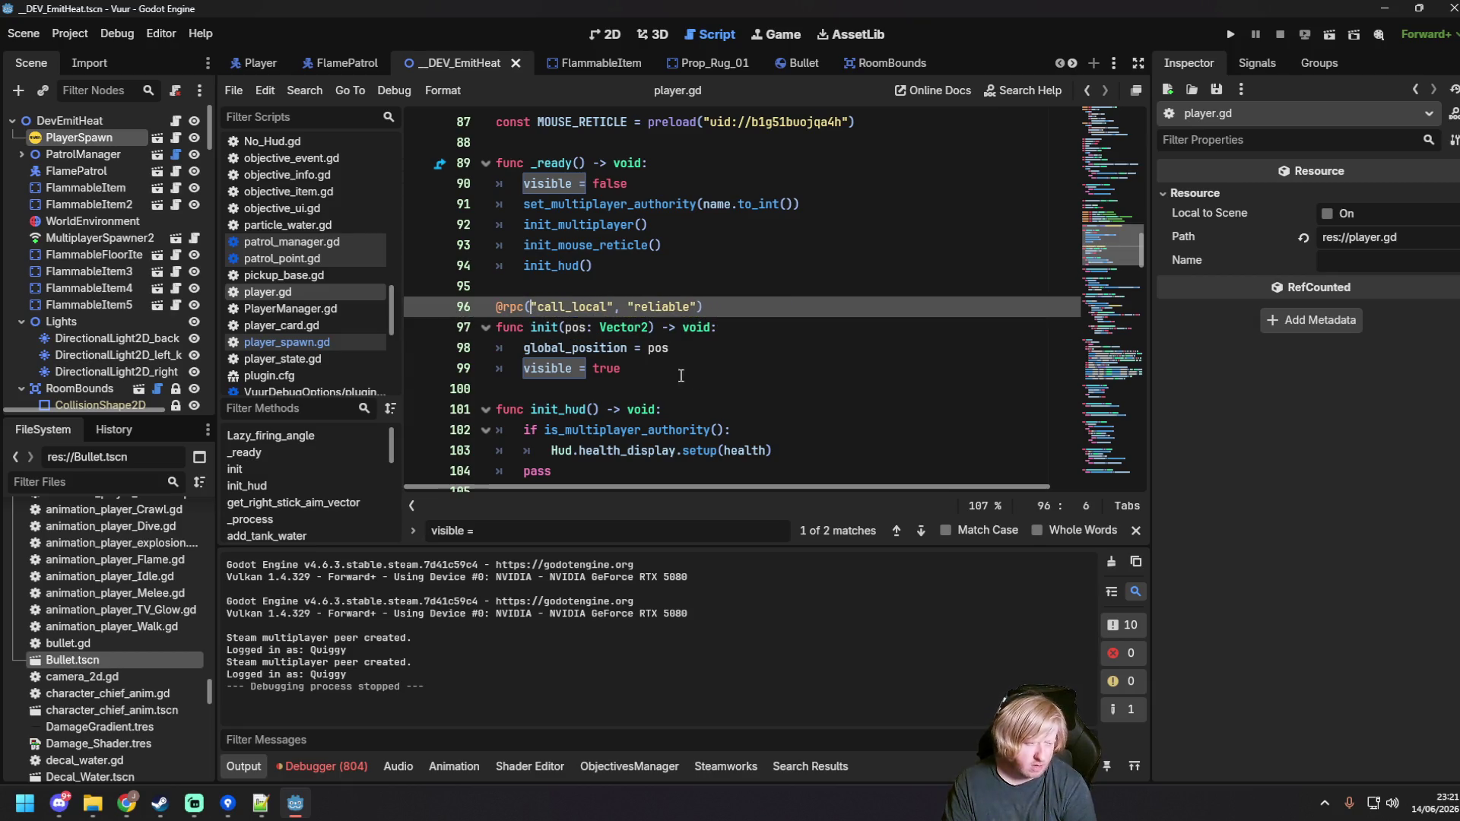
{"action": "left_click", "coordinate": [756, 373]}
{"action": "key", "text": "ctrl+s"}
{"action": "left_click", "coordinate": [790, 285]}
{"action": "key", "text": "F6"}
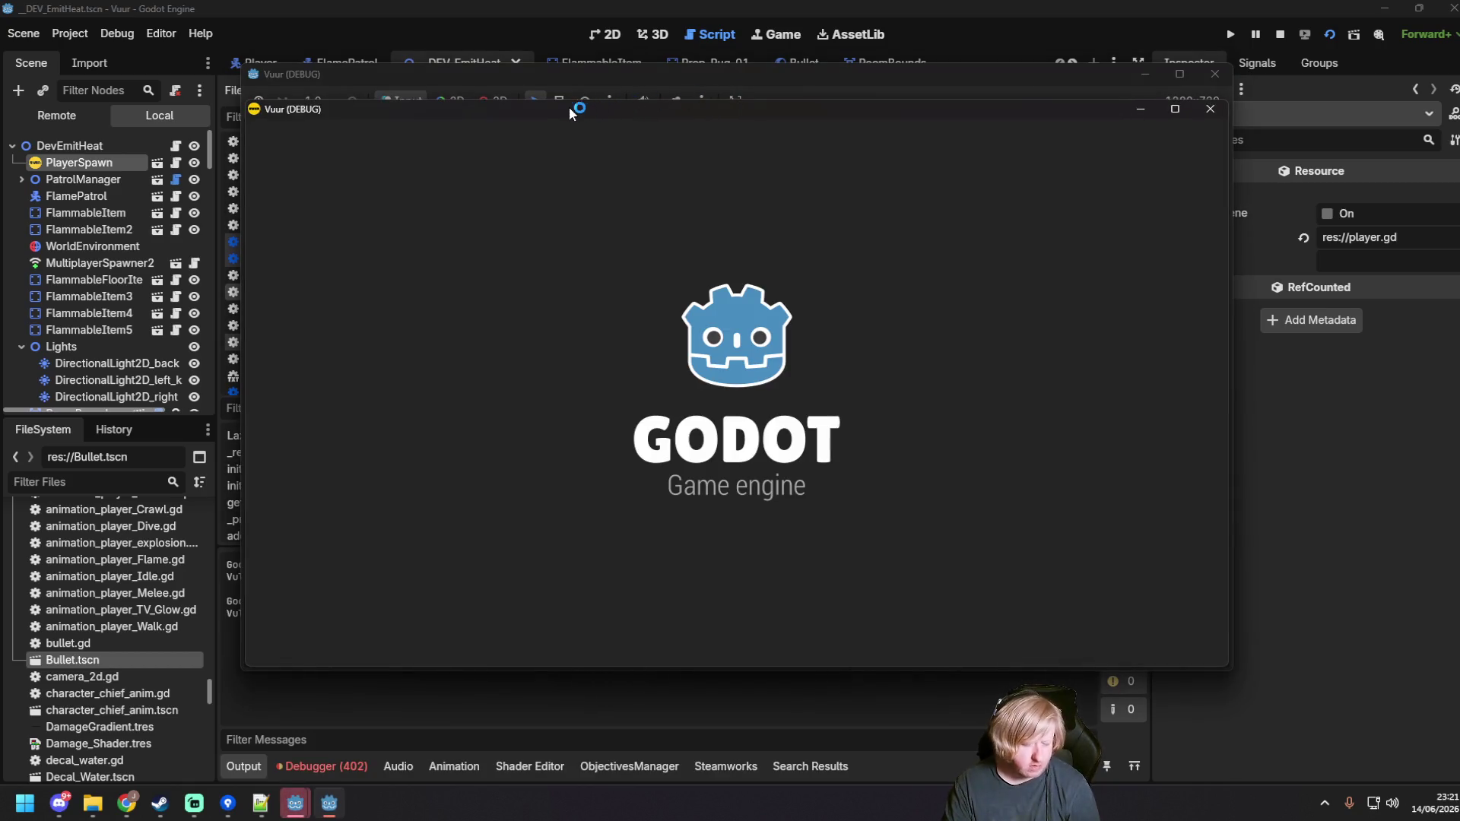
Step: Arrange the two game windows, host a server in one and join it from the other
{"action": "left_click_drag", "start_coordinate": [568, 106], "coordinate": [763, 189]}
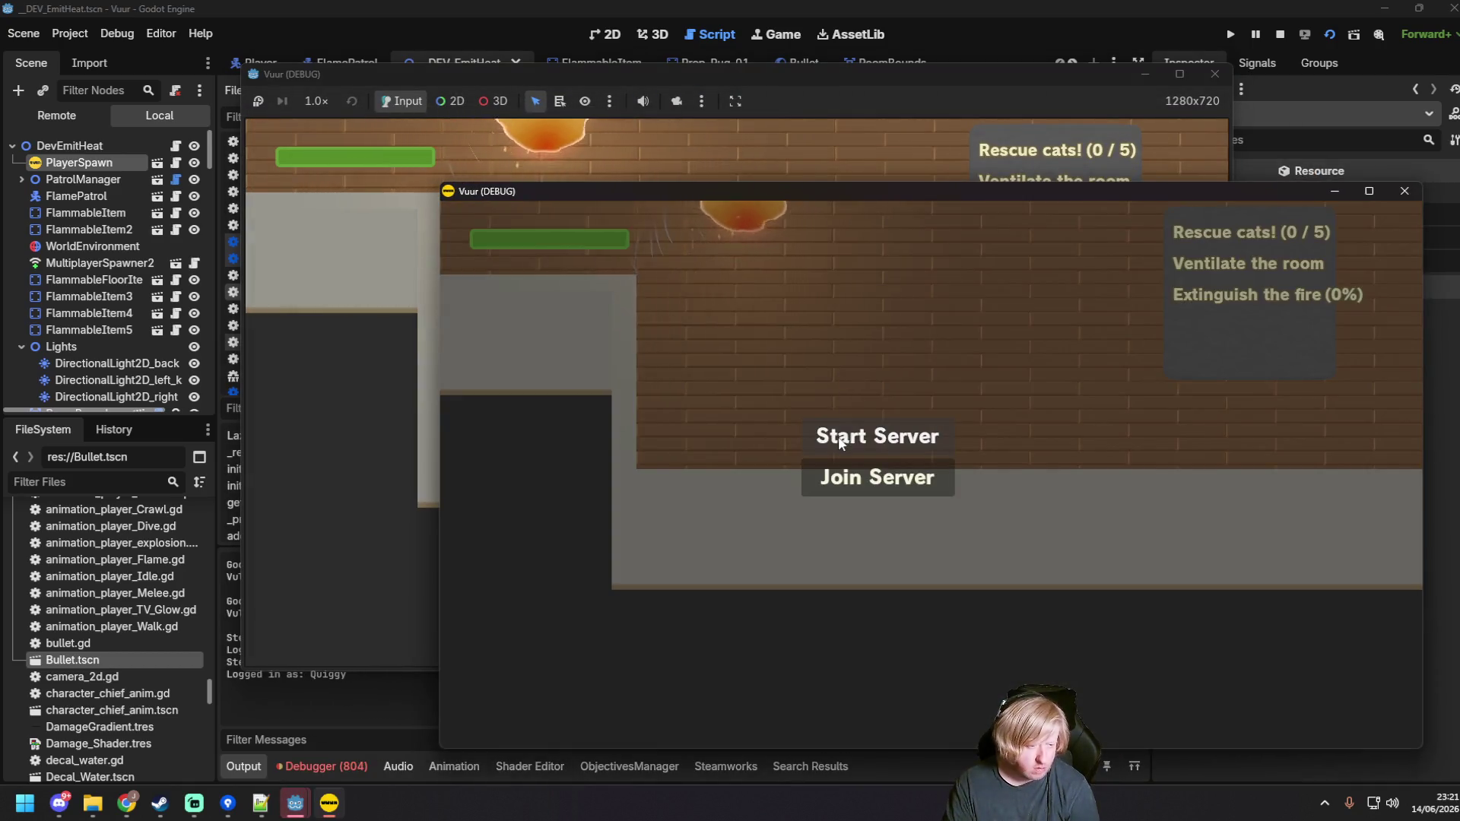
{"action": "left_click", "coordinate": [837, 435]}
{"action": "left_click", "coordinate": [649, 424]}
{"action": "left_click", "coordinate": [656, 402]}
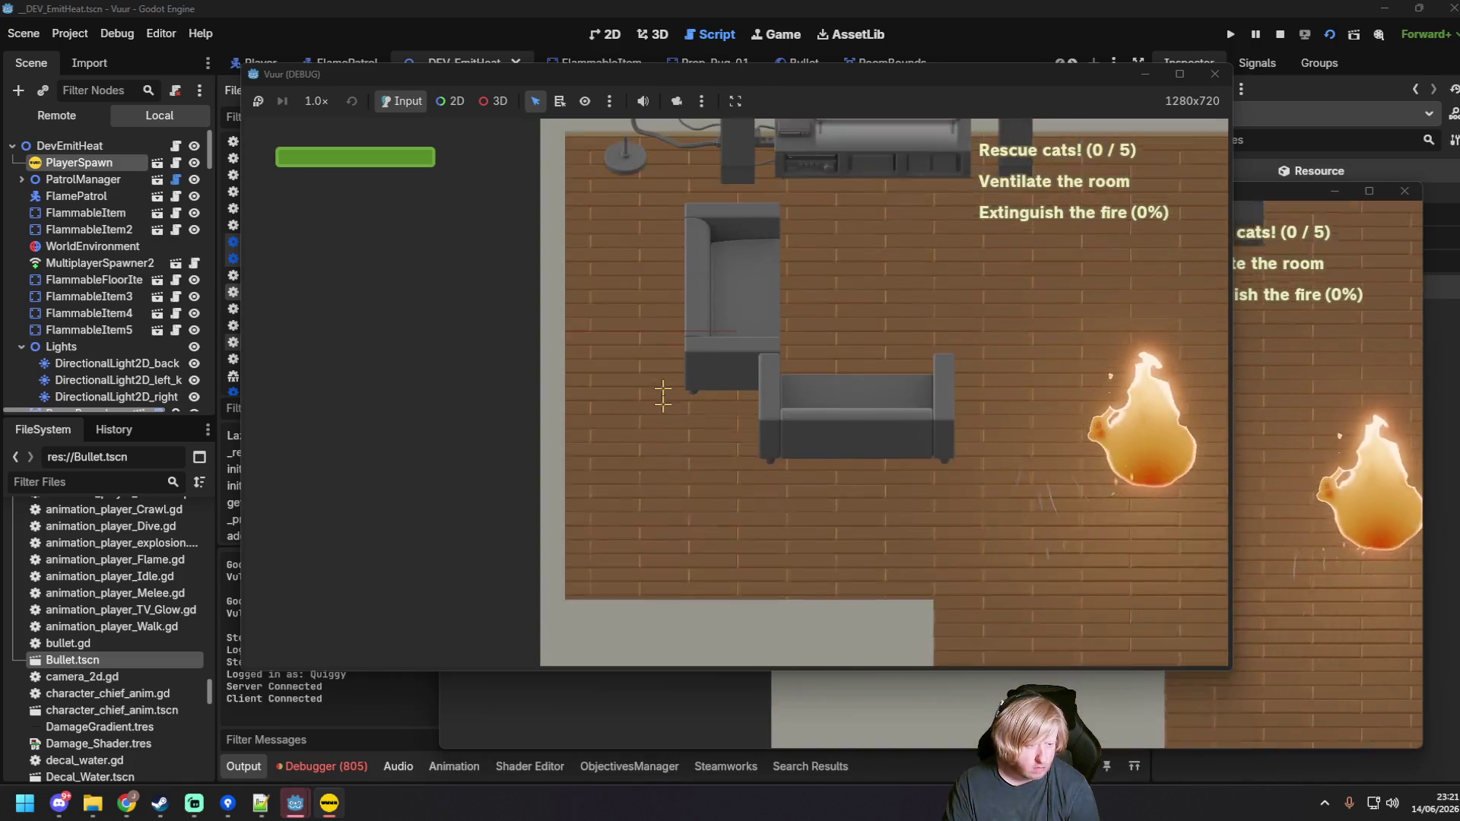
{"action": "left_click", "coordinate": [1320, 463]}
Step: Walk both firefighters and spray water until the fire is out, then stop the game with F8
{"action": "key", "text": "d"}
{"action": "left_click_drag", "start_coordinate": [1172, 454], "coordinate": [1331, 722]}
{"action": "key", "text": "s"}
{"action": "left_click", "coordinate": [333, 243]}
{"action": "key", "text": "s"}
{"action": "key", "text": "d"}
{"action": "left_click_drag", "start_coordinate": [333, 244], "coordinate": [1056, 366]}
{"action": "key", "text": "d"}
{"action": "key", "text": "d"}
{"action": "key", "text": "s"}
{"action": "key", "text": "d"}
{"action": "key", "text": "F8"}
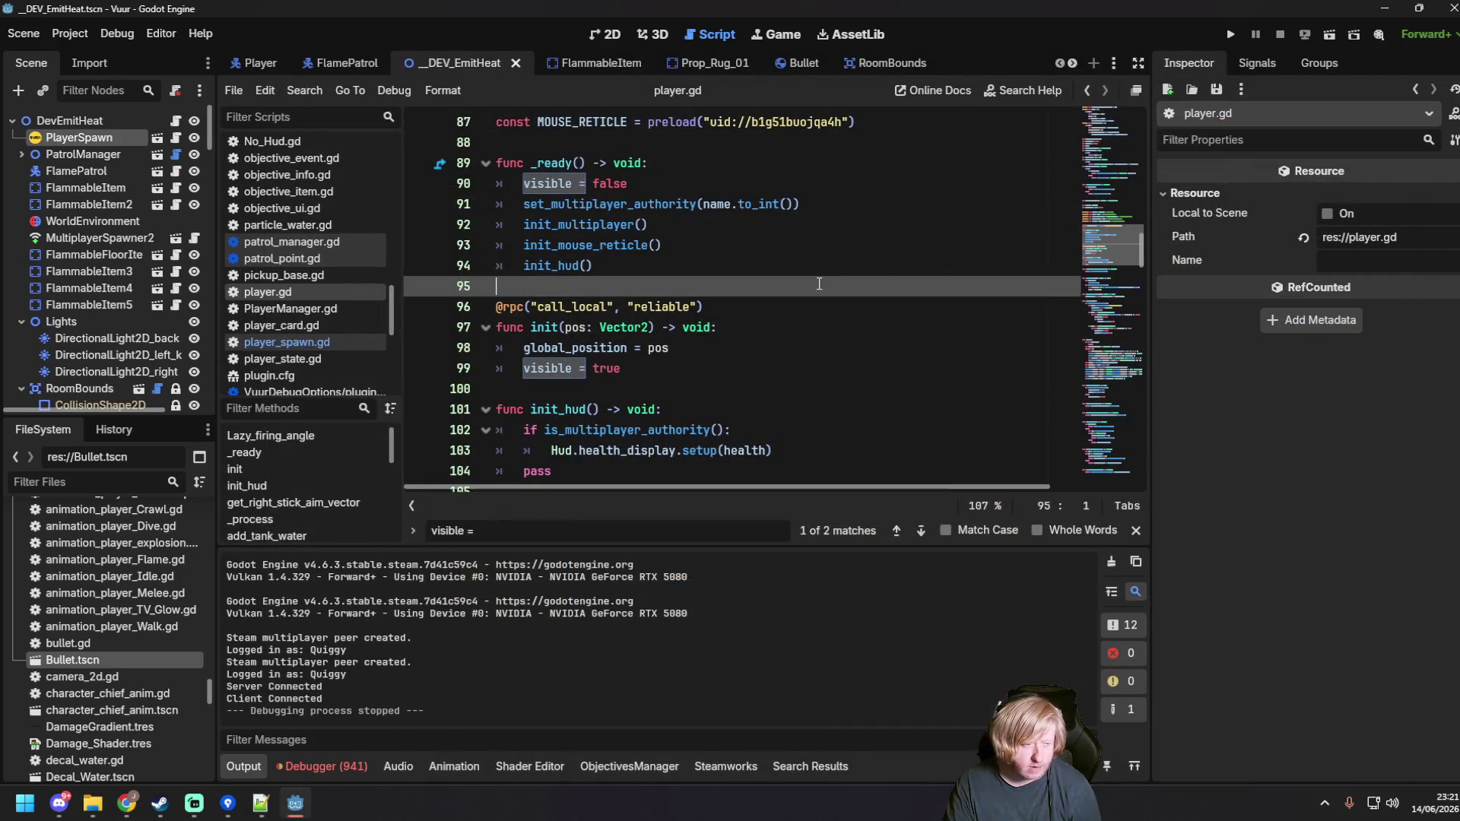
{"action": "key", "text": "ctrl+z"}
{"action": "left_click", "coordinate": [865, 327]}
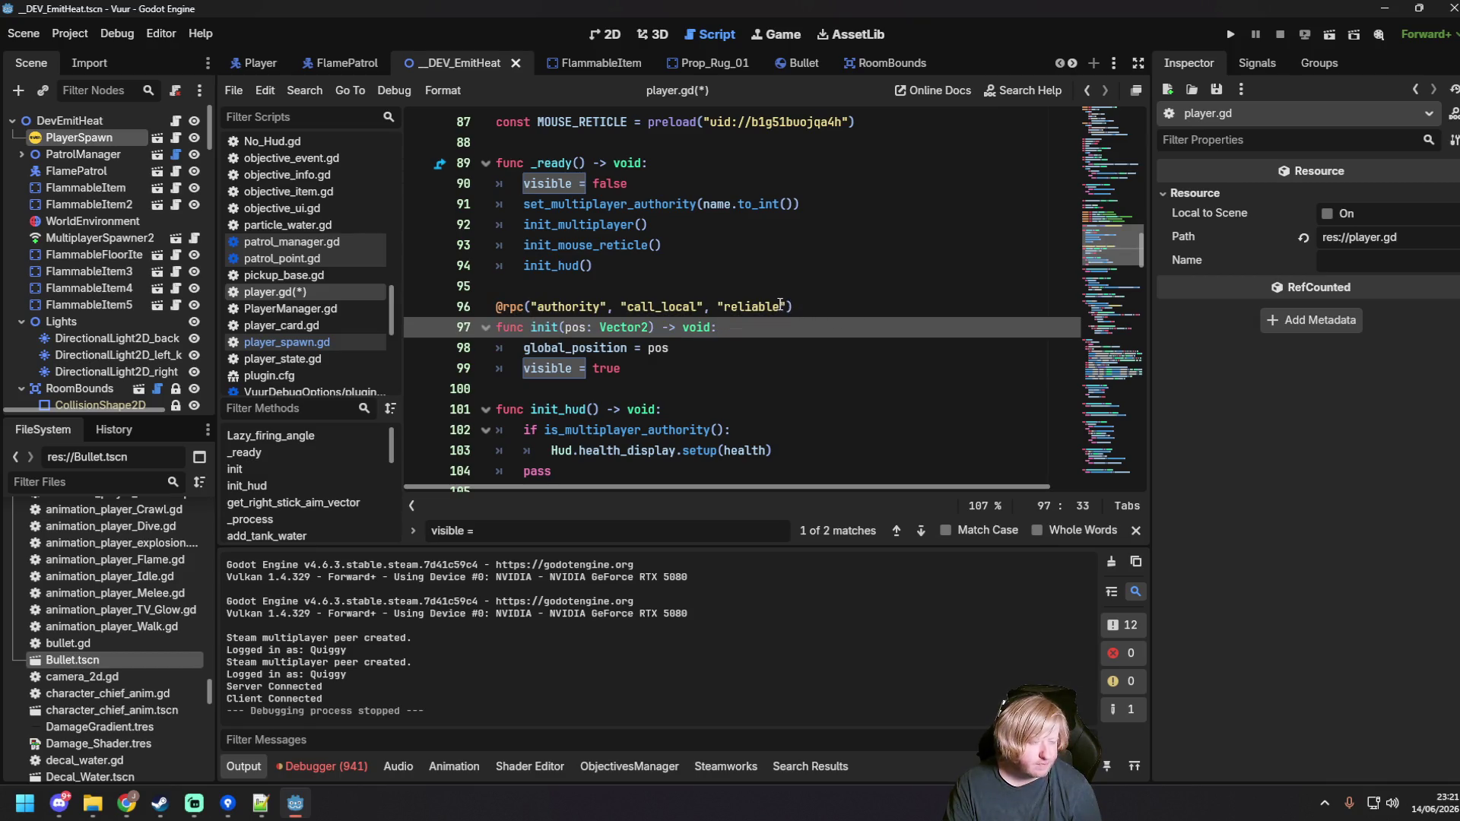
{"action": "left_click", "coordinate": [710, 367]}
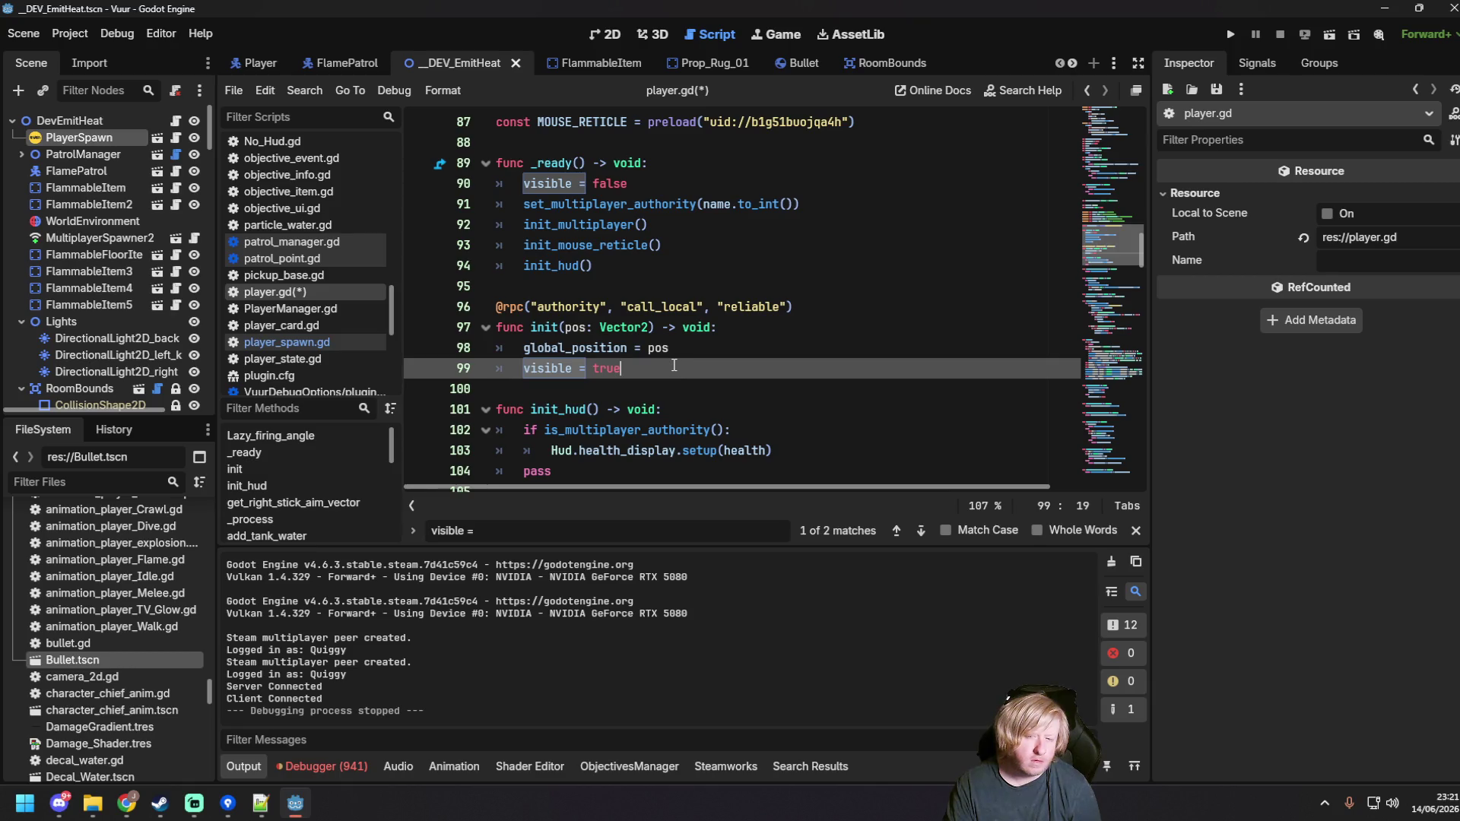
Step: Open bullet.gd to compare its init function's linear_velocity and visible = true lines
{"action": "scroll", "scroll_direction": "up", "scroll_amount": 3}
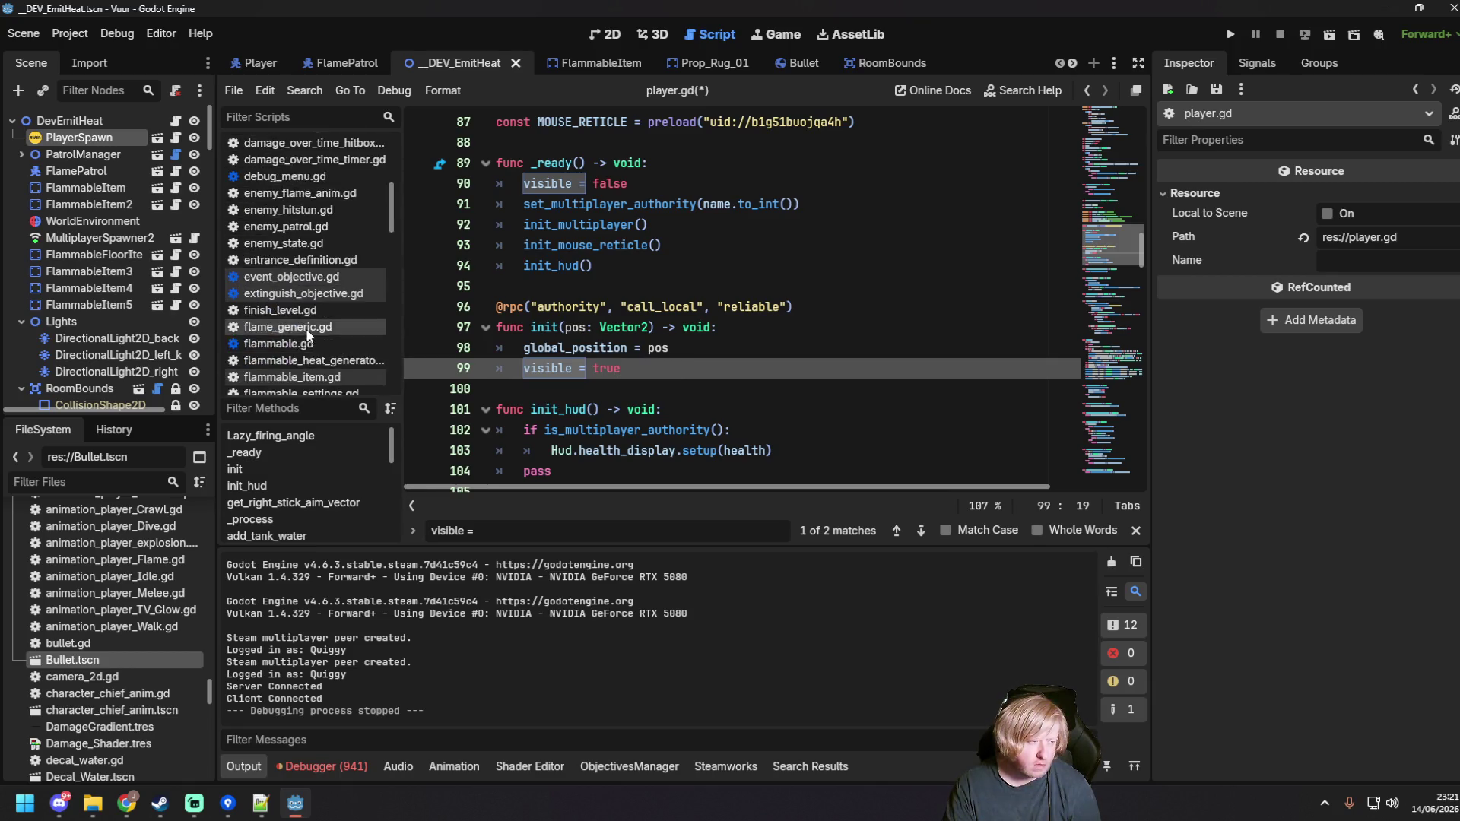
{"action": "left_click", "coordinate": [278, 181]}
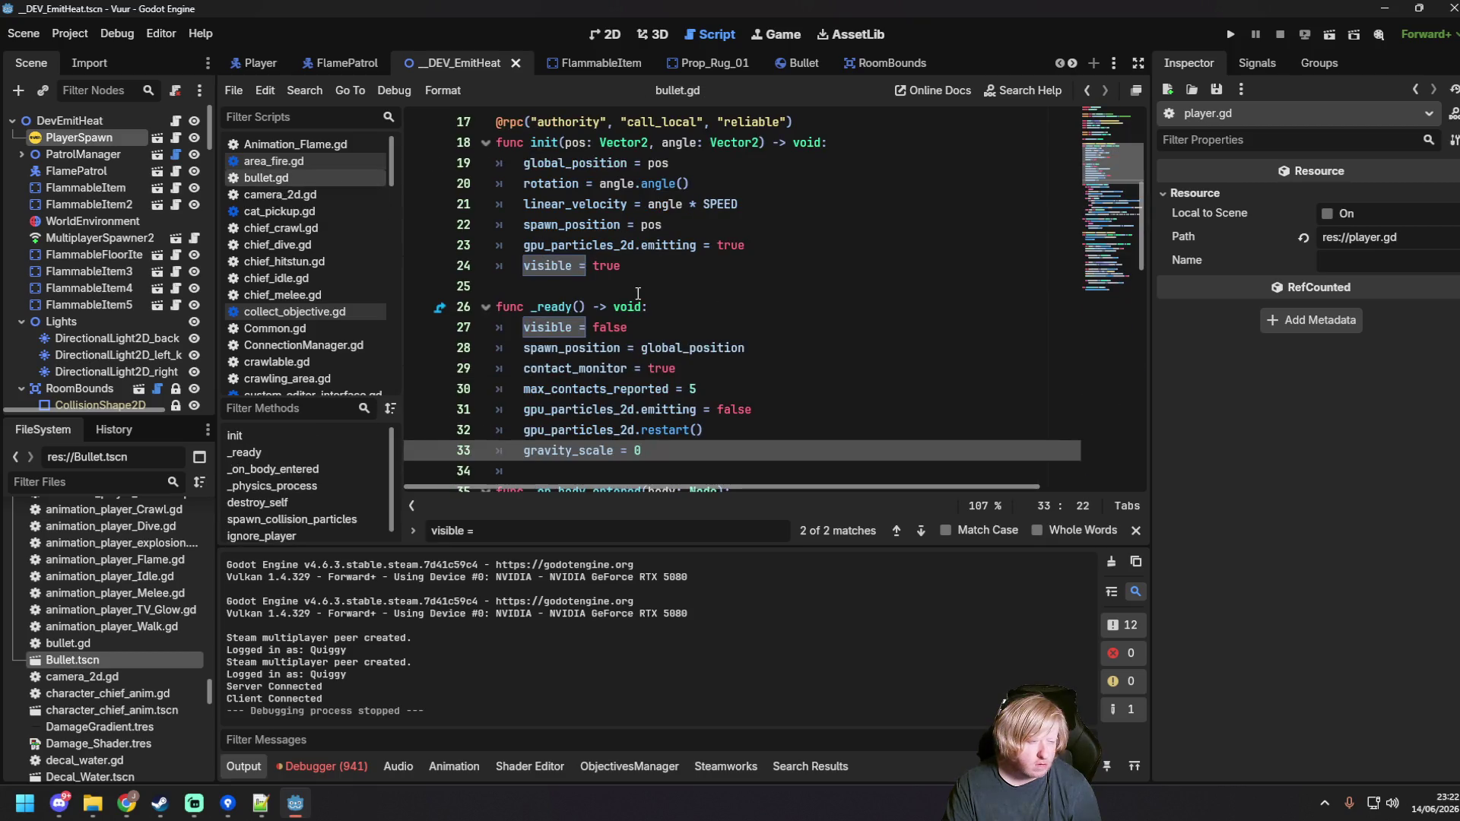
{"action": "left_click", "coordinate": [676, 267]}
{"action": "scroll", "scroll_direction": "up", "scroll_amount": 3}
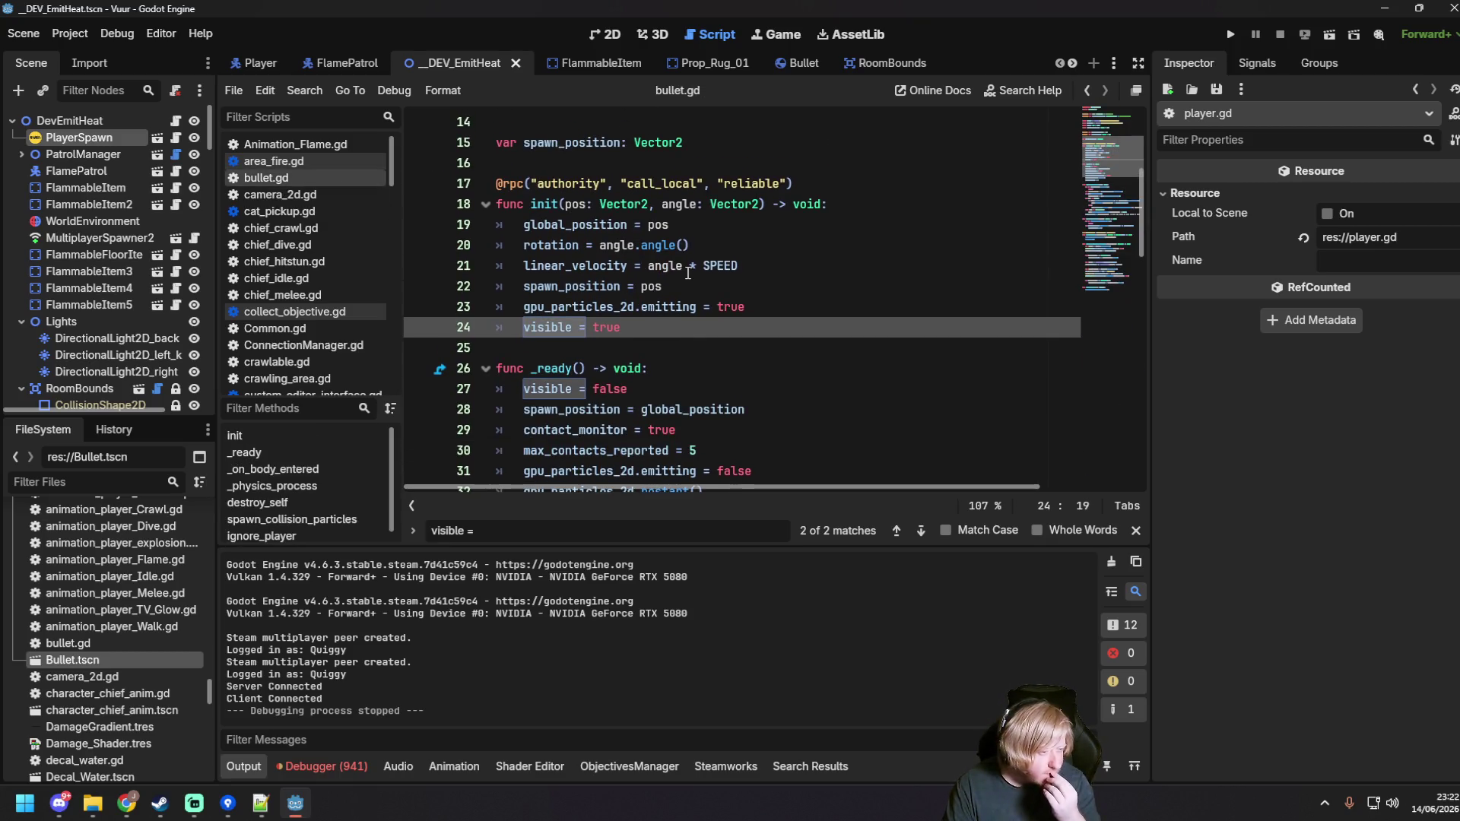
{"action": "left_click", "coordinate": [764, 257]}
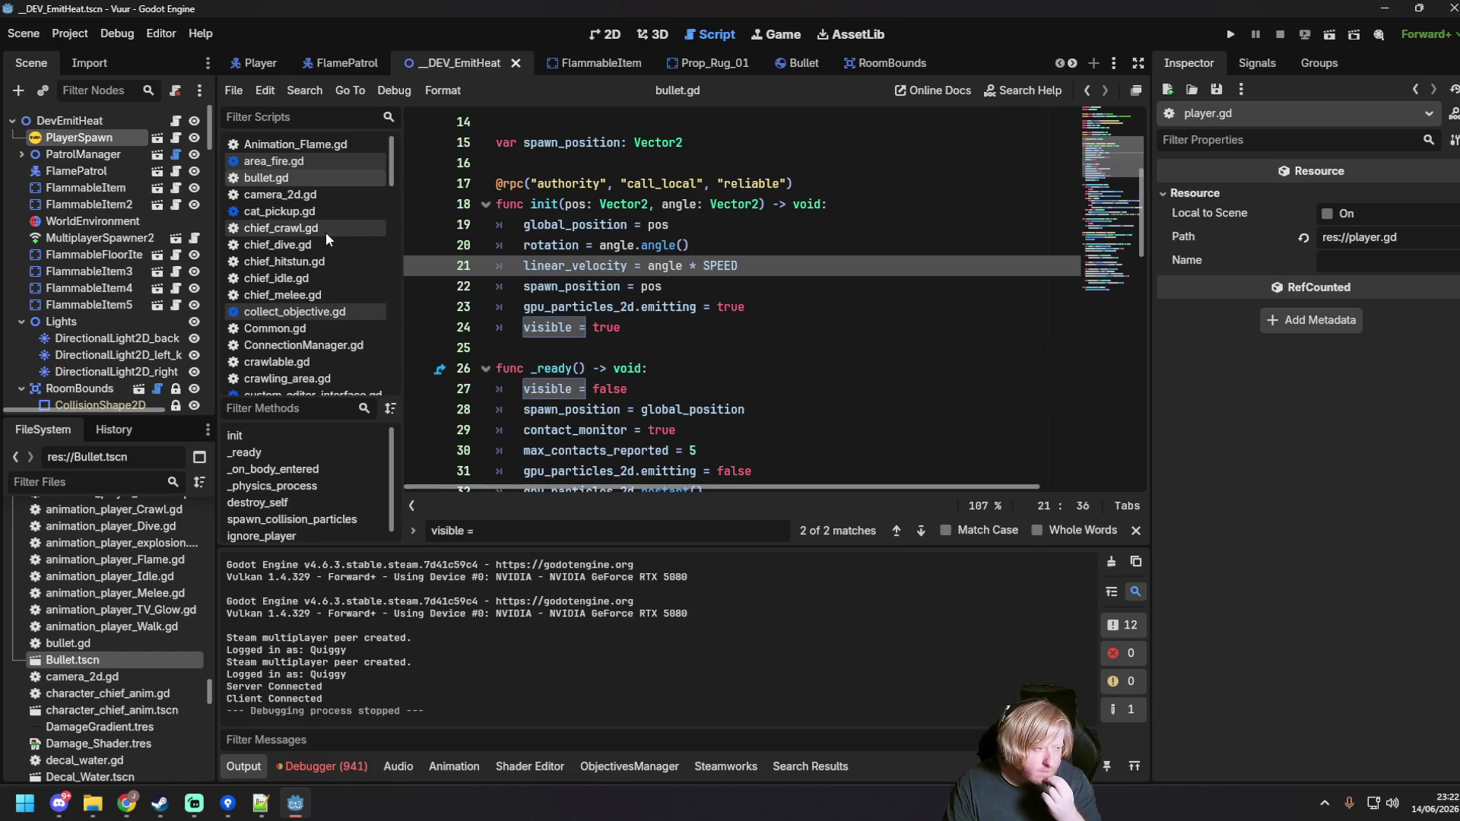
{"action": "scroll", "scroll_direction": "down", "scroll_amount": 3}
{"action": "scroll", "scroll_direction": "down", "scroll_amount": 3}
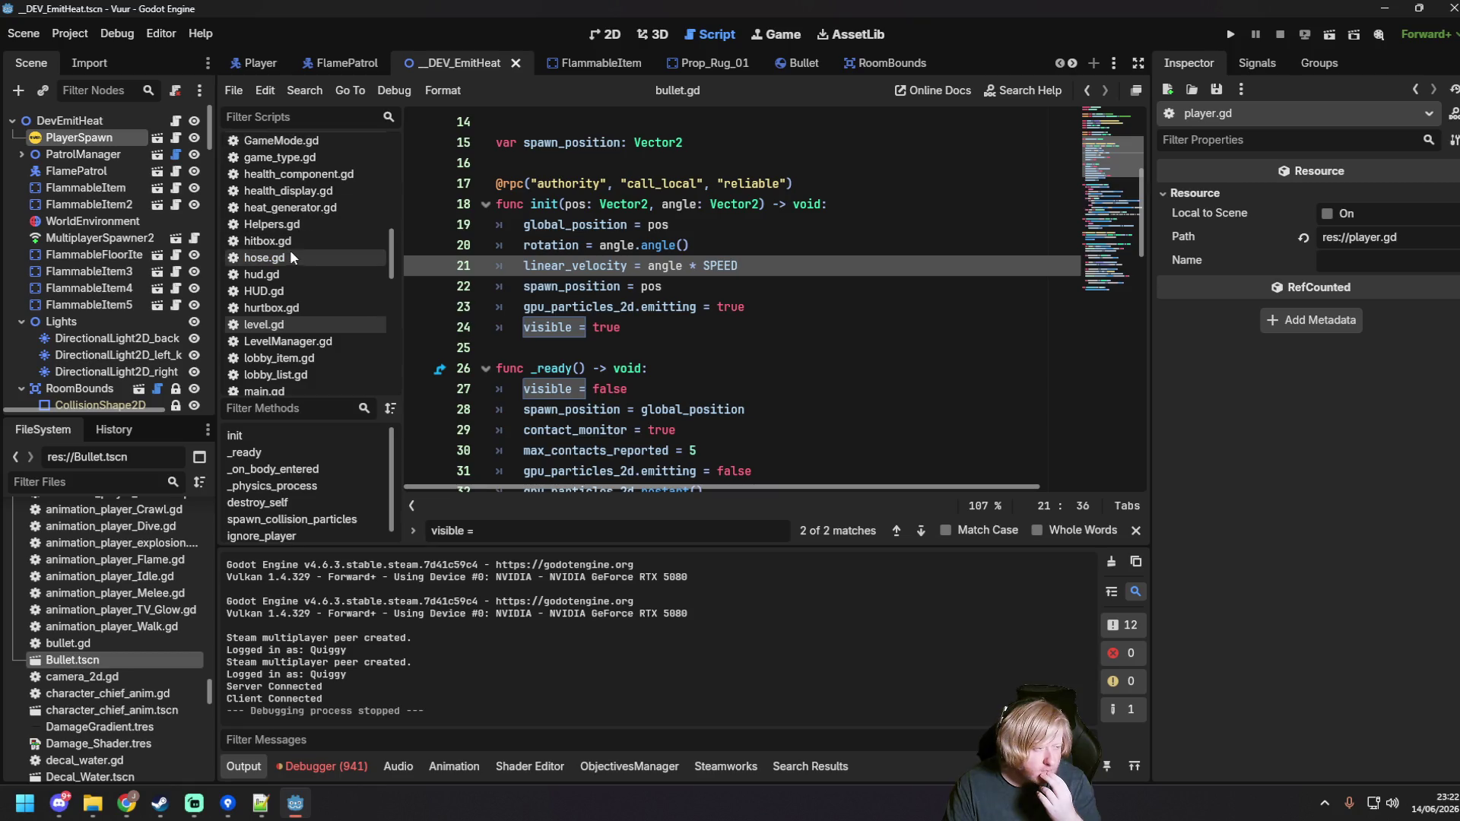
Step: Open hose.gd and inspect request_bullet's is_server check and the bullet init rpc call on line 88
{"action": "left_click", "coordinate": [349, 258]}
{"action": "left_click", "coordinate": [670, 308]}
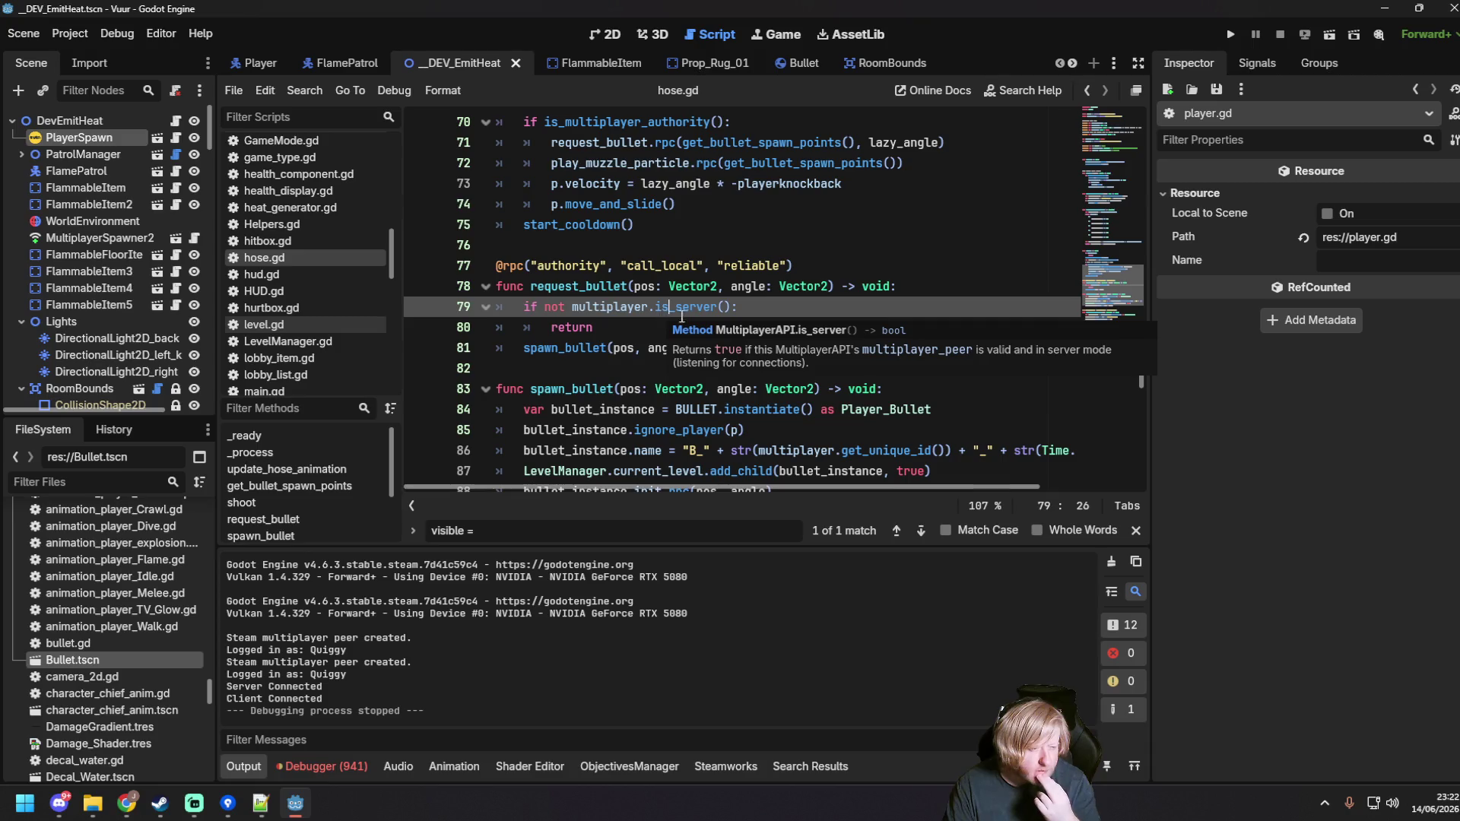
{"action": "scroll", "scroll_direction": "down", "scroll_amount": 3}
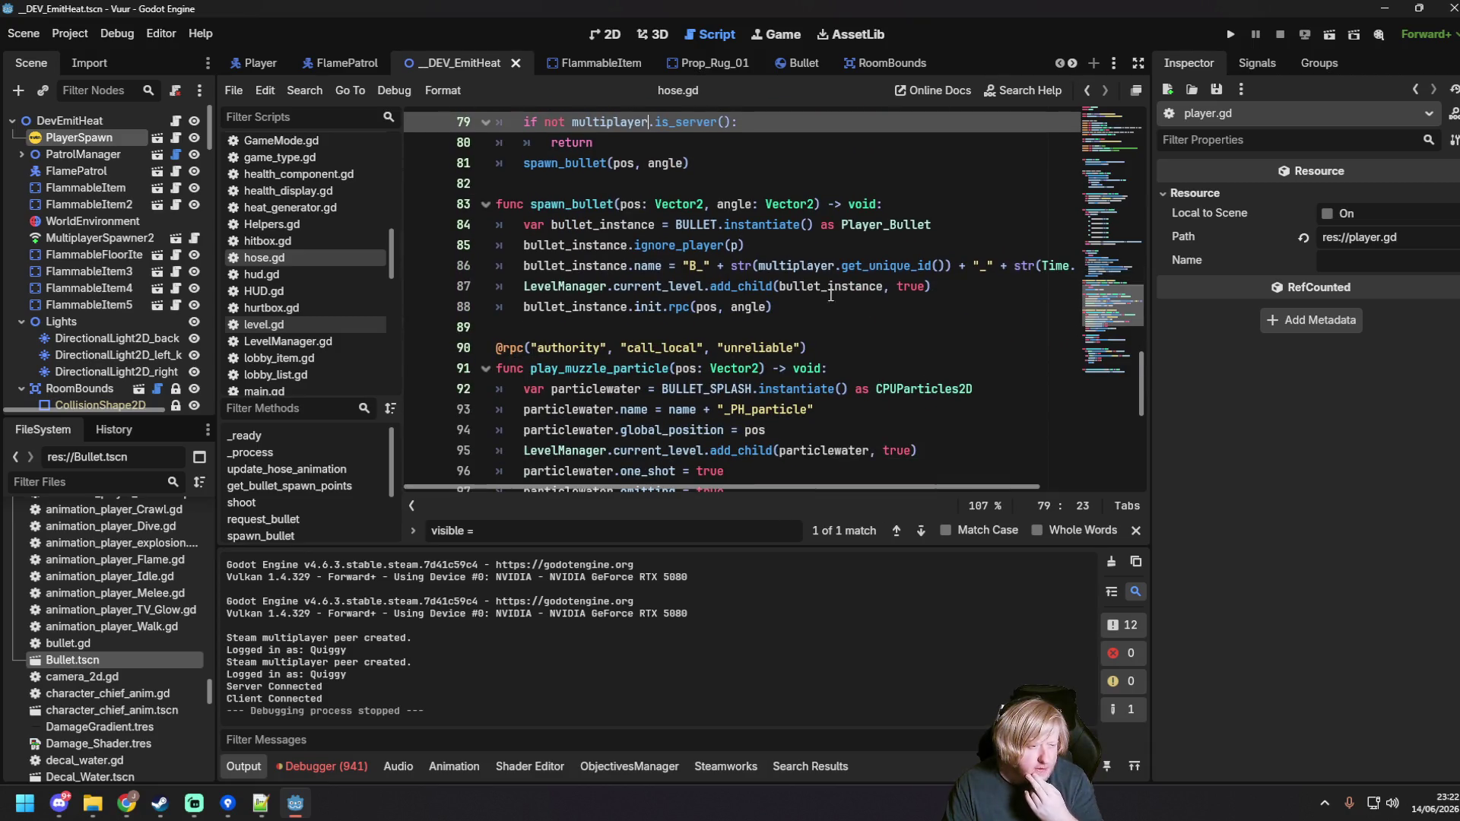
{"action": "left_click", "coordinate": [790, 308]}
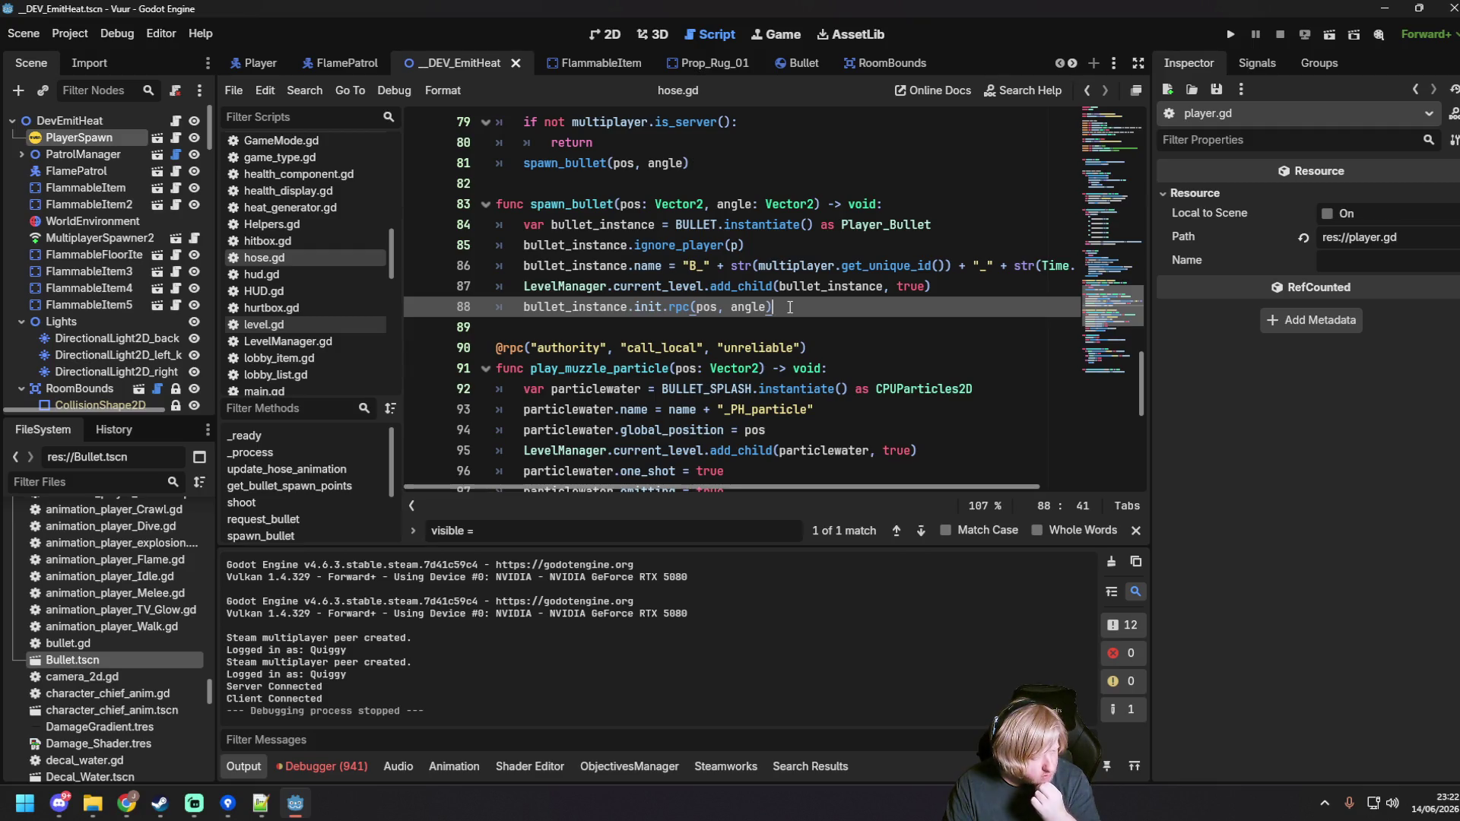
{"action": "left_click", "coordinate": [668, 307]}
Step: Jump to bullet.gd's init definition and review its spawn_position and visible = true lines
{"action": "left_click", "coordinate": [649, 307]}
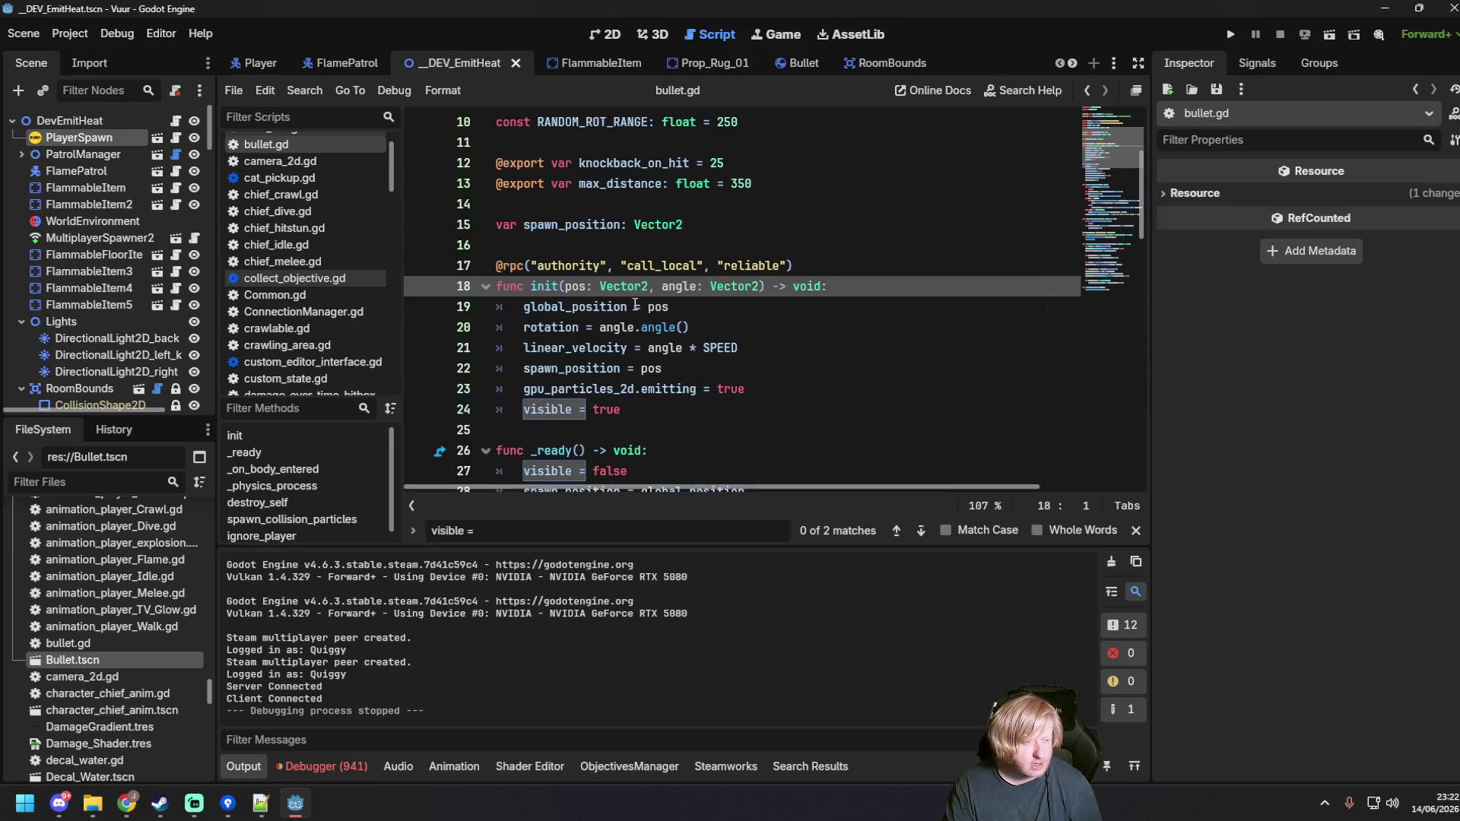
{"action": "left_click", "coordinate": [732, 304]}
{"action": "left_click", "coordinate": [818, 293]}
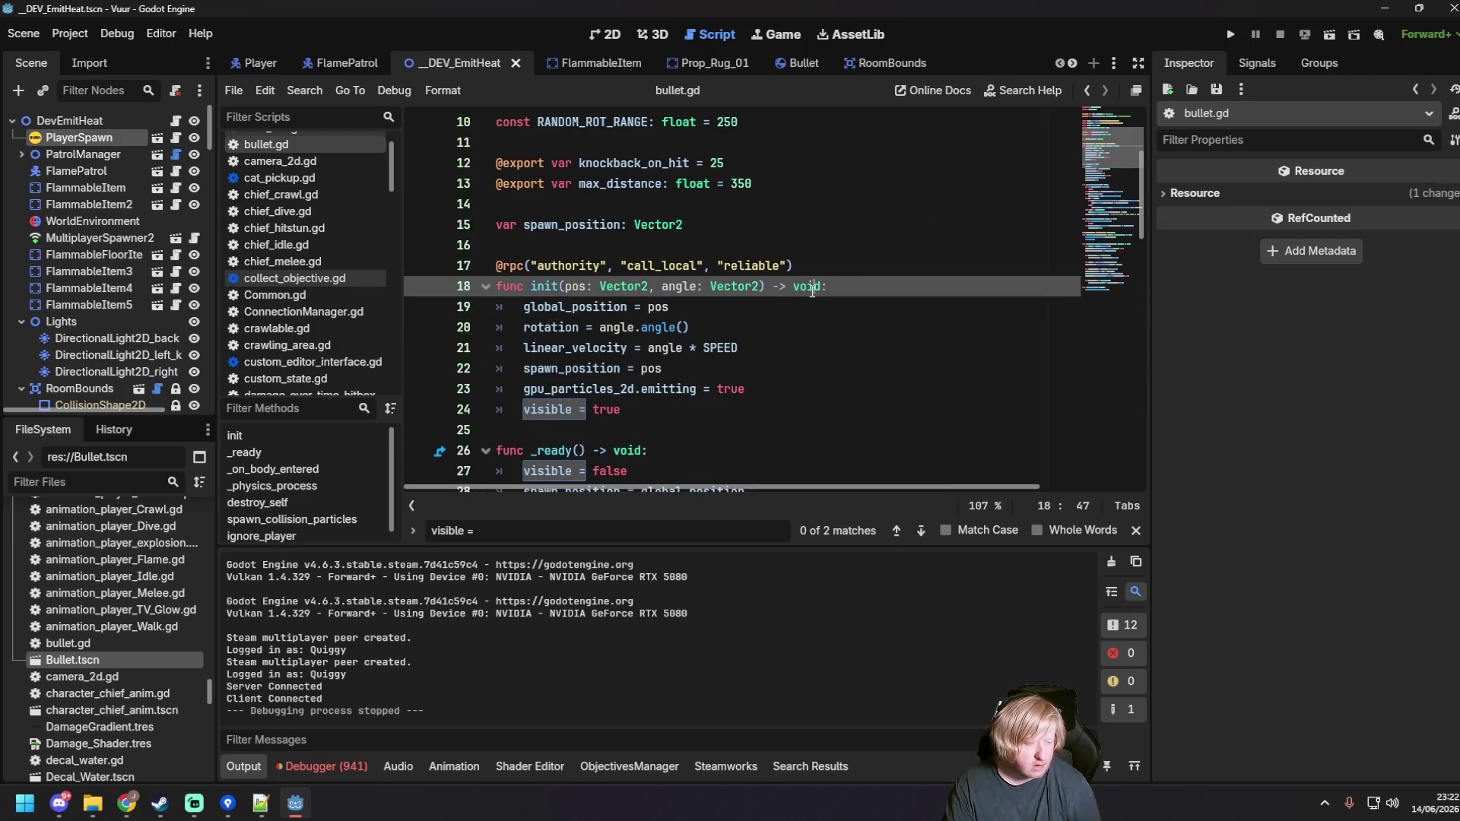
{"action": "scroll", "scroll_direction": "down", "scroll_amount": 3}
{"action": "left_click", "coordinate": [779, 313]}
{"action": "key", "text": "Down"}
{"action": "key", "text": "Down"}
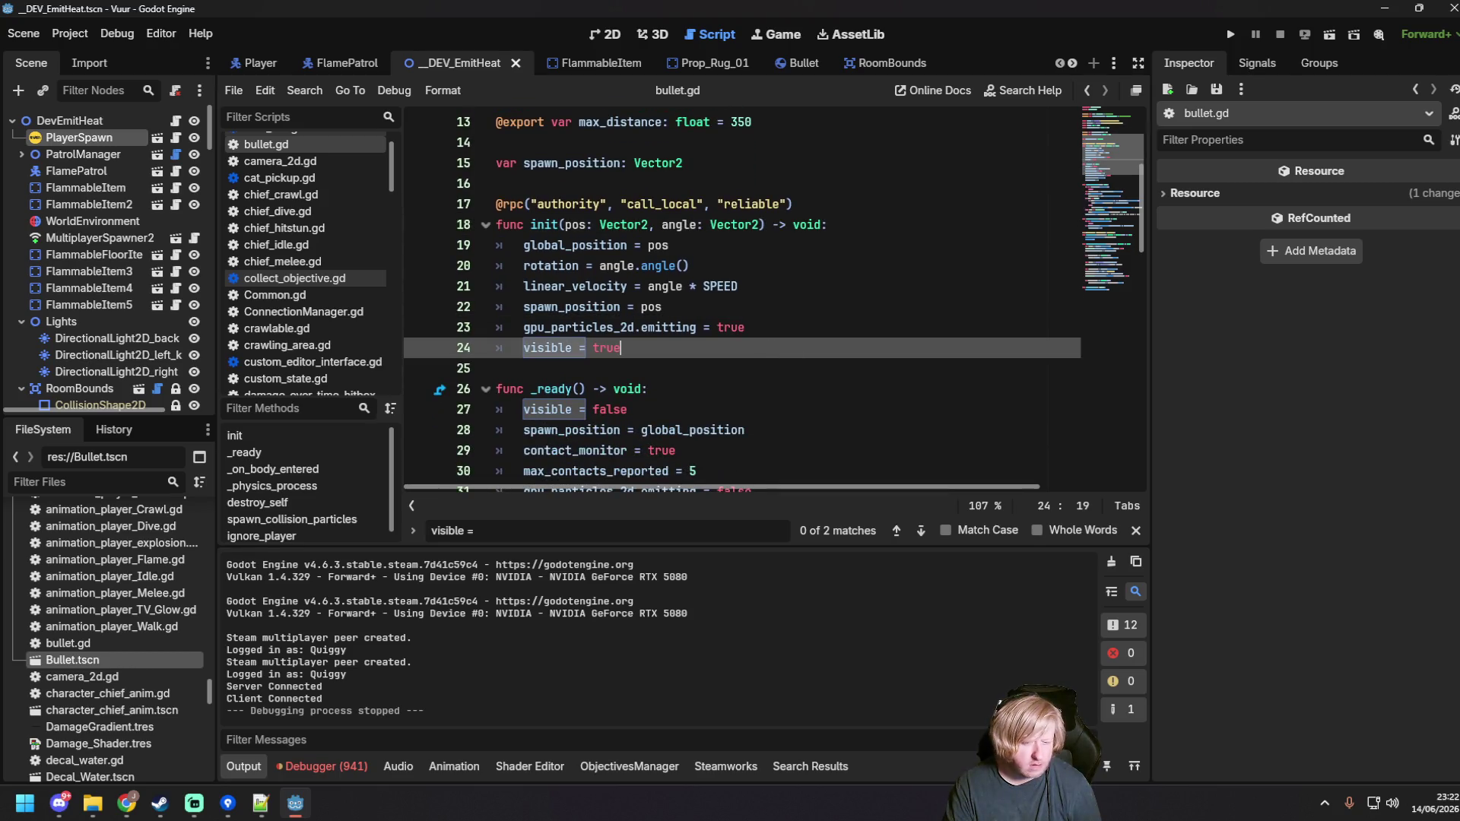
{"action": "key", "text": "alt+Tab"}
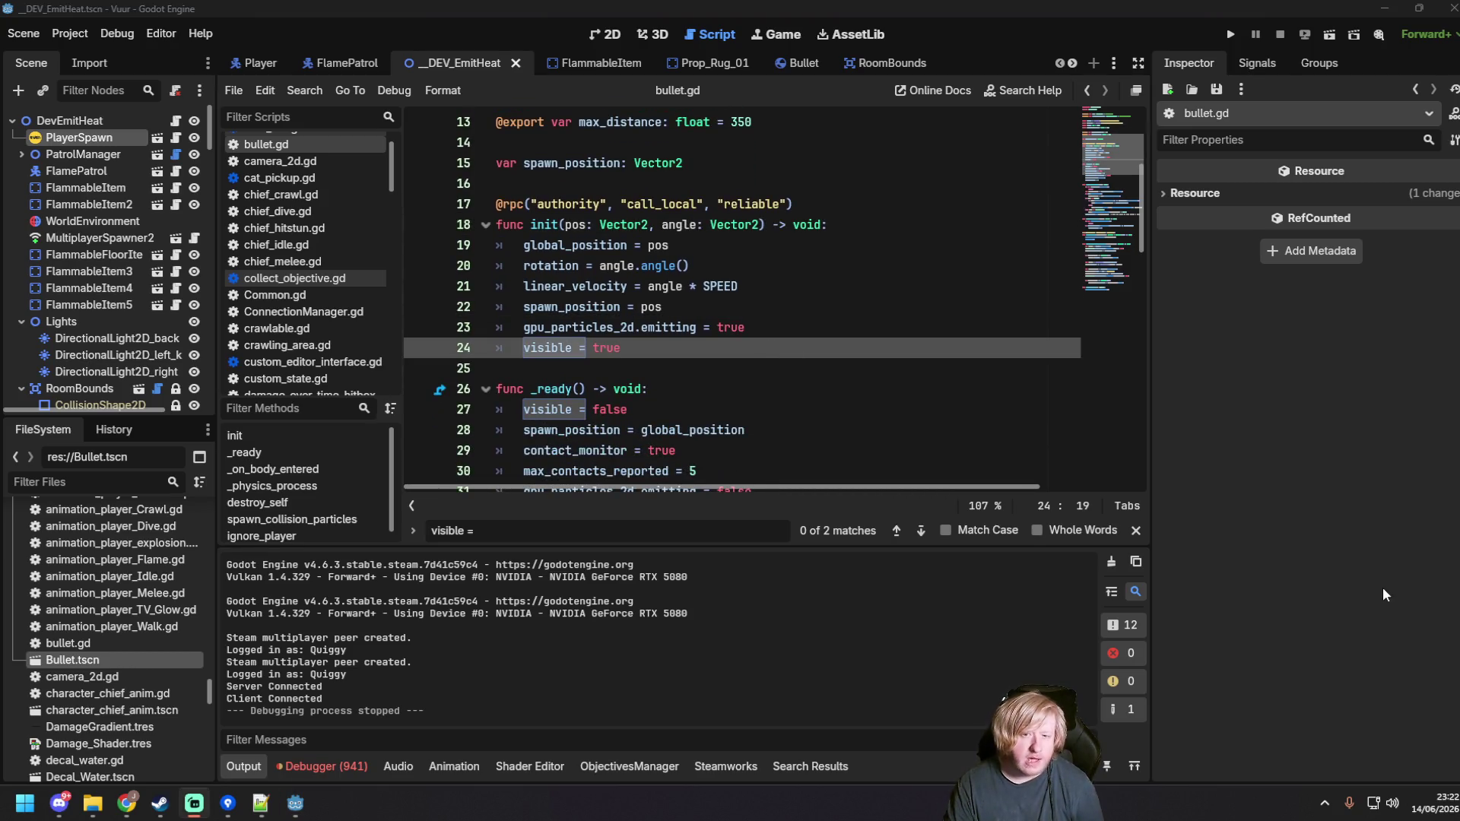
{"action": "left_click", "coordinate": [645, 304]}
{"action": "scroll", "scroll_direction": "down", "scroll_amount": 3}
{"action": "scroll", "scroll_direction": "down", "scroll_amount": 3}
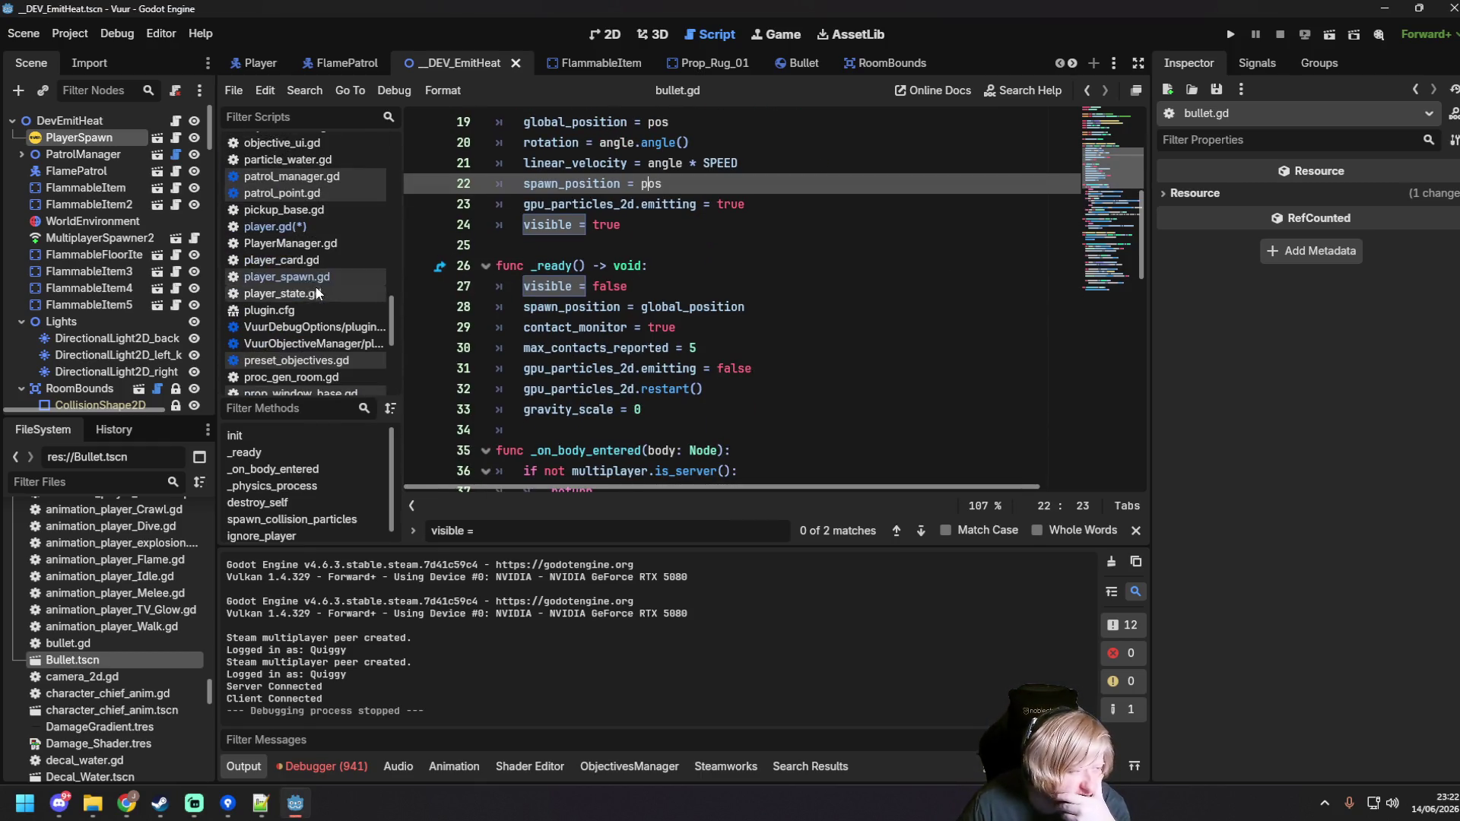
Step: Save player.gd, then replace call_deferred with rpc on line 95 of player_spawn.gd
{"action": "left_click", "coordinate": [299, 227]}
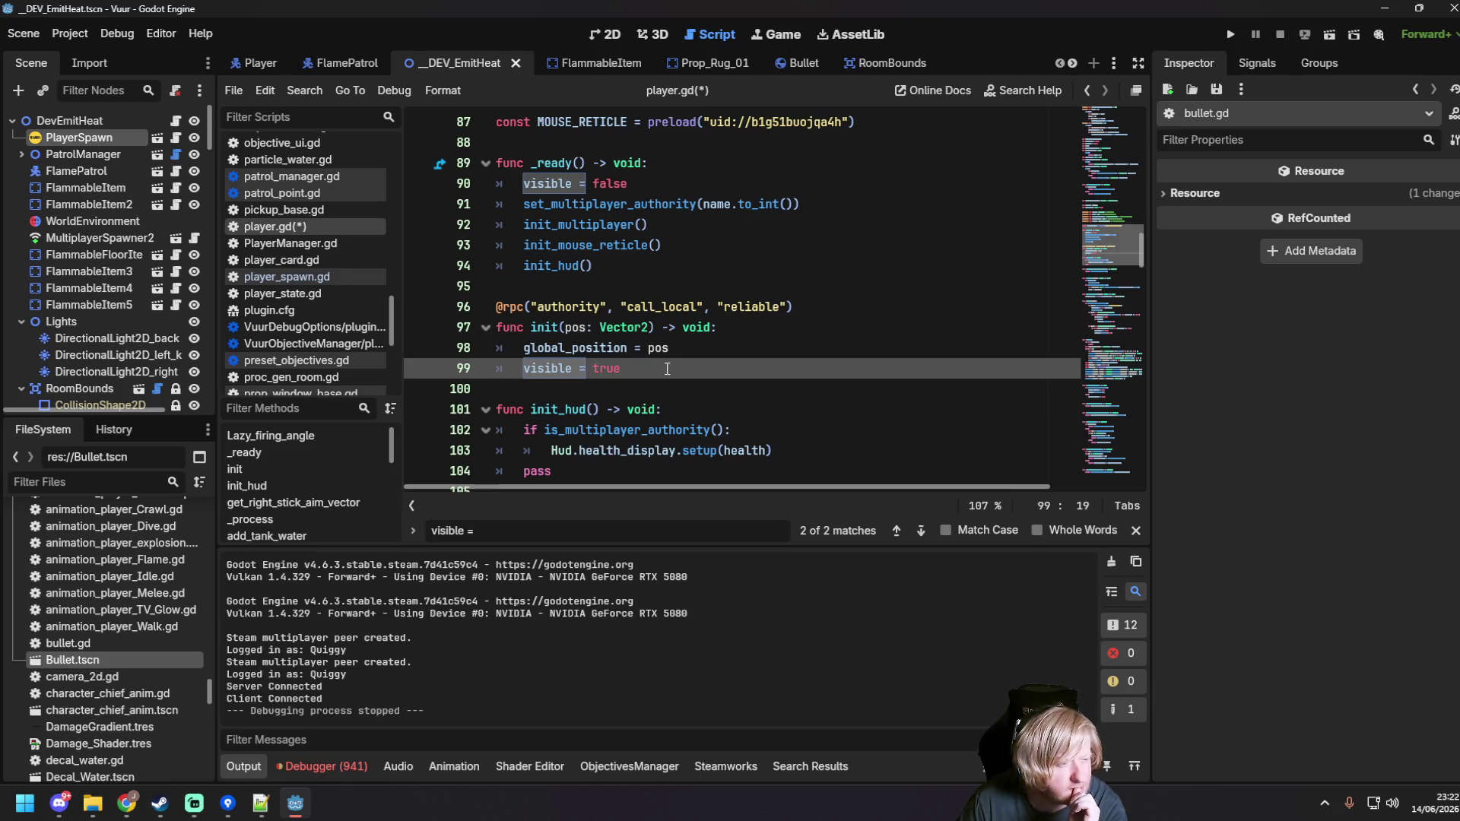
{"action": "key", "text": "ctrl+s"}
{"action": "left_click", "coordinate": [349, 276]}
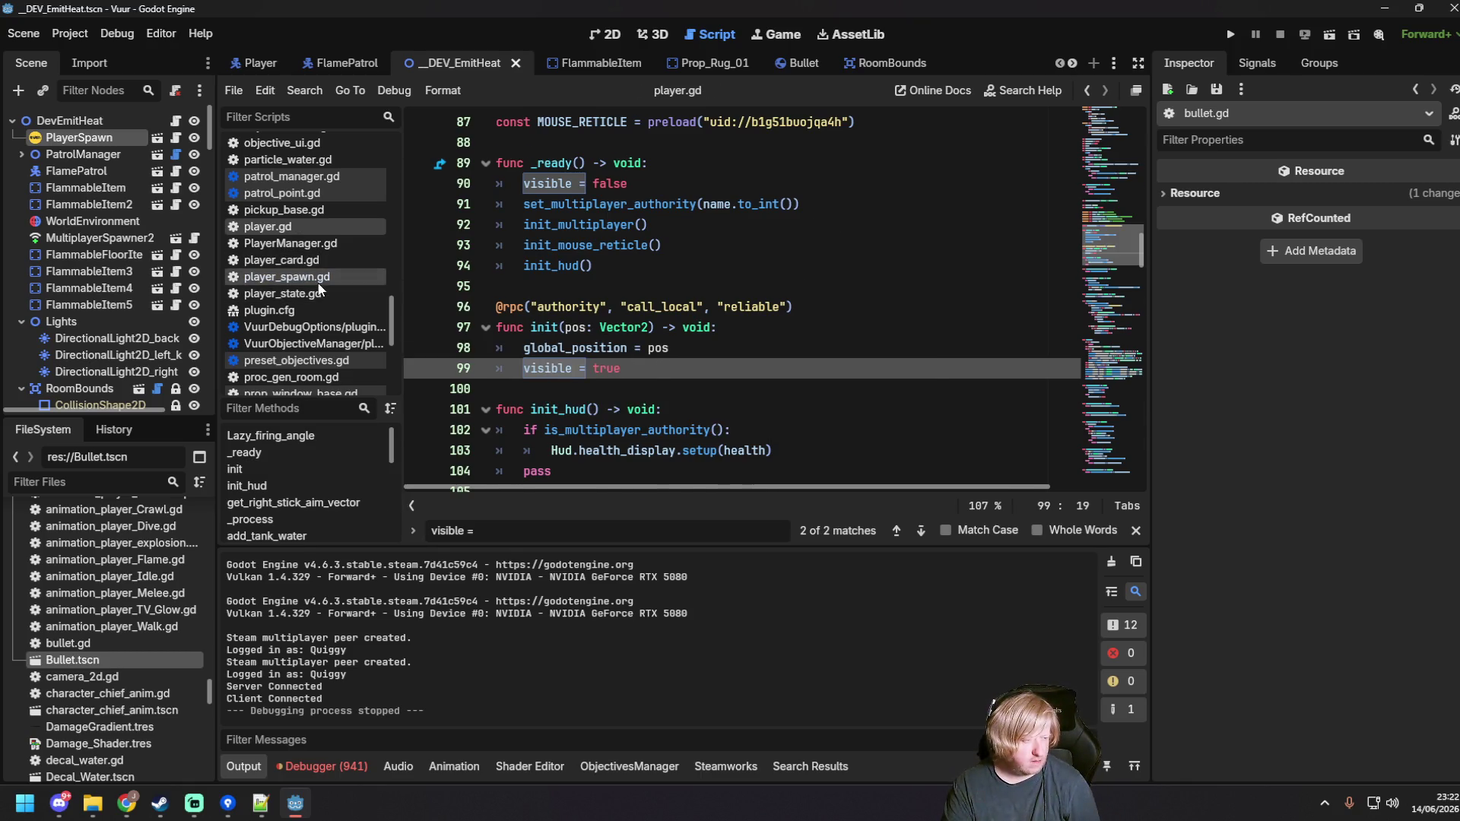
{"action": "left_click", "coordinate": [753, 340]}
{"action": "left_click_drag", "start_coordinate": [635, 327], "coordinate": [726, 329]}
{"action": "type", "text": "rpc"}
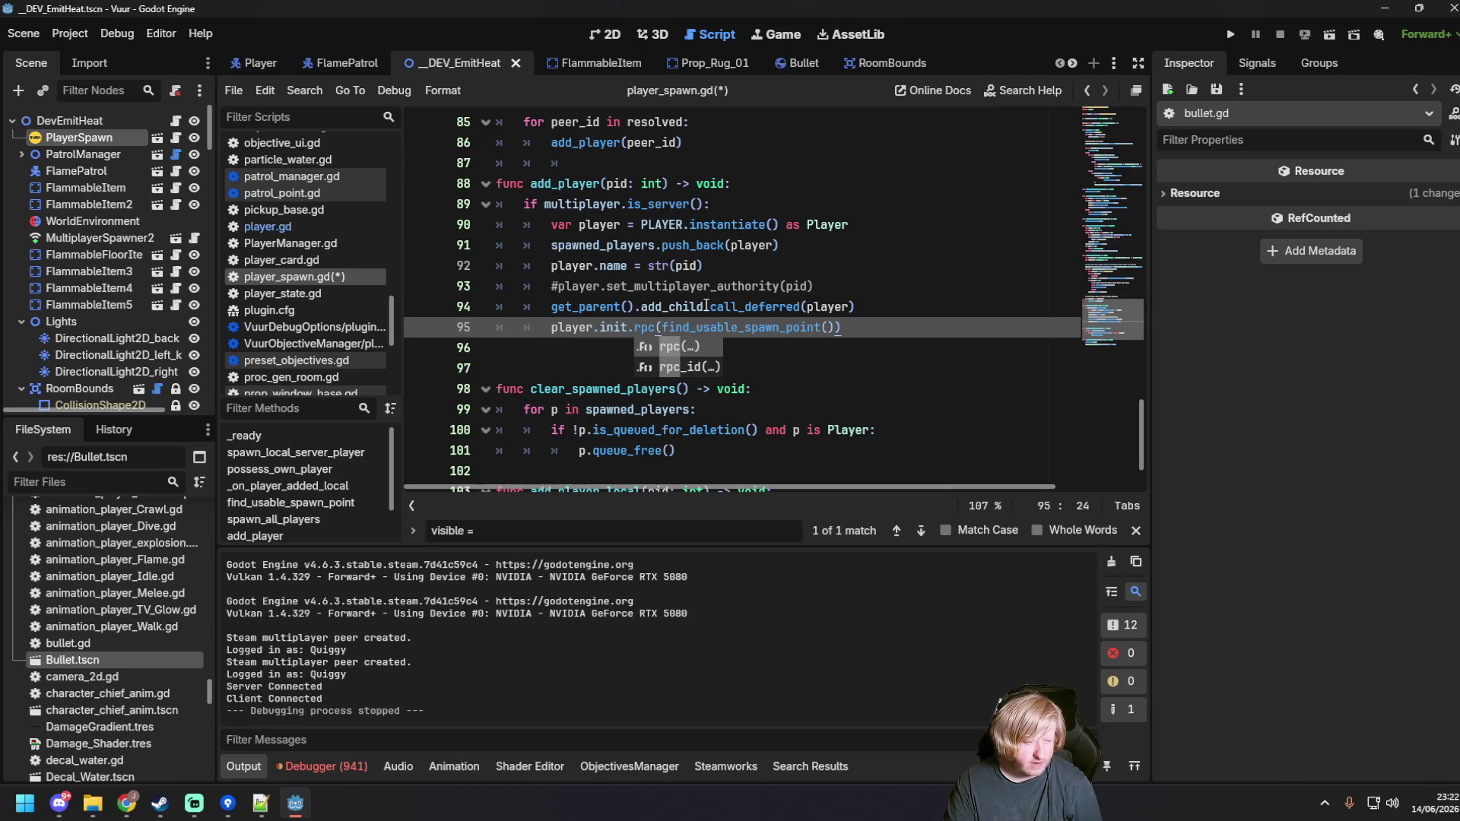
Step: Remove .call_deferred from add_child on line 94 and start a test run
{"action": "left_click_drag", "start_coordinate": [703, 307], "coordinate": [801, 305]}
{"action": "key", "text": "BackSpace"}
{"action": "key", "text": "F6"}
Step: Host the server in one window, join from the other, close both, then undo the rpc edits
{"action": "left_click", "coordinate": [772, 225]}
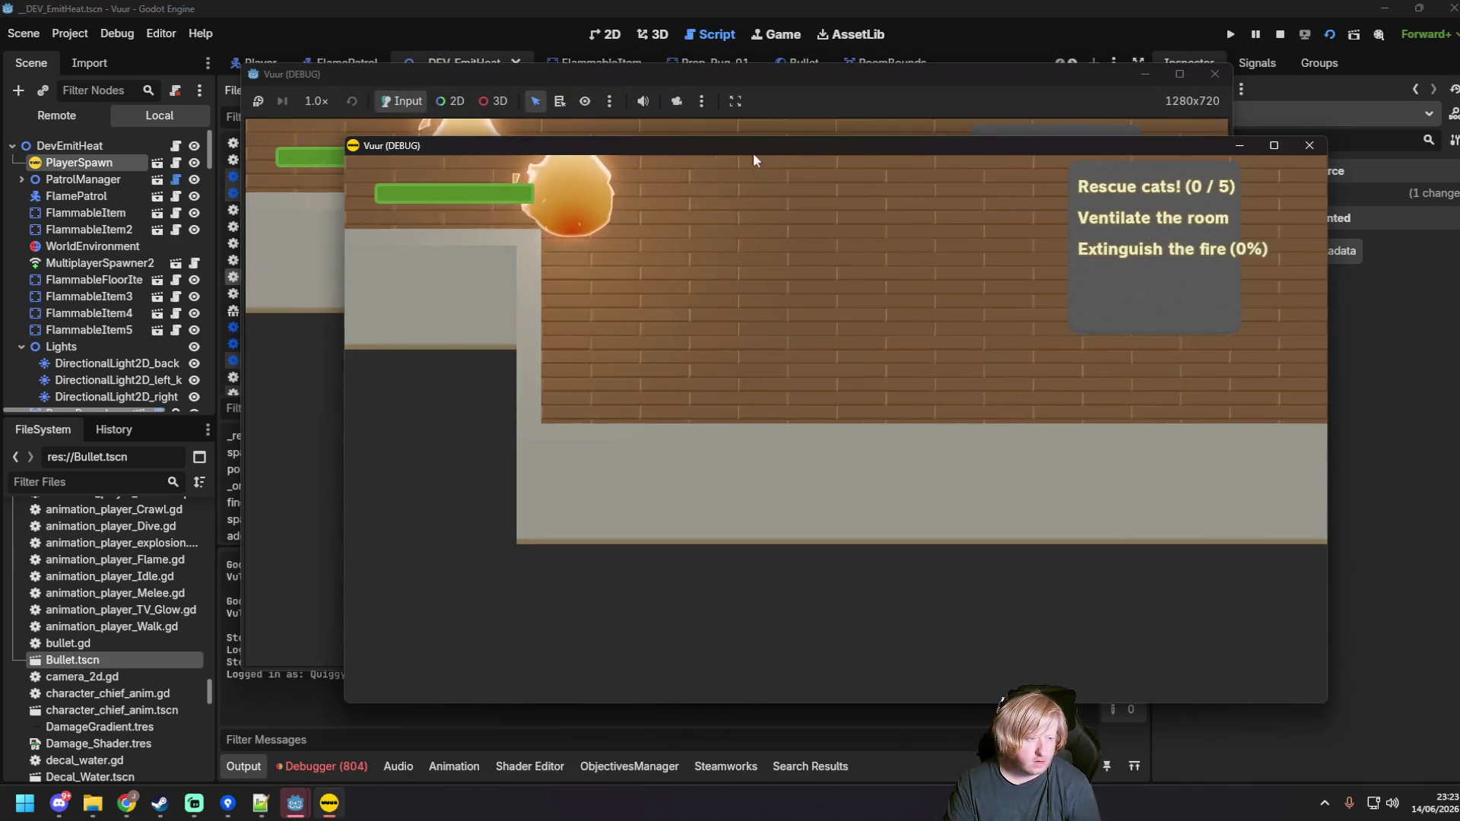
{"action": "left_click", "coordinate": [785, 386]}
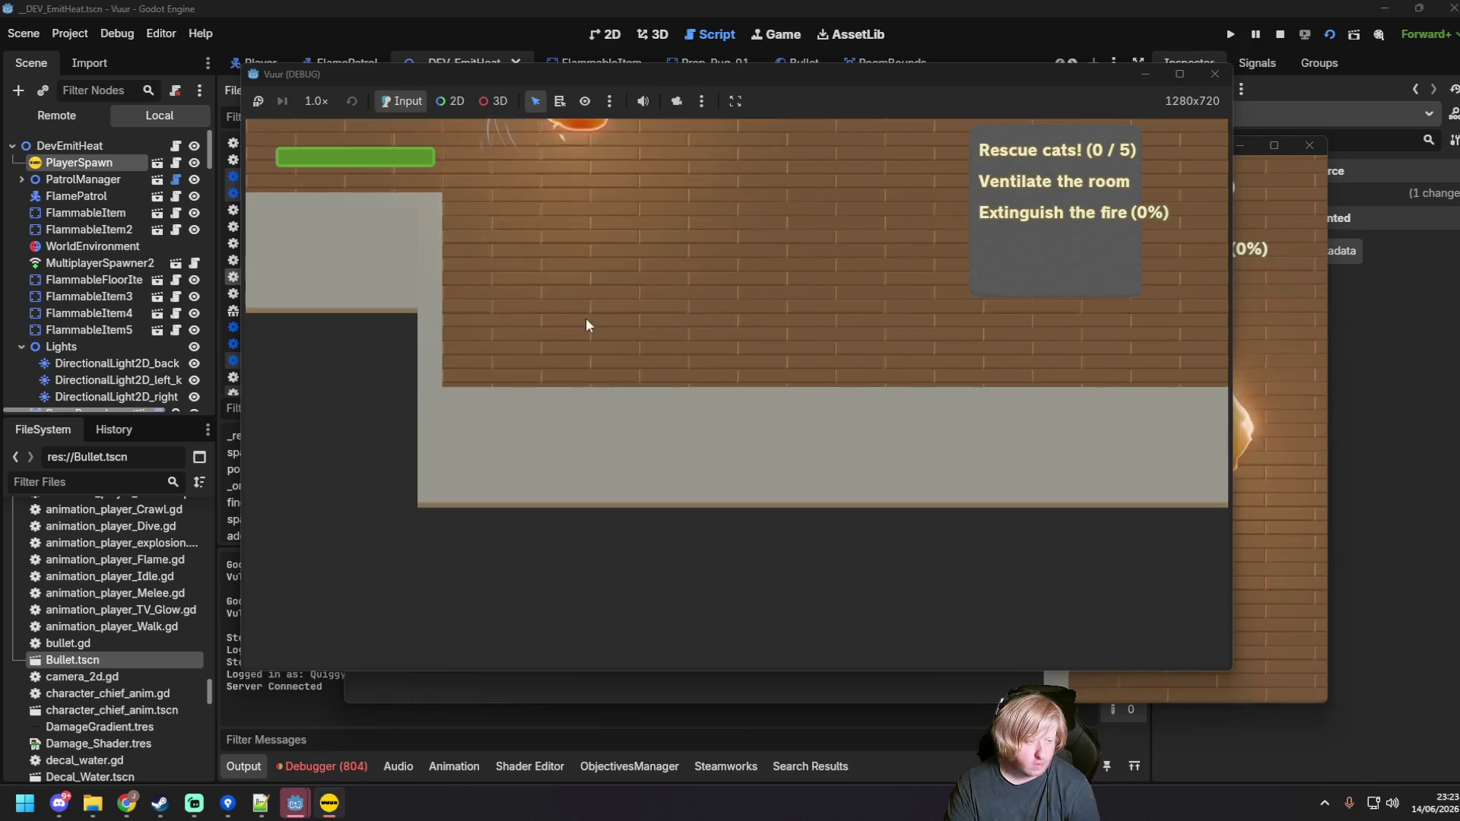
{"action": "left_click", "coordinate": [682, 395]}
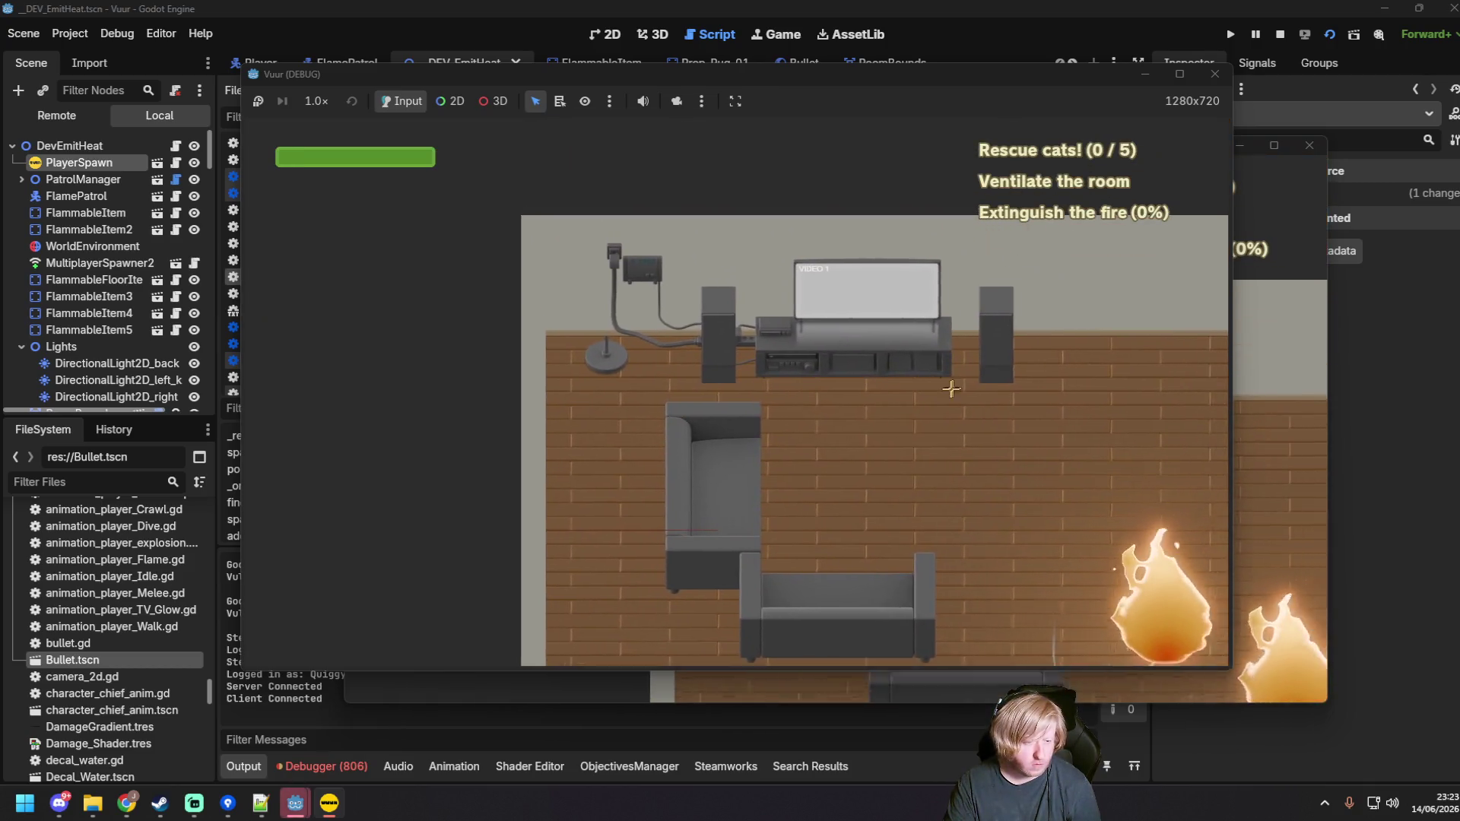
{"action": "left_click", "coordinate": [1309, 450]}
{"action": "key", "text": "d"}
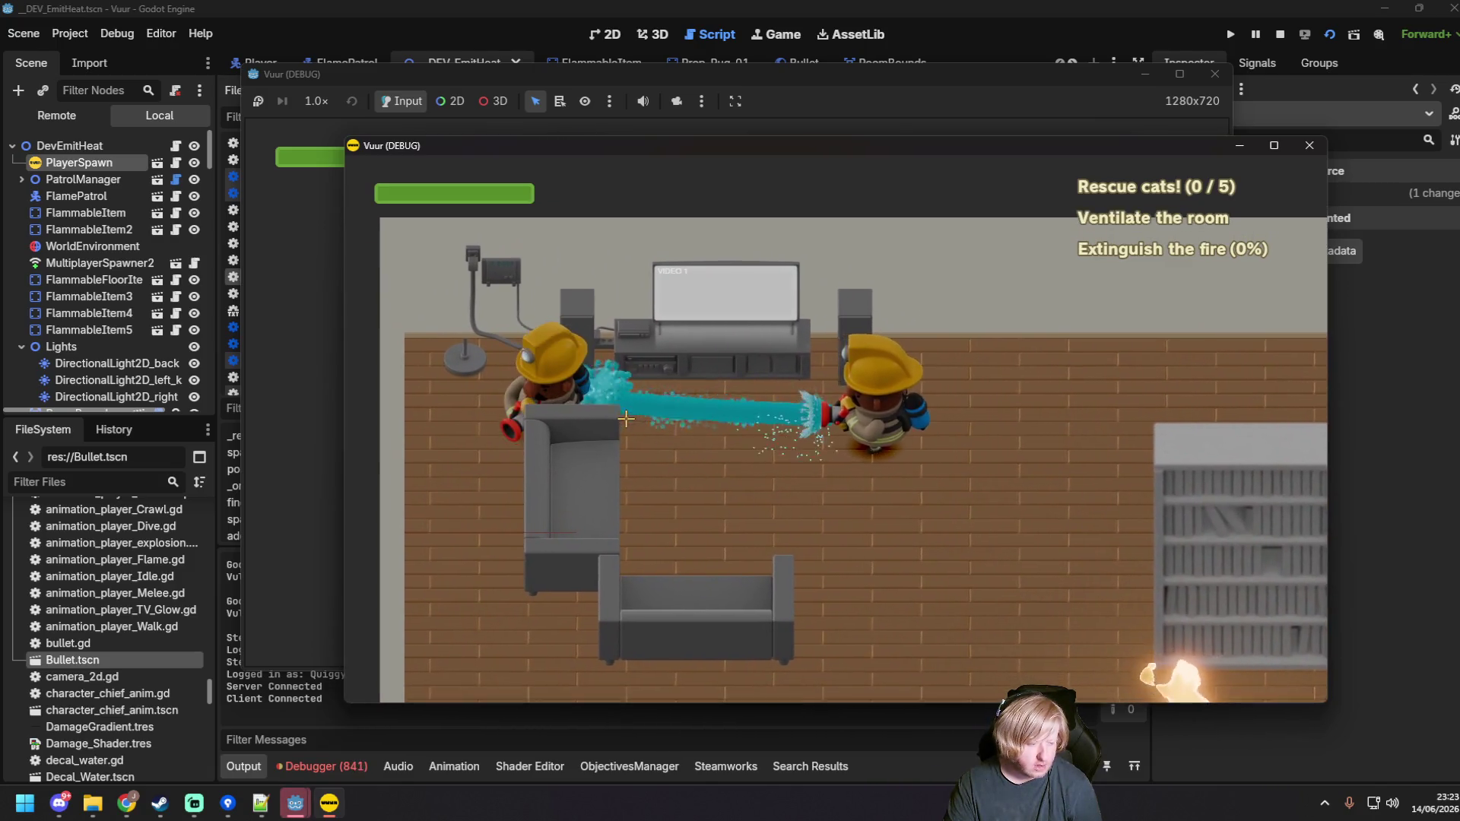
{"action": "left_click", "coordinate": [1309, 145]}
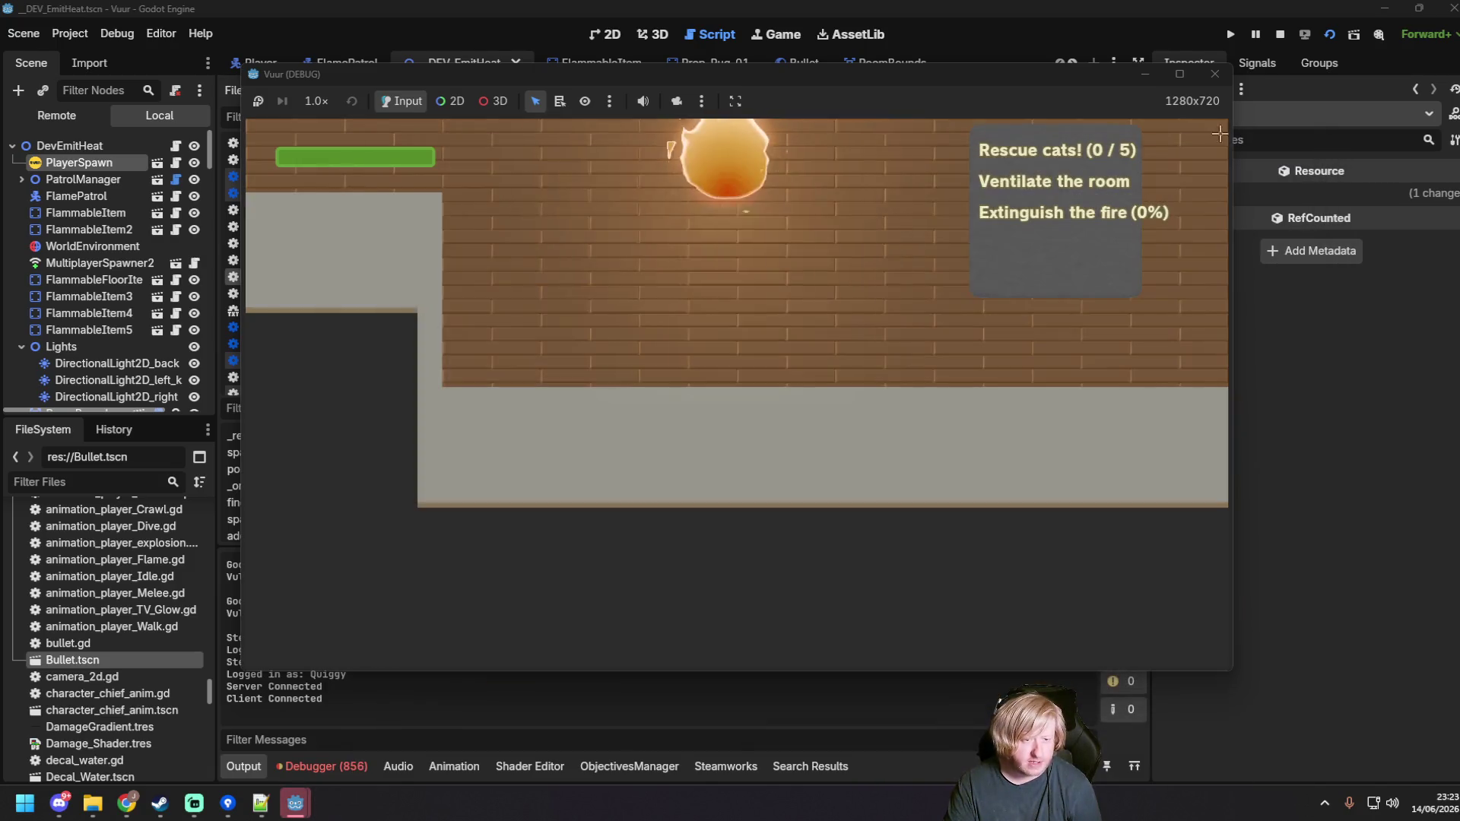
{"action": "left_click", "coordinate": [1214, 74]}
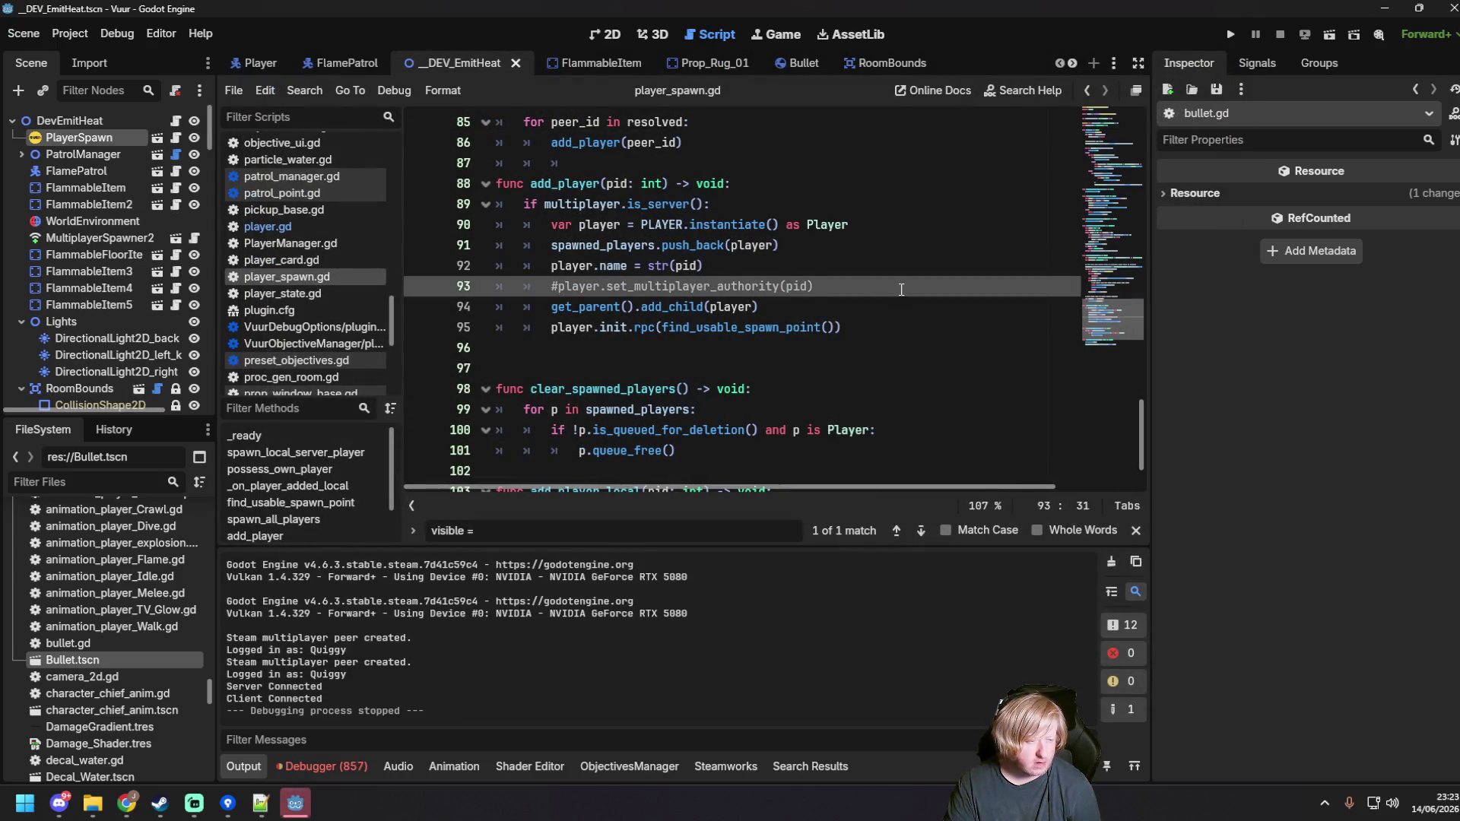
{"action": "key", "text": "ctrl+z"}
{"action": "key", "text": "ctrl+z"}
{"action": "key", "text": "ctrl+z"}
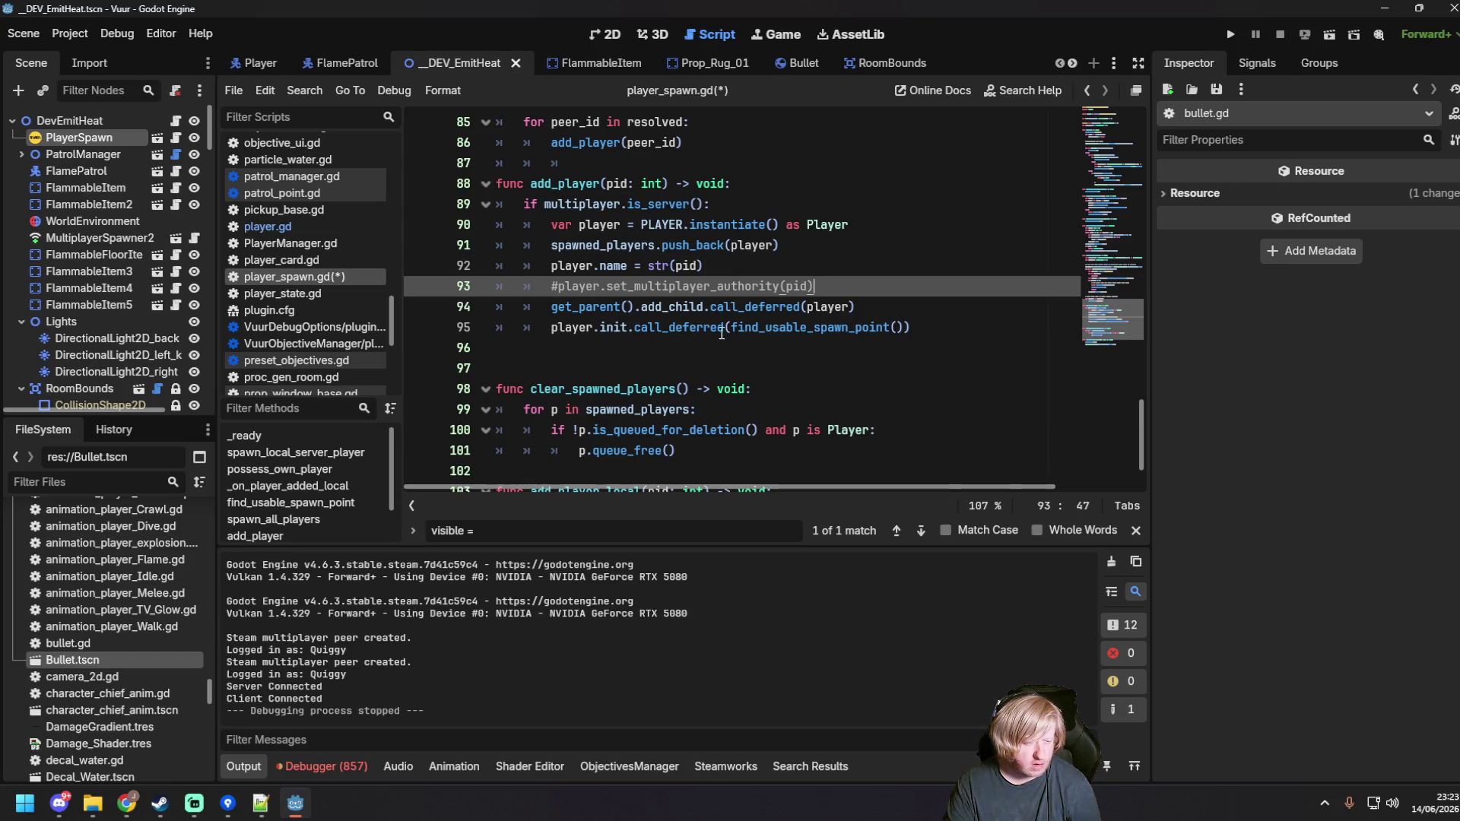
Step: Change line 95 to player.init.rpc.call_deferred(find_usable_spawn_point()) and run the scene
{"action": "left_click", "coordinate": [628, 327]}
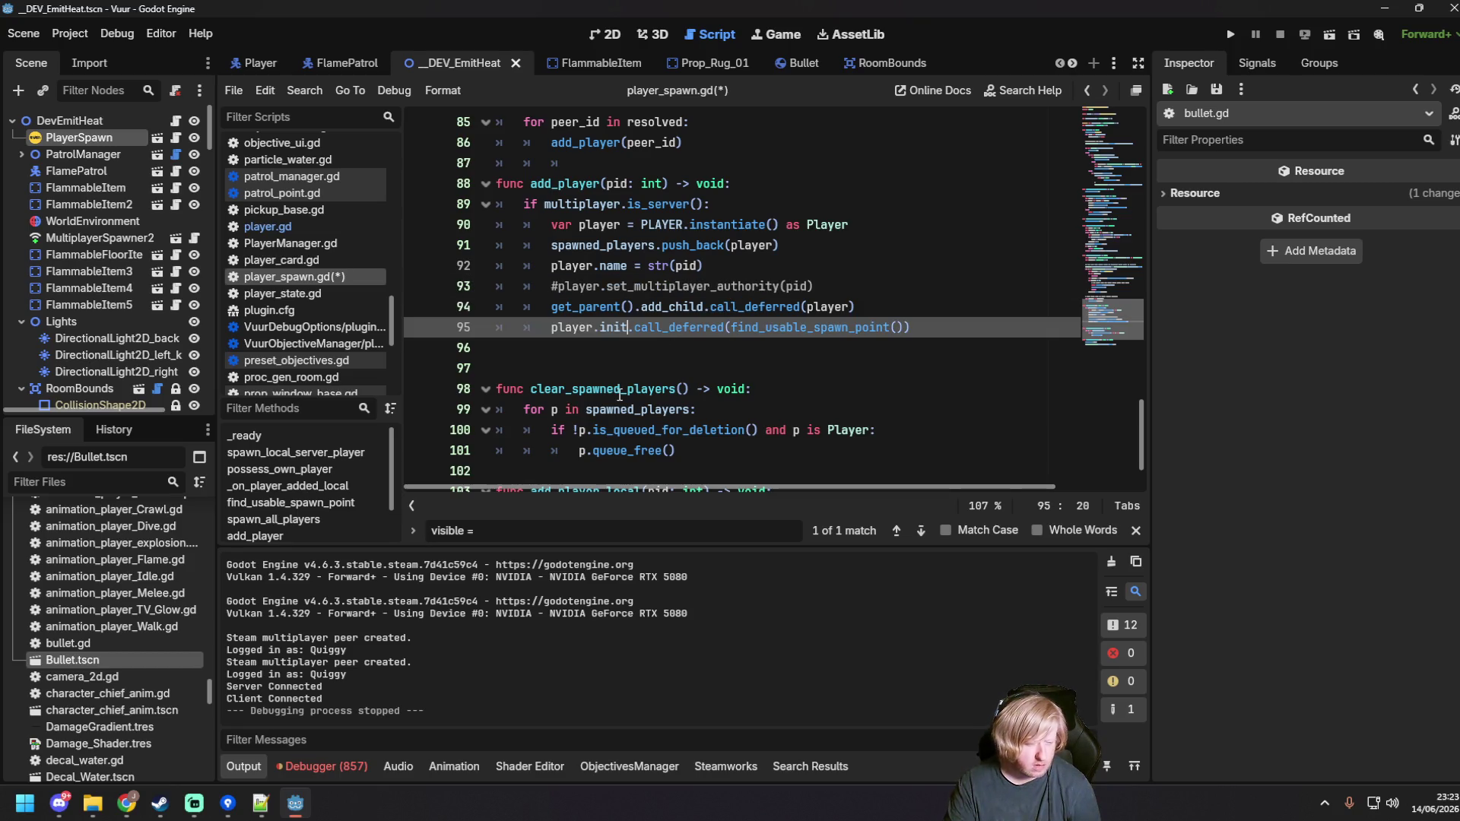
{"action": "type", "text": ".rpc."}
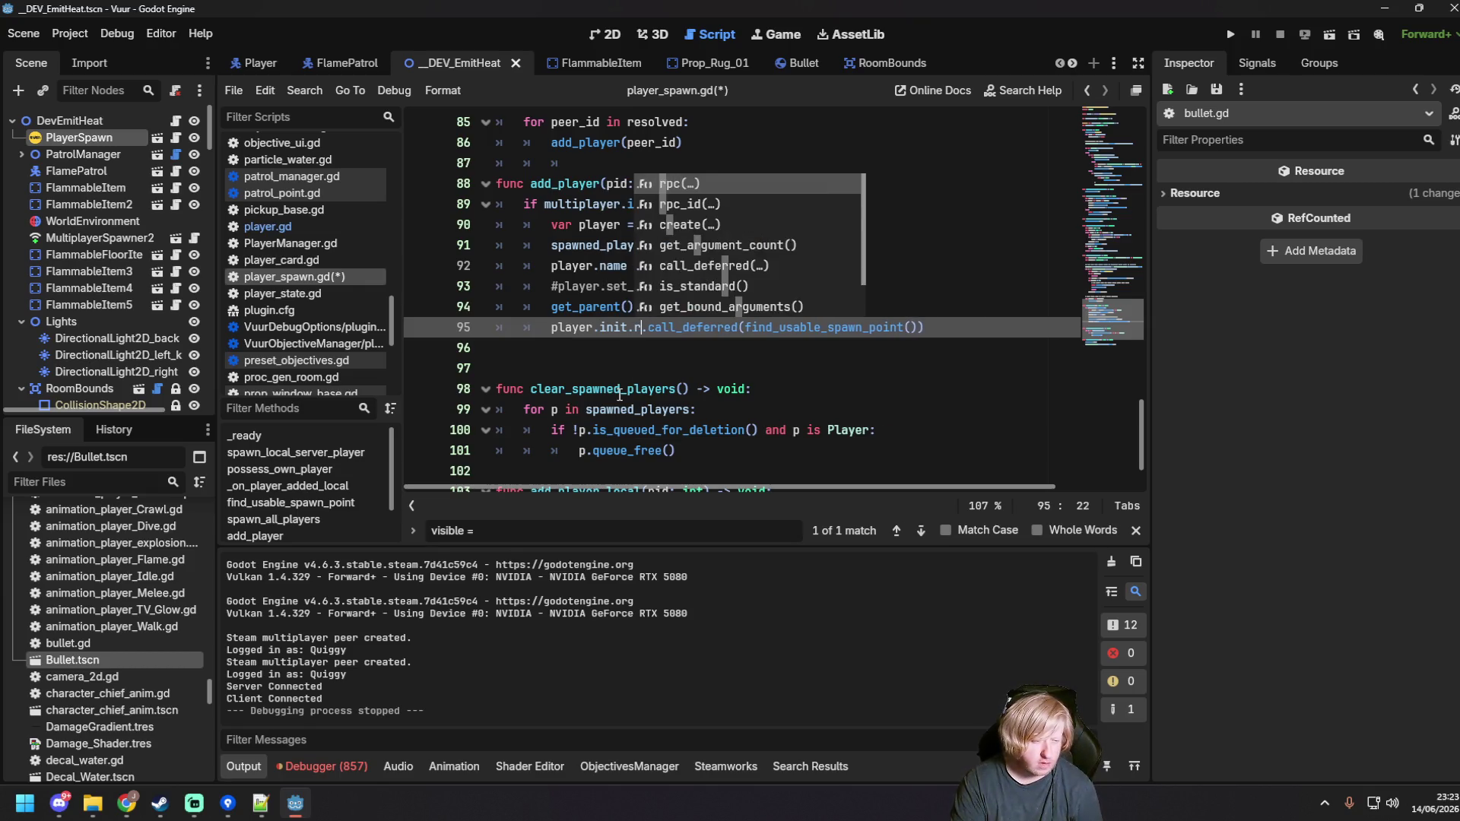
{"action": "key", "text": "Escape"}
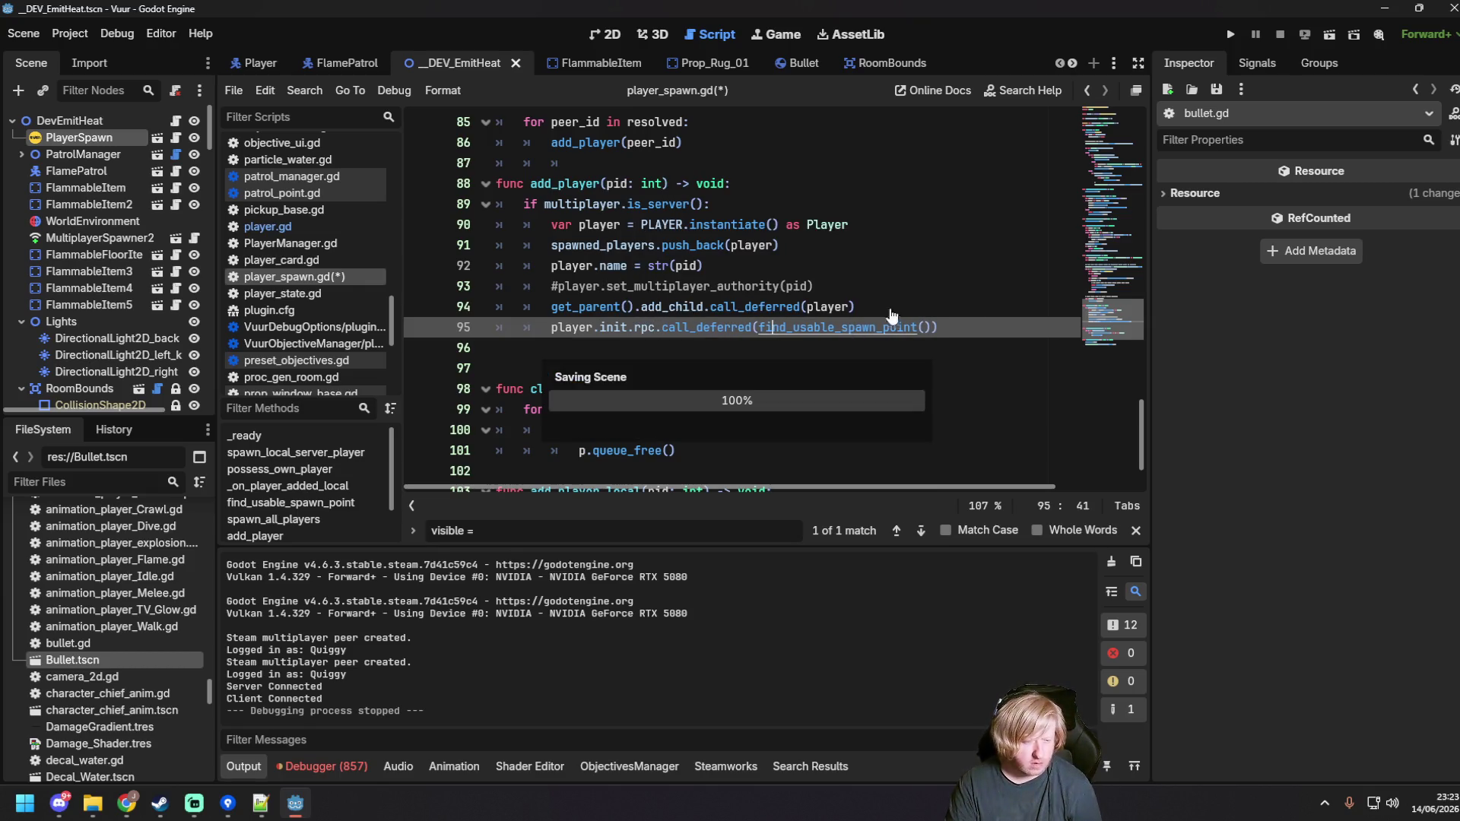
{"action": "key", "text": "F6"}
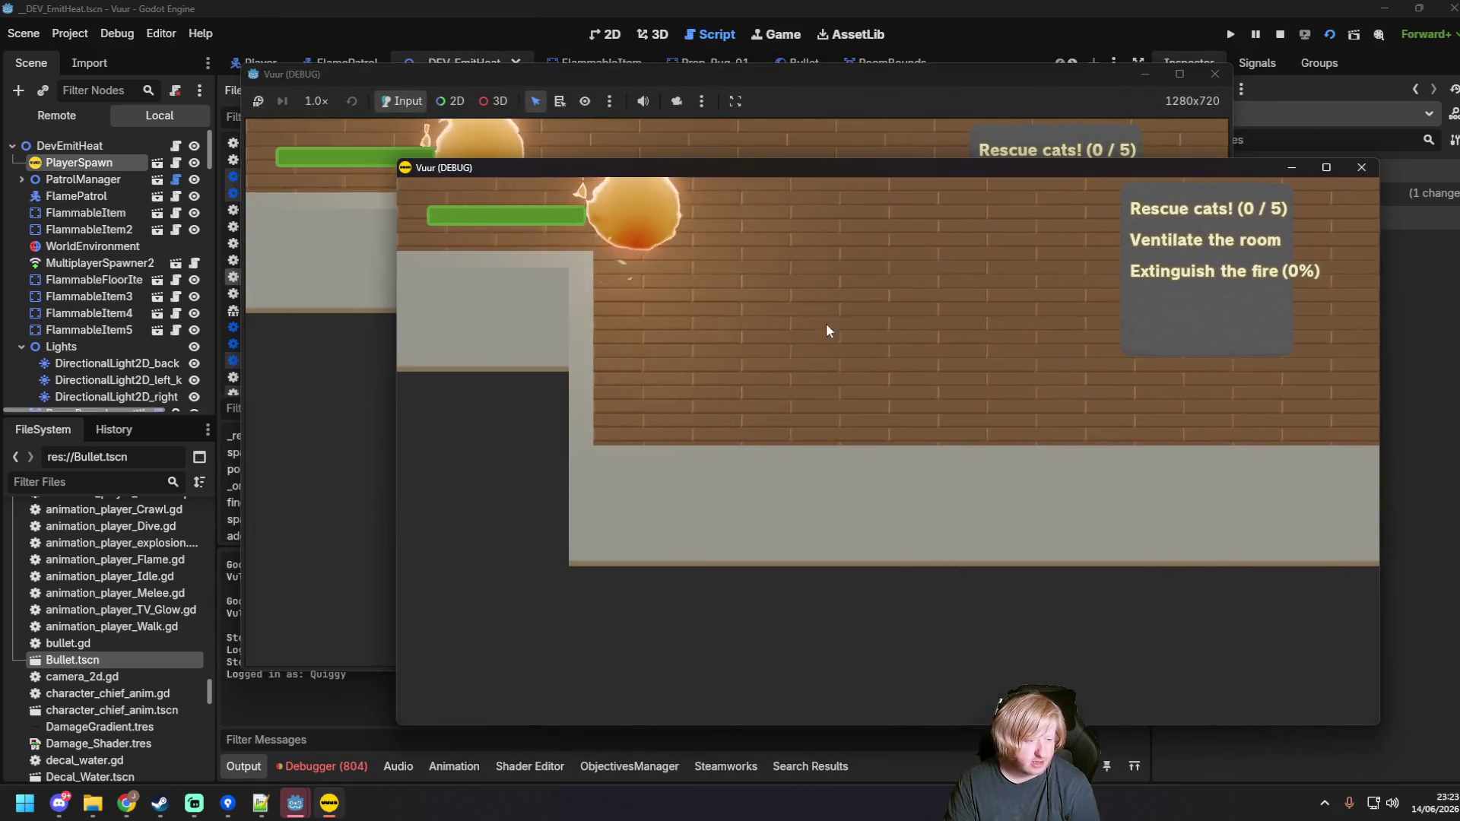
Step: Host a server in one window, join from the other, spray out the fire, then close both windows
{"action": "left_click", "coordinate": [832, 453]}
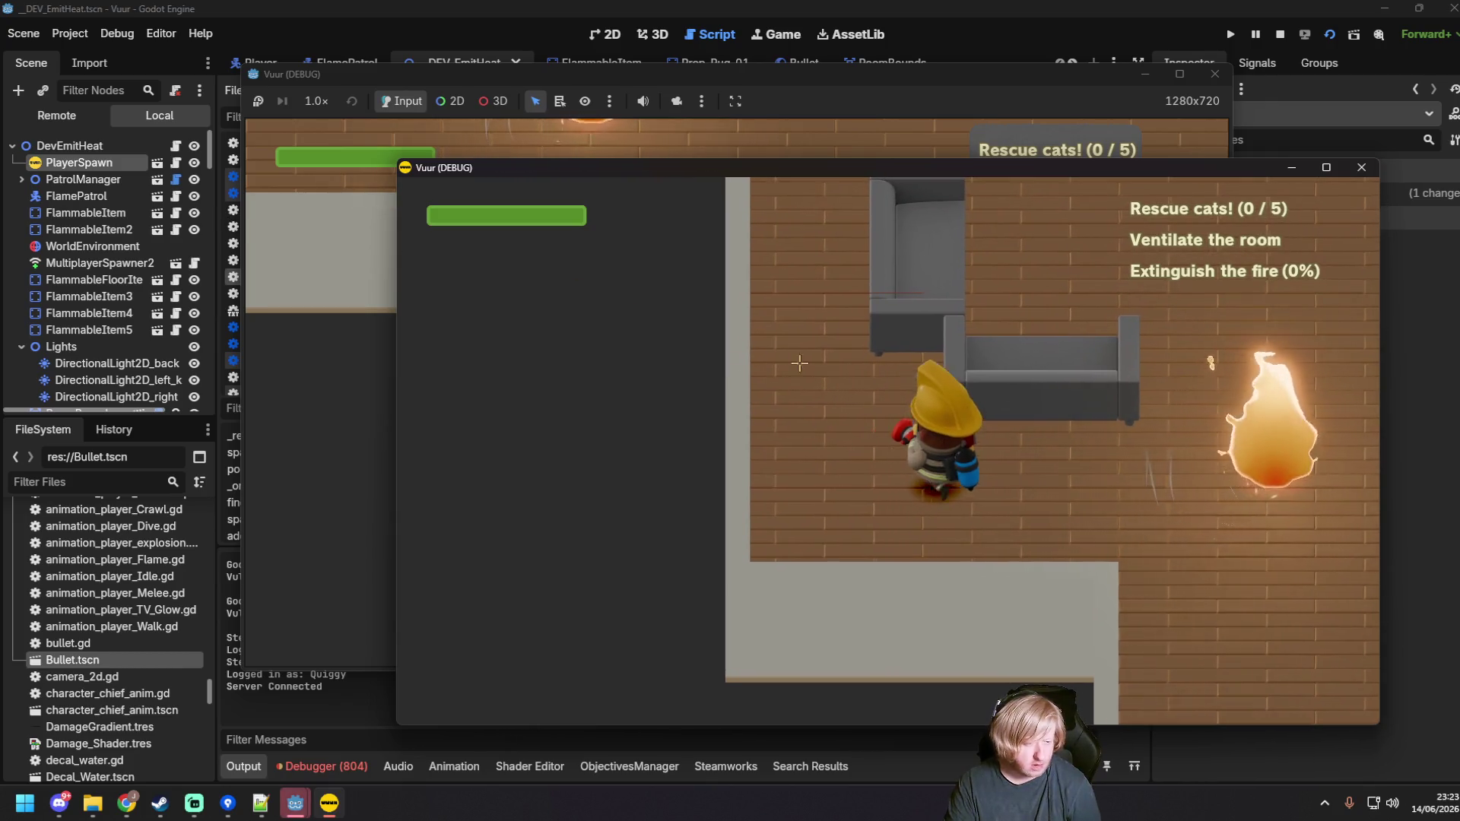
{"action": "left_click", "coordinate": [346, 328]}
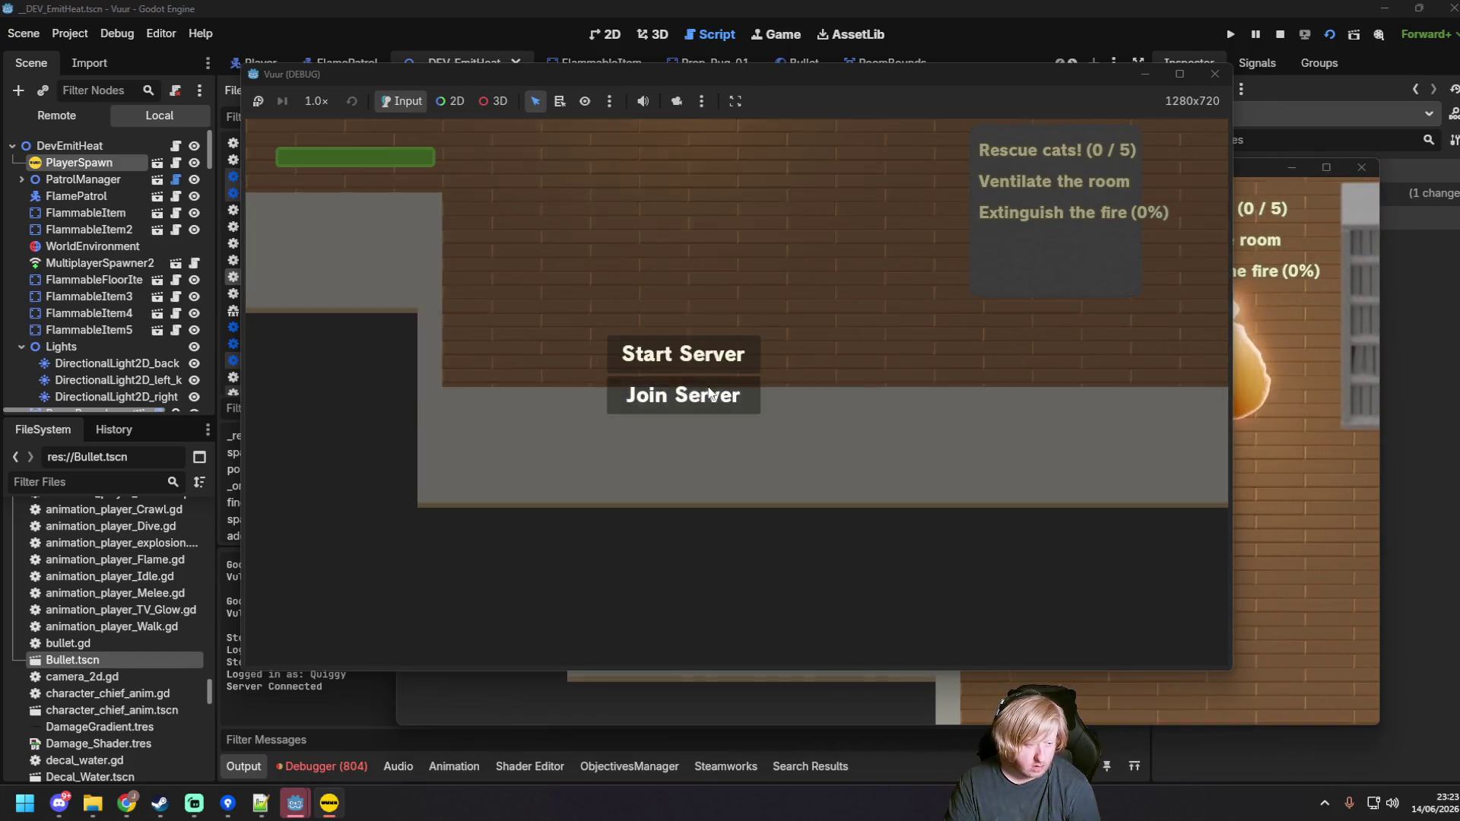
{"action": "left_click", "coordinate": [683, 394]}
{"action": "key", "text": "s"}
{"action": "key", "text": "d"}
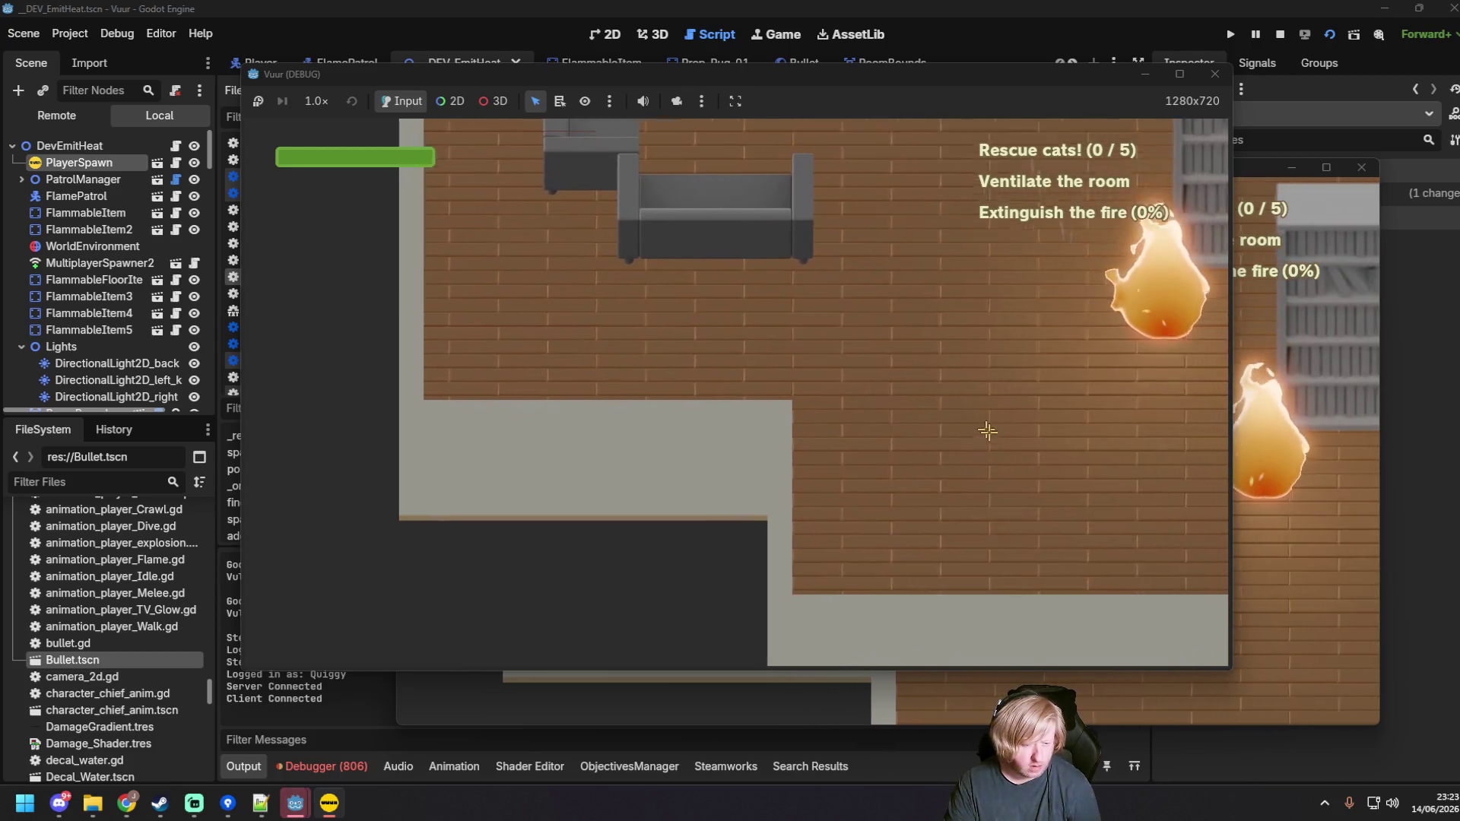
{"action": "left_click_drag", "start_coordinate": [955, 393], "coordinate": [886, 276]}
{"action": "key", "text": "w"}
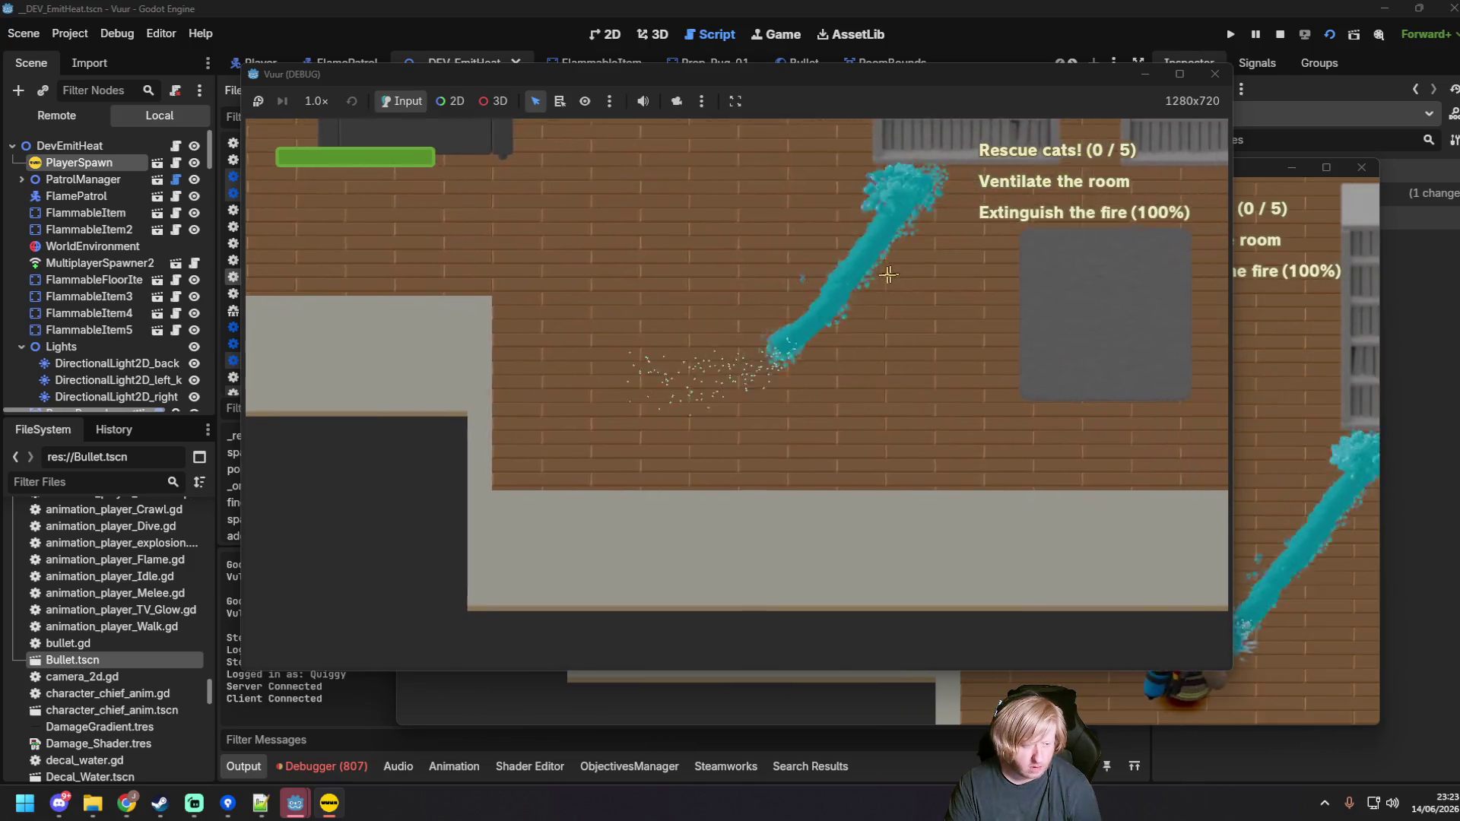
{"action": "key", "text": "w"}
{"action": "key", "text": "d"}
{"action": "left_click", "coordinate": [1215, 74]}
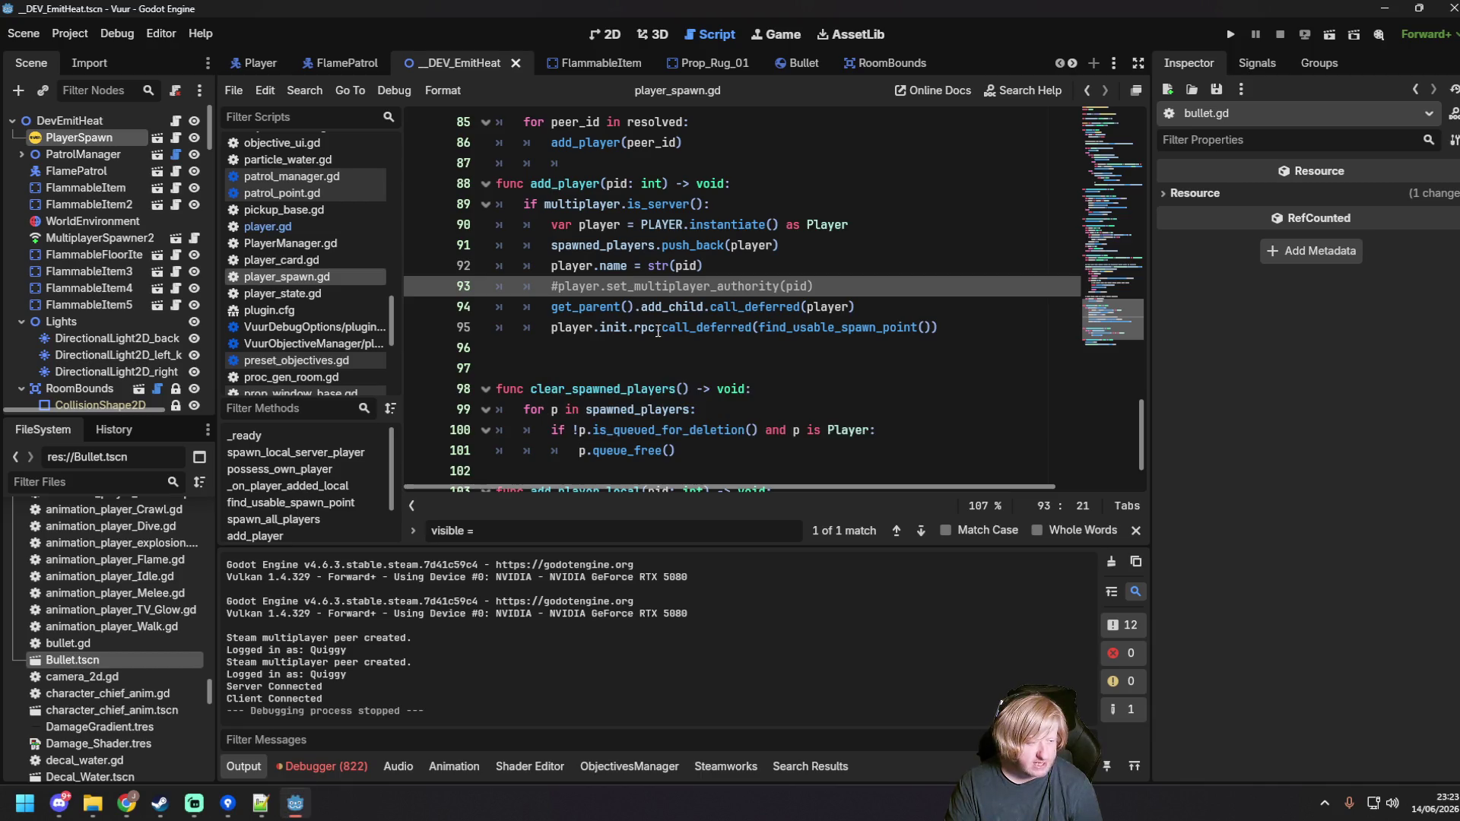
Step: Add a print of "Init called with: " and the pos value at the top of player.gd's init
{"action": "left_click", "coordinate": [614, 329]}
{"action": "left_click", "coordinate": [710, 325]}
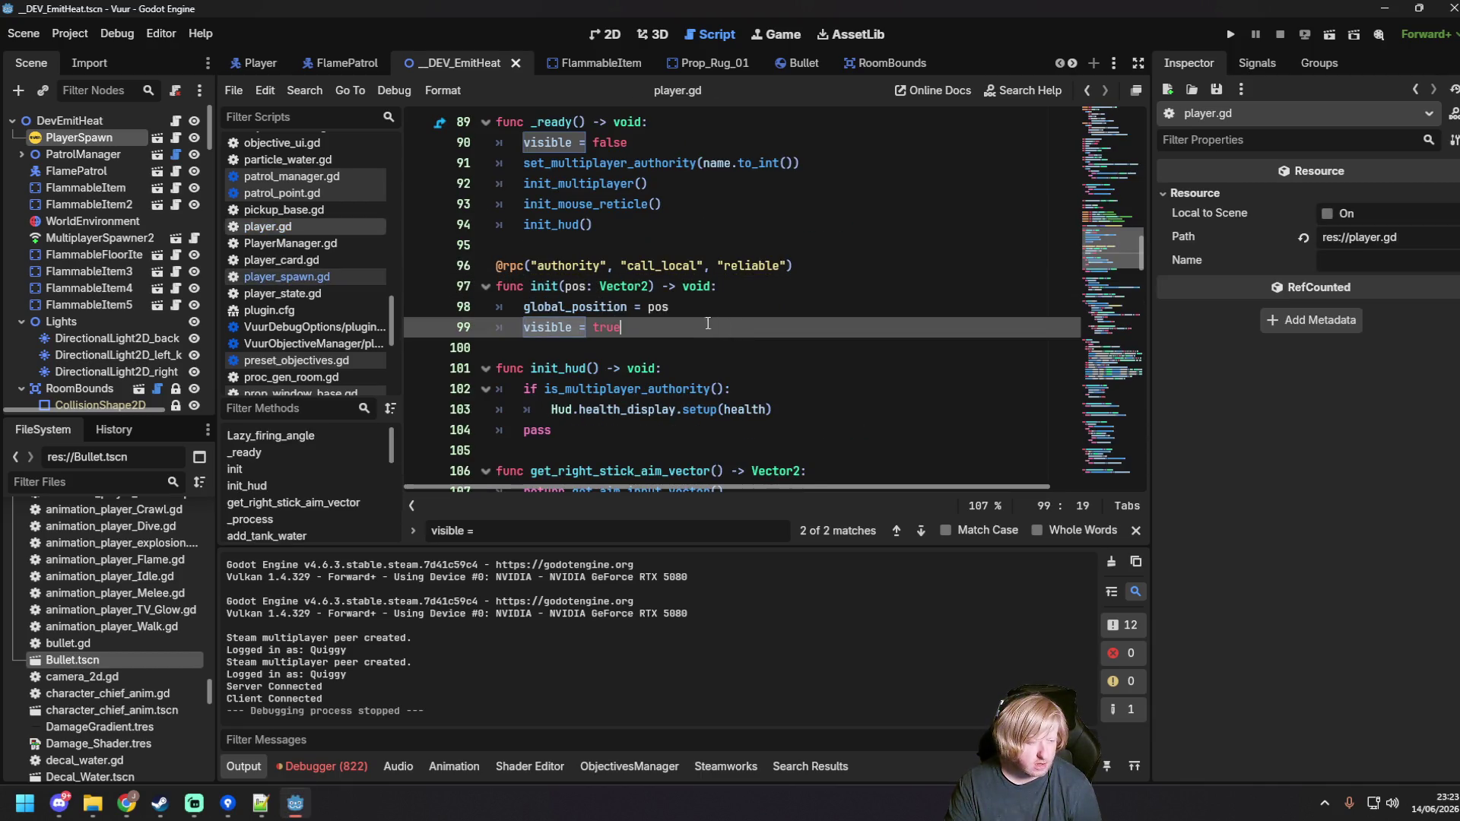
{"action": "left_click", "coordinate": [761, 299]}
{"action": "left_click", "coordinate": [759, 285]}
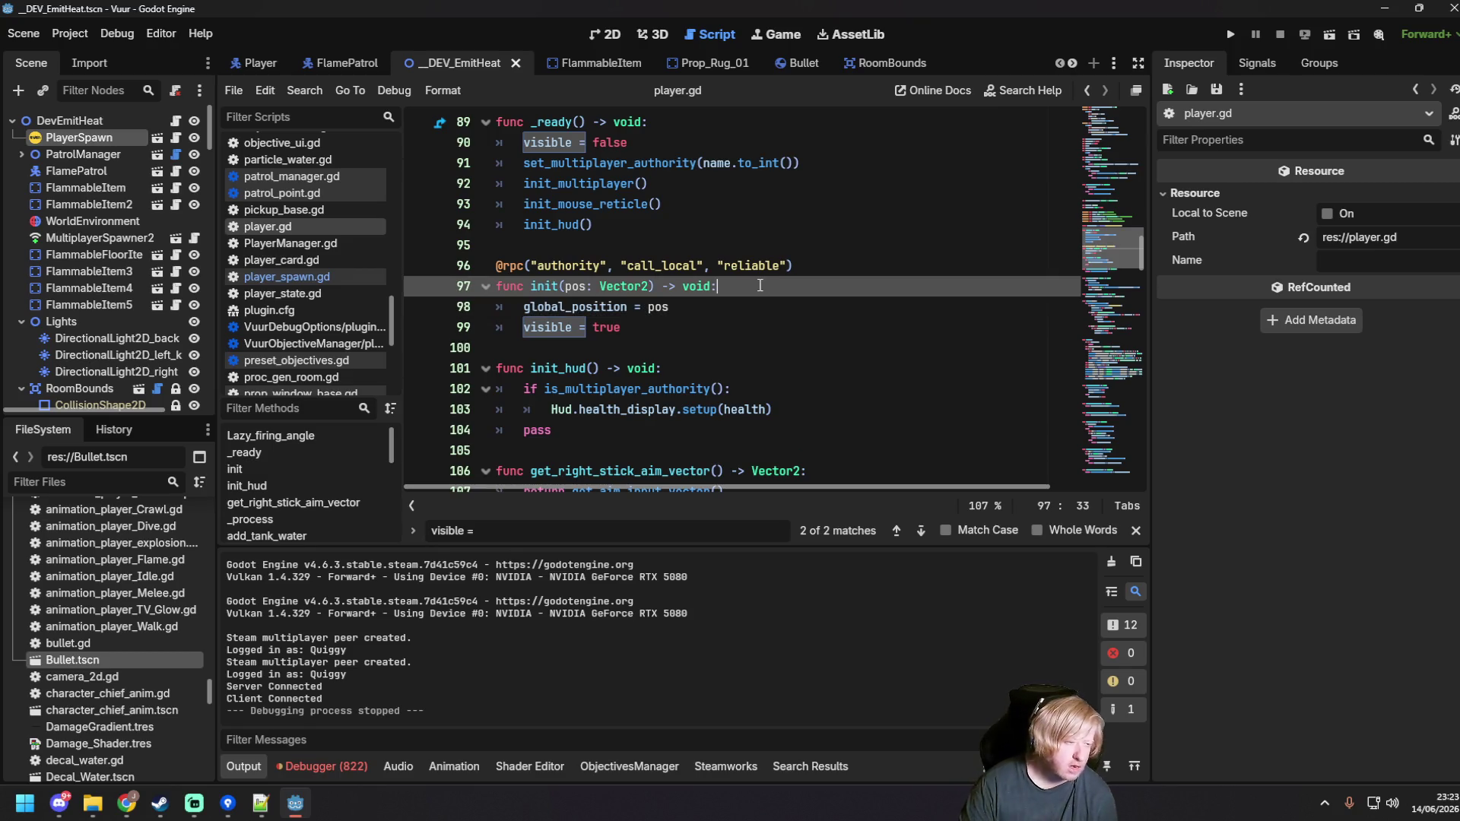
{"action": "key", "text": "Return"}
{"action": "type", "text": "print"}
{"action": "type", "text": "(\"I"}
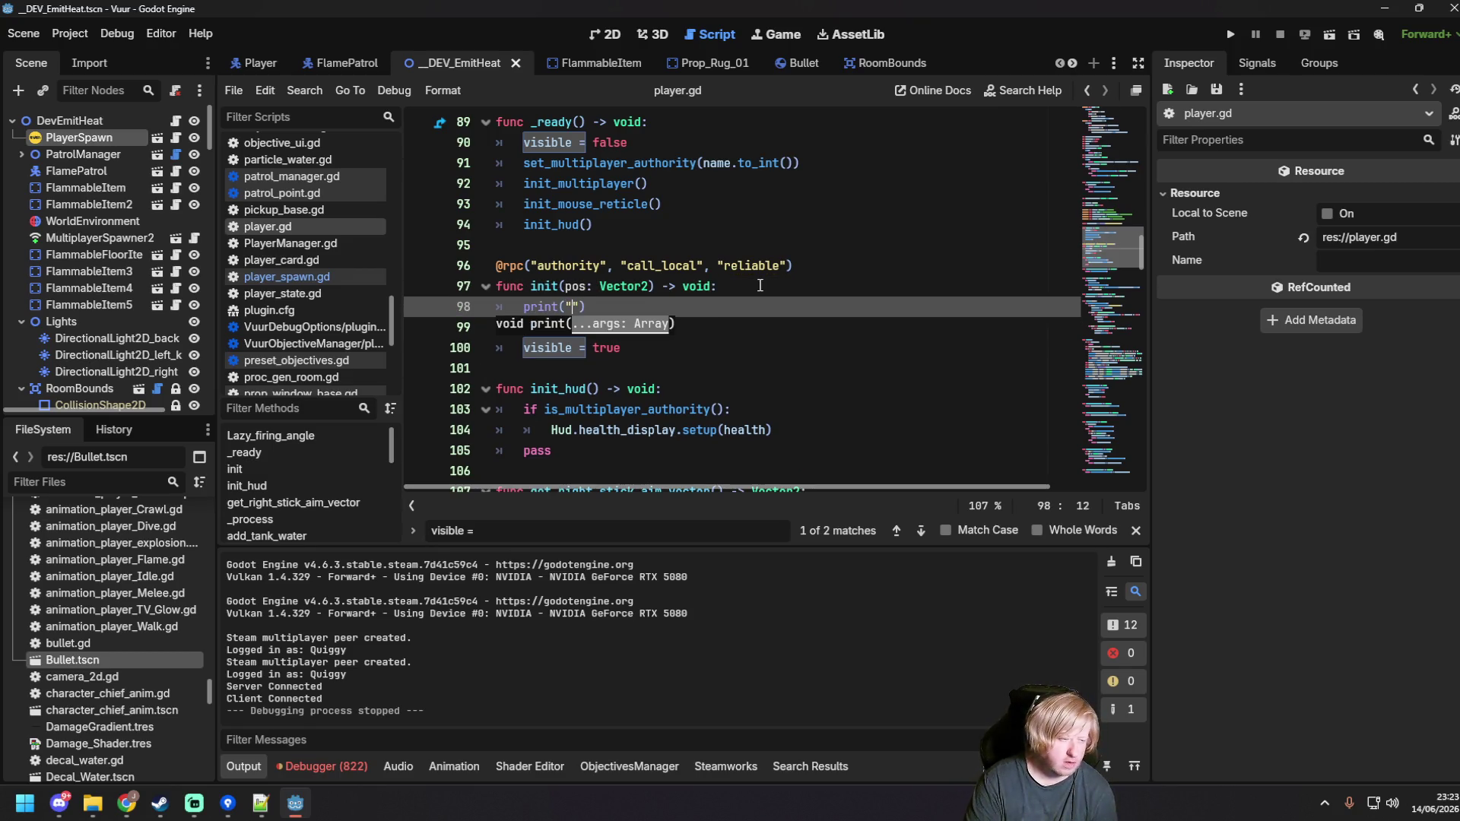
{"action": "type", "text": "nit called with: \", s"}
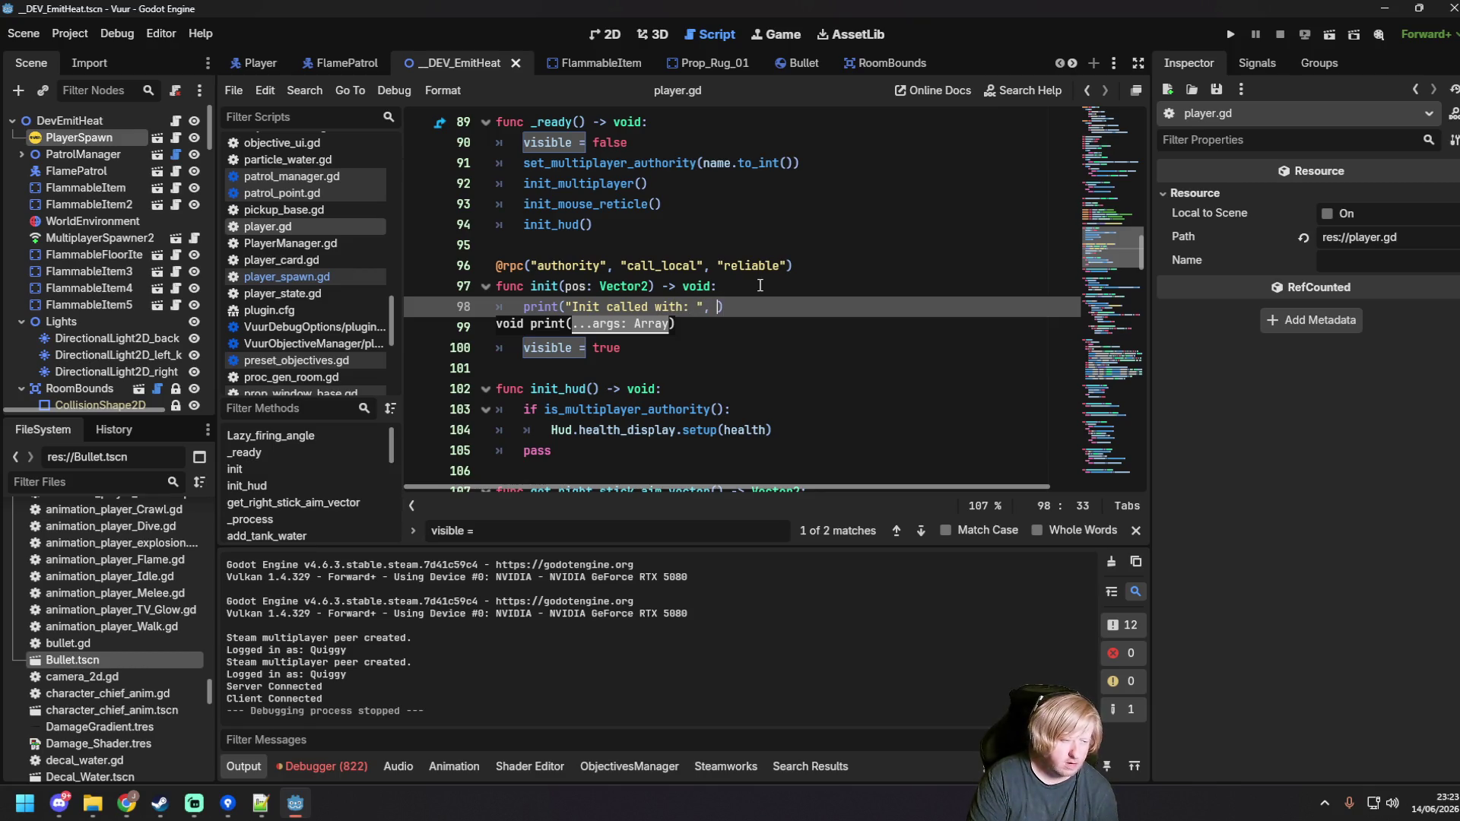
{"action": "type", "text": "tr(pos"}
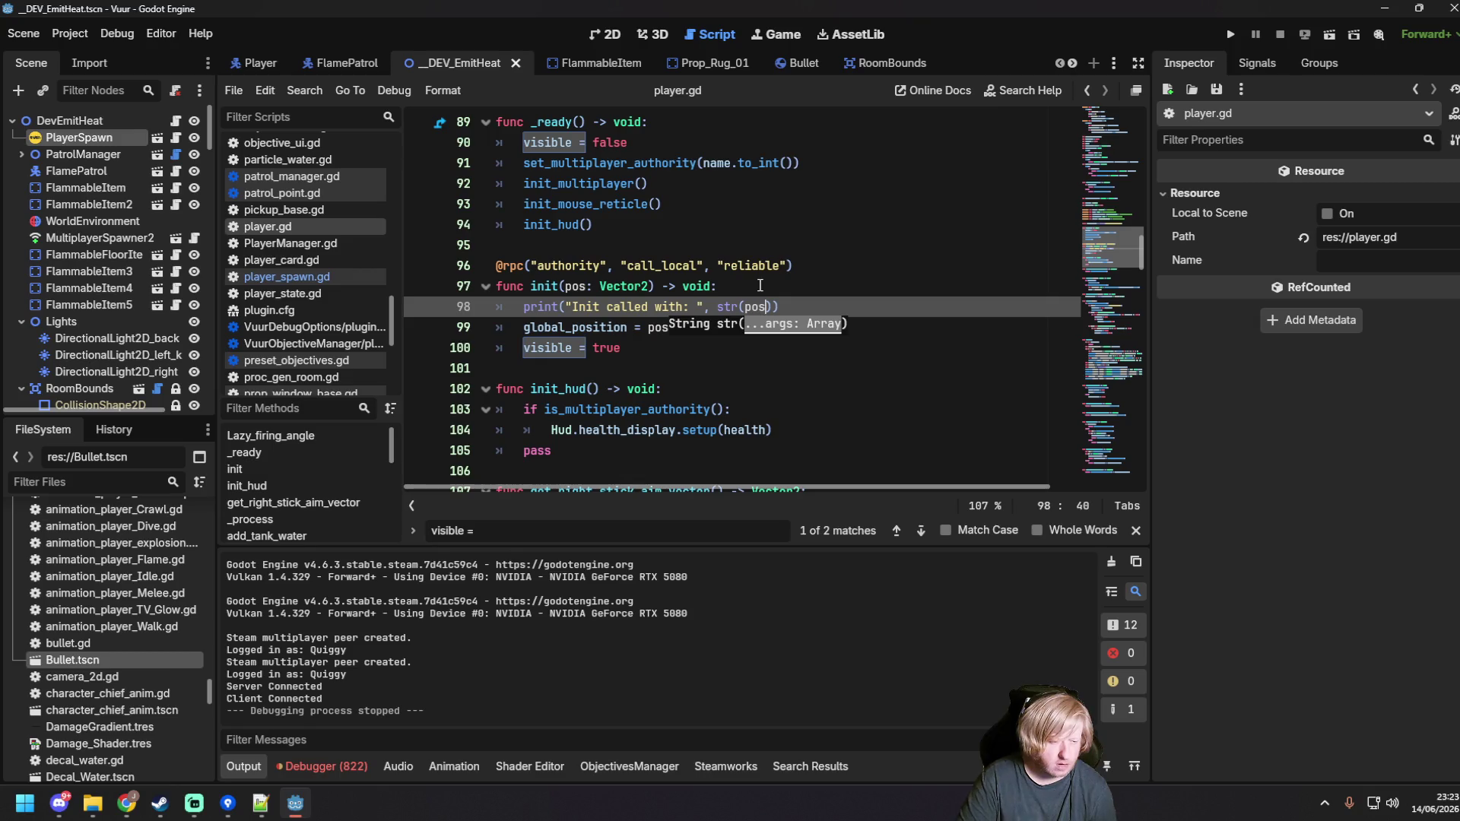
Step: Run the game, start the server, then stop the run and return to line 98
{"action": "key", "text": "F5"}
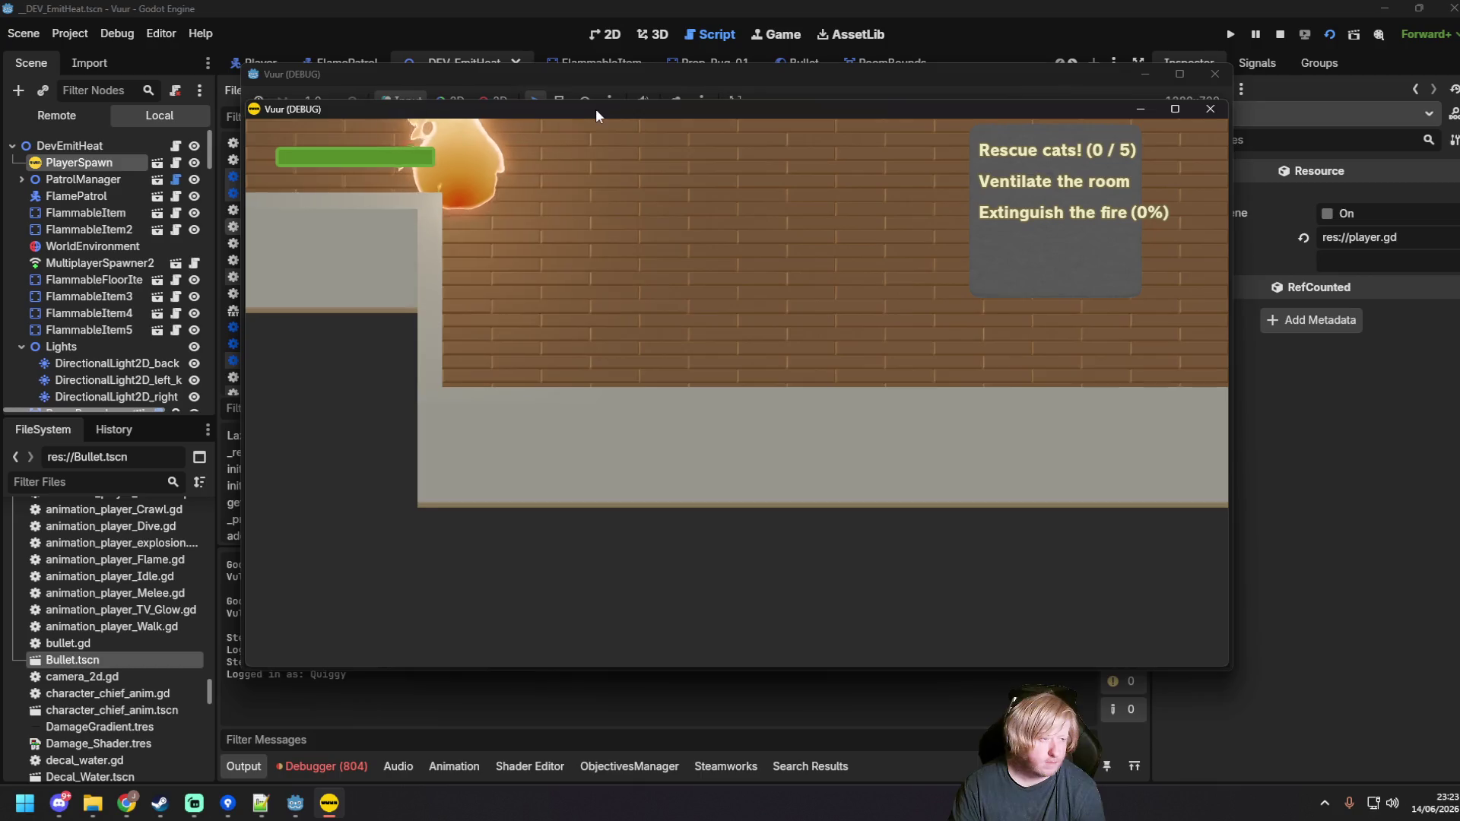
{"action": "left_click", "coordinate": [825, 384]}
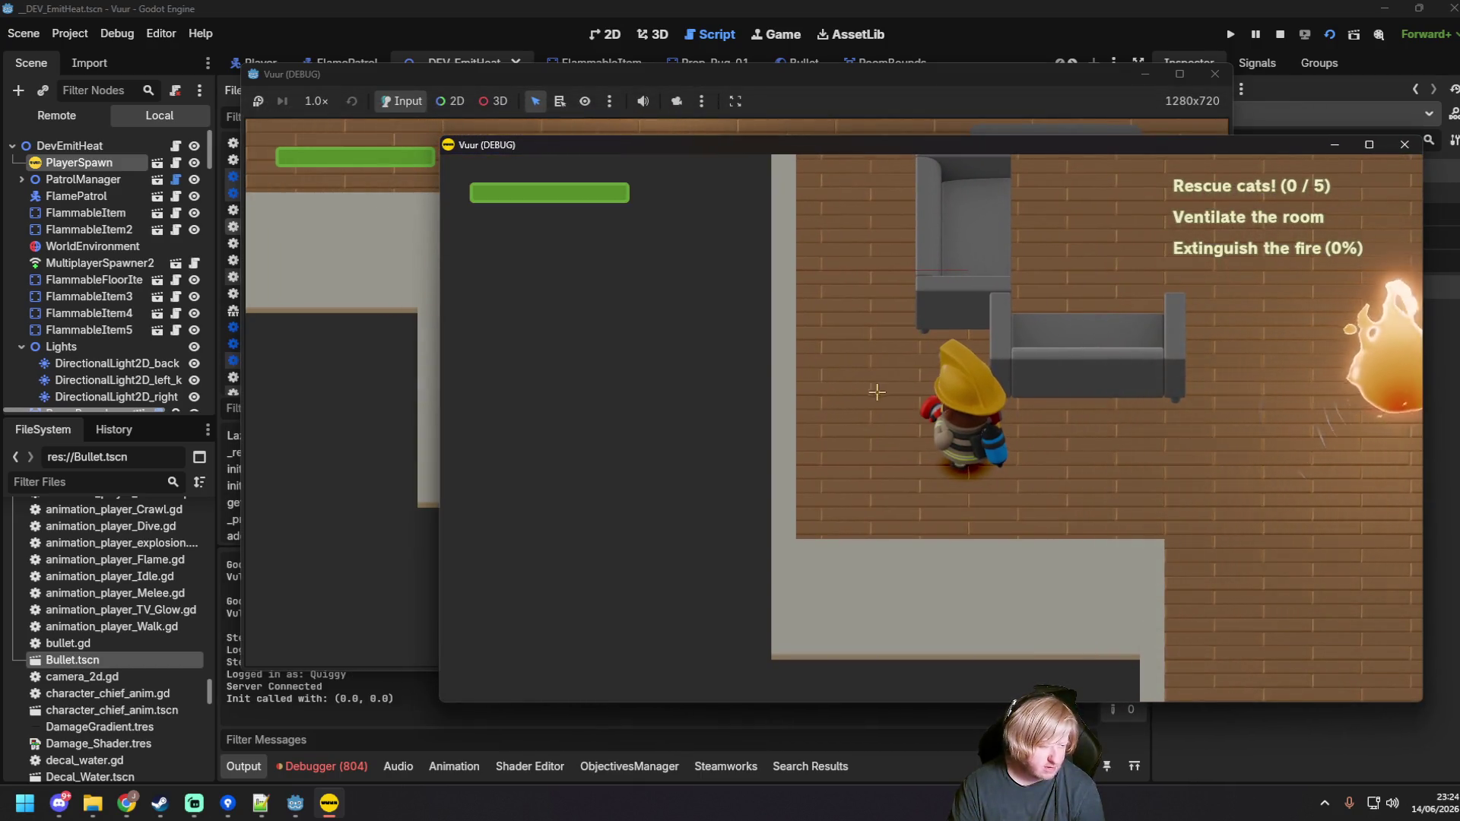
{"action": "key", "text": "F8"}
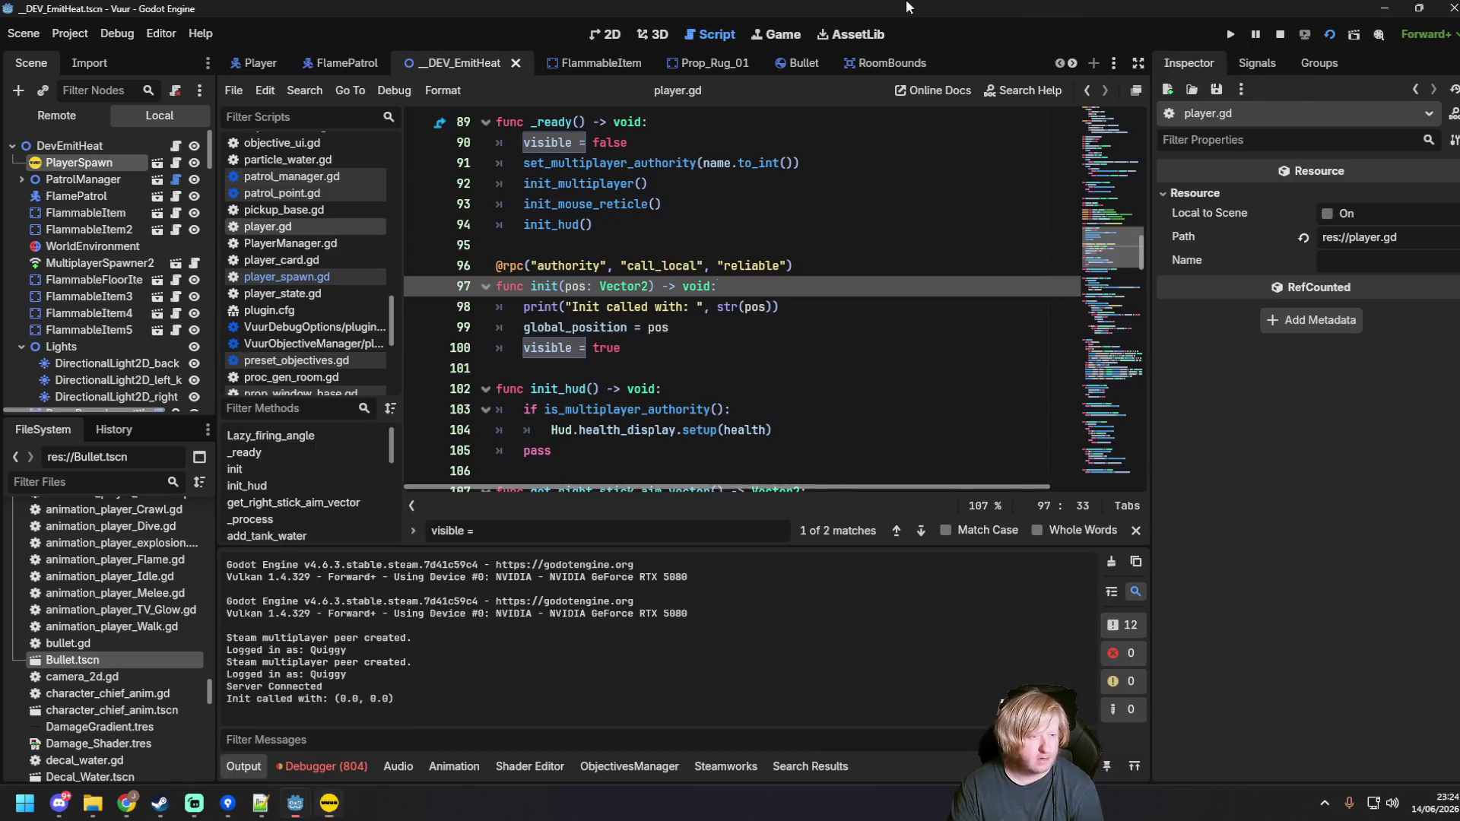
{"action": "left_click", "coordinate": [784, 307]}
Step: In player_spawn.gd, move the find_usable_spawn_point() call into a new 'var spawn_pos =' line
{"action": "left_click", "coordinate": [304, 276]}
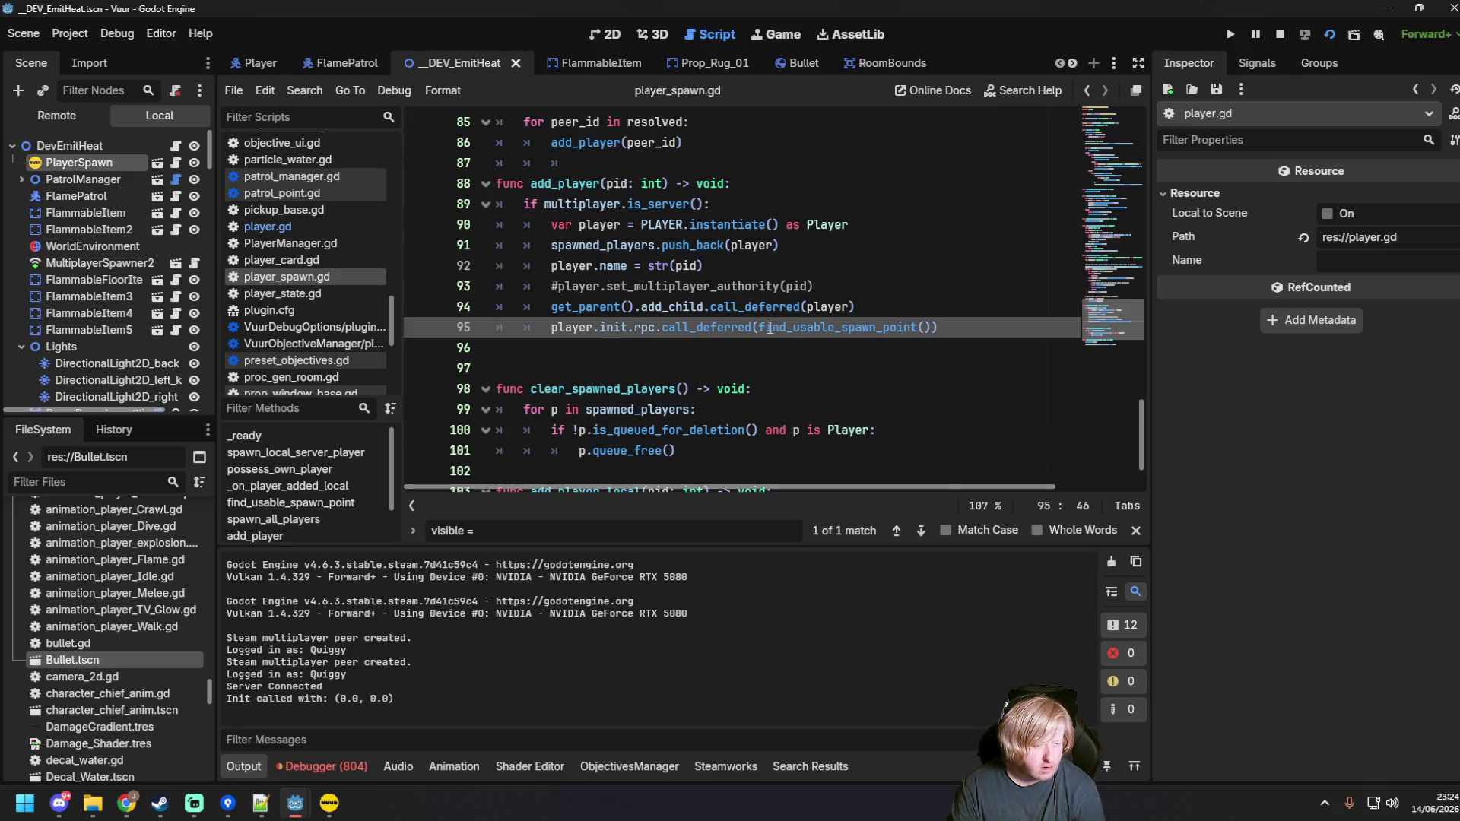
{"action": "left_click_drag", "start_coordinate": [761, 327], "coordinate": [926, 325]}
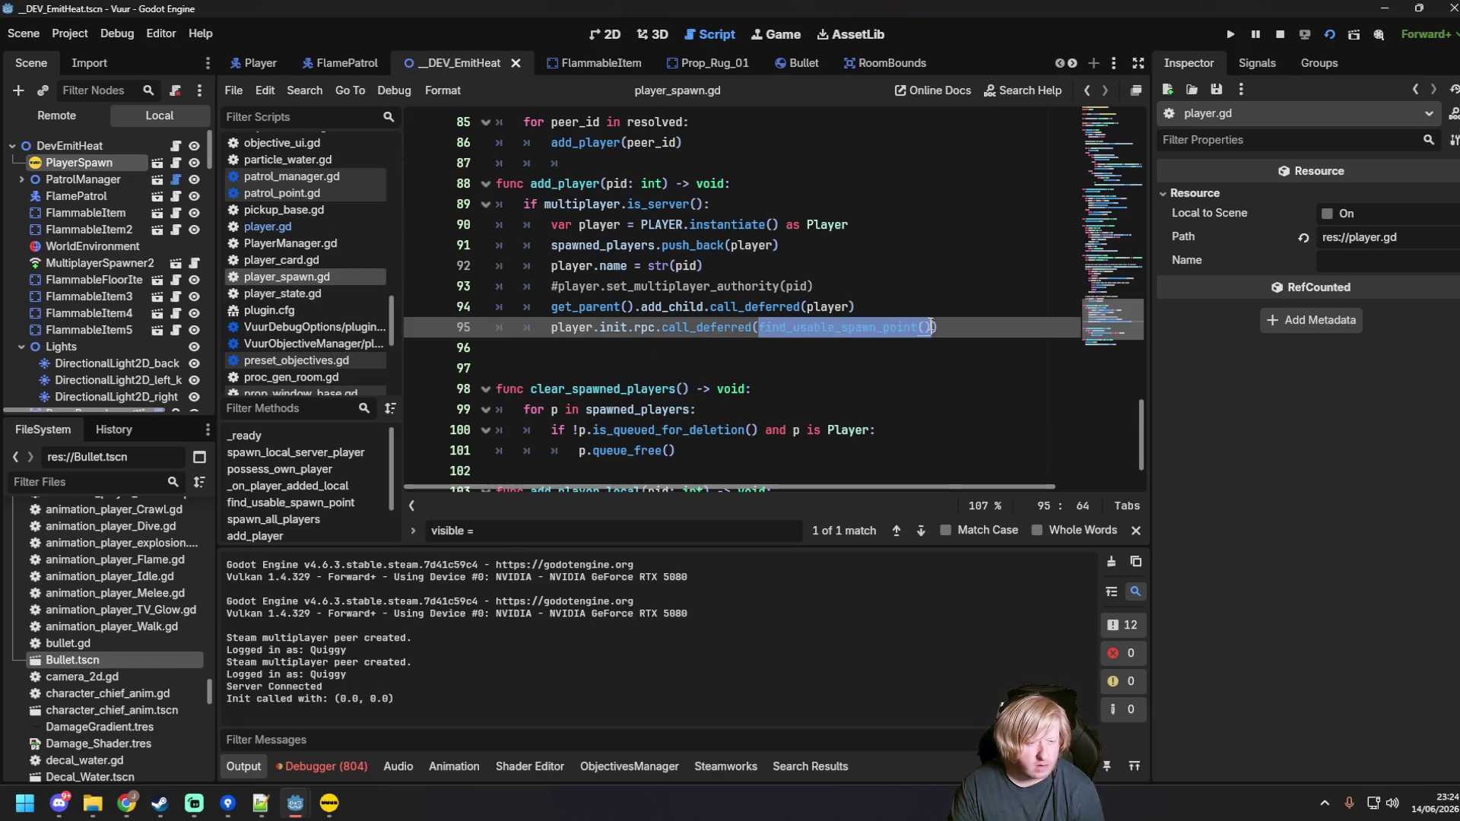
{"action": "key", "text": "ctrl+x"}
{"action": "left_click", "coordinate": [900, 312]}
{"action": "key", "text": "Return"}
{"action": "type", "text": "var spa"}
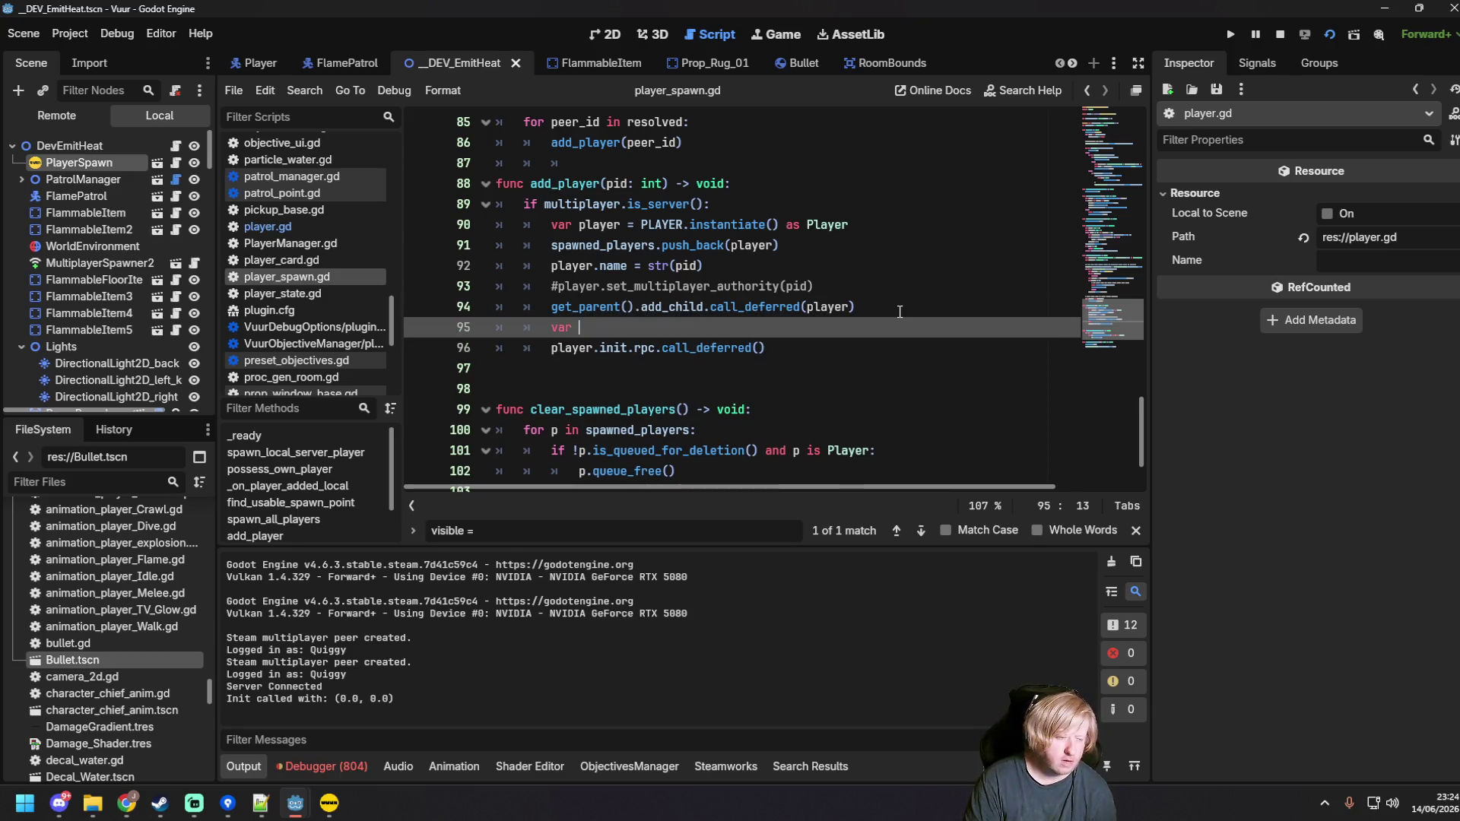
{"action": "type", "text": "wn_pos ="}
{"action": "key", "text": "ctrl+v"}
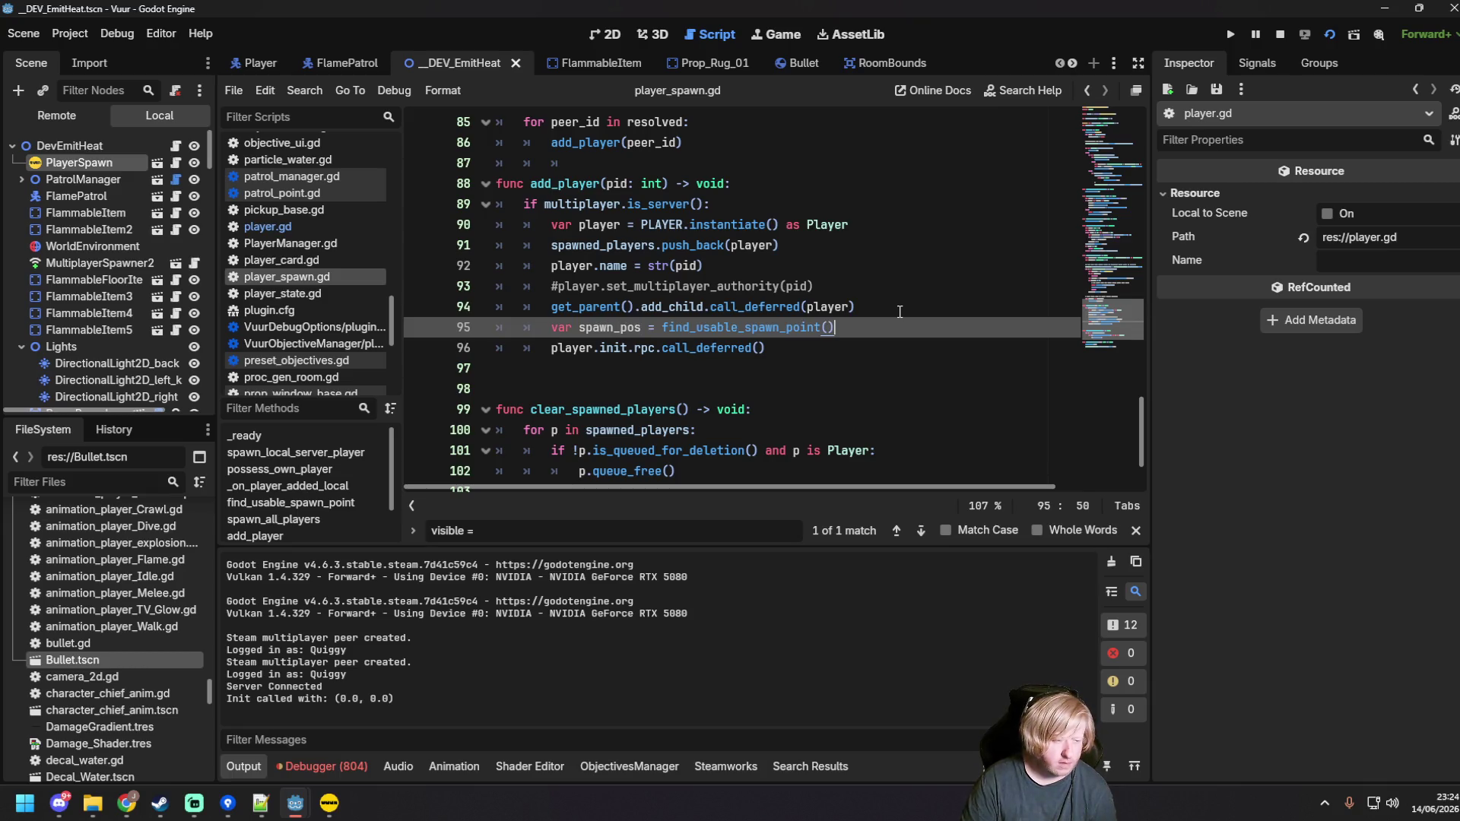
Step: Pass spawn_pos as the argument of the deferred init RPC and save player_spawn.gd
{"action": "double_click", "coordinate": [578, 327]}
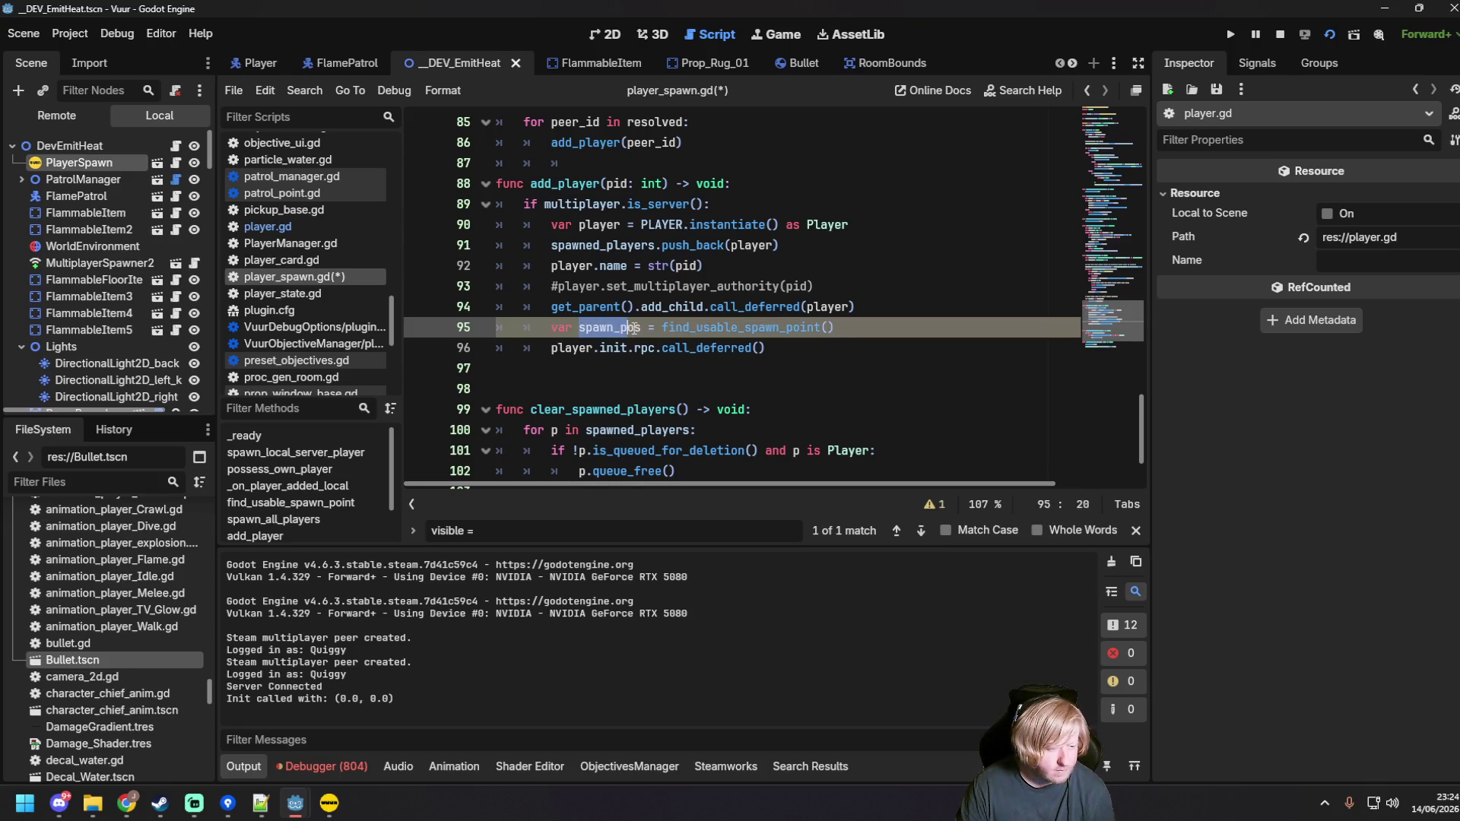
{"action": "key", "text": "ctrl+c"}
{"action": "left_click", "coordinate": [760, 348]}
{"action": "key", "text": "ctrl+v"}
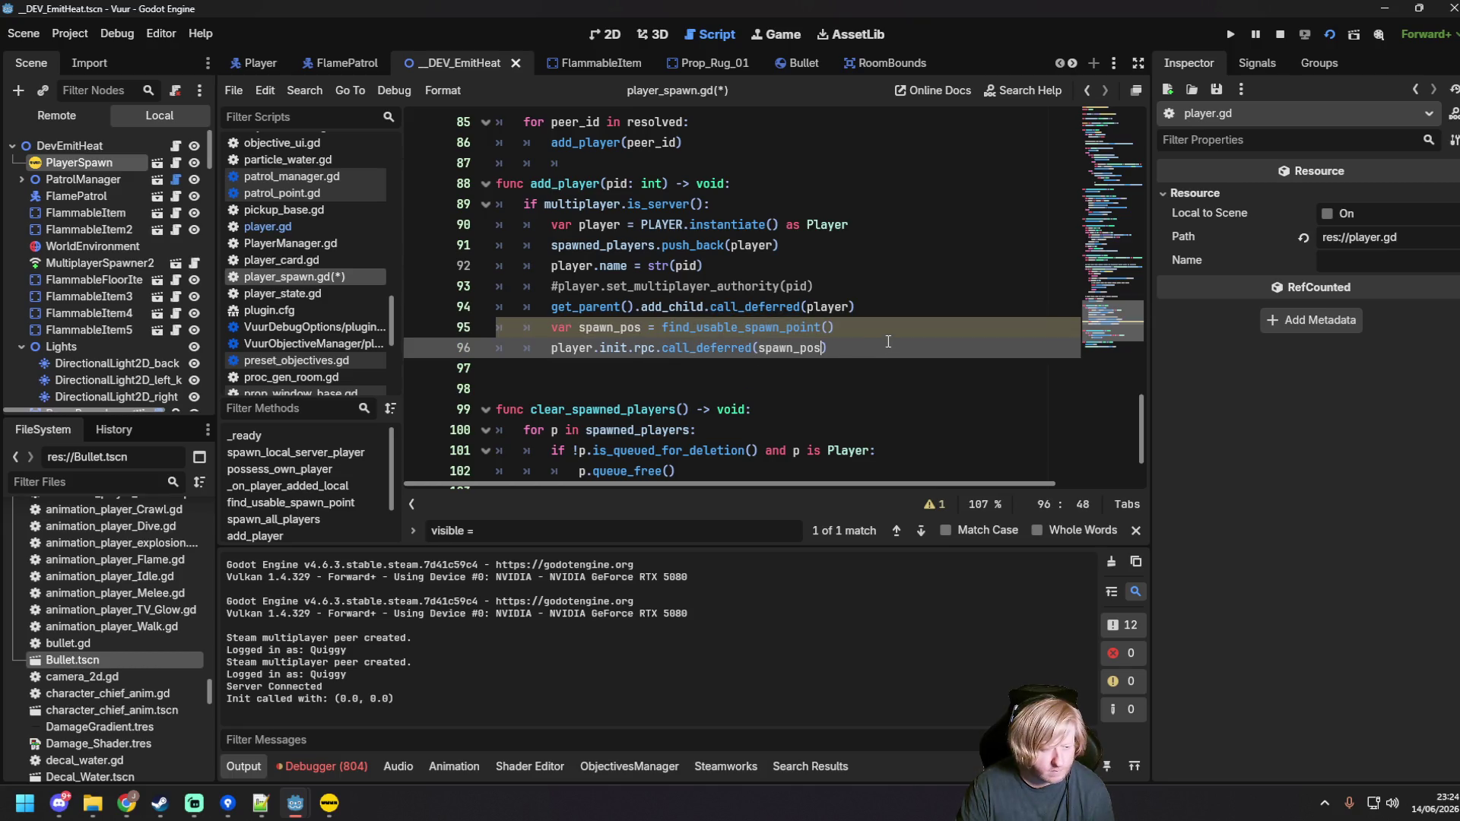
{"action": "key", "text": "ctrl+s"}
{"action": "left_click", "coordinate": [875, 326]}
{"action": "scroll", "scroll_direction": "up", "scroll_amount": 3}
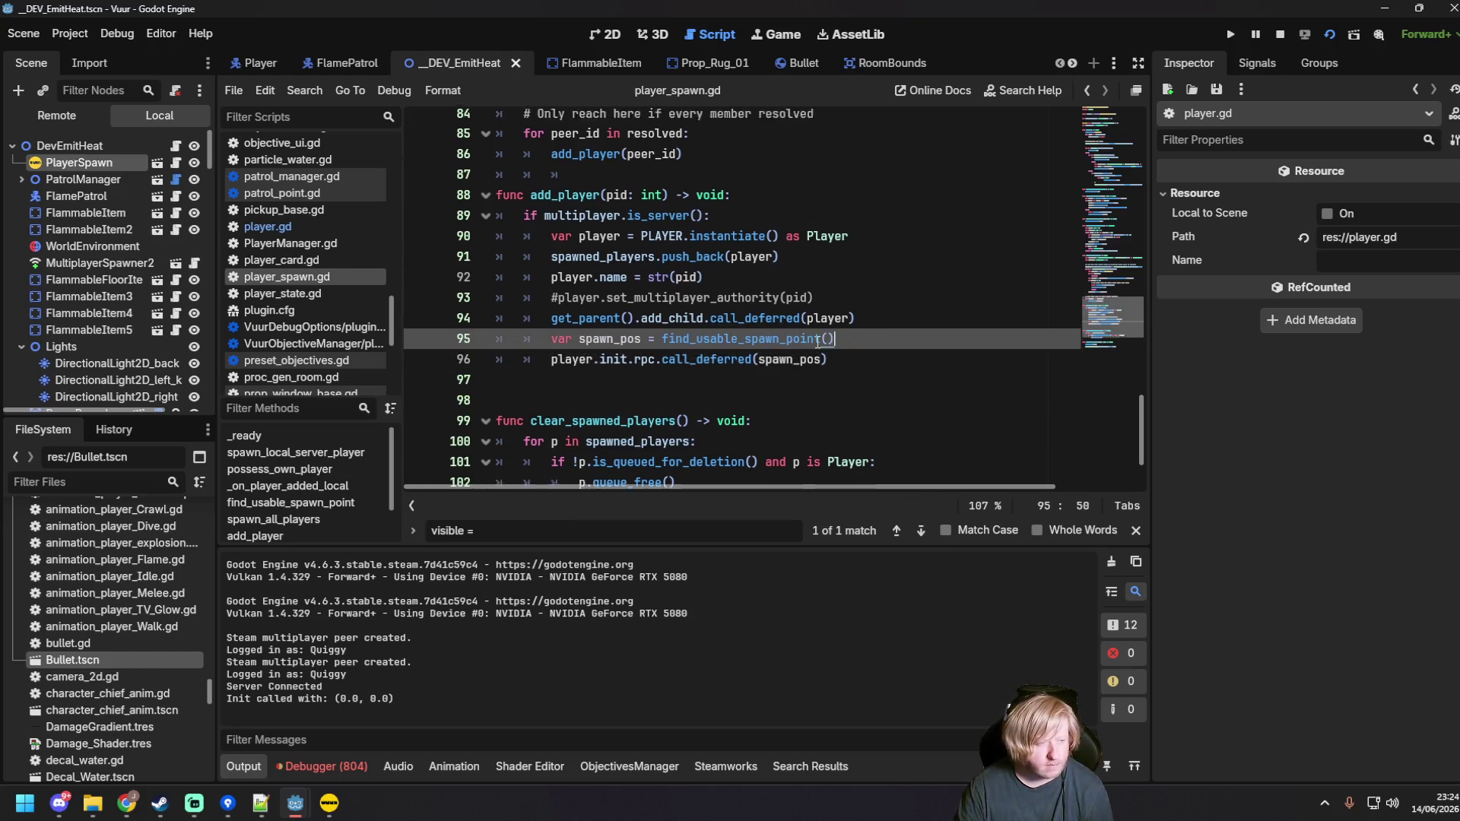
{"action": "scroll", "scroll_direction": "up", "scroll_amount": 3}
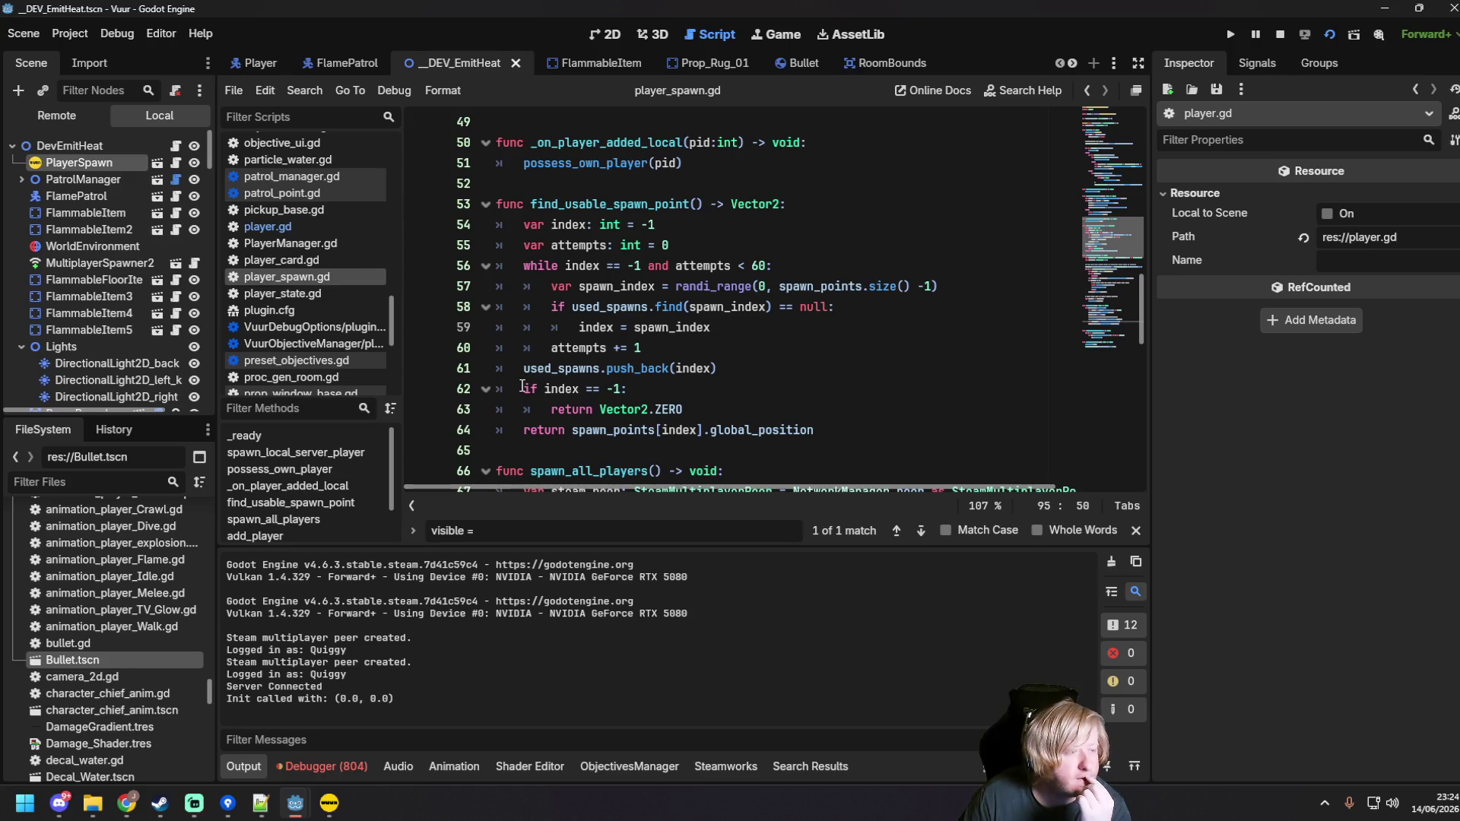
Step: Add print("Found spawn at: " + str(index)) after attempts += 1 in find_usable_spawn_point
{"action": "left_click", "coordinate": [522, 388]}
{"action": "left_click", "coordinate": [523, 369]}
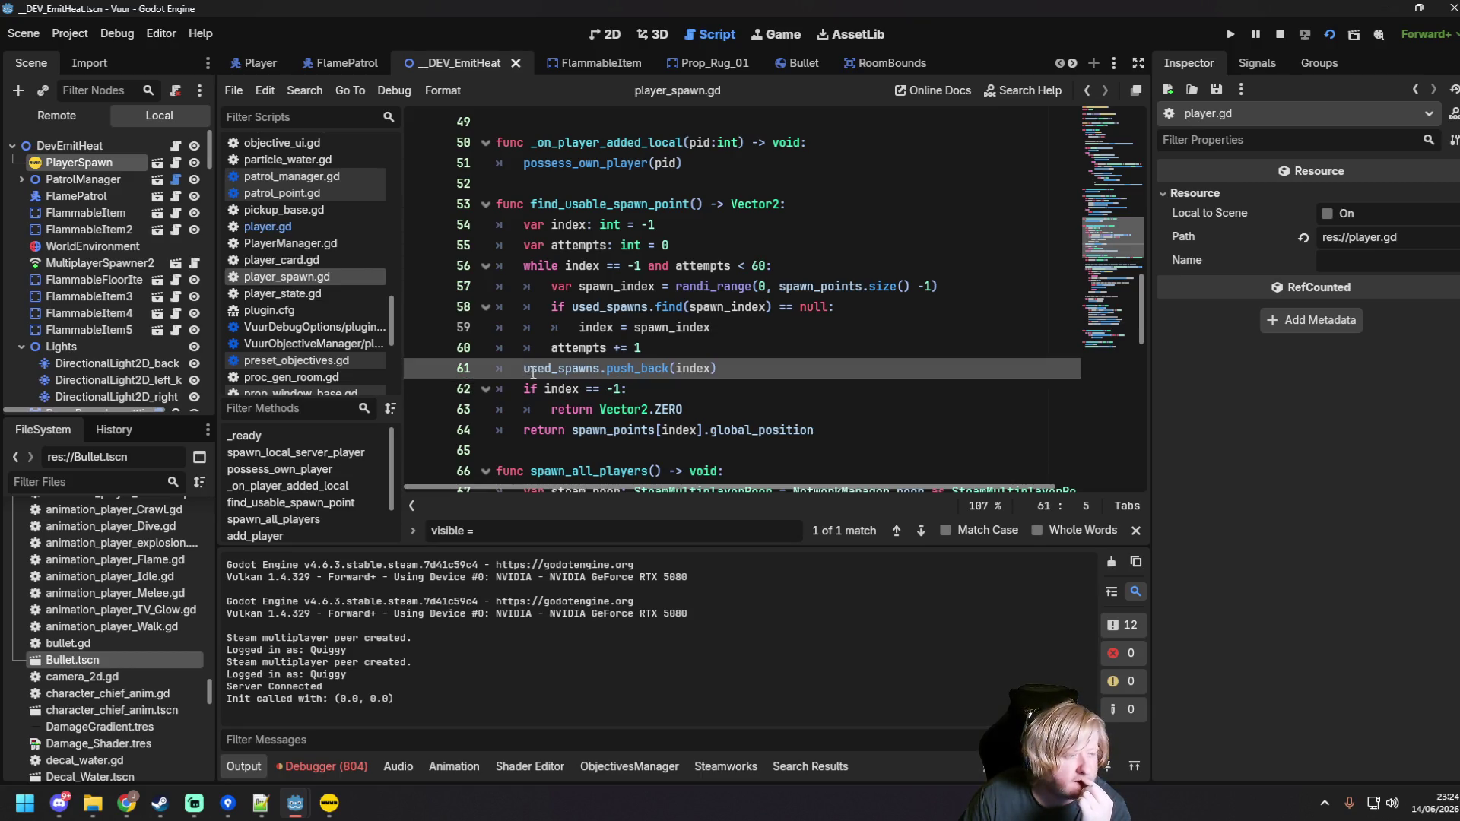
{"action": "left_click", "coordinate": [715, 347]}
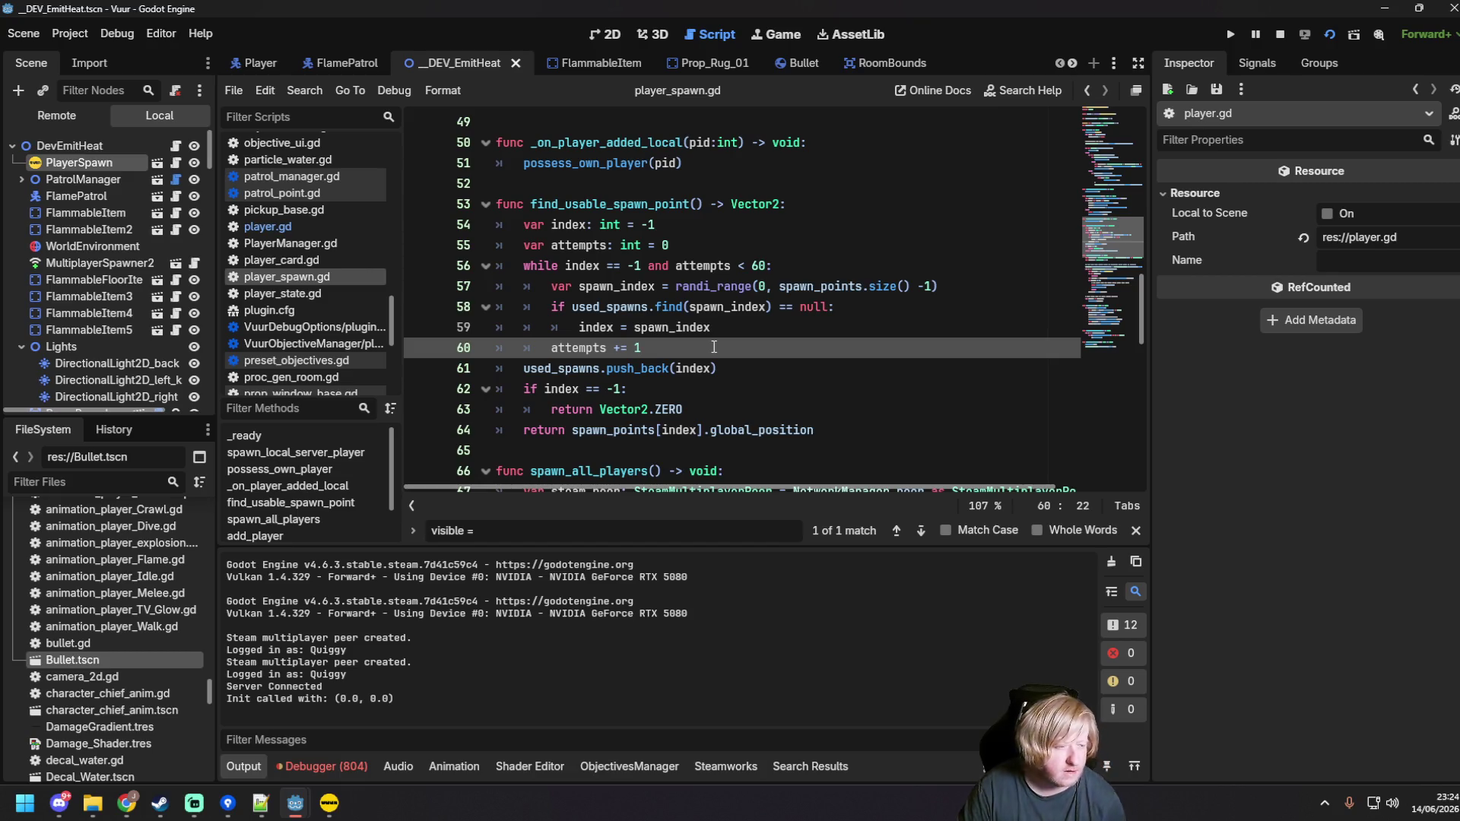
{"action": "key", "text": "Return"}
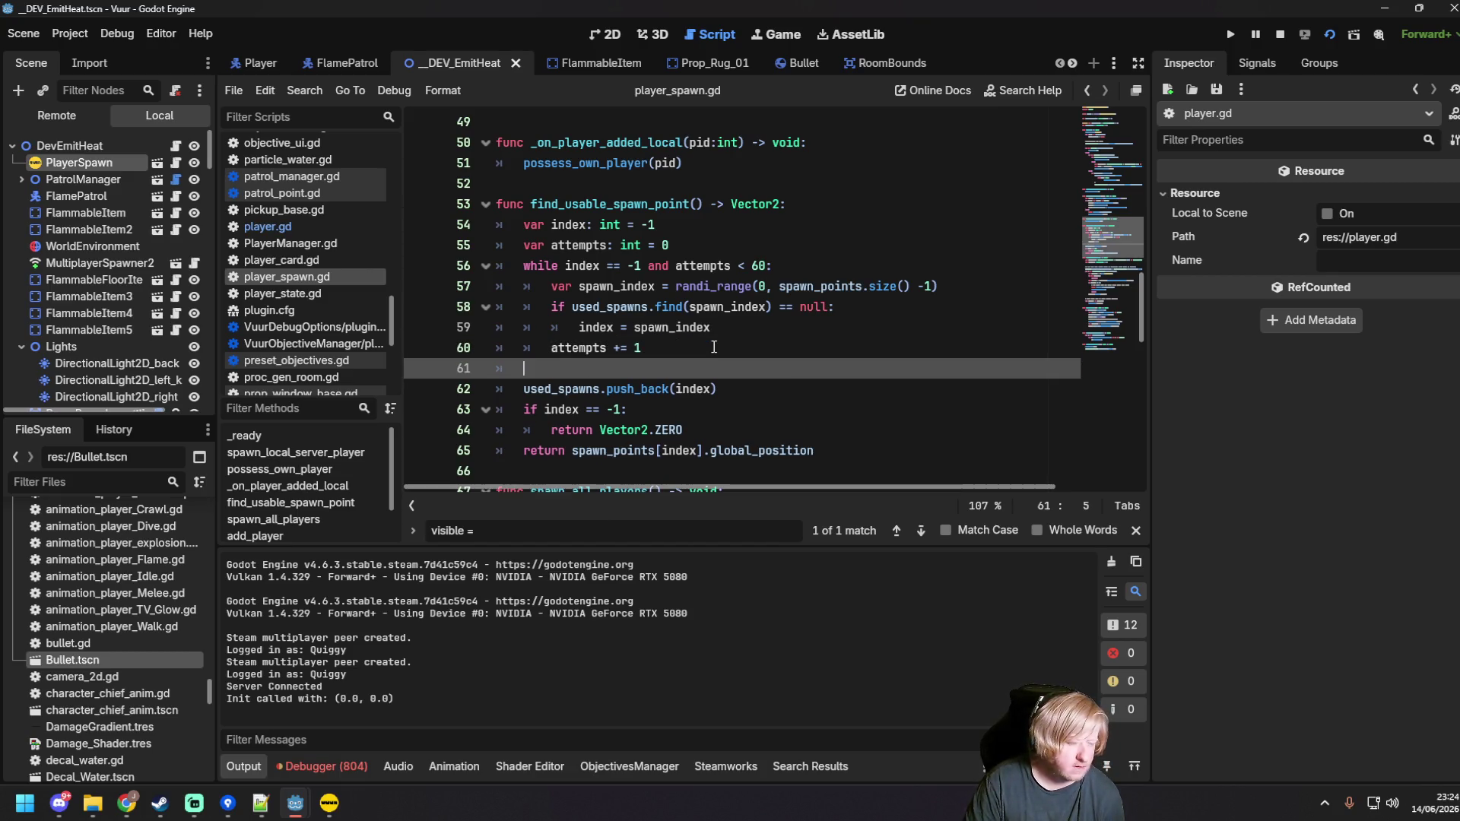
{"action": "type", "text": "print(\"F"}
{"action": "type", "text": "ound spawn at:"}
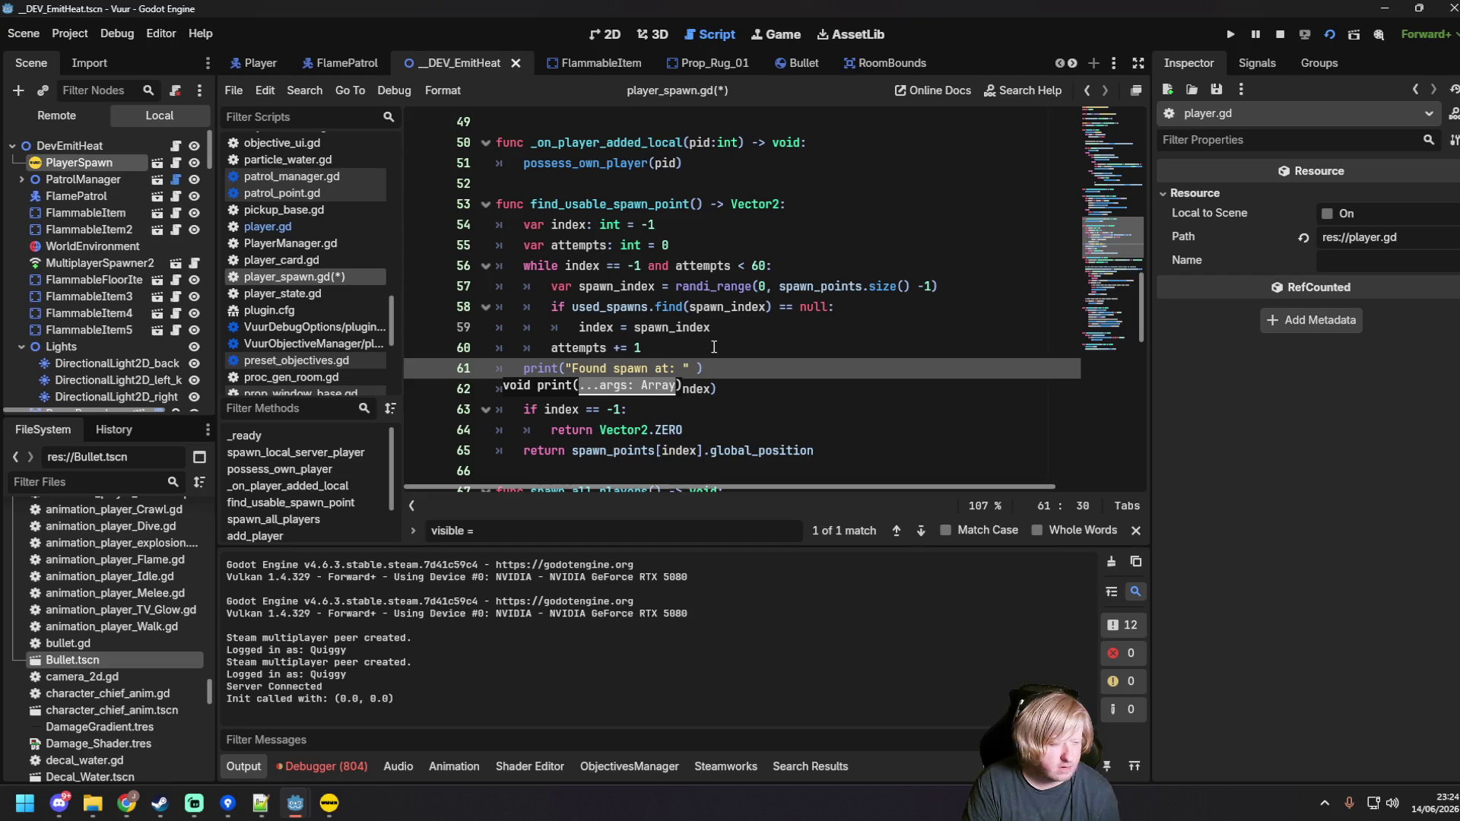
{"action": "type", "text": "dex"}
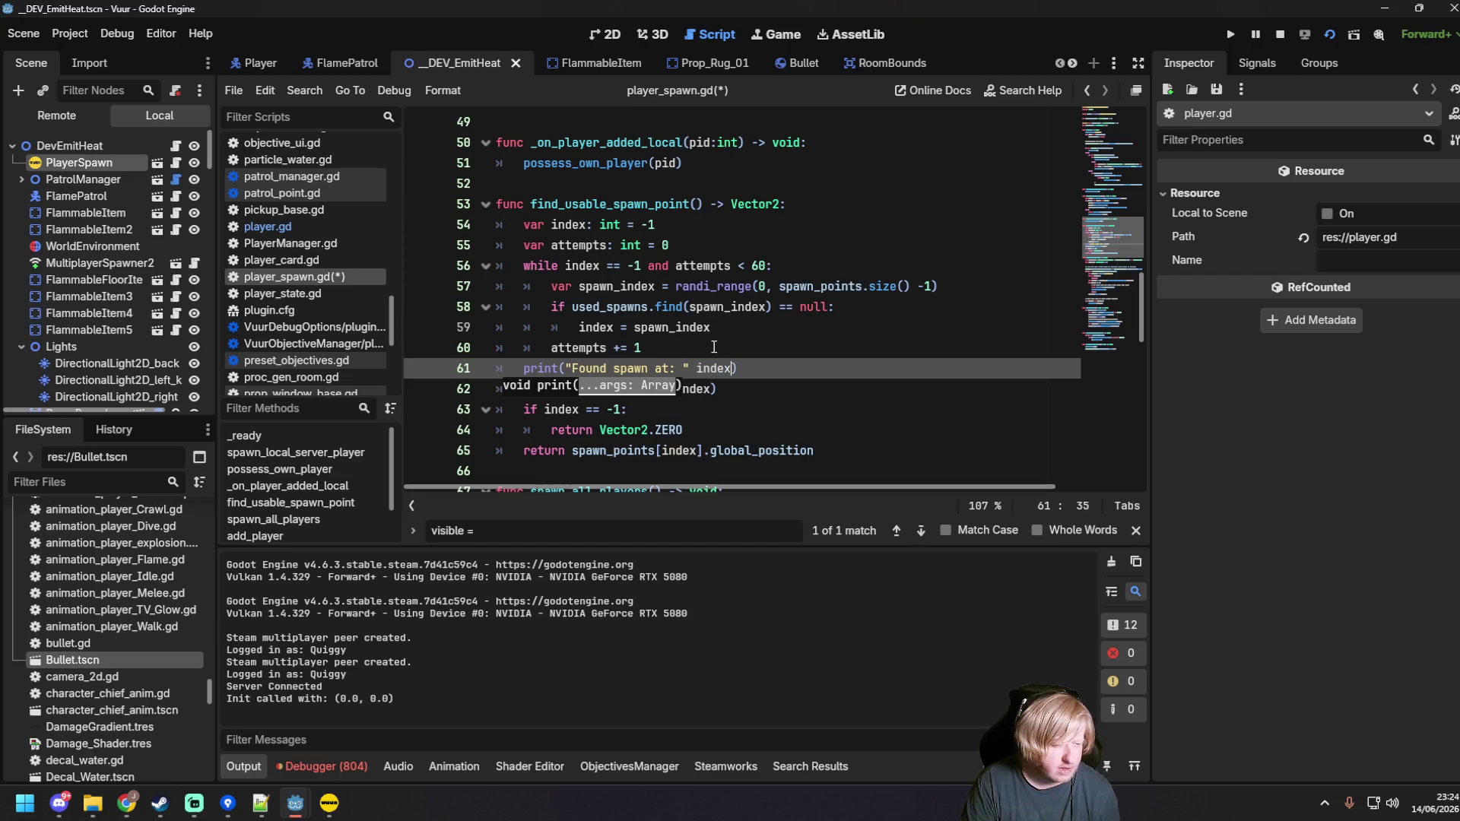
{"action": "key", "text": "BackSpace"}
{"action": "key", "text": "BackSpace"}
{"action": "key", "text": "BackSpace"}
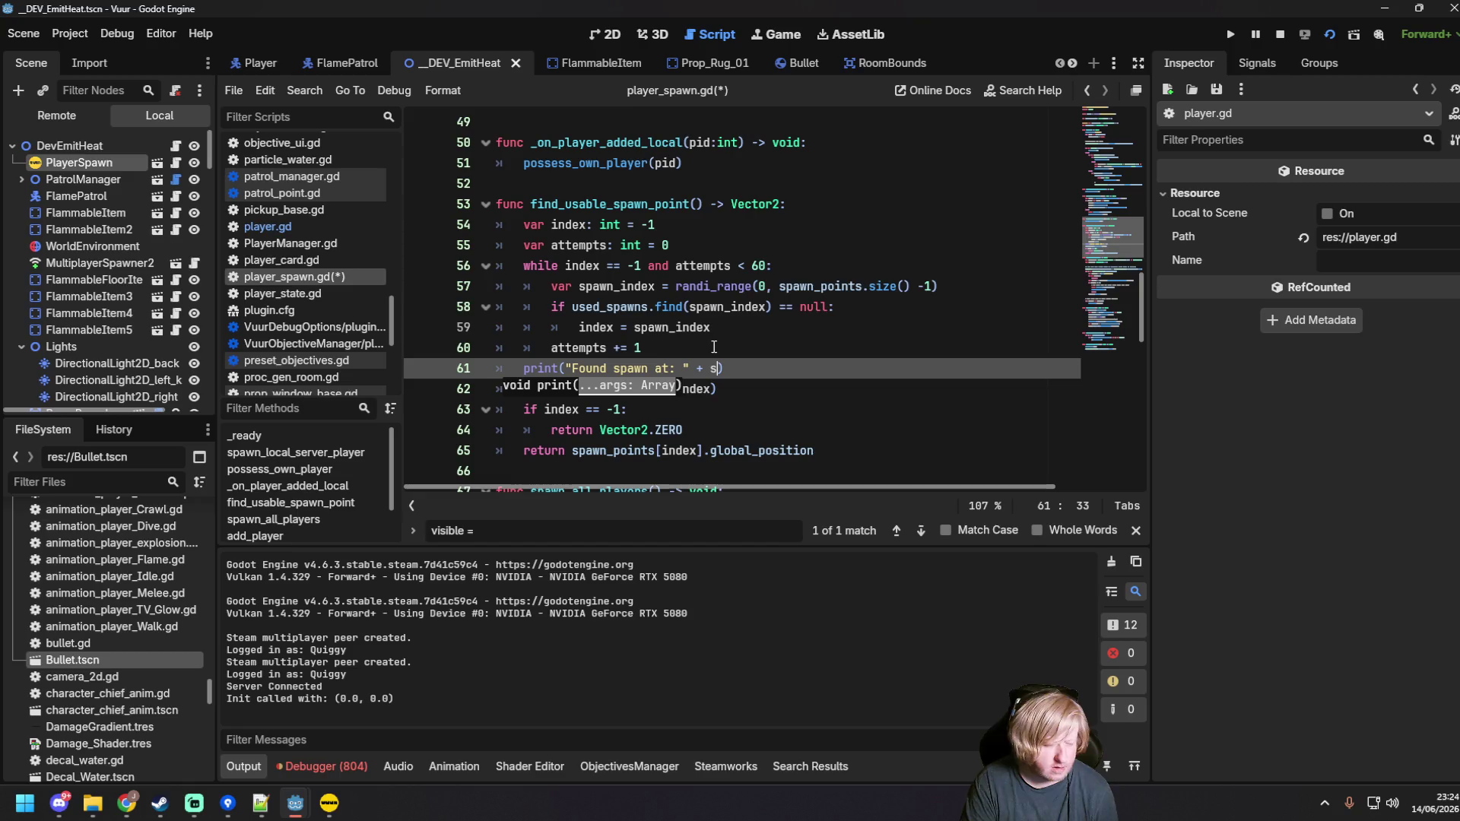
{"action": "type", "text": "tr(index"}
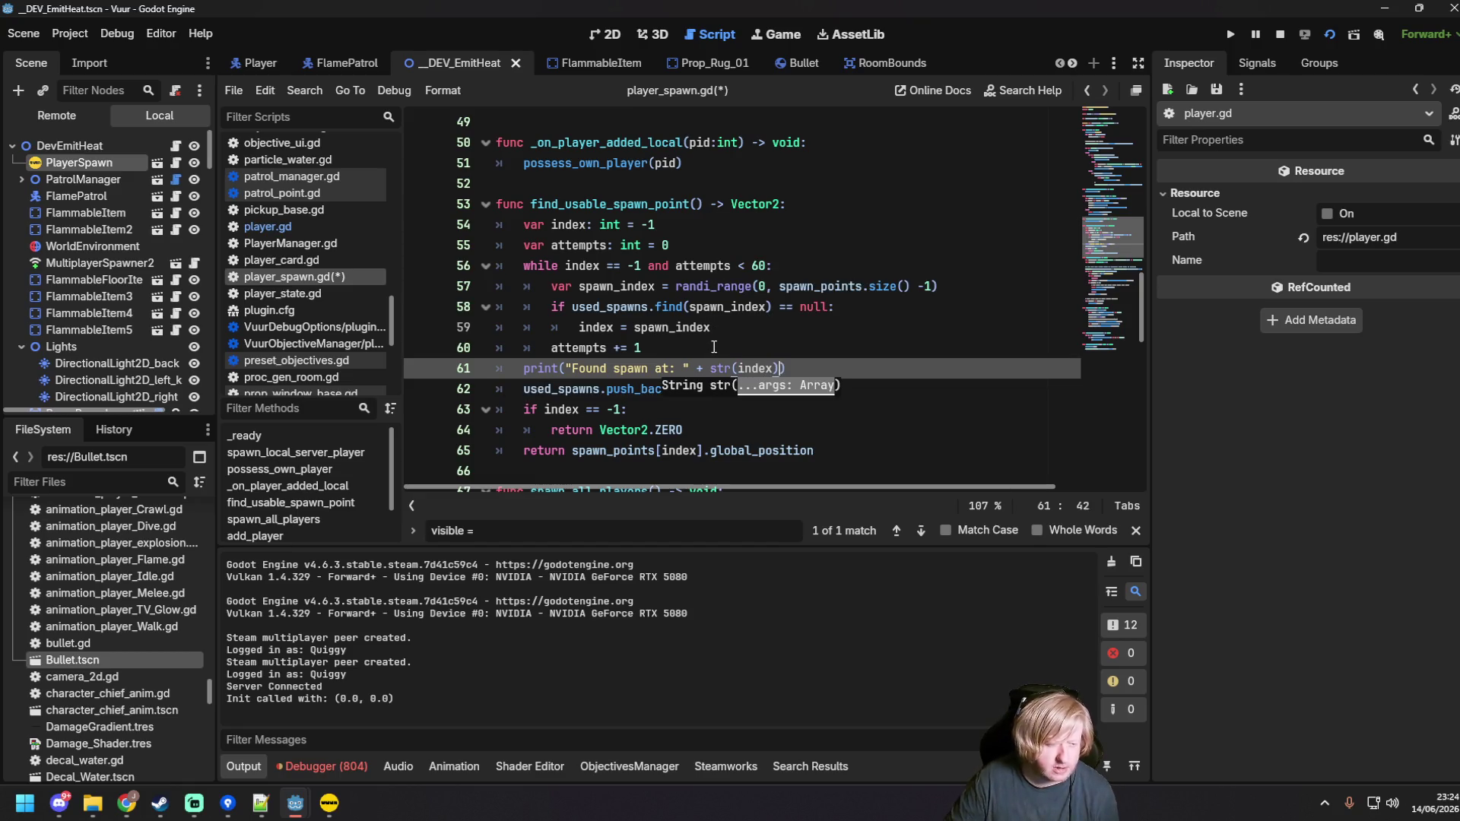
Step: Run the game, join from the second instance, and stop after it logs 'Found spawn at: -1'
{"action": "key", "text": "F5"}
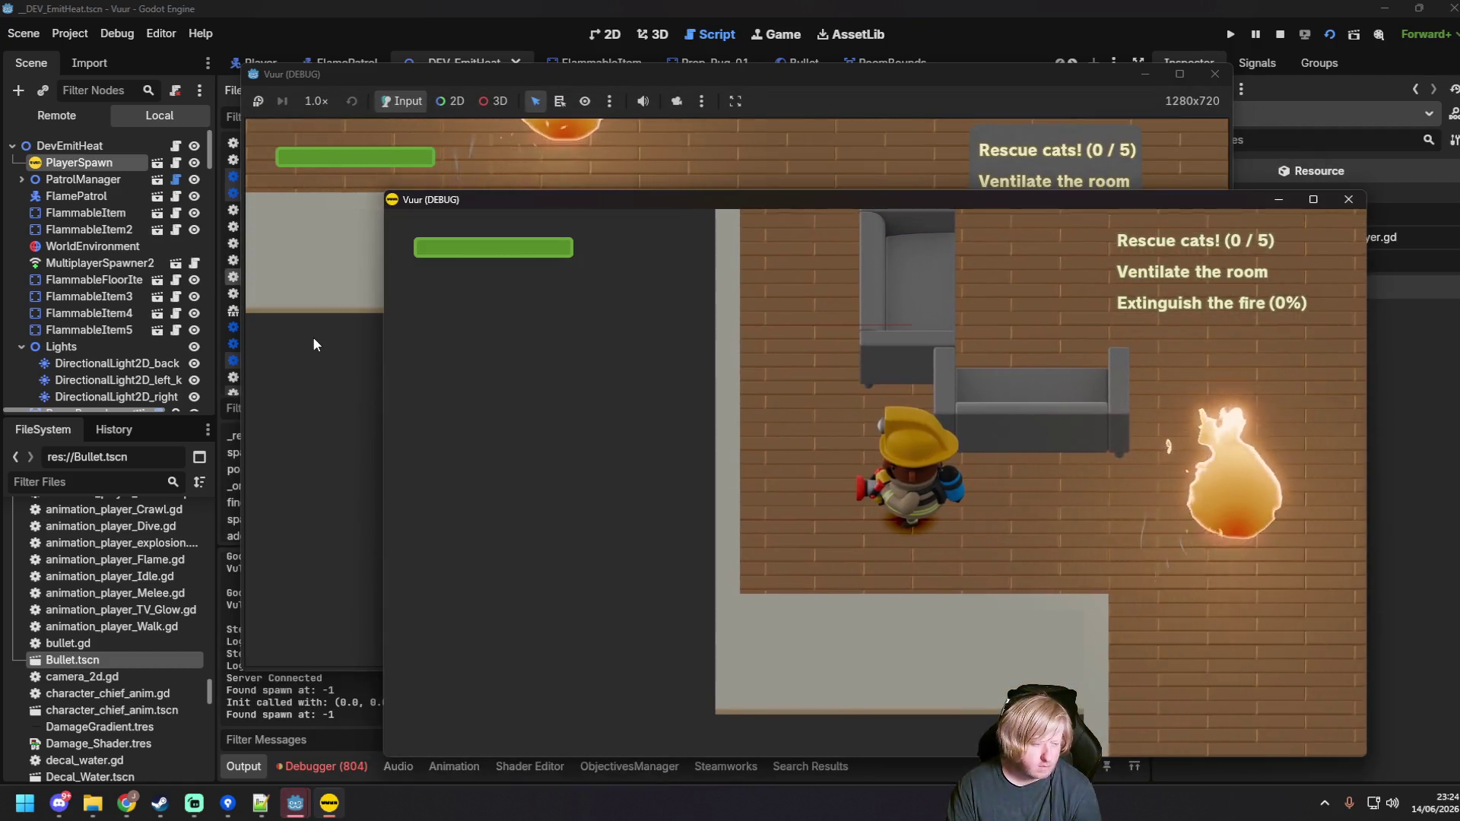
{"action": "left_click", "coordinate": [687, 408]}
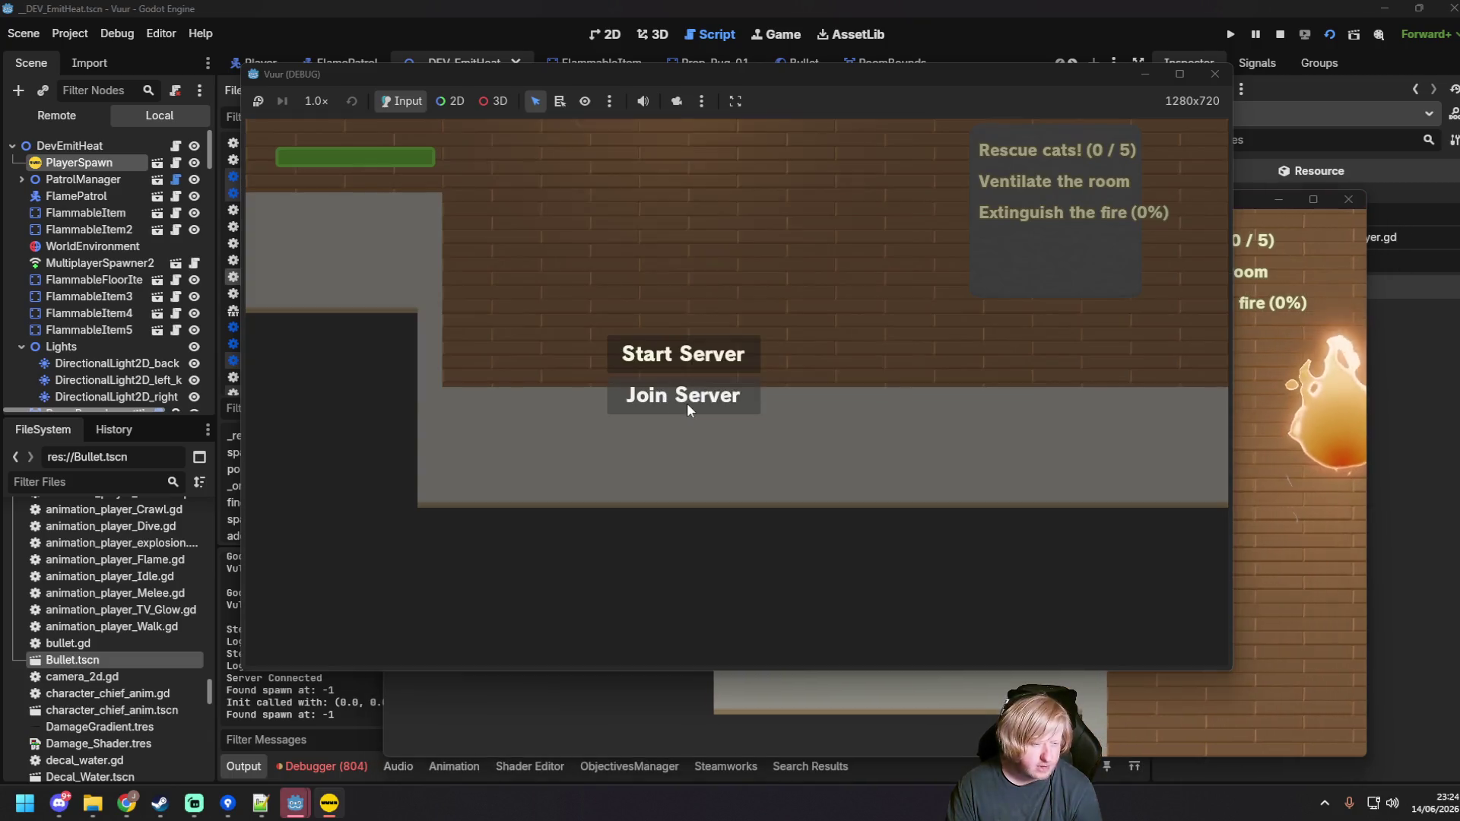
{"action": "left_click", "coordinate": [687, 408]}
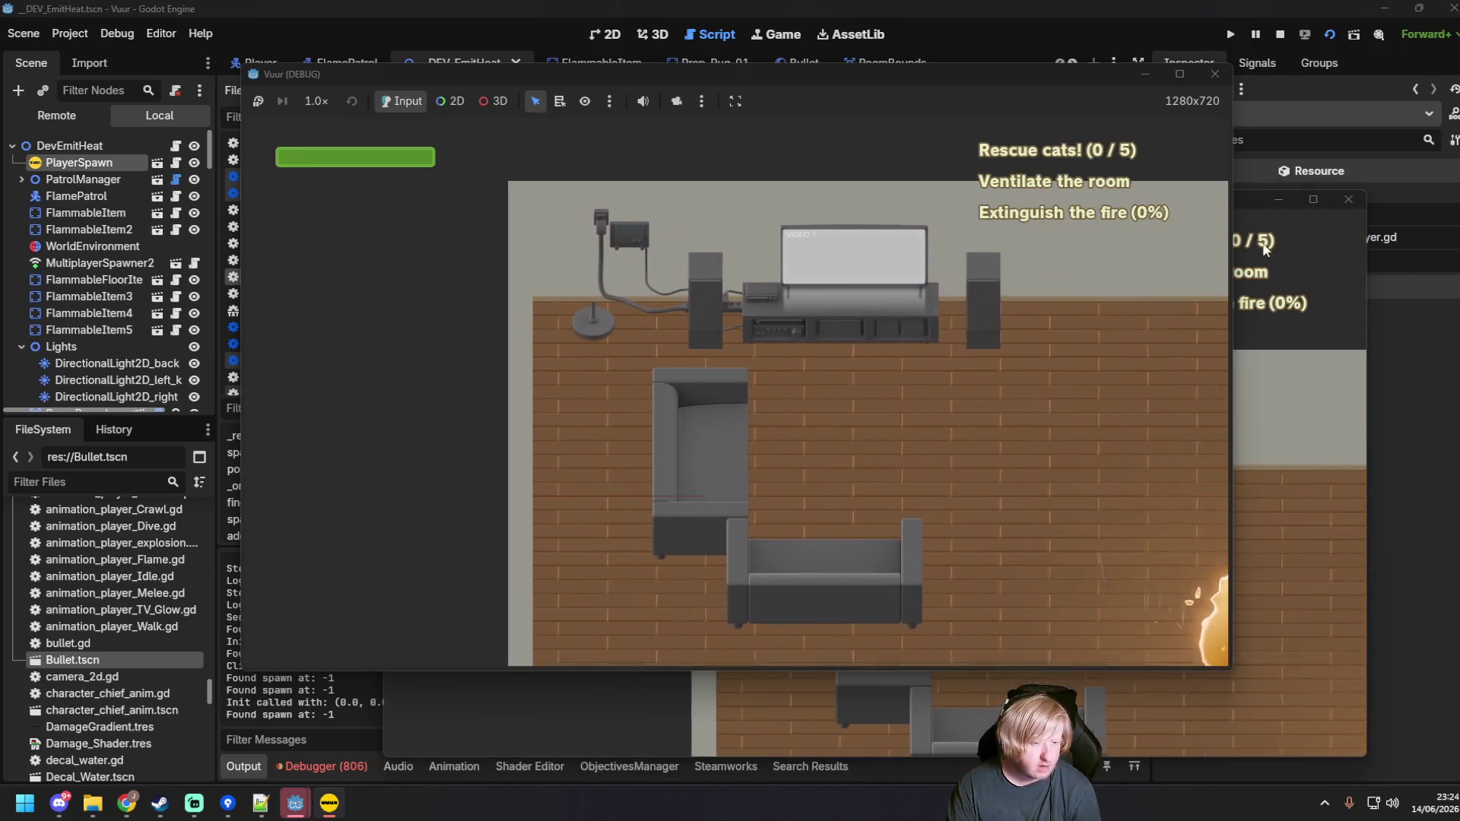
{"action": "key", "text": "F8"}
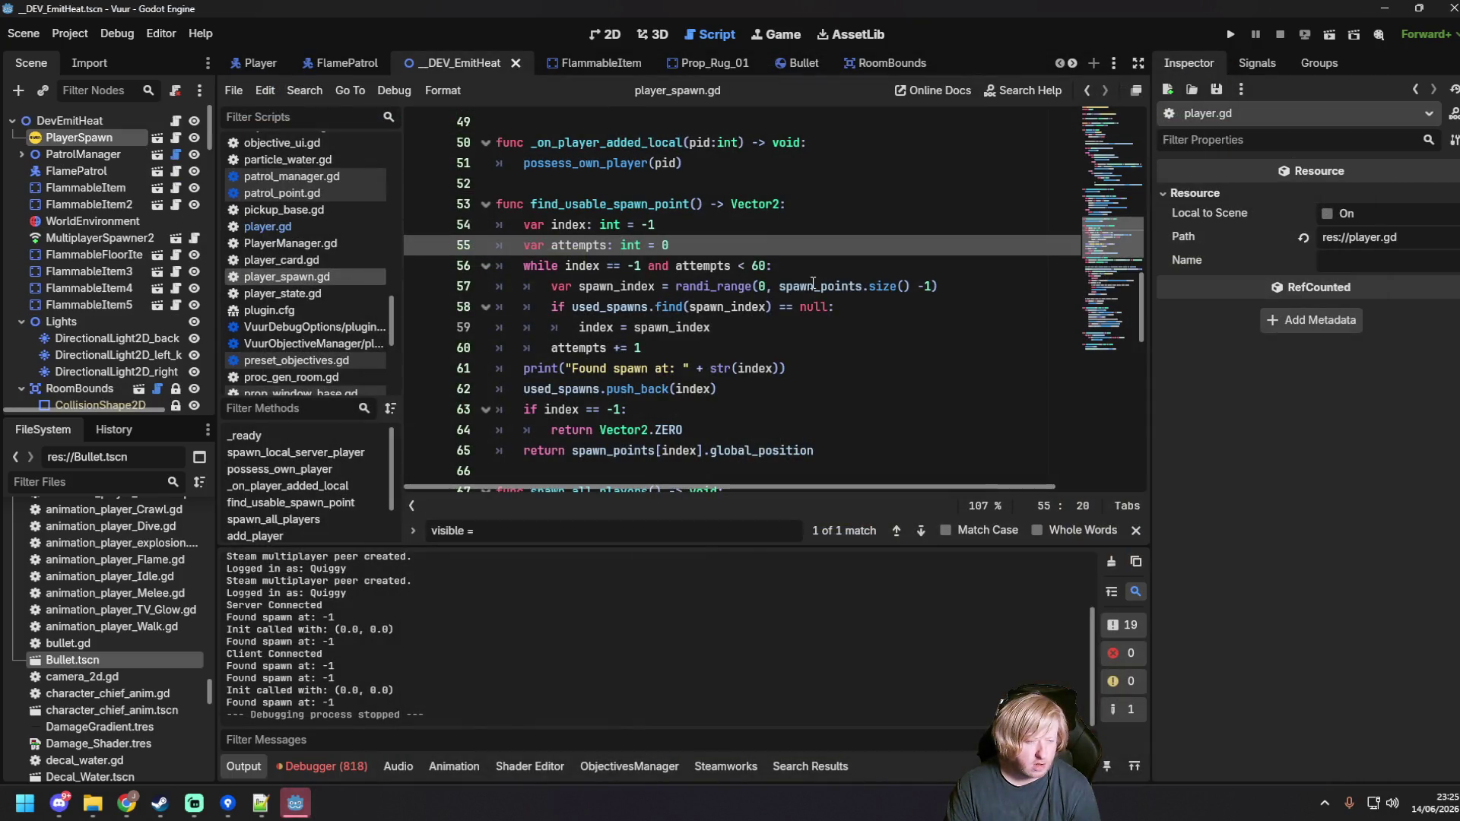
Step: Change the used_spawns find call on line 58 to get and save the script
{"action": "left_click", "coordinate": [790, 265]}
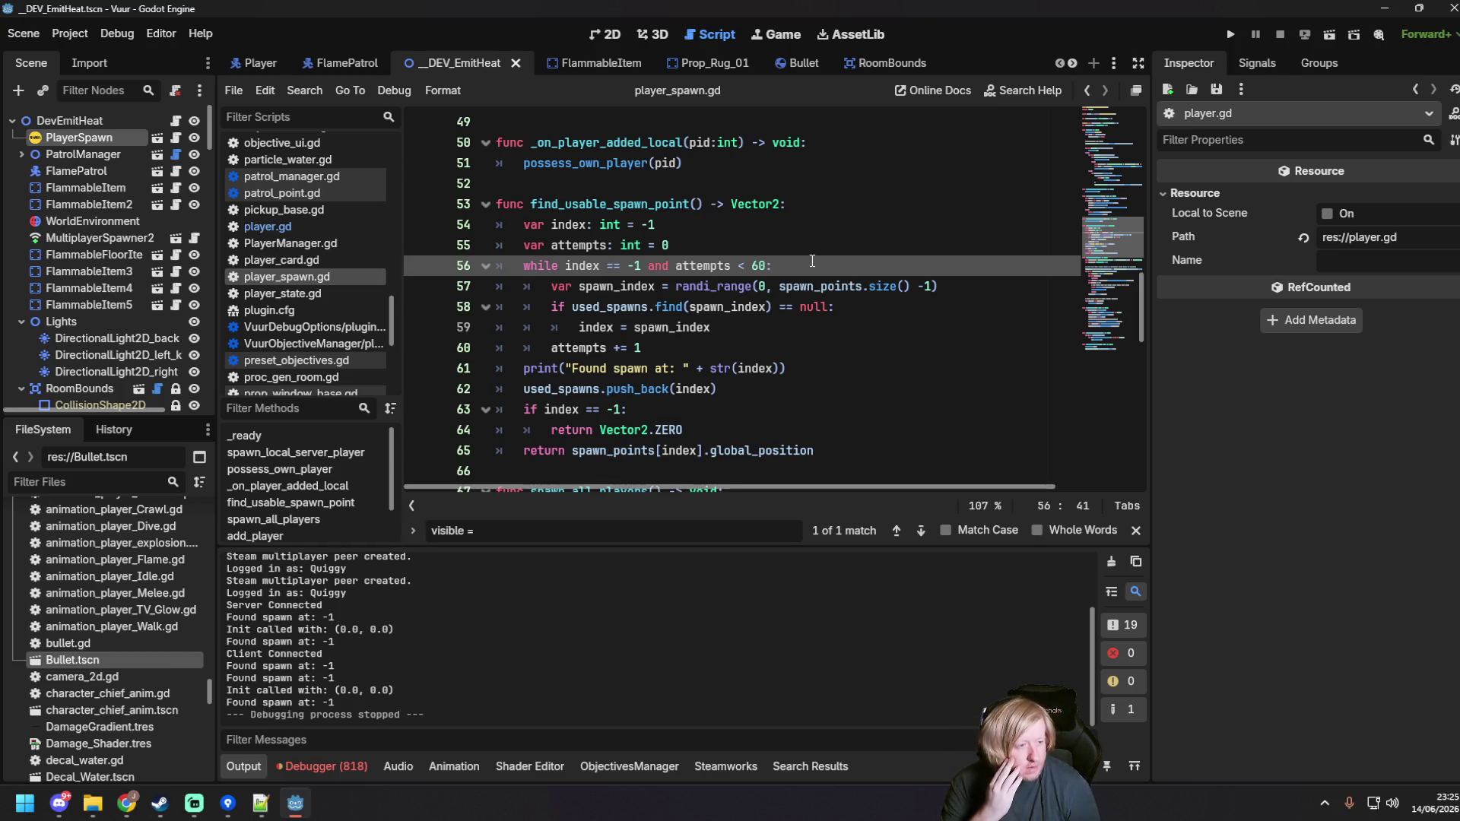
{"action": "left_click_drag", "start_coordinate": [656, 306], "coordinate": [679, 308]}
{"action": "type", "text": "get"}
{"action": "key", "text": "ctrl+s"}
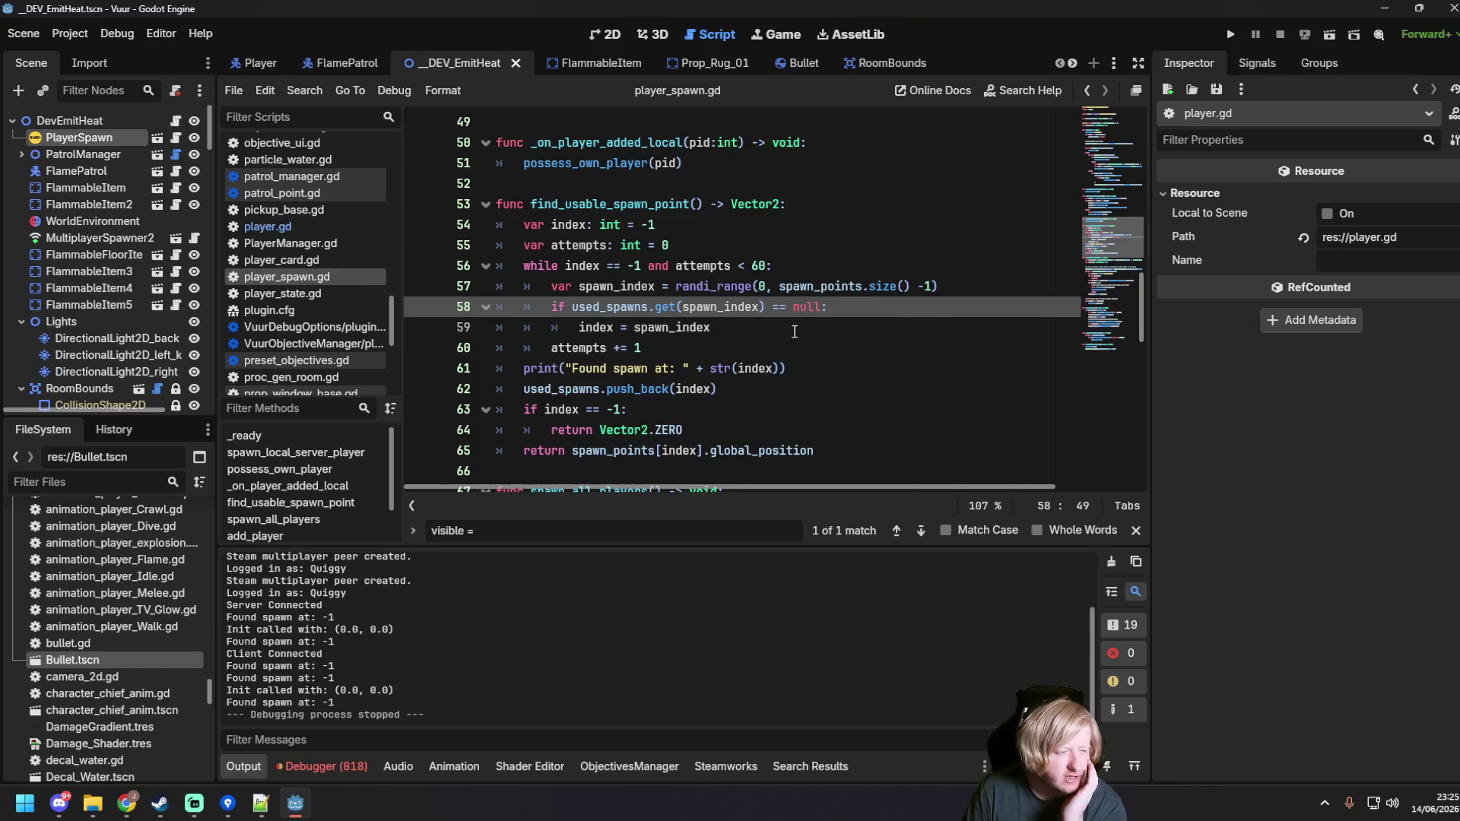
Step: Replace get with rfind on line 58 and run the project again
{"action": "left_click", "coordinate": [651, 307]}
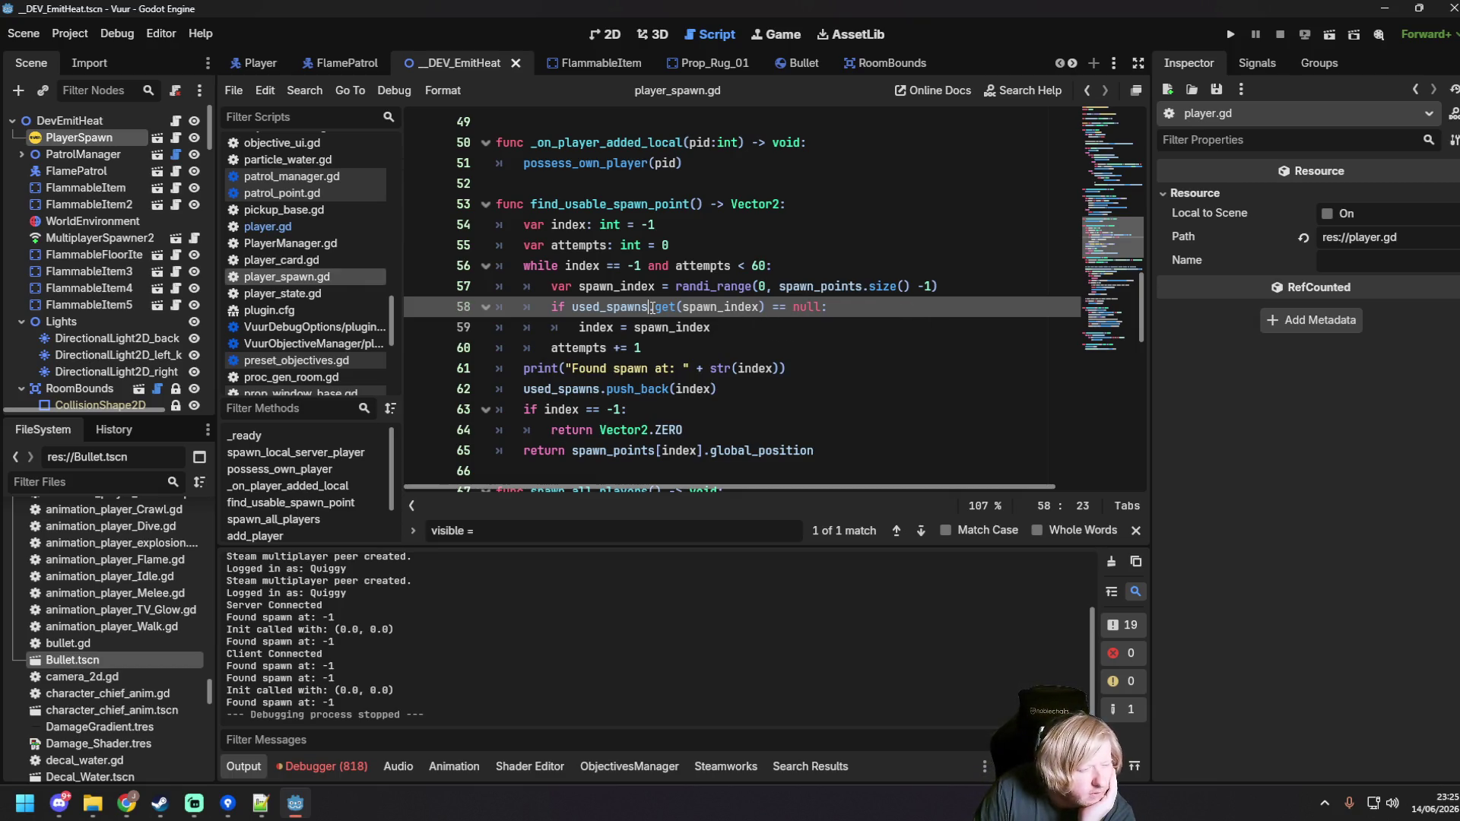
{"action": "mouse_move", "coordinate": [657, 308]}
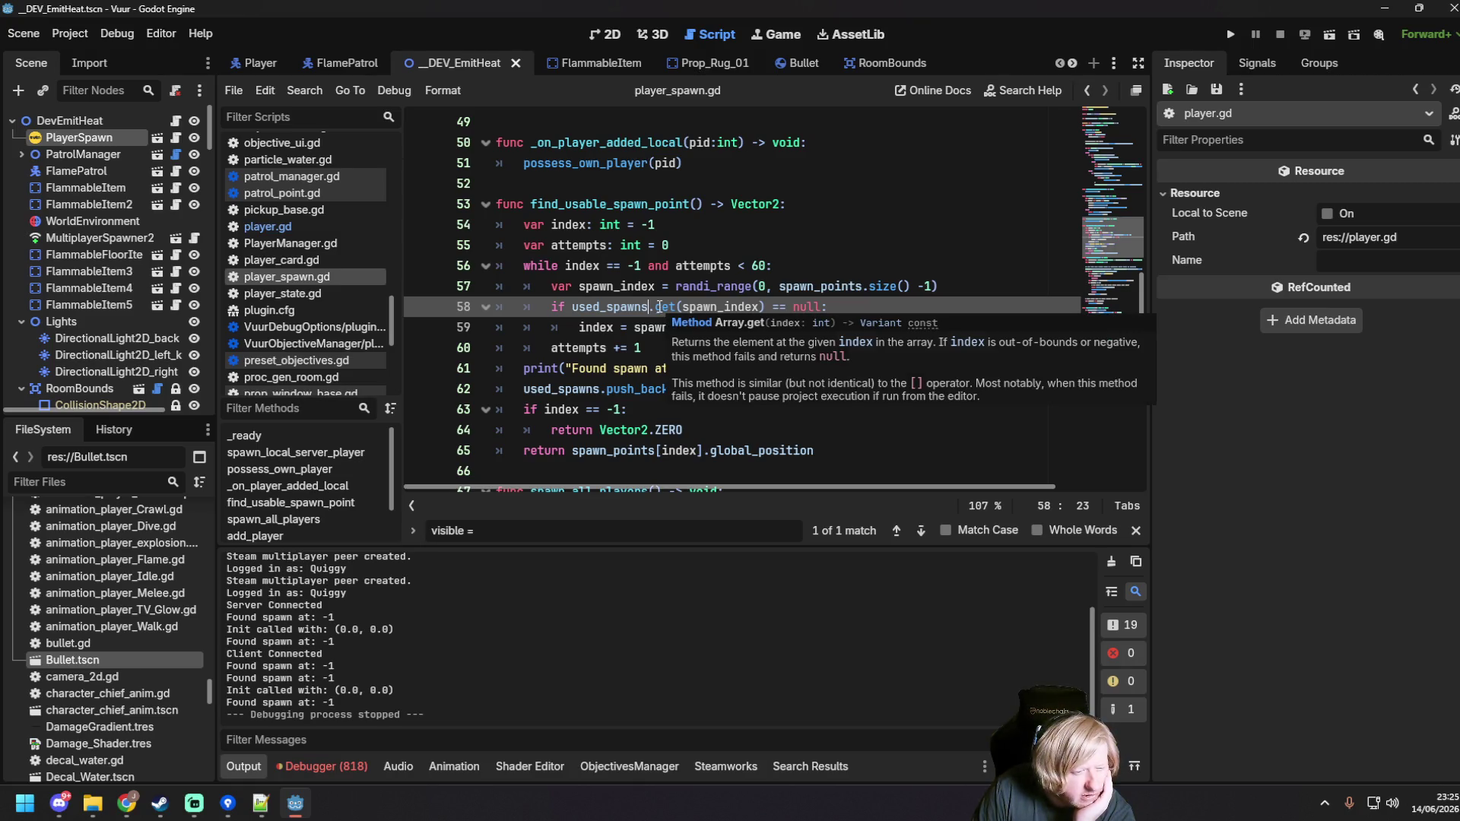
{"action": "left_click", "coordinate": [659, 308]}
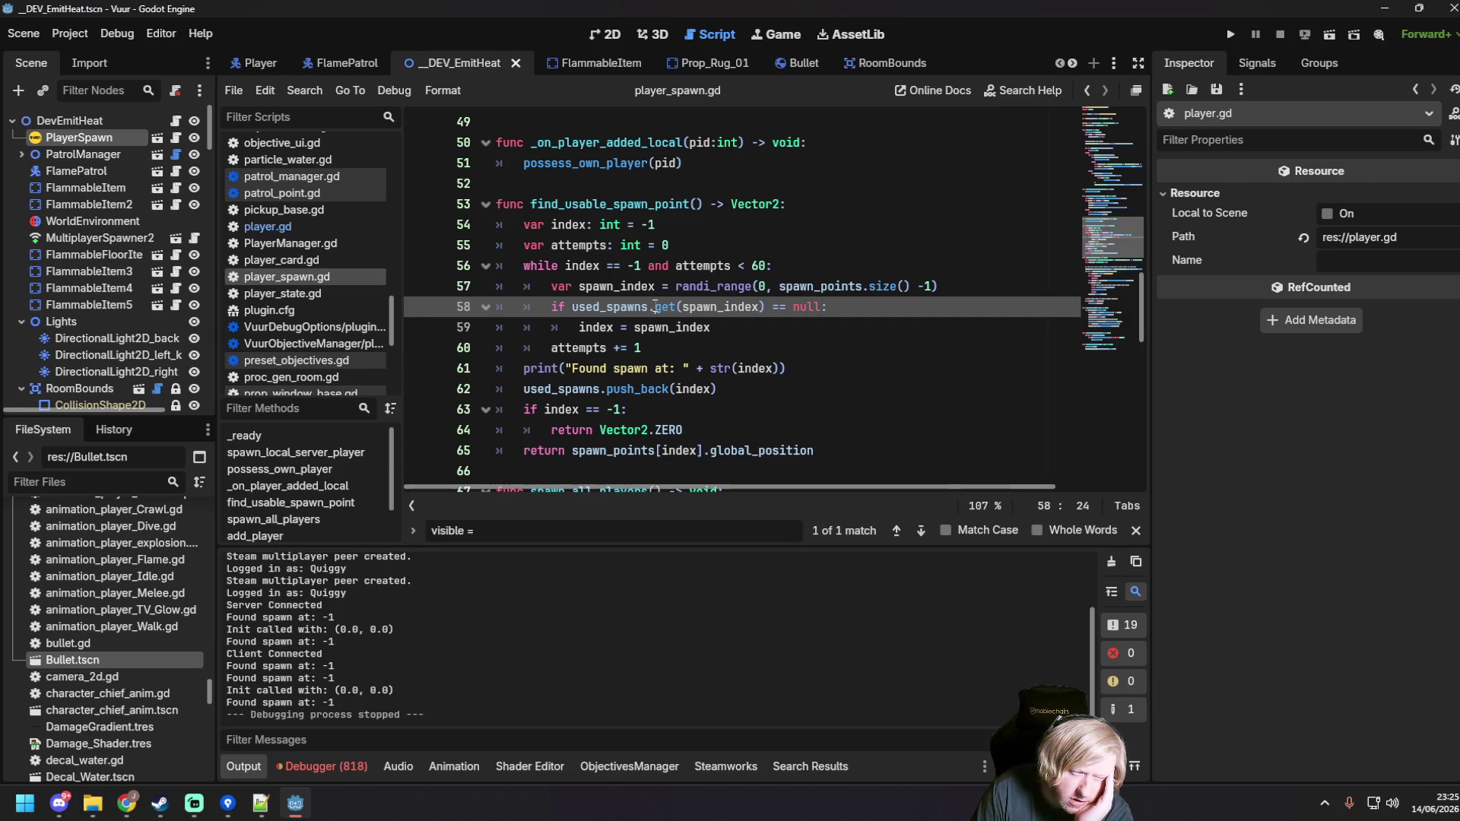
{"action": "mouse_move", "coordinate": [655, 306]}
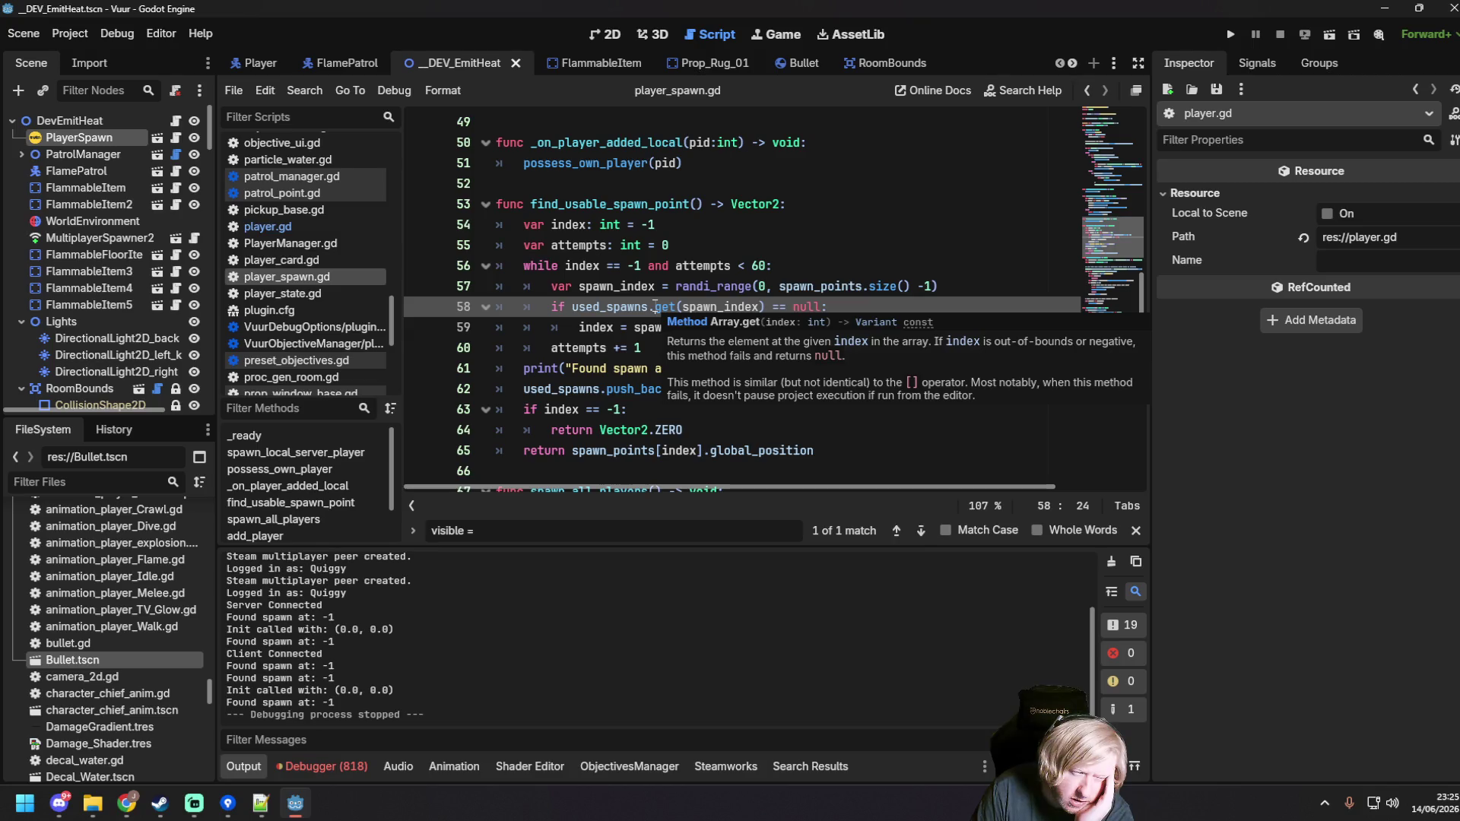
{"action": "left_click_drag", "start_coordinate": [655, 306], "coordinate": [672, 307]}
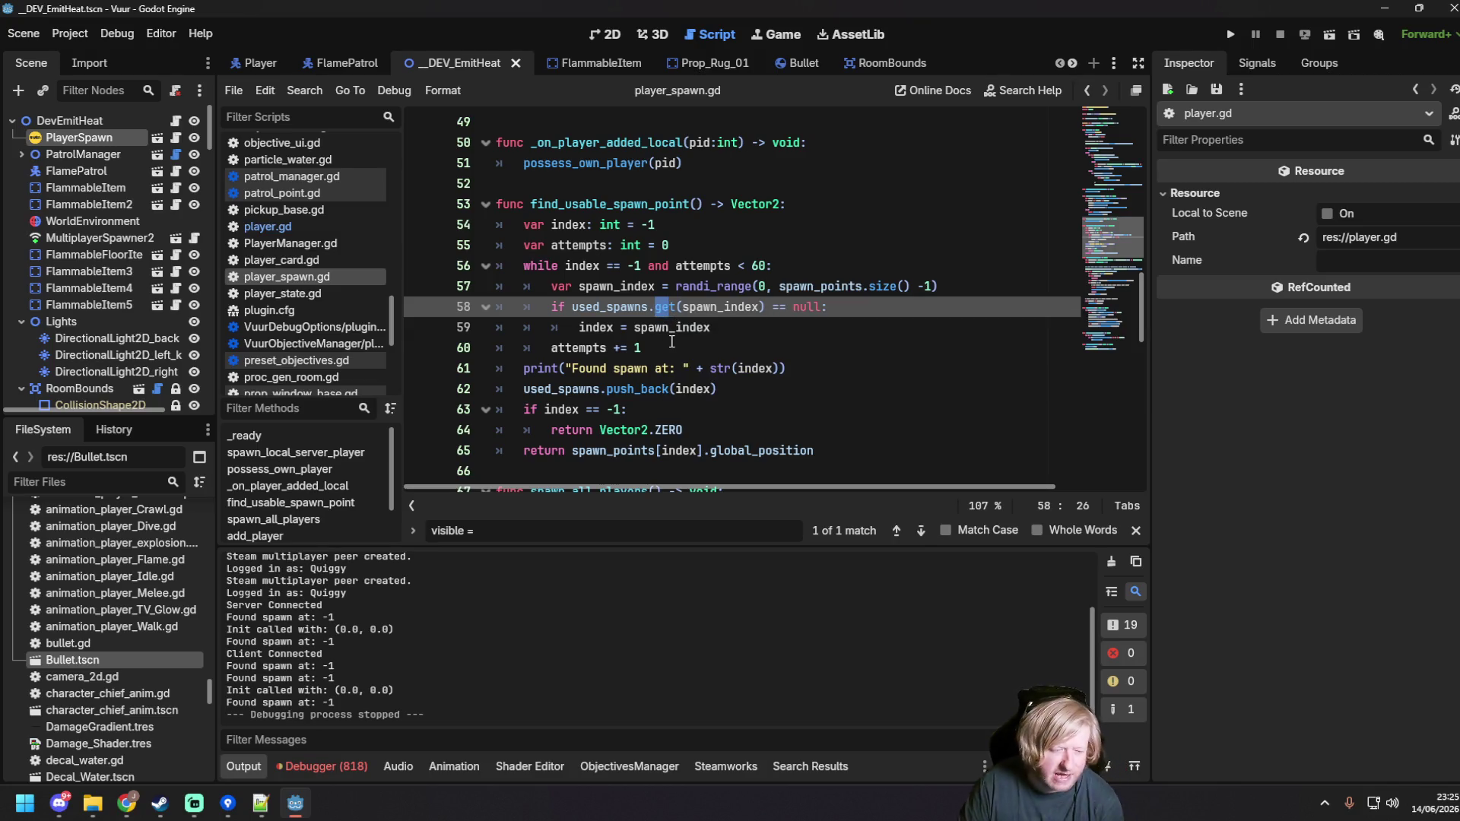
{"action": "key", "text": "BackSpace"}
{"action": "key", "text": "Delete"}
{"action": "type", "text": "find"}
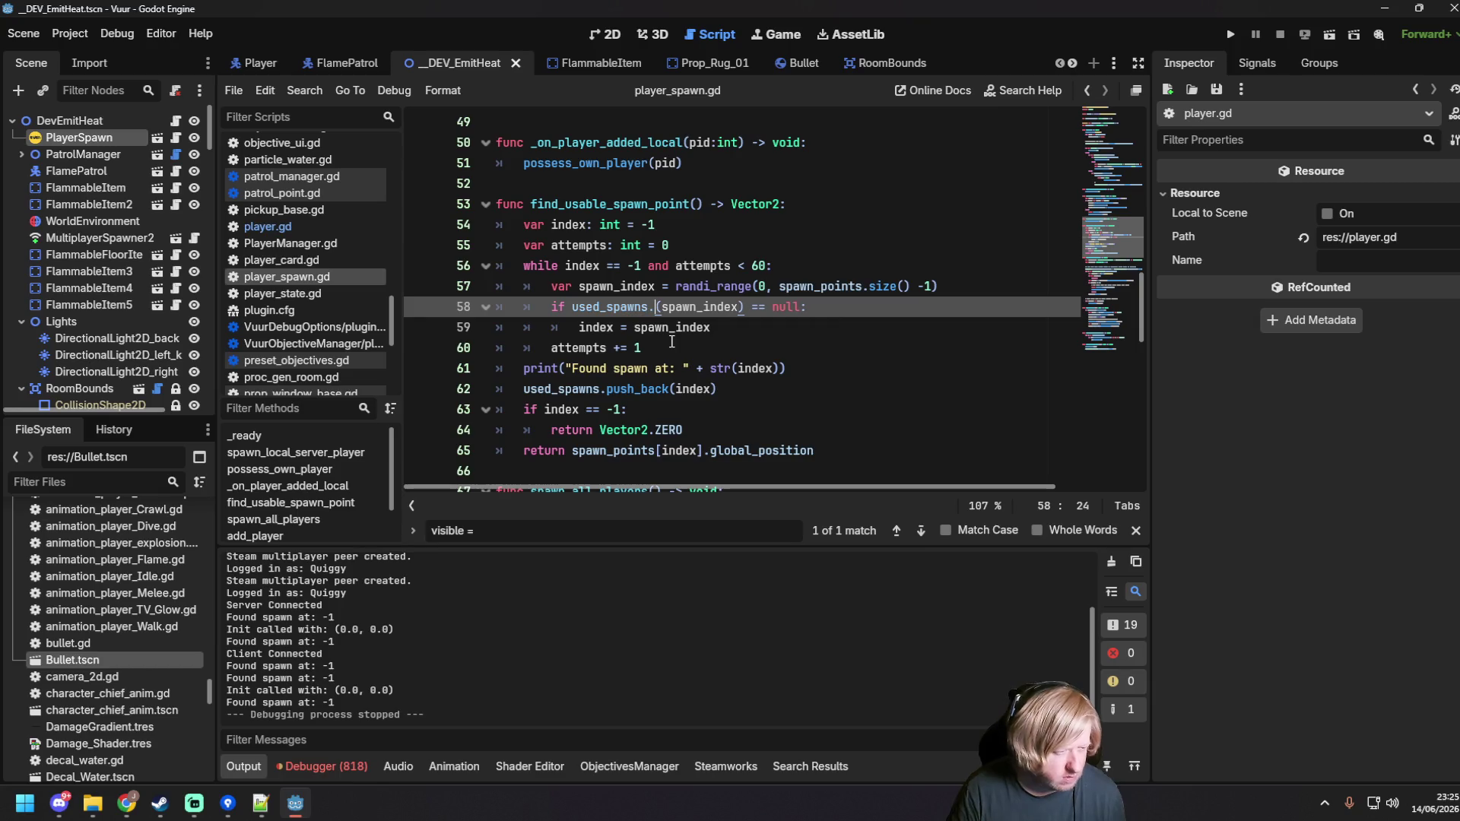
{"action": "key", "text": "Down"}
{"action": "key", "text": "Down"}
{"action": "key", "text": "Return"}
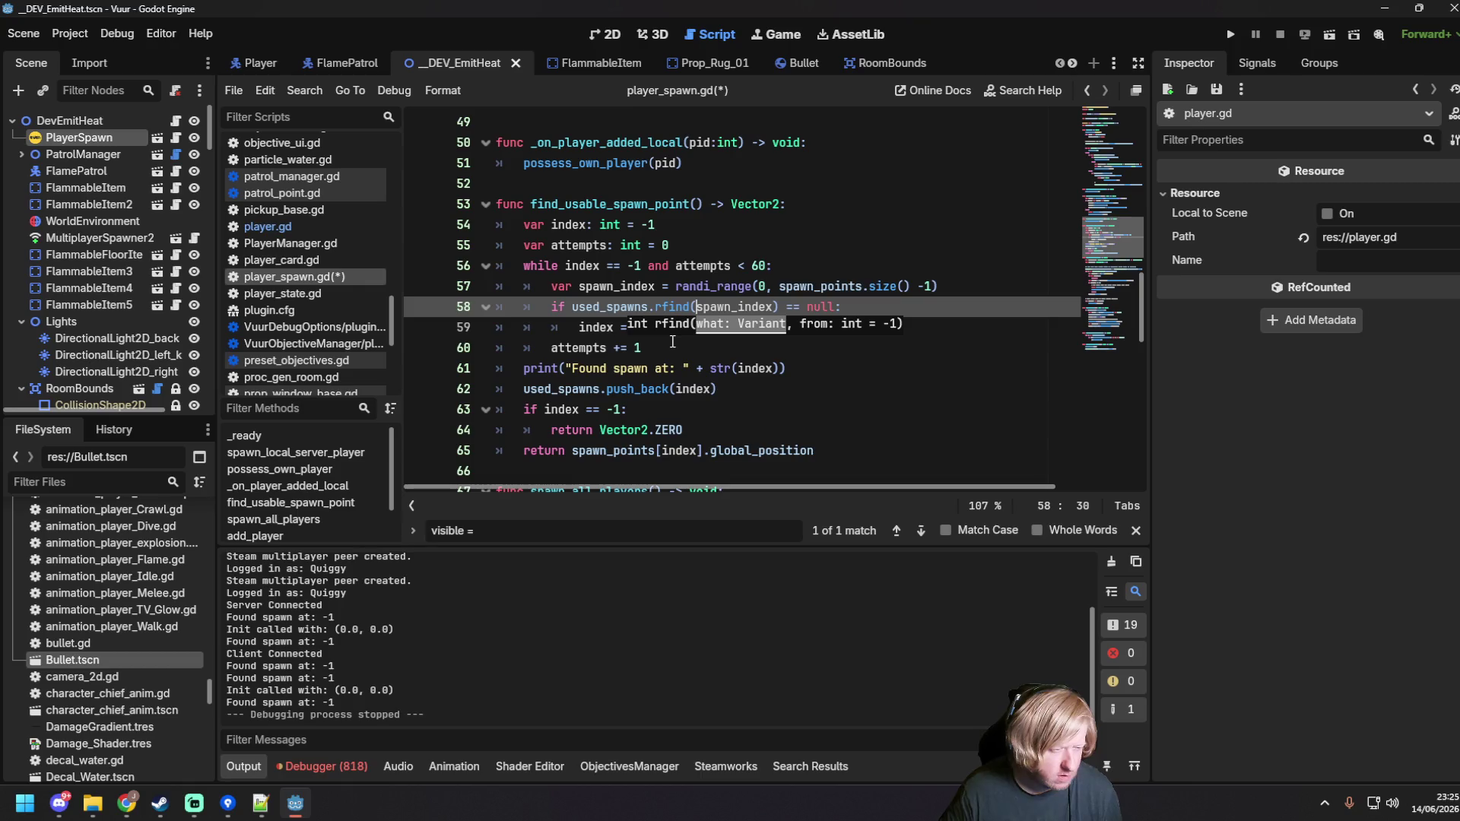
{"action": "left_click", "coordinate": [667, 306]}
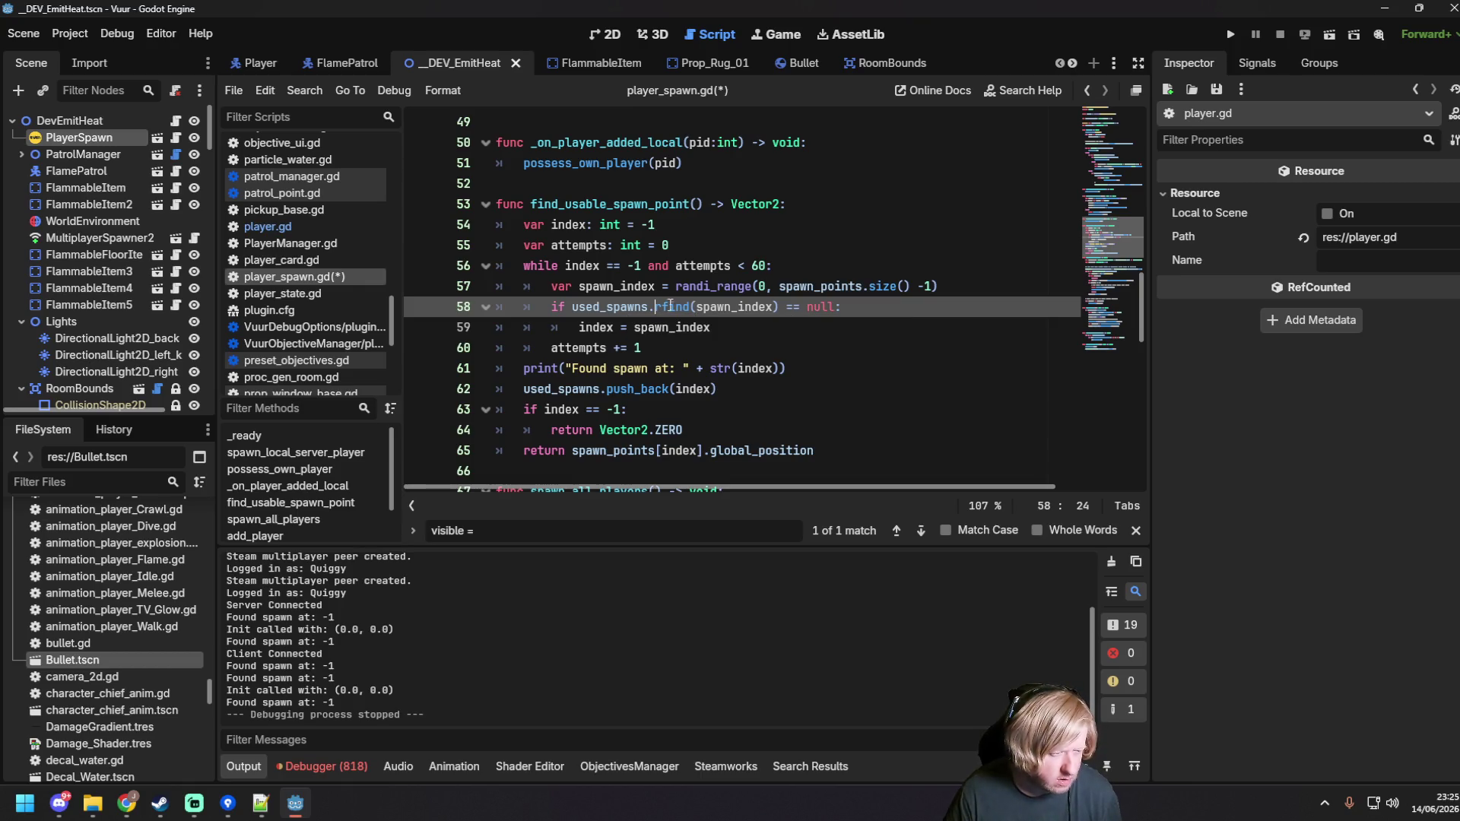
{"action": "mouse_move", "coordinate": [676, 305]}
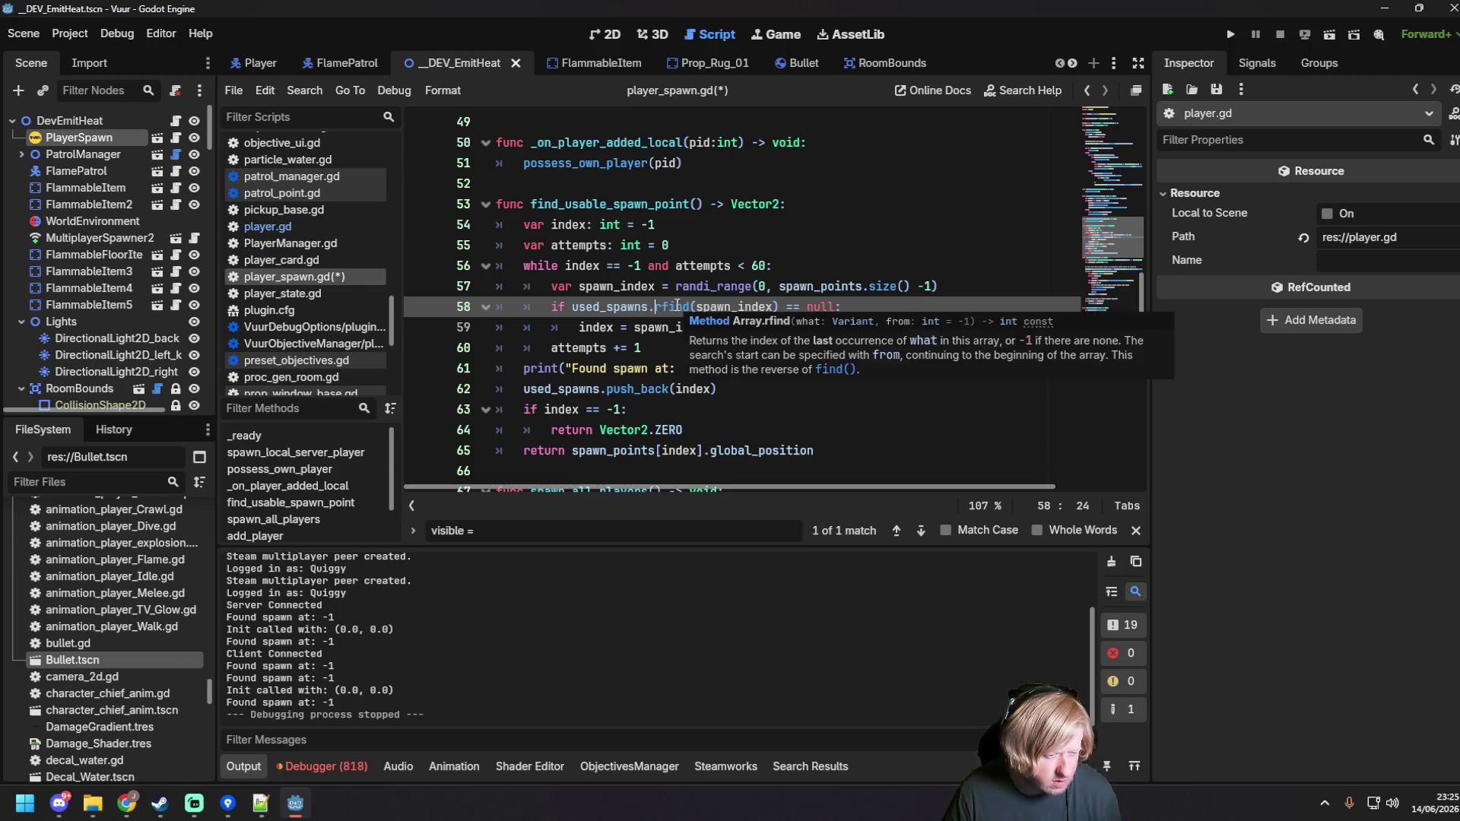
{"action": "key", "text": "F6"}
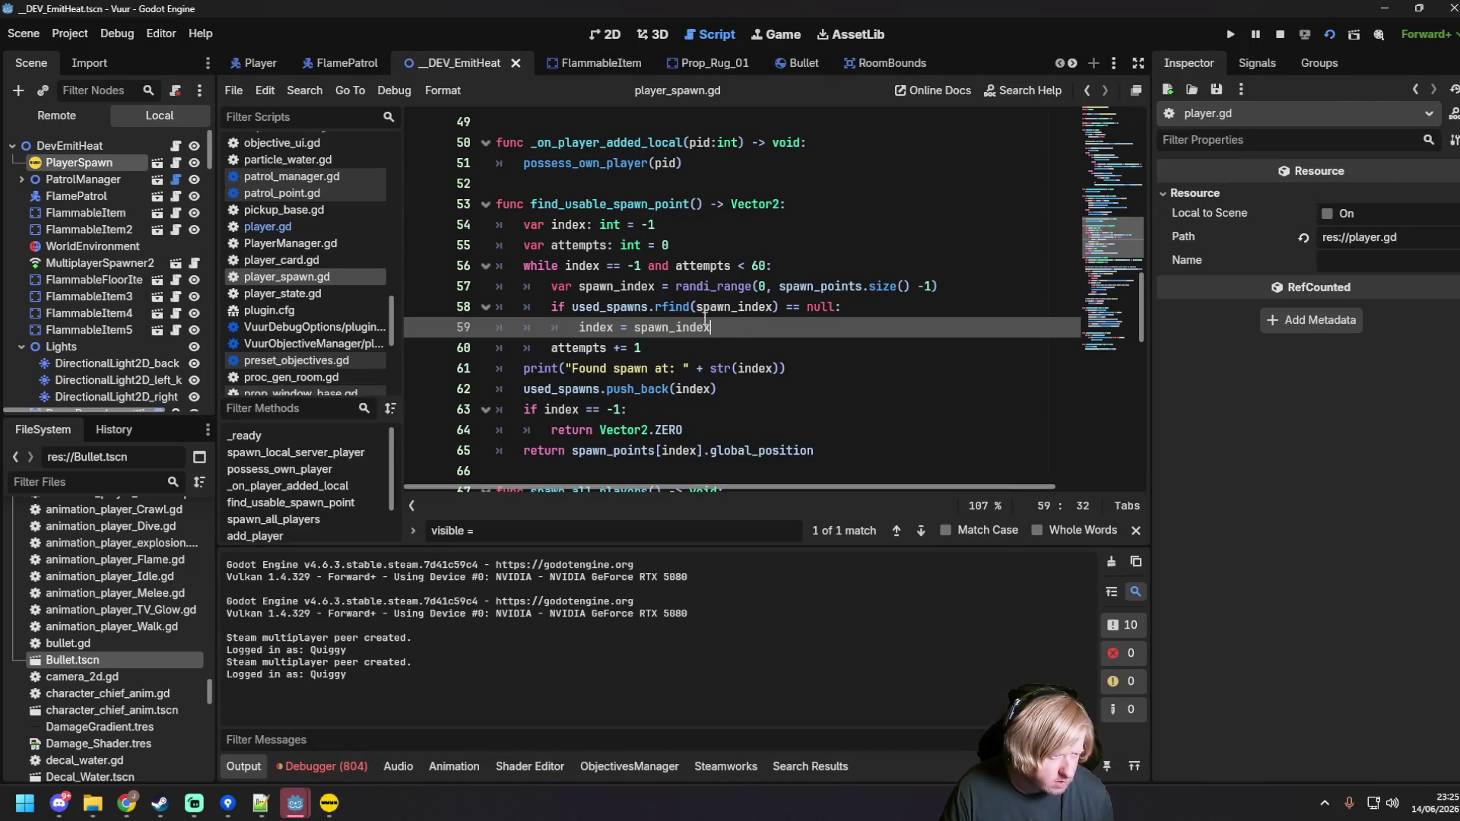
Step: Store the rfind lookup in a new 'var found' line, use found in the if condition, and save
{"action": "left_click_drag", "start_coordinate": [572, 306], "coordinate": [778, 306]}
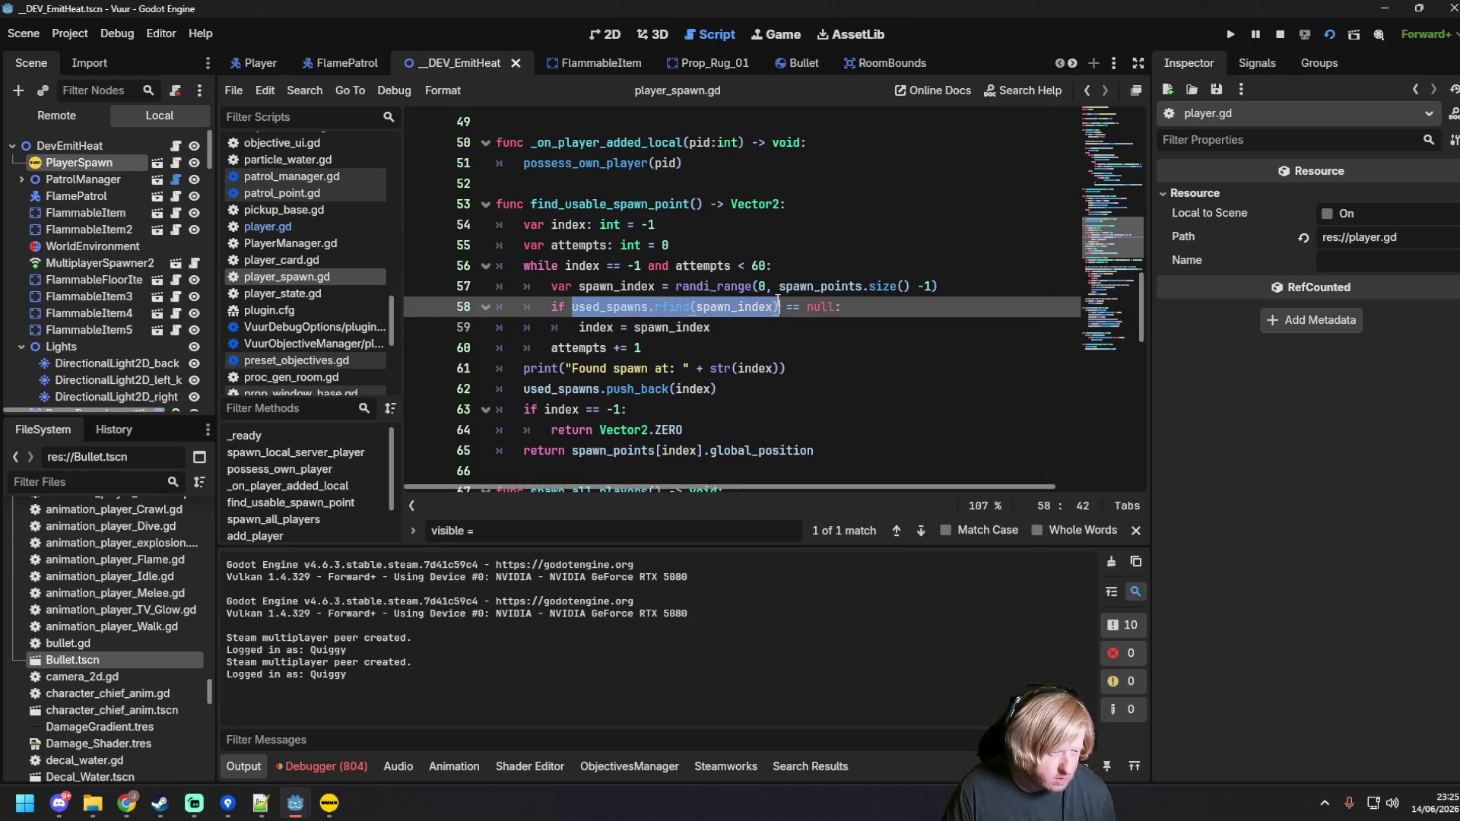
{"action": "left_click", "coordinate": [952, 282]}
{"action": "type", "text": "v"}
{"action": "key", "text": "Return"}
{"action": "type", "text": "var found ="}
{"action": "key", "text": "ctrl+v"}
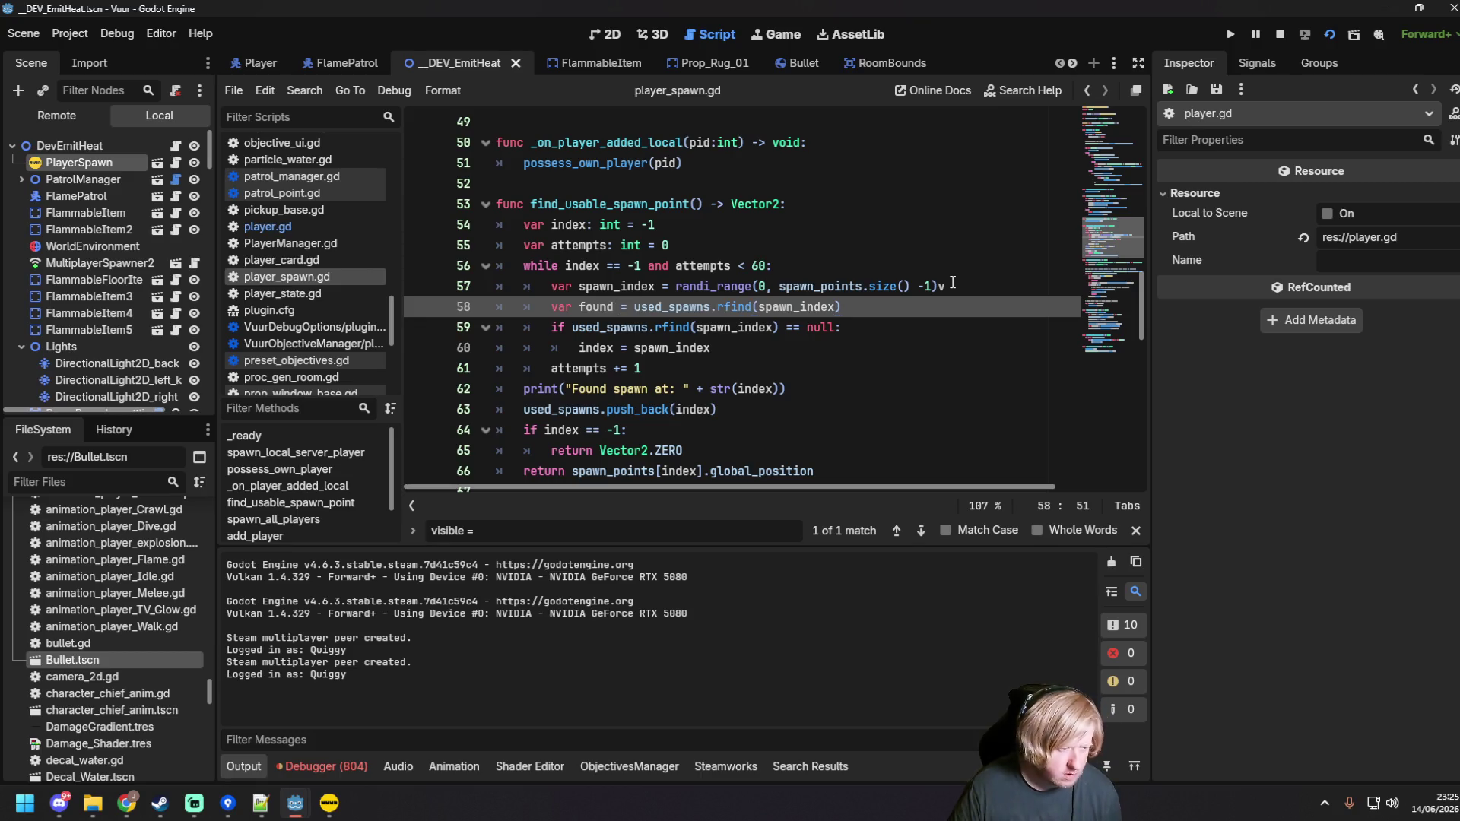
{"action": "left_click_drag", "start_coordinate": [571, 327], "coordinate": [774, 327]}
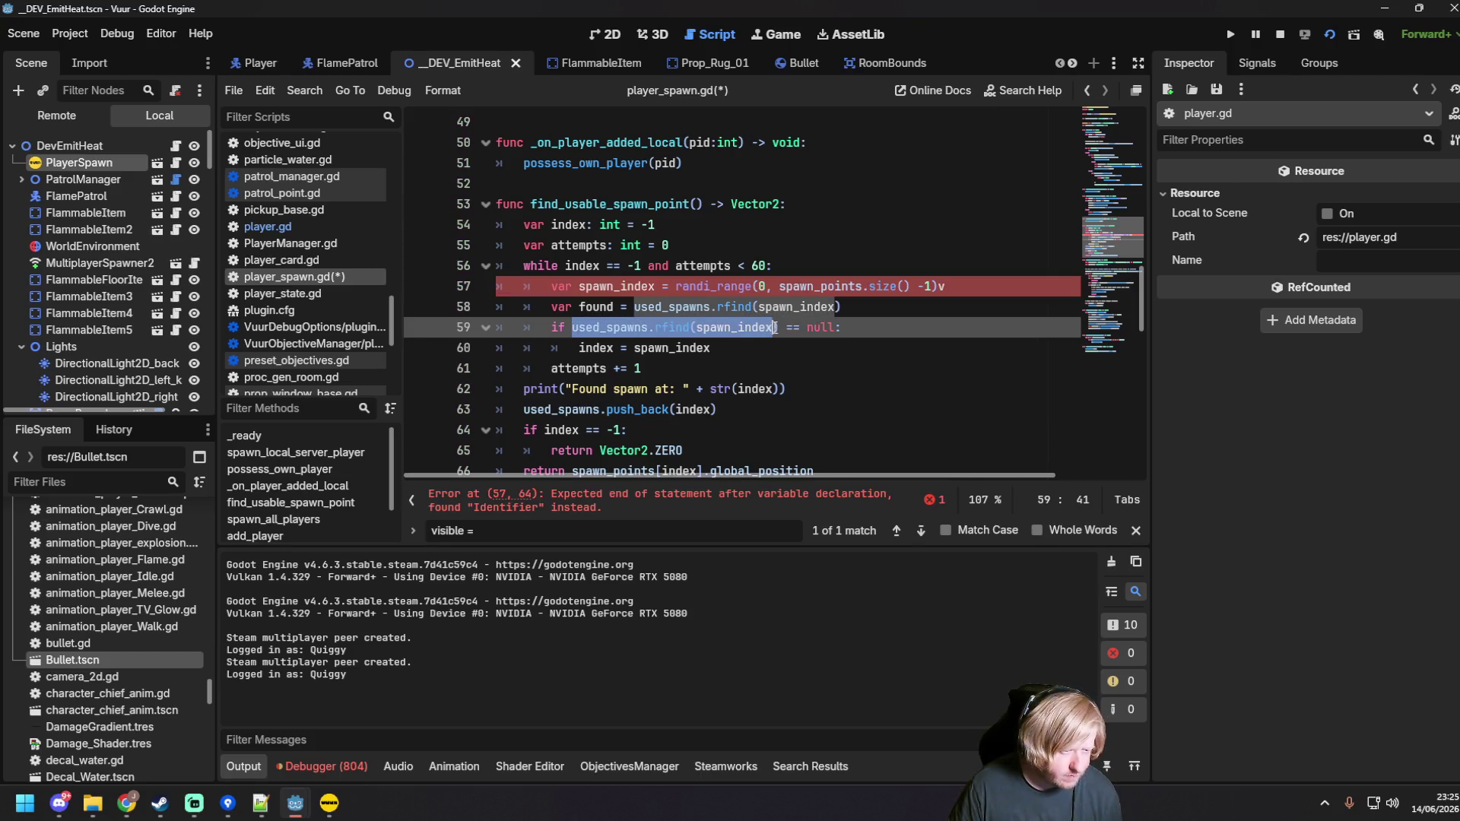
{"action": "type", "text": "found"}
{"action": "key", "text": "Delete"}
{"action": "key", "text": "Right"}
{"action": "key", "text": "ctrl+s"}
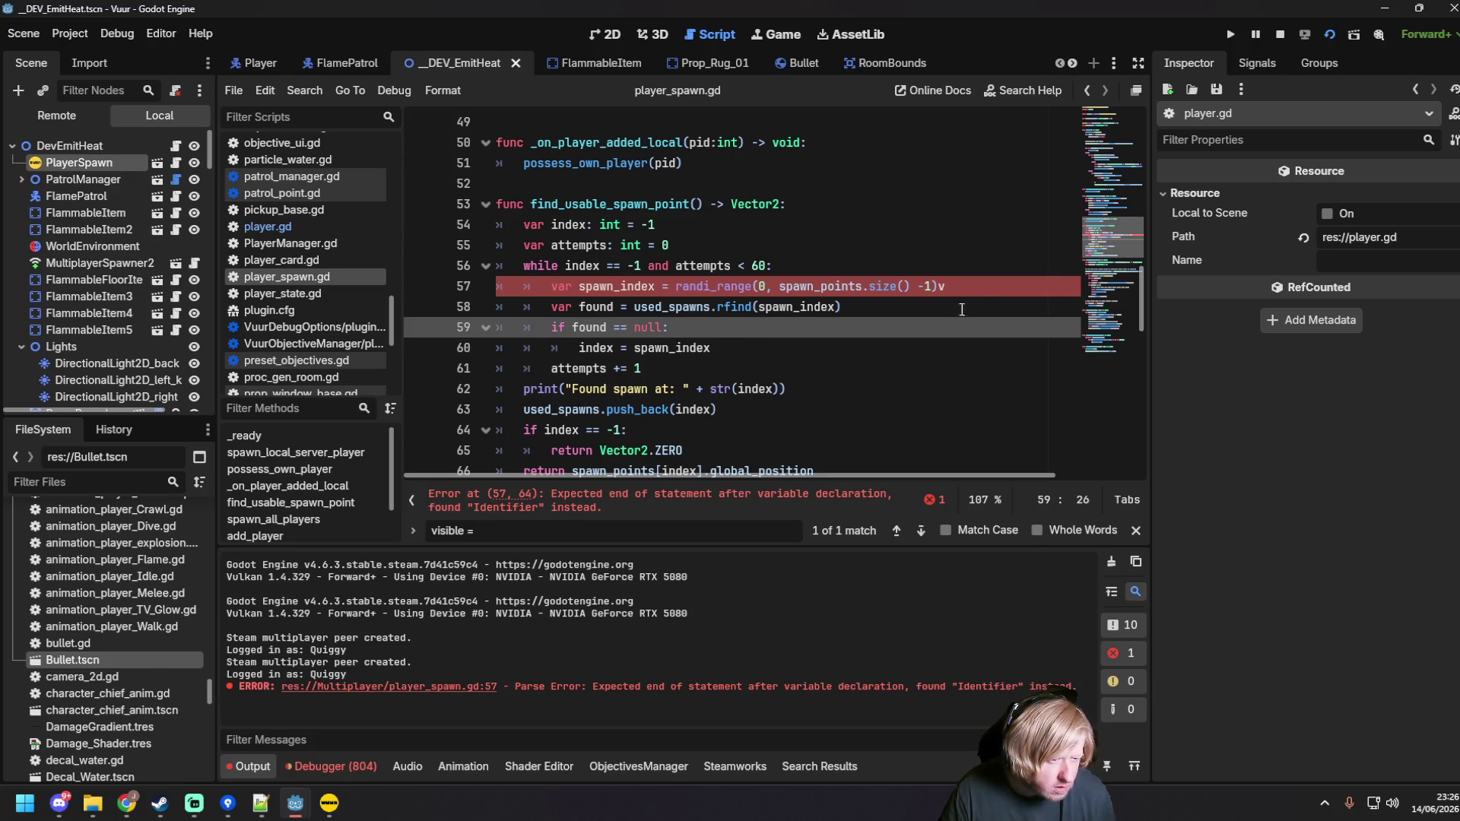
Step: Delete the stray v ending line 57 to clear the parse error, then launch the game
{"action": "left_click", "coordinate": [983, 286]}
{"action": "key", "text": "BackSpace"}
{"action": "key", "text": "Down"}
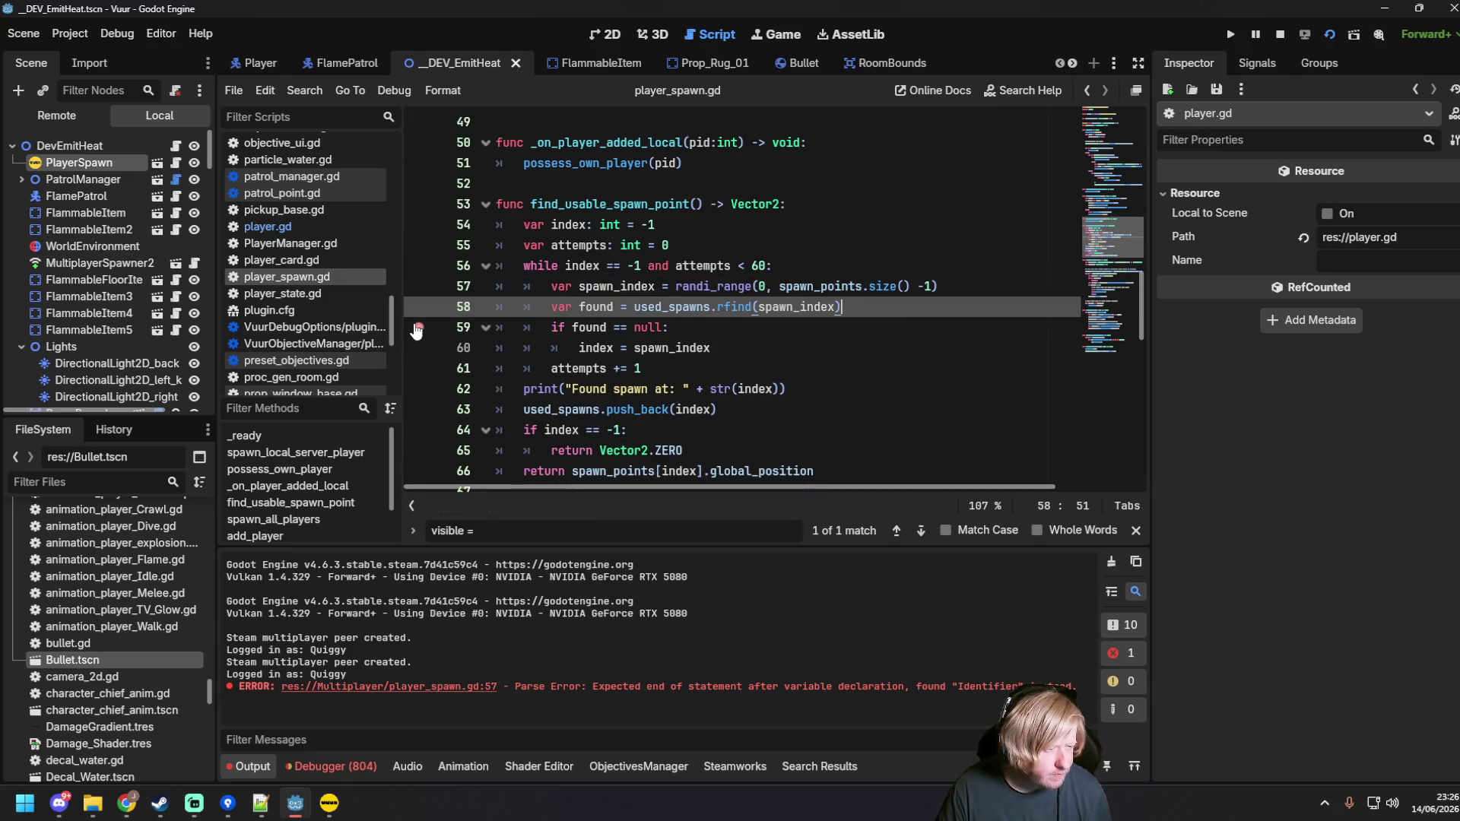
{"action": "key", "text": "F5"}
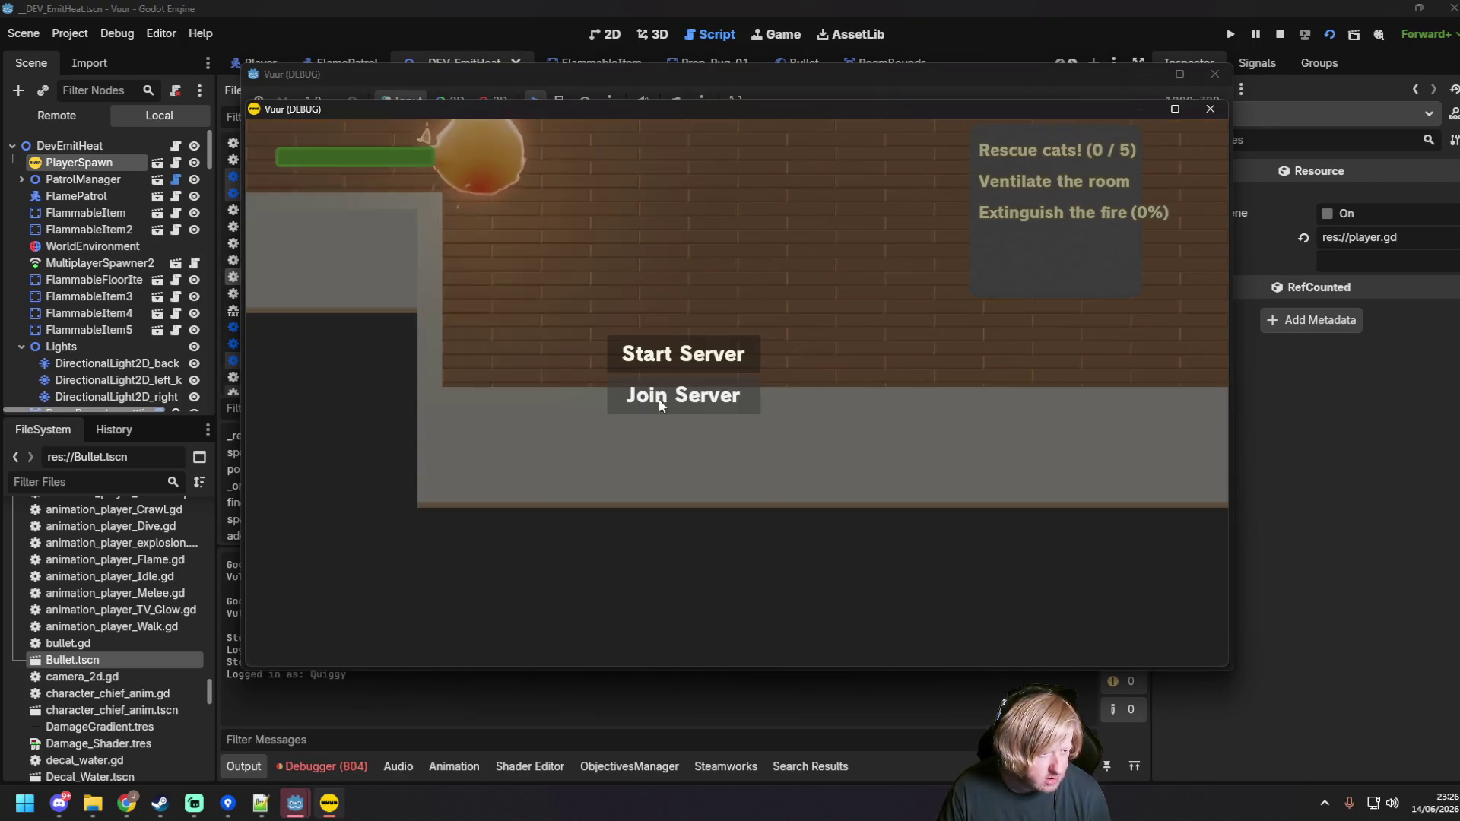
Step: Join the server, inspect values at the breakpoint, and change null to -1 in the found check
{"action": "left_click", "coordinate": [660, 404]}
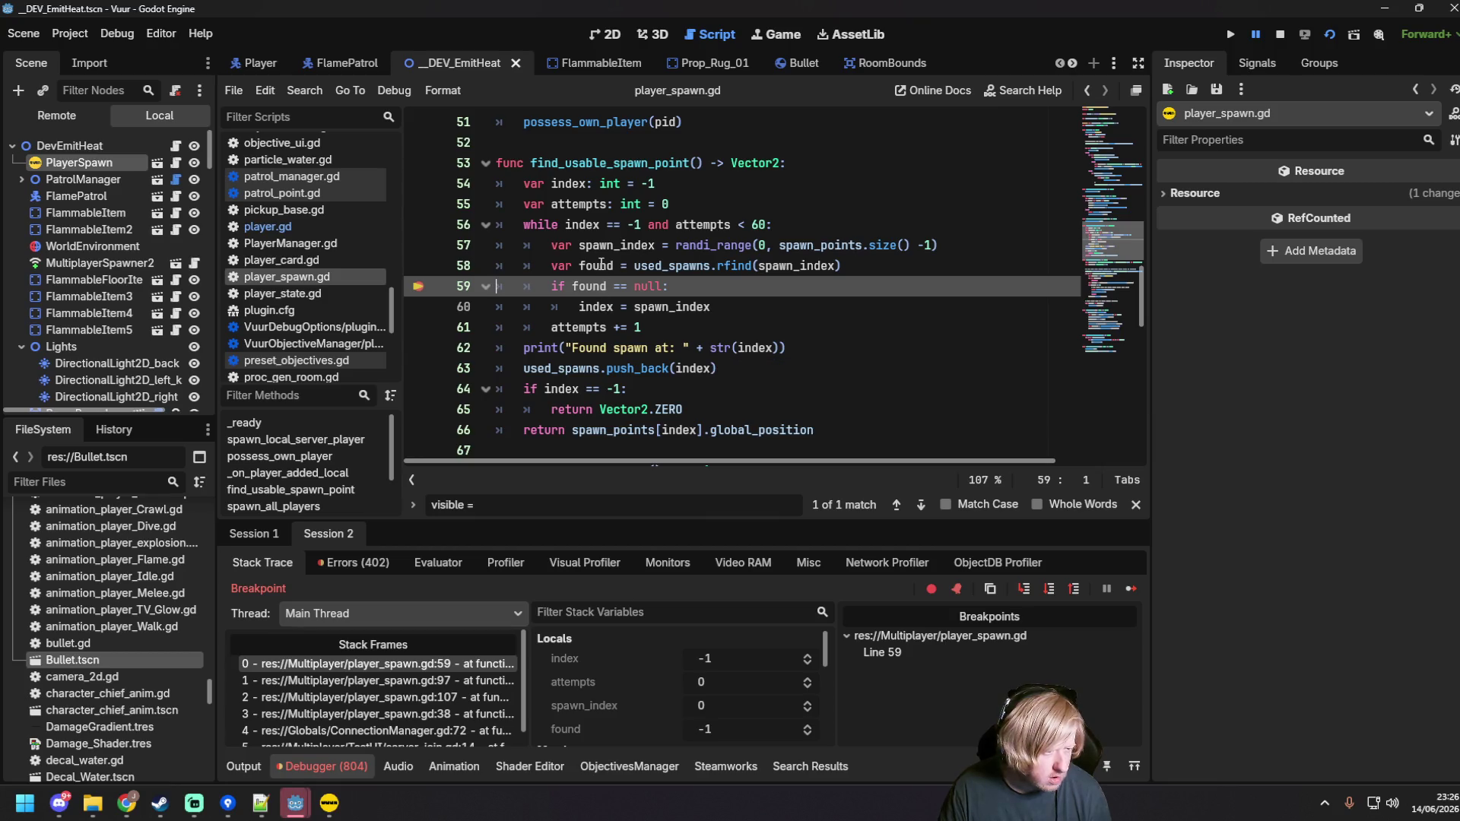
{"action": "mouse_move", "coordinate": [601, 264]}
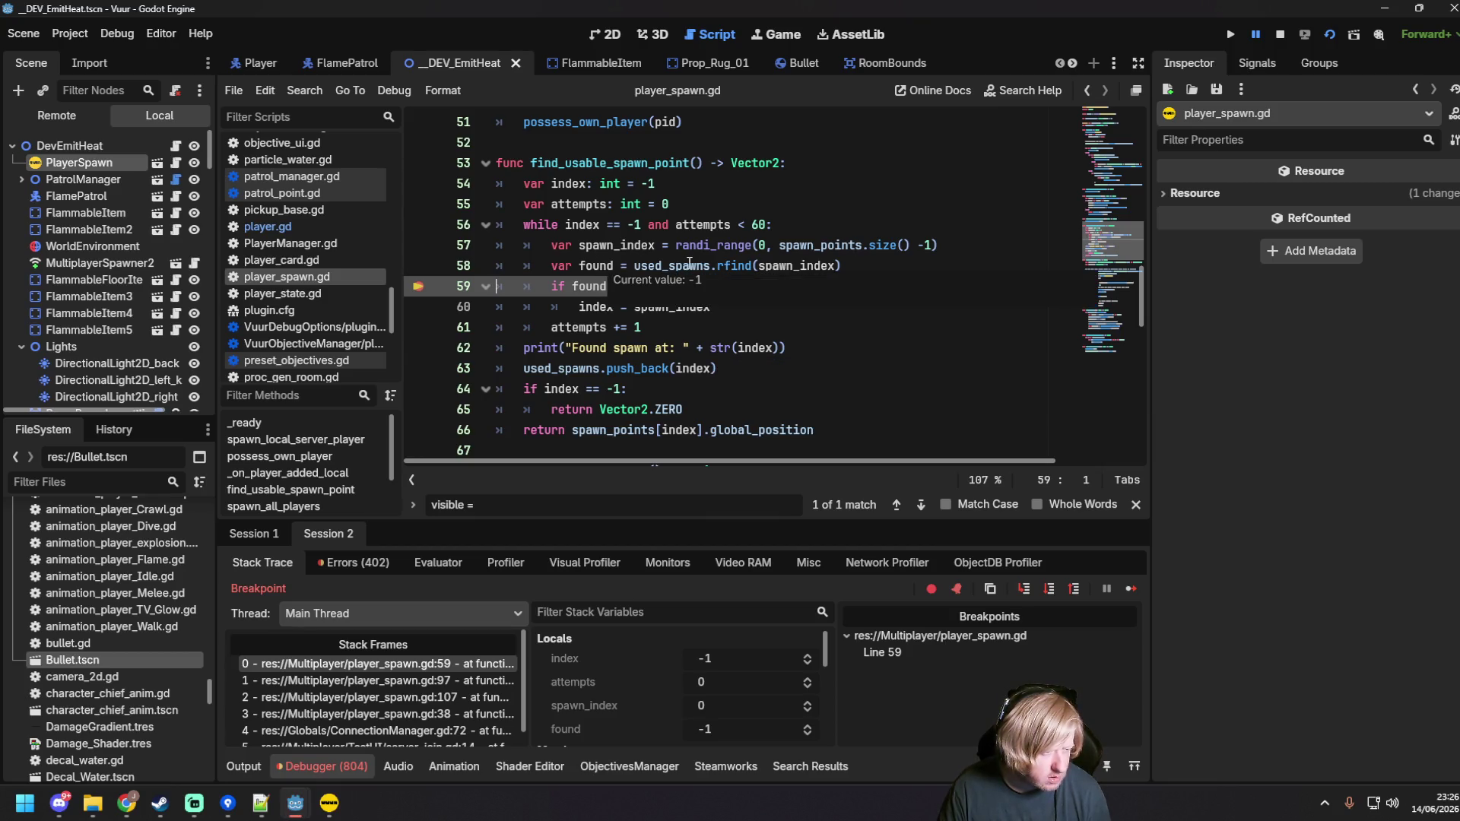
{"action": "mouse_move", "coordinate": [689, 264]}
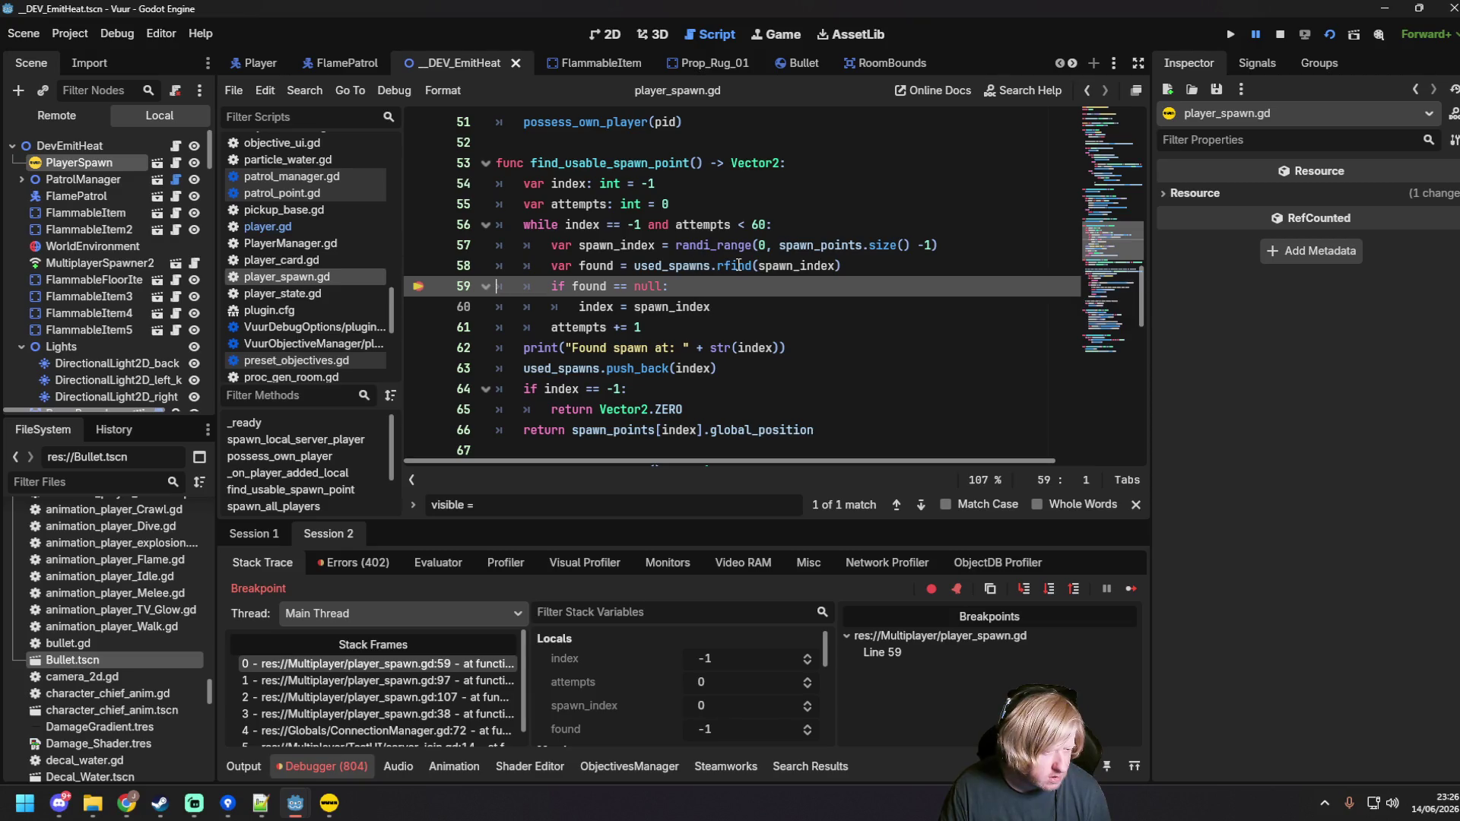
{"action": "mouse_move", "coordinate": [739, 265]}
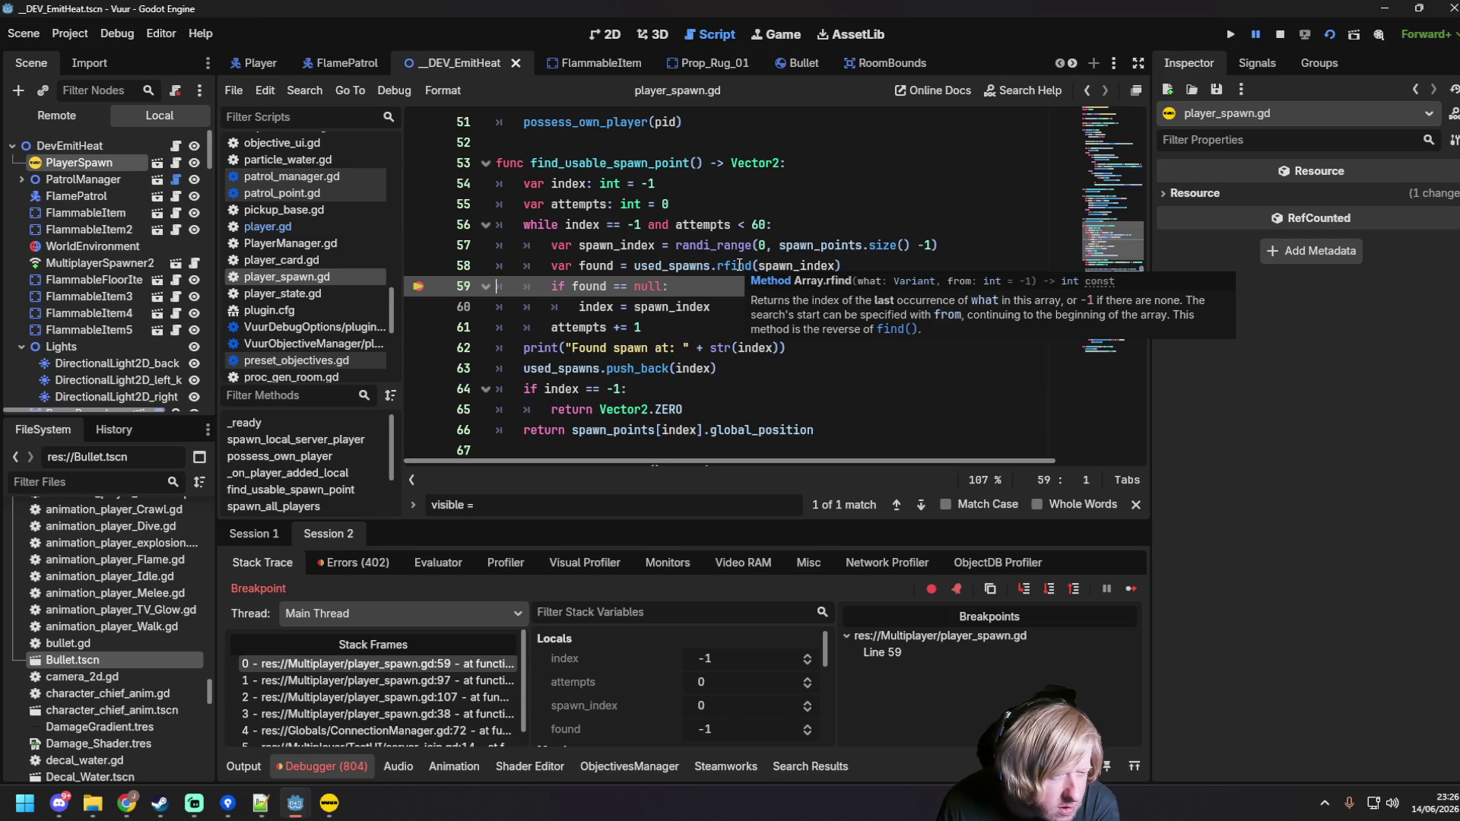
{"action": "left_click", "coordinate": [738, 265]}
{"action": "left_click_drag", "start_coordinate": [634, 286], "coordinate": [662, 286]}
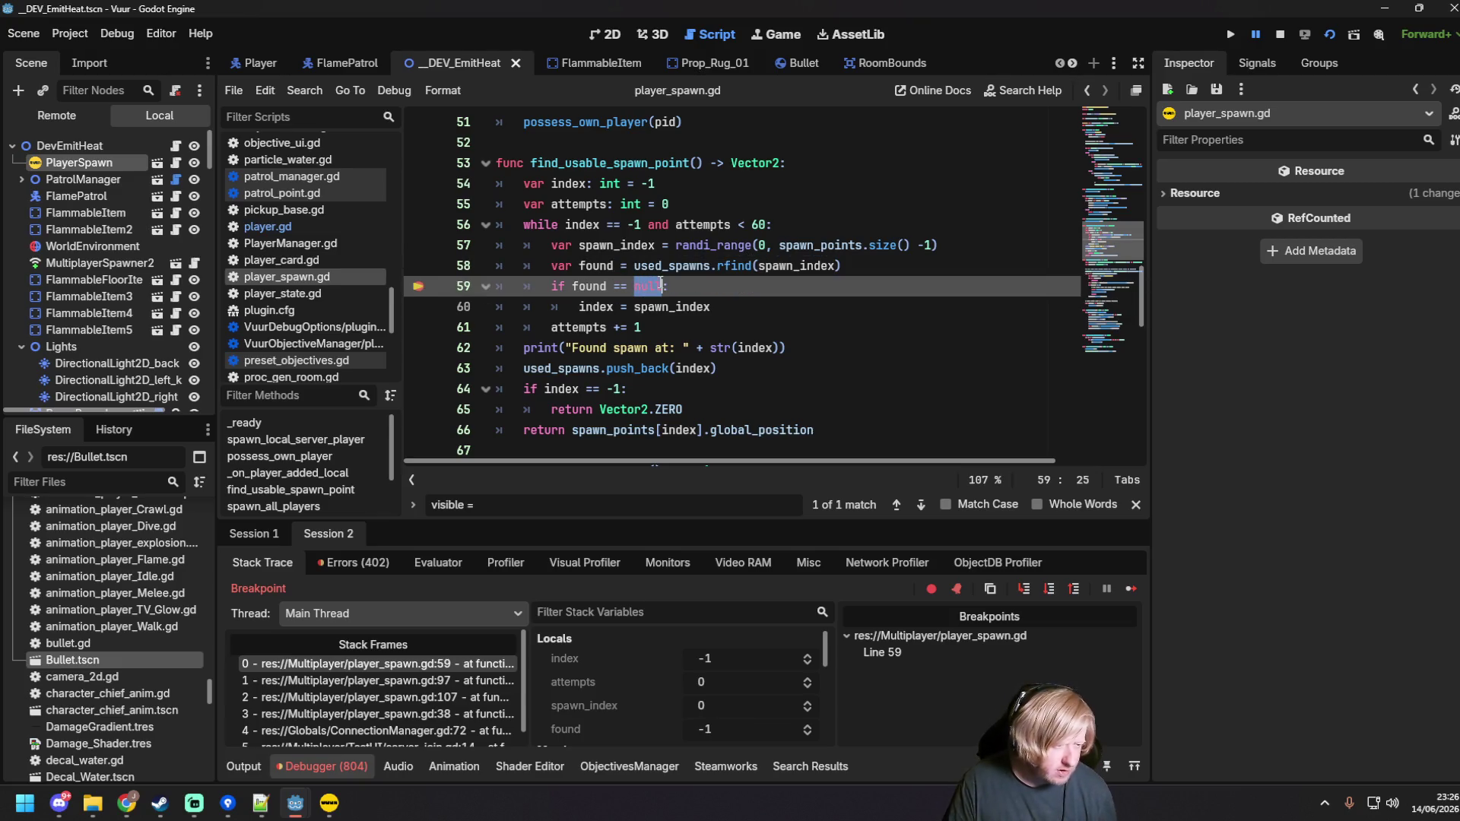
{"action": "type", "text": "-1"}
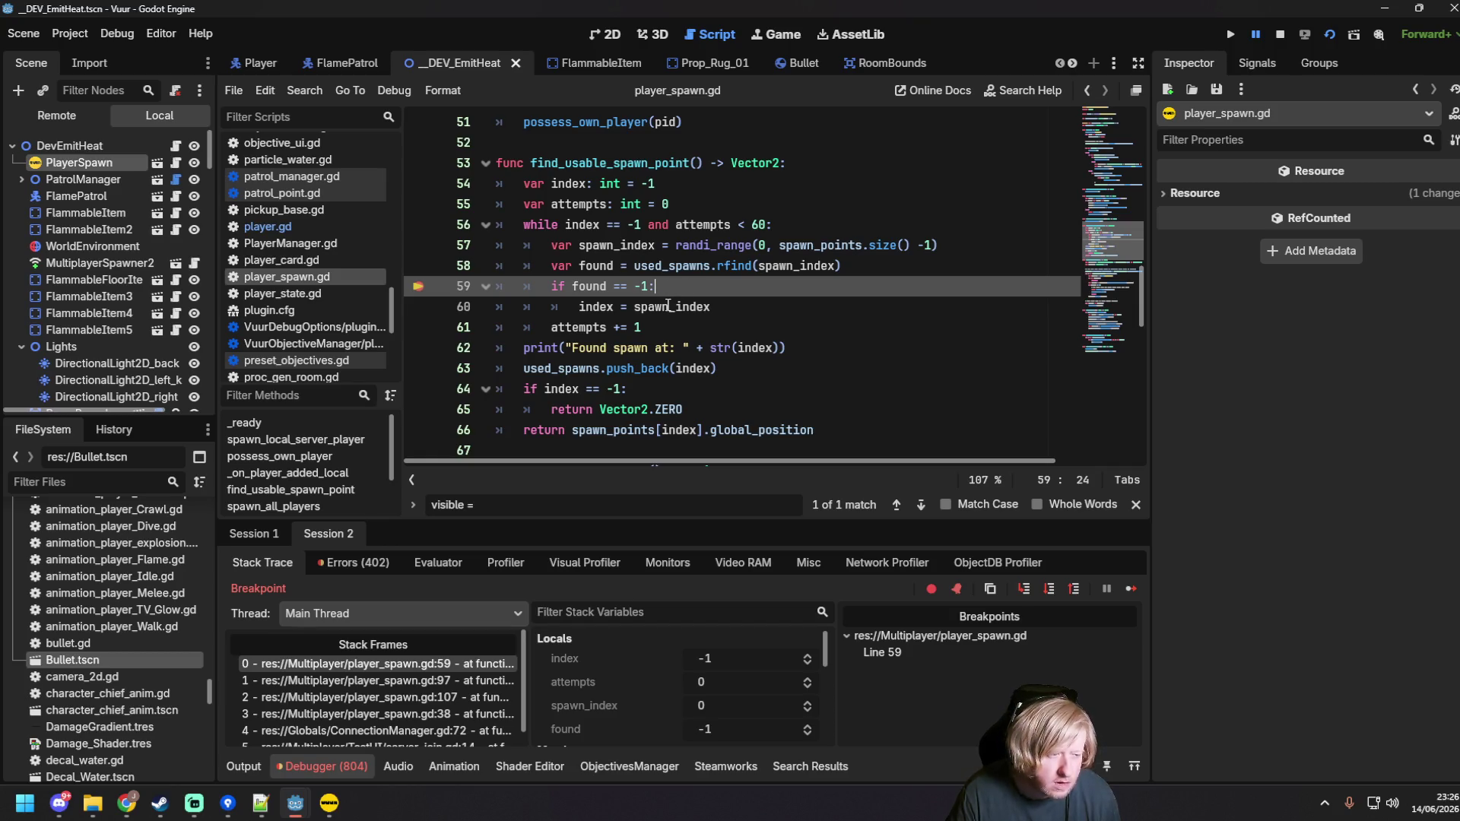
Step: Remove the line 59 breakpoint and resume the game
{"action": "mouse_move", "coordinate": [668, 306]}
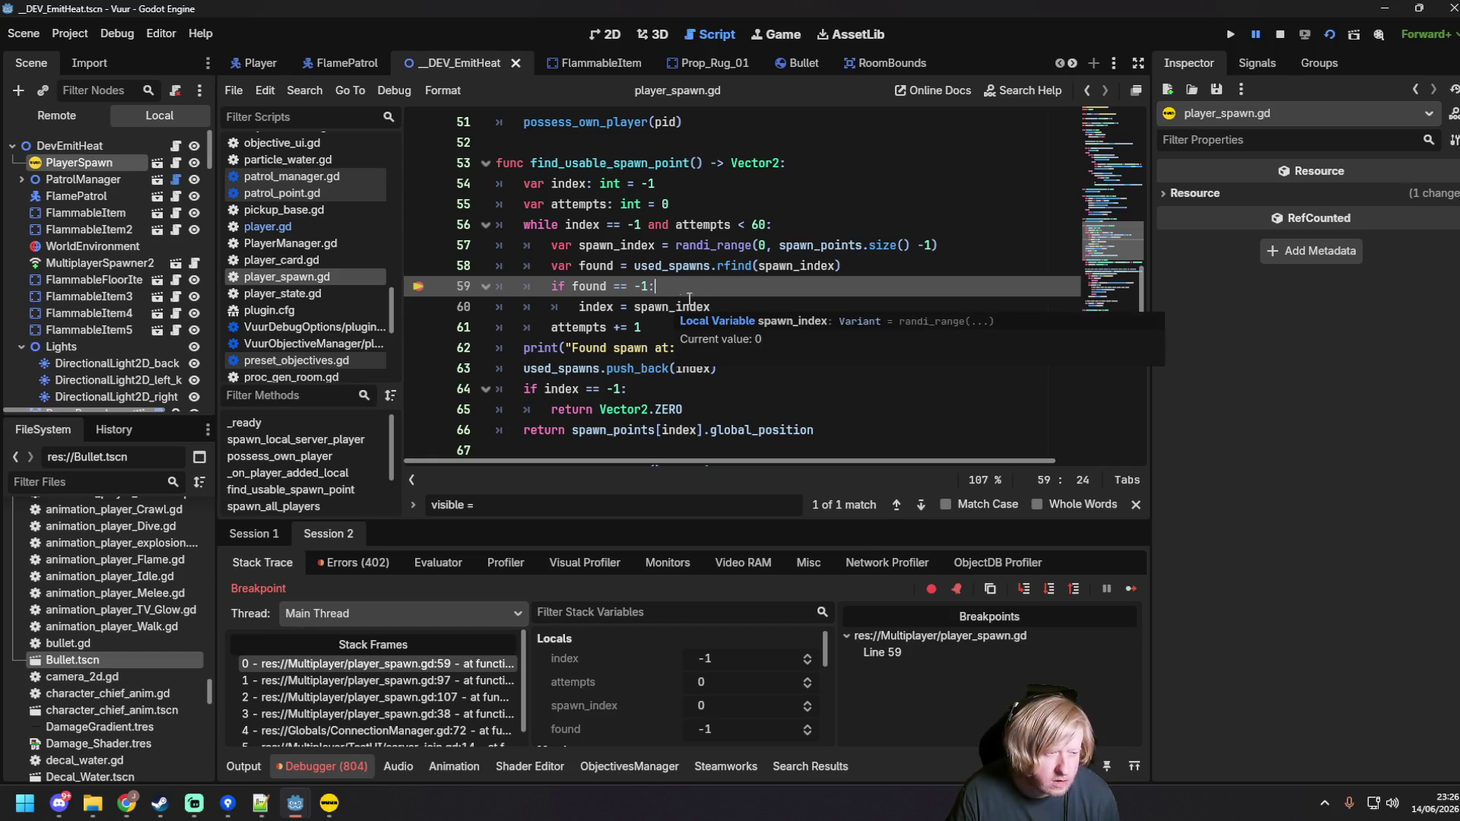
{"action": "left_click", "coordinate": [759, 266]}
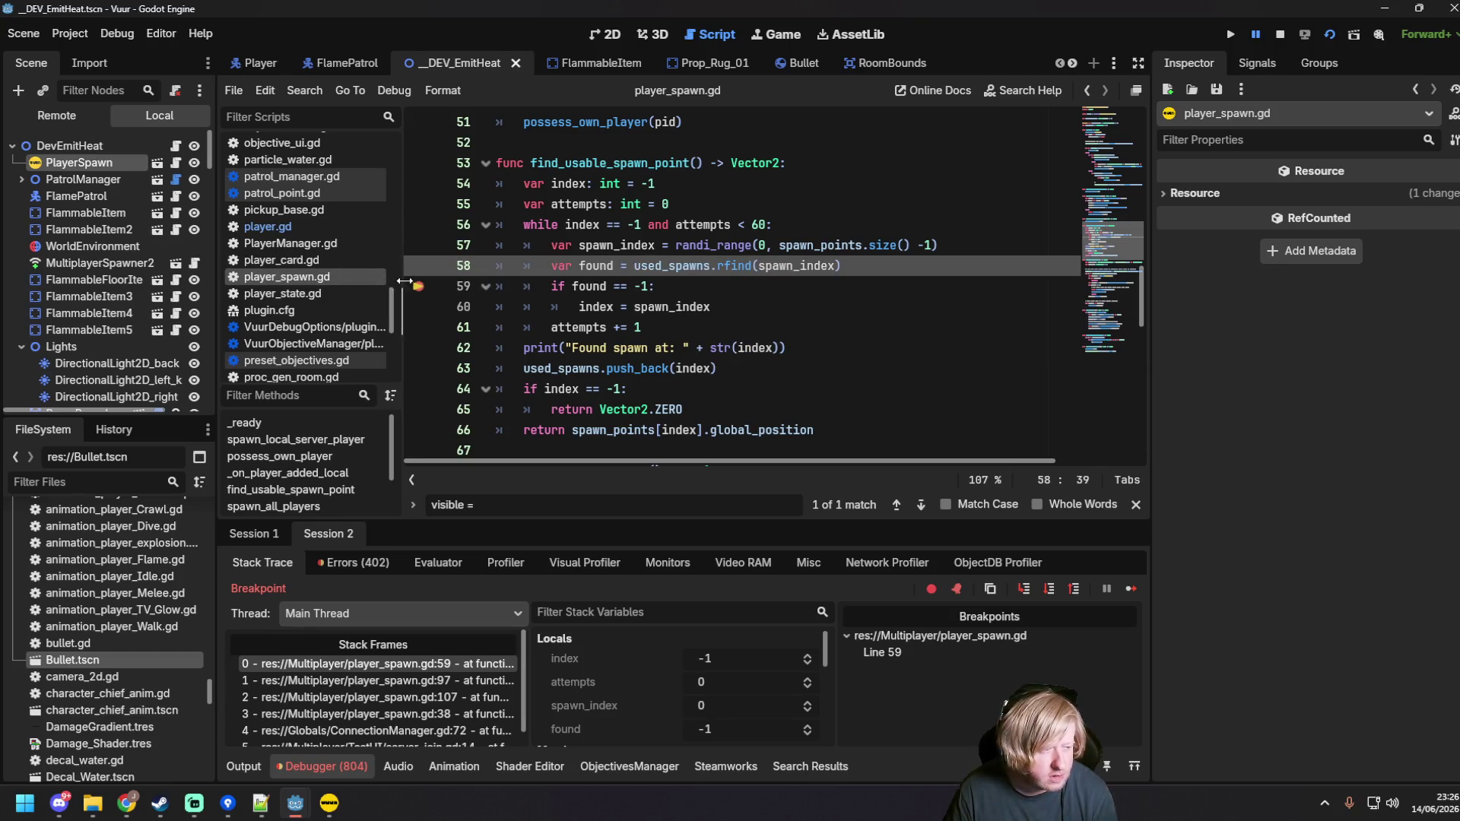
{"action": "left_click", "coordinate": [418, 286]}
{"action": "key", "text": "F5"}
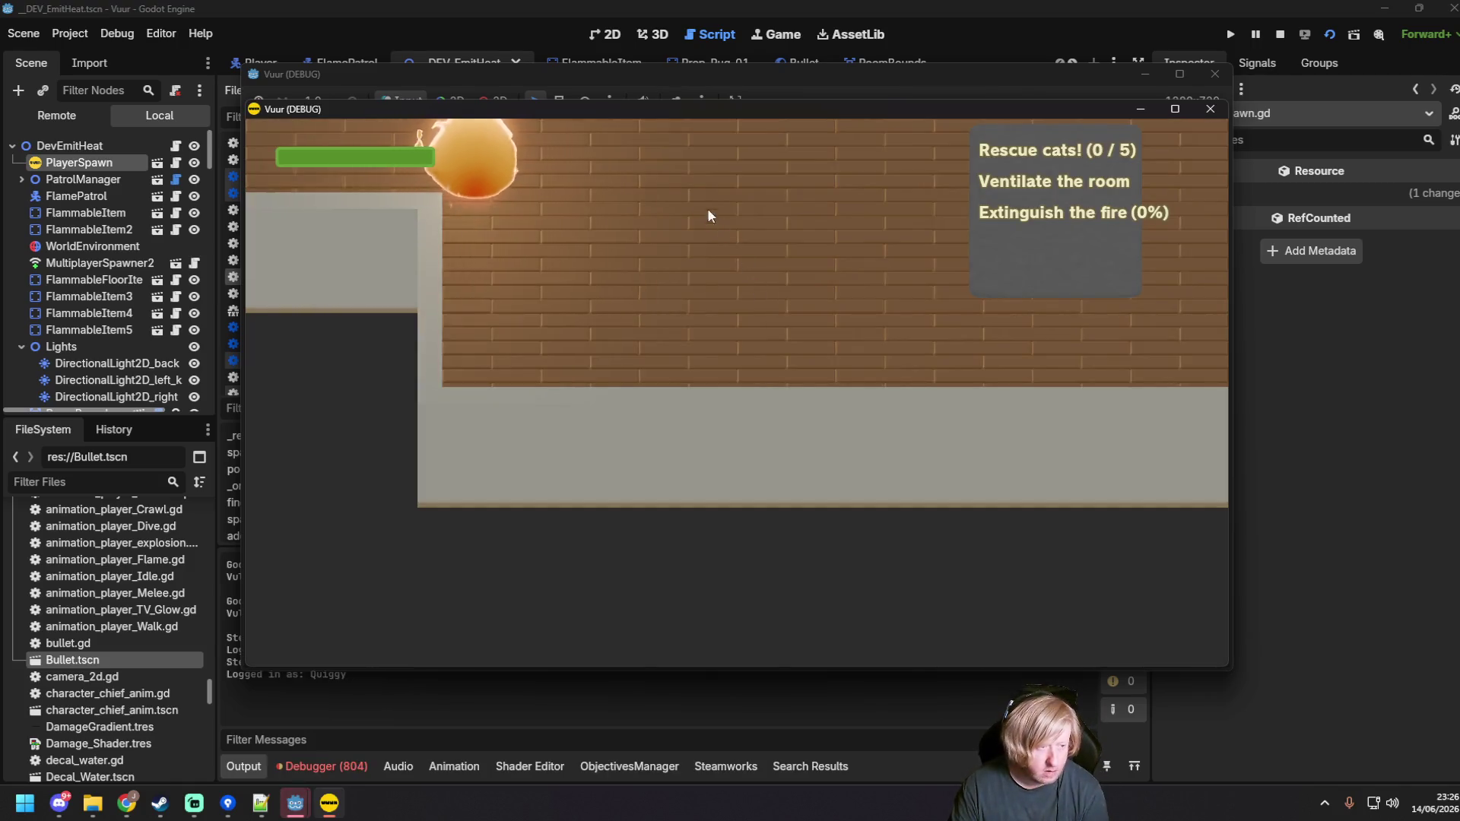
Step: Start a server in one instance, join from the other, and walk the player around
{"action": "left_click", "coordinate": [926, 439]}
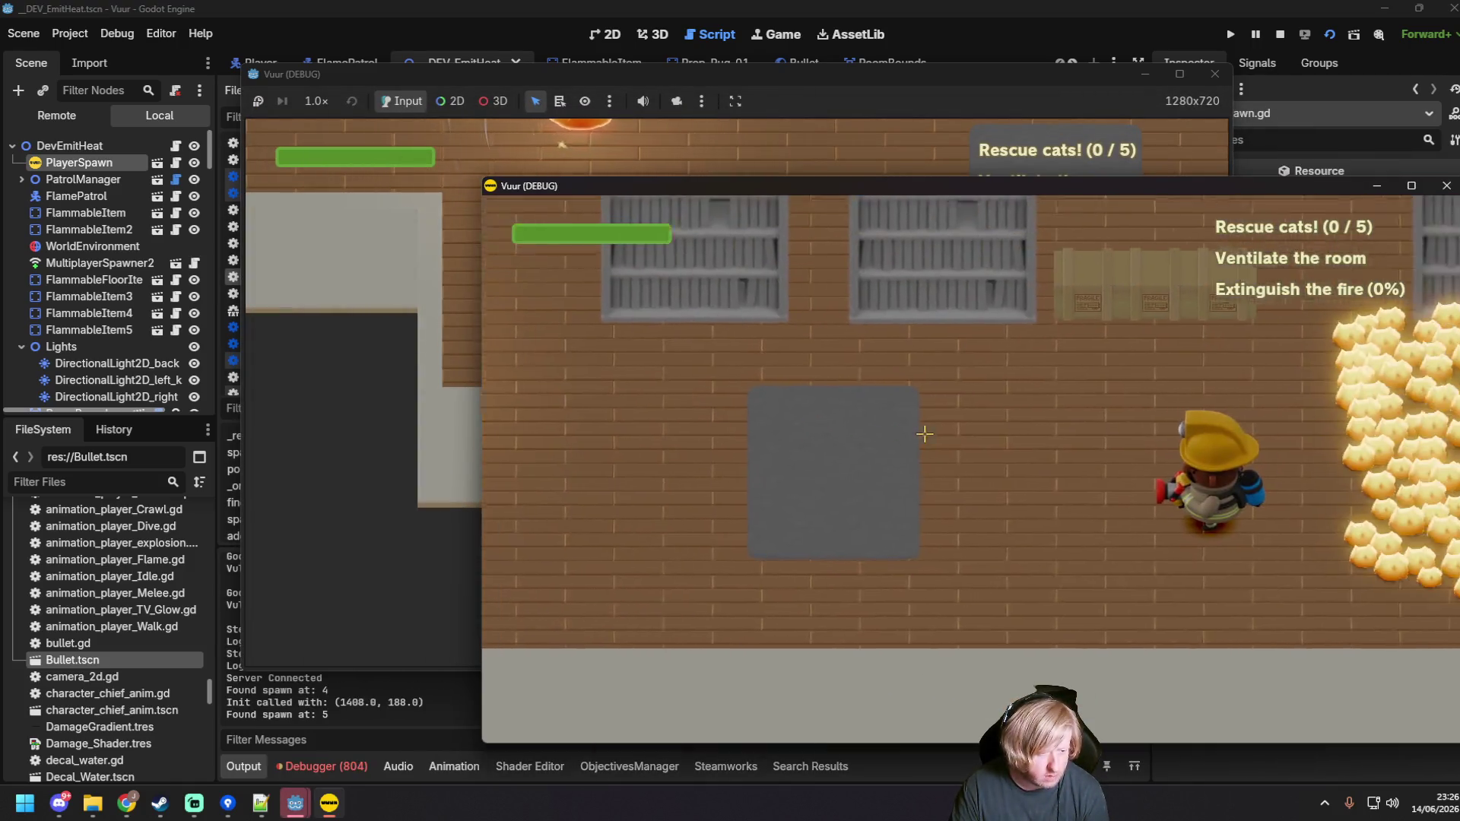
{"action": "left_click", "coordinate": [376, 327]}
{"action": "left_click", "coordinate": [669, 398]}
{"action": "key", "text": "w"}
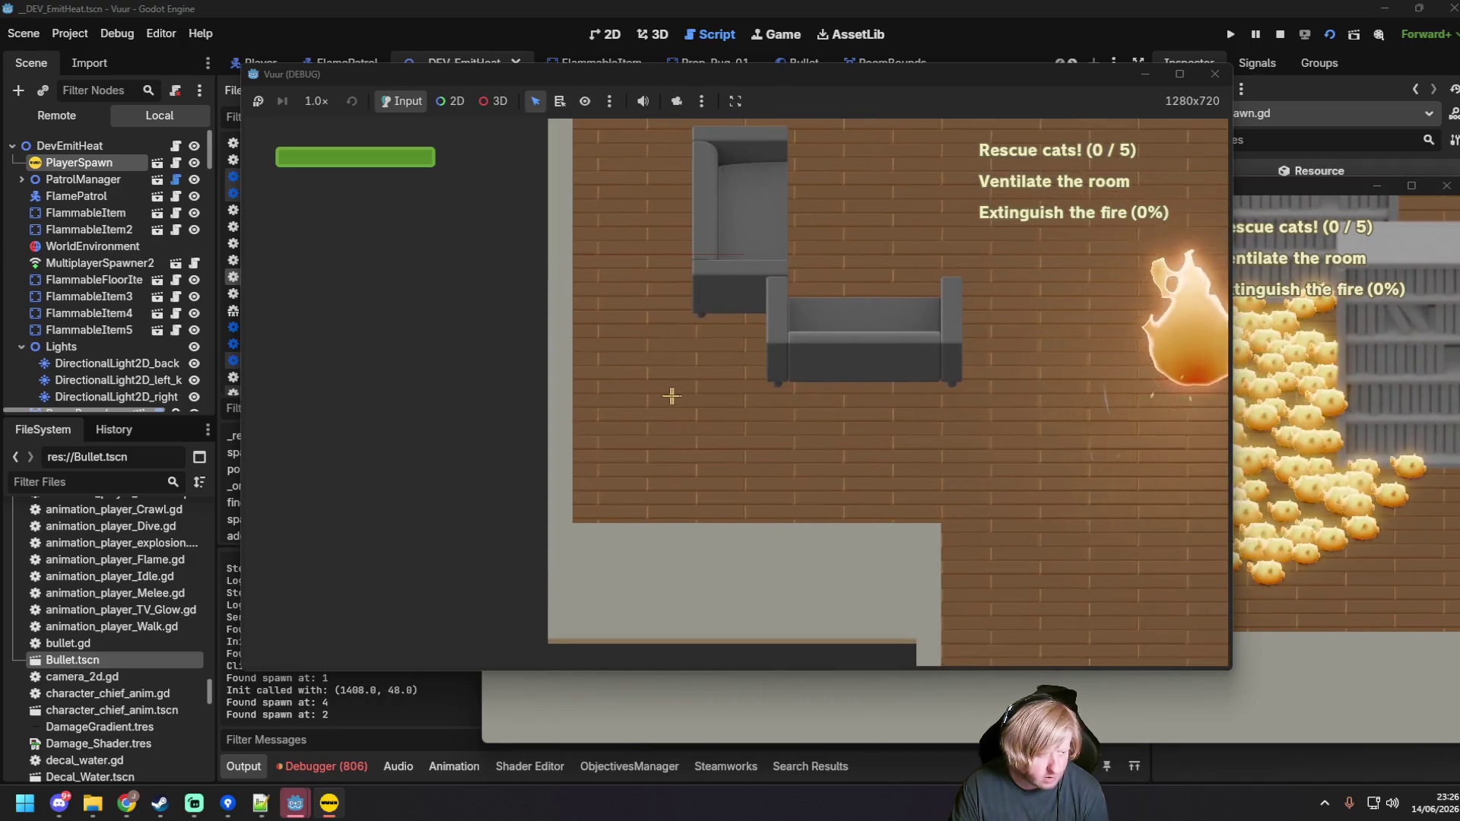
{"action": "key", "text": "s"}
{"action": "key", "text": "a"}
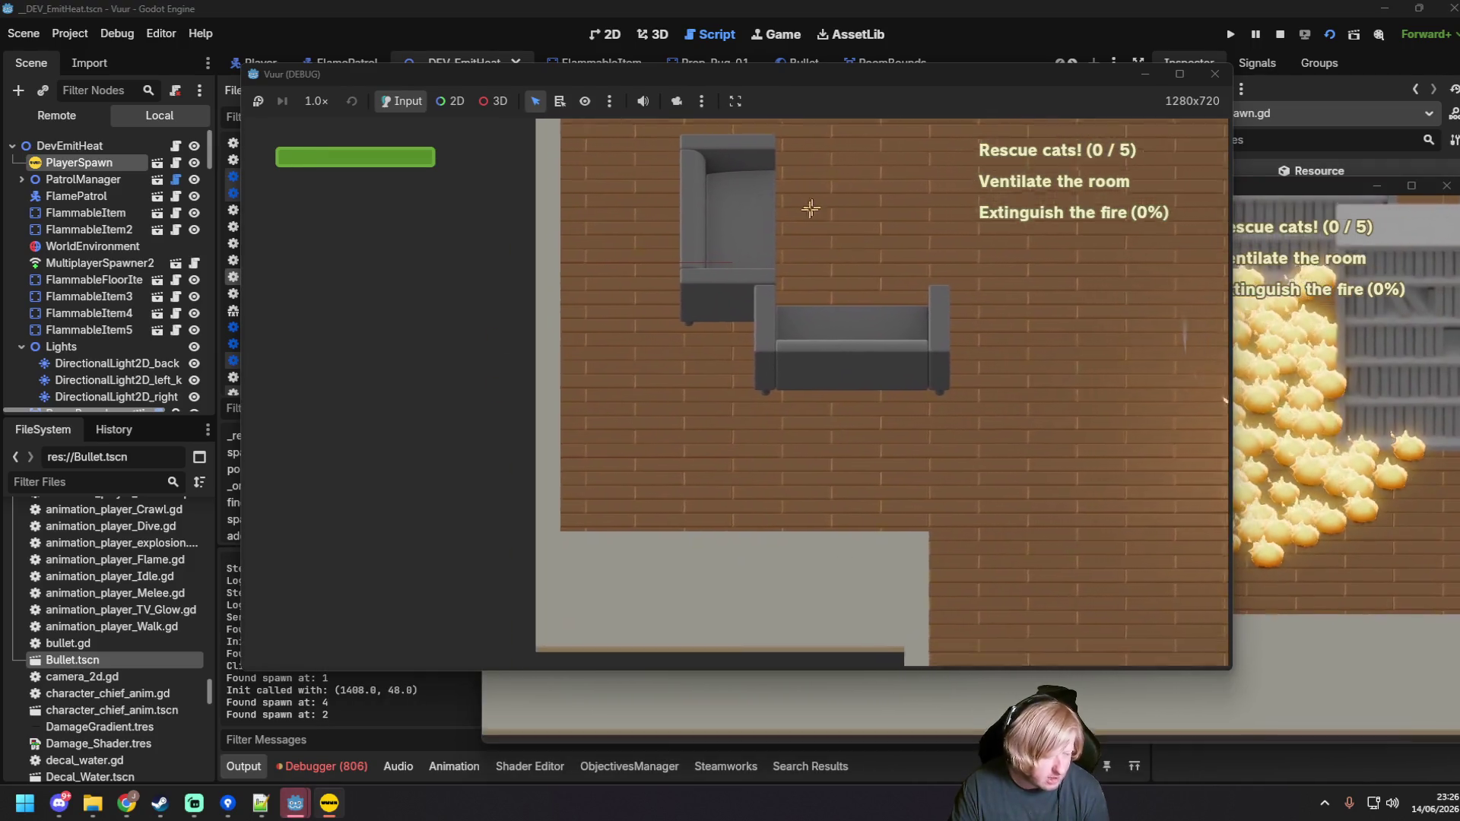
Step: Check the spawn indices in the editor output, then spray water at the fire in the game
{"action": "left_click", "coordinate": [394, 688]}
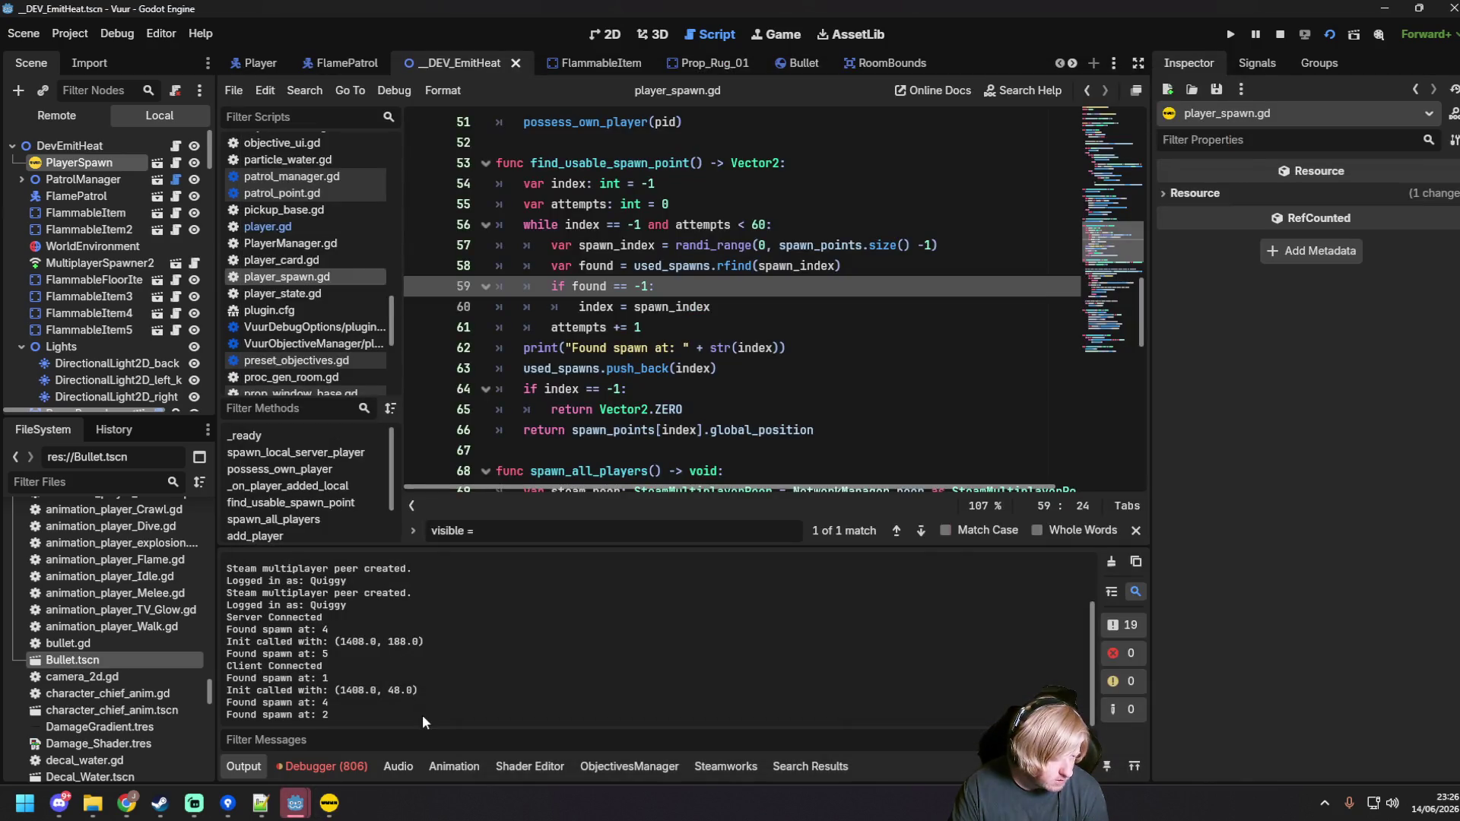
{"action": "left_click_drag", "start_coordinate": [415, 687], "coordinate": [227, 689]}
{"action": "left_click", "coordinate": [499, 663]}
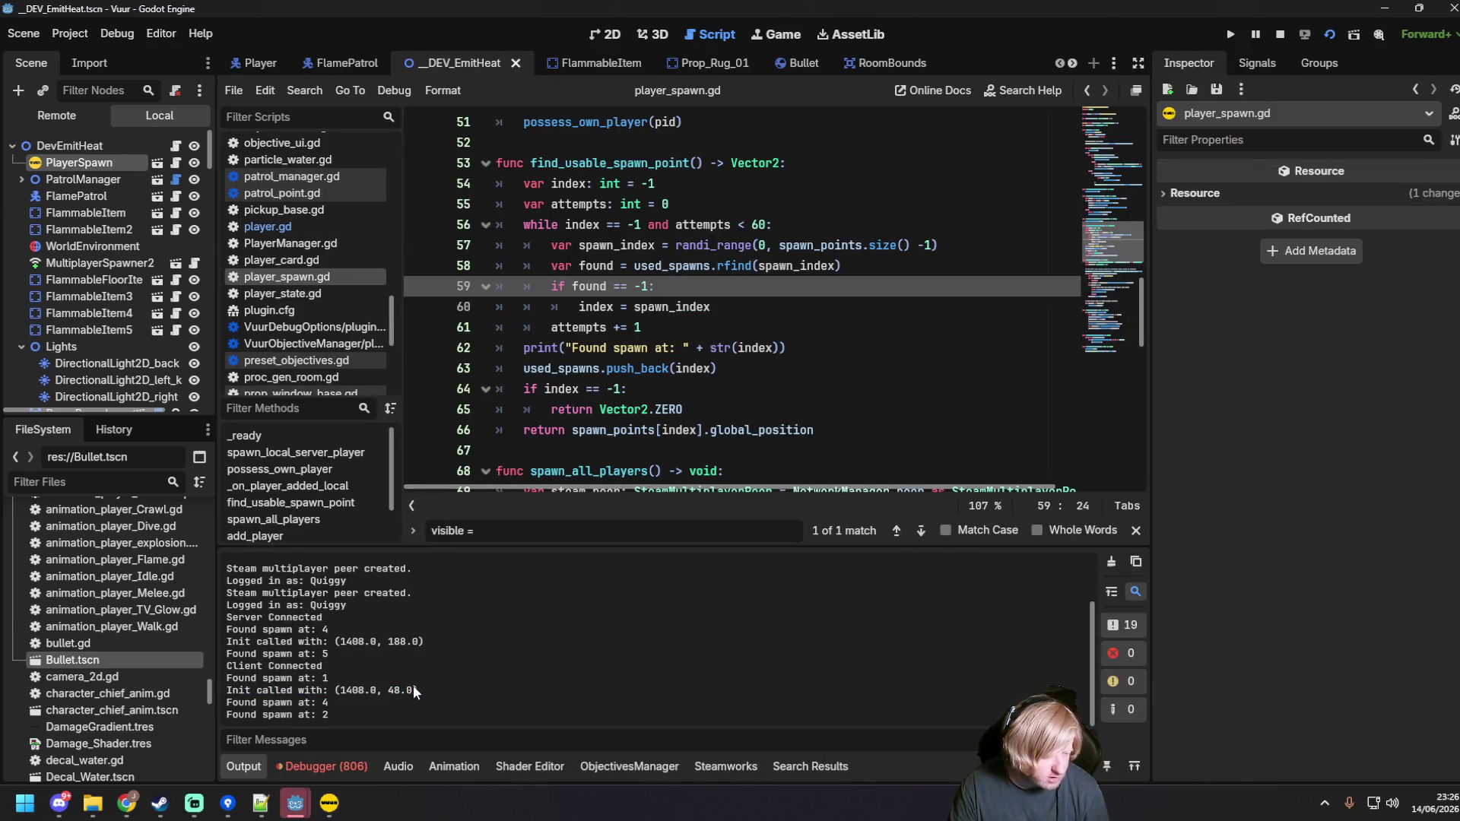
{"action": "key", "text": "alt+Tab"}
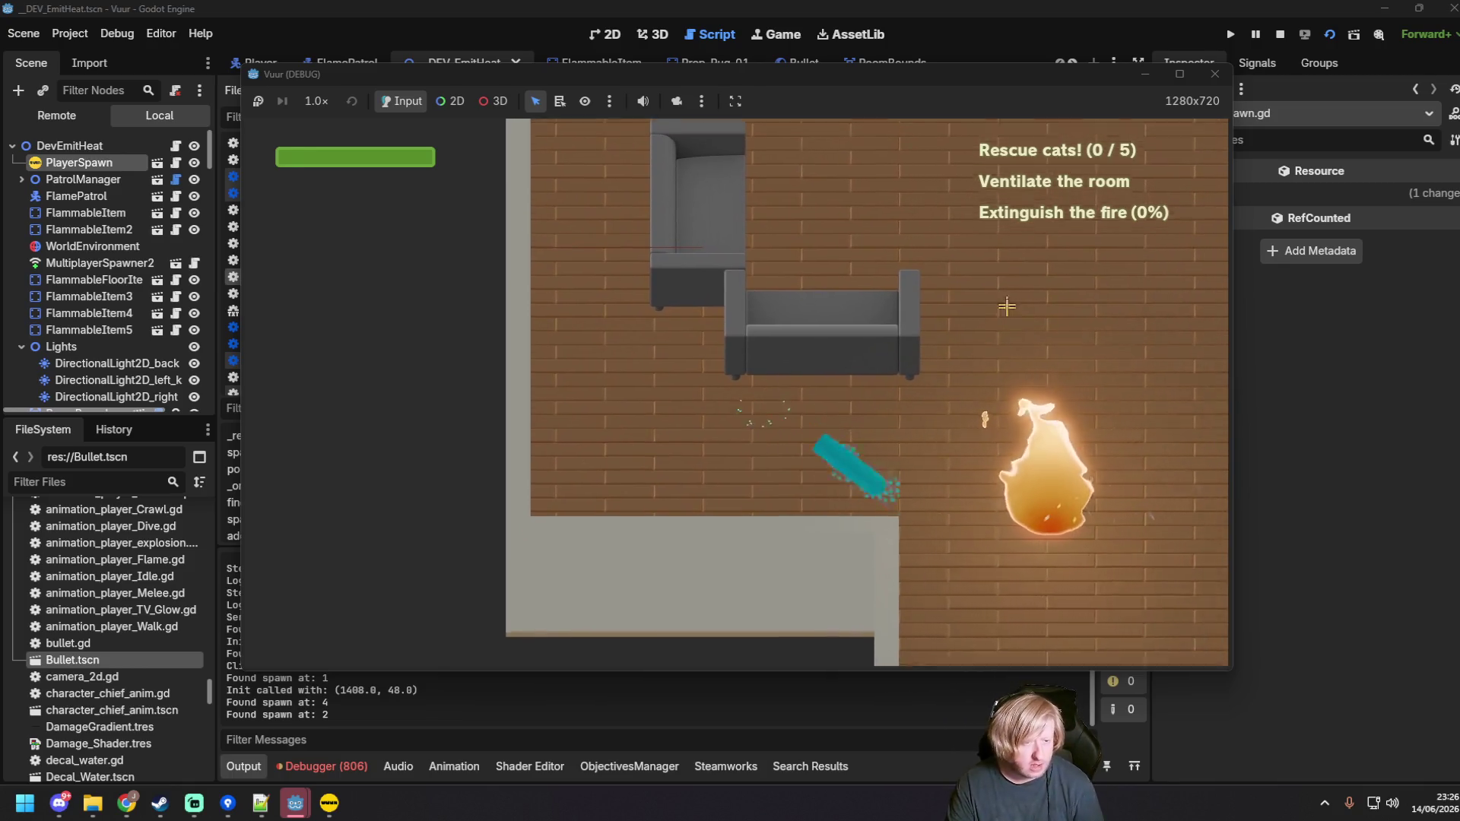
{"action": "left_click_drag", "start_coordinate": [961, 491], "coordinate": [962, 495]}
{"action": "key", "text": "alt+Tab"}
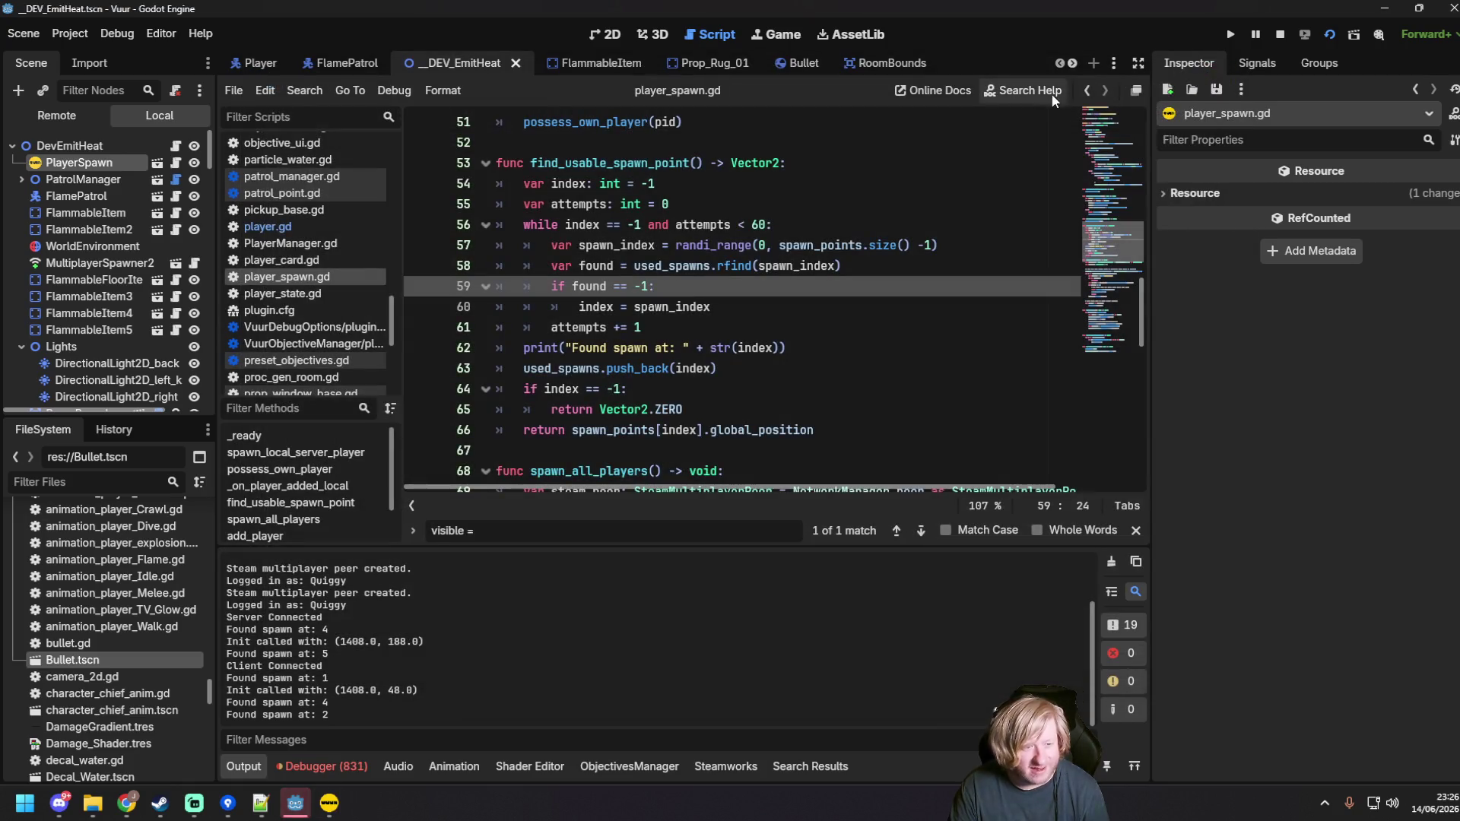
Step: Add print("Peer calling init: " + str(multiplayer.get_unique_id())) at the top of init() in player.gd and rerun
{"action": "left_click", "coordinate": [292, 227]}
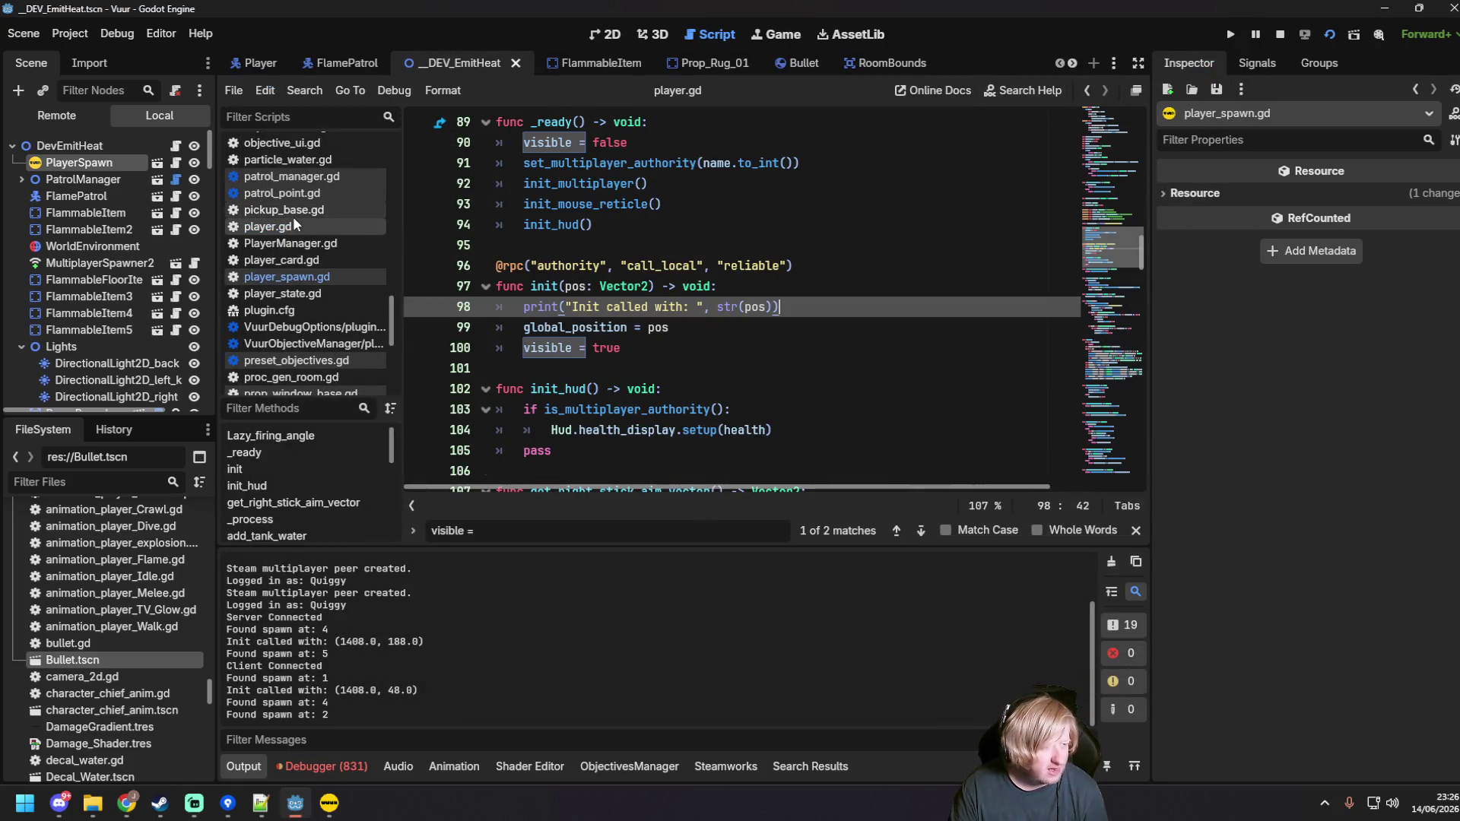
{"action": "left_click", "coordinate": [730, 366]}
{"action": "left_click", "coordinate": [701, 354]}
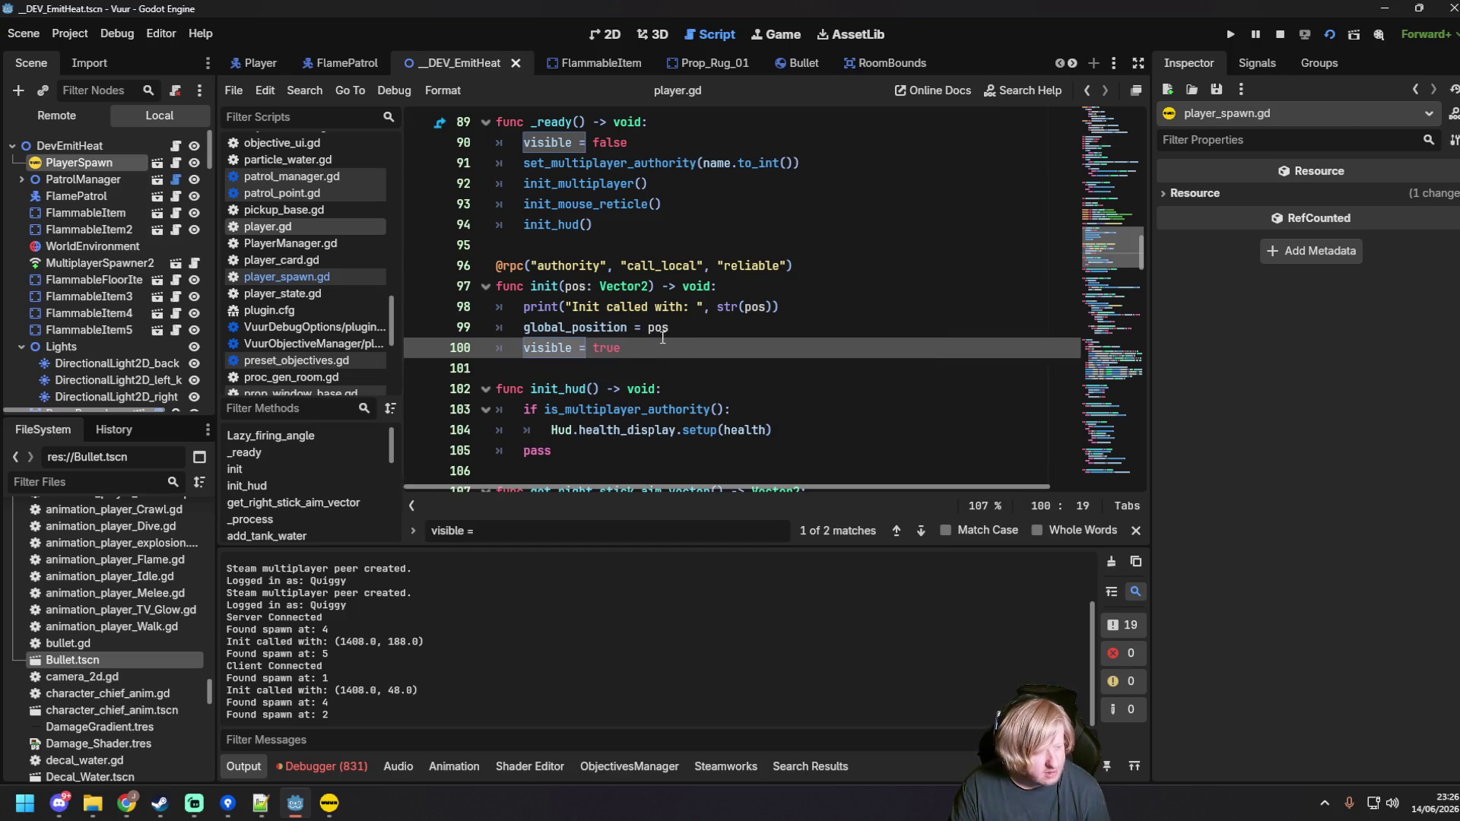
{"action": "left_click", "coordinate": [750, 288]}
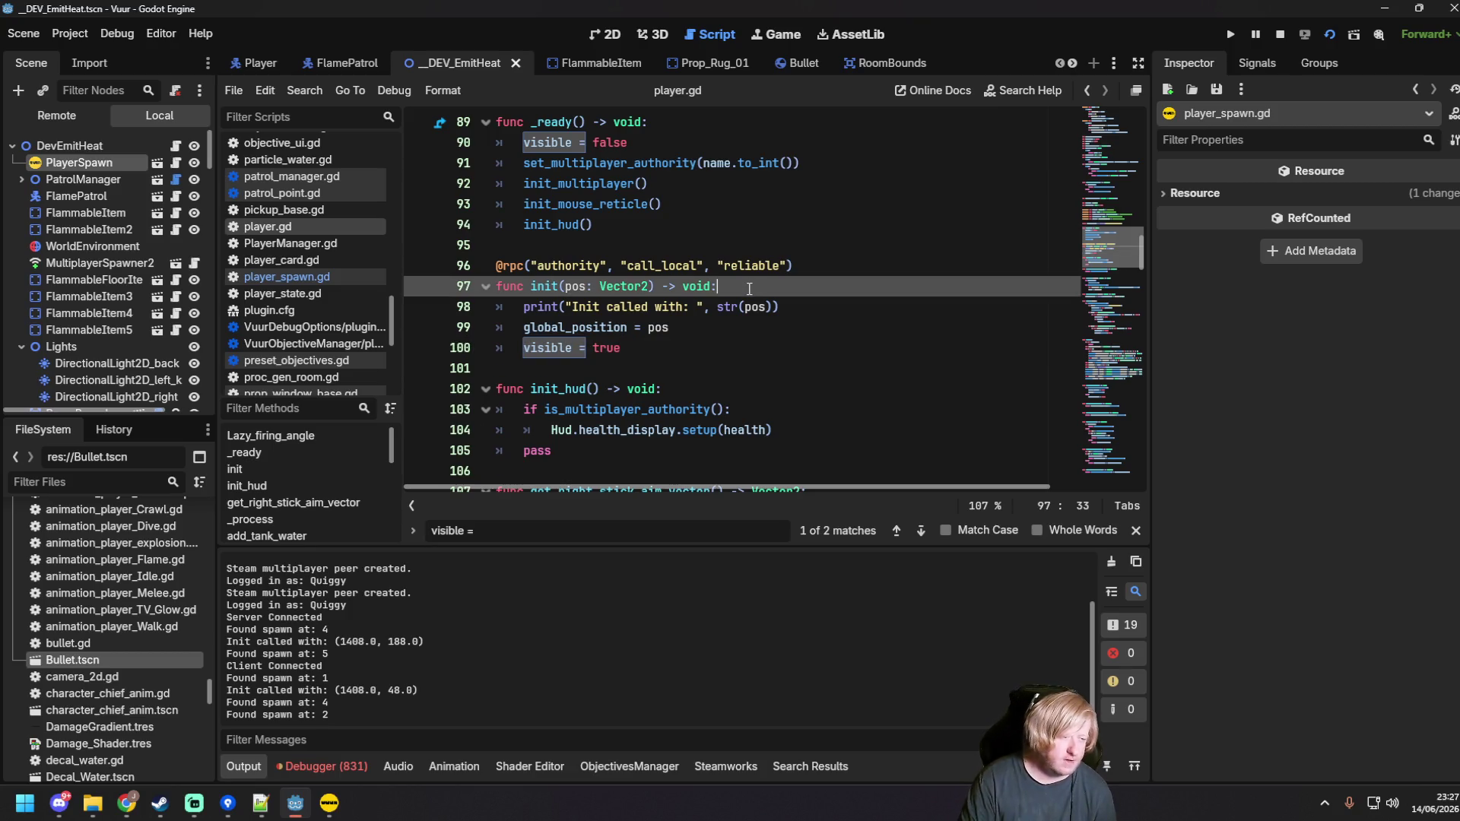
{"action": "key", "text": "Return"}
{"action": "type", "text": "print(\"P"}
{"action": "type", "text": "eer"}
{"action": "type", "text": " calling init: "}
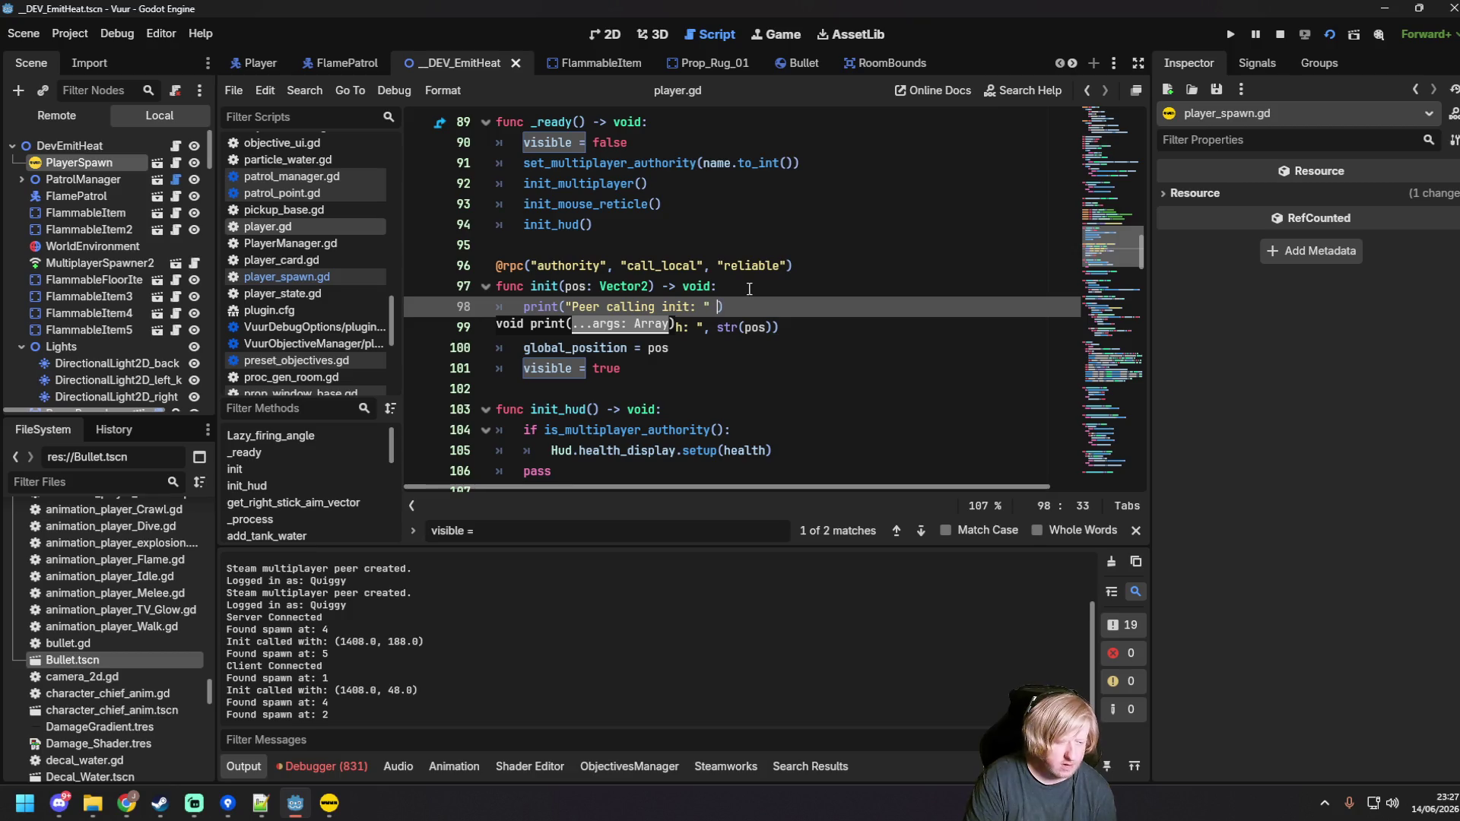
{"action": "type", "text": " str()"}
{"action": "type", "text": "multiplayer."}
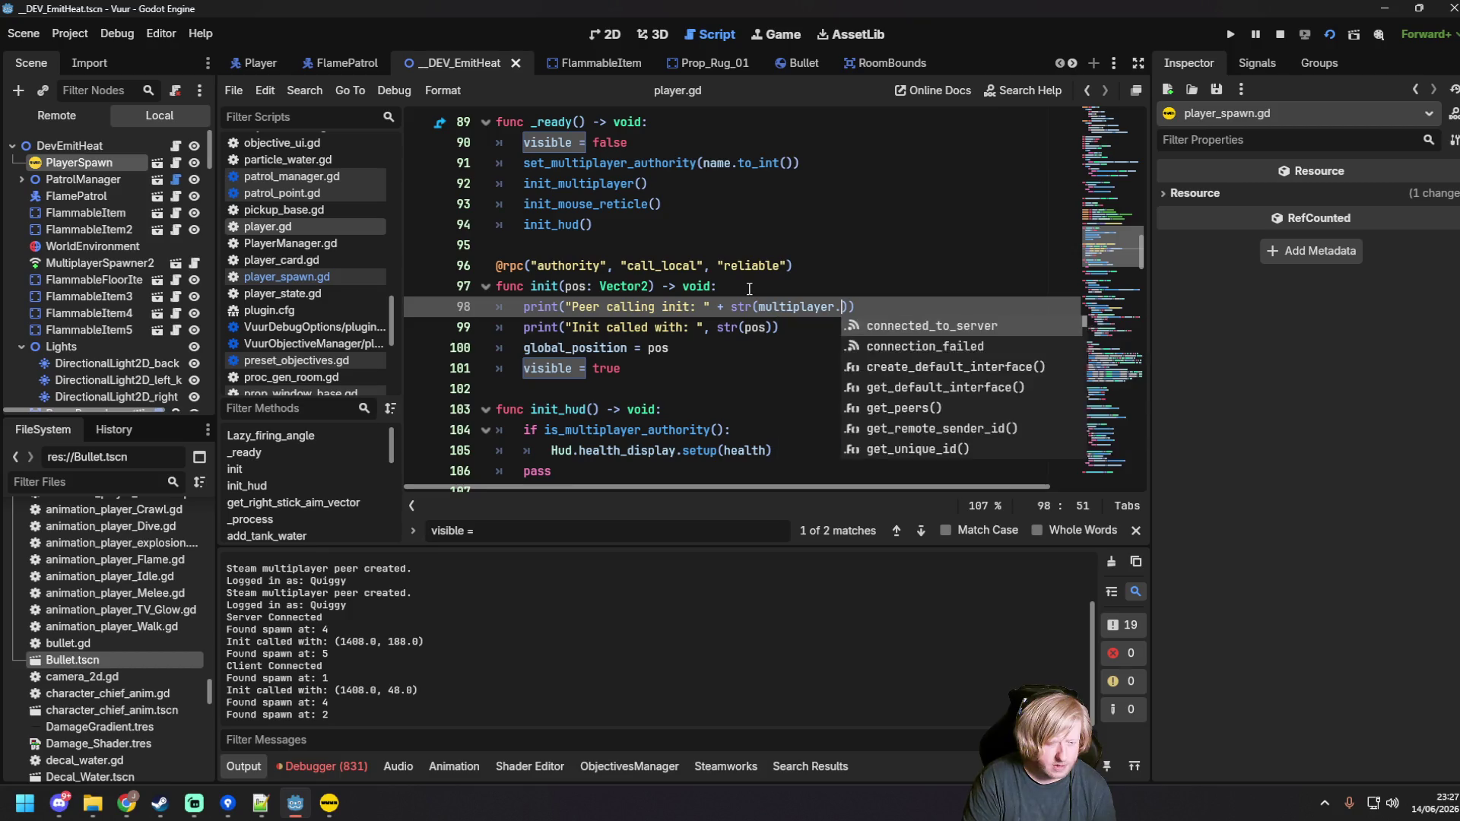
{"action": "type", "text": "get_"}
{"action": "key", "text": "Return"}
{"action": "key", "text": "F5"}
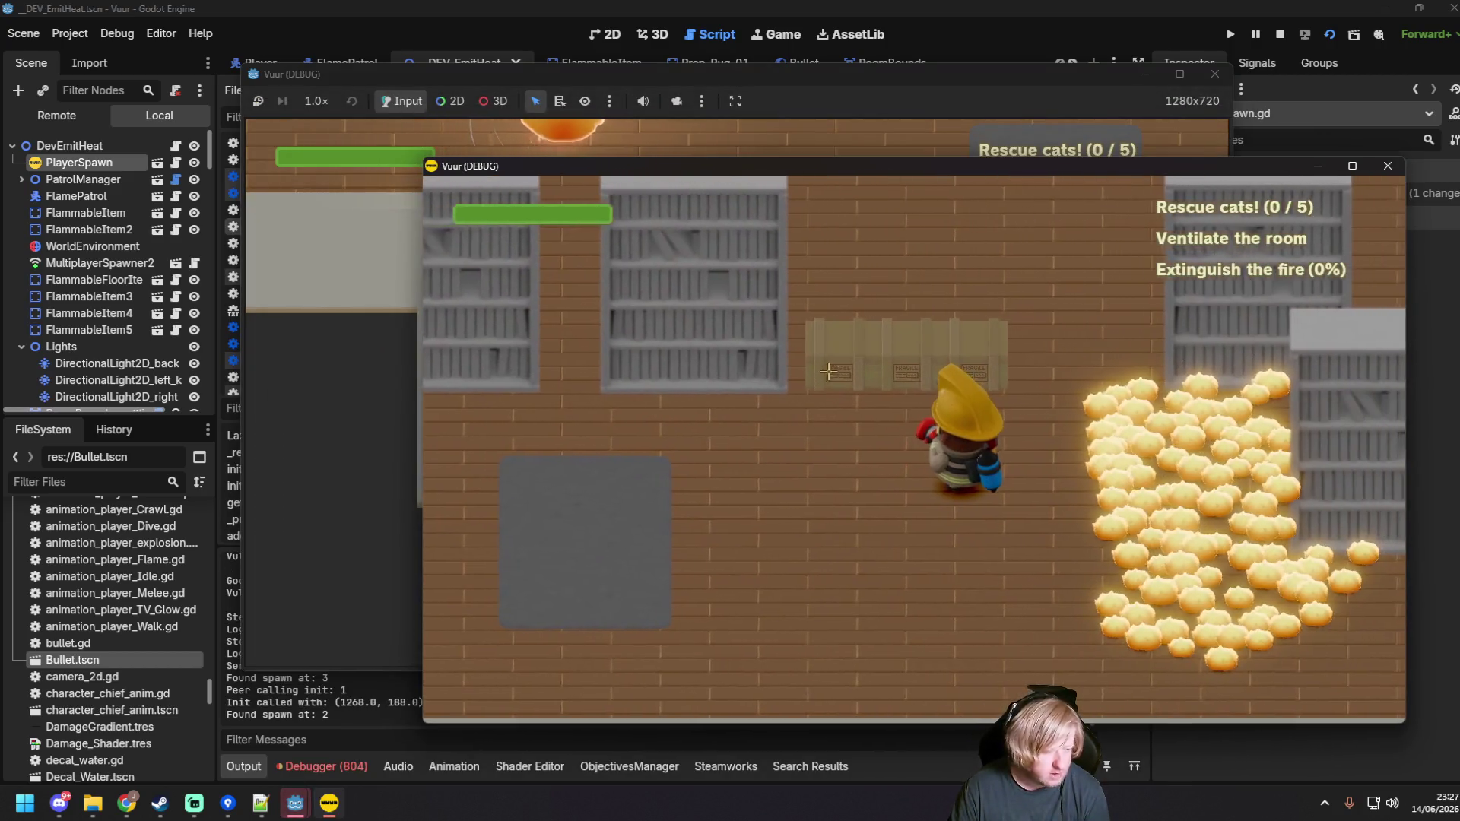
Step: Join the server from the second instance, then close both Vuur (DEBUG) windows
{"action": "left_click", "coordinate": [372, 435]}
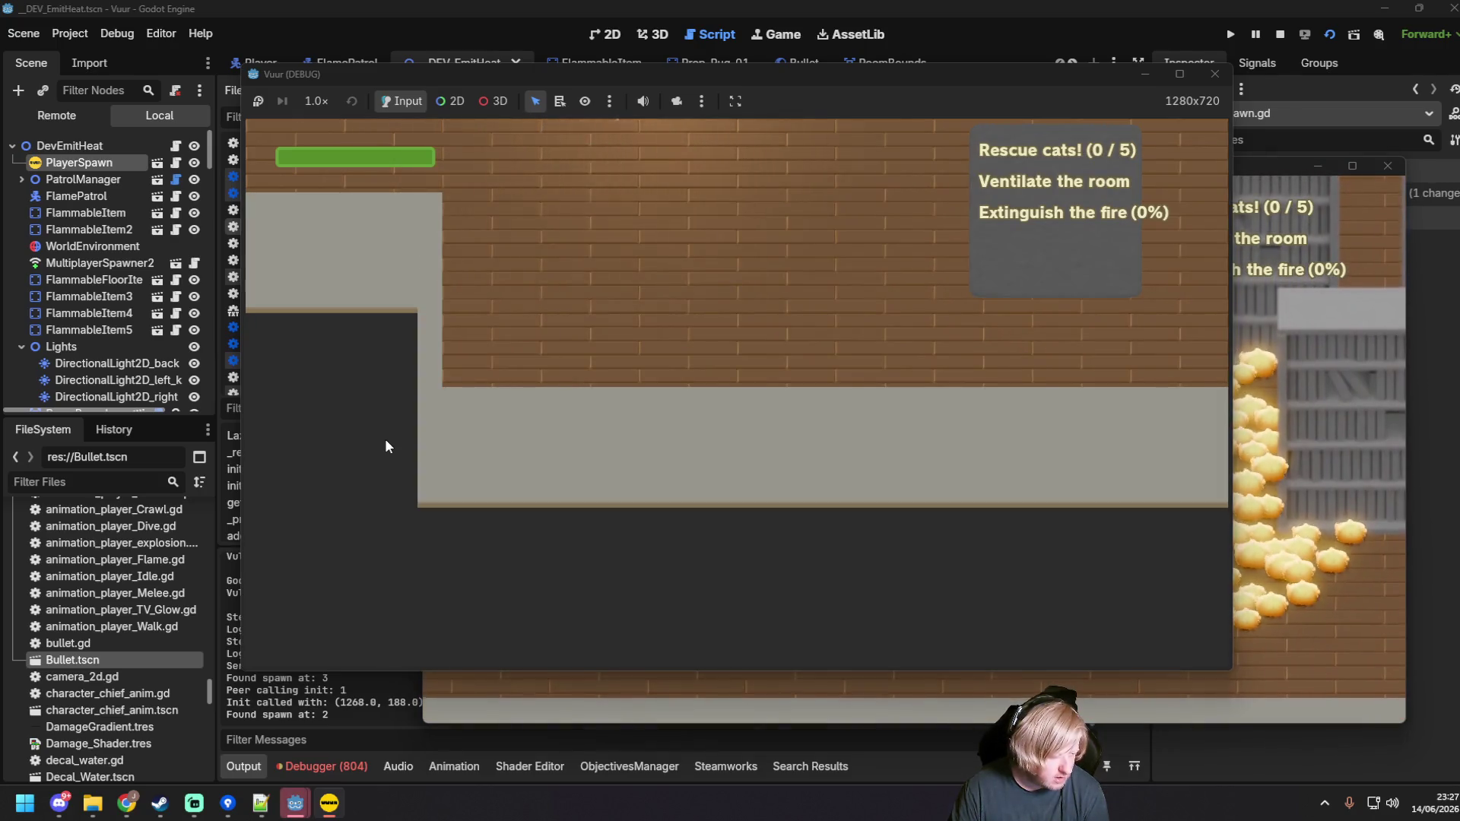
{"action": "key", "text": "Escape"}
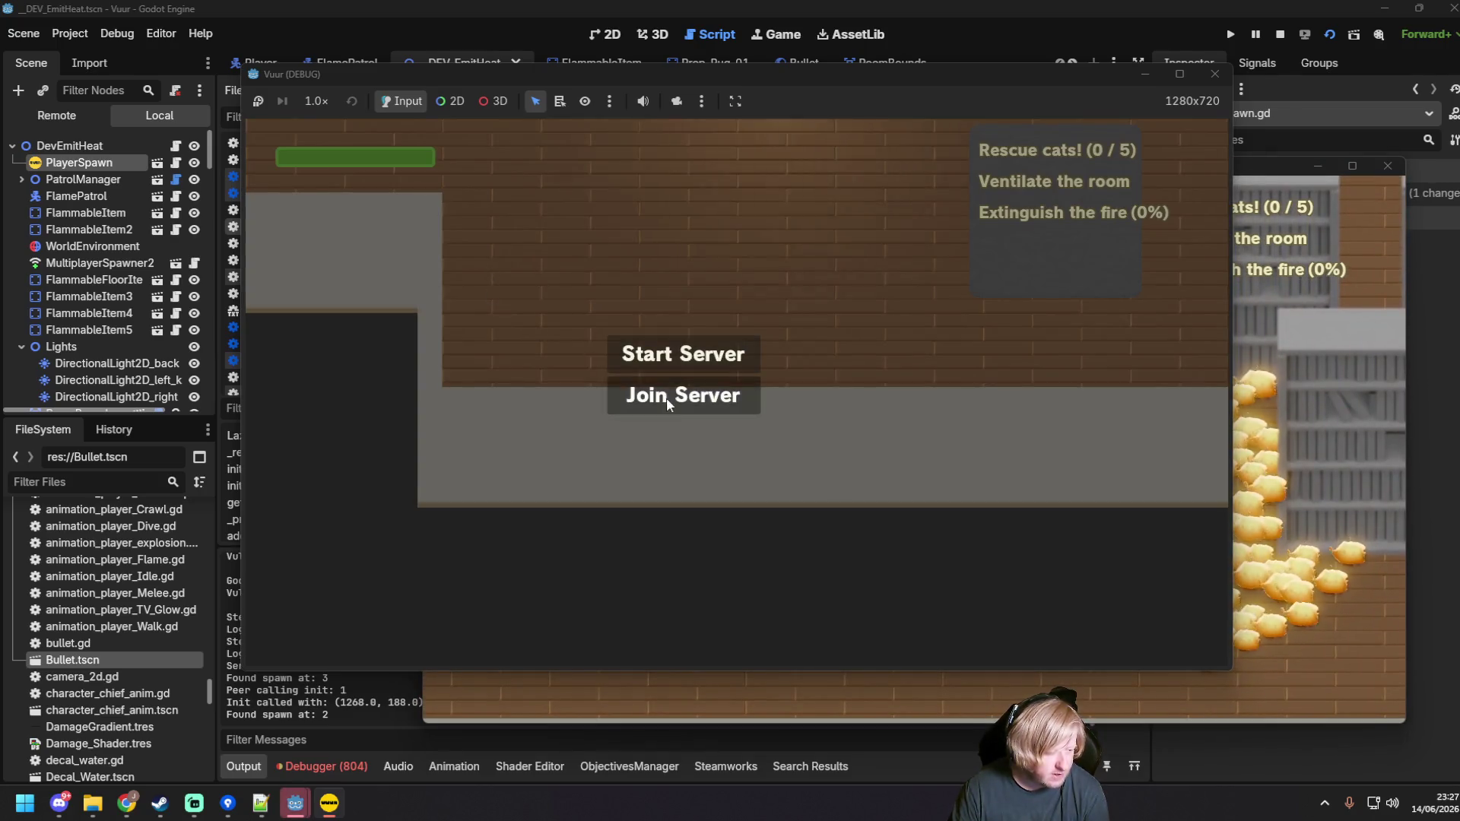
{"action": "left_click", "coordinate": [666, 398]}
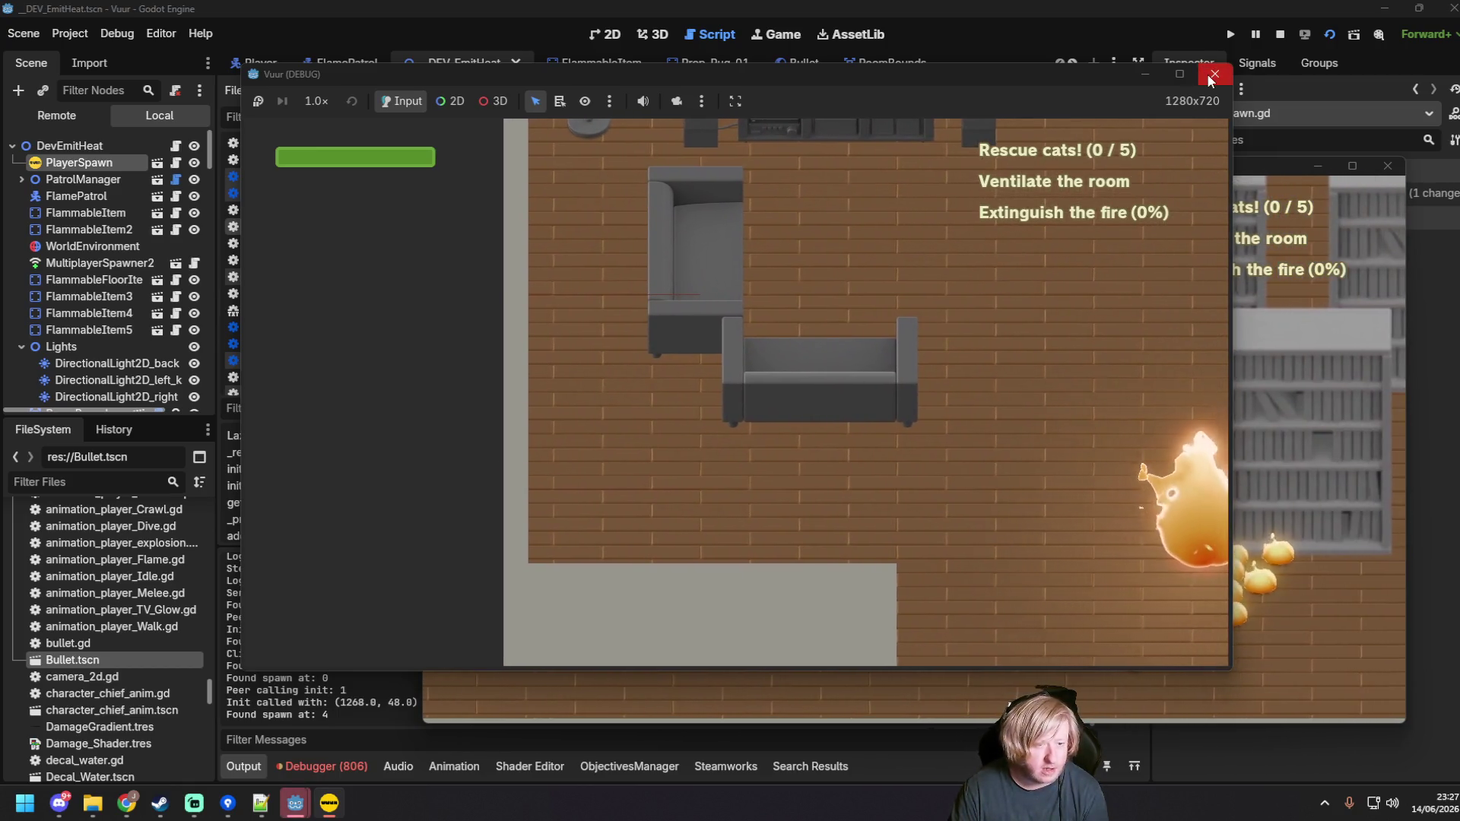
{"action": "left_click", "coordinate": [1211, 79]}
{"action": "left_click", "coordinate": [1391, 171]}
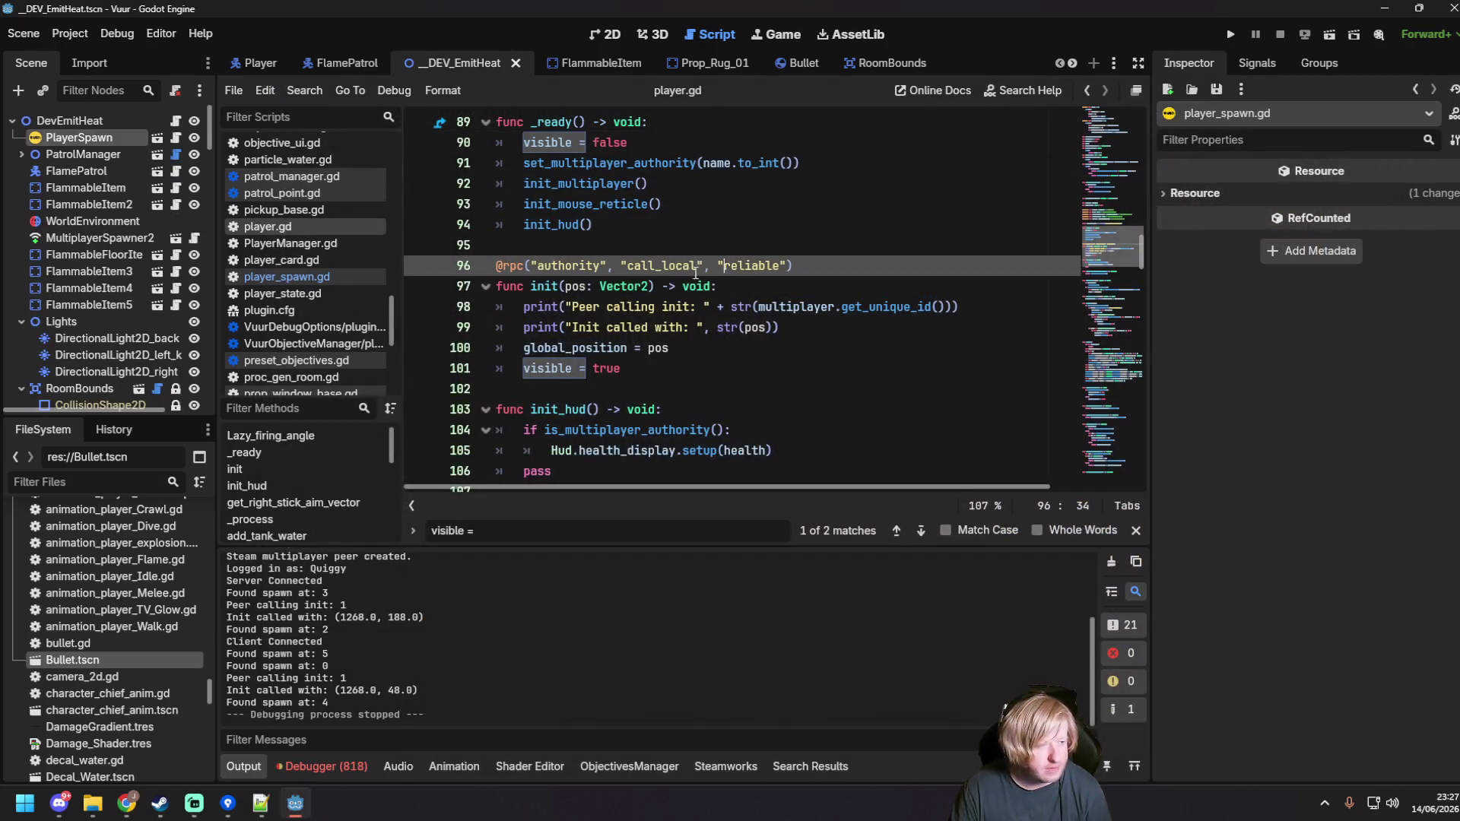
Step: Close PlayerManager.gd from the open scripts list
{"action": "scroll", "scroll_direction": "up", "scroll_amount": 3}
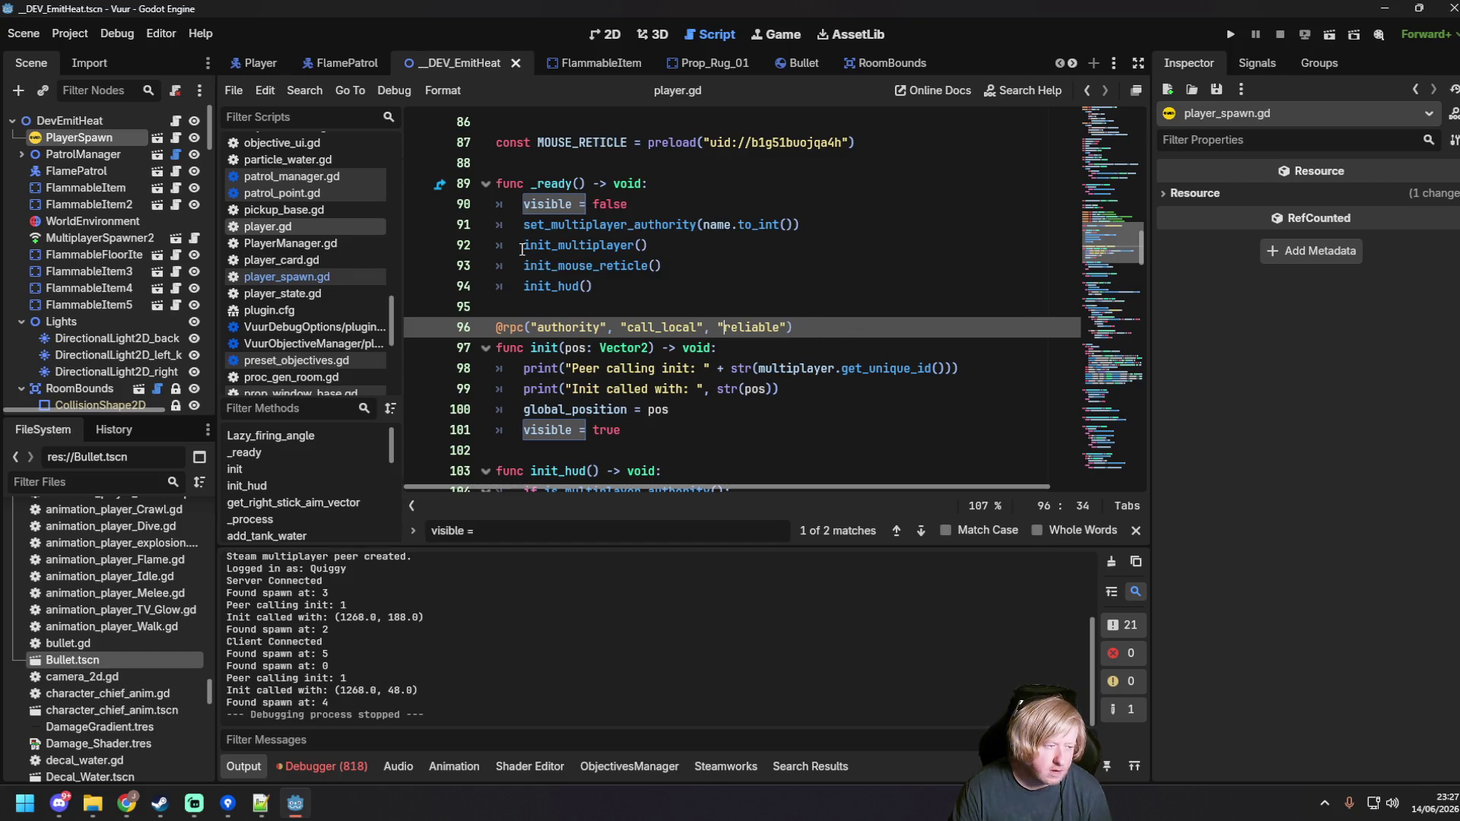
{"action": "mouse_move", "coordinate": [524, 249]}
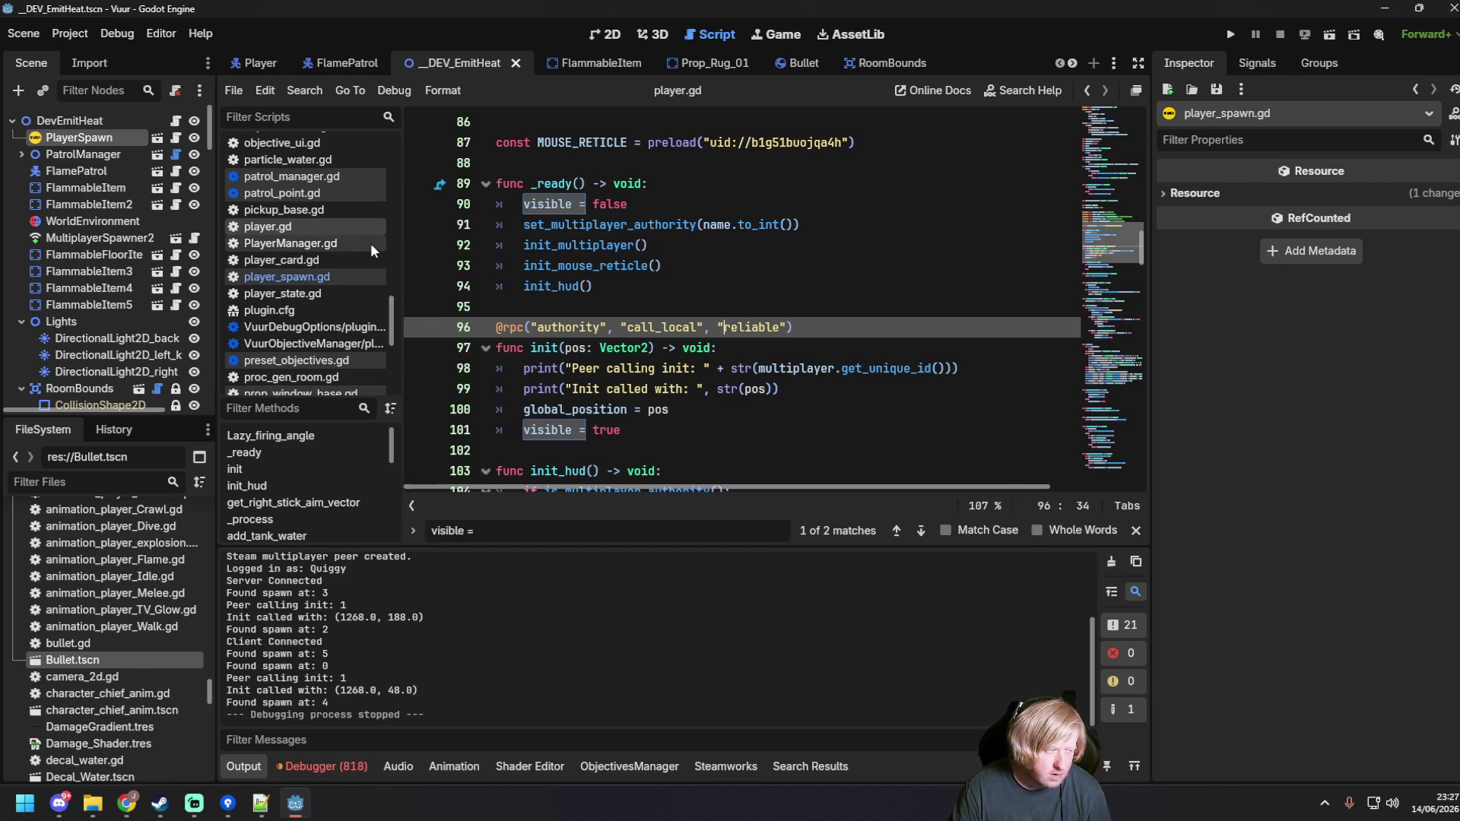
{"action": "middle_click", "coordinate": [352, 242]}
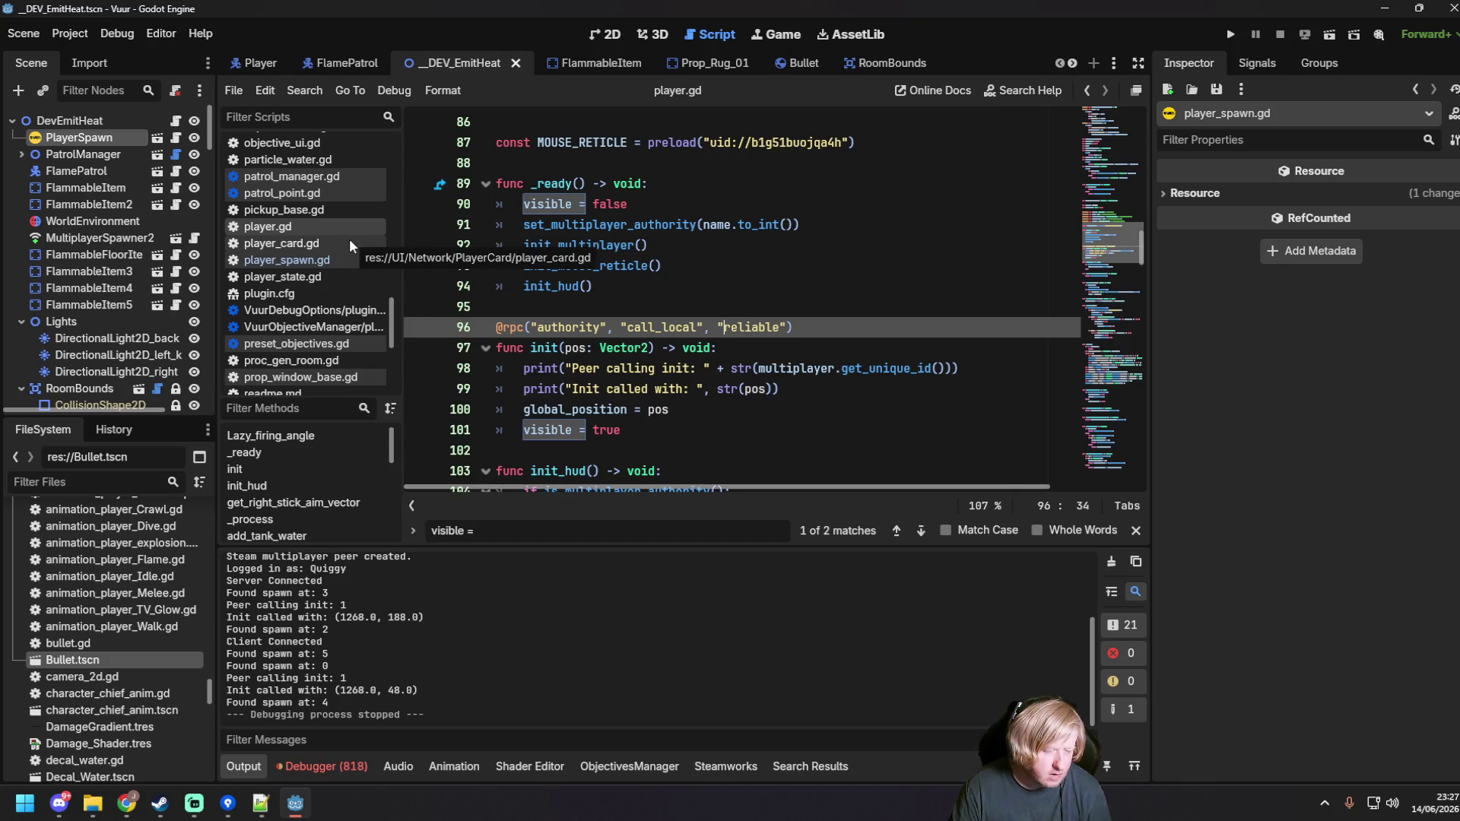
Step: Bring up player_spawn.gd and select possess_own_player's global_position = find_usable_spawn_point() line
{"action": "left_click", "coordinate": [297, 260]}
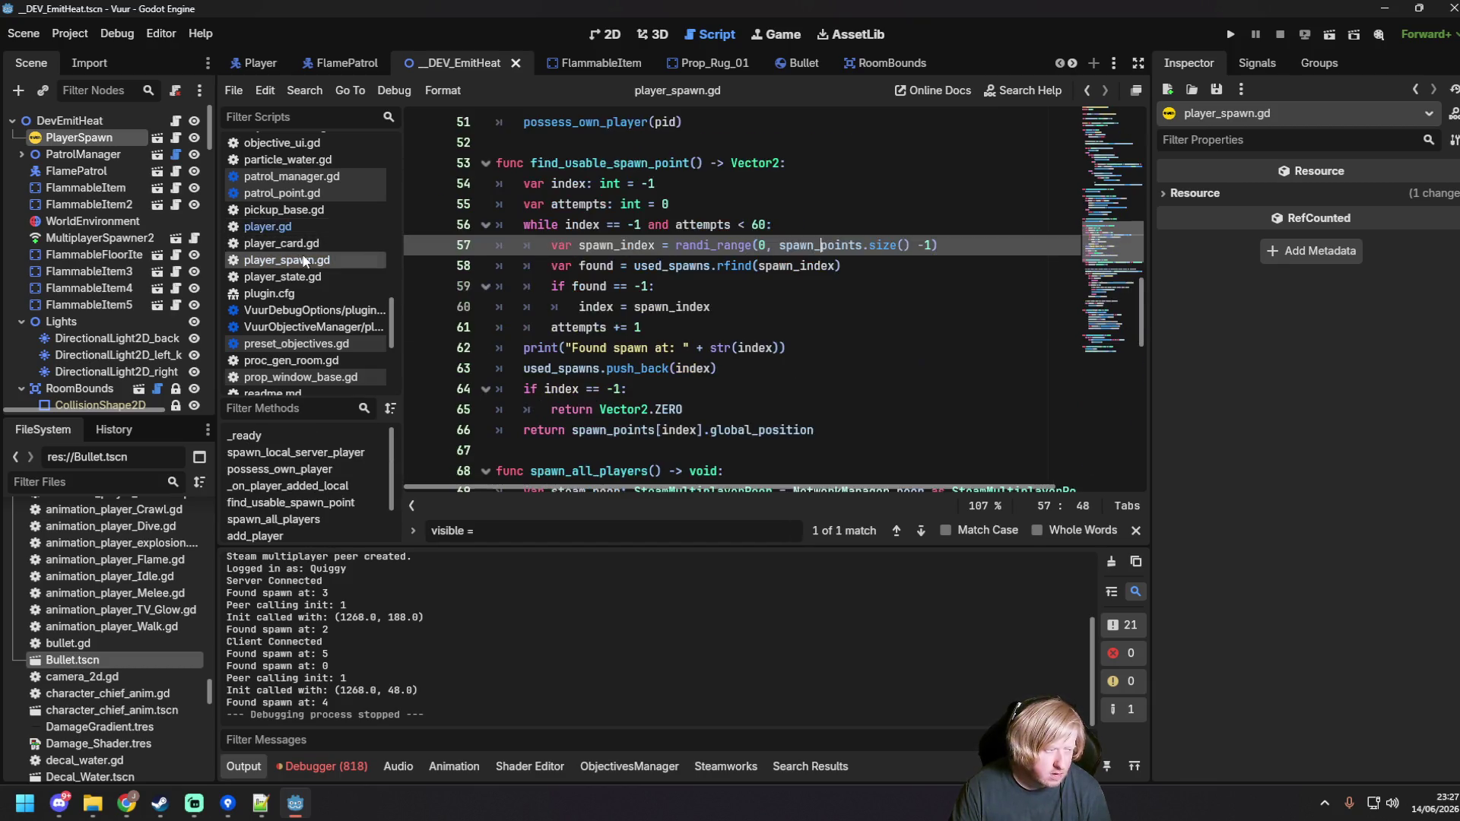
{"action": "left_click", "coordinate": [303, 212]}
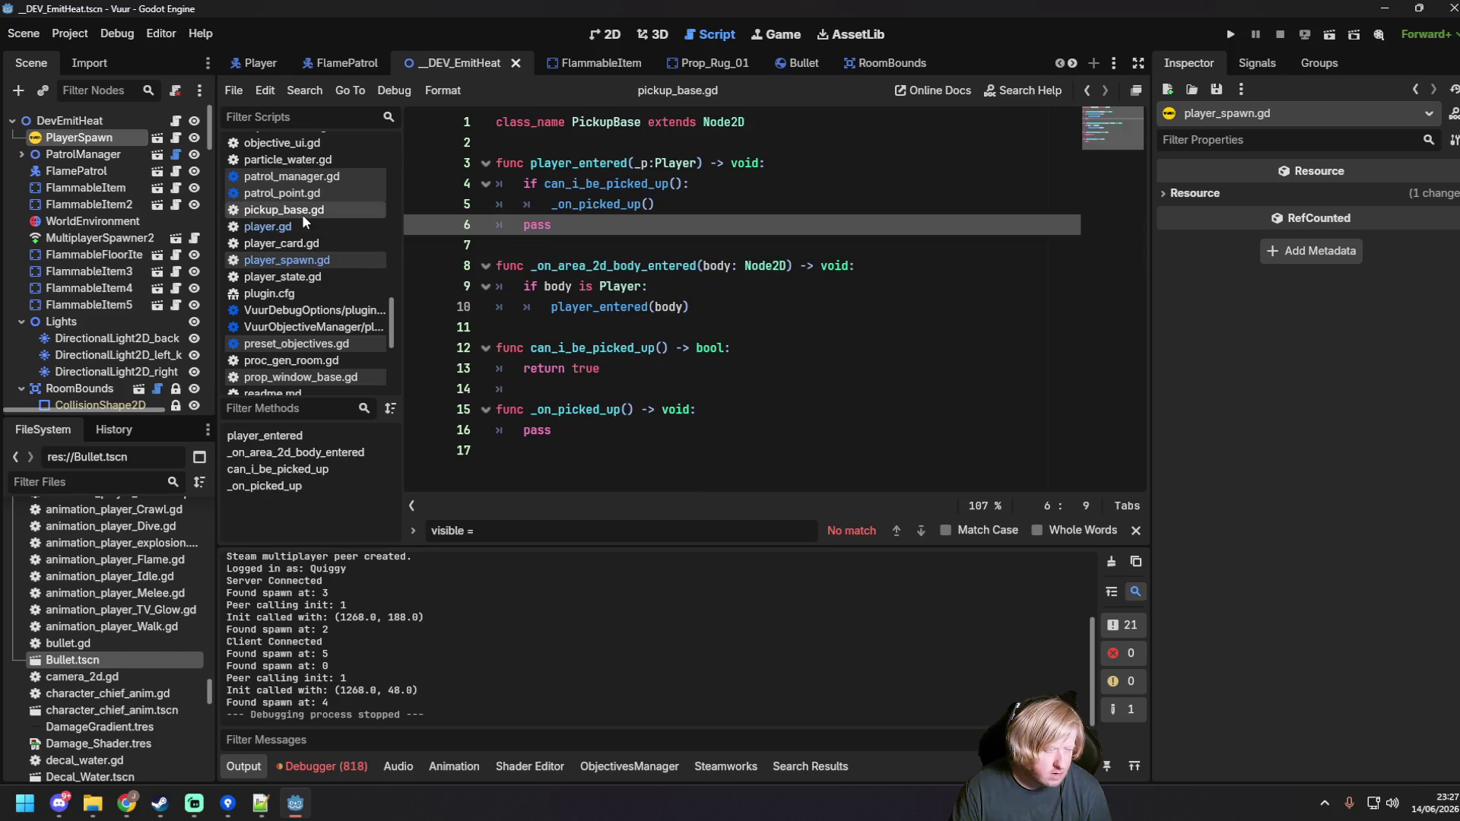
{"action": "left_click", "coordinate": [294, 224]}
{"action": "scroll", "scroll_direction": "down", "scroll_amount": 3}
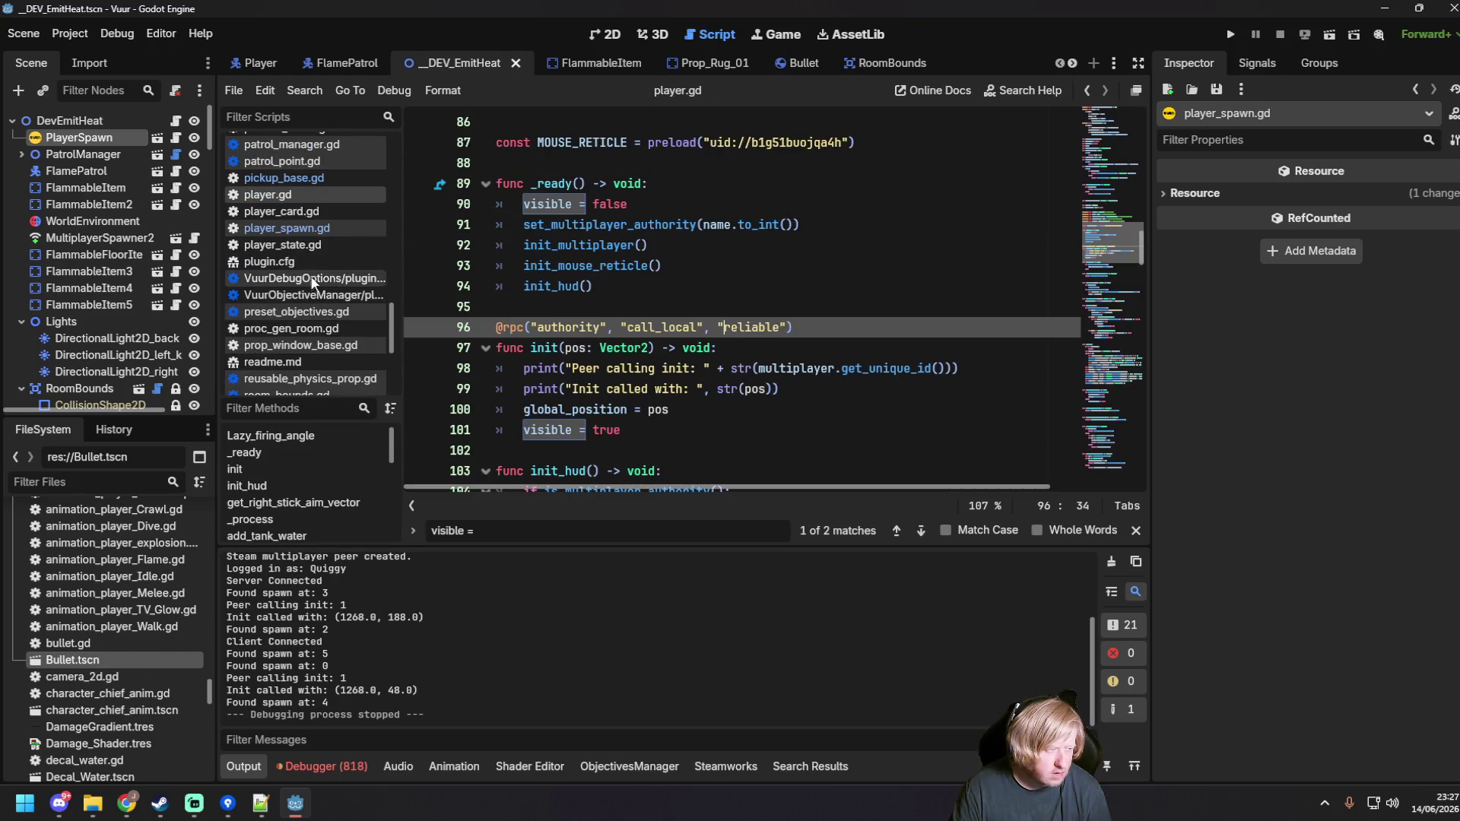
{"action": "left_click", "coordinate": [304, 228]}
{"action": "left_click", "coordinate": [730, 337]}
{"action": "scroll", "scroll_direction": "up", "scroll_amount": 3}
{"action": "scroll", "scroll_direction": "down", "scroll_amount": 3}
{"action": "scroll", "scroll_direction": "up", "scroll_amount": 3}
{"action": "scroll", "scroll_direction": "down", "scroll_amount": 3}
{"action": "left_click_drag", "start_coordinate": [709, 369], "coordinate": [550, 368]}
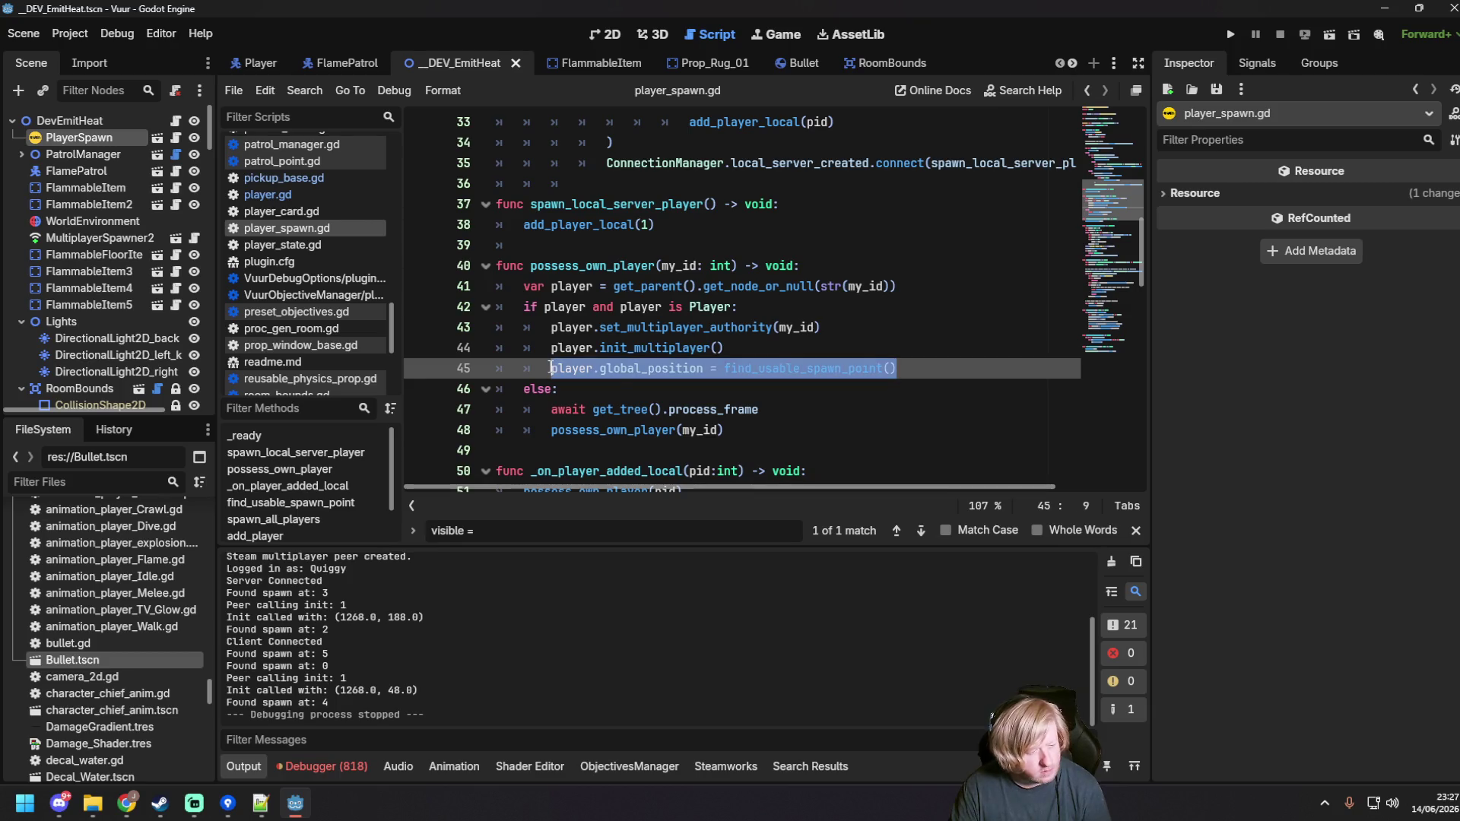
Step: Delete the global_position spawn line from possess_own_player and save player_spawn.gd
{"action": "key", "text": "BackSpace"}
{"action": "key", "text": "BackSpace"}
{"action": "key", "text": "BackSpace"}
{"action": "key", "text": "ctrl+s"}
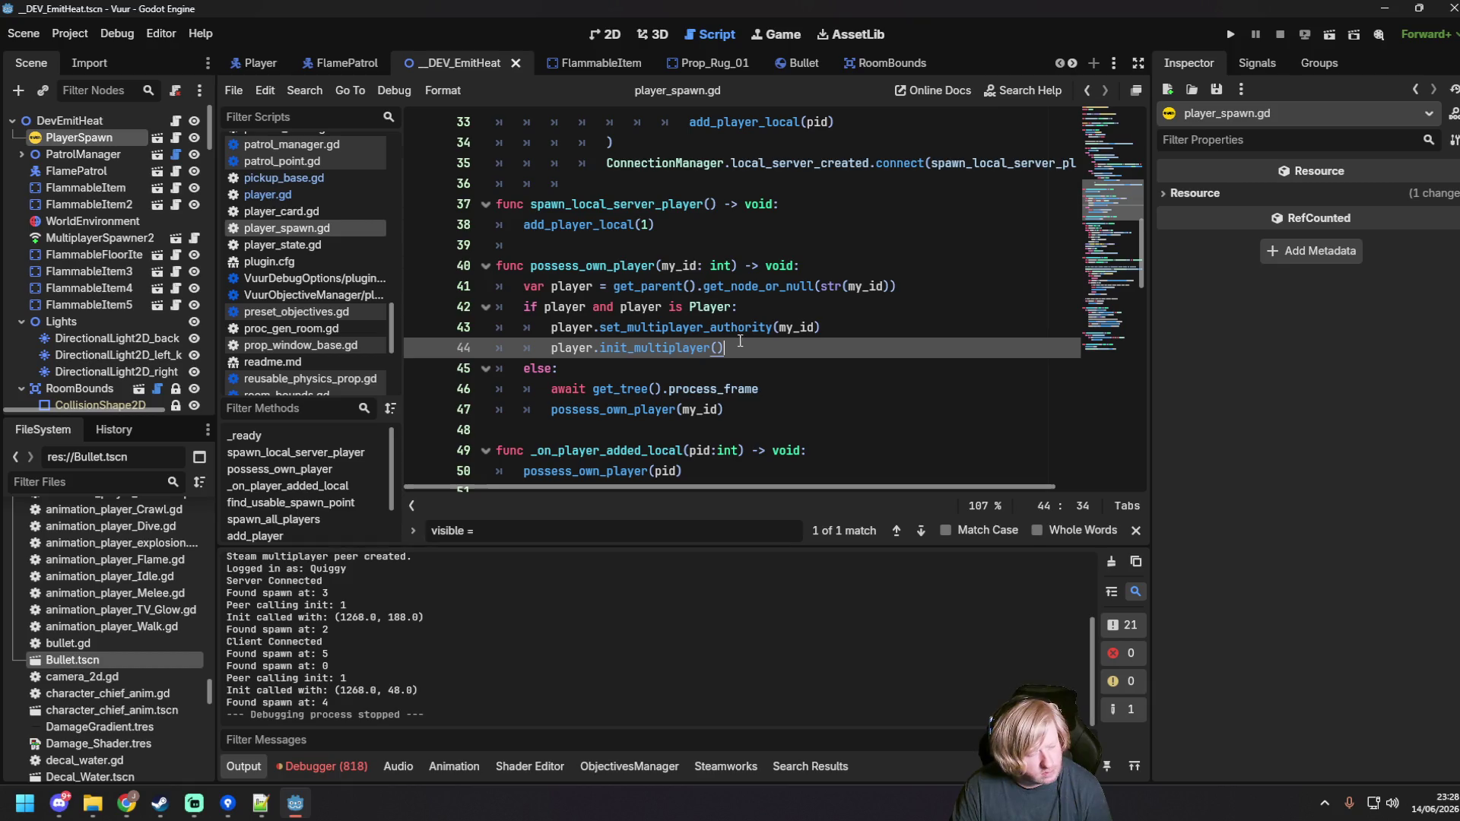
{"action": "mouse_move", "coordinate": [703, 324]}
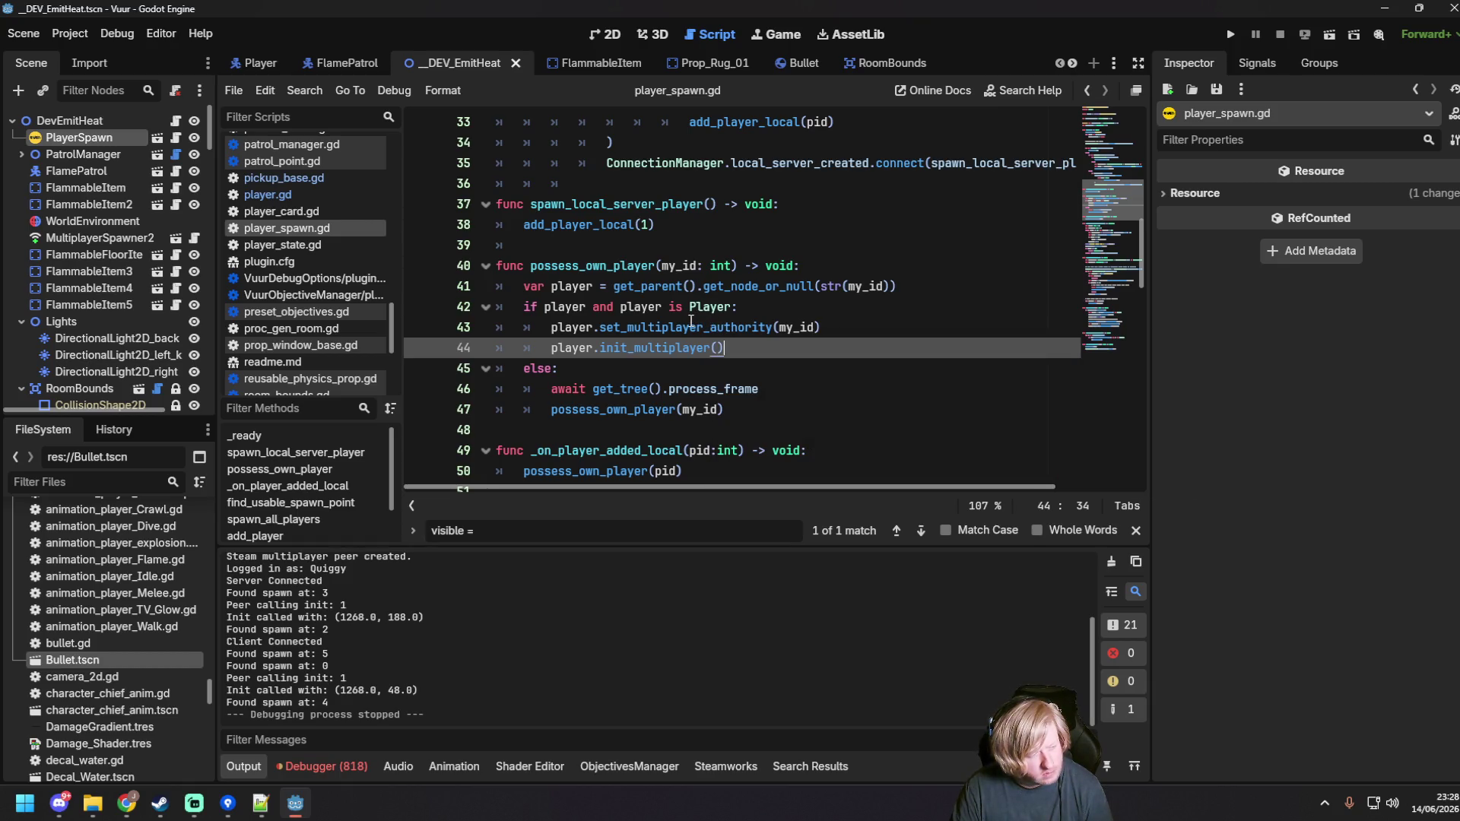
{"action": "left_click", "coordinate": [302, 196]}
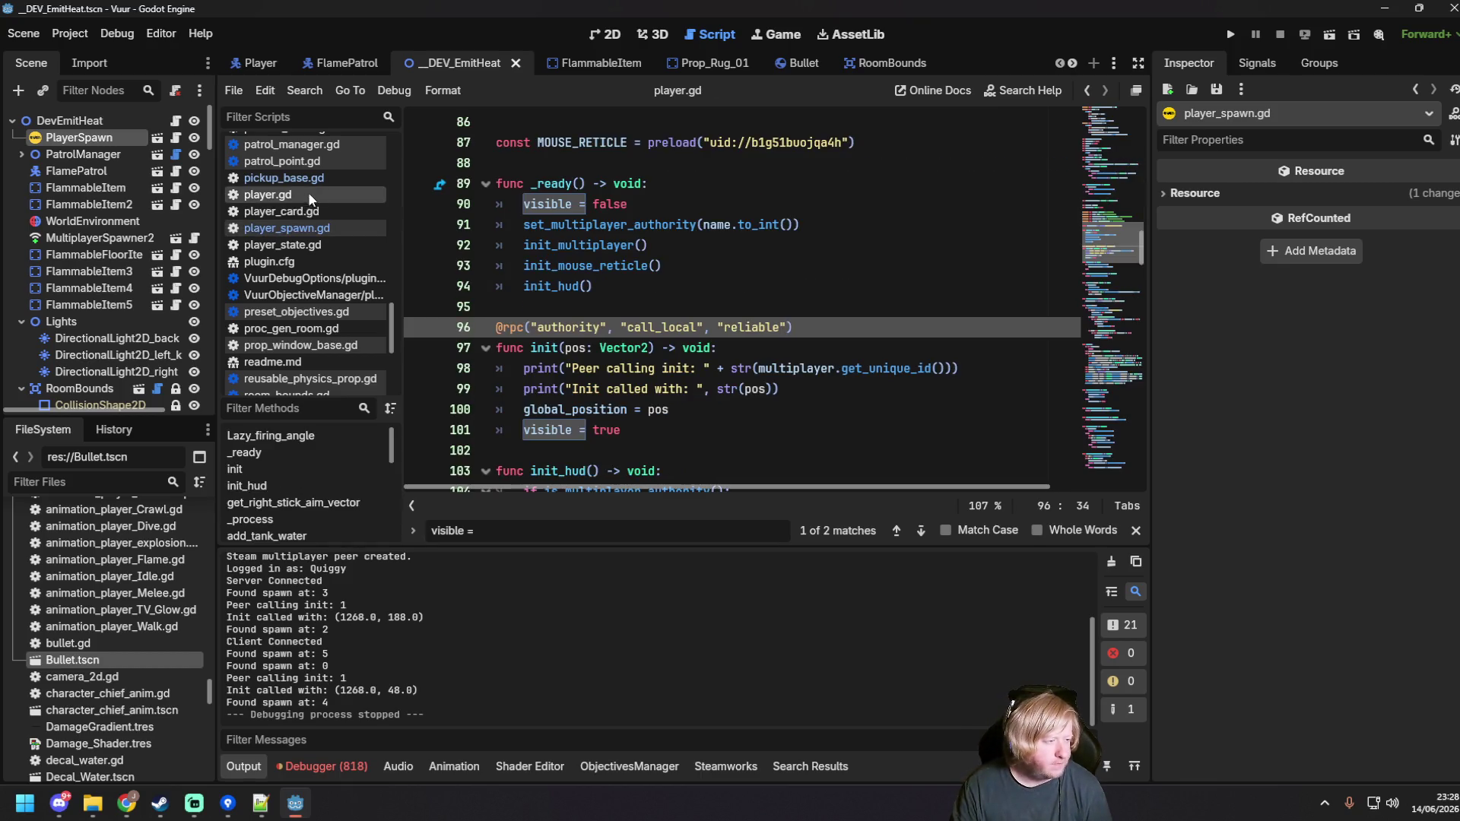
{"action": "left_click_drag", "start_coordinate": [536, 327], "coordinate": [606, 327]}
{"action": "key", "text": "BackSpace"}
{"action": "key", "text": "Delete"}
{"action": "key", "text": "Delete"}
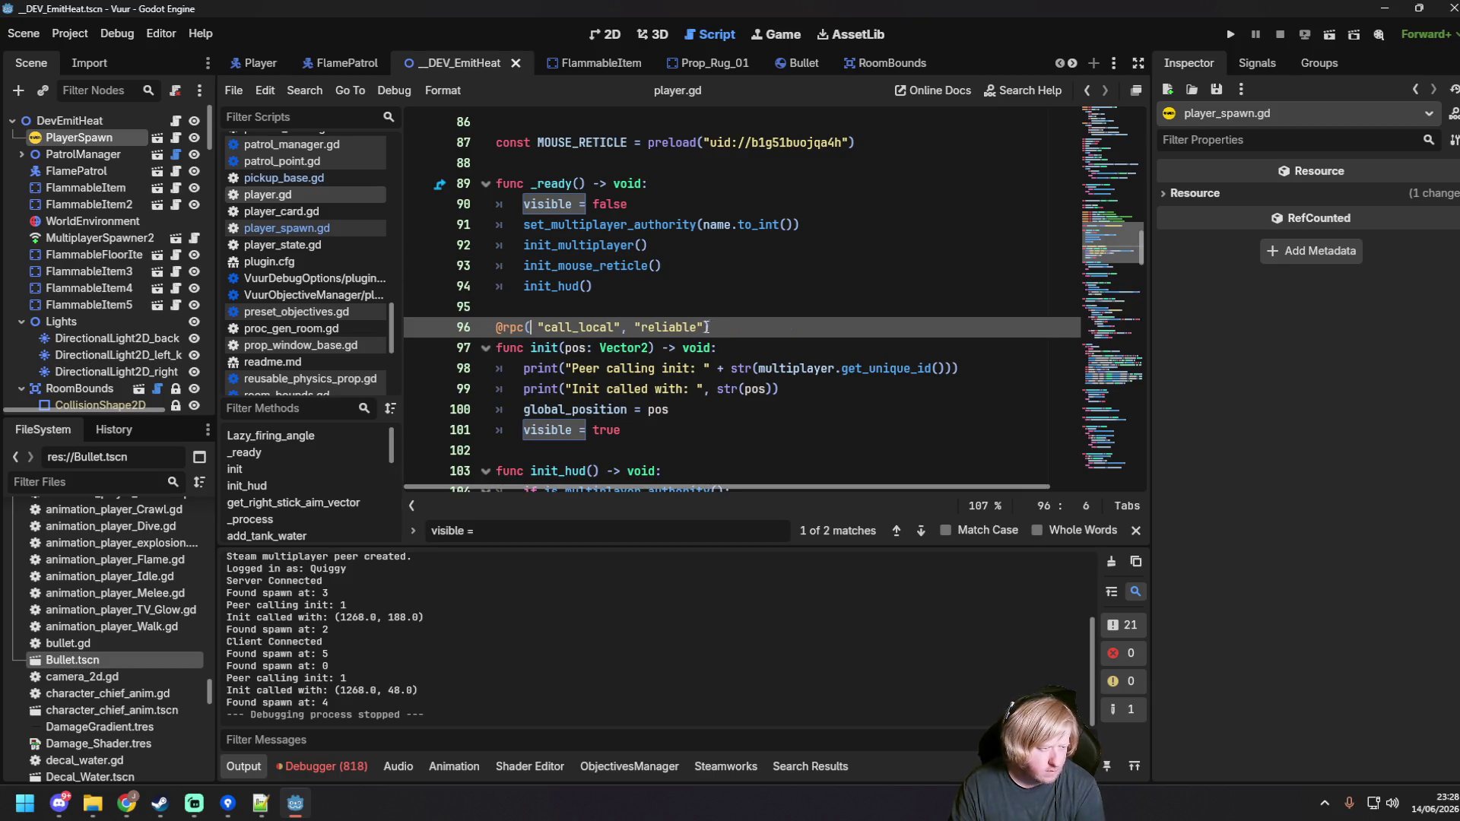
{"action": "left_click", "coordinate": [781, 327]}
{"action": "left_click", "coordinate": [738, 291]}
{"action": "key", "text": "F5"}
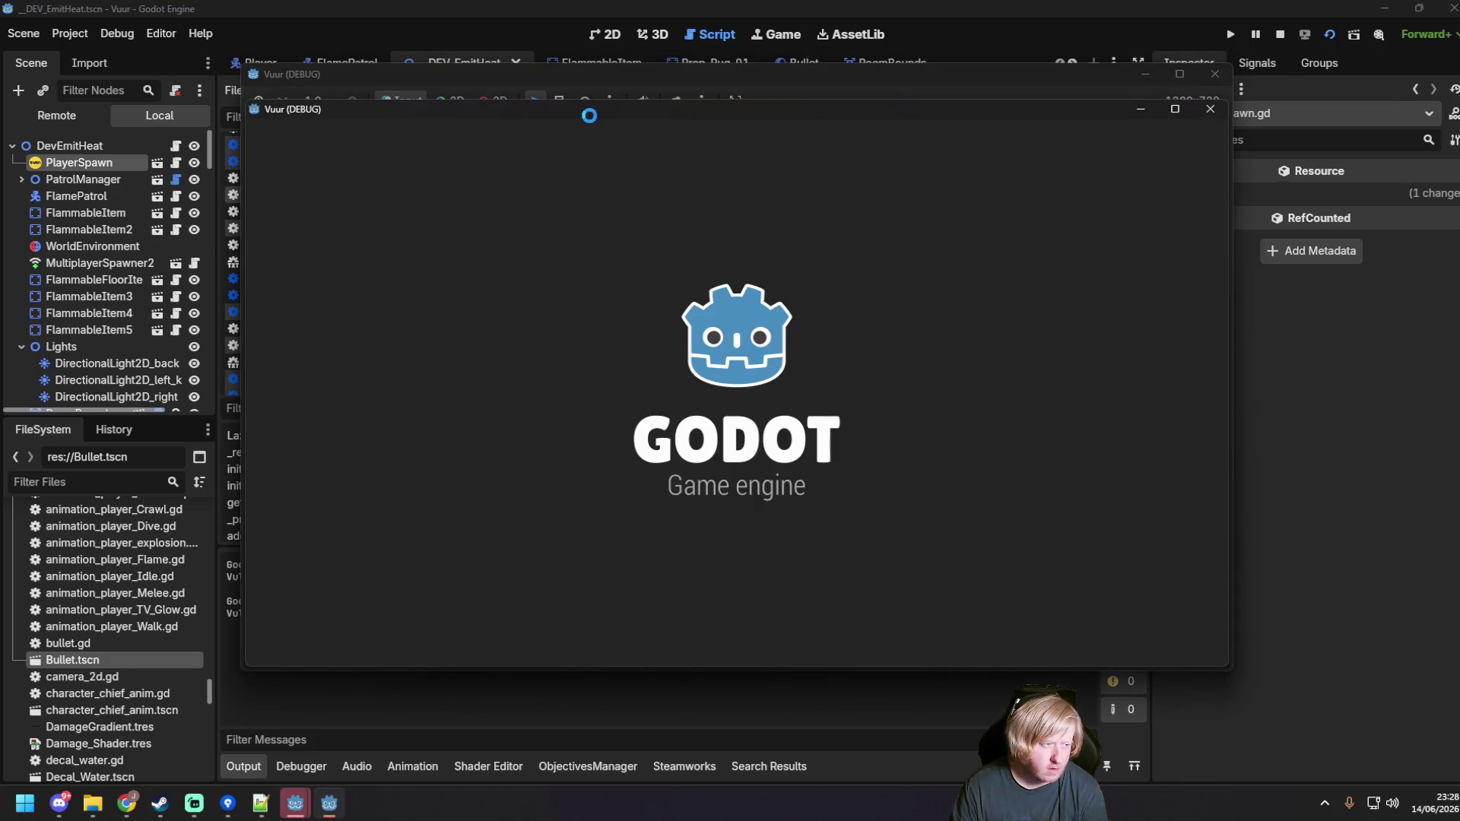
Step: Host in one instance and join from the other (spawns 4 and 2), then close both windows
{"action": "left_click", "coordinate": [884, 386]}
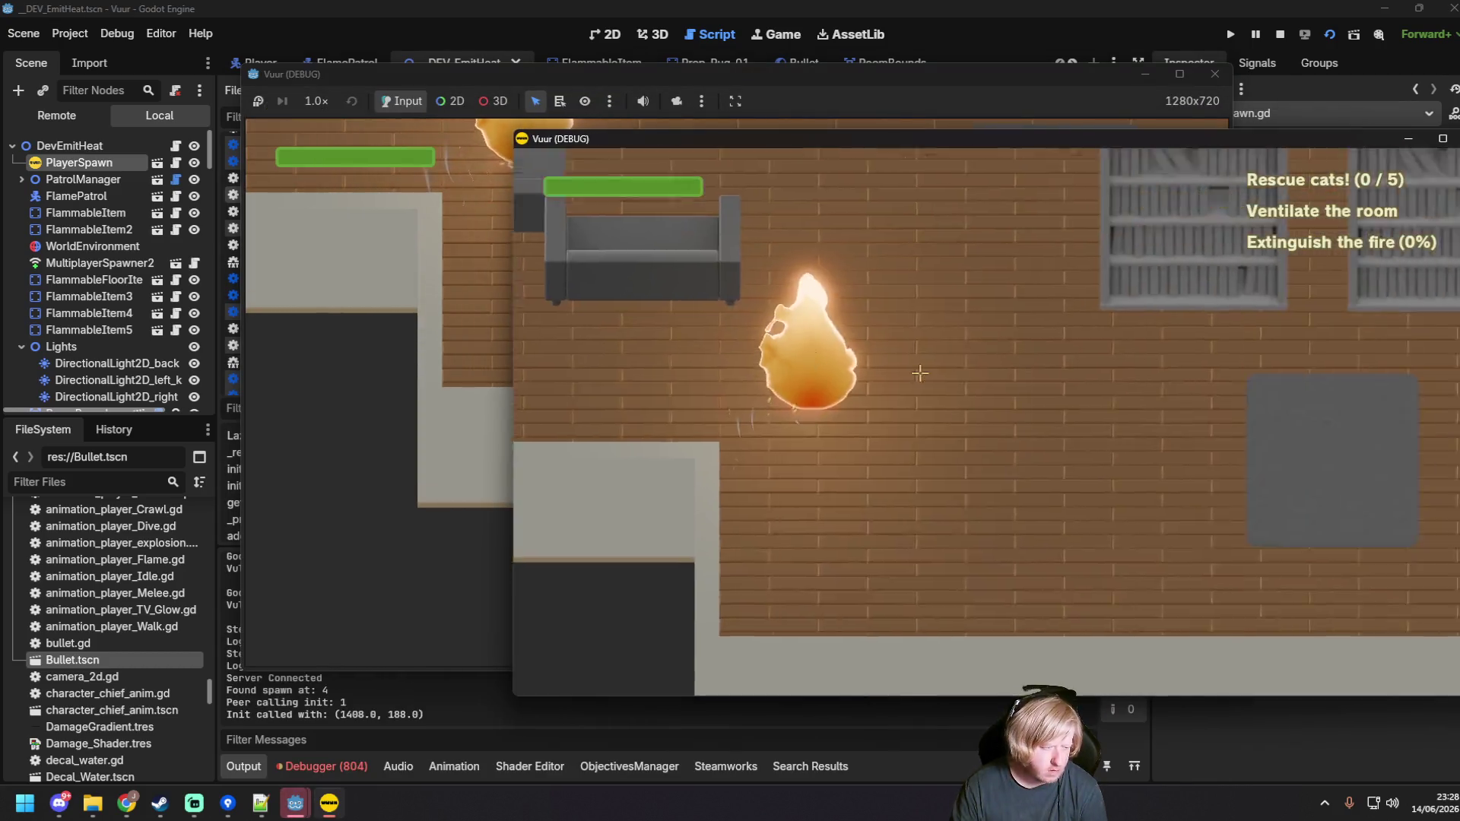
{"action": "left_click", "coordinate": [359, 364]}
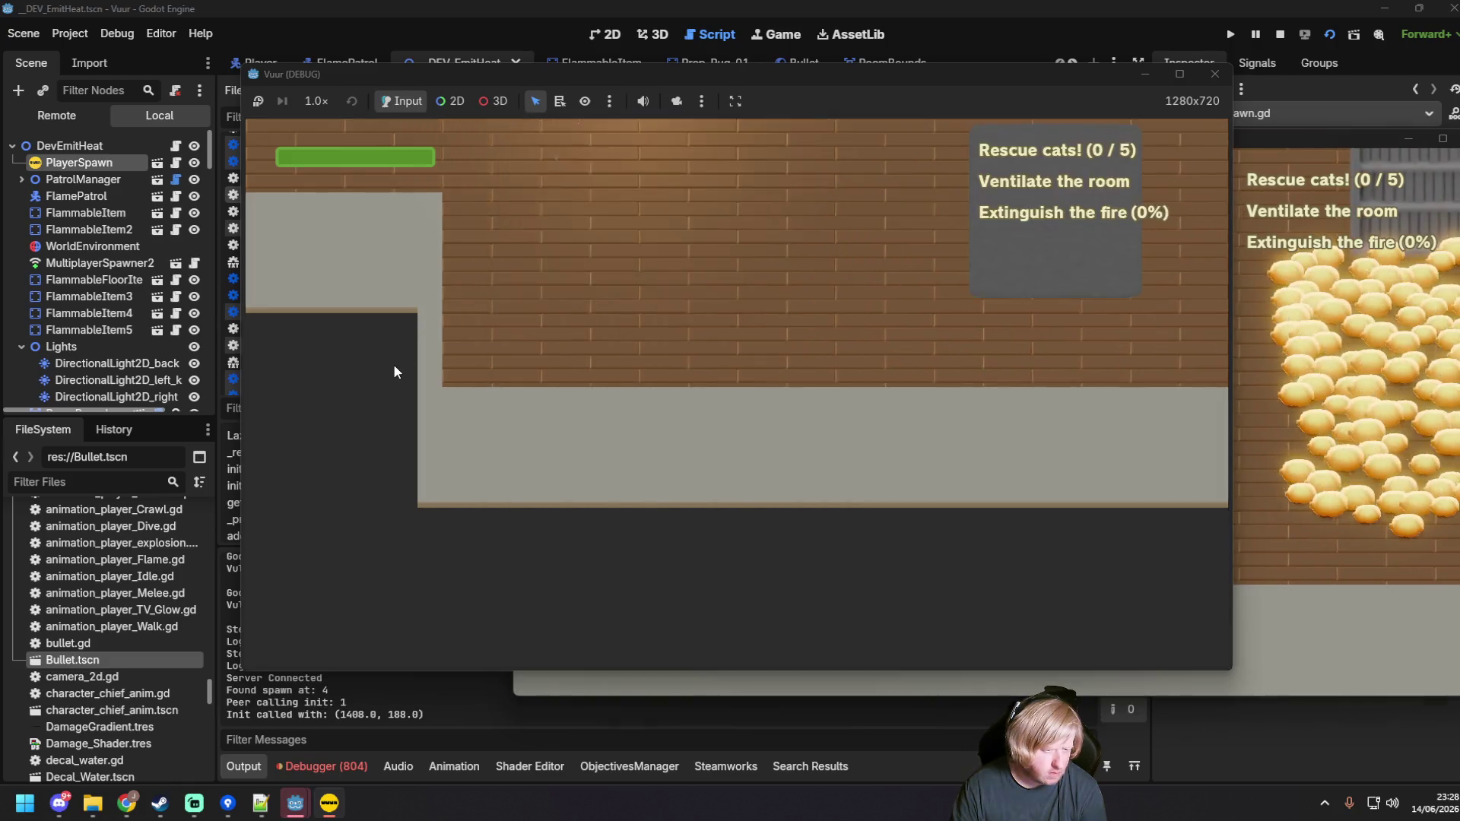
{"action": "left_click", "coordinate": [685, 397]}
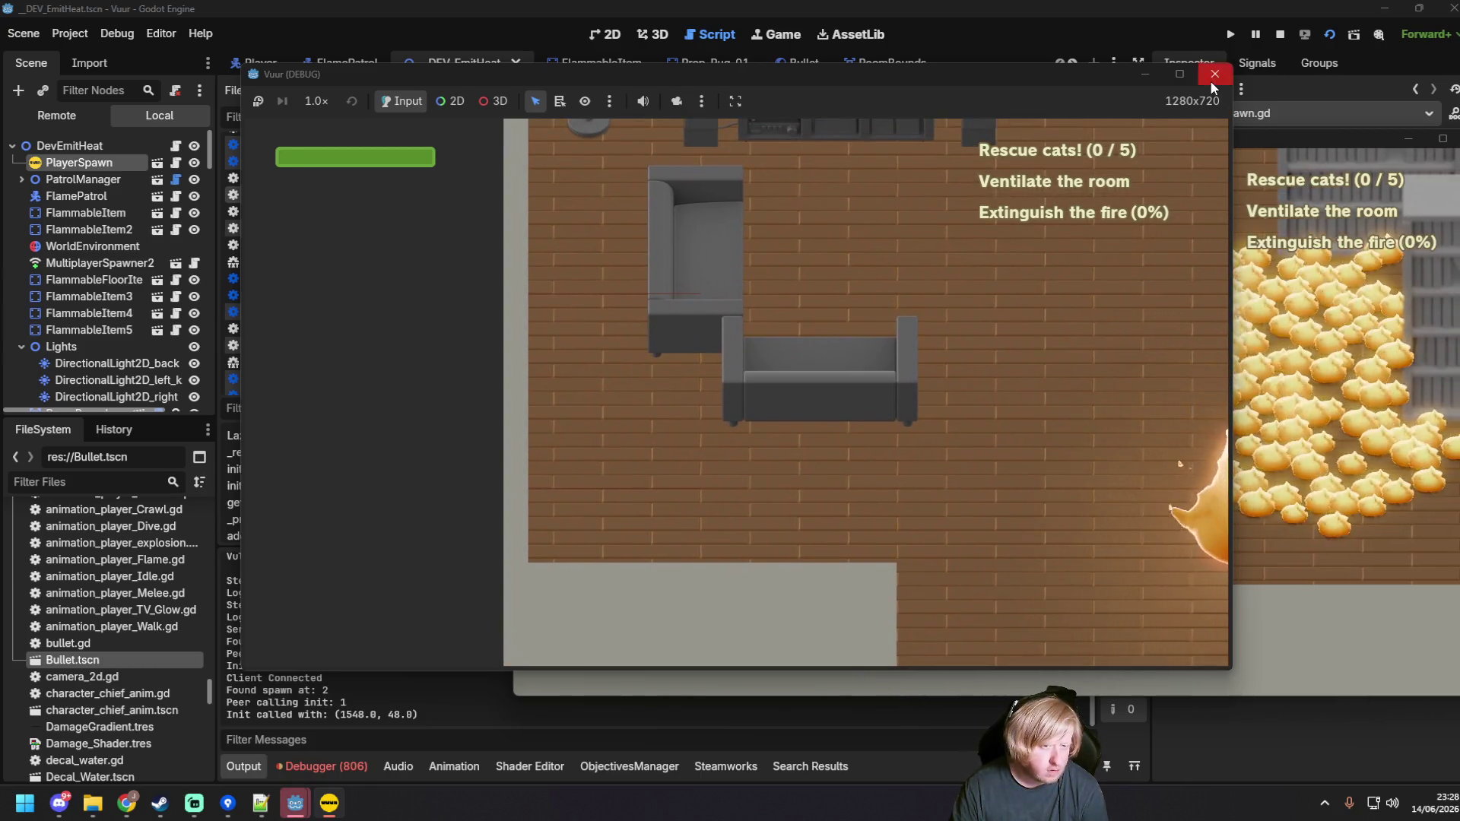
{"action": "left_click", "coordinate": [1214, 74]}
{"action": "left_click", "coordinate": [1251, 129]}
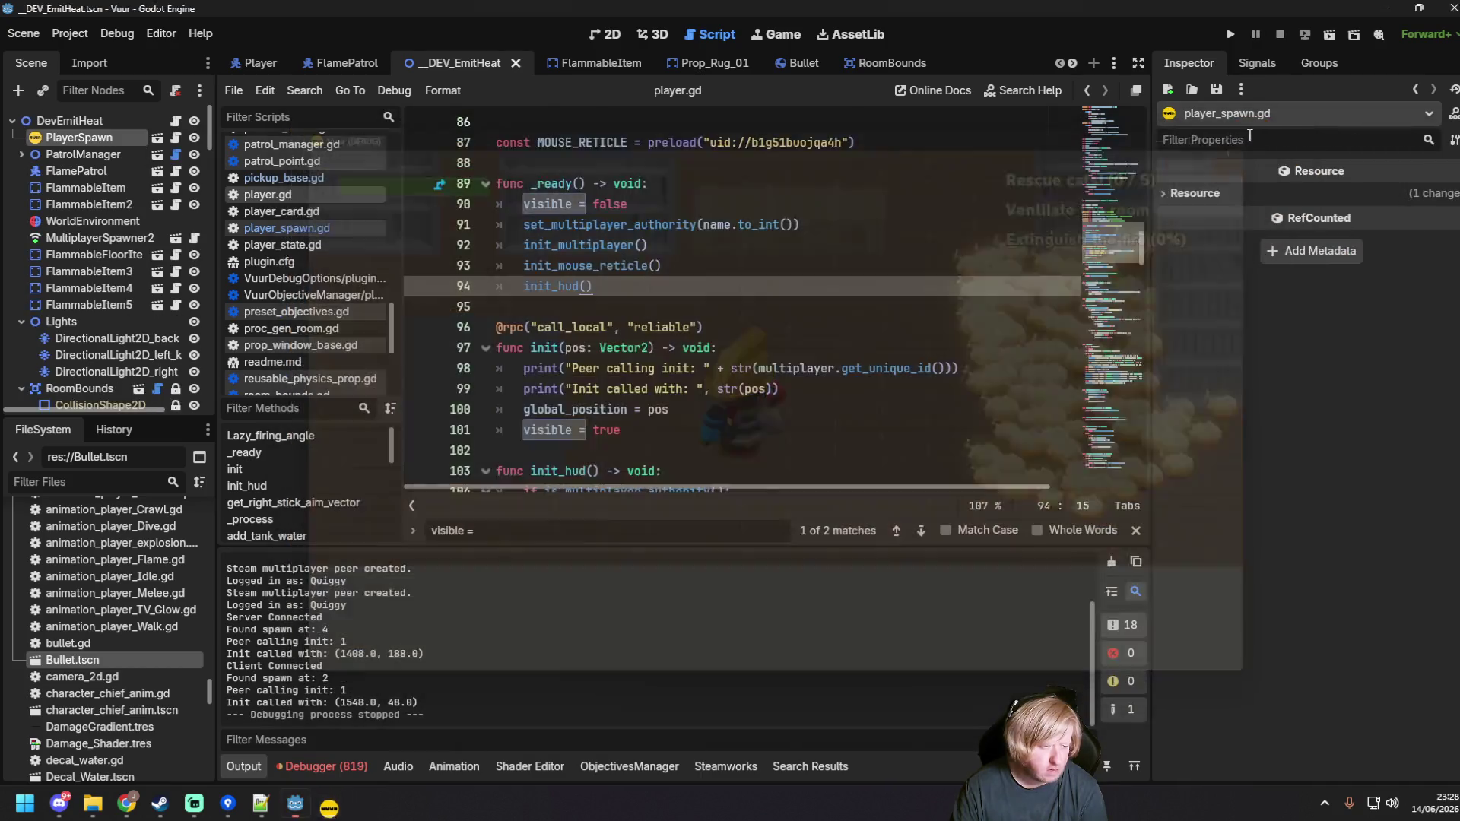
{"action": "left_click", "coordinate": [788, 347]}
{"action": "left_click", "coordinate": [789, 327]}
{"action": "key", "text": "ctrl+s"}
{"action": "type", "text": "\", "}
{"action": "type", "text": "authority"}
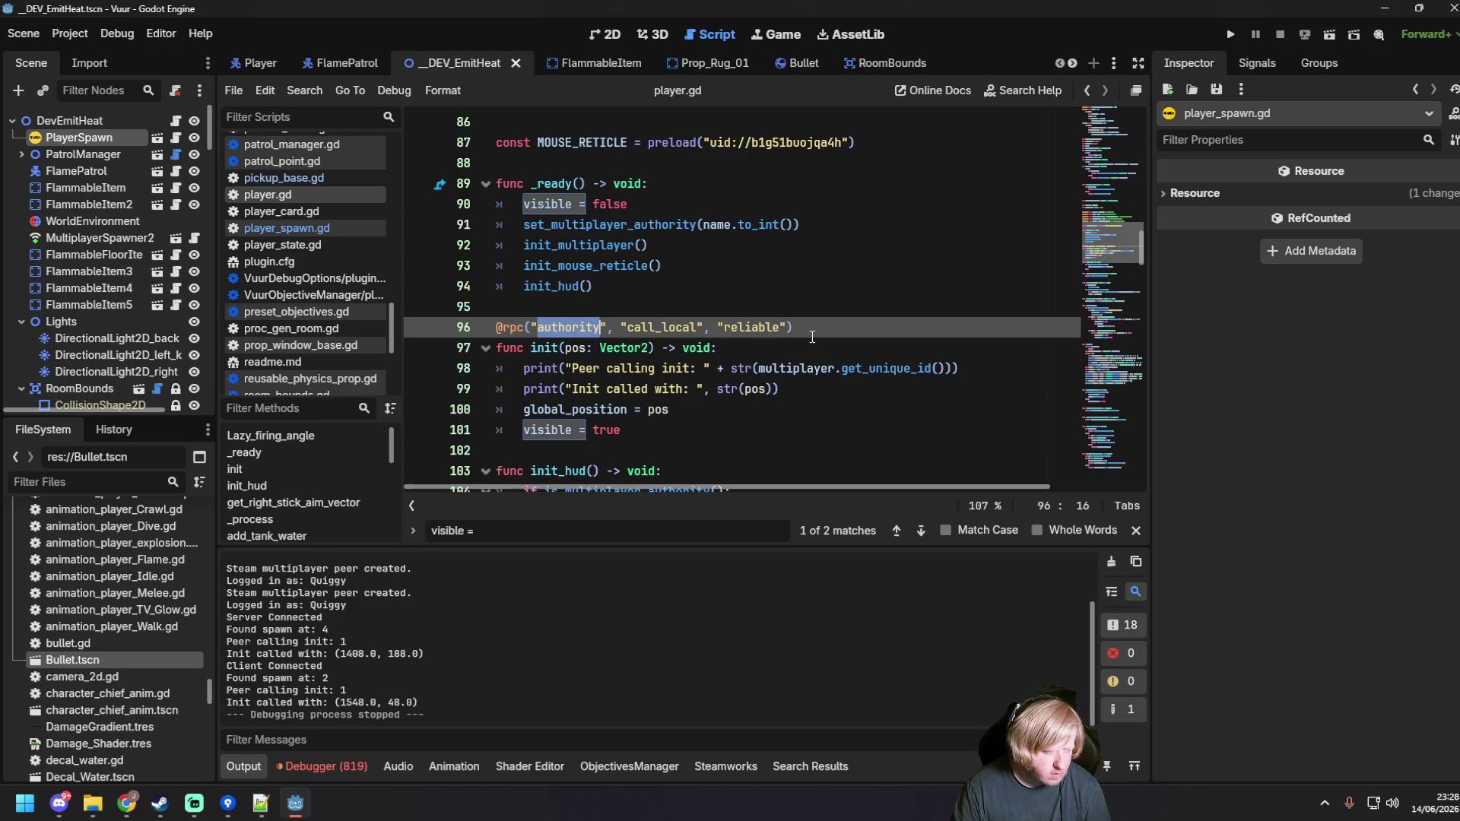
{"action": "left_click", "coordinate": [828, 333]}
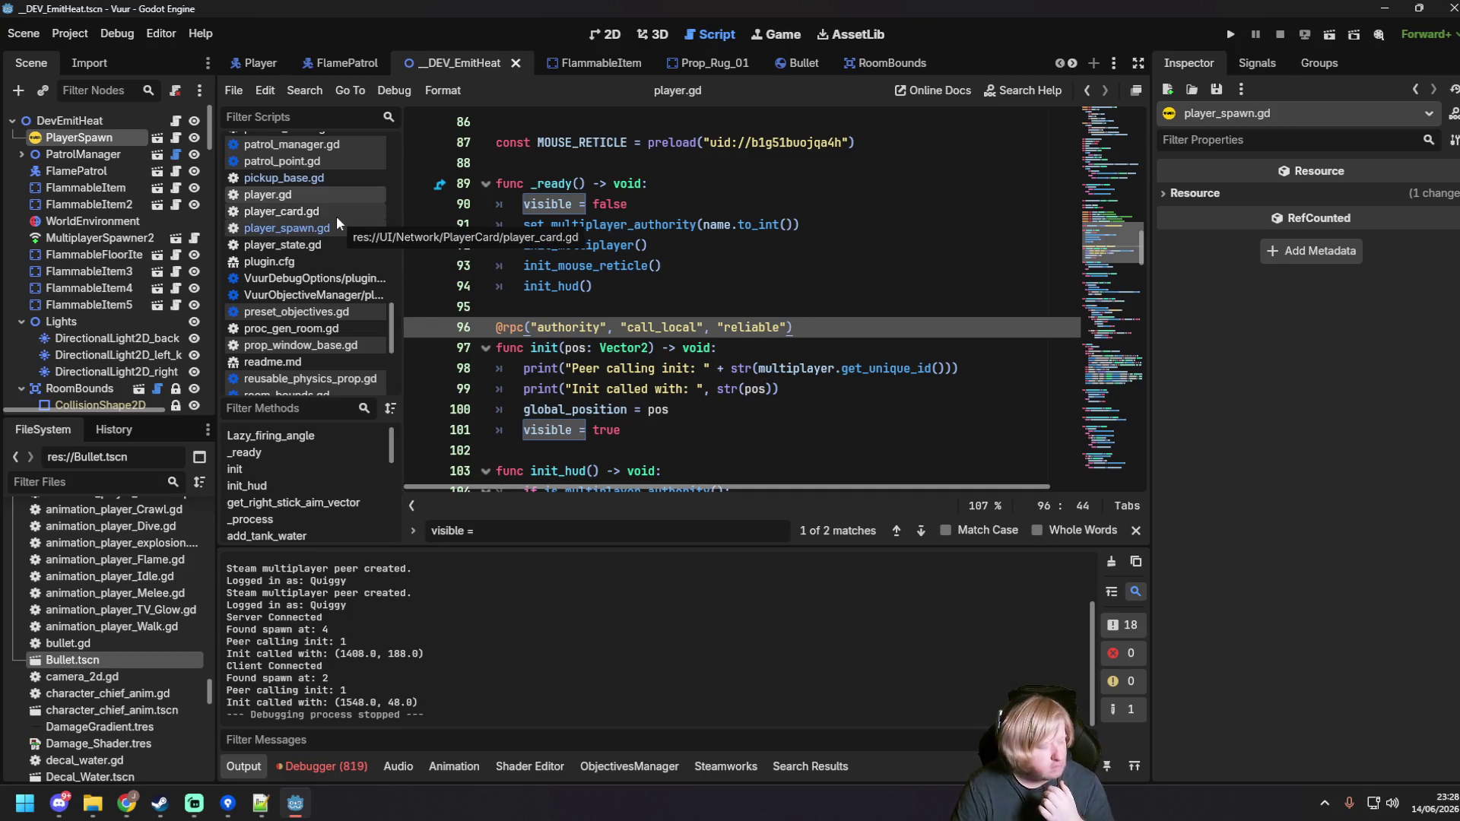
Step: Add "on player" + str(name) to init's log print on line 99, then save and relaunch
{"action": "left_click", "coordinate": [754, 344]}
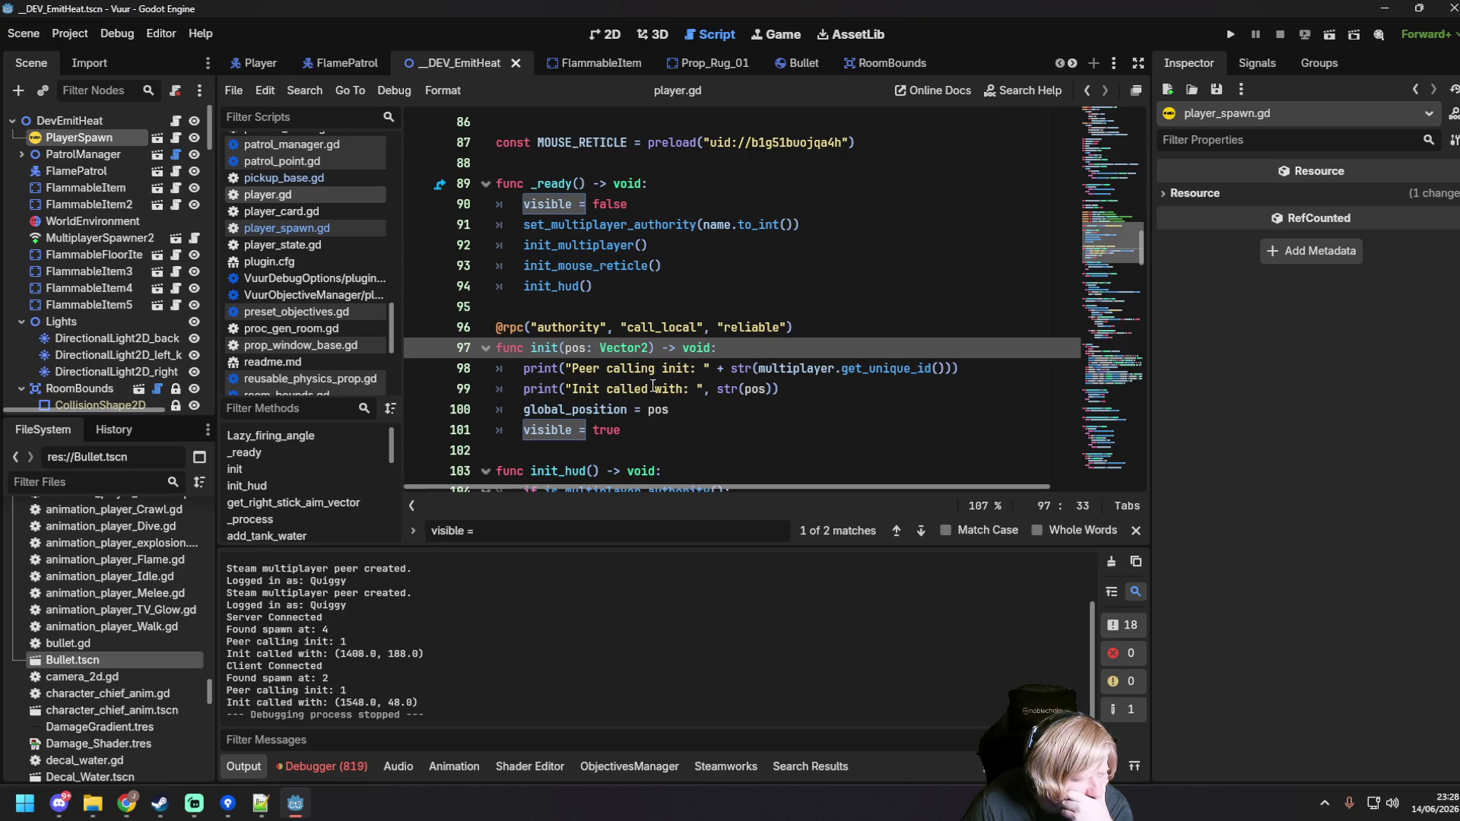
{"action": "left_click", "coordinate": [655, 388]}
{"action": "type", "text": "on player\" + "}
{"action": "type", "text": "str()"}
{"action": "type", "text": " + "}
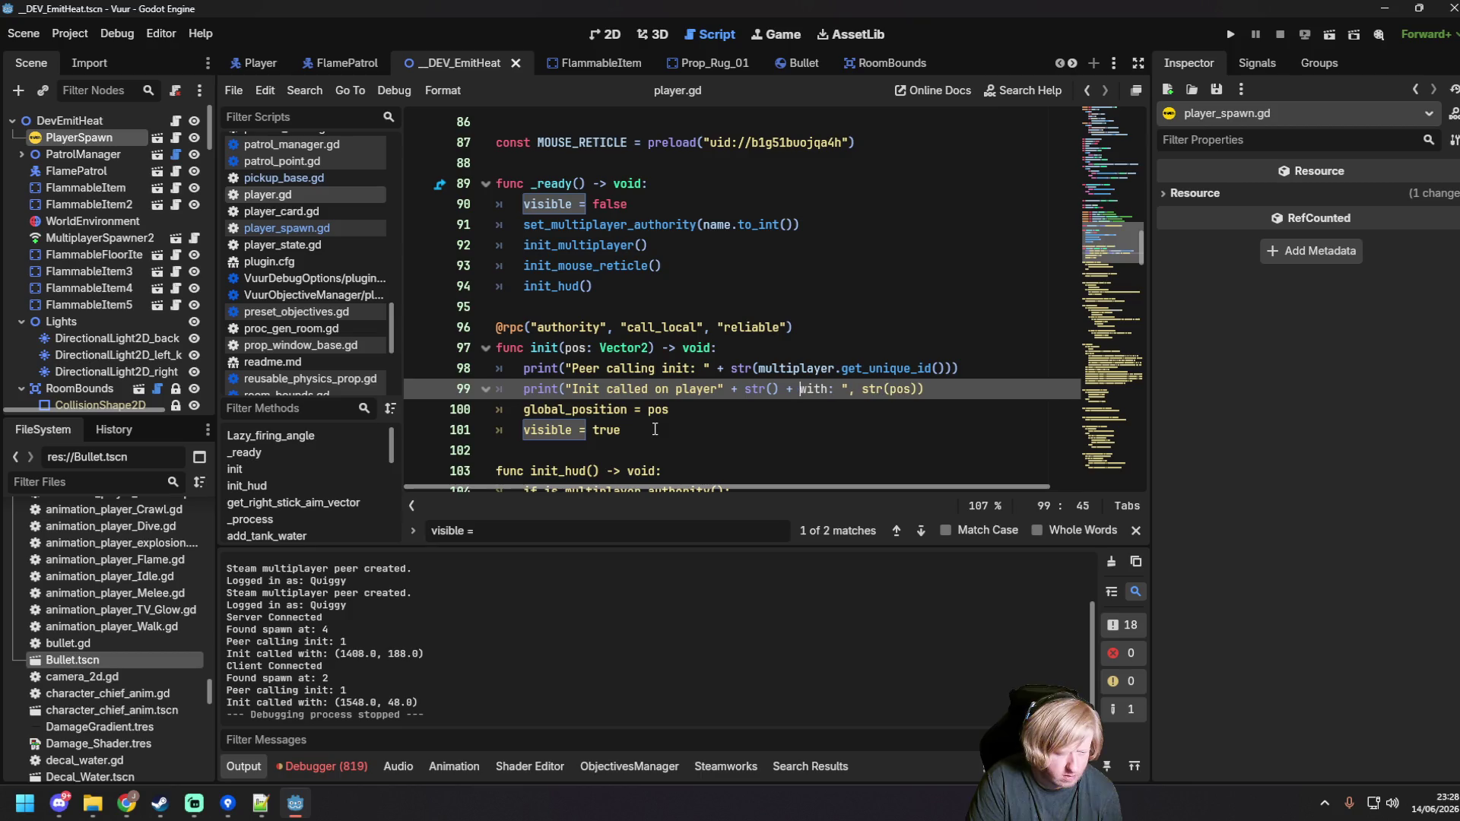
{"action": "type", "text": "\""}
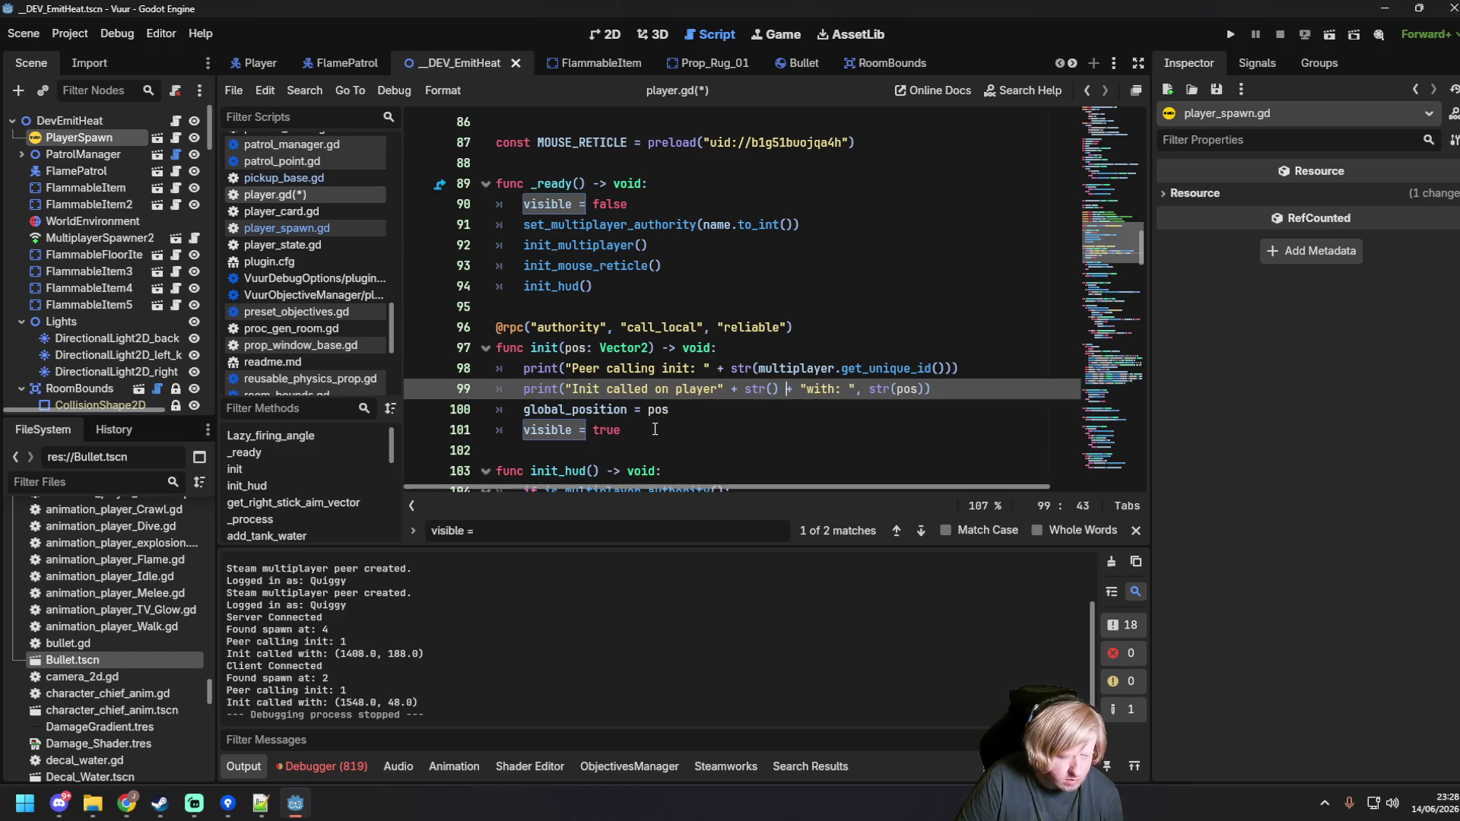
{"action": "type", "text": "name"}
{"action": "key", "text": "ctrl+s"}
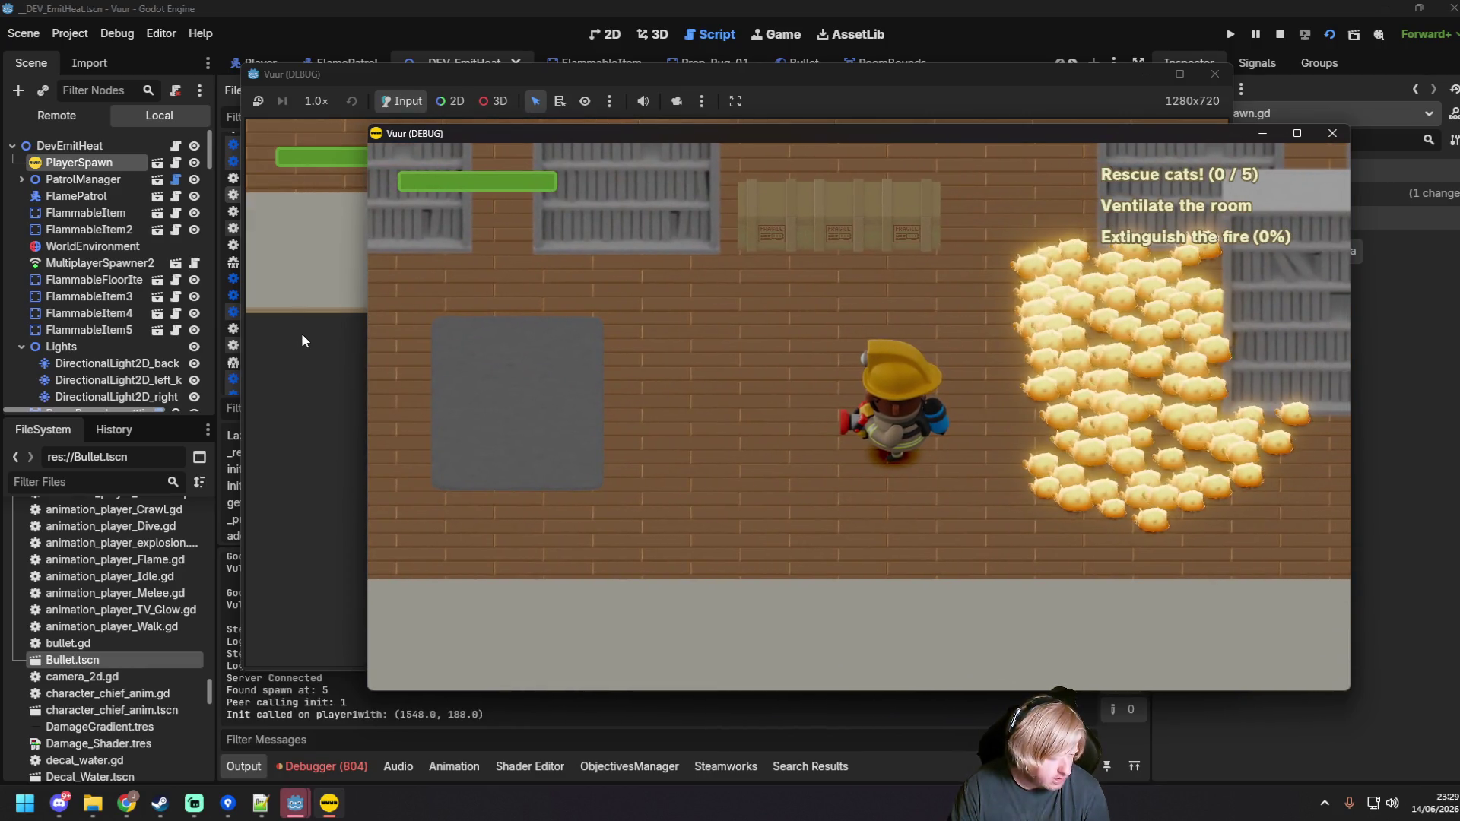
Step: Join the server from the second Vuur instance, then close both game windows
{"action": "left_click", "coordinate": [302, 336]}
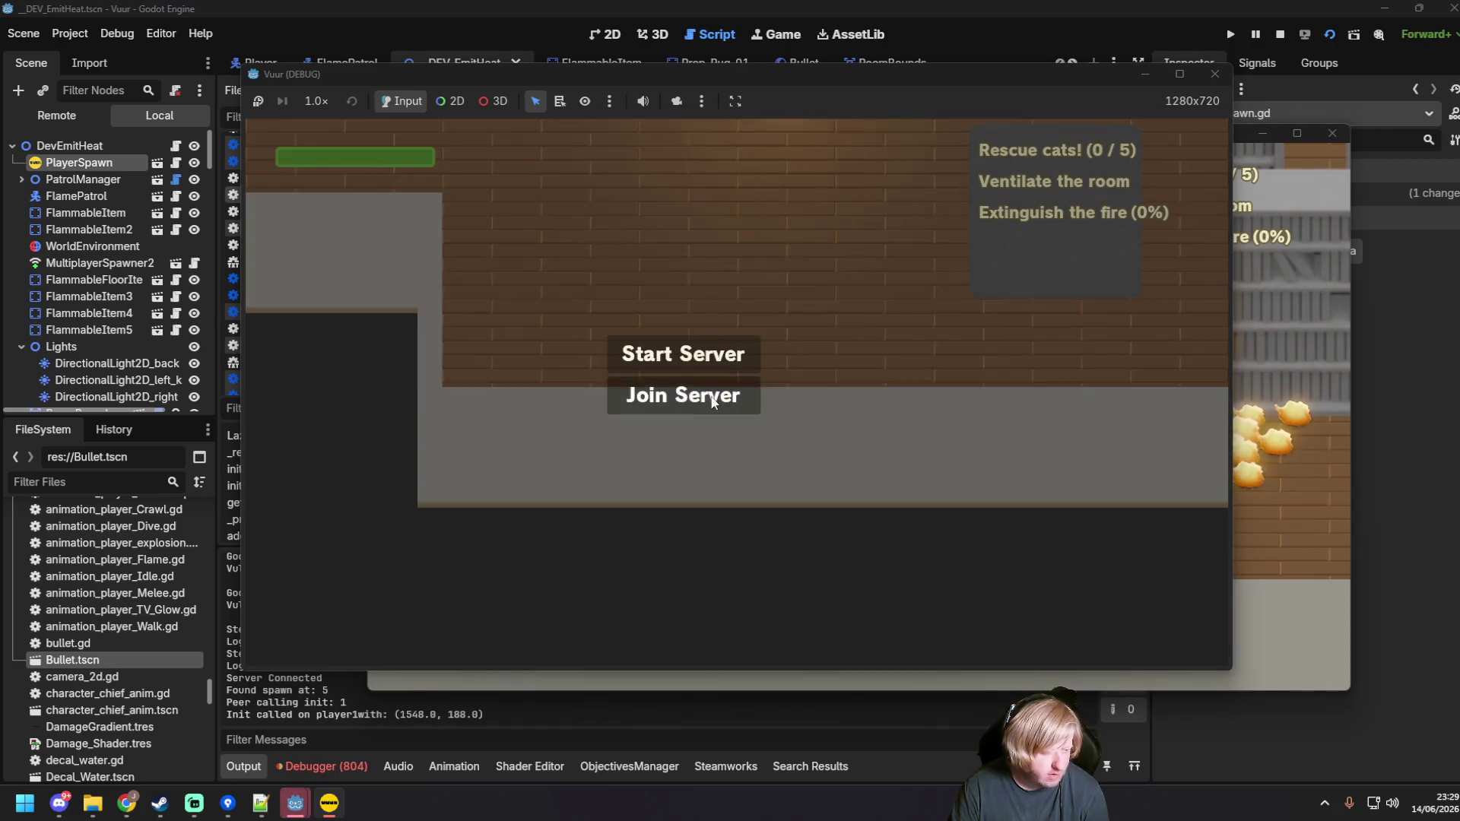
{"action": "left_click", "coordinate": [709, 396]}
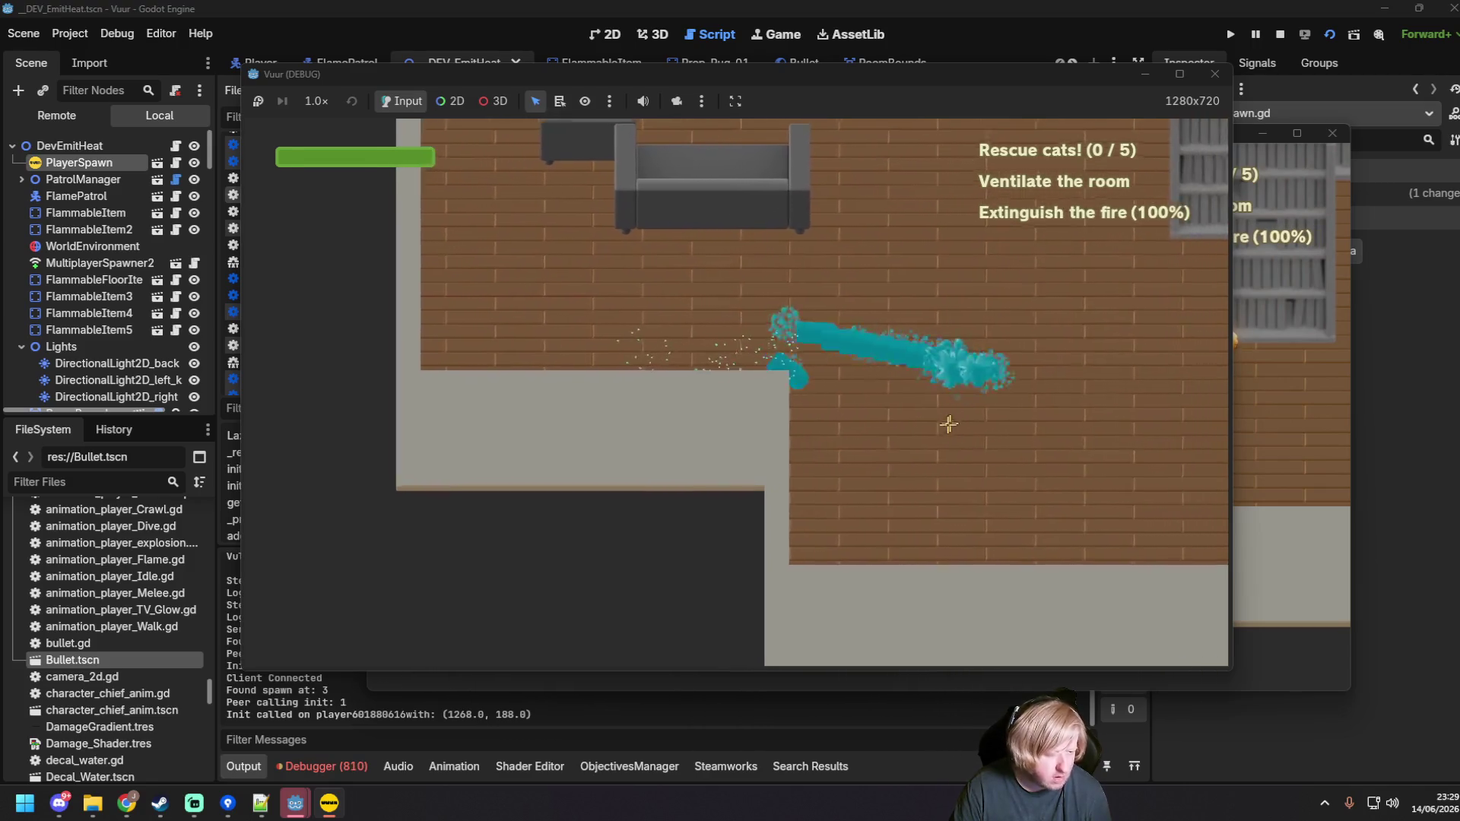
{"action": "left_click", "coordinate": [1214, 74]}
{"action": "left_click", "coordinate": [1212, 60]}
{"action": "left_click", "coordinate": [842, 327]}
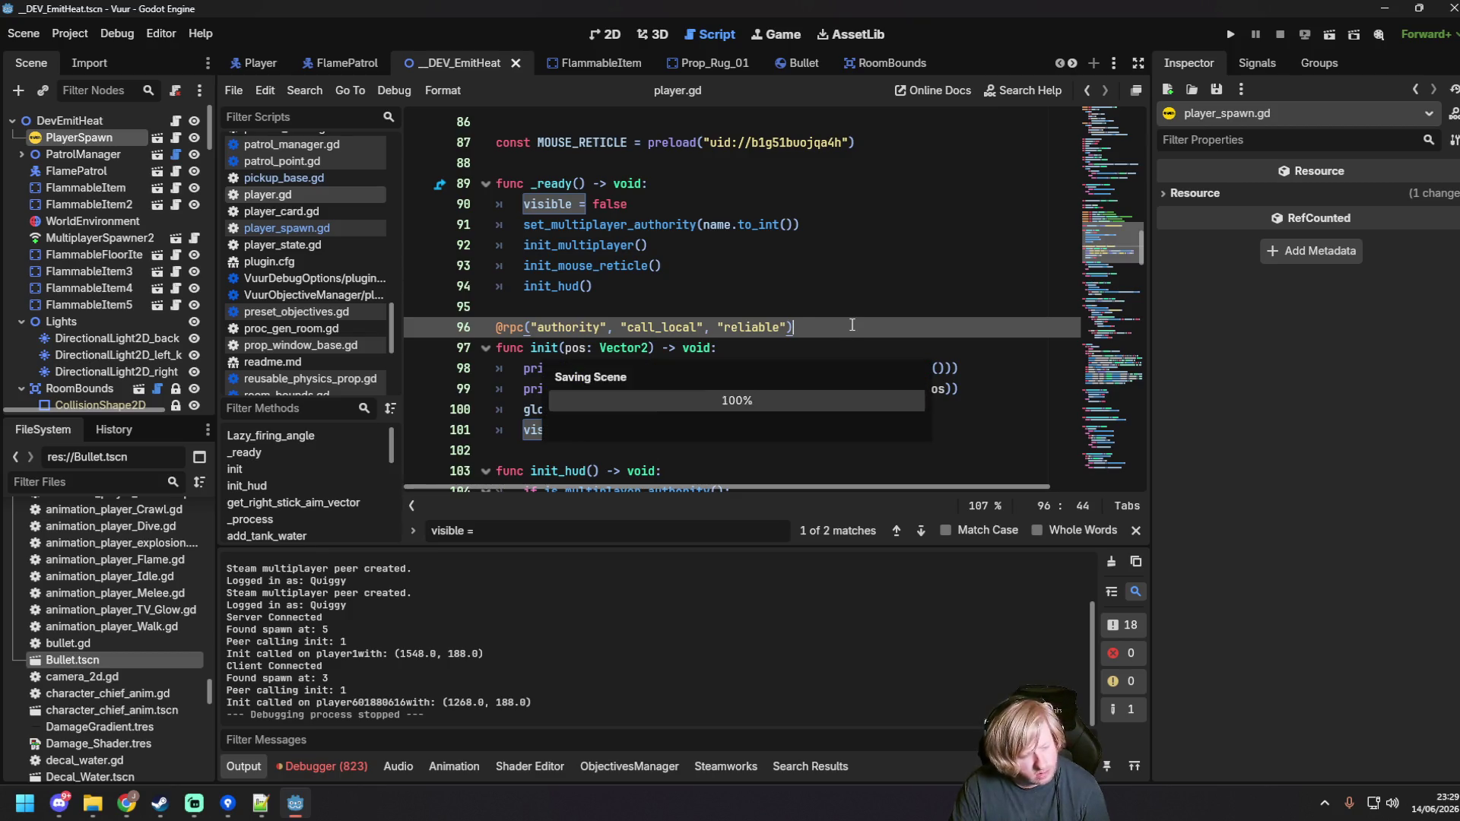
Step: Add player.init(find_usable_spawn_point()) on line 45 of possess_own_player and run the scene with F6
{"action": "left_click", "coordinate": [660, 285]}
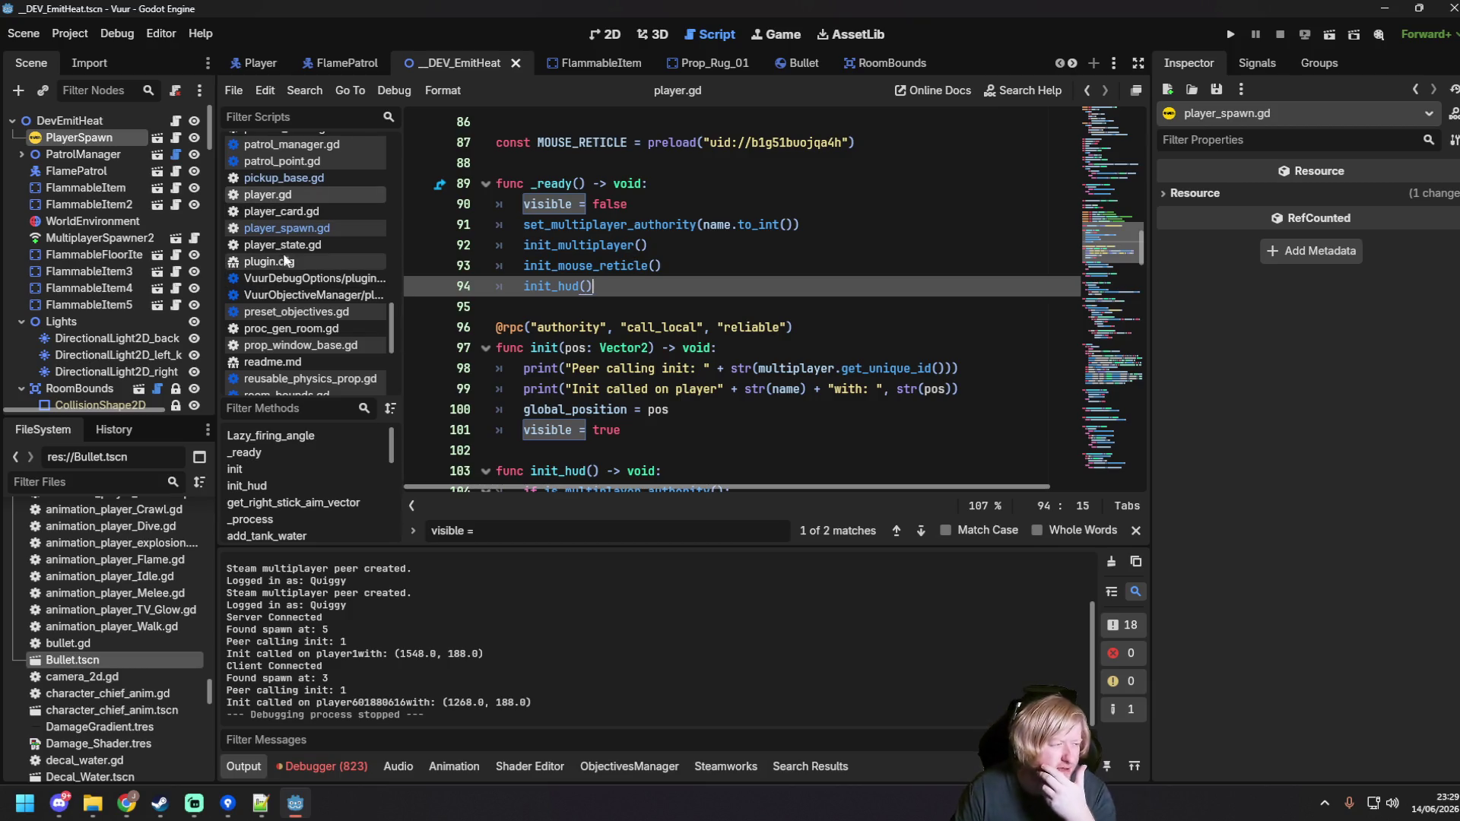
{"action": "left_click", "coordinate": [285, 228]}
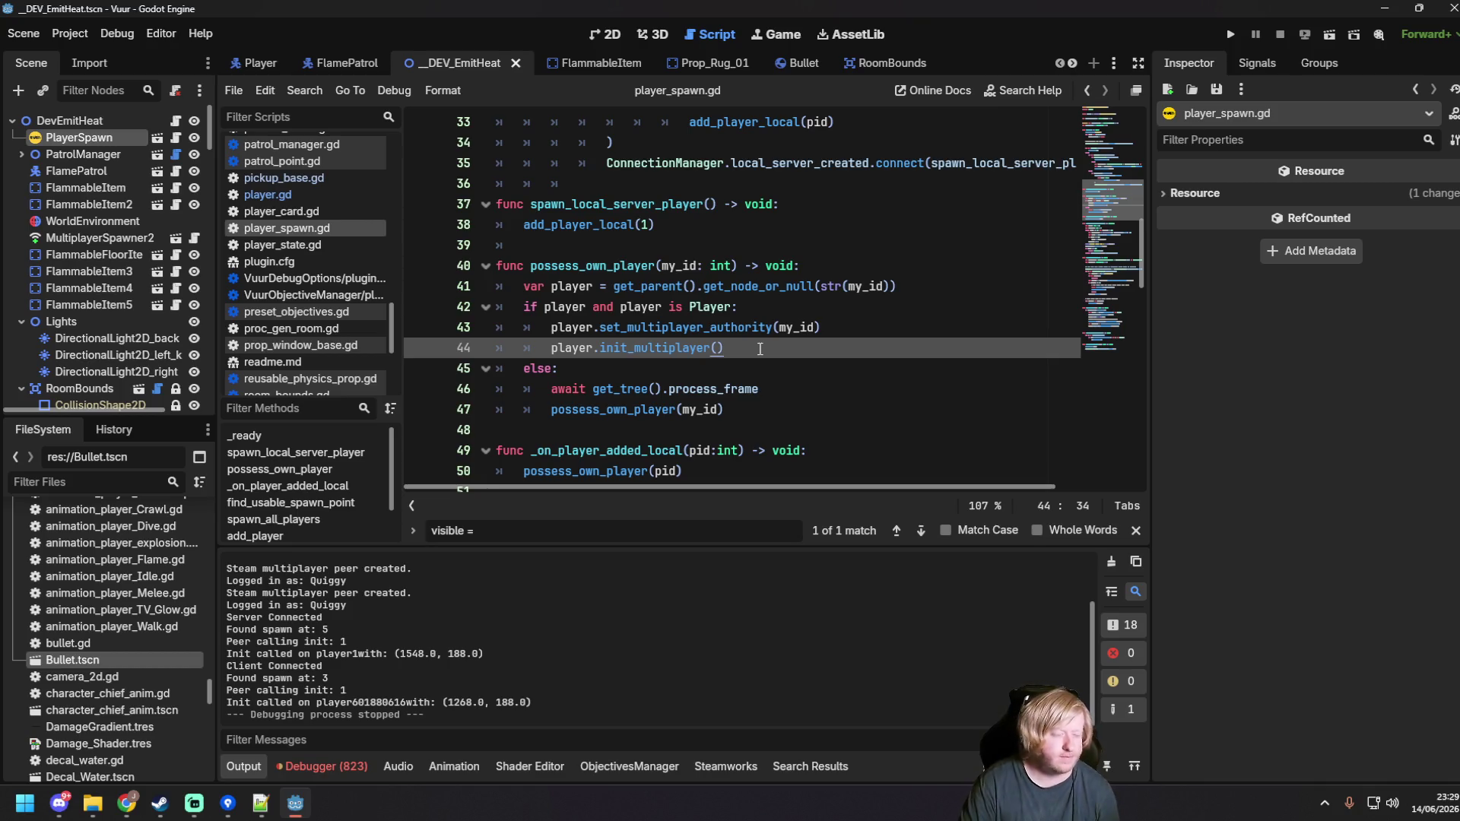
{"action": "key", "text": "Return"}
{"action": "type", "text": "player.init"}
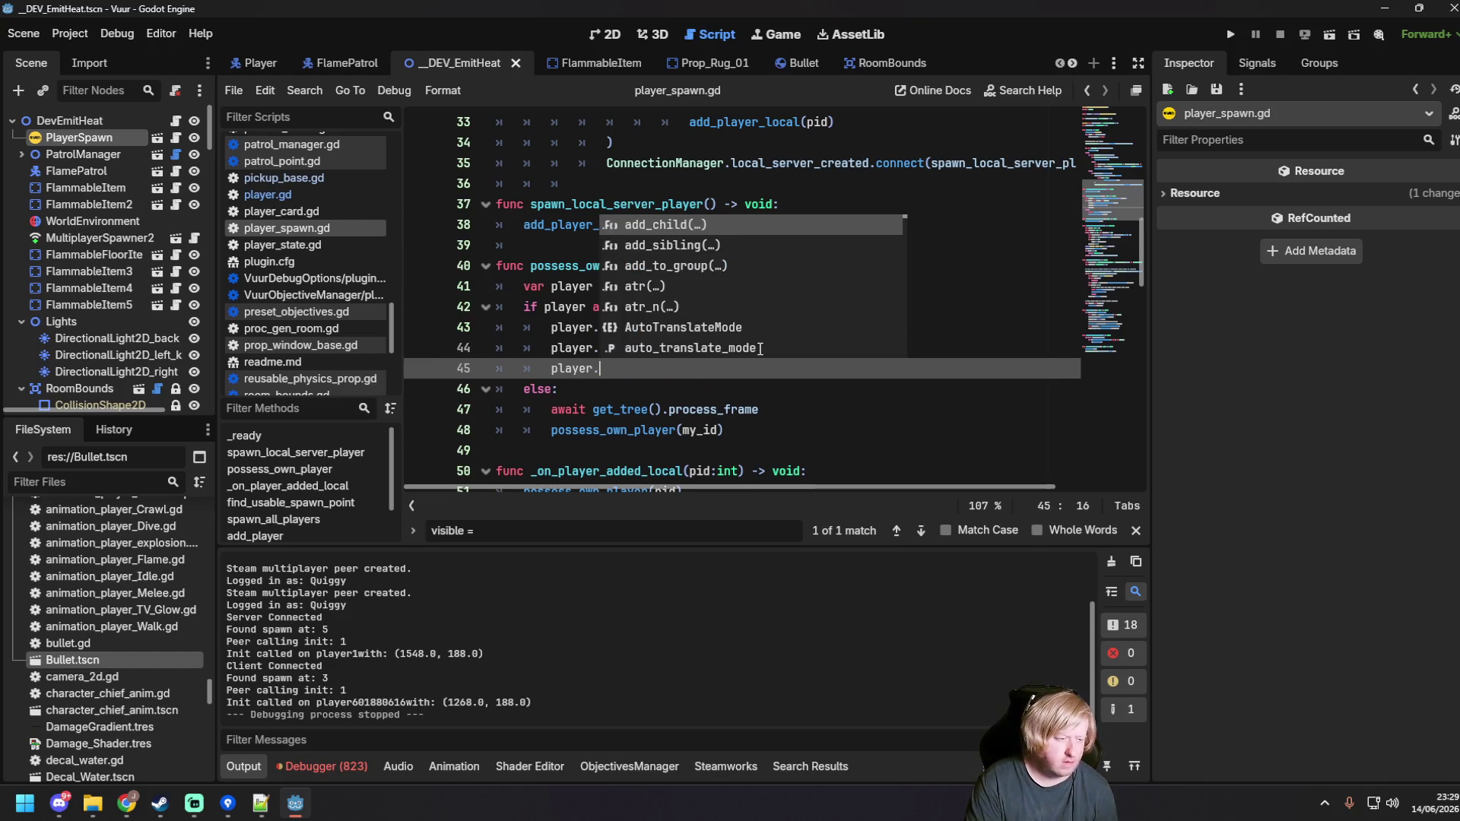
{"action": "type", "text": "("}
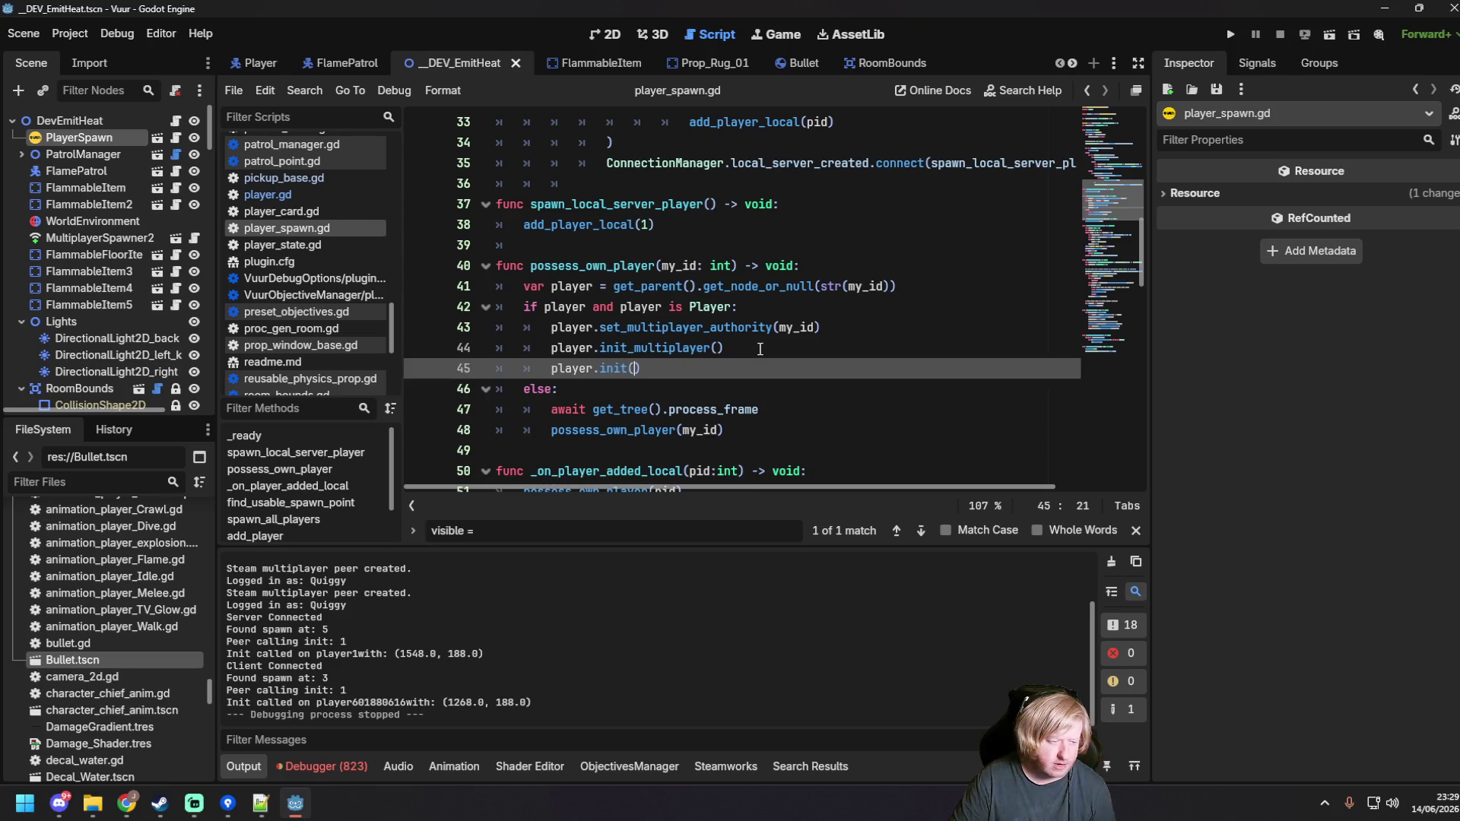
{"action": "type", "text": "find_u"}
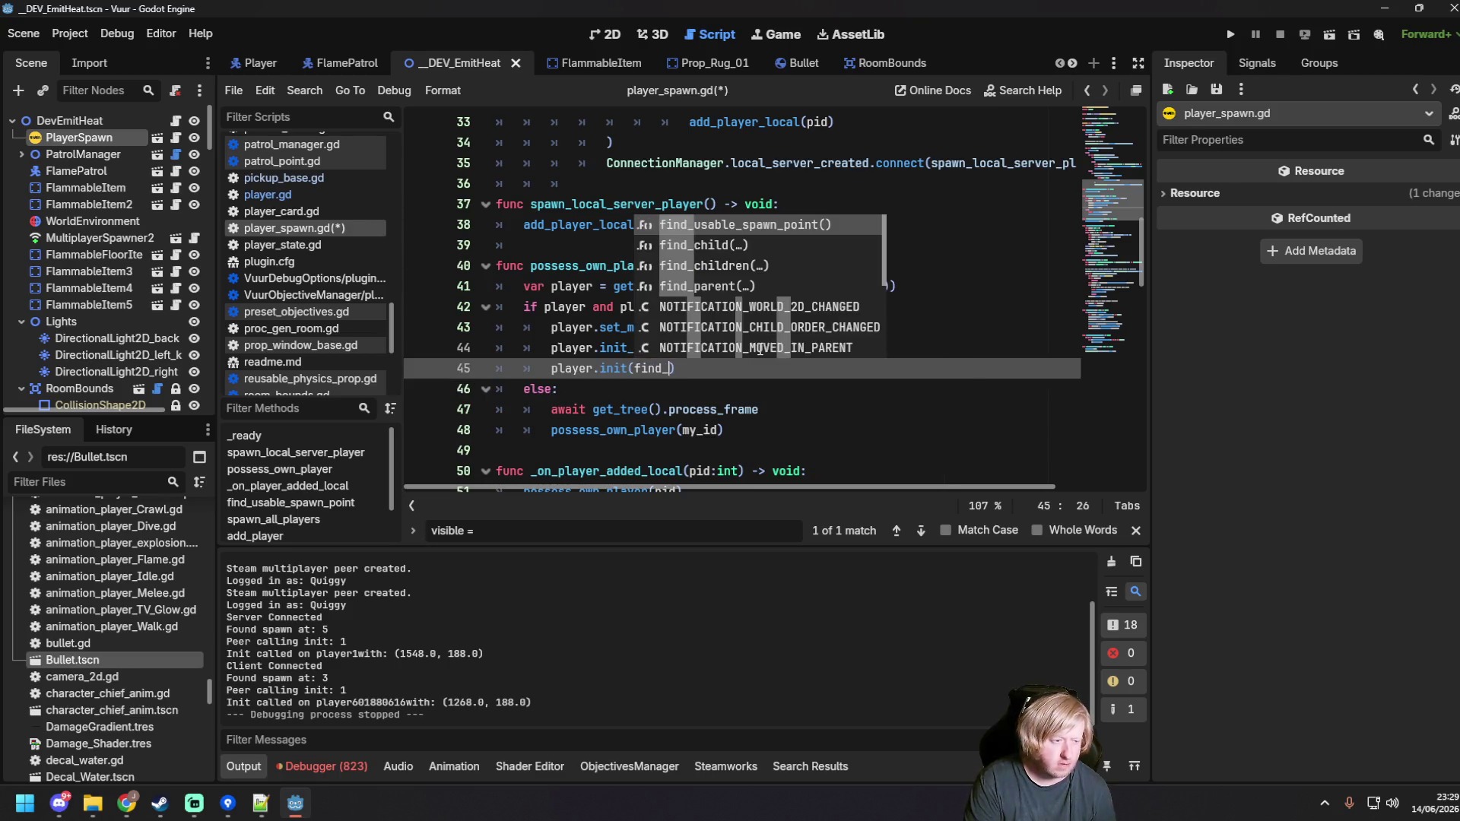
{"action": "key", "text": "Return"}
{"action": "key", "text": "F6"}
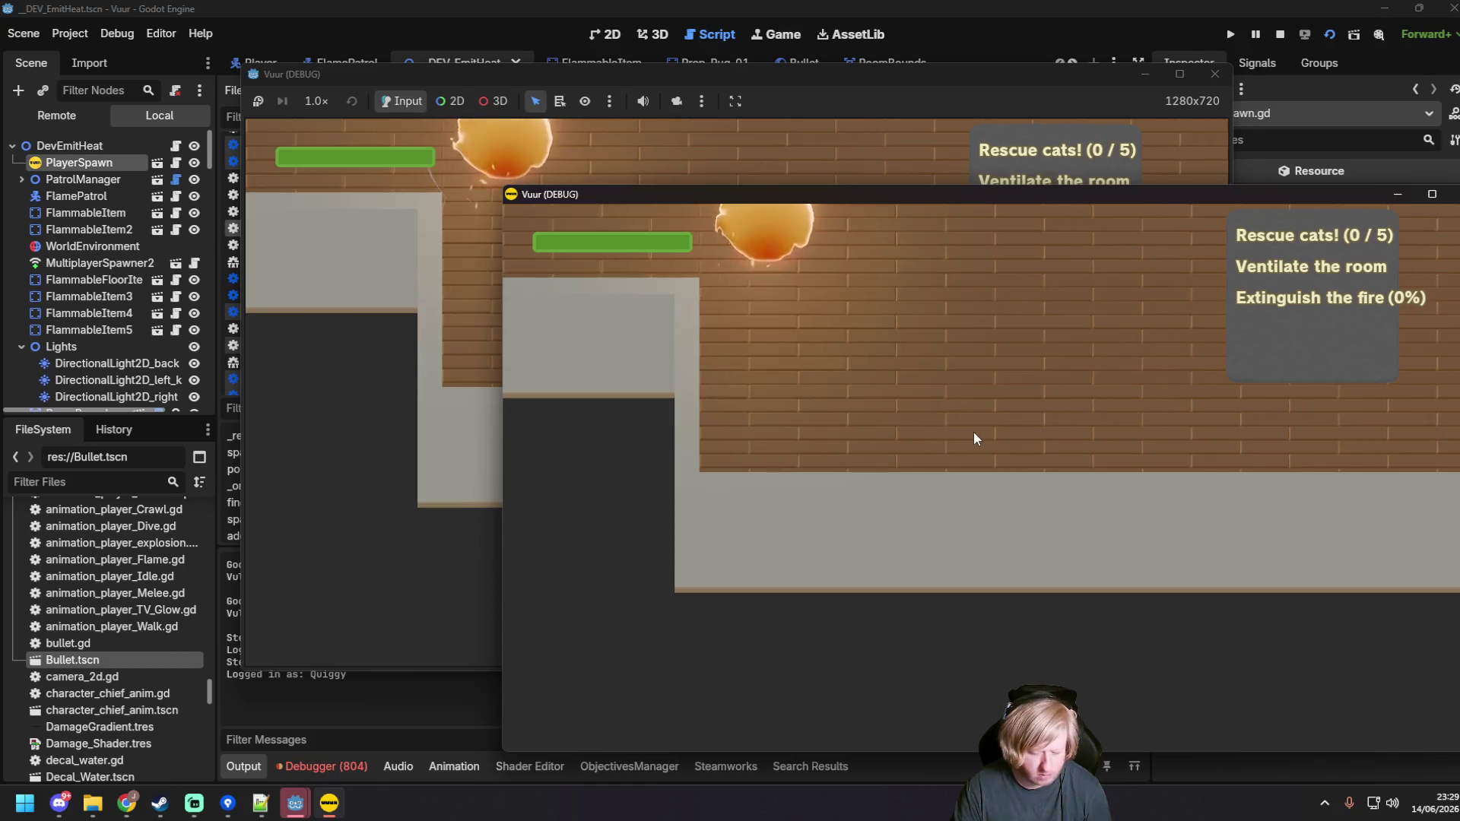
Step: Start the server in the second game instance, join from the first, and select the latest spawn log lines
{"action": "left_click", "coordinate": [904, 494]}
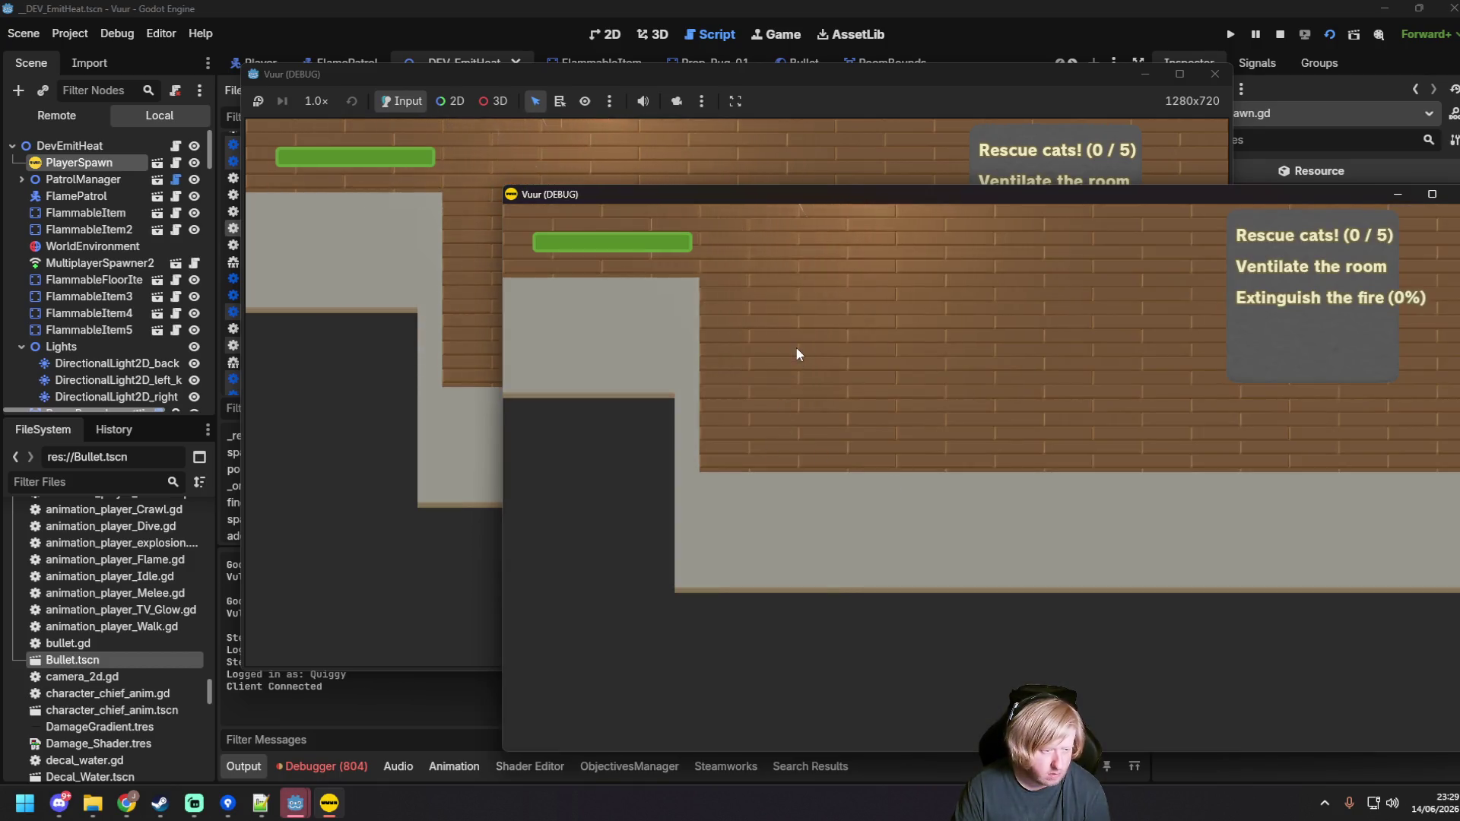
{"action": "left_click", "coordinate": [915, 437]}
{"action": "left_click", "coordinate": [354, 309]}
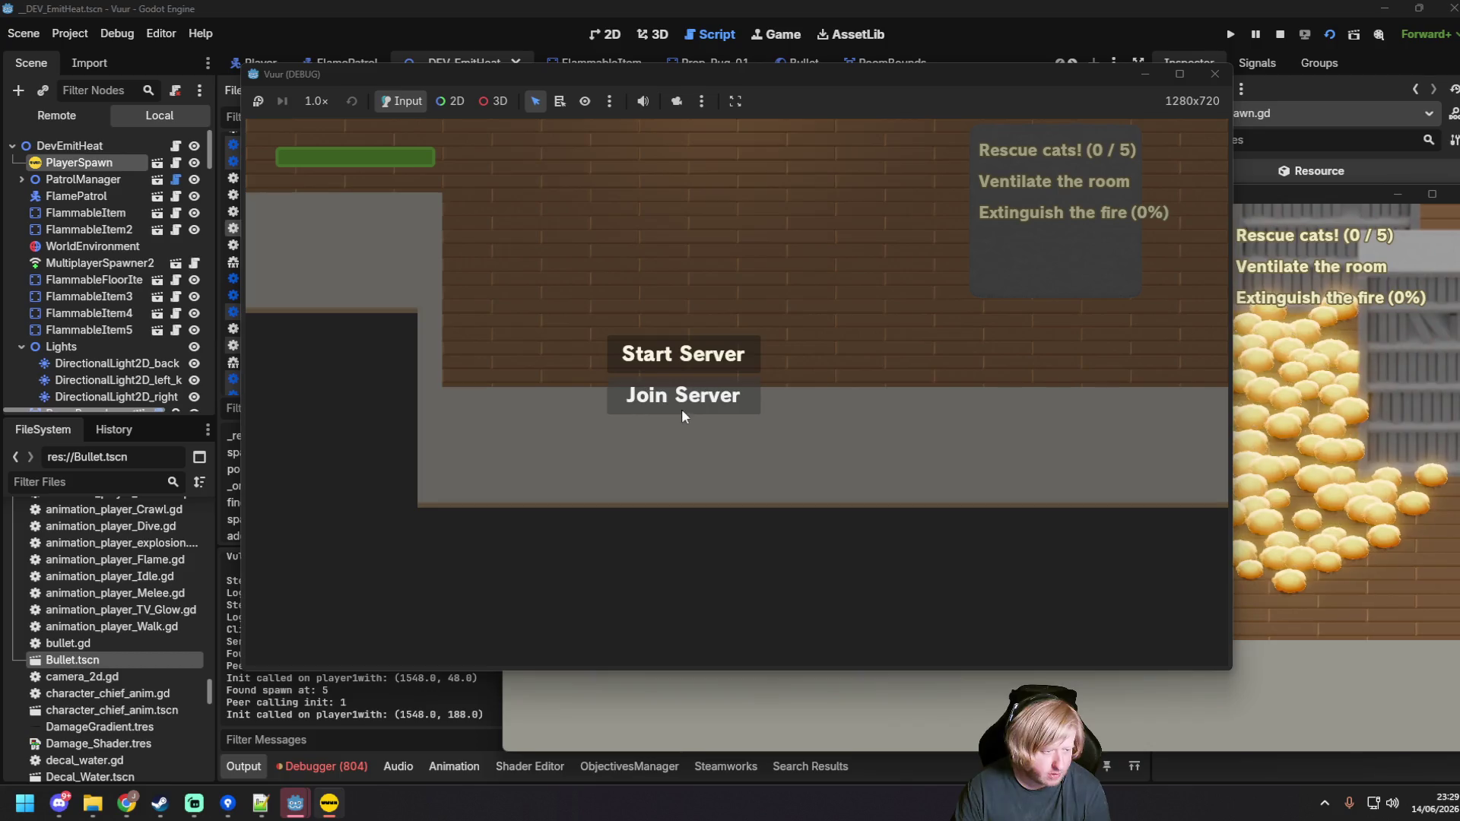
{"action": "left_click", "coordinate": [684, 395]}
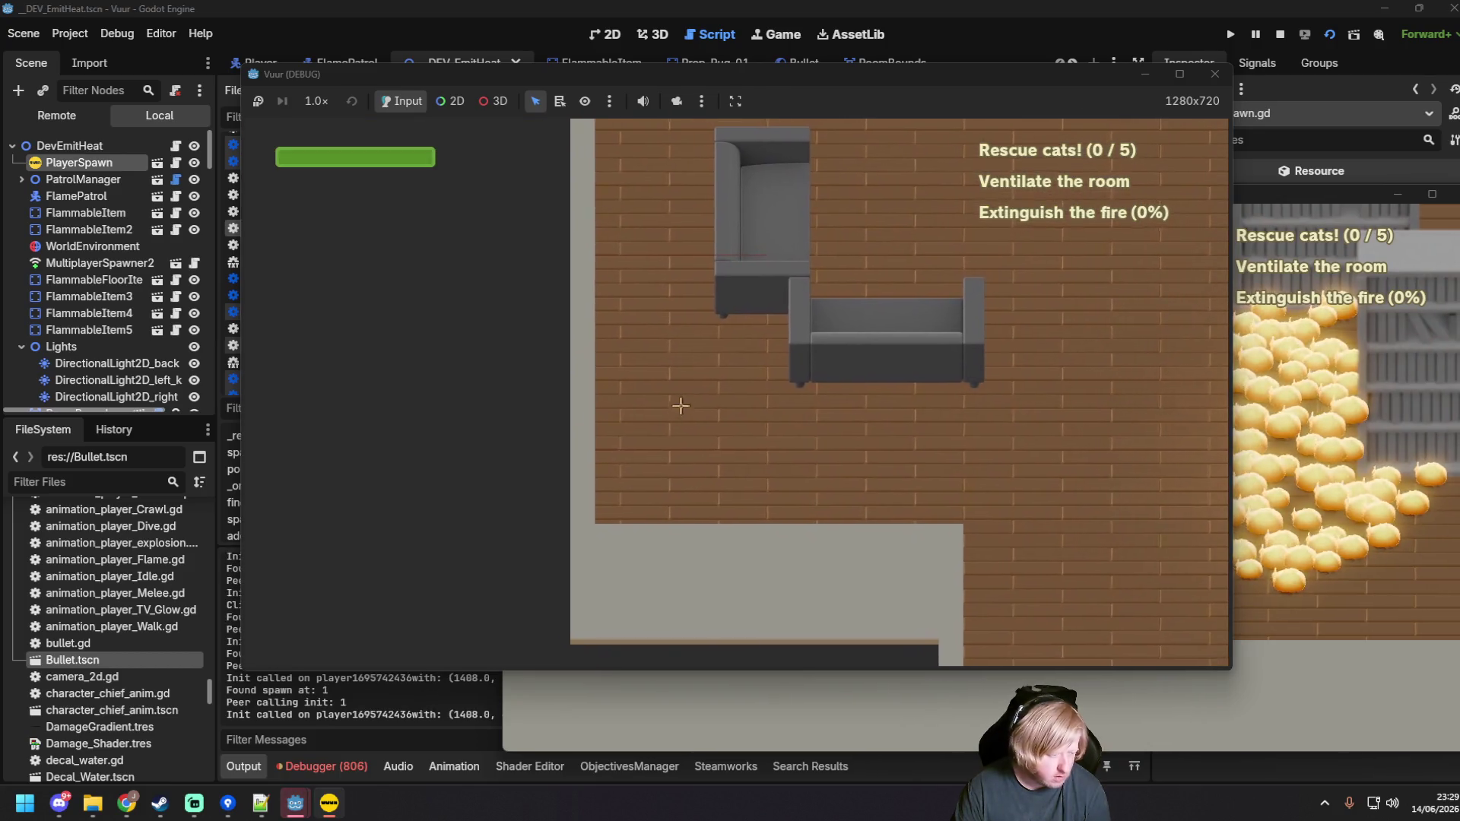
{"action": "left_click", "coordinate": [444, 698]}
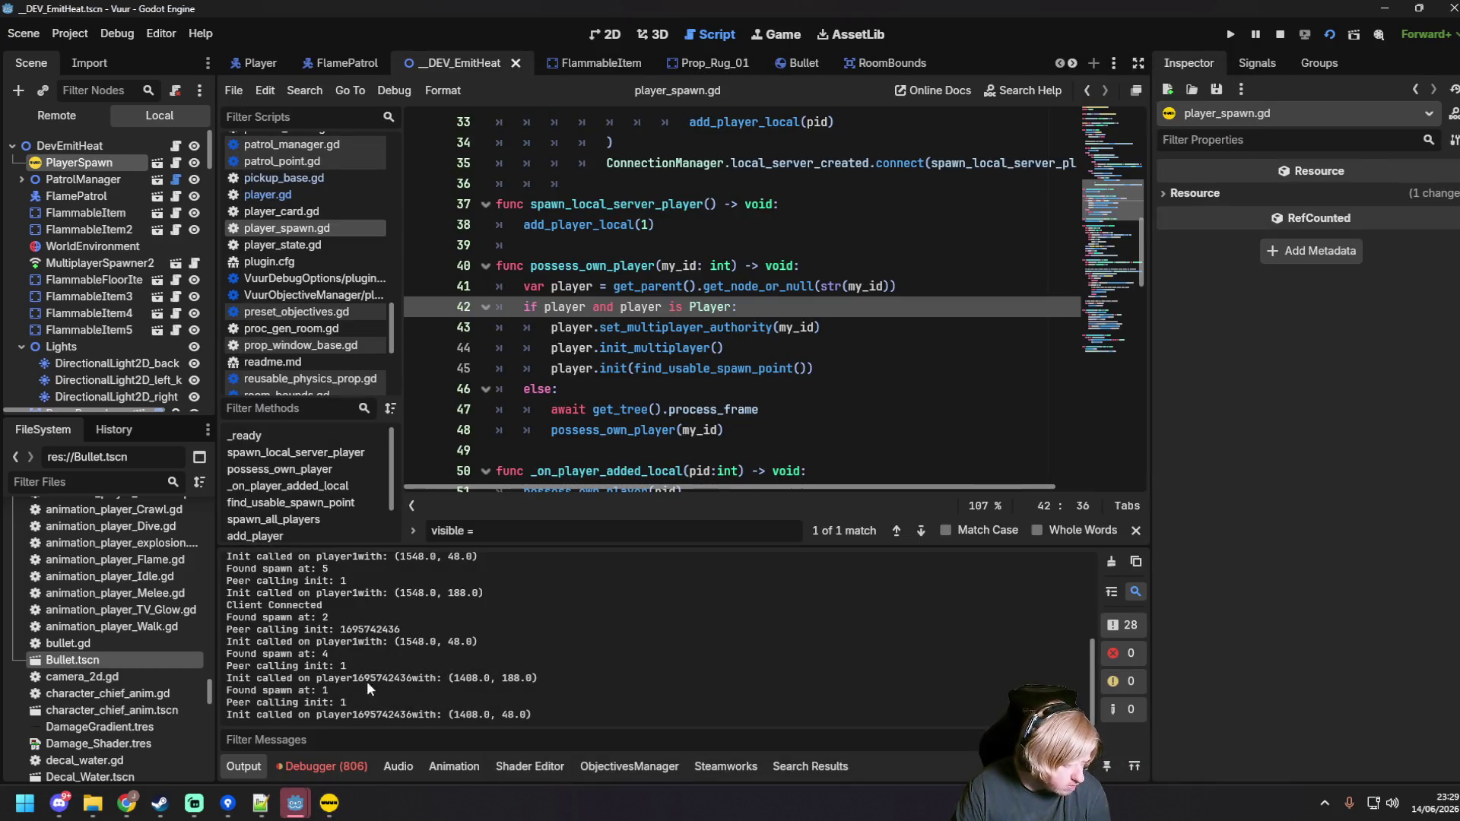
{"action": "left_click_drag", "start_coordinate": [347, 703], "coordinate": [292, 690]}
Step: Delete the player.init(find_usable_spawn_point()) call from line 45 and save player_spawn.gd
{"action": "left_click", "coordinate": [330, 643]}
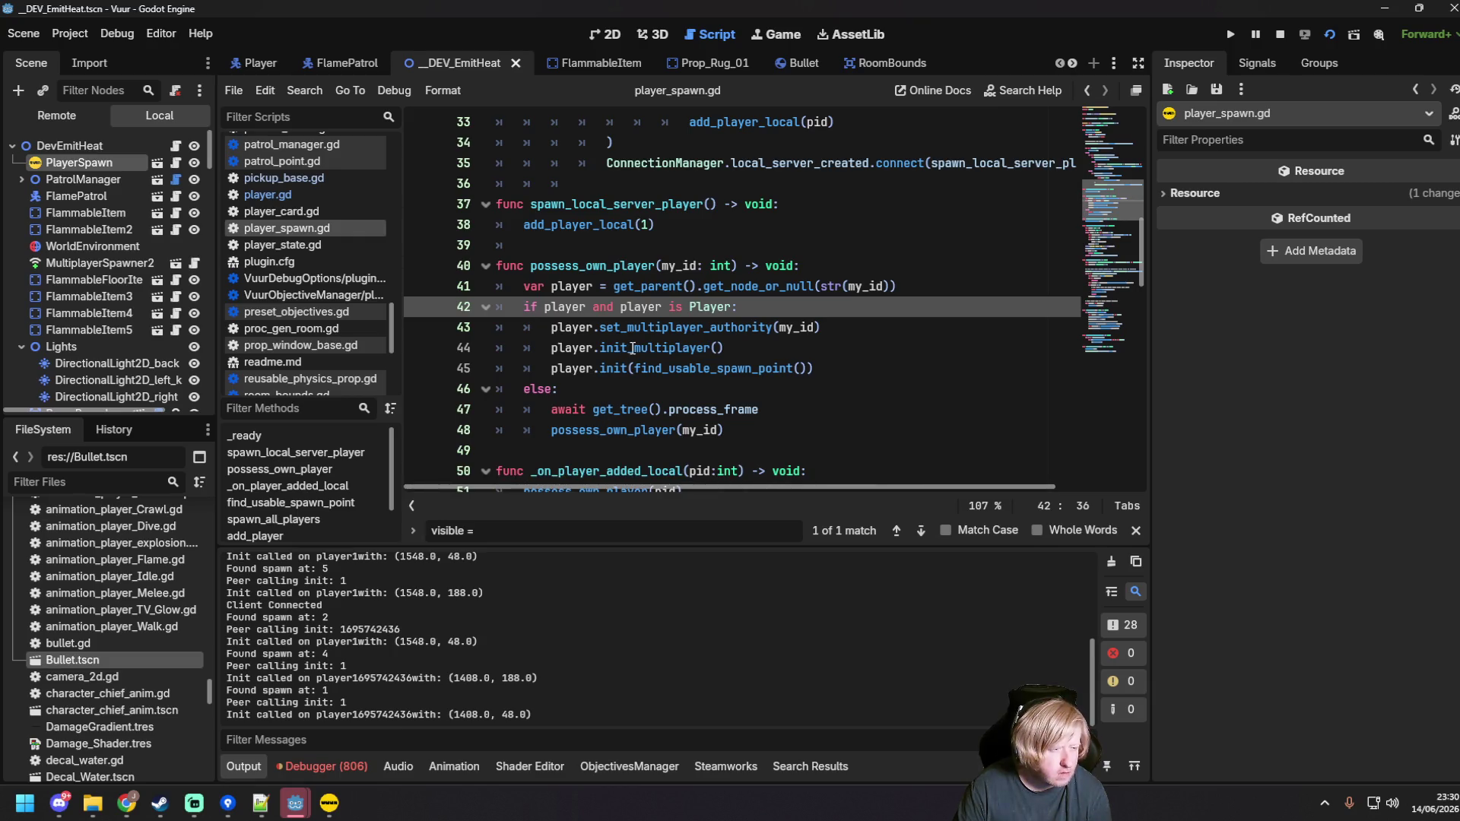
{"action": "left_click", "coordinate": [616, 370]}
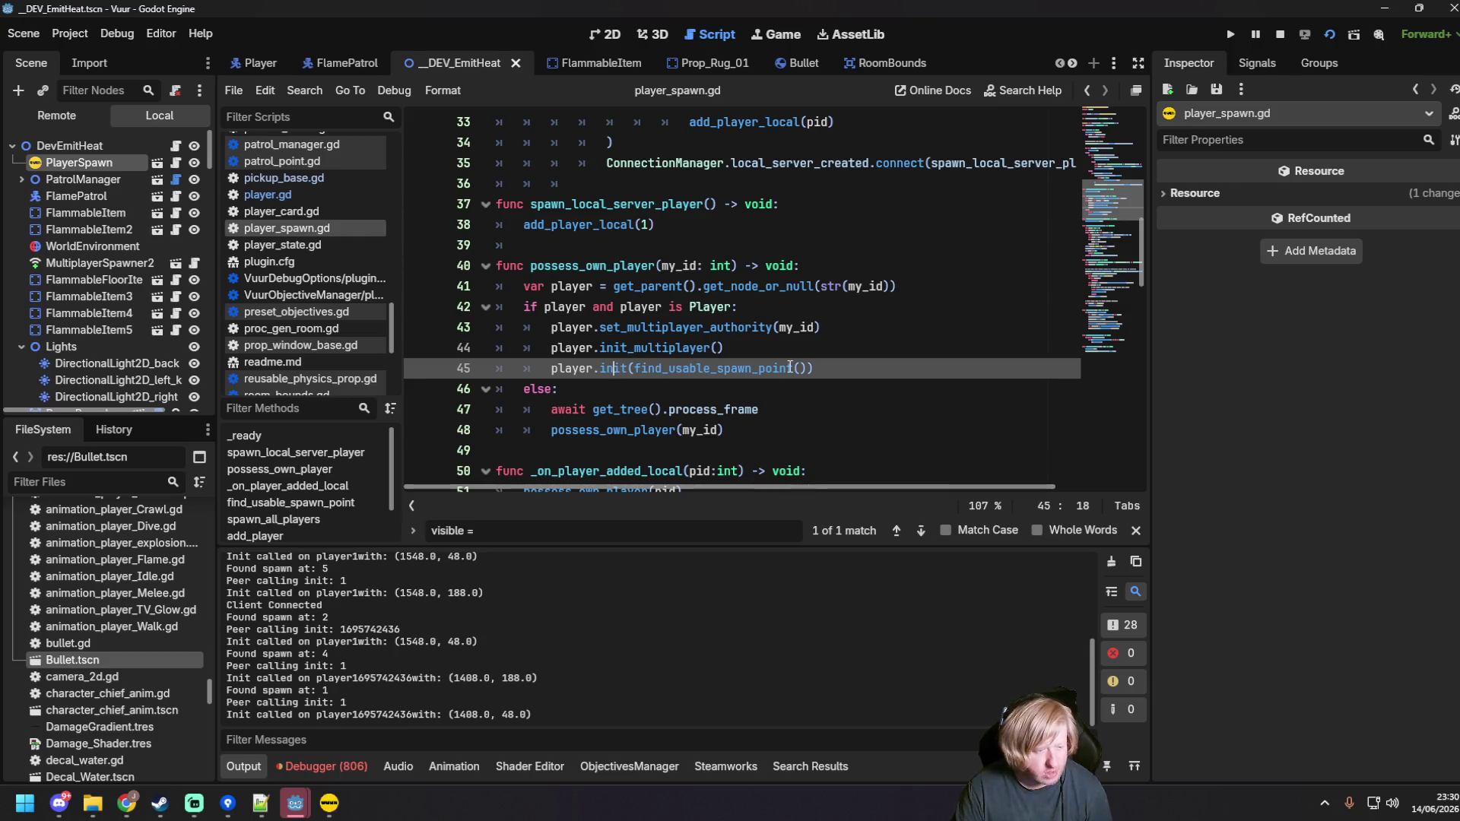
{"action": "left_click_drag", "start_coordinate": [805, 368], "coordinate": [466, 370]}
{"action": "key", "text": "BackSpace"}
{"action": "key", "text": "BackSpace"}
{"action": "key", "text": "BackSpace"}
{"action": "key", "text": "ctrl+s"}
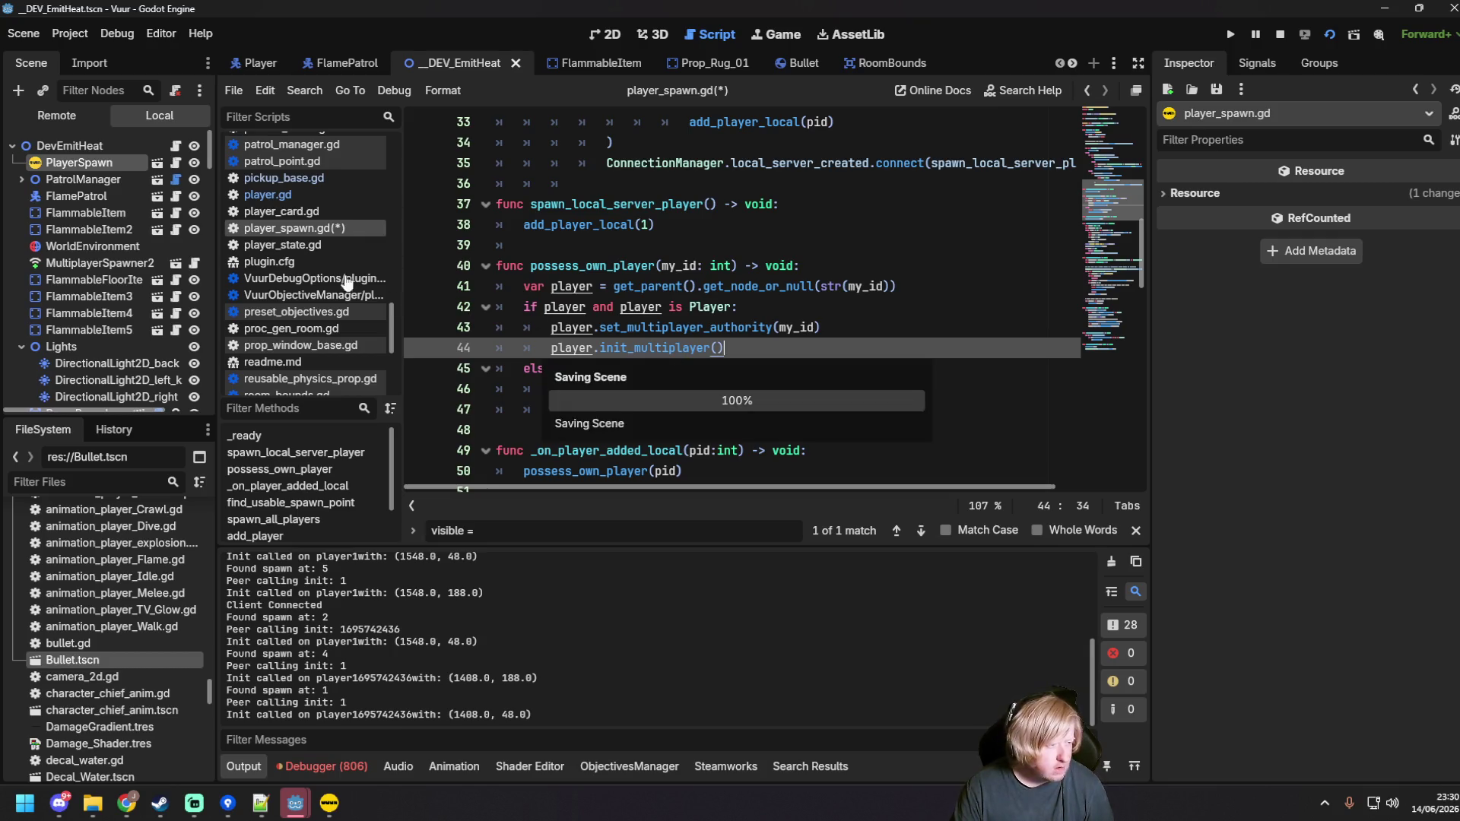
Step: Switch the script editor to player.gd
{"action": "left_click", "coordinate": [328, 184]}
{"action": "left_click", "coordinate": [325, 194]}
{"action": "left_click", "coordinate": [695, 294]}
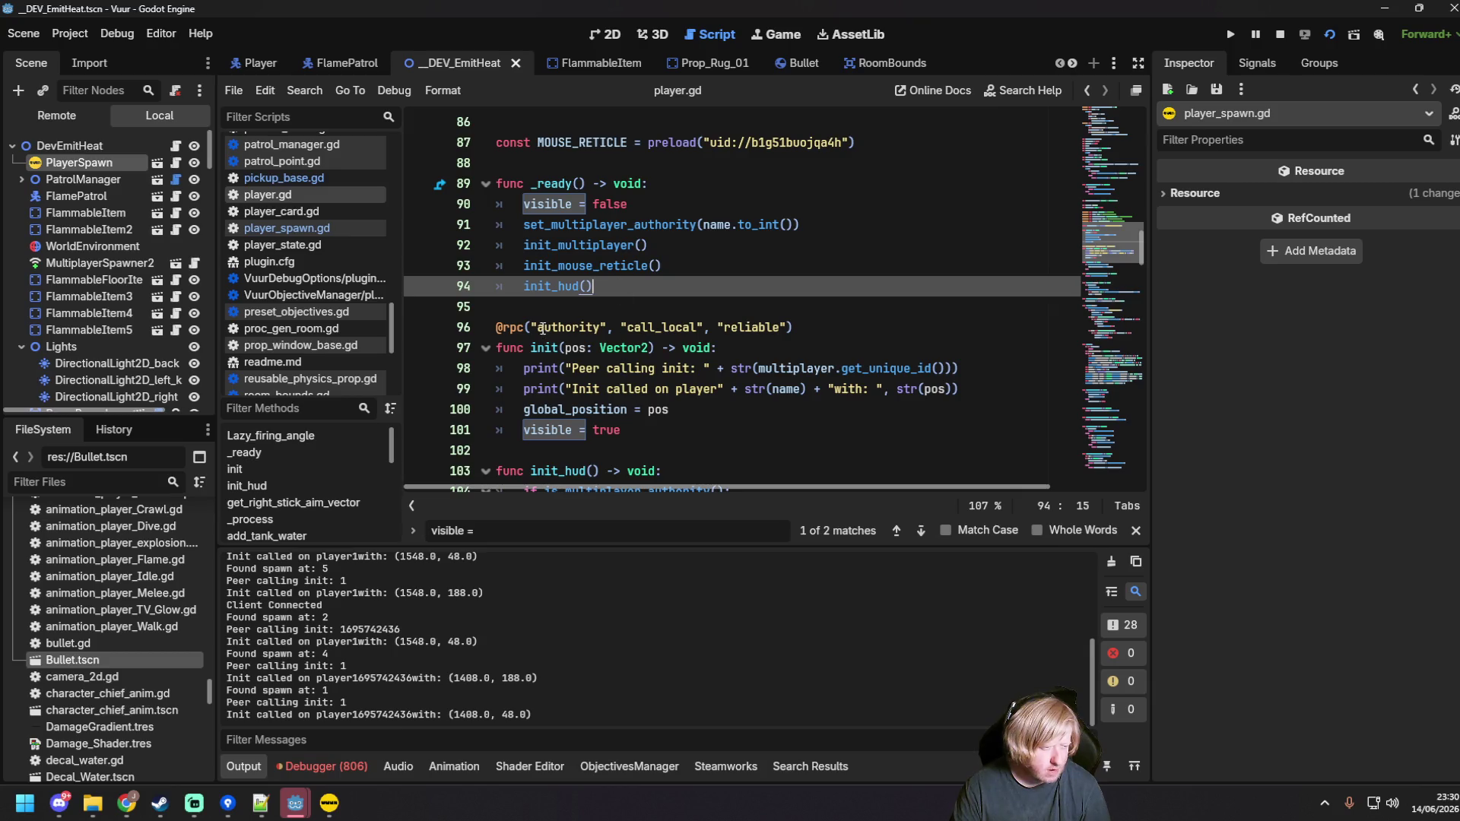
Step: Space out the name in init's log message ("on player " … " with: "), save, and return to player_spawn.gd
{"action": "key", "text": "Down"}
{"action": "key", "text": "Down"}
{"action": "key", "text": "Down"}
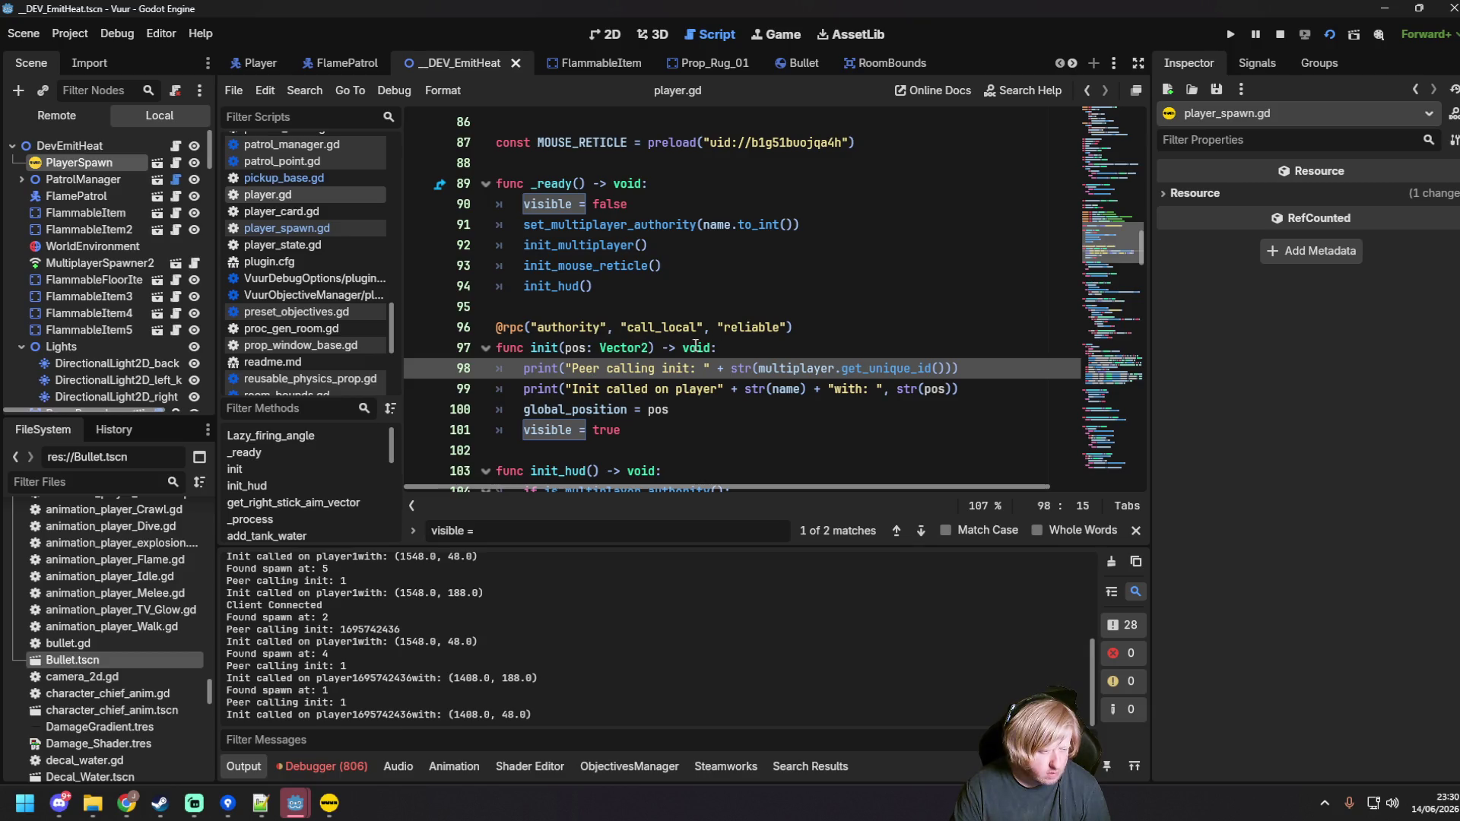
{"action": "left_click", "coordinate": [786, 408]}
{"action": "scroll", "scroll_direction": "down", "scroll_amount": 3}
{"action": "scroll", "scroll_direction": "down", "scroll_amount": 3}
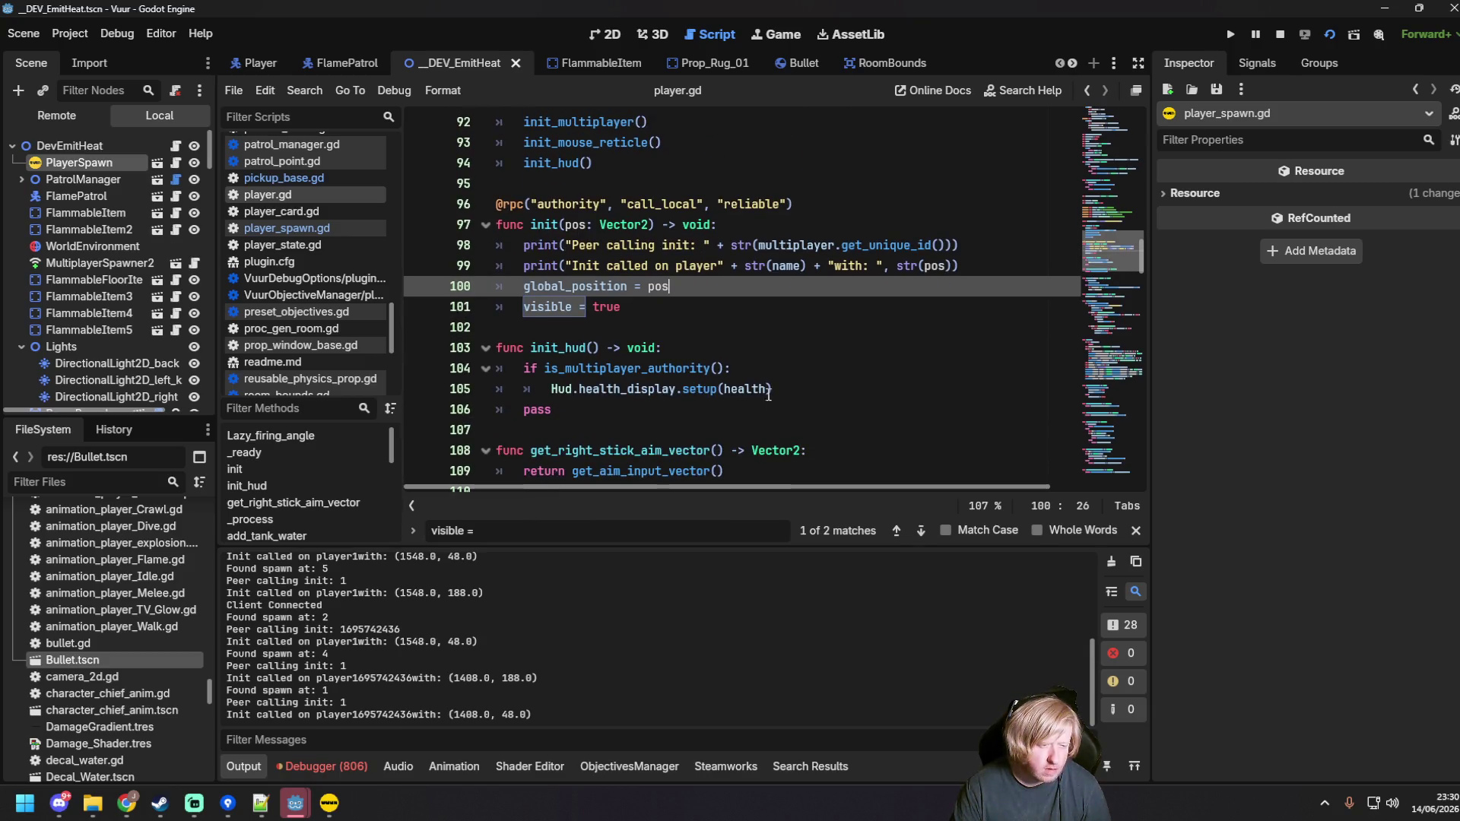
{"action": "left_click", "coordinate": [721, 266]}
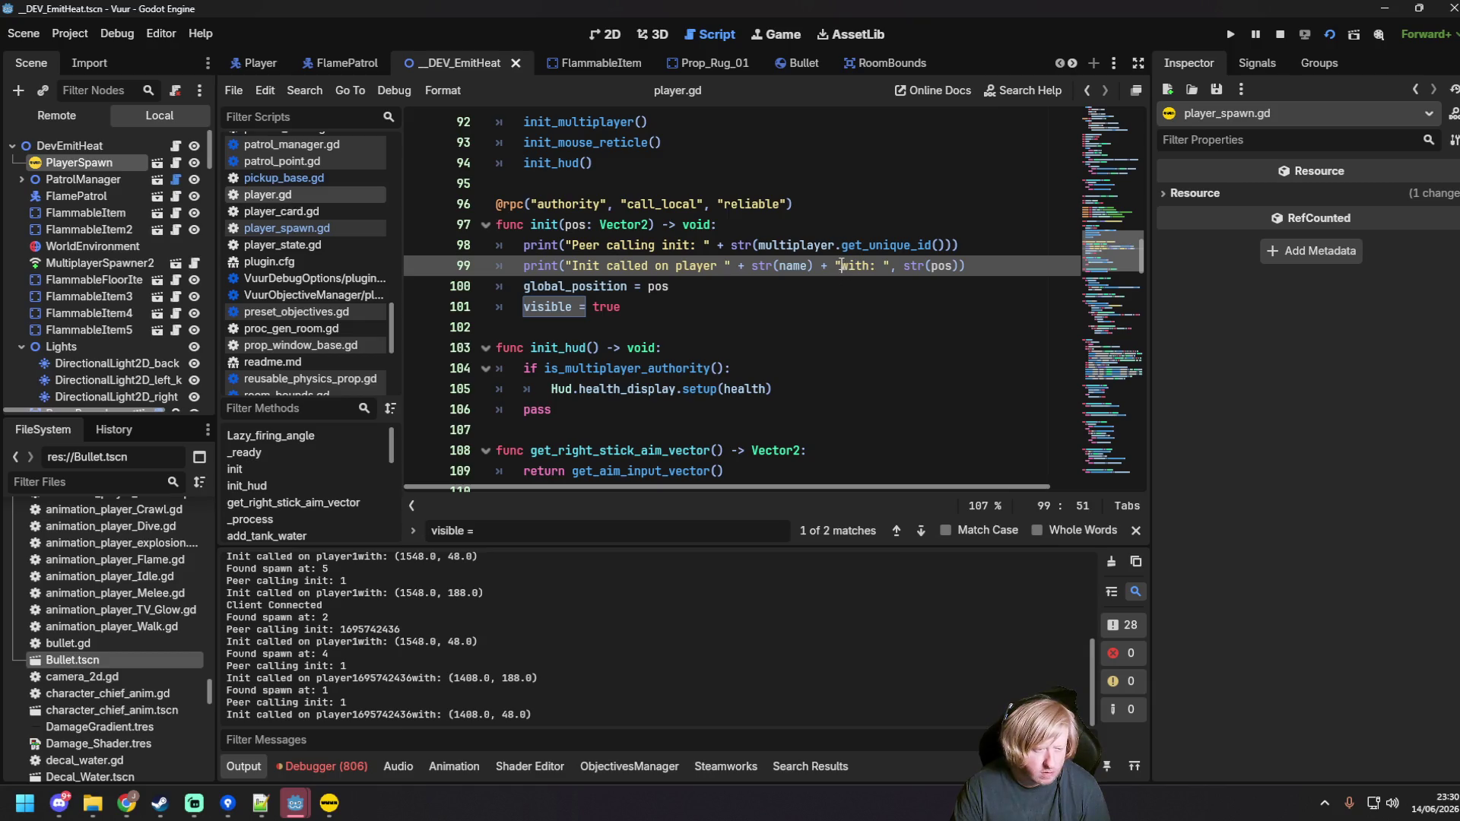
{"action": "key", "text": "ctrl+s"}
{"action": "left_click", "coordinate": [707, 306]}
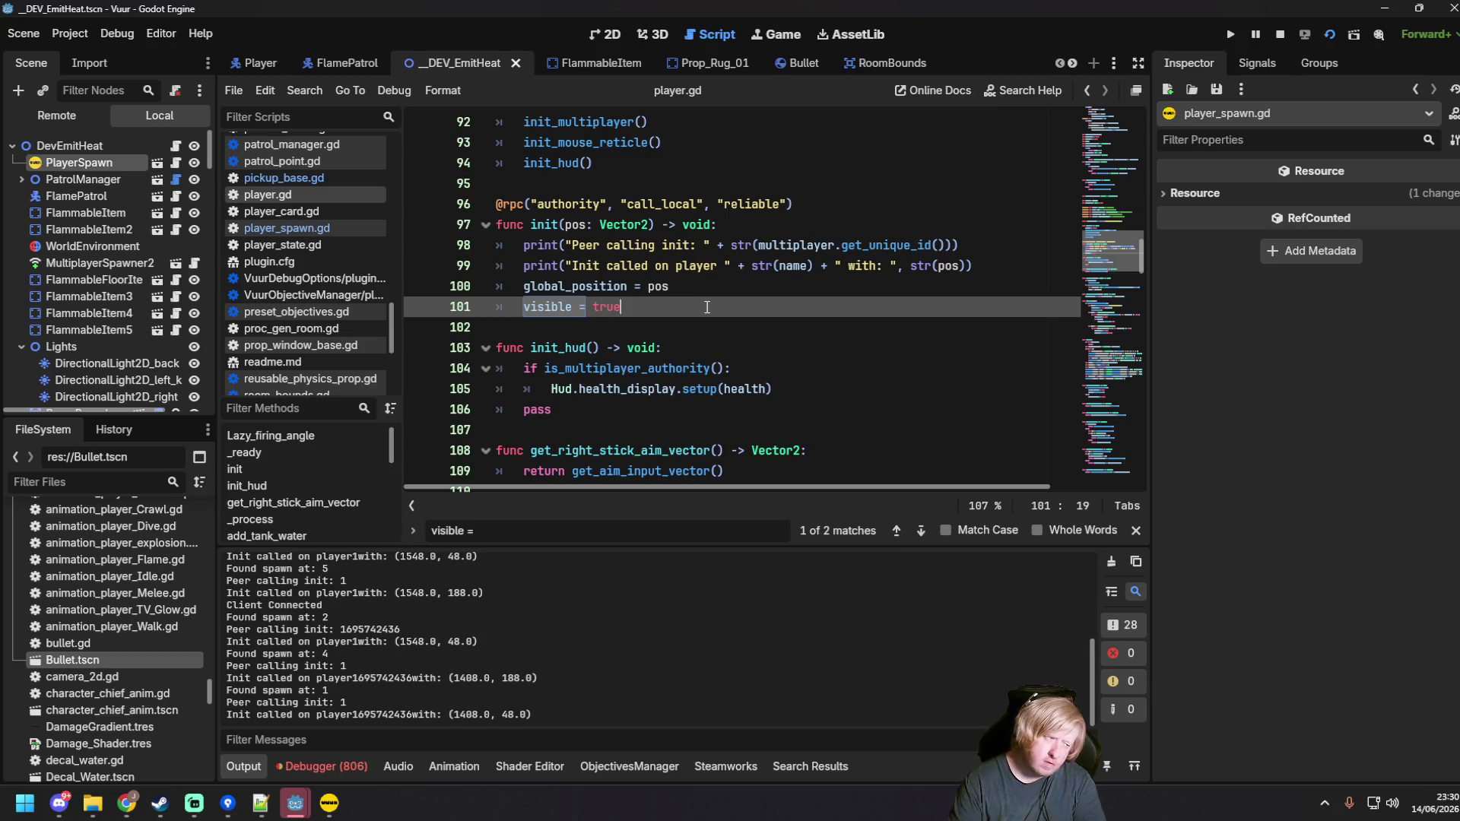
{"action": "left_click", "coordinate": [277, 227]}
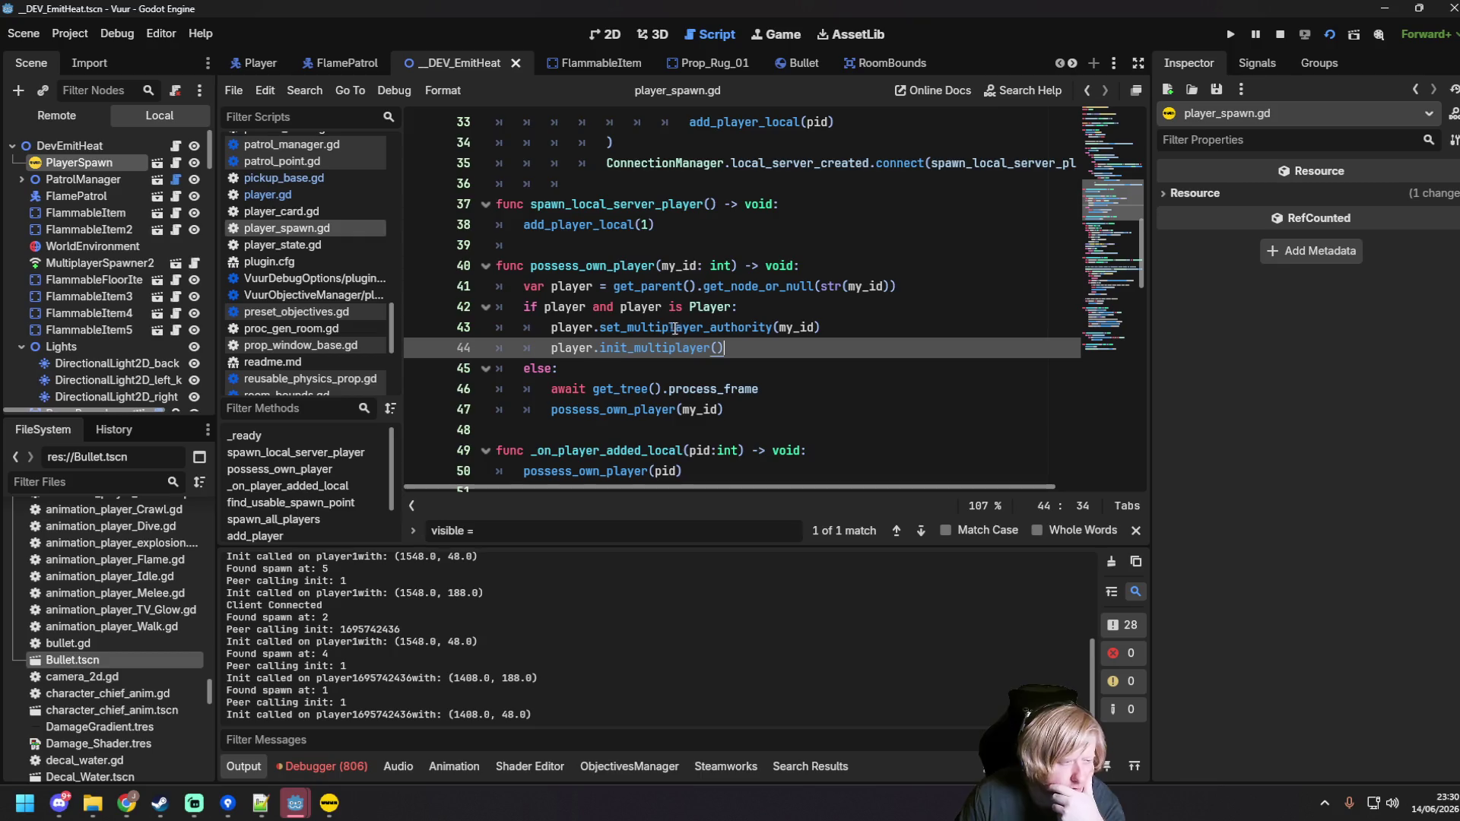
Step: Cut find_usable_spawn_point() from add_player and delete the leftover spawn_pos variable line
{"action": "scroll", "scroll_direction": "down", "scroll_amount": 3}
{"action": "scroll", "scroll_direction": "down", "scroll_amount": 3}
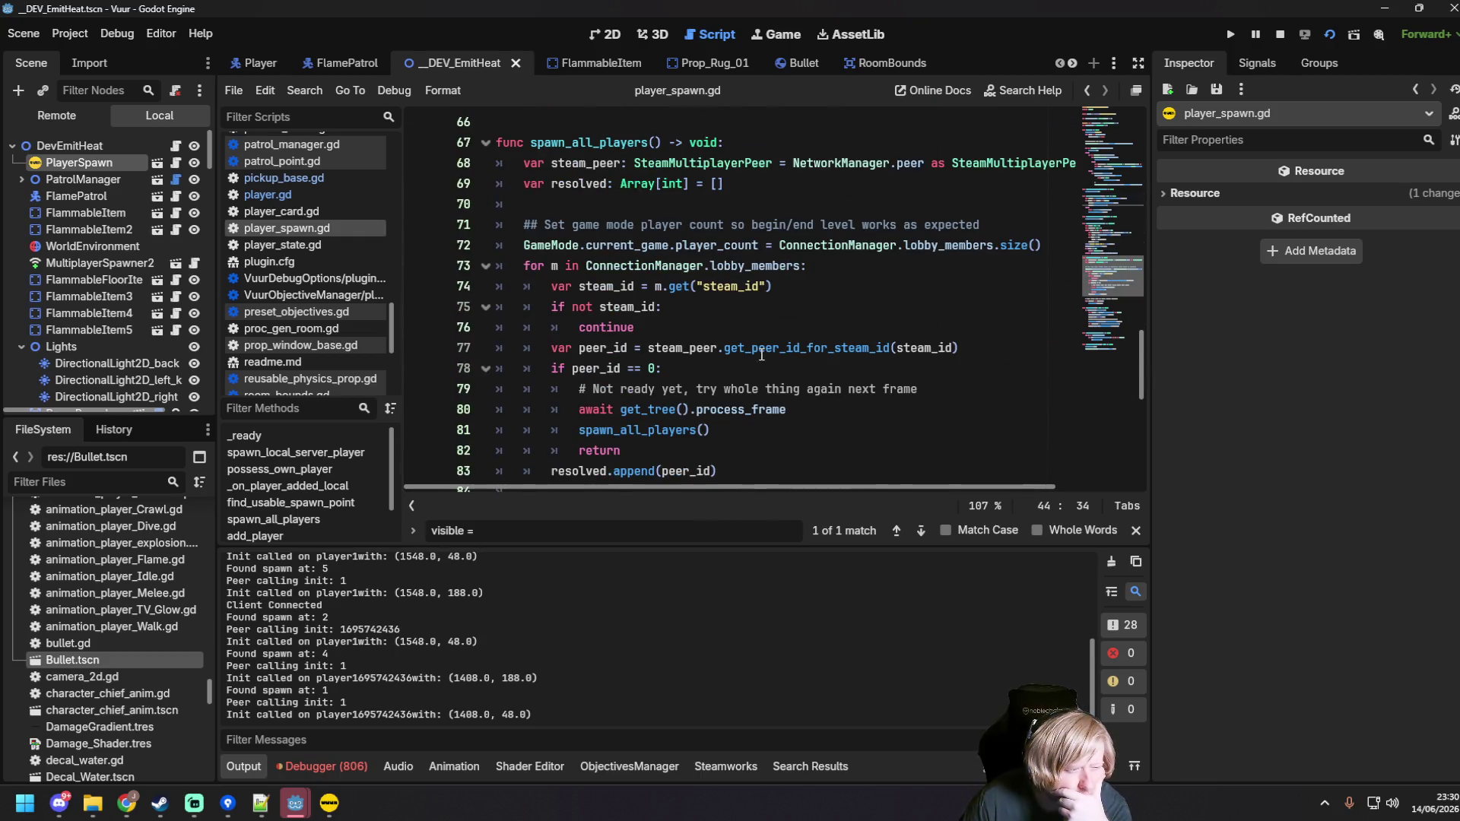
{"action": "scroll", "scroll_direction": "down", "scroll_amount": 3}
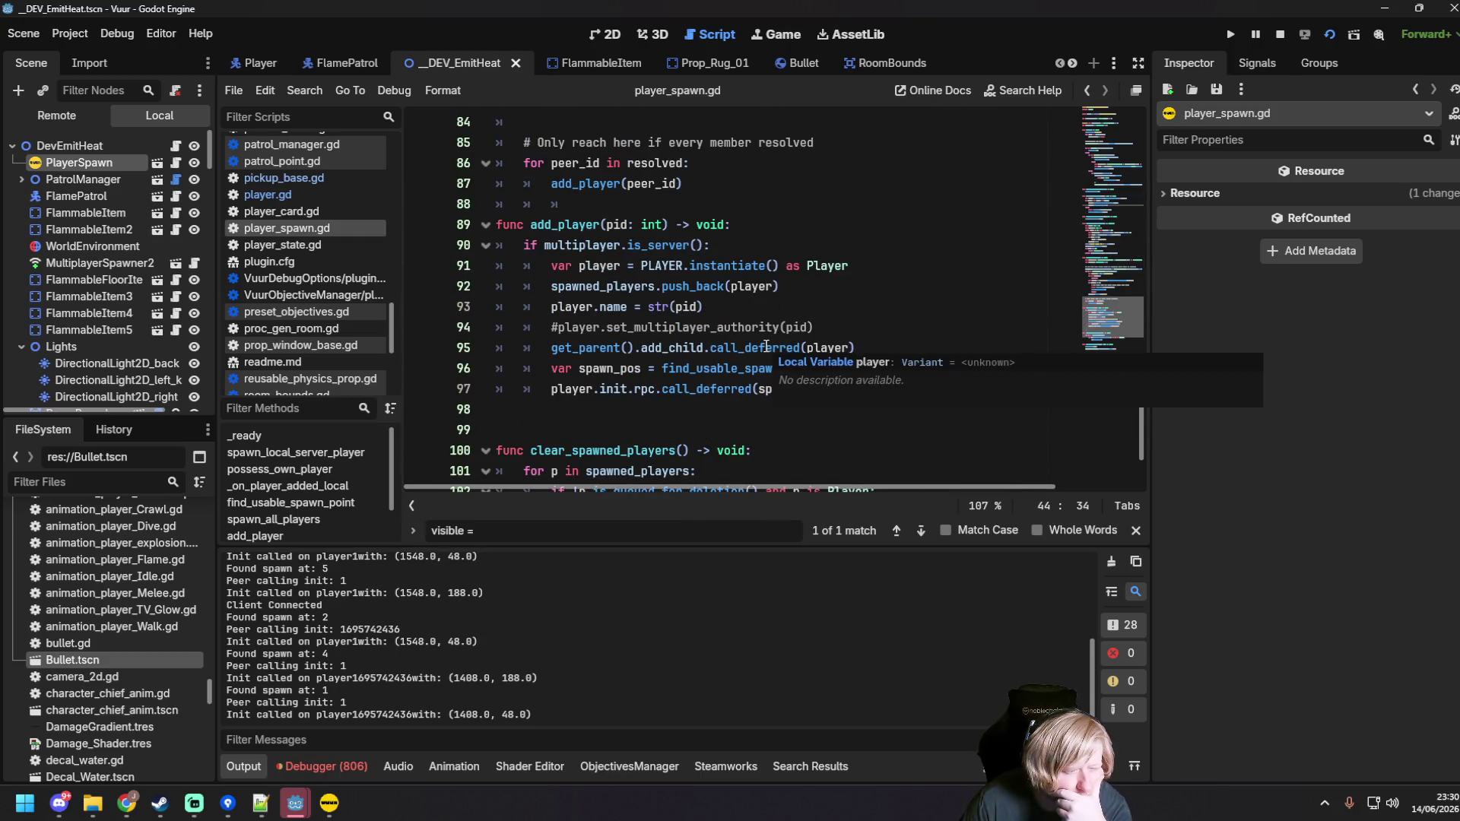
{"action": "left_click", "coordinate": [697, 396]}
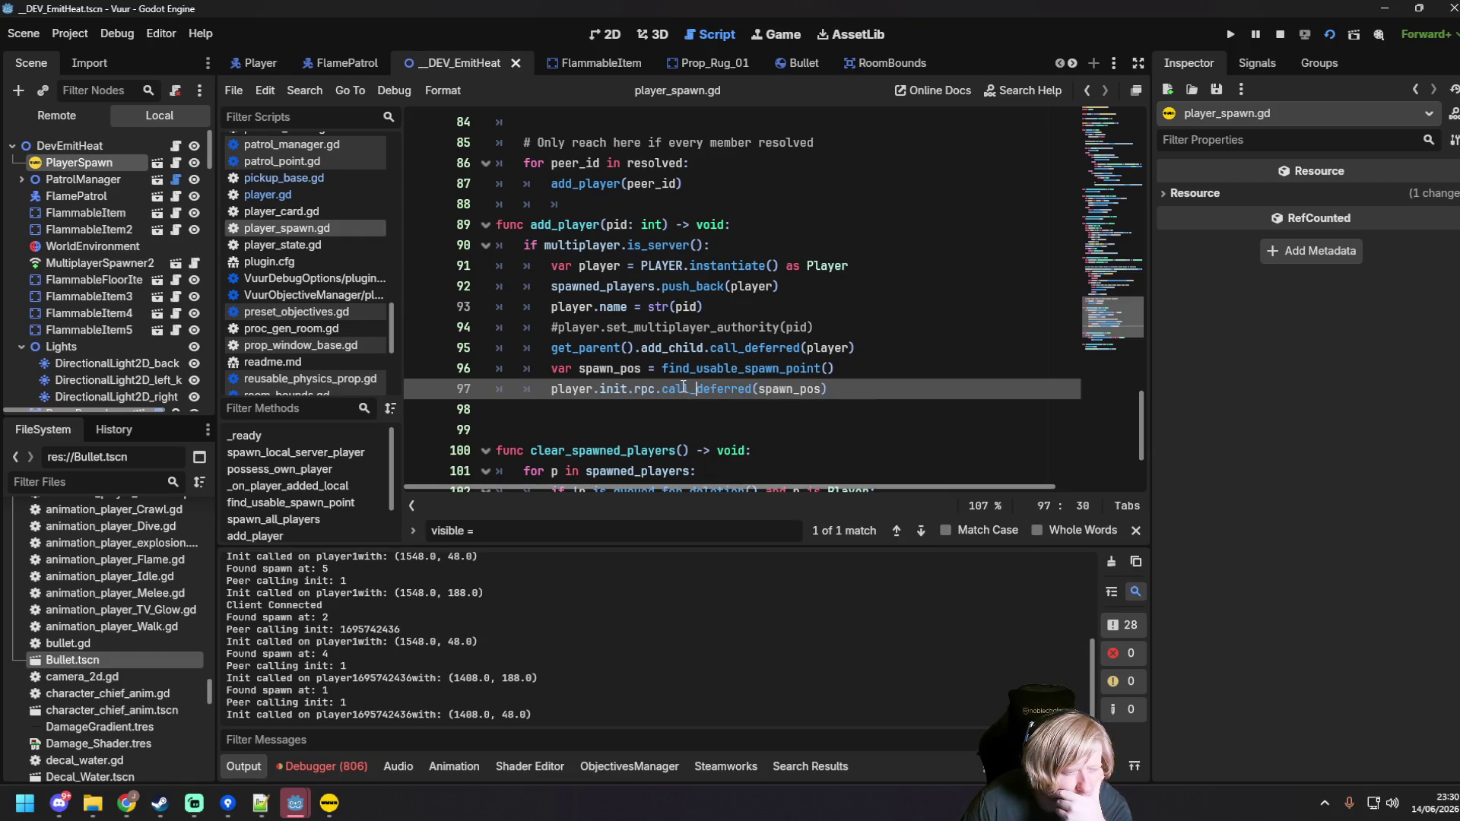
{"action": "mouse_move", "coordinate": [684, 384]}
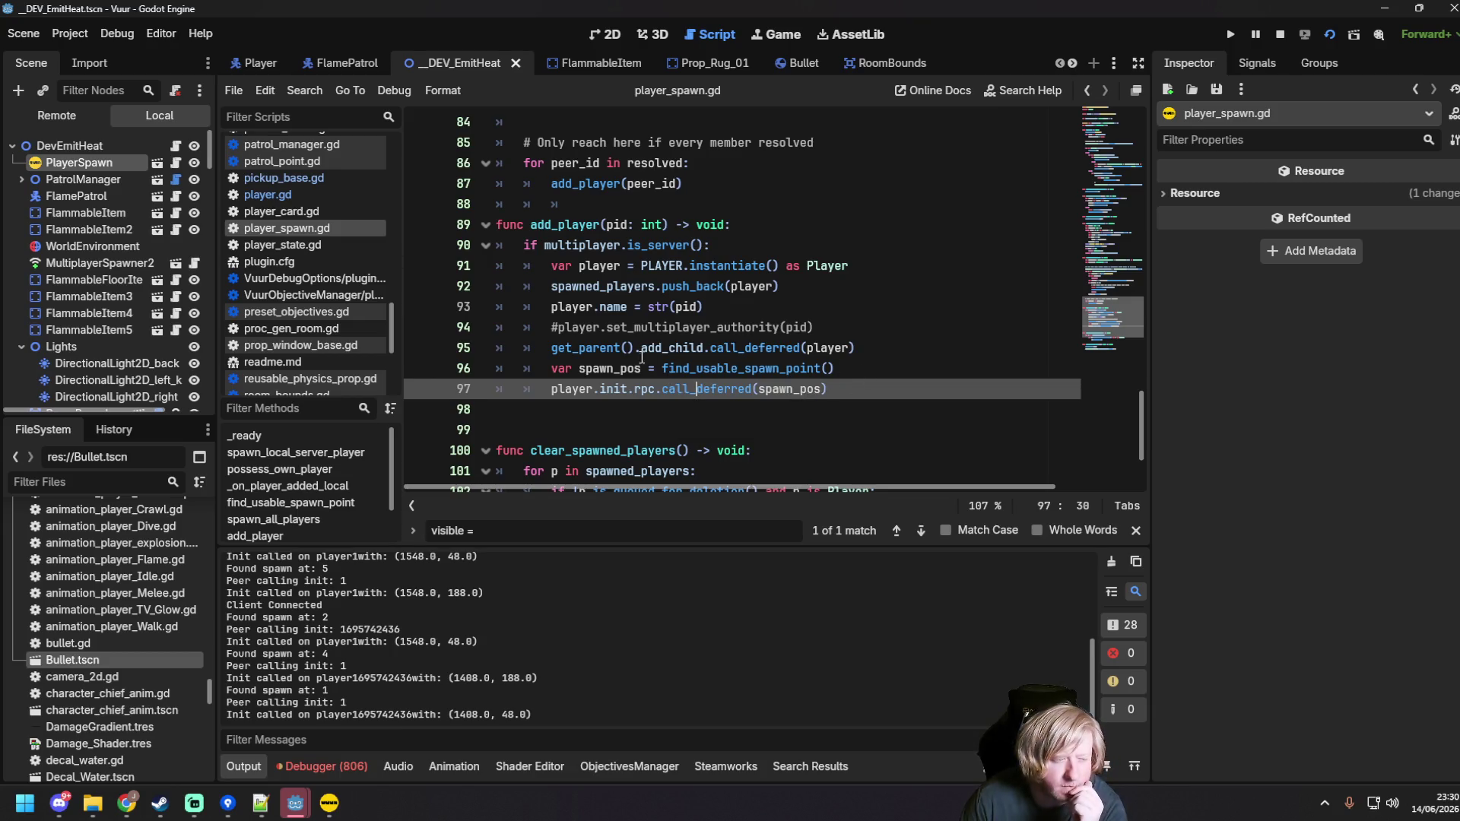
{"action": "left_click_drag", "start_coordinate": [665, 367], "coordinate": [836, 368]}
{"action": "key", "text": "BackSpace"}
{"action": "left_click_drag", "start_coordinate": [669, 368], "coordinate": [465, 374]}
{"action": "key", "text": "BackSpace"}
{"action": "key", "text": "BackSpace"}
Step: Paste find_usable_spawn_point() over spawn_pos in player.init.rpc.call_deferred(...), save, and select the whole script
{"action": "left_click_drag", "start_coordinate": [758, 368], "coordinate": [816, 376]}
{"action": "key", "text": "ctrl+v"}
{"action": "key", "text": "ctrl+s"}
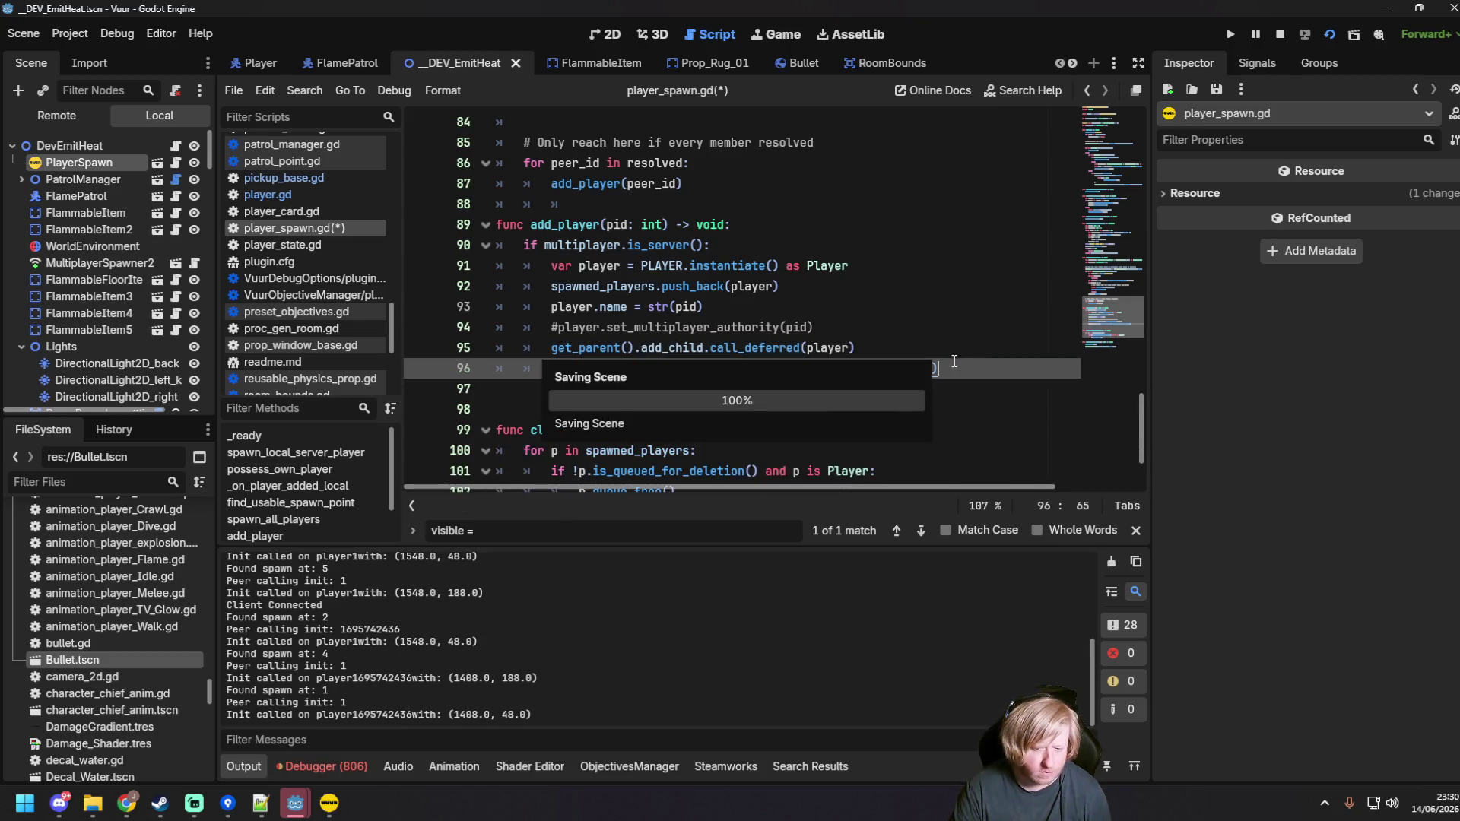
{"action": "left_click", "coordinate": [891, 306]}
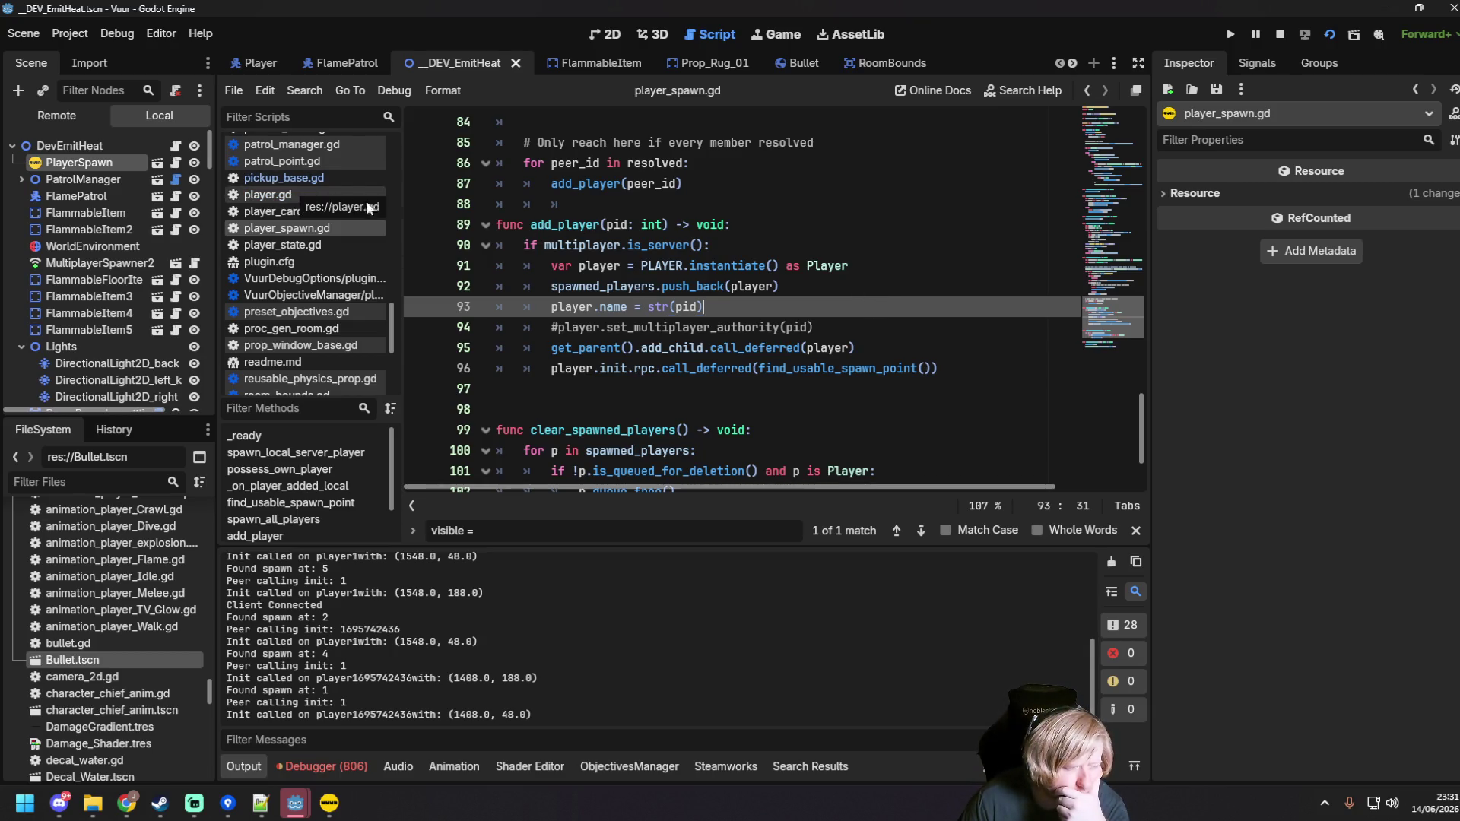
{"action": "key", "text": "Up"}
{"action": "key", "text": "Up"}
{"action": "key", "text": "Up"}
{"action": "key", "text": "ctrl+a"}
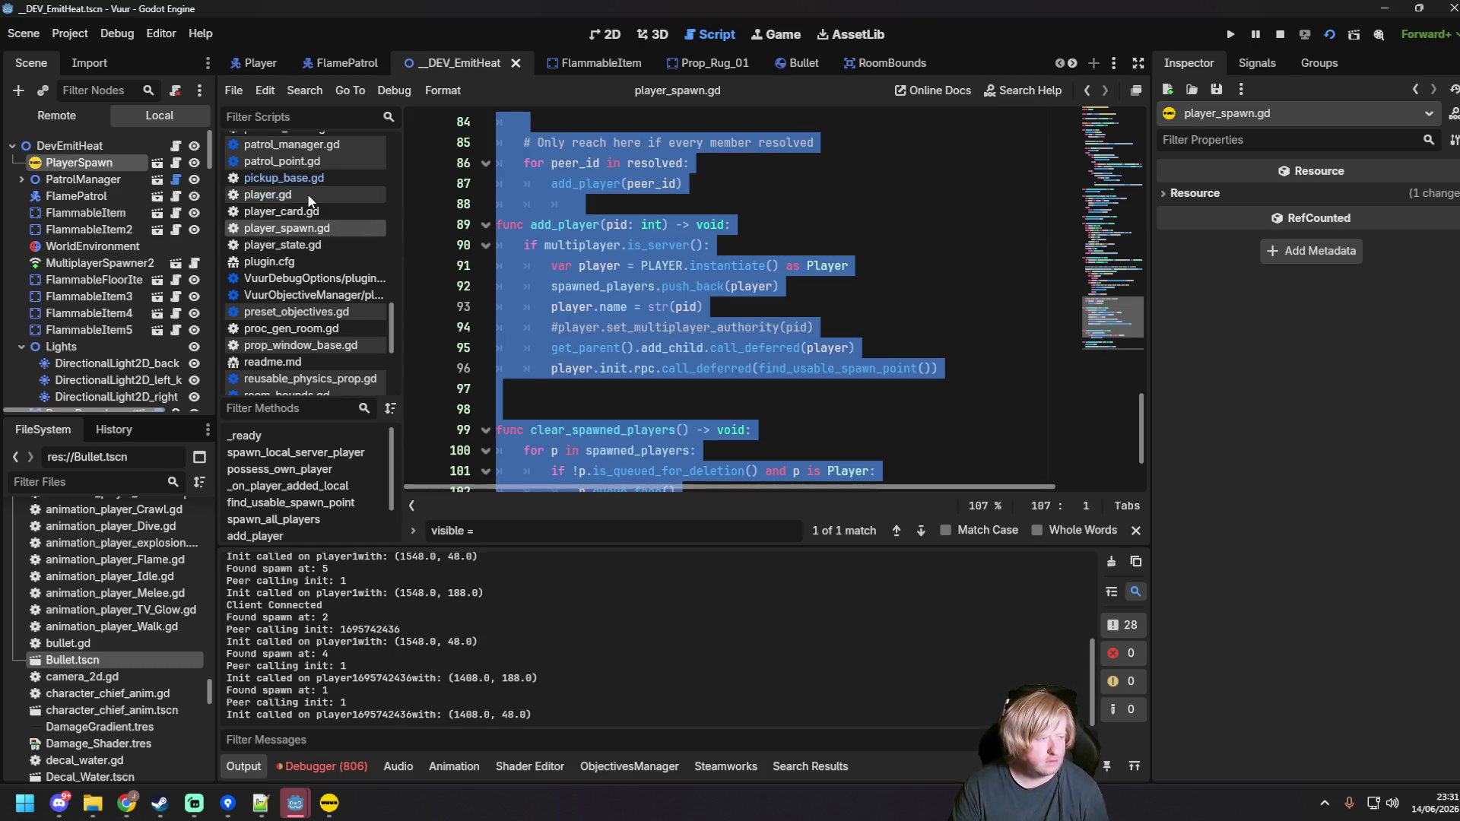
Step: Switch to player.gd, glance at Chrome, then select all of player.gd's code with Ctrl+A
{"action": "left_click", "coordinate": [310, 198]}
{"action": "key", "text": "alt+Tab"}
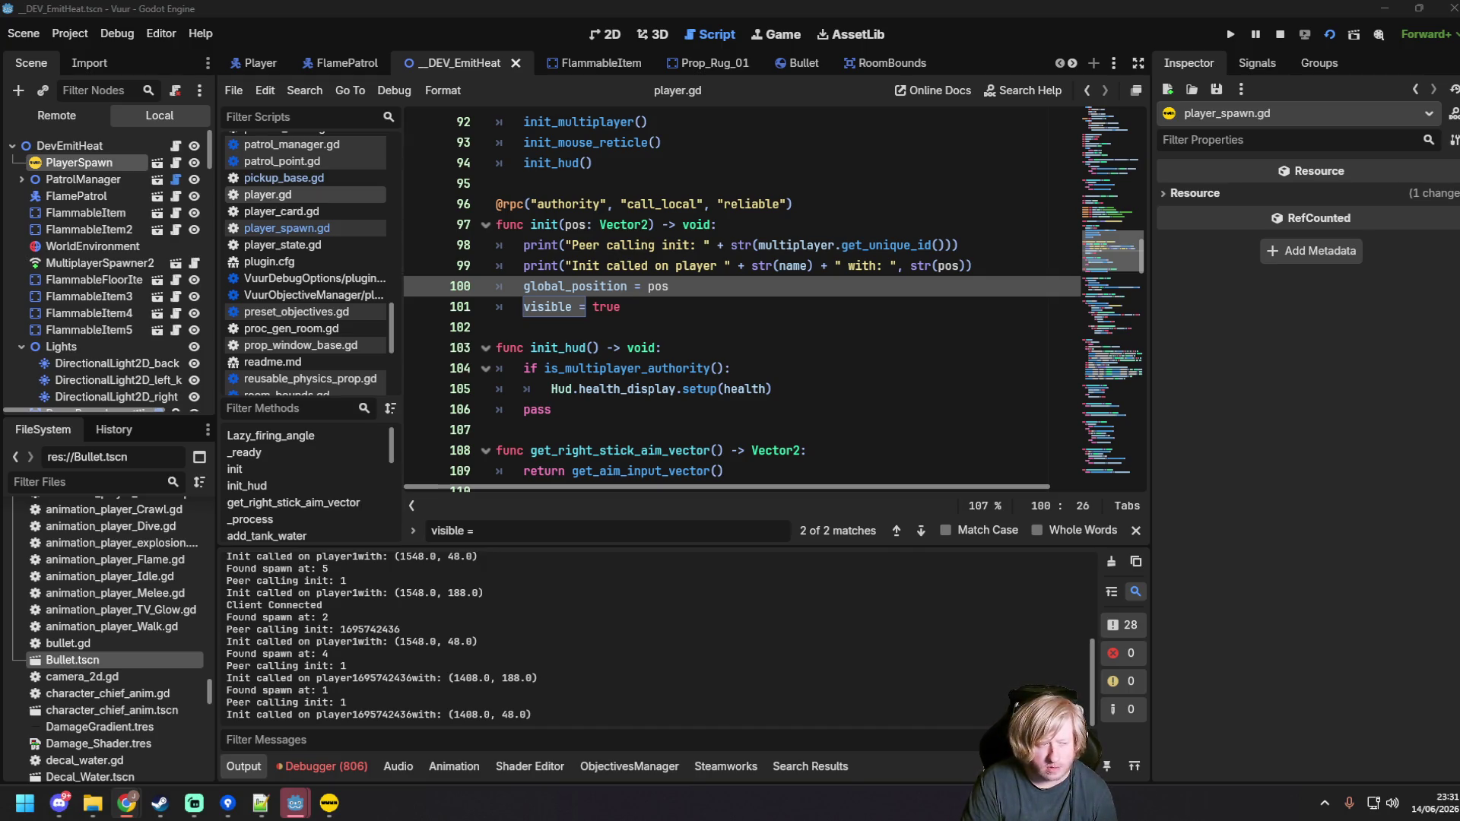
{"action": "key", "text": "ctrl+a"}
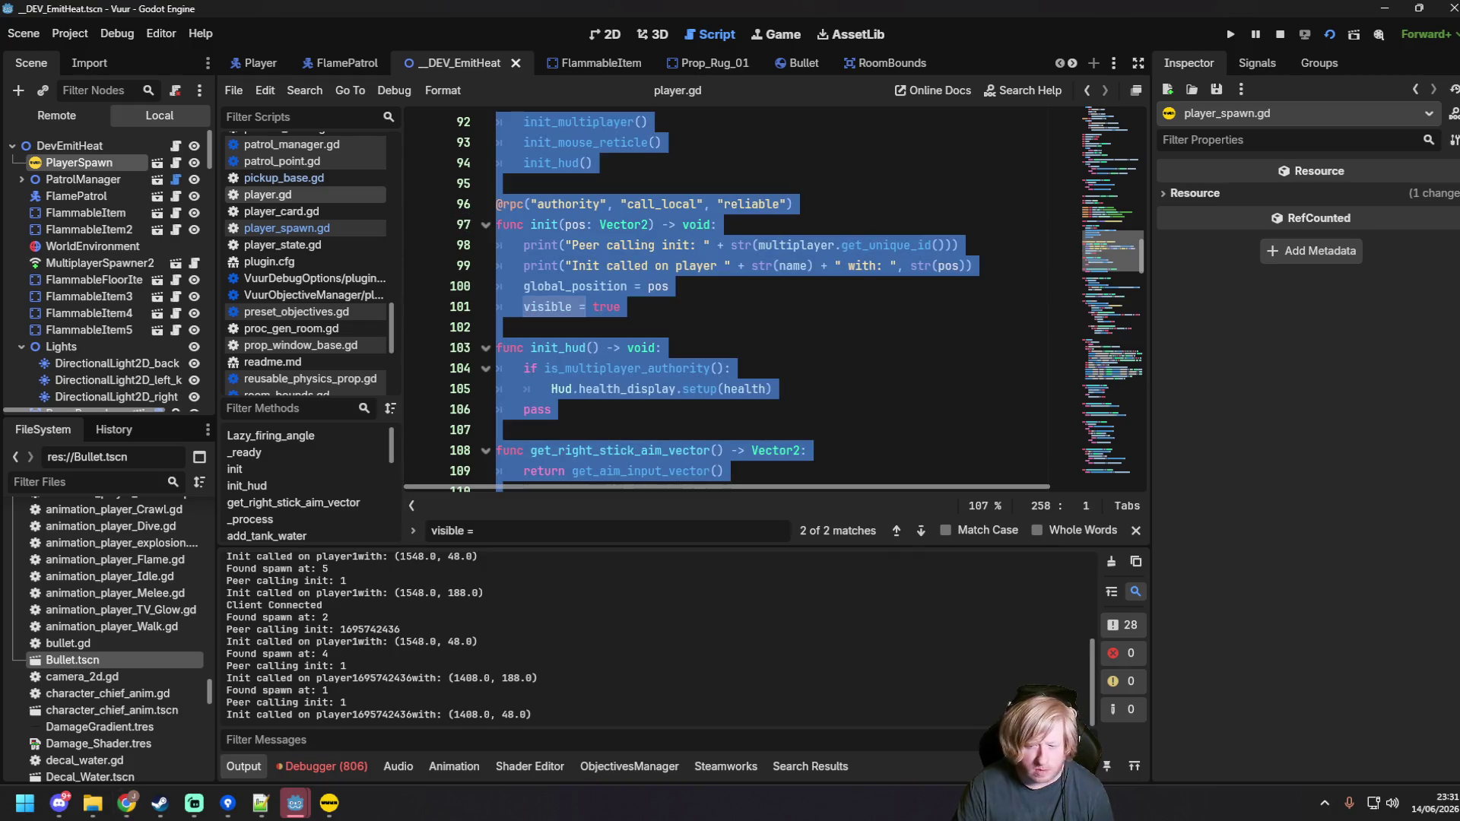
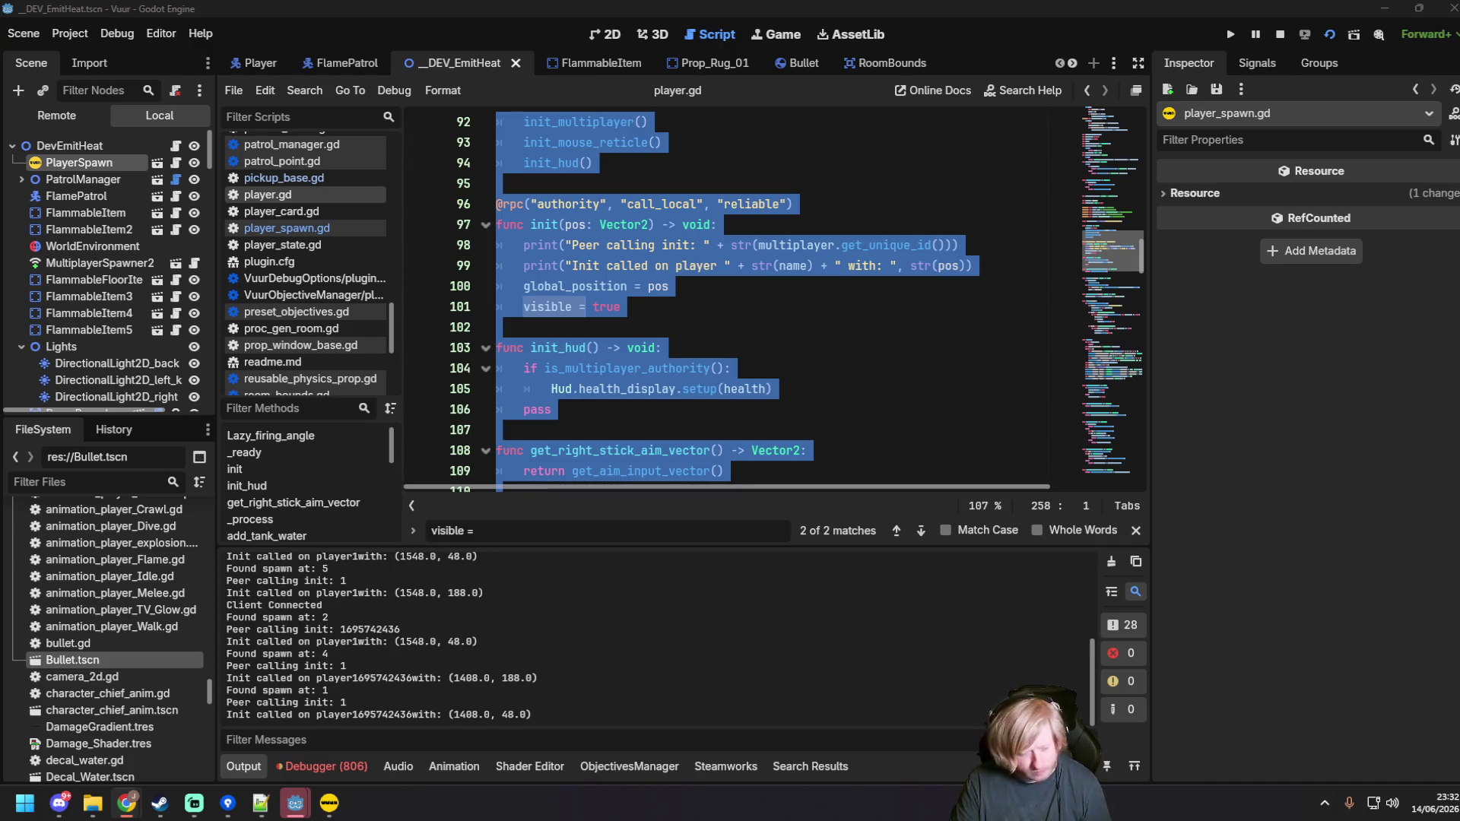
Step: Select the log lines from Client Connected to the last init call, then reopen player_spawn.gd
{"action": "left_click_drag", "start_coordinate": [546, 714], "coordinate": [225, 572]}
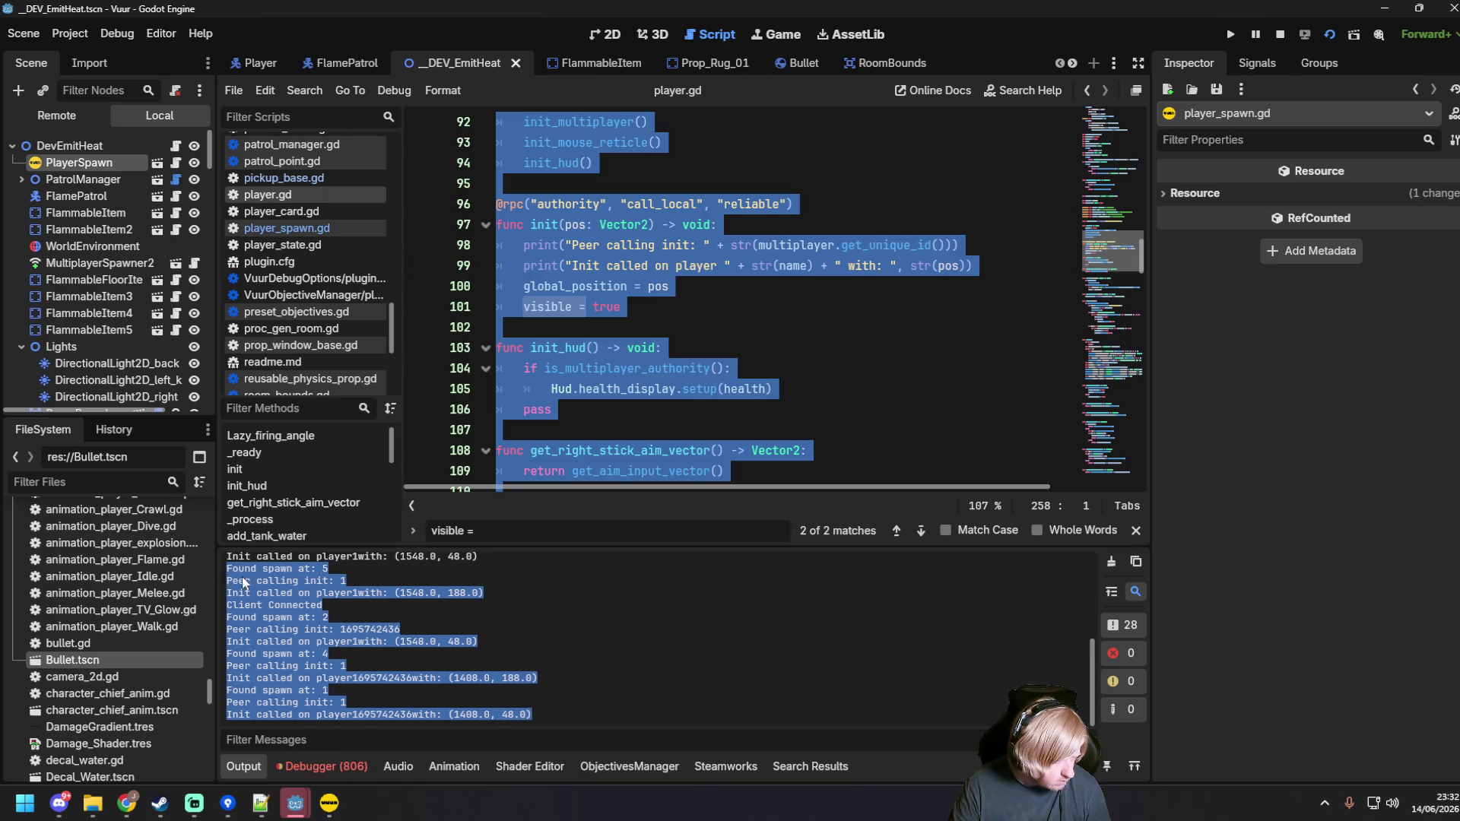
{"action": "left_click", "coordinate": [127, 803]}
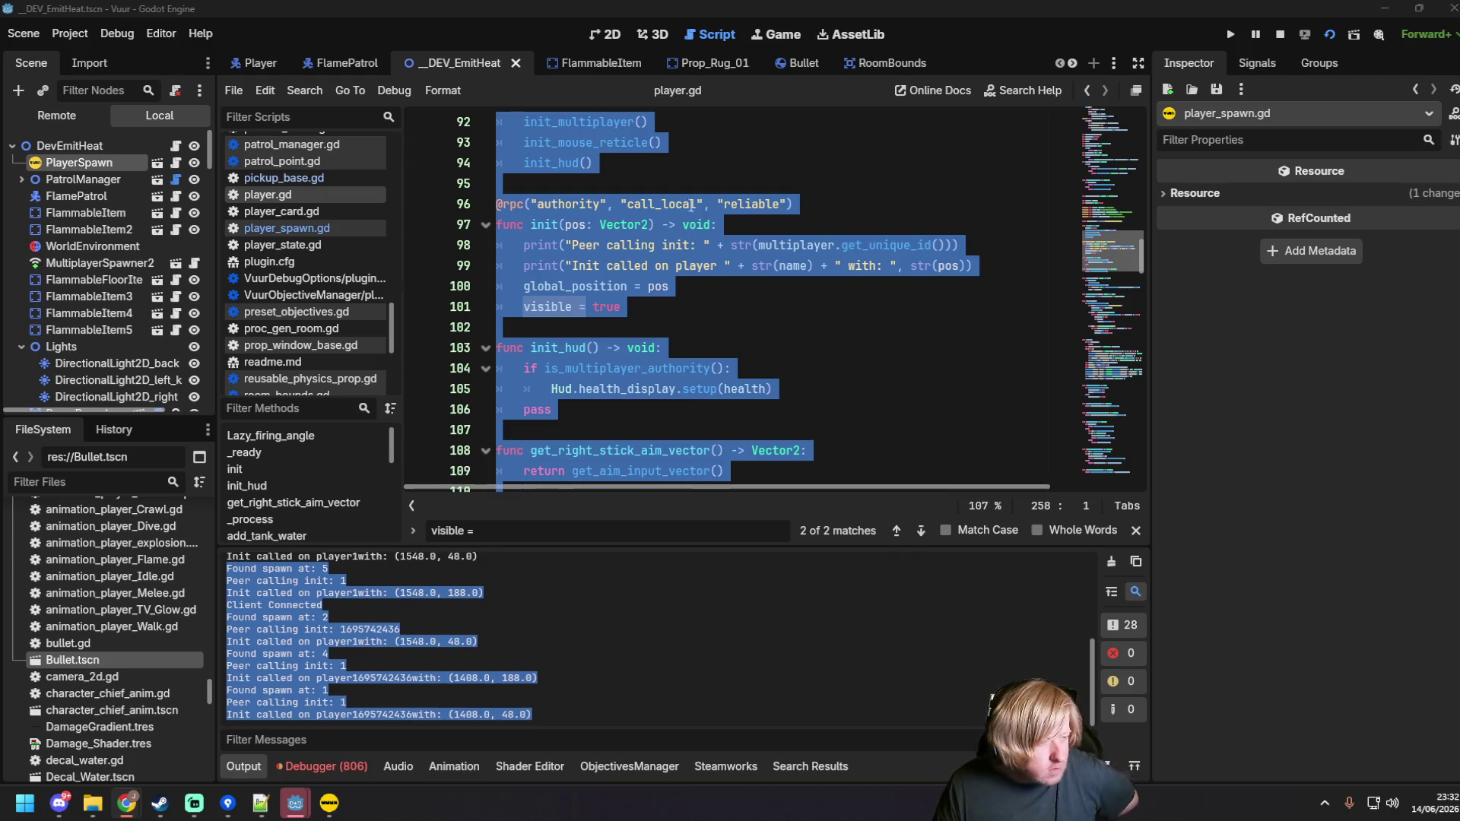
{"action": "left_click", "coordinate": [634, 224]}
{"action": "left_click", "coordinate": [315, 228]}
Step: Uncomment player.set_multiplayer_authority(pid) on line 94 and save player_spawn.gd
{"action": "left_click", "coordinate": [846, 349]}
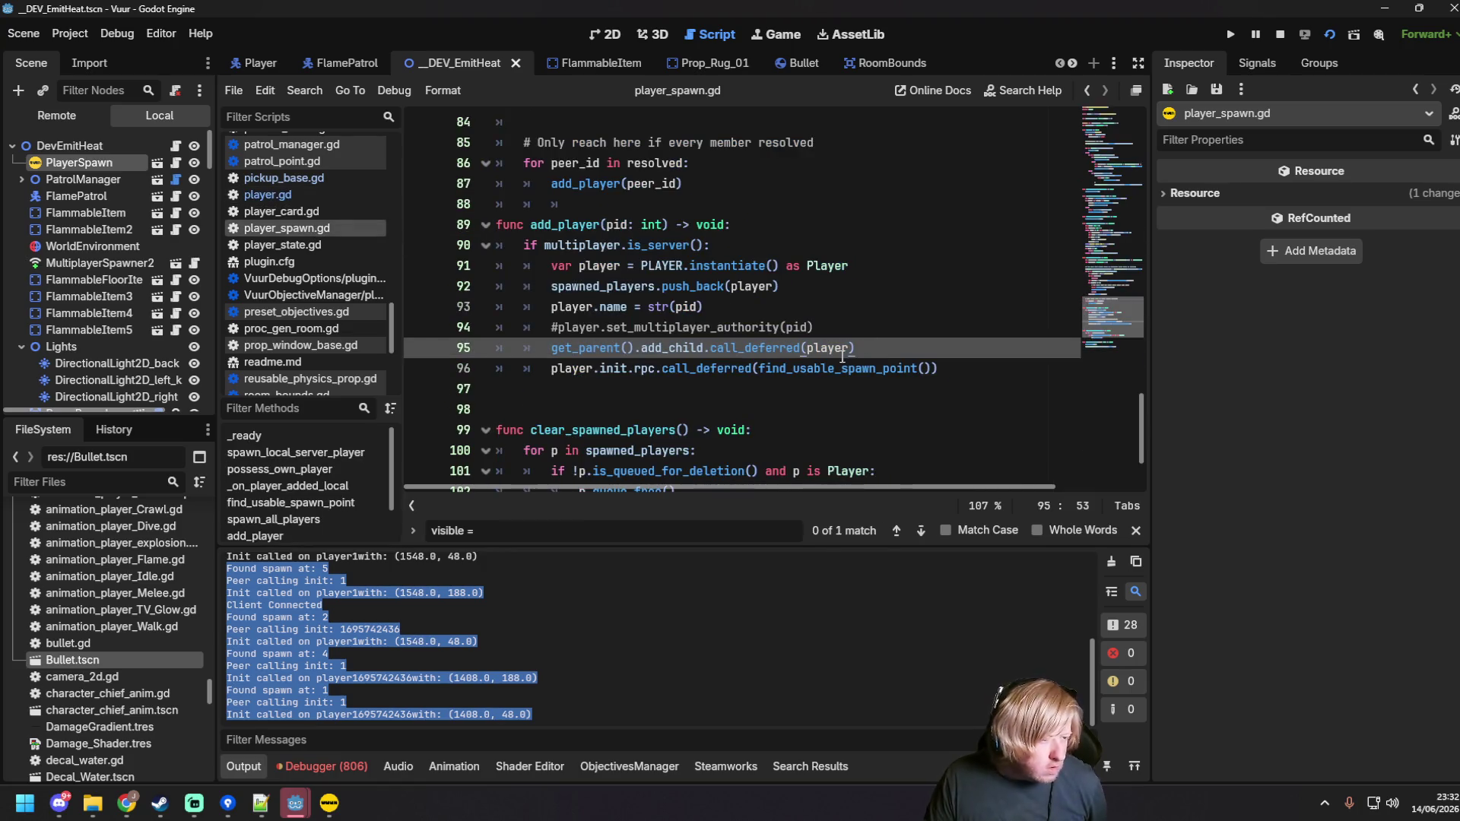
{"action": "left_click", "coordinate": [560, 328]}
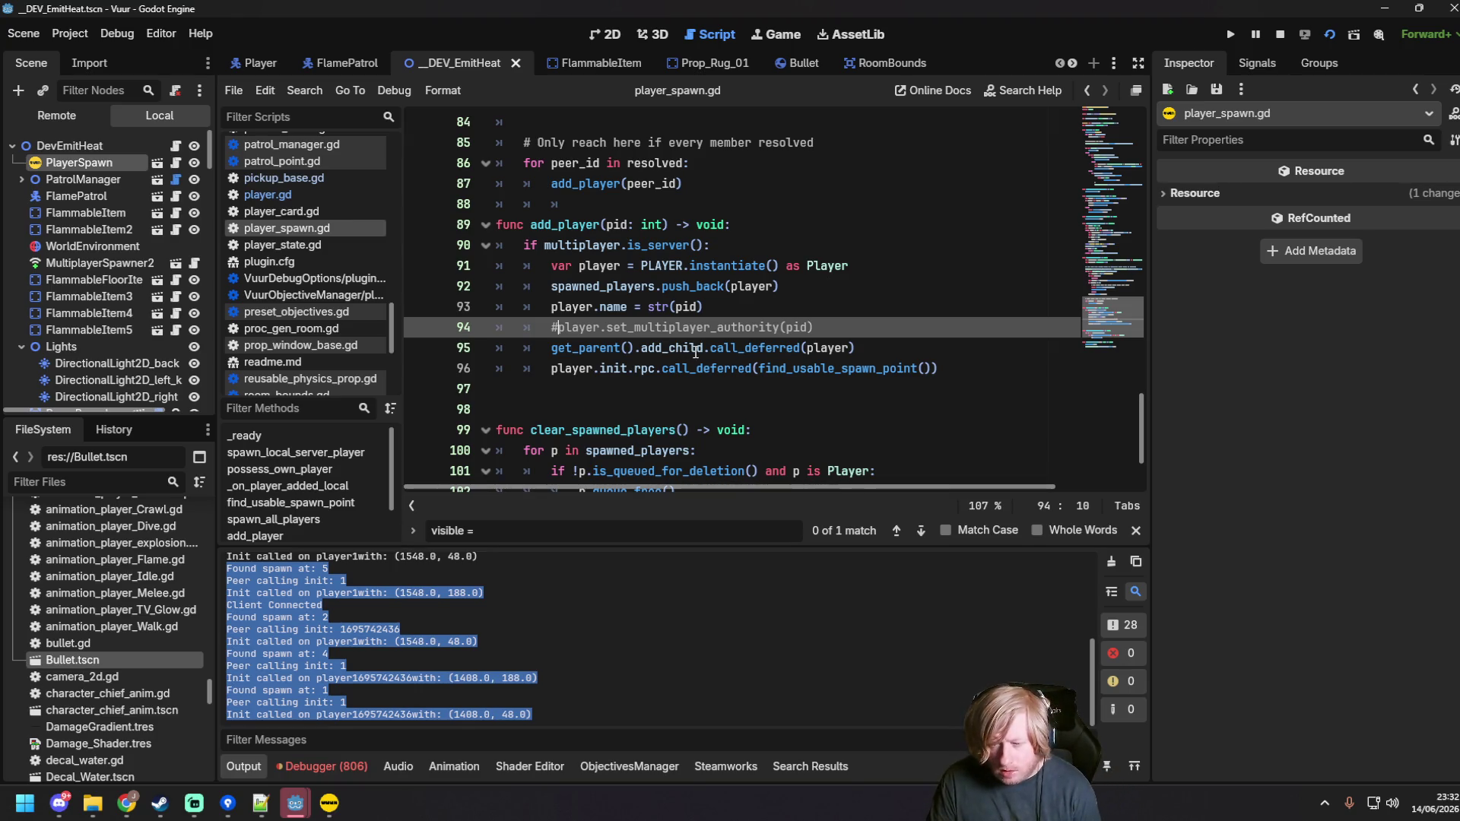
{"action": "key", "text": "BackSpace"}
{"action": "left_click", "coordinate": [837, 306]}
{"action": "key", "text": "ctrl+s"}
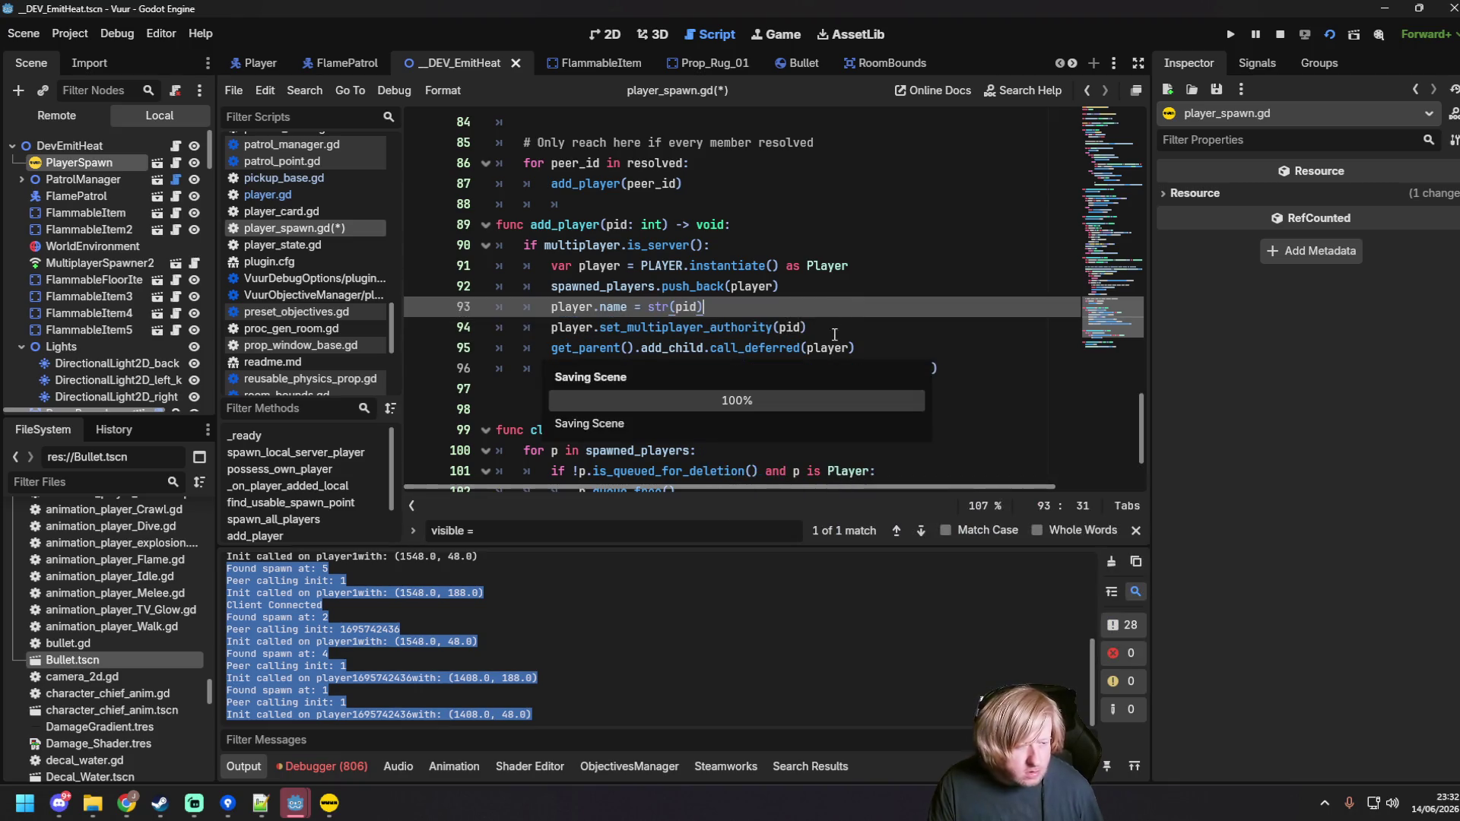
{"action": "left_click", "coordinate": [837, 329]}
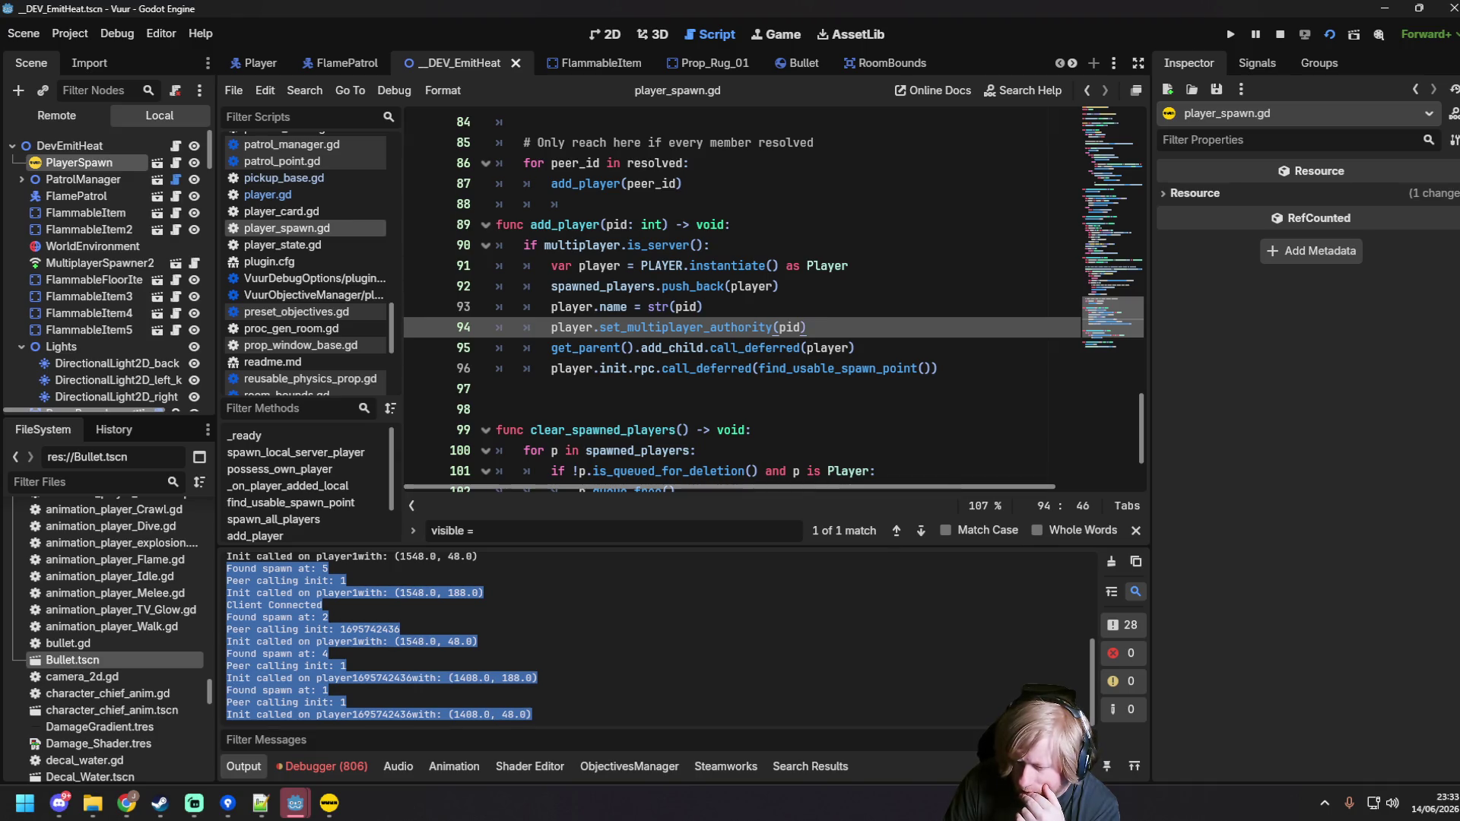
Step: Select the init RPC statement on line 96 for replacement
{"action": "key", "text": "alt+Tab"}
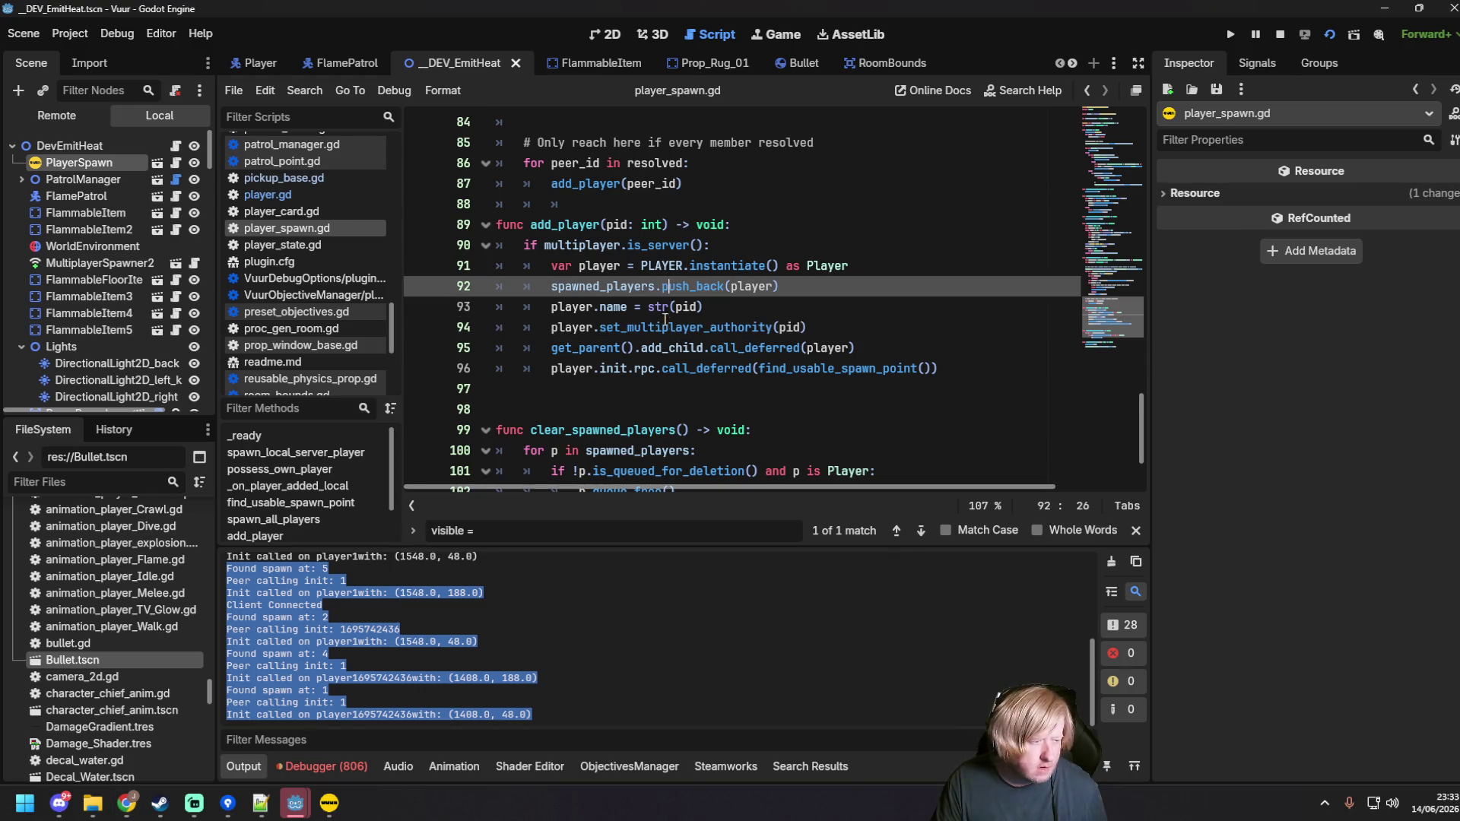
{"action": "left_click_drag", "start_coordinate": [938, 368], "coordinate": [907, 368]}
{"action": "left_click_drag", "start_coordinate": [772, 368], "coordinate": [550, 368]}
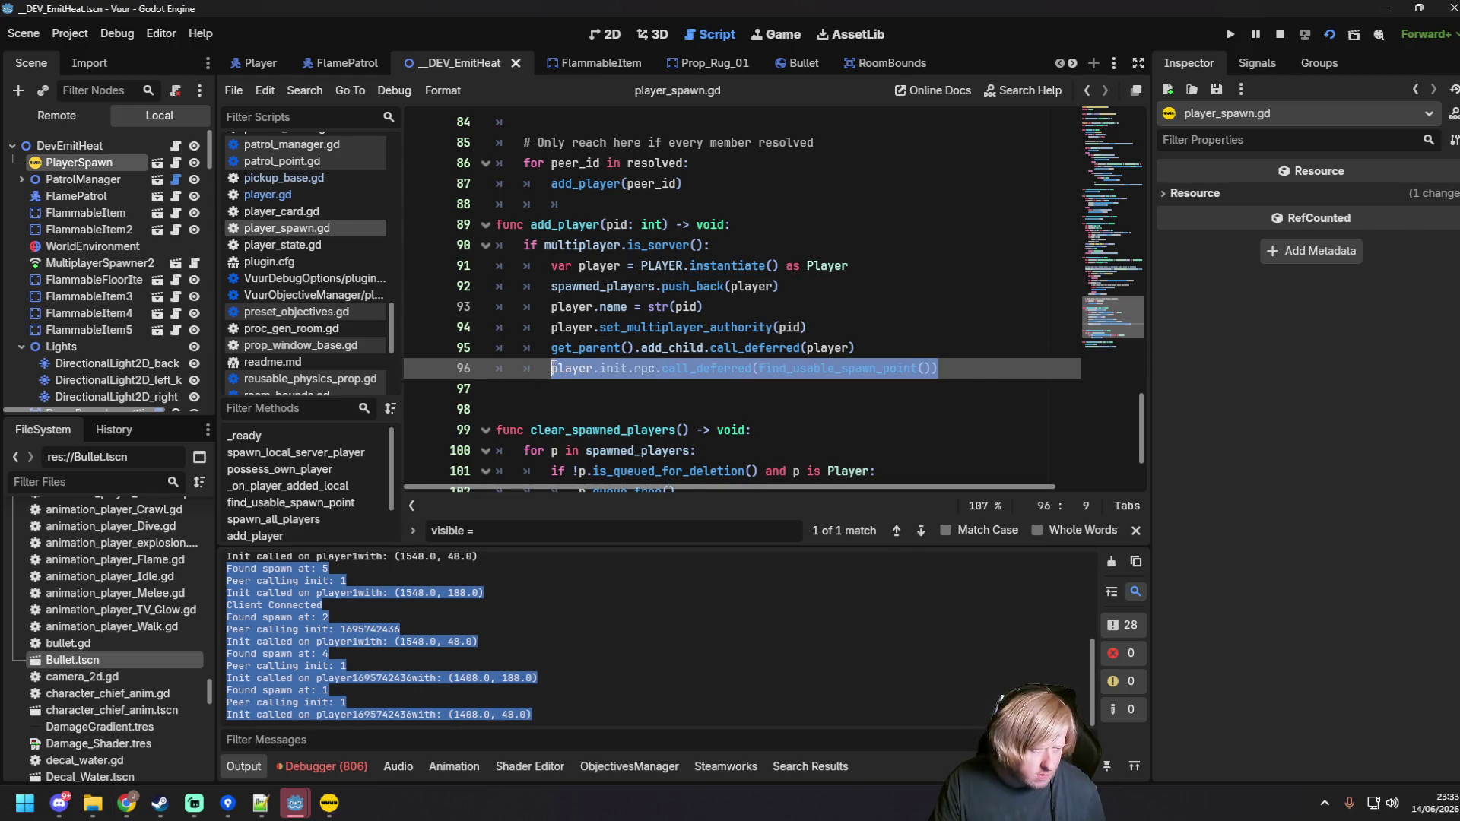
Step: Paste the new server and client init calls over line 96 and convert indentation to tabs
{"action": "type", "text": "player.init.call_deferred(spawn_pos)           # server local call         if pid != multiplayer.get_unique_id():             player.rpc_id.call_deferred(pid, \"init\", spawn_pos)  # client call"}
{"action": "left_click", "coordinate": [1004, 417]}
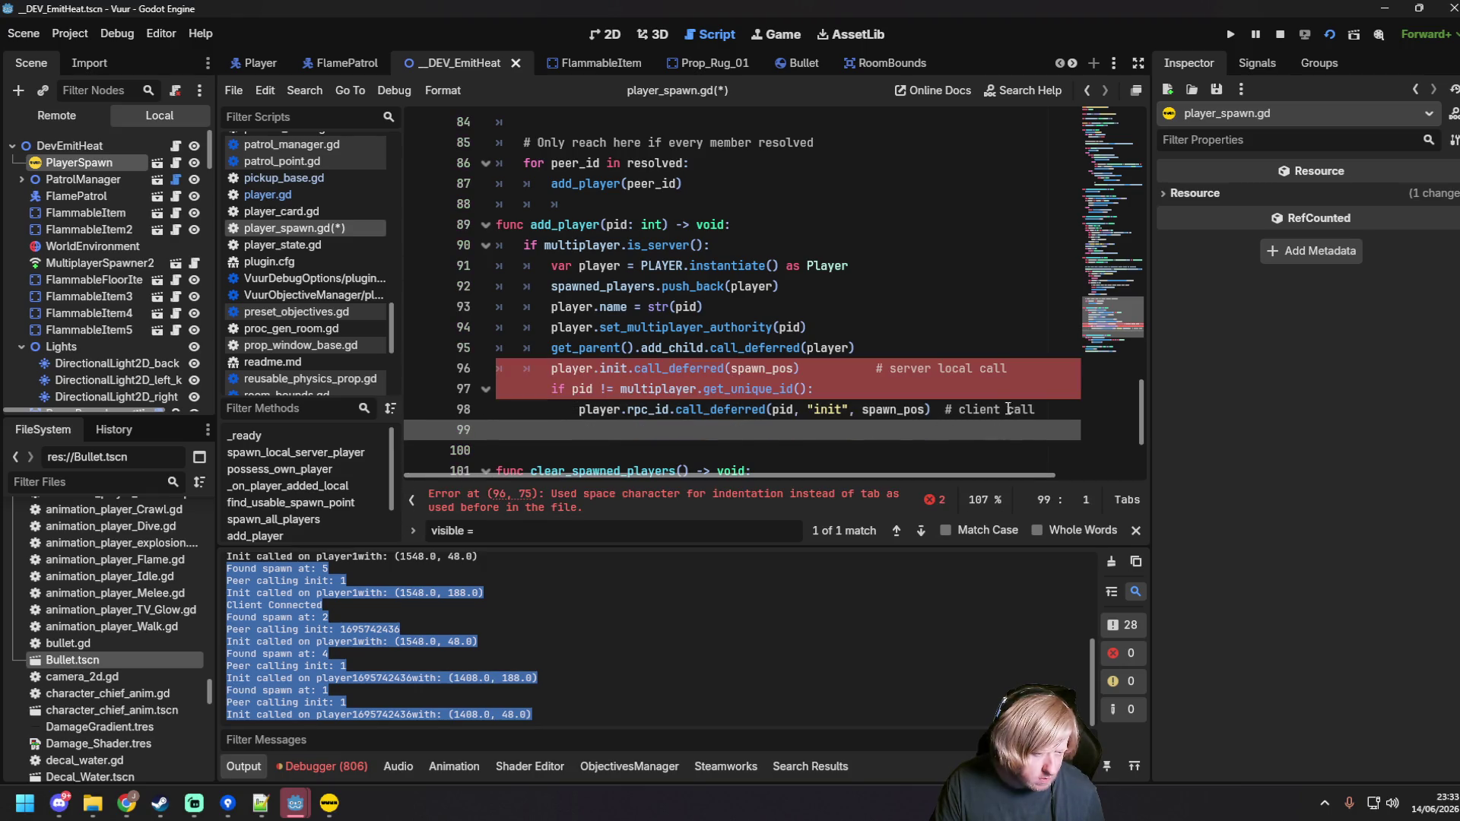
{"action": "left_click", "coordinate": [851, 368]}
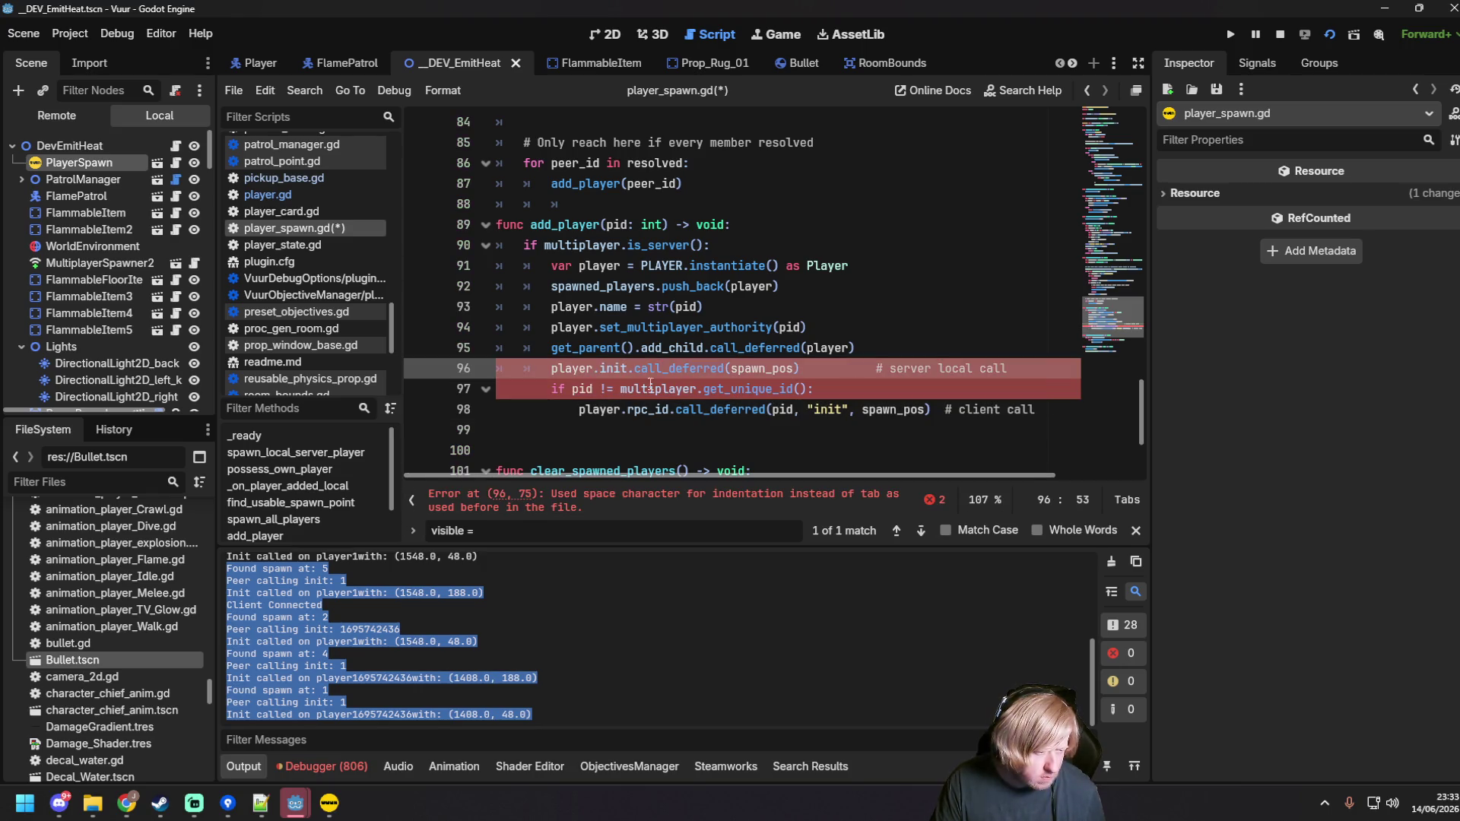
{"action": "left_click", "coordinate": [260, 92]}
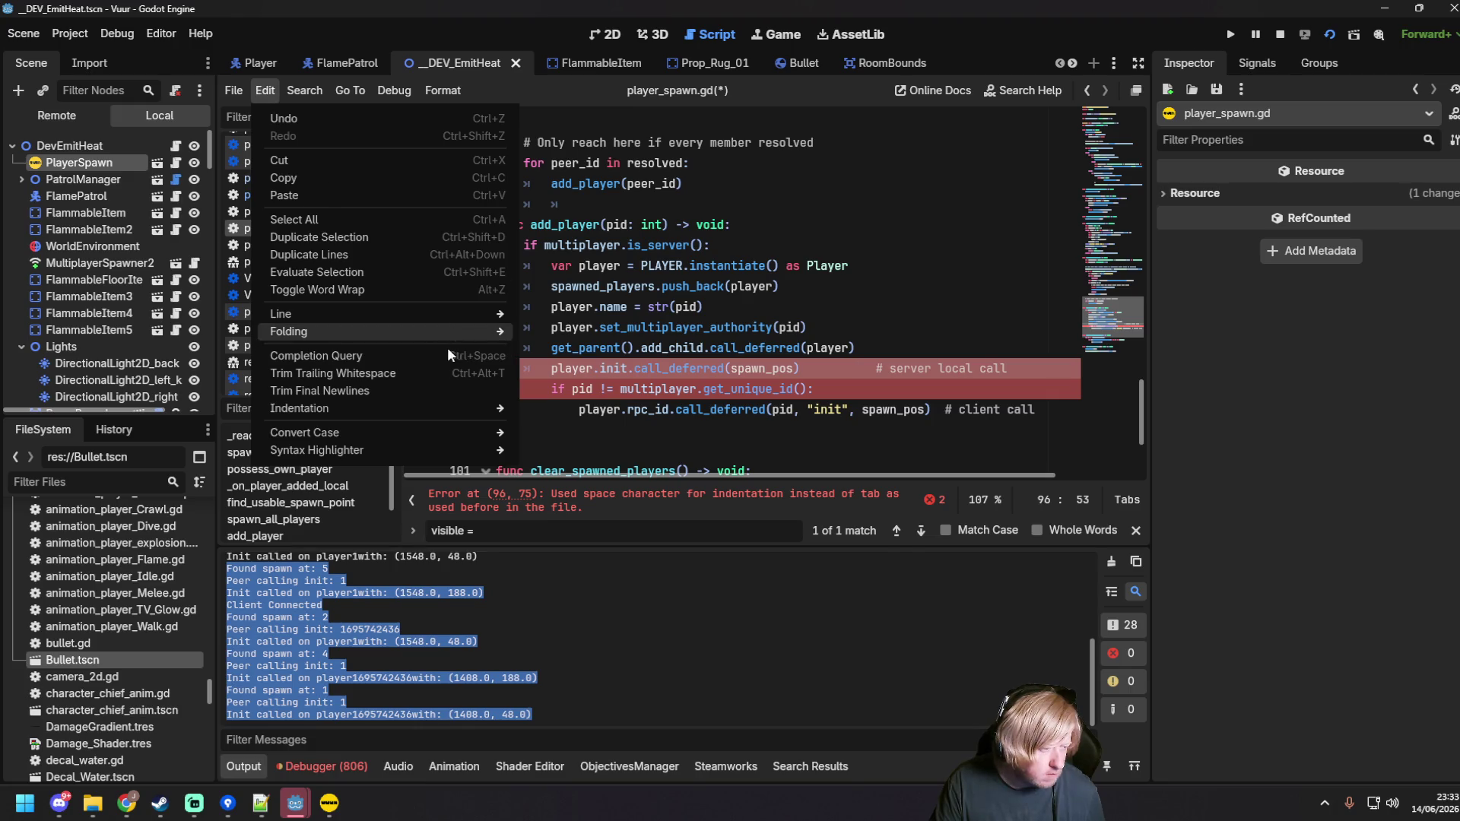
{"action": "left_click", "coordinate": [453, 388]}
{"action": "left_click", "coordinate": [265, 90]}
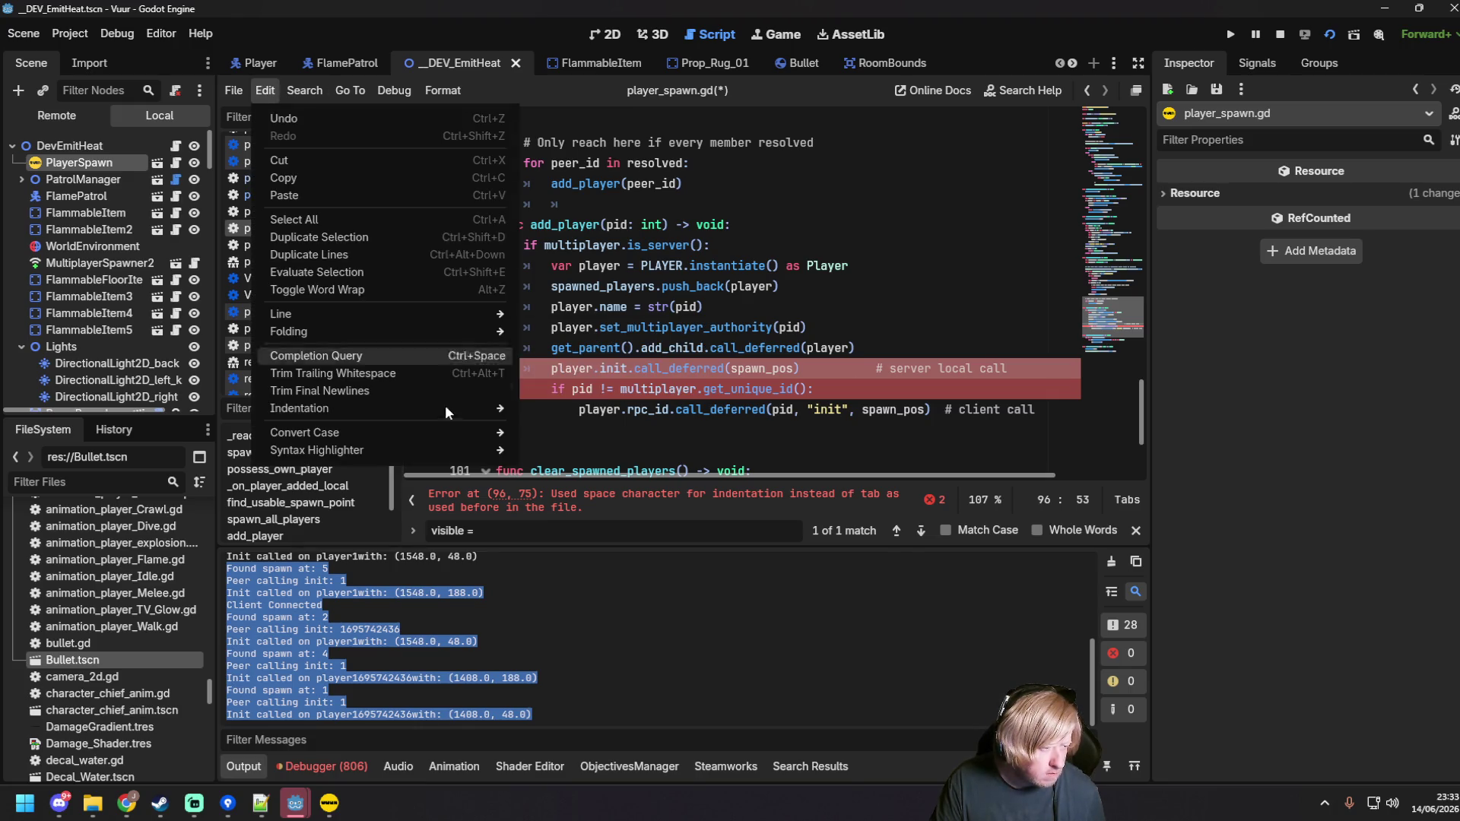
{"action": "mouse_move", "coordinate": [480, 407]}
{"action": "left_click", "coordinate": [608, 426]}
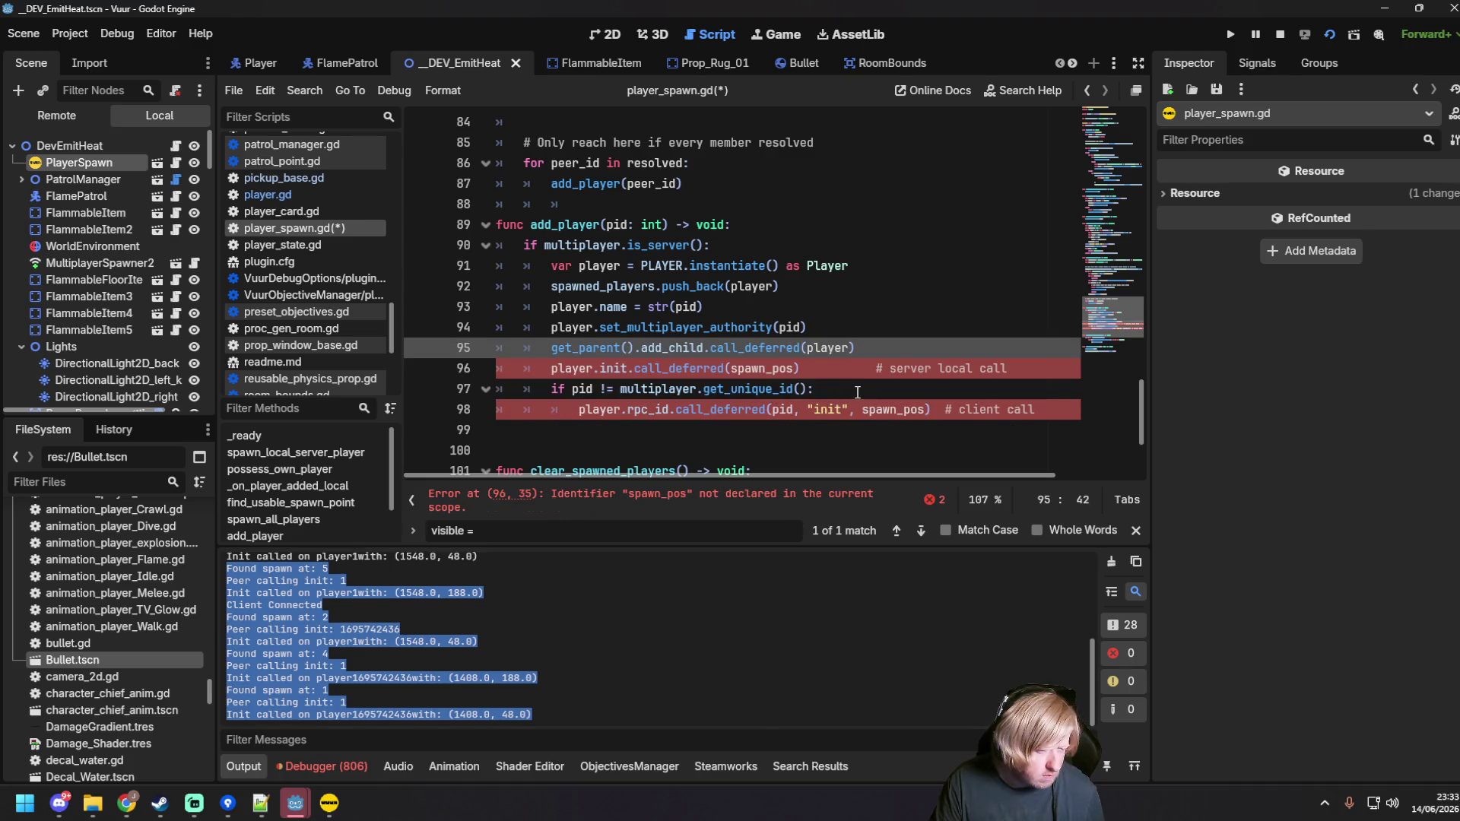
Step: Add 'var spawn_pos = find_usable_spawn_point' after the add_child call and save
{"action": "key", "text": "Down"}
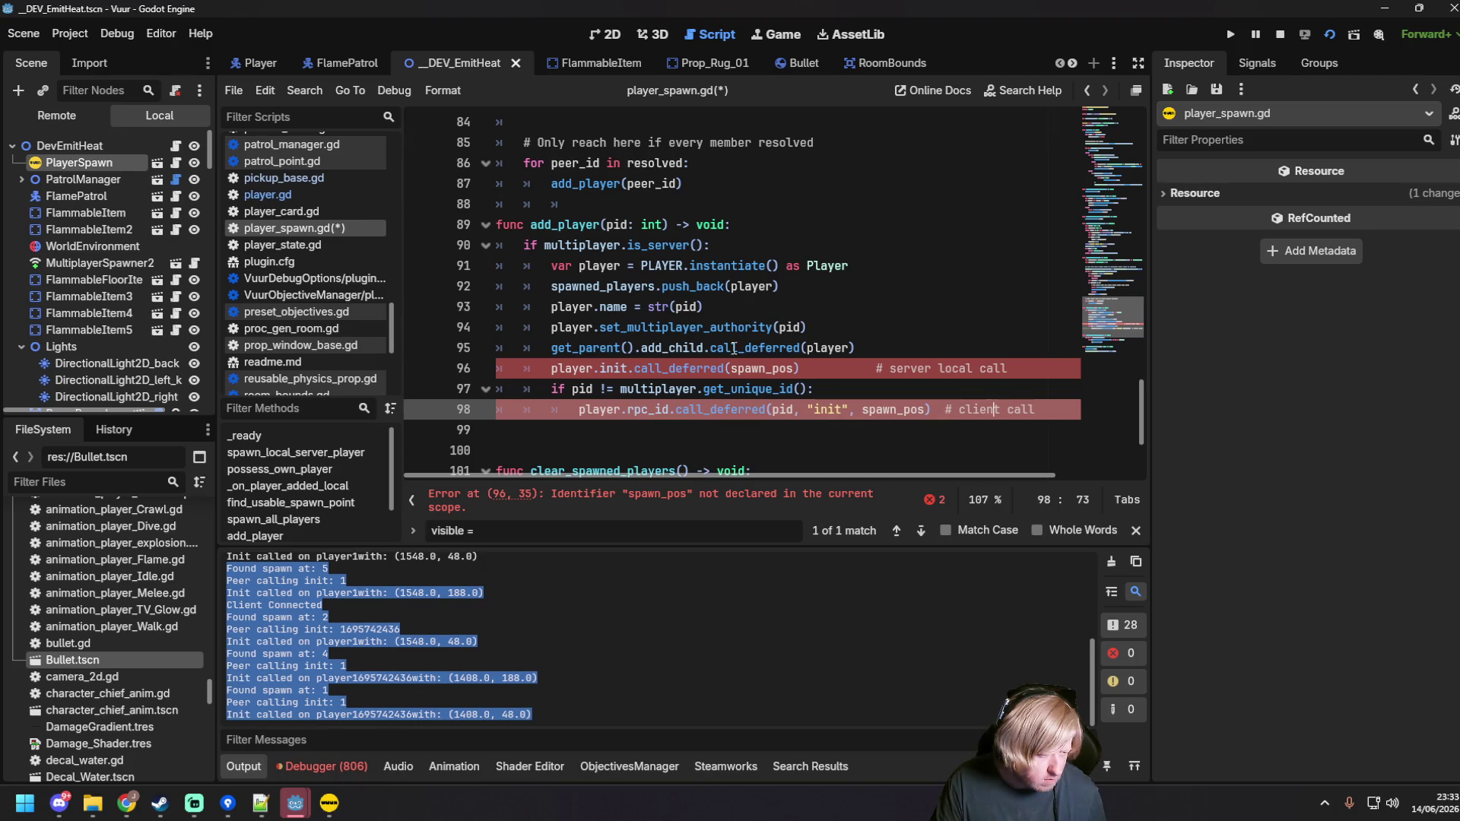
{"action": "left_click", "coordinate": [884, 351]}
{"action": "key", "text": "Return"}
{"action": "type", "text": "var"}
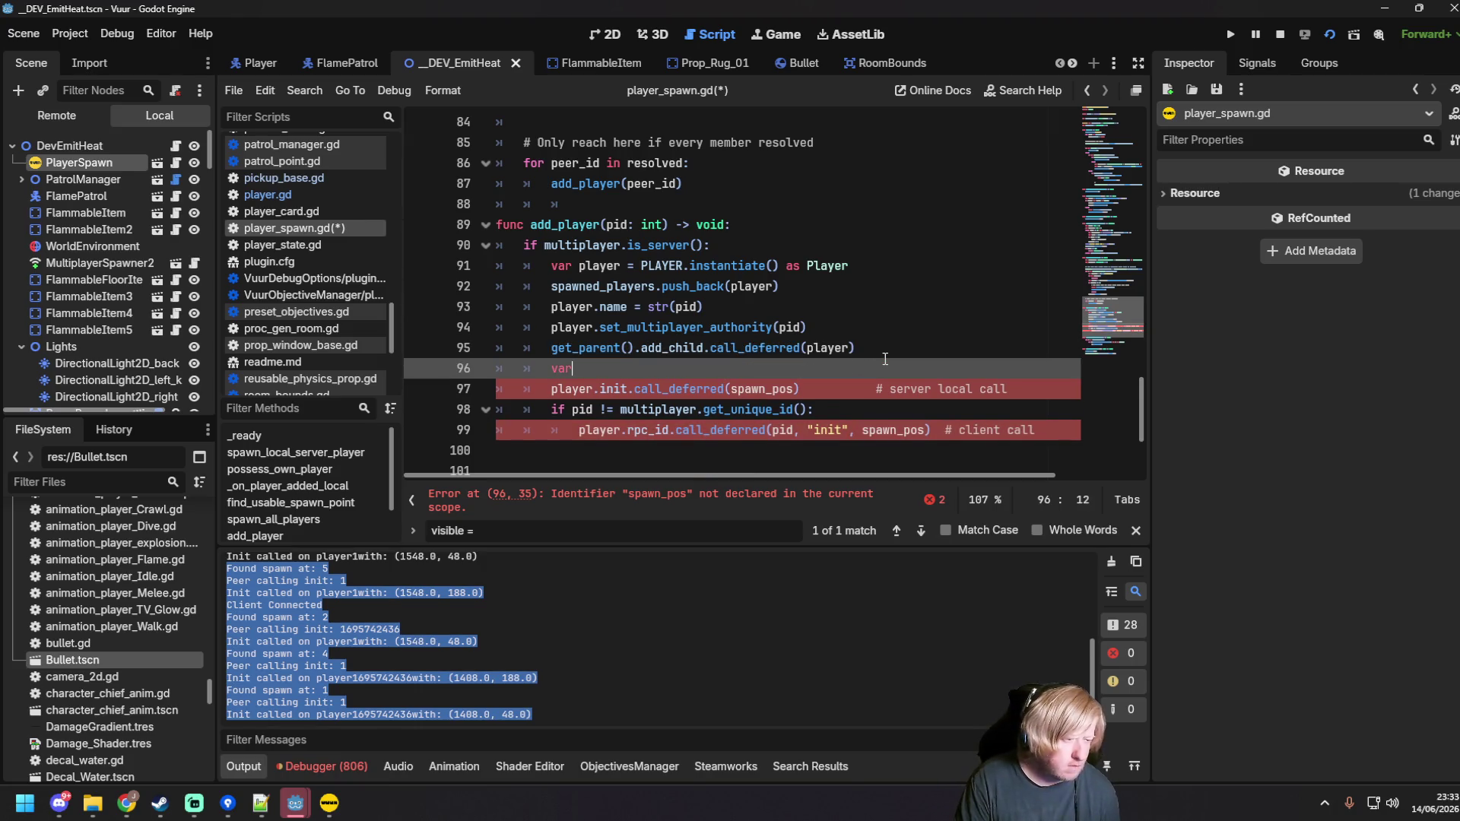
{"action": "type", "text": " spawn_pos = fi"}
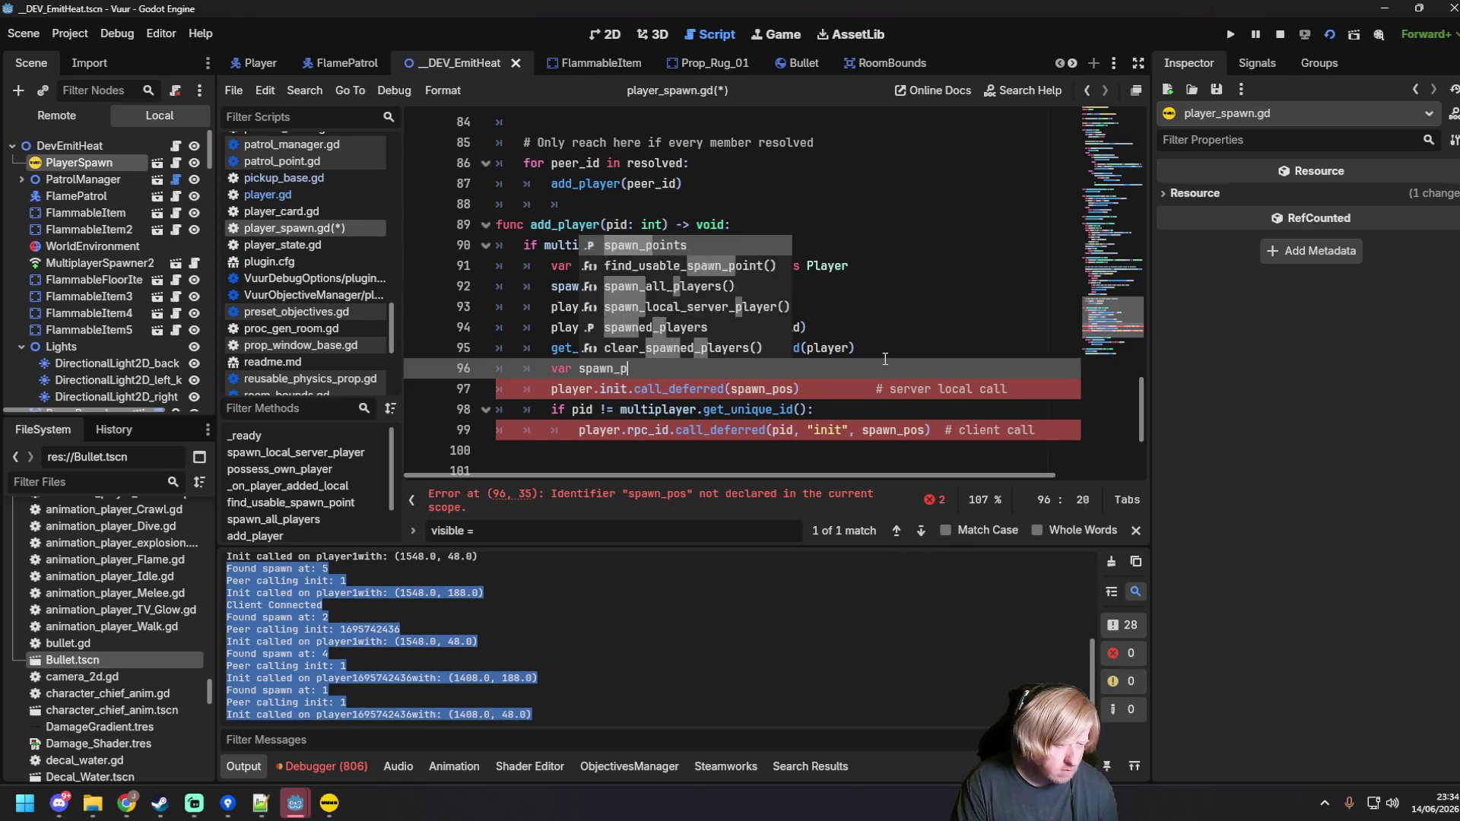
{"action": "key", "text": "Return"}
{"action": "key", "text": "ctrl+s"}
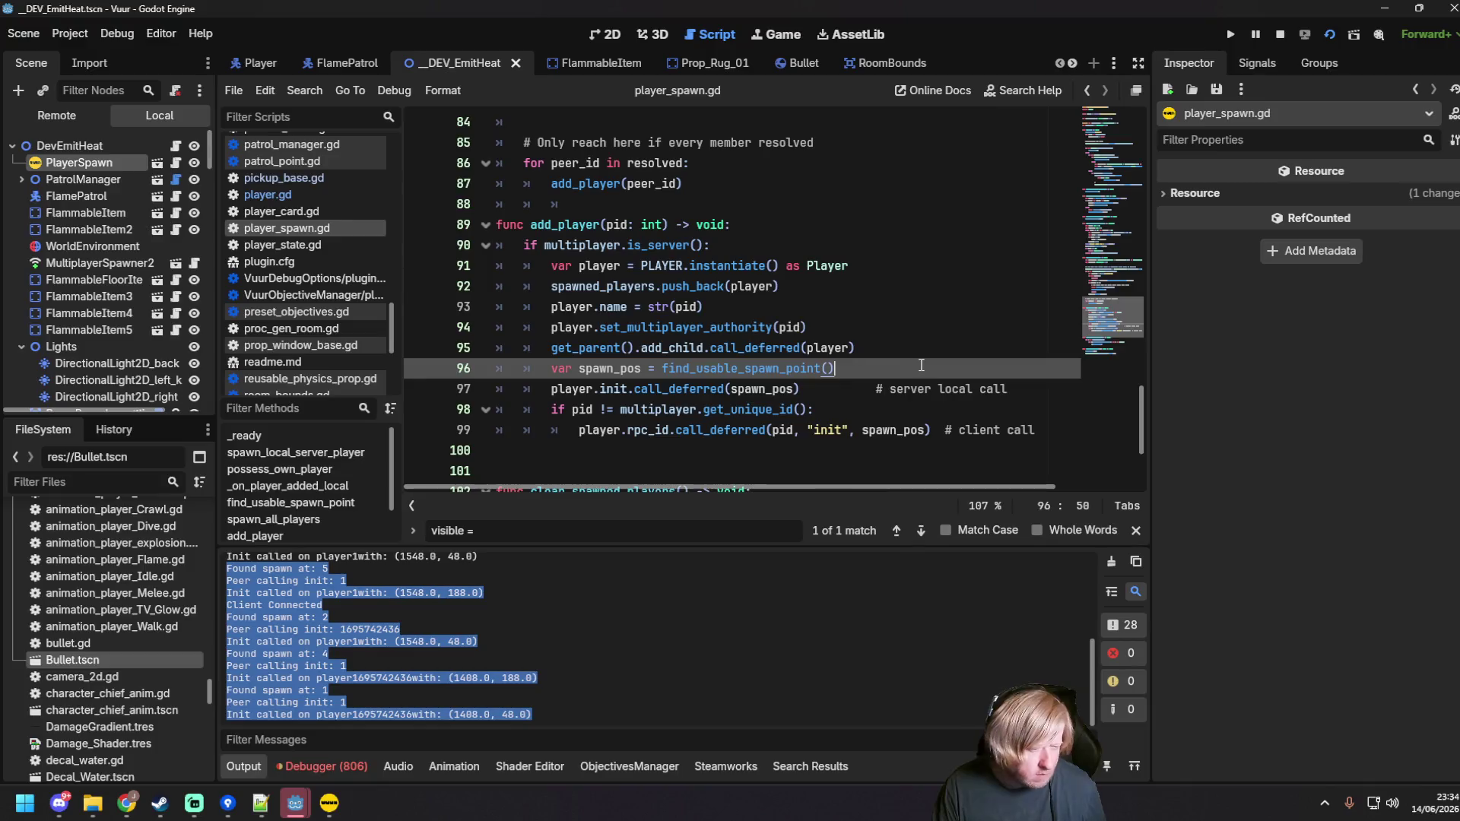
{"action": "left_click", "coordinate": [637, 429]}
{"action": "left_click", "coordinate": [635, 285]}
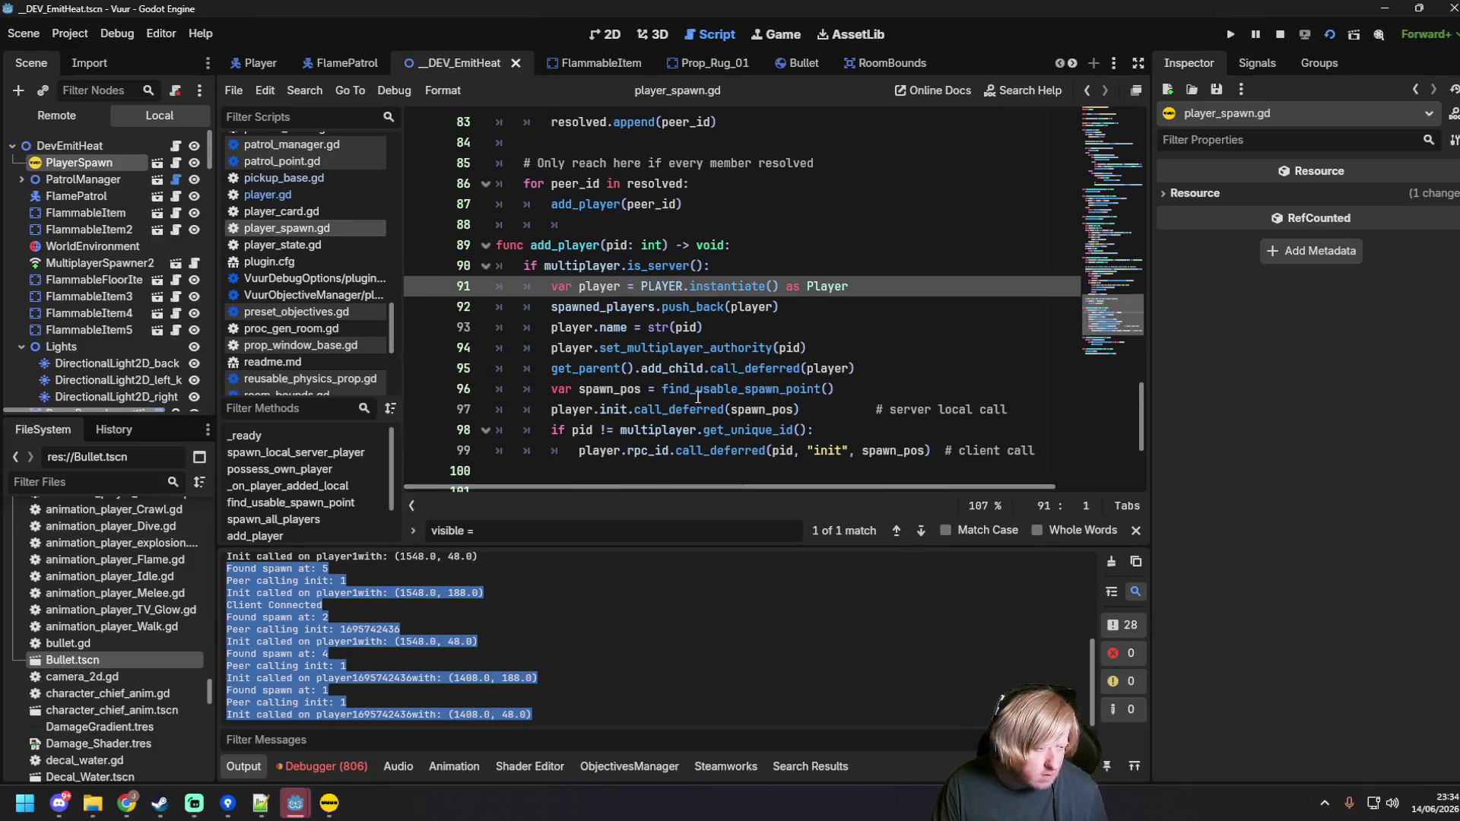
{"action": "left_click", "coordinate": [825, 286]}
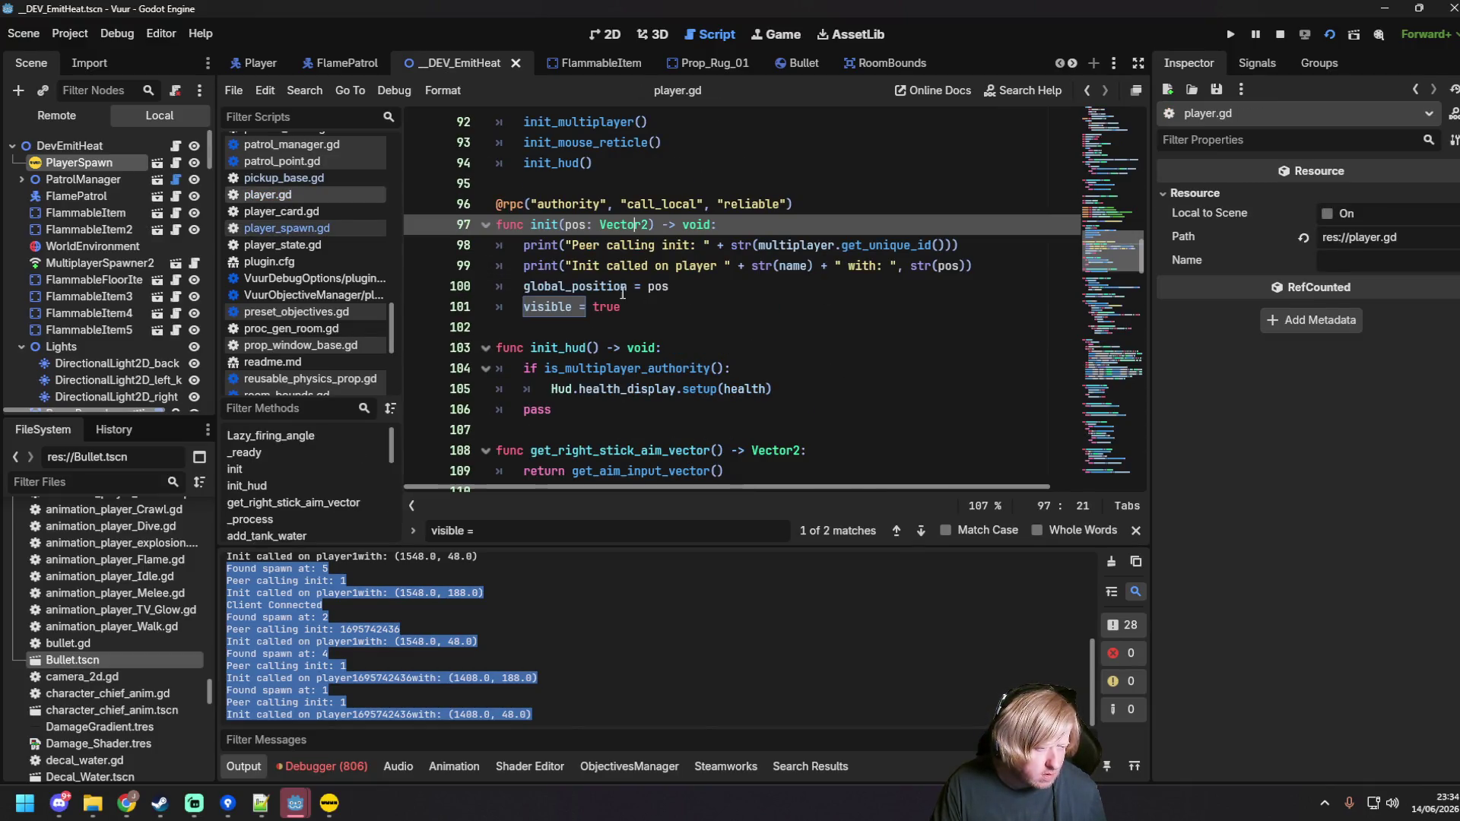
{"action": "left_click_drag", "start_coordinate": [533, 204], "coordinate": [621, 204]}
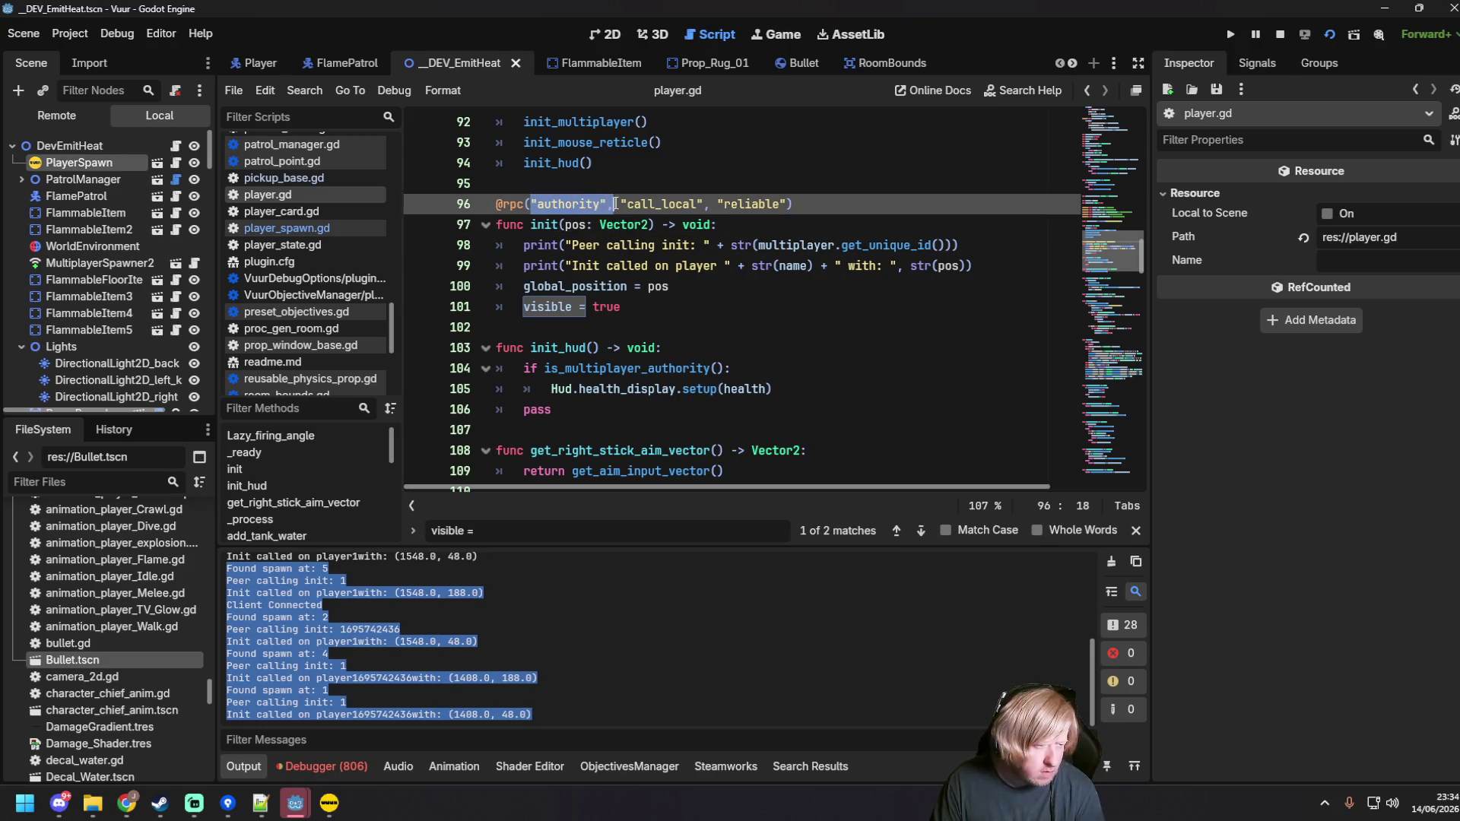
{"action": "key", "text": "BackSpace"}
{"action": "left_click", "coordinate": [698, 303]}
{"action": "key", "text": "ctrl+s"}
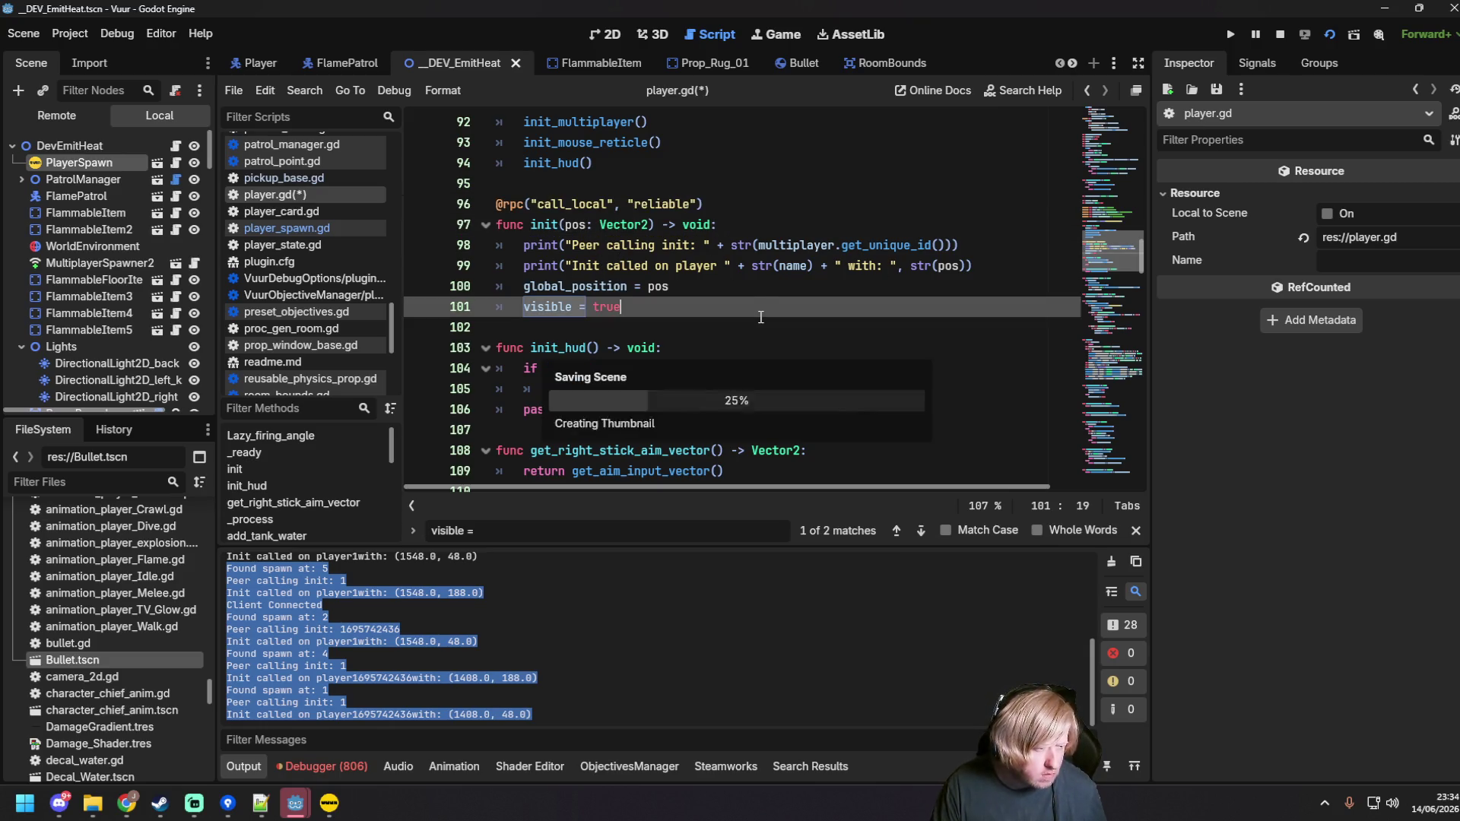
{"action": "left_click", "coordinate": [716, 265]}
{"action": "key", "text": "F5"}
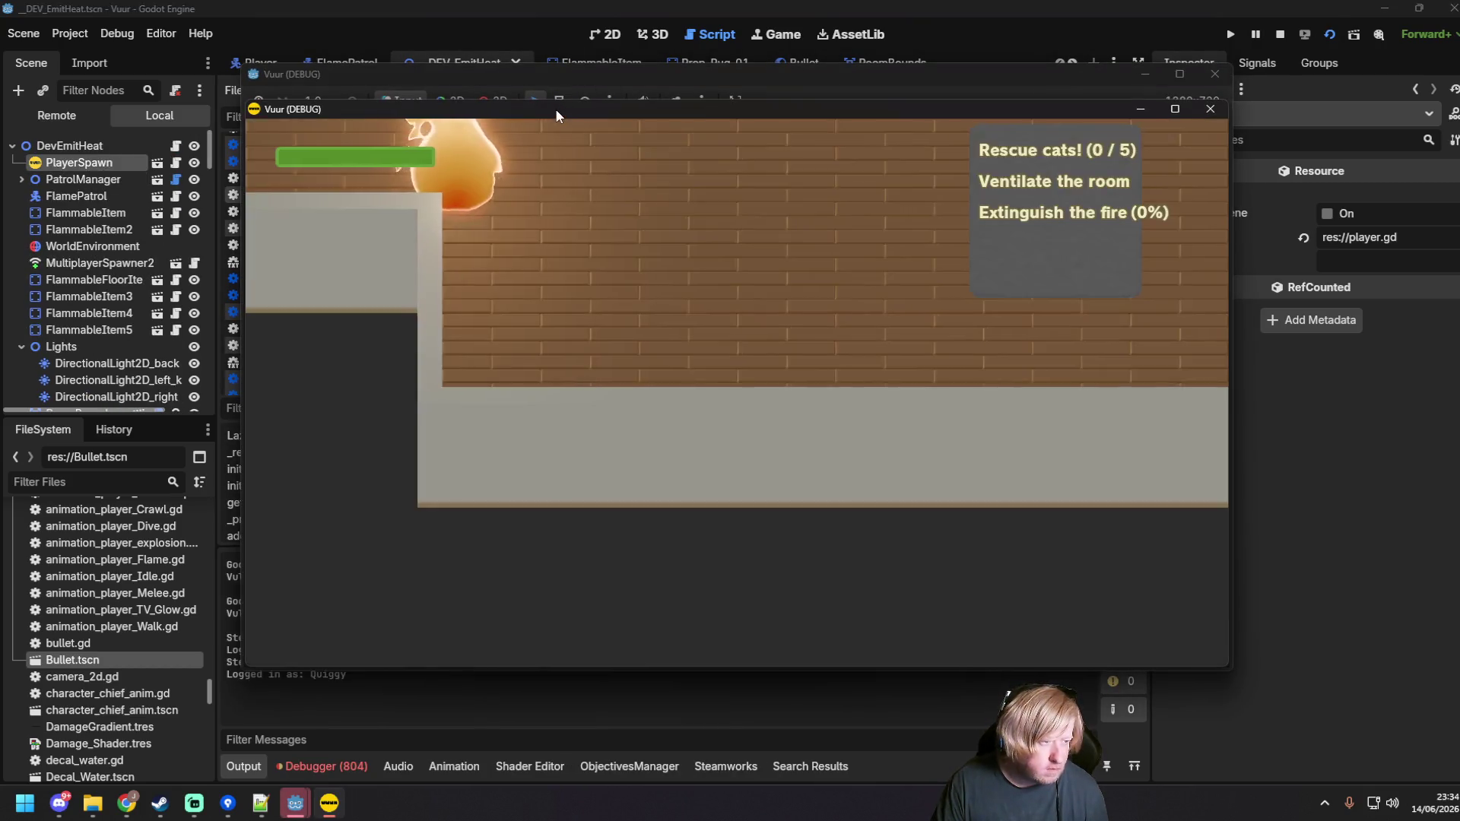
Step: Host a server, join from the second instance, spray at the fire and cats, then stop
{"action": "left_click", "coordinate": [898, 432]}
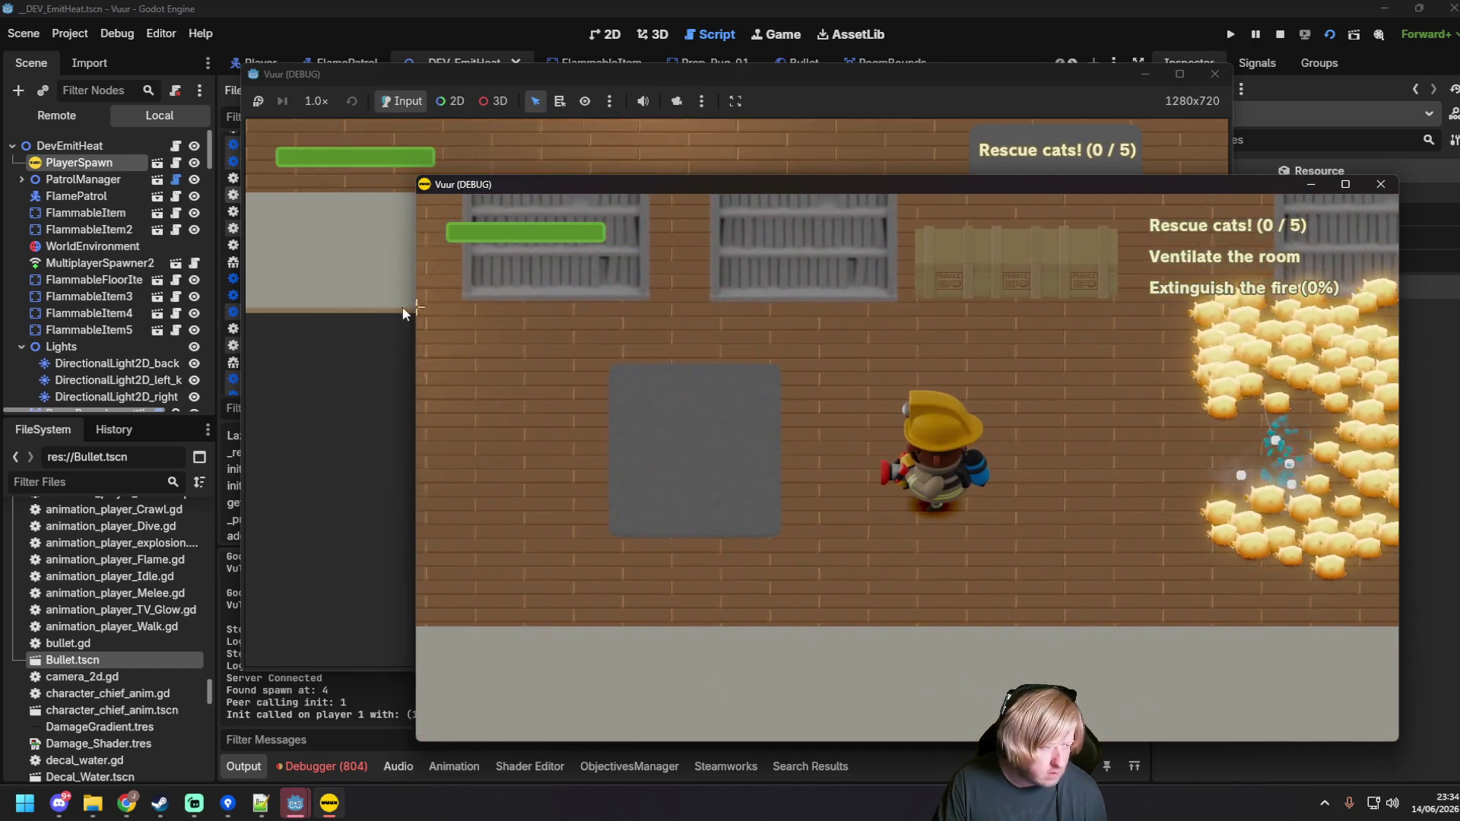
{"action": "key", "text": "alt+Tab"}
{"action": "left_click", "coordinate": [690, 394]}
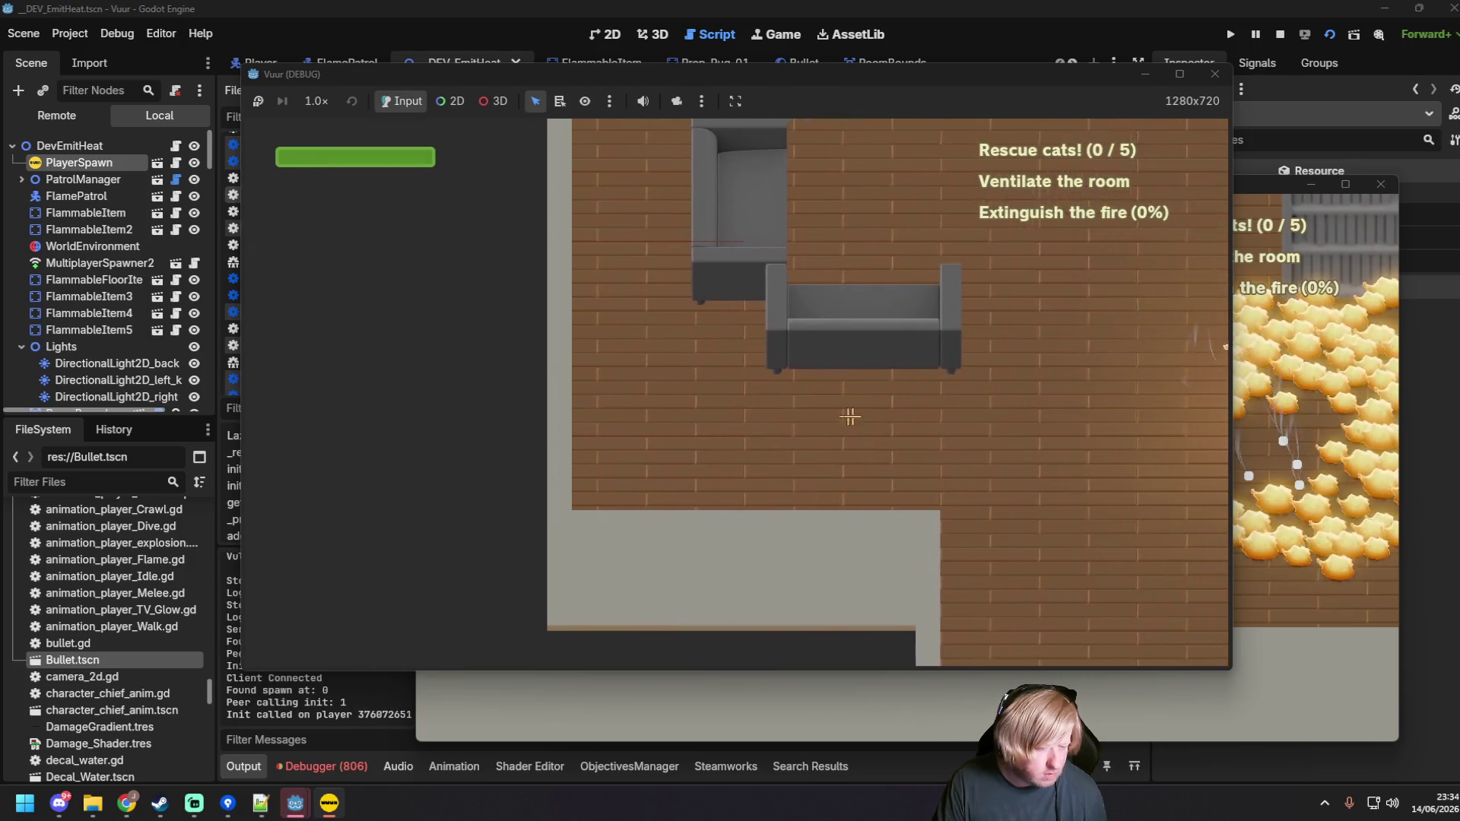
{"action": "left_click_drag", "start_coordinate": [1000, 388], "coordinate": [1030, 312]}
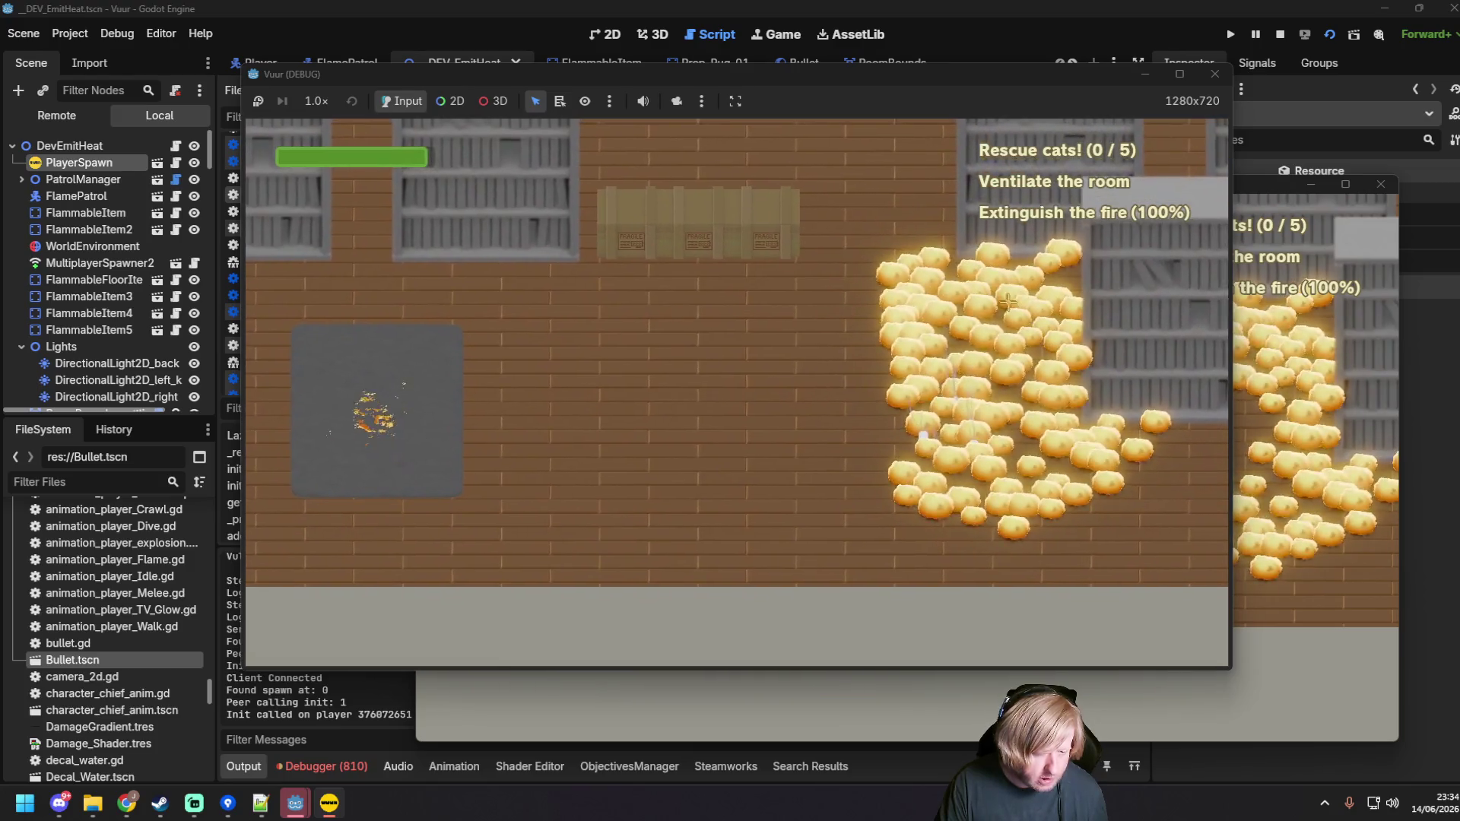
{"action": "left_click_drag", "start_coordinate": [1053, 344], "coordinate": [1061, 357]}
{"action": "left_click", "coordinate": [1215, 74]}
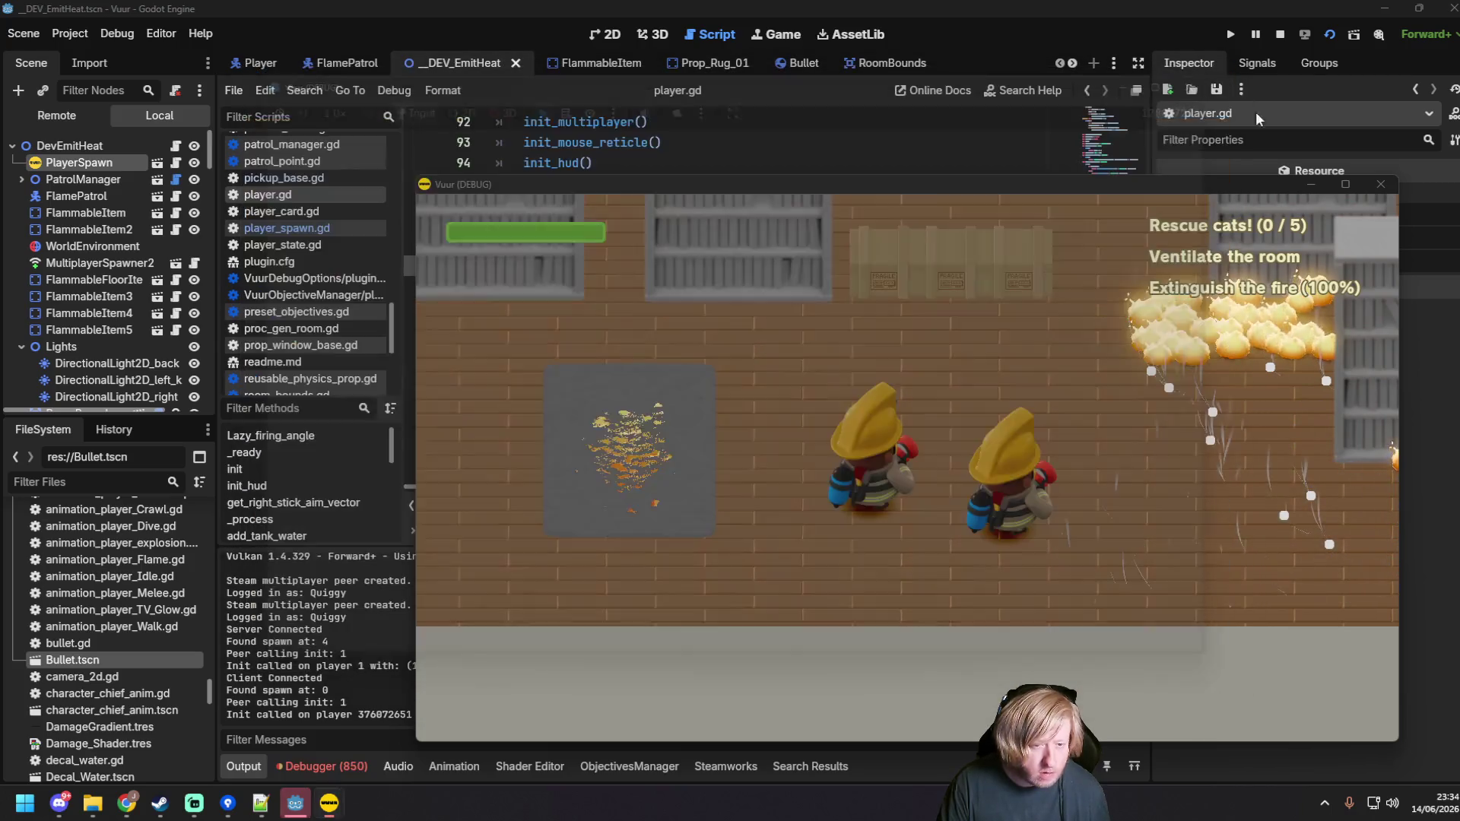
{"action": "left_click", "coordinate": [1381, 184]}
Step: Relaunch, host and join again, walk the firefighter over and extinguish the fire
{"action": "key", "text": "F6"}
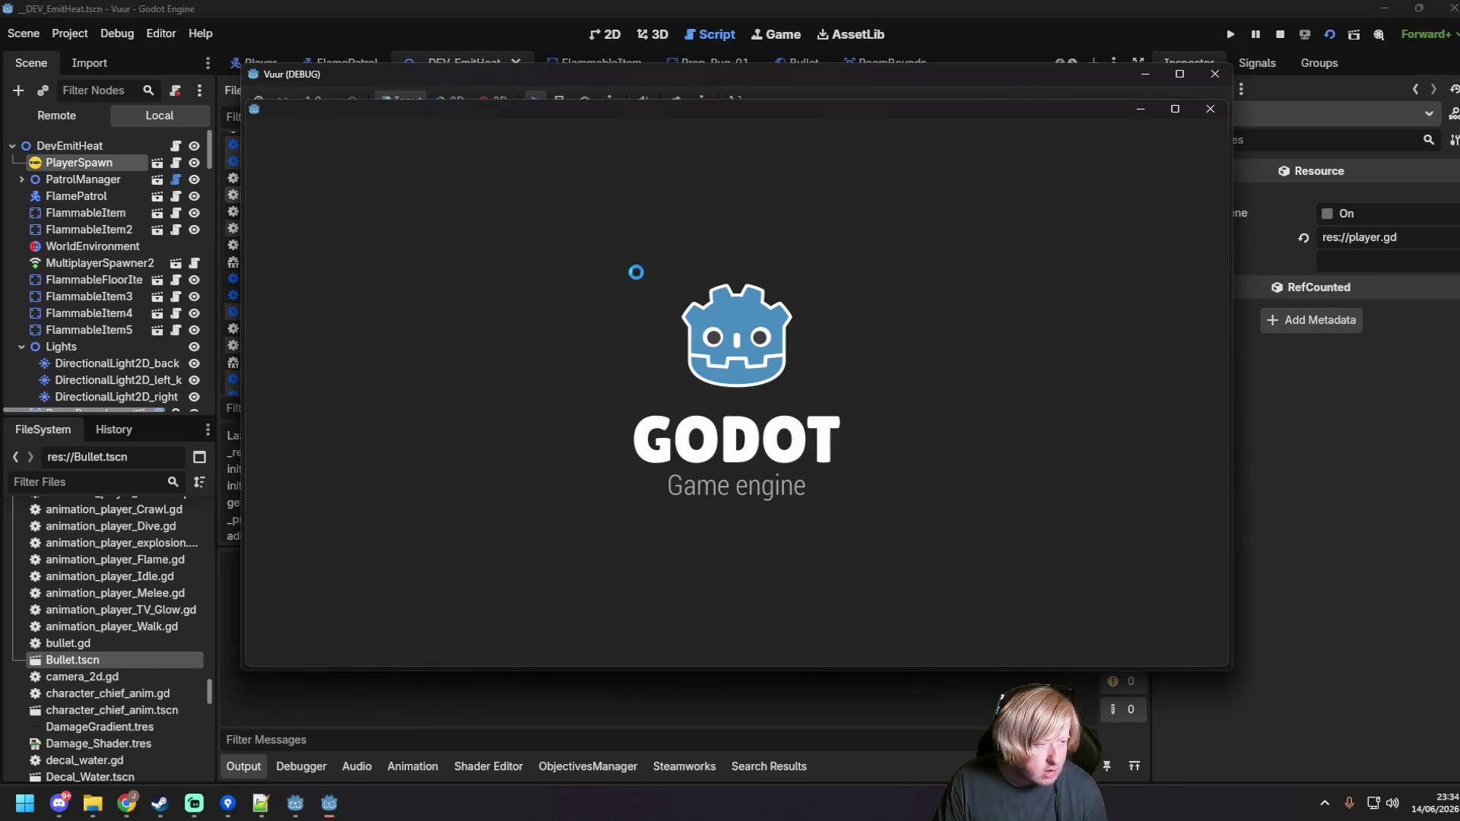
{"action": "left_click_drag", "start_coordinate": [582, 113], "coordinate": [819, 230]}
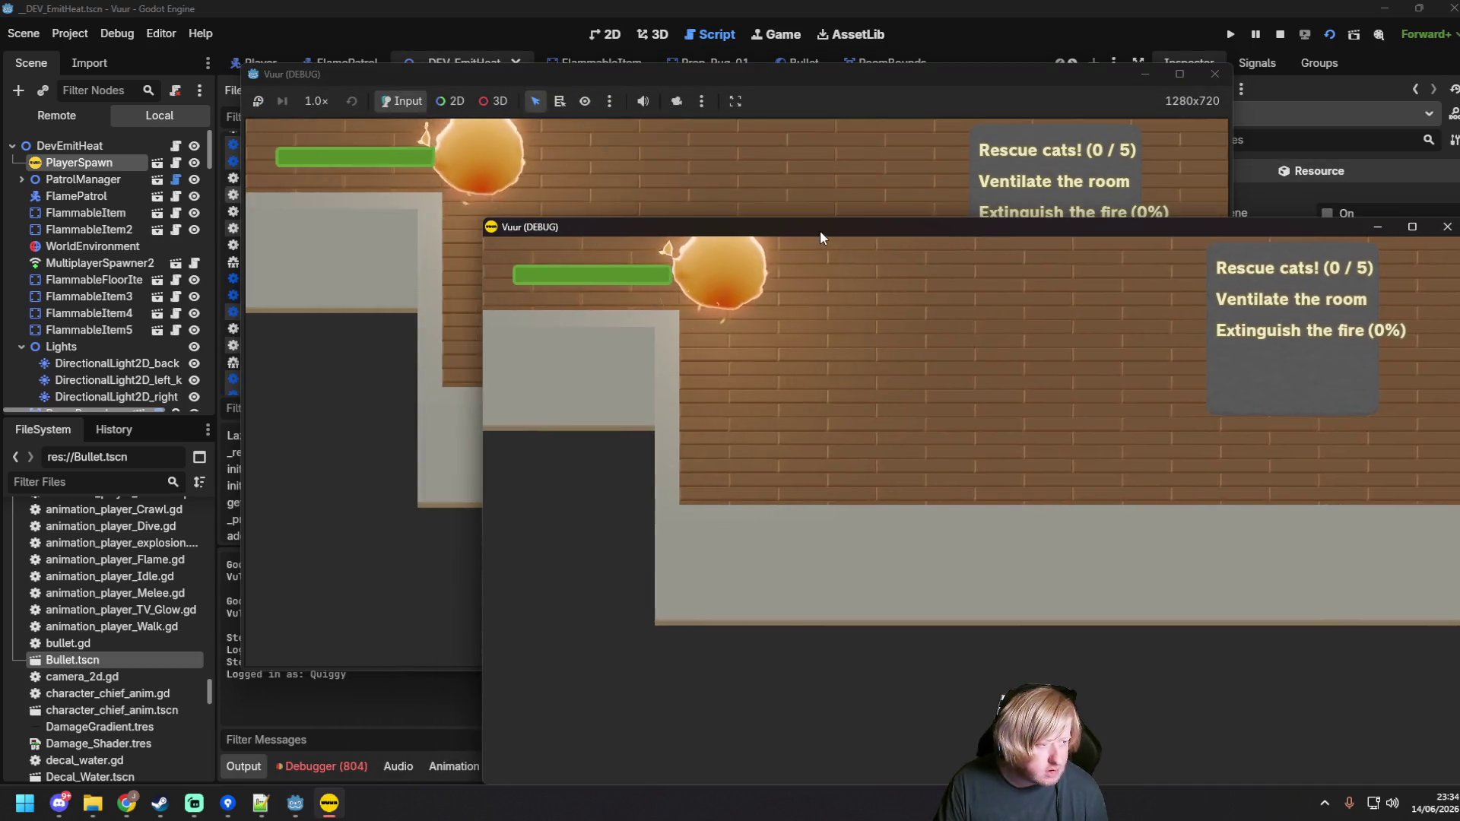
{"action": "left_click", "coordinate": [925, 471]}
{"action": "left_click", "coordinate": [349, 312]}
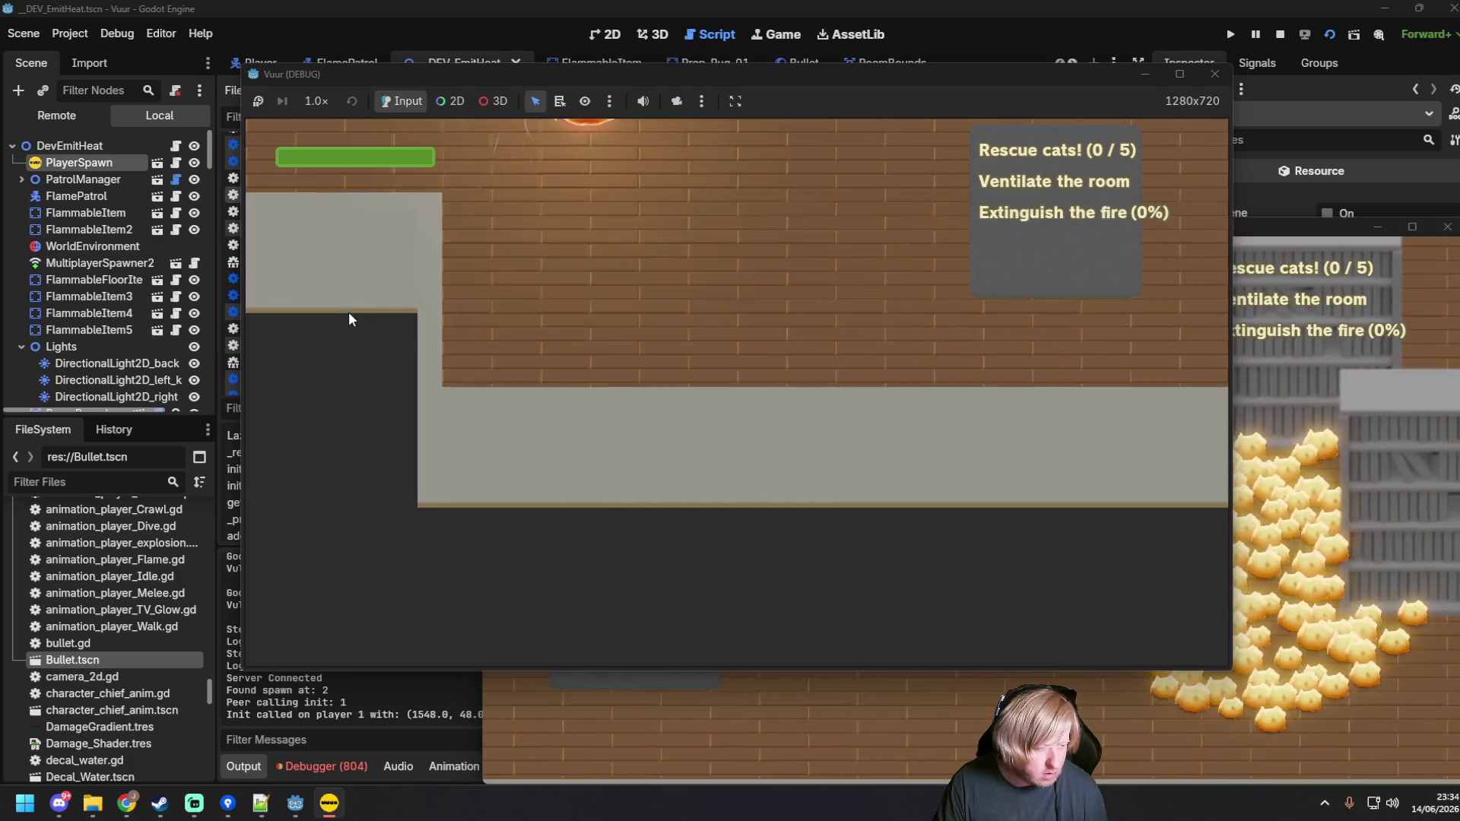
{"action": "left_click", "coordinate": [669, 397]}
{"action": "key", "text": "d"}
{"action": "key", "text": "s"}
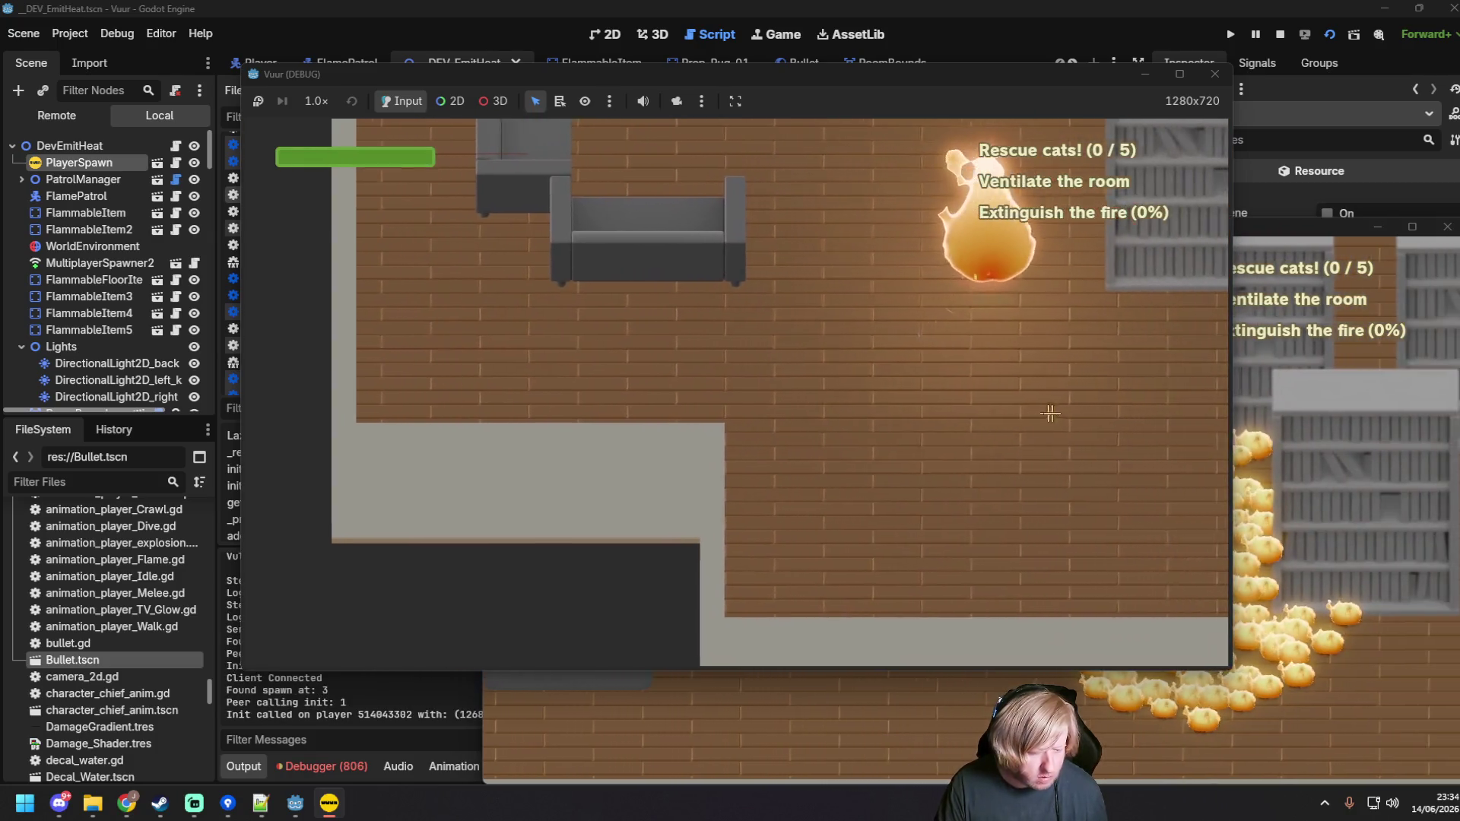
{"action": "left_click_drag", "start_coordinate": [1035, 371], "coordinate": [617, 189]}
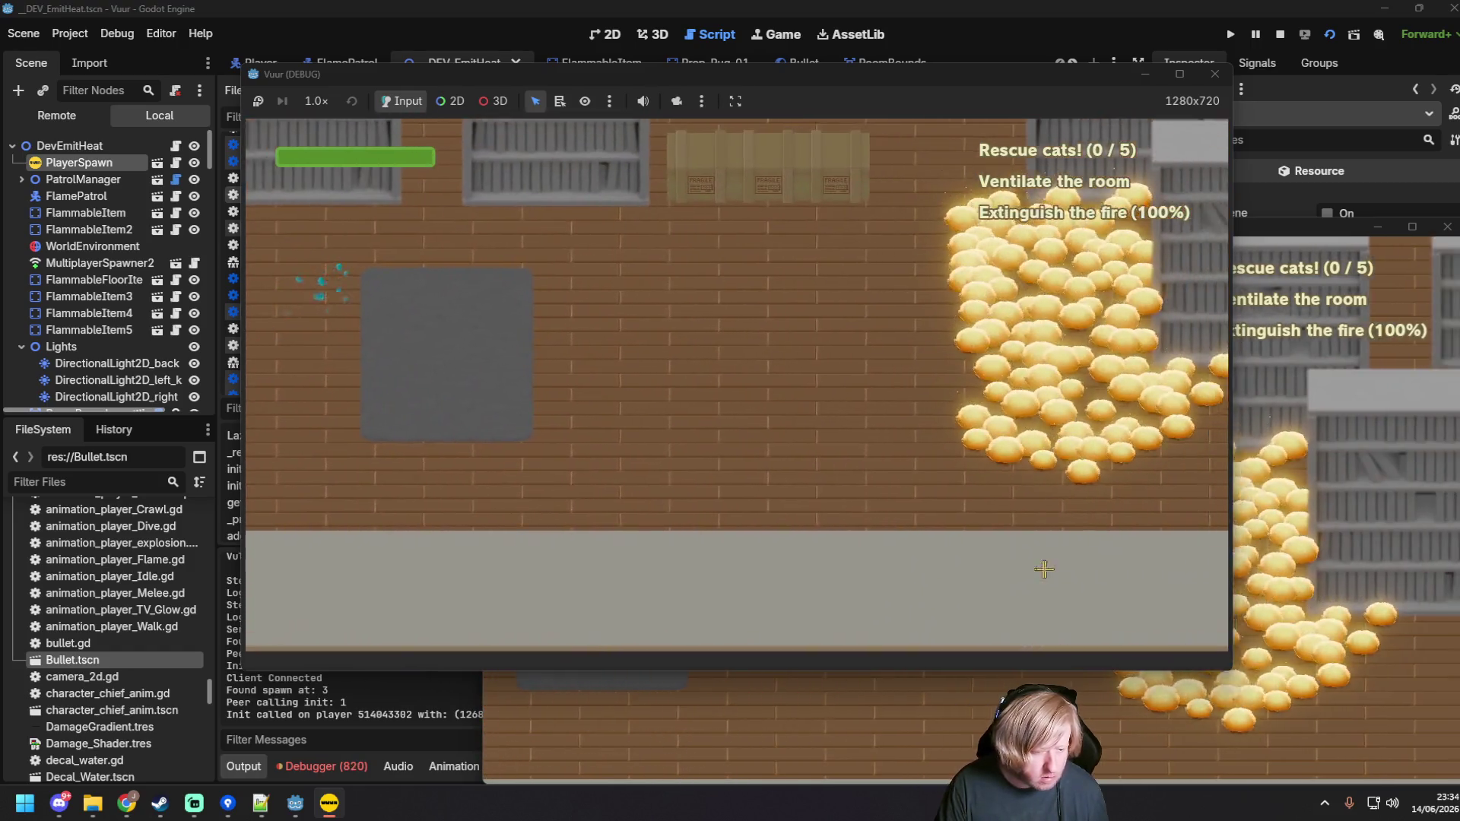
Step: Stop the game with F8 and select the connection and spawn log lines
{"action": "left_click", "coordinate": [1278, 221]}
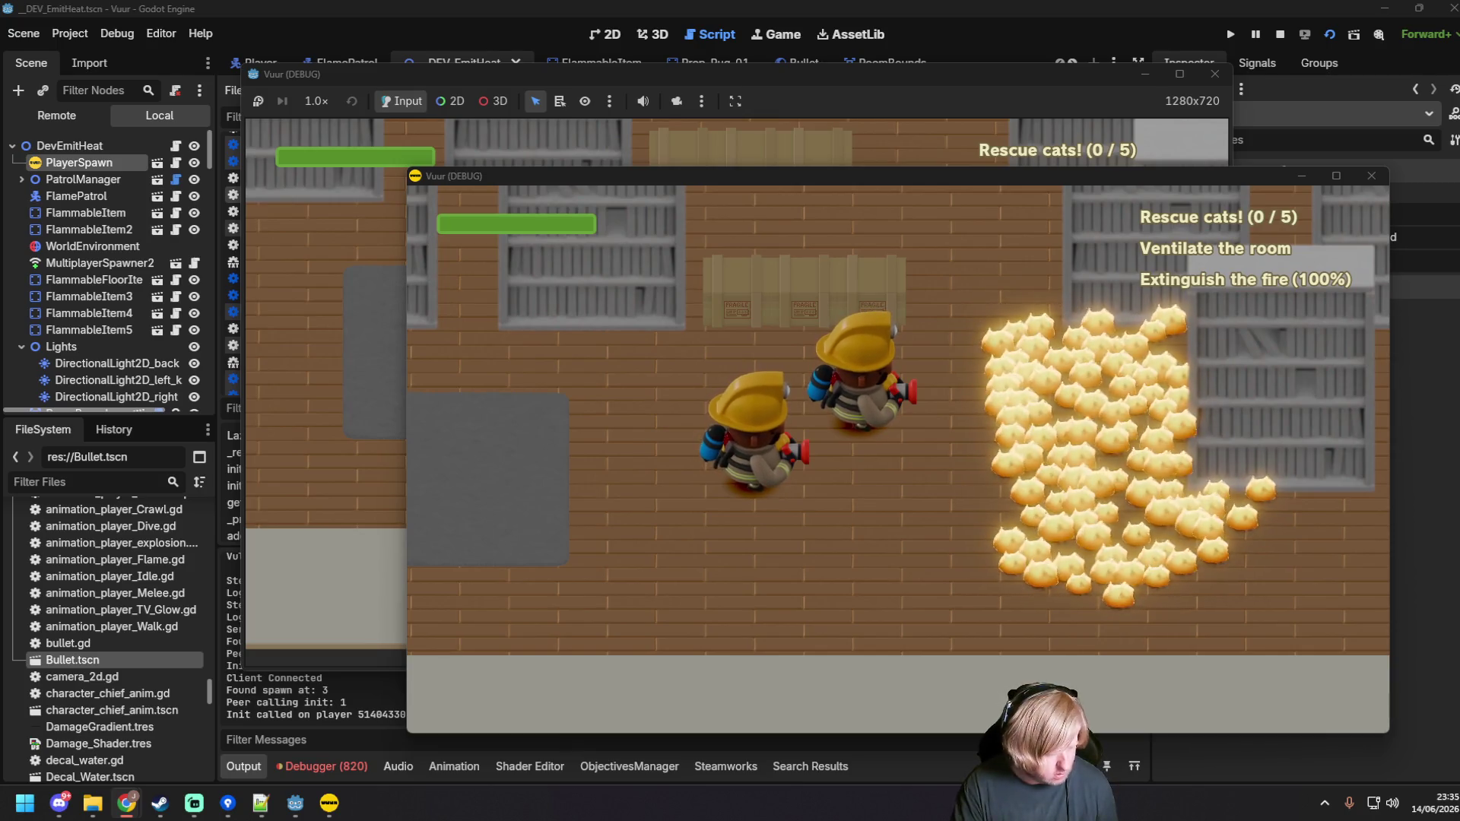
{"action": "key", "text": "F8"}
{"action": "left_click_drag", "start_coordinate": [554, 718], "coordinate": [221, 580]}
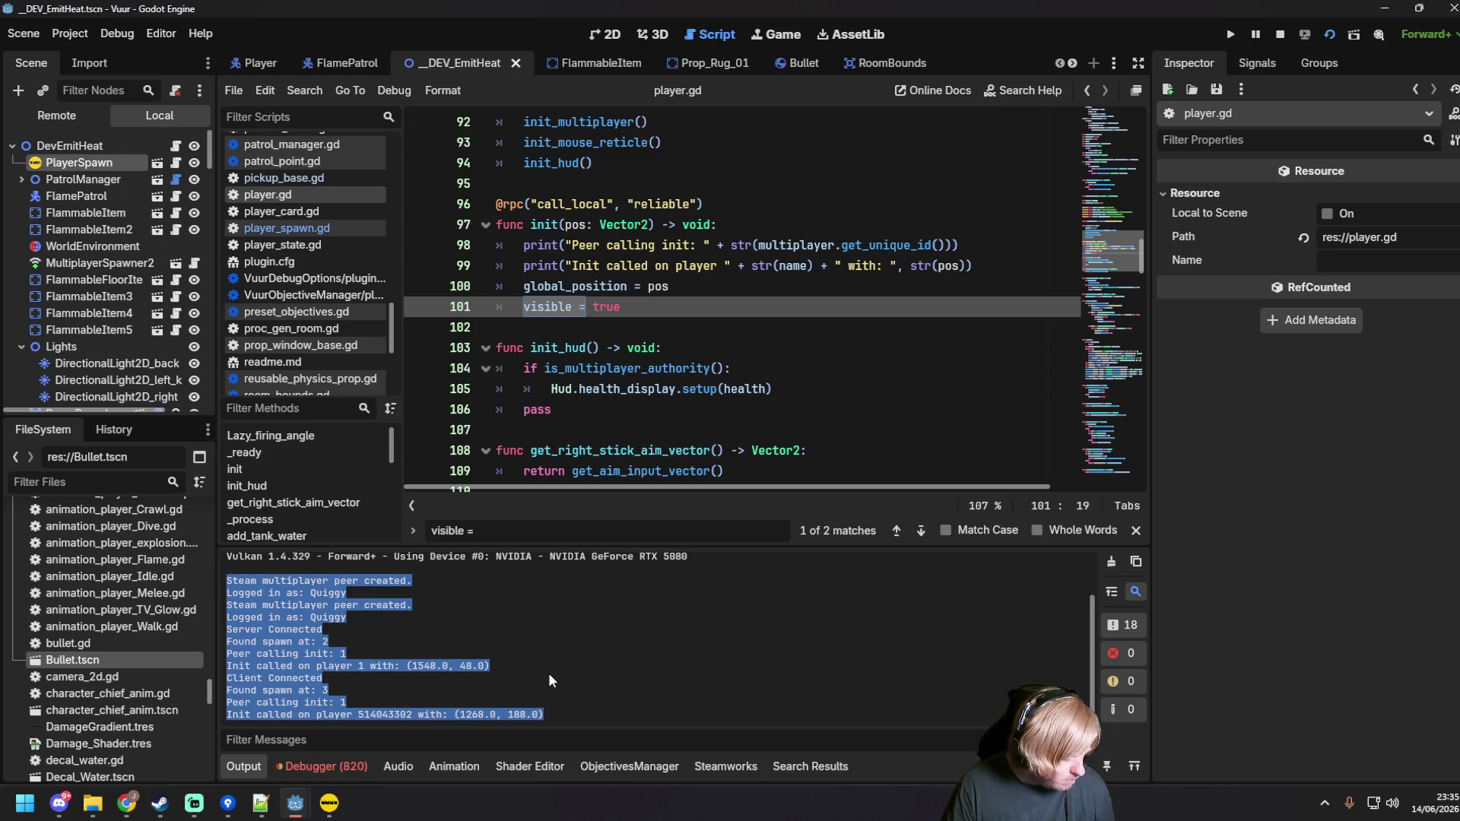
Step: Copy the log lines from Server Connected to the end over to the browser
{"action": "left_click", "coordinate": [549, 673]}
{"action": "left_click_drag", "start_coordinate": [554, 715], "coordinate": [185, 629]}
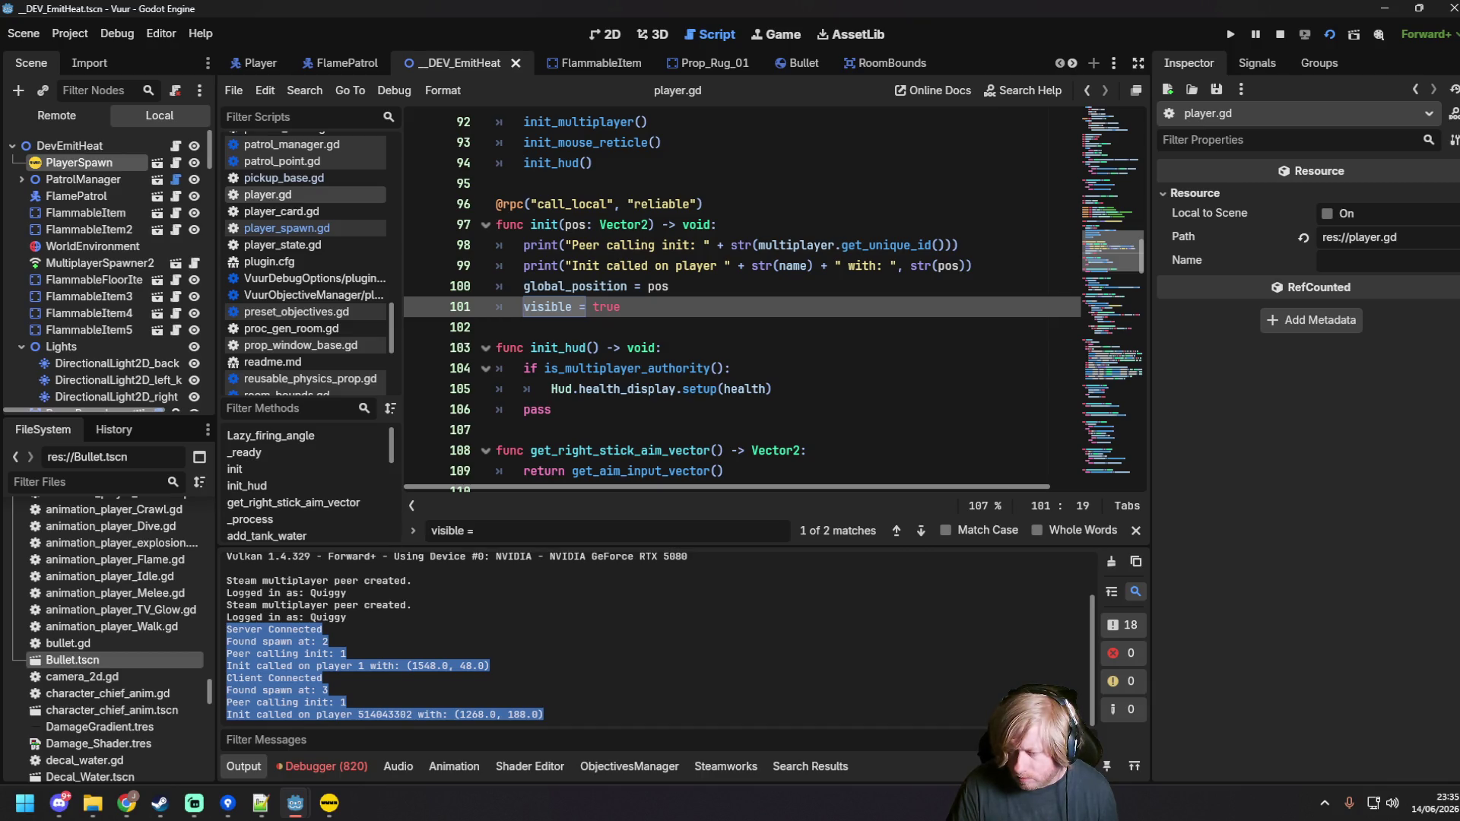
{"action": "key", "text": "alt+Tab"}
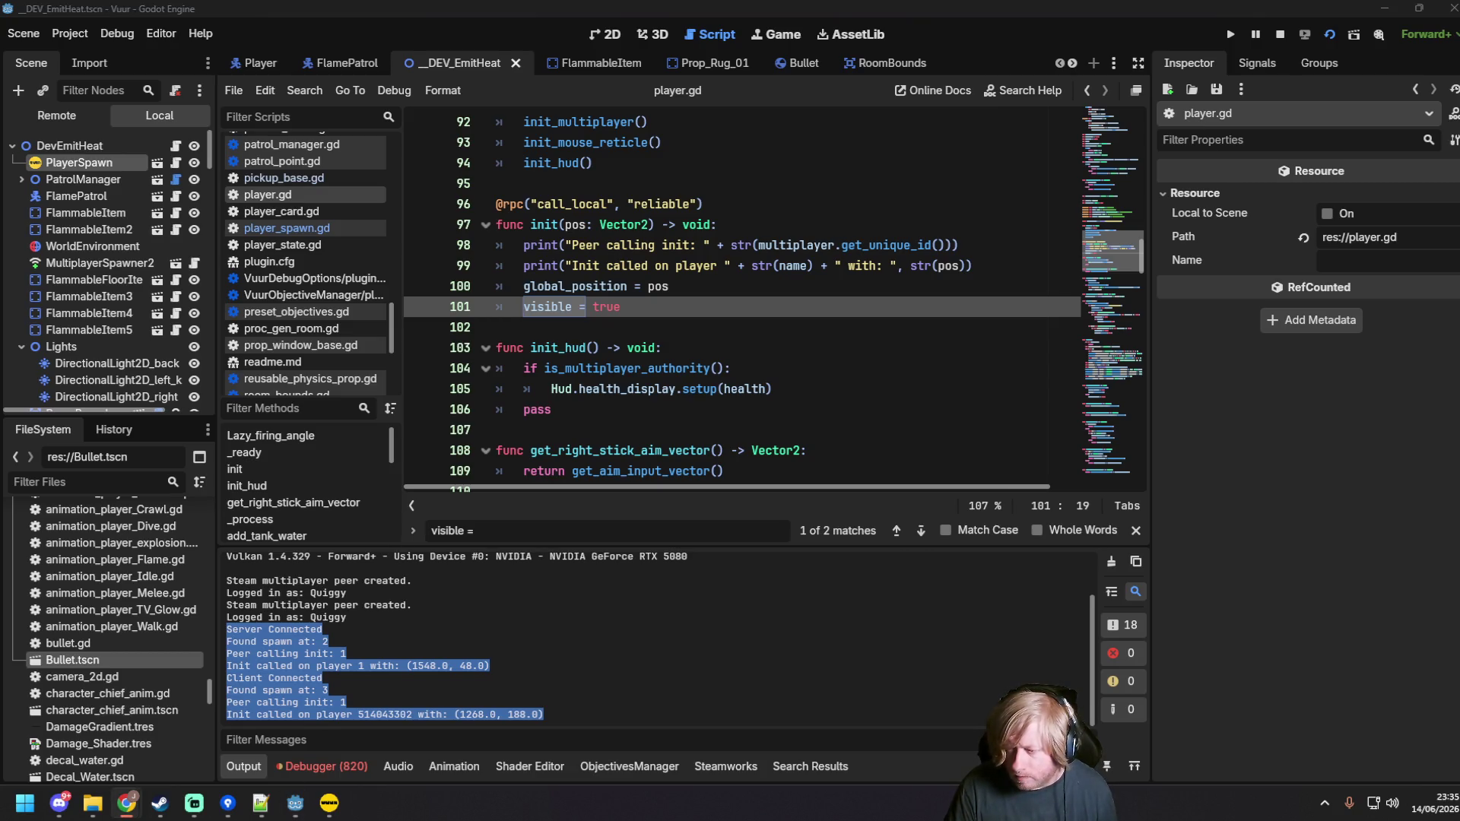
{"action": "key", "text": "alt+Tab"}
Step: Replace add_player's body in player_spawn.gd with the pasted debug-printing version
{"action": "left_click", "coordinate": [640, 224]}
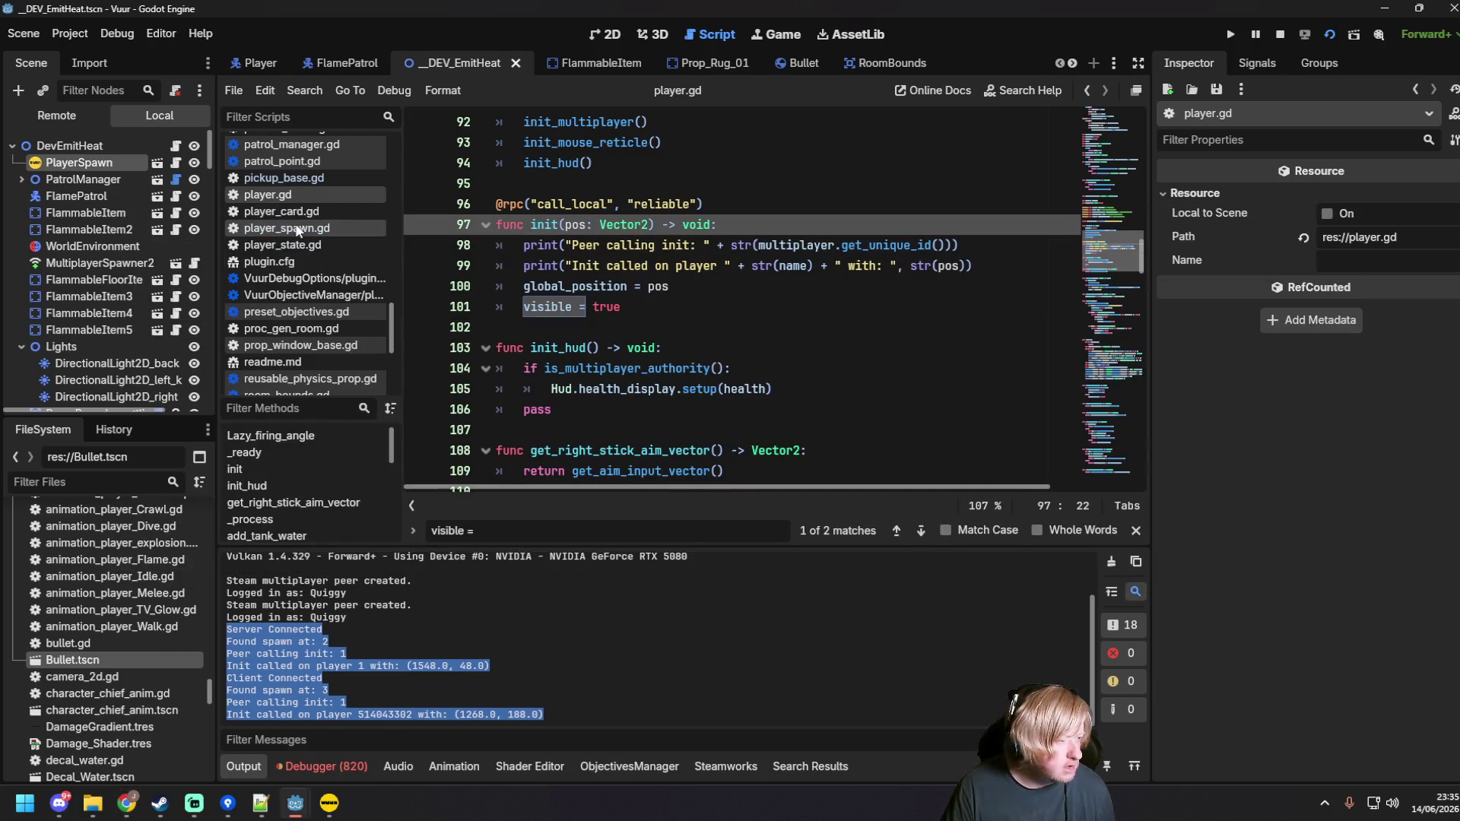
{"action": "left_click", "coordinate": [349, 229]}
{"action": "left_click_drag", "start_coordinate": [1038, 330], "coordinate": [457, 133]}
{"action": "type", "text": "if multiplayer.is_server(): \t\tvar player = PLAYER.instantiate() as Player \t\tspawned_players.push_back(player) \t\tplayer.name = str(pid) \t\tplayer.set_multiplayer_authority(pid) \t\tvar spawn_pos = find_usable_spawn_point() \t\tprint(\"Adding player \", pid, \" server id is \", multiplayer.get_unique_id()) \t\tget_parent().add_child.call_deferred(player) \t\tif pid == multiplayer.get_unique_id(): \t\t\tprint(\"Calling init locally for server player\") \t\t\tplayer.init.call_deferred(spawn_pos) \t\telse: \t\t\tprint(\"Sending init rpc to peer \", pid, \" at pos \", spawn_pos) \t\t\tplayer.rpc_id.call_deferred(pid, \"init\", spawn_pos)"}
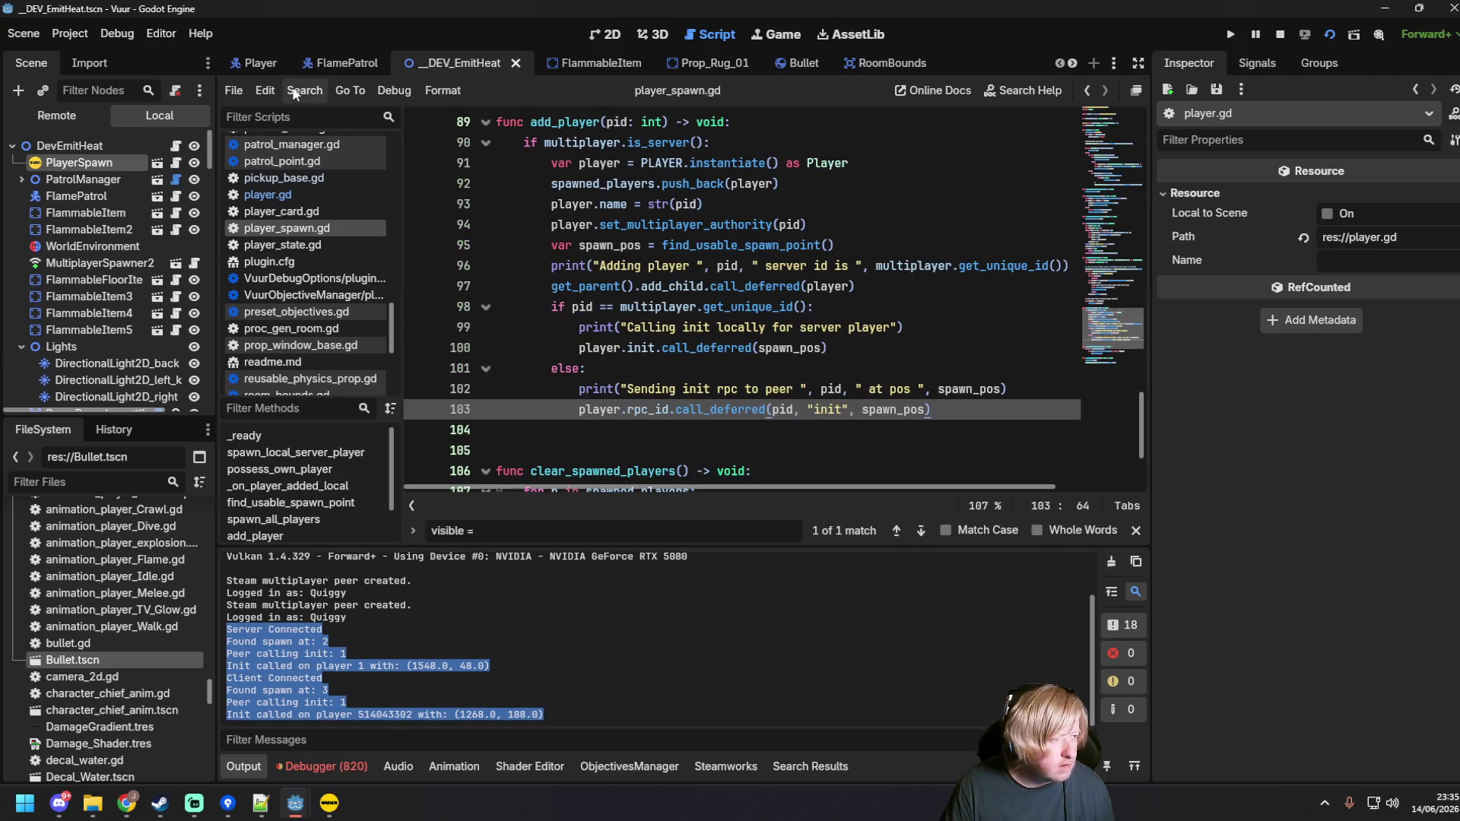
Step: Convert the pasted add_player code's indentation to tabs and save player_spawn.gd
{"action": "left_click", "coordinate": [266, 90]}
{"action": "mouse_move", "coordinate": [414, 372]}
{"action": "left_click", "coordinate": [564, 419]}
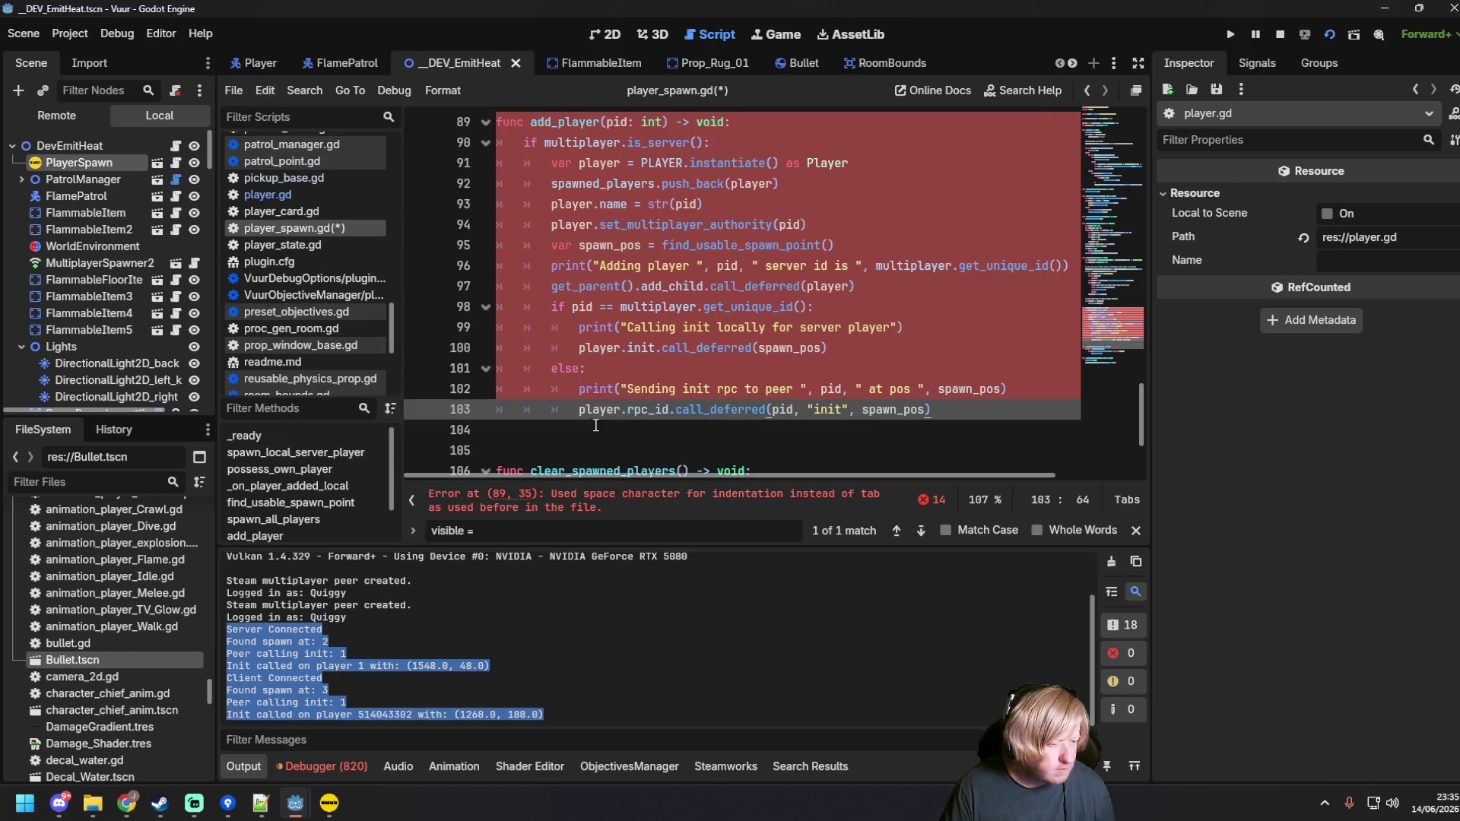
{"action": "left_click", "coordinate": [594, 368]}
{"action": "key", "text": "ctrl+s"}
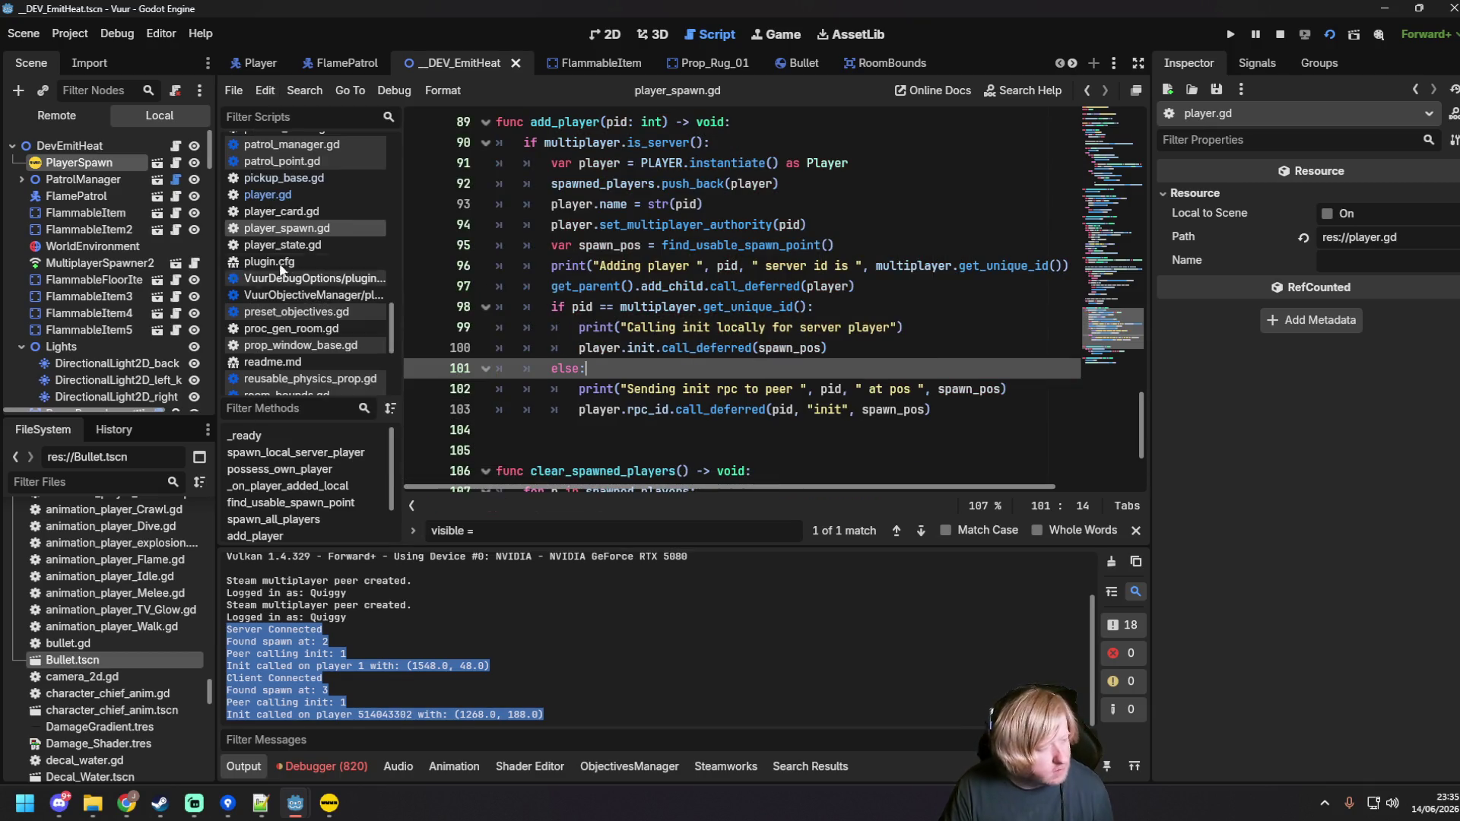
Step: Paste debug prints into player.gd's _ready, convert indentation to tabs, and run with F5
{"action": "left_click", "coordinate": [268, 194]}
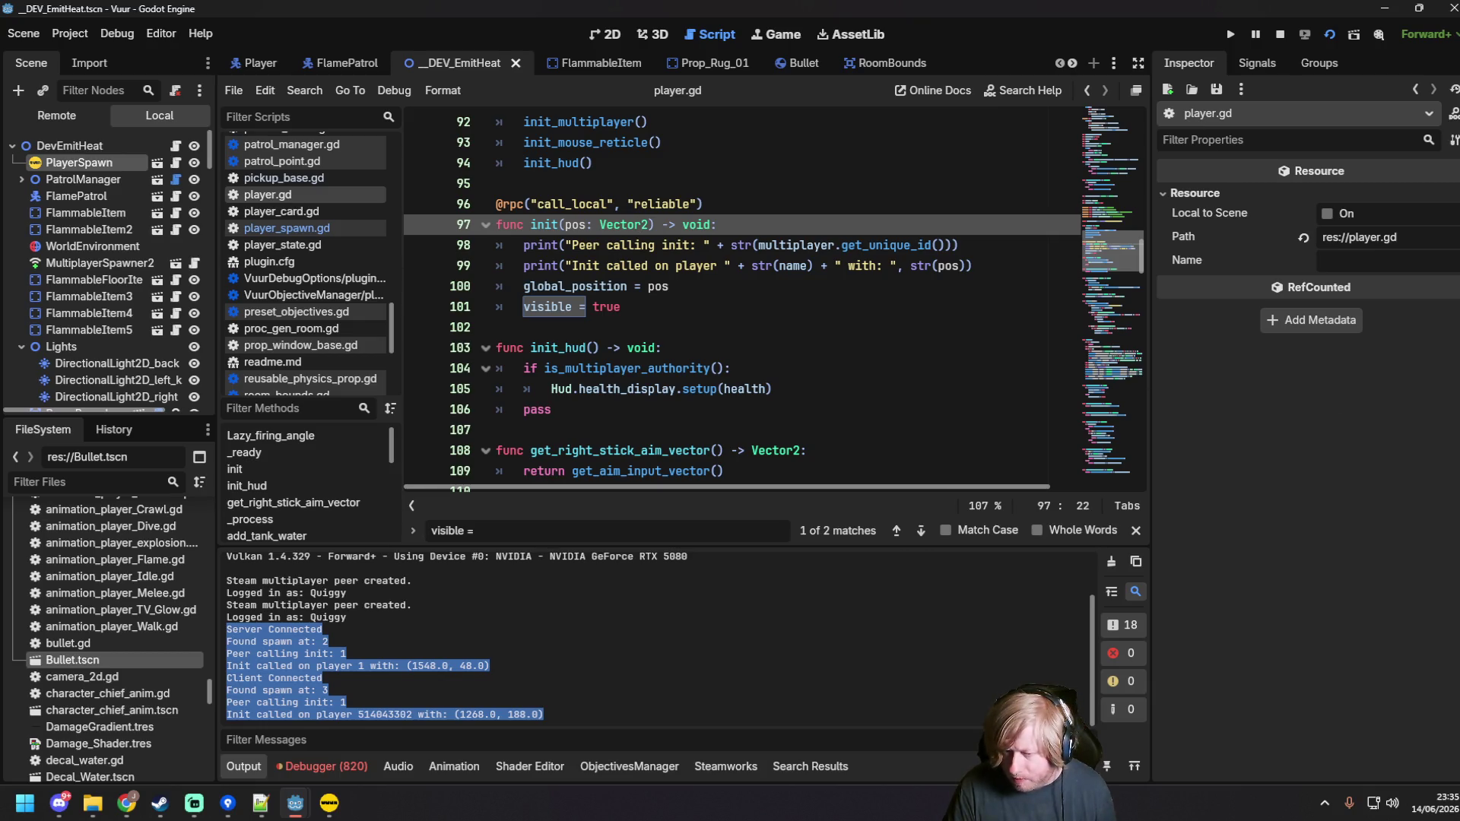
{"action": "scroll", "scroll_direction": "up", "scroll_amount": 3}
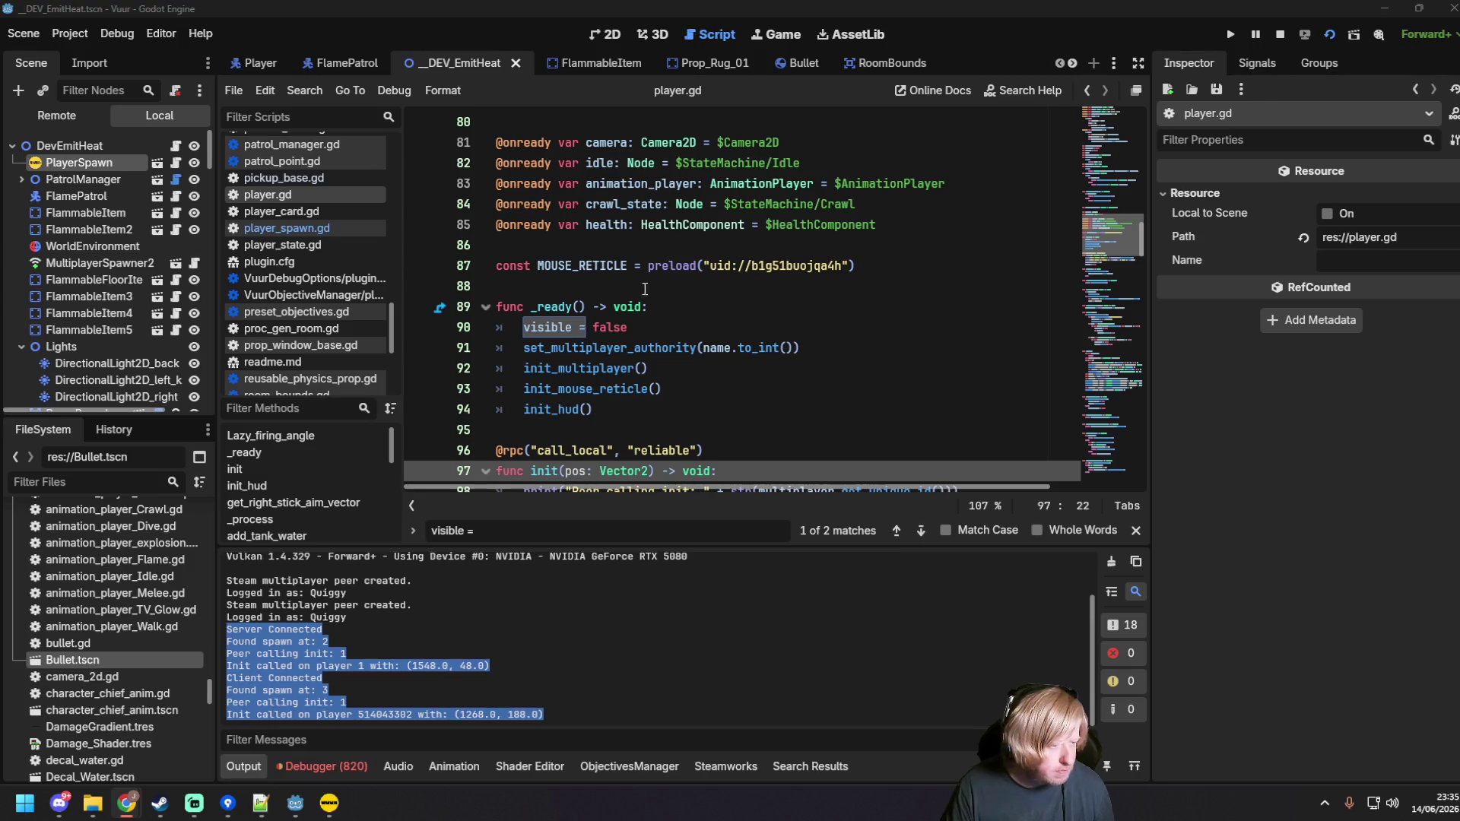
{"action": "left_click_drag", "start_coordinate": [608, 410], "coordinate": [498, 323]}
{"action": "type", "text": "func _ready() -> void: \tvisible = false \tprint(\"Player _ready, name=\", name, \" my peer id=\", multiplayer.get_unique_id()) \tset_multiplayer_authority(name.to_int()) \tprint(\"Authority set, am I authority? \", is_multiplayer_authority()) \tinit_multiplayer() \tinit_mouse_reticle() \tinit_hud()"}
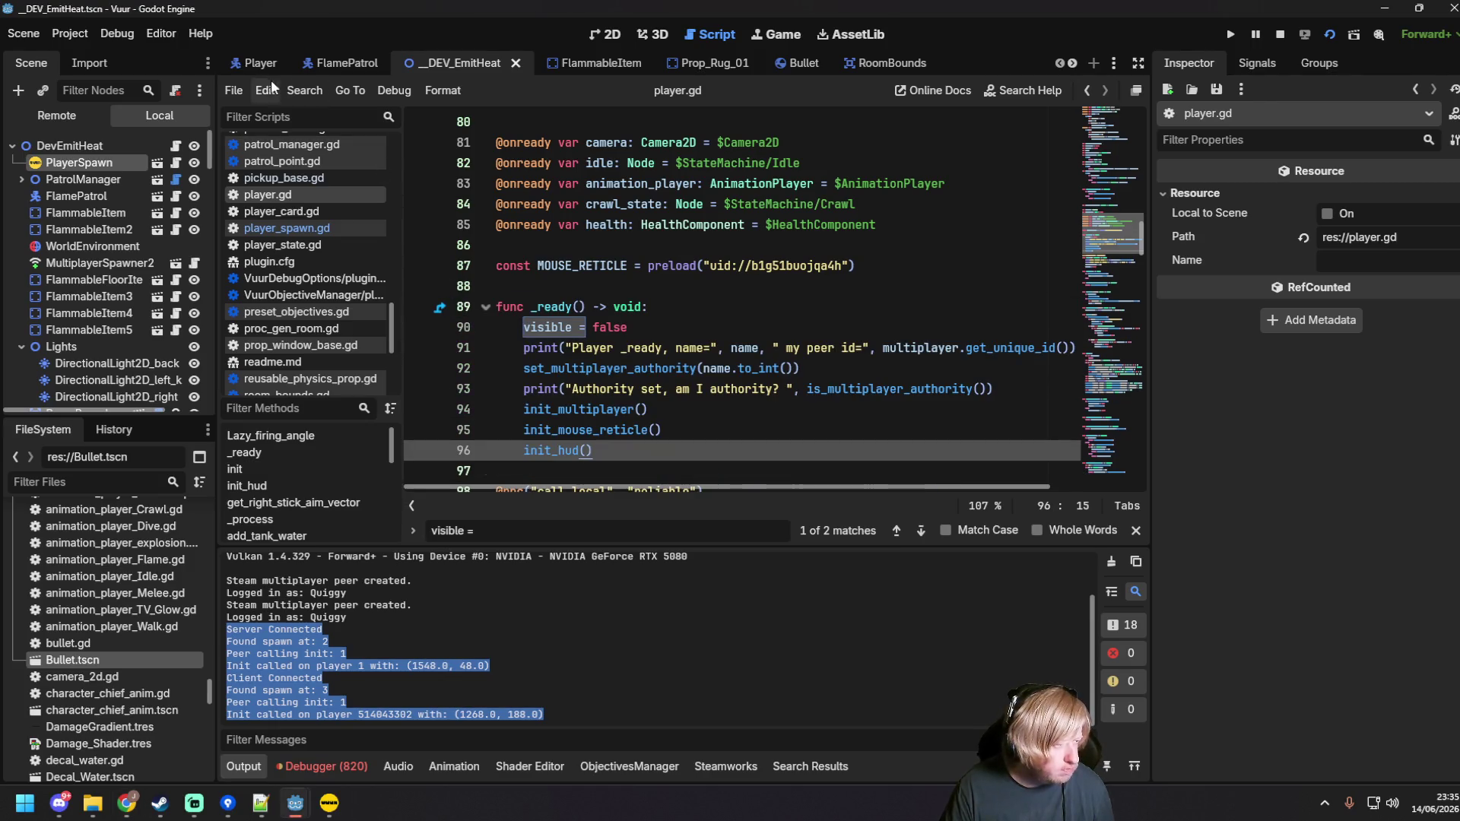
{"action": "left_click", "coordinate": [264, 91]}
{"action": "mouse_move", "coordinate": [380, 408]}
{"action": "left_click", "coordinate": [578, 425]}
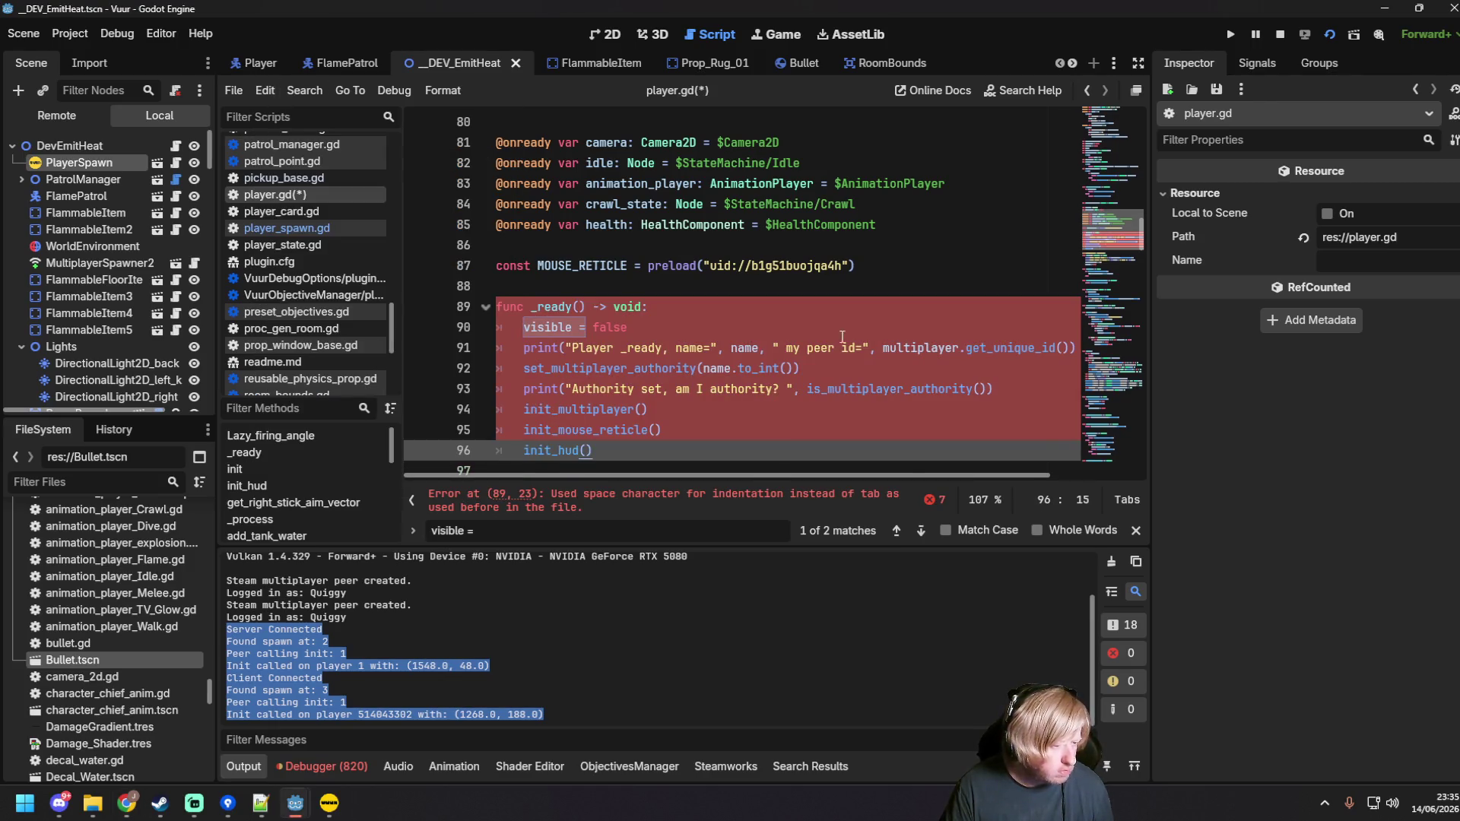
{"action": "left_click", "coordinate": [842, 334]}
{"action": "key", "text": "F5"}
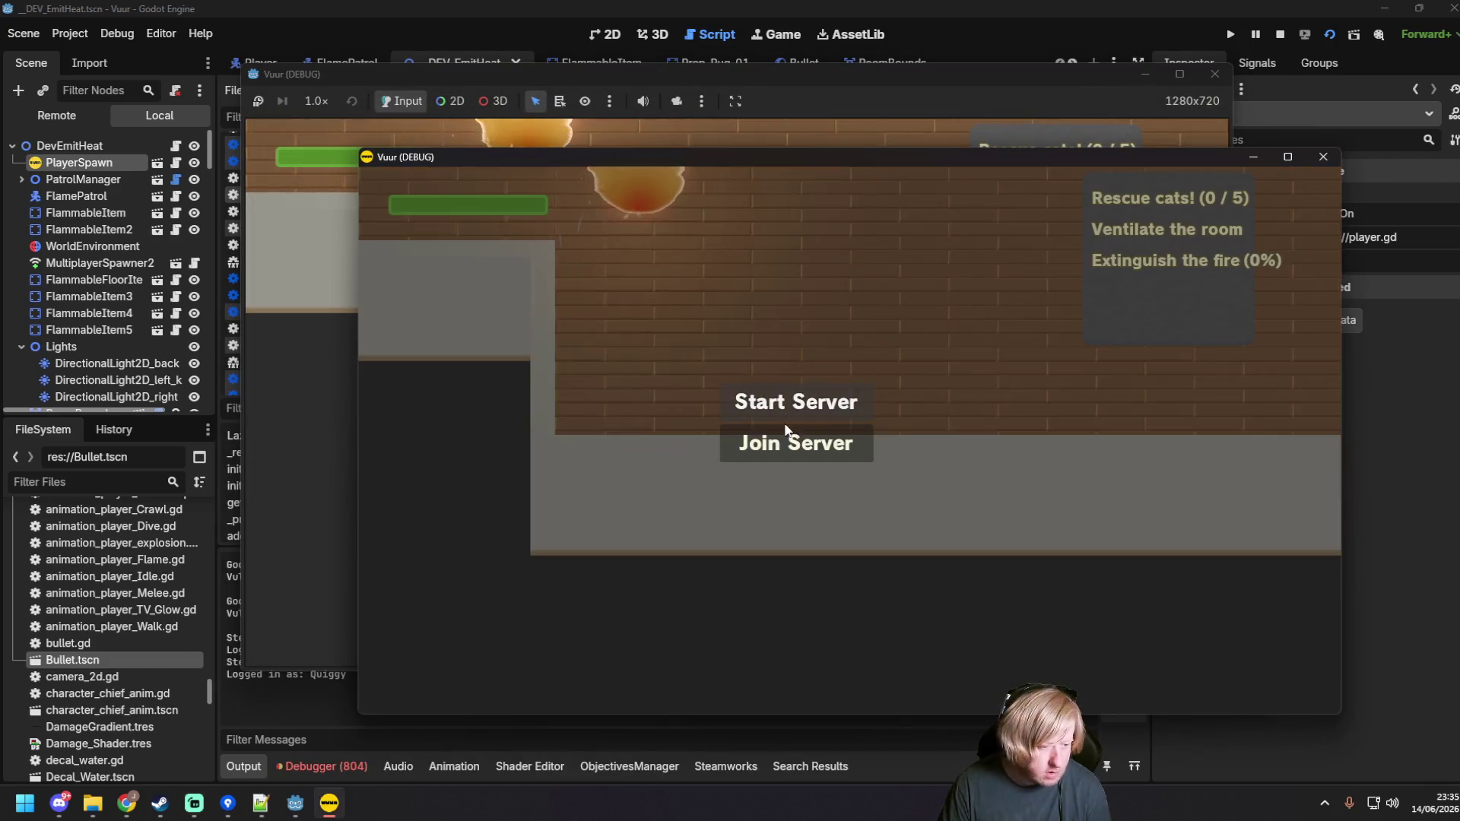
Step: Start the server in one game window, join from the other, and select the debug log output
{"action": "left_click", "coordinate": [790, 433]}
{"action": "left_click", "coordinate": [325, 312]}
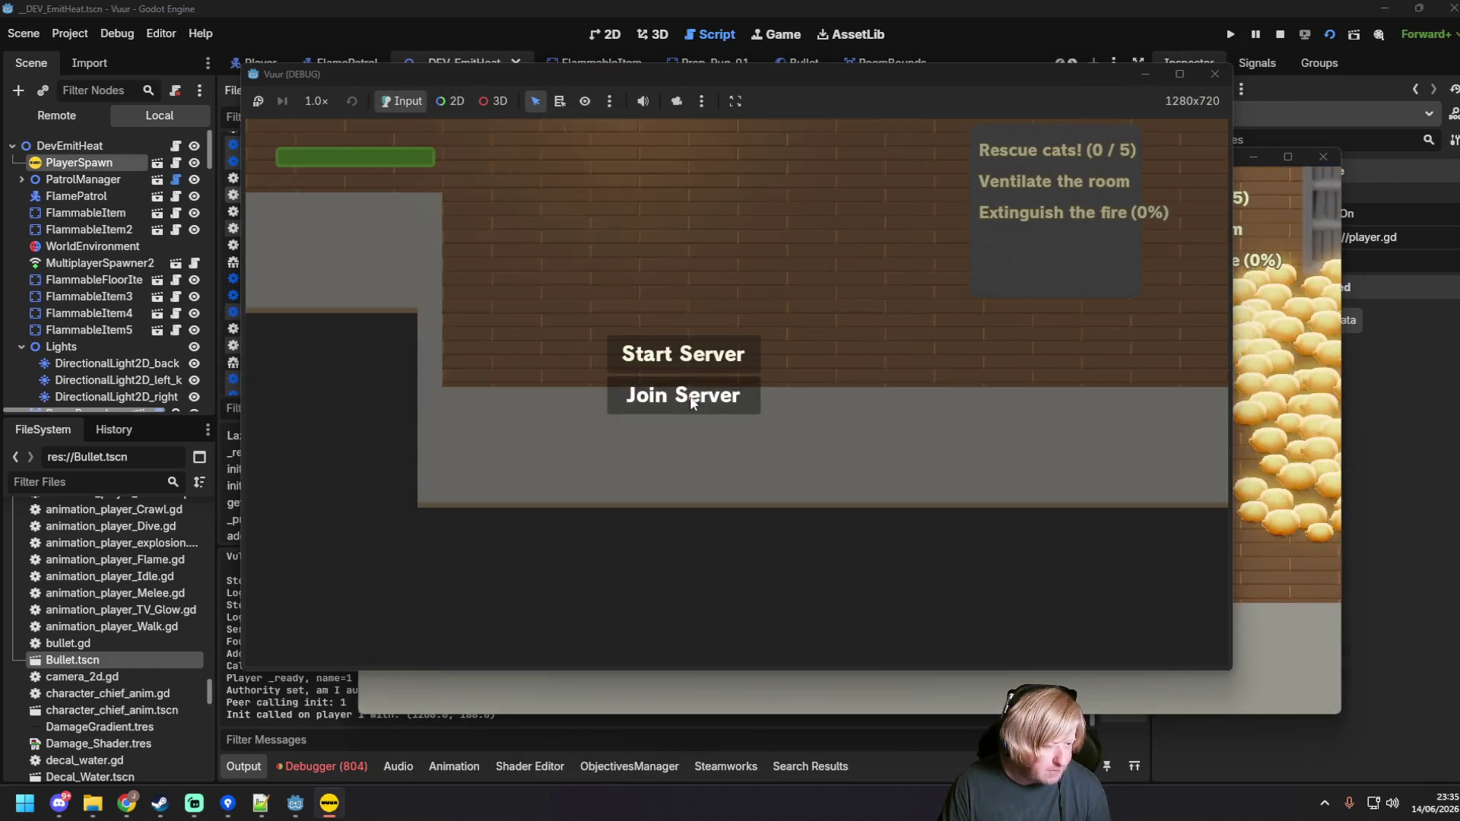
{"action": "left_click", "coordinate": [741, 403]}
{"action": "left_click", "coordinate": [291, 707]}
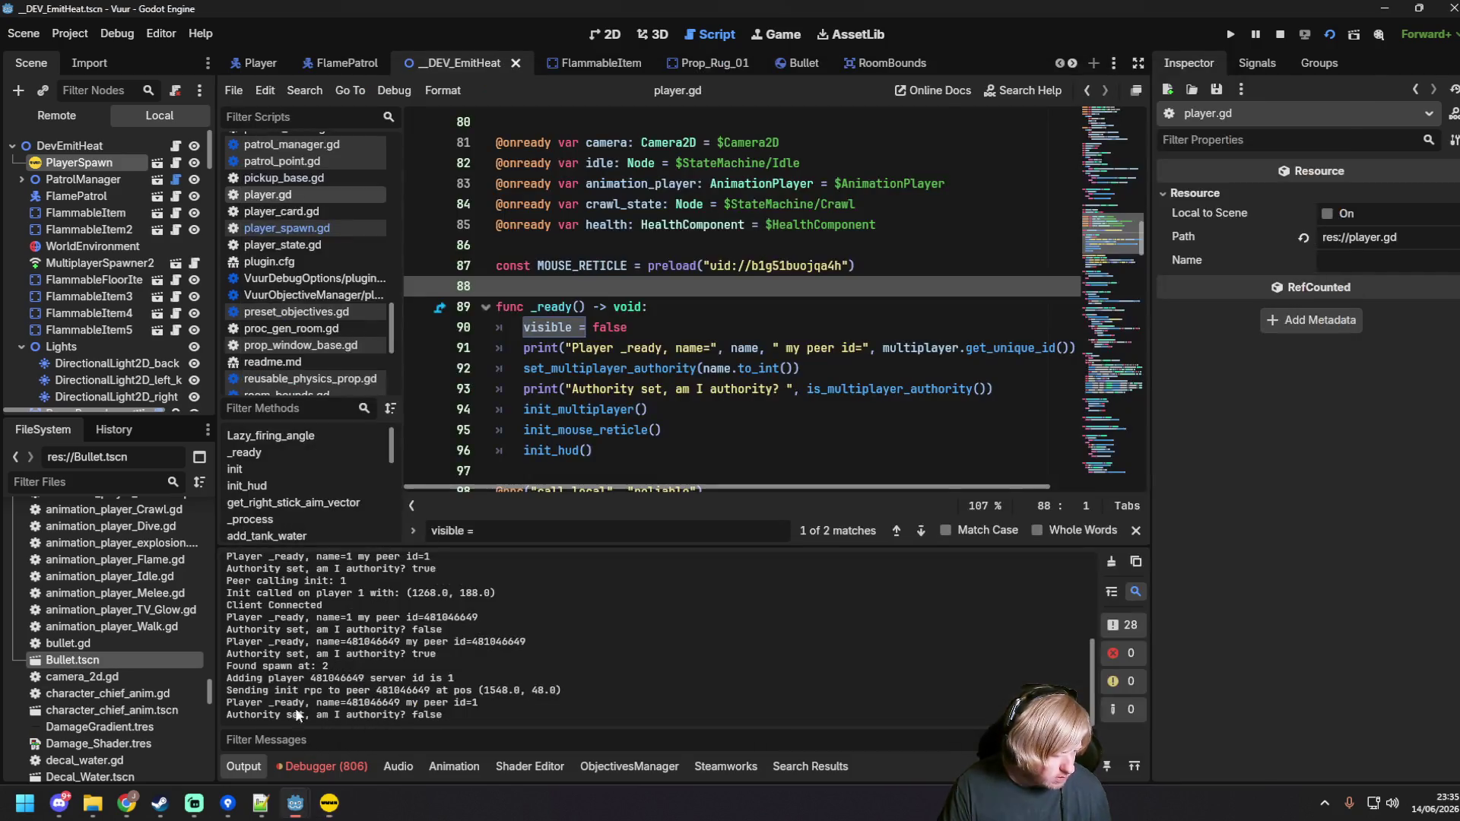
{"action": "left_click_drag", "start_coordinate": [442, 717], "coordinate": [211, 609]}
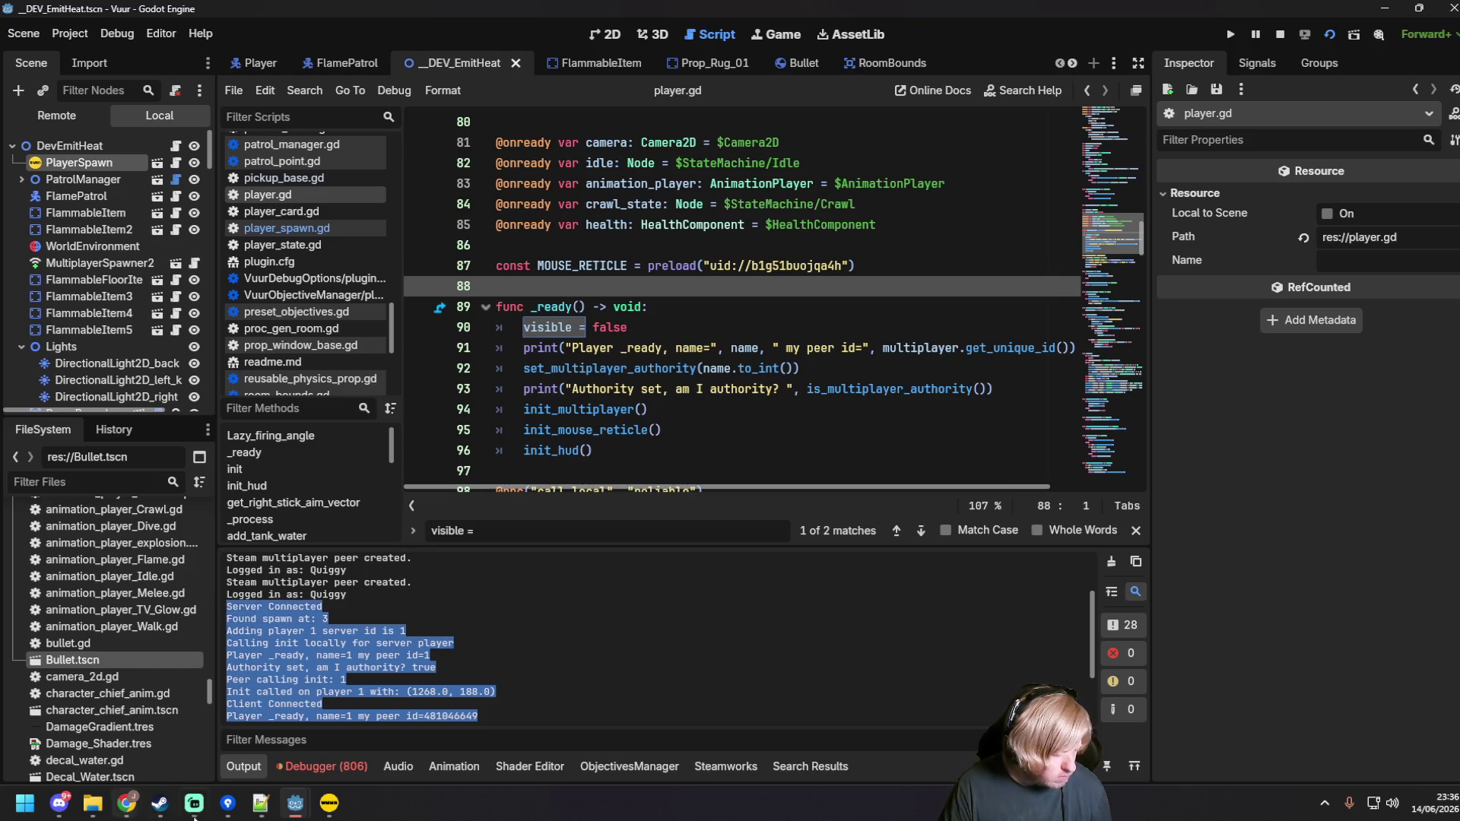
Step: Take the log to the browser, then come back and open player_spawn.gd
{"action": "left_click", "coordinate": [127, 813]}
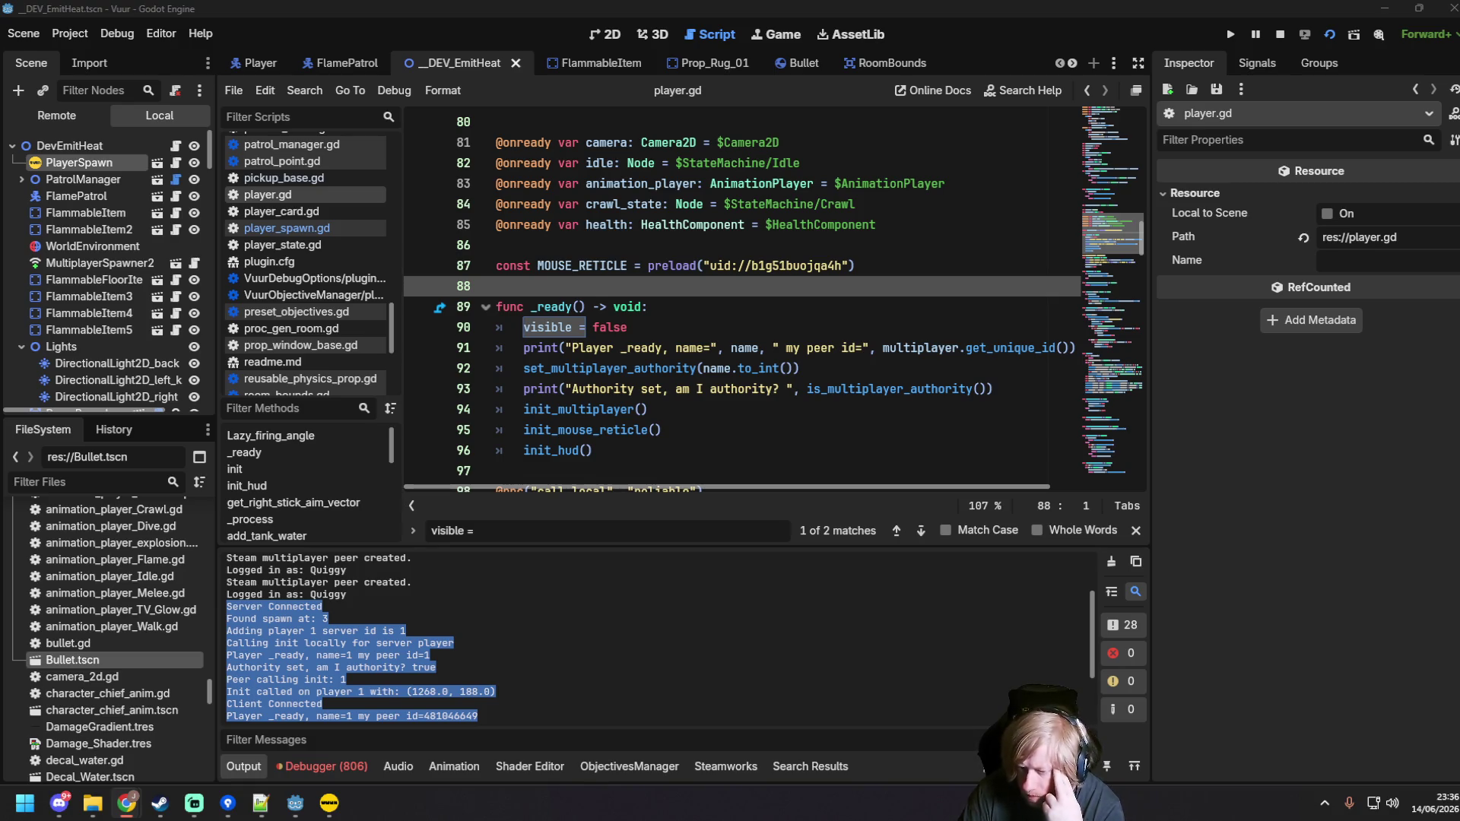
{"action": "left_click", "coordinate": [837, 368]}
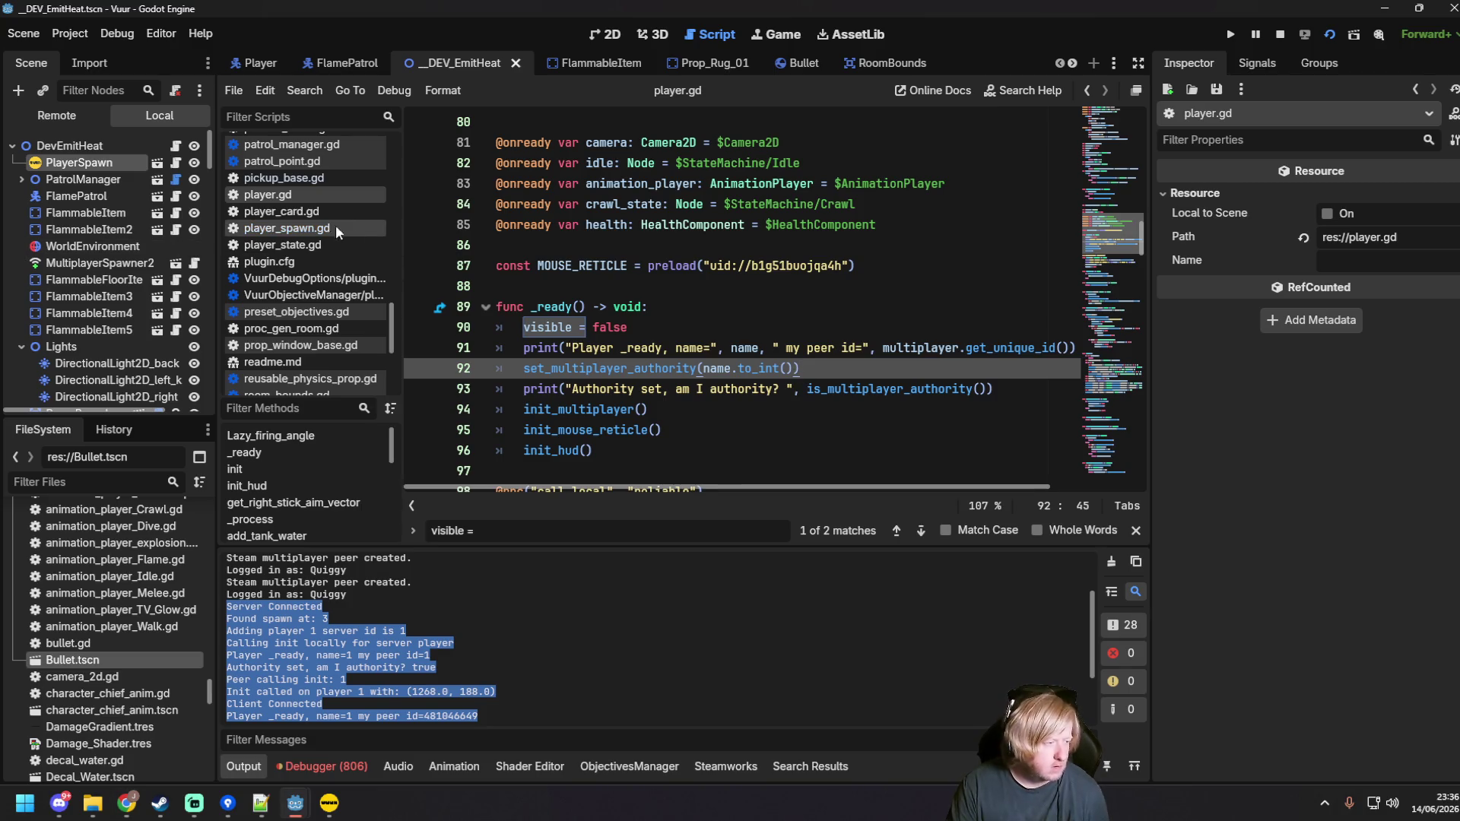
{"action": "left_click", "coordinate": [343, 228]}
Step: Paste the revised add_player over the old function and convert its indentation to tabs
{"action": "left_click_drag", "start_coordinate": [943, 410], "coordinate": [411, 124]}
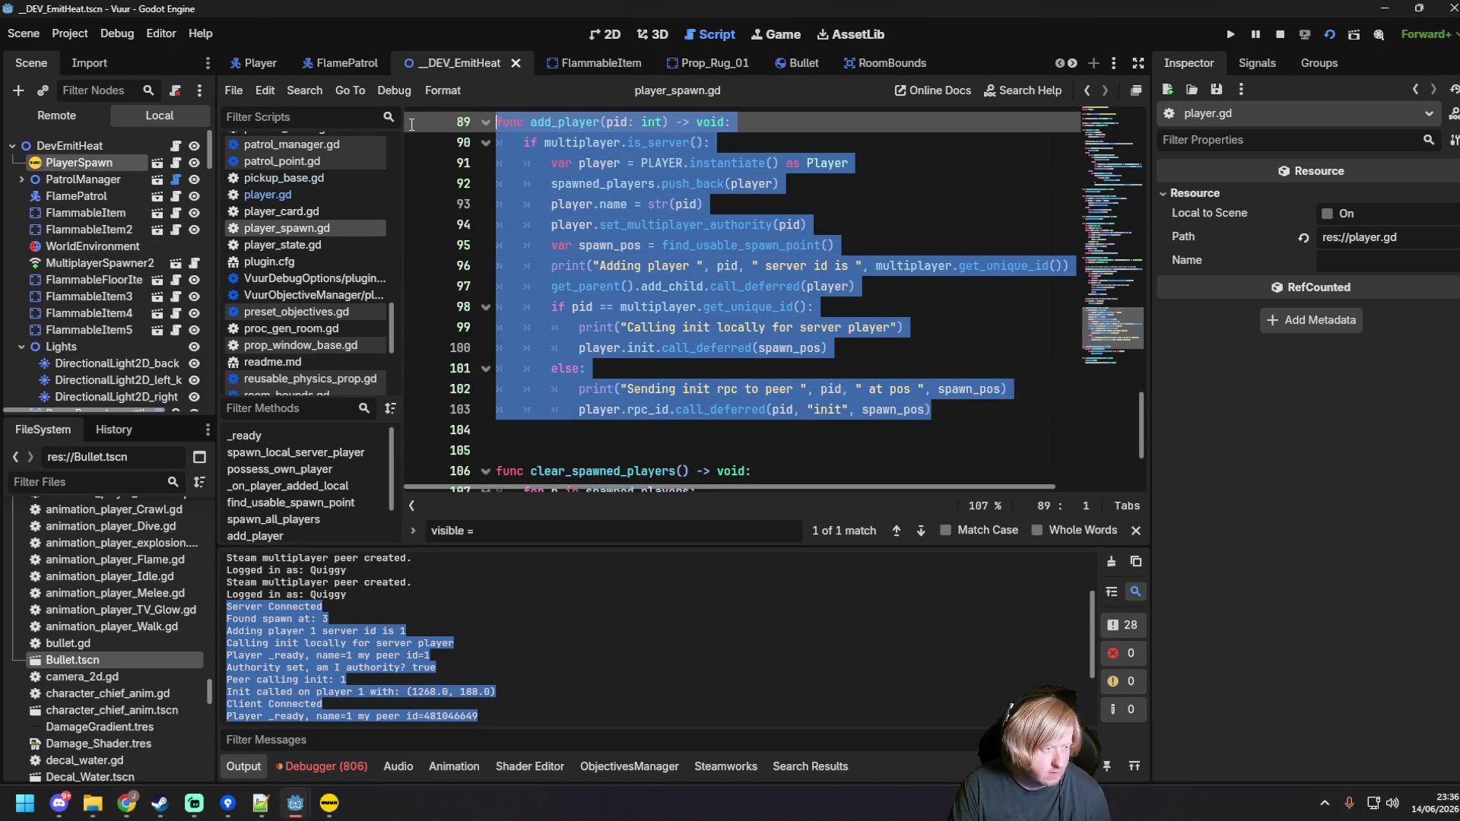
{"action": "key", "text": "ctrl+v"}
{"action": "left_click", "coordinate": [429, 98]}
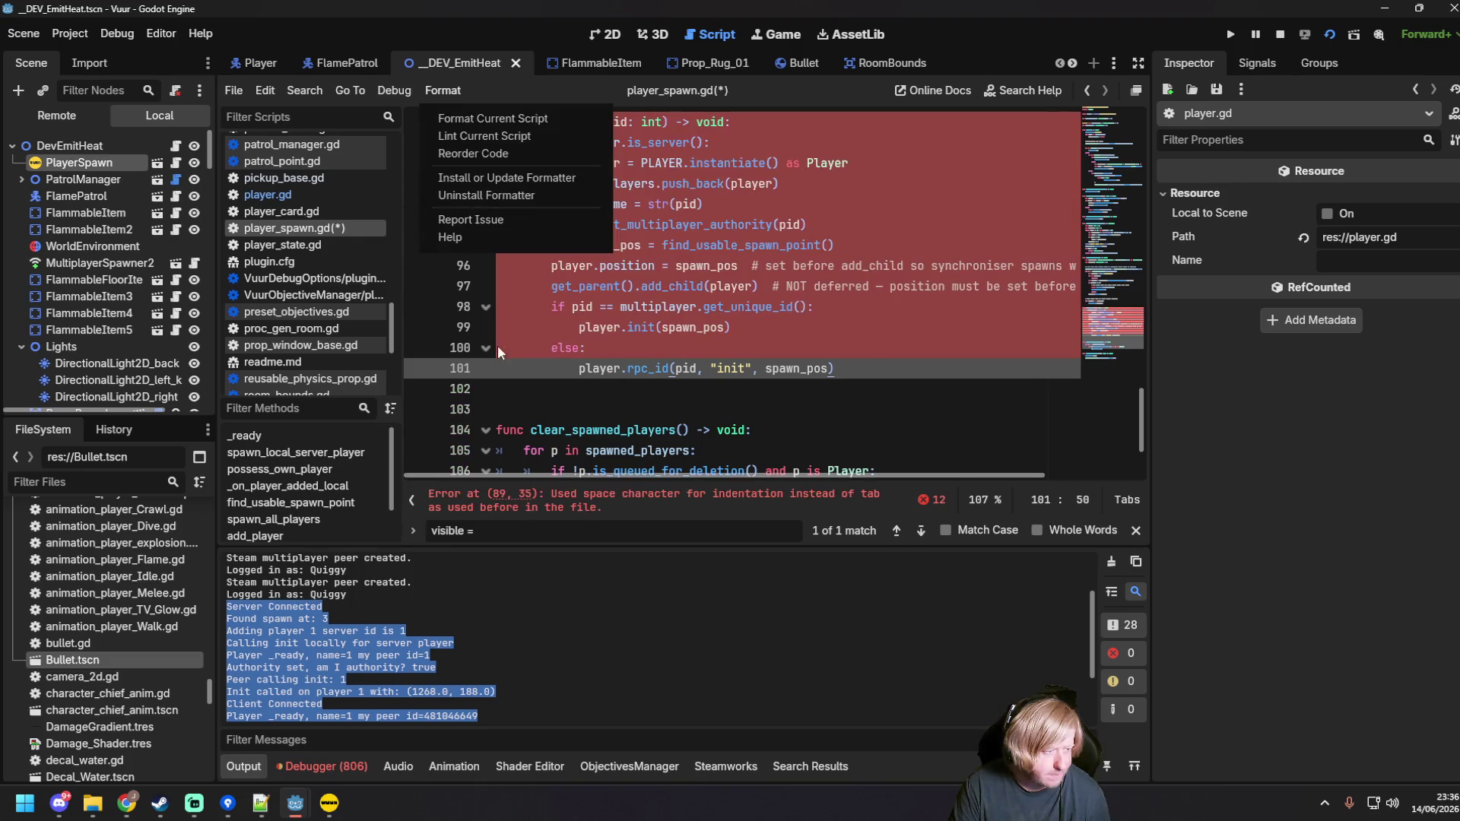
{"action": "left_click", "coordinate": [266, 90]}
{"action": "left_click", "coordinate": [265, 90]}
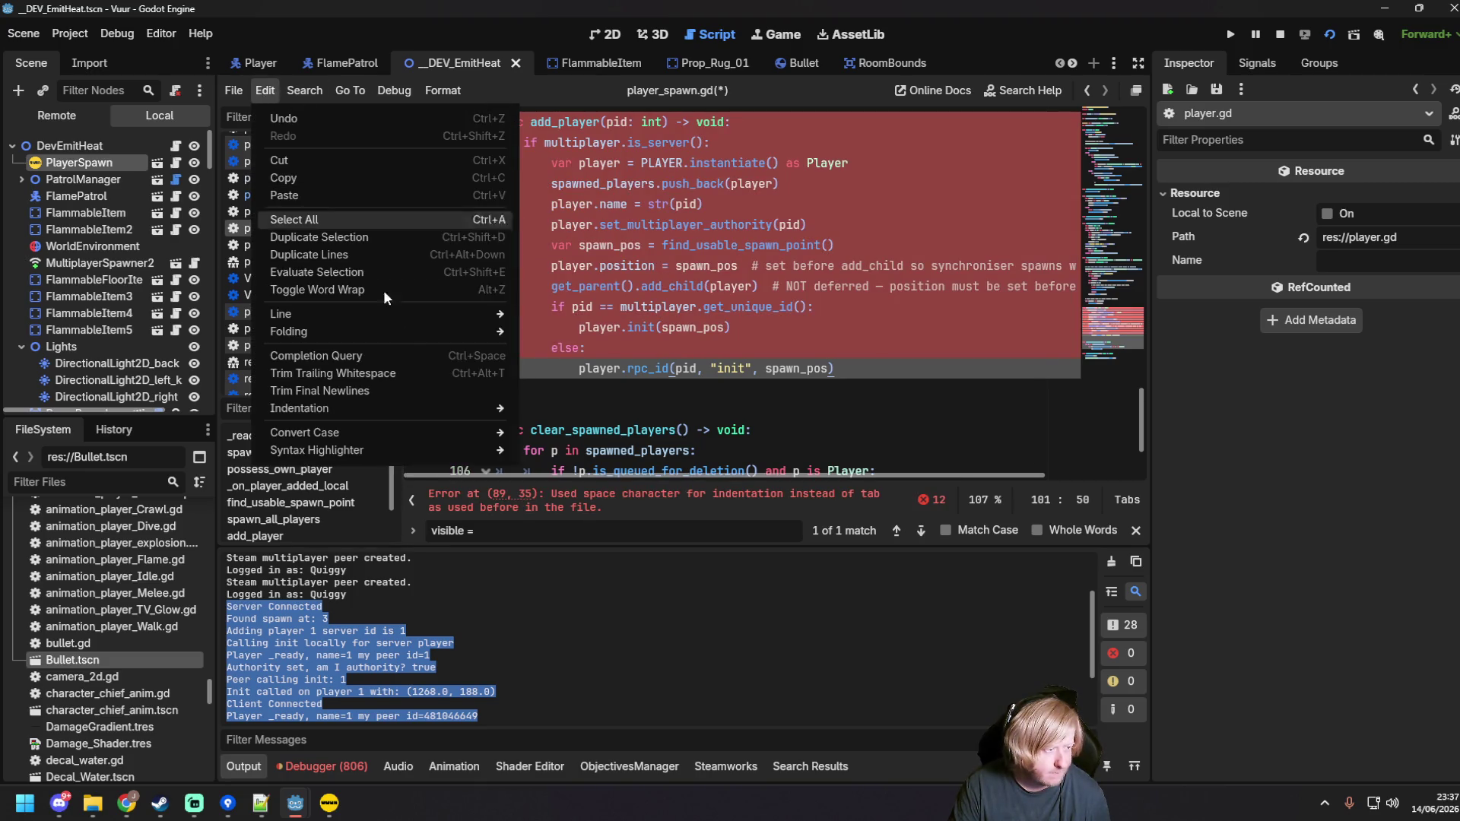
{"action": "mouse_move", "coordinate": [426, 409]}
{"action": "left_click", "coordinate": [608, 428]}
Step: Delete the position-assignment and NOT deferred comments, then save player_spawn.gd
{"action": "scroll", "scroll_direction": "up", "scroll_amount": 3}
{"action": "left_click_drag", "start_coordinate": [751, 327], "coordinate": [1032, 329]}
{"action": "key", "text": "BackSpace"}
{"action": "left_click", "coordinate": [1023, 331]}
{"action": "key", "text": "BackSpace"}
{"action": "left_click_drag", "start_coordinate": [771, 347], "coordinate": [1049, 349]}
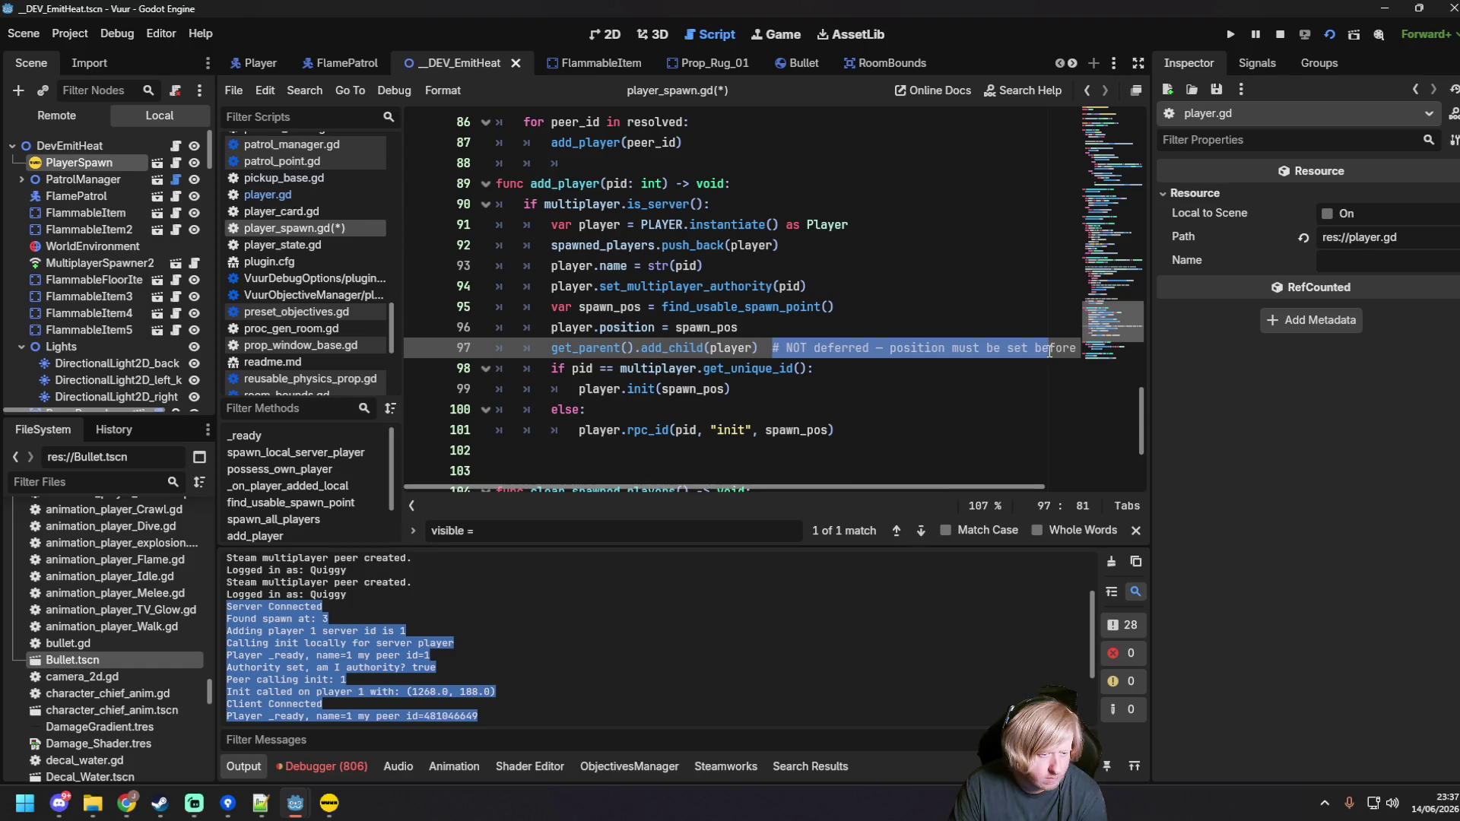
{"action": "key", "text": "BackSpace"}
{"action": "left_click", "coordinate": [840, 323]}
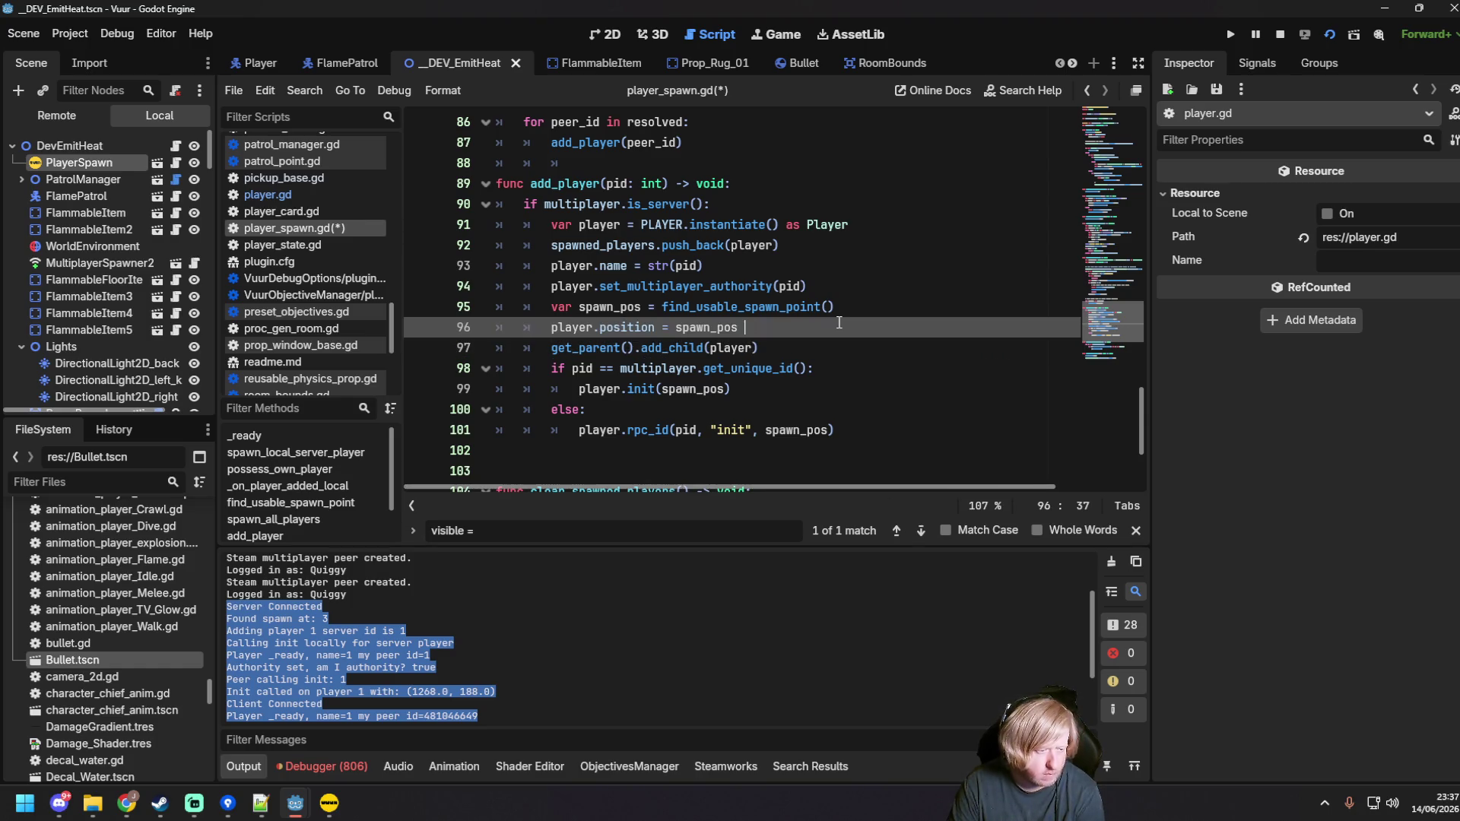
{"action": "left_click", "coordinate": [885, 372]}
{"action": "key", "text": "ctrl+s"}
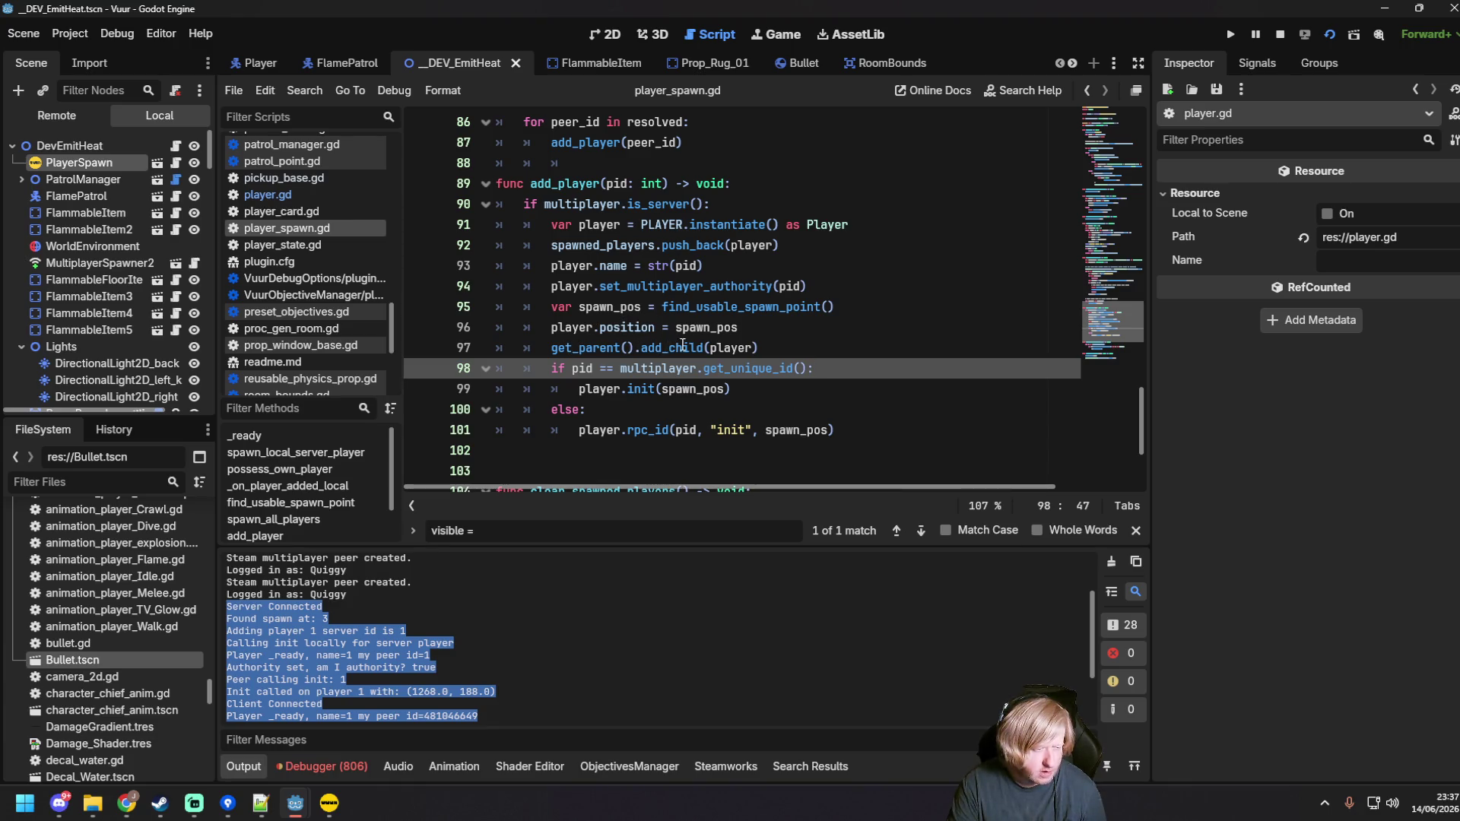
Step: Save the script again and launch the two game instances with F6
{"action": "left_click", "coordinate": [647, 369]}
{"action": "left_click", "coordinate": [755, 389]}
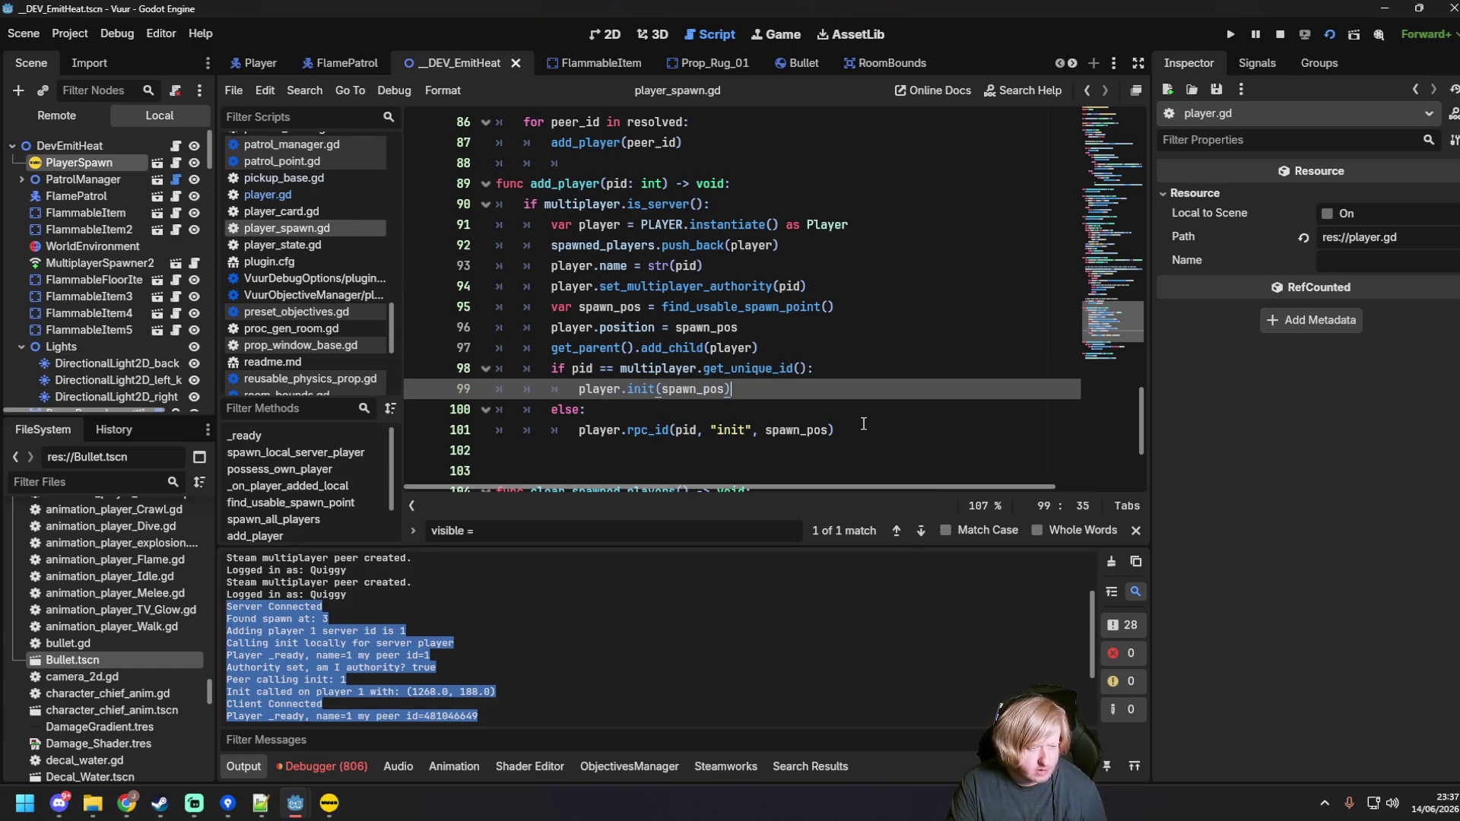
{"action": "left_click", "coordinate": [840, 430]}
{"action": "key", "text": "ctrl+s"}
{"action": "left_click", "coordinate": [786, 224]}
{"action": "key", "text": "F6"}
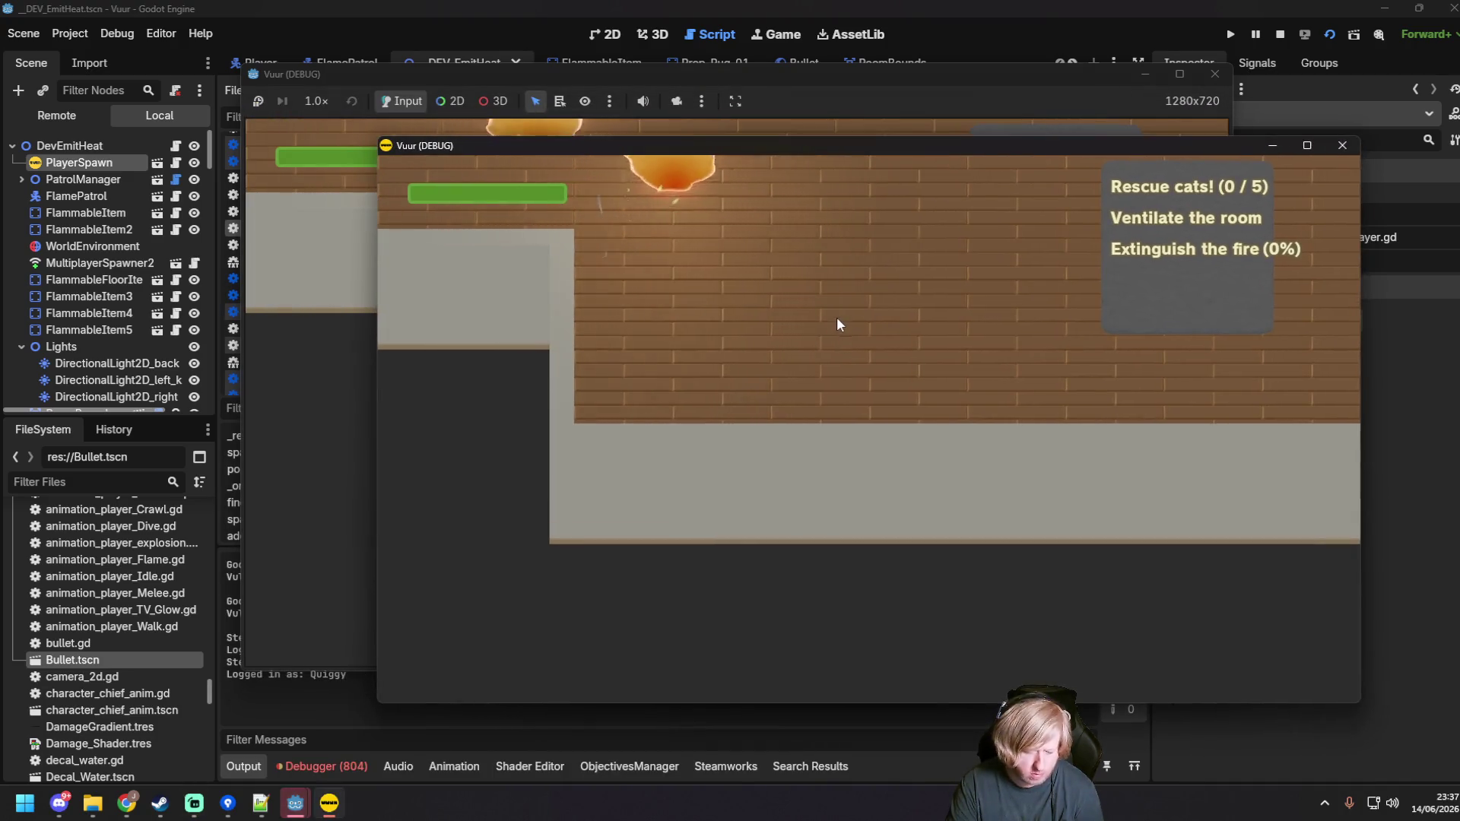
{"action": "left_click", "coordinate": [774, 389]}
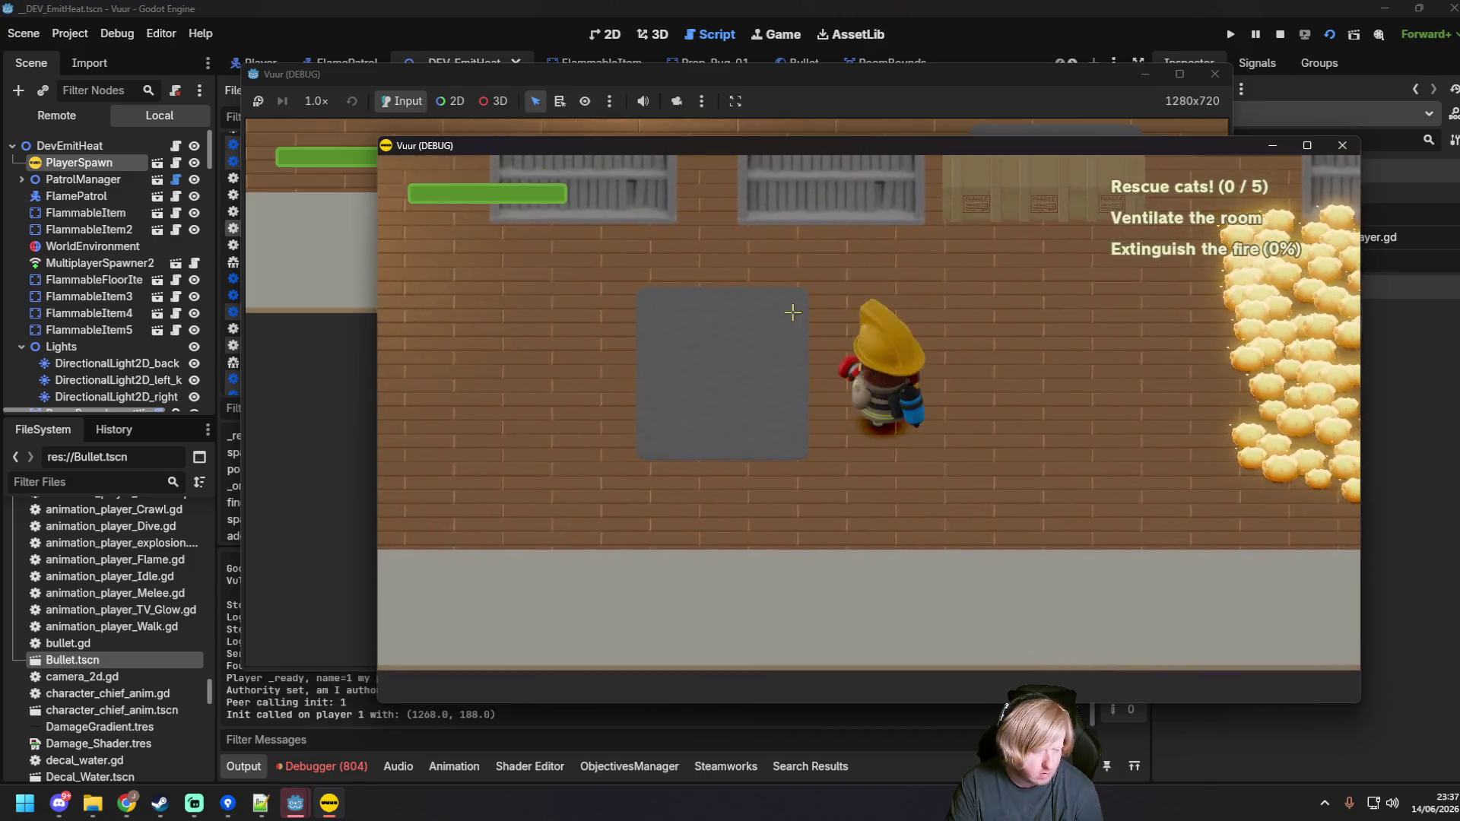
{"action": "left_click", "coordinate": [349, 397]}
{"action": "left_click", "coordinate": [668, 397]}
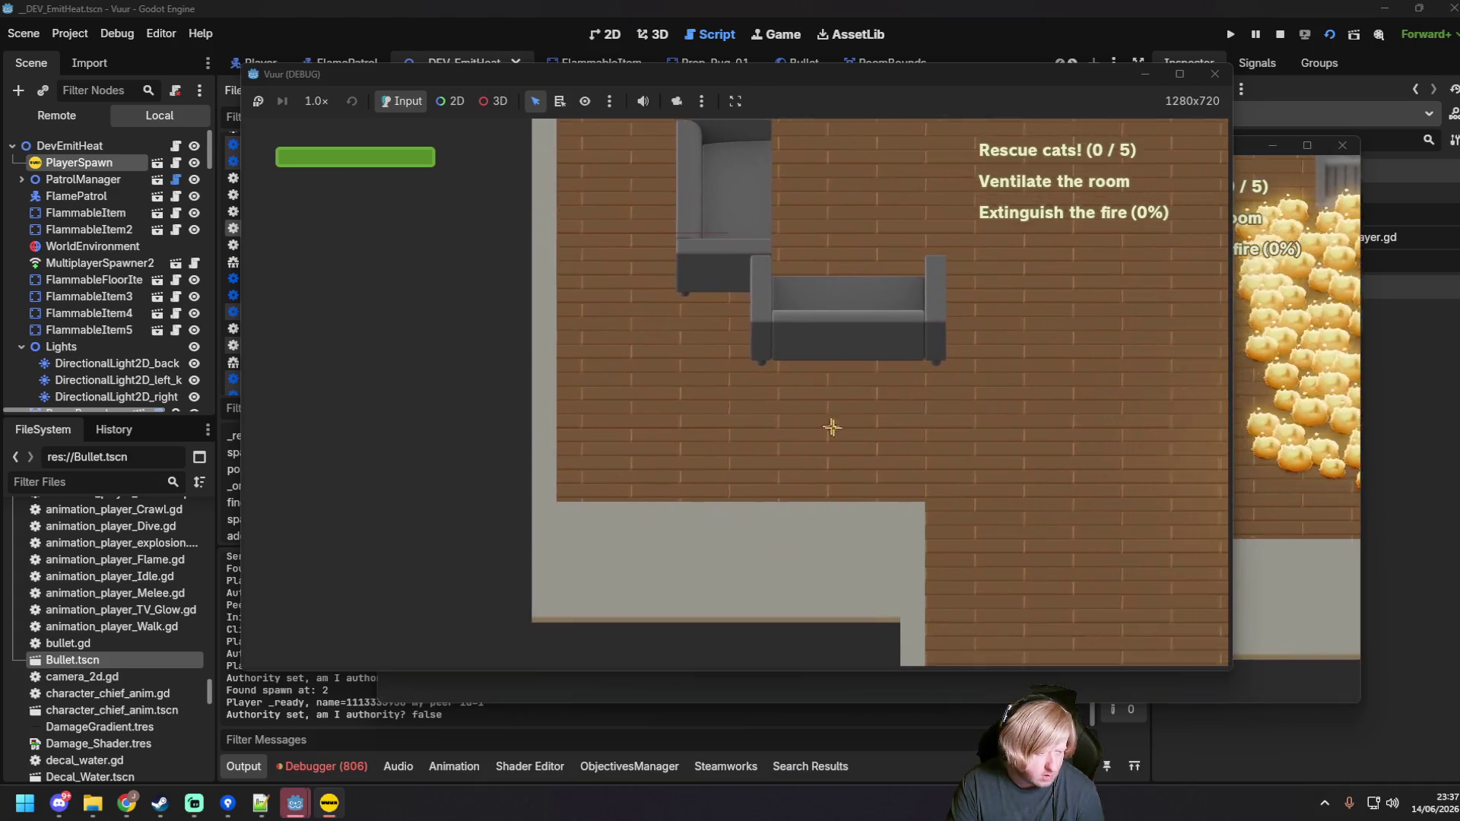
{"action": "left_click", "coordinate": [471, 706]}
{"action": "left_click_drag", "start_coordinate": [472, 707], "coordinate": [224, 585]}
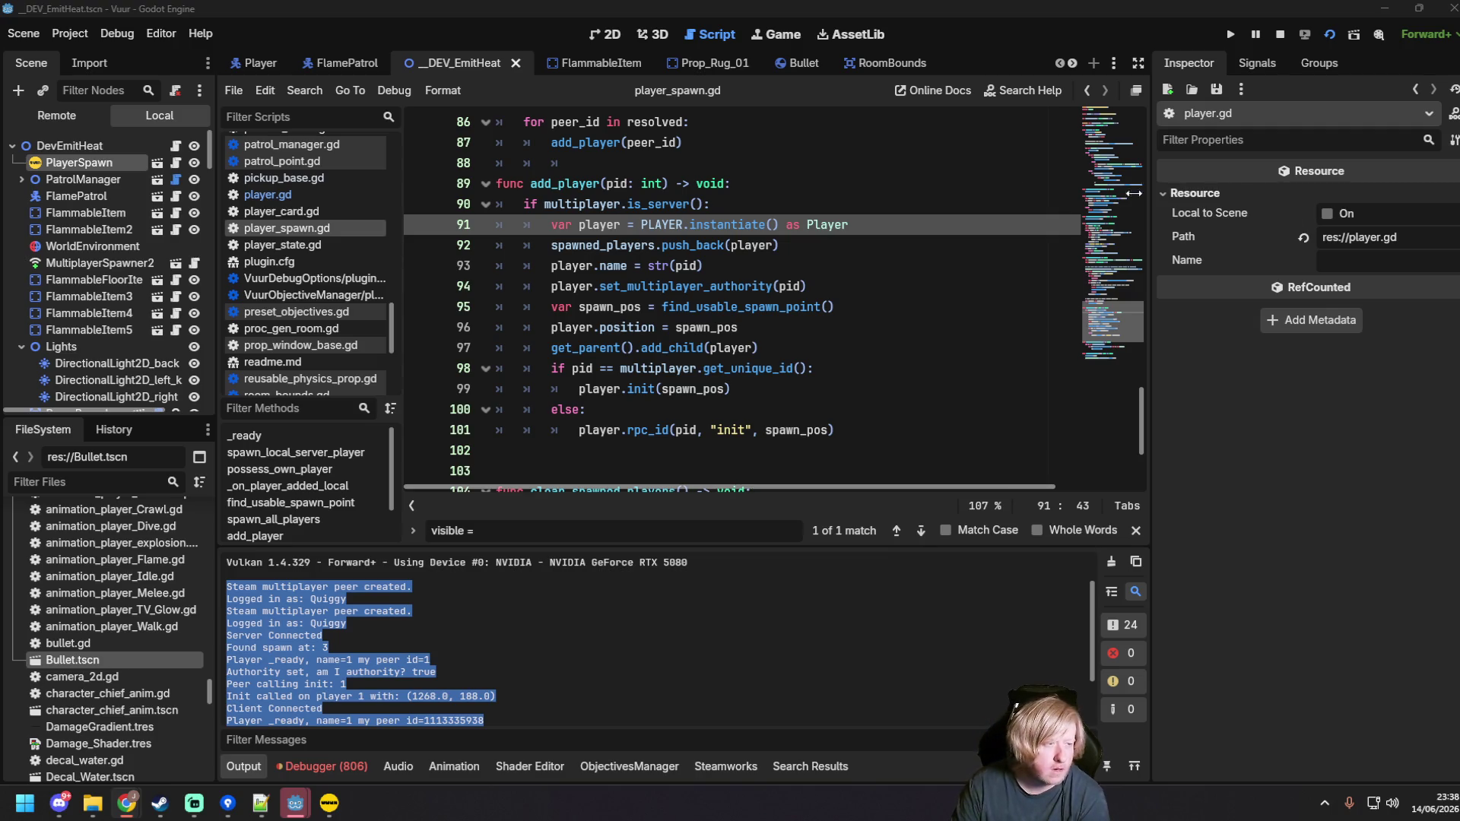
{"action": "left_click", "coordinate": [293, 213]}
{"action": "left_click", "coordinate": [297, 227]}
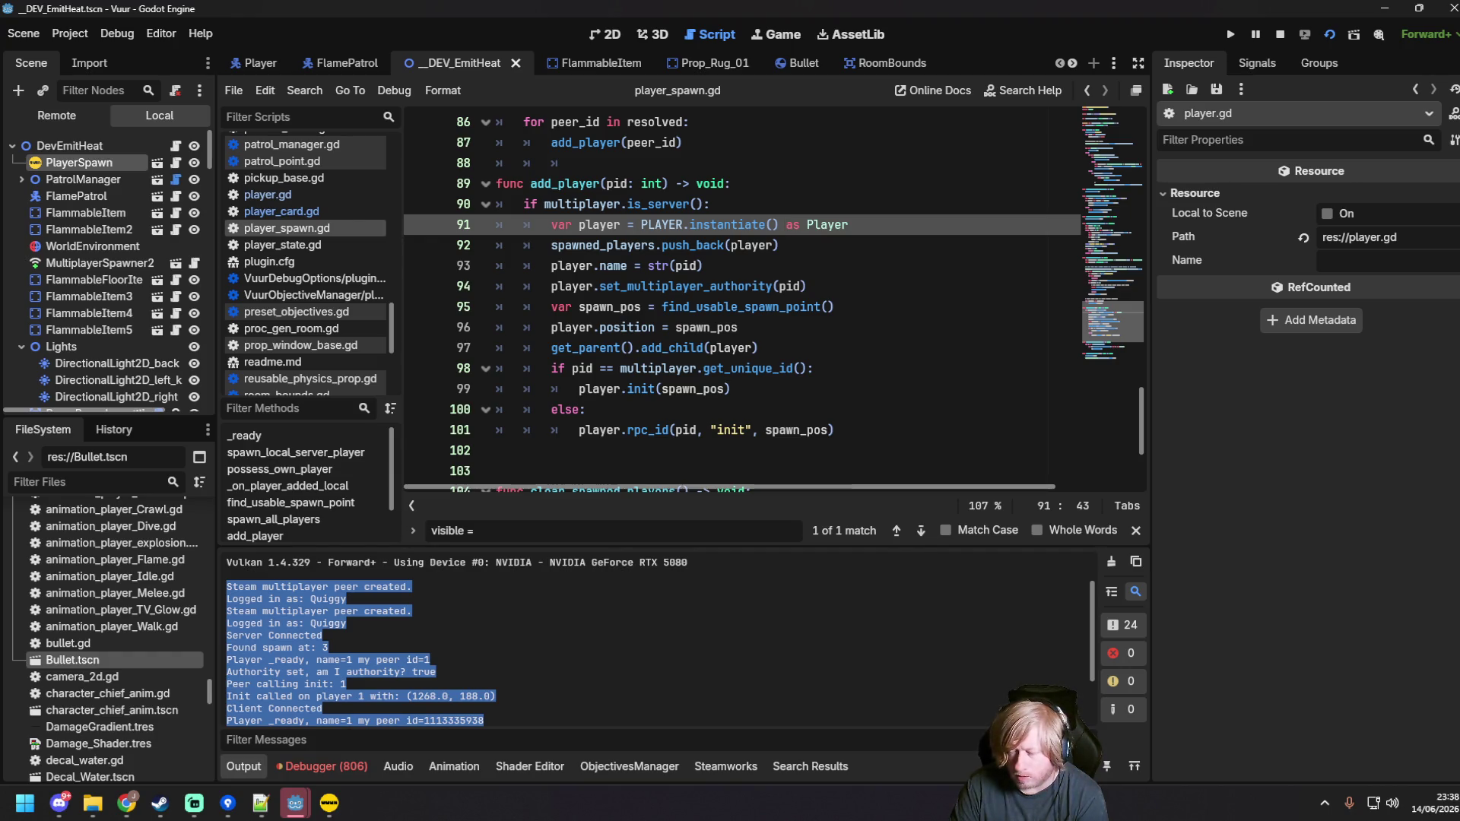
{"action": "key", "text": "alt+Tab"}
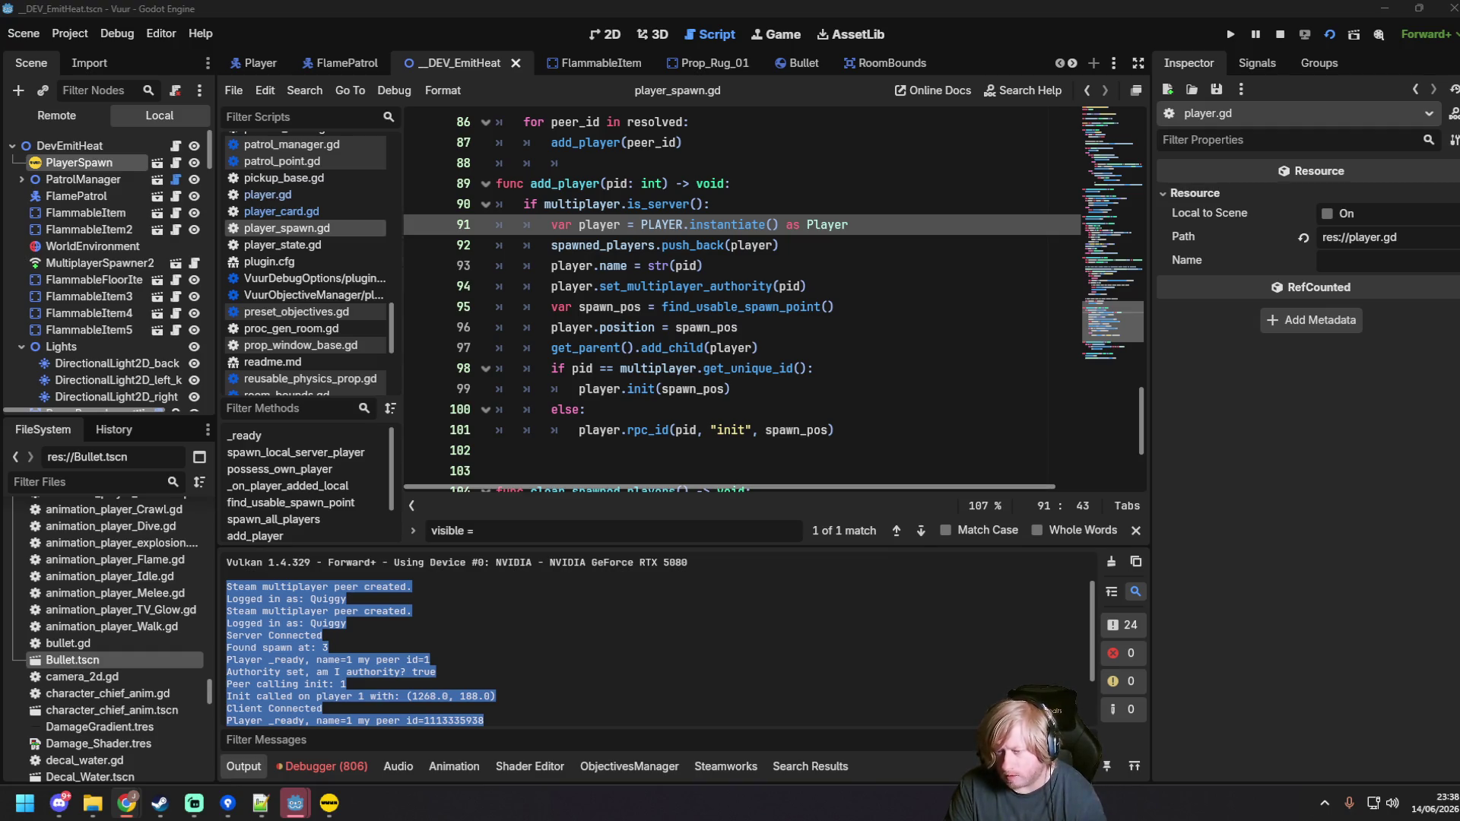
Step: Replace add_player with the debug-print version and convert its indentation to tabs
{"action": "left_click_drag", "start_coordinate": [834, 430], "coordinate": [300, 160]}
{"action": "type", "text": "func add_player(pid: int) -> void:     if multiplayer.is_server():         var player = PLAYER.instantiate() as Player         spawned_players.push_back(player)         player.name = str(pid)         player.set_multiplayer_authority(pid)         var spawn_pos = find_usable_spawn_point()         print(\"Adding player \", pid, \" at pos \", spawn_pos)         player.position = spawn_pos         get_parent().add_child(player)         print(\"add_child done, calling init\")         if pid == multiplayer.get_unique_id():             player.init(spawn_pos)         else:             print(\"Sending rpc_id to \", pid)             player.rpc_id(pid, \"init\", spawn_pos)"}
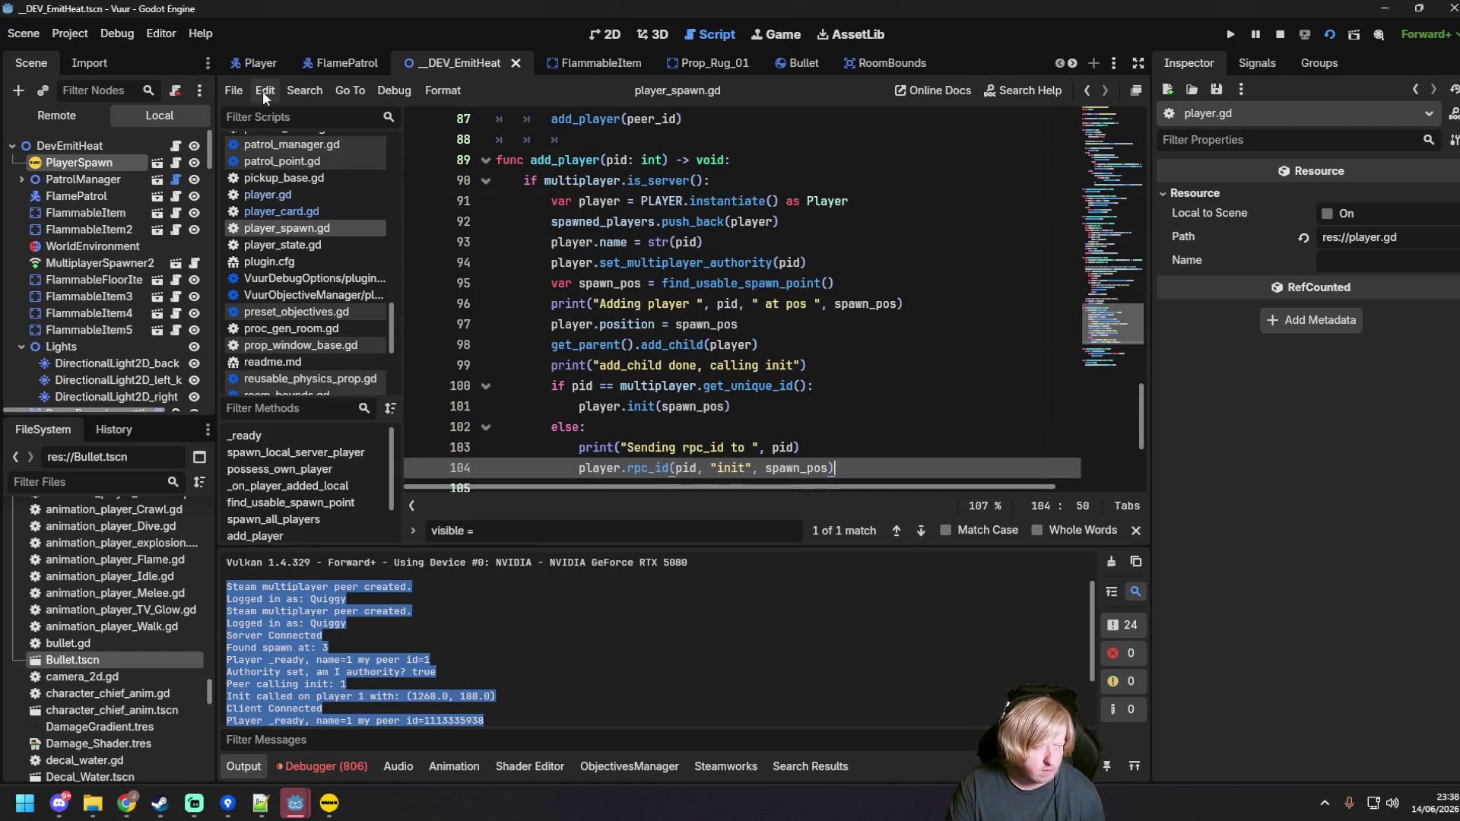
{"action": "left_click", "coordinate": [265, 90]}
{"action": "mouse_move", "coordinate": [404, 408]}
{"action": "left_click", "coordinate": [595, 427]}
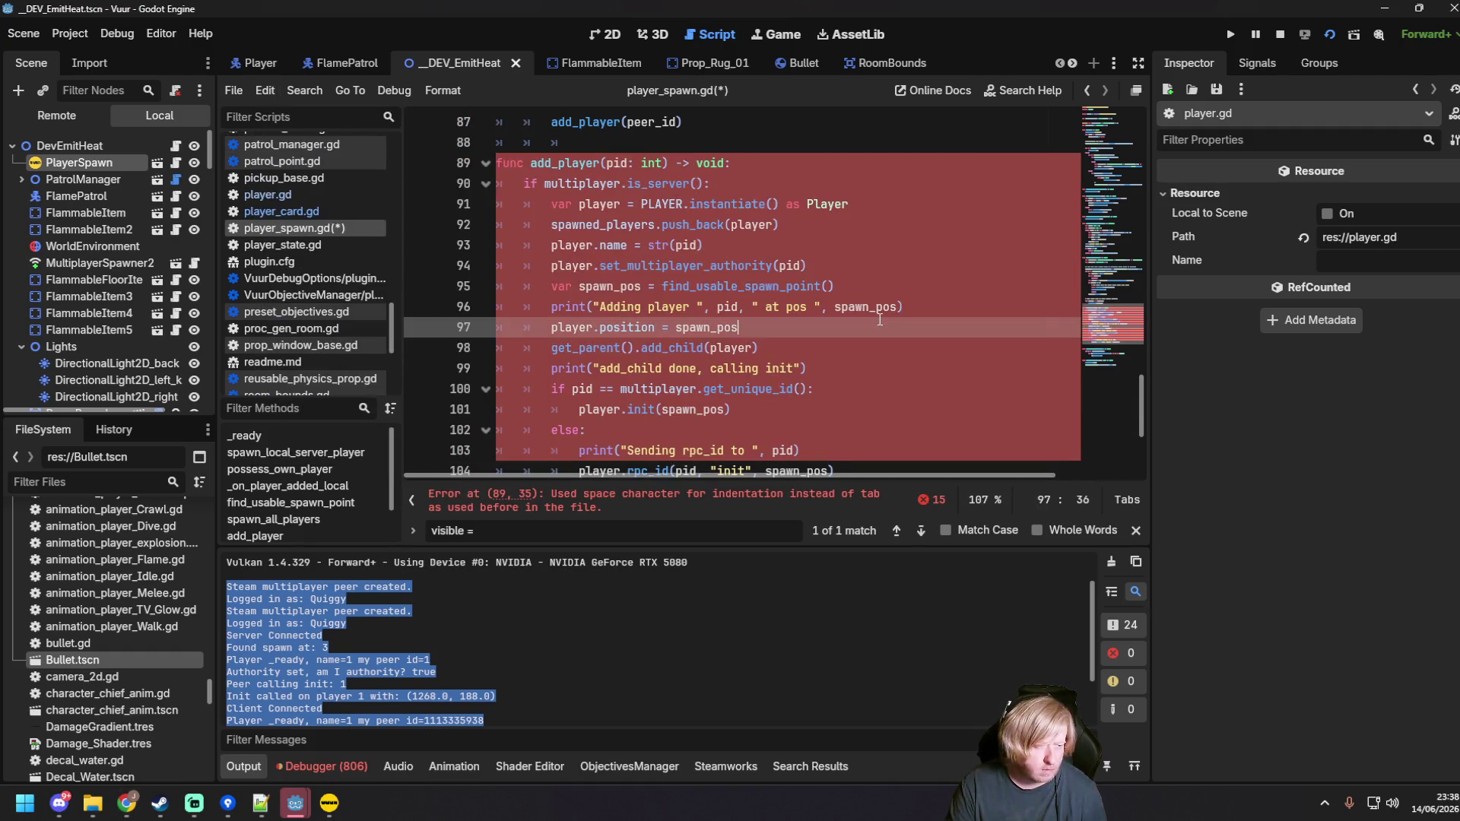
Step: Run the game, host in one instance, join from the other, and select the spawn log lines
{"action": "key", "text": "F5"}
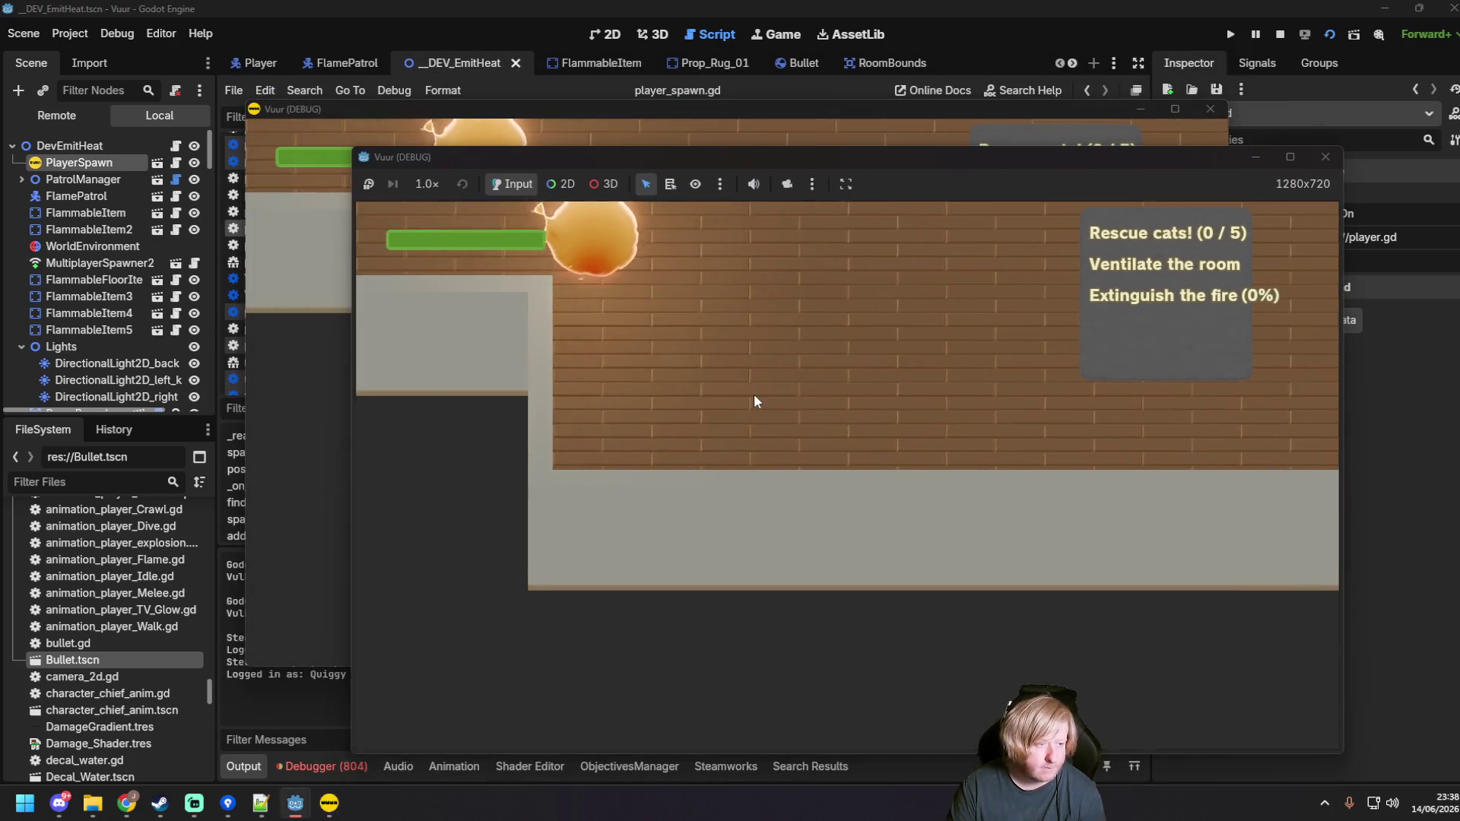
{"action": "left_click", "coordinate": [791, 477]}
{"action": "key", "text": "alt+Tab"}
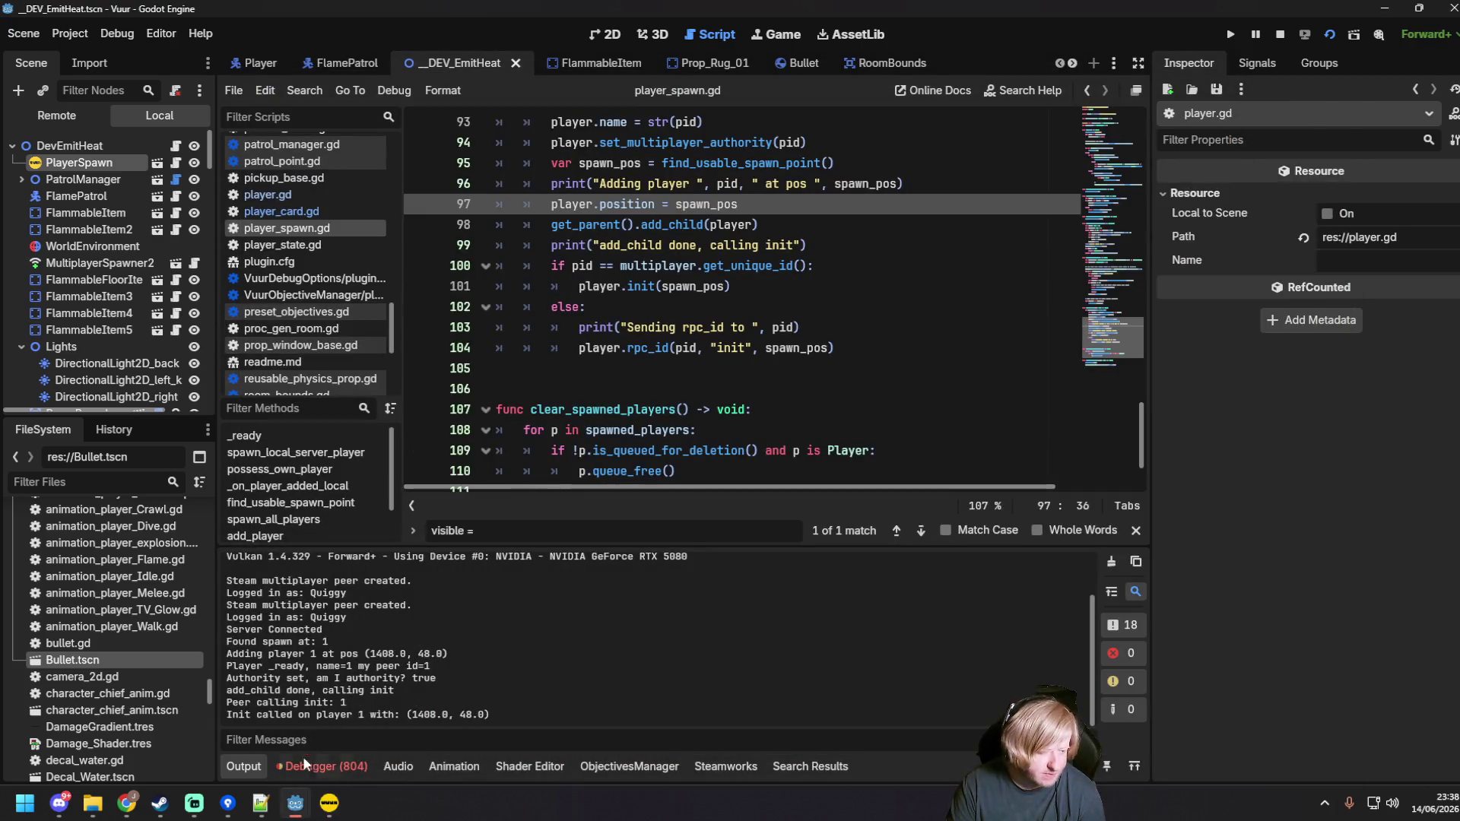
{"action": "mouse_move", "coordinate": [295, 803]}
{"action": "left_click", "coordinate": [354, 740]}
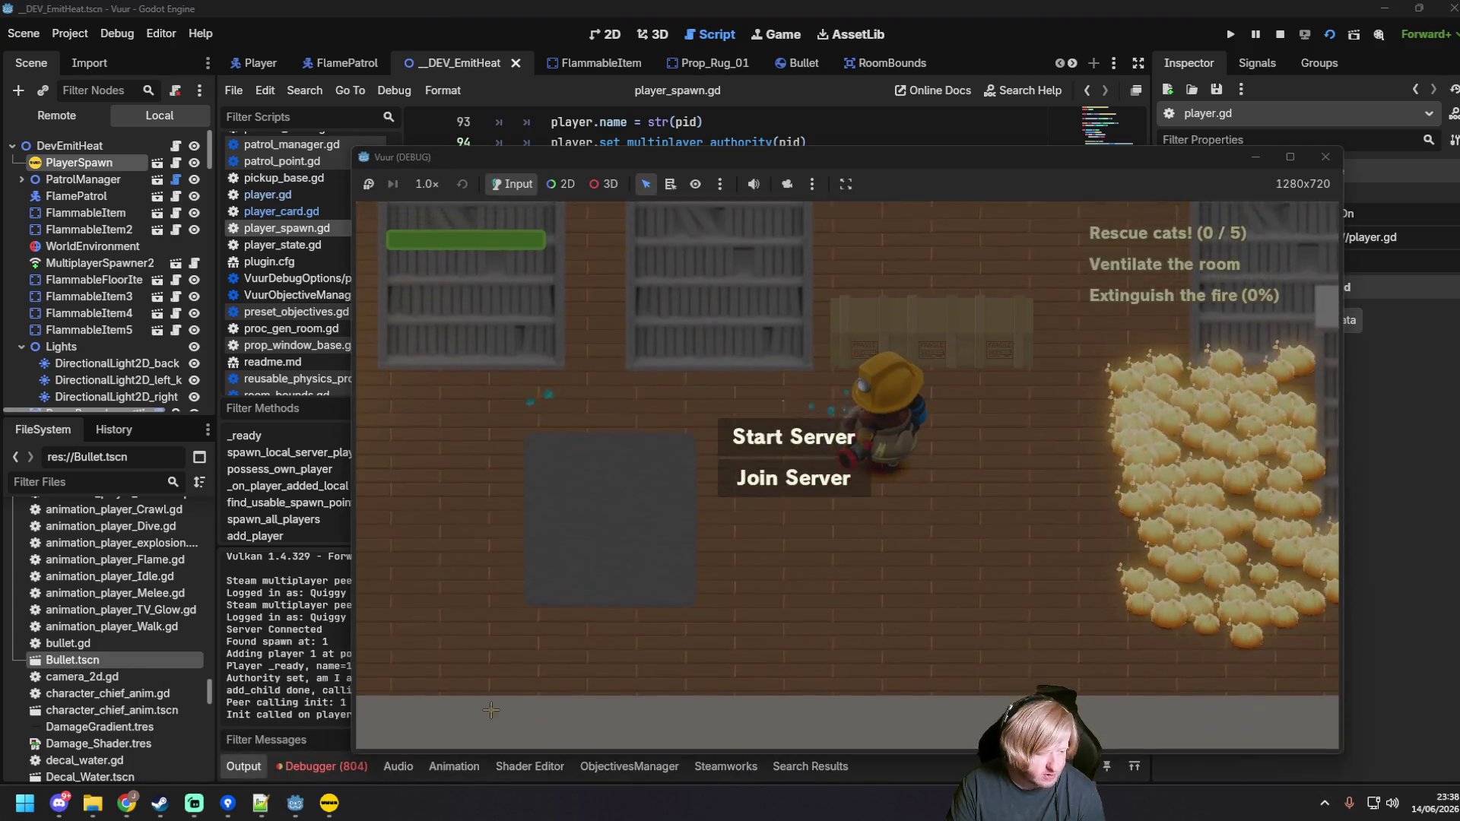
{"action": "left_click", "coordinate": [329, 803]}
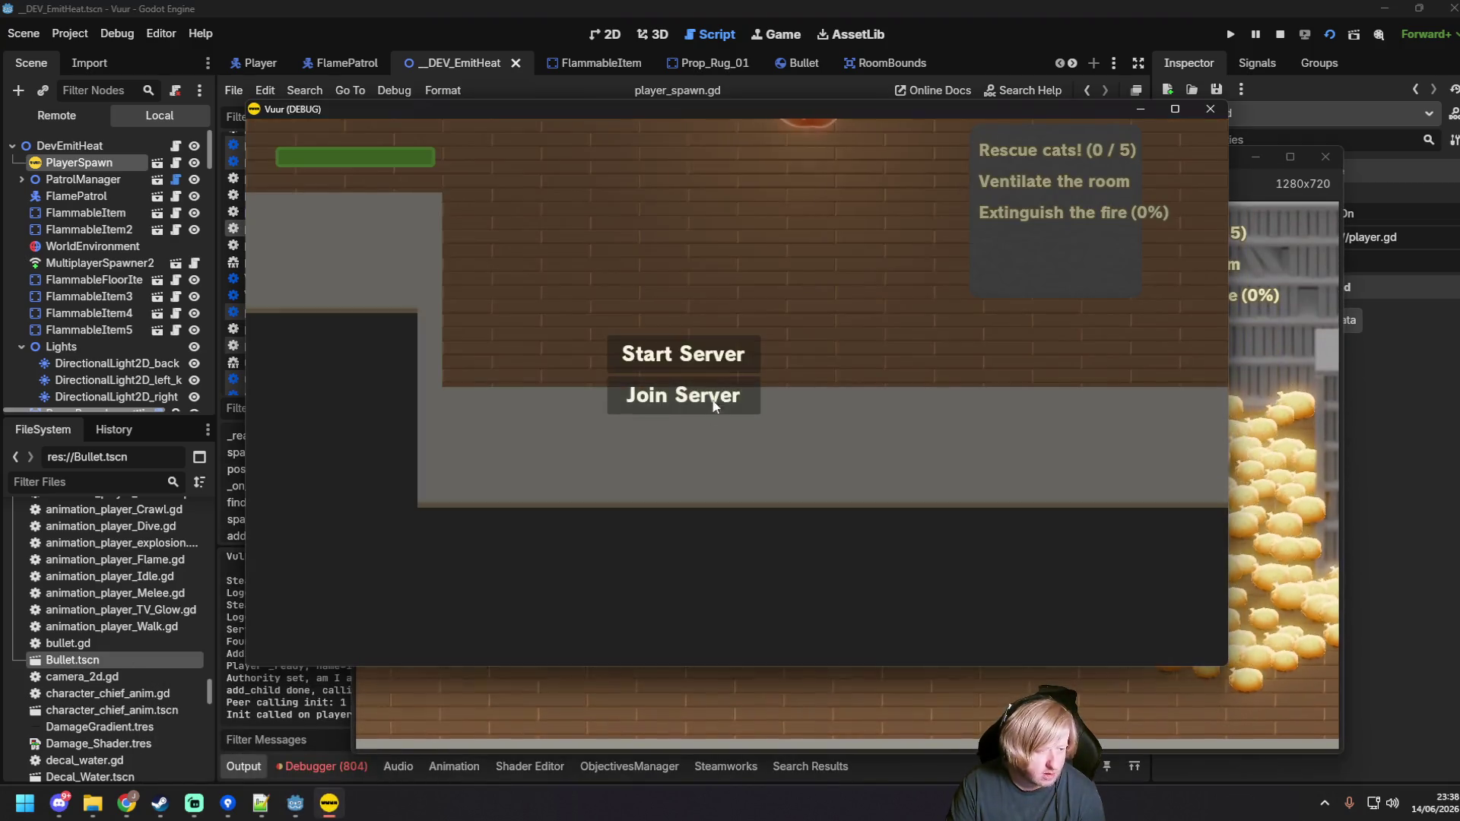
{"action": "left_click", "coordinate": [710, 408]}
{"action": "left_click", "coordinate": [281, 713]}
{"action": "left_click_drag", "start_coordinate": [473, 706], "coordinate": [222, 687]}
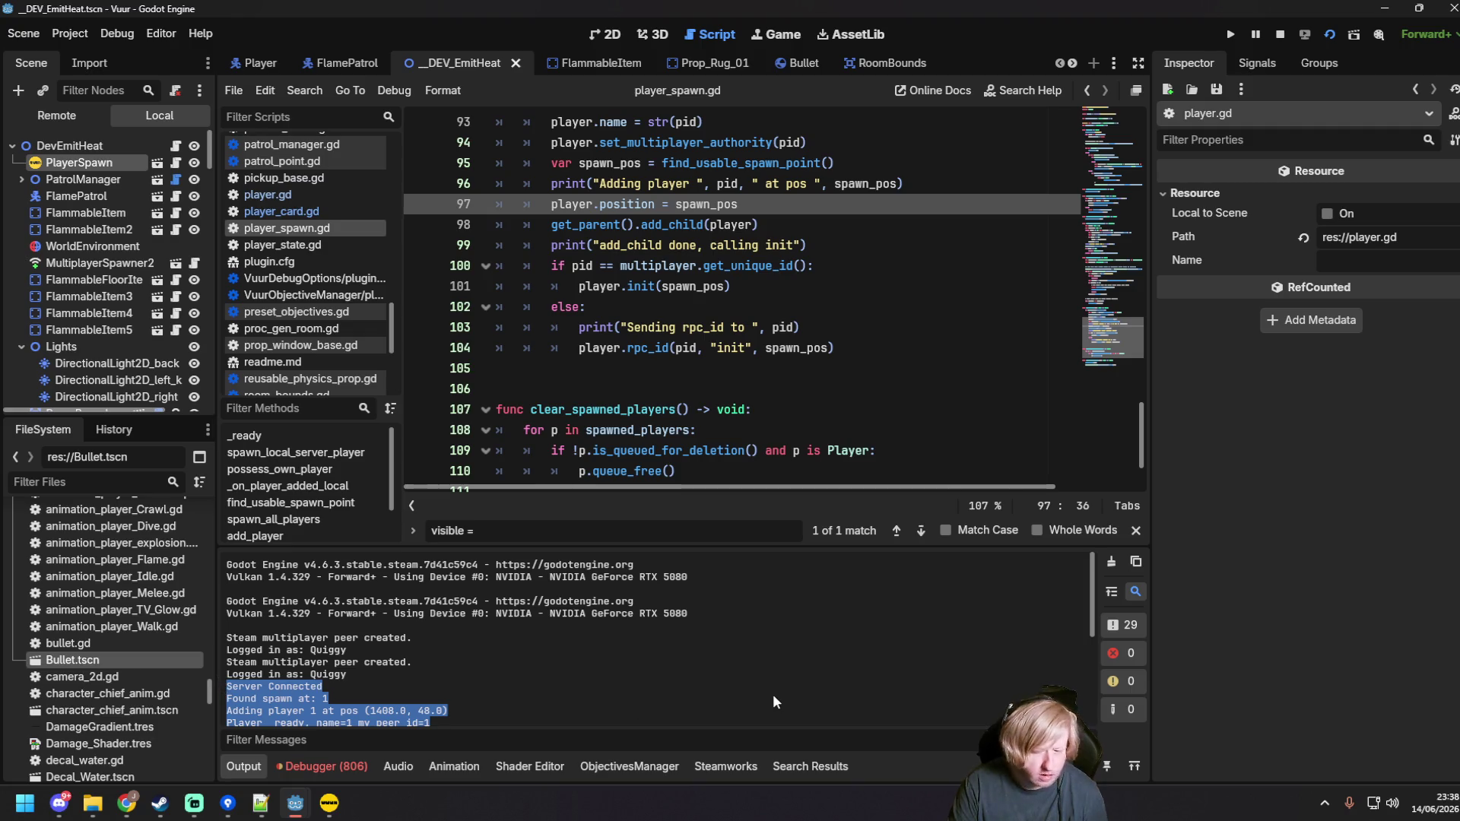
{"action": "key", "text": "alt+Tab"}
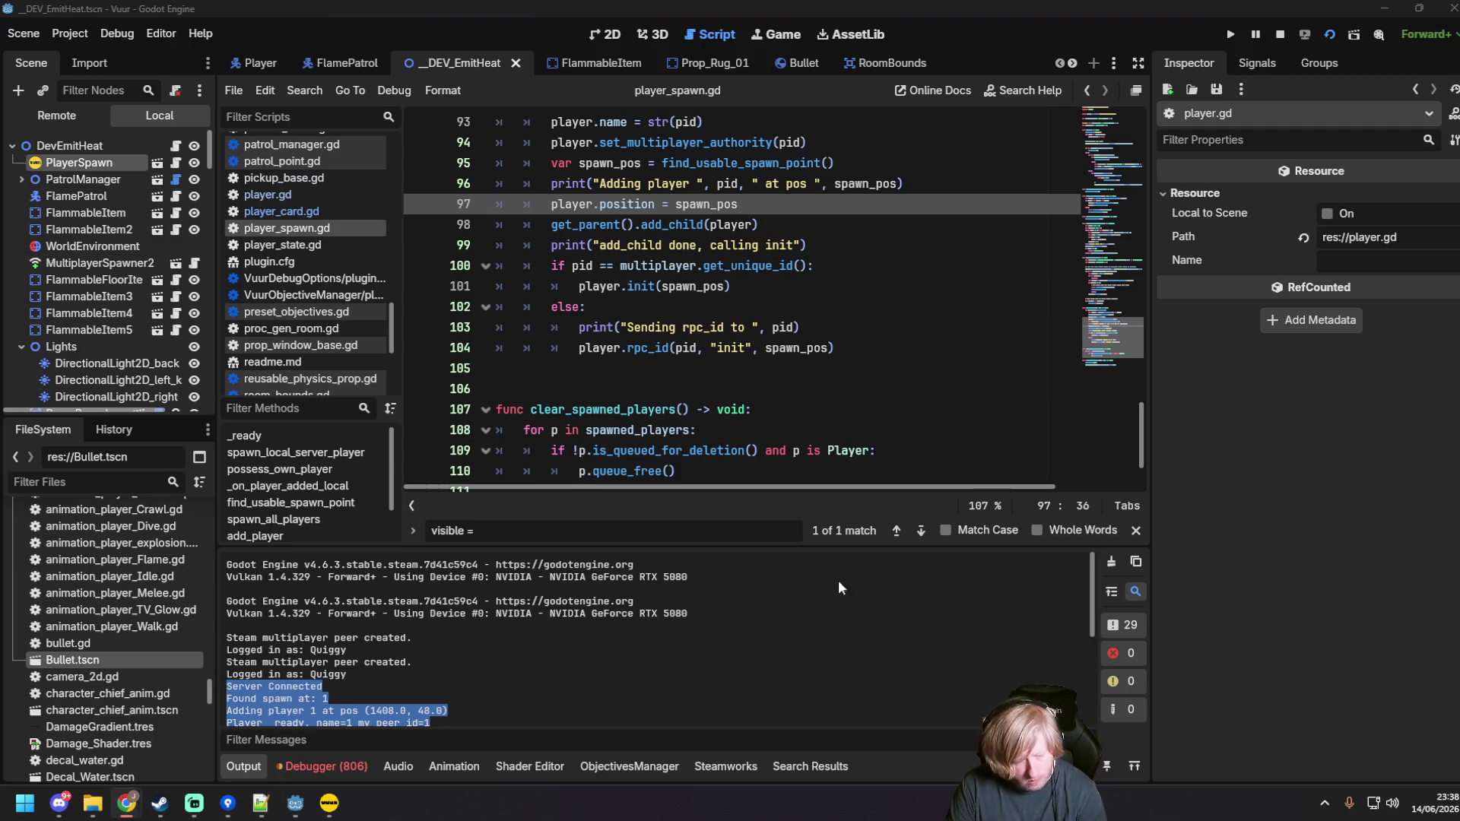
{"action": "left_click", "coordinate": [622, 660]}
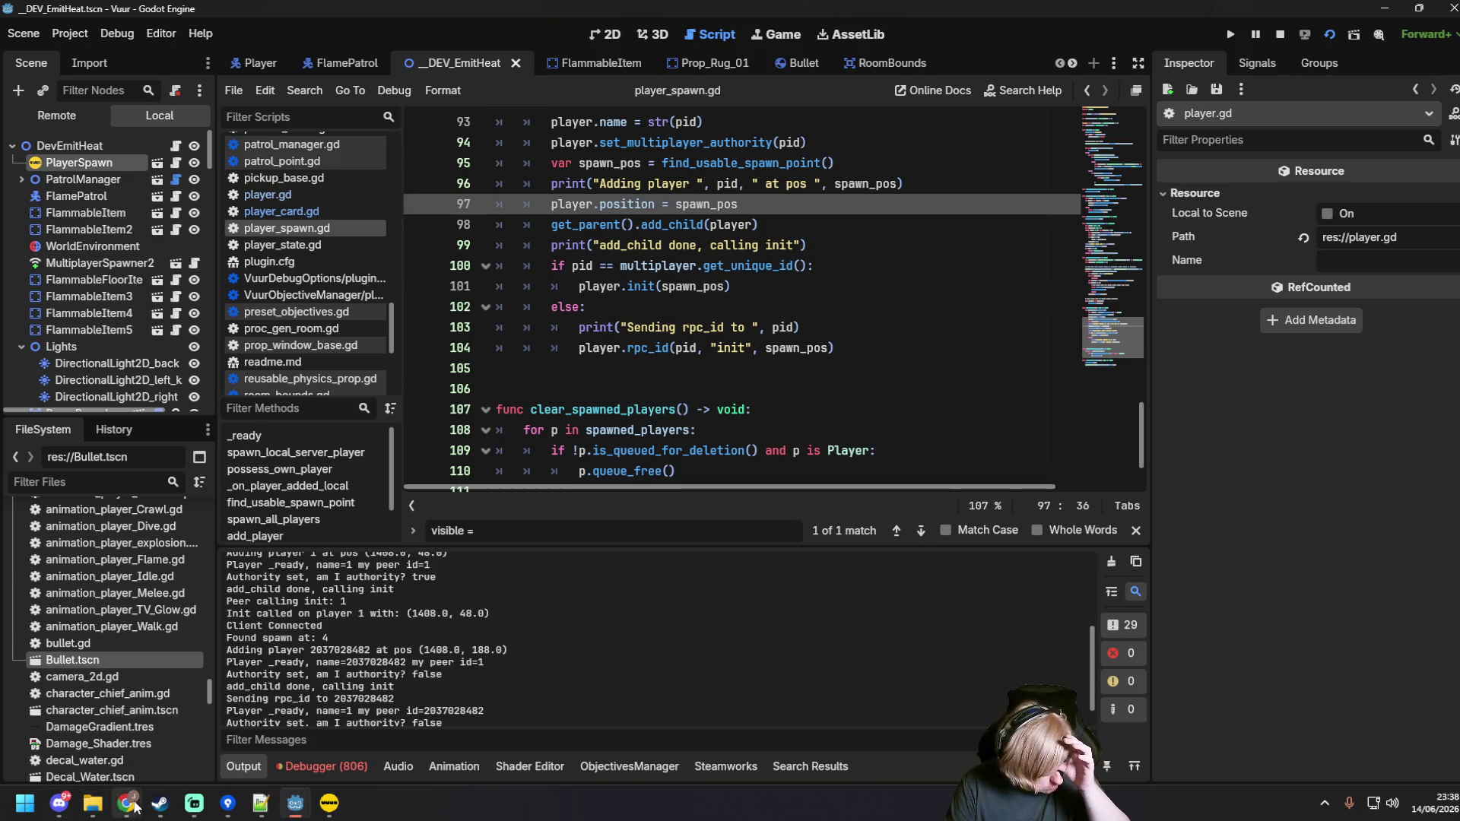
{"action": "left_click", "coordinate": [194, 805]}
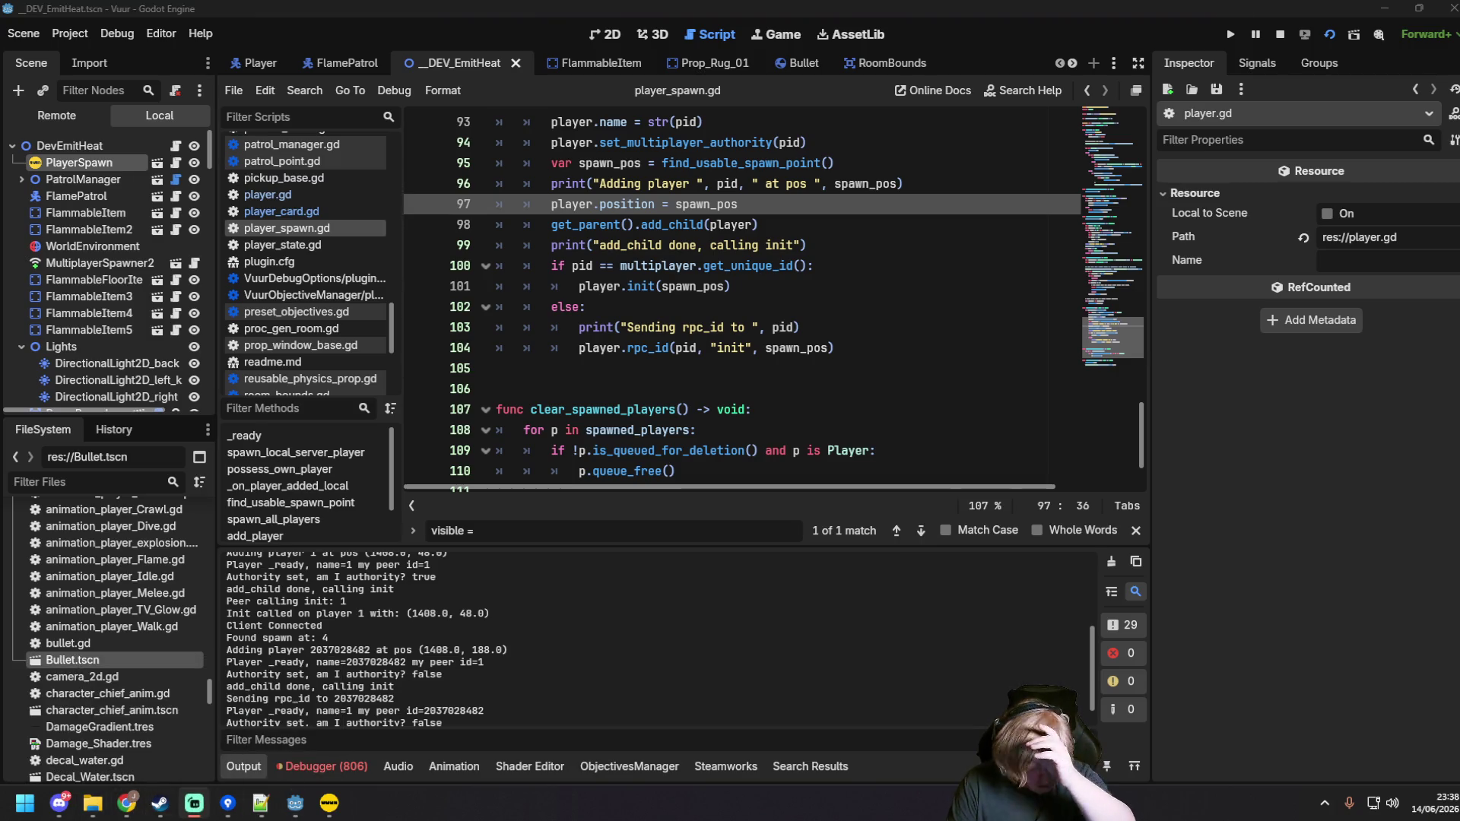
{"action": "key", "text": "alt+Tab"}
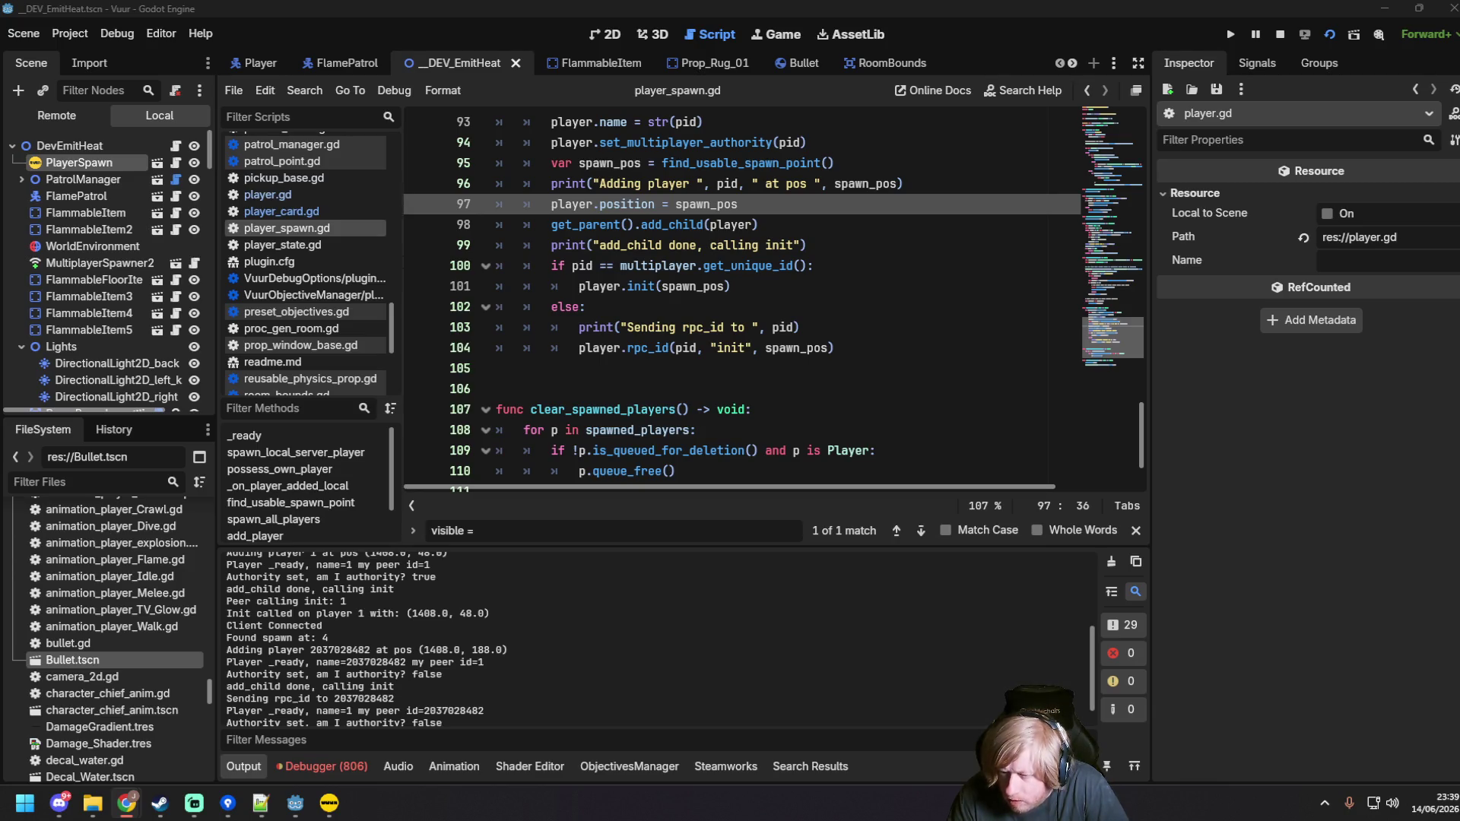
Step: Declare var pending_spawns: Dictionary = {} below the used_spawns declaration
{"action": "scroll", "scroll_direction": "up", "scroll_amount": 3}
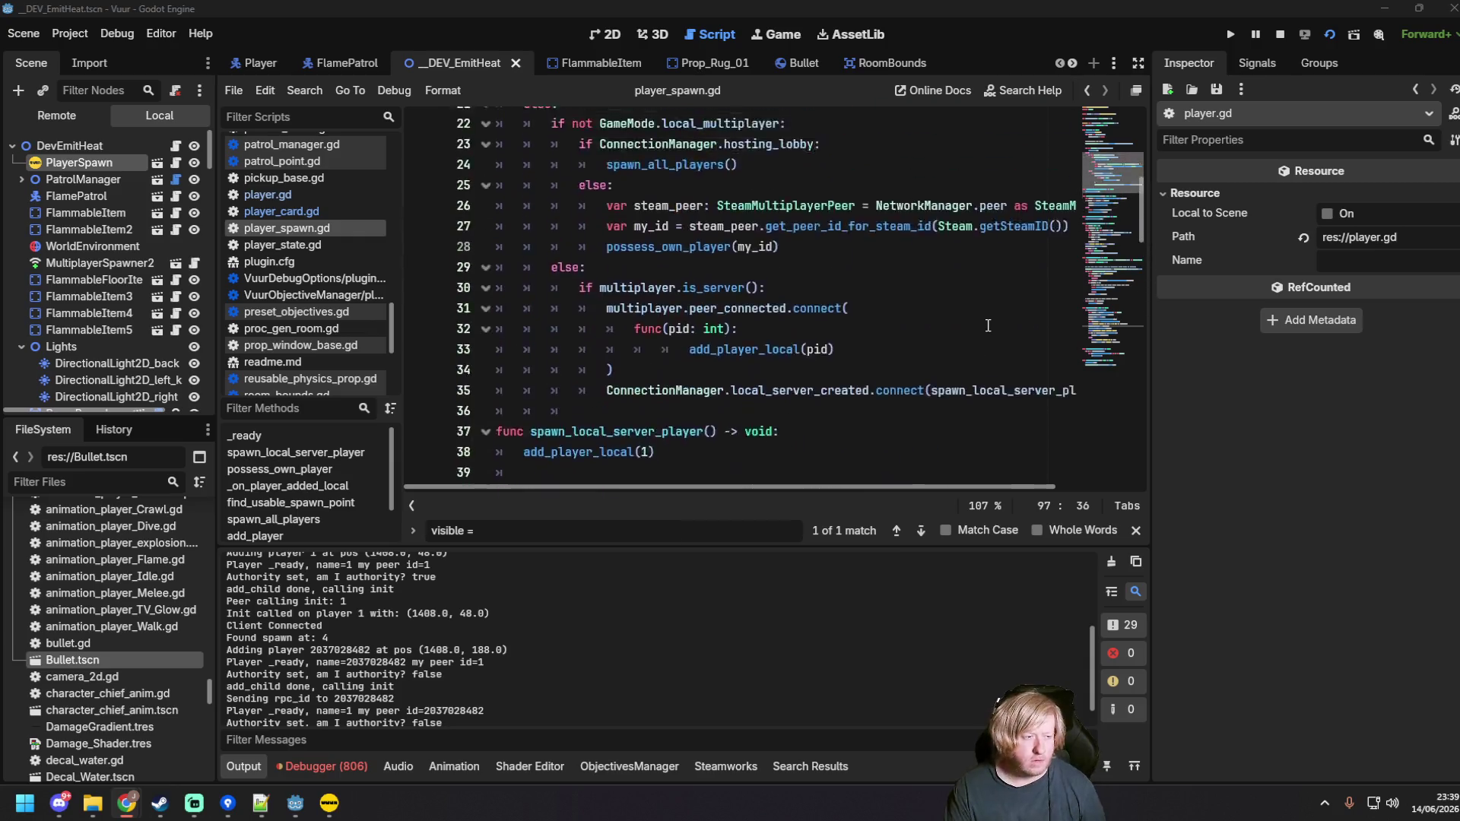
{"action": "scroll", "scroll_direction": "up", "scroll_amount": 3}
{"action": "left_click", "coordinate": [999, 281]}
{"action": "key", "text": "Return"}
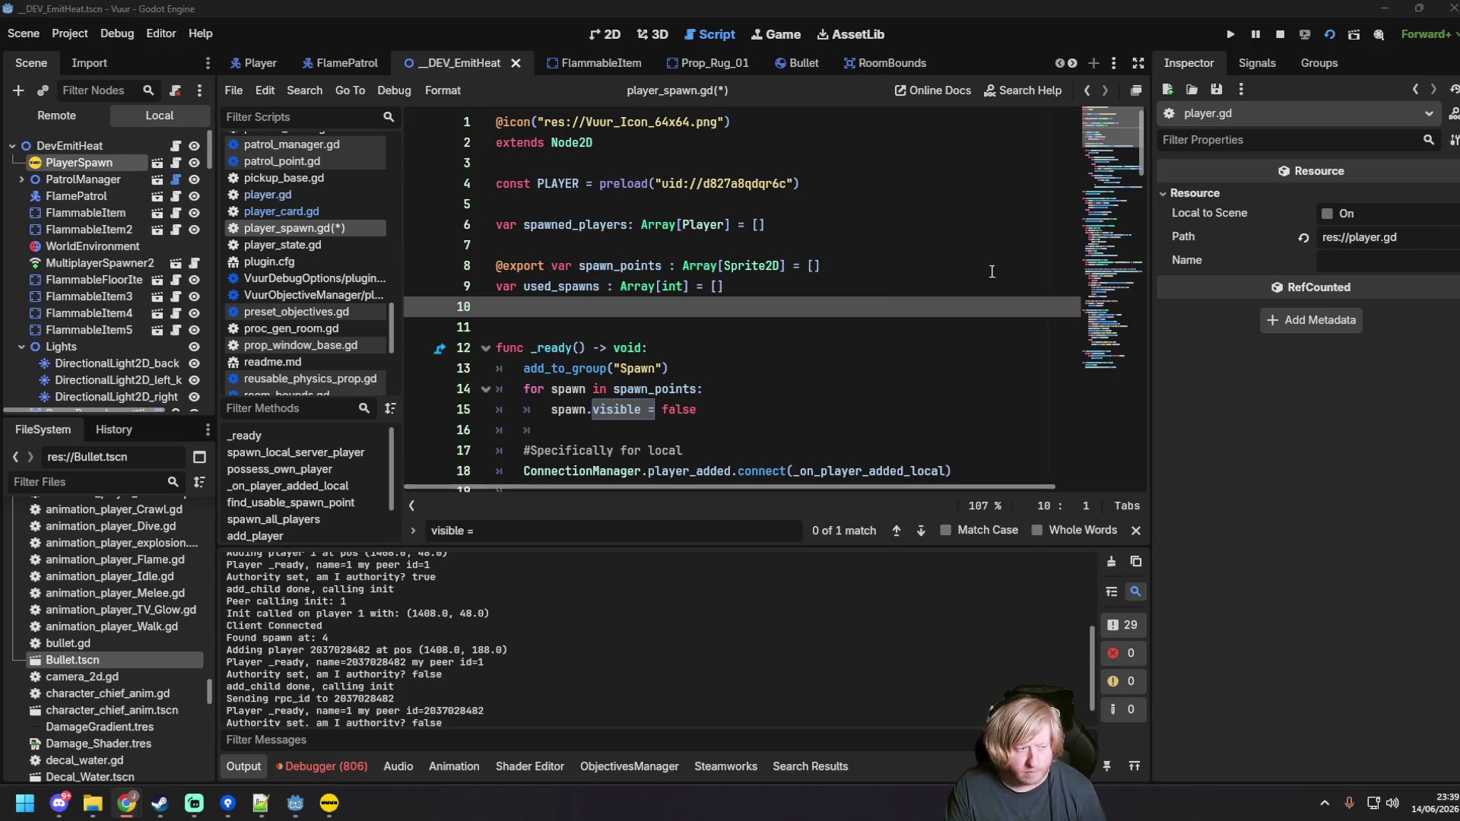
{"action": "left_click", "coordinate": [776, 308]}
{"action": "type", "text": "var pending_spawns: Dictionary = {}"}
Step: Replace add_player with the reworked add_player and new get_pending_spawn code
{"action": "scroll", "scroll_direction": "down", "scroll_amount": 3}
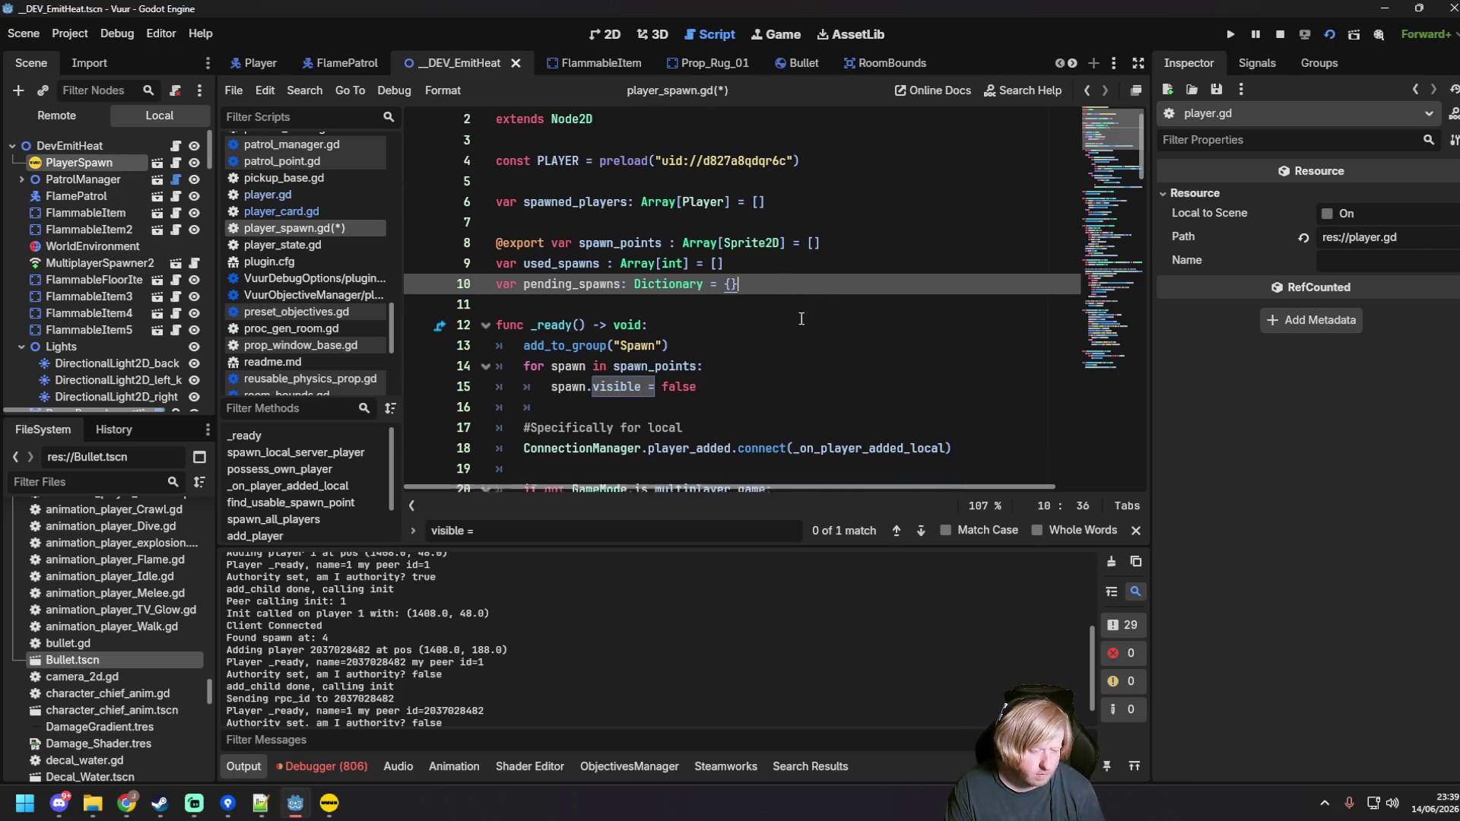
{"action": "scroll", "scroll_direction": "down", "scroll_amount": 3}
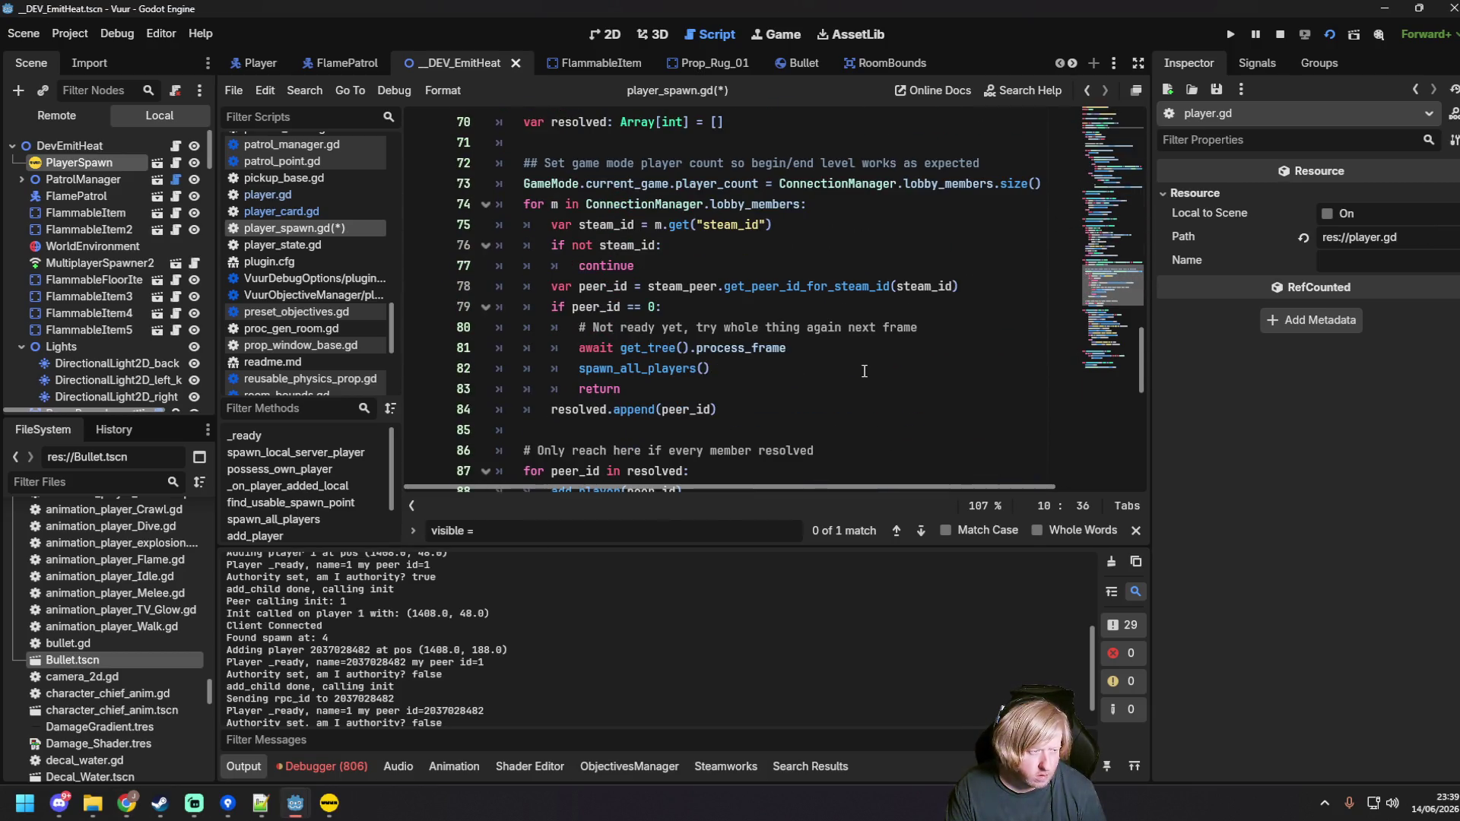
{"action": "scroll", "scroll_direction": "down", "scroll_amount": 3}
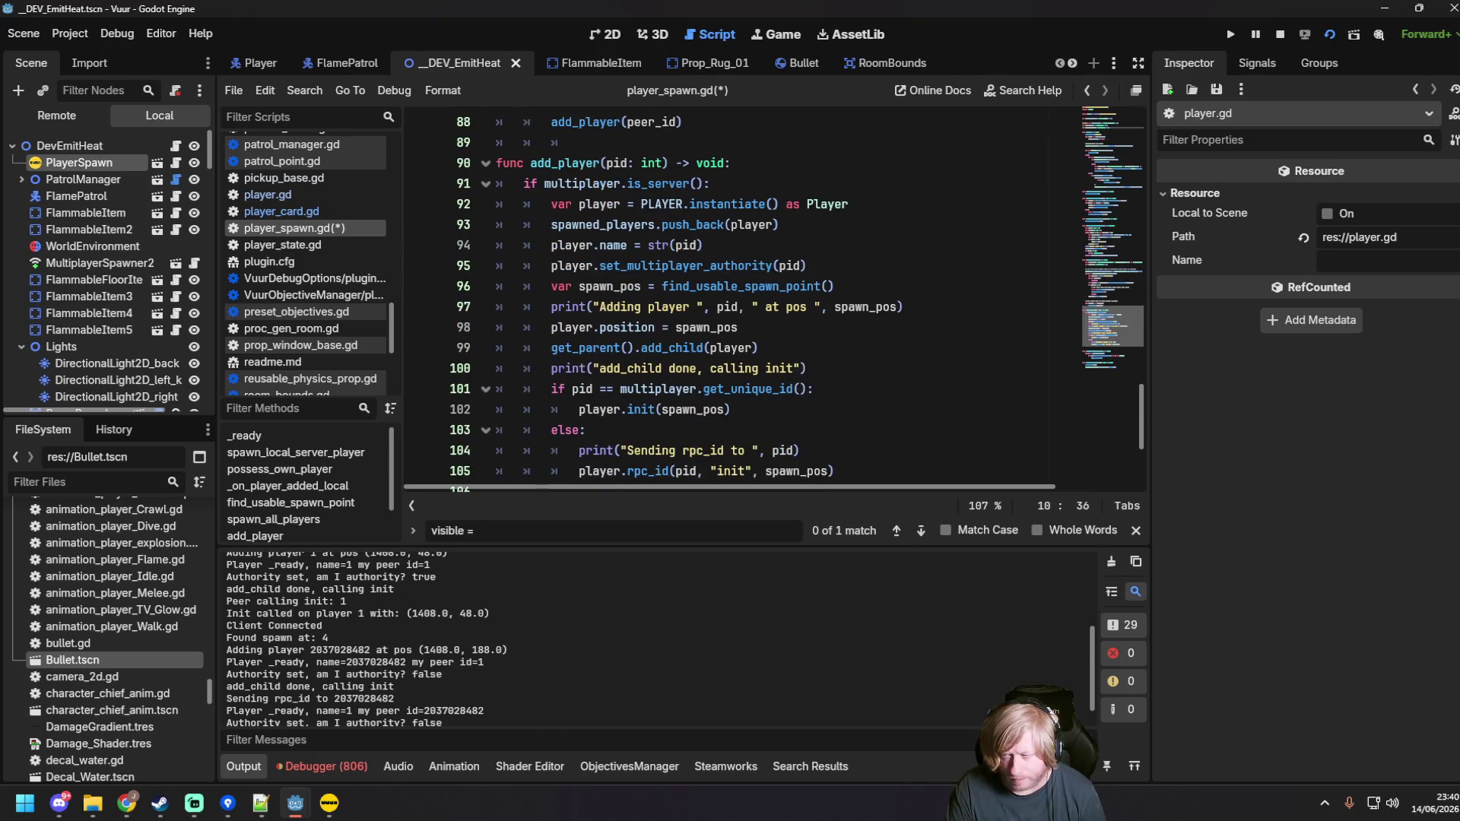
{"action": "key", "text": "alt+Tab"}
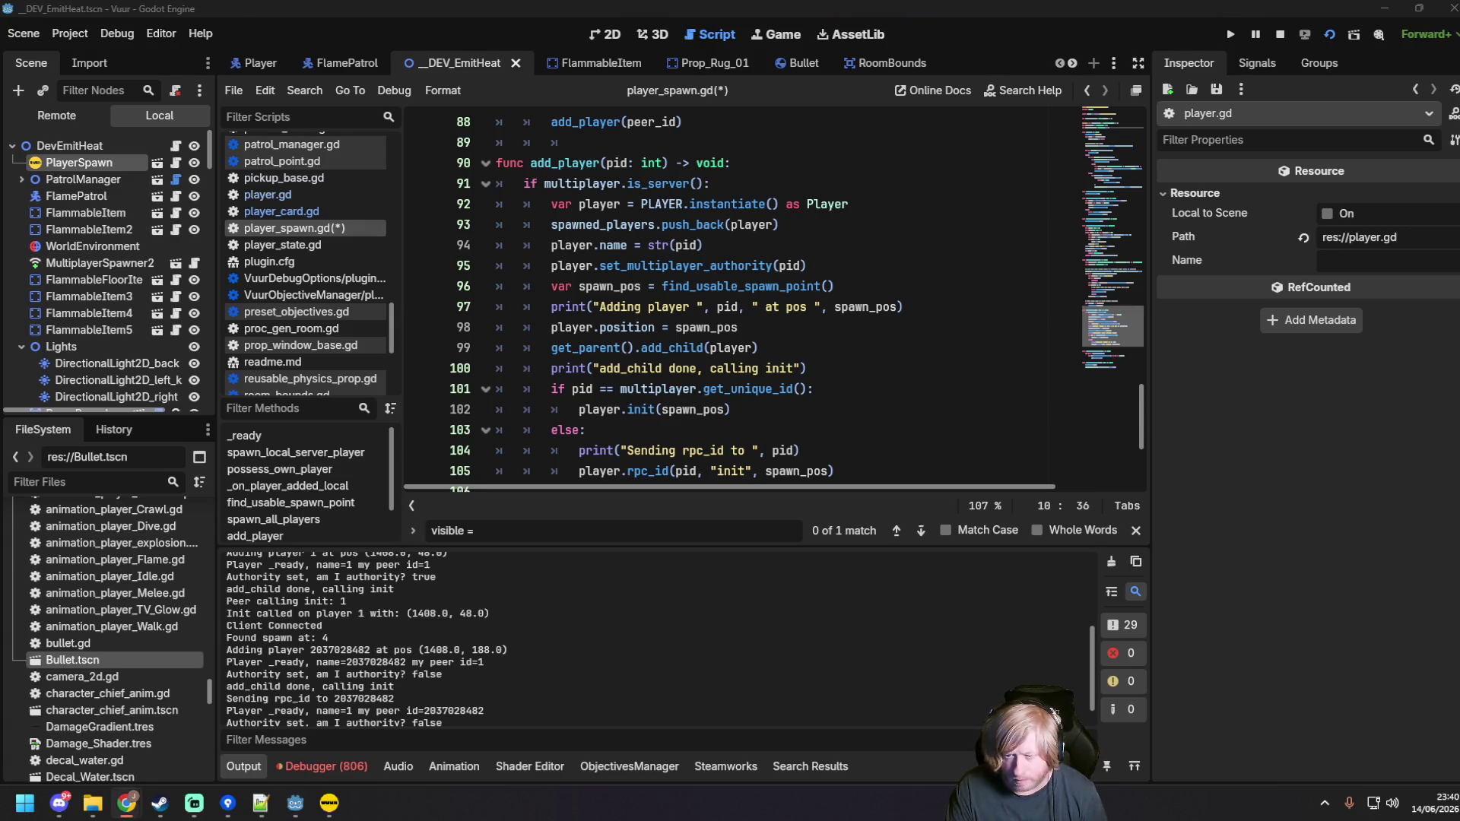
{"action": "scroll", "scroll_direction": "down", "scroll_amount": 3}
{"action": "left_click_drag", "start_coordinate": [842, 342], "coordinate": [485, 222]}
{"action": "key", "text": "ctrl+v"}
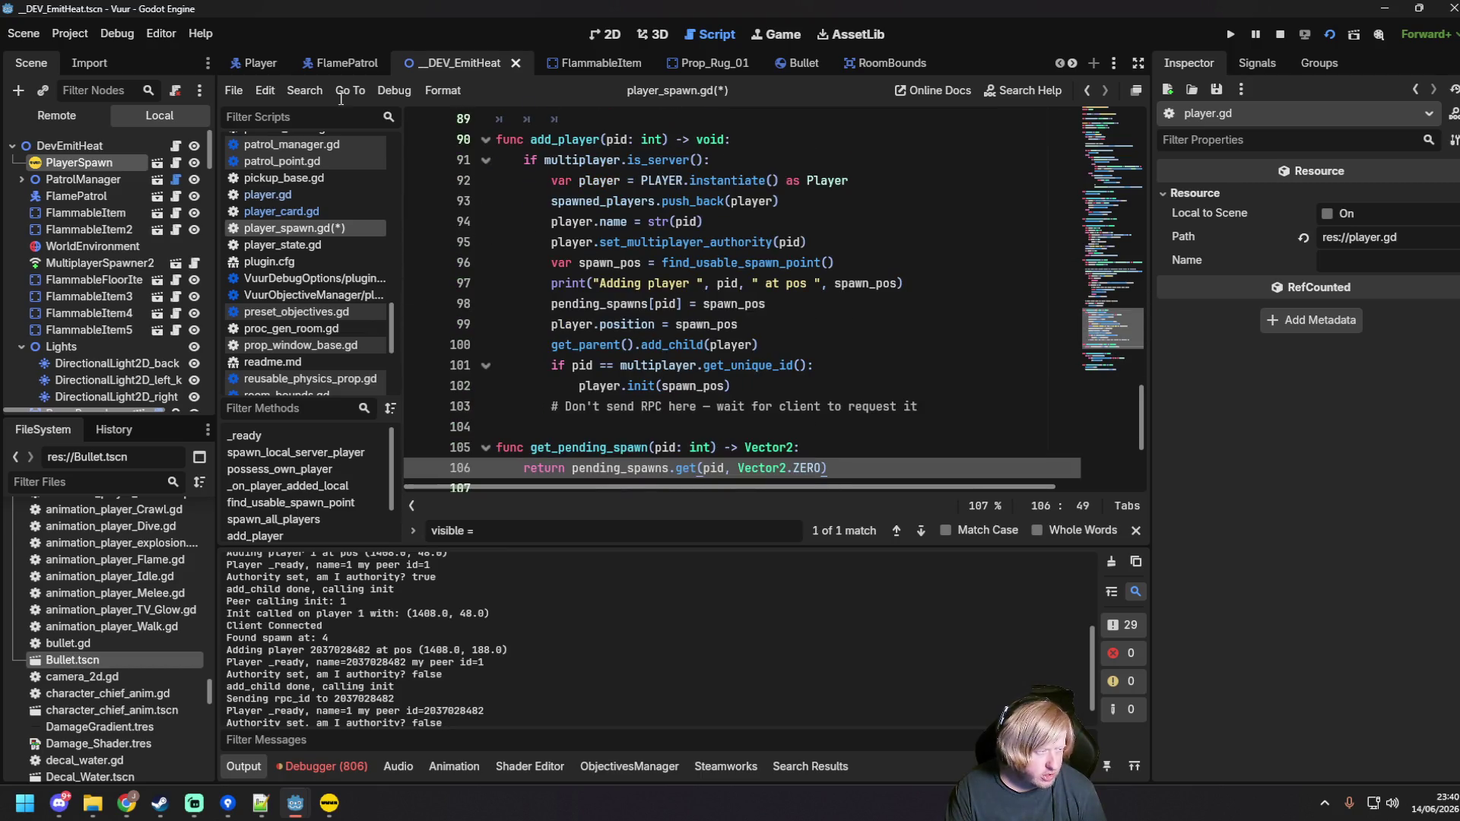
Step: Convert the pasted code's indentation to tabs and delete the leftover RPC comment line
{"action": "left_click", "coordinate": [267, 90]}
{"action": "mouse_move", "coordinate": [445, 409]}
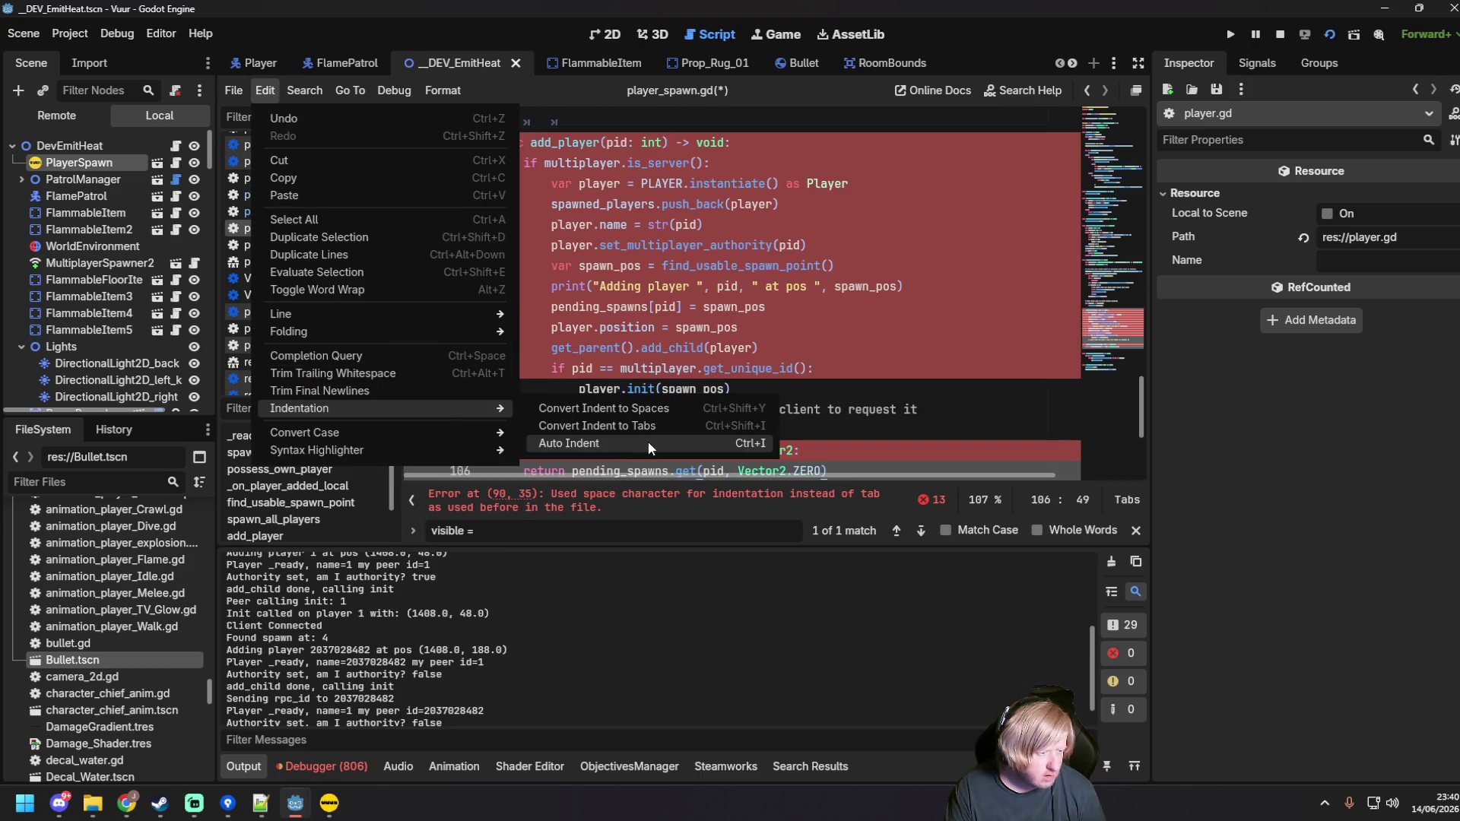
{"action": "left_click", "coordinate": [651, 426]}
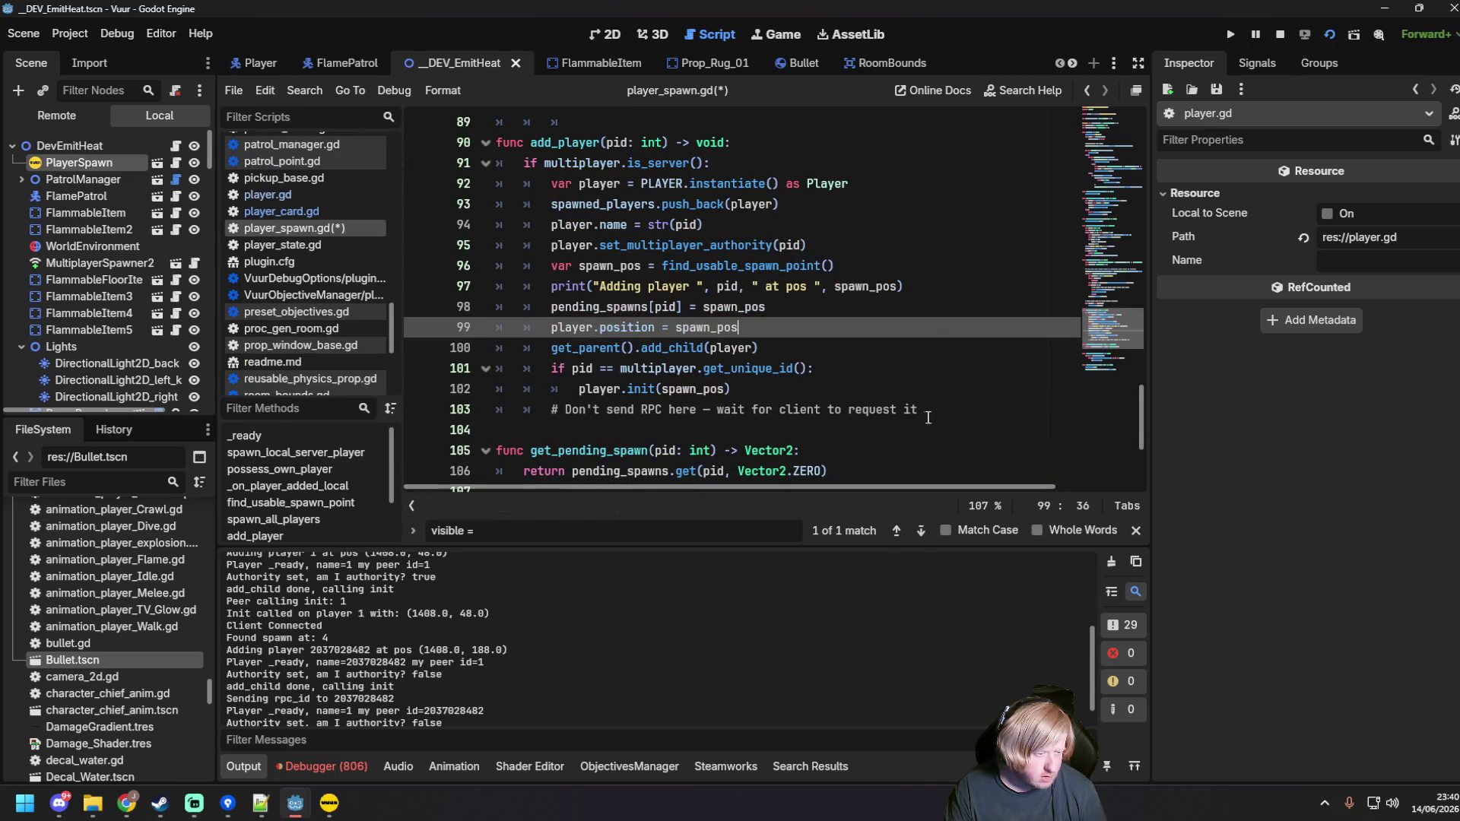
{"action": "left_click", "coordinate": [922, 410]}
{"action": "key", "text": "shift+Home"}
{"action": "key", "text": "shift+Home"}
{"action": "key", "text": "BackSpace"}
{"action": "key", "text": "BackSpace"}
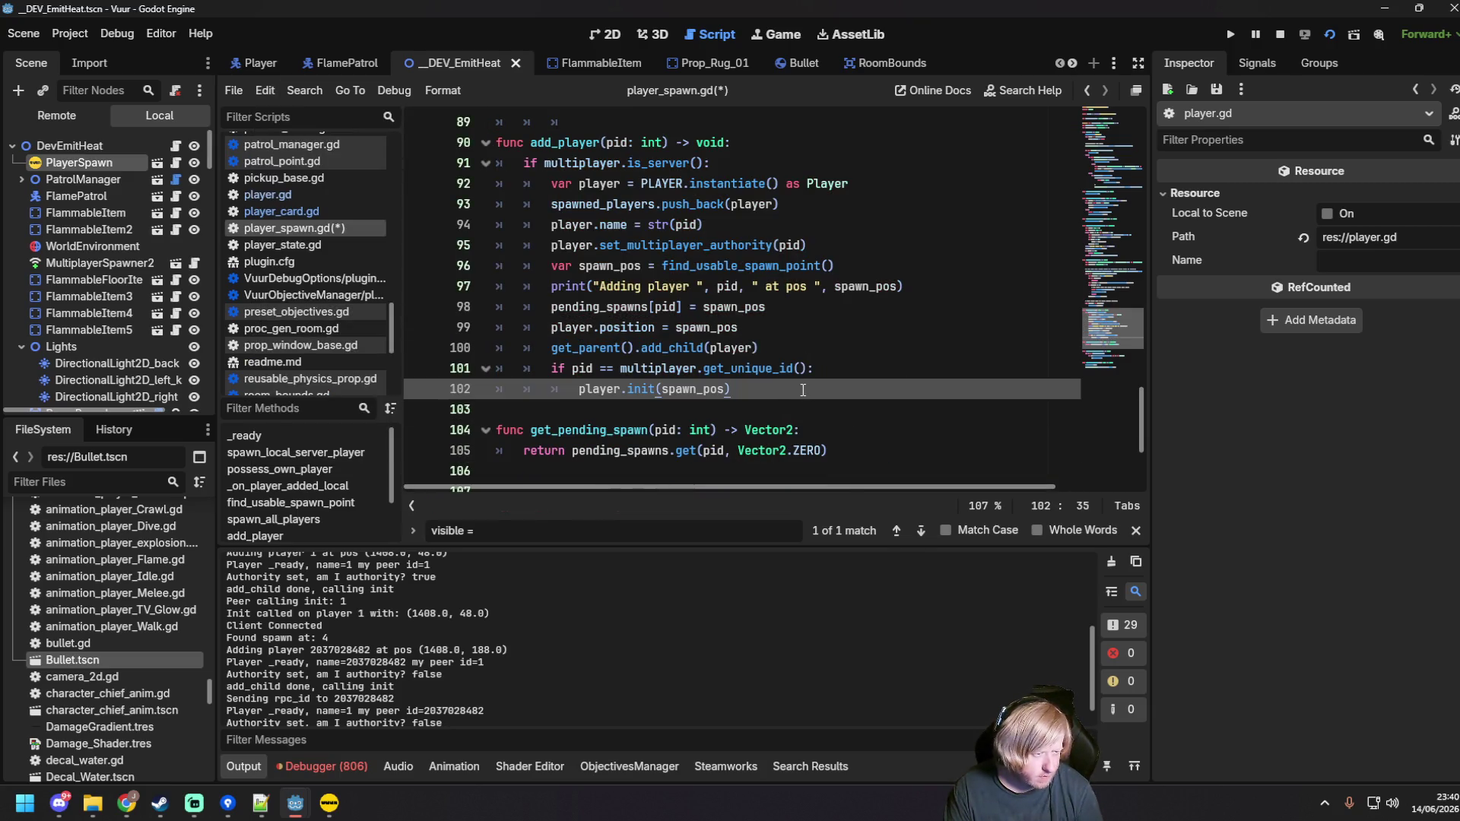
Step: Save player_spawn.gd, review get_pending_spawn, and run the game with F5
{"action": "key", "text": "ctrl+s"}
{"action": "scroll", "scroll_direction": "down", "scroll_amount": 3}
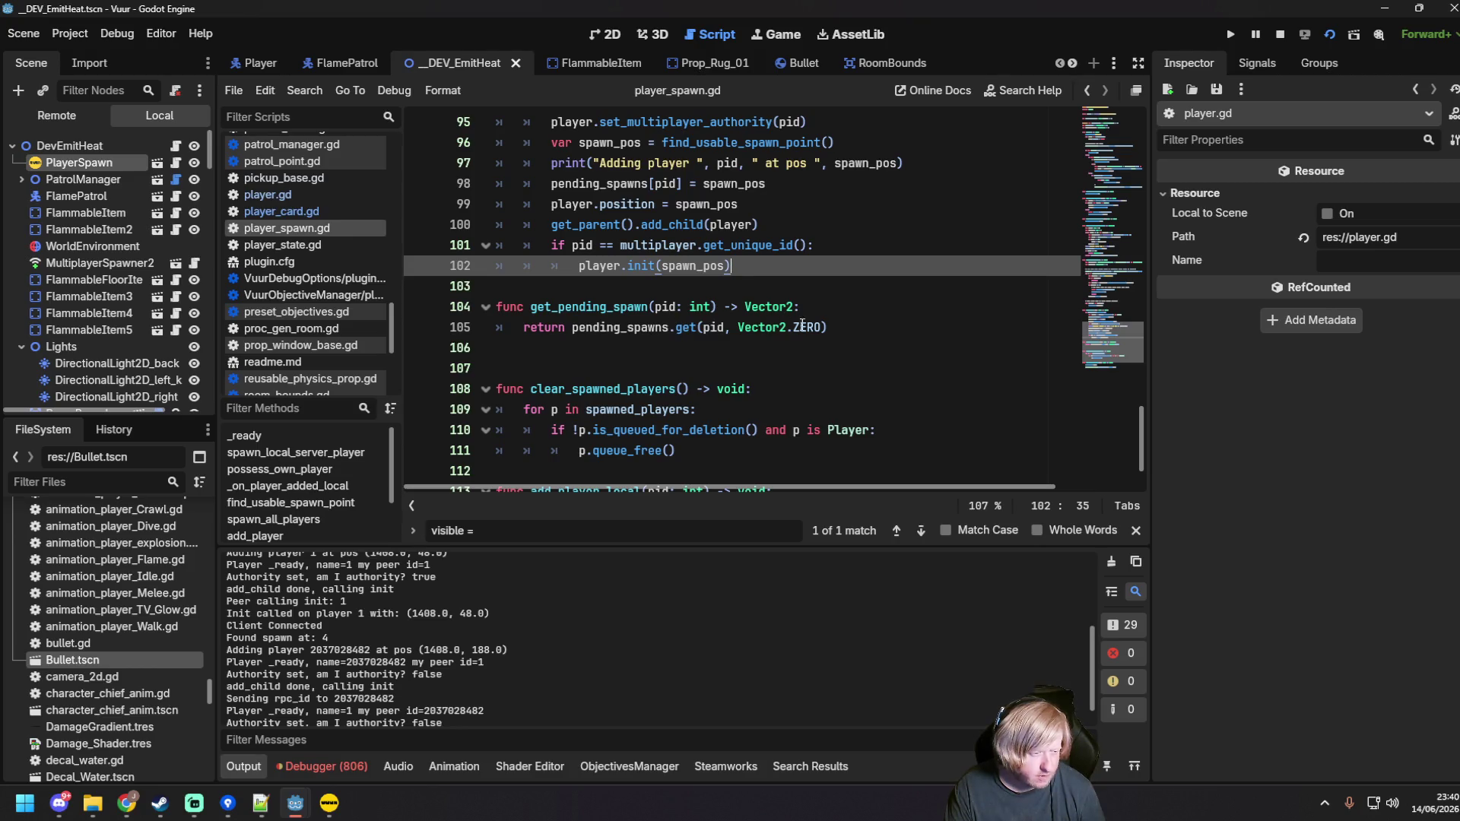
{"action": "left_click", "coordinate": [926, 327]}
{"action": "scroll", "scroll_direction": "up", "scroll_amount": 3}
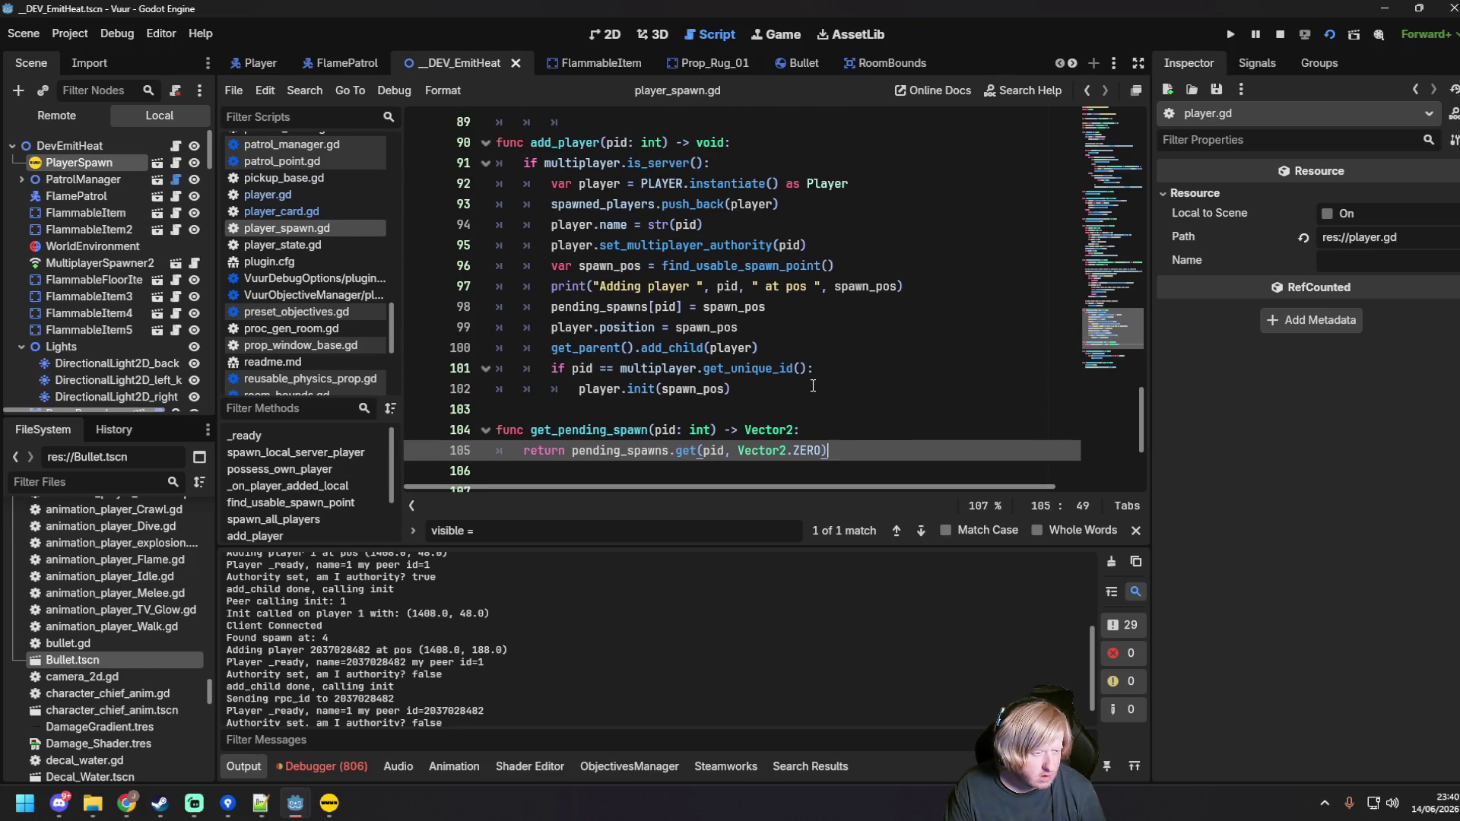
{"action": "left_click", "coordinate": [813, 386]}
{"action": "left_click", "coordinate": [889, 325]}
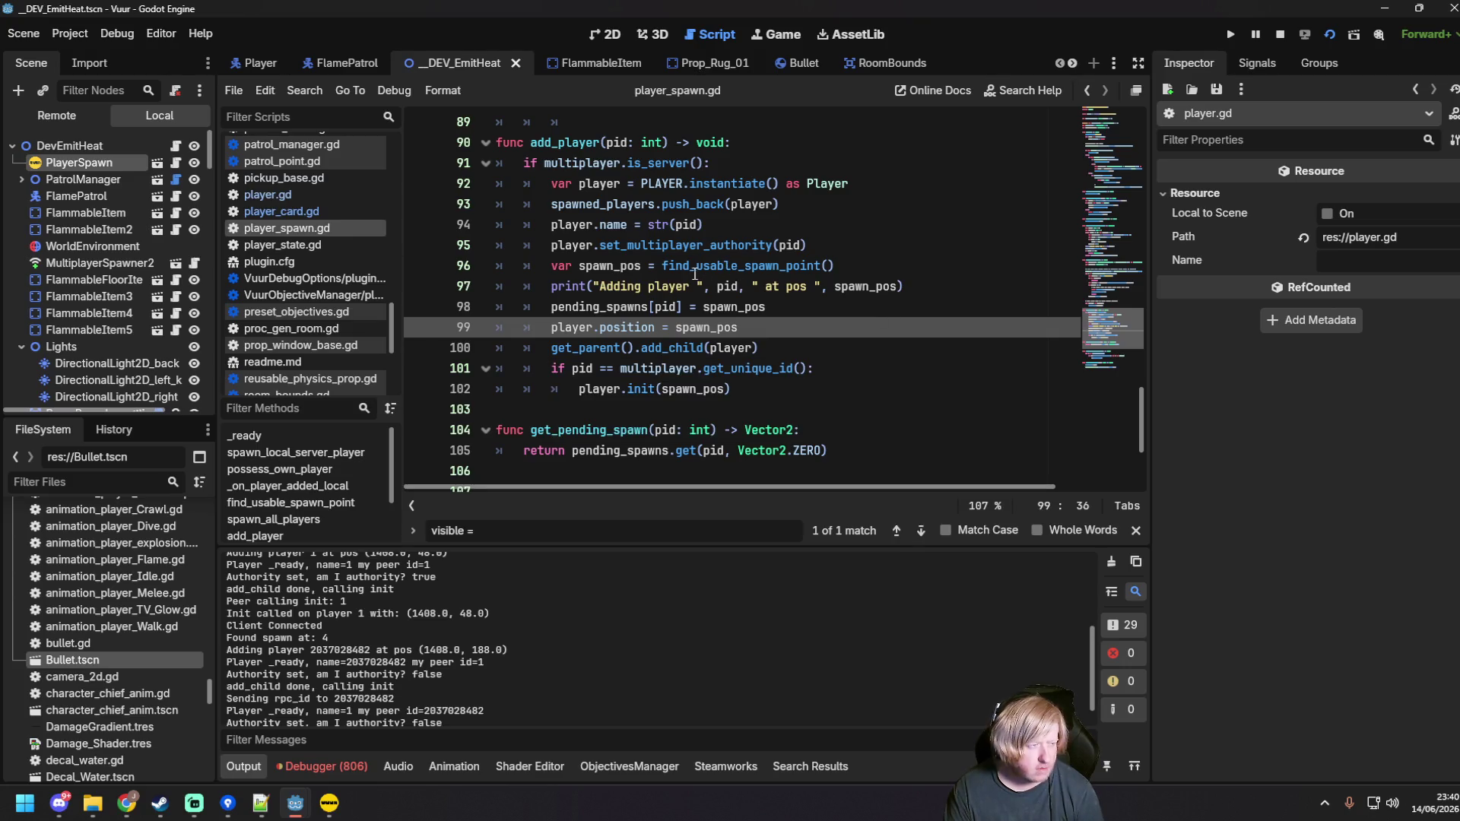
{"action": "key", "text": "F5"}
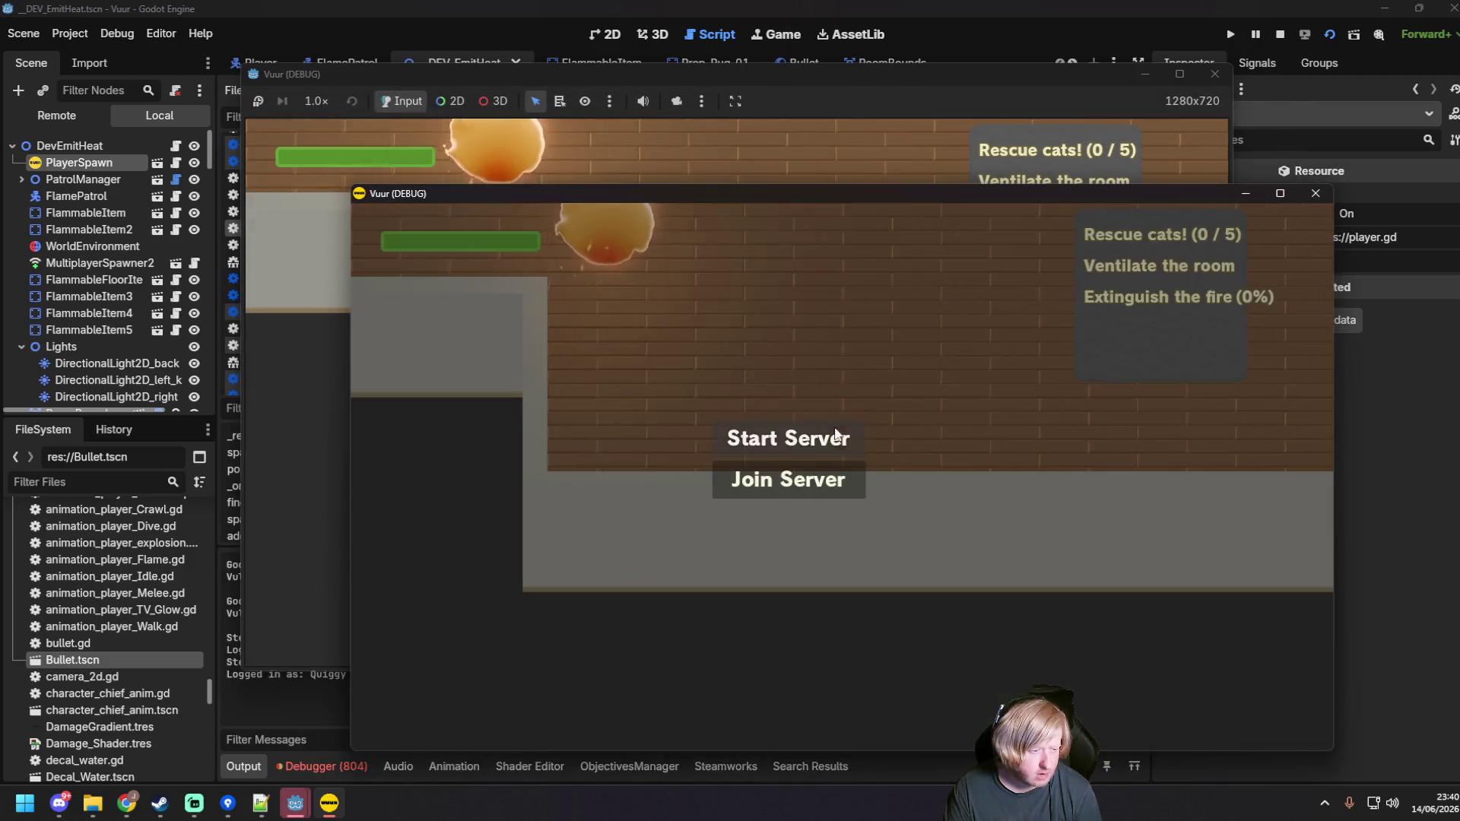
Step: Host in one game, join from the other, and select the Output lines showing player 1 at (1408.0, 188.0)
{"action": "left_click", "coordinate": [791, 440]}
{"action": "left_click", "coordinate": [327, 332]}
{"action": "left_click", "coordinate": [683, 394]}
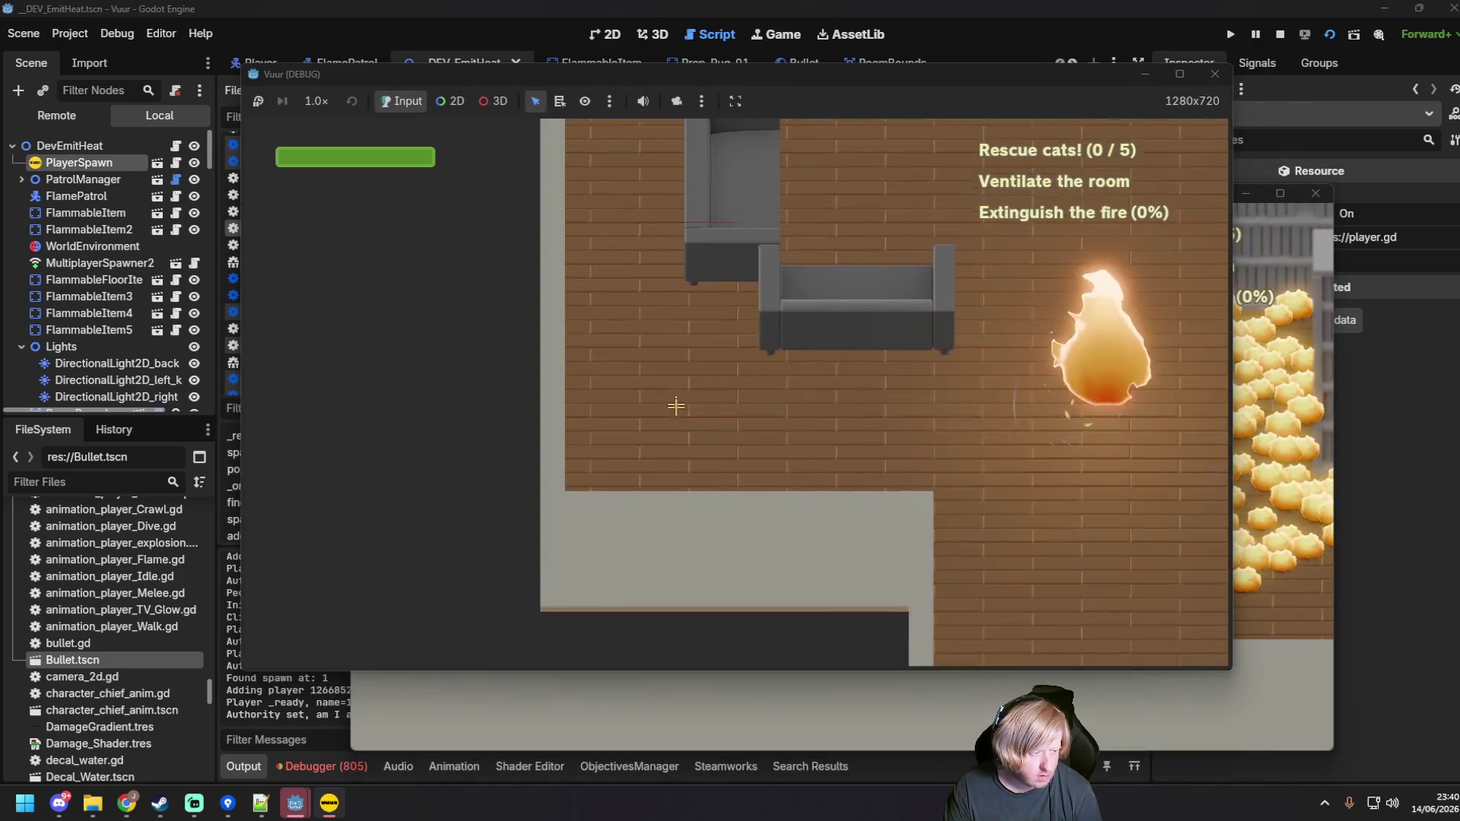
{"action": "left_click", "coordinate": [306, 719]}
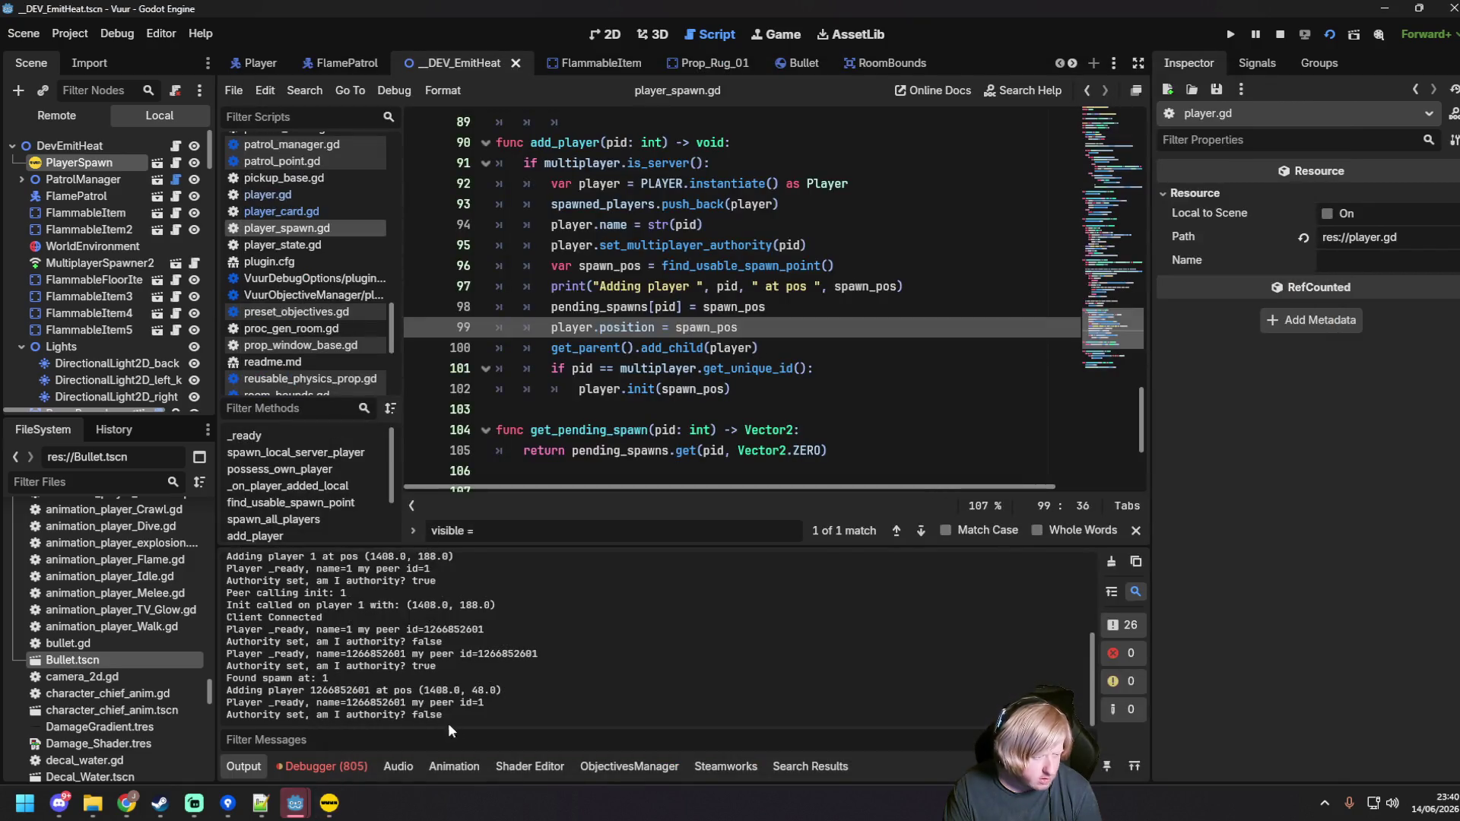
{"action": "left_click_drag", "start_coordinate": [440, 722], "coordinate": [226, 640]}
{"action": "key", "text": "alt+Tab"}
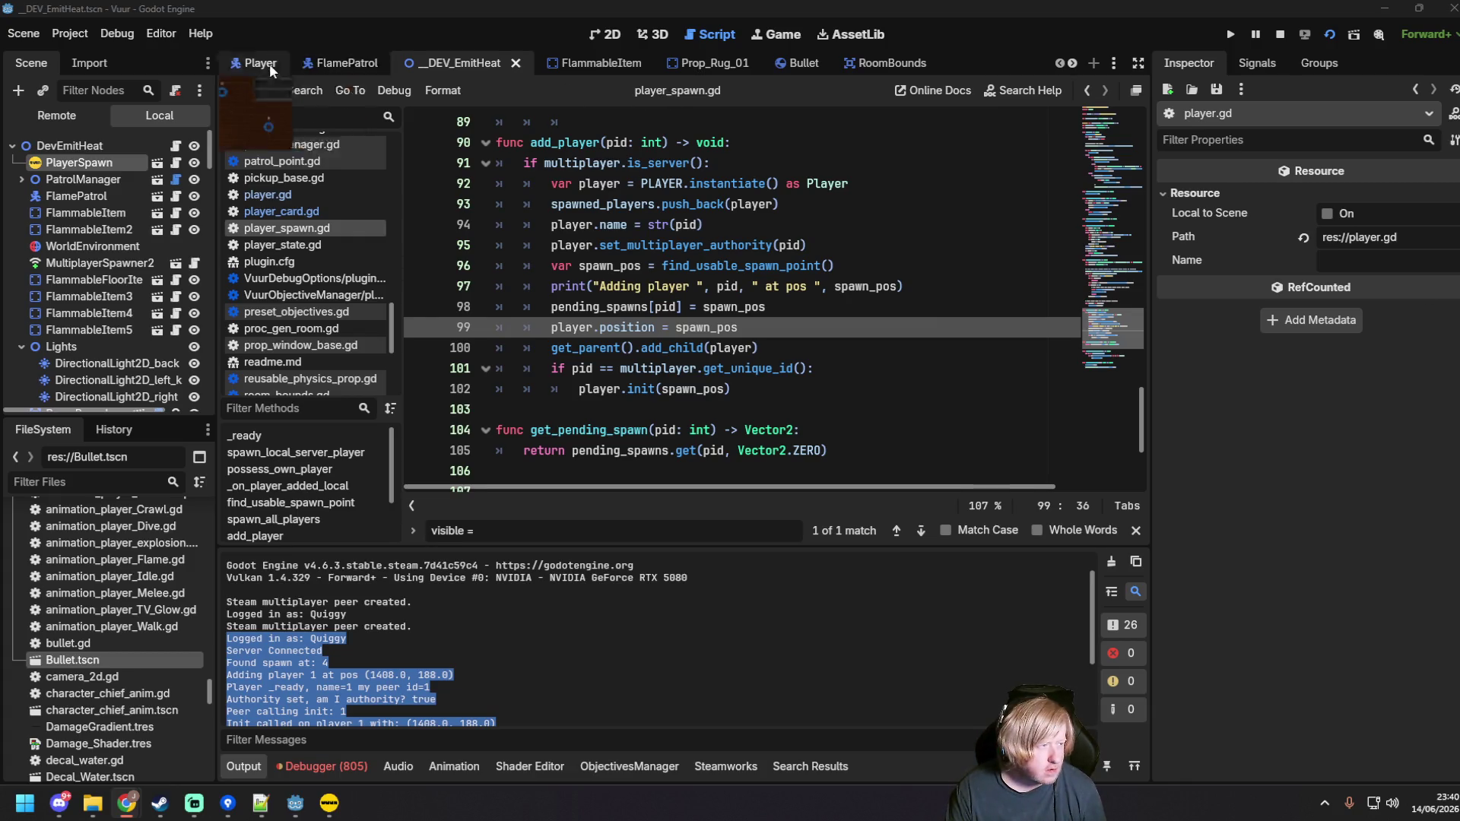
Step: In the Player scene's player.gd, replace _ready and init with the new request_spawn_position code
{"action": "left_click", "coordinate": [275, 64]}
{"action": "left_click", "coordinate": [304, 195]}
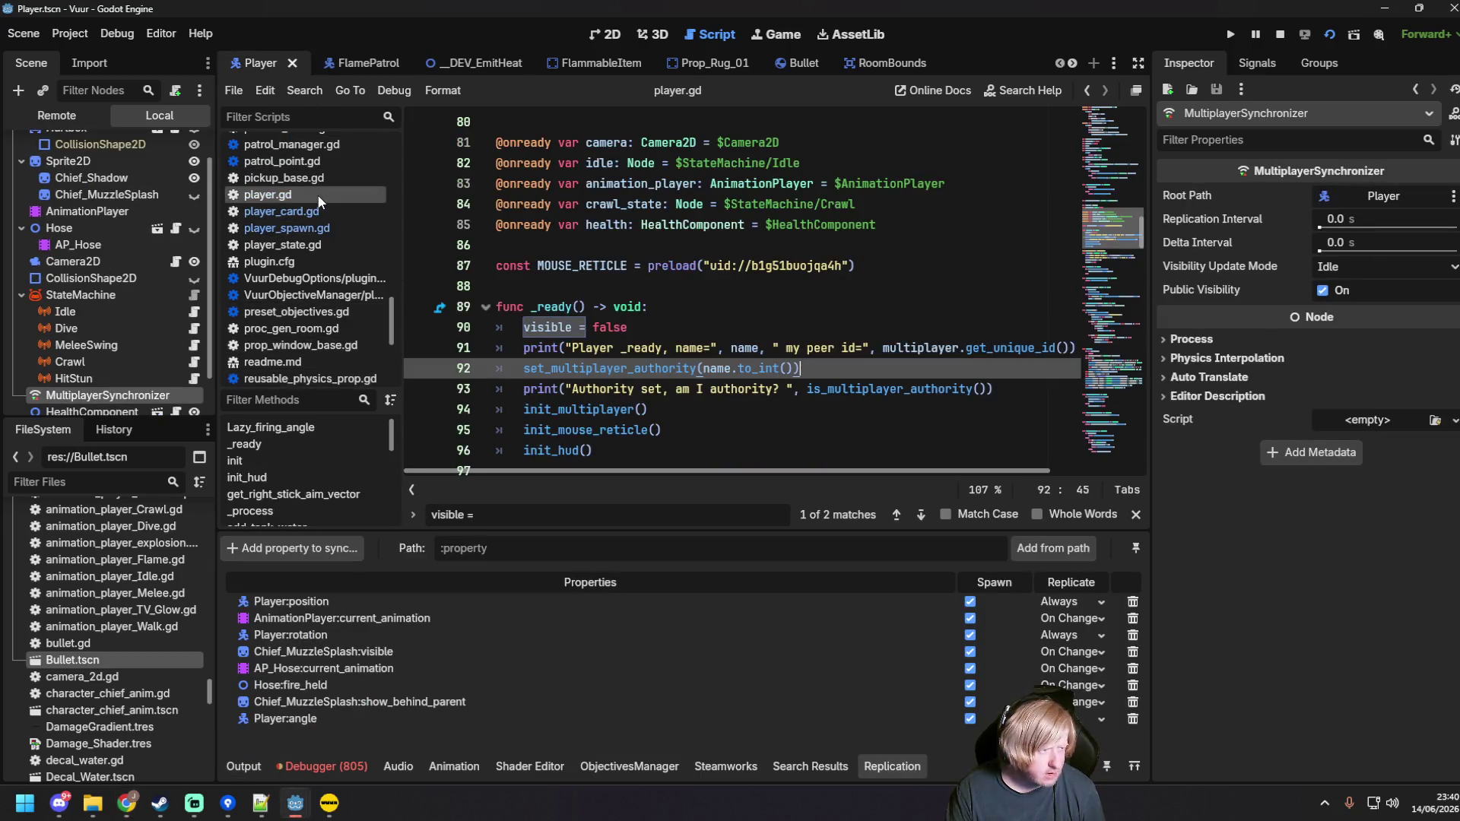
{"action": "scroll", "scroll_direction": "down", "scroll_amount": 3}
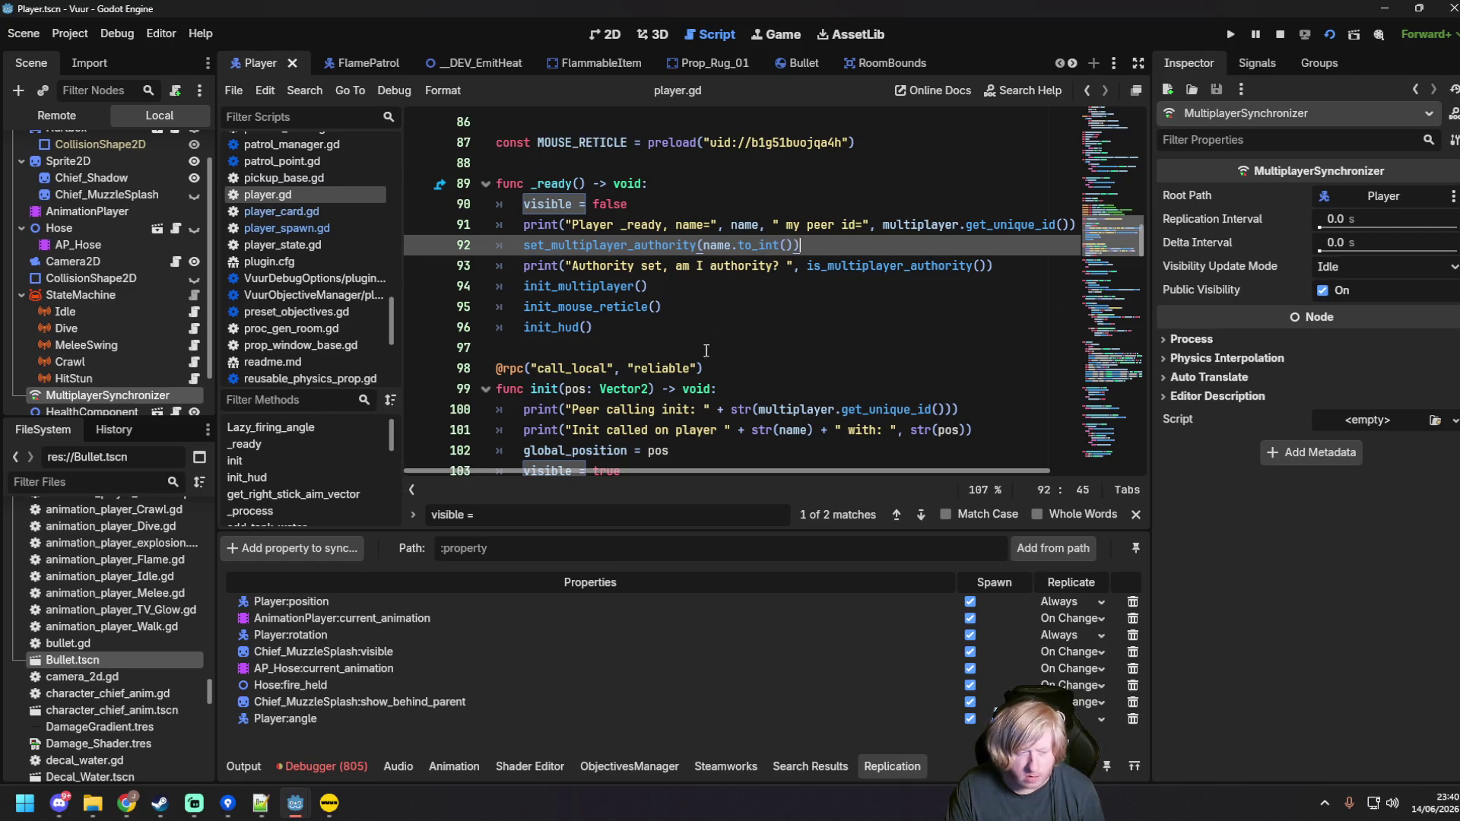
{"action": "scroll", "scroll_direction": "down", "scroll_amount": 3}
{"action": "left_click", "coordinate": [620, 350]}
{"action": "scroll", "scroll_direction": "up", "scroll_amount": 3}
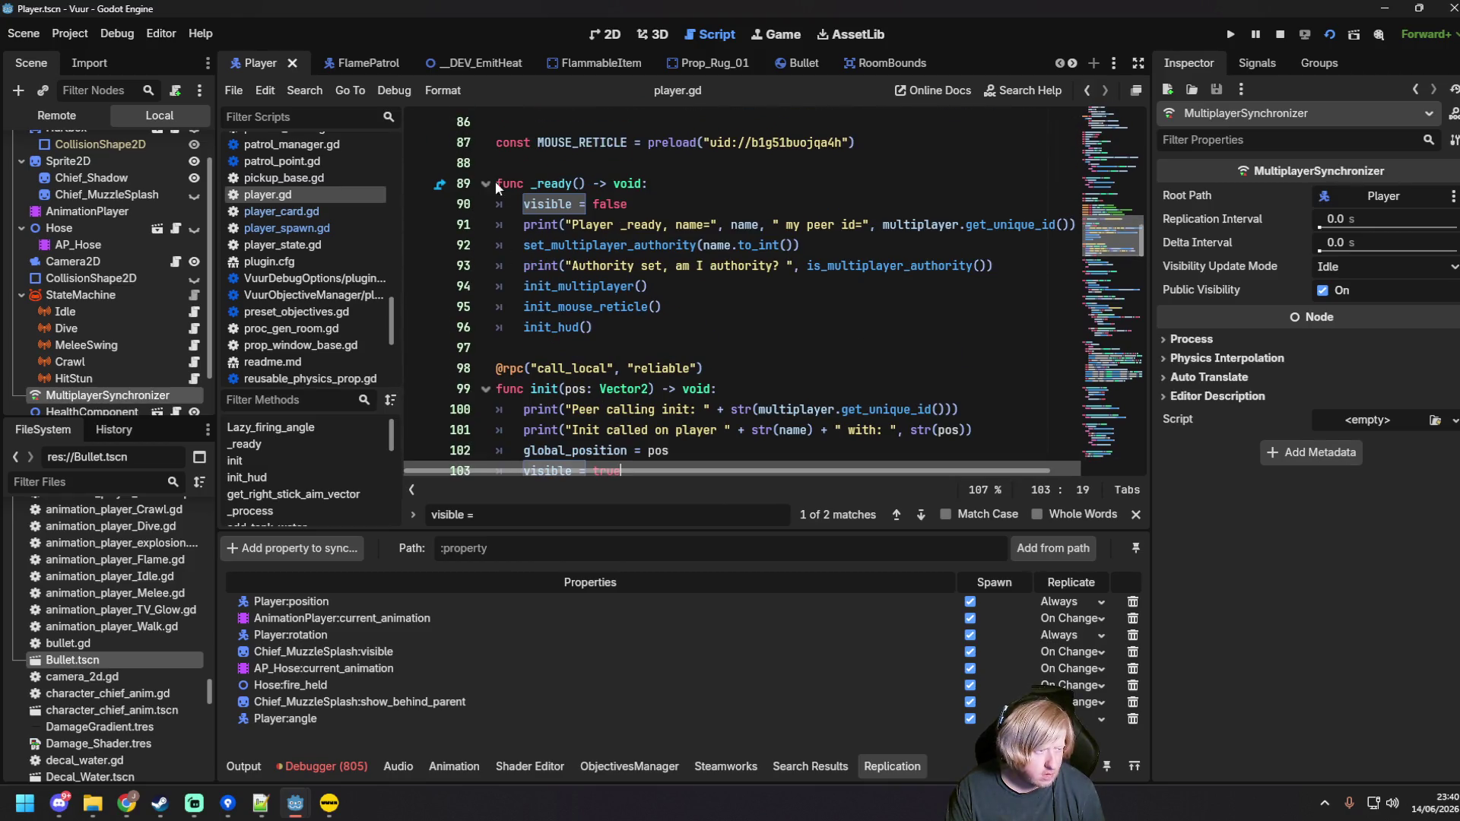
{"action": "left_click", "coordinate": [495, 189]}
{"action": "key", "text": "ctrl+v"}
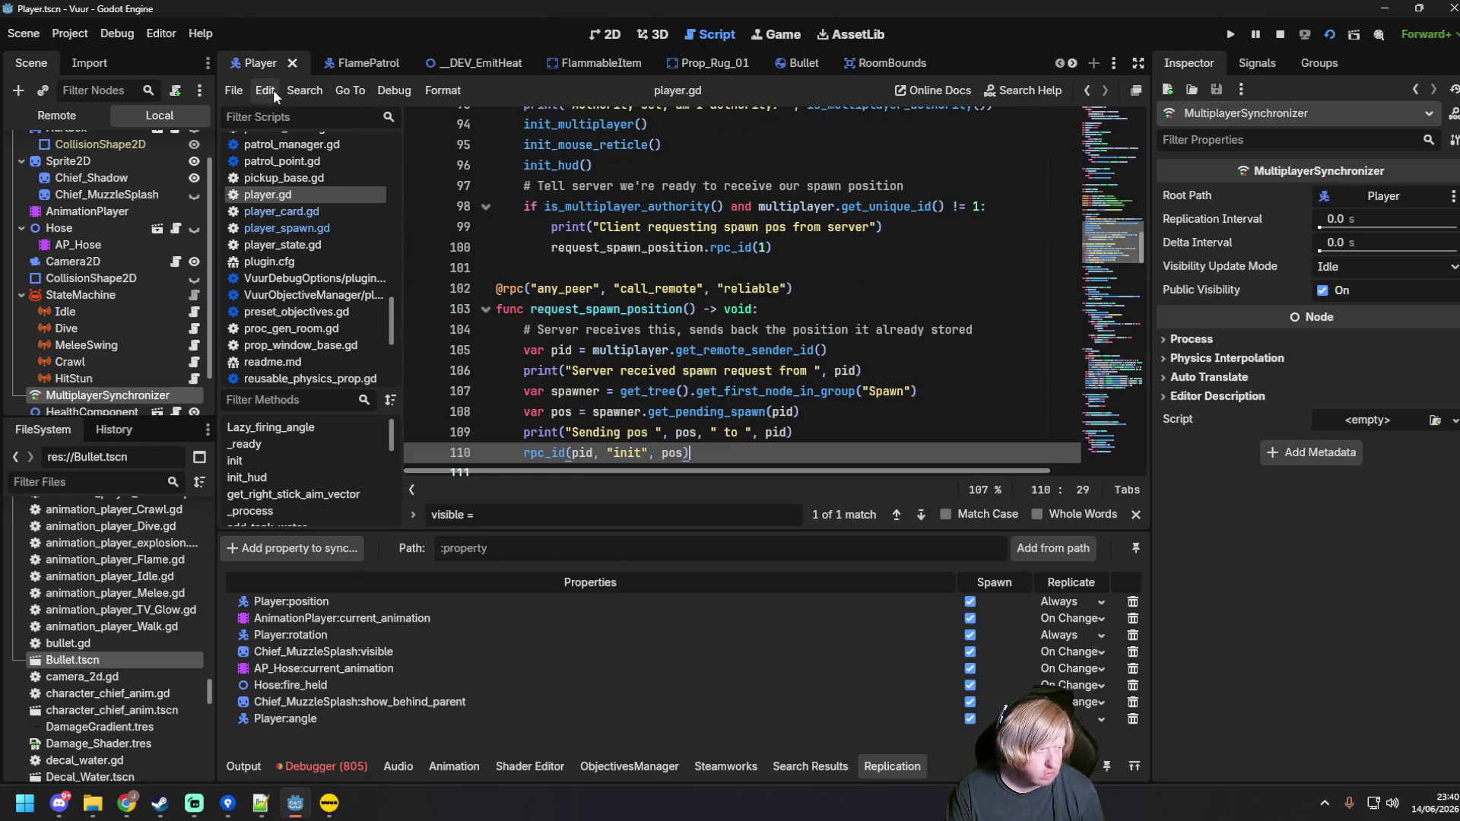
Step: Convert the pasted code's indentation to tabs and relaunch the game
{"action": "left_click", "coordinate": [272, 89]}
{"action": "mouse_move", "coordinate": [494, 405]}
{"action": "left_click", "coordinate": [559, 435]}
{"action": "left_click", "coordinate": [792, 281]}
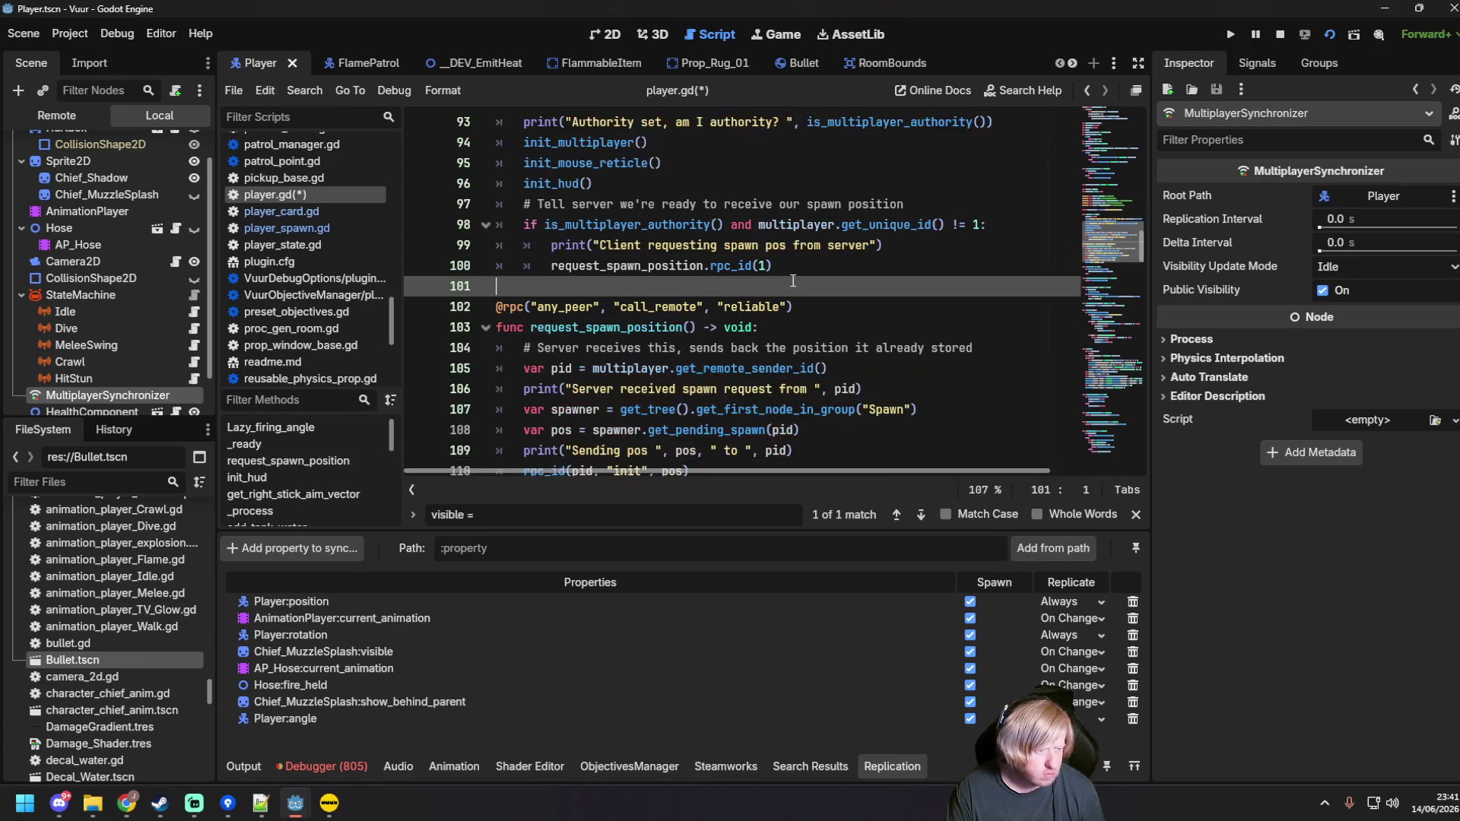
{"action": "scroll", "scroll_direction": "up", "scroll_amount": 3}
{"action": "left_click", "coordinate": [684, 286]}
{"action": "left_click", "coordinate": [724, 245]}
{"action": "key", "text": "F5"}
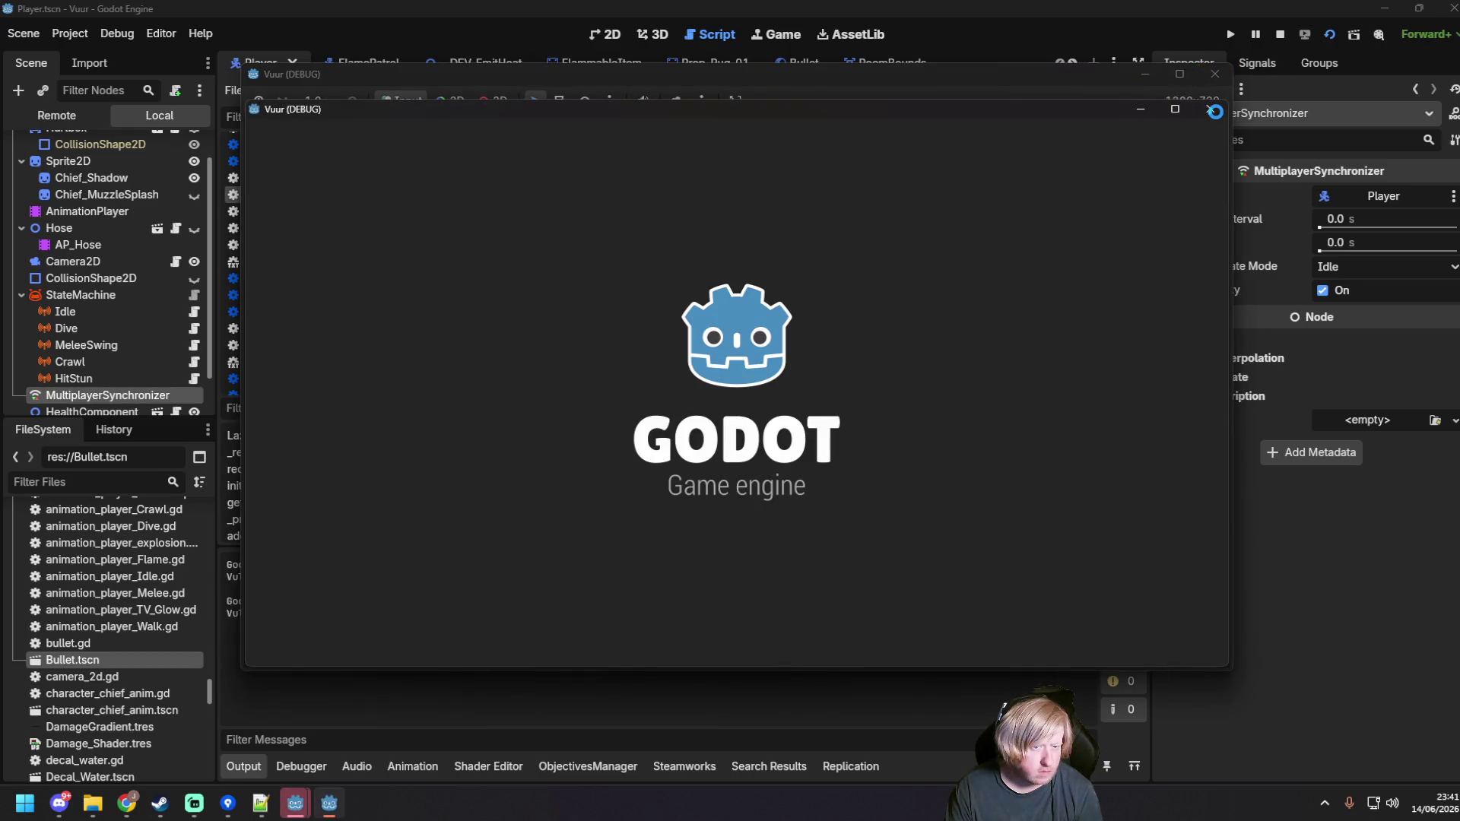
Step: Close both game windows, run the _DEV_EmitHeat scene, and host a server
{"action": "left_click", "coordinate": [1214, 109]}
{"action": "left_click", "coordinate": [1203, 107]}
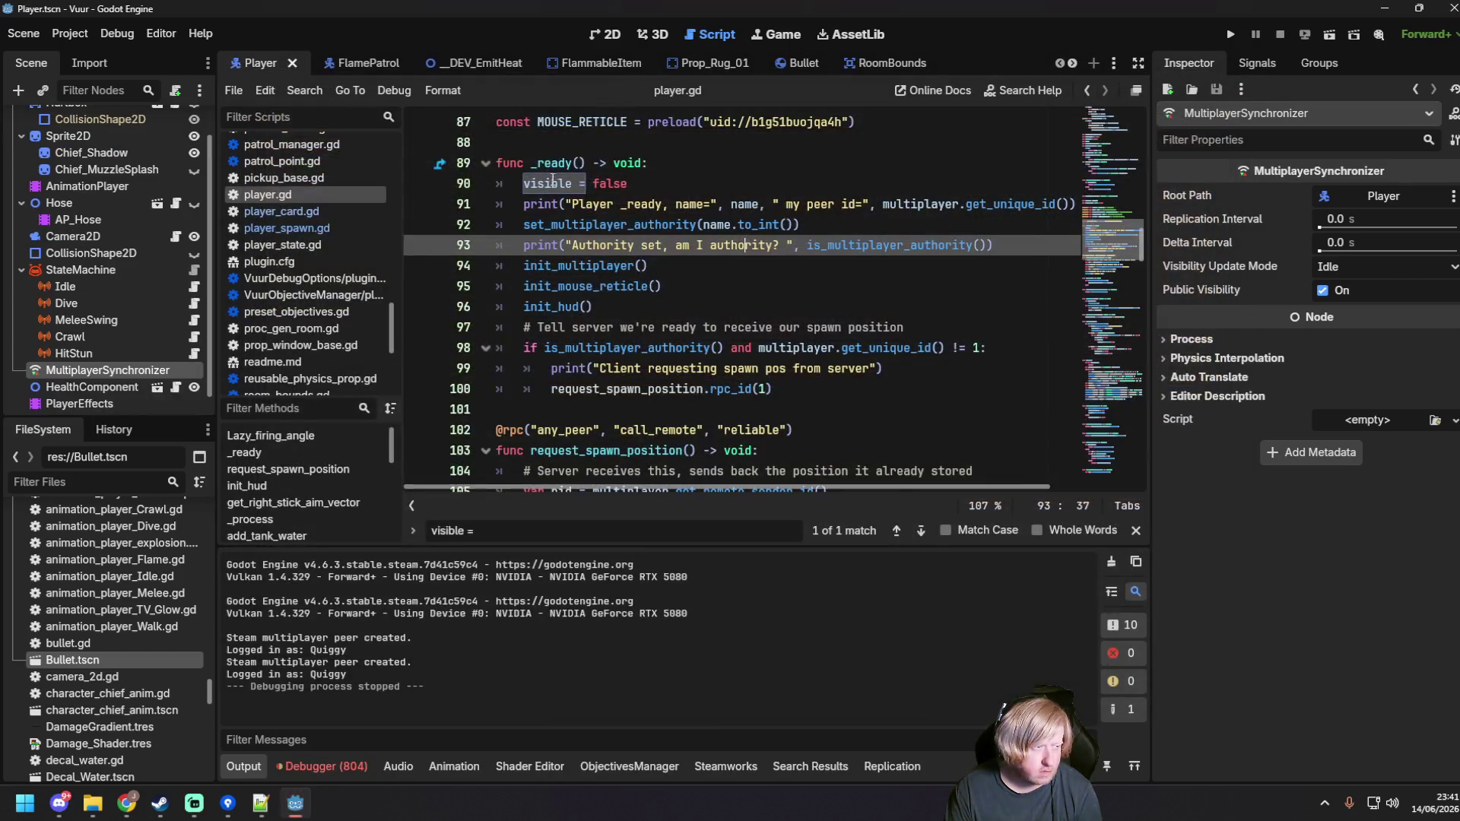
{"action": "left_click", "coordinate": [486, 63]}
{"action": "key", "text": "F5"}
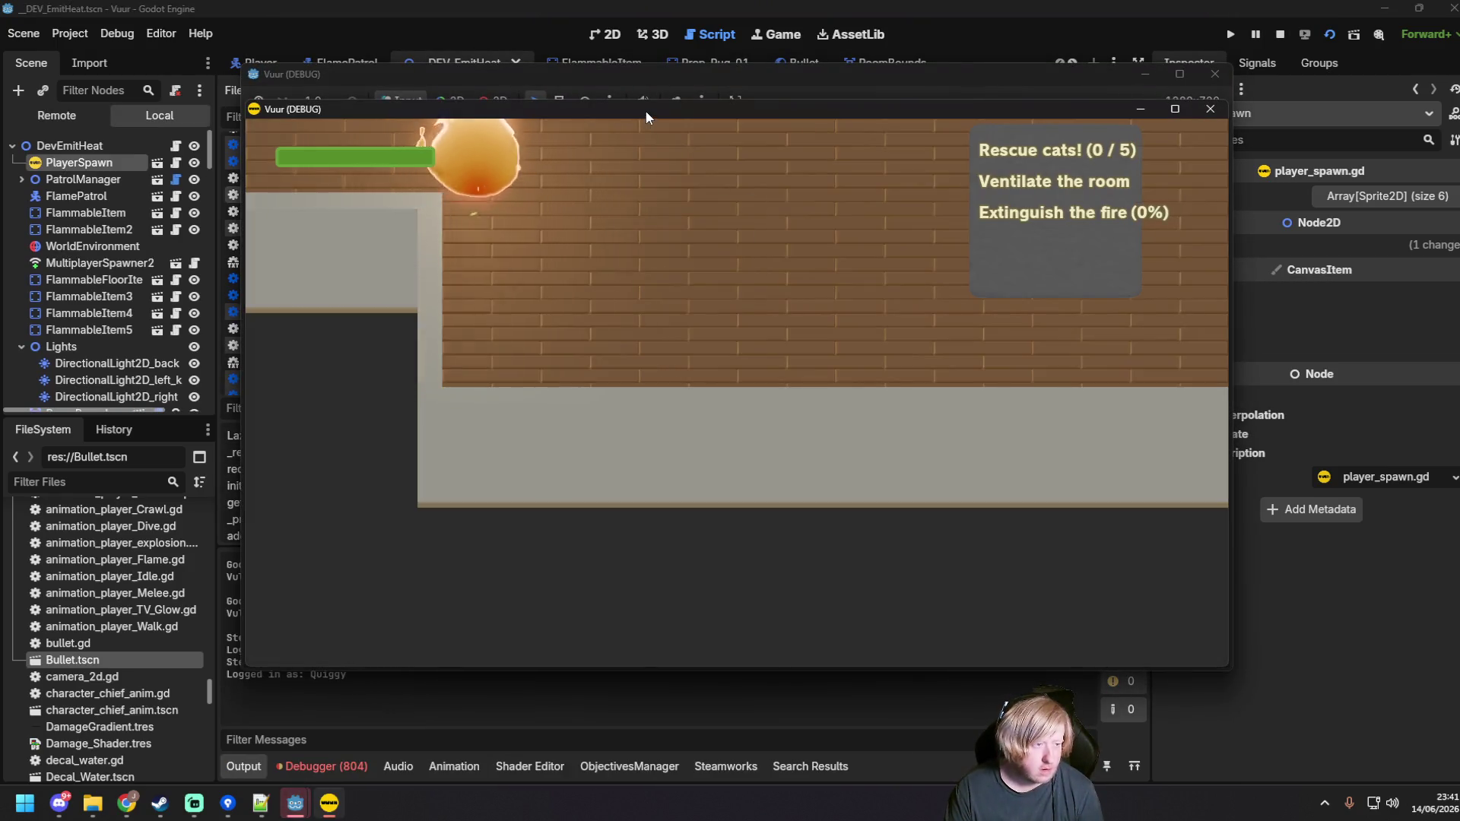
{"action": "left_click", "coordinate": [879, 430]}
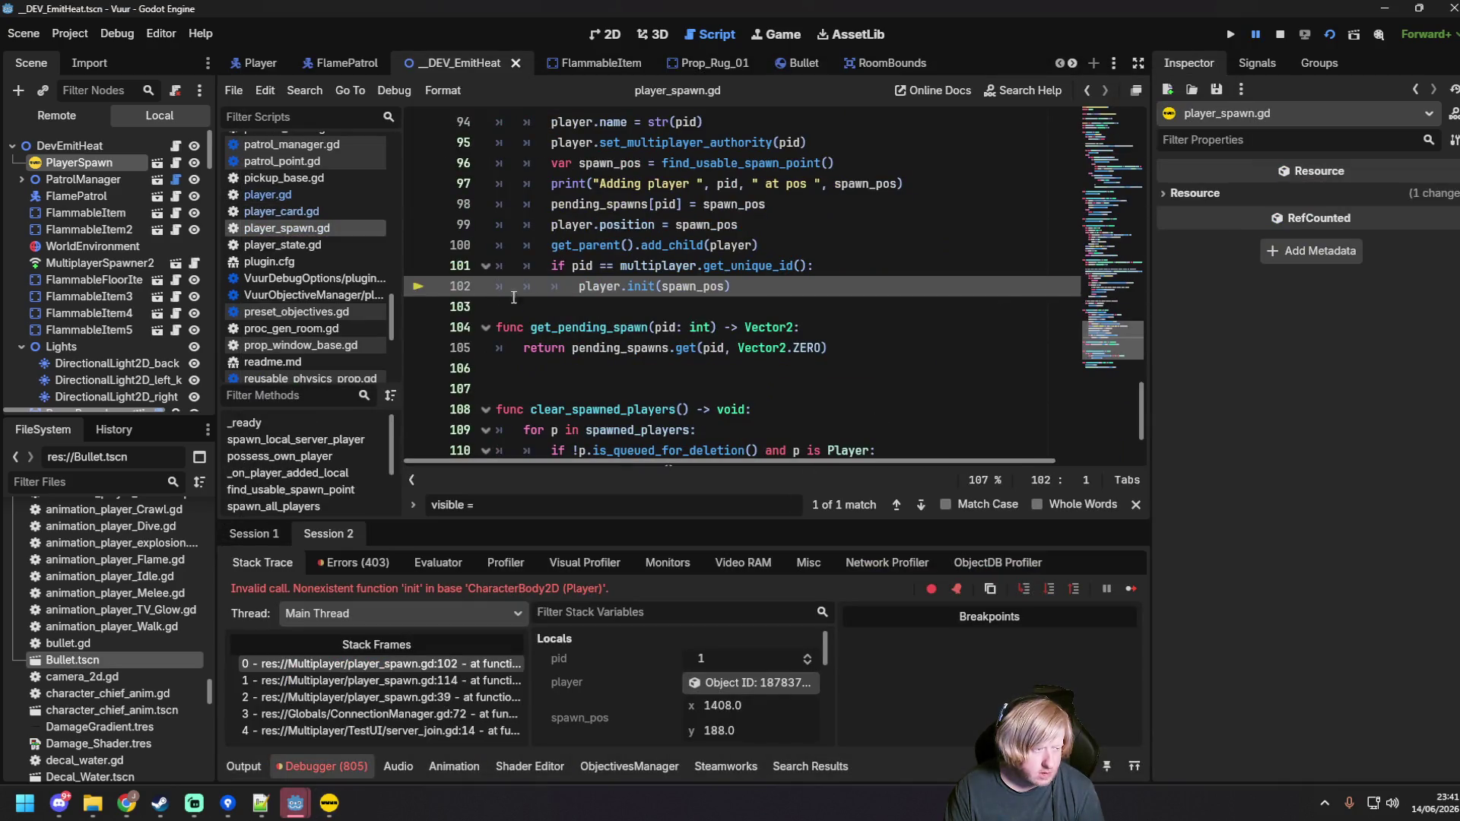
Step: Inspect the nonexistent 'init' error at player_spawn.gd line 102, then go to player.gd
{"action": "mouse_move", "coordinate": [602, 288]}
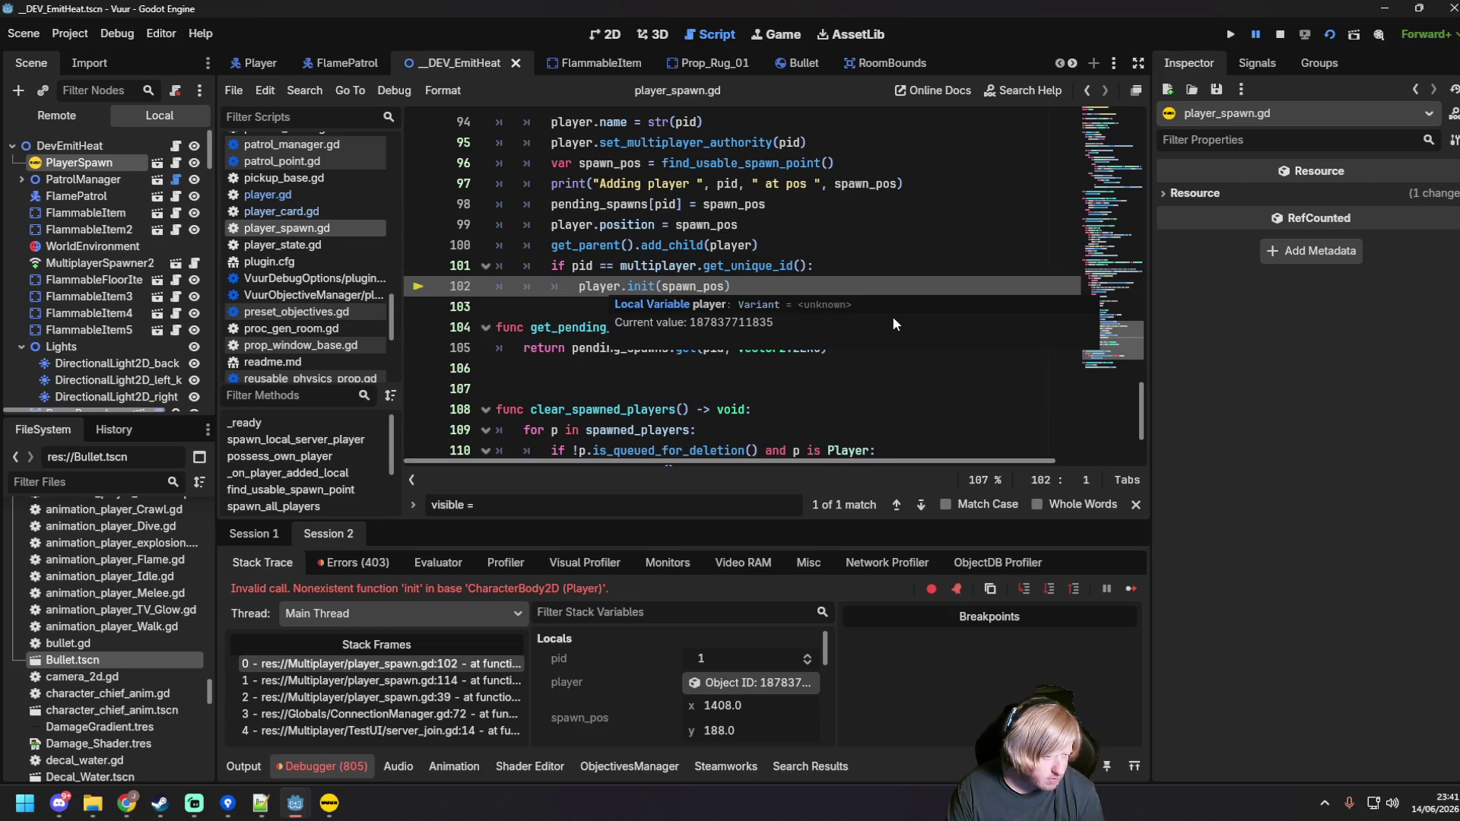
{"action": "left_click", "coordinate": [885, 286]}
{"action": "scroll", "scroll_direction": "up", "scroll_amount": 3}
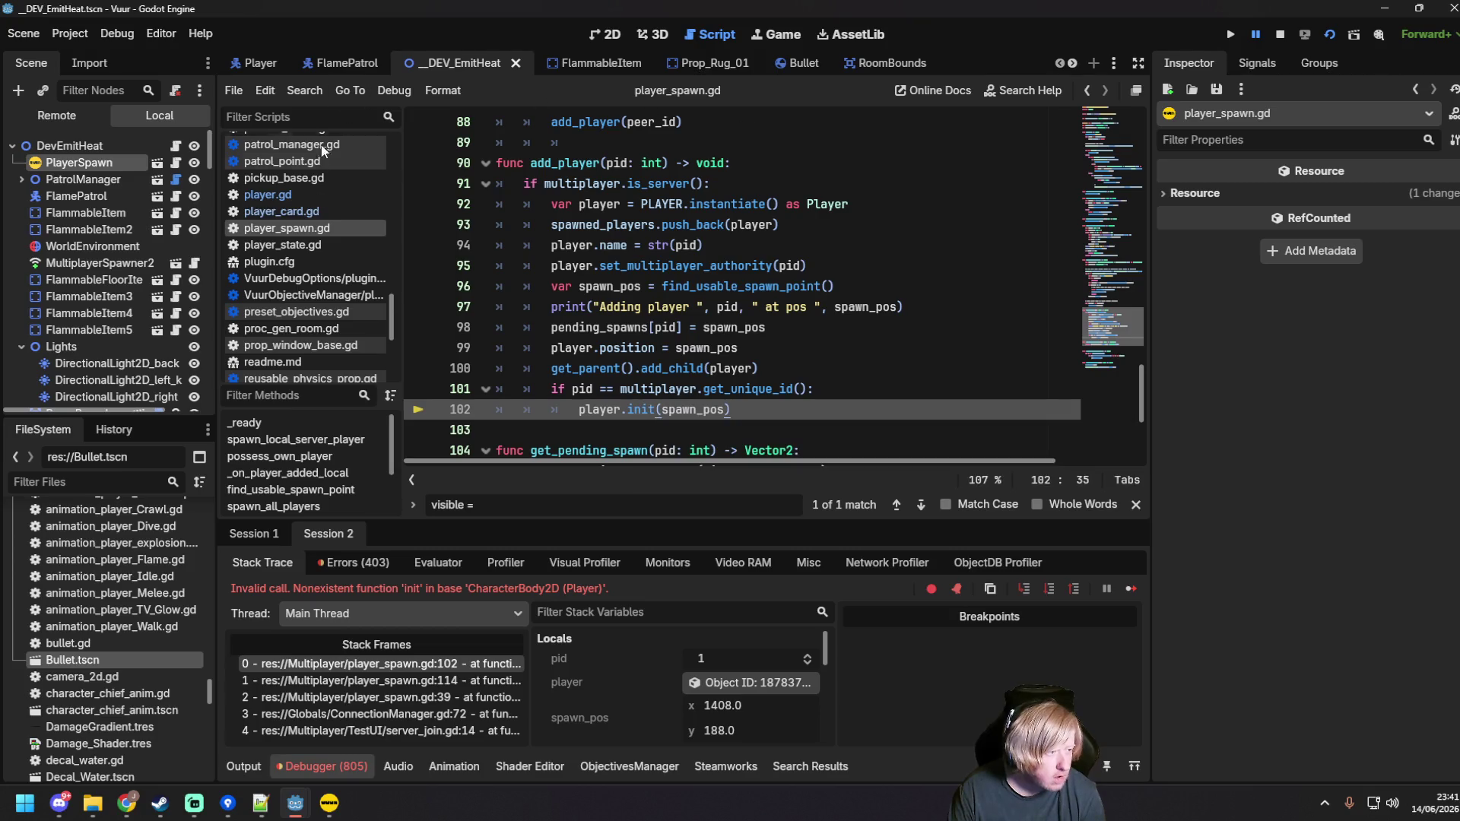
{"action": "left_click", "coordinate": [298, 194]}
{"action": "left_click", "coordinate": [794, 284]}
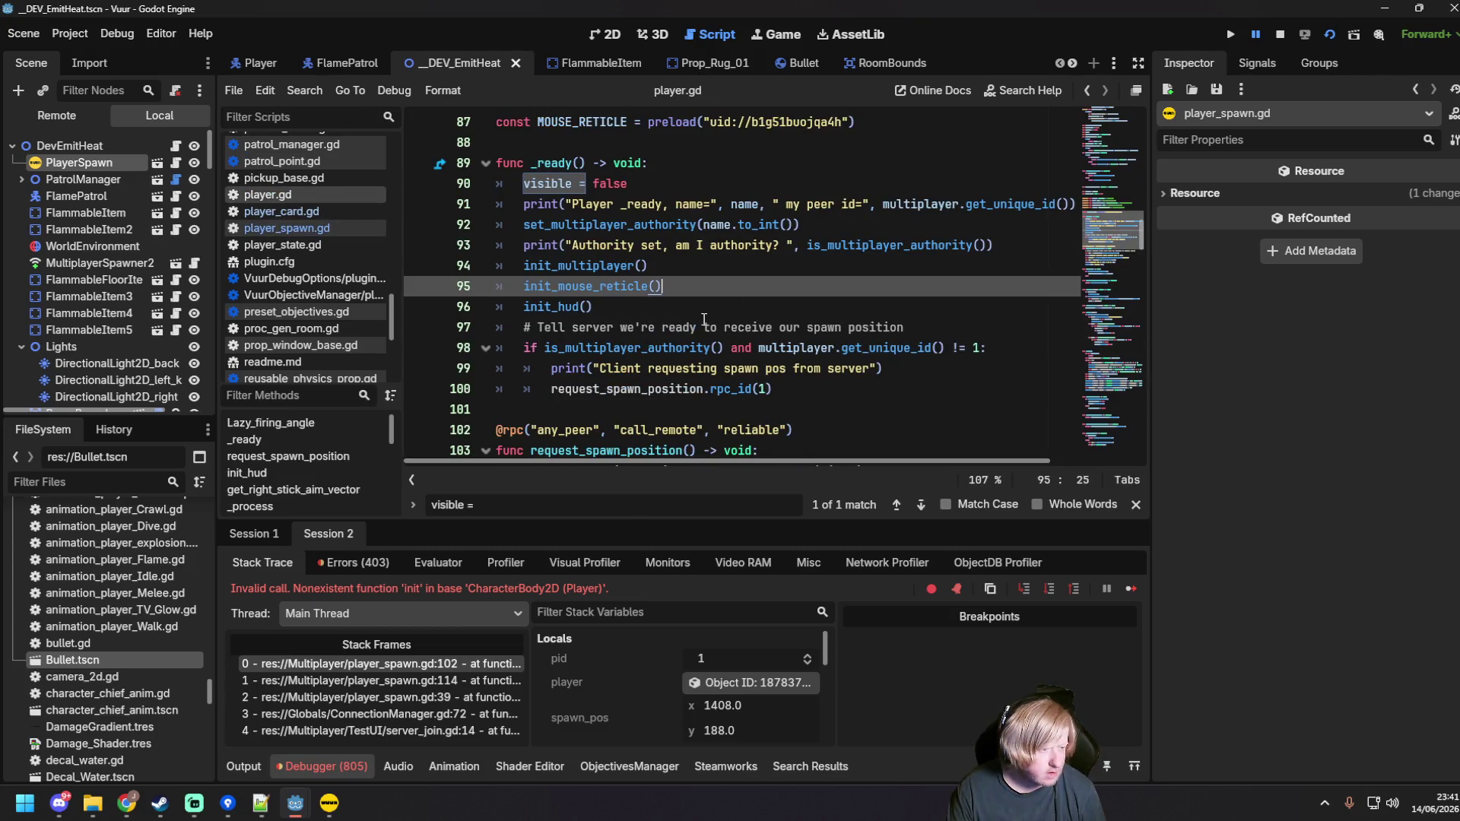
Step: Undo back to the version with init and re-paste the spawn-request code
{"action": "scroll", "scroll_direction": "down", "scroll_amount": 3}
{"action": "key", "text": "ctrl+z"}
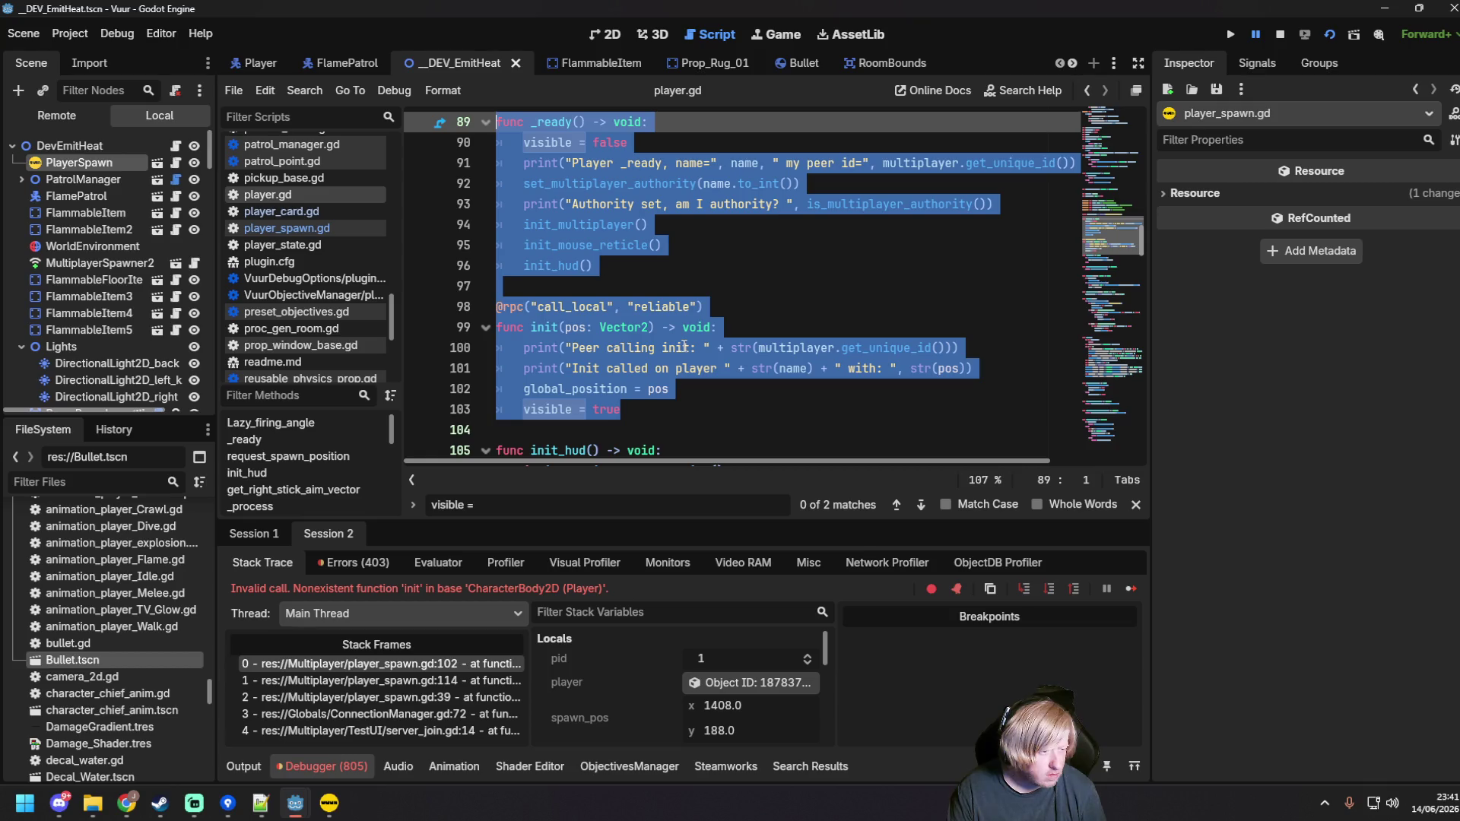
{"action": "key", "text": "ctrl+z"}
{"action": "key", "text": "ctrl+z"}
{"action": "key", "text": "ctrl+z"}
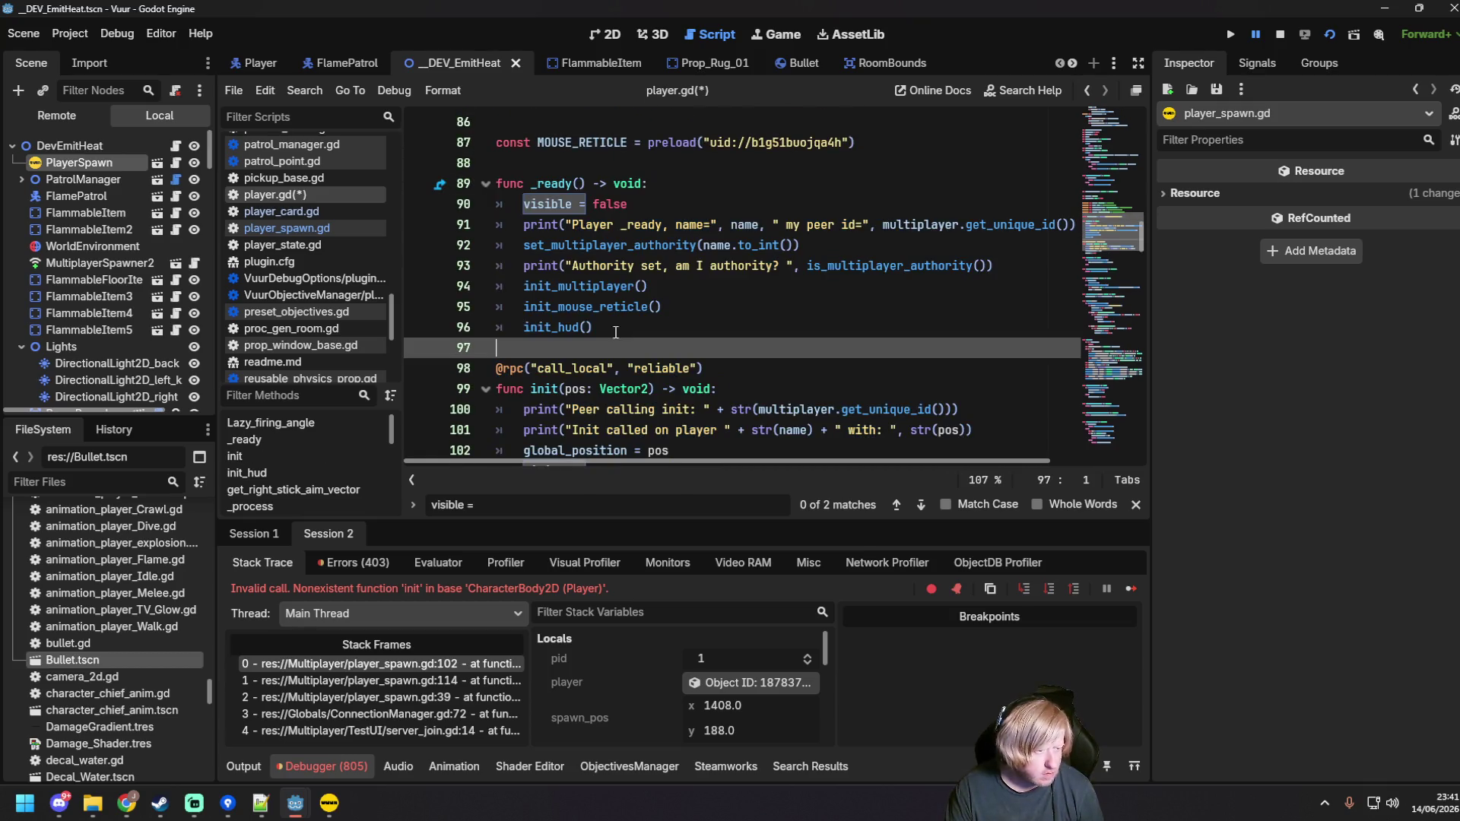
{"action": "type", "text": "func _ready() -> void:     visible = false     print(\"Player _ready, name=\", name, \" my peer id=\", multiplayer.get_unique_id())     set_multiplayer_authority(name.to_int())     print(\"Authority set, am I authority? \", is_multiplayer_authority())     init_multiplayer()     init_mouse_reticle()     init_hud()     # Tell server we're ready to receive our spawn position     if is_multiplayer_authority() and multiplayer.get_unique_id() != 1:         print(\"Client requesting spawn pos from server\")         request_spawn_position.rpc_id(1)  @rpc(\"any_peer\", \"call_remote\", \"reliable\") func request_spawn_position() -> void:     # Server receives this, sends back the position it already stored     var pid = multiplayer.get_remote_sender_id()     print(\"Server received spawn request from \", pid)     var spawner = get_tree().get_first_node_in_group(\"Spawn\")     var pos = spawner.get_pending_spawn(pid)     print(\"Sending pos \", pos, \" to \", pid)     rpc_id(pid, \"init\", pos)"}
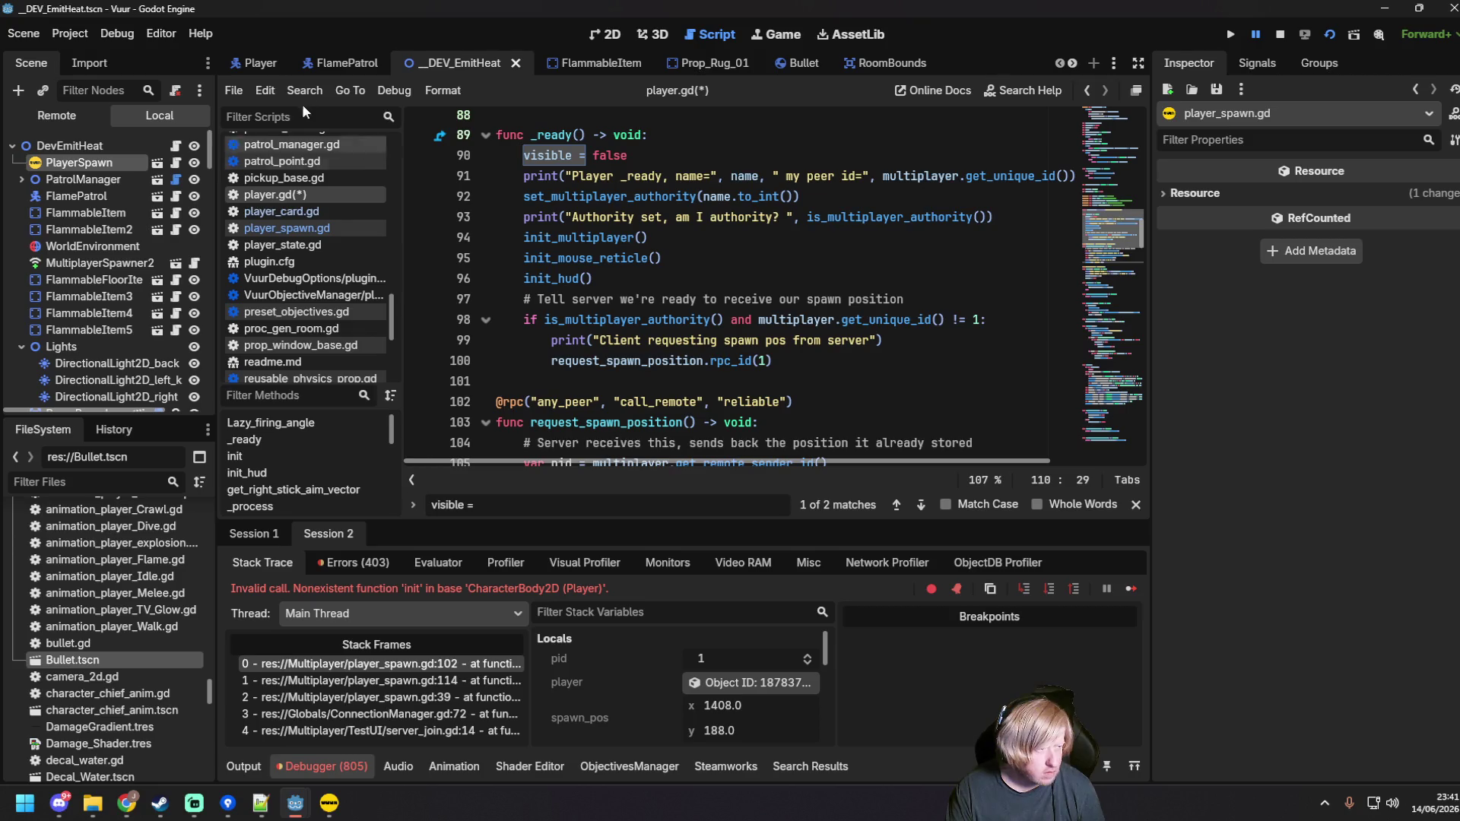
Step: Convert player.gd's indentation to tabs, save it, and launch the game
{"action": "left_click", "coordinate": [264, 90]}
{"action": "mouse_move", "coordinate": [456, 408]}
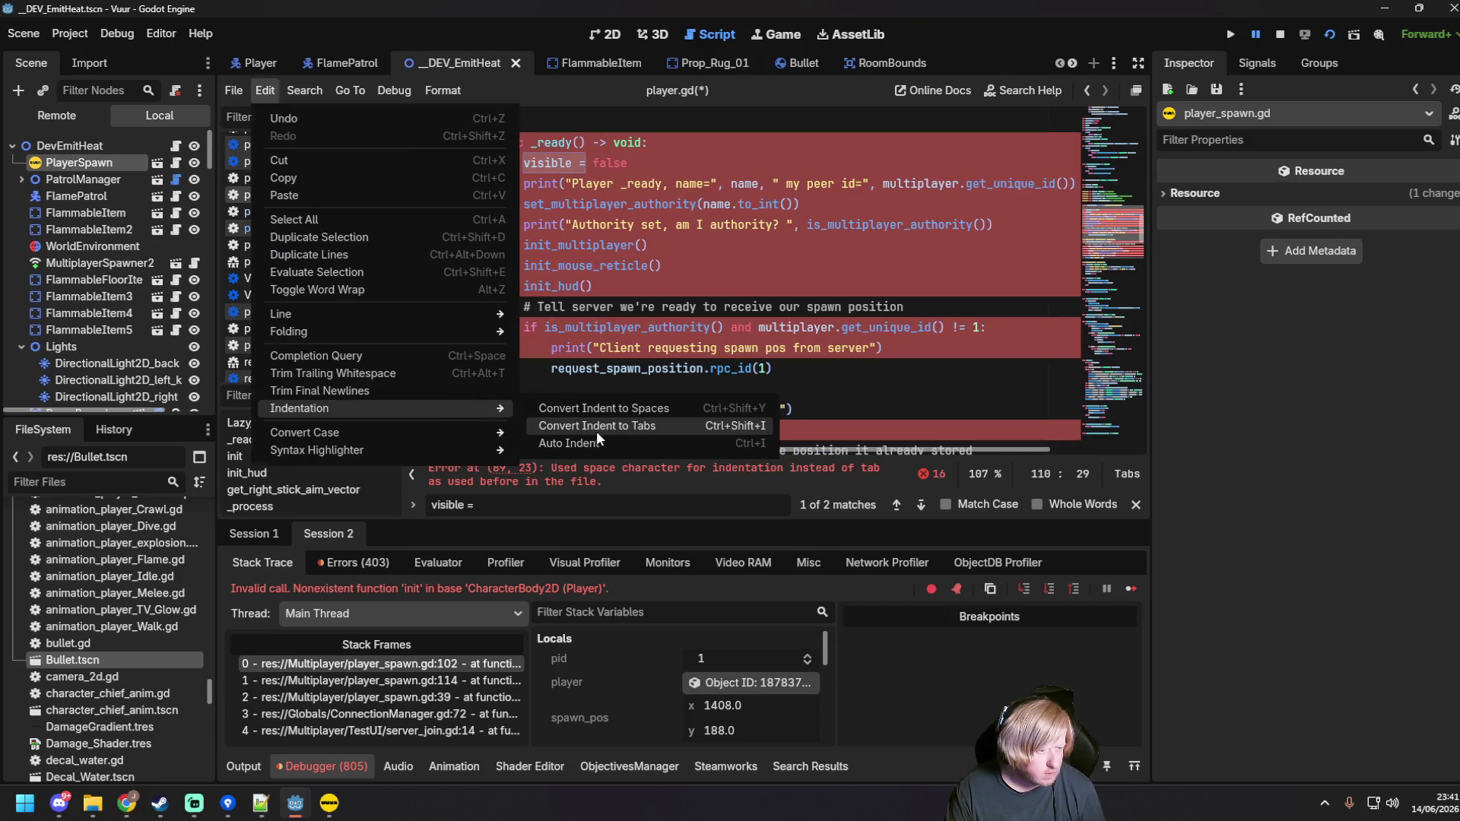
{"action": "left_click", "coordinate": [596, 431]}
{"action": "scroll", "scroll_direction": "down", "scroll_amount": 3}
{"action": "left_click", "coordinate": [753, 288]}
{"action": "key", "text": "ctrl+s"}
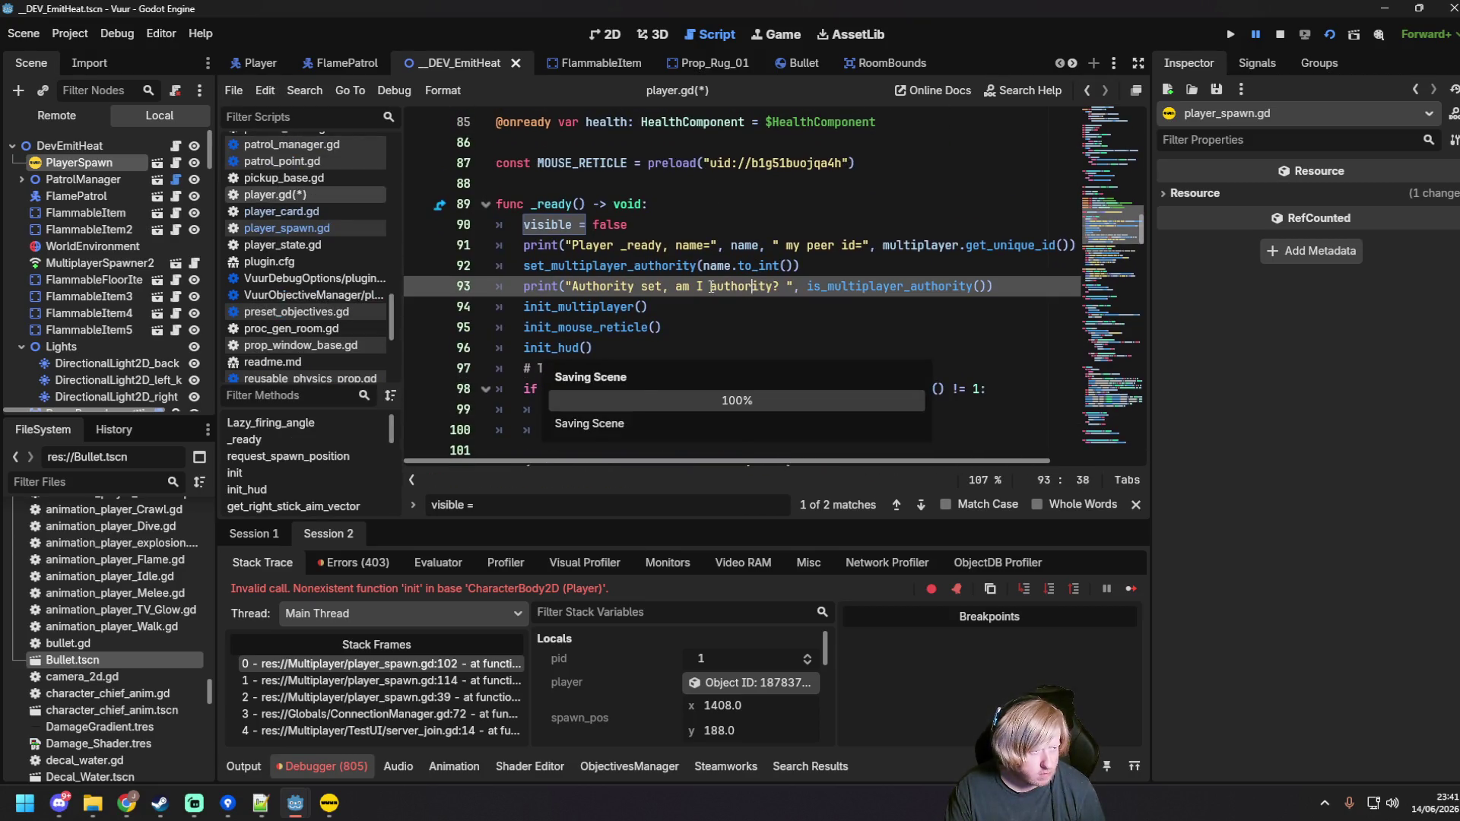
{"action": "key", "text": "F5"}
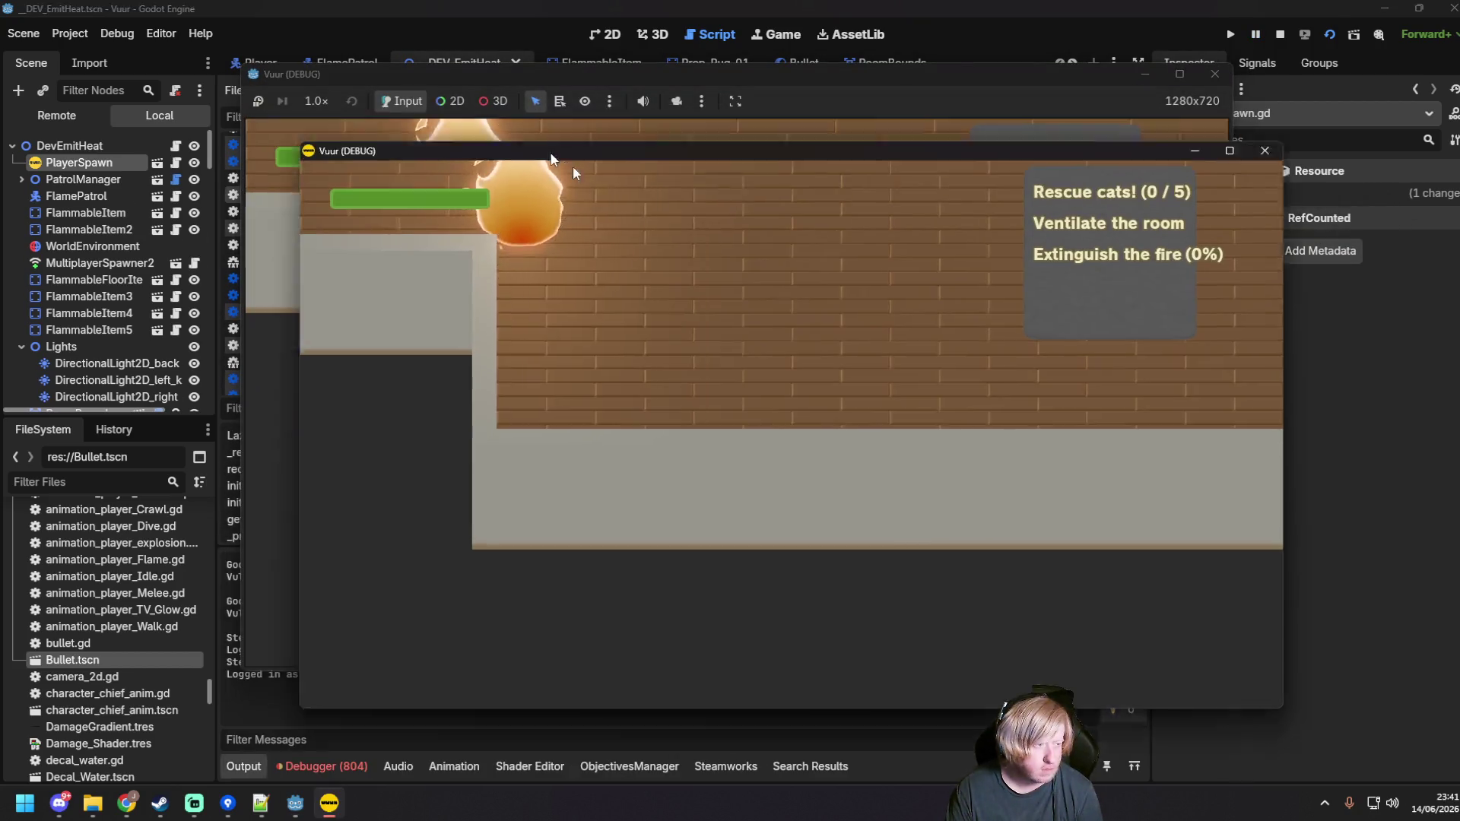
Step: Start the server in one game window, join from the other, and spray water briefly
{"action": "left_click_drag", "start_coordinate": [611, 85], "coordinate": [471, 52]}
{"action": "left_click", "coordinate": [1152, 388]}
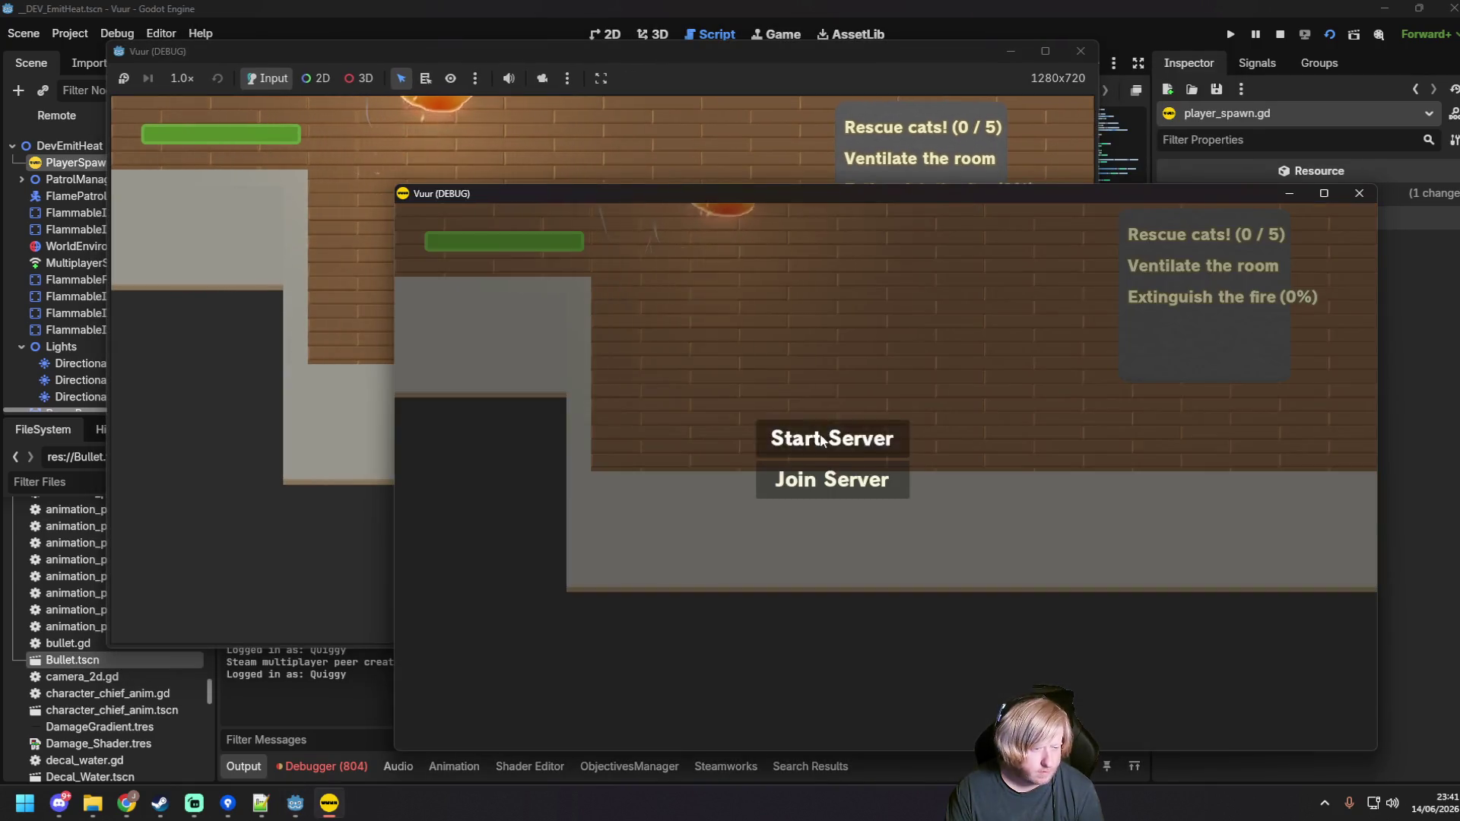
{"action": "left_click", "coordinate": [844, 438]}
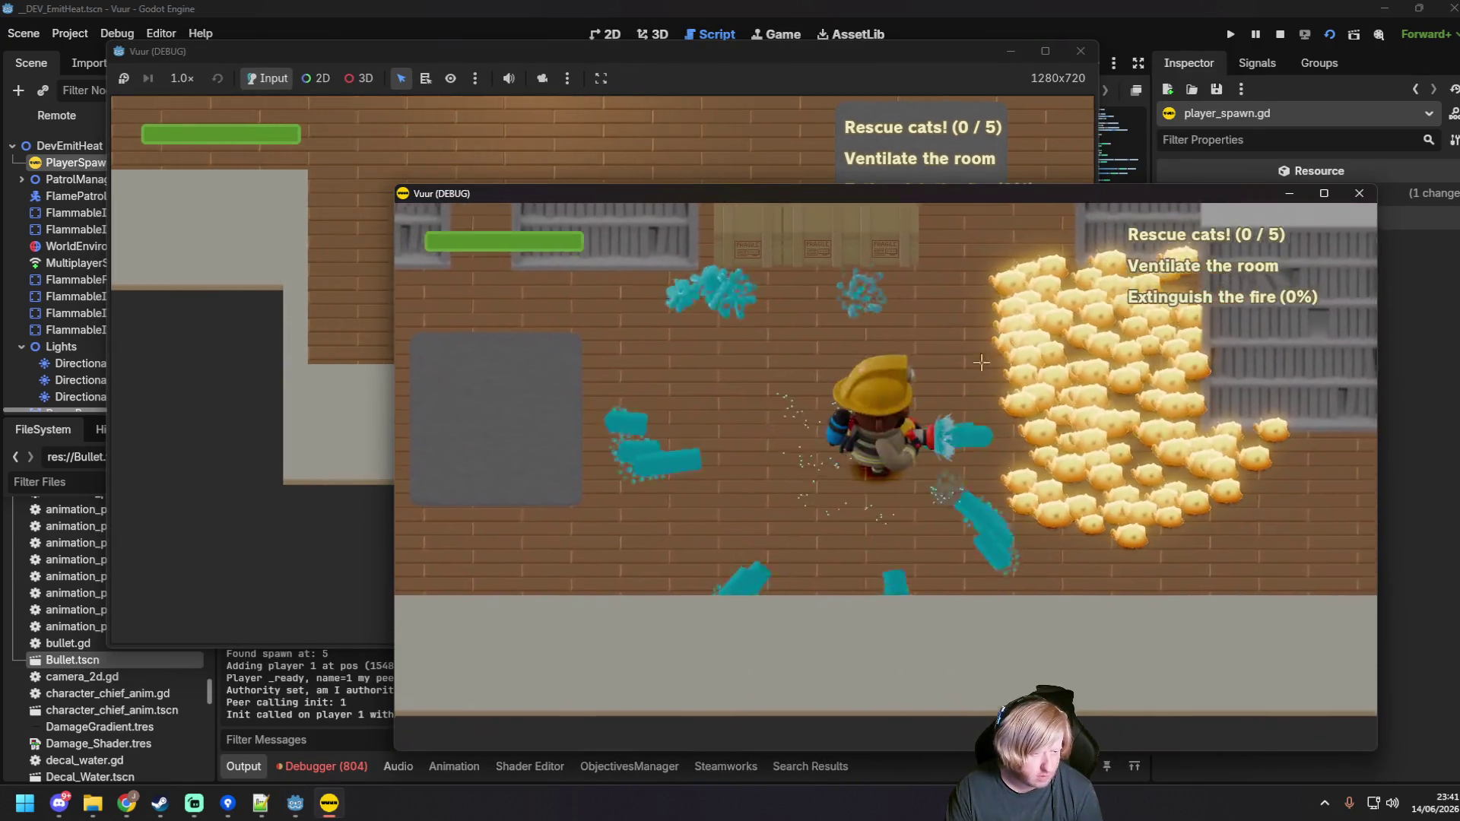
{"action": "left_click", "coordinate": [345, 245]}
{"action": "left_click", "coordinate": [547, 372]}
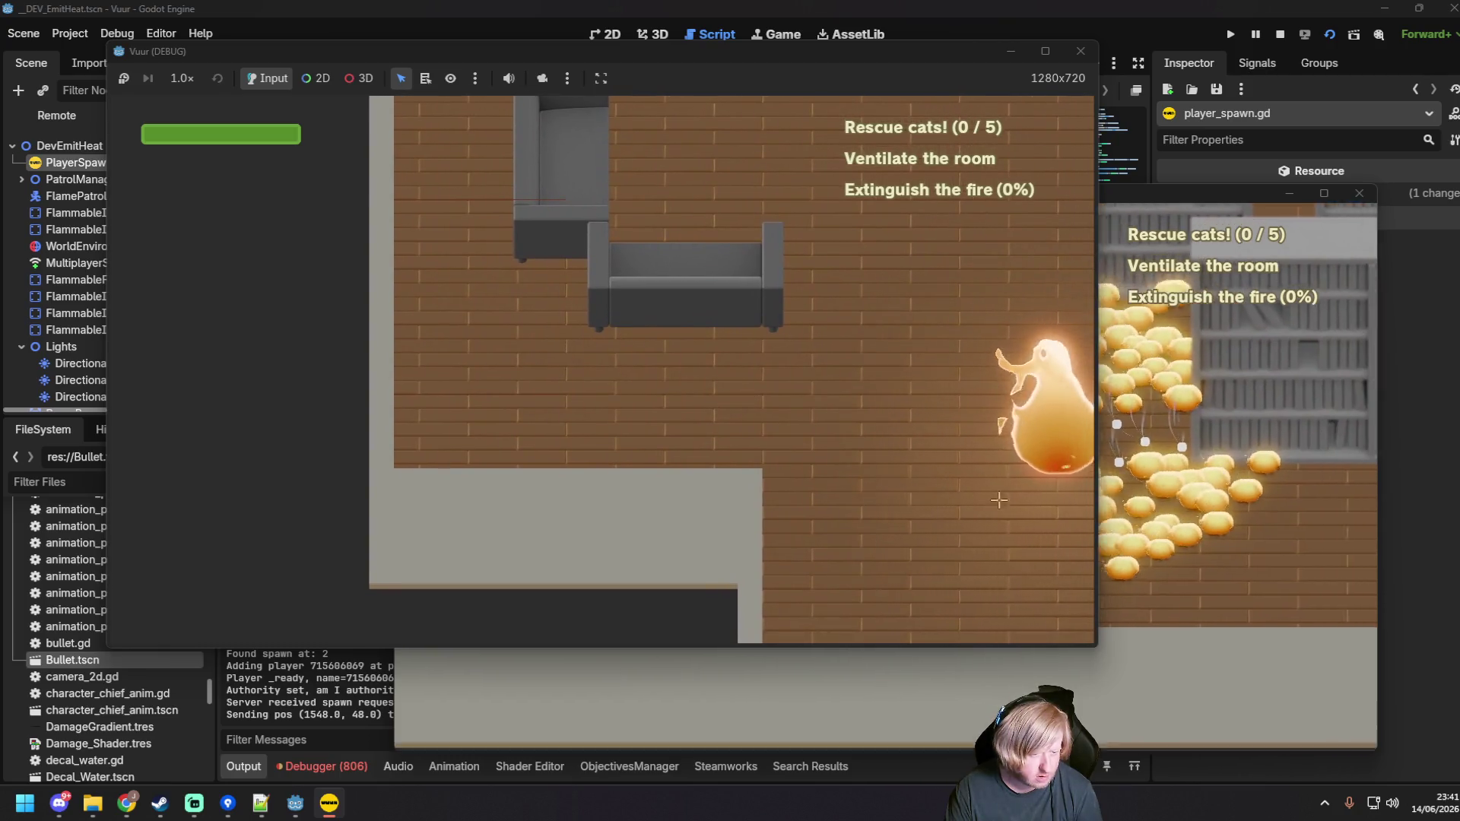
{"action": "left_click_drag", "start_coordinate": [746, 403], "coordinate": [836, 411]}
Step: Select the Output log lines showing the server sending spawn position (1548.0, 48.0)
{"action": "left_click", "coordinate": [341, 703]}
{"action": "left_click_drag", "start_coordinate": [520, 718], "coordinate": [216, 612]}
{"action": "scroll", "scroll_direction": "down", "scroll_amount": 3}
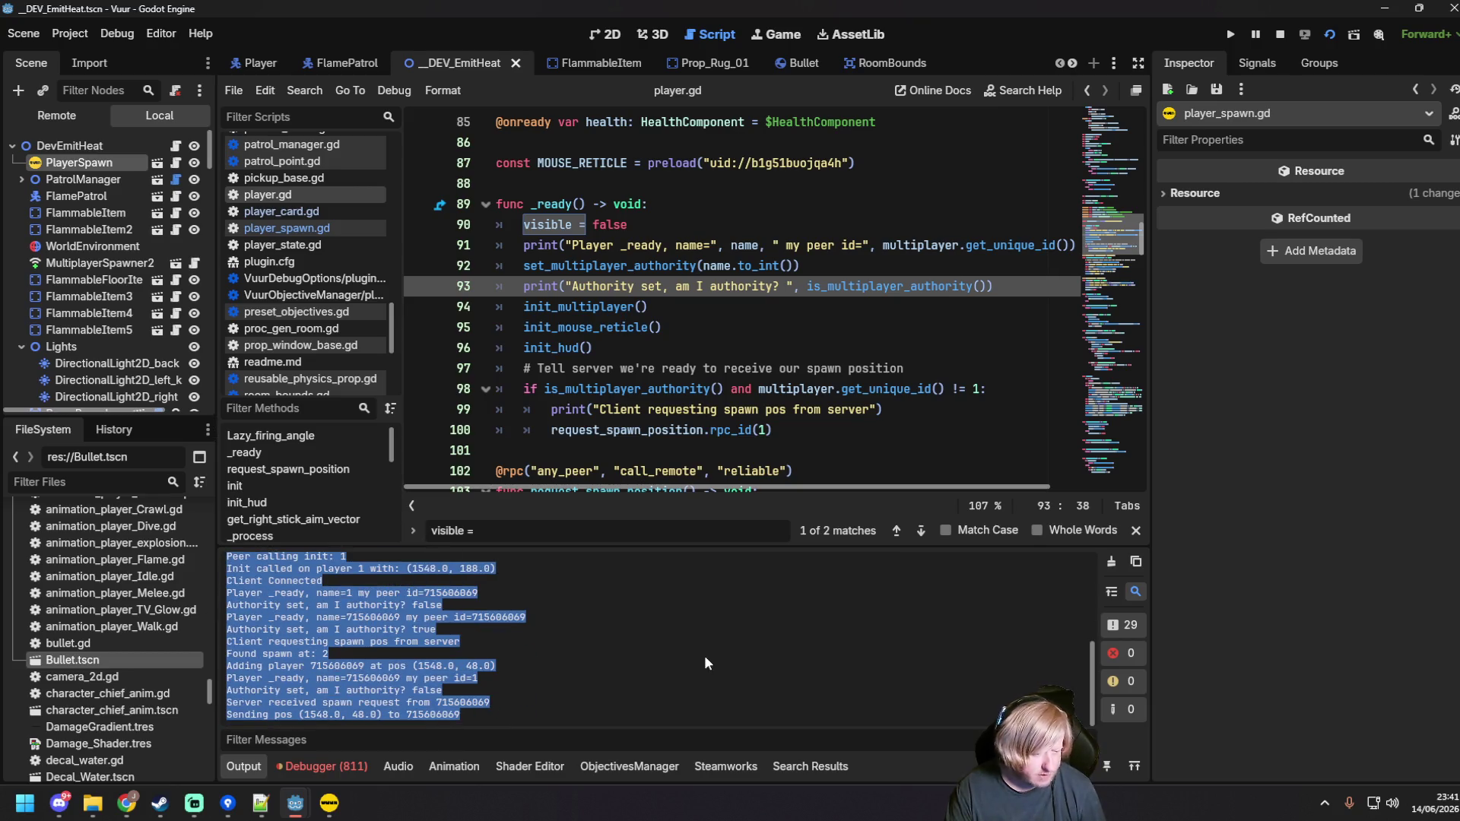
{"action": "key", "text": "alt+Tab"}
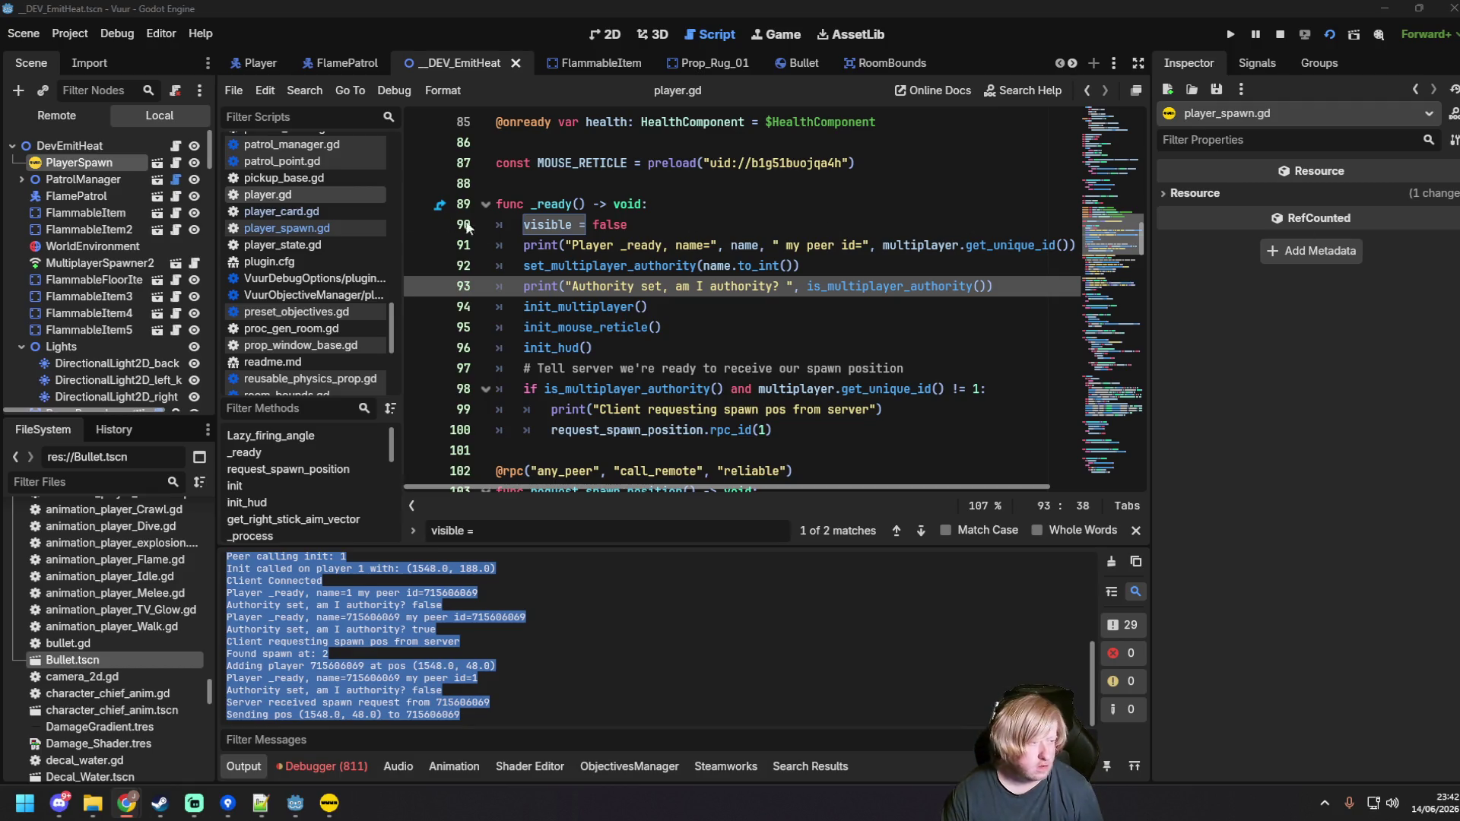
Step: Replace the init function with a version that prints INIT RECEIVED, and save
{"action": "left_click", "coordinate": [703, 245]}
{"action": "scroll", "scroll_direction": "down", "scroll_amount": 3}
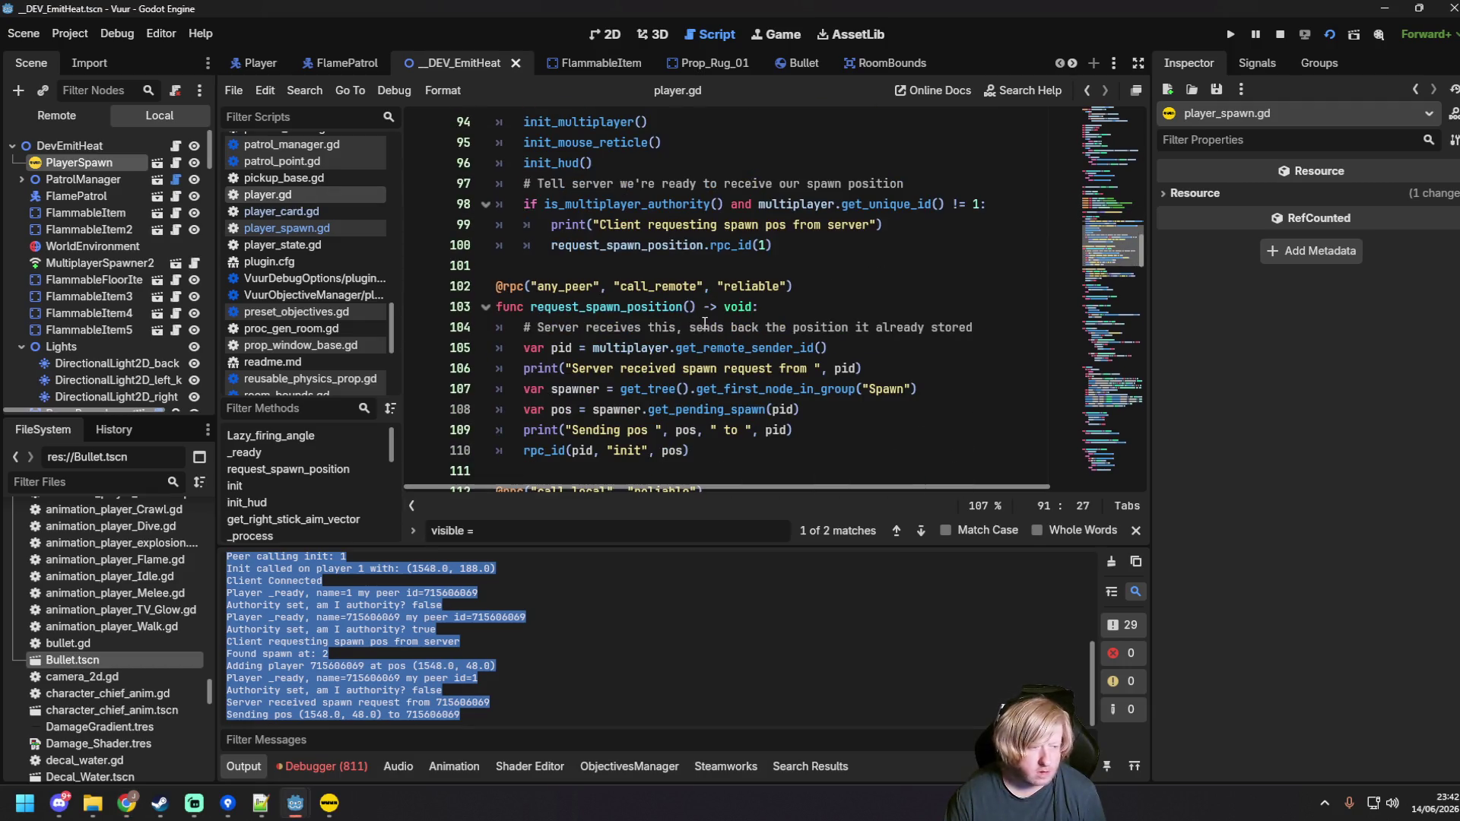
{"action": "scroll", "scroll_direction": "down", "scroll_amount": 3}
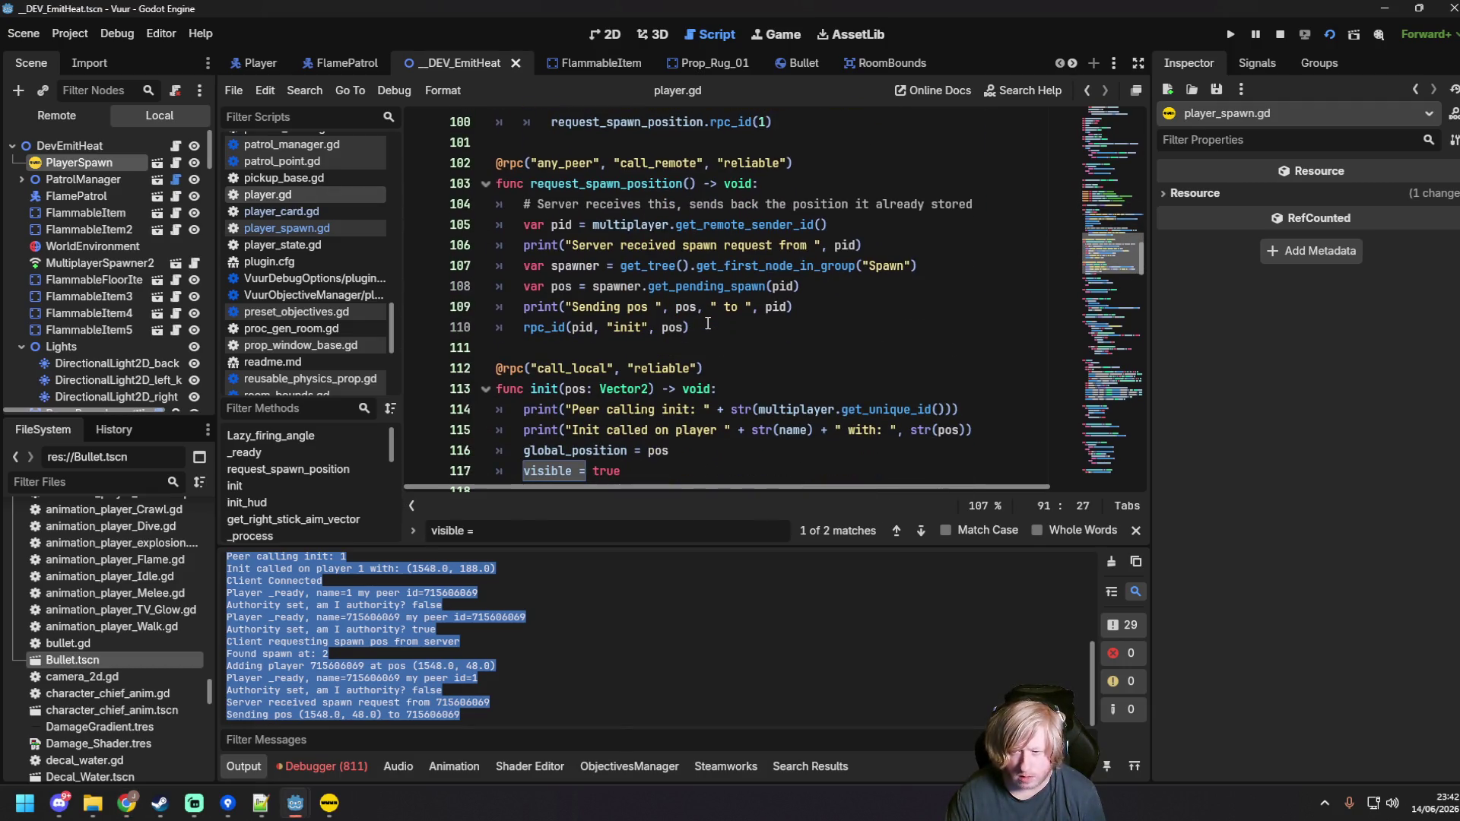
{"action": "scroll", "scroll_direction": "down", "scroll_amount": 3}
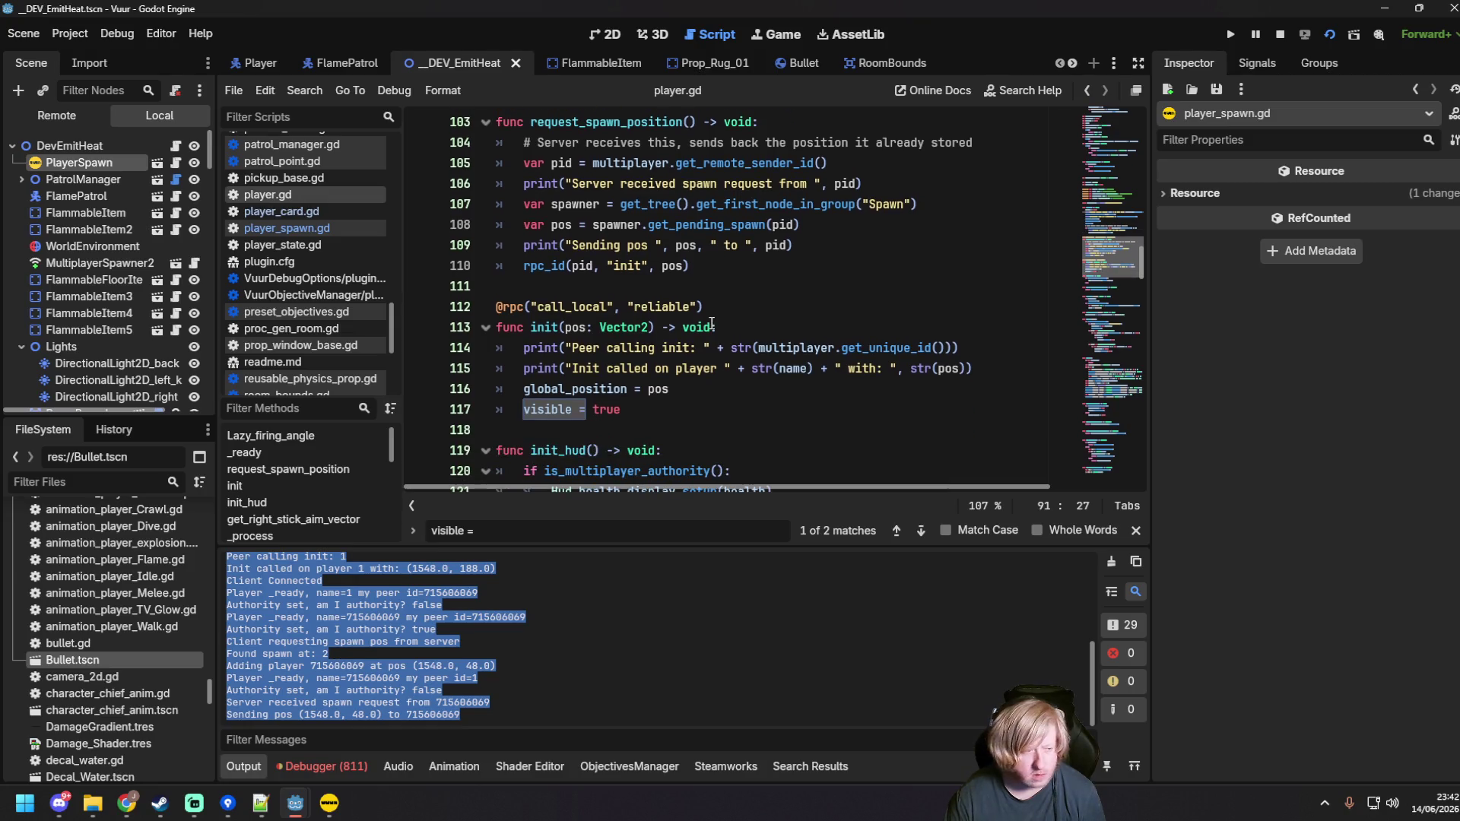
{"action": "left_click", "coordinate": [631, 344]}
{"action": "left_click_drag", "start_coordinate": [632, 344], "coordinate": [495, 245]}
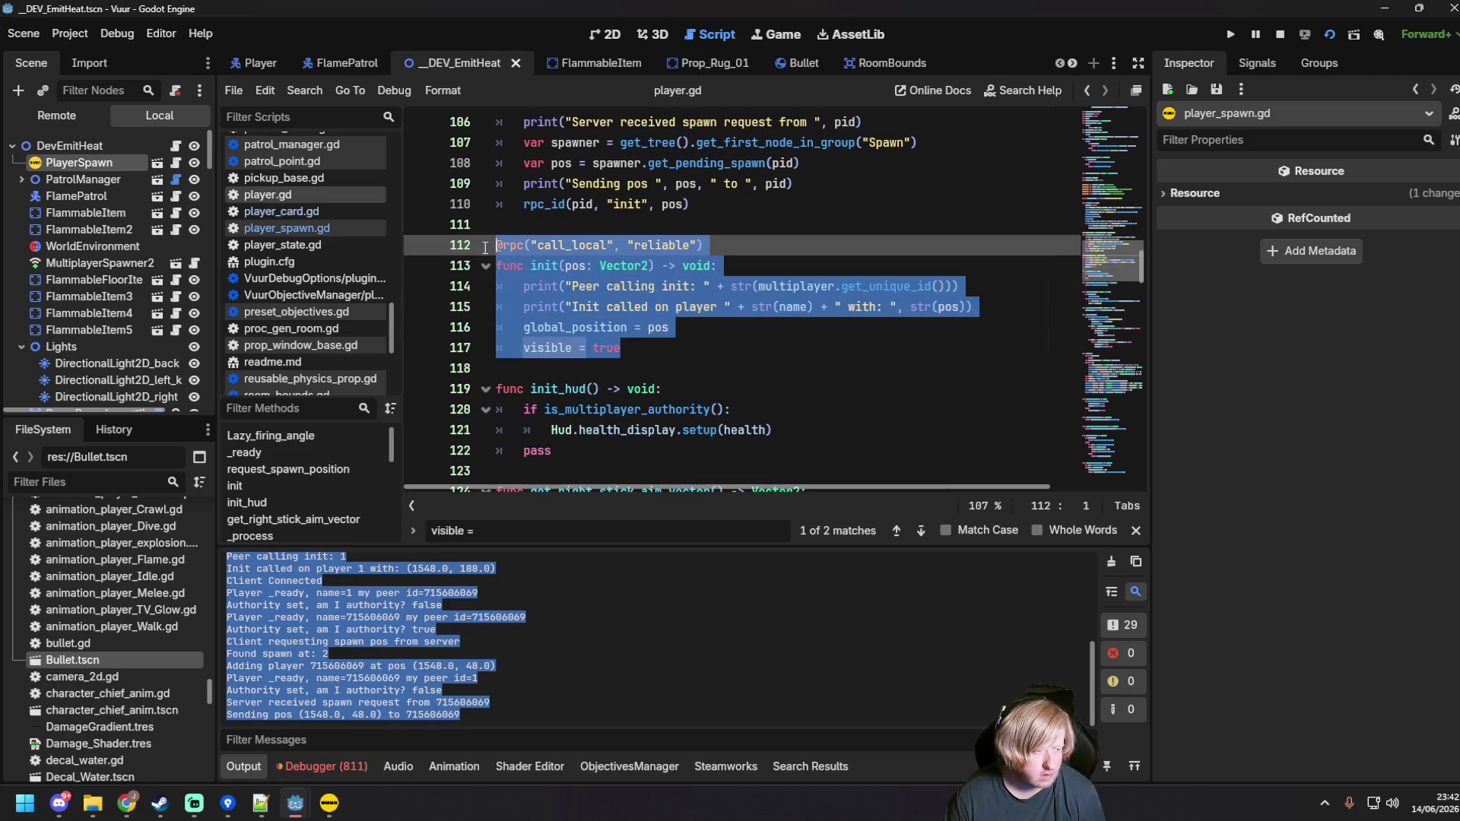
{"action": "key", "text": "ctrl+v"}
{"action": "key", "text": "ctrl+s"}
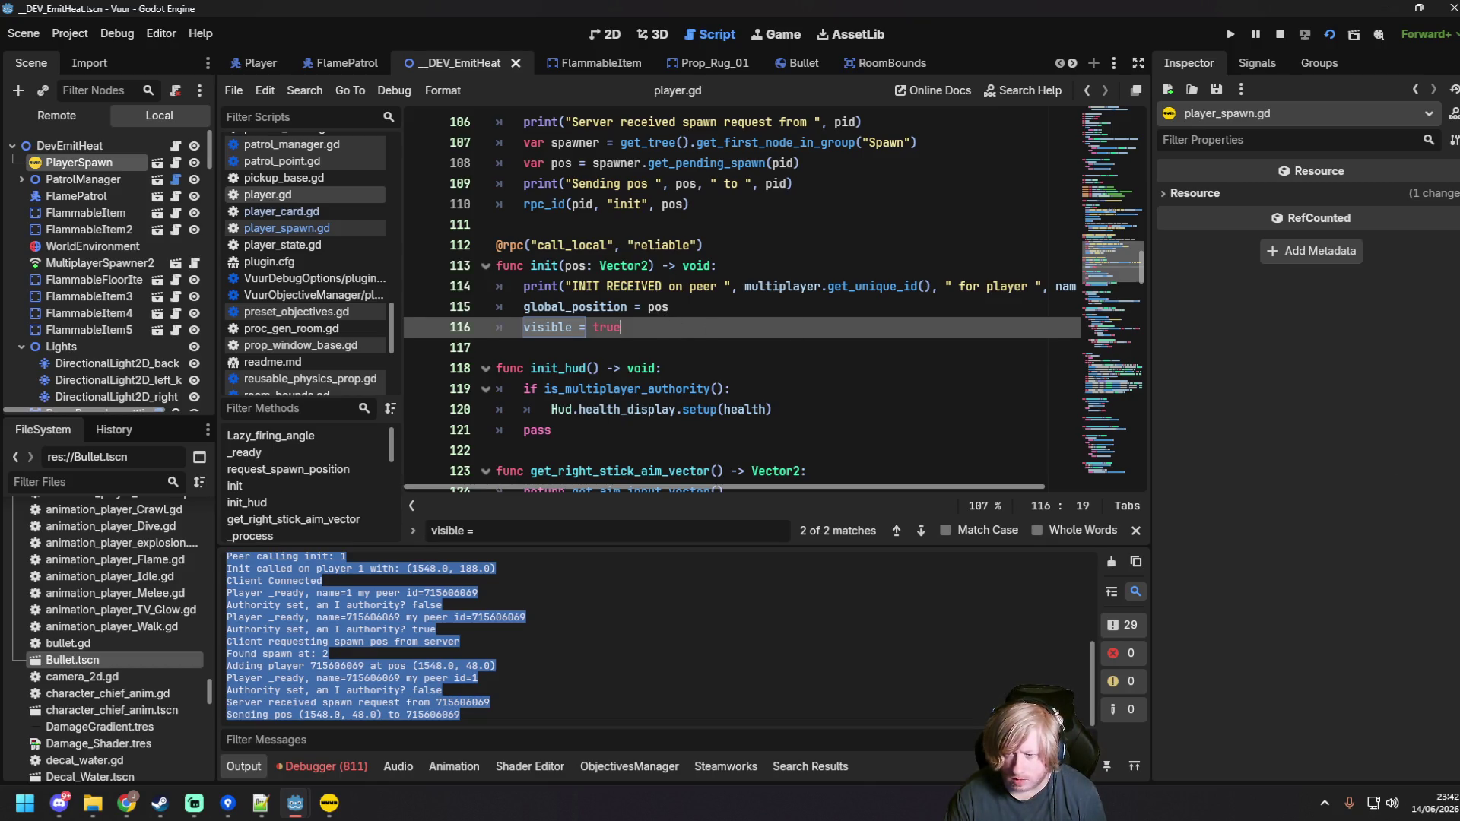
Step: Rewrite line 109's print to "Server sending init rpc_id to" with pid and pos, then run
{"action": "key", "text": "alt+Tab"}
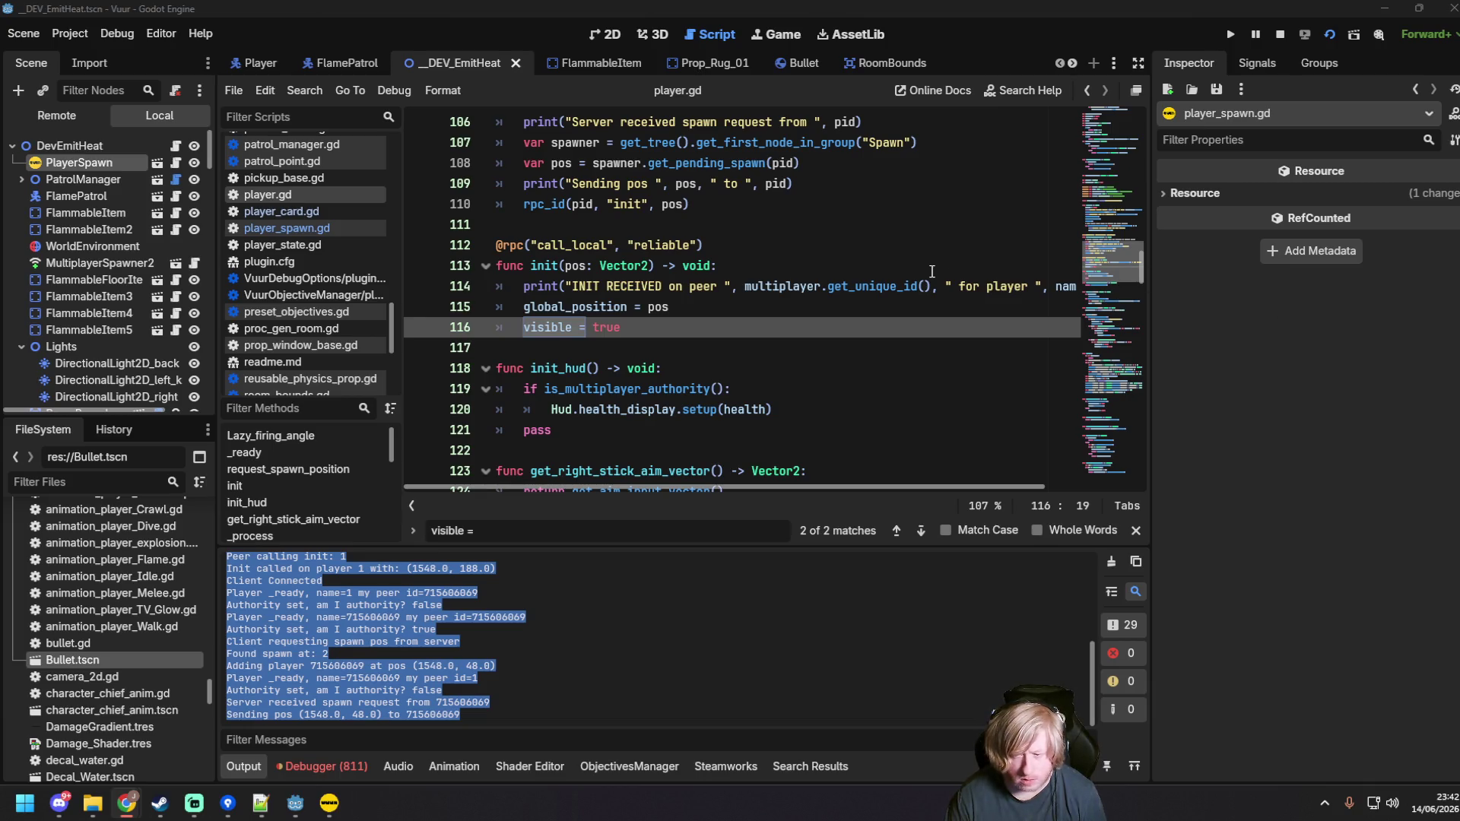
{"action": "scroll", "scroll_direction": "up", "scroll_amount": 3}
{"action": "left_click", "coordinate": [764, 319]}
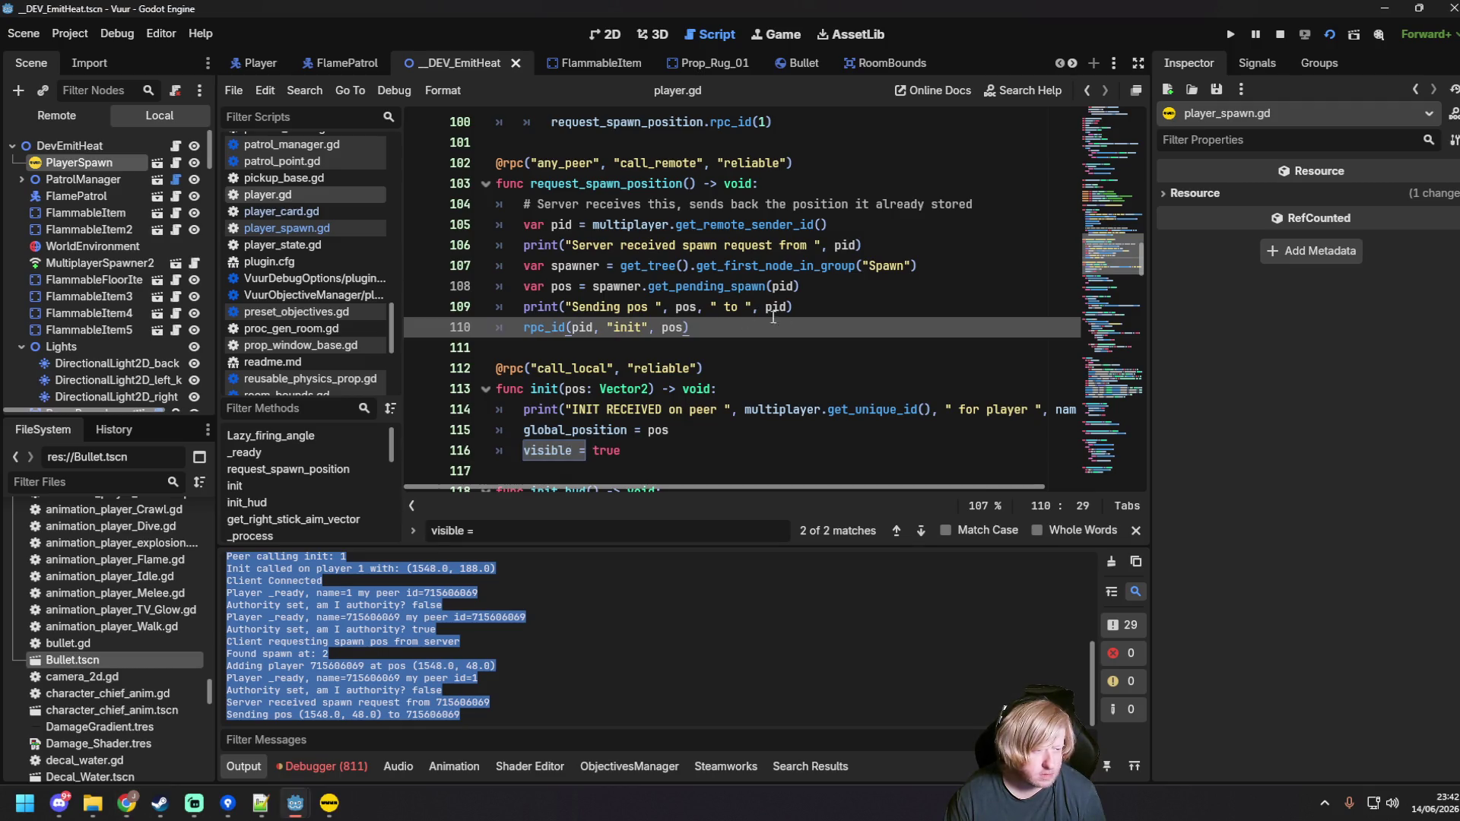
{"action": "left_click", "coordinate": [842, 308]}
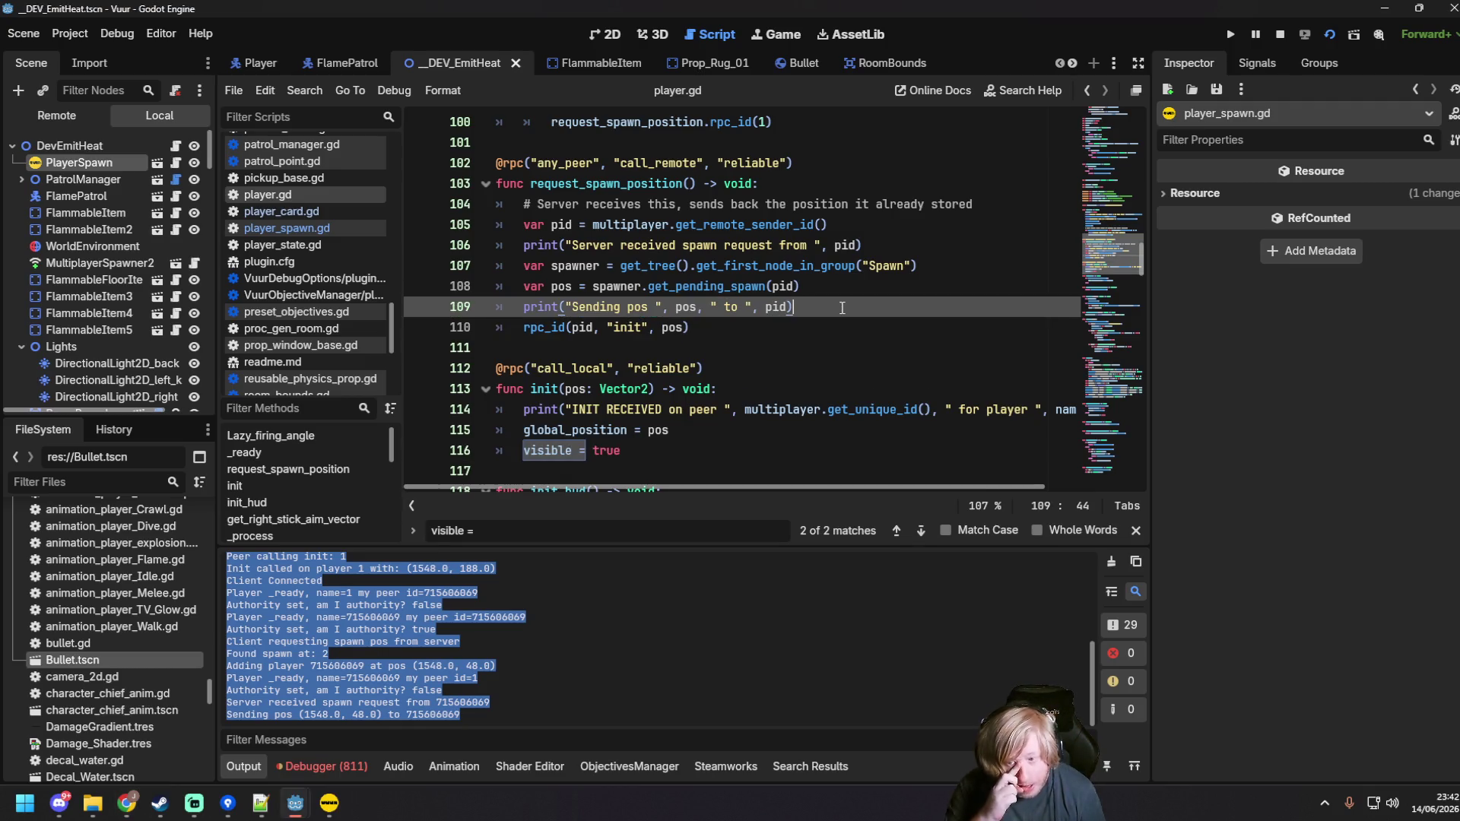
{"action": "triple_click", "coordinate": [691, 306]}
{"action": "type", "text": "print(\"Server sending init rpc_id to \", pid, \" pos \", pos)"}
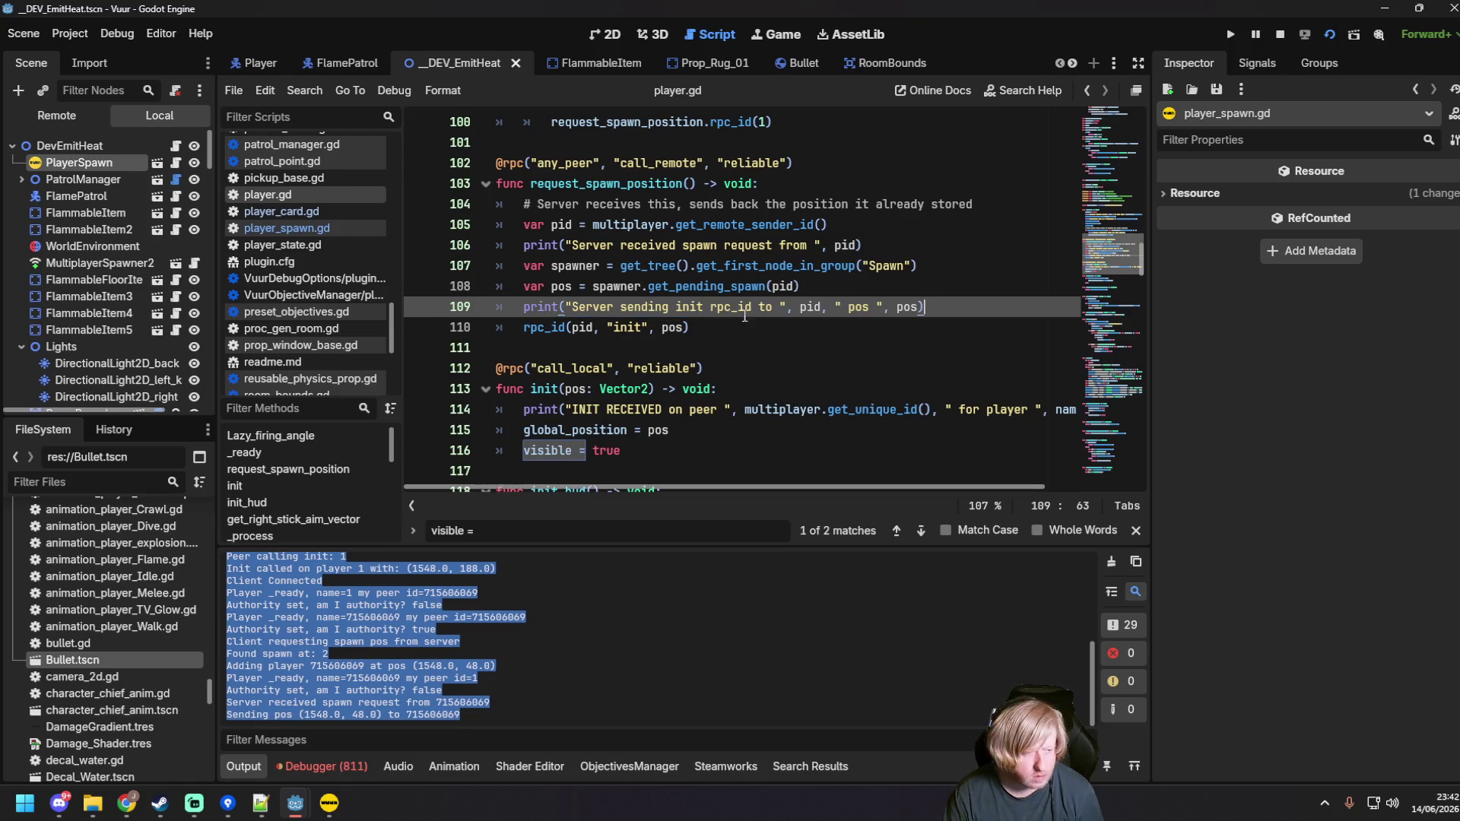
{"action": "key", "text": "F5"}
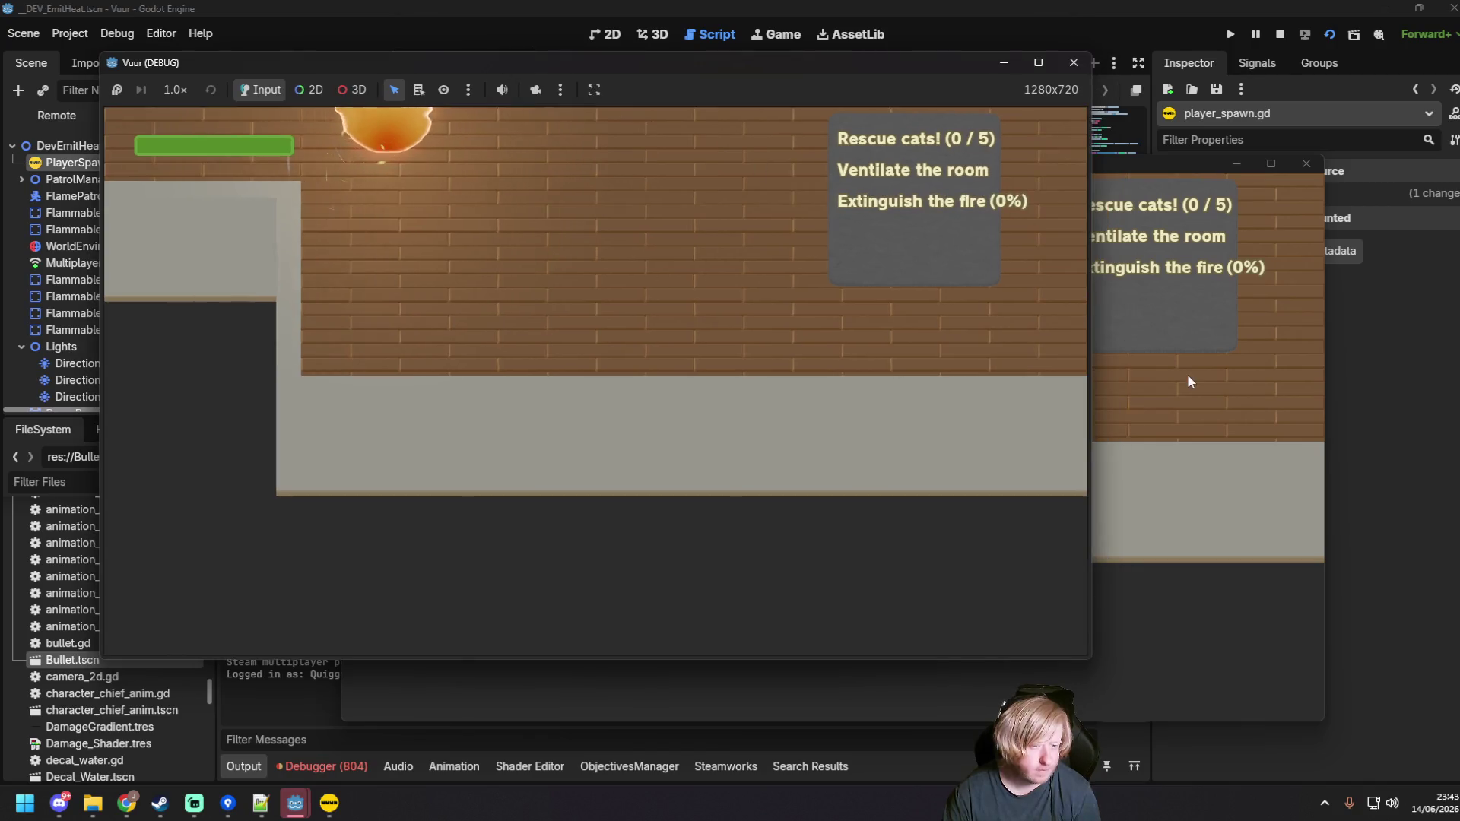
Step: Start the server in the second game instance and join it from the first
{"action": "left_click", "coordinate": [1142, 359]}
{"action": "left_click", "coordinate": [798, 411]}
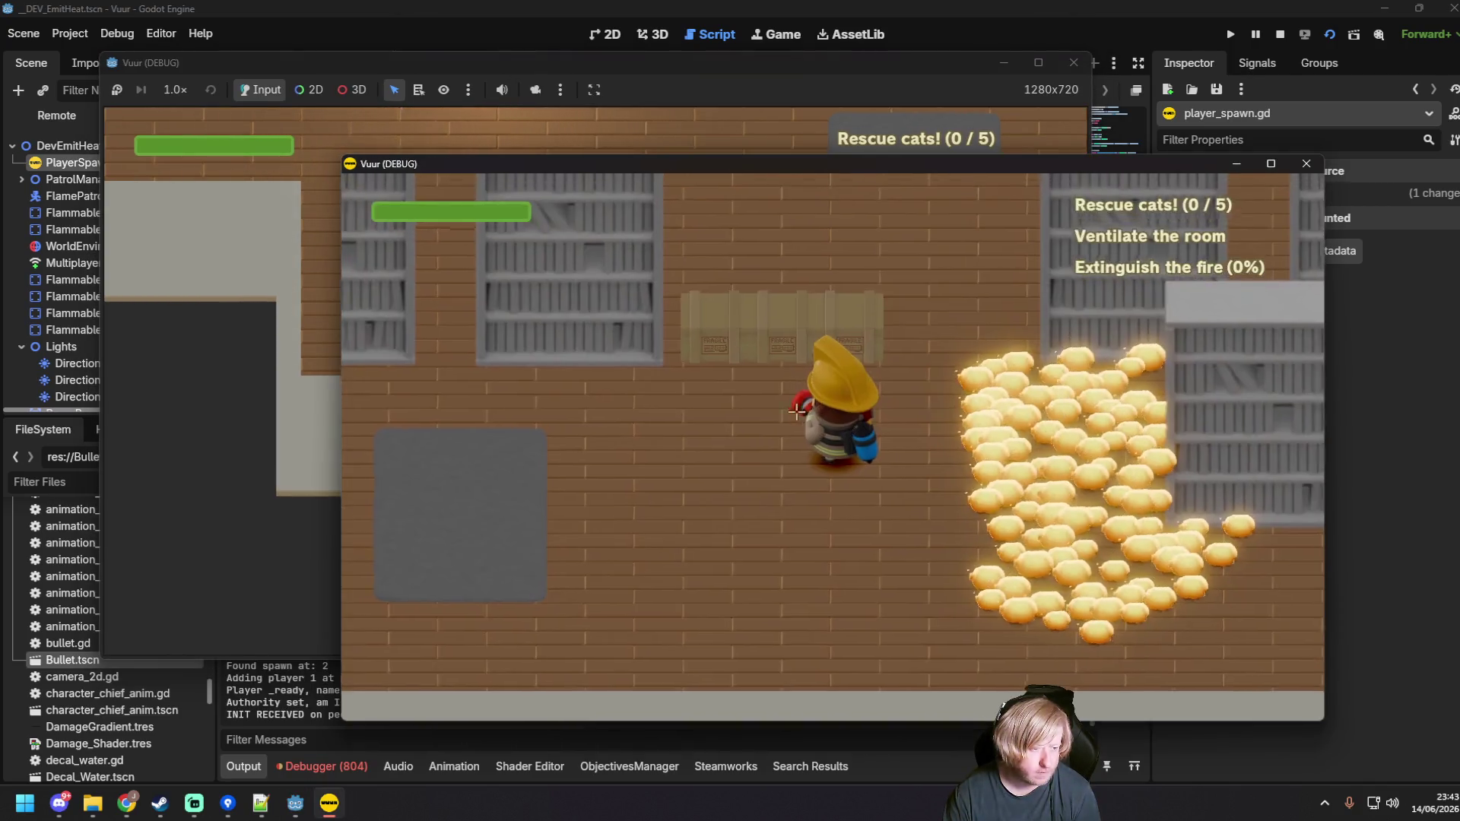
{"action": "left_click", "coordinate": [300, 357]}
{"action": "left_click", "coordinate": [541, 386]}
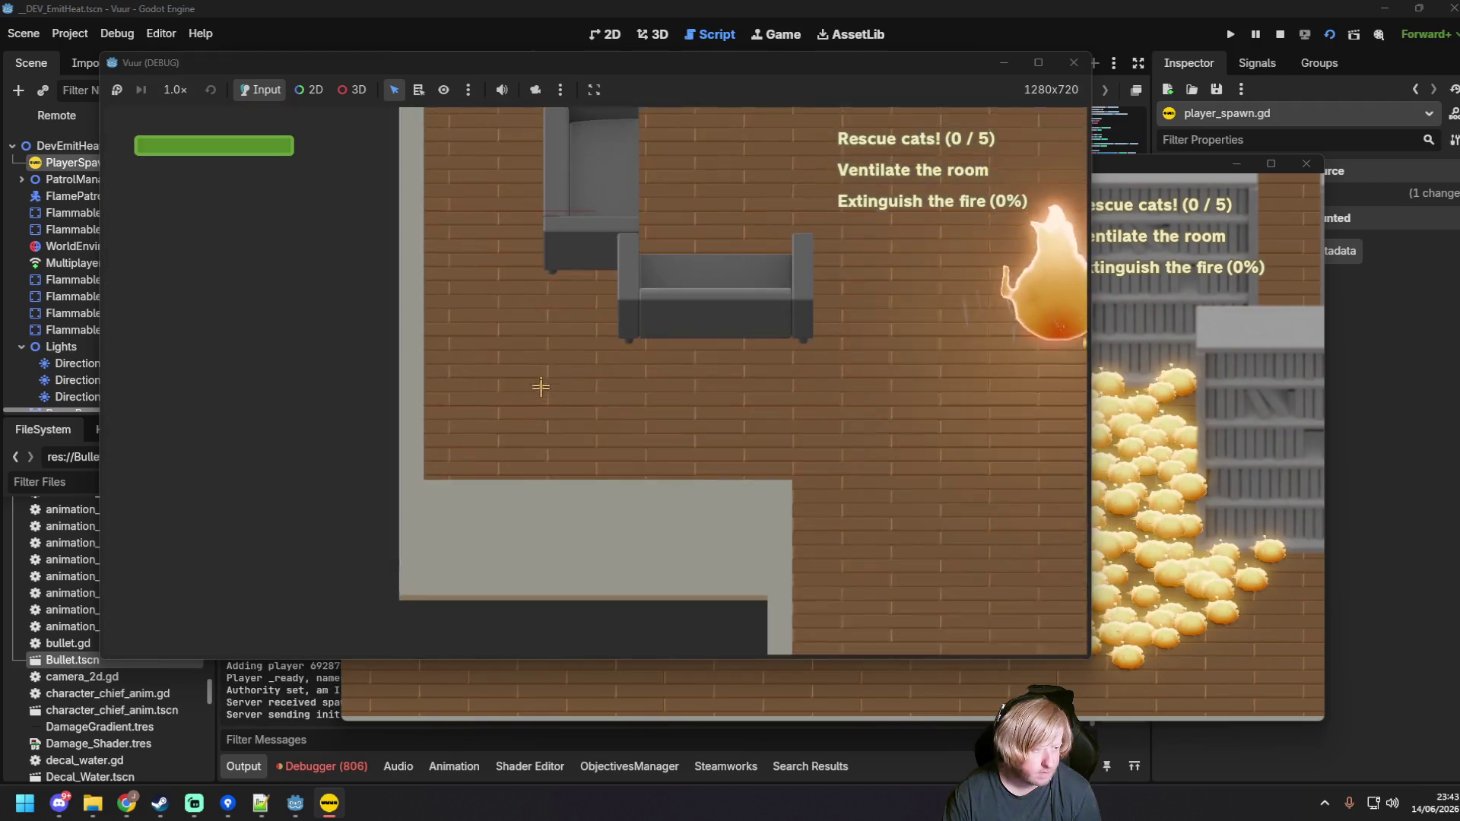
Step: Select the new Output log text and open the debugger panel showing 402 errors
{"action": "left_click", "coordinate": [354, 690]}
{"action": "left_click_drag", "start_coordinate": [590, 714], "coordinate": [222, 688]}
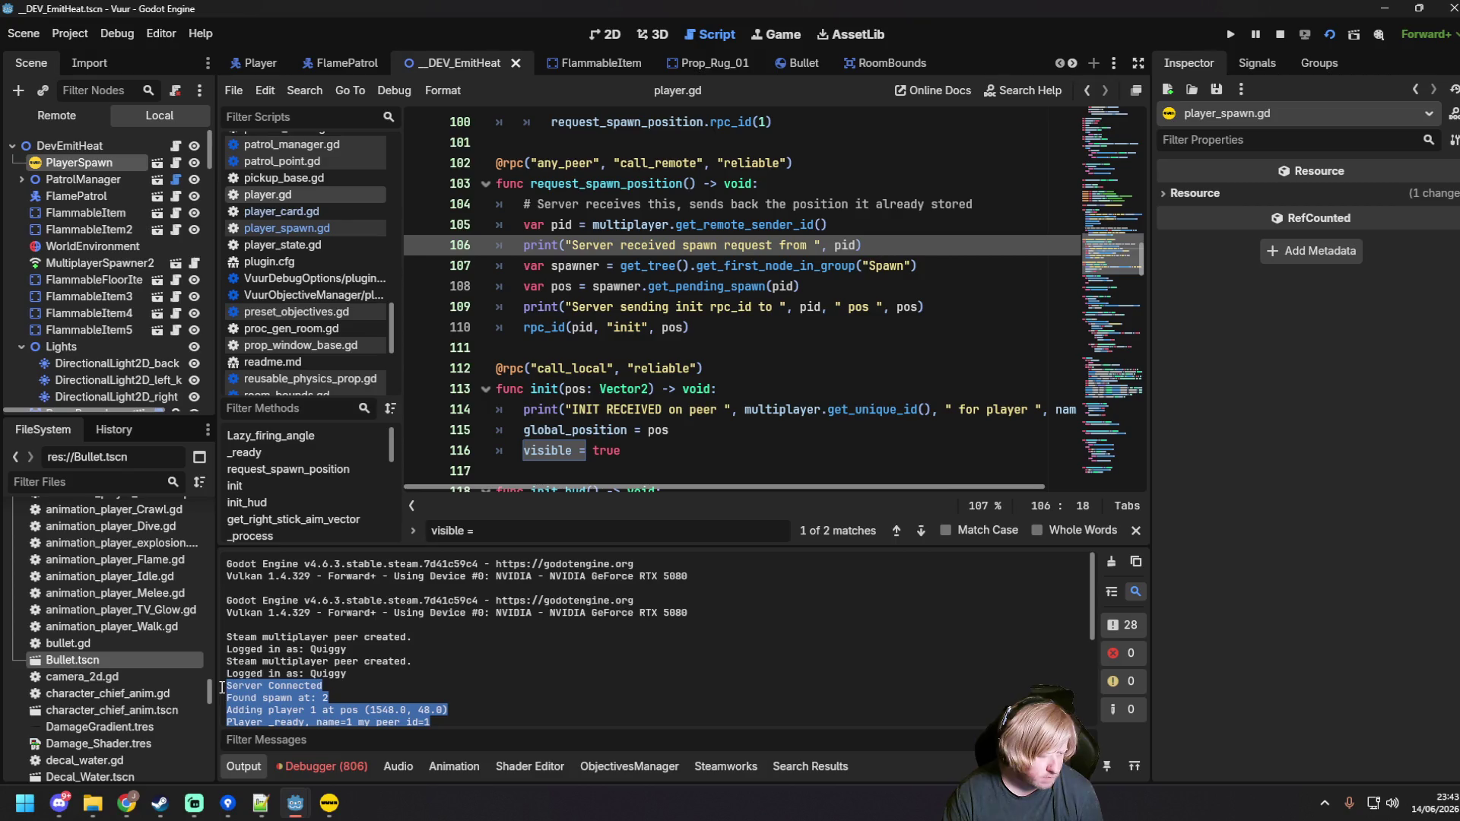
{"action": "left_click", "coordinate": [126, 803]}
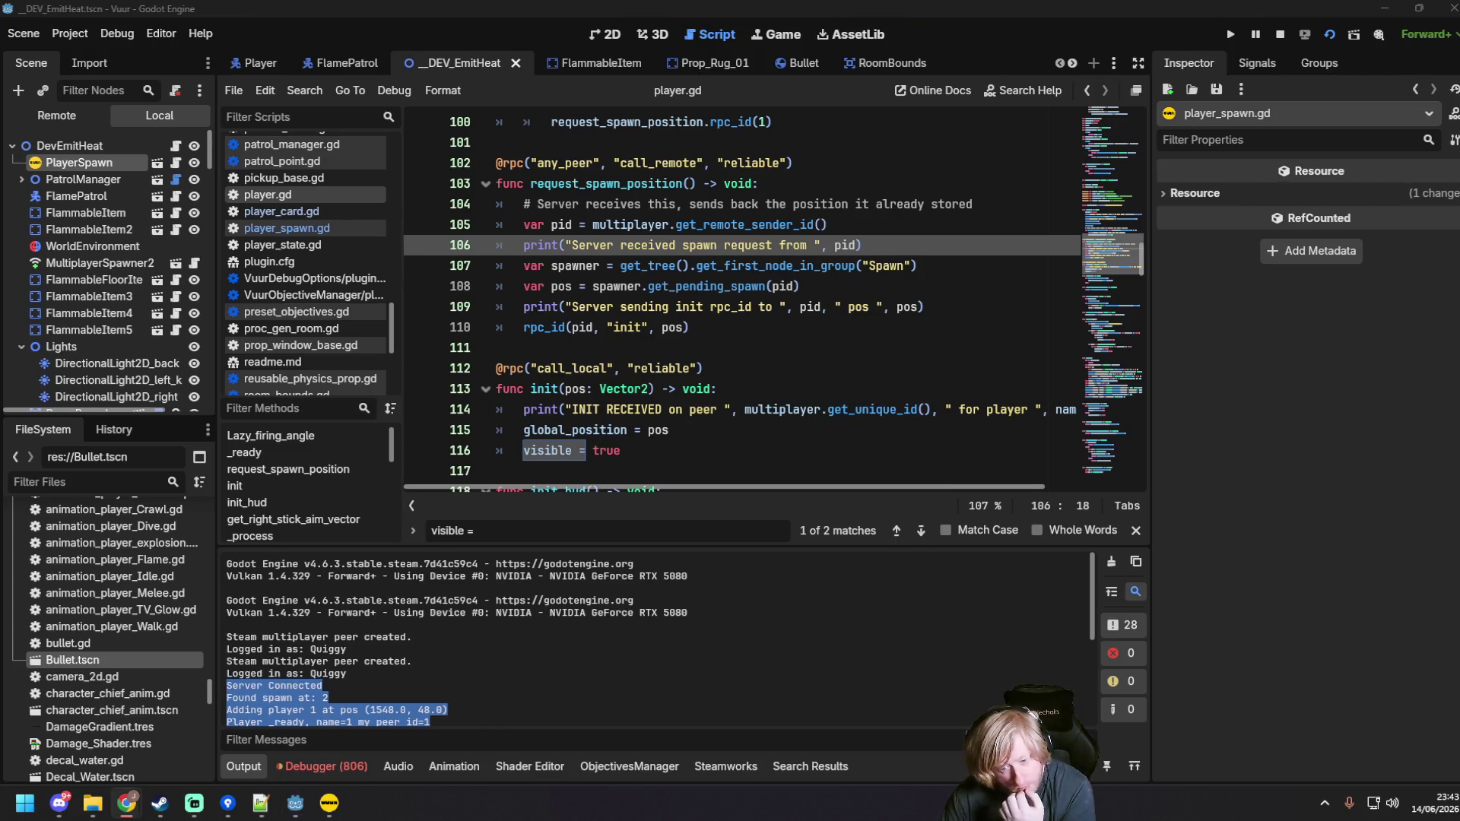
{"action": "key", "text": "alt+Tab"}
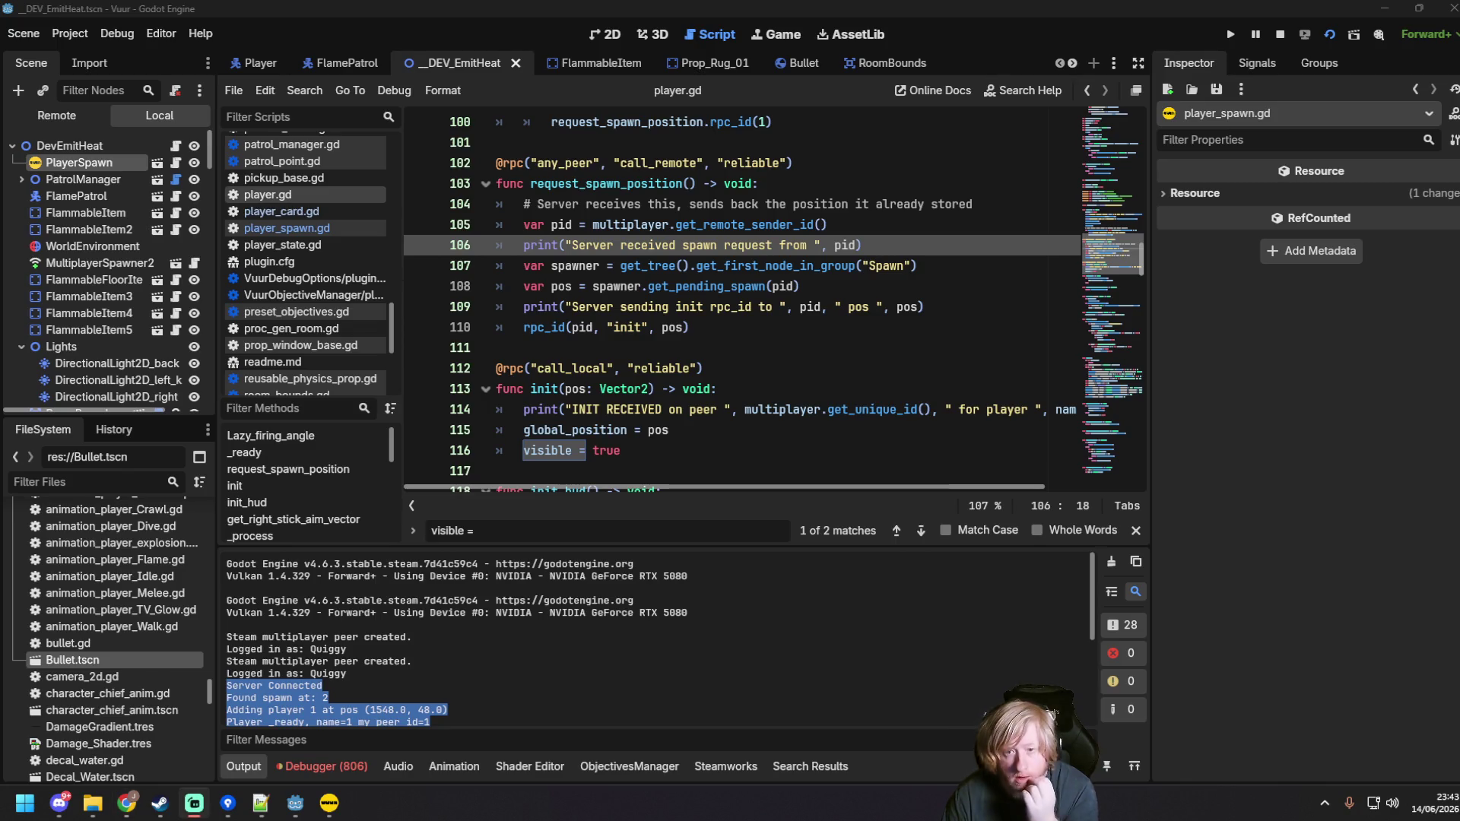
{"action": "key", "text": "alt+Tab"}
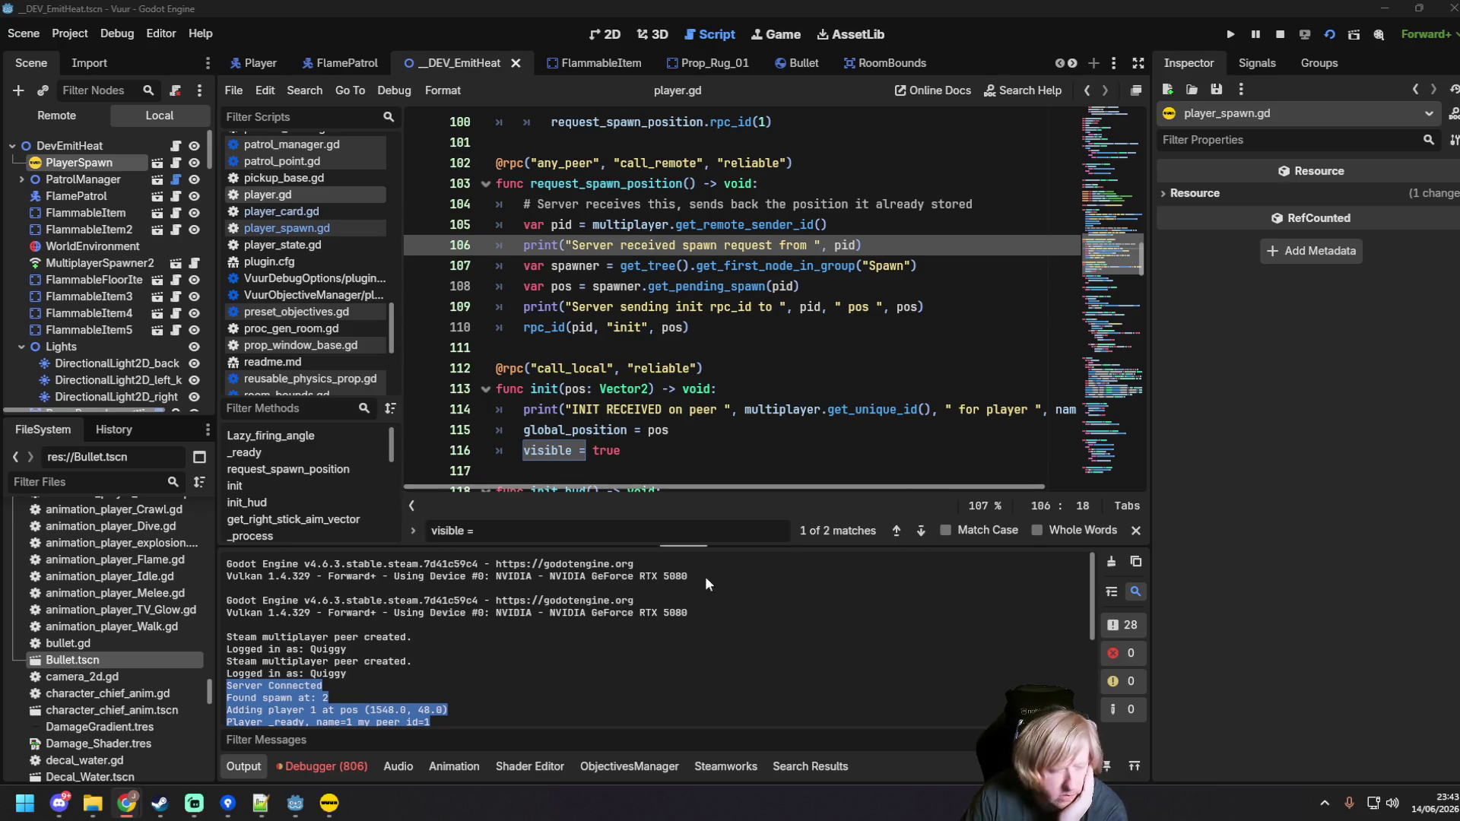
{"action": "left_click", "coordinate": [321, 762]}
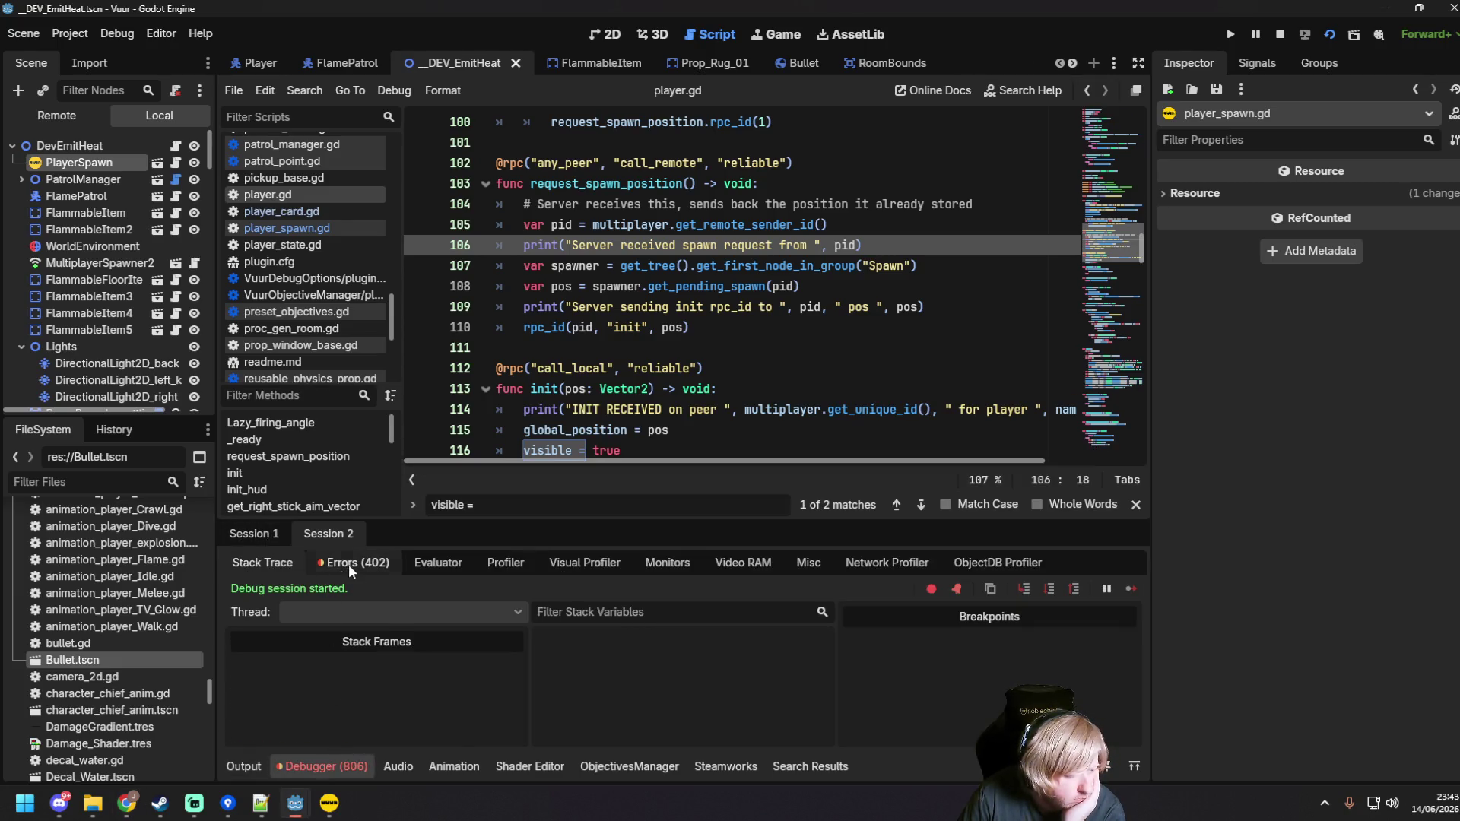
Step: Show the debugger's Errors list and scroll down to the latest 0:00:08 errors
{"action": "left_click", "coordinate": [348, 564]}
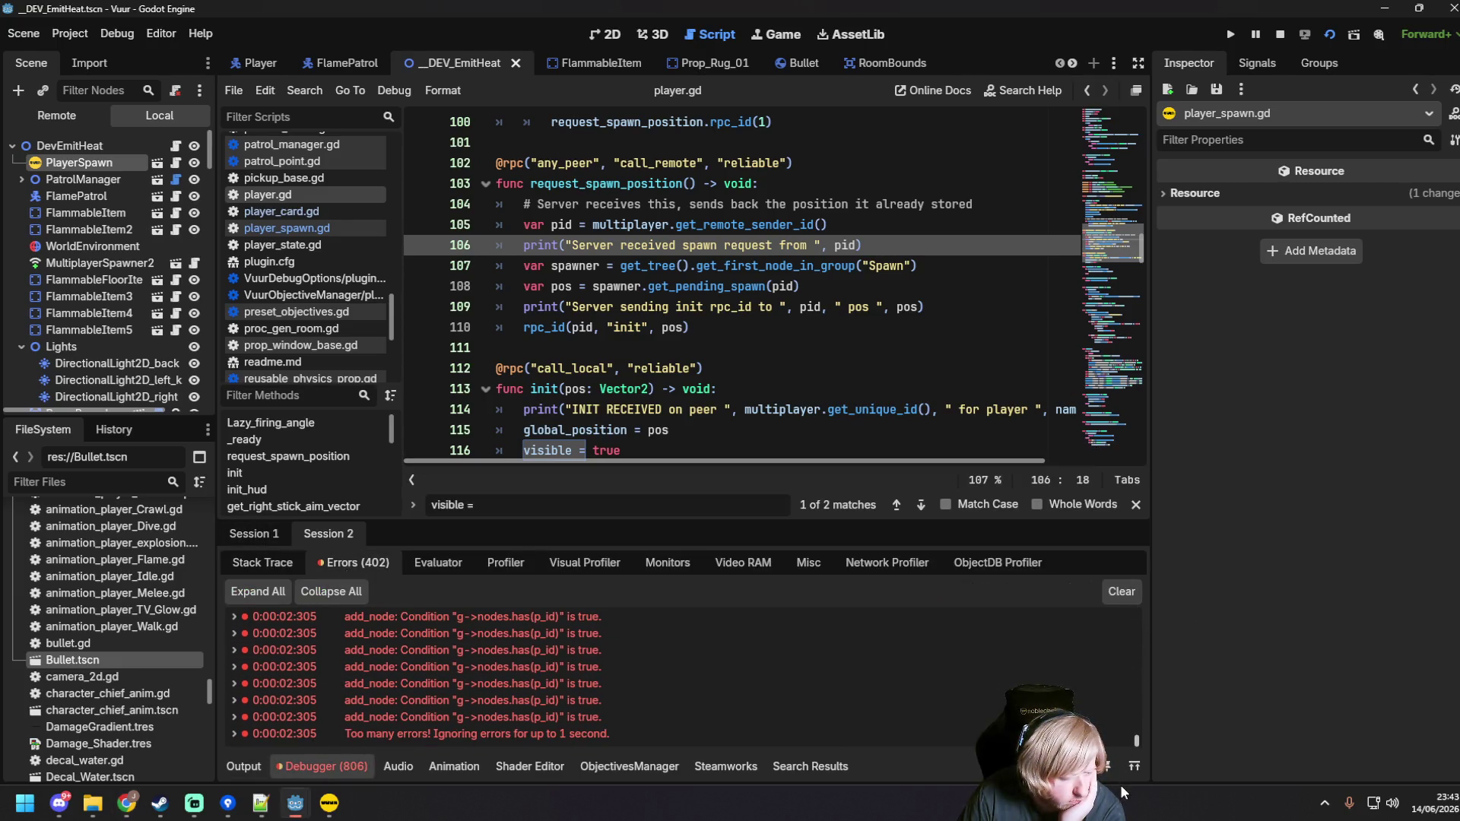
{"action": "left_click", "coordinate": [273, 564]}
{"action": "left_click", "coordinate": [362, 563]}
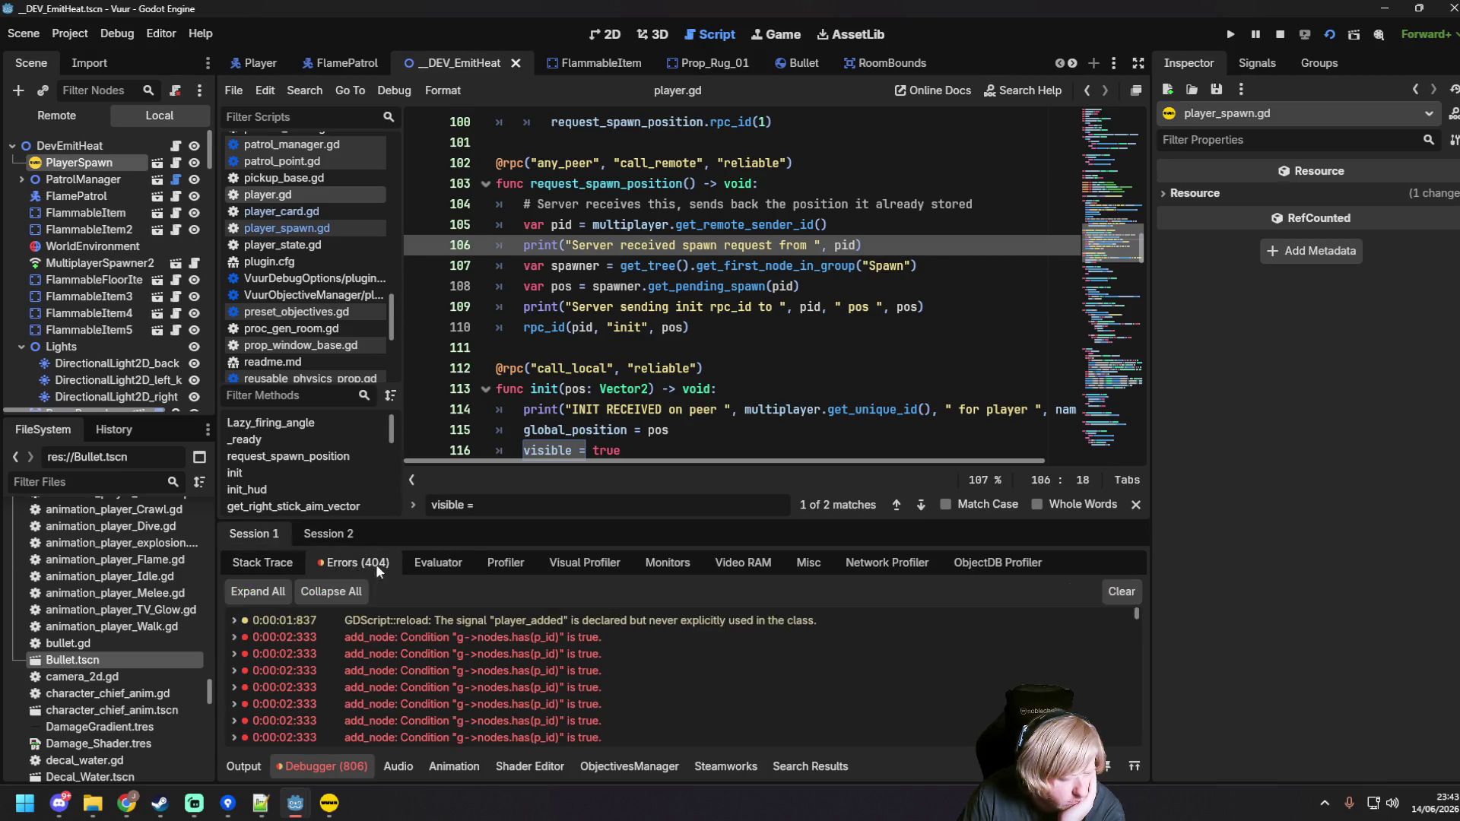
{"action": "scroll", "scroll_direction": "down", "scroll_amount": 3}
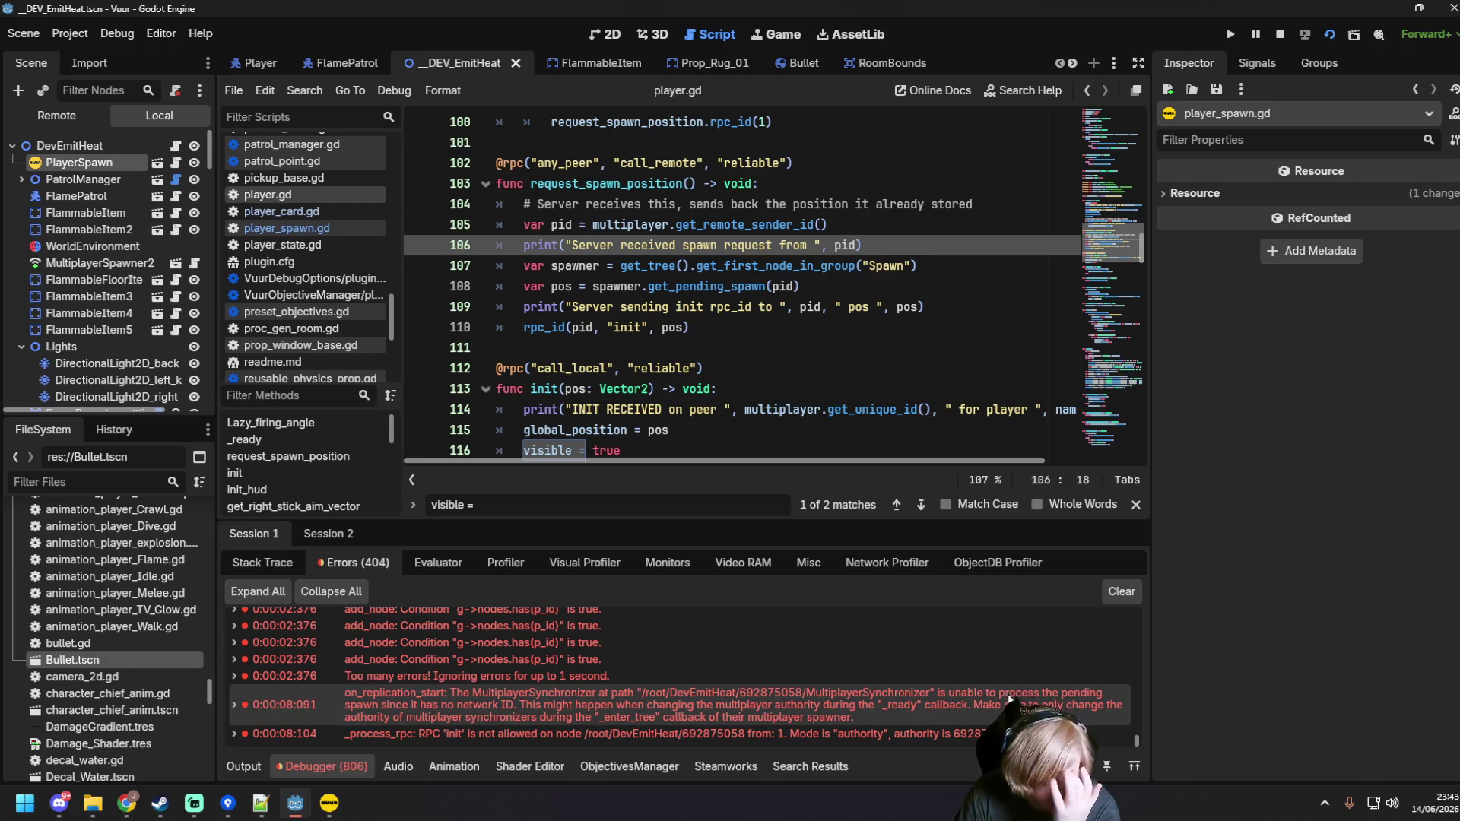
{"action": "mouse_move", "coordinate": [955, 696]}
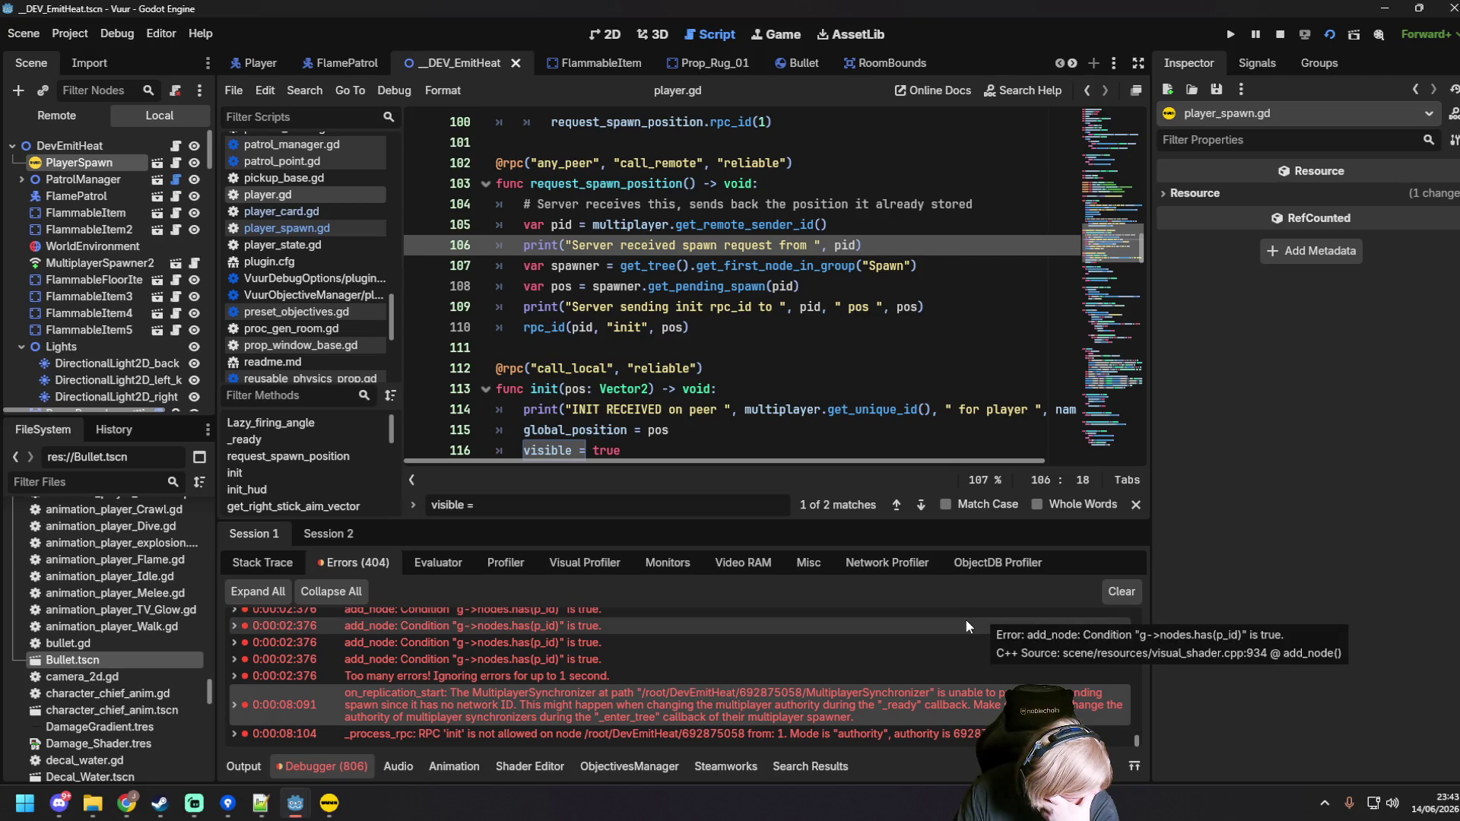
Step: Copy the MultiplayerSynchronizer error and the RPC 'init' authority-mode error
{"action": "right_click", "coordinate": [817, 698]}
{"action": "left_click", "coordinate": [861, 714]}
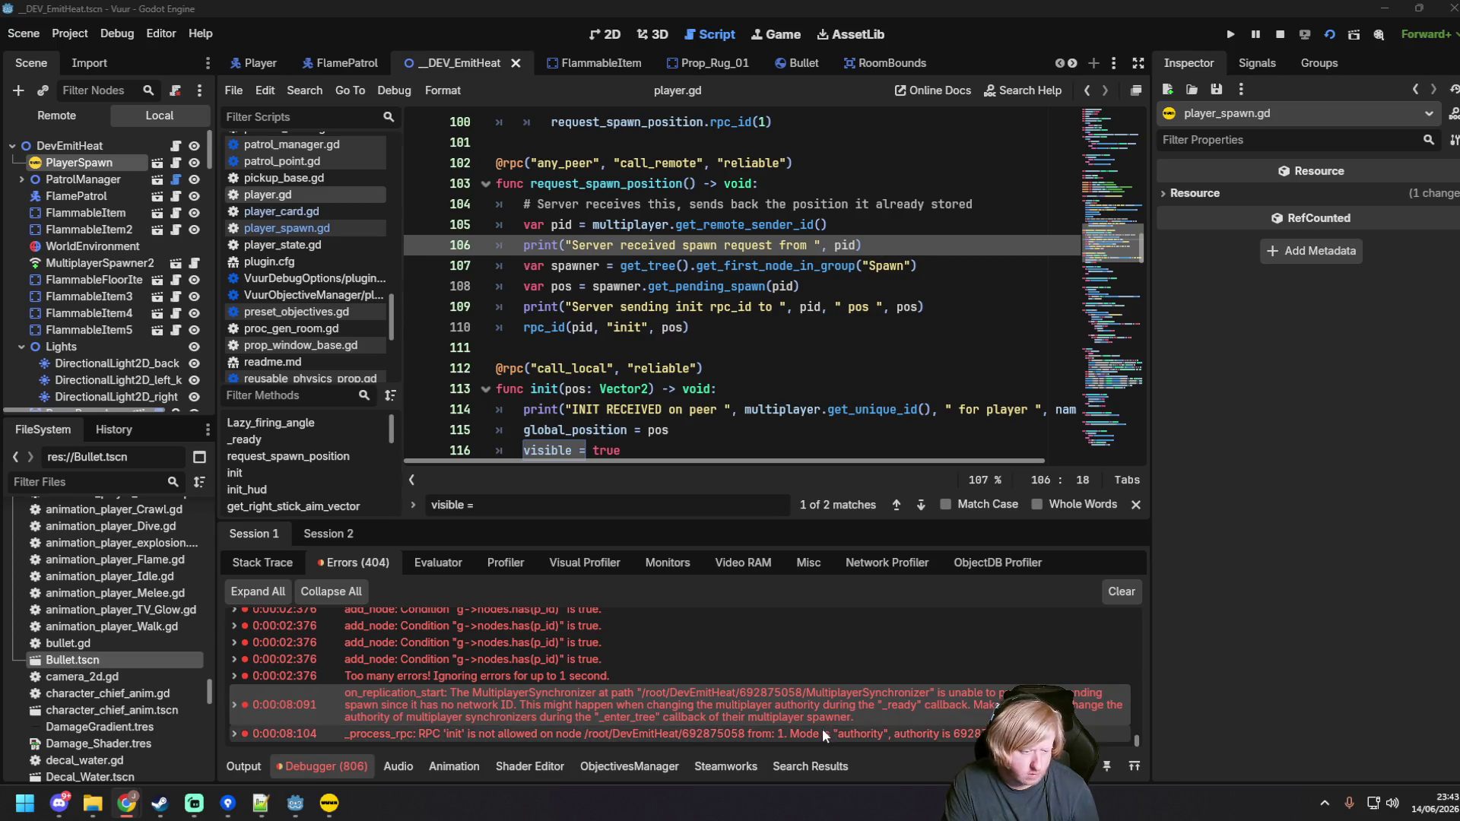
{"action": "right_click", "coordinate": [822, 728]}
{"action": "left_click", "coordinate": [859, 744]}
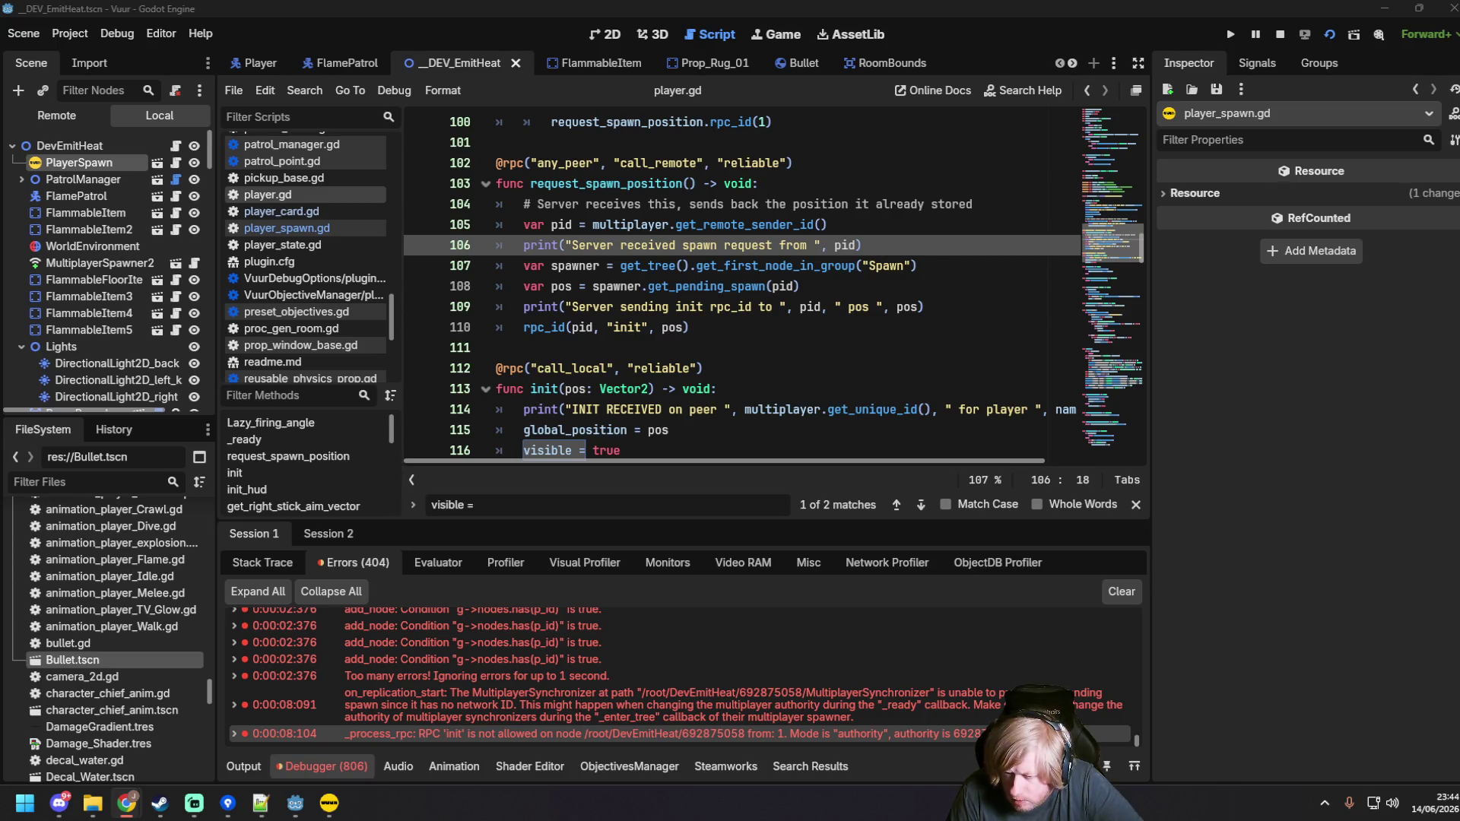
{"action": "left_click", "coordinate": [533, 268]}
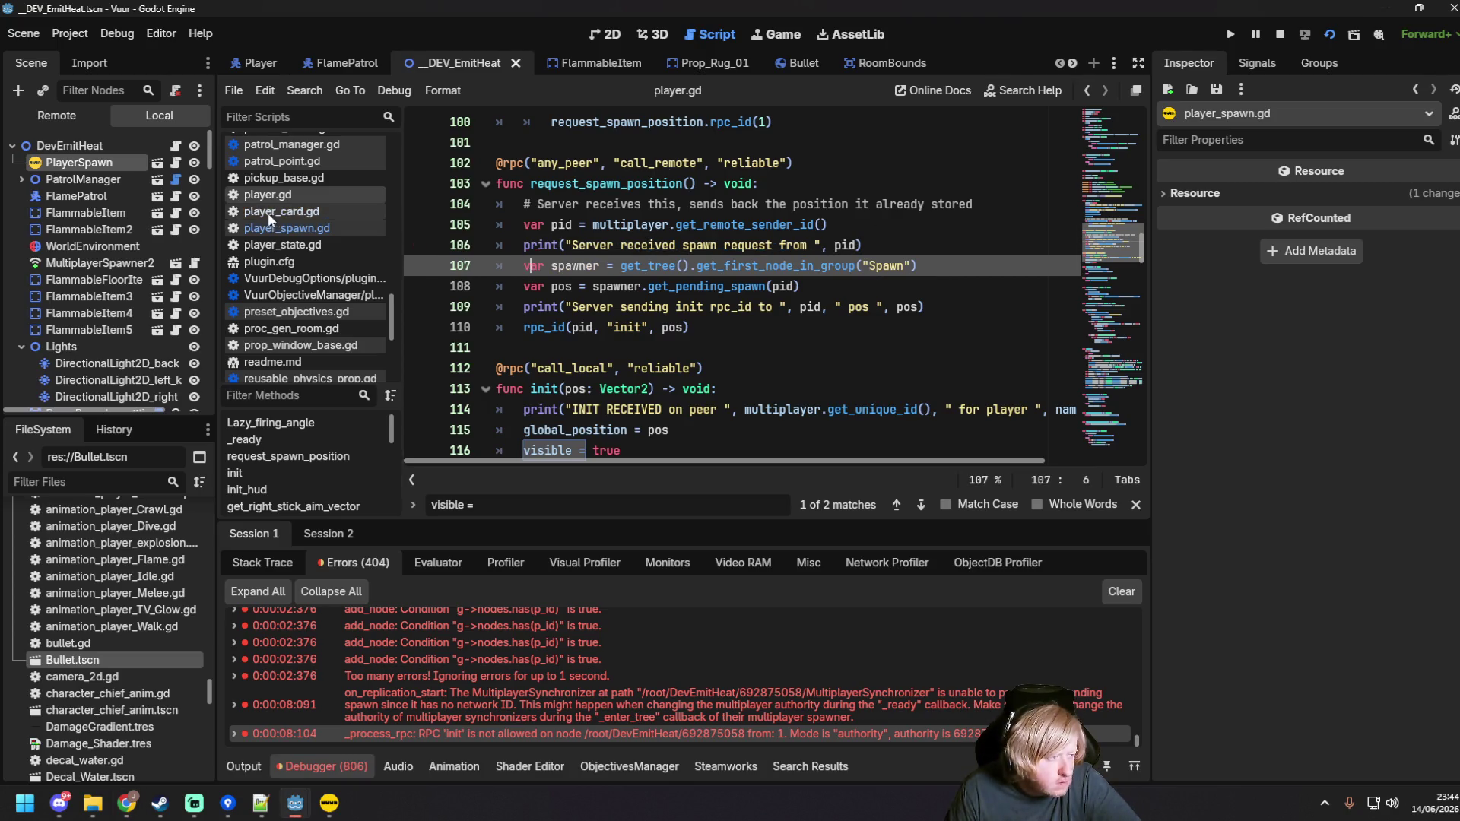
Step: Prefix line 92's set_multiplayer_authority(name.to_int()) with # and save player.gd
{"action": "scroll", "scroll_direction": "up", "scroll_amount": 3}
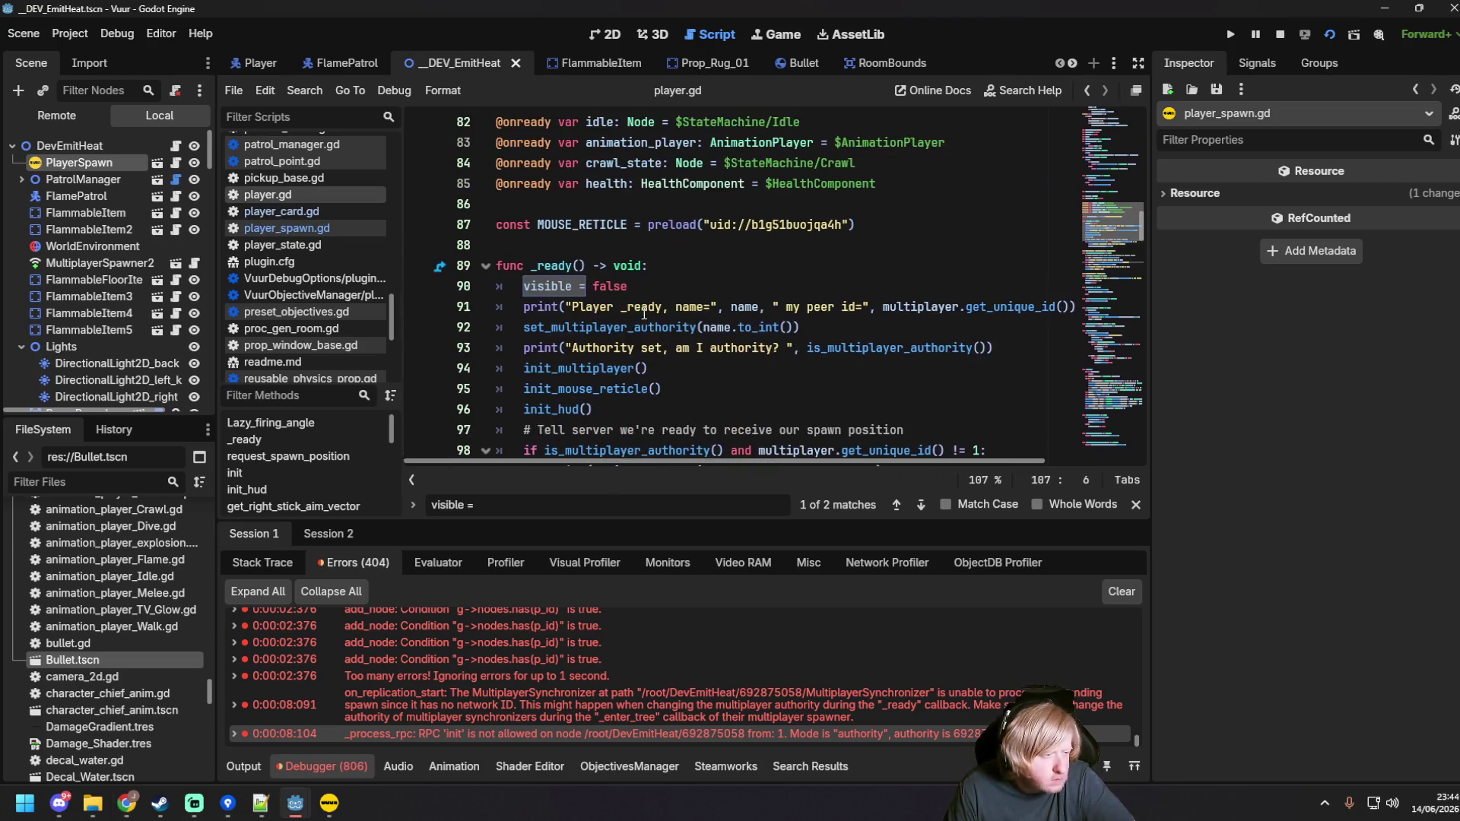
{"action": "left_click", "coordinate": [525, 328]}
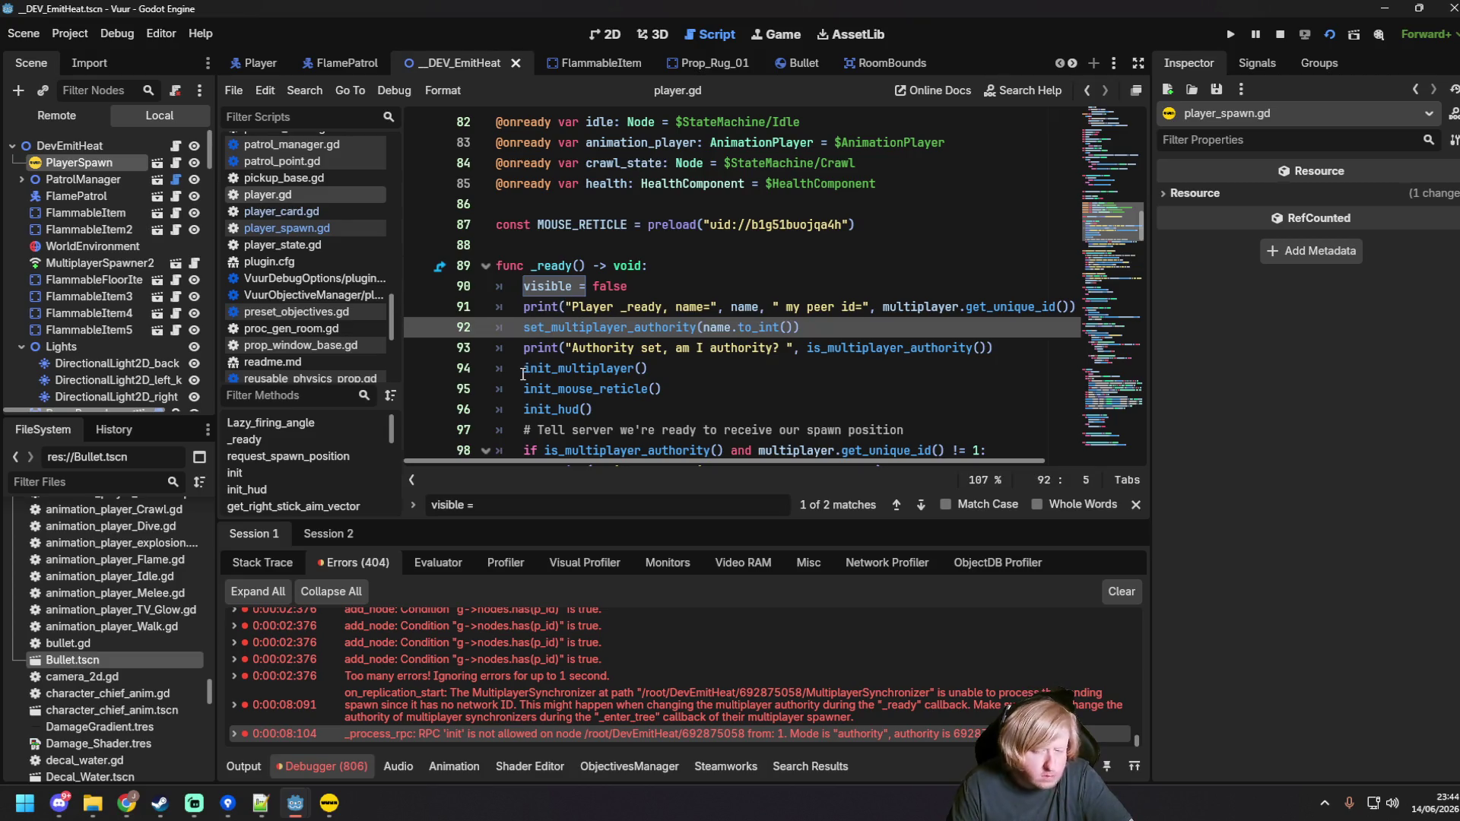
{"action": "type", "text": "#"}
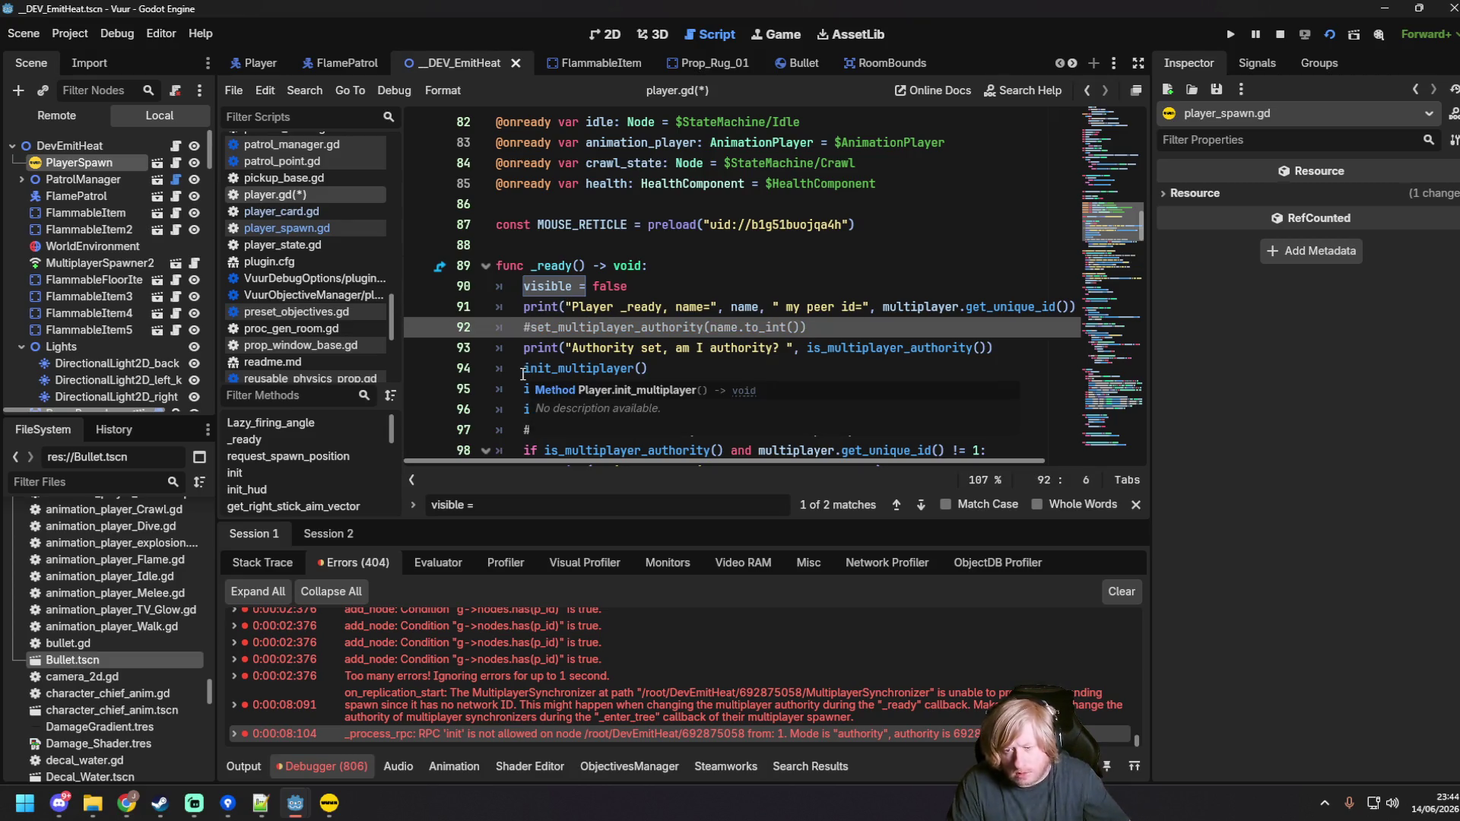
{"action": "left_click", "coordinate": [768, 297]}
{"action": "key", "text": "ctrl+s"}
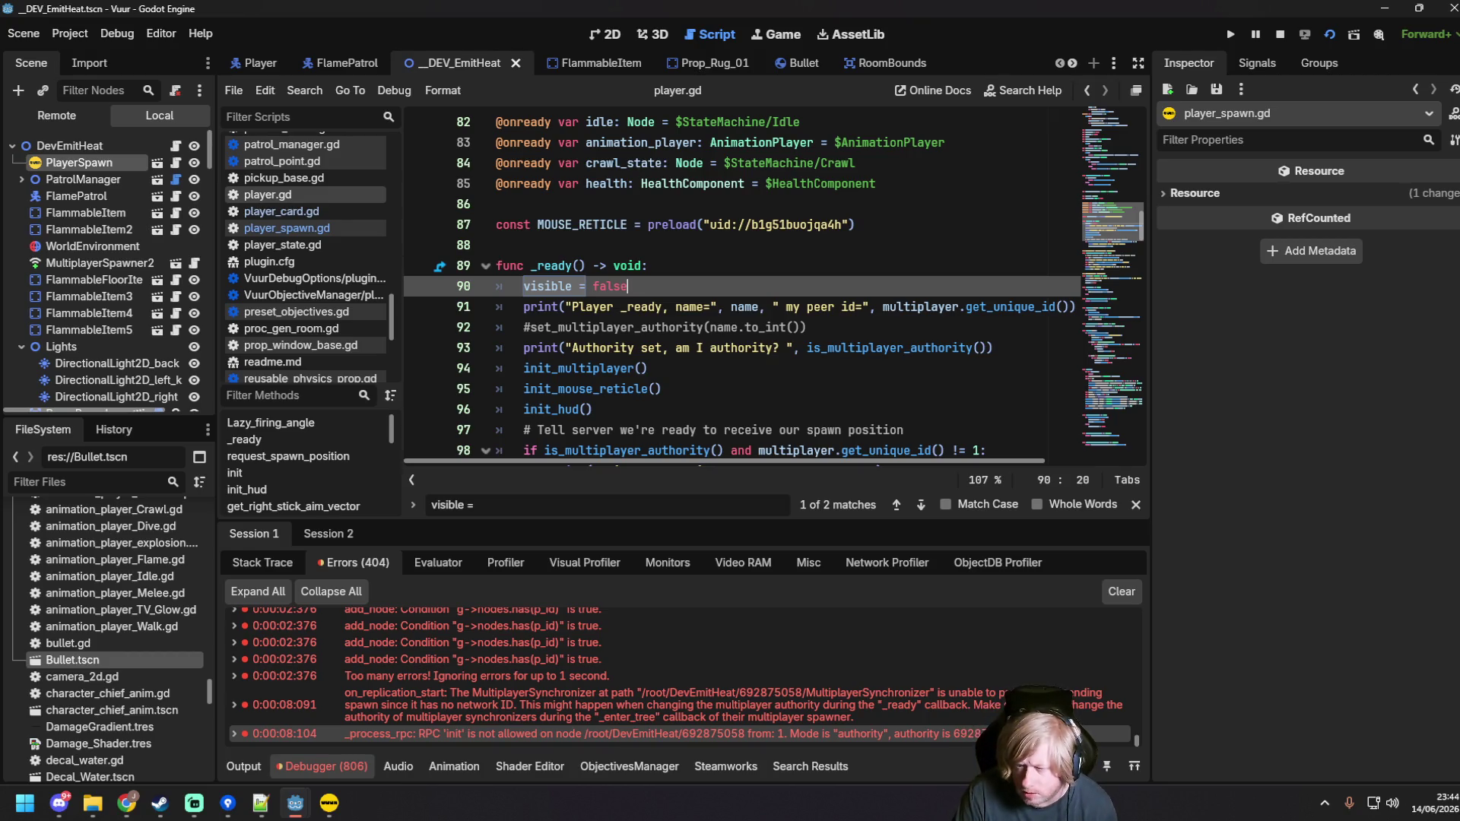
Step: Consult the browser notes, then return to player.gd in the editor
{"action": "key", "text": "alt+Tab"}
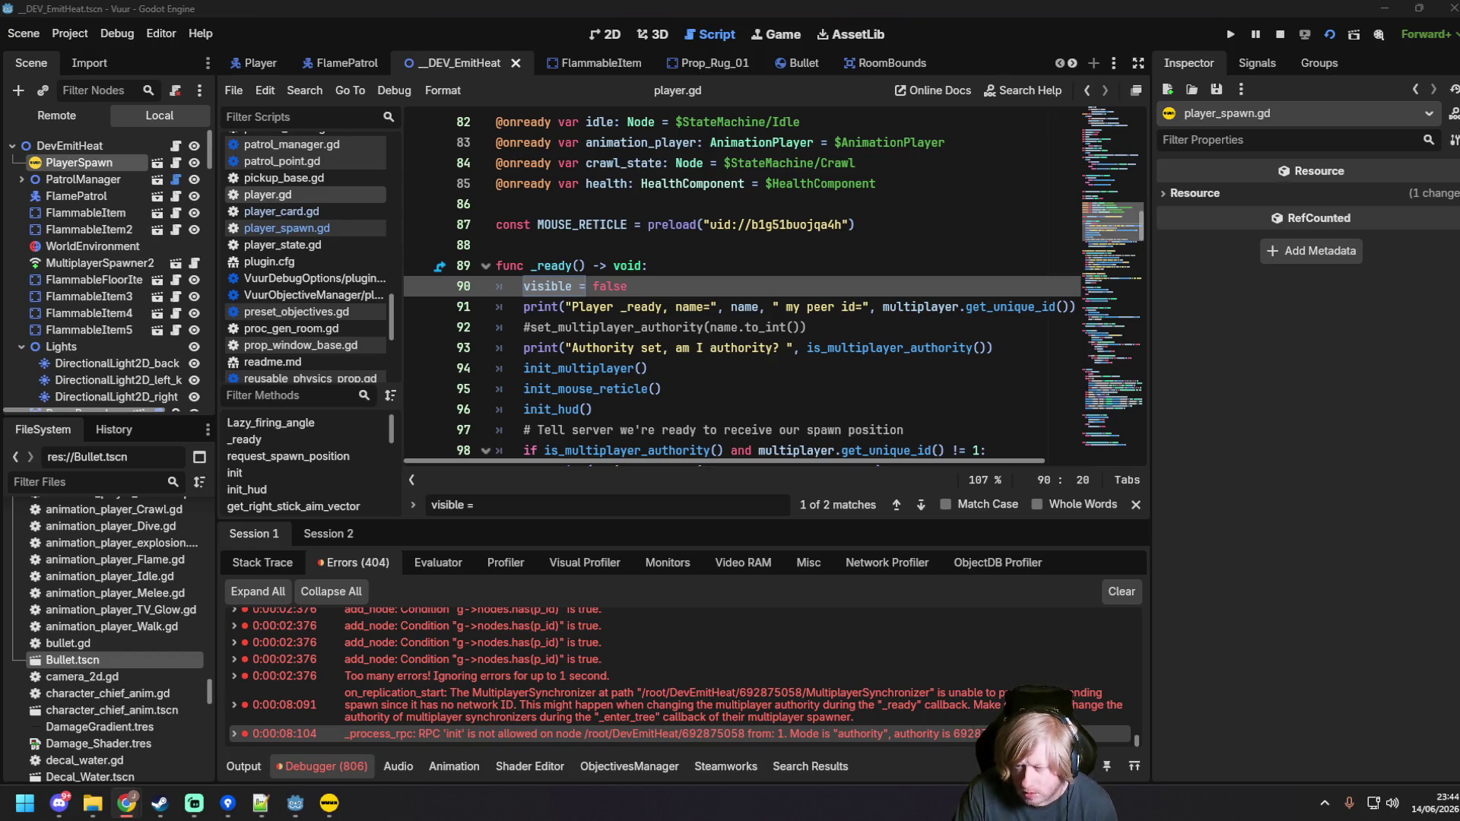
{"action": "scroll", "scroll_direction": "down", "scroll_amount": 3}
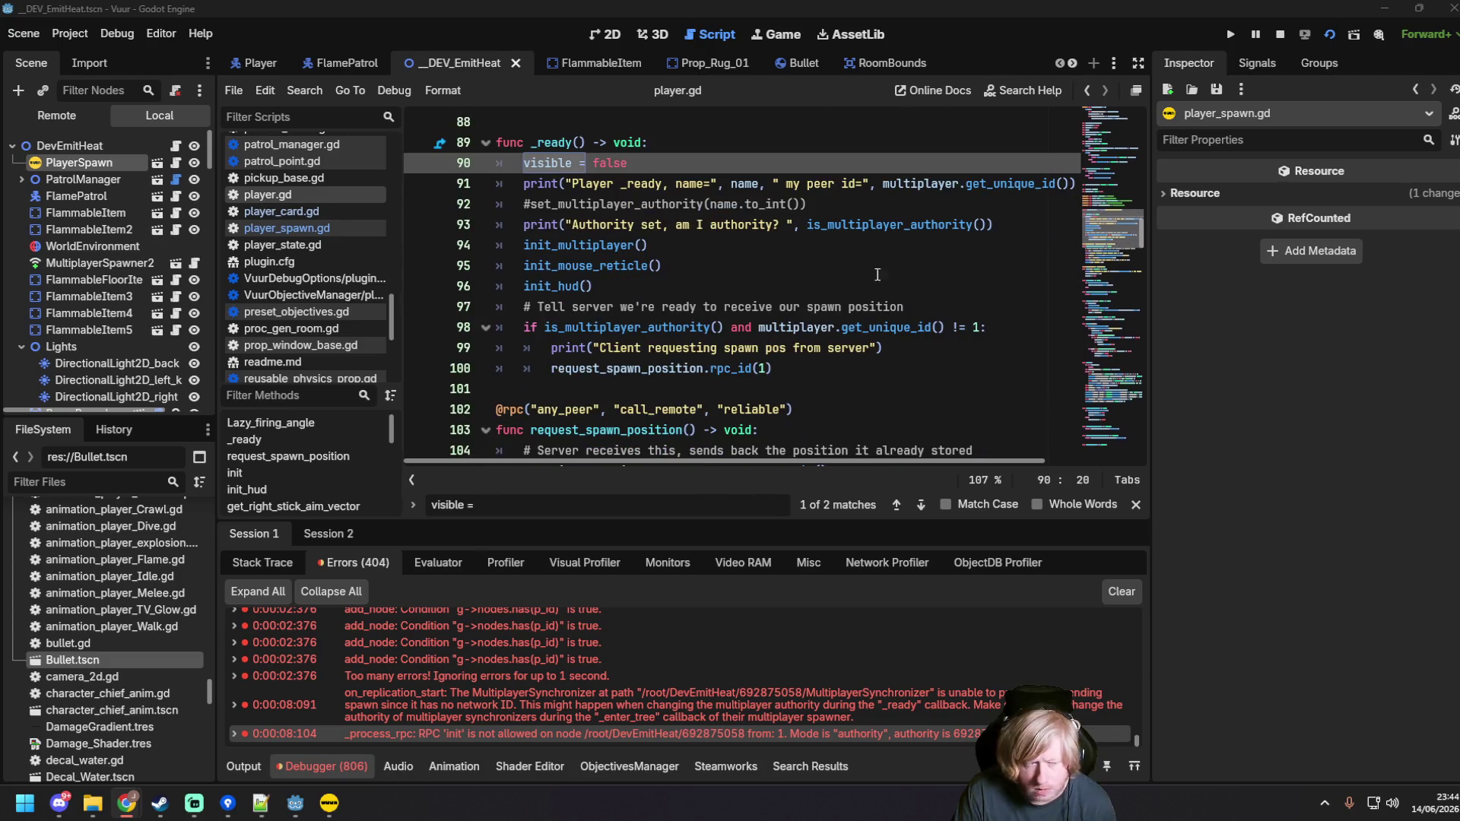
{"action": "scroll", "scroll_direction": "down", "scroll_amount": 3}
{"action": "left_click", "coordinate": [545, 288]}
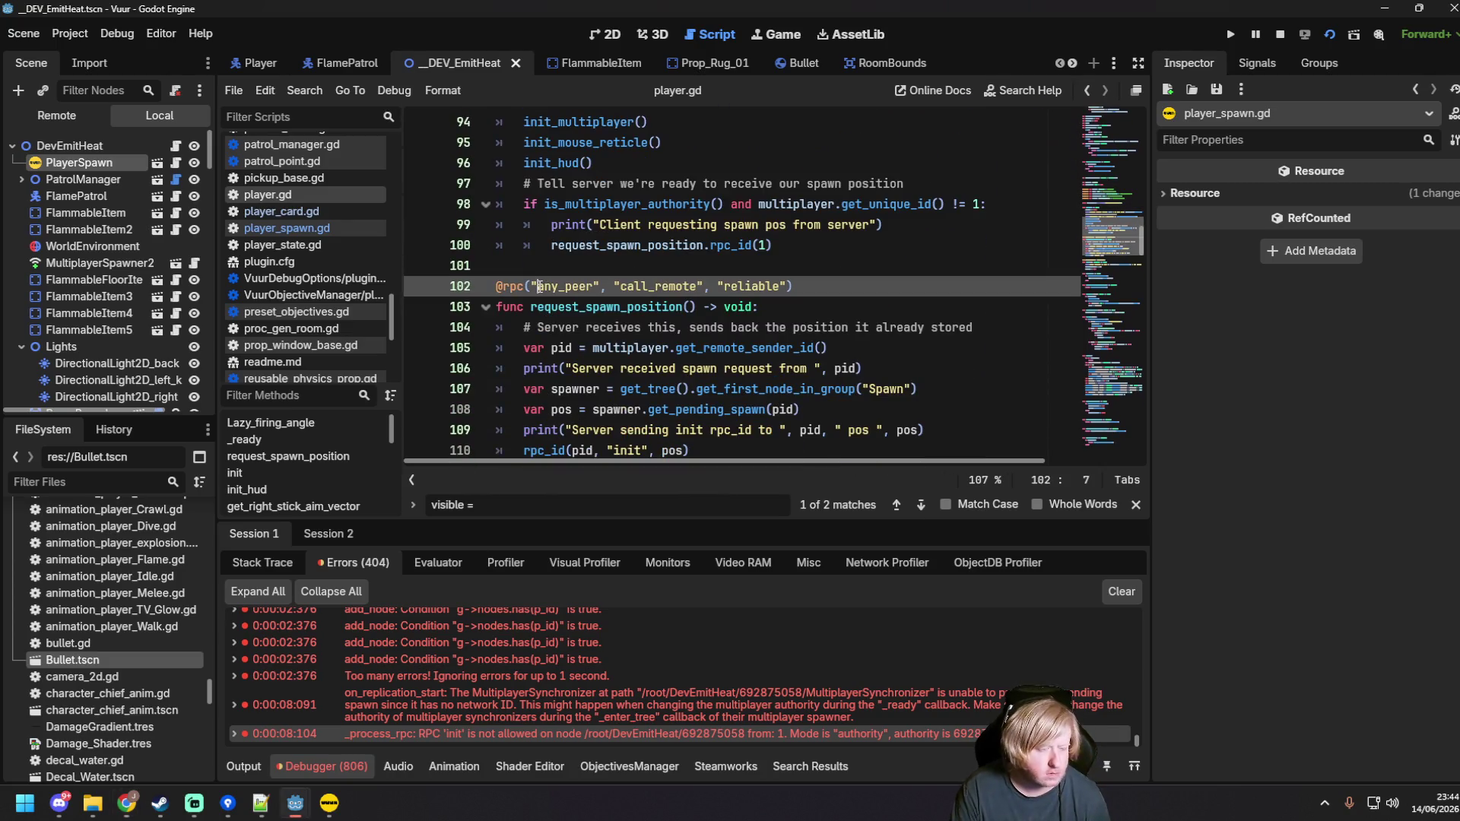
{"action": "scroll", "scroll_direction": "down", "scroll_amount": 3}
{"action": "left_click", "coordinate": [533, 245]}
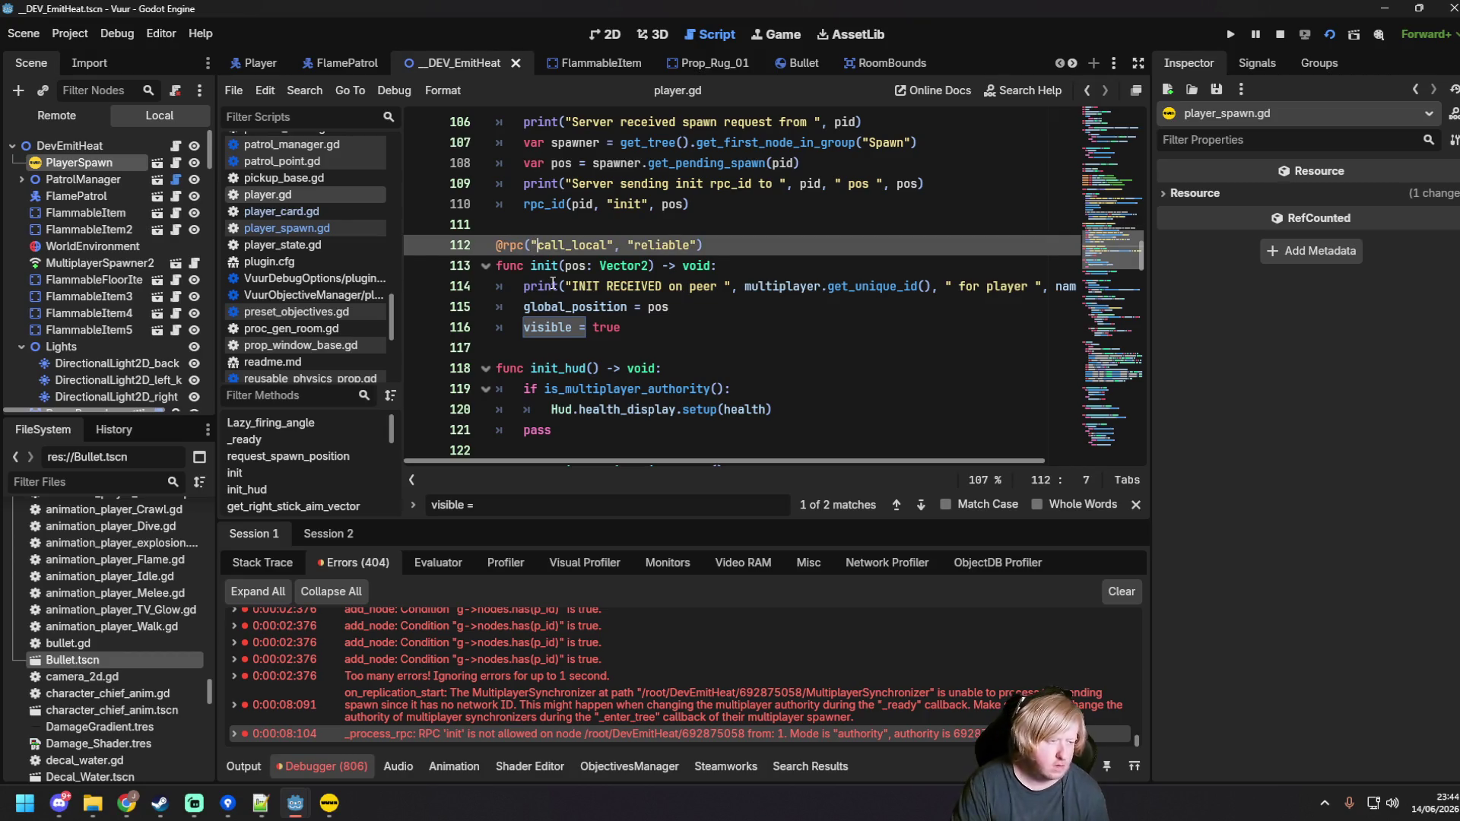
{"action": "key", "text": "BackSpace"}
{"action": "type", "text": "\""}
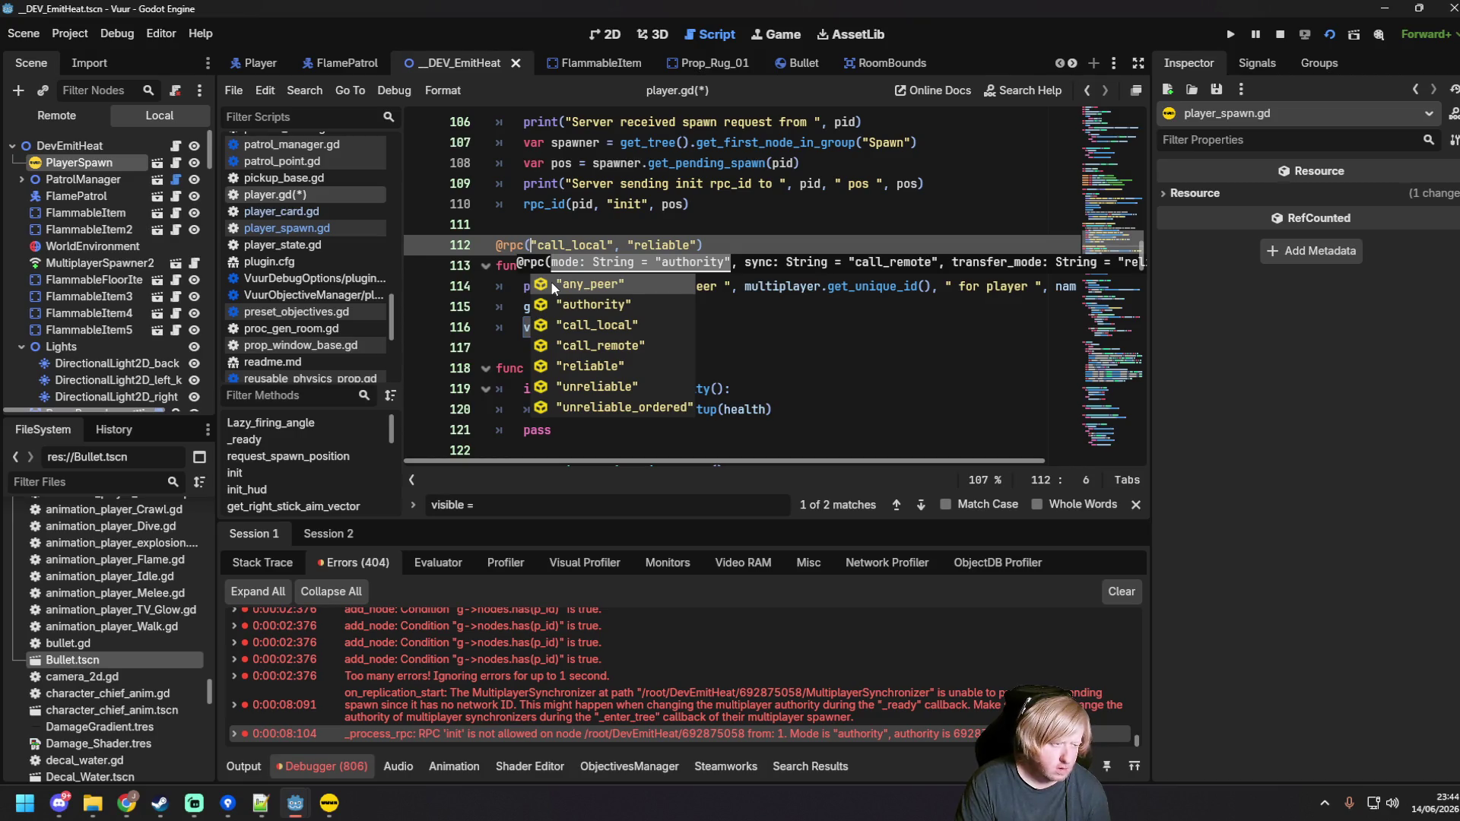
{"action": "type", "text": "\"any\","}
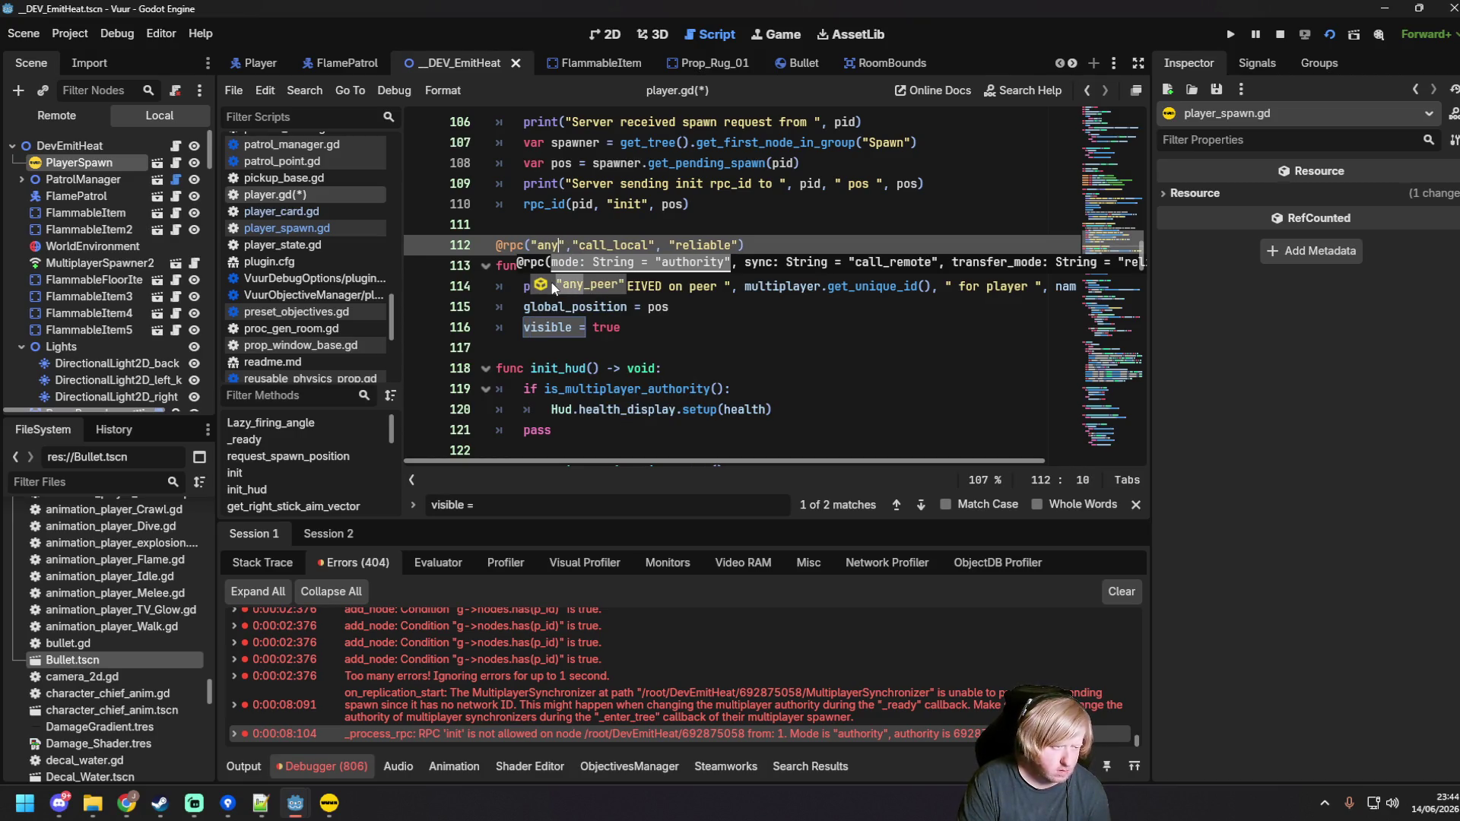
{"action": "key", "text": "Return"}
{"action": "key", "text": "Right"}
{"action": "key", "text": "Right"}
{"action": "key", "text": "ctrl+s"}
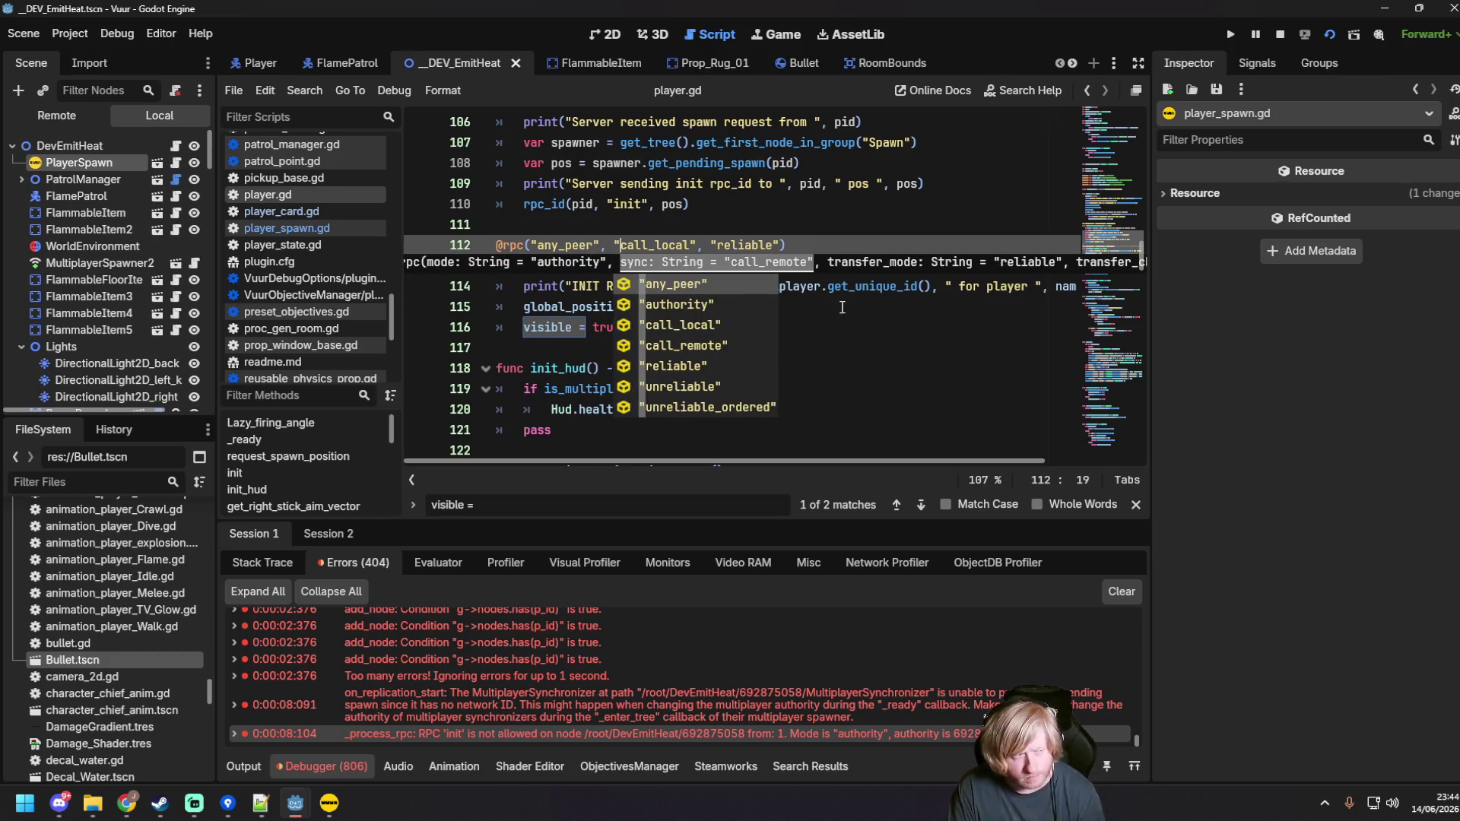
Step: Move to the rpc_id call on line 110, then switch over to the browser
{"action": "left_click", "coordinate": [685, 306]}
{"action": "left_click", "coordinate": [713, 205]}
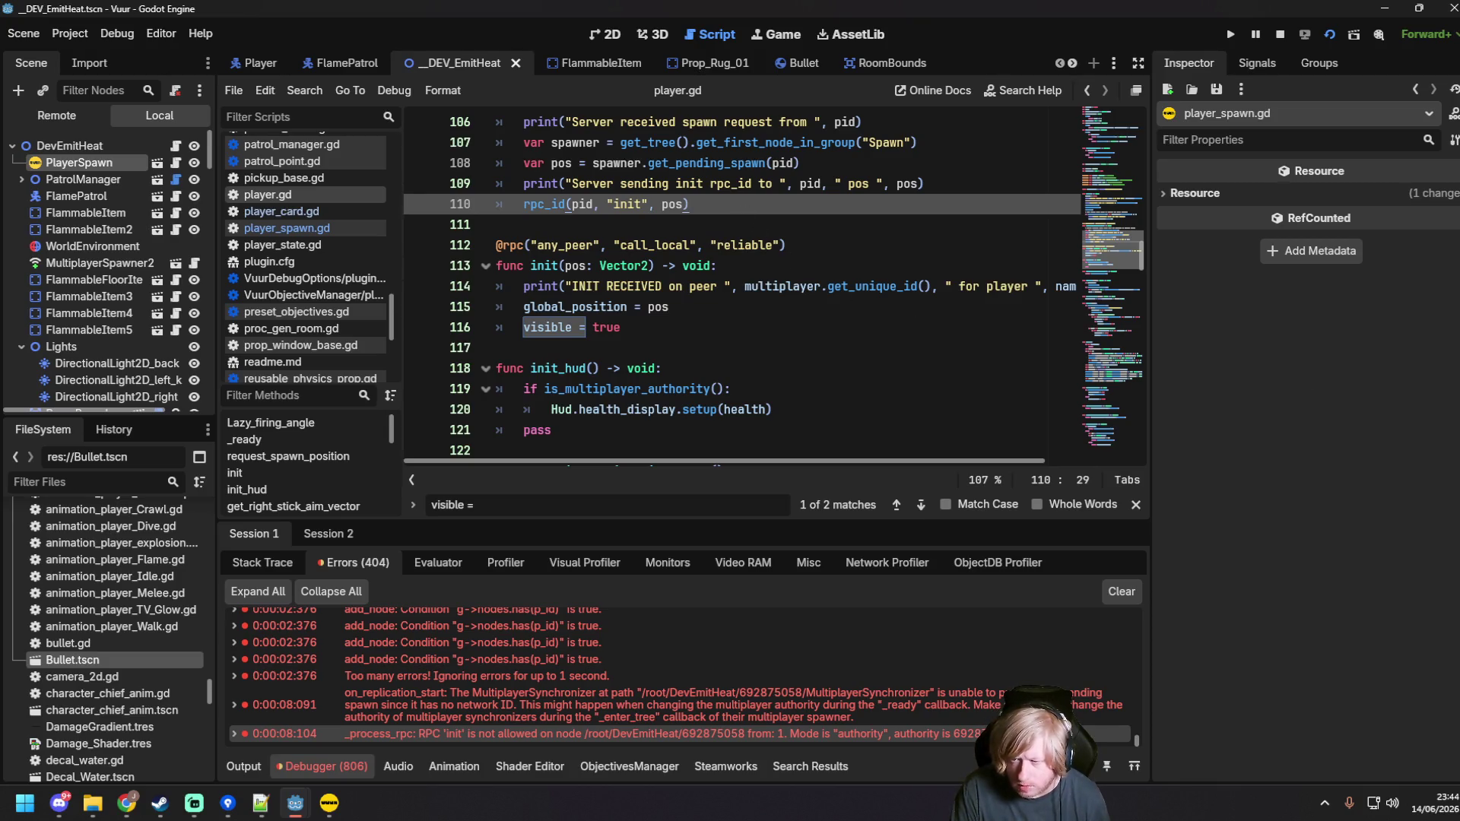
{"action": "key", "text": "alt+Tab"}
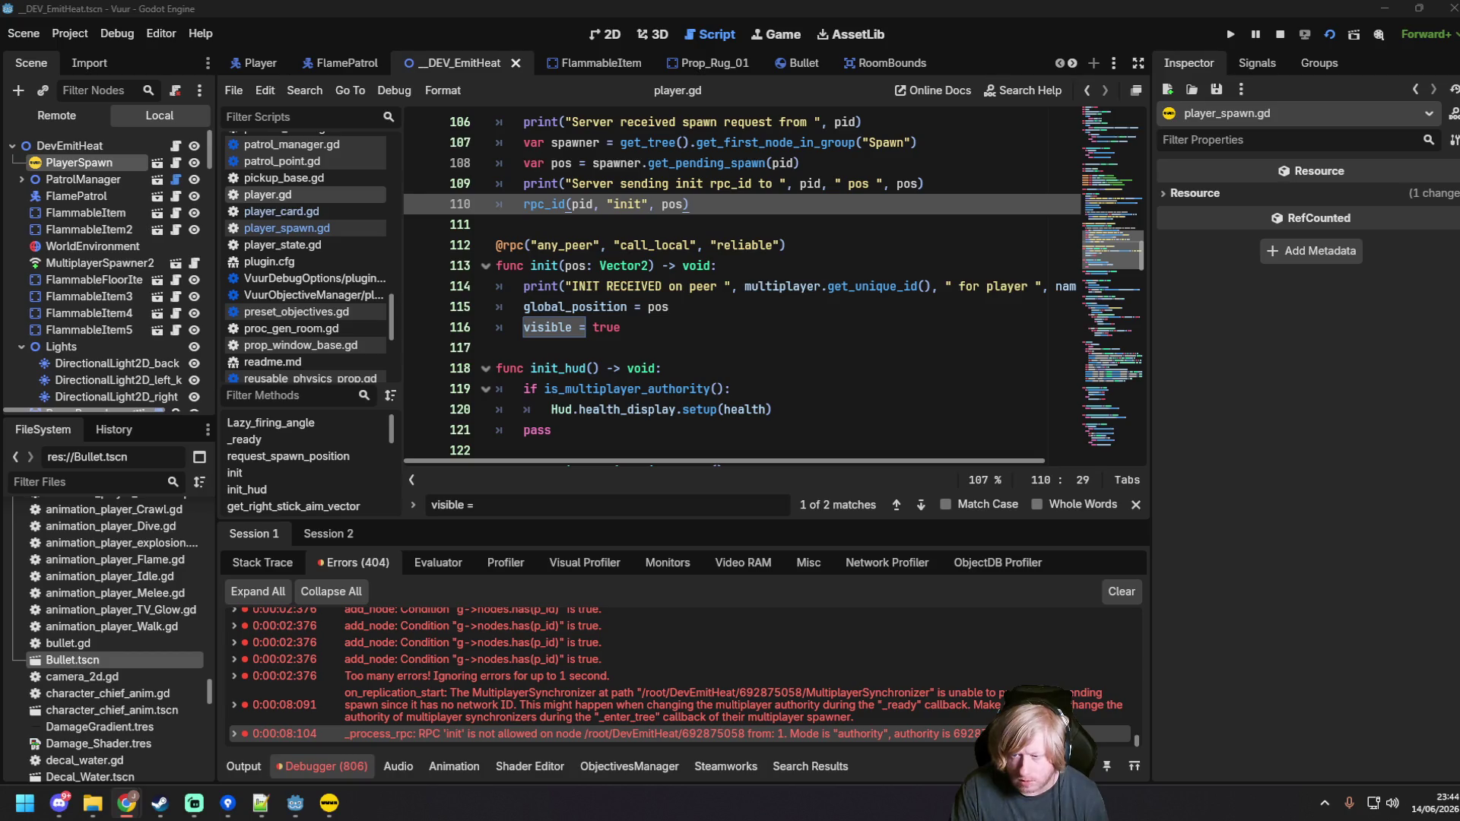
{"action": "scroll", "scroll_direction": "up", "scroll_amount": 3}
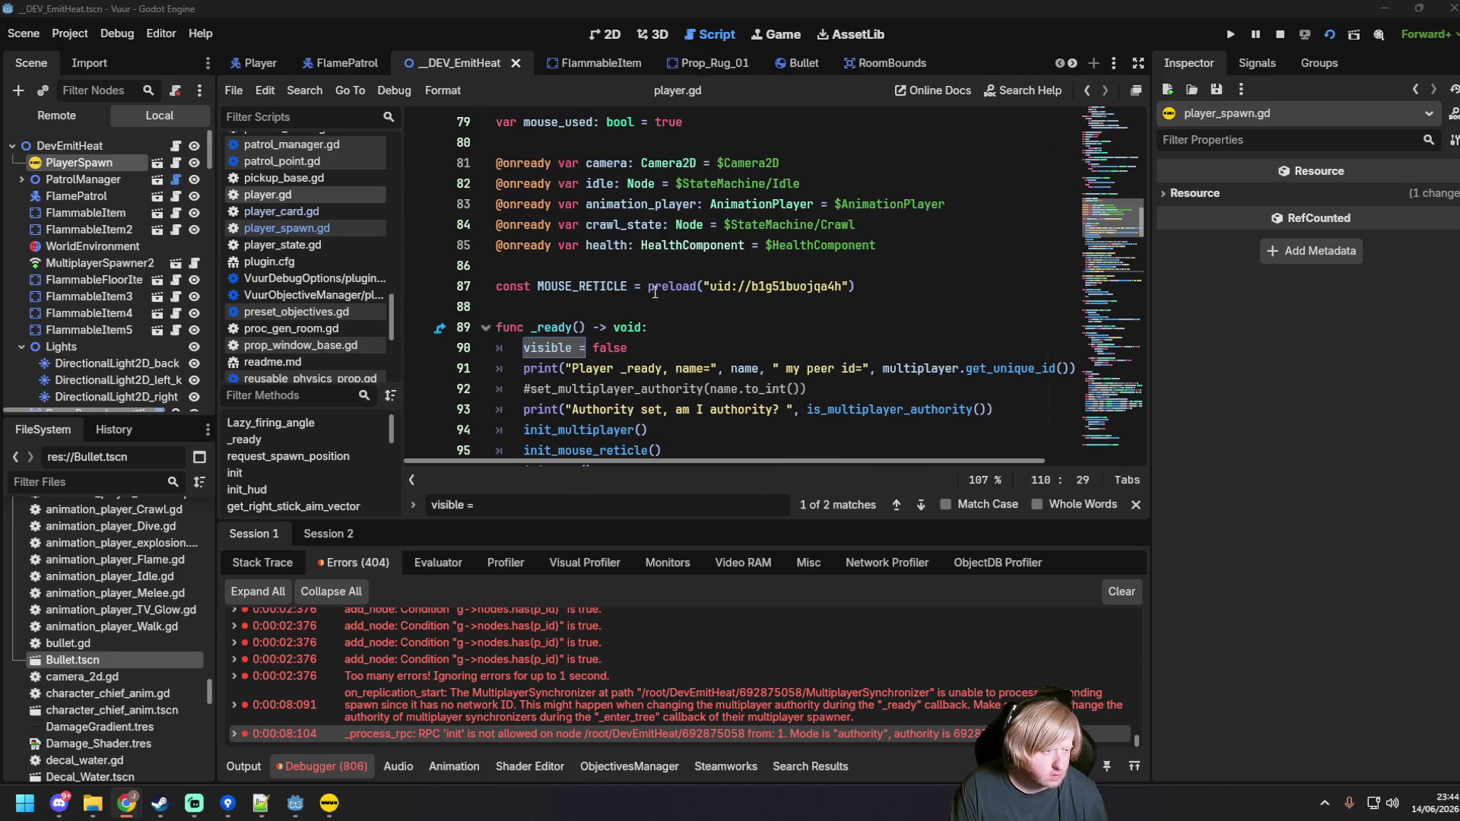
Step: Paste an _enter_tree function setting multiplayer authority above _ready and convert its indentation to tabs
{"action": "left_click", "coordinate": [517, 247]}
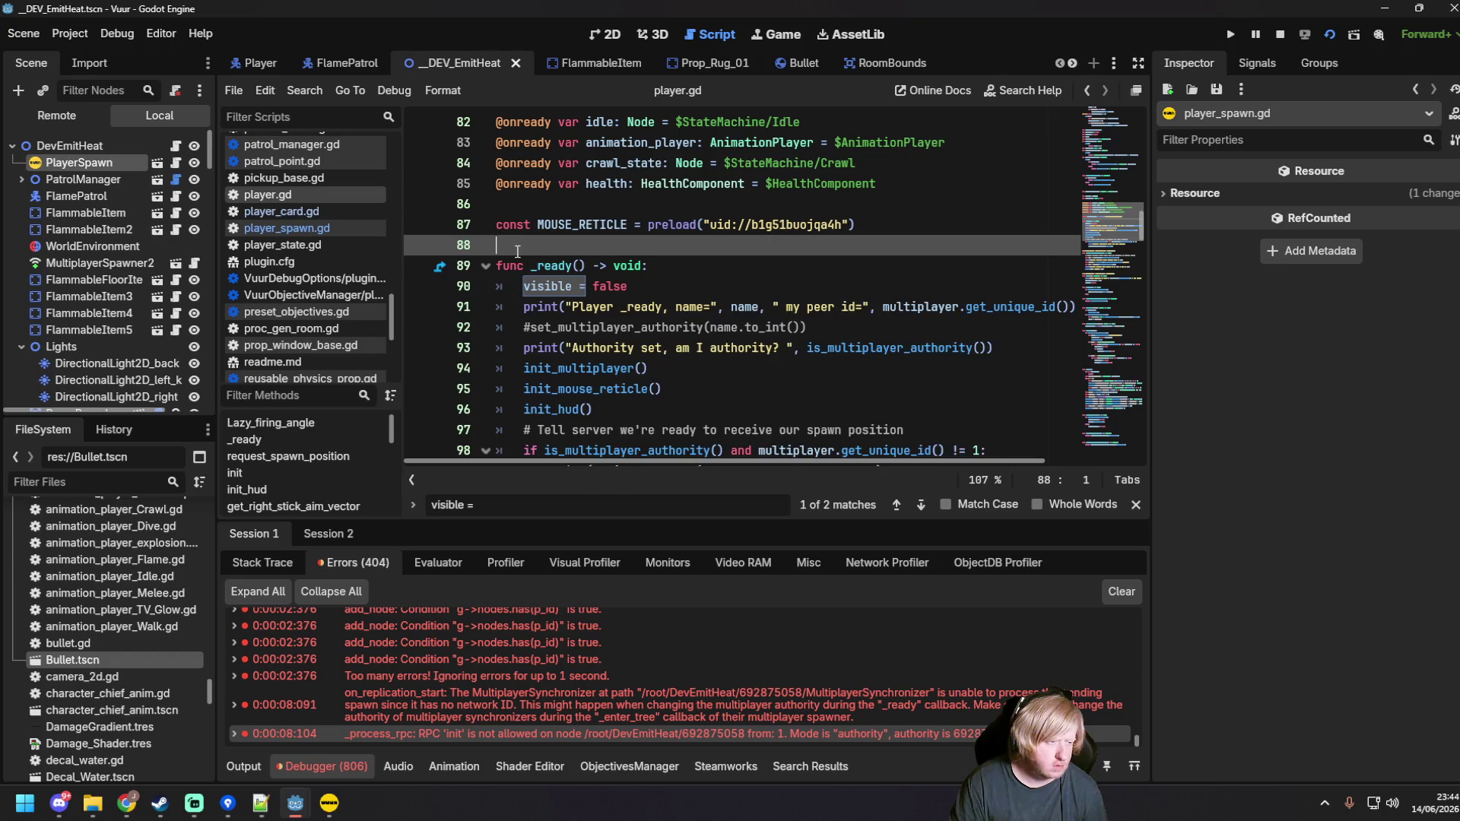
{"action": "key", "text": "ctrl+v"}
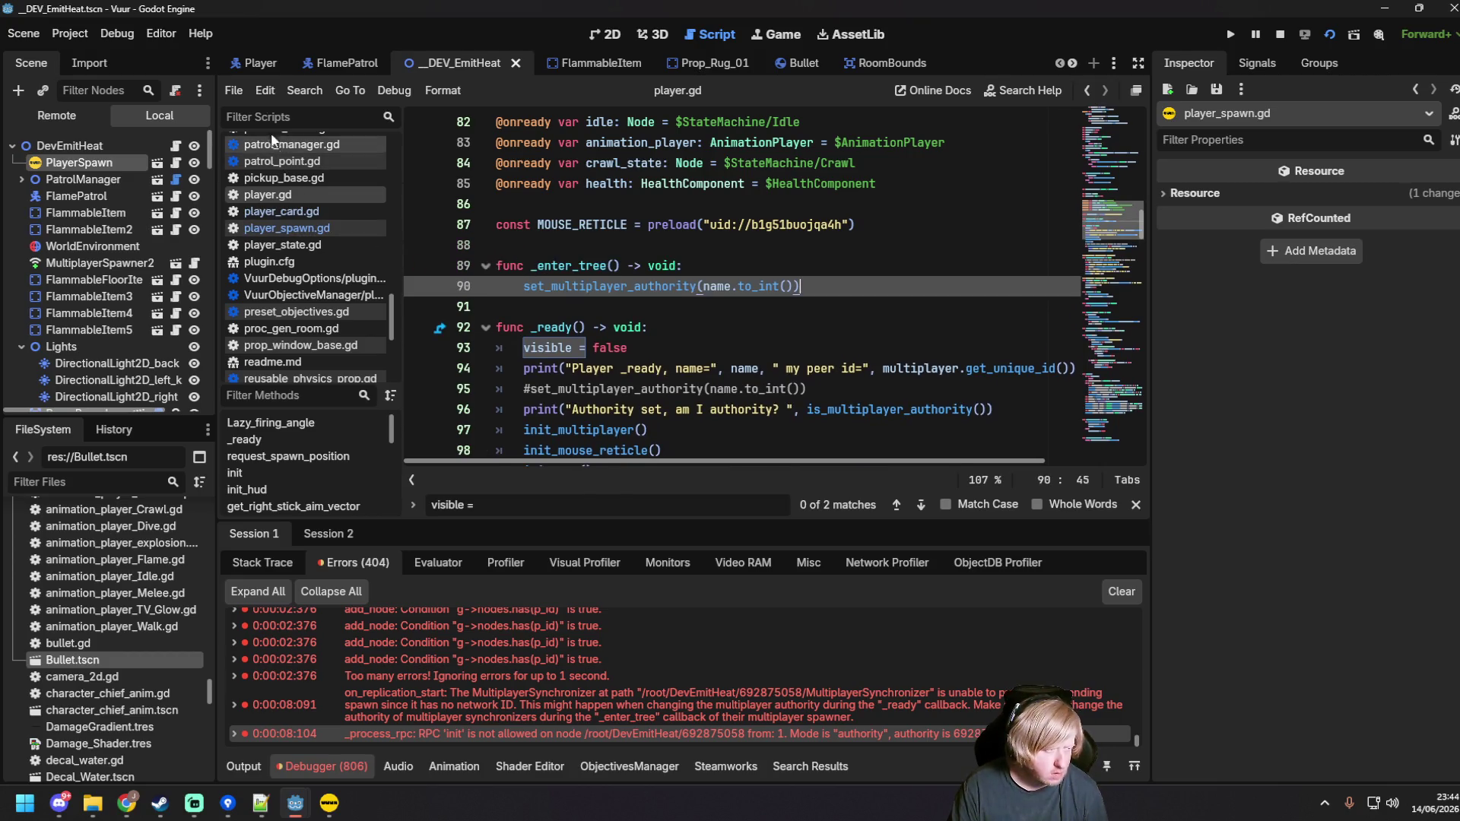
{"action": "left_click", "coordinate": [265, 89]}
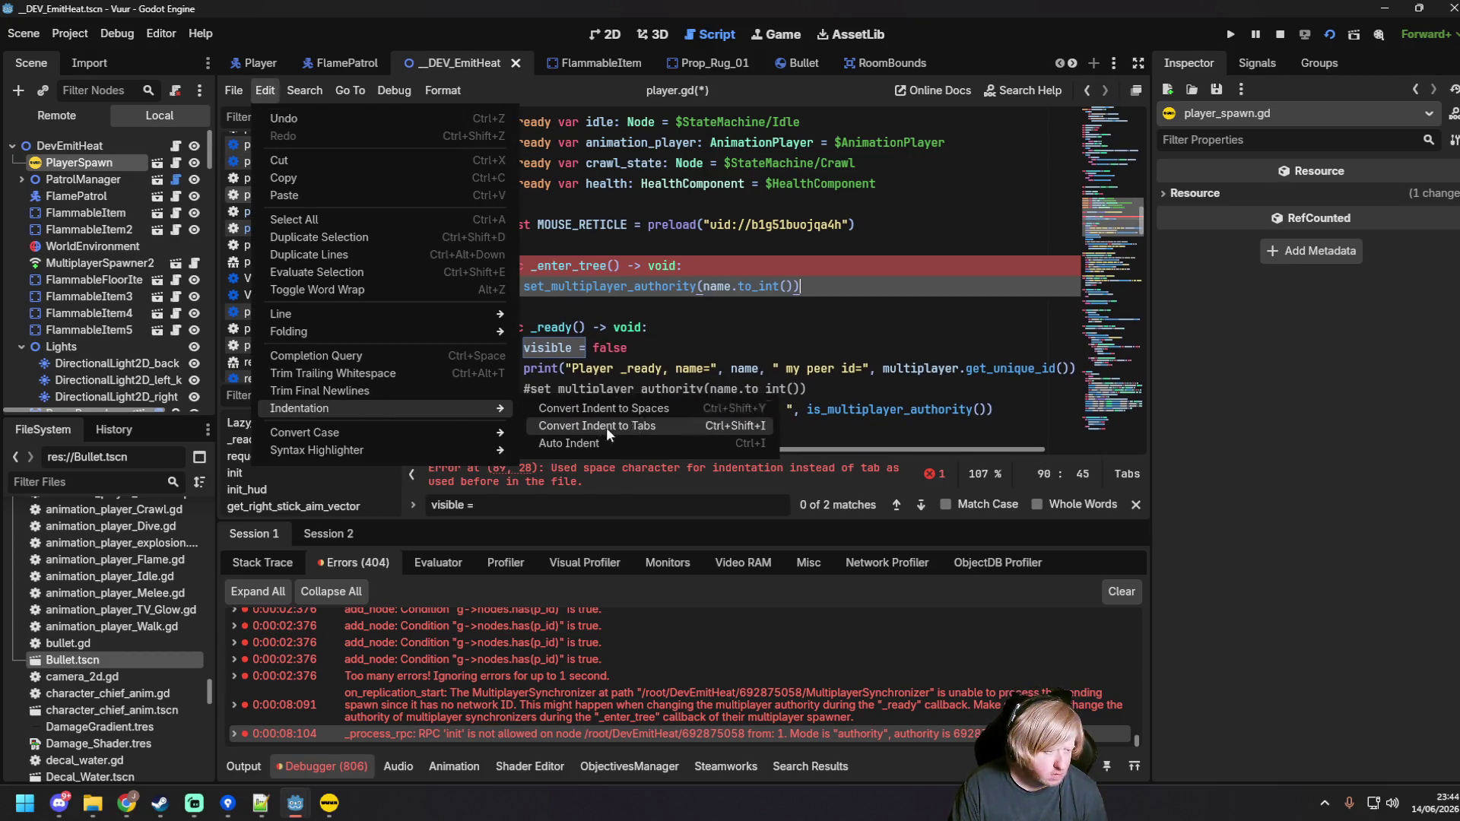
{"action": "left_click", "coordinate": [605, 426]}
Step: Delete the commented-out authority line in _ready, then save and run the scene
{"action": "scroll", "scroll_direction": "down", "scroll_amount": 3}
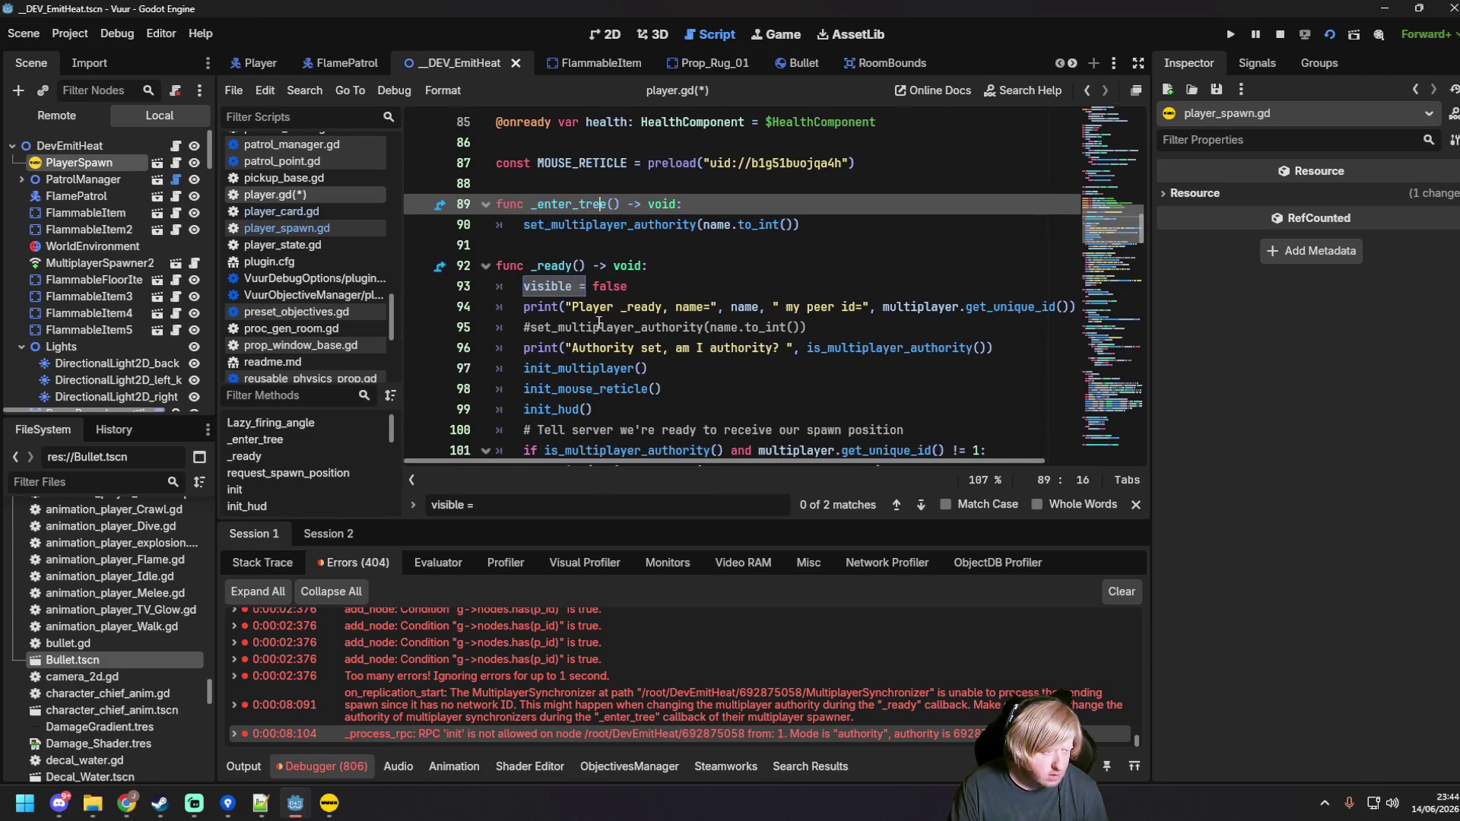
{"action": "left_click", "coordinate": [886, 328]}
{"action": "triple_click", "coordinate": [886, 328]}
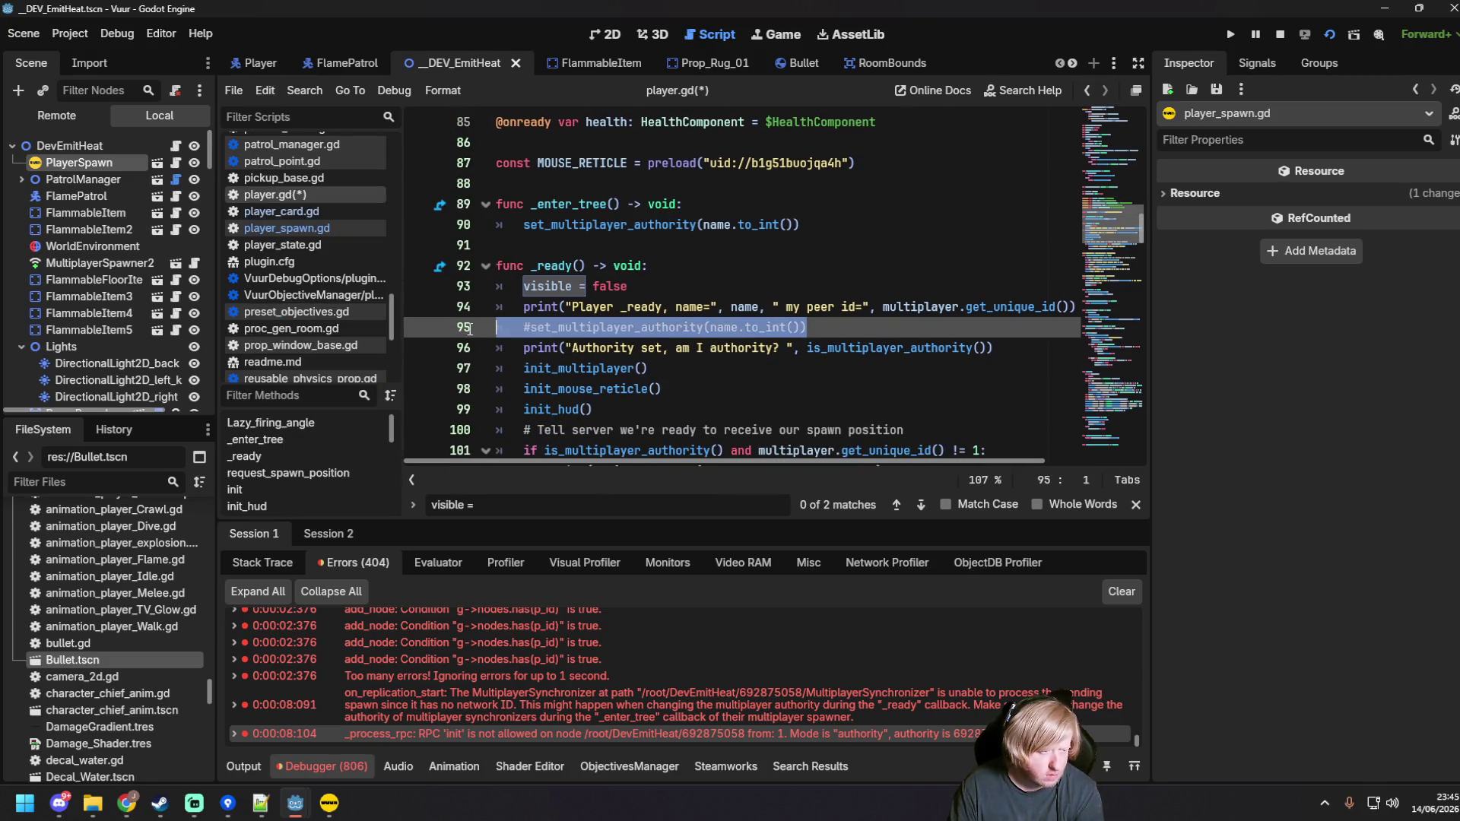
{"action": "key", "text": "BackSpace"}
{"action": "key", "text": "BackSpace"}
{"action": "left_click", "coordinate": [794, 223]}
{"action": "key", "text": "ctrl+s"}
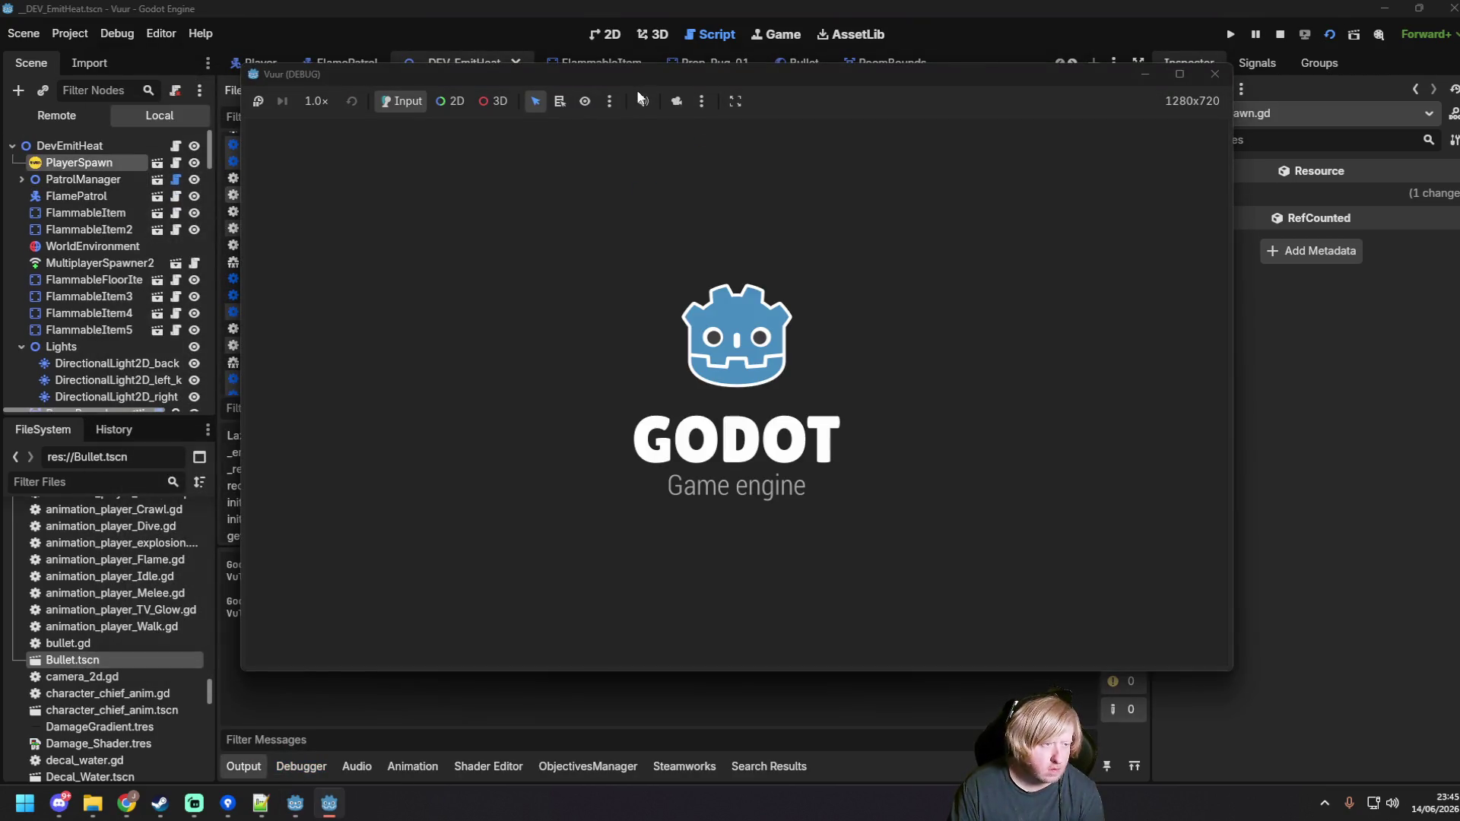
Step: Arrange the two game windows, start one as server and join from the other
{"action": "left_click_drag", "start_coordinate": [717, 118], "coordinate": [574, 75]}
{"action": "left_click", "coordinate": [1080, 387]}
{"action": "left_click", "coordinate": [848, 446]}
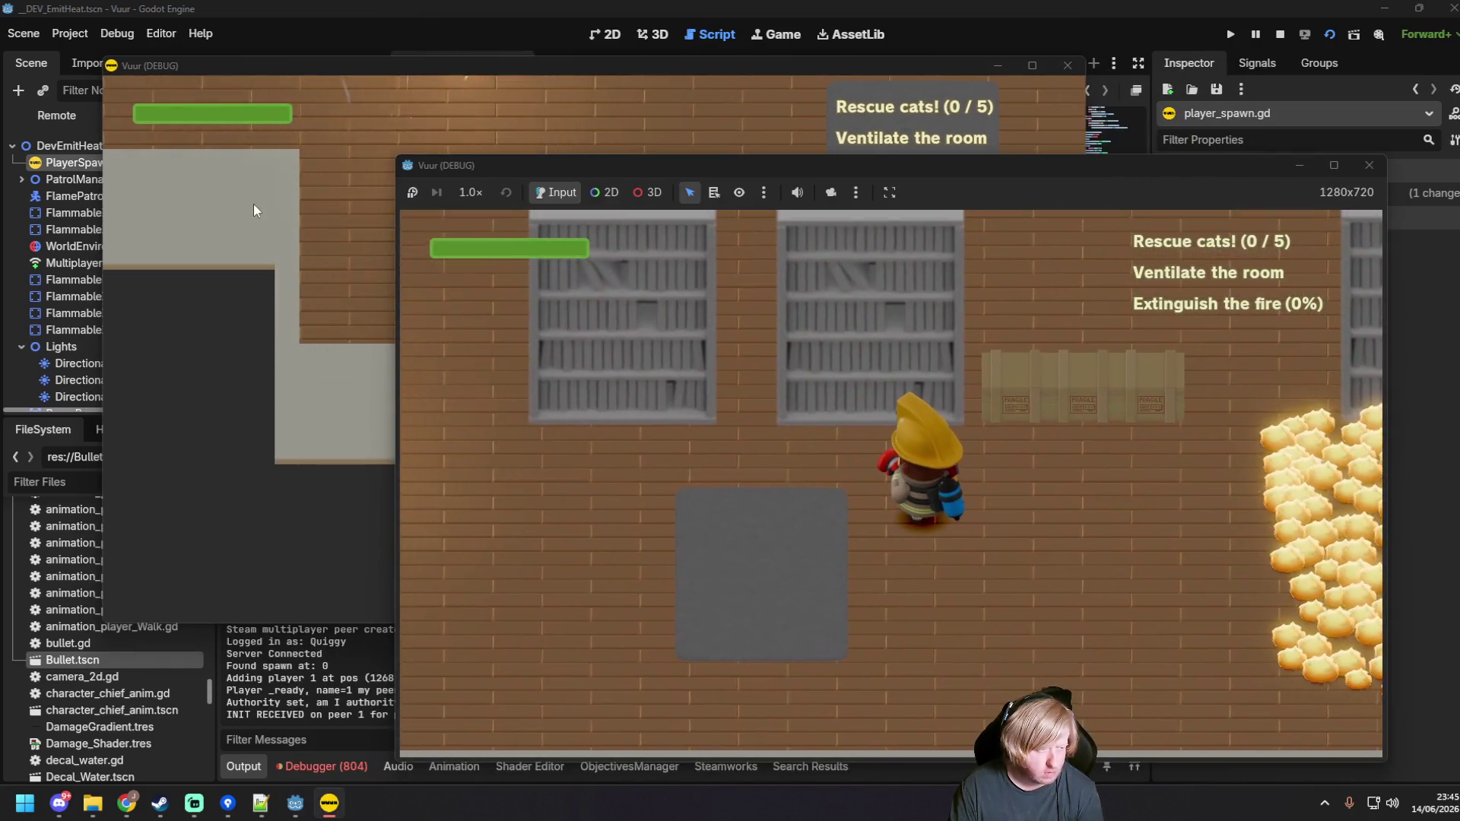
{"action": "left_click", "coordinate": [258, 204]}
{"action": "left_click", "coordinate": [564, 349]}
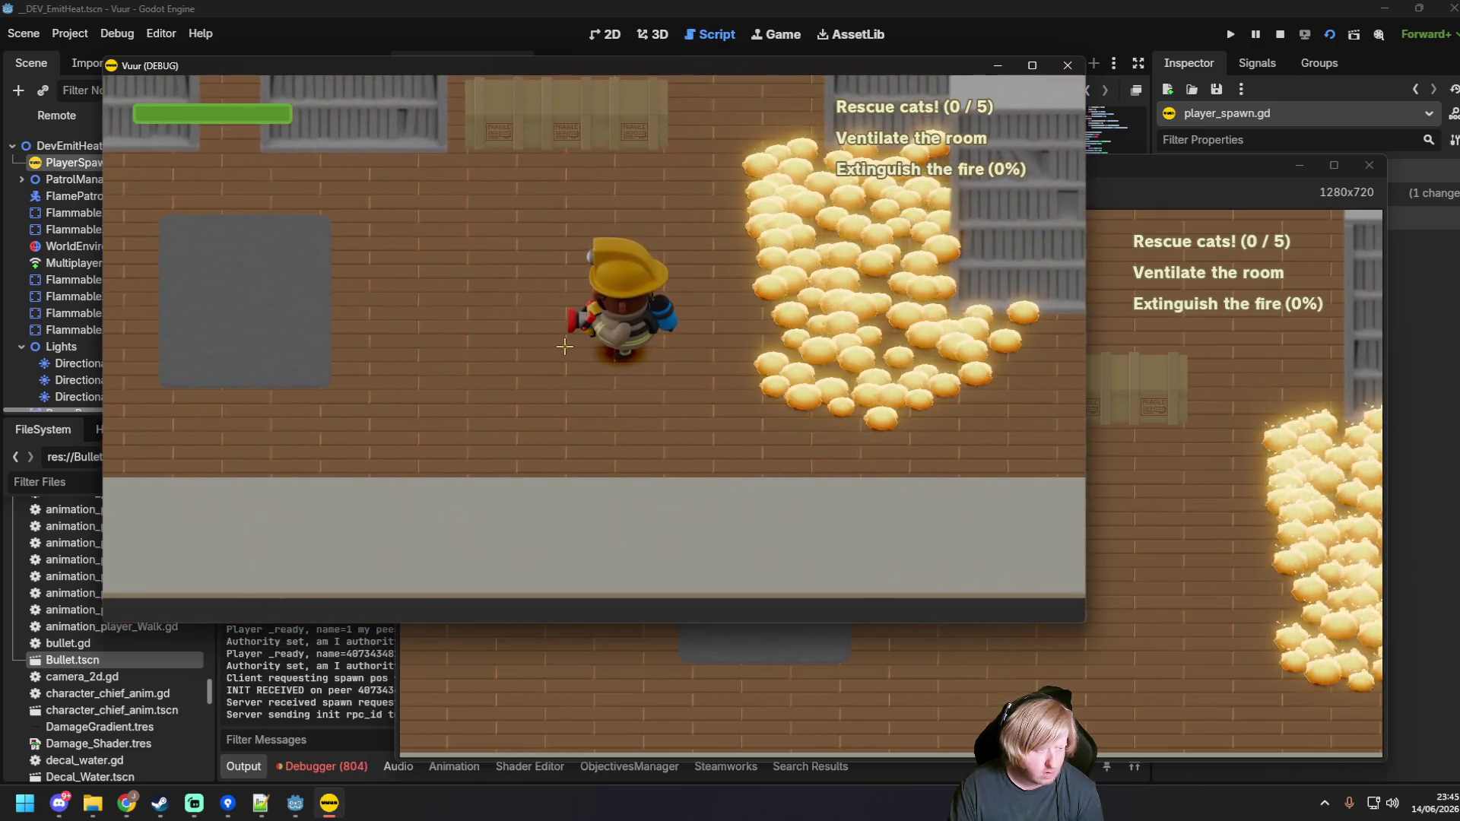
Step: Walk the firefighter with WASD and spray water at the flames, then close both games
{"action": "left_click", "coordinate": [1166, 481]}
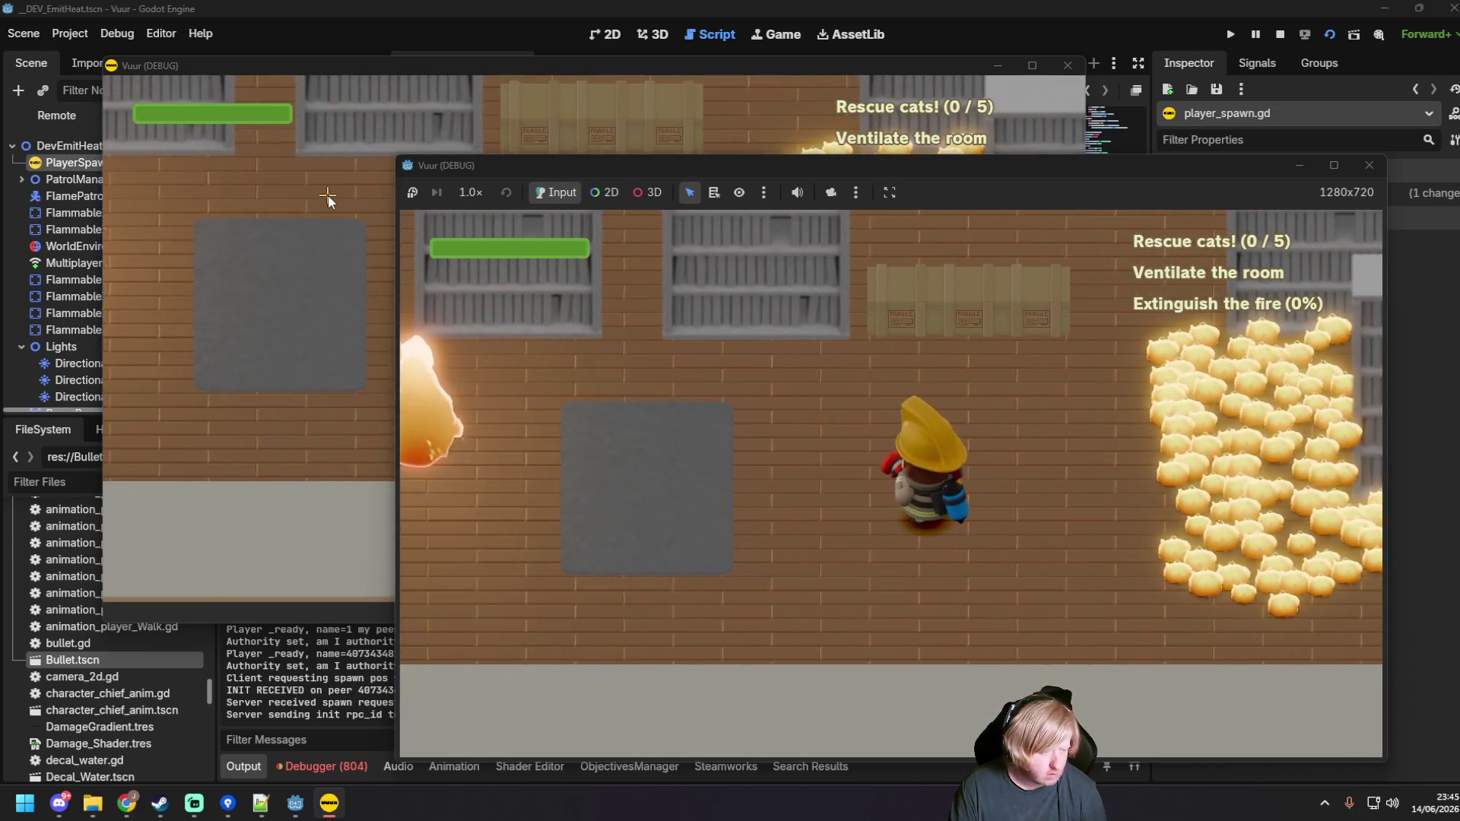
{"action": "left_click", "coordinate": [327, 195]}
{"action": "key", "text": "a"}
{"action": "left_click_drag", "start_coordinate": [743, 282], "coordinate": [559, 240]}
{"action": "key", "text": "d"}
{"action": "key", "text": "s"}
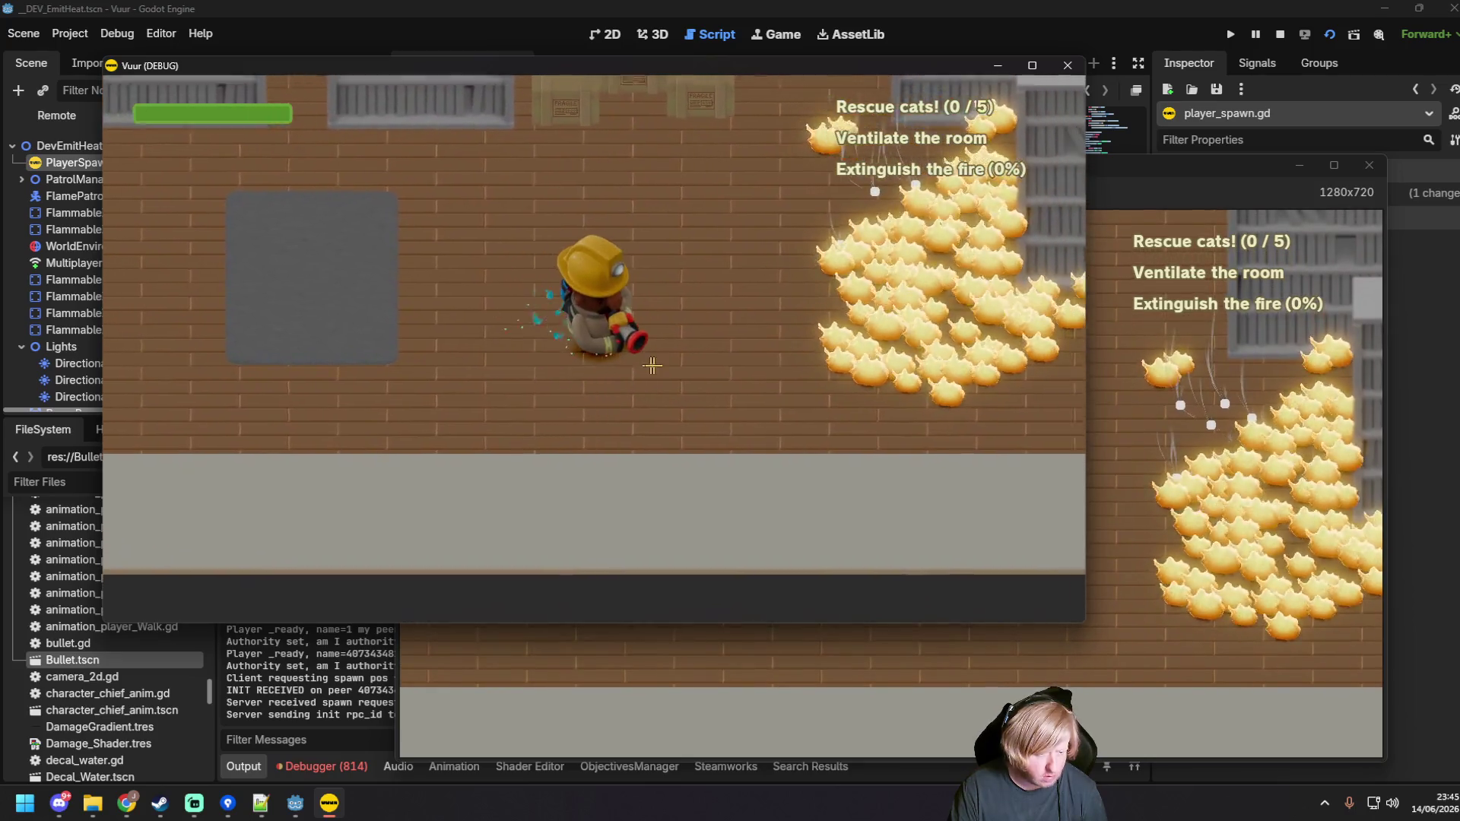
{"action": "left_click_drag", "start_coordinate": [692, 370], "coordinate": [773, 301]}
{"action": "key", "text": "a"}
{"action": "key", "text": "w"}
{"action": "key", "text": "d"}
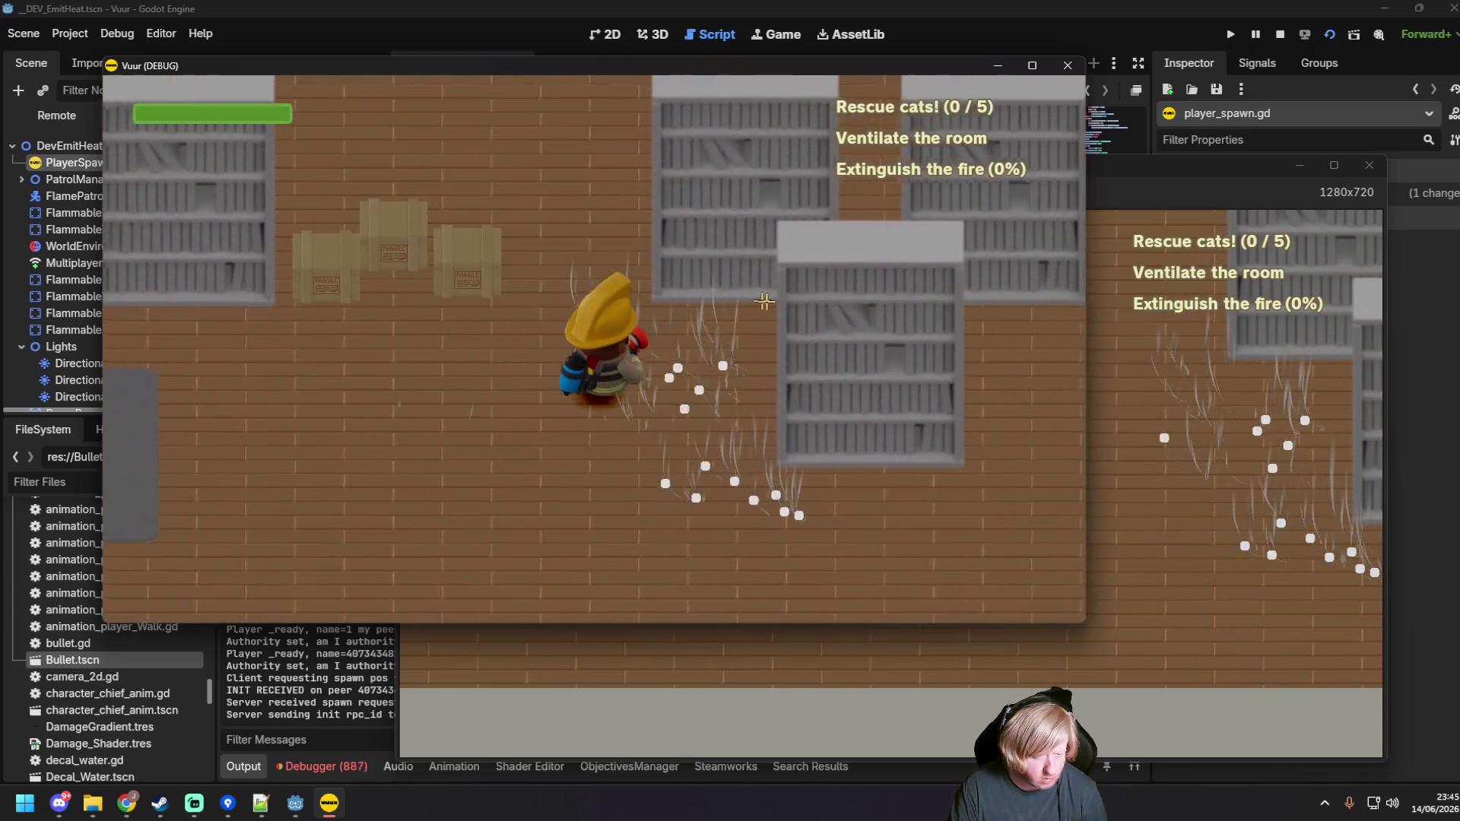
{"action": "key", "text": "s"}
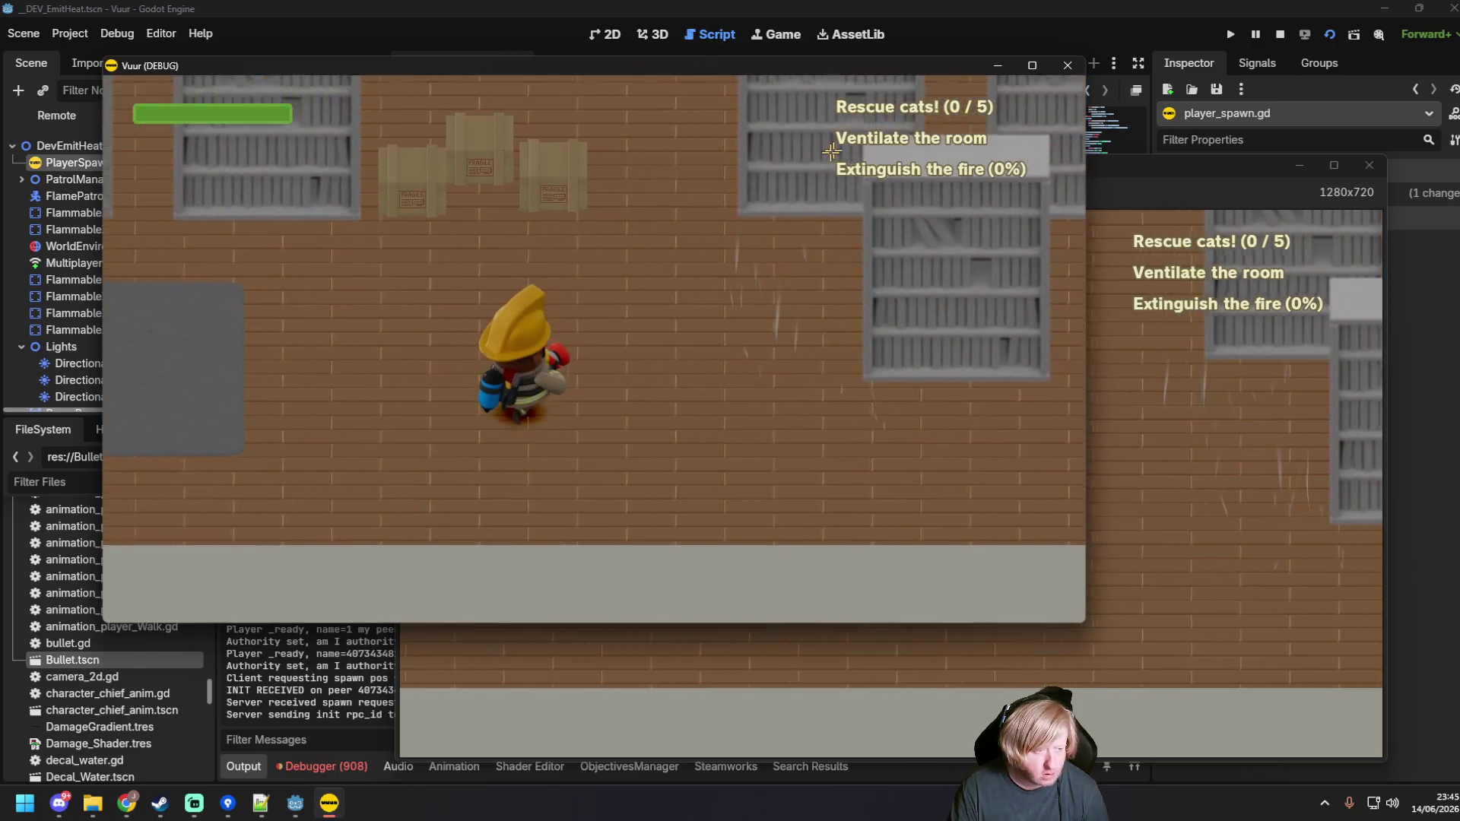
{"action": "left_click", "coordinate": [1068, 65]}
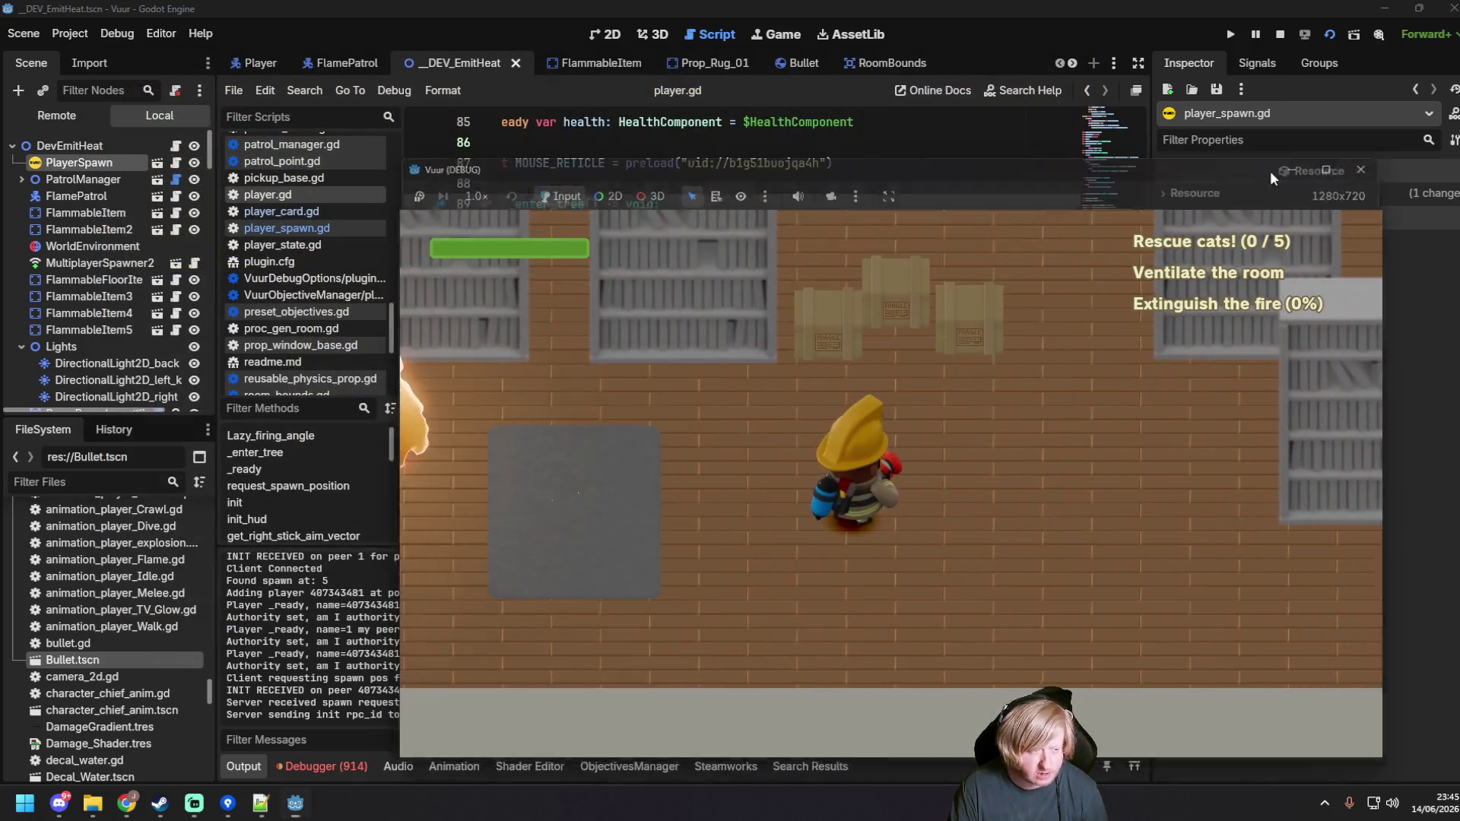
{"action": "left_click", "coordinate": [1368, 165]}
Step: Clear an accidental text selection in player.gd and save the script
{"action": "scroll", "scroll_direction": "up", "scroll_amount": 3}
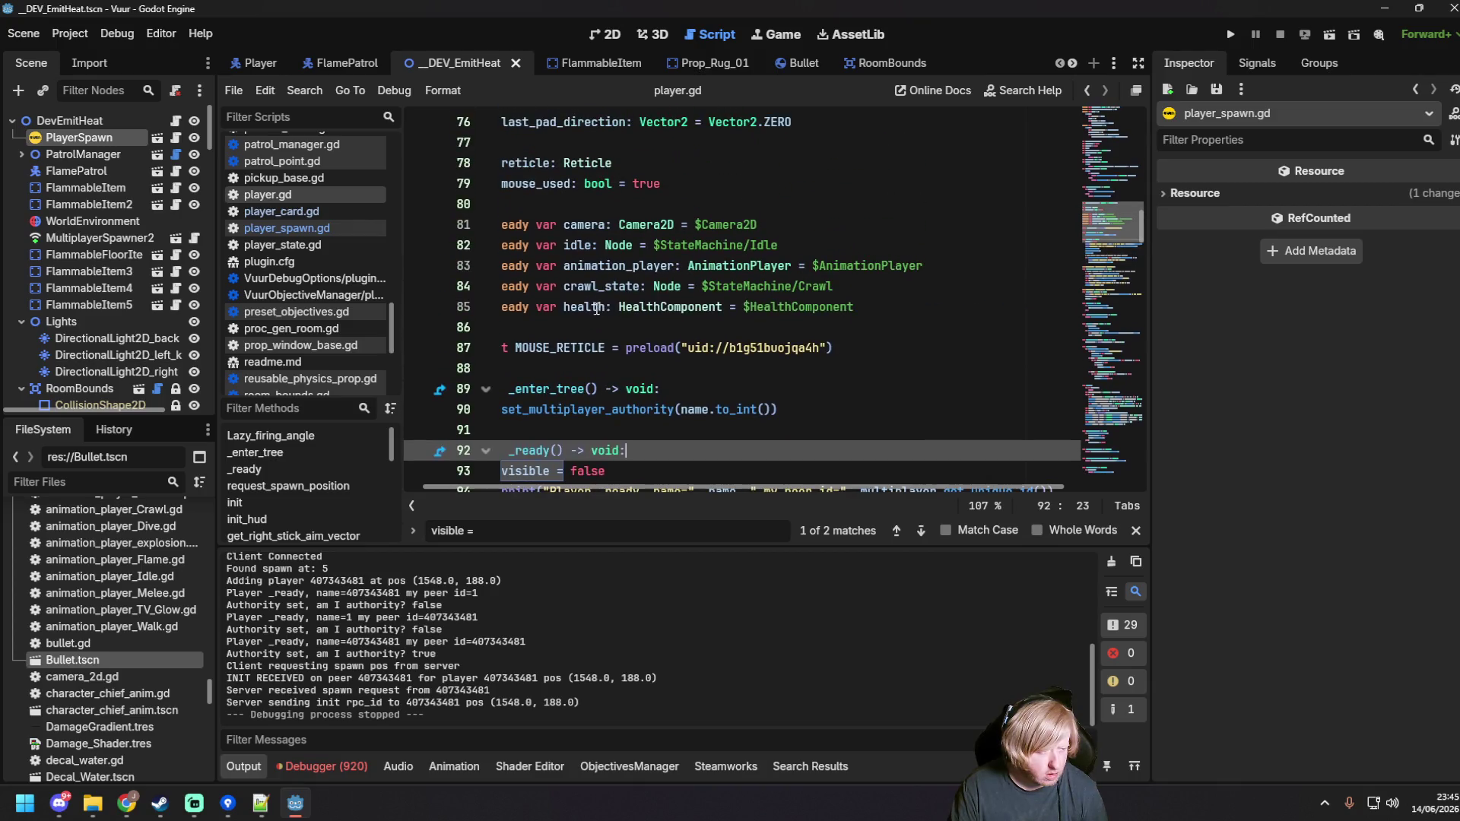
{"action": "left_click_drag", "start_coordinate": [612, 306], "coordinate": [478, 307]}
{"action": "left_click", "coordinate": [624, 333]}
{"action": "scroll", "scroll_direction": "down", "scroll_amount": 3}
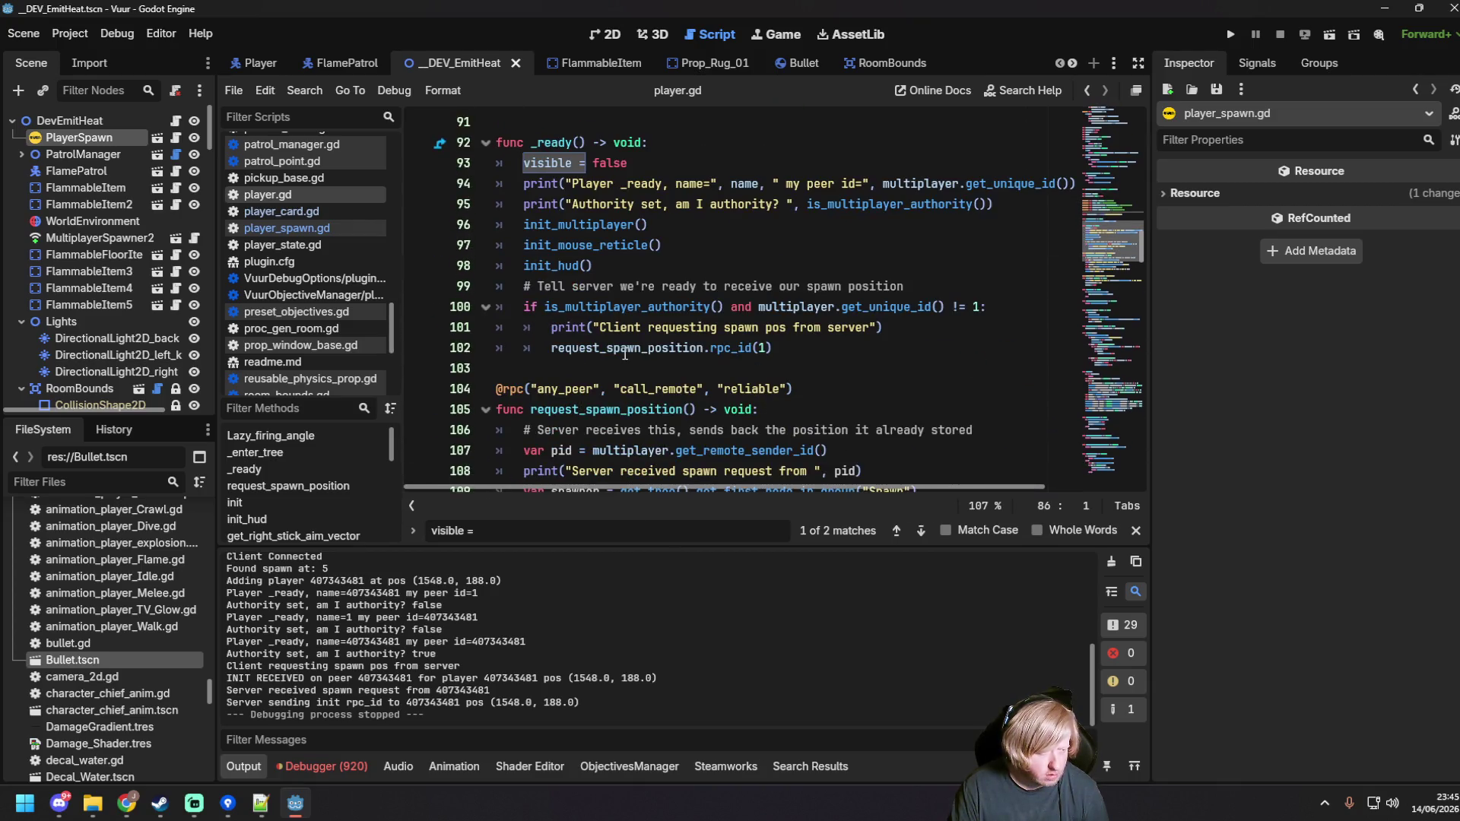
{"action": "scroll", "scroll_direction": "down", "scroll_amount": 3}
{"action": "left_click", "coordinate": [632, 308]}
{"action": "scroll", "scroll_direction": "up", "scroll_amount": 3}
{"action": "key", "text": "ctrl+s"}
Step: Delete 'visible = false' in _ready and 'visible = true' in init, then run with F6
{"action": "scroll", "scroll_direction": "up", "scroll_amount": 3}
{"action": "left_click_drag", "start_coordinate": [630, 224], "coordinate": [646, 204]}
{"action": "key", "text": "BackSpace"}
{"action": "scroll", "scroll_direction": "down", "scroll_amount": 3}
{"action": "left_click_drag", "start_coordinate": [732, 348], "coordinate": [733, 337]}
{"action": "key", "text": "BackSpace"}
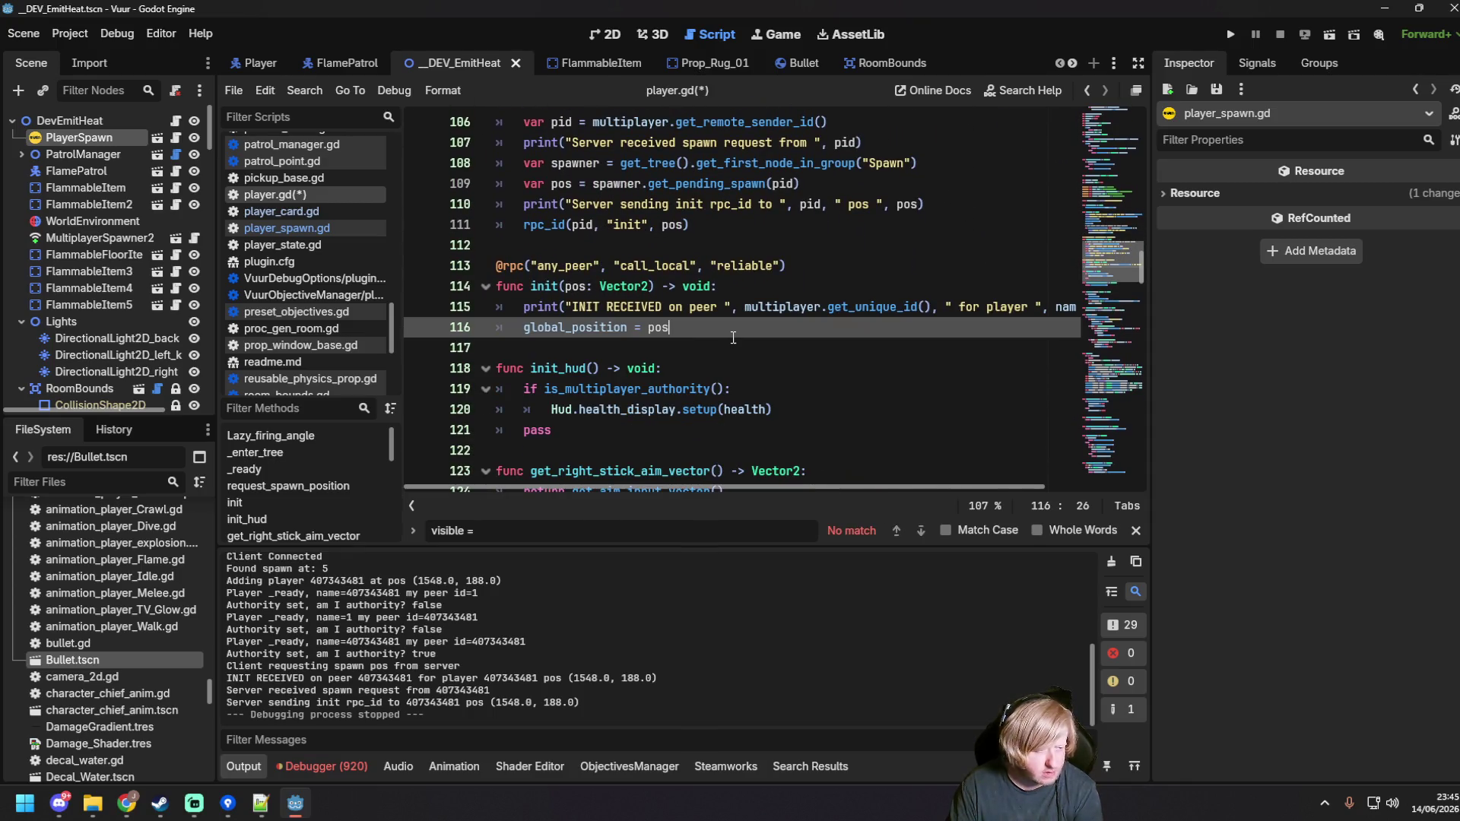
{"action": "key", "text": "F6"}
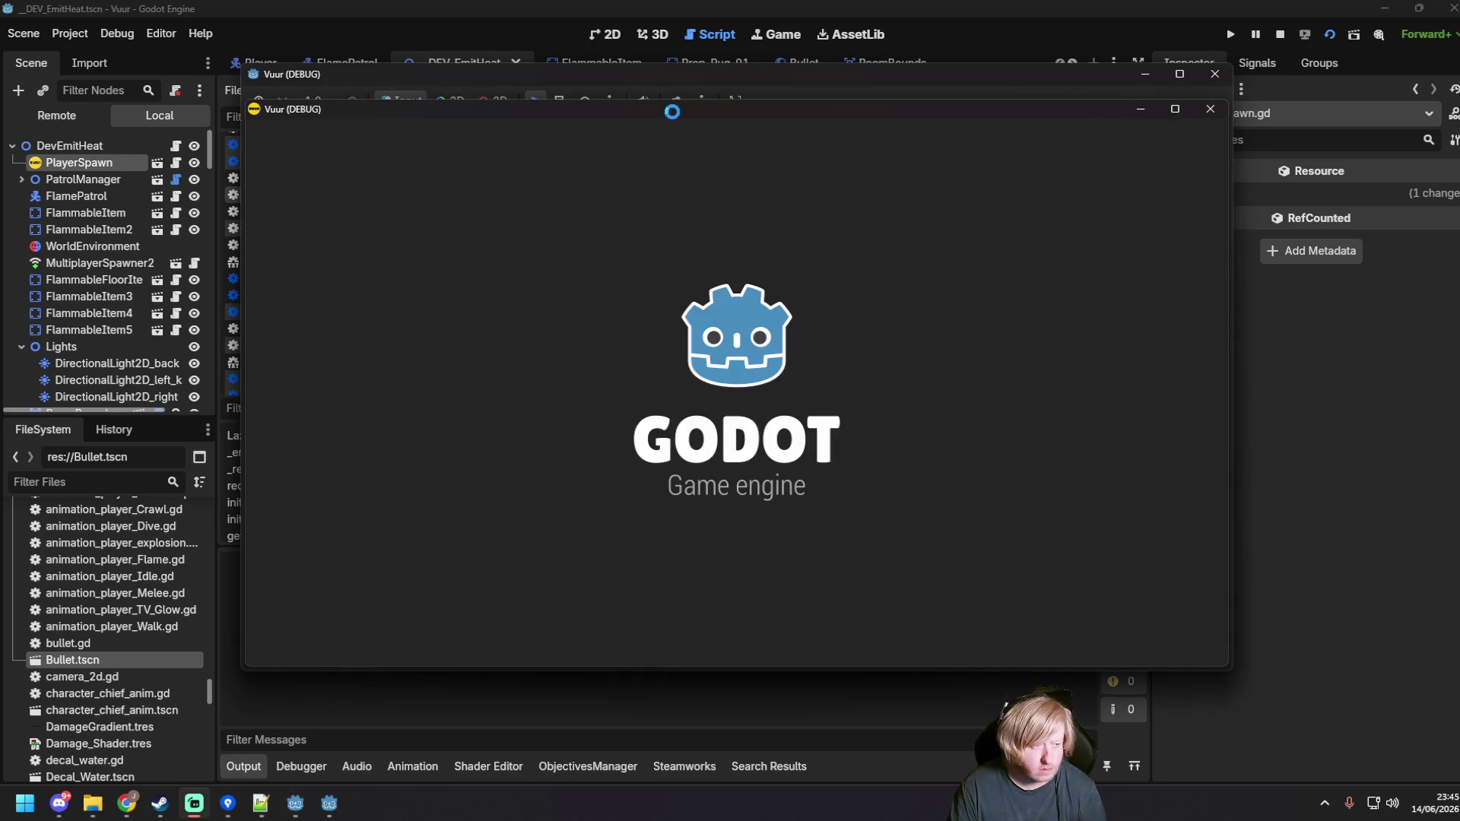
Step: Host in one game window, join from the other, check both firefighters appear, then close both
{"action": "left_click_drag", "start_coordinate": [752, 79], "coordinate": [575, 67]}
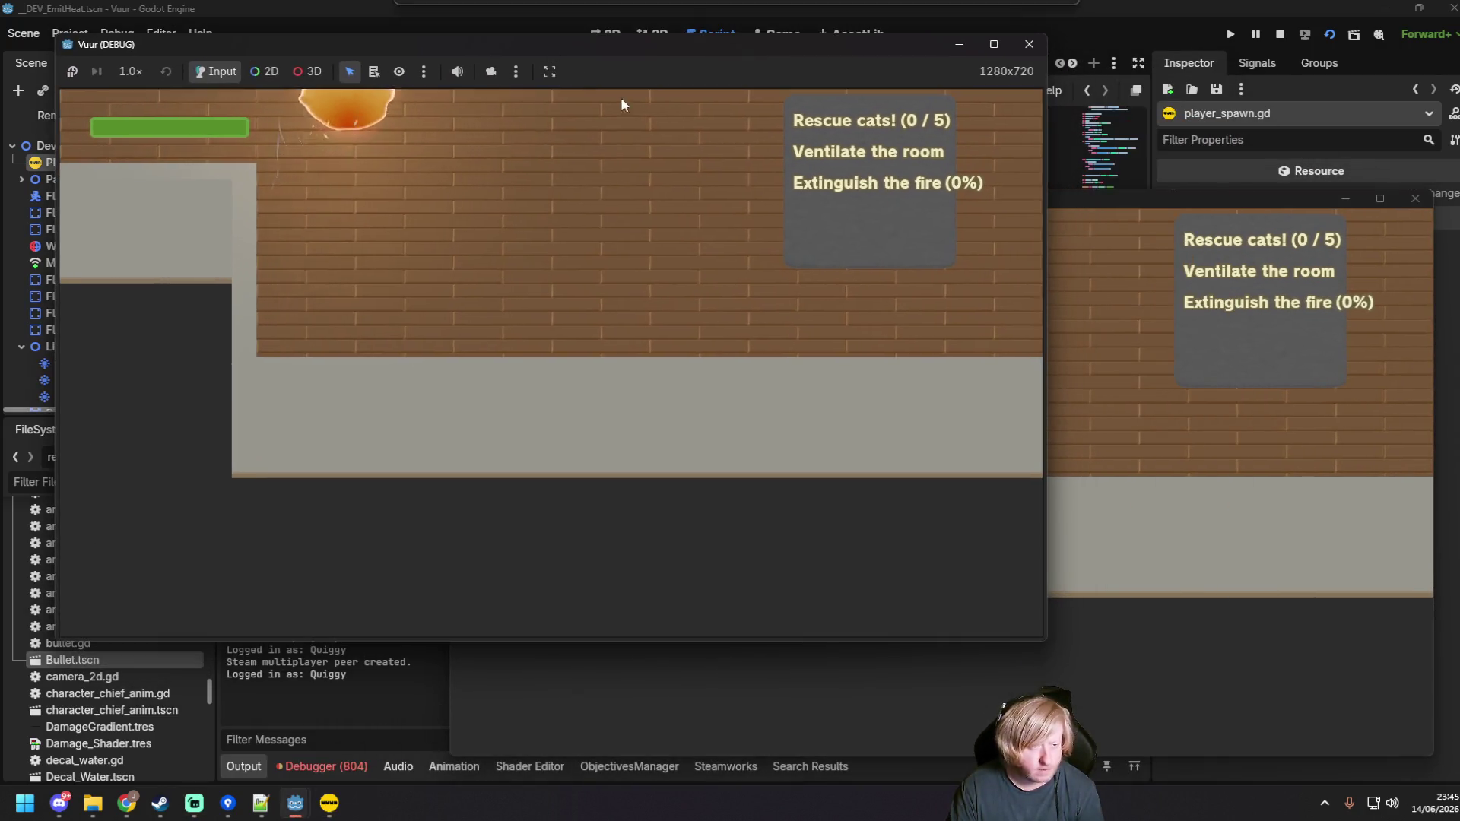
{"action": "left_click", "coordinate": [889, 443]}
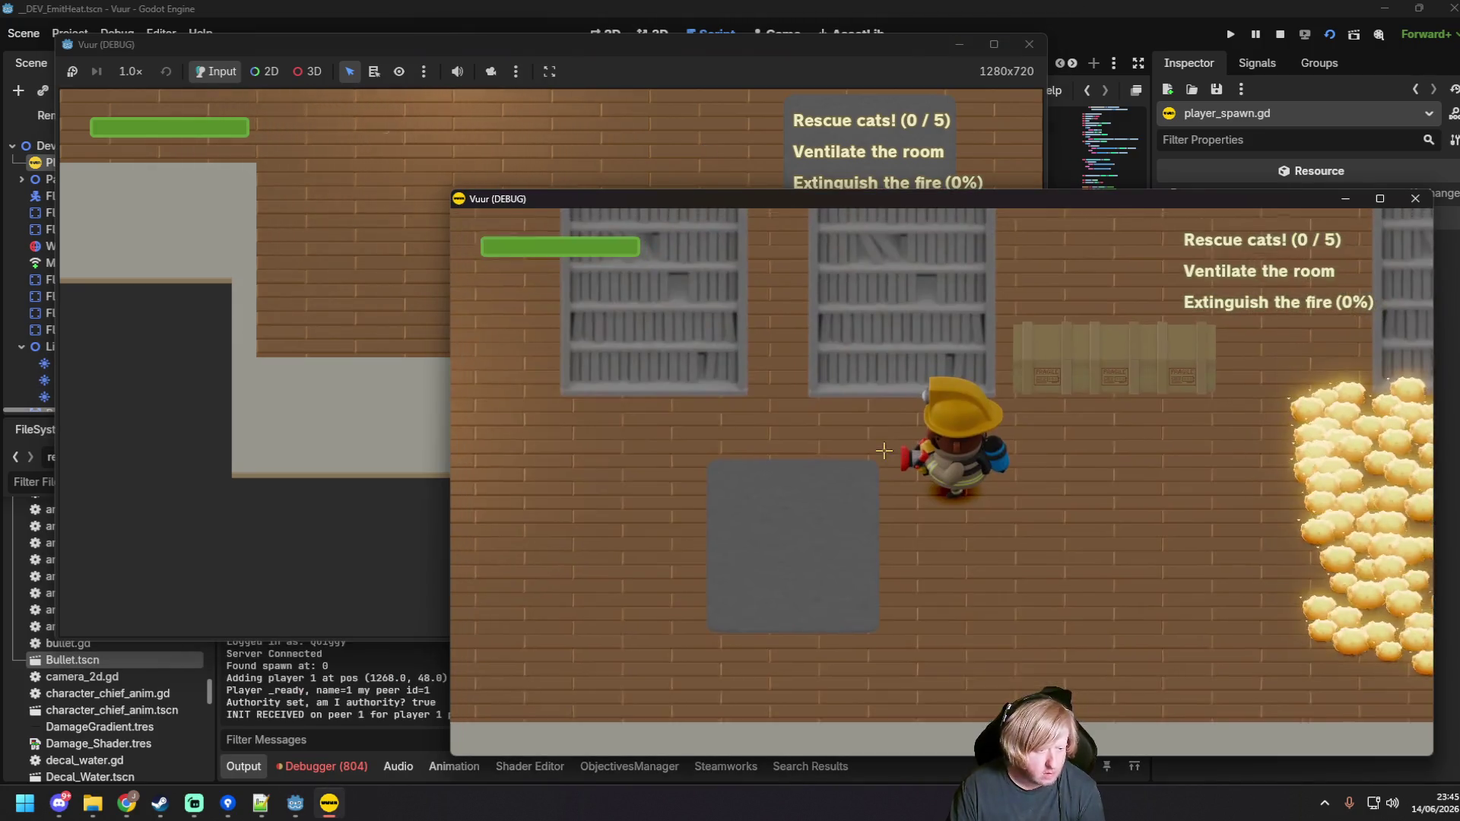
{"action": "left_click", "coordinate": [385, 345]}
{"action": "left_click", "coordinate": [499, 365]}
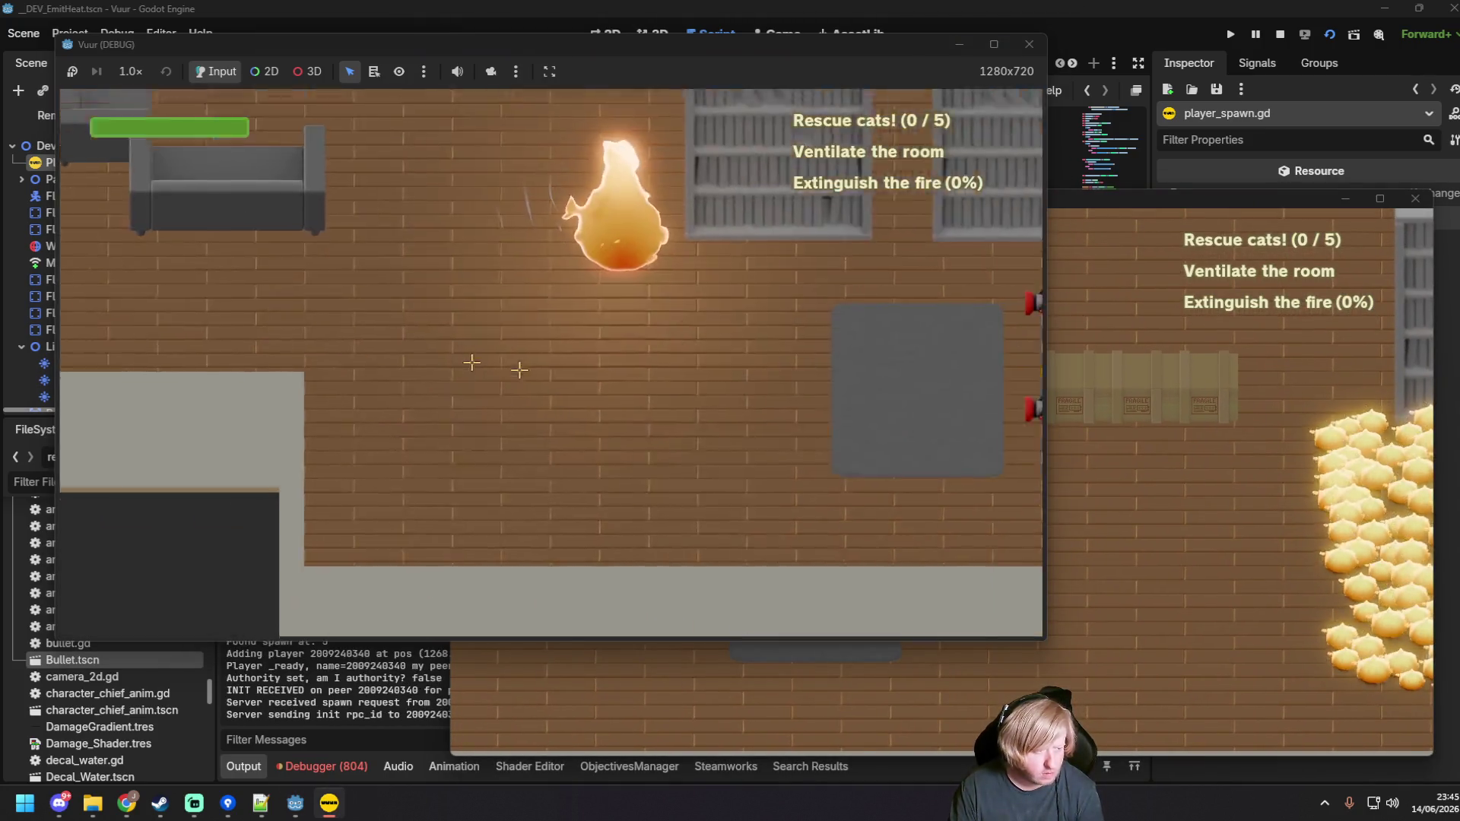
{"action": "left_click", "coordinate": [1173, 456]}
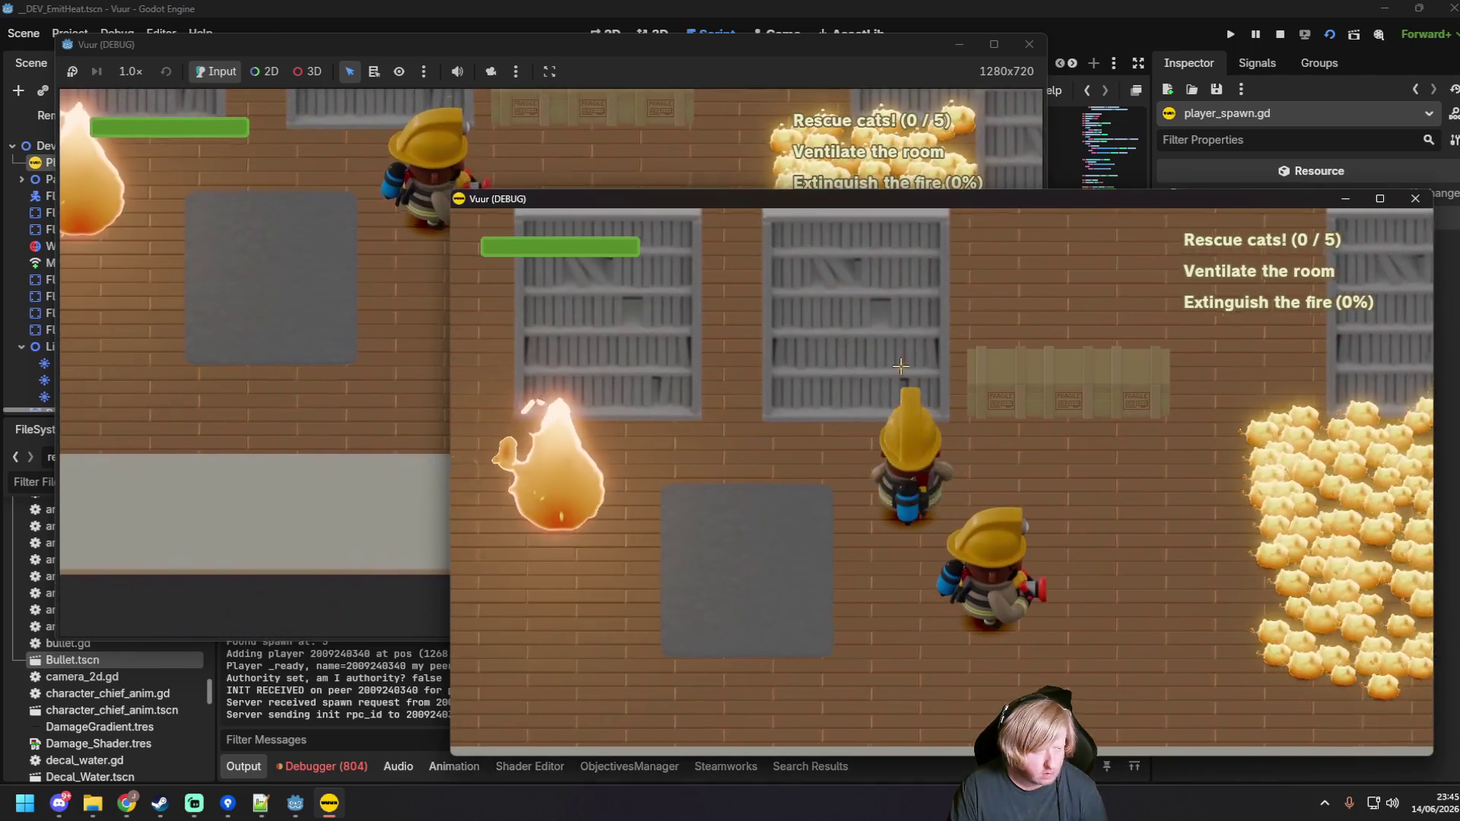
{"action": "left_click", "coordinate": [532, 179]}
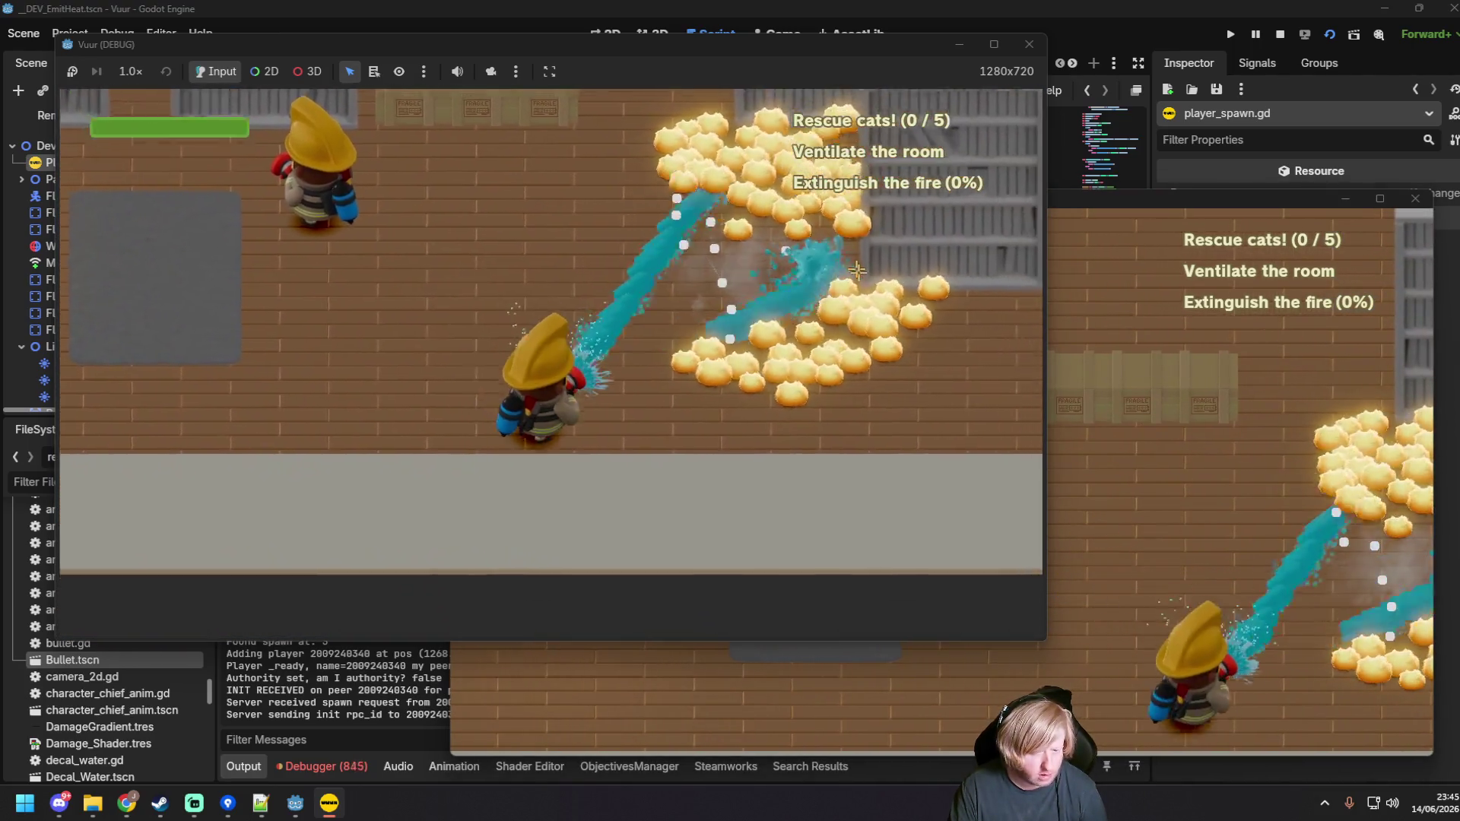
{"action": "left_click", "coordinate": [1030, 44]}
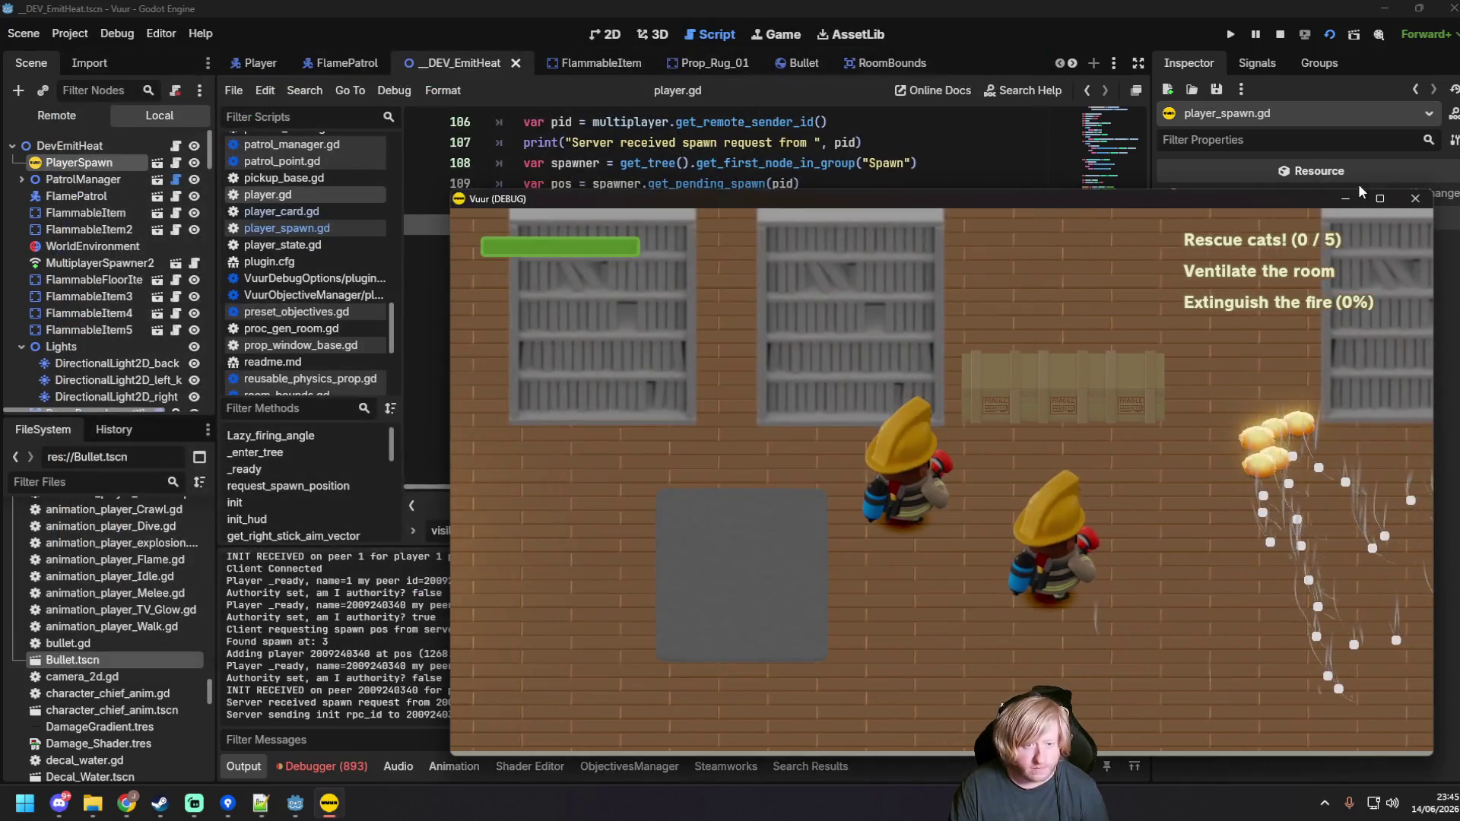
{"action": "left_click", "coordinate": [1414, 200]}
Step: Delete the two debug print statements in _ready
{"action": "key", "text": "ctrl+s"}
{"action": "scroll", "scroll_direction": "up", "scroll_amount": 3}
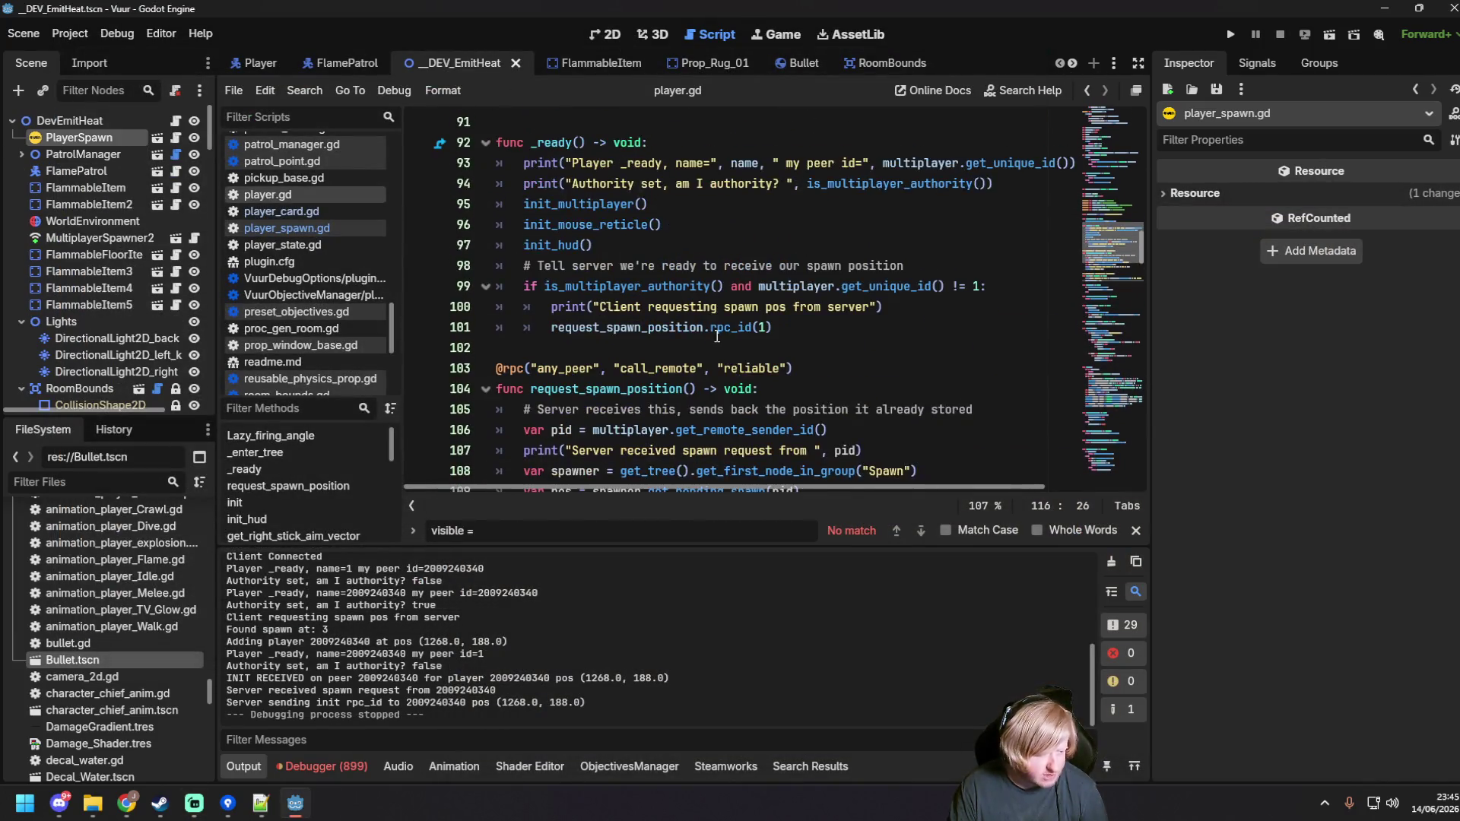
{"action": "scroll", "scroll_direction": "up", "scroll_amount": 3}
{"action": "scroll", "scroll_direction": "down", "scroll_amount": 3}
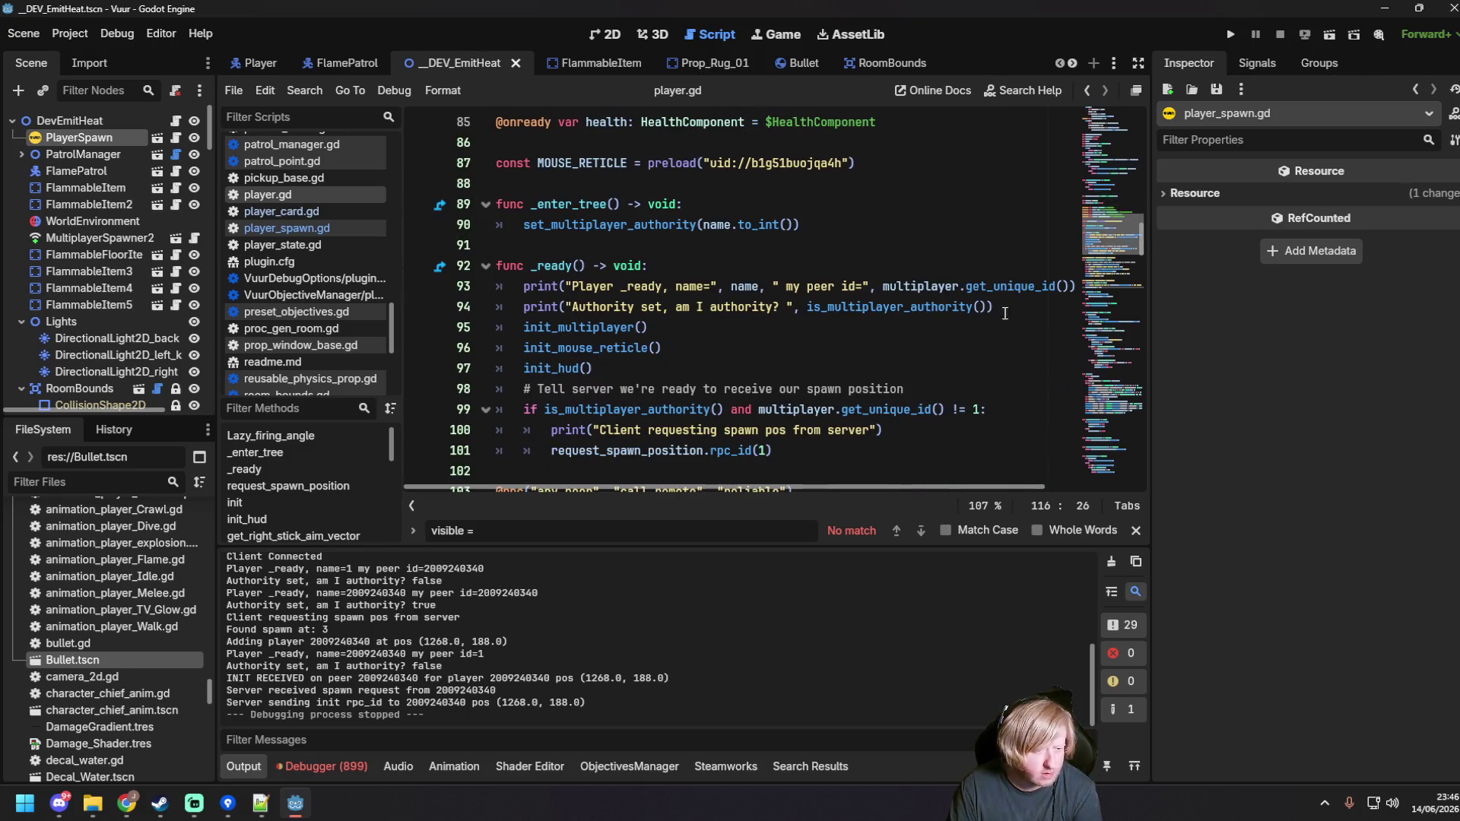
{"action": "left_click_drag", "start_coordinate": [998, 314], "coordinate": [650, 265]}
{"action": "key", "text": "BackSpace"}
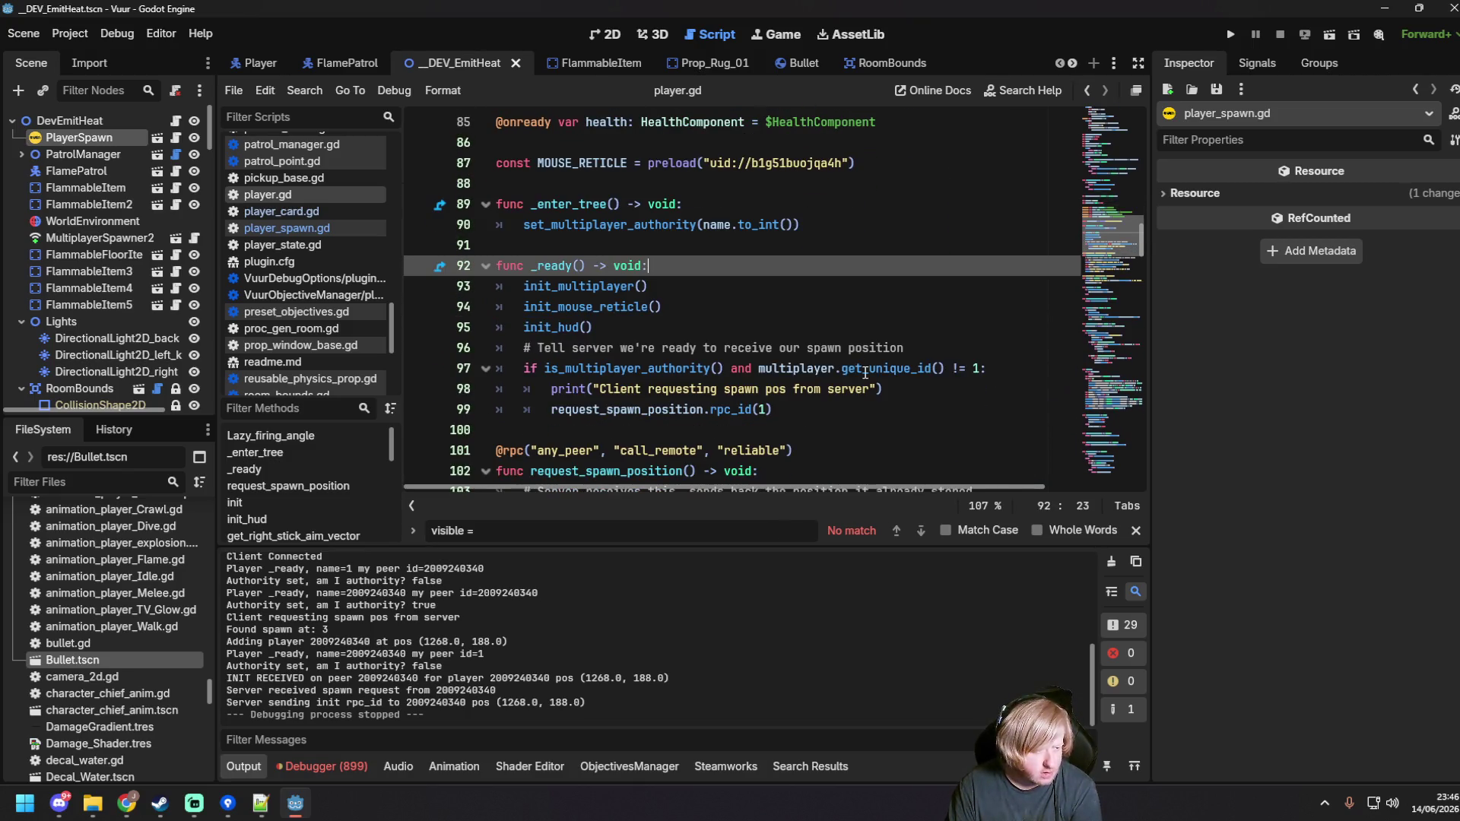
Step: Remove the client spawn-request print and the comment about receiving the spawn position, then save
{"action": "left_click_drag", "start_coordinate": [883, 388], "coordinate": [987, 368]}
{"action": "key", "text": "BackSpace"}
{"action": "left_click_drag", "start_coordinate": [903, 347], "coordinate": [517, 346]}
{"action": "key", "text": "BackSpace"}
{"action": "key", "text": "BackSpace"}
{"action": "left_click", "coordinate": [772, 368]}
{"action": "scroll", "scroll_direction": "down", "scroll_amount": 3}
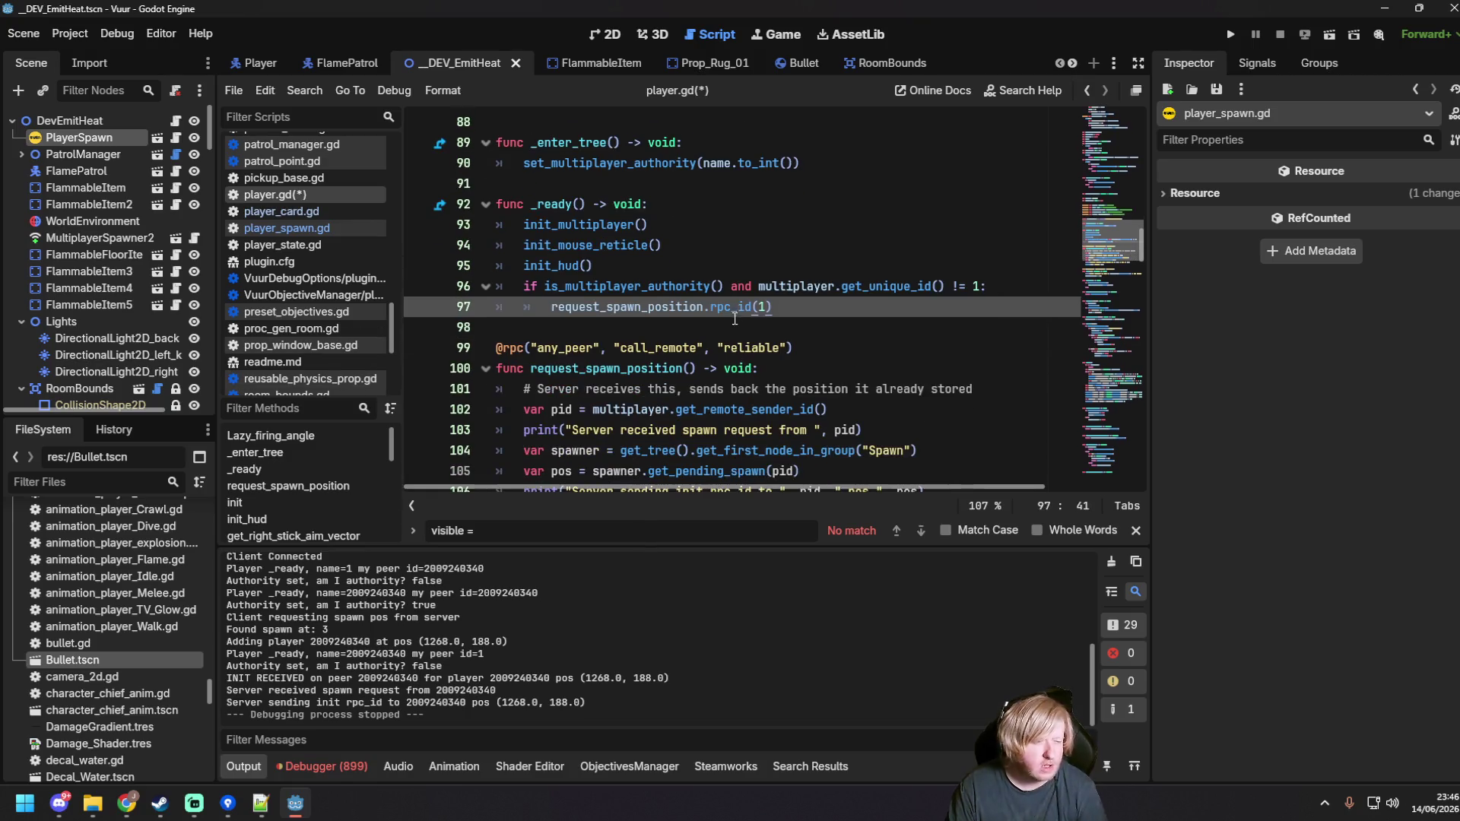
{"action": "key", "text": "ctrl+s"}
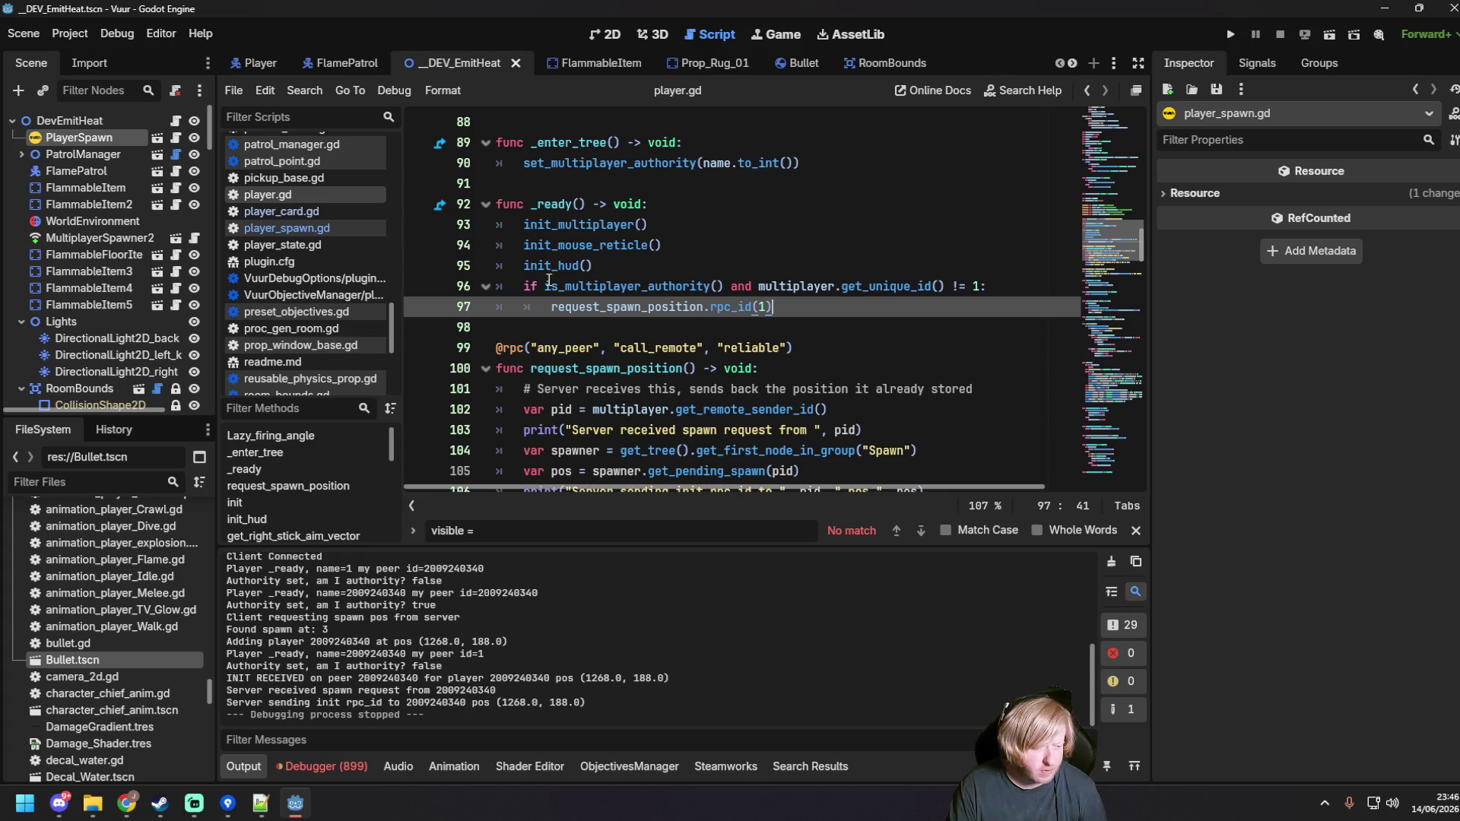
Step: Strip the leftover comment and the server-received and server-sending prints from request_spawn_position, and save
{"action": "scroll", "scroll_direction": "down", "scroll_amount": 3}
{"action": "left_click_drag", "start_coordinate": [973, 327], "coordinate": [496, 328]}
{"action": "key", "text": "BackSpace"}
{"action": "key", "text": "BackSpace"}
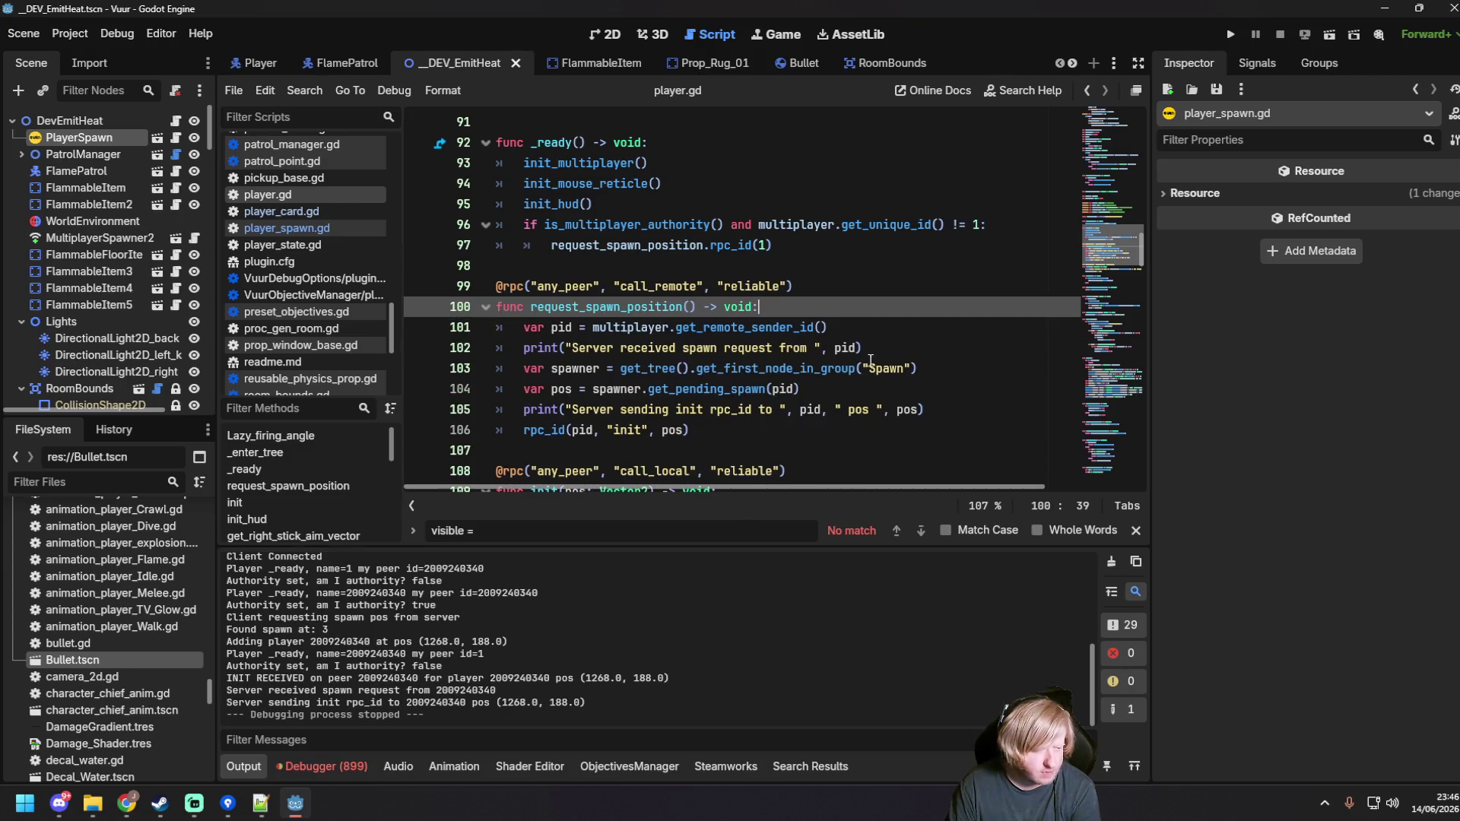
{"action": "scroll", "scroll_direction": "down", "scroll_amount": 3}
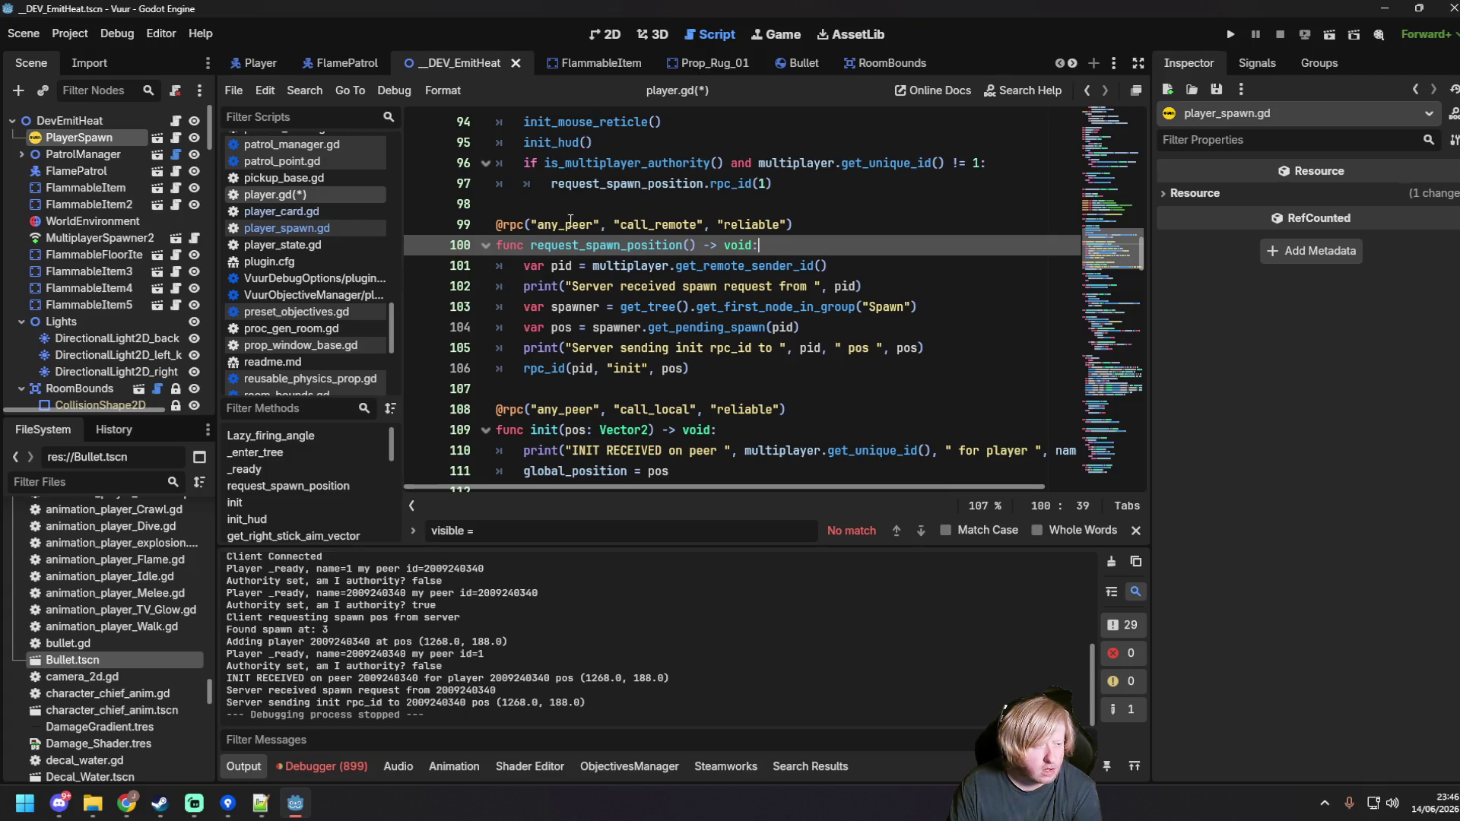
{"action": "triple_click", "coordinate": [909, 289]}
{"action": "key", "text": "BackSpace"}
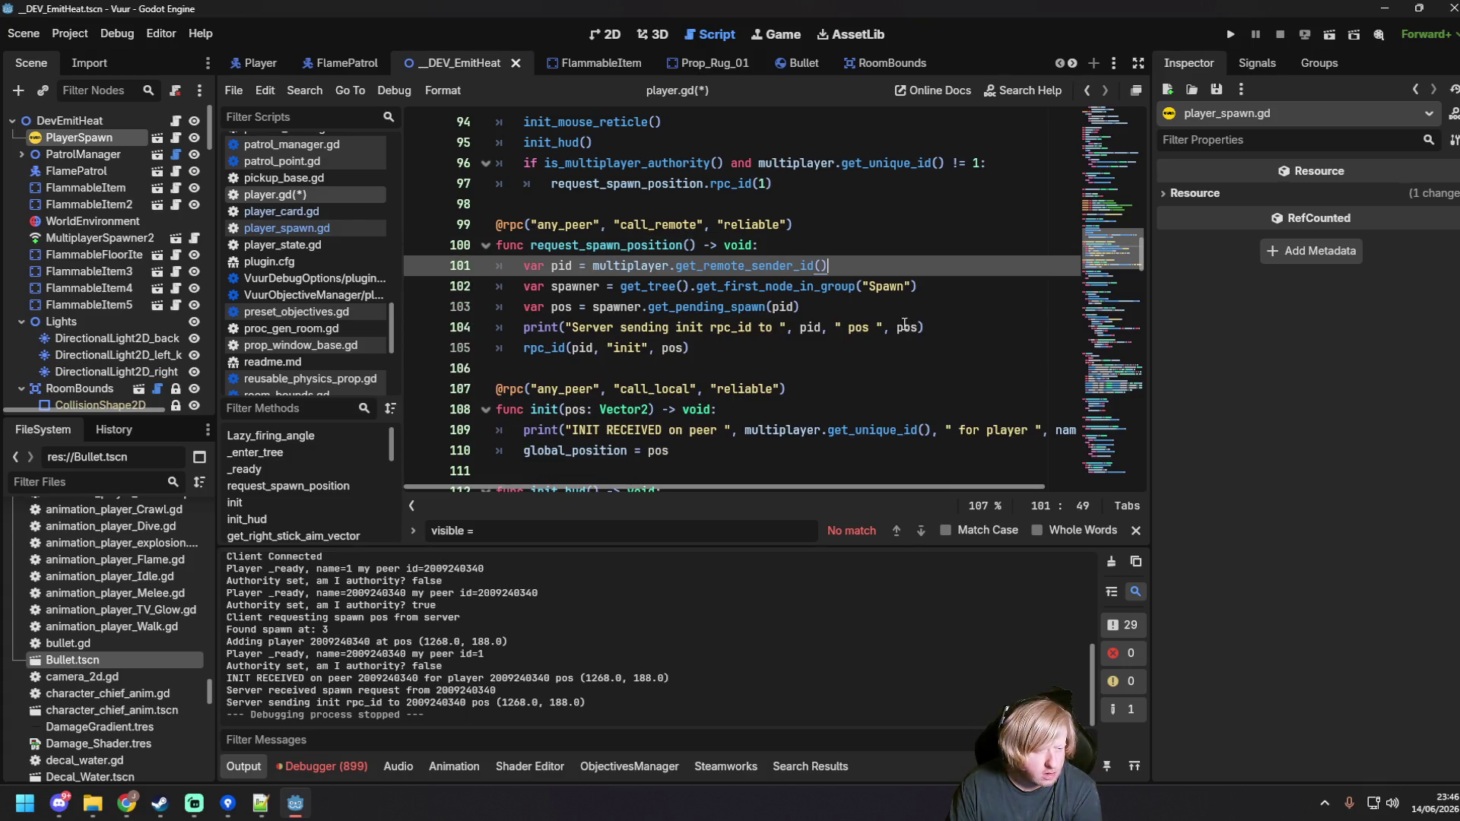
{"action": "left_click_drag", "start_coordinate": [883, 327], "coordinate": [487, 329]}
{"action": "key", "text": "BackSpace"}
{"action": "key", "text": "Delete"}
{"action": "left_click", "coordinate": [723, 325]}
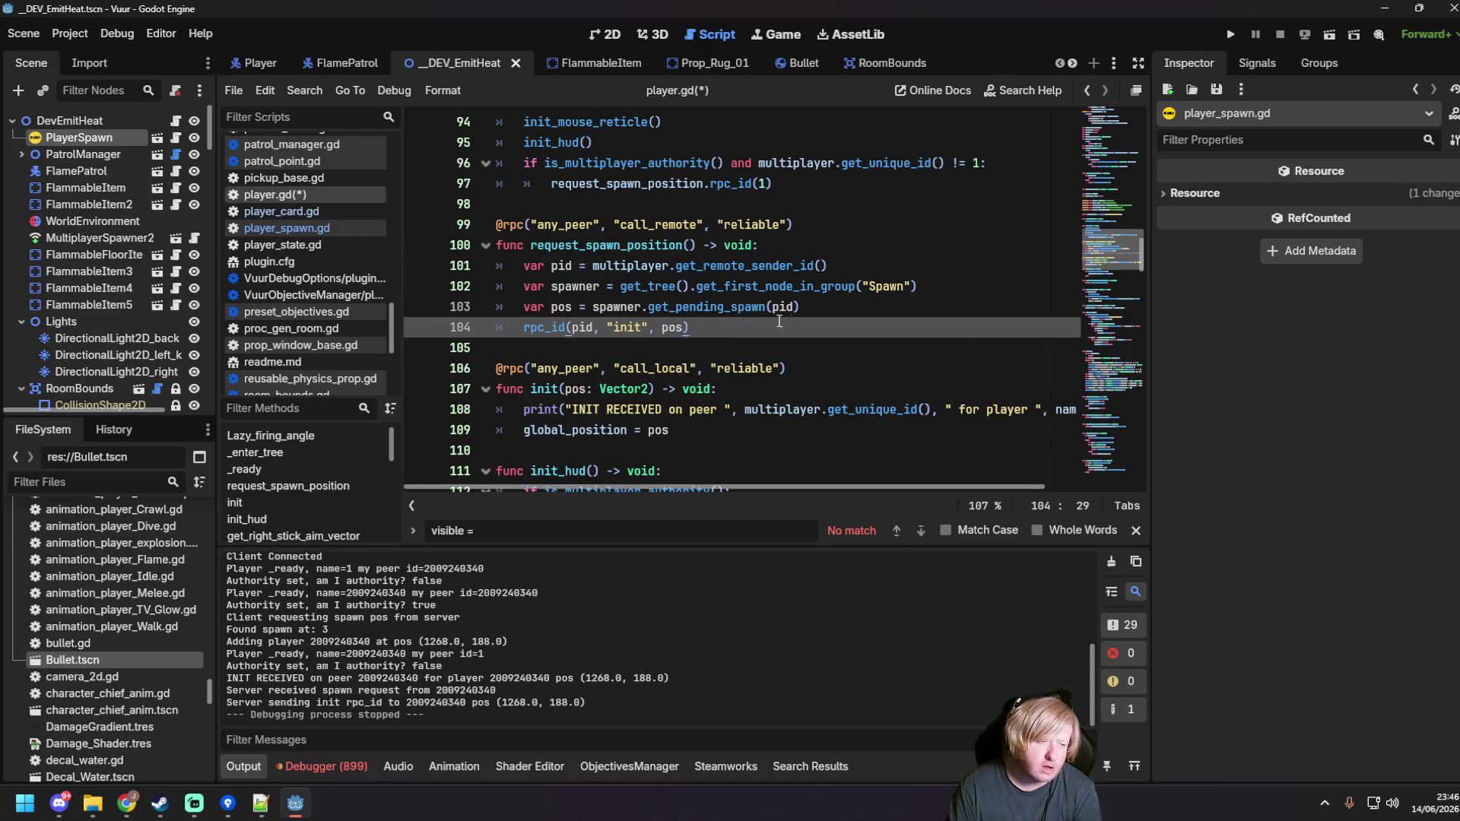
{"action": "left_click", "coordinate": [867, 304]}
{"action": "key", "text": "ctrl+s"}
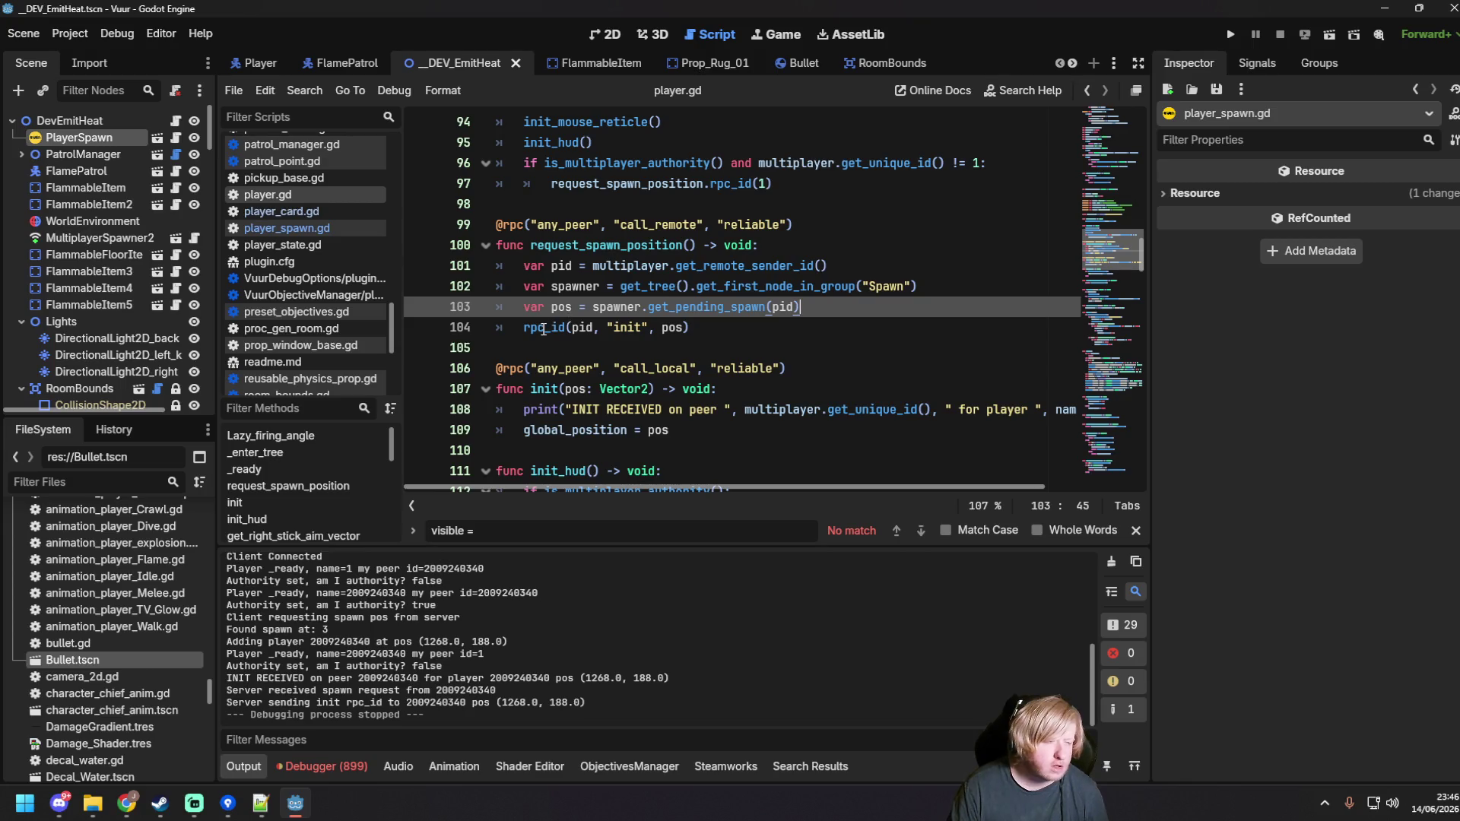
Step: Delete the INIT RECEIVED print so init only sets global_position = pos
{"action": "mouse_move", "coordinate": [544, 328]}
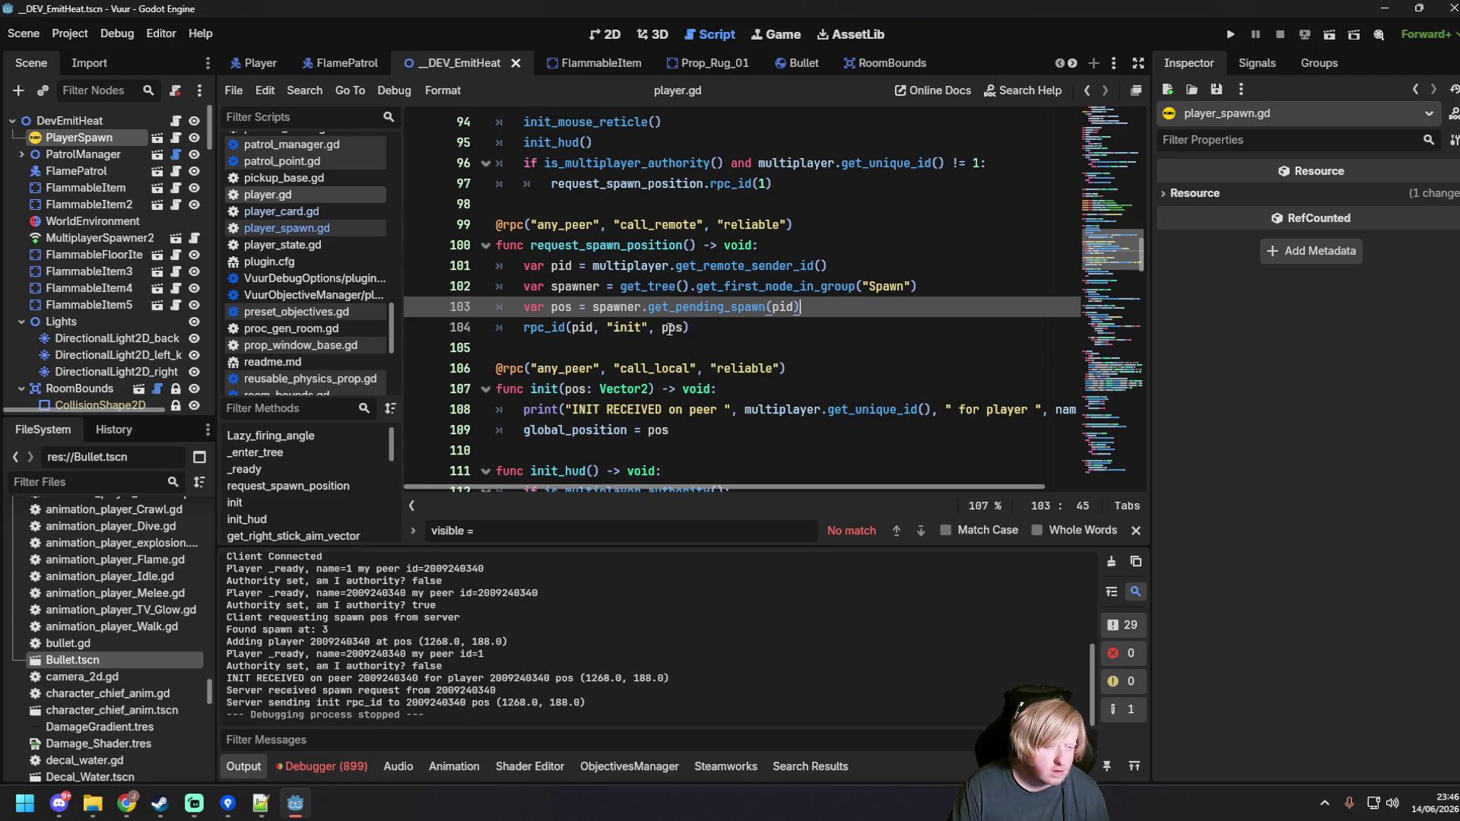
{"action": "left_click", "coordinate": [713, 328]}
{"action": "scroll", "scroll_direction": "up", "scroll_amount": 3}
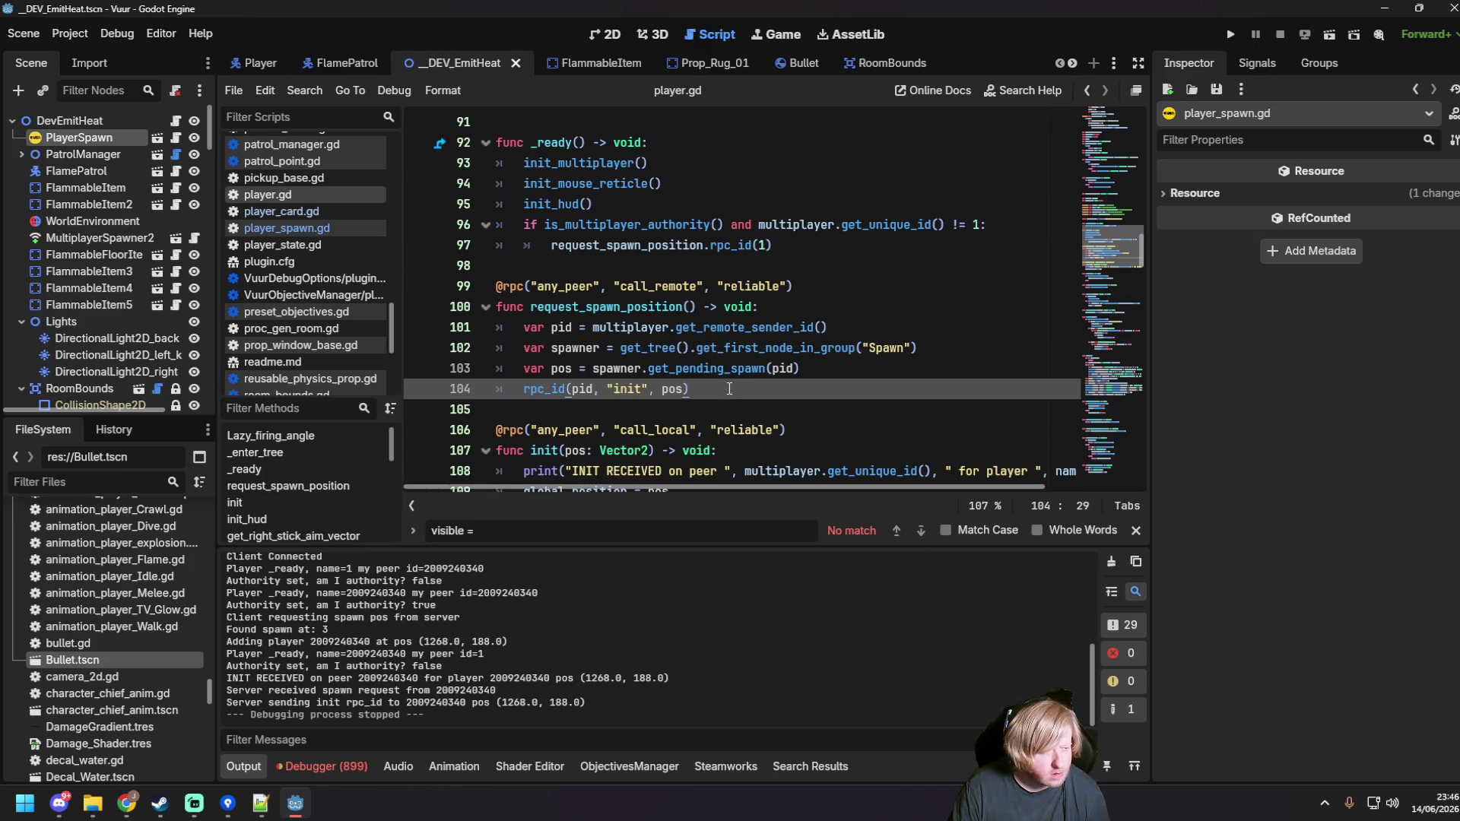
{"action": "scroll", "scroll_direction": "down", "scroll_amount": 3}
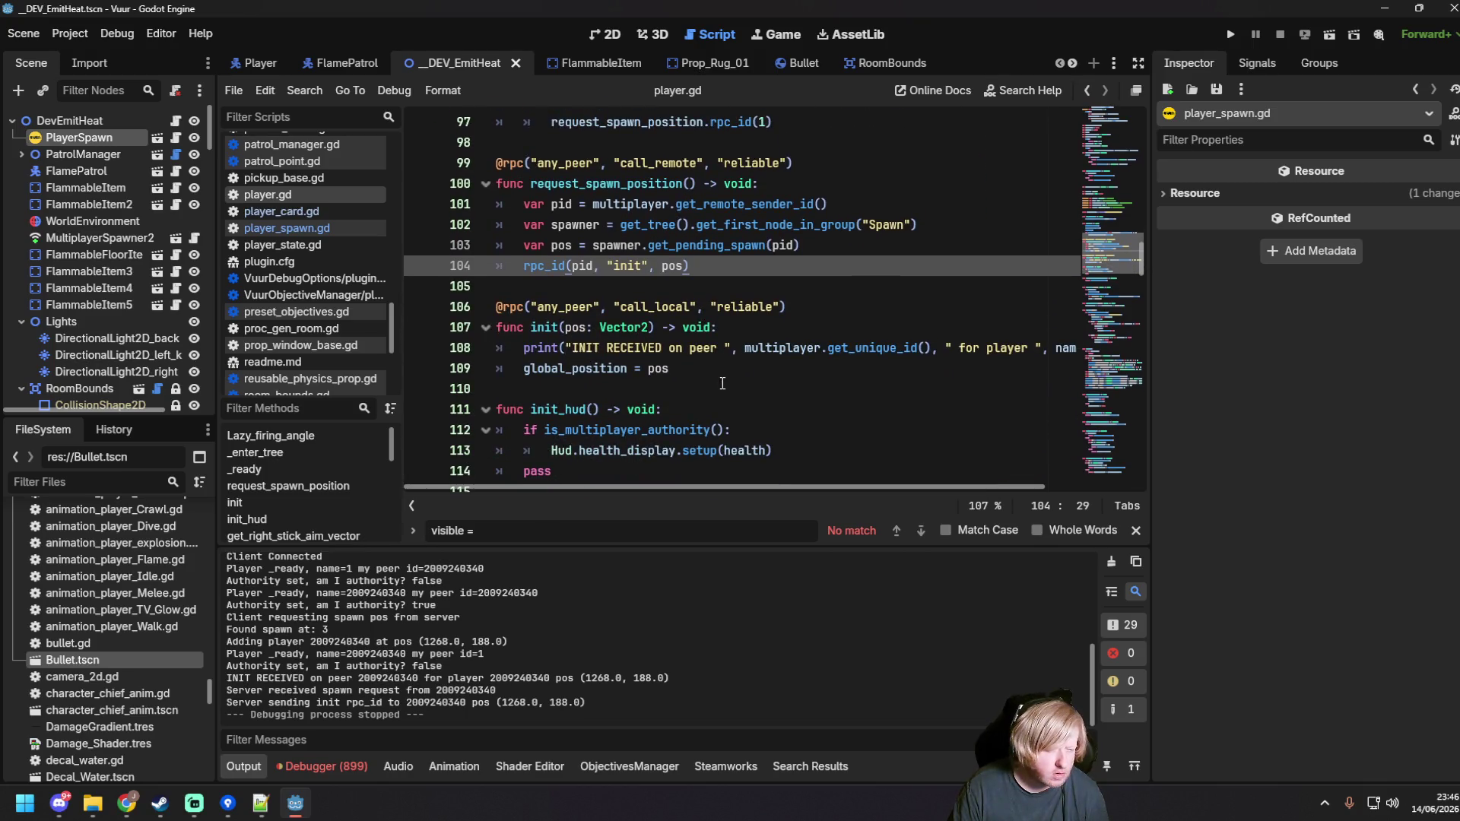
{"action": "left_click_drag", "start_coordinate": [523, 362], "coordinate": [521, 350]}
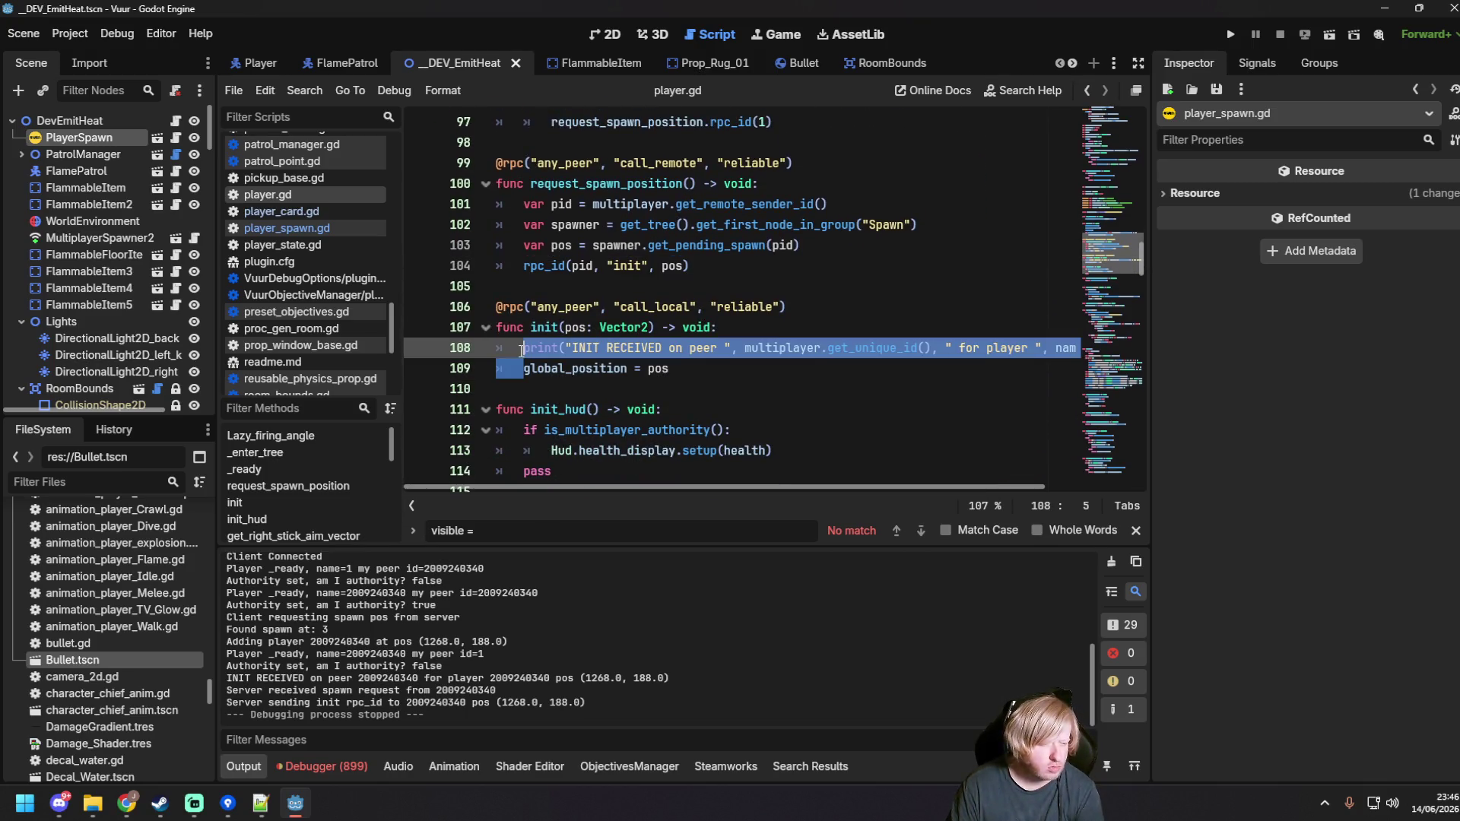
{"action": "key", "text": "BackSpace"}
{"action": "left_click", "coordinate": [710, 348]}
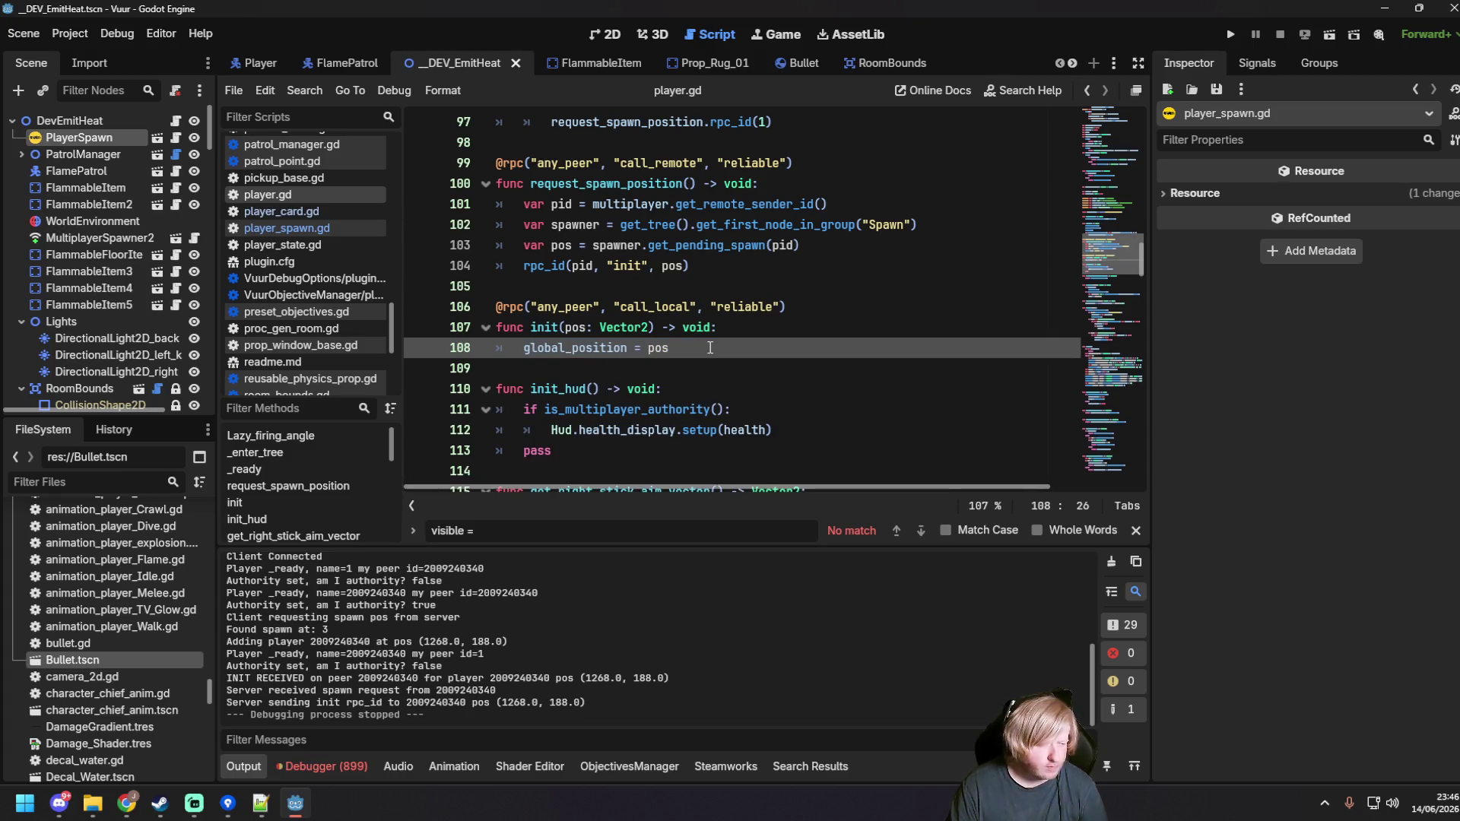
{"action": "scroll", "scroll_direction": "down", "scroll_amount": 3}
{"action": "scroll", "scroll_direction": "up", "scroll_amount": 3}
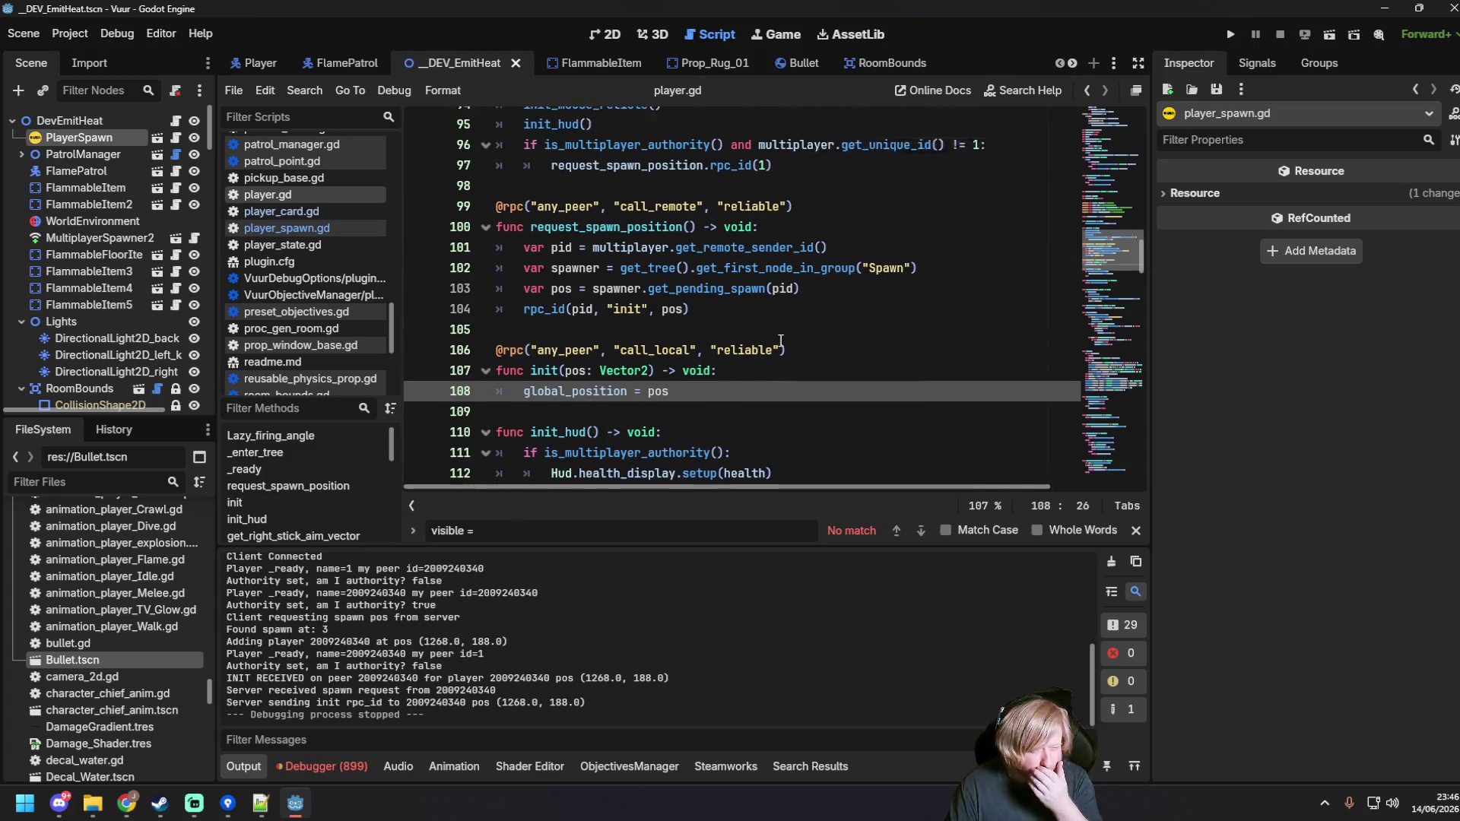
{"action": "scroll", "scroll_direction": "down", "scroll_amount": 3}
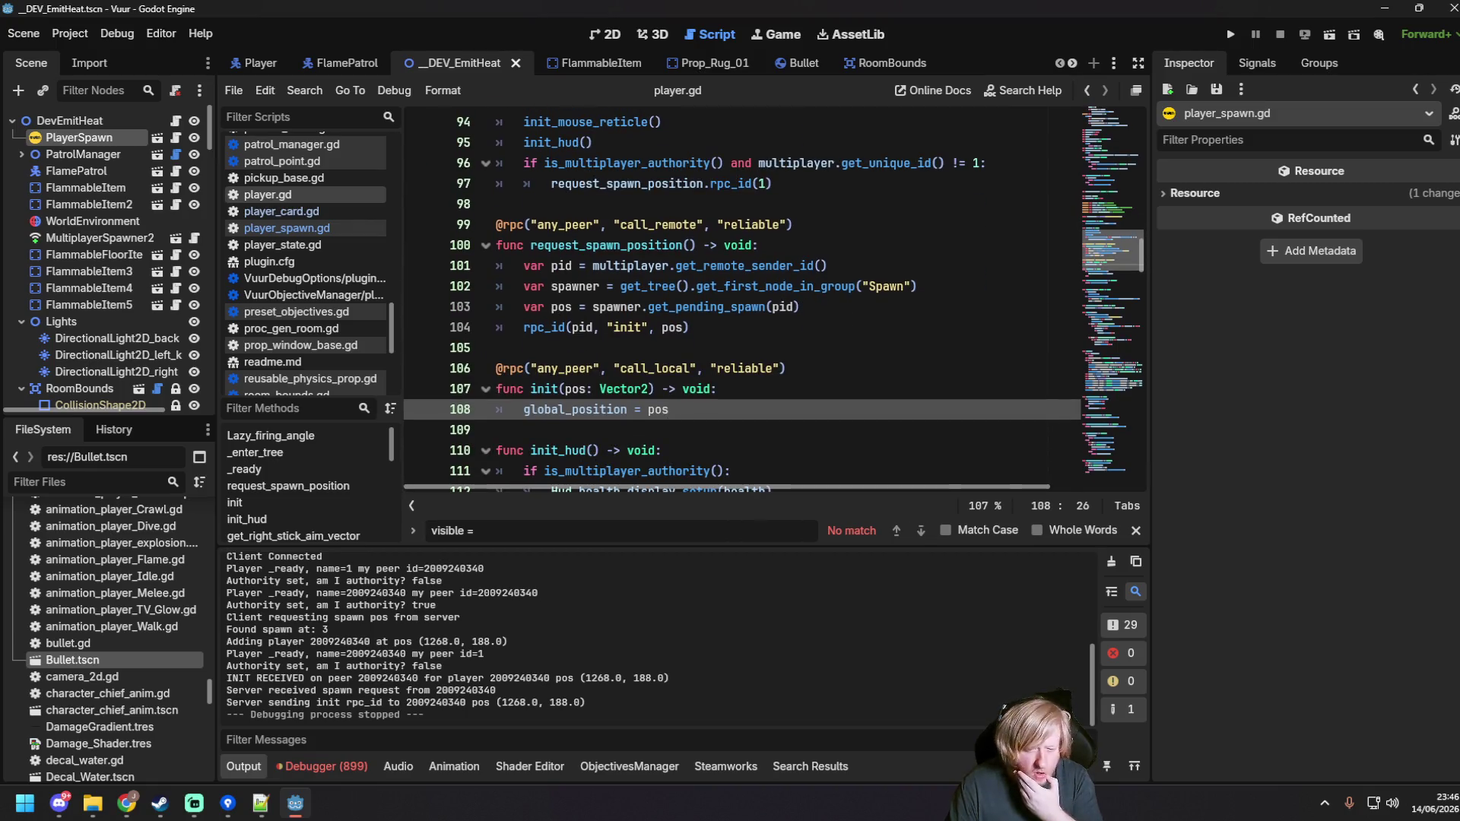
{"action": "key", "text": "alt+Tab"}
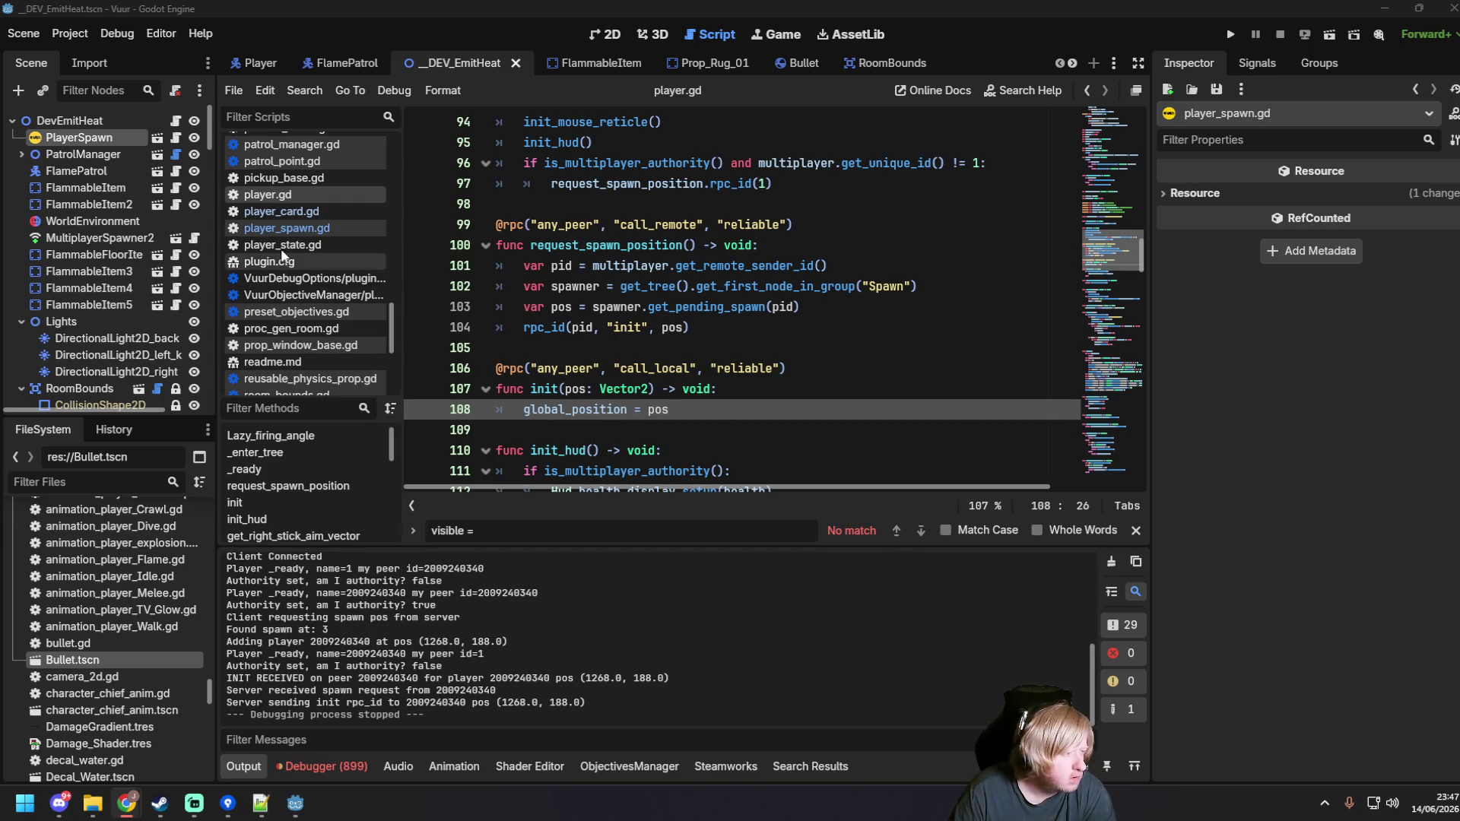
Step: Open player_spawn.gd and review add_player's pending_spawns[pid] = spawn_pos line and player.init call
{"action": "scroll", "scroll_direction": "up", "scroll_amount": 3}
{"action": "left_click", "coordinate": [296, 325]}
{"action": "scroll", "scroll_direction": "up", "scroll_amount": 3}
{"action": "left_click", "coordinate": [701, 328]}
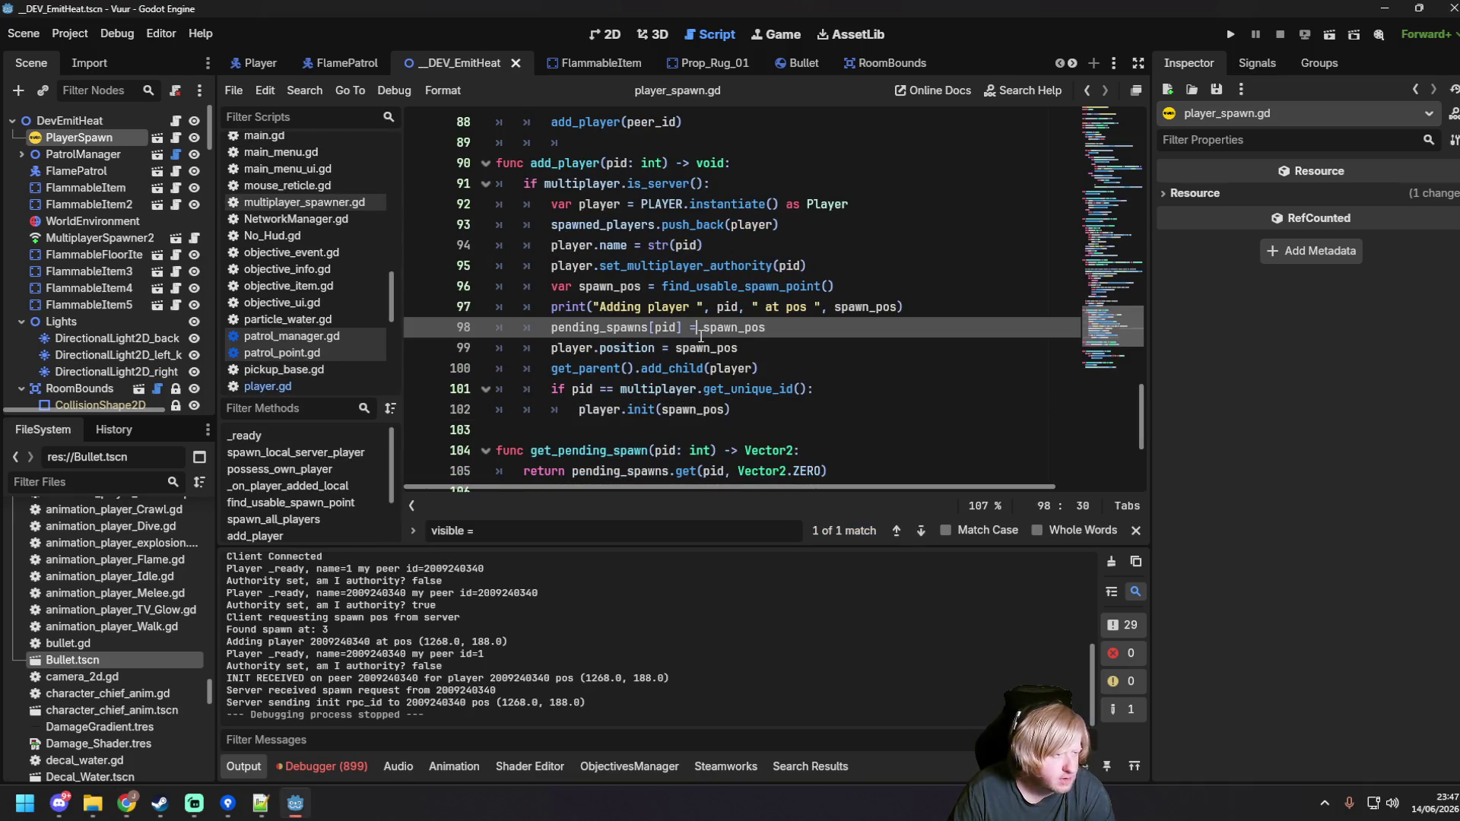
{"action": "left_click", "coordinate": [827, 370]}
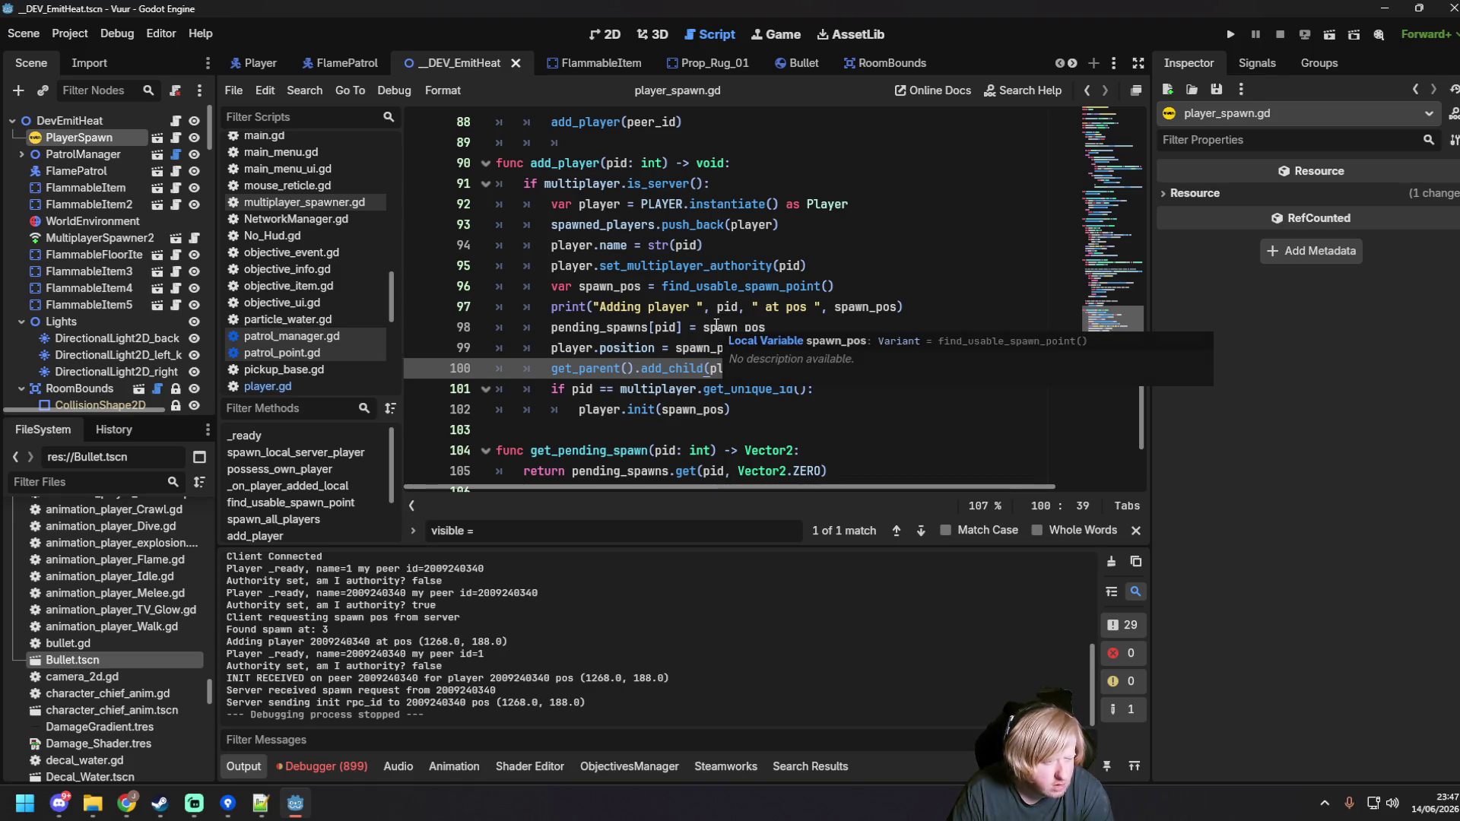
{"action": "left_click", "coordinate": [714, 327]}
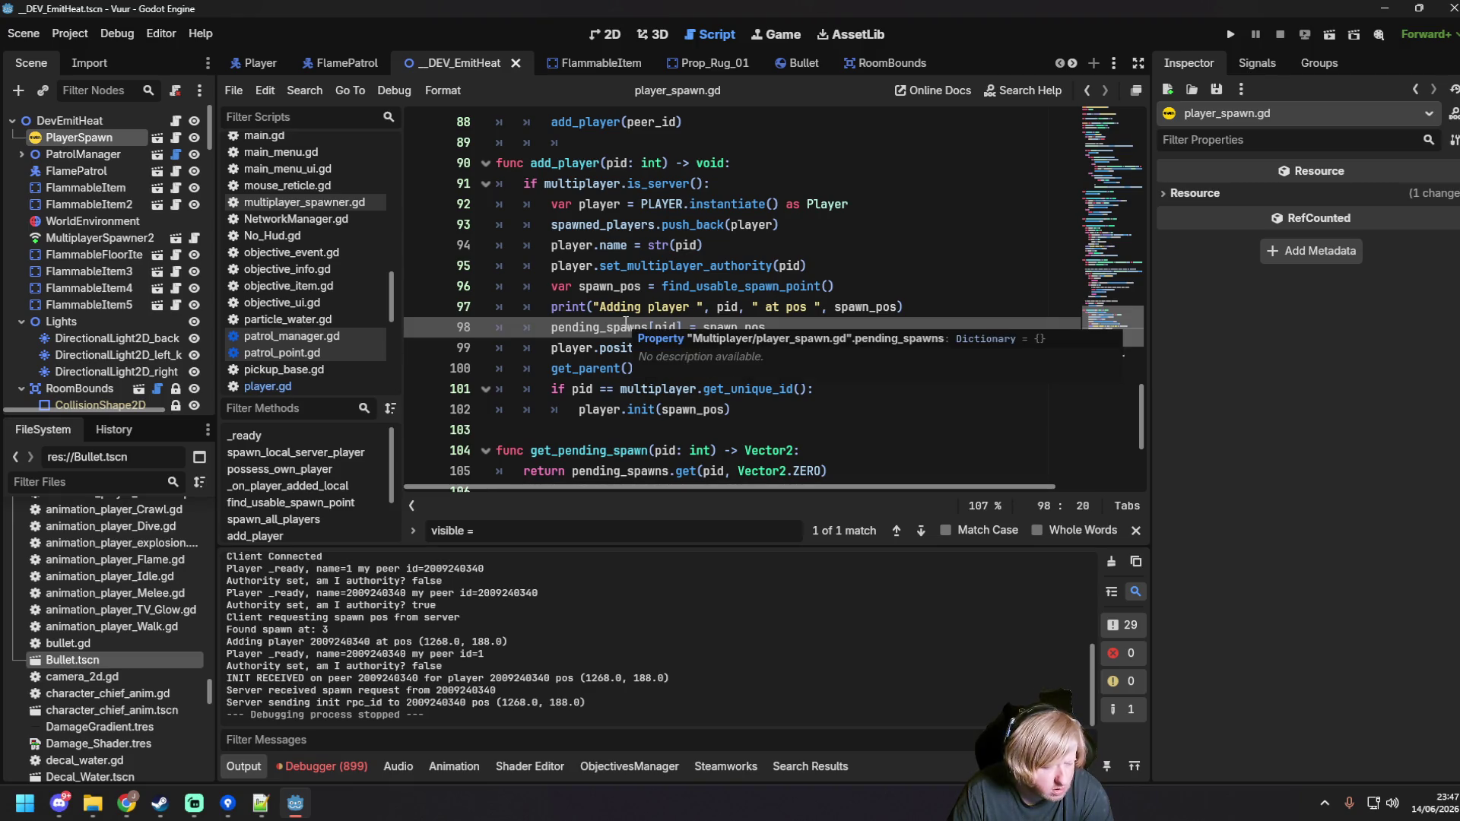
{"action": "left_click", "coordinate": [828, 326]}
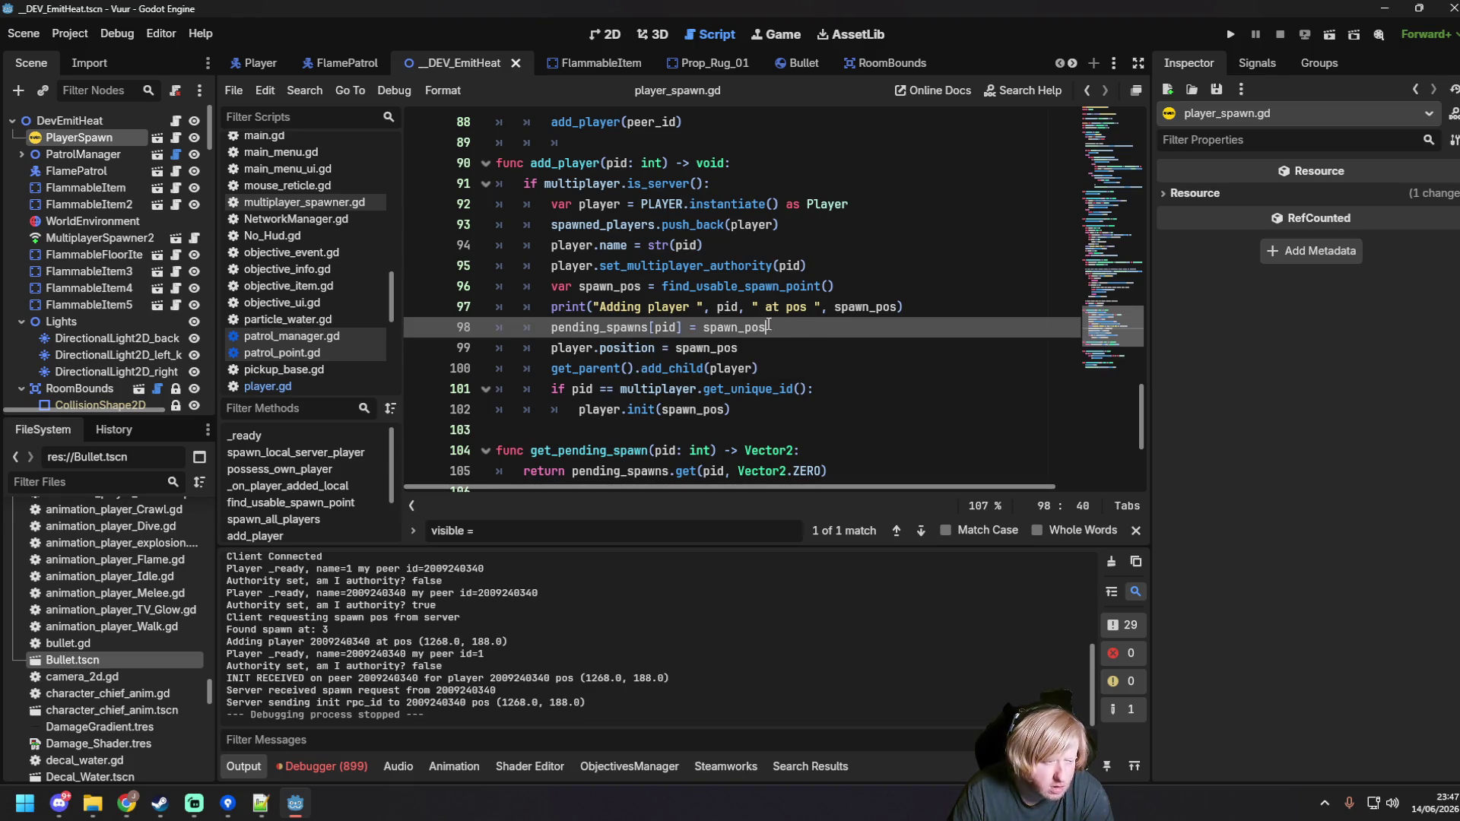
{"action": "left_click", "coordinate": [594, 327]}
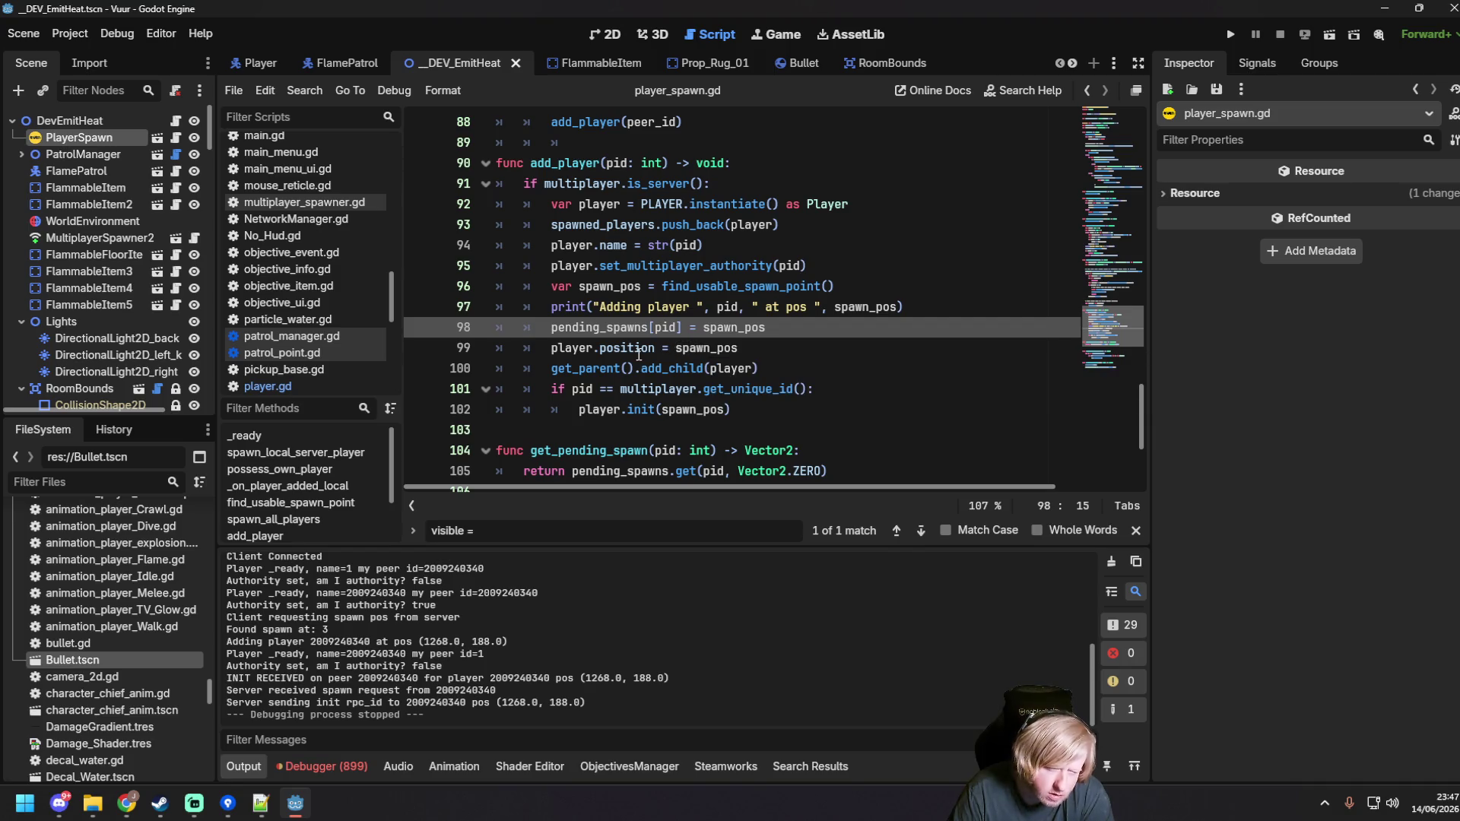
{"action": "scroll", "scroll_direction": "down", "scroll_amount": 3}
{"action": "left_click", "coordinate": [751, 347]}
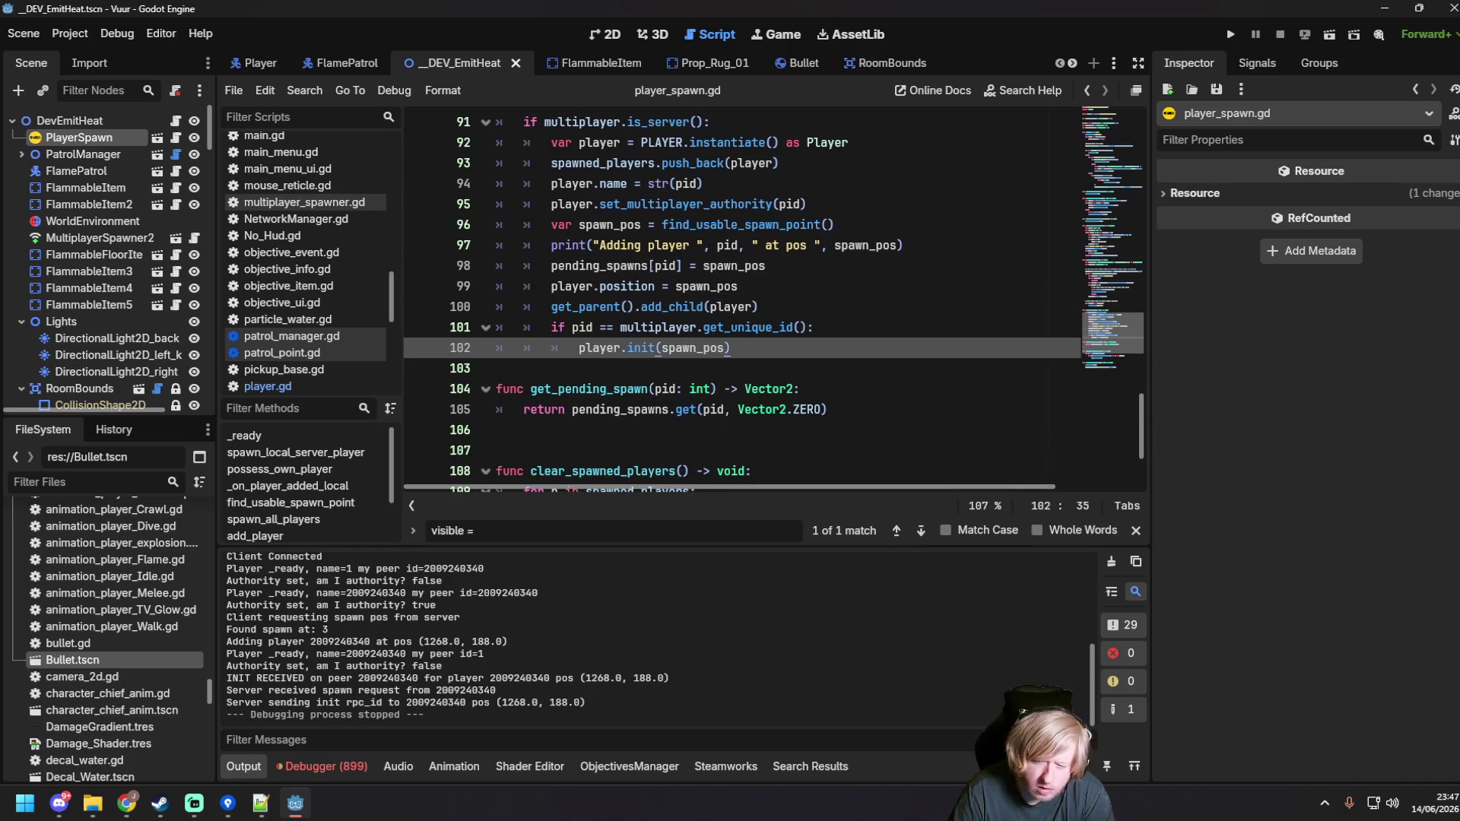
{"action": "key", "text": "alt+Tab"}
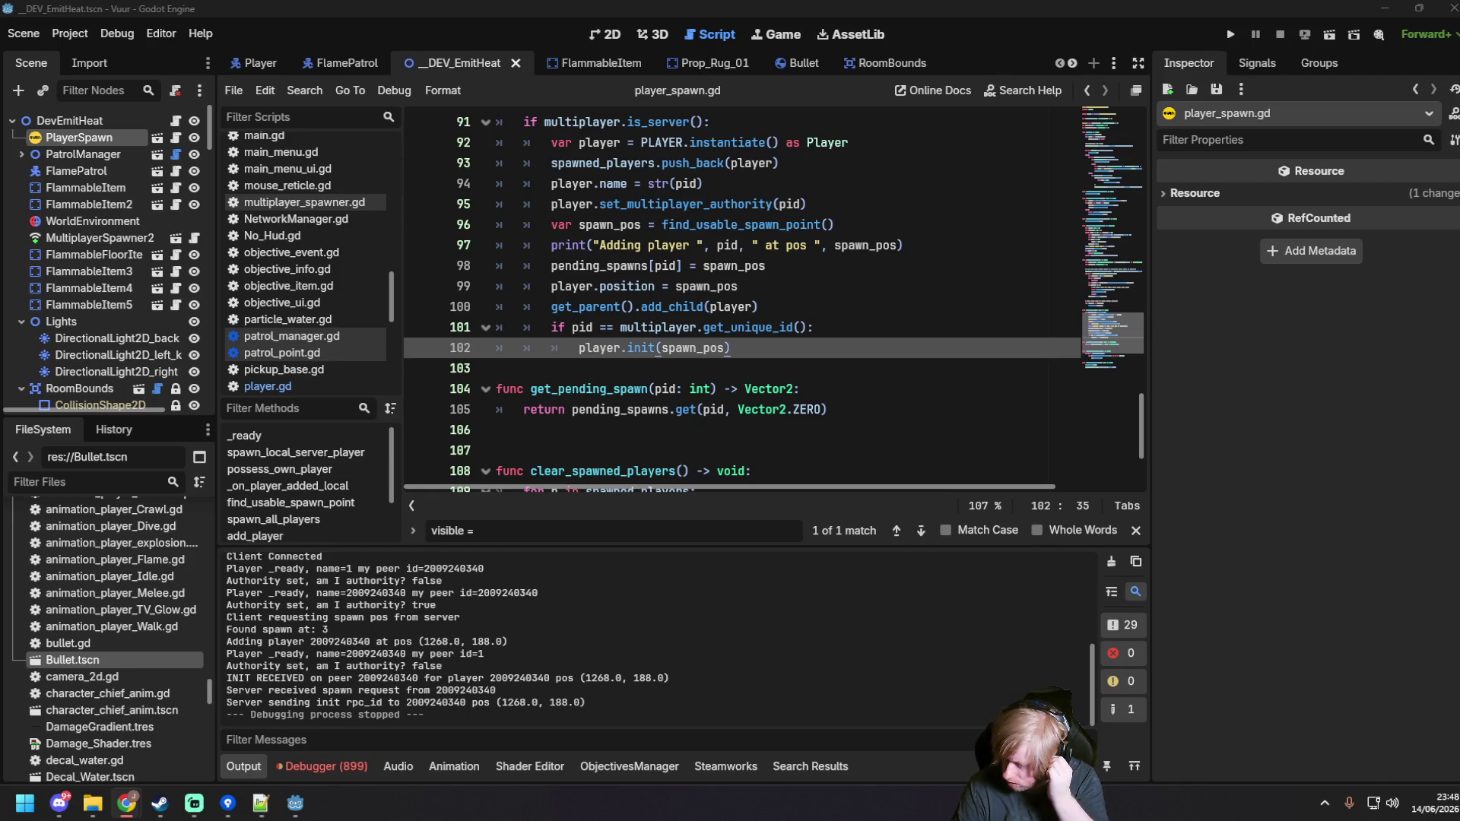
Step: In player_spawn.gd, copy the pending_spawns variable name and search for its uses
{"action": "left_click", "coordinate": [865, 327]}
{"action": "scroll", "scroll_direction": "up", "scroll_amount": 3}
{"action": "left_click", "coordinate": [865, 327]}
{"action": "scroll", "scroll_direction": "up", "scroll_amount": 3}
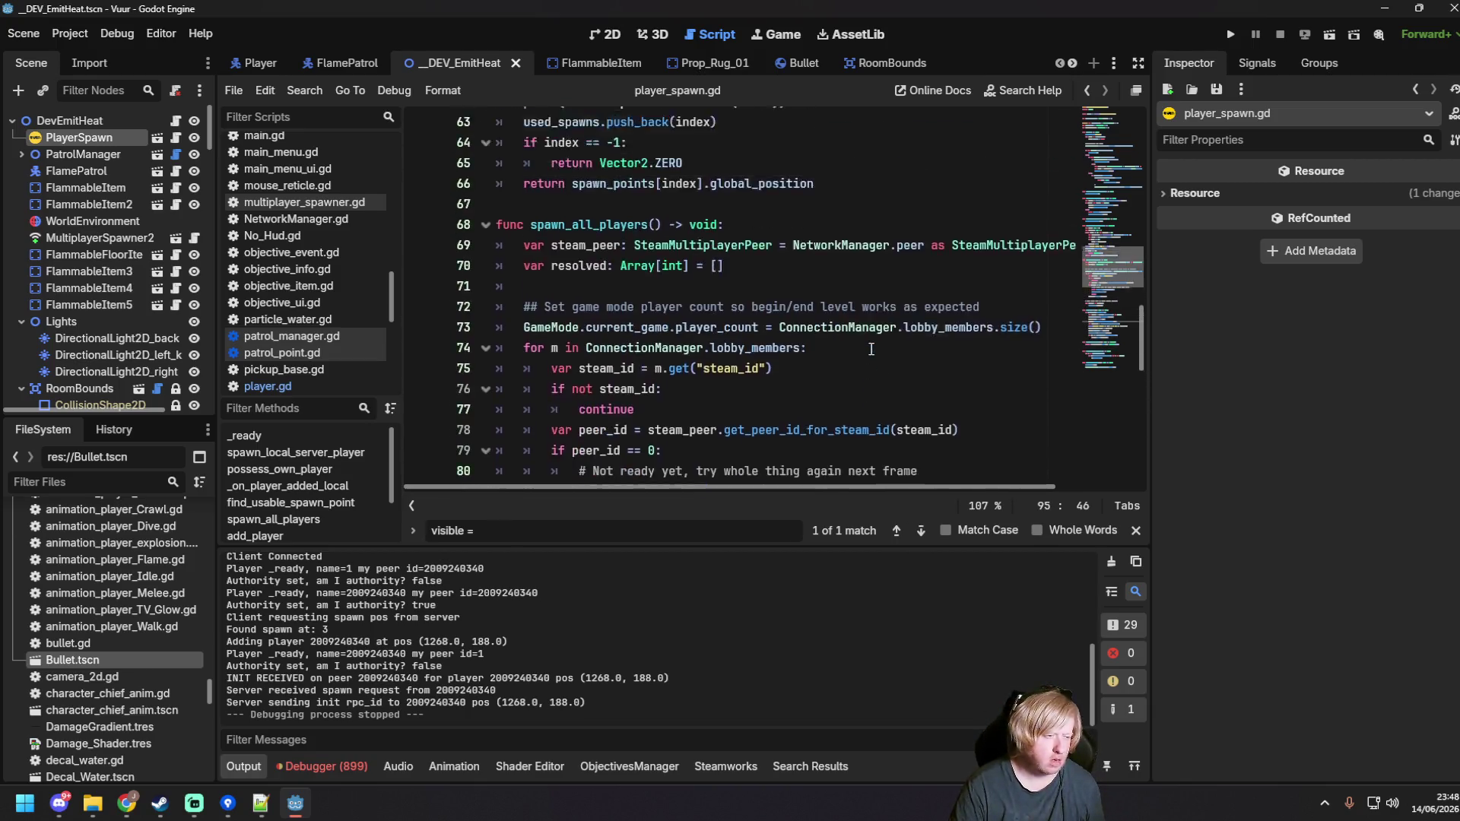
{"action": "scroll", "scroll_direction": "up", "scroll_amount": 3}
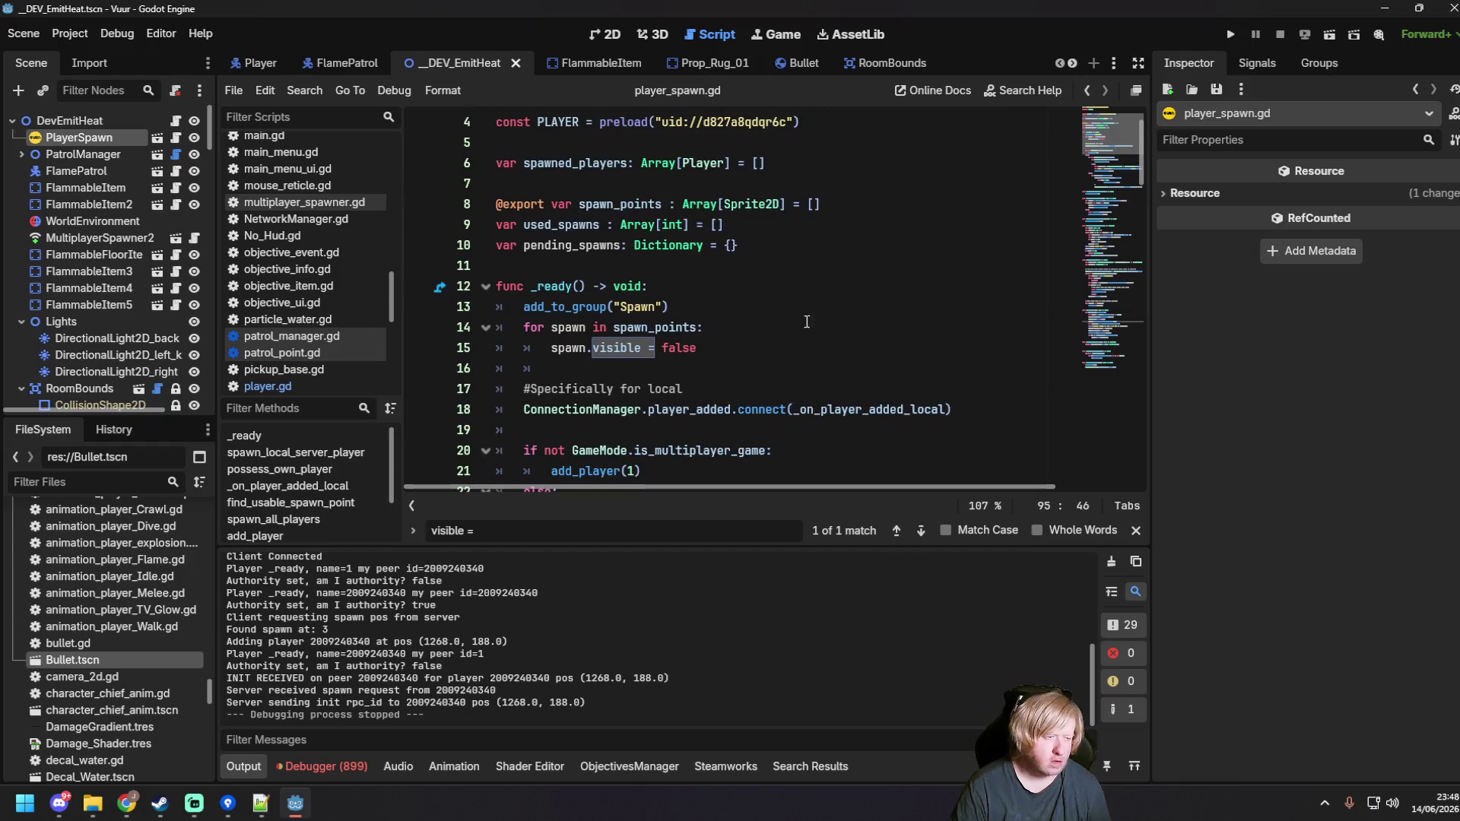
{"action": "left_click", "coordinate": [523, 244]}
{"action": "left_click_drag", "start_coordinate": [523, 245], "coordinate": [625, 245]}
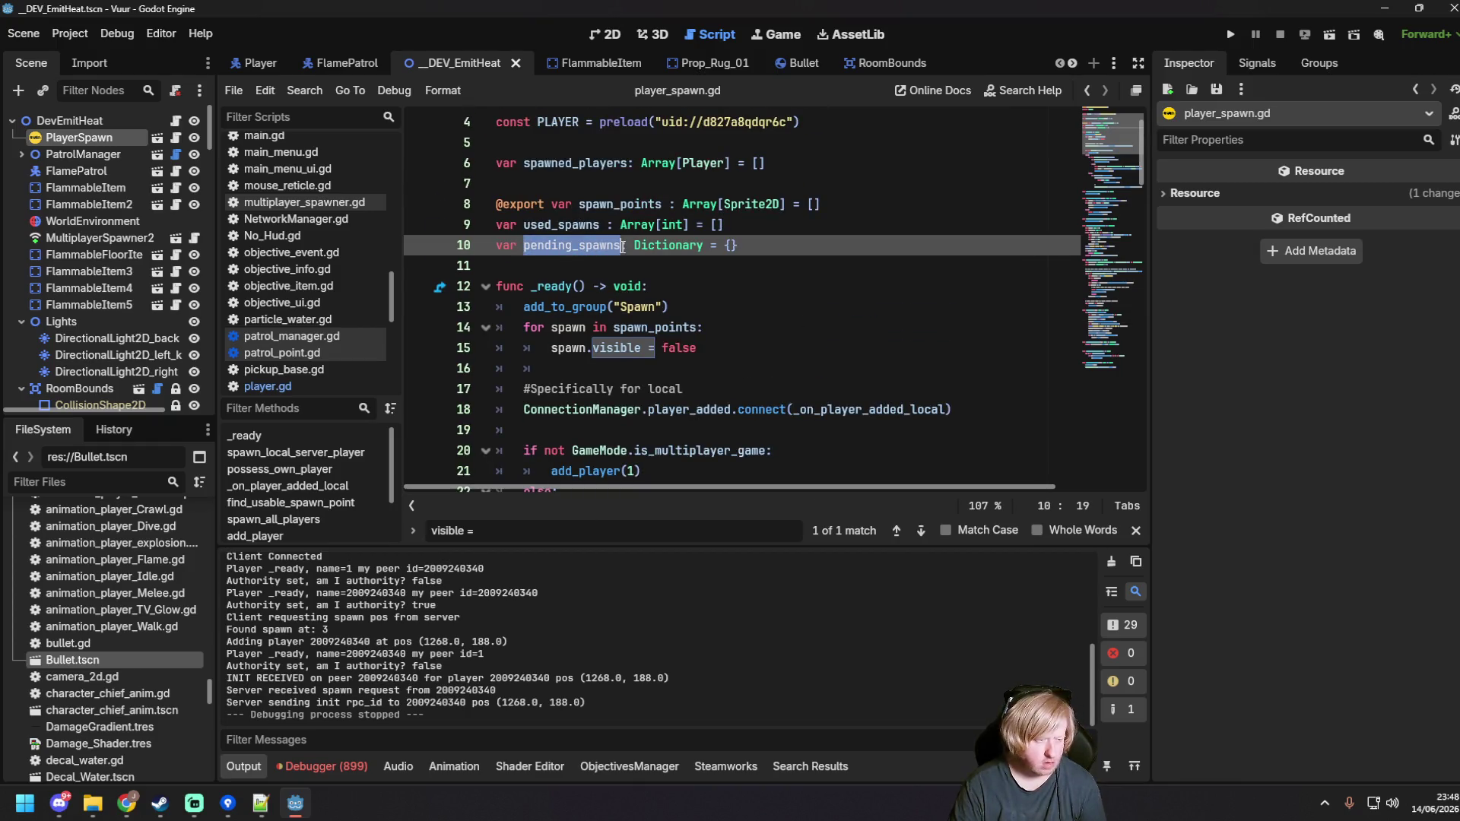
{"action": "left_click", "coordinate": [937, 339]}
{"action": "key", "text": "ctrl+f"}
{"action": "key", "text": "ctrl+v"}
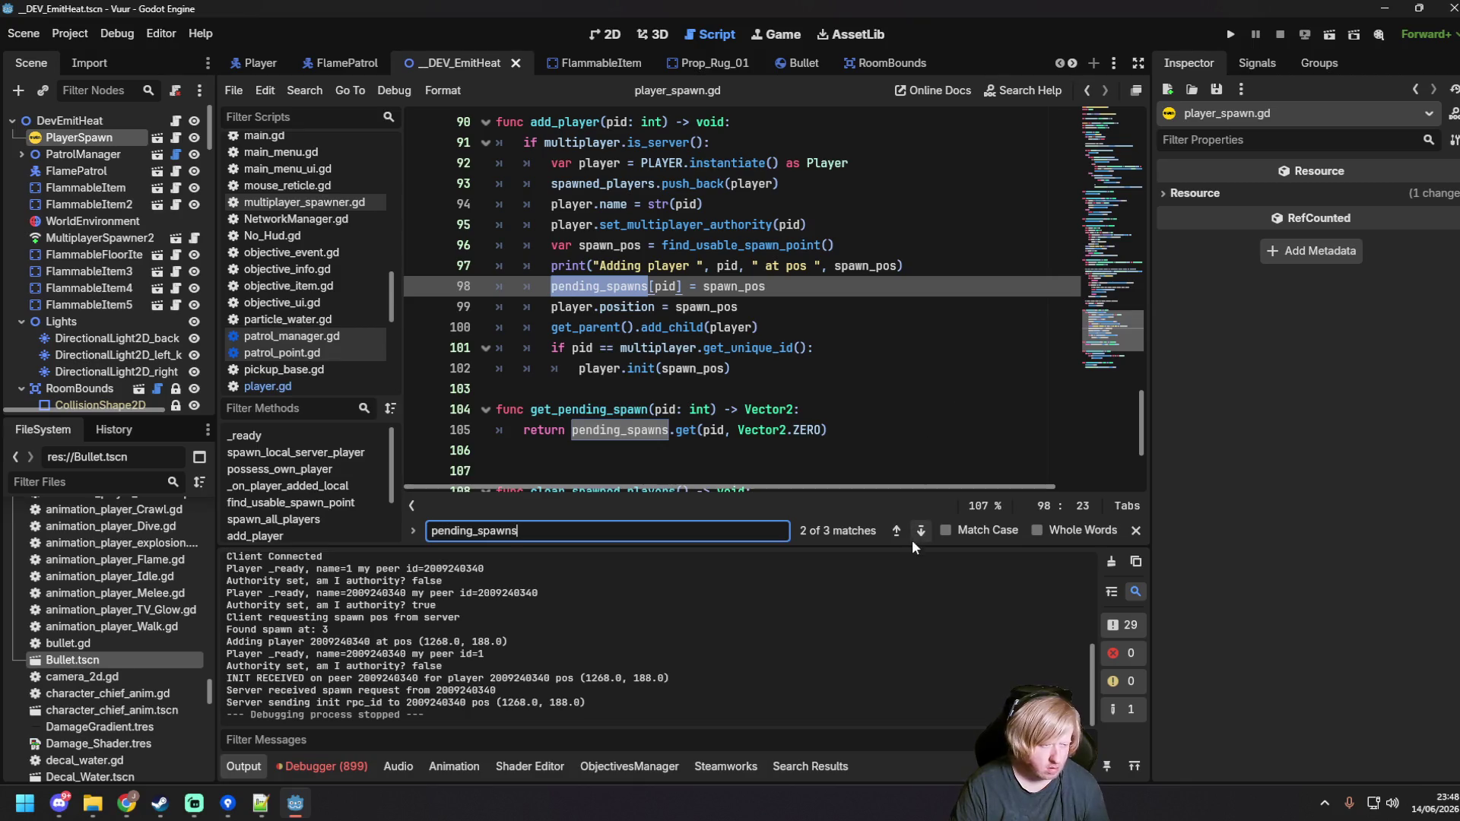
Step: Locate the get_pending_spawn function definition and search for where it is called
{"action": "scroll", "scroll_direction": "down", "scroll_amount": 3}
{"action": "scroll", "scroll_direction": "down", "scroll_amount": 3}
{"action": "left_click", "coordinate": [859, 287]}
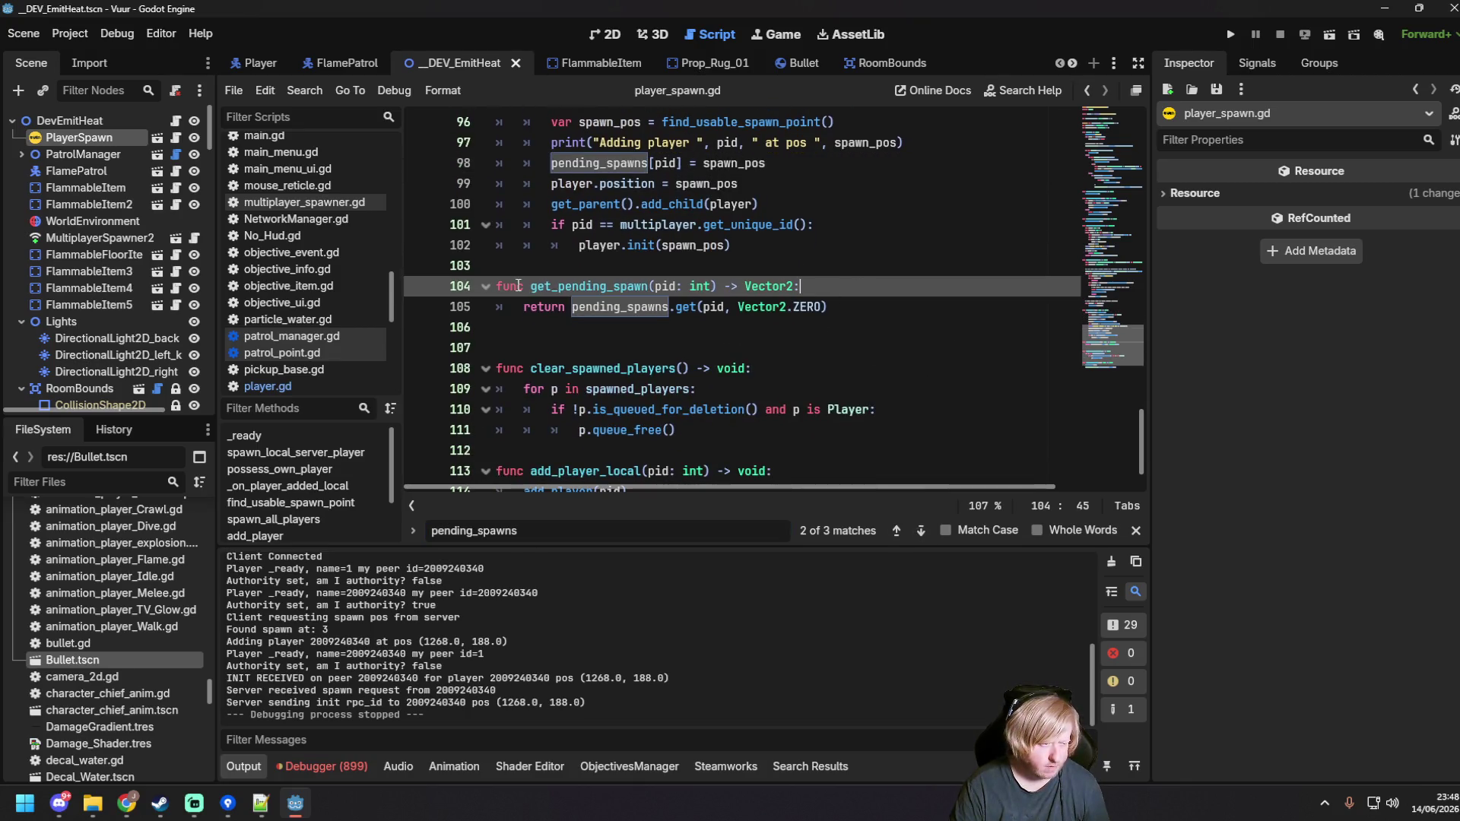
{"action": "left_click", "coordinate": [533, 286]}
{"action": "left_click", "coordinate": [651, 286]}
{"action": "key", "text": "ctrl+f"}
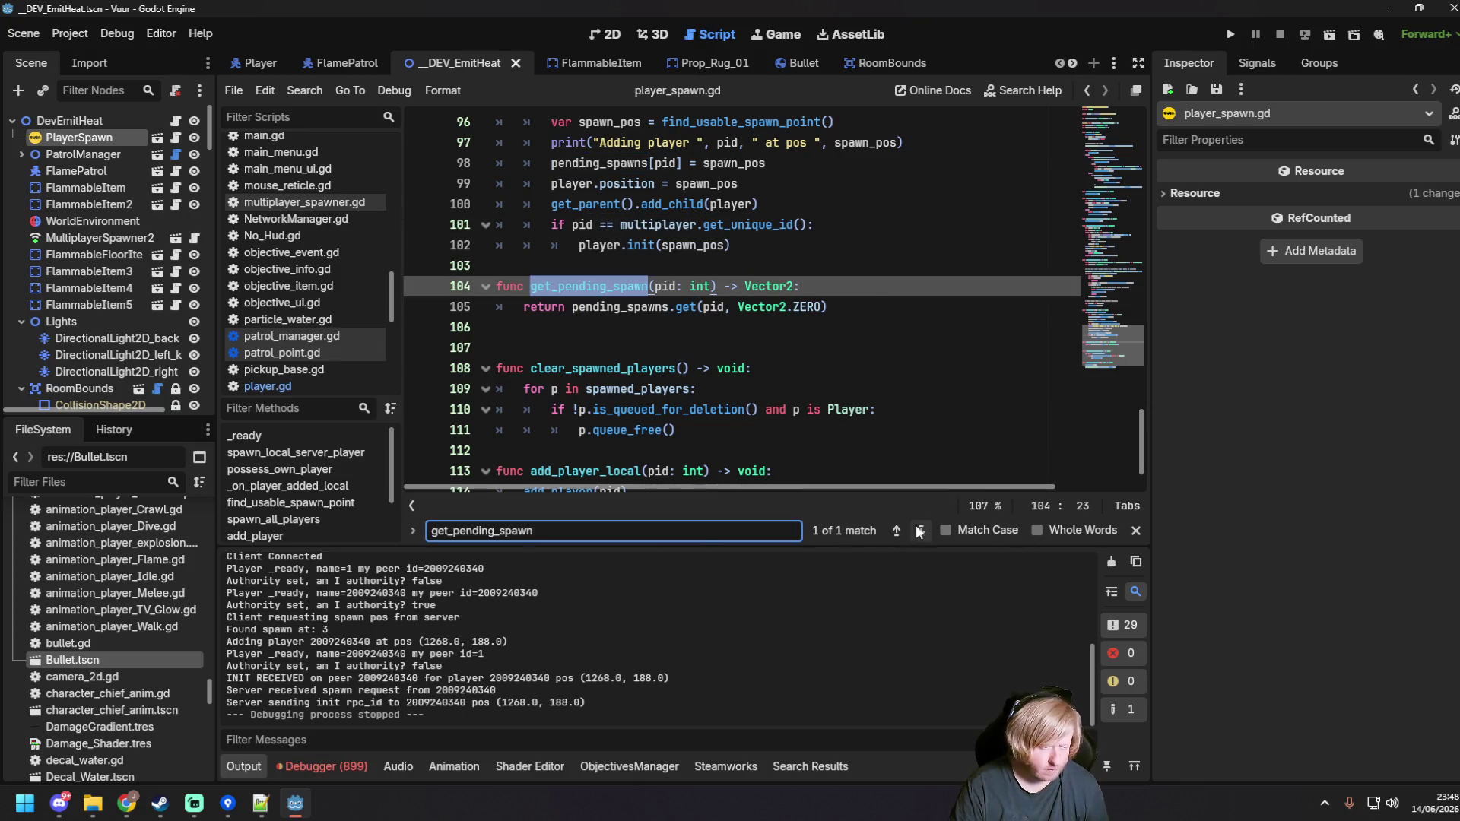
{"action": "scroll", "scroll_direction": "down", "scroll_amount": 3}
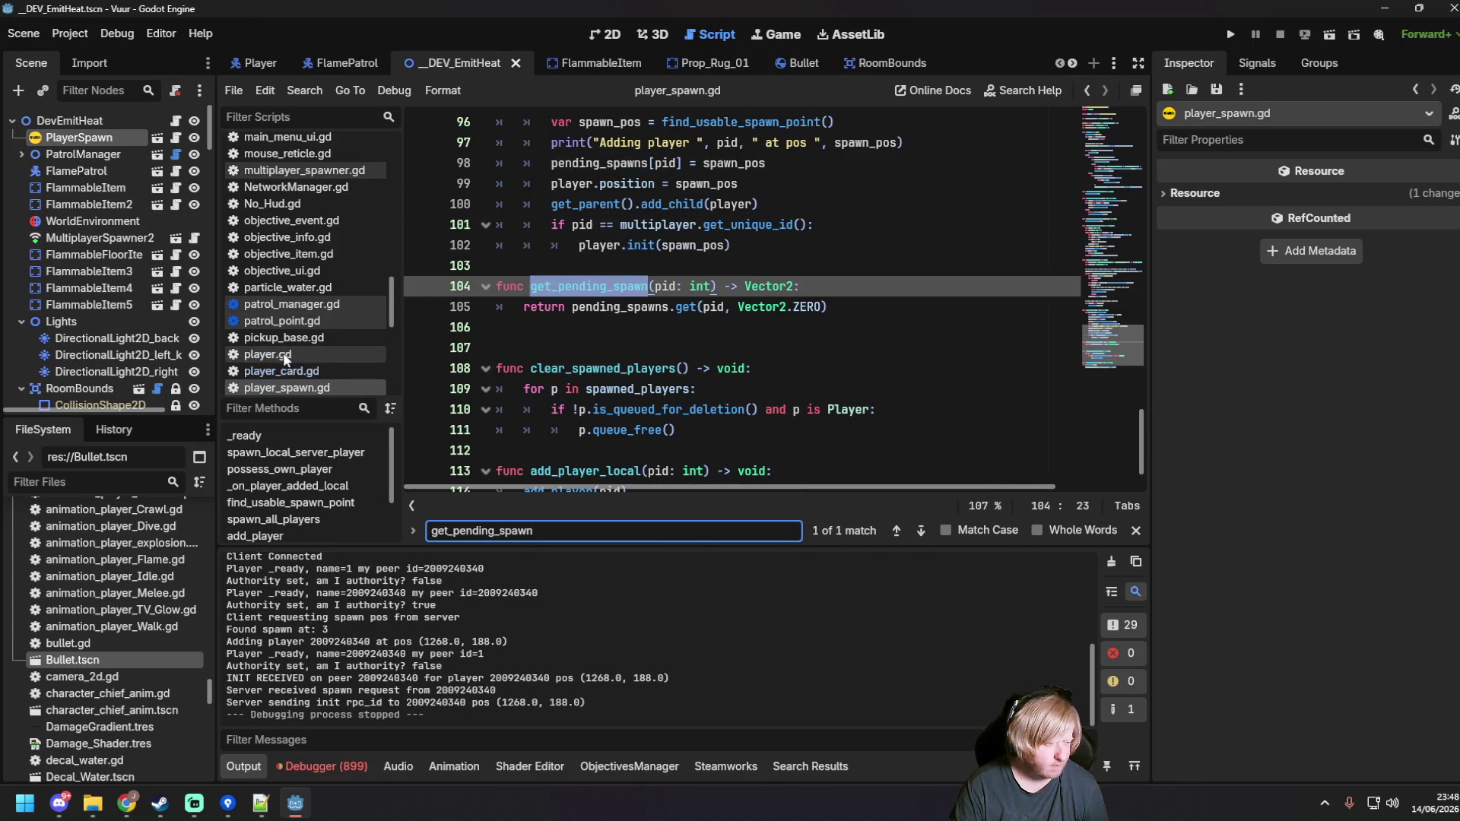
Step: In player.gd, finish request_spawn_position with get_pending_spawn(pid) and rpc_id(pid, "init", pos), and save
{"action": "left_click", "coordinate": [281, 355]}
{"action": "left_click", "coordinate": [760, 368]}
{"action": "left_click", "coordinate": [833, 305]}
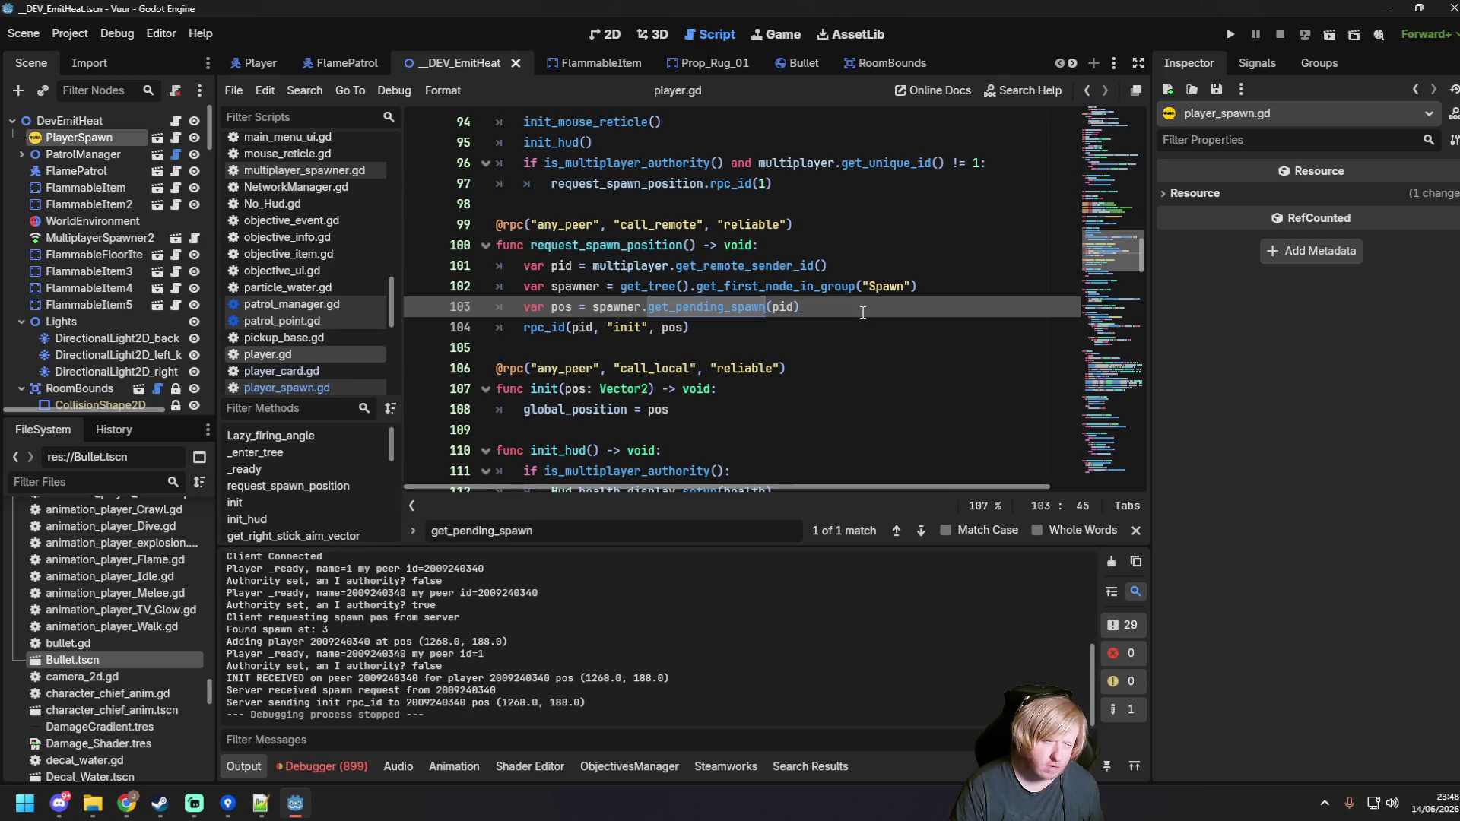
{"action": "left_click", "coordinate": [848, 325]}
{"action": "key", "text": "alt+Tab"}
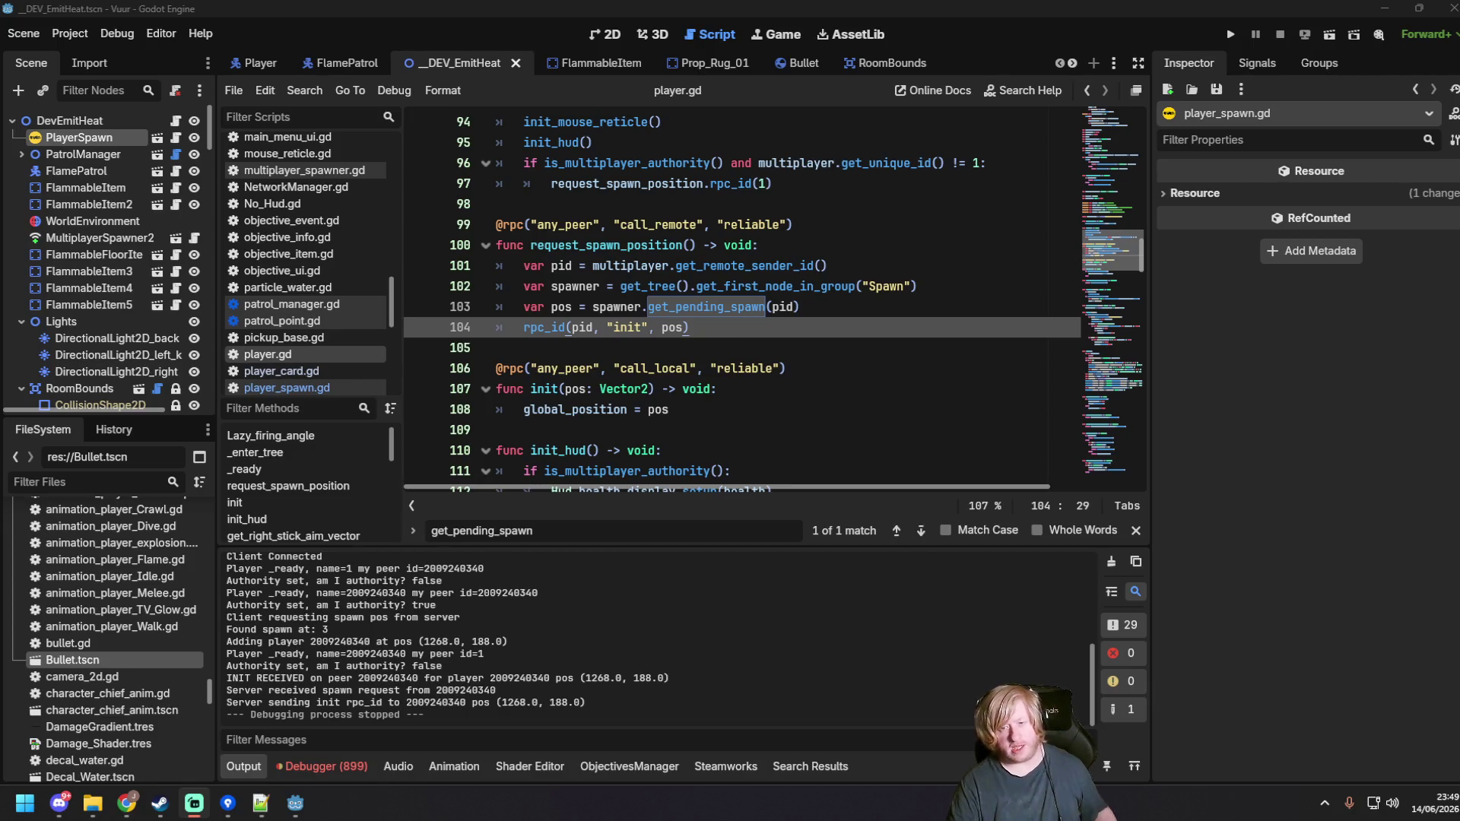
{"action": "left_click", "coordinate": [991, 450]}
{"action": "left_click", "coordinate": [990, 348]}
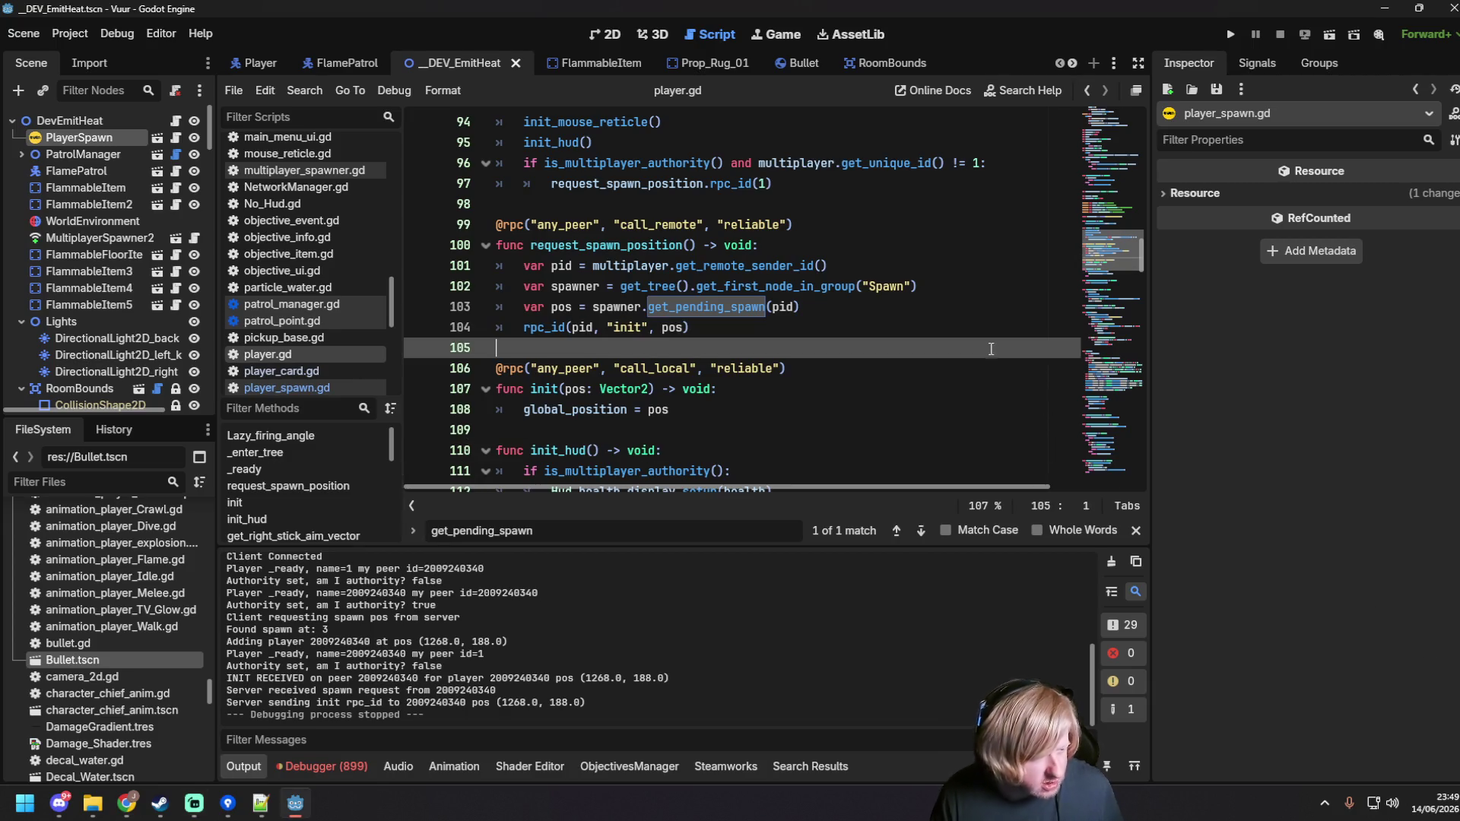
{"action": "left_click", "coordinate": [958, 325]}
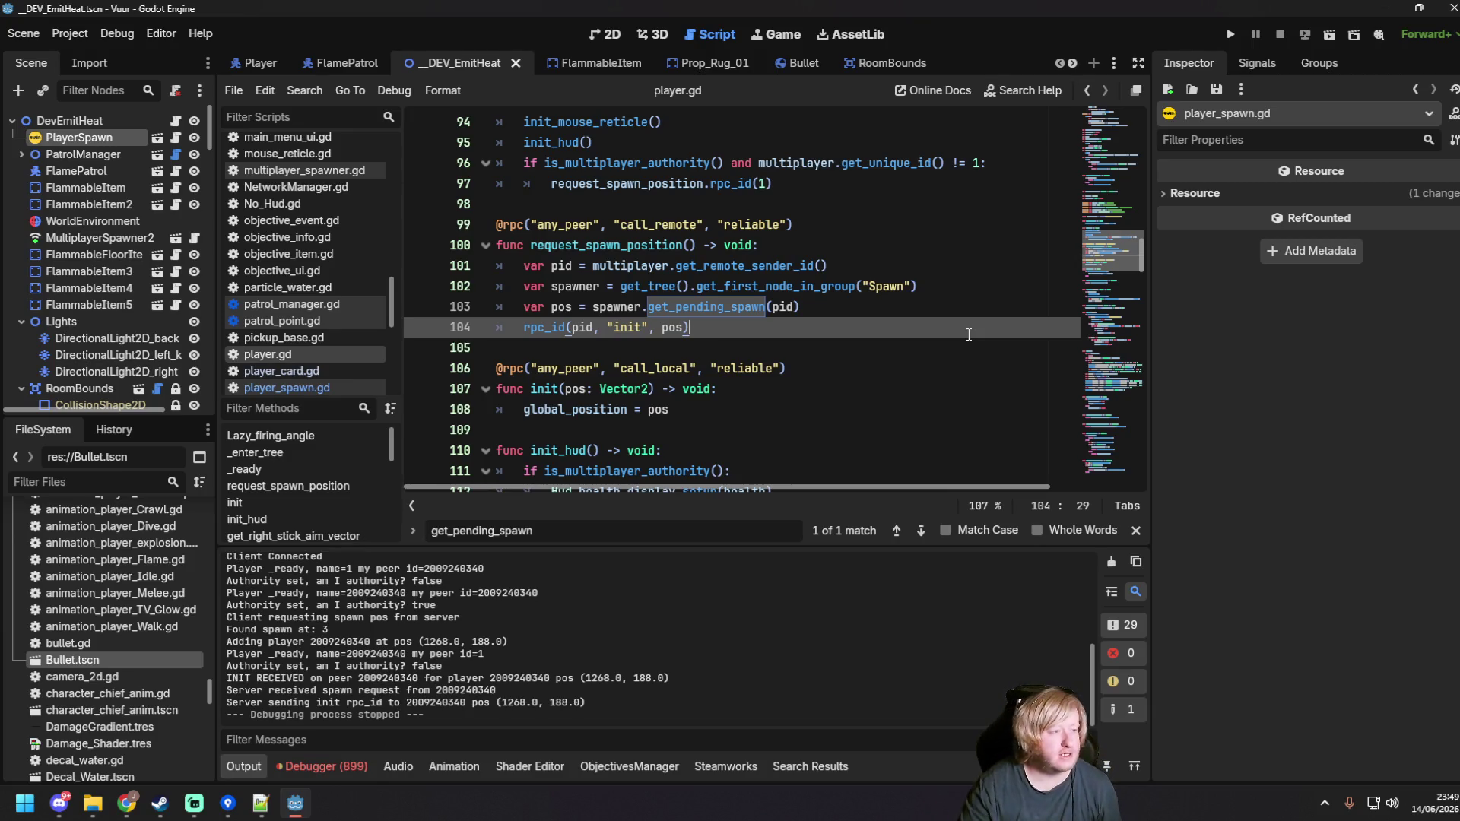
{"action": "left_click", "coordinate": [922, 312]}
{"action": "key", "text": "ctrl+s"}
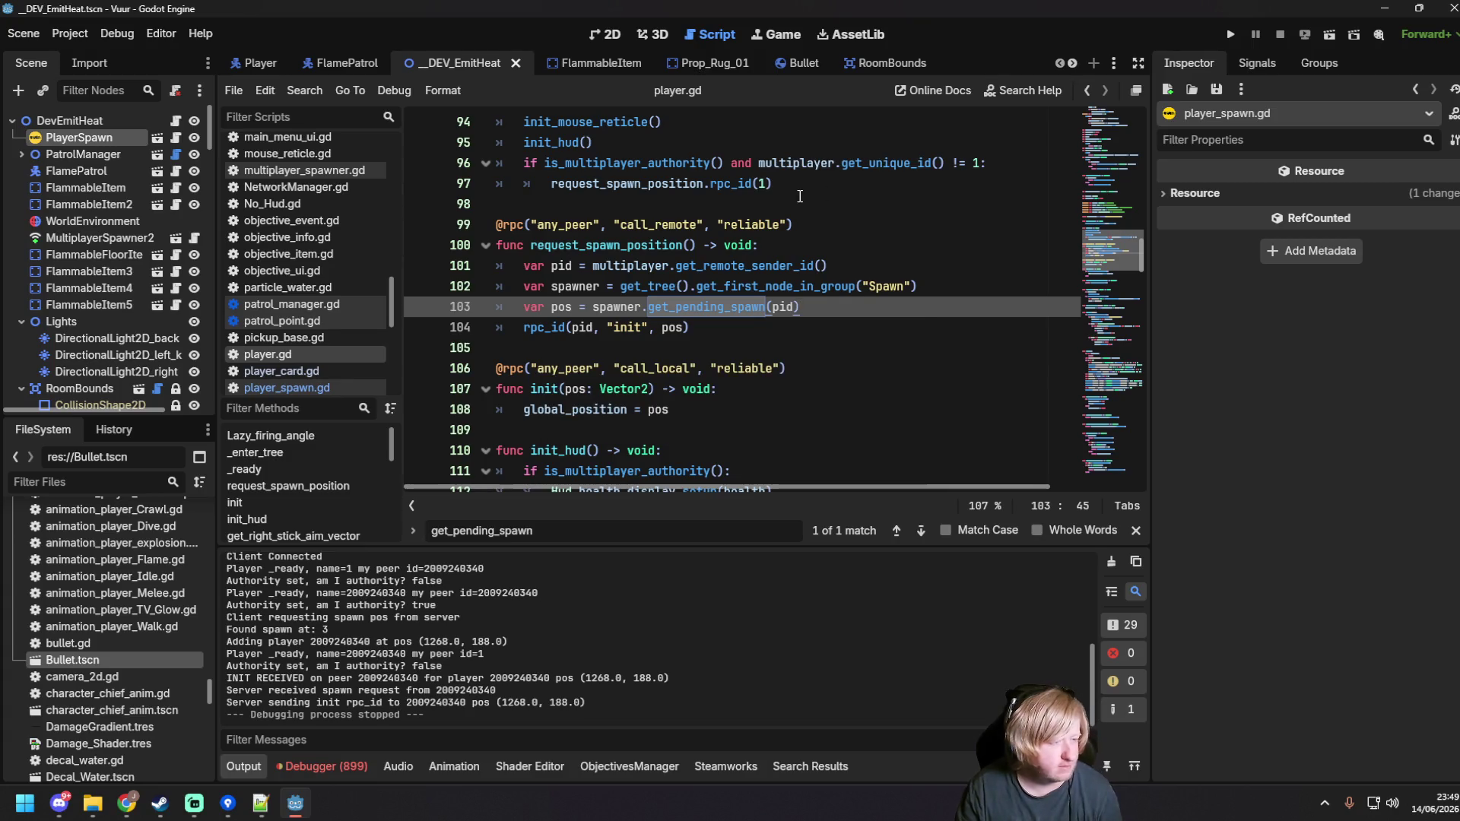
{"action": "left_click", "coordinate": [613, 33]}
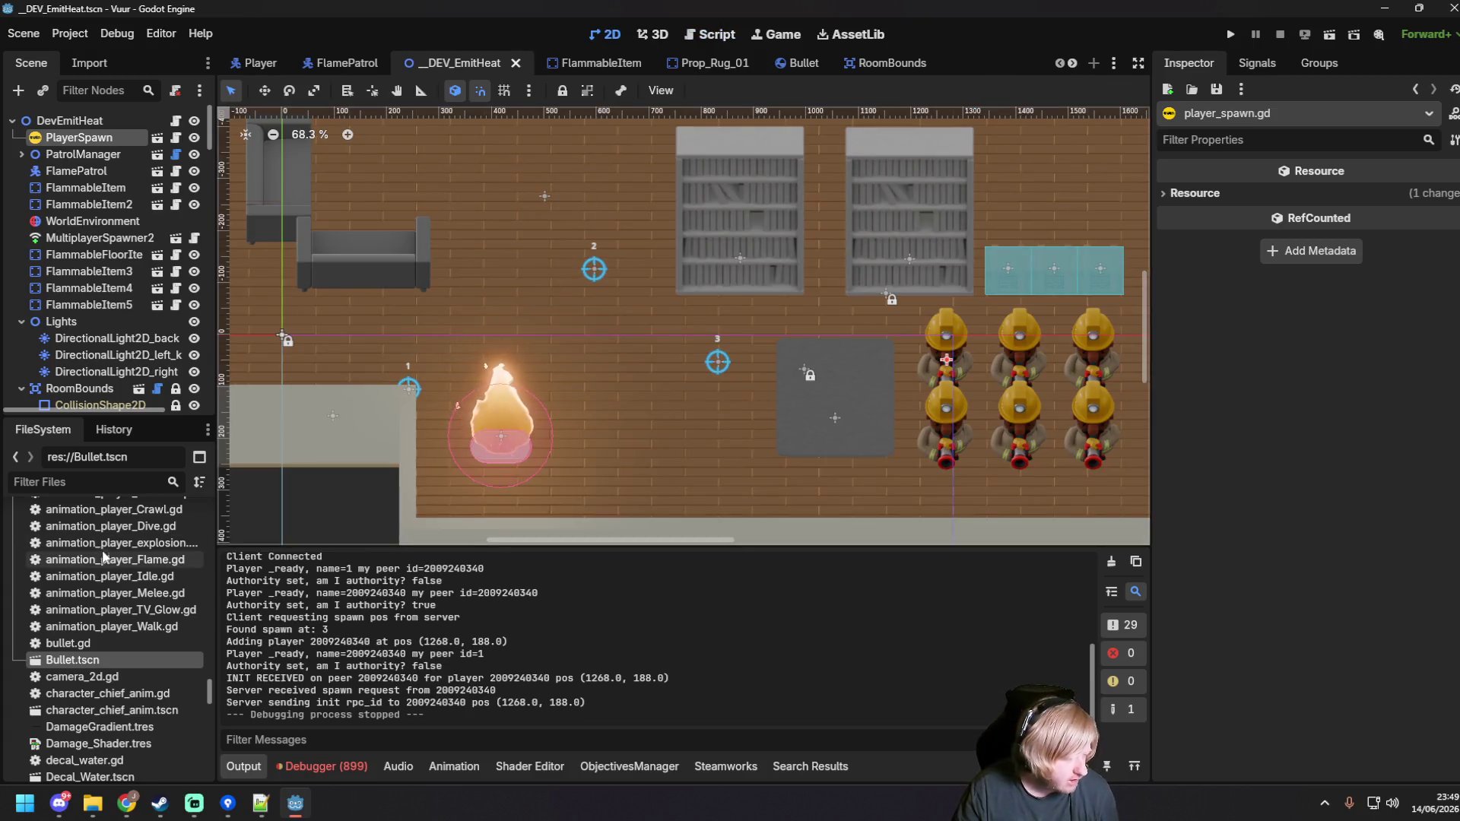
Step: Filter the FileSystem for 'FinishLevel' and open the __DEV_FinishLevel.tscn scene
{"action": "scroll", "scroll_direction": "down", "scroll_amount": 3}
{"action": "scroll", "scroll_direction": "down", "scroll_amount": 3}
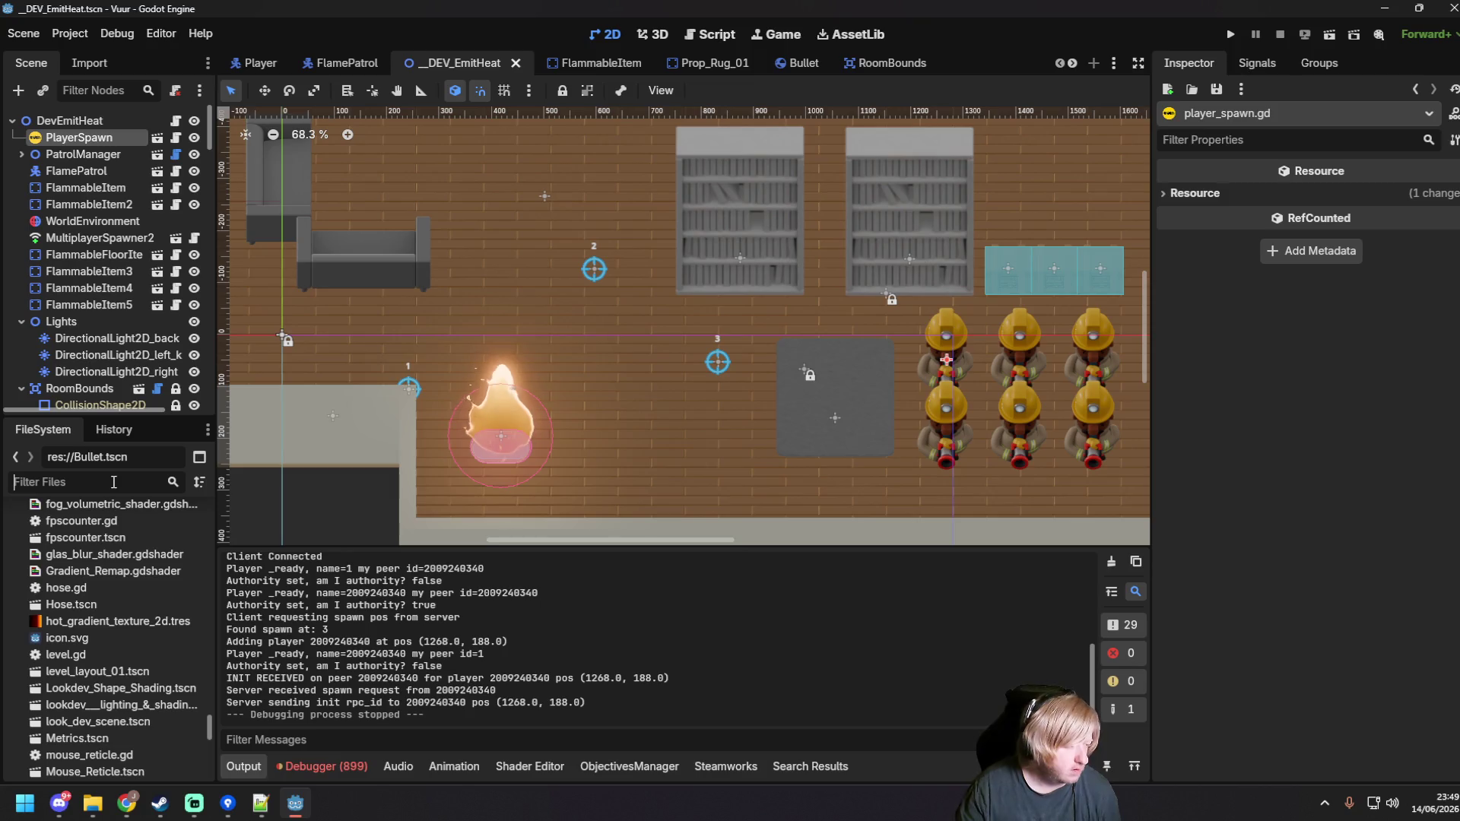
{"action": "left_click", "coordinate": [113, 482]}
{"action": "type", "text": "FinishLevel"}
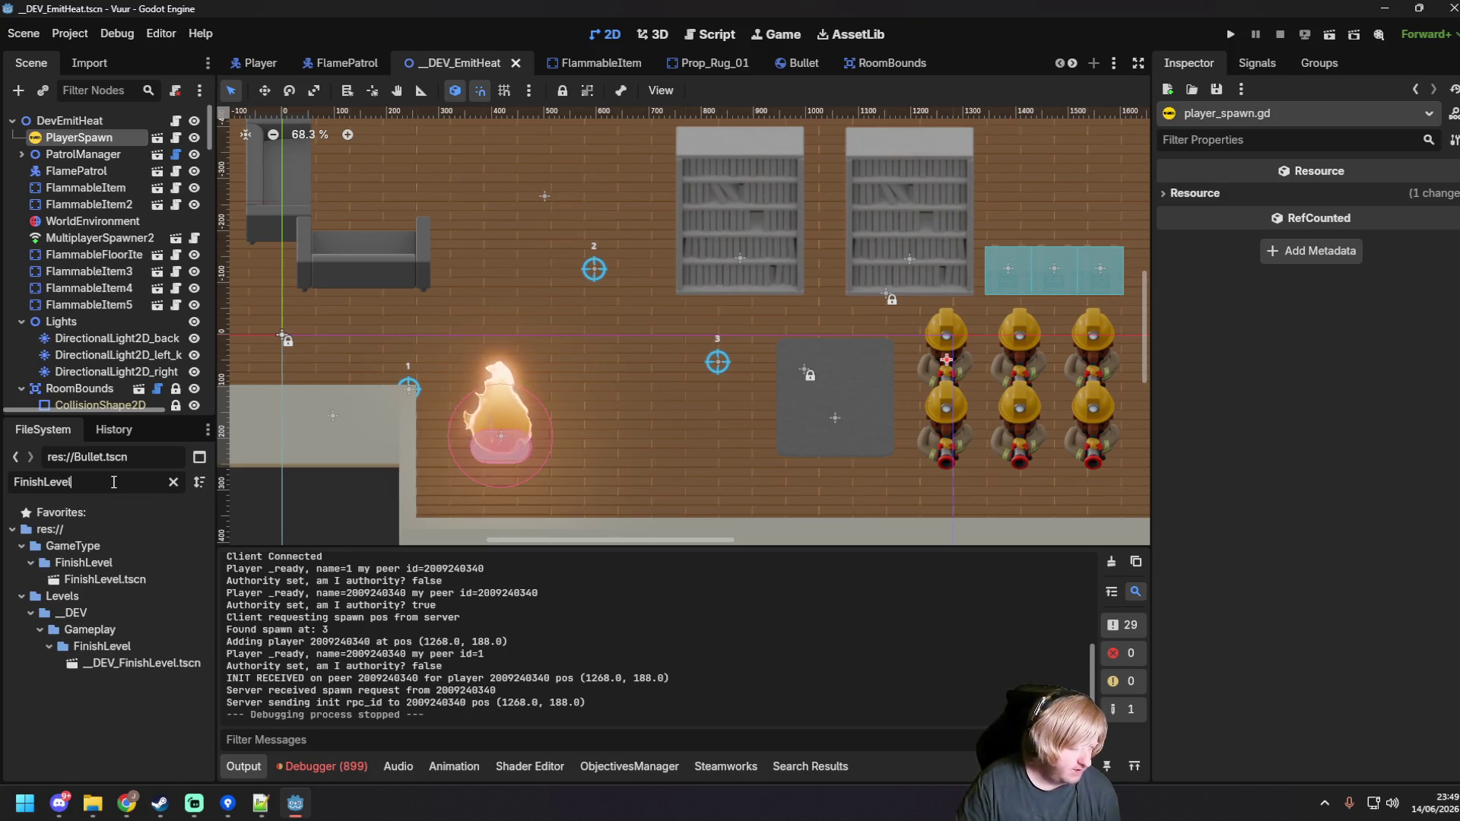
{"action": "double_click", "coordinate": [105, 580]}
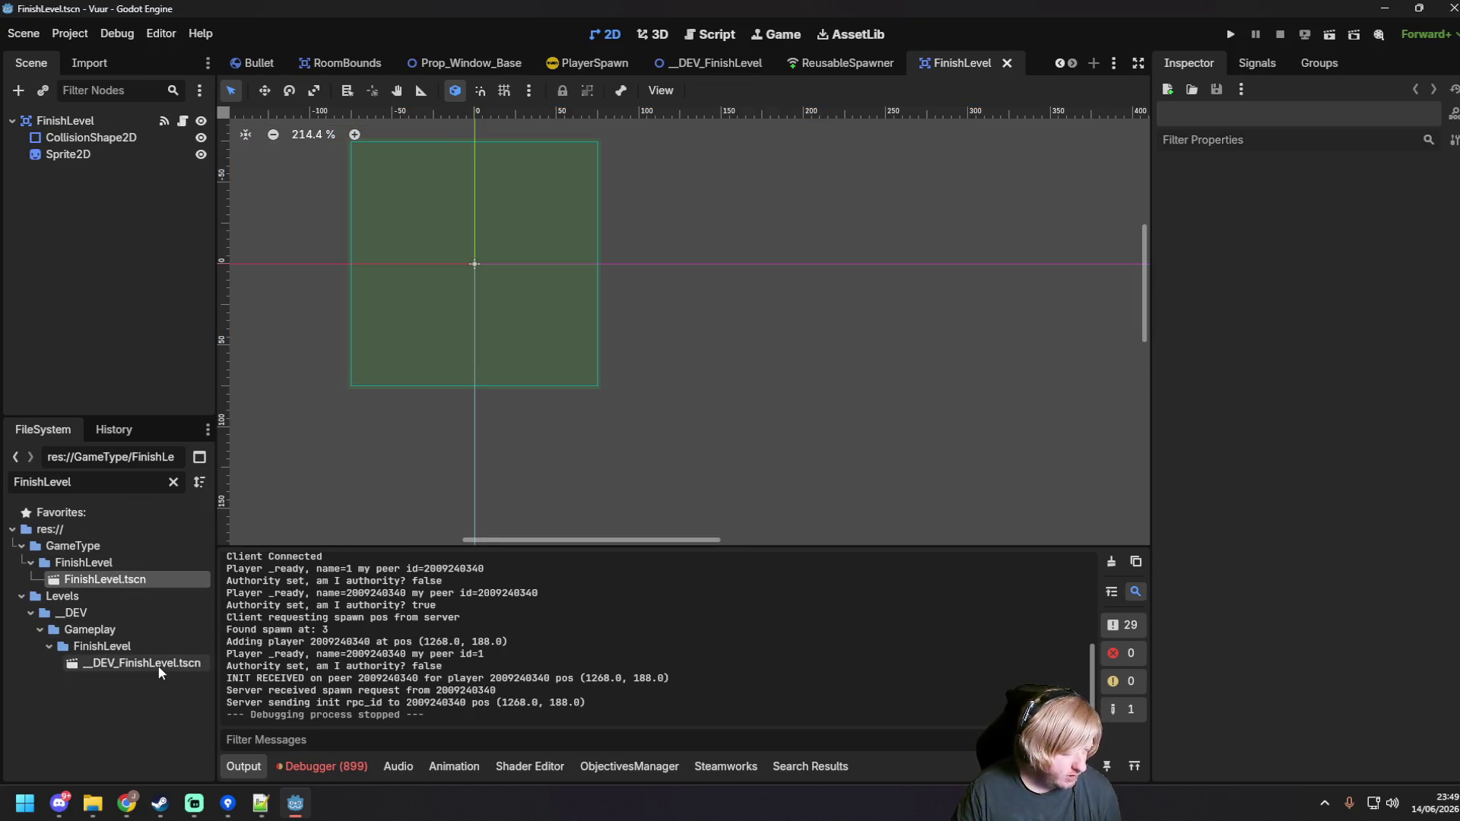
{"action": "left_click", "coordinate": [160, 669]}
{"action": "double_click", "coordinate": [160, 663]}
{"action": "scroll", "scroll_direction": "down", "scroll_amount": 3}
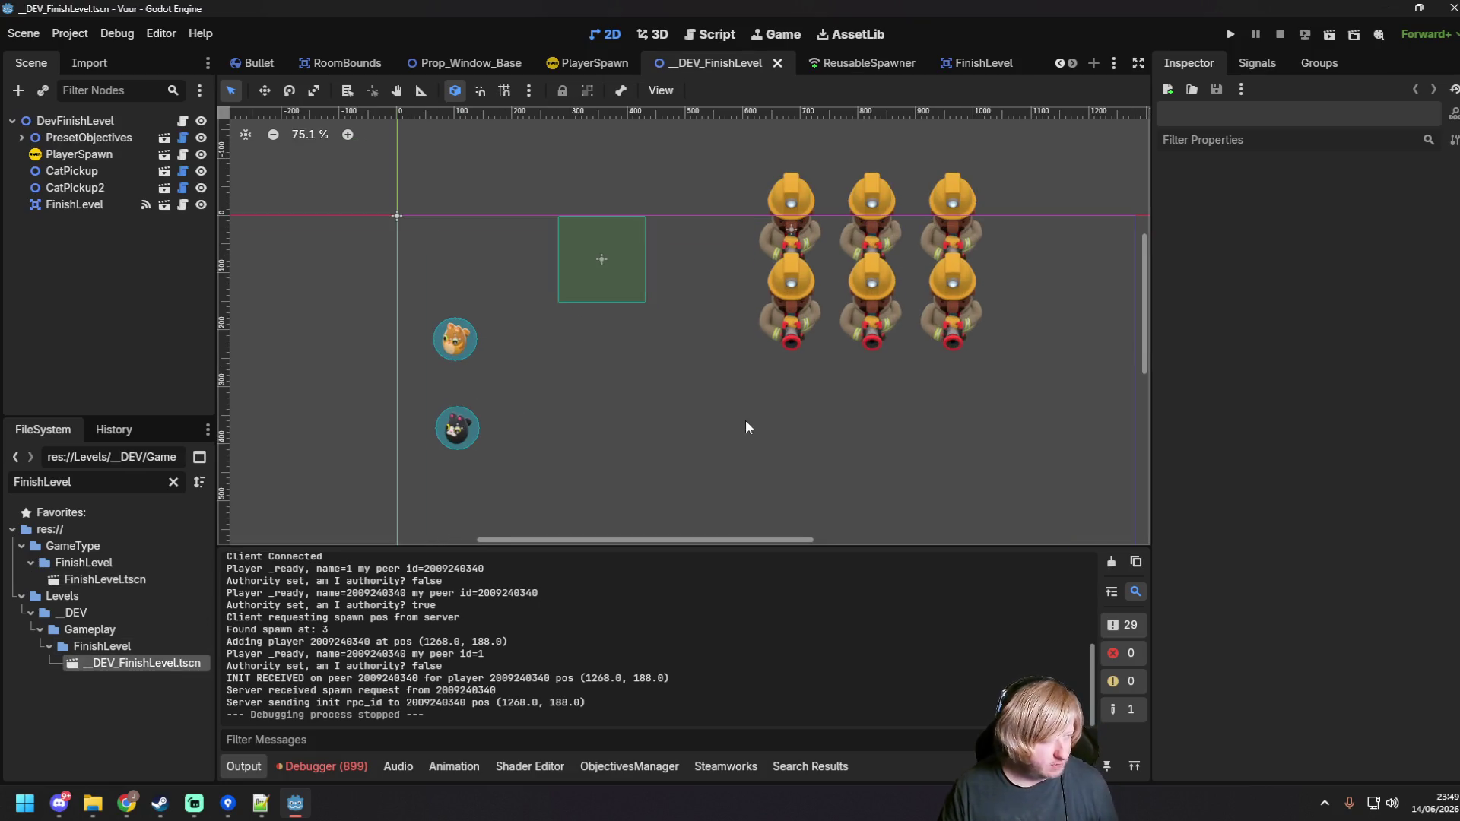
Step: Run the scene with F6 in two game windows, arrange them, close both, and save
{"action": "key", "text": "F6"}
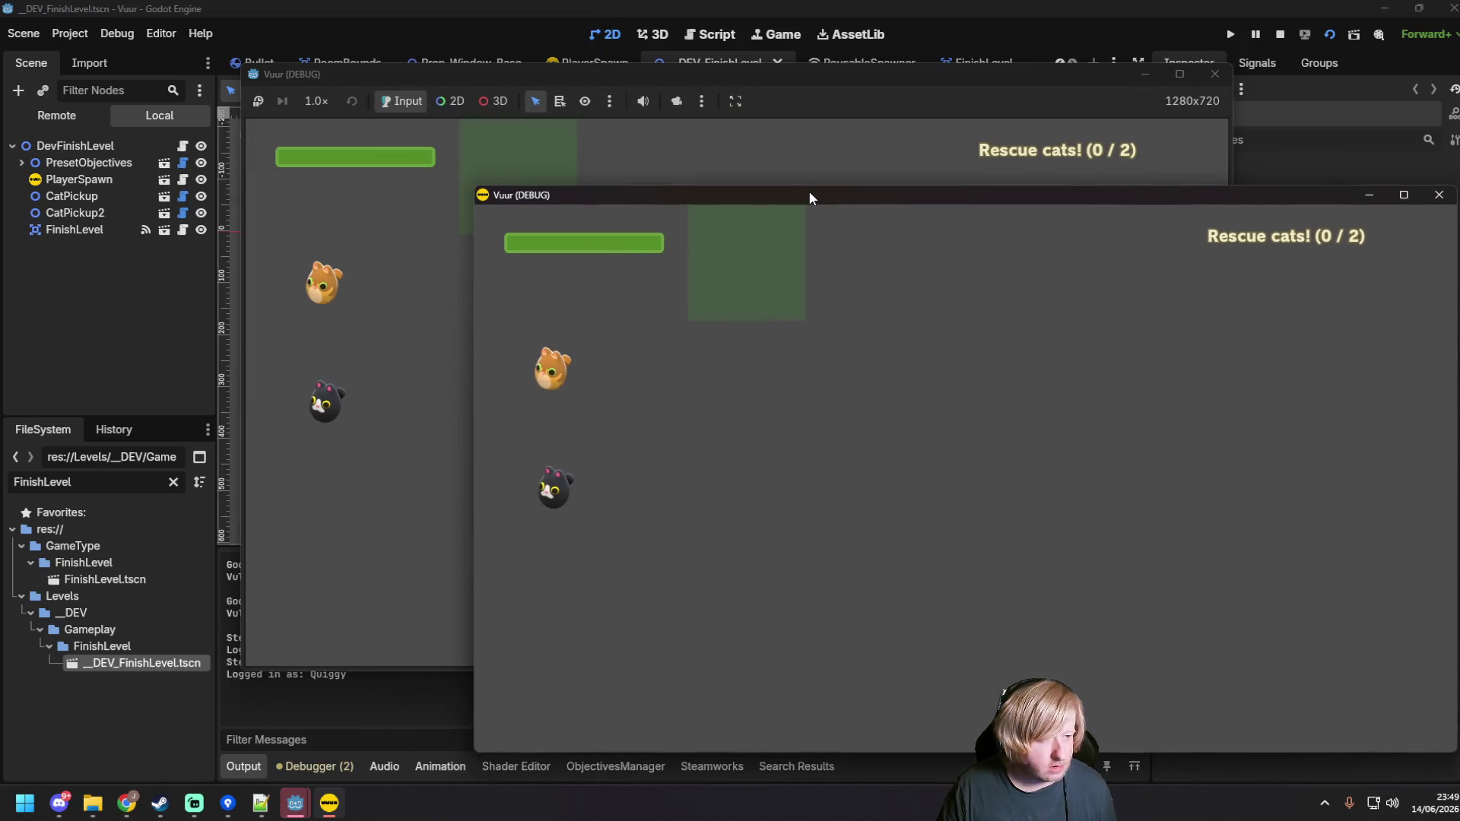
{"action": "left_click_drag", "start_coordinate": [663, 76], "coordinate": [488, 39]}
{"action": "left_click", "coordinate": [1124, 397]}
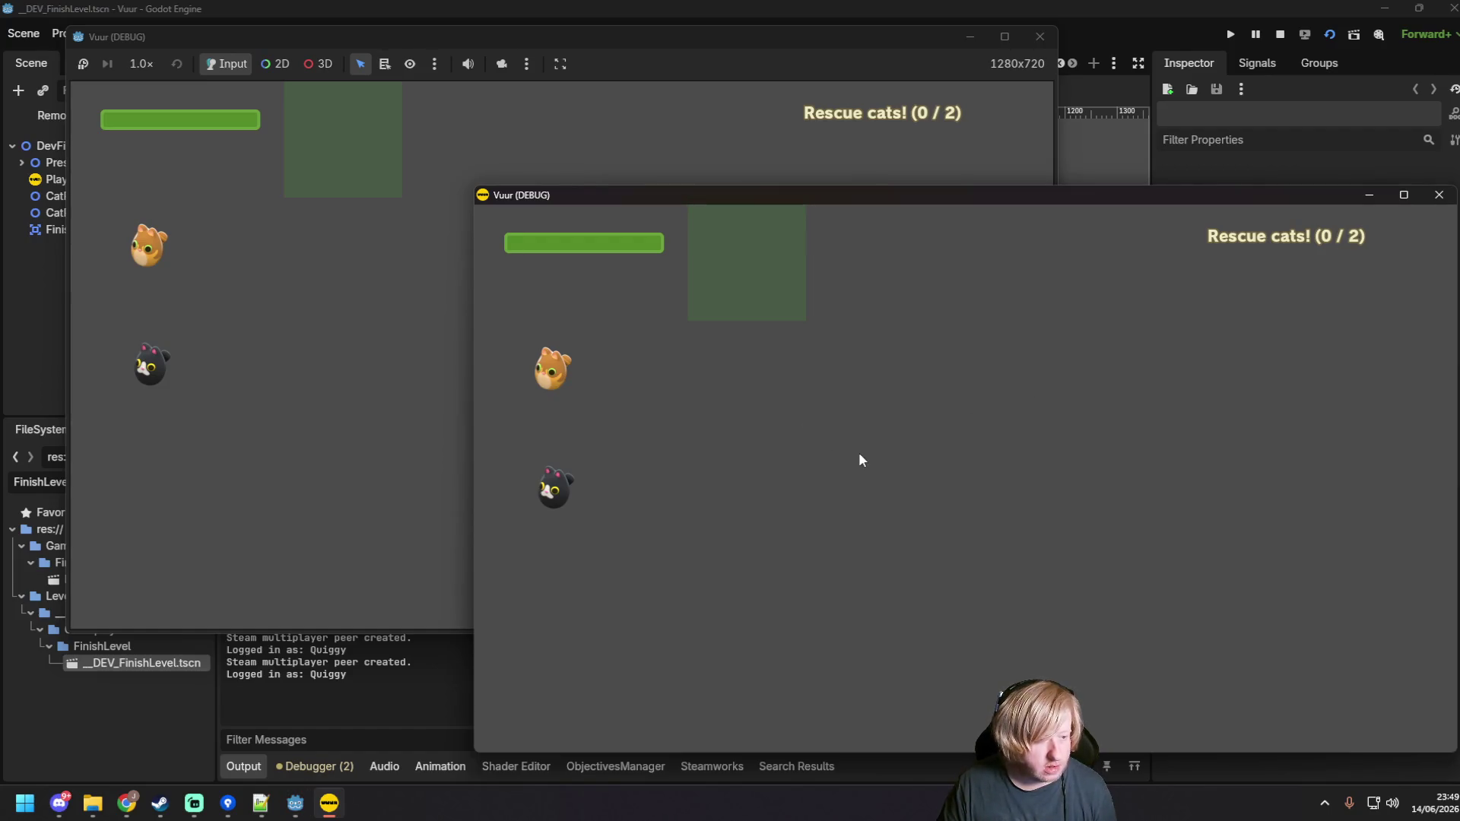
{"action": "left_click", "coordinate": [307, 312]}
{"action": "left_click", "coordinate": [1189, 445]}
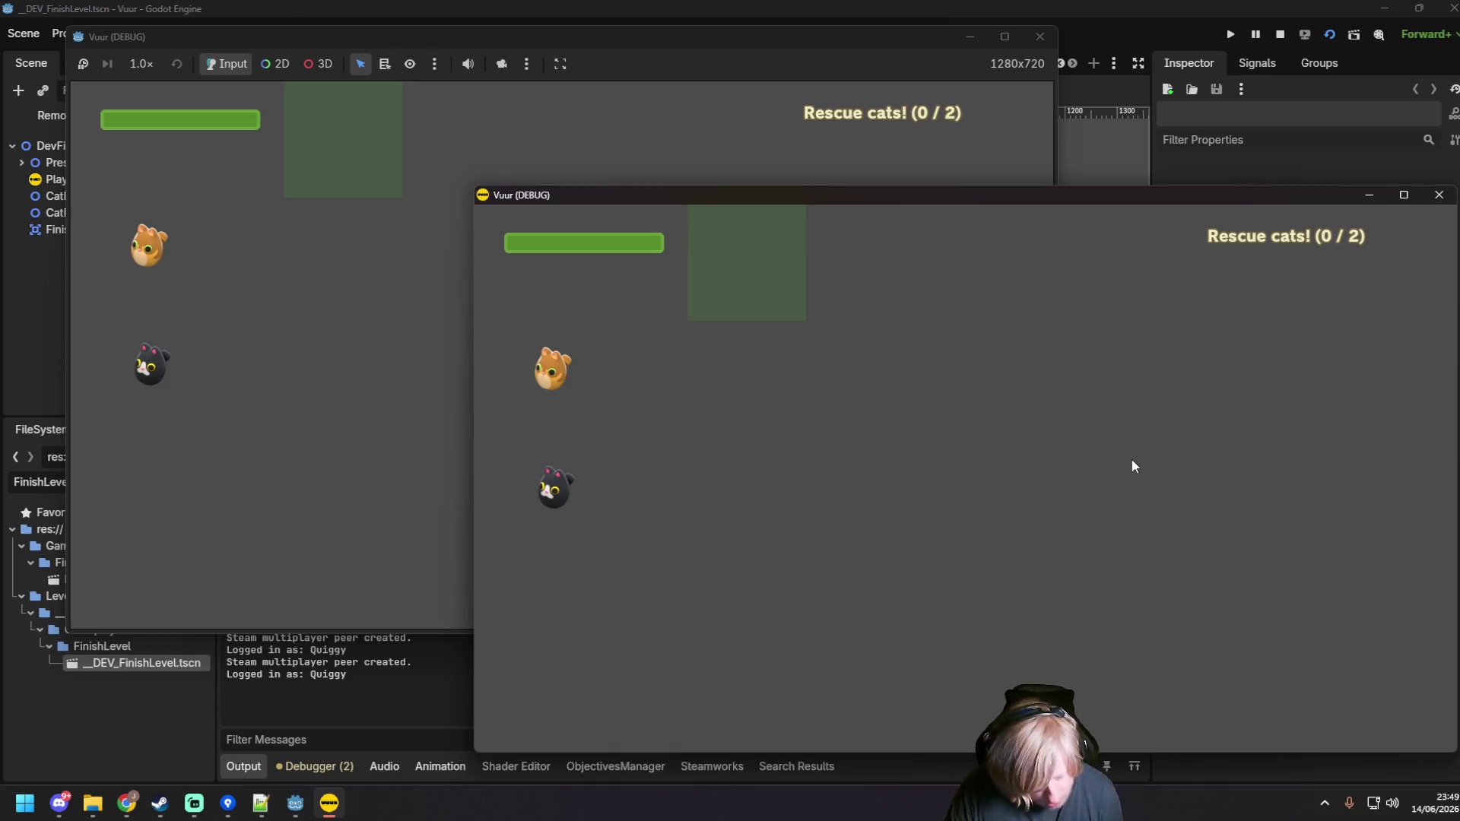
{"action": "left_click_drag", "start_coordinate": [1307, 197], "coordinate": [1102, 144]}
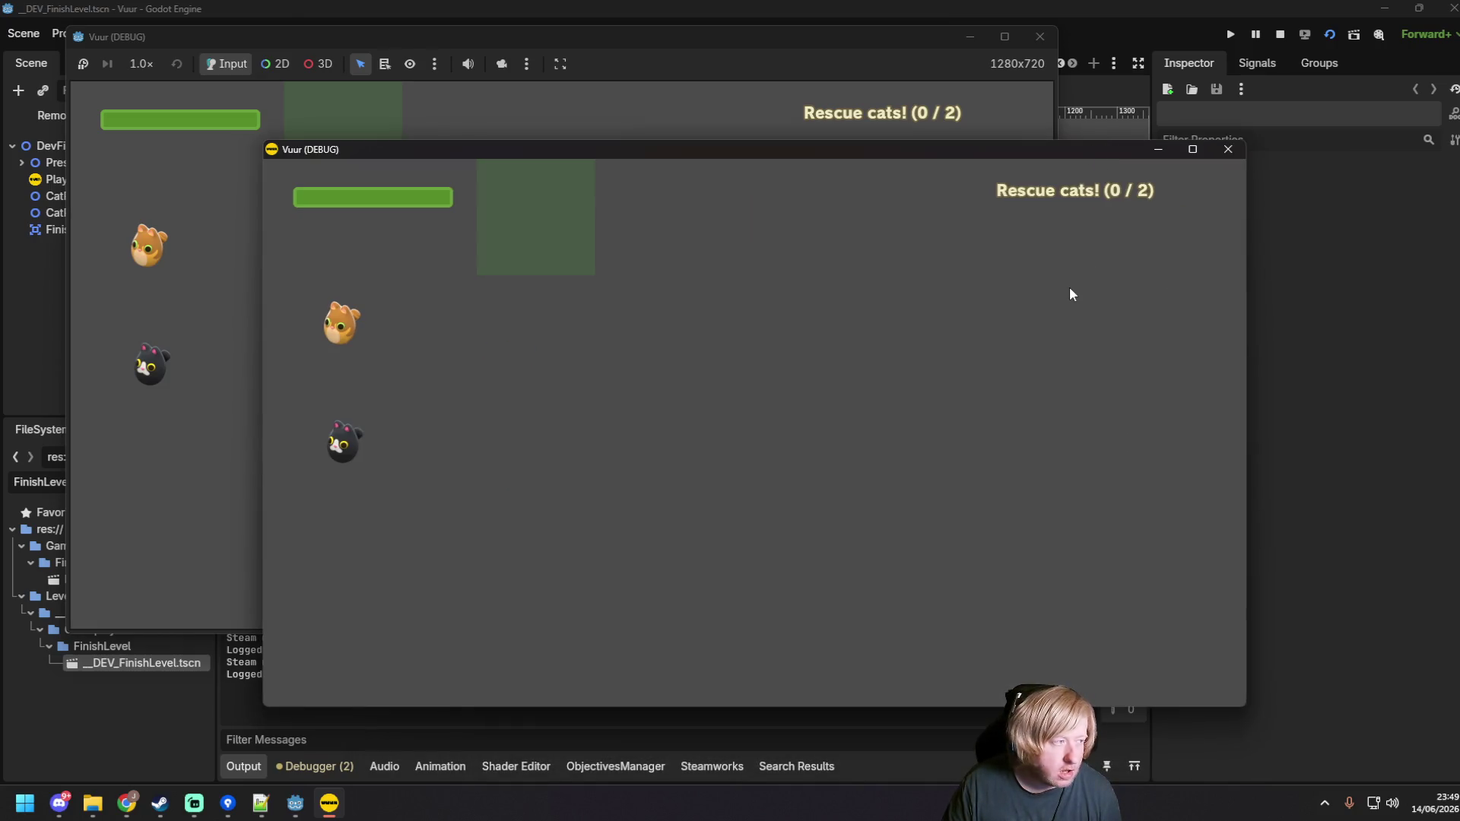
{"action": "left_click", "coordinate": [1227, 149]}
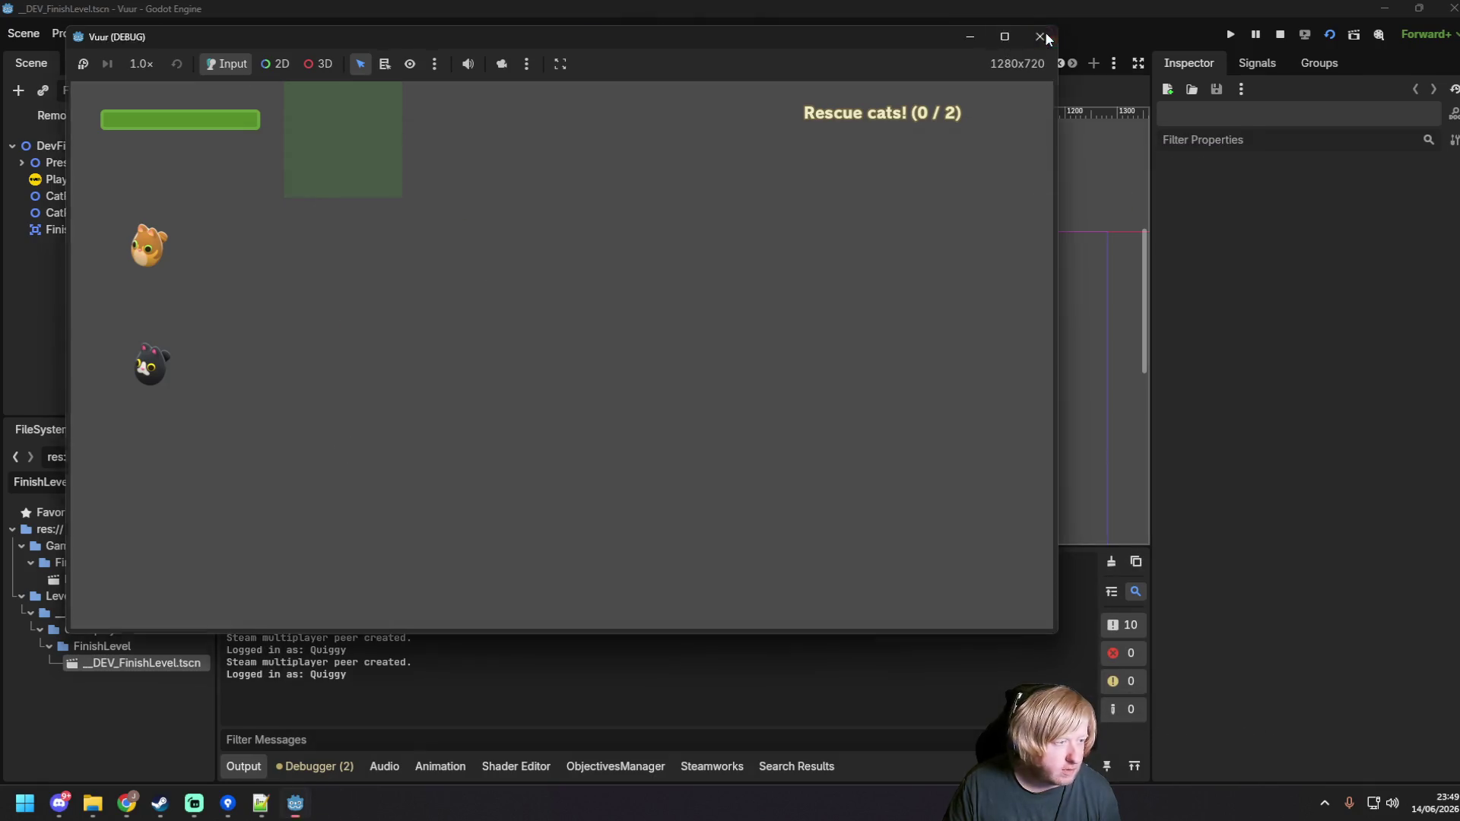
{"action": "left_click", "coordinate": [1040, 36]}
{"action": "key", "text": "ctrl+s"}
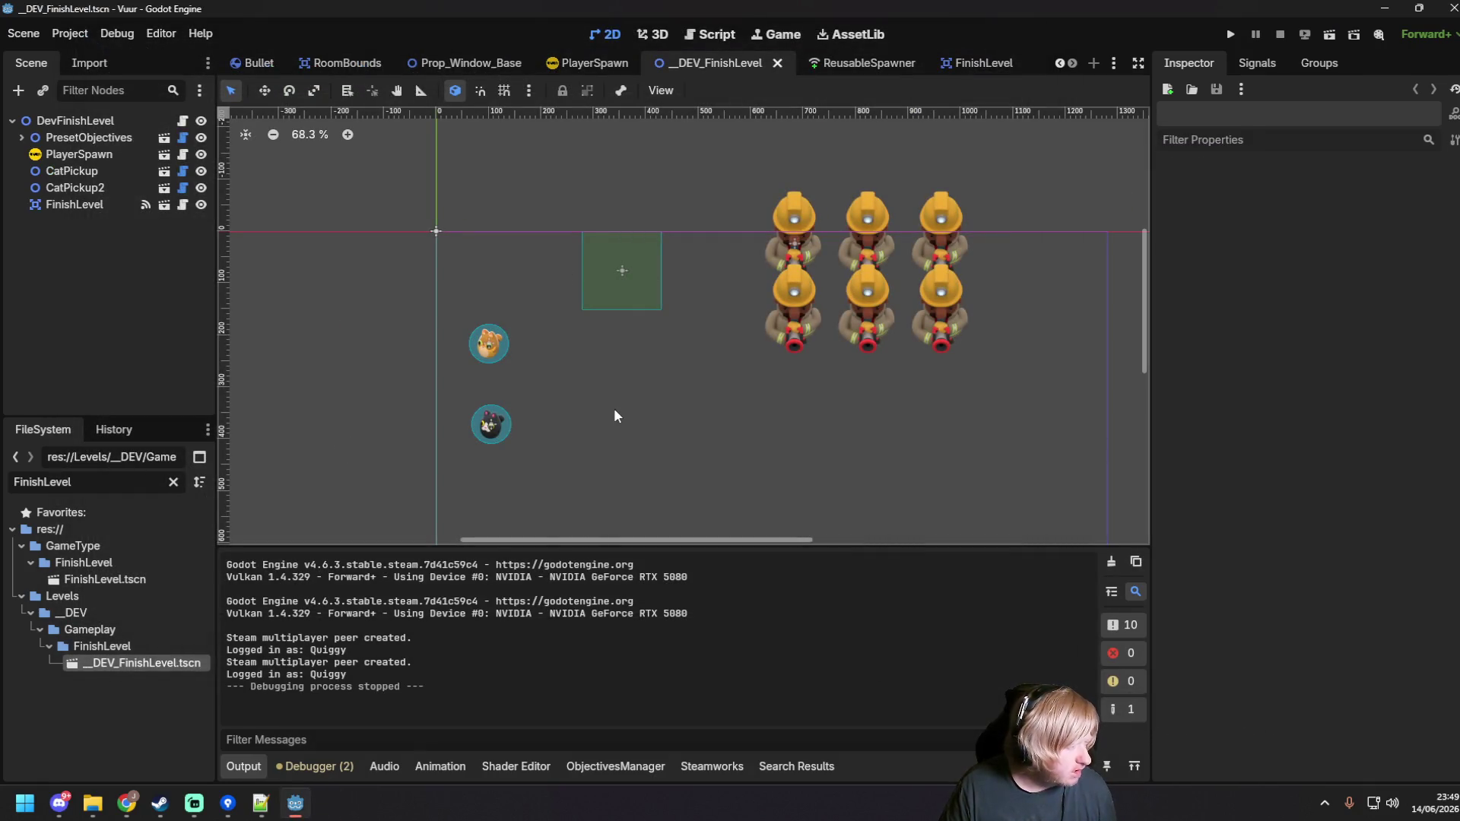
Step: Filter the FileSystem for 'server', open ServerJoin.tscn, then clear the filter
{"action": "left_click", "coordinate": [171, 482]}
{"action": "type", "text": "server"}
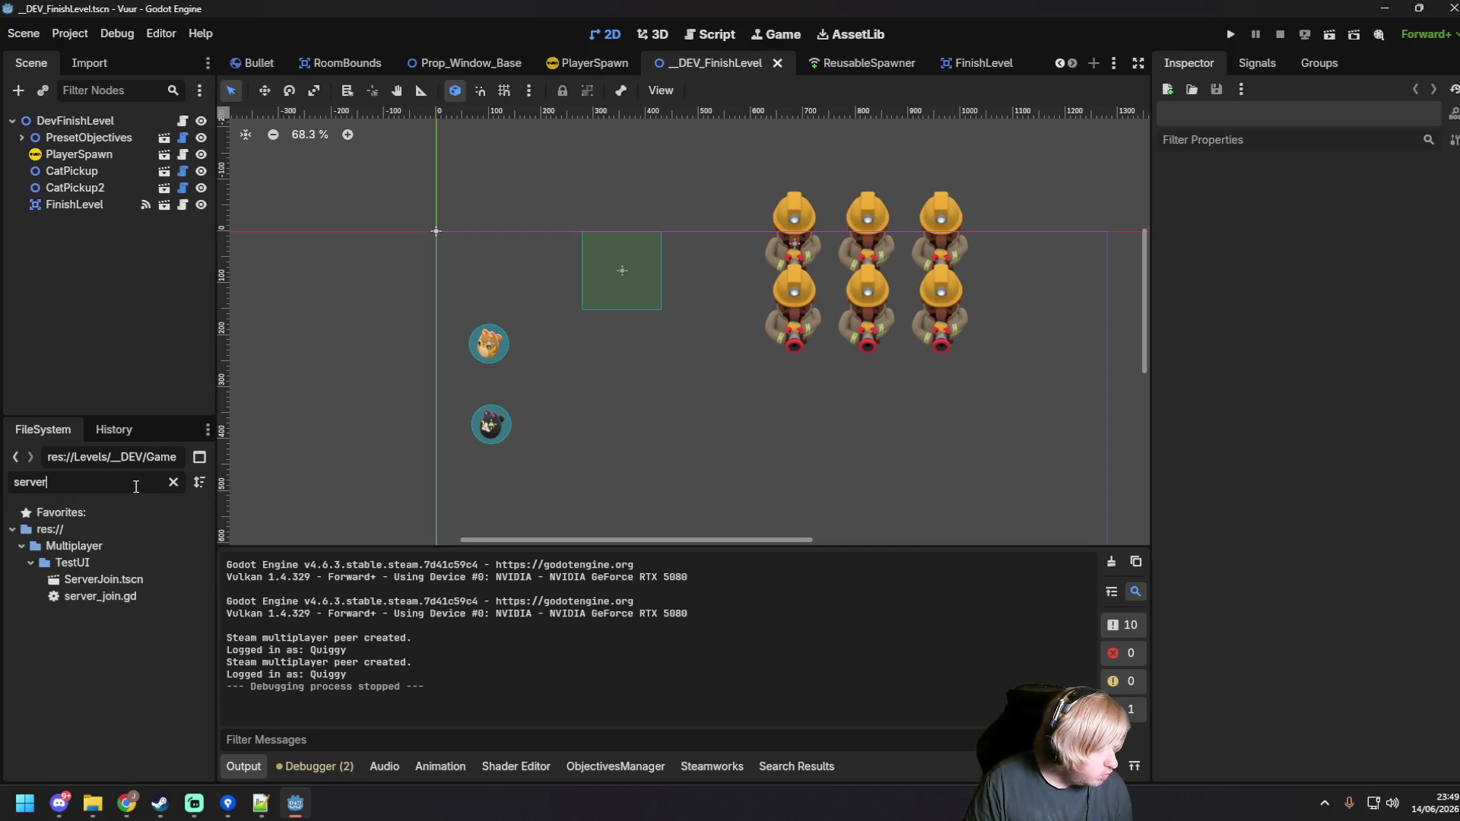
{"action": "double_click", "coordinate": [144, 584]}
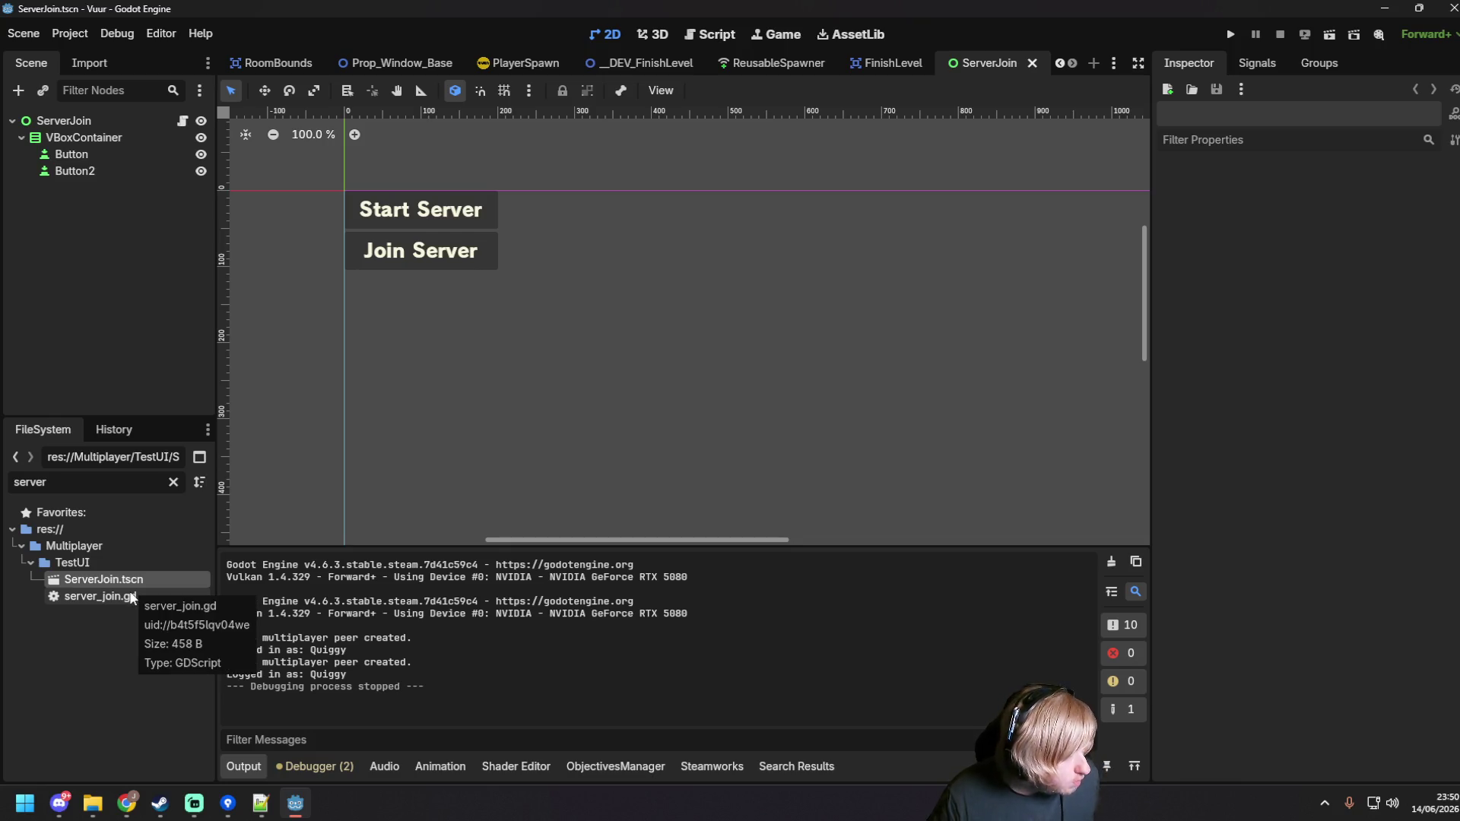
{"action": "left_click", "coordinate": [174, 482]}
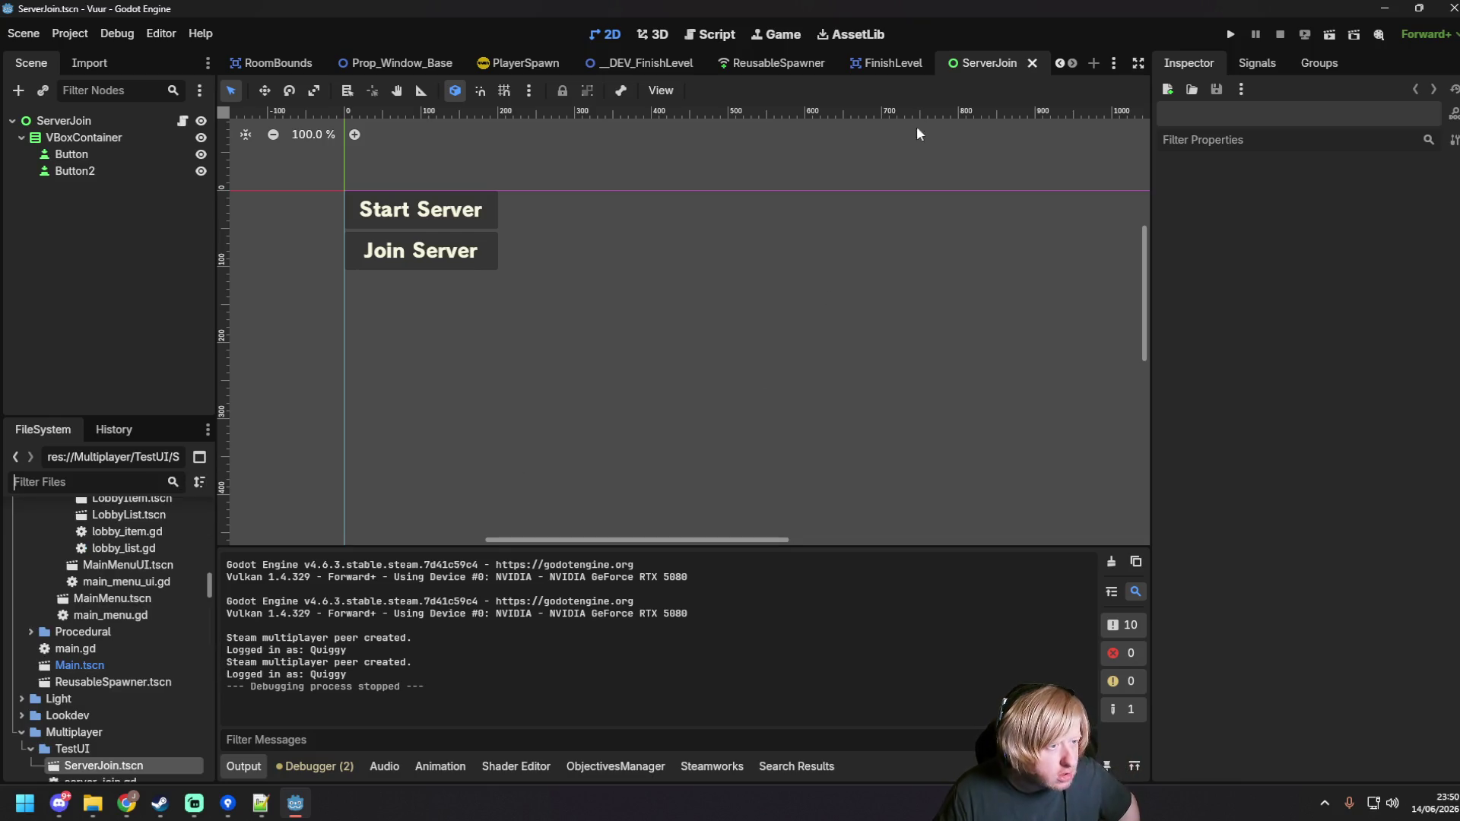
Step: Back in __DEV_FinishLevel, inspect the PlayerSpawn node's position and transform and the PresetObjectives node
{"action": "left_click", "coordinate": [871, 62]}
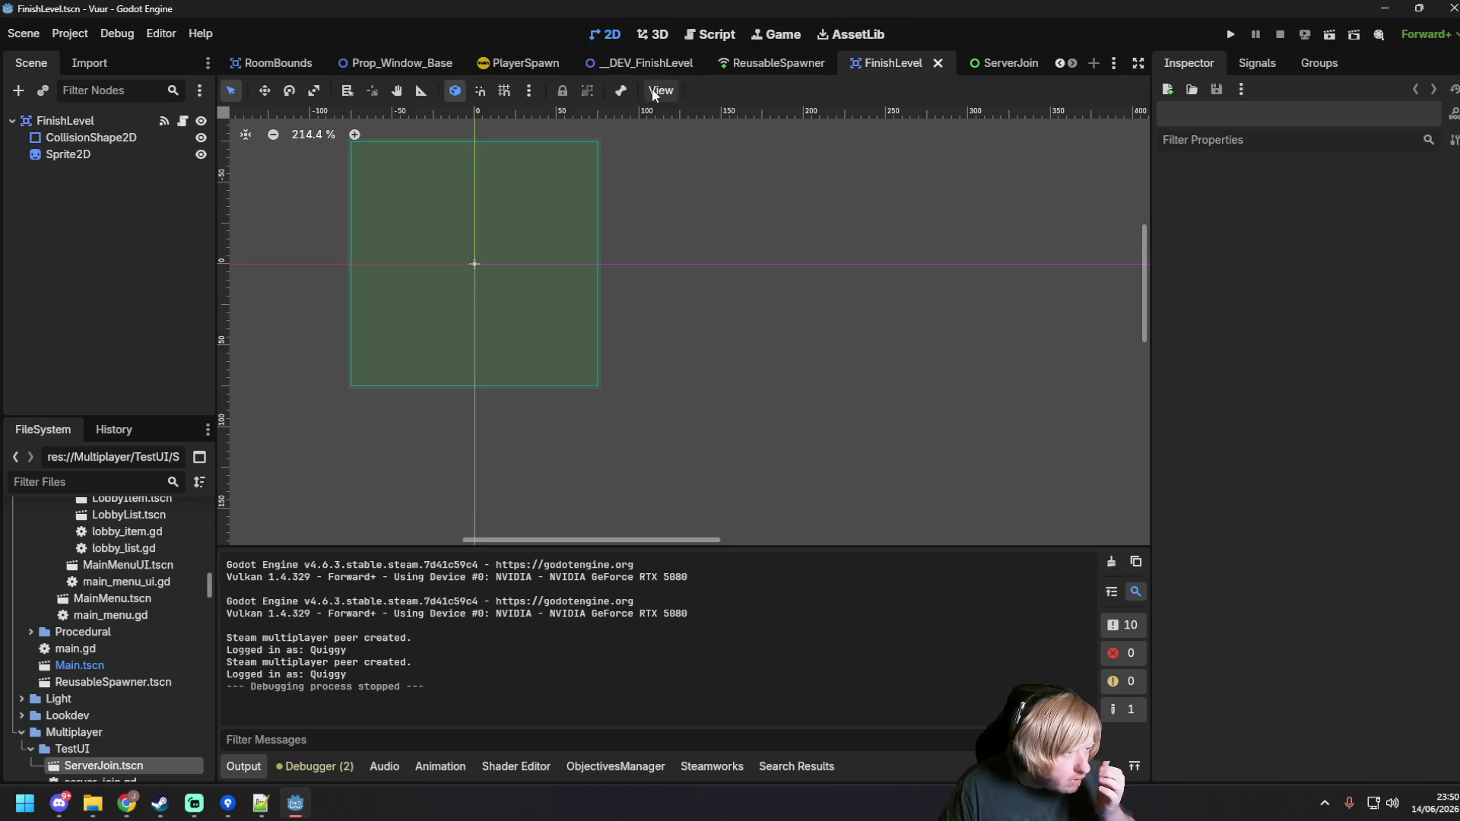
{"action": "left_click", "coordinate": [659, 62]}
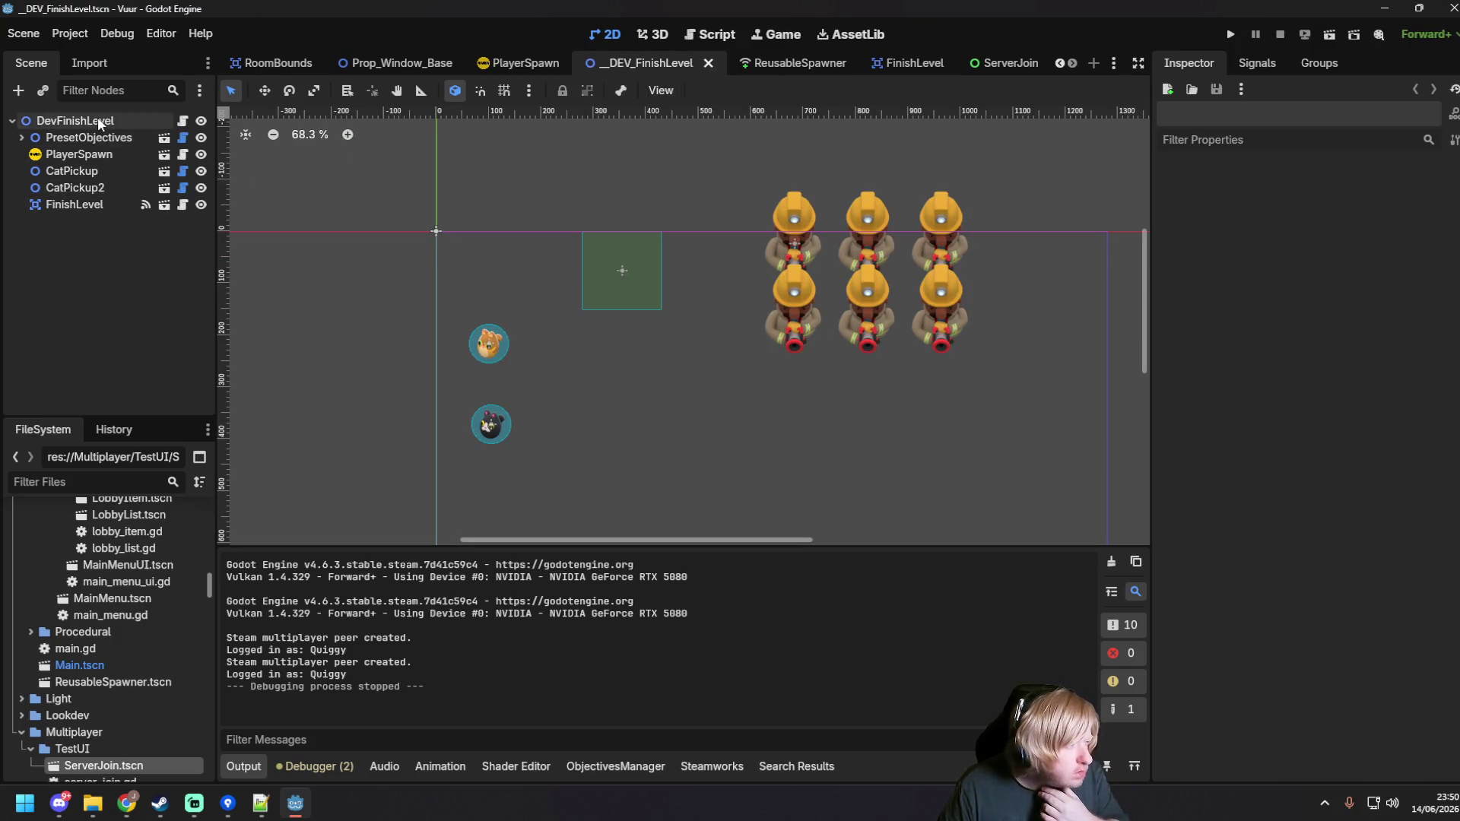
{"action": "left_click", "coordinate": [98, 117]}
{"action": "left_click", "coordinate": [70, 155]}
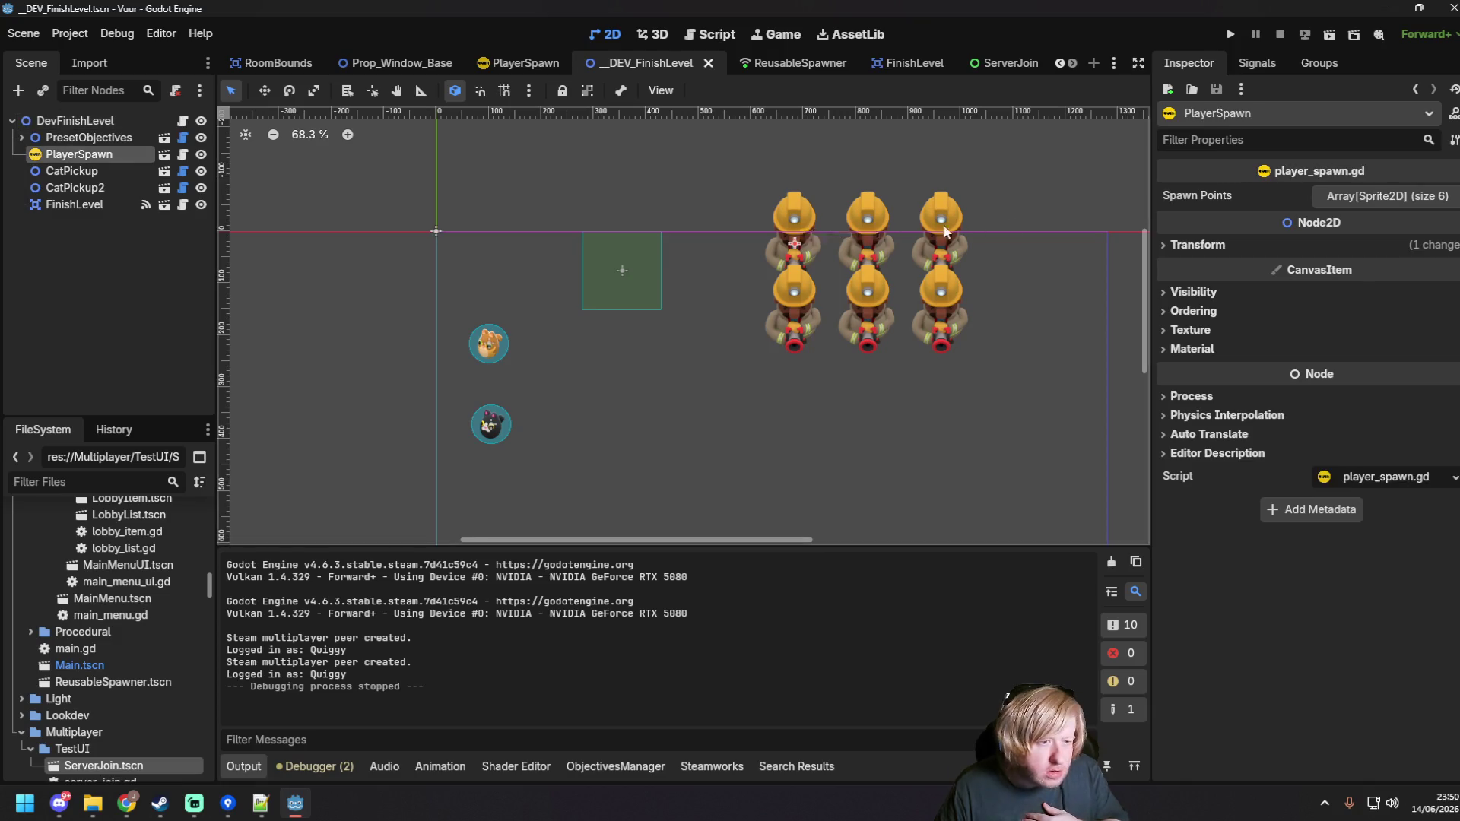
{"action": "left_click", "coordinate": [1165, 244]}
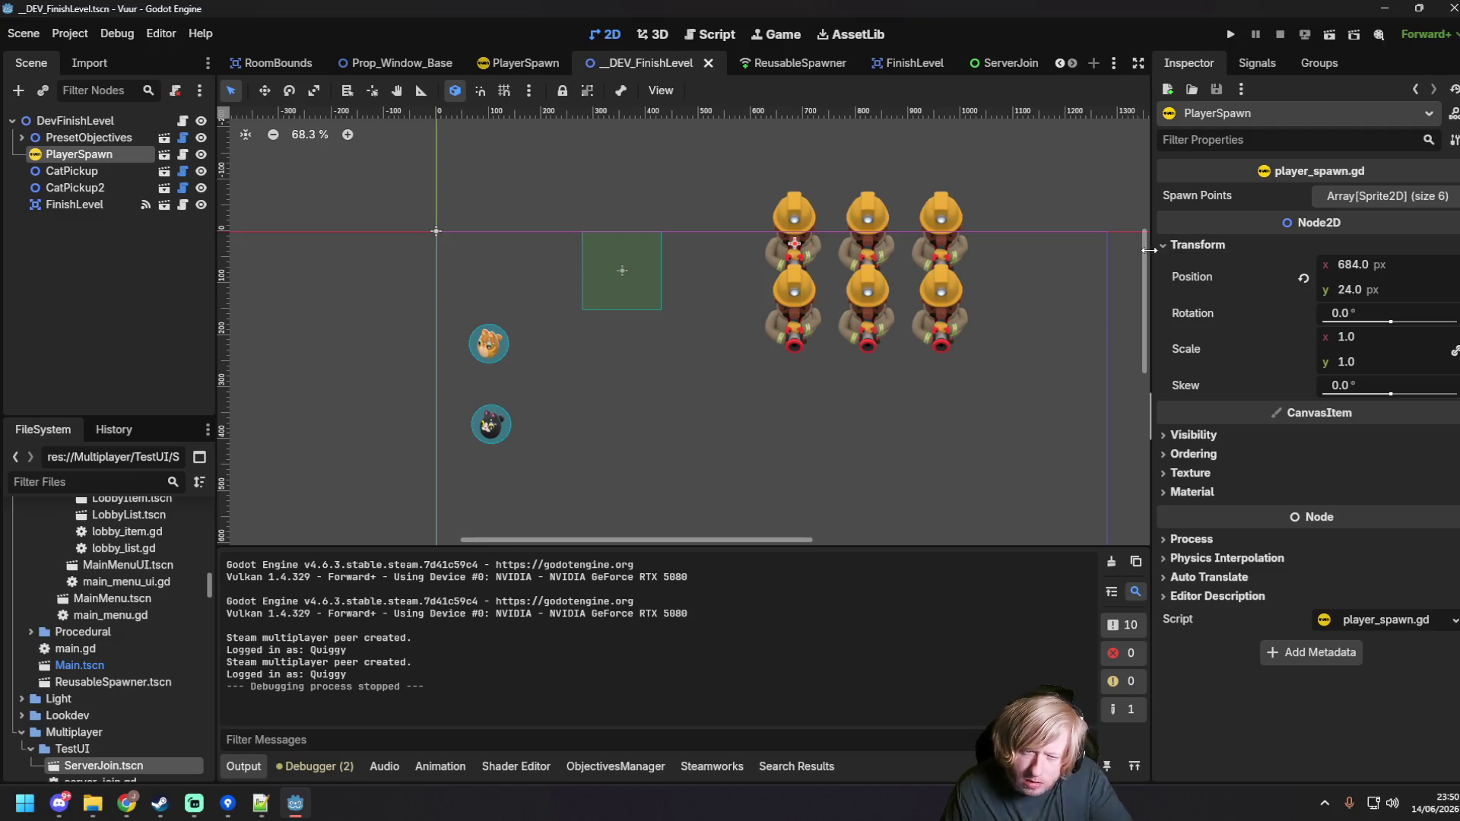
{"action": "left_click", "coordinate": [92, 139]}
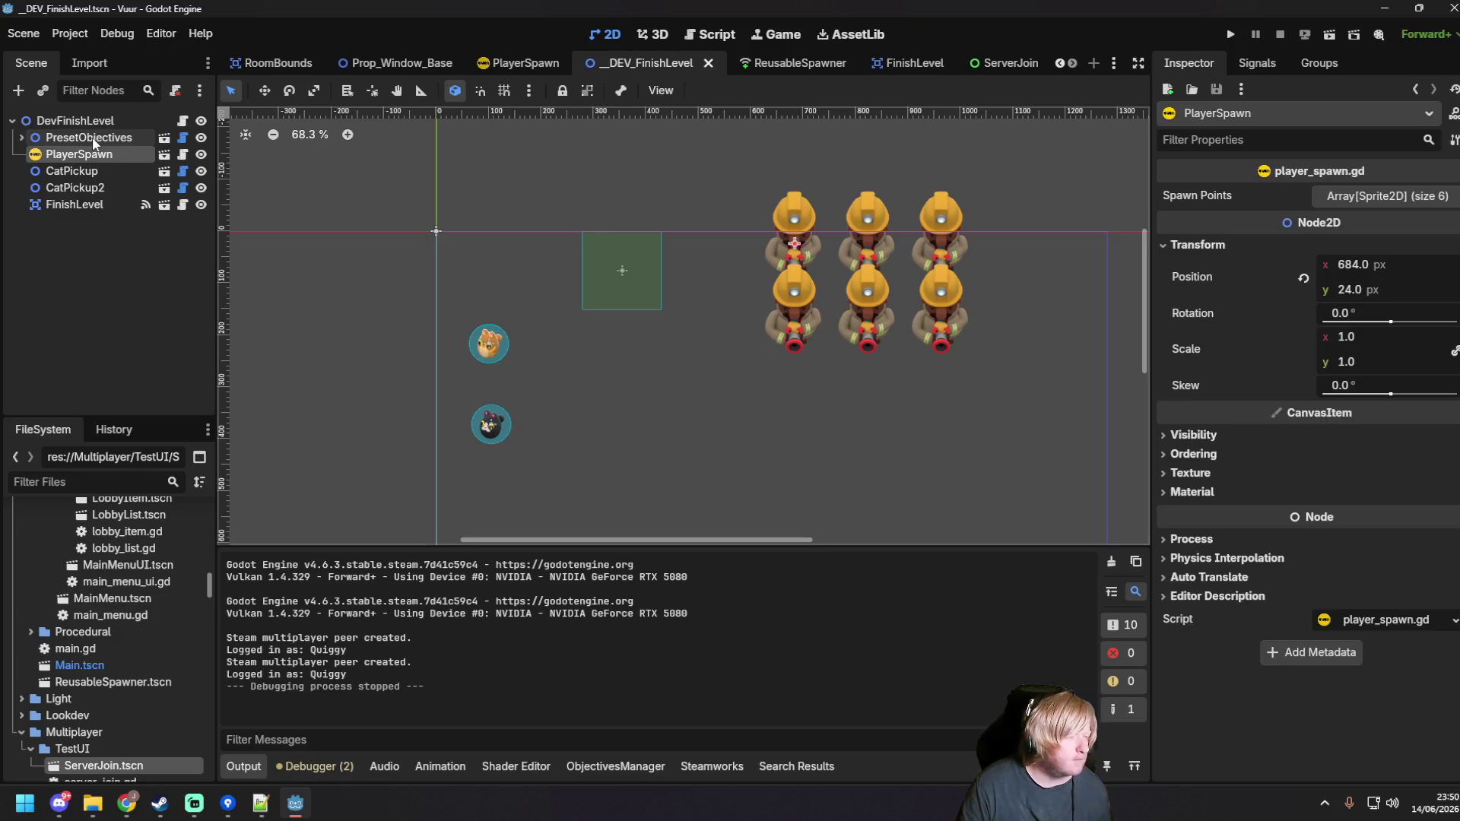
{"action": "left_click", "coordinate": [74, 120]}
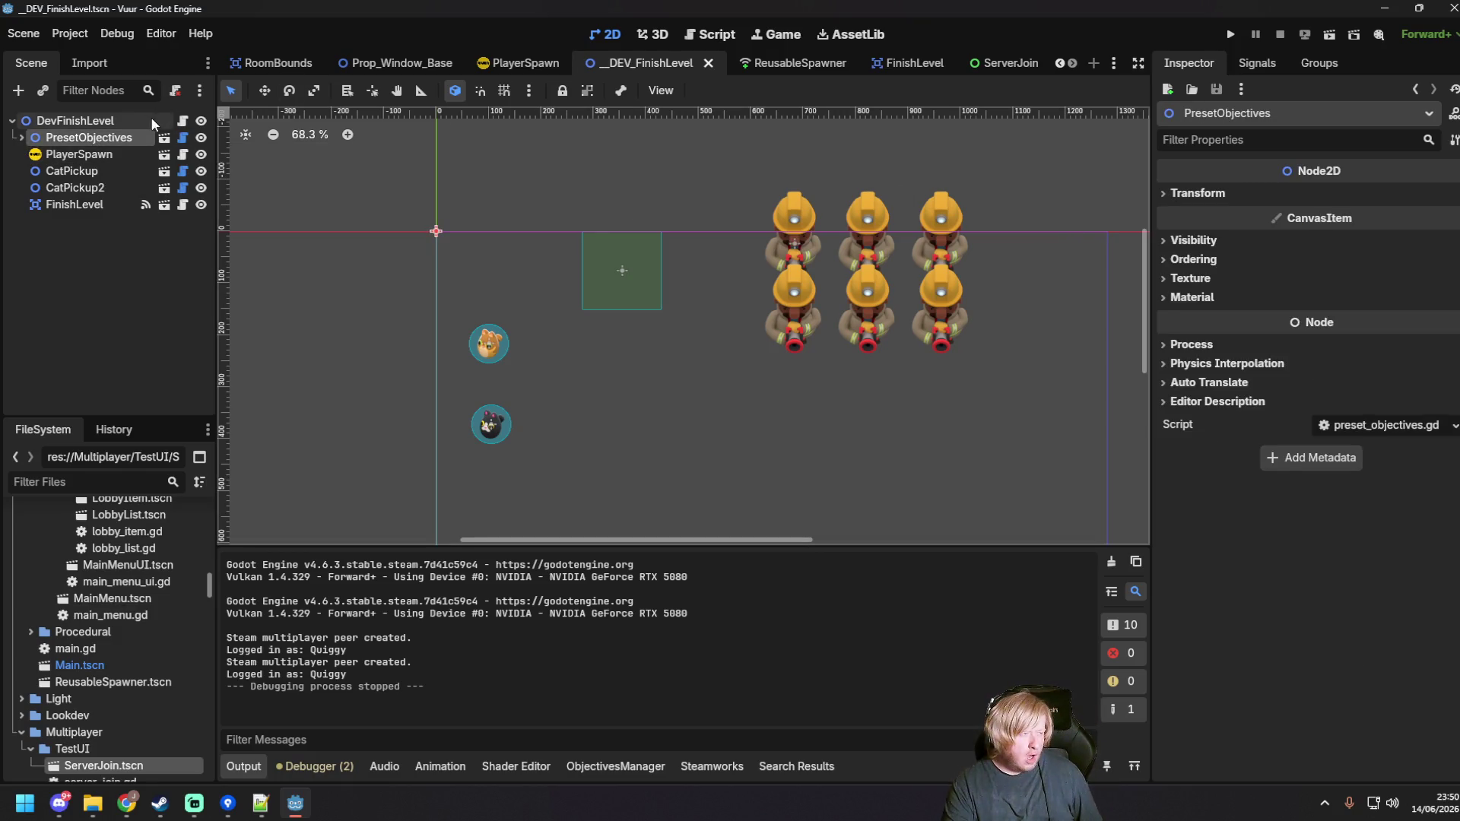
Step: Review the setup_objectives code in the level script level.gd and save it
{"action": "left_click", "coordinate": [182, 120]}
{"action": "left_click", "coordinate": [867, 347]}
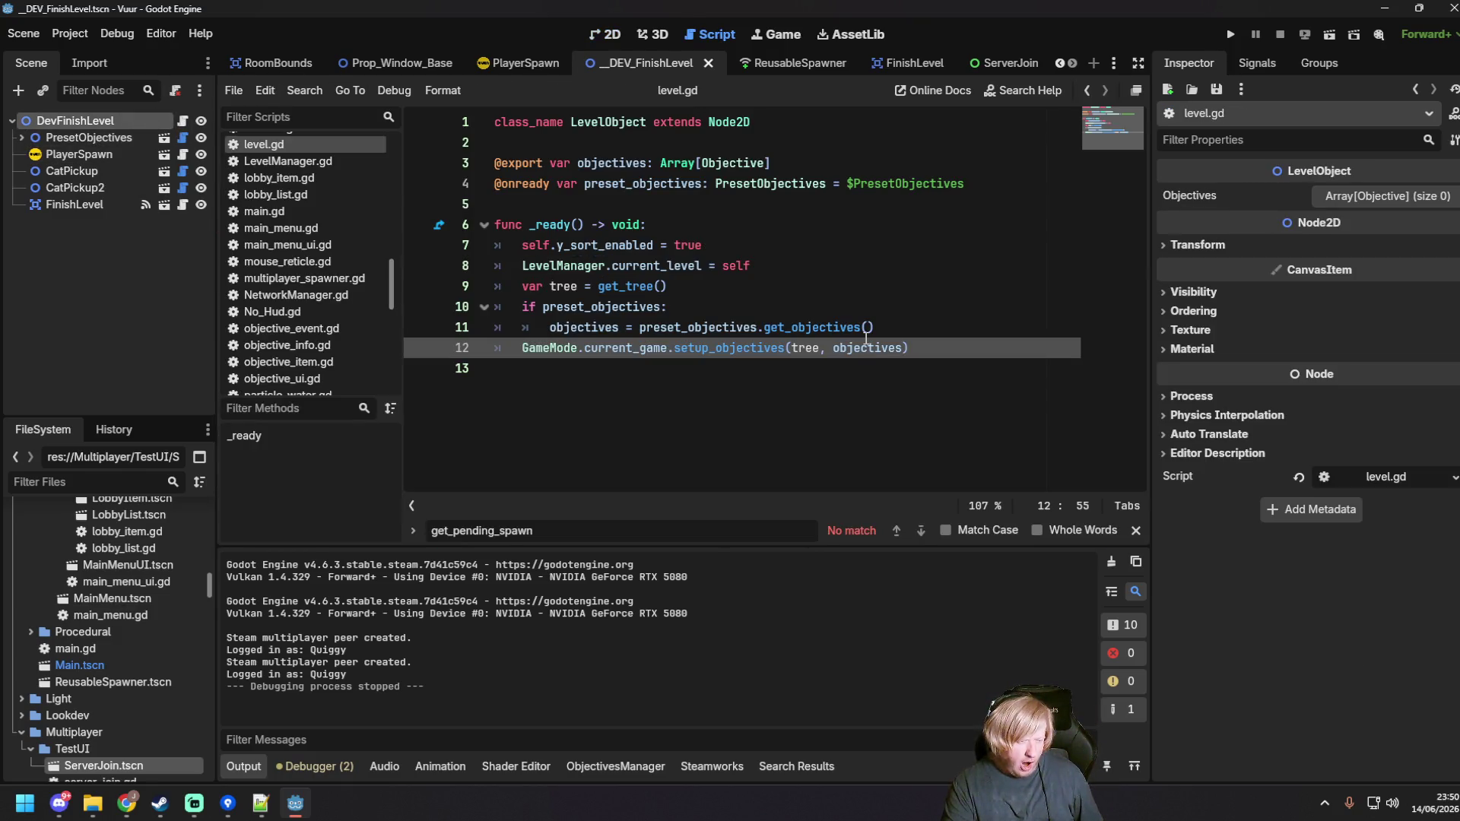
{"action": "left_click", "coordinate": [868, 299]}
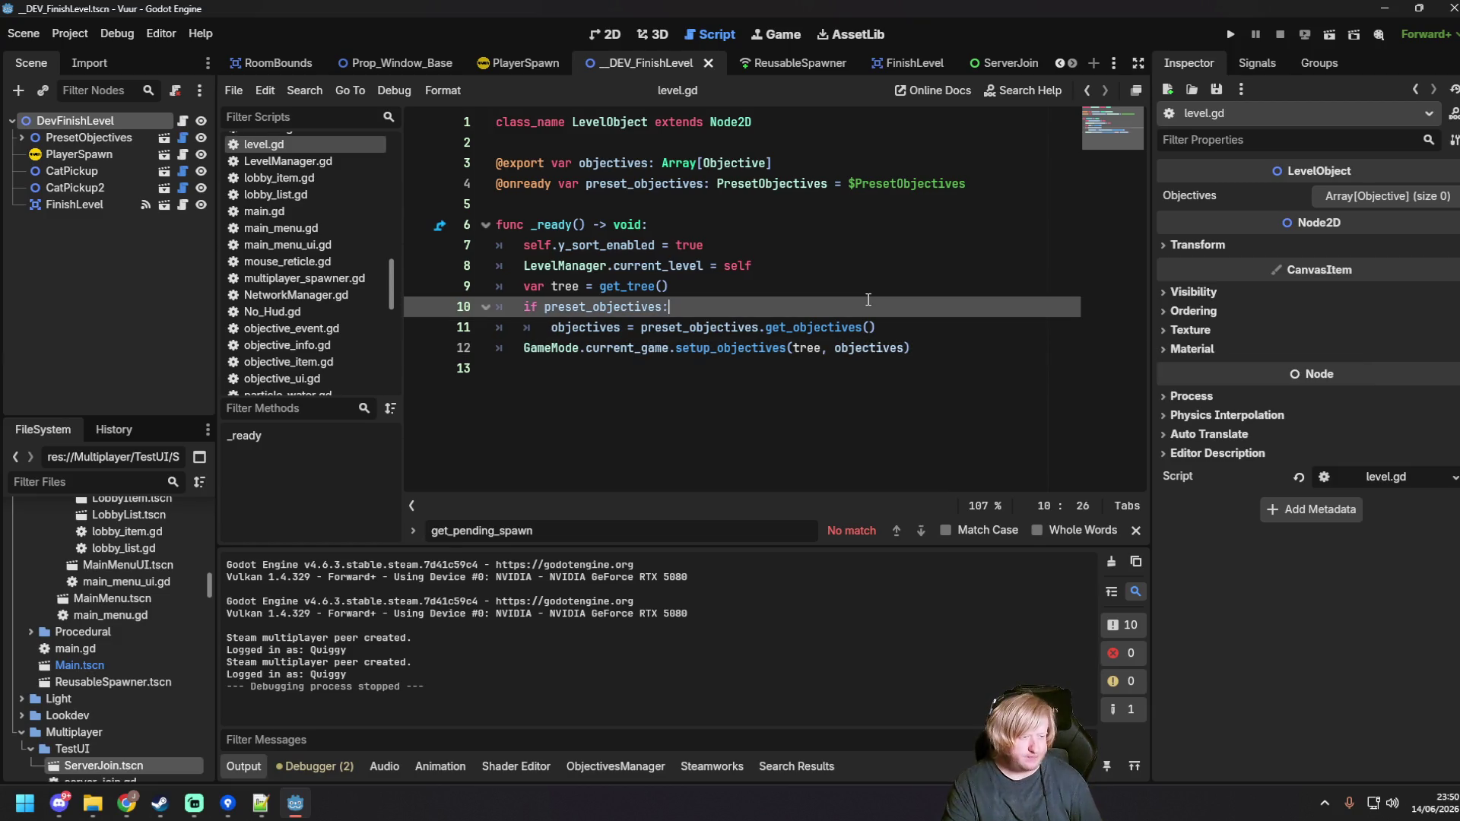
{"action": "key", "text": "ctrl+s"}
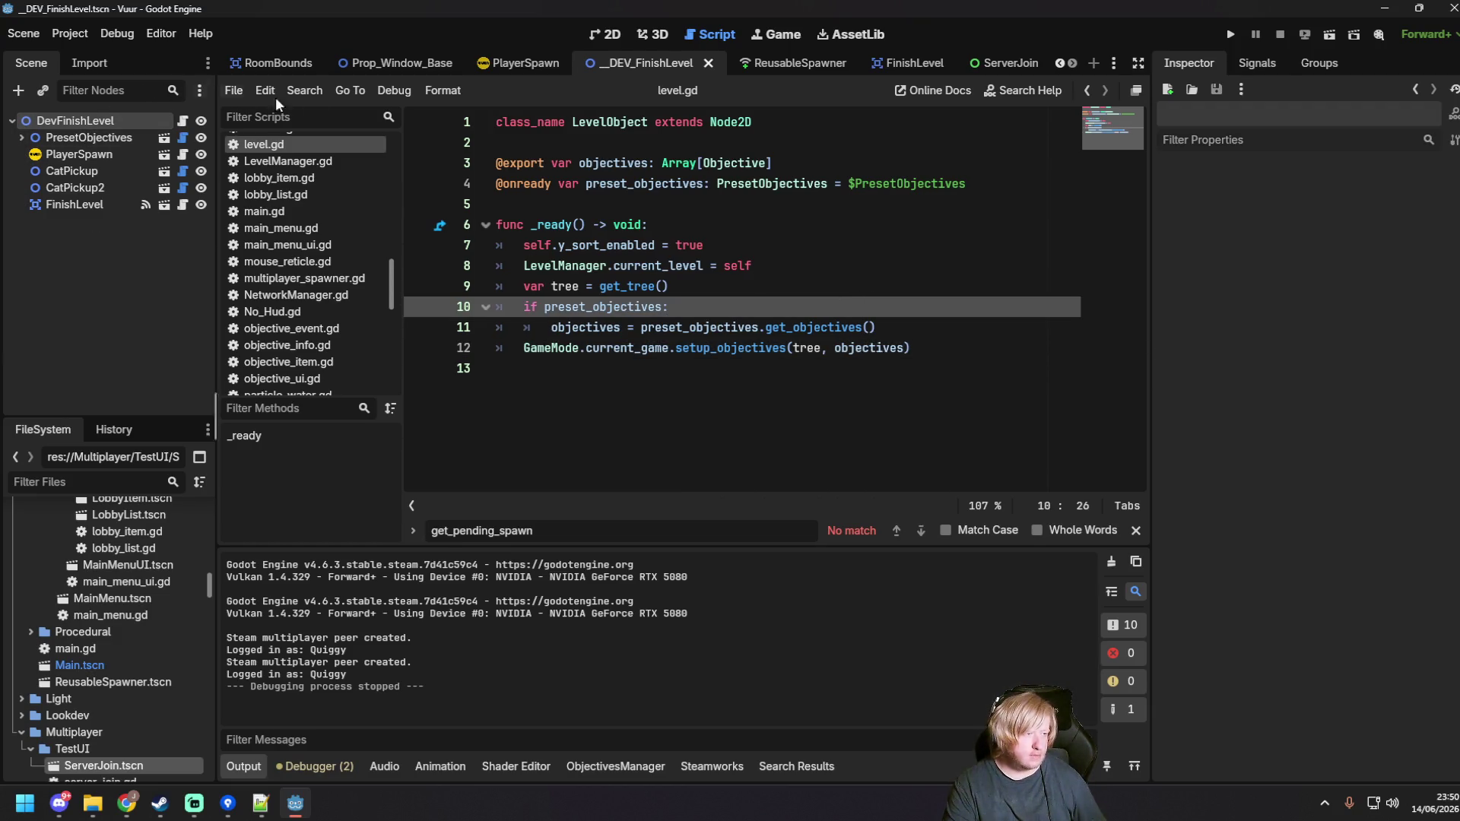
Step: Check the debugger warnings for both debug sessions, then run the scene again with F6
{"action": "left_click", "coordinate": [604, 34]}
{"action": "left_click", "coordinate": [314, 765]}
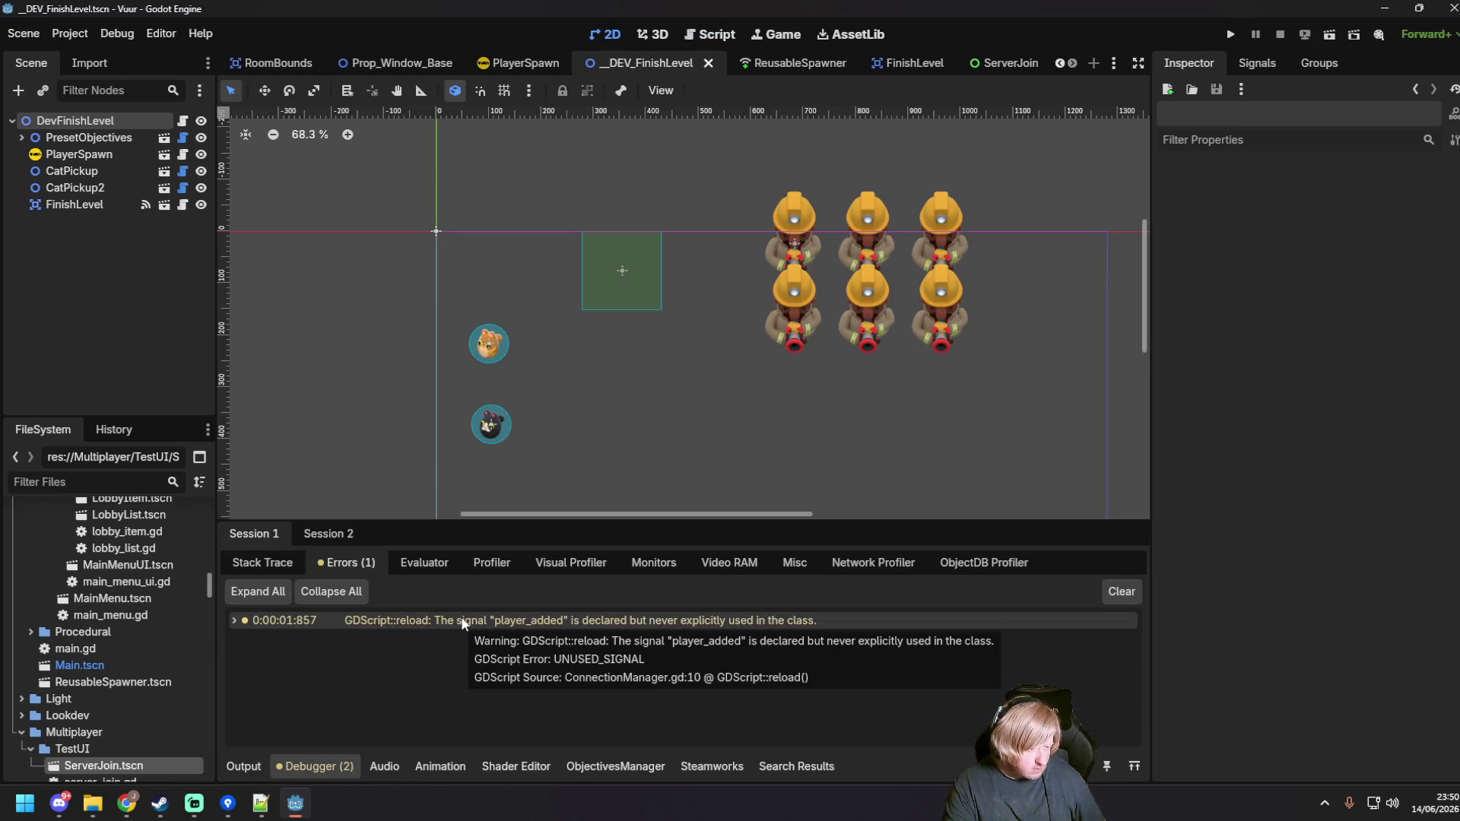
{"action": "left_click", "coordinate": [236, 564]}
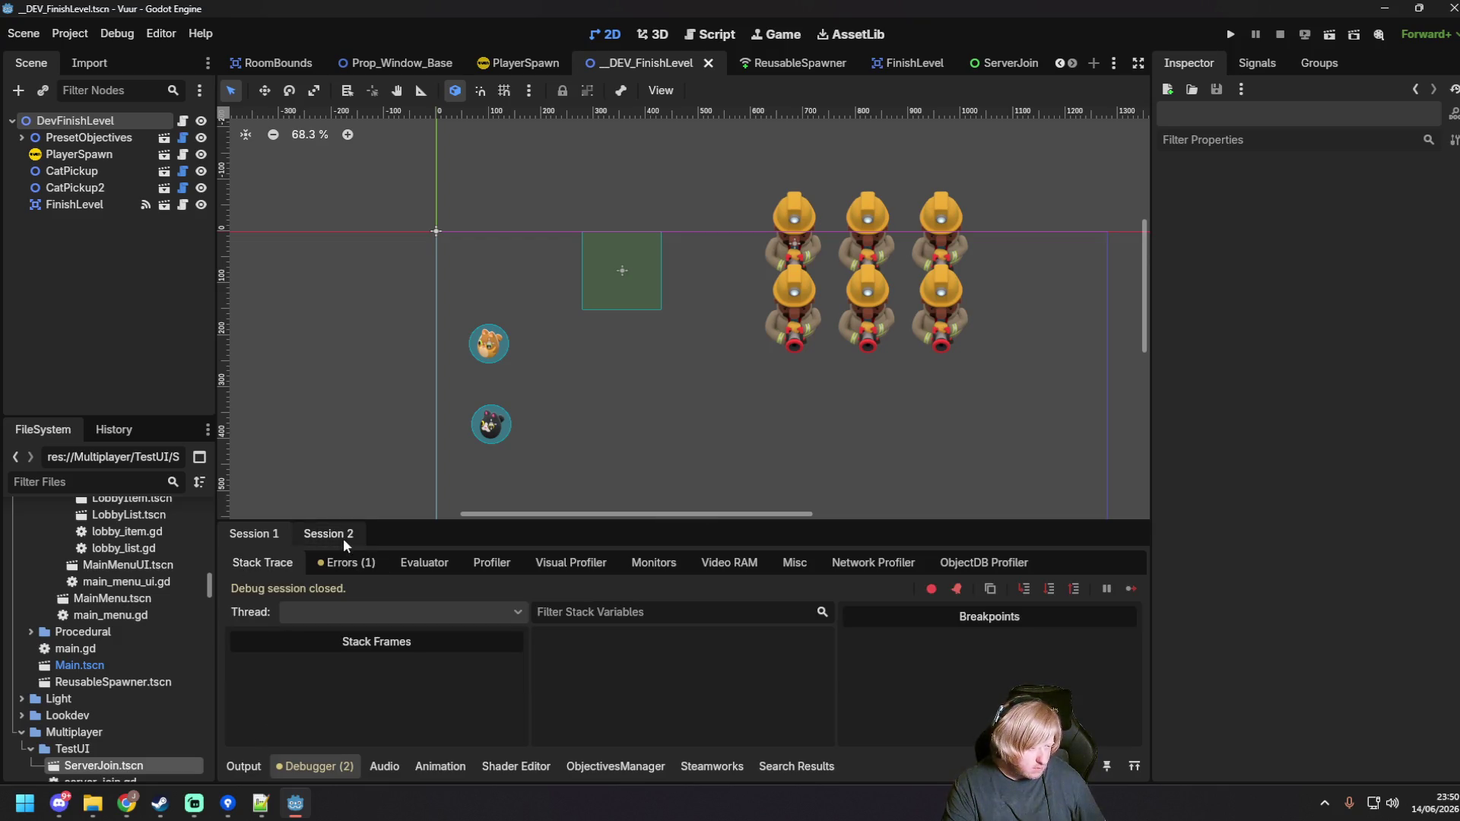
{"action": "left_click", "coordinate": [342, 534]}
{"action": "left_click", "coordinate": [267, 531]}
{"action": "key", "text": "F6"}
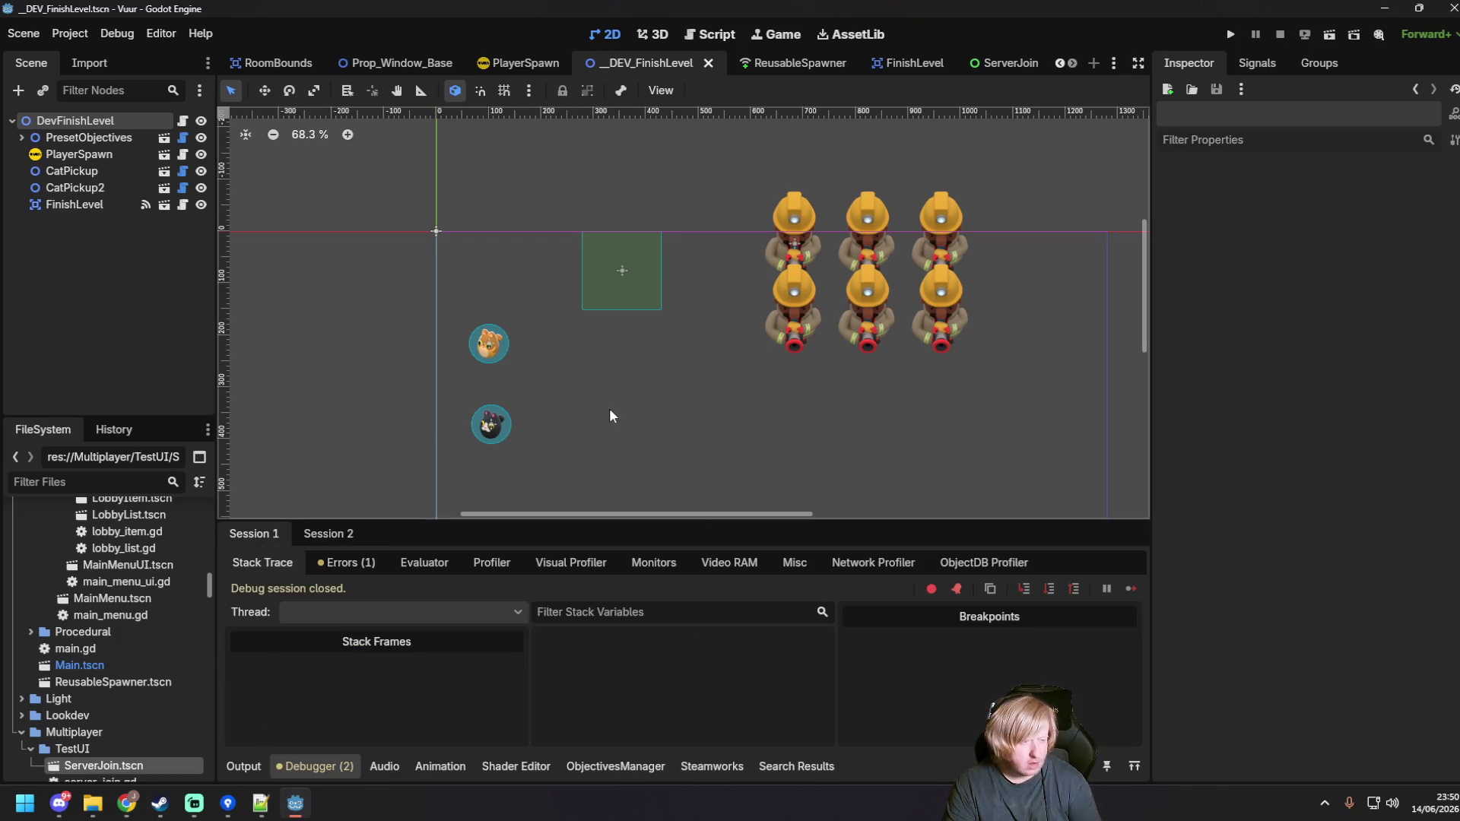
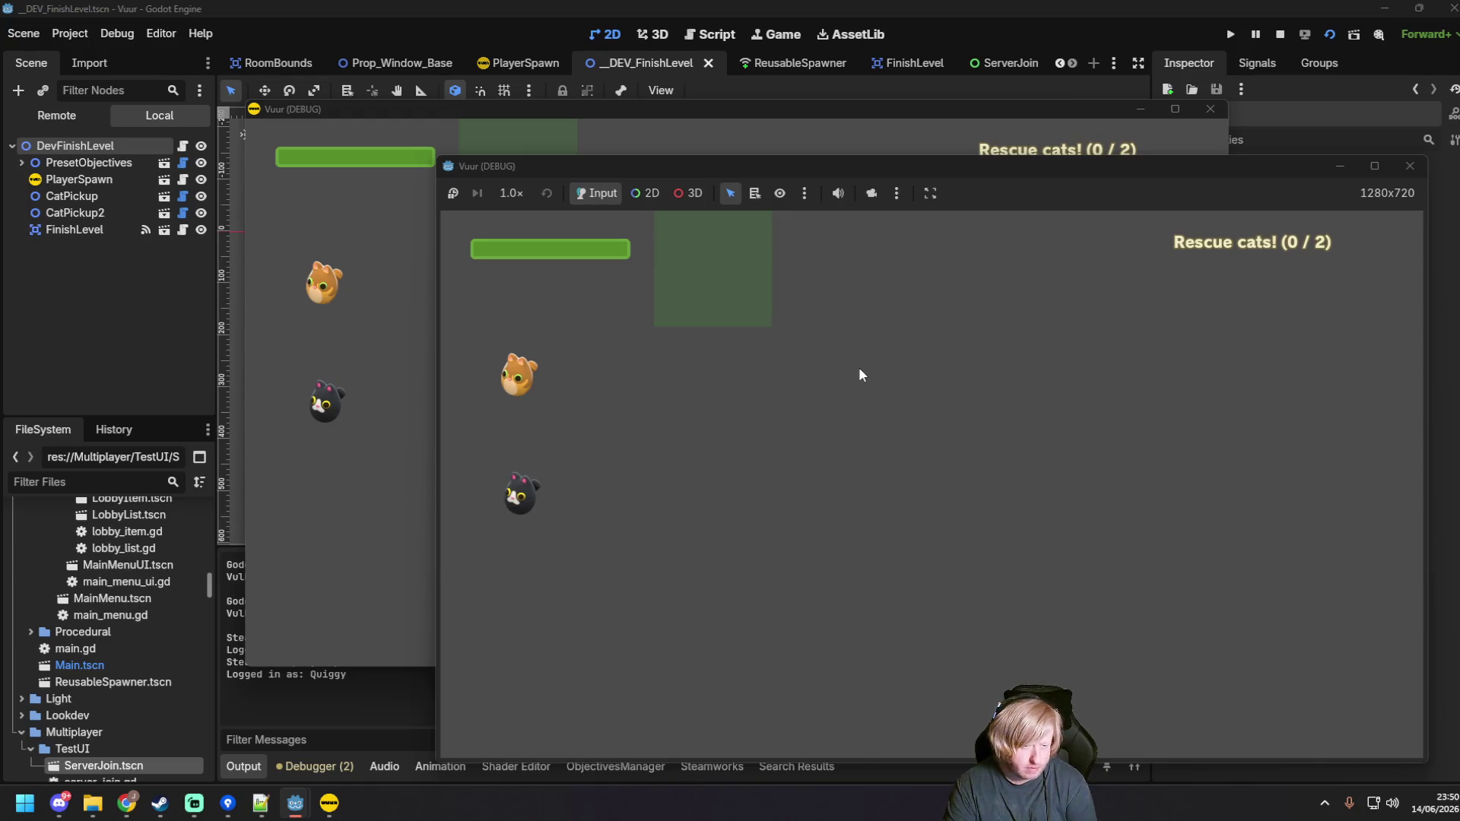
Step: Stop the game, check DEBUG_ServerScreen in the Input Map, then return to the script editor
{"action": "key", "text": "F8"}
{"action": "left_click", "coordinate": [117, 34]}
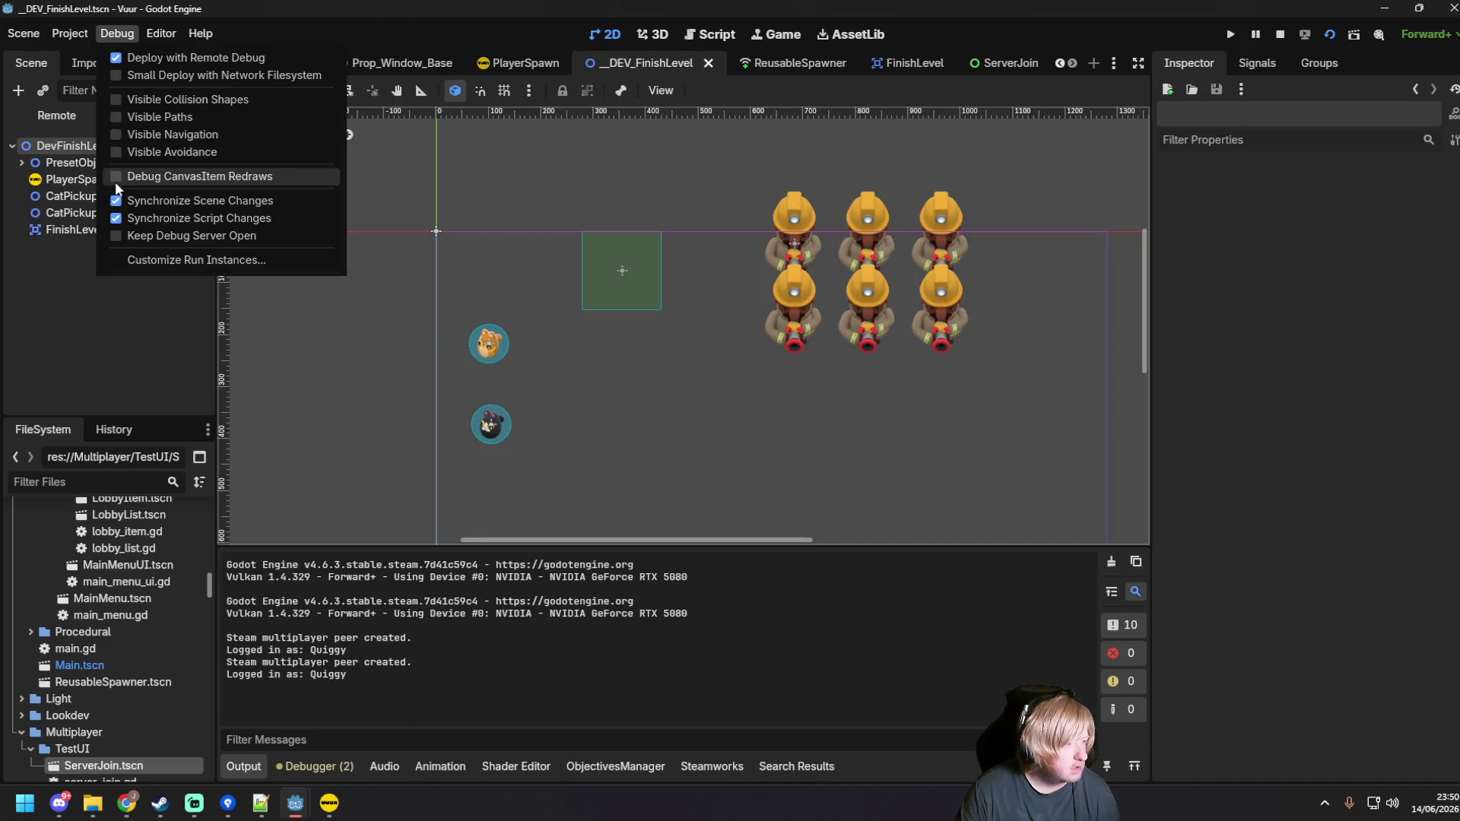
{"action": "mouse_move", "coordinate": [70, 34]}
{"action": "left_click", "coordinate": [89, 59]}
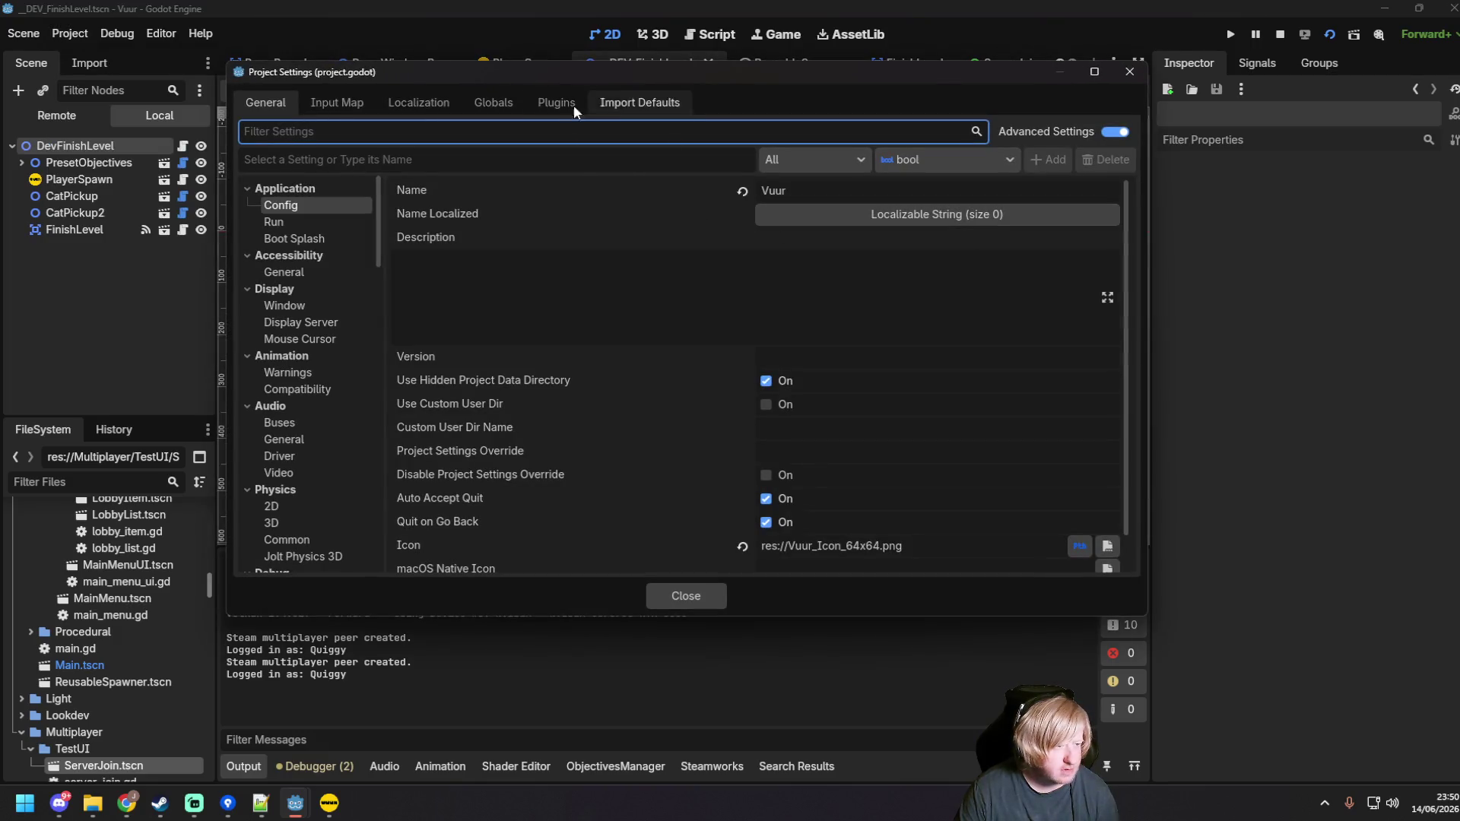
{"action": "left_click", "coordinate": [359, 95]}
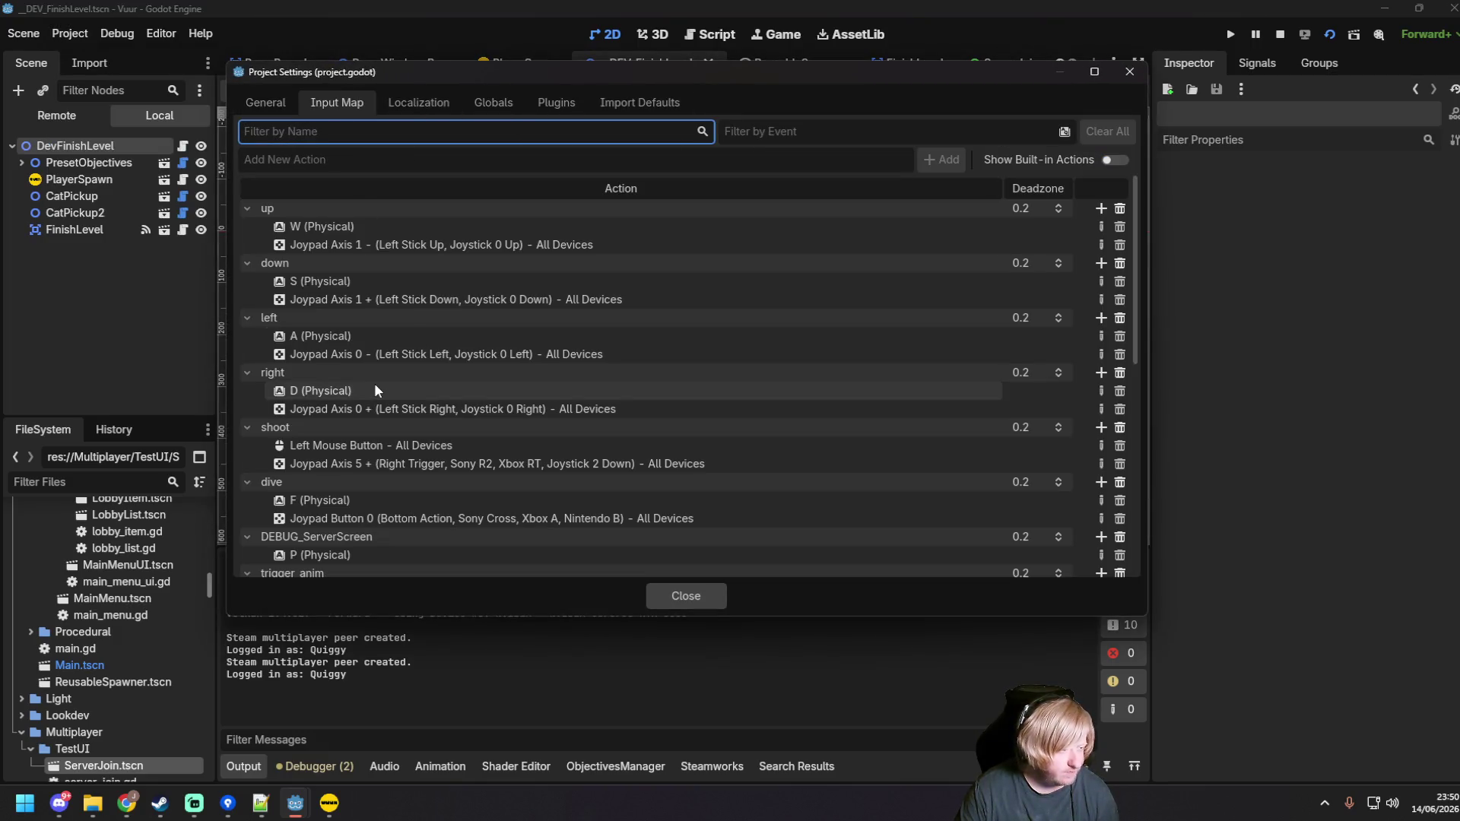
{"action": "scroll", "scroll_direction": "down", "scroll_amount": 3}
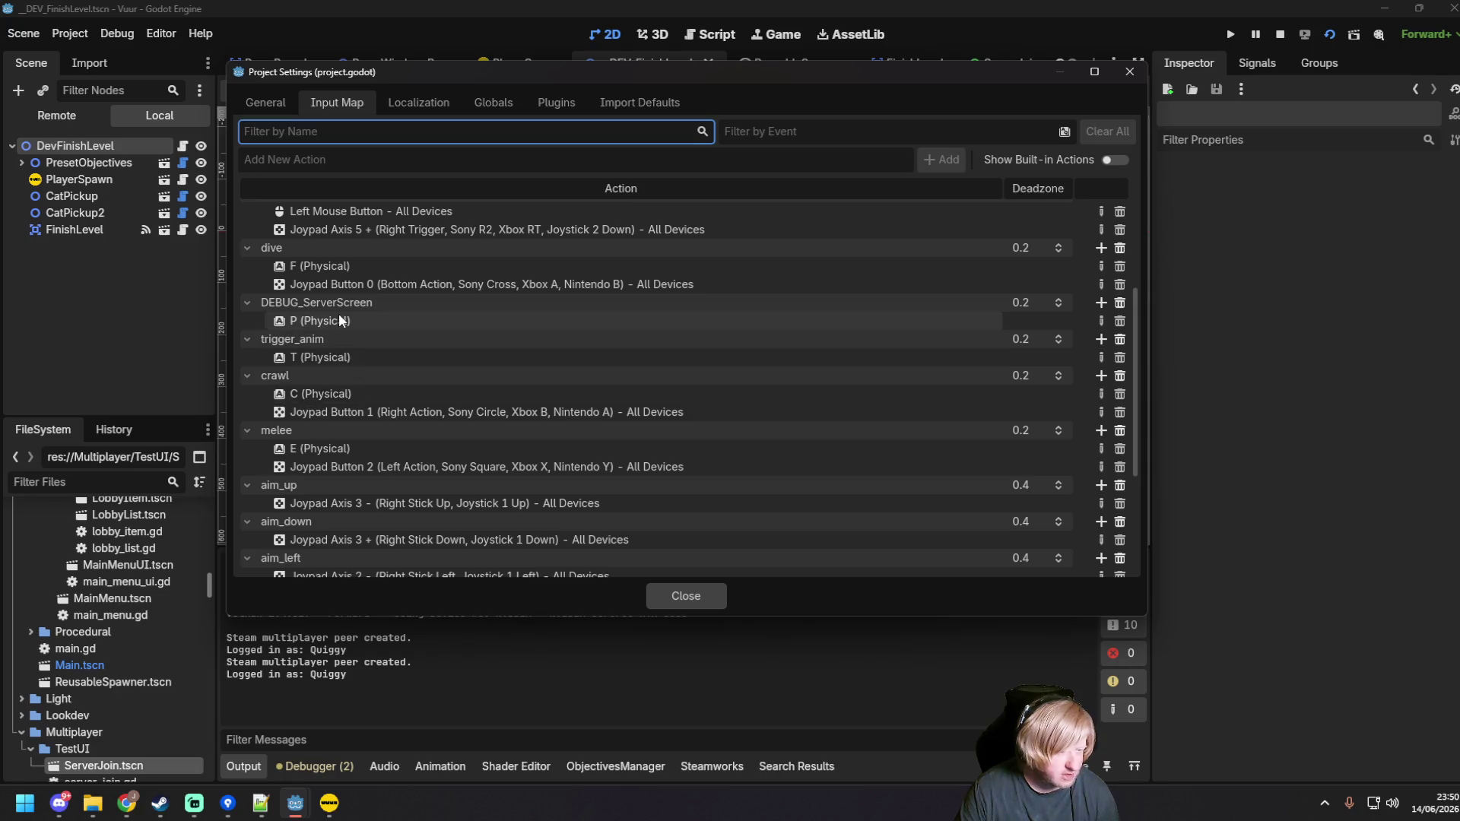
{"action": "left_click", "coordinate": [710, 596]}
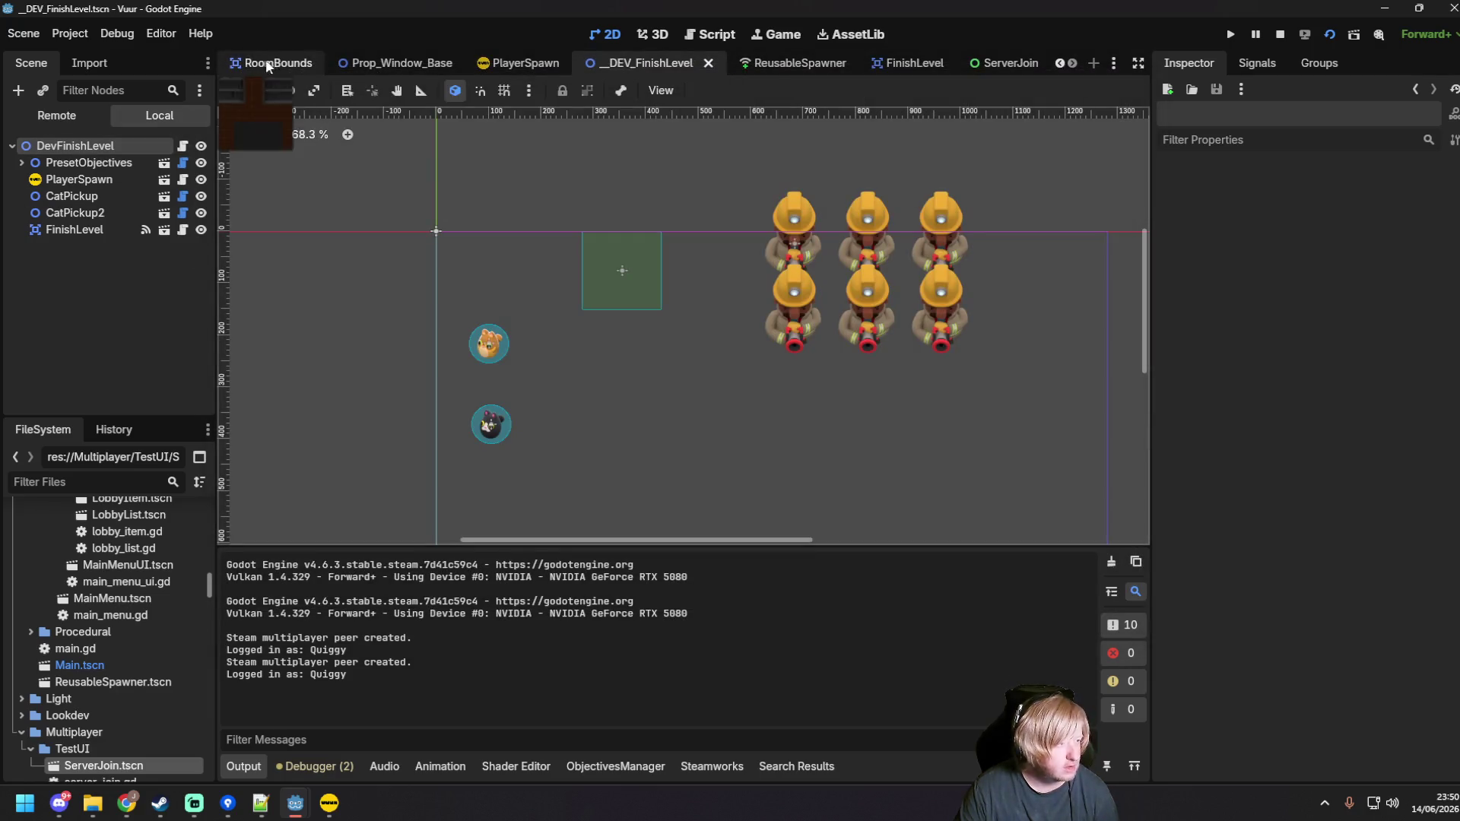
{"action": "left_click", "coordinate": [688, 38]}
Step: Search all project files for DEBUG_ServerScreen
{"action": "left_click", "coordinate": [305, 90]}
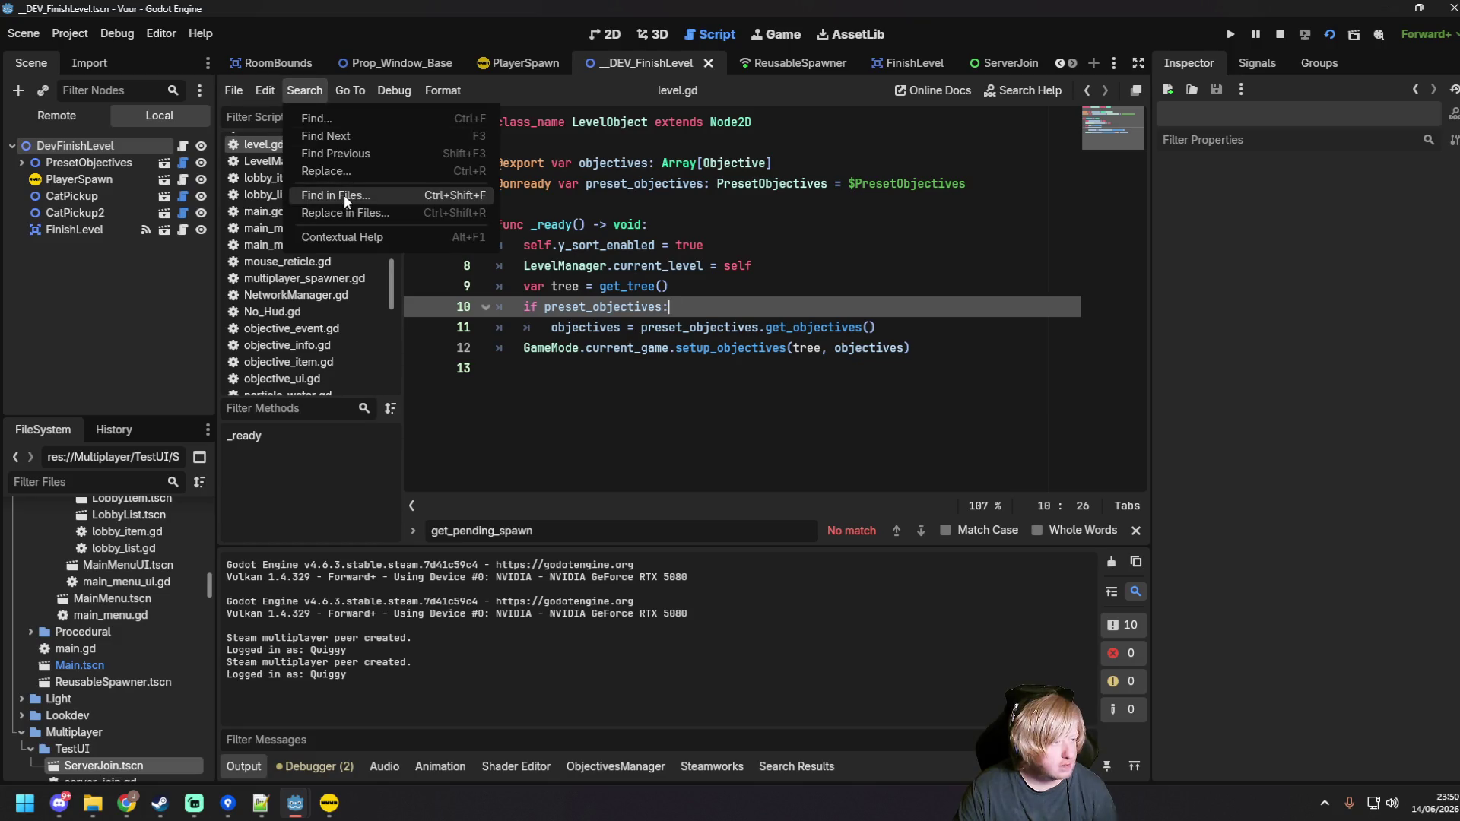
{"action": "left_click", "coordinate": [343, 194]}
{"action": "type", "text": "S"}
{"action": "key", "text": "BackSpace"}
{"action": "type", "text": "DEBUG_ServerScr"}
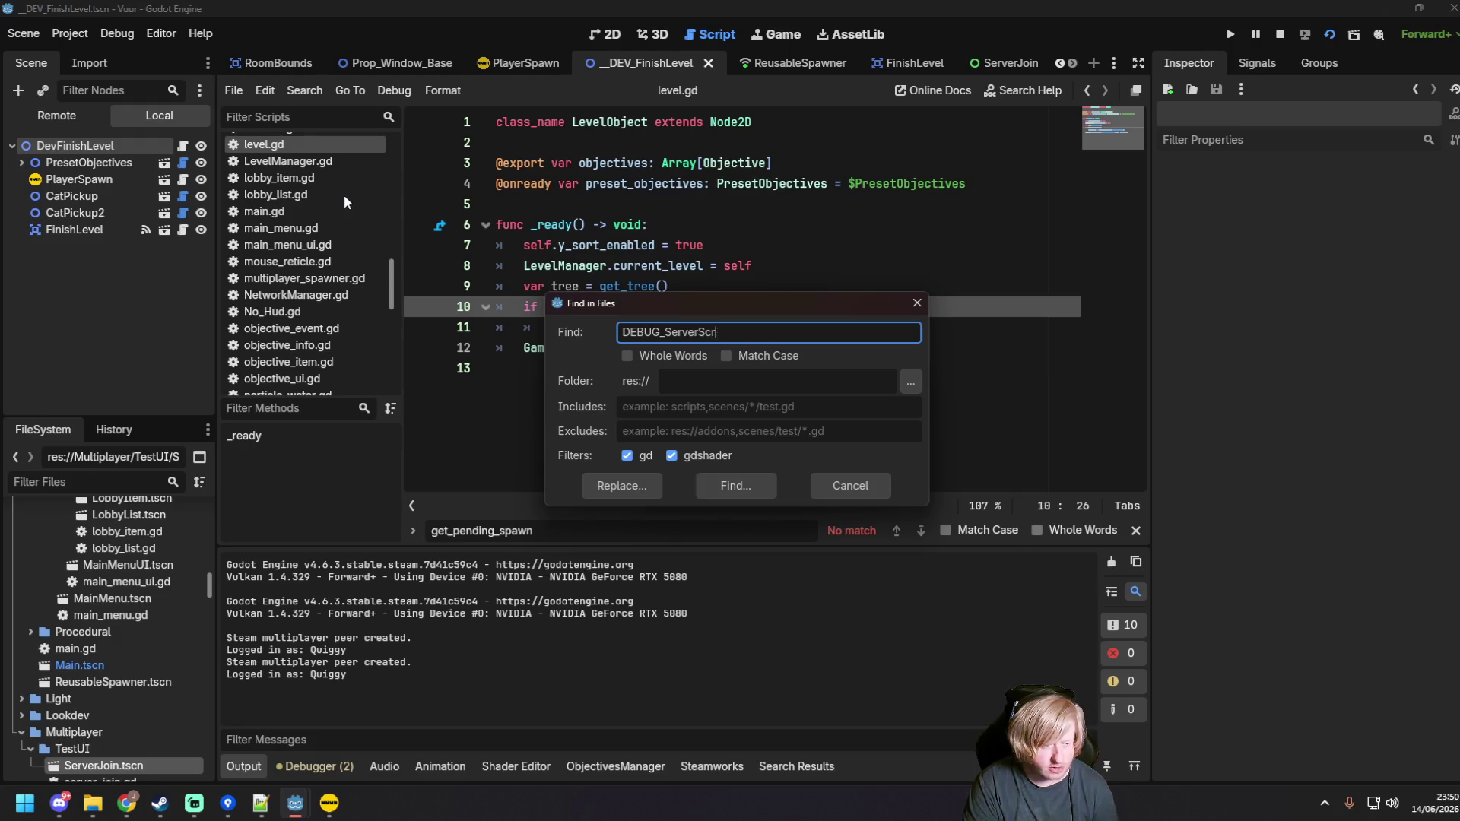
{"action": "type", "text": "een"}
{"action": "key", "text": "Return"}
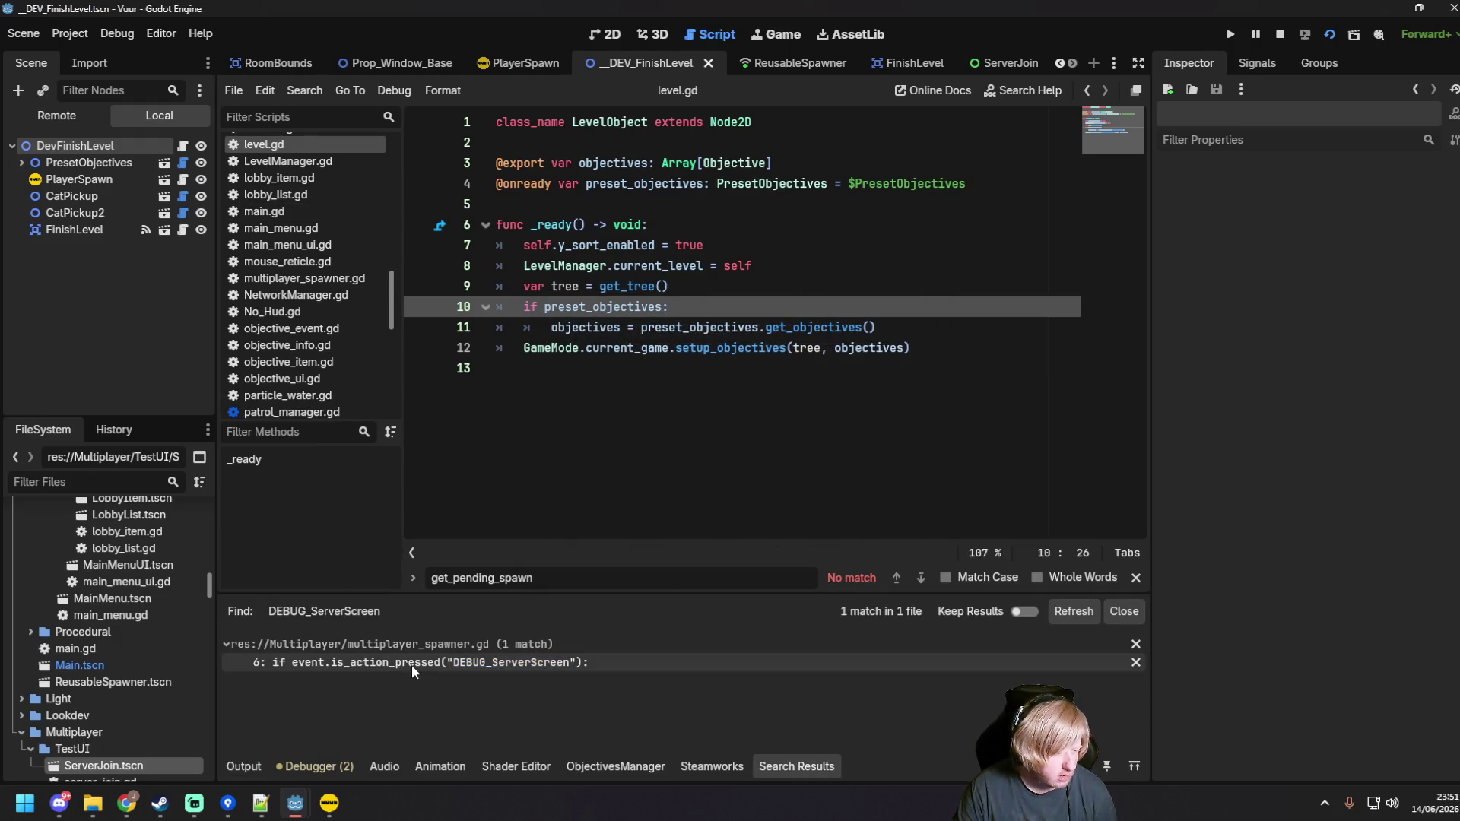
Step: Open the DEBUG_ServerScreen match in multiplayer_spawner.gd and inspect line 10
{"action": "left_click", "coordinate": [412, 664]}
{"action": "left_click", "coordinate": [724, 389]}
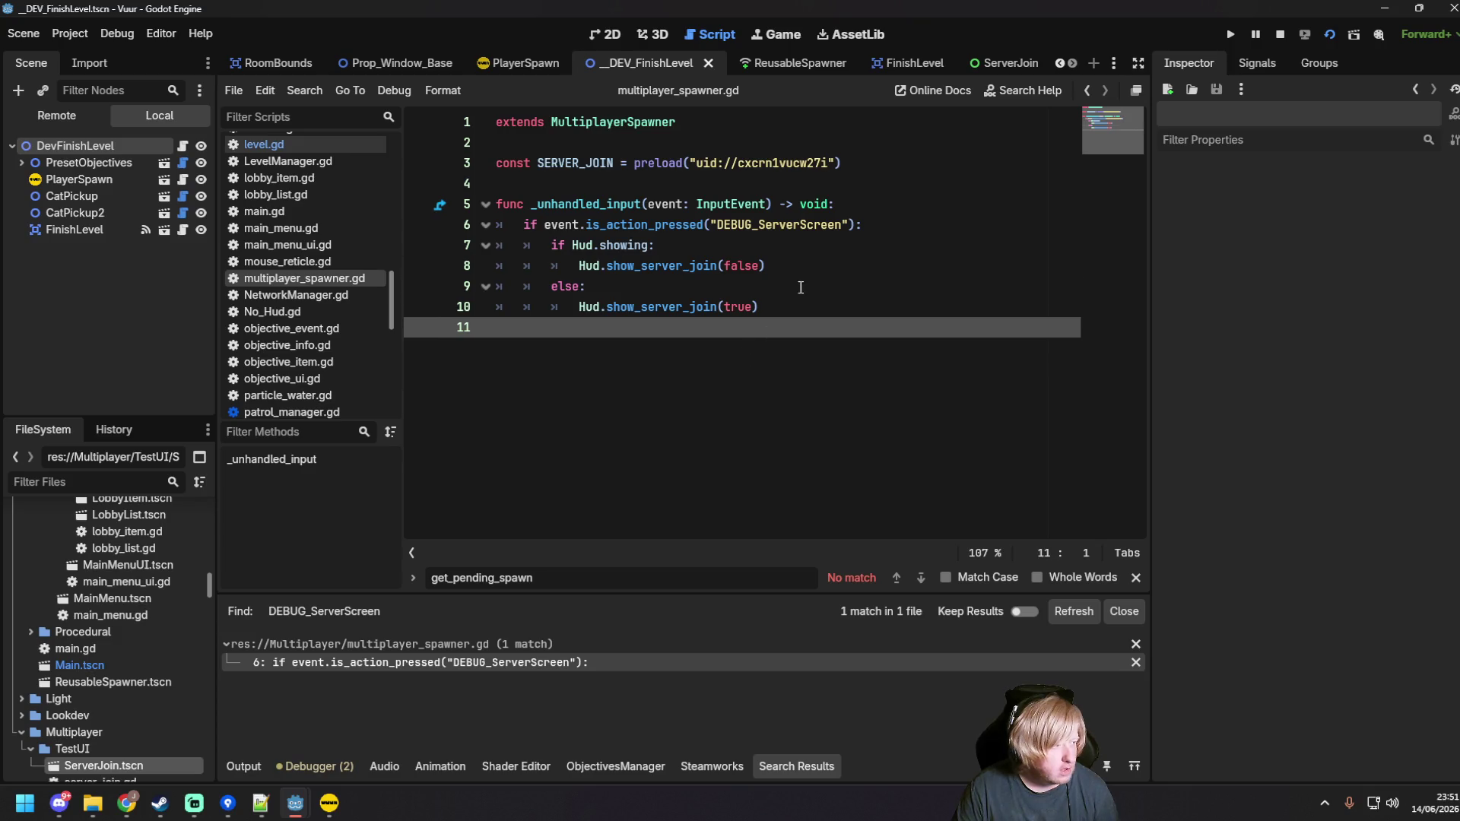
{"action": "left_click", "coordinate": [800, 287]}
{"action": "left_click", "coordinate": [770, 308]}
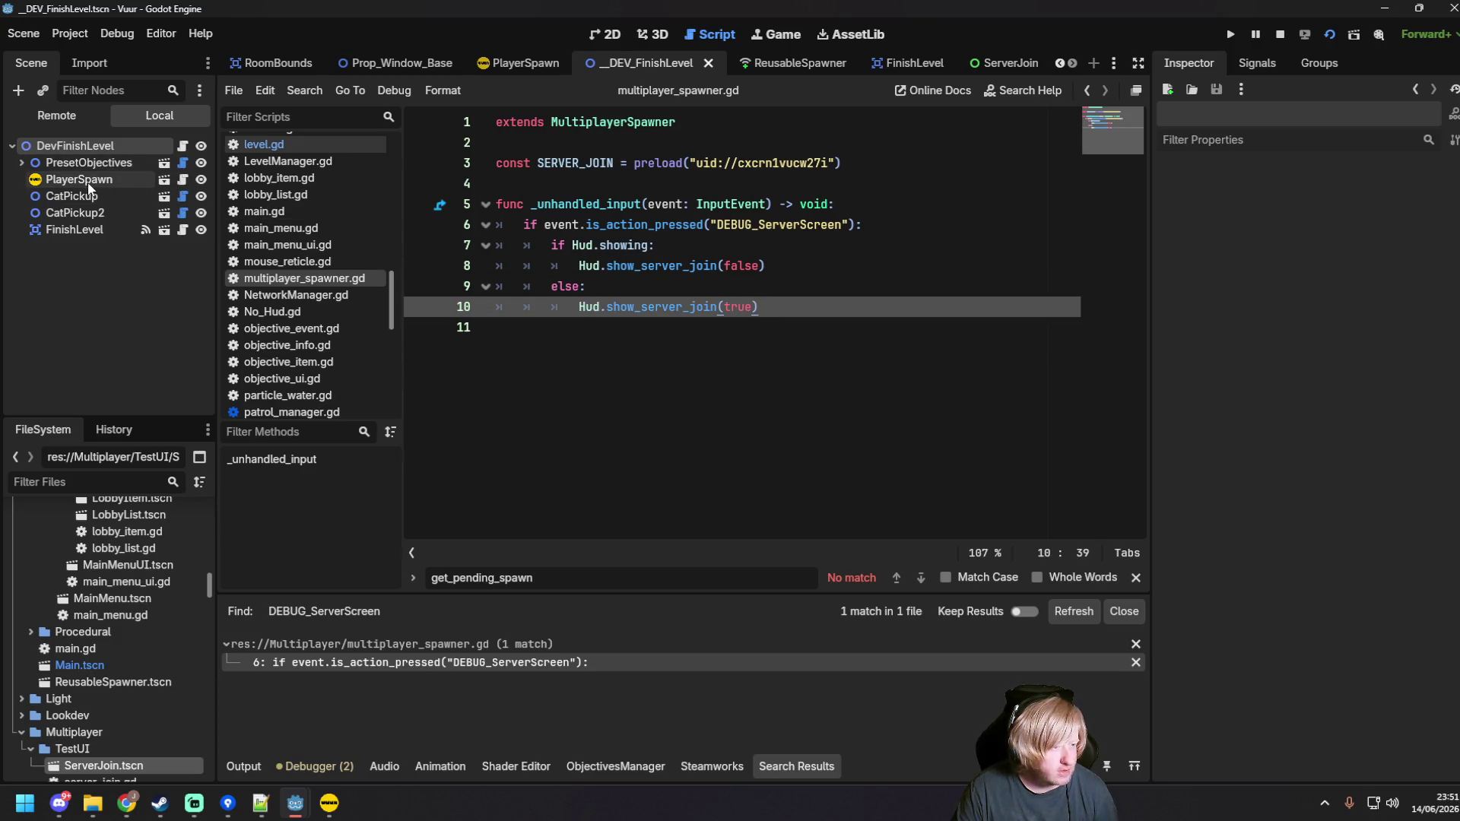
Step: Add ReusableSpawner.tscn as a child of DevFinishLevel and run the level with F6
{"action": "left_click", "coordinate": [96, 151]}
{"action": "left_click", "coordinate": [92, 492]}
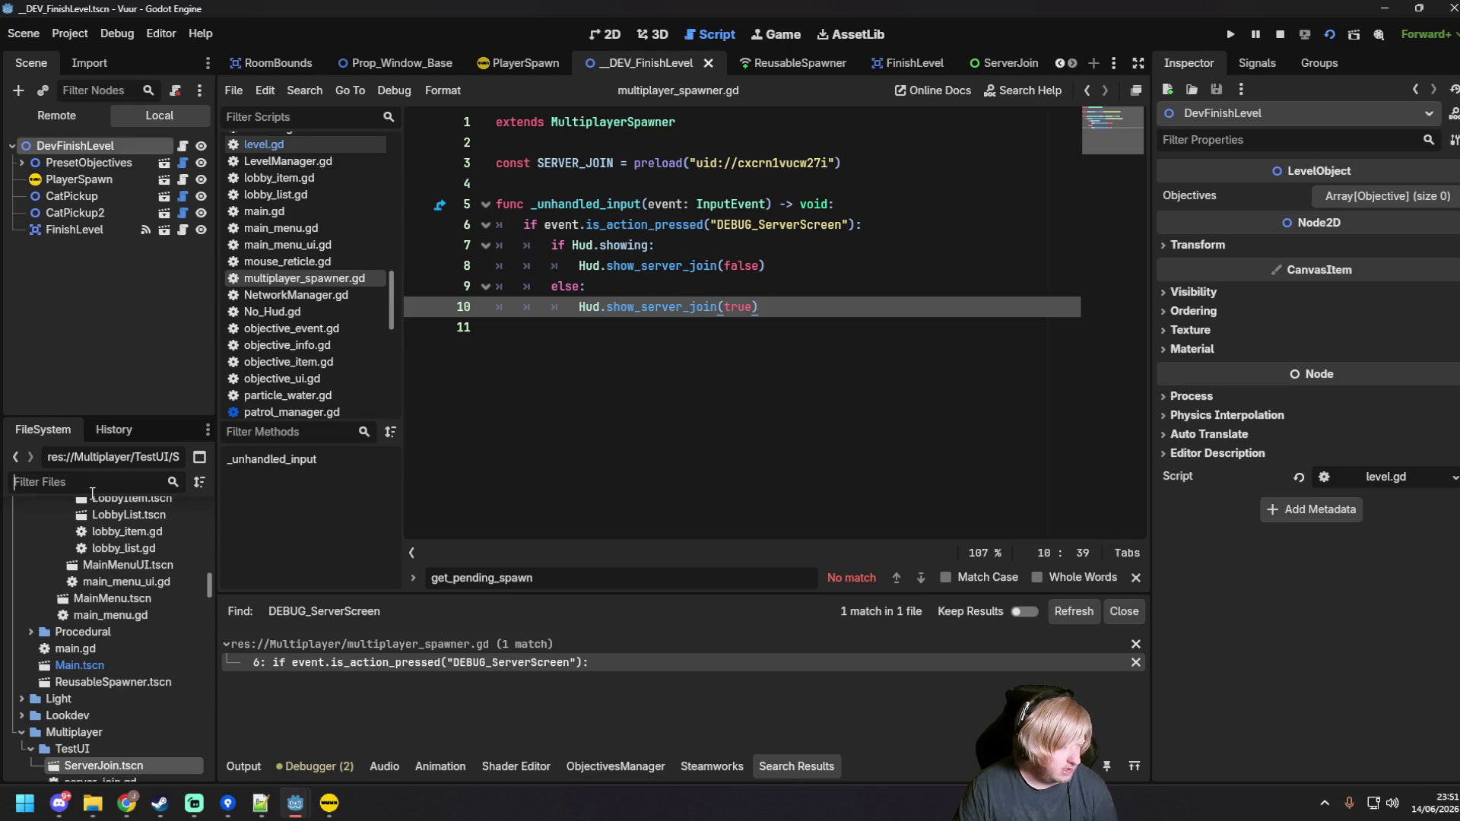
{"action": "type", "text": "Reu"}
{"action": "type", "text": "sable"}
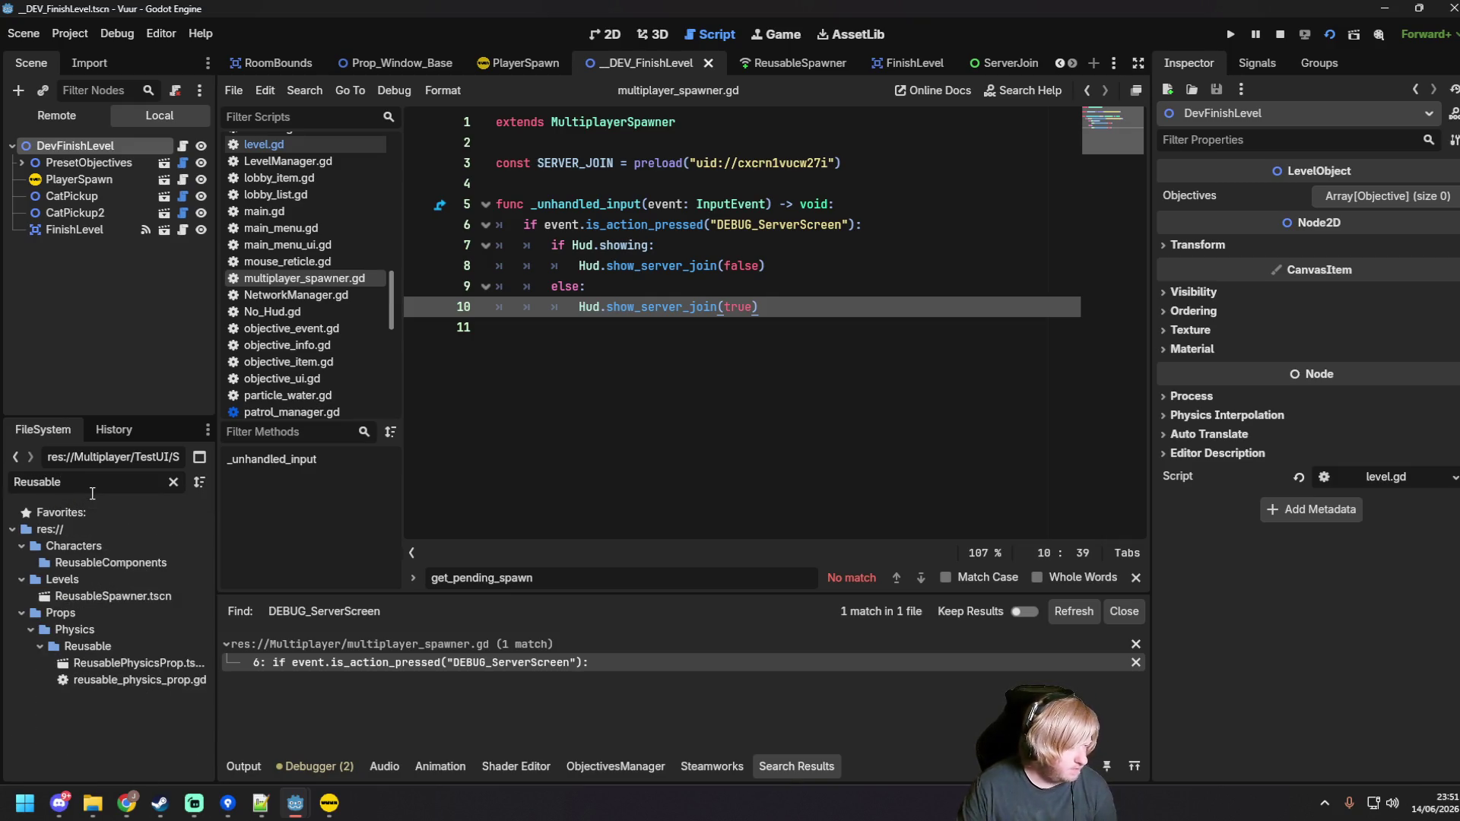
{"action": "left_click_drag", "start_coordinate": [126, 598], "coordinate": [99, 149]}
{"action": "key", "text": "F6"}
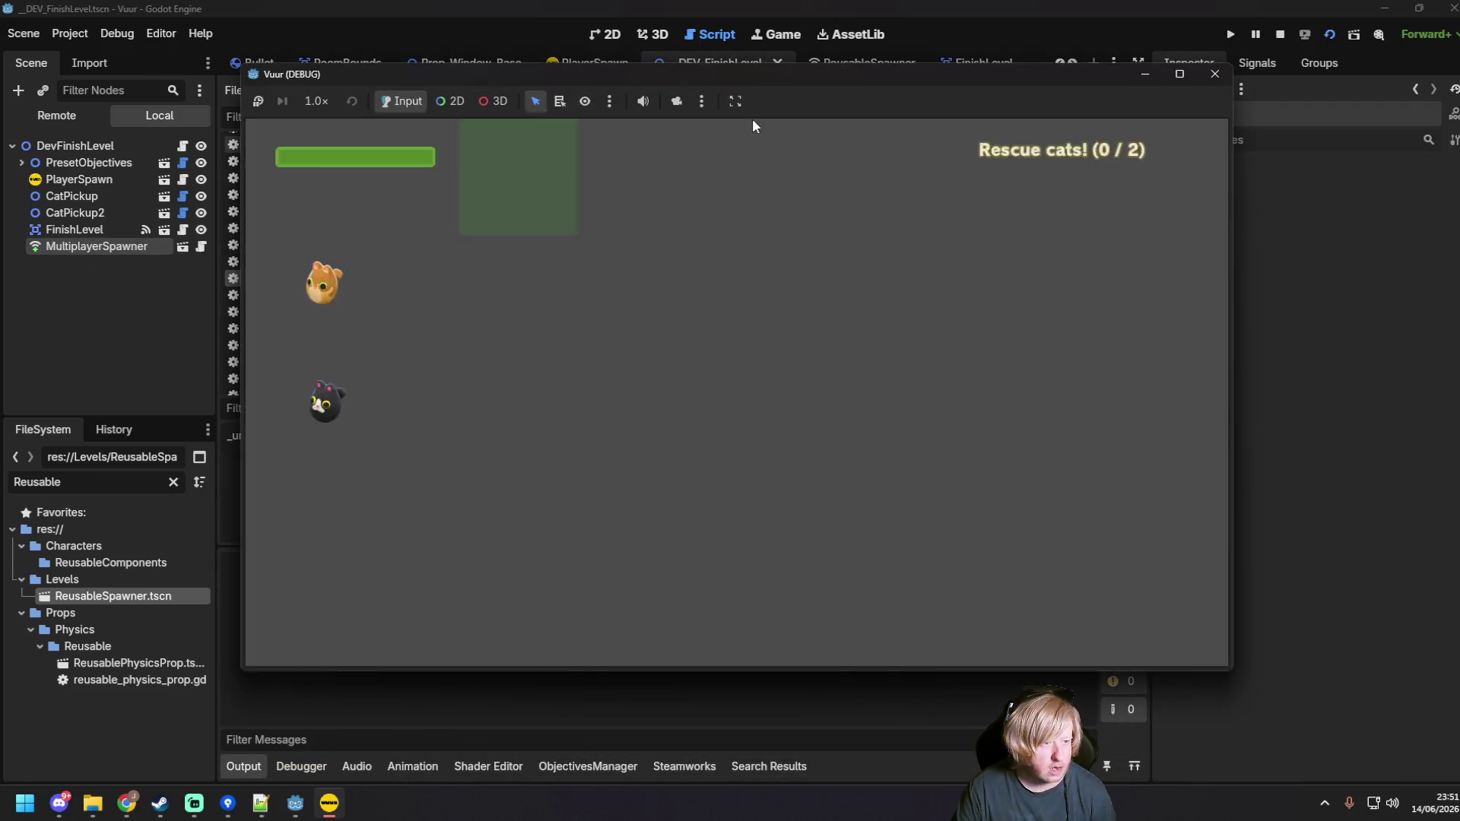
Step: Host the game as a server in one window and join it as a client
{"action": "left_click", "coordinate": [701, 101]}
{"action": "left_click", "coordinate": [874, 145]}
{"action": "left_click", "coordinate": [734, 393]}
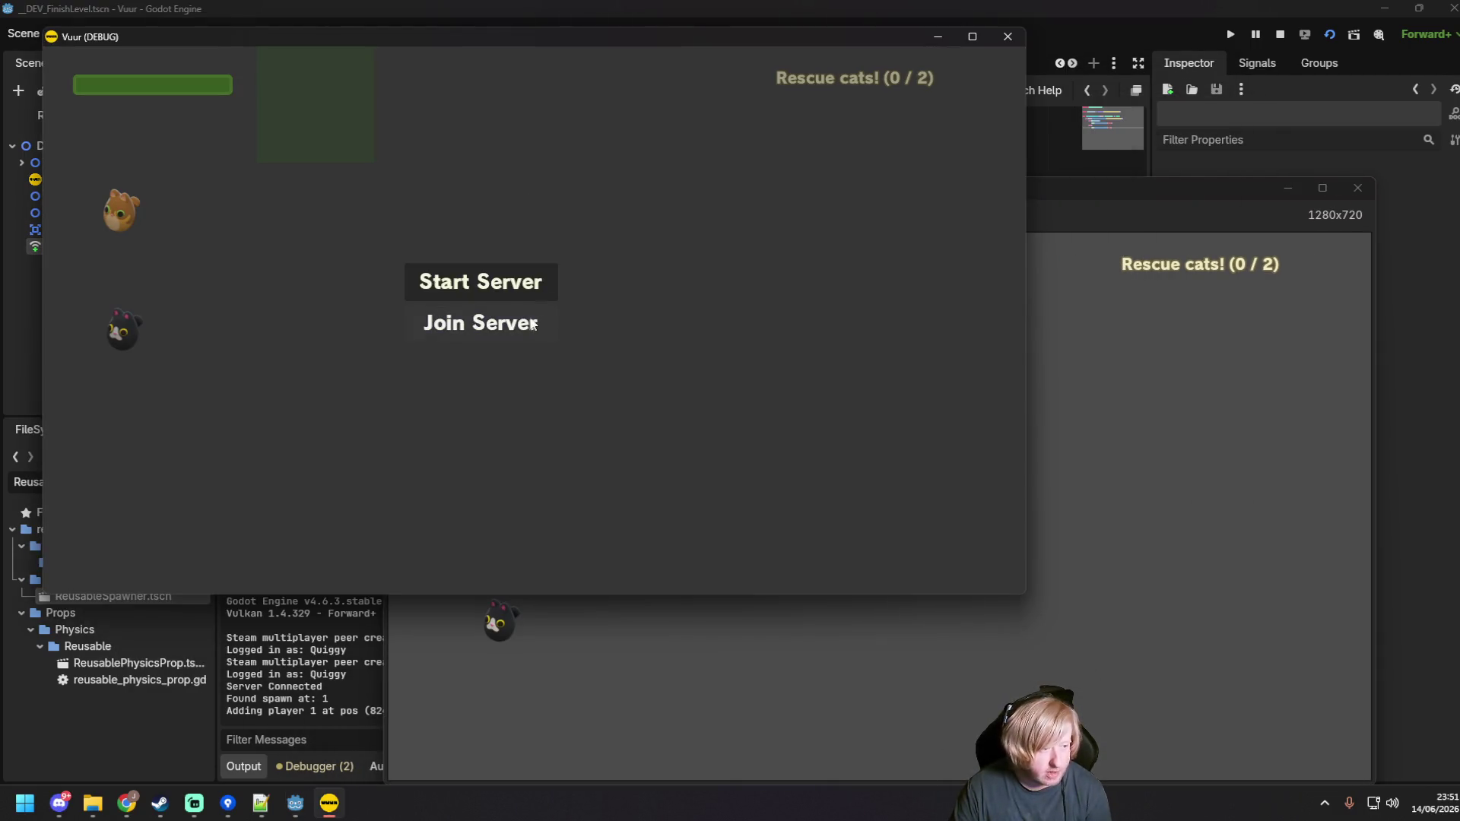
{"action": "left_click", "coordinate": [479, 322]}
Step: Walk the firefighter to rescue both cats, then stop the game with F8
{"action": "key", "text": "s"}
{"action": "key", "text": "a"}
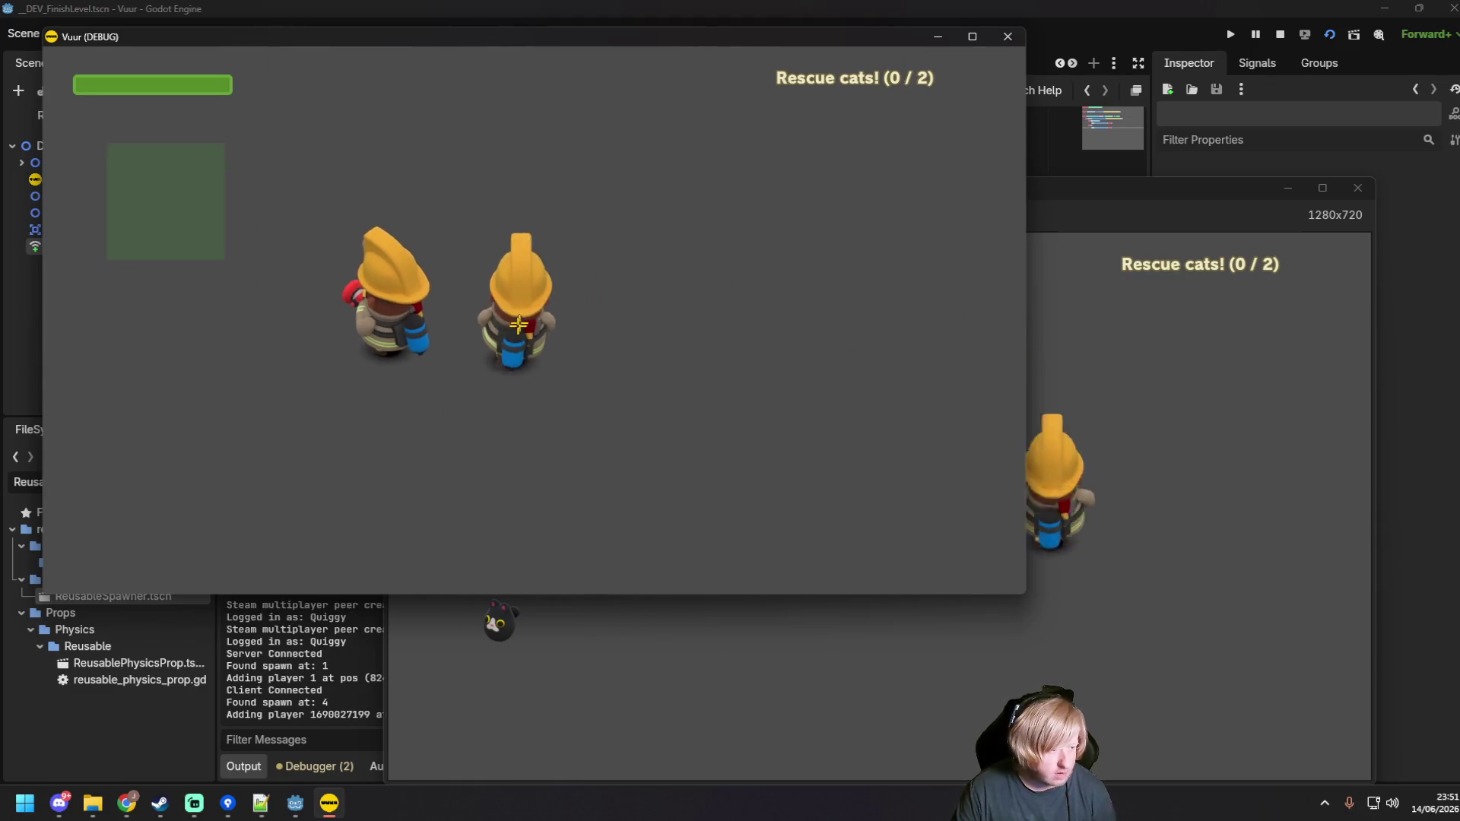
{"action": "key", "text": "a"}
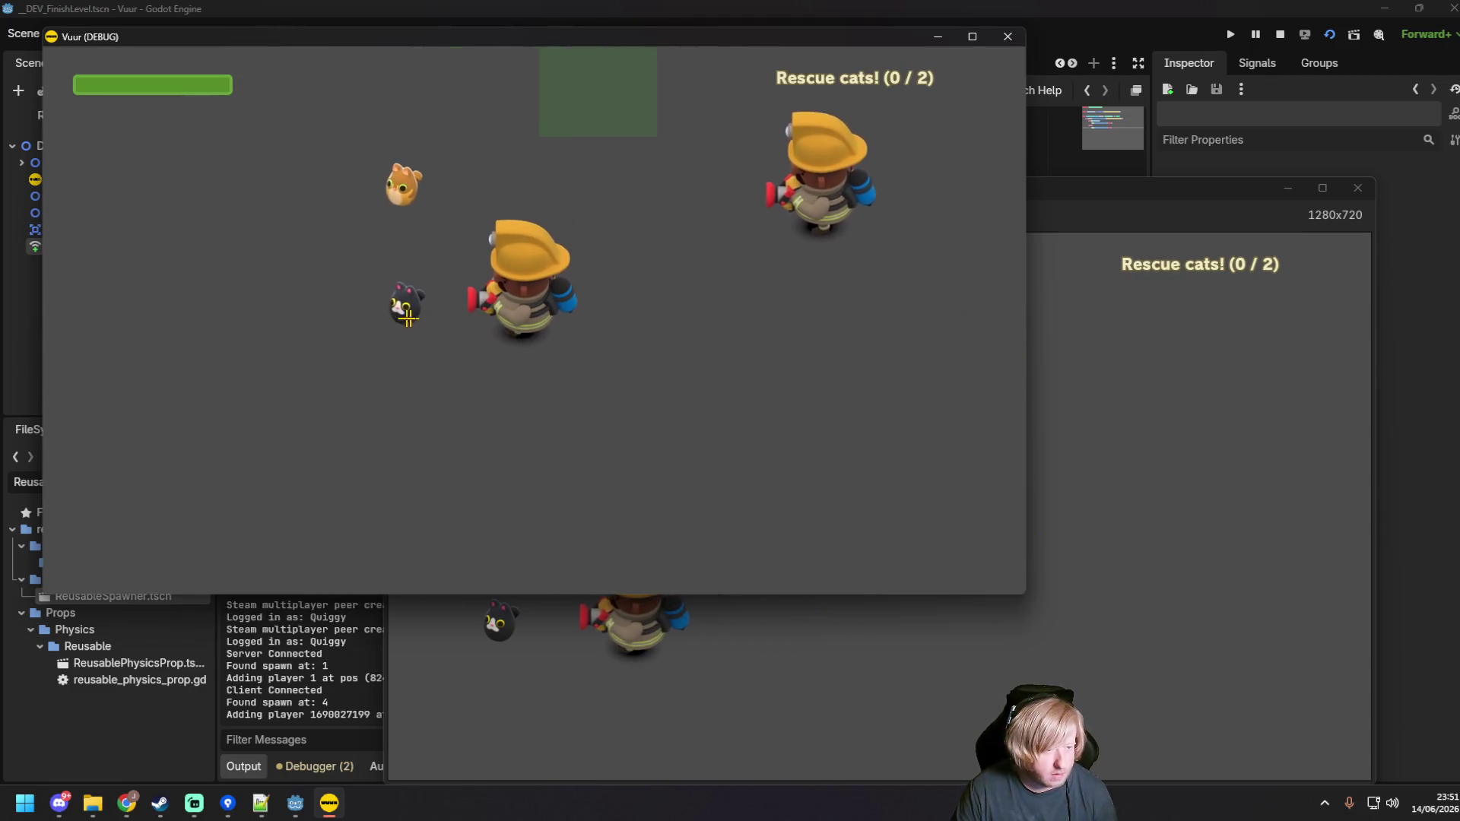
{"action": "key", "text": "d"}
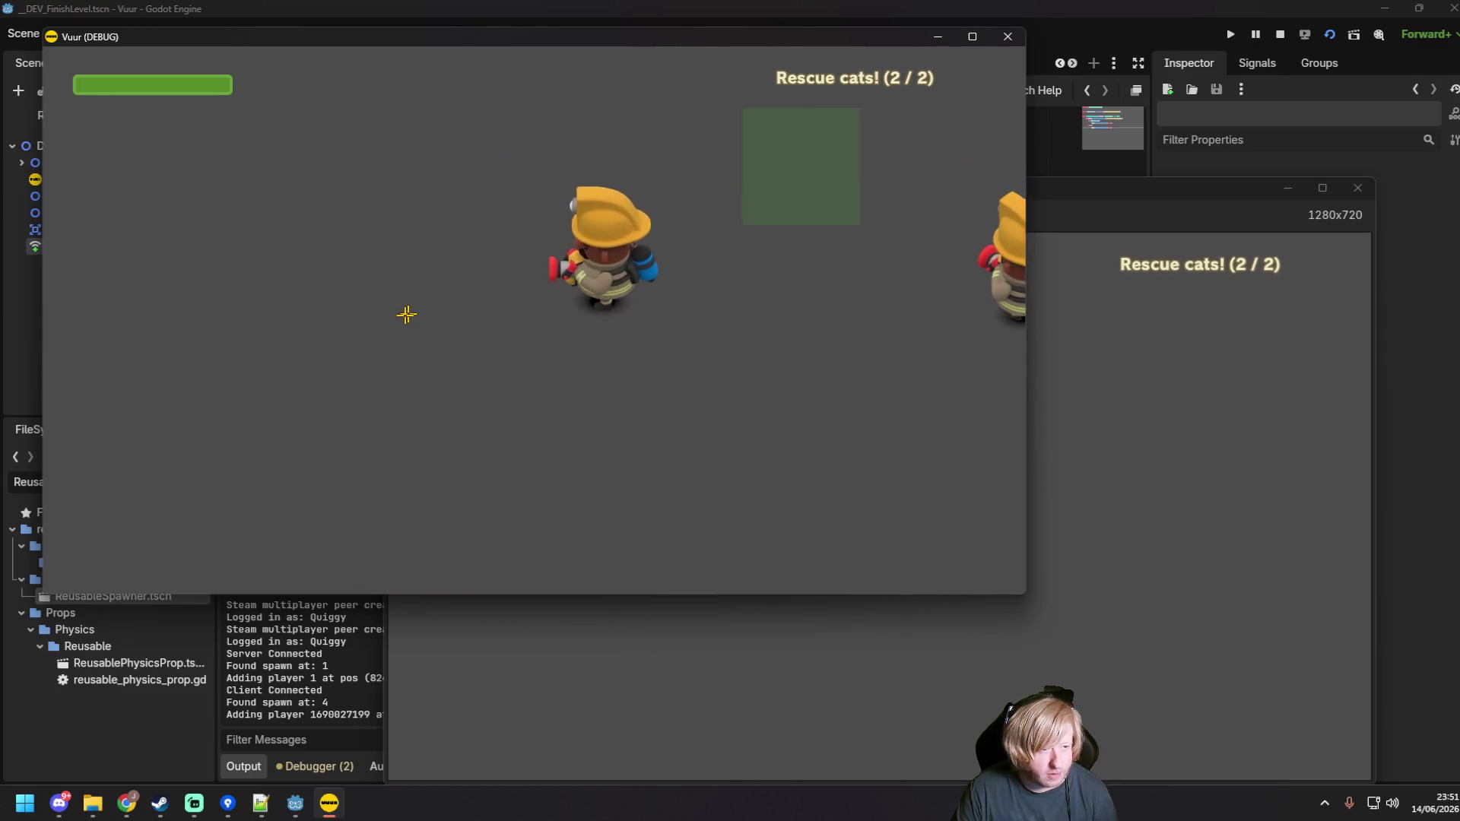
{"action": "key", "text": "F8"}
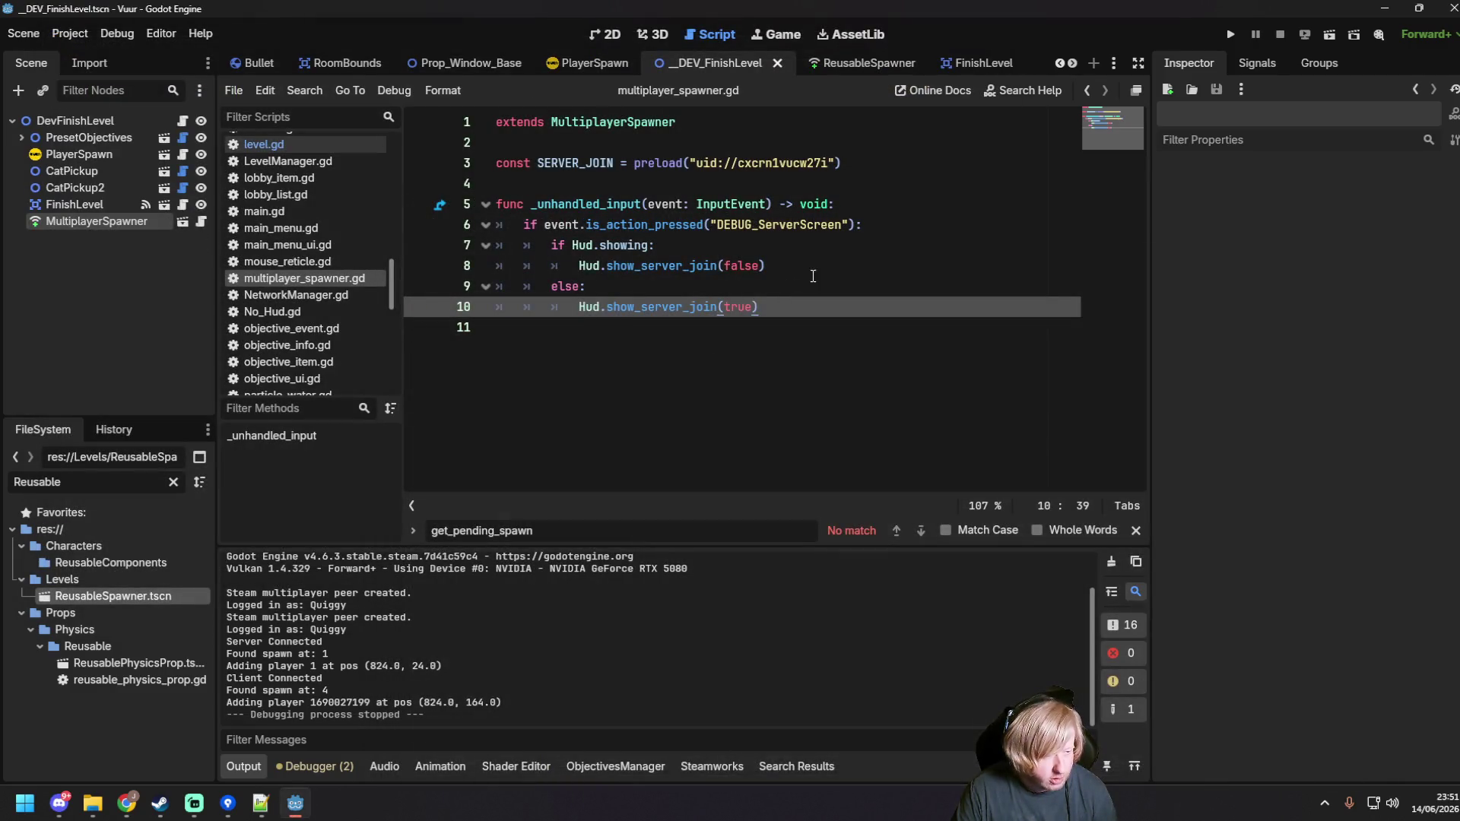
Step: Browse player_spawn.gd and the DevFinishLevel level.gd script
{"action": "key", "text": "Up"}
{"action": "key", "text": "Up"}
{"action": "key", "text": "End"}
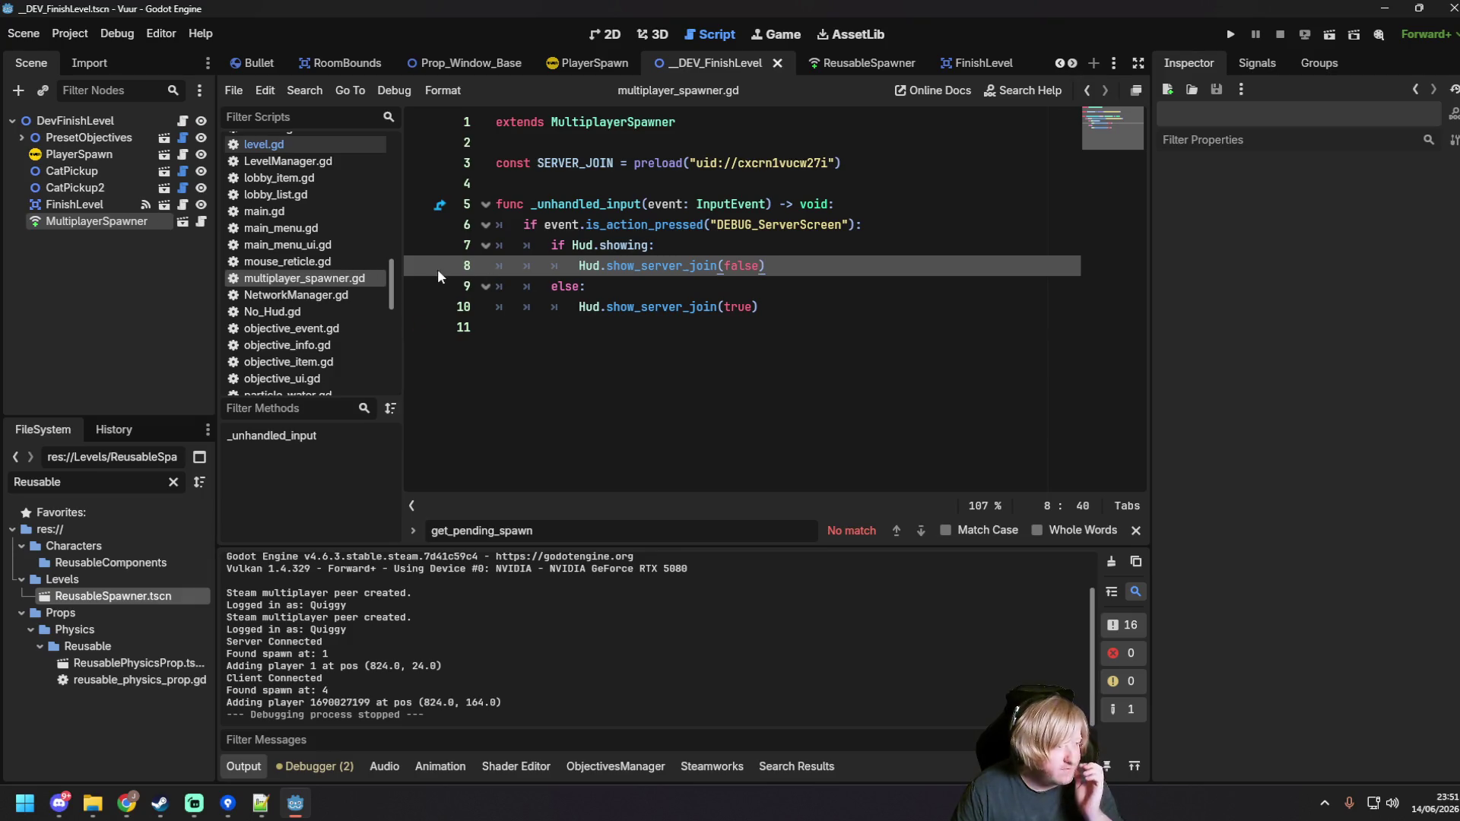
{"action": "left_click", "coordinate": [183, 154]}
{"action": "left_click", "coordinate": [840, 292]}
{"action": "scroll", "scroll_direction": "up", "scroll_amount": 3}
{"action": "scroll", "scroll_direction": "up", "scroll_amount": 3}
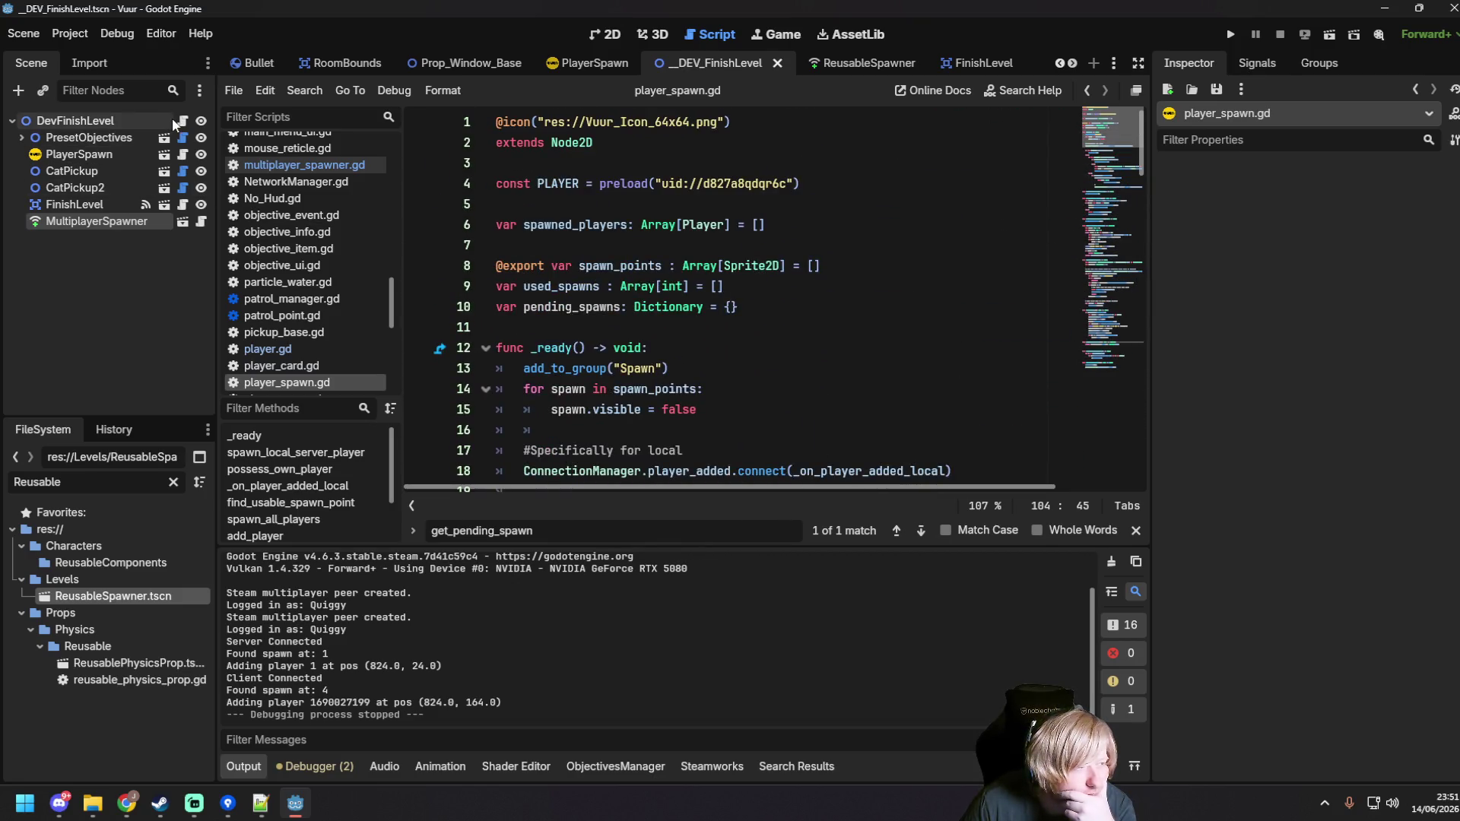
{"action": "left_click", "coordinate": [182, 121]}
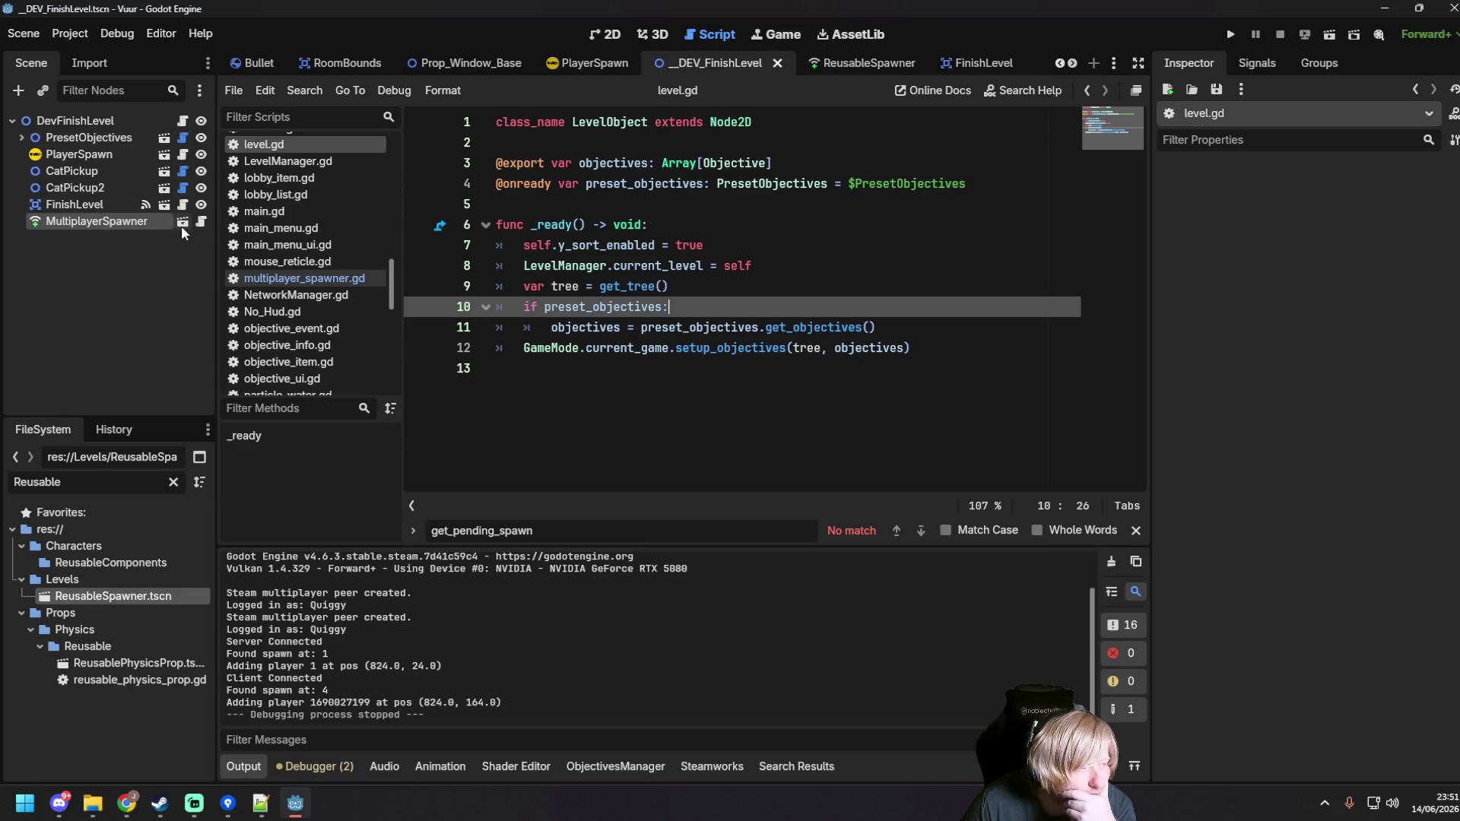
Step: Open finish_level.gd and review its players.erase handling
{"action": "left_click", "coordinate": [184, 204]}
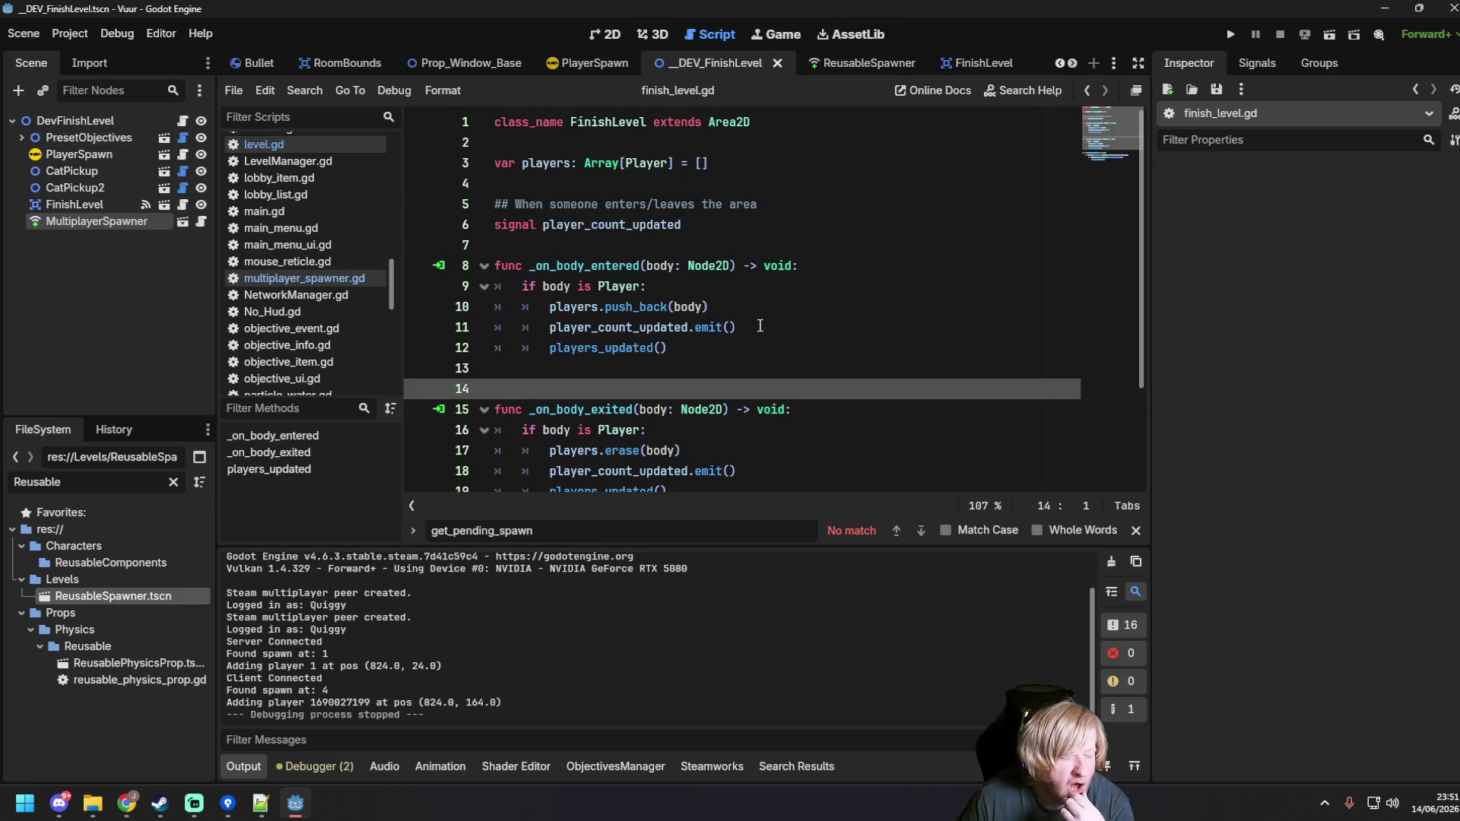
{"action": "scroll", "scroll_direction": "down", "scroll_amount": 3}
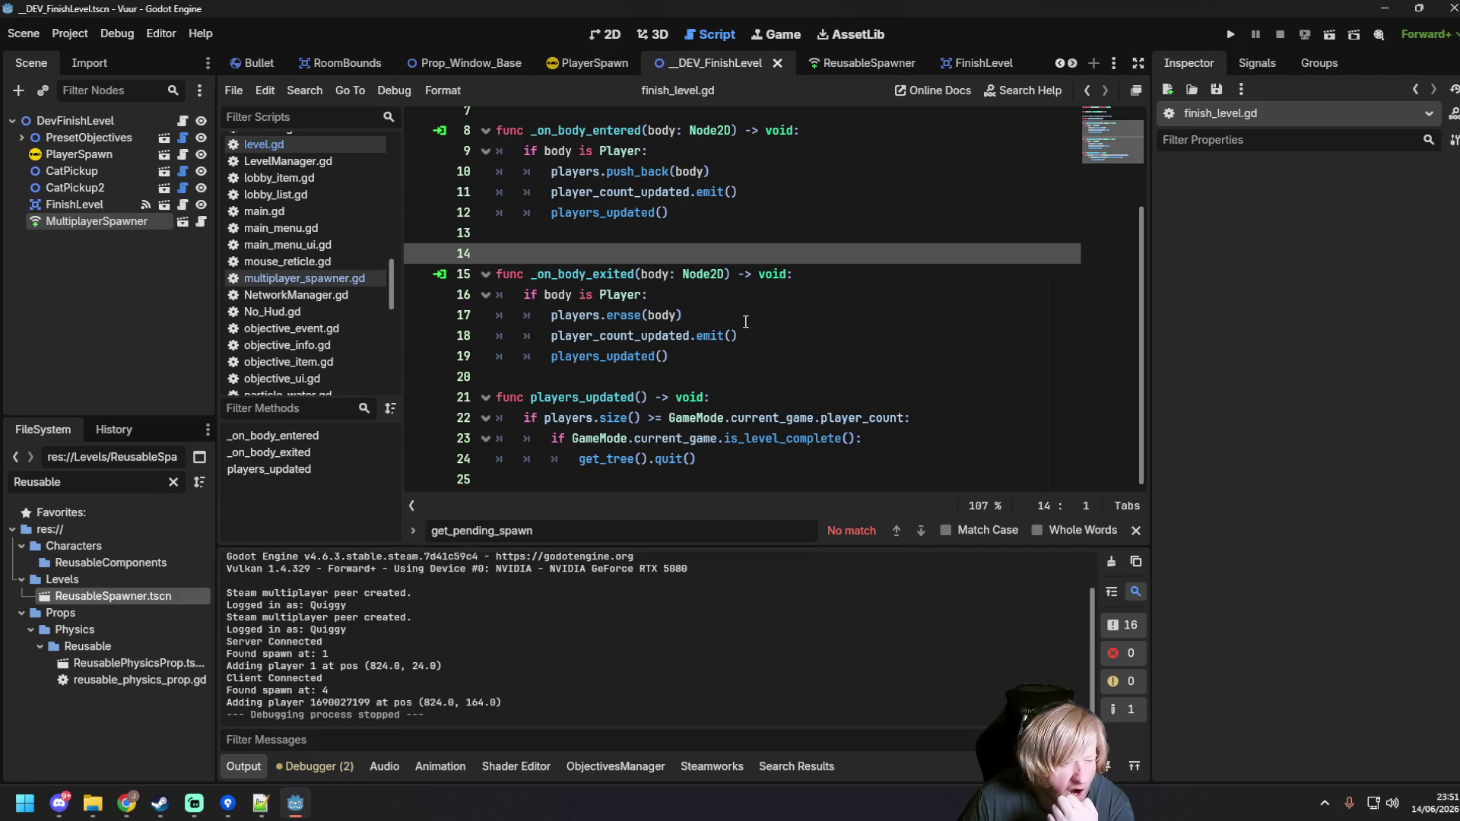
{"action": "left_click", "coordinate": [745, 321]}
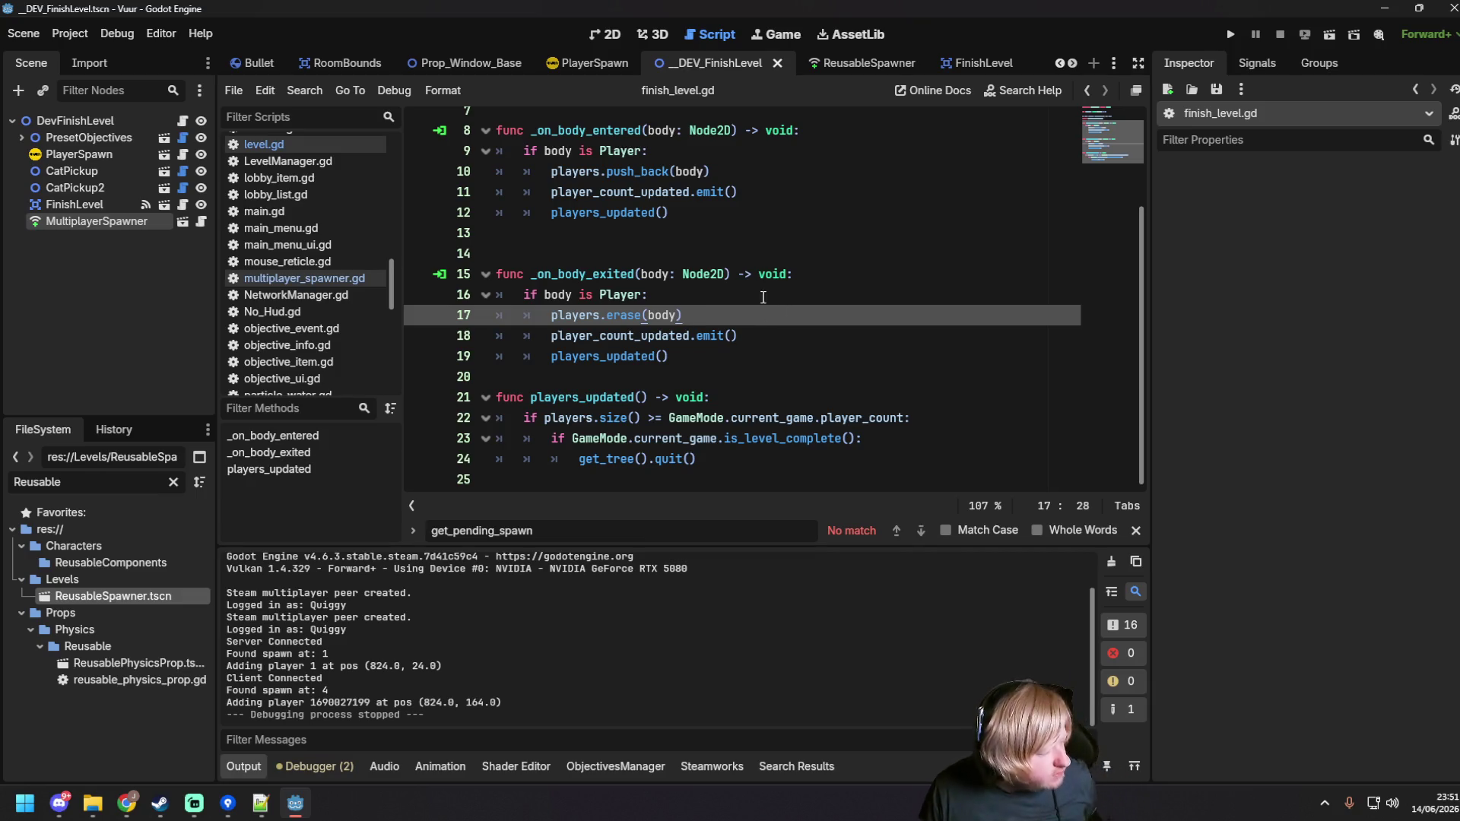
{"action": "scroll", "scroll_direction": "up", "scroll_amount": 3}
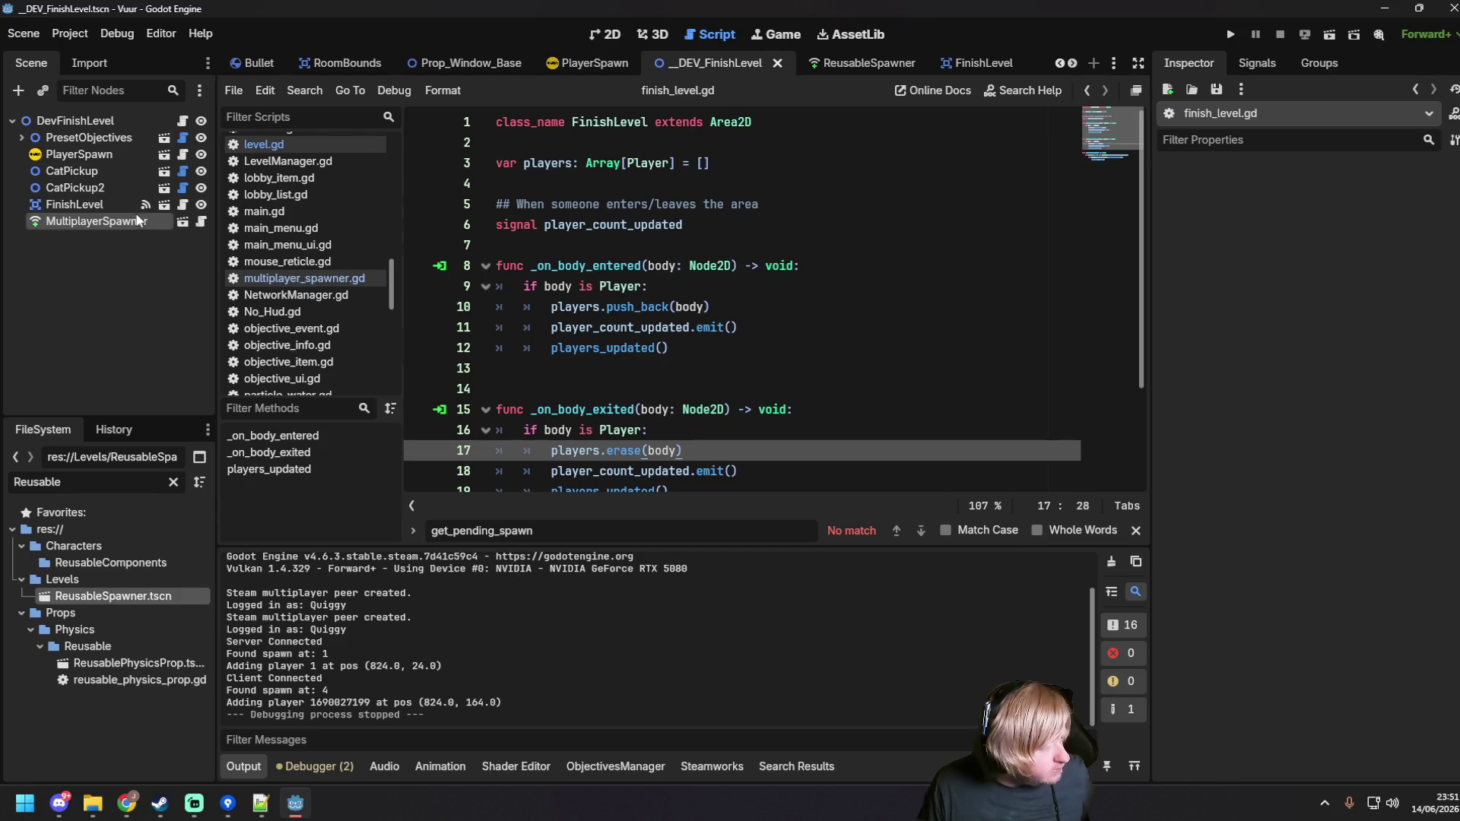
Step: Open the FinishLevel scene and go to the _on_body_entered header
{"action": "left_click", "coordinate": [182, 204]}
{"action": "left_click", "coordinate": [163, 204]}
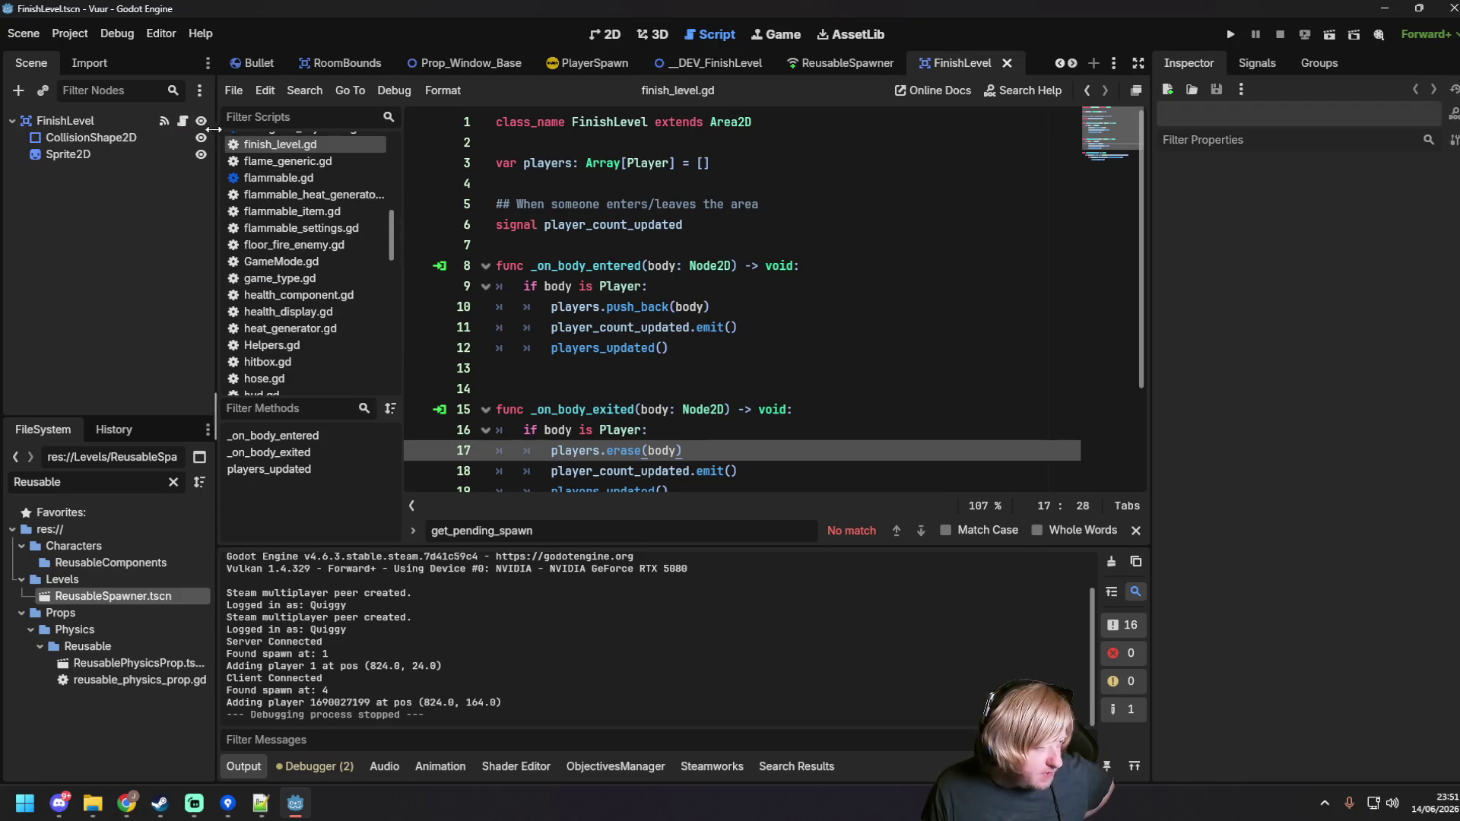
{"action": "left_click", "coordinate": [723, 352]}
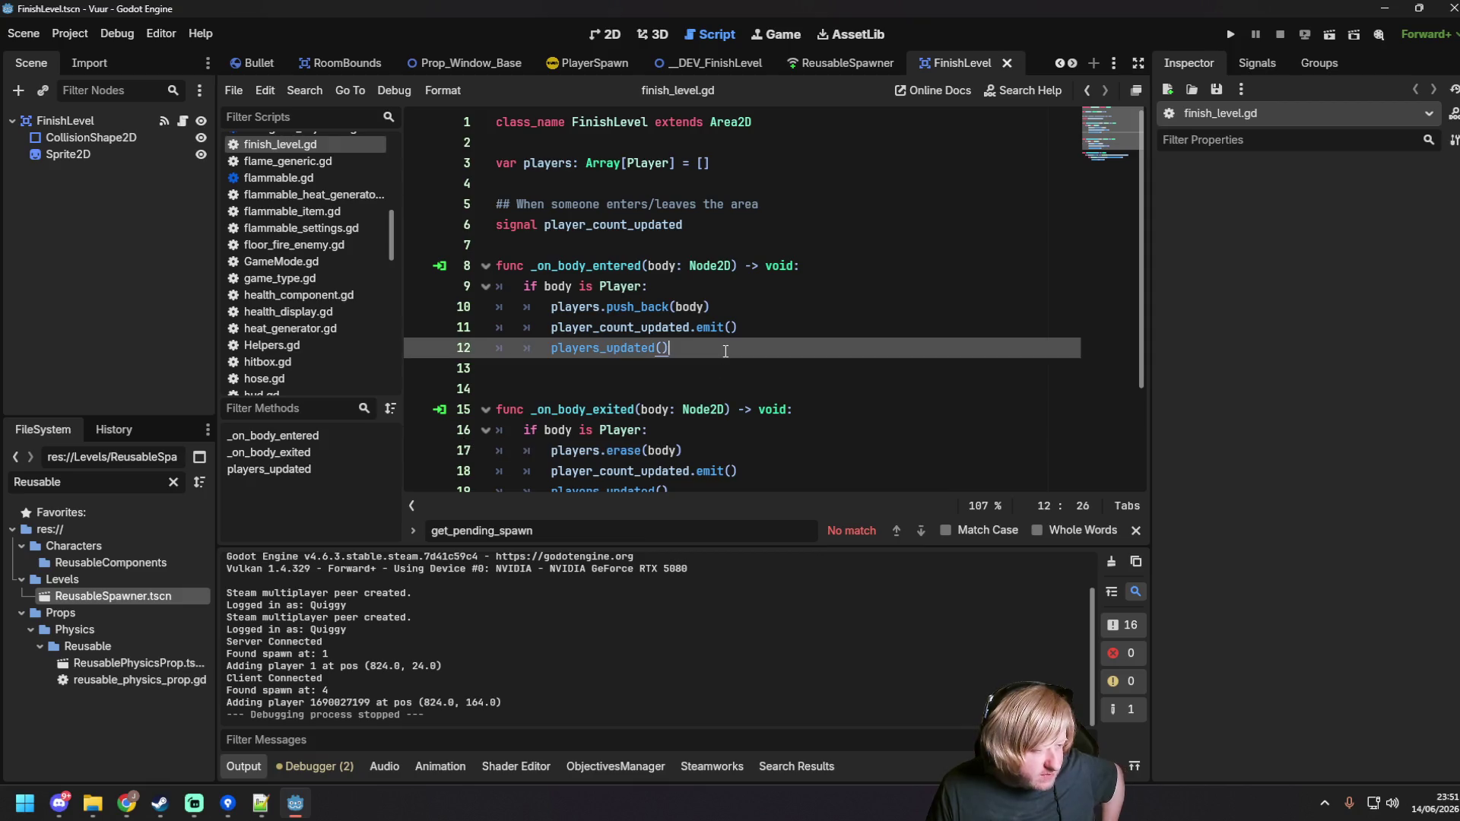
{"action": "left_click", "coordinate": [870, 262]}
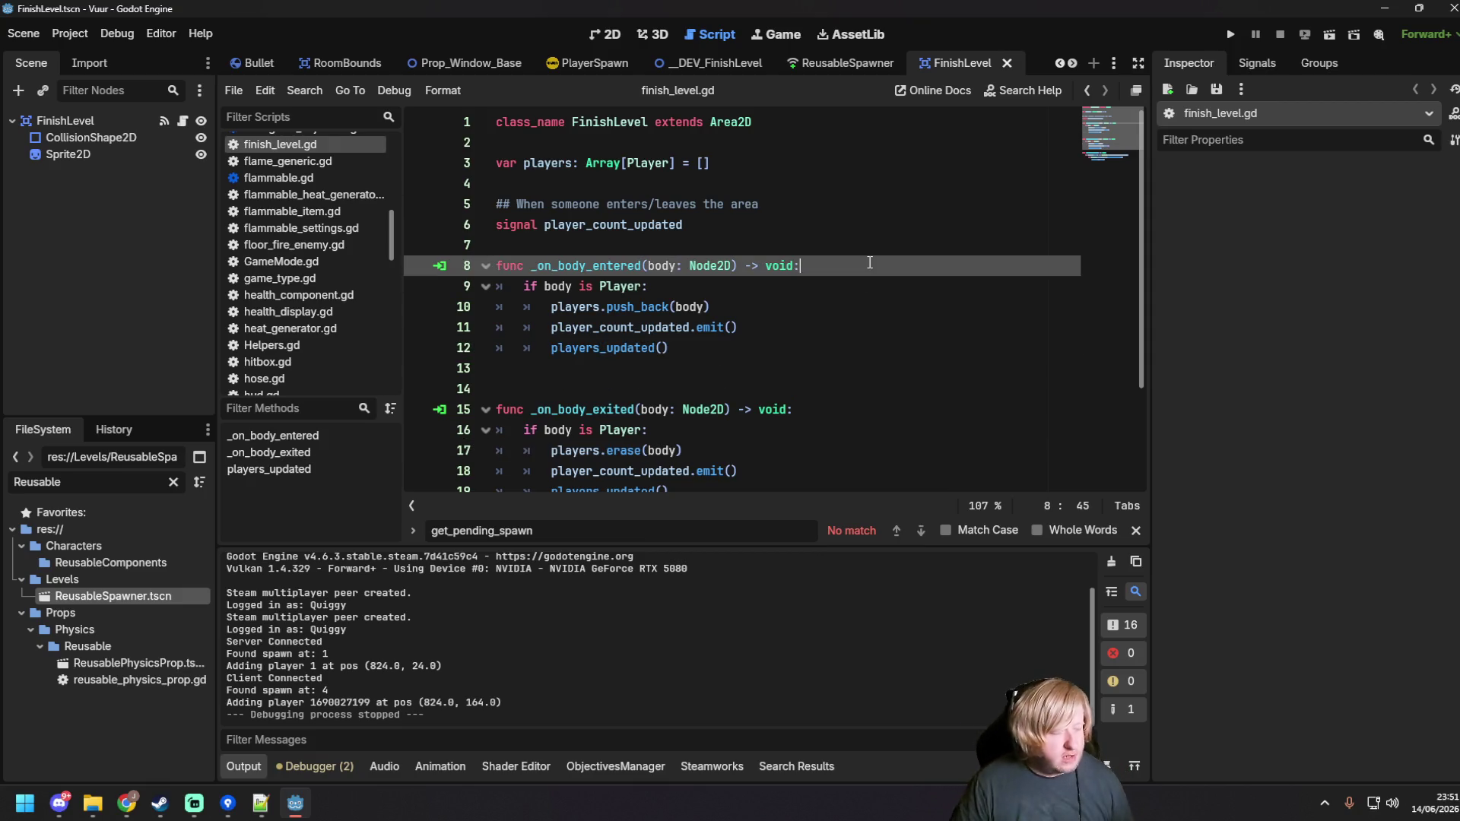
Step: Wrap _on_body_entered's player lines in 'if is_multiplayer_authority():' and save
{"action": "key", "text": "Return"}
{"action": "type", "text": "ul"}
{"action": "key", "text": "BackSpace"}
{"action": "key", "text": "BackSpace"}
{"action": "key", "text": "BackSpace"}
{"action": "type", "text": "is_m"}
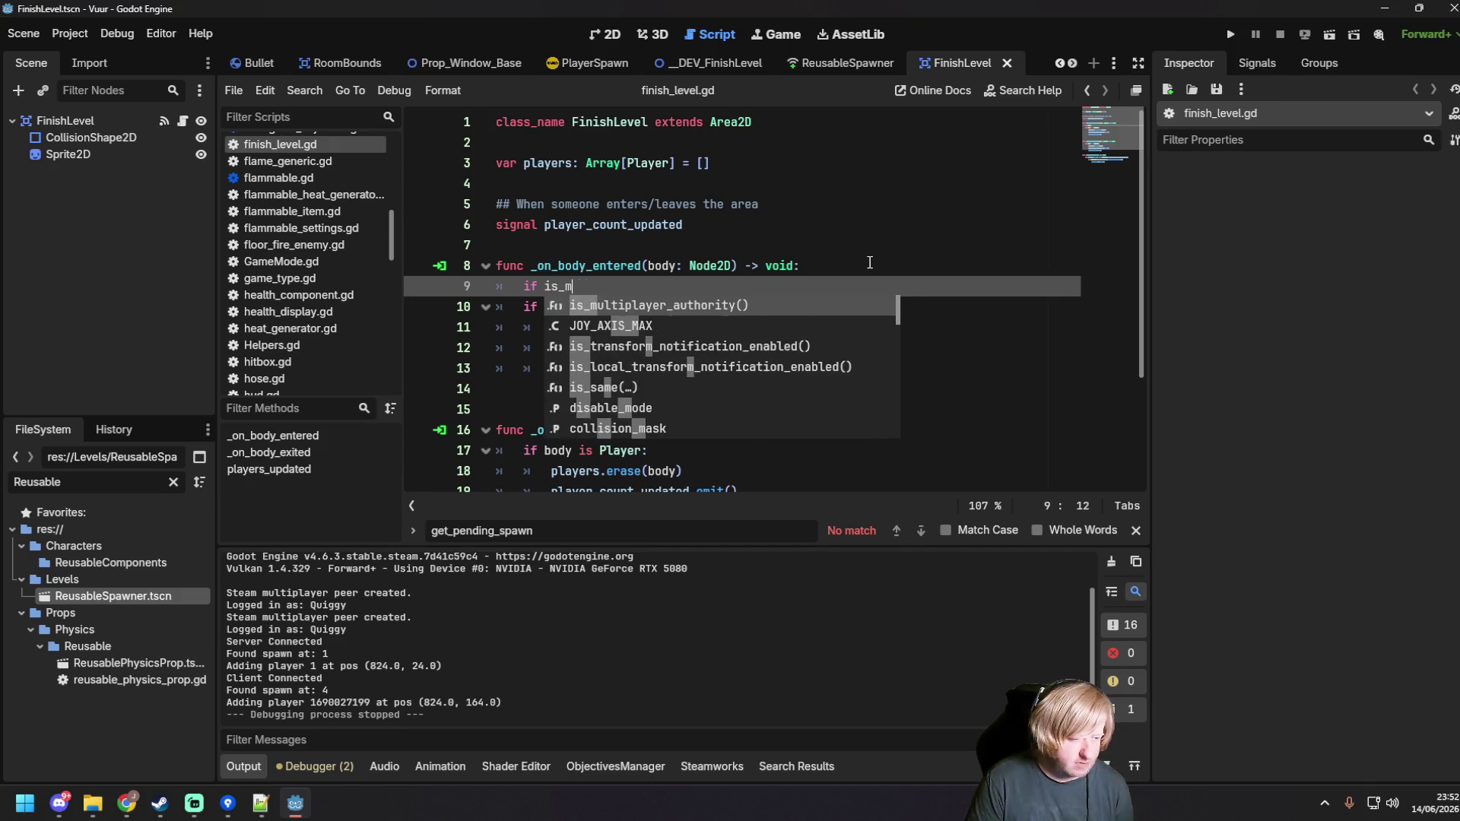
{"action": "key", "text": "Return"}
{"action": "left_click_drag", "start_coordinate": [704, 371], "coordinate": [613, 304]}
{"action": "key", "text": "Tab"}
{"action": "key", "text": "Right"}
{"action": "key", "text": "ctrl+s"}
Step: Add the same is_multiplayer_authority() check to _on_body_exited, indenting lines 18–21, and save
{"action": "left_click_drag", "start_coordinate": [524, 285], "coordinate": [732, 286]}
{"action": "scroll", "scroll_direction": "down", "scroll_amount": 3}
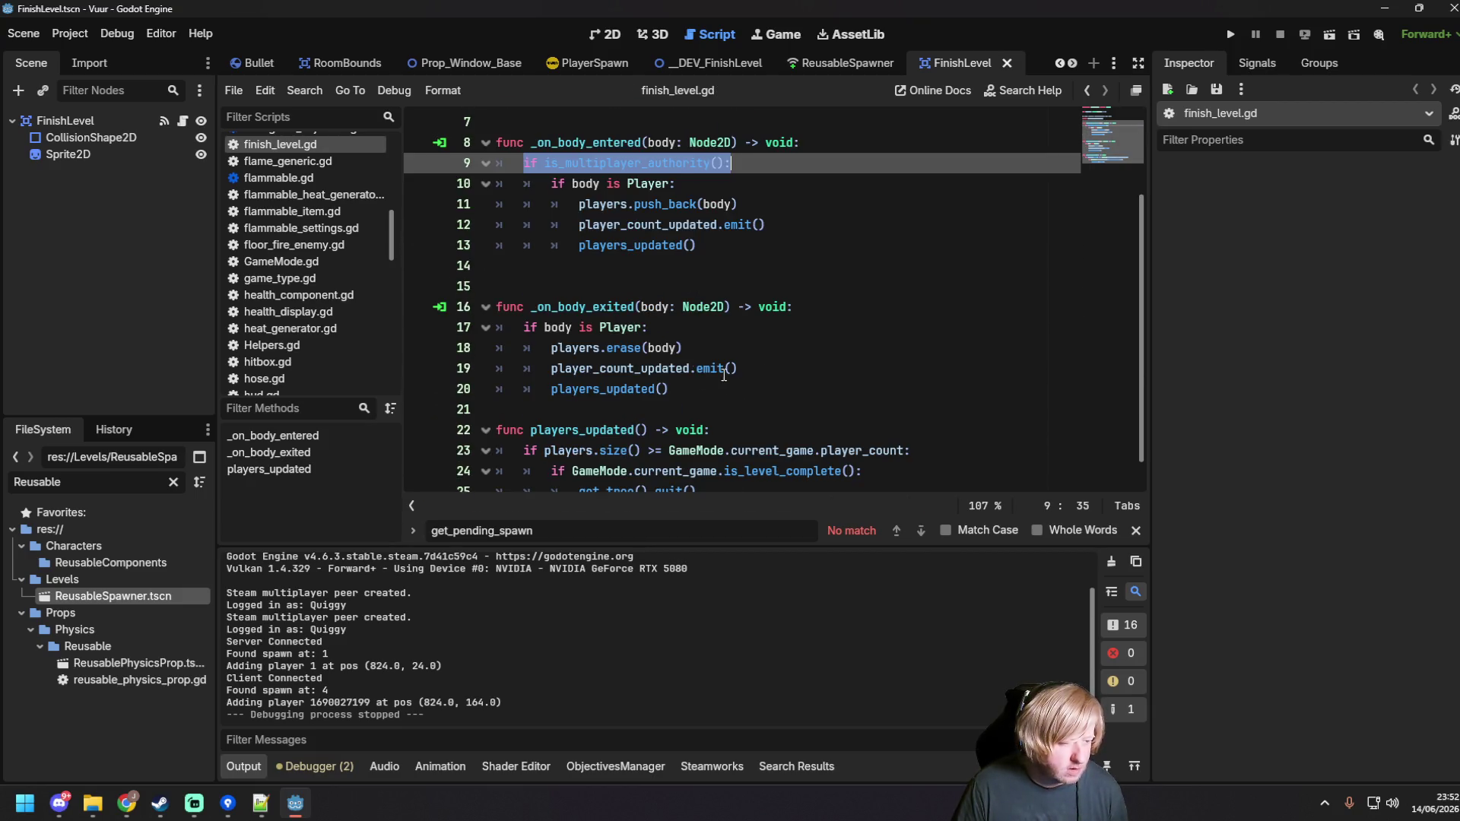
{"action": "key", "text": "ctrl+c"}
{"action": "left_click", "coordinate": [851, 308]}
{"action": "key", "text": "Return"}
{"action": "key", "text": "ctrl+v"}
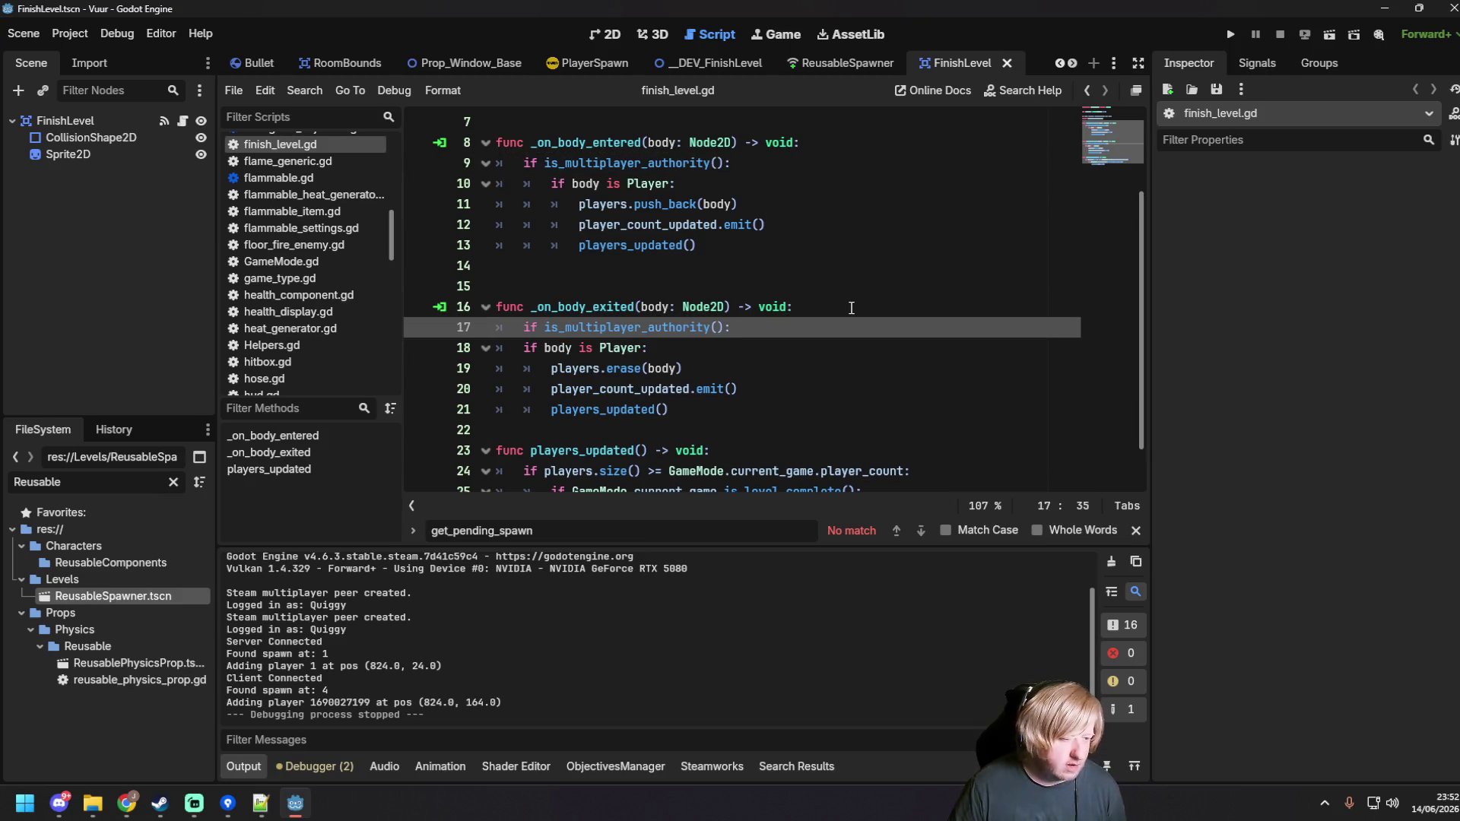
{"action": "left_click_drag", "start_coordinate": [698, 411], "coordinate": [498, 348]}
{"action": "key", "text": "Tab"}
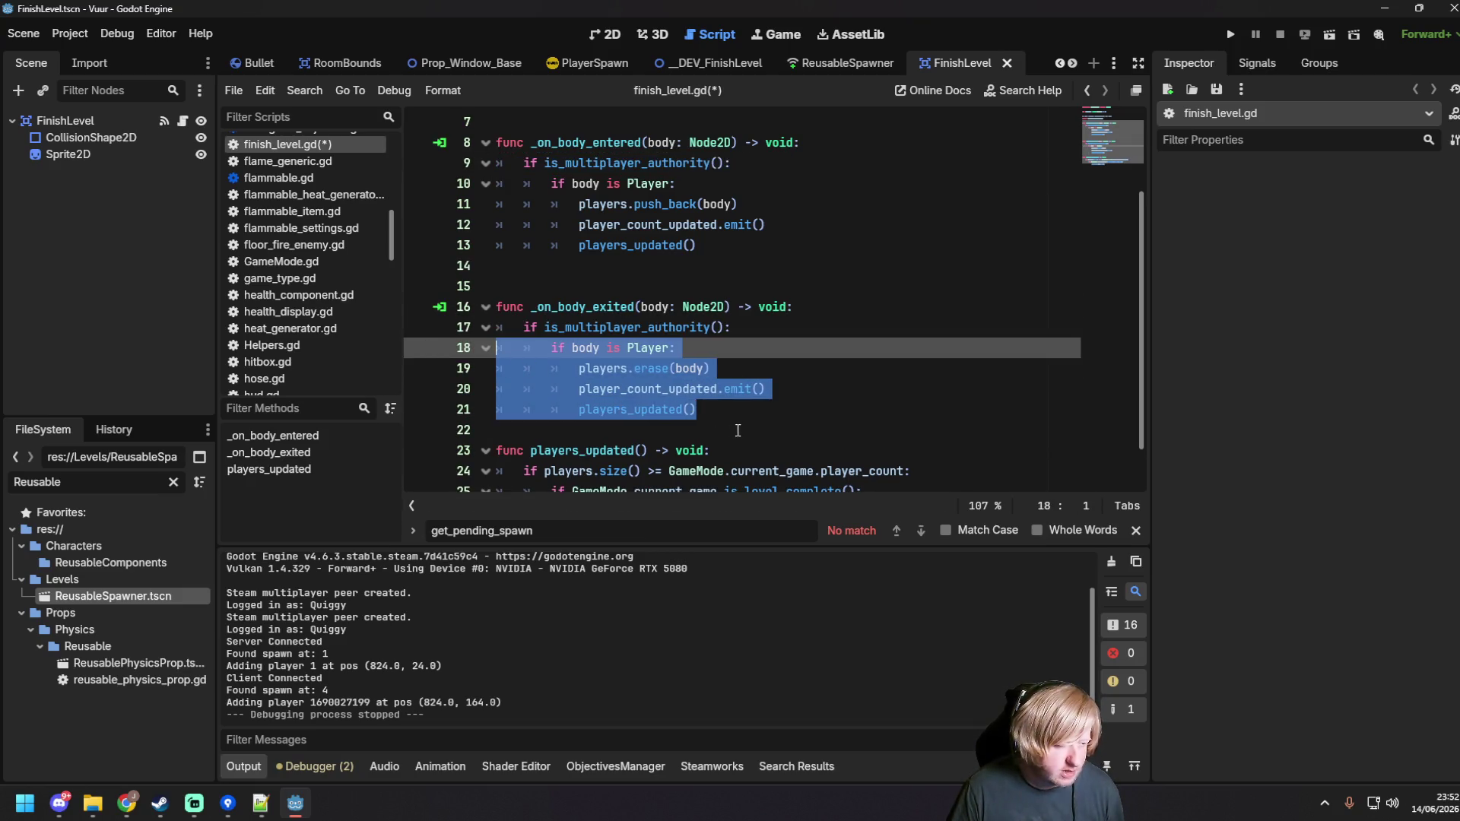
{"action": "left_click", "coordinate": [738, 431]}
{"action": "key", "text": "ctrl+s"}
Step: Select the players_updated function name further down the script
{"action": "scroll", "scroll_direction": "down", "scroll_amount": 3}
{"action": "left_click", "coordinate": [725, 466]}
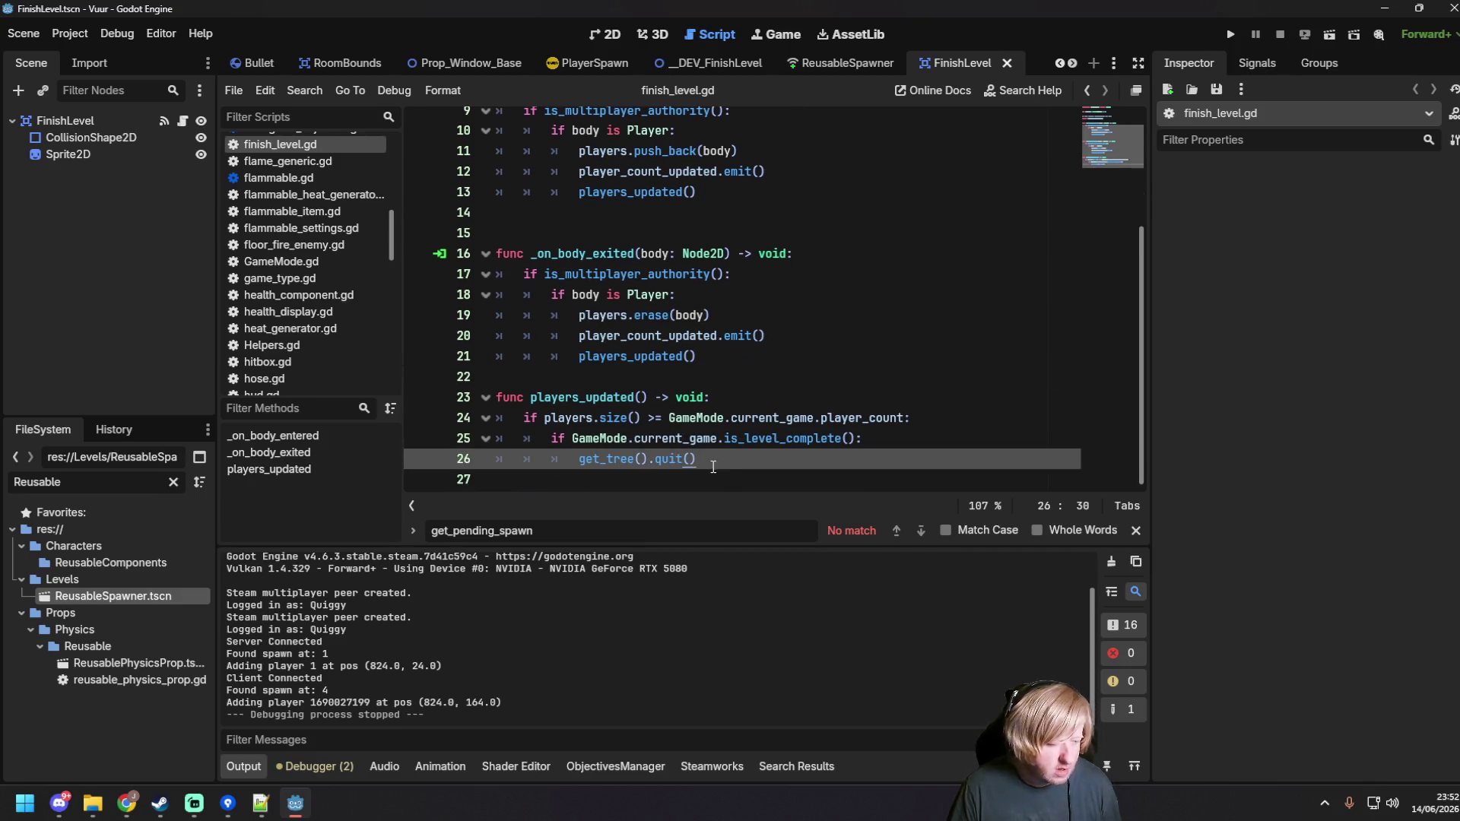
{"action": "left_click_drag", "start_coordinate": [530, 396], "coordinate": [635, 396]}
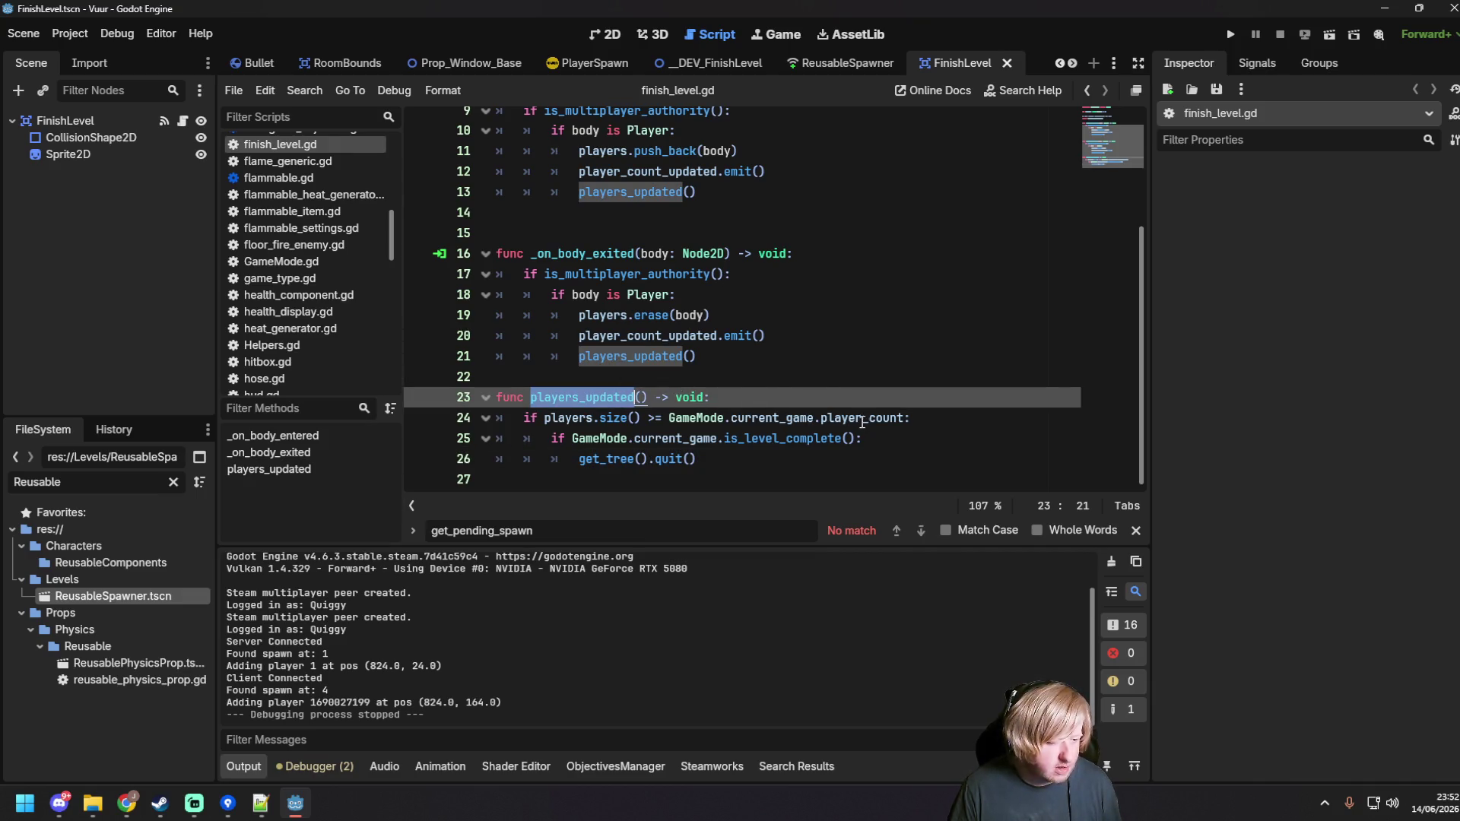
Step: Find players_updated calls project-wide and select GameMode.current_game.player_count on line 24
{"action": "left_click", "coordinate": [304, 90]}
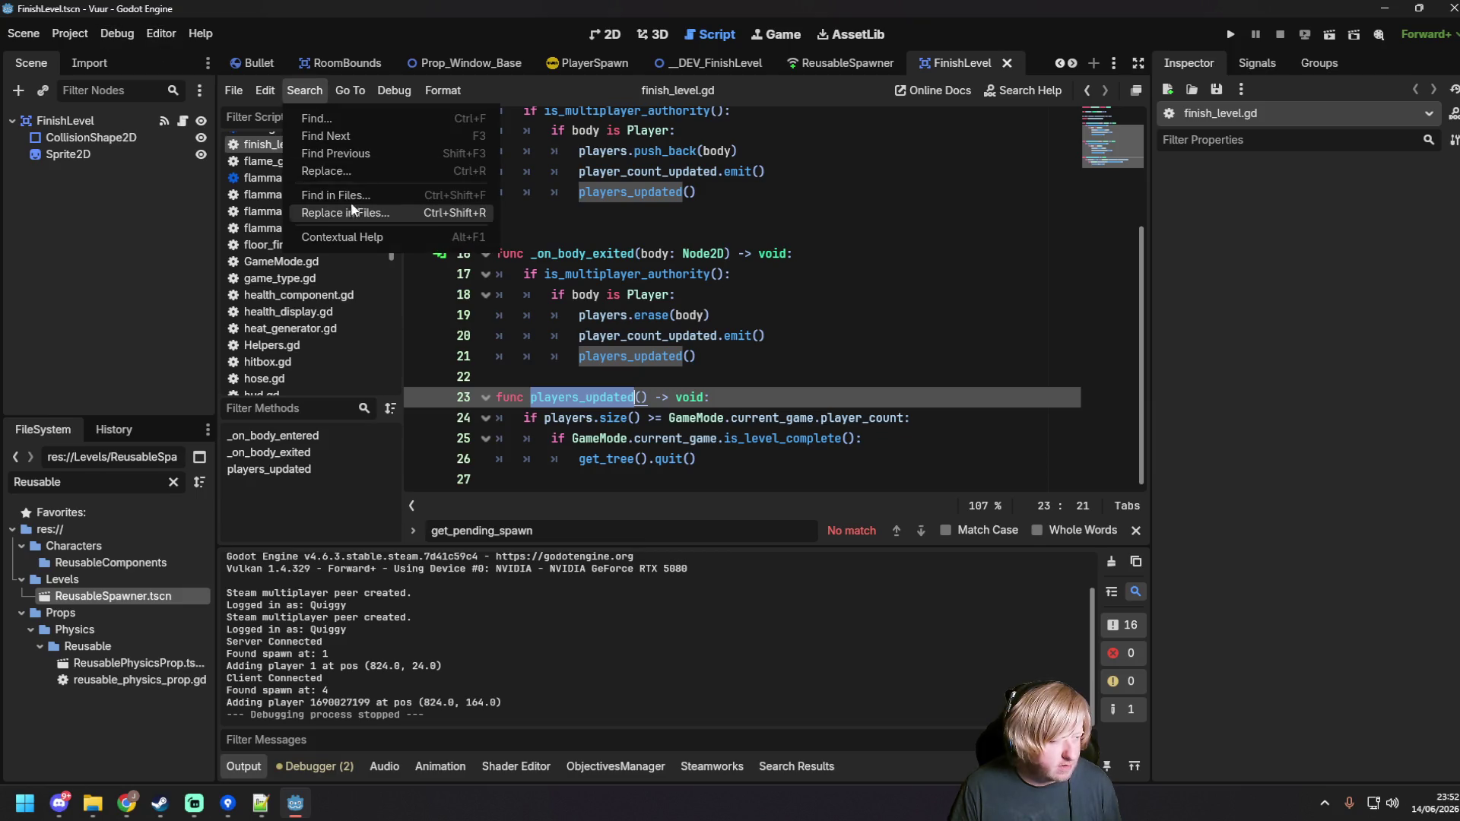
{"action": "left_click", "coordinate": [357, 196]}
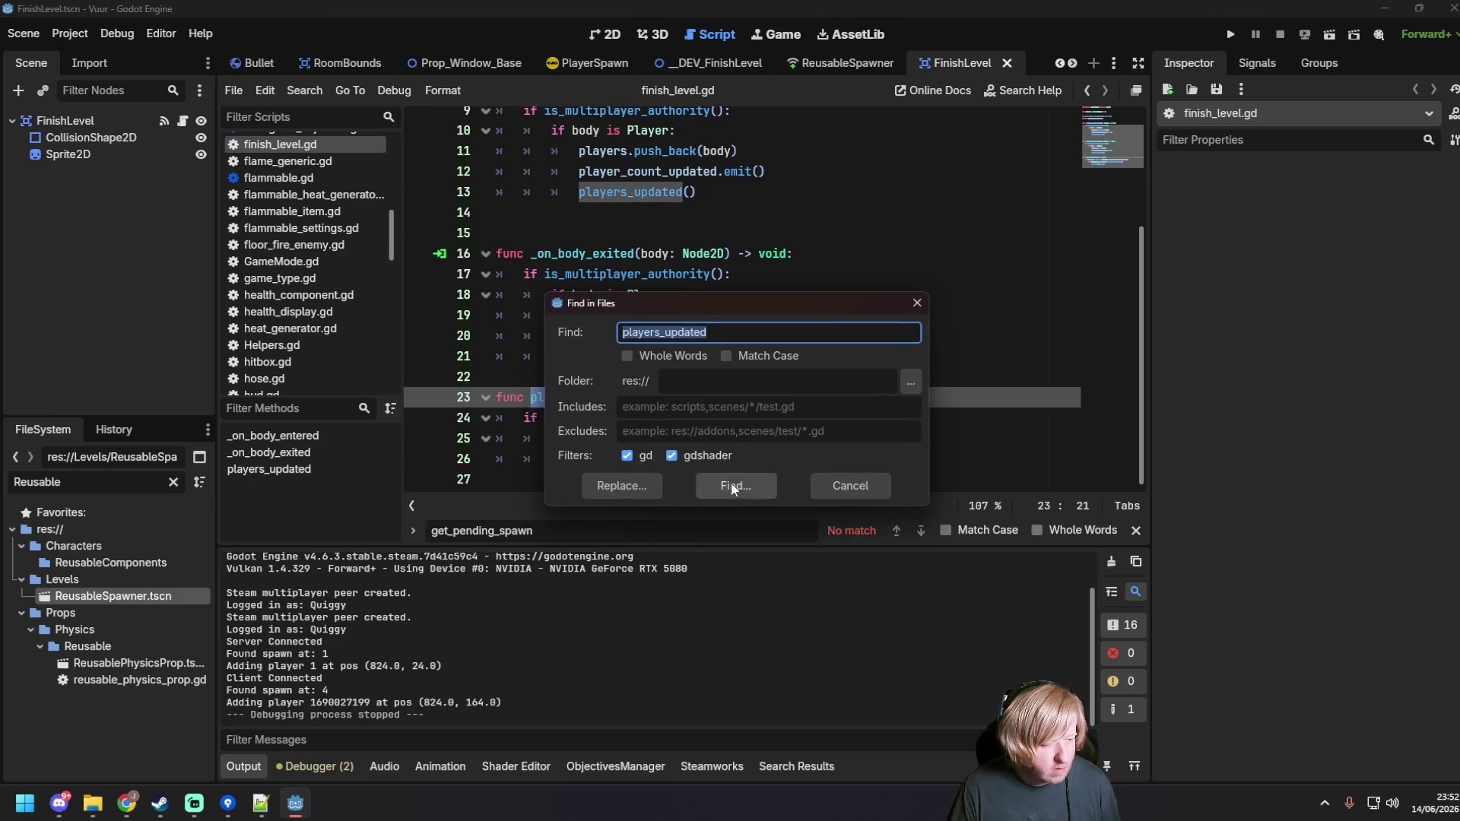
{"action": "left_click", "coordinate": [731, 487]}
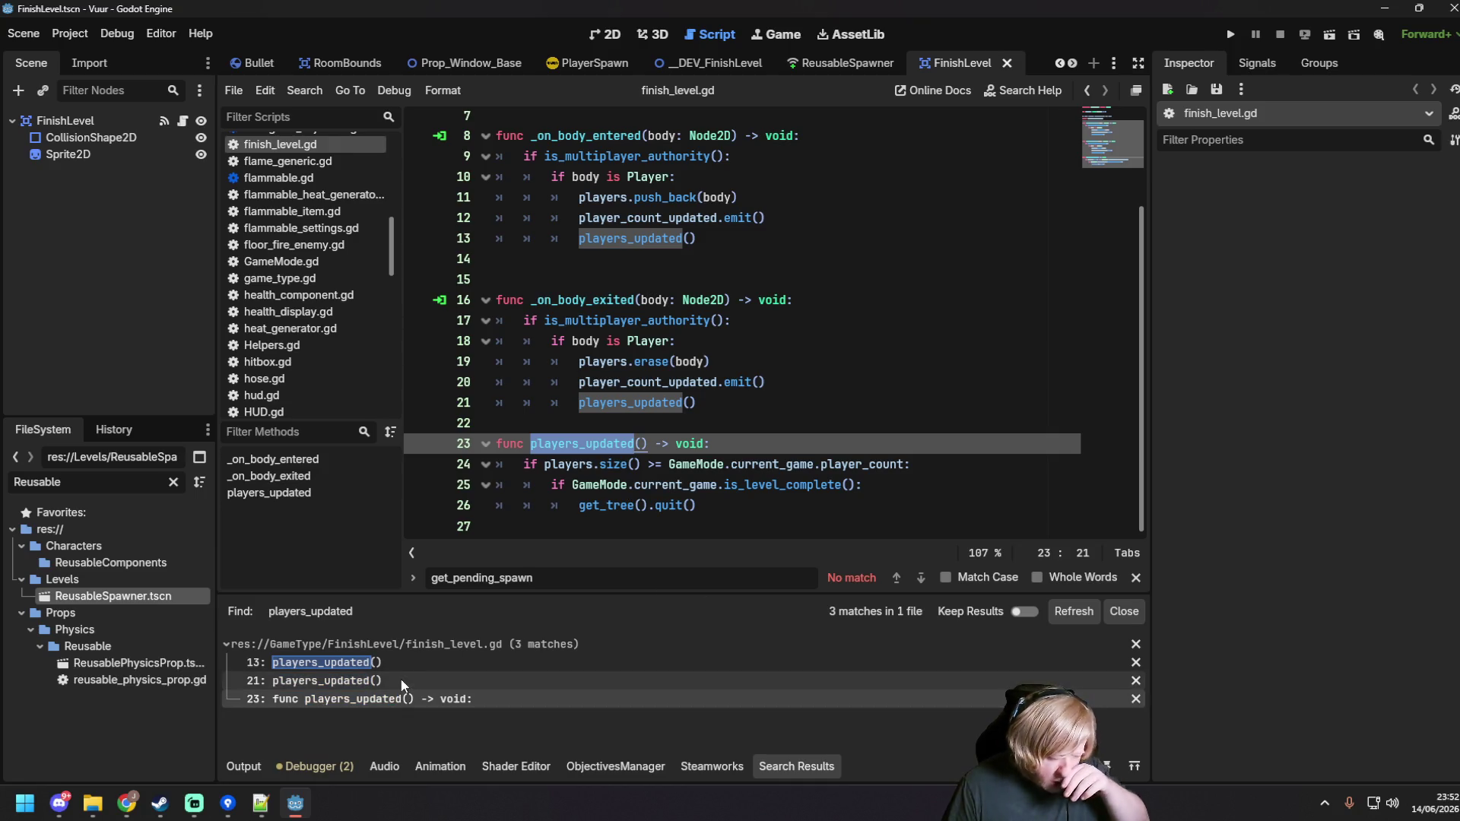
{"action": "left_click", "coordinate": [400, 679]}
{"action": "left_click", "coordinate": [400, 667]}
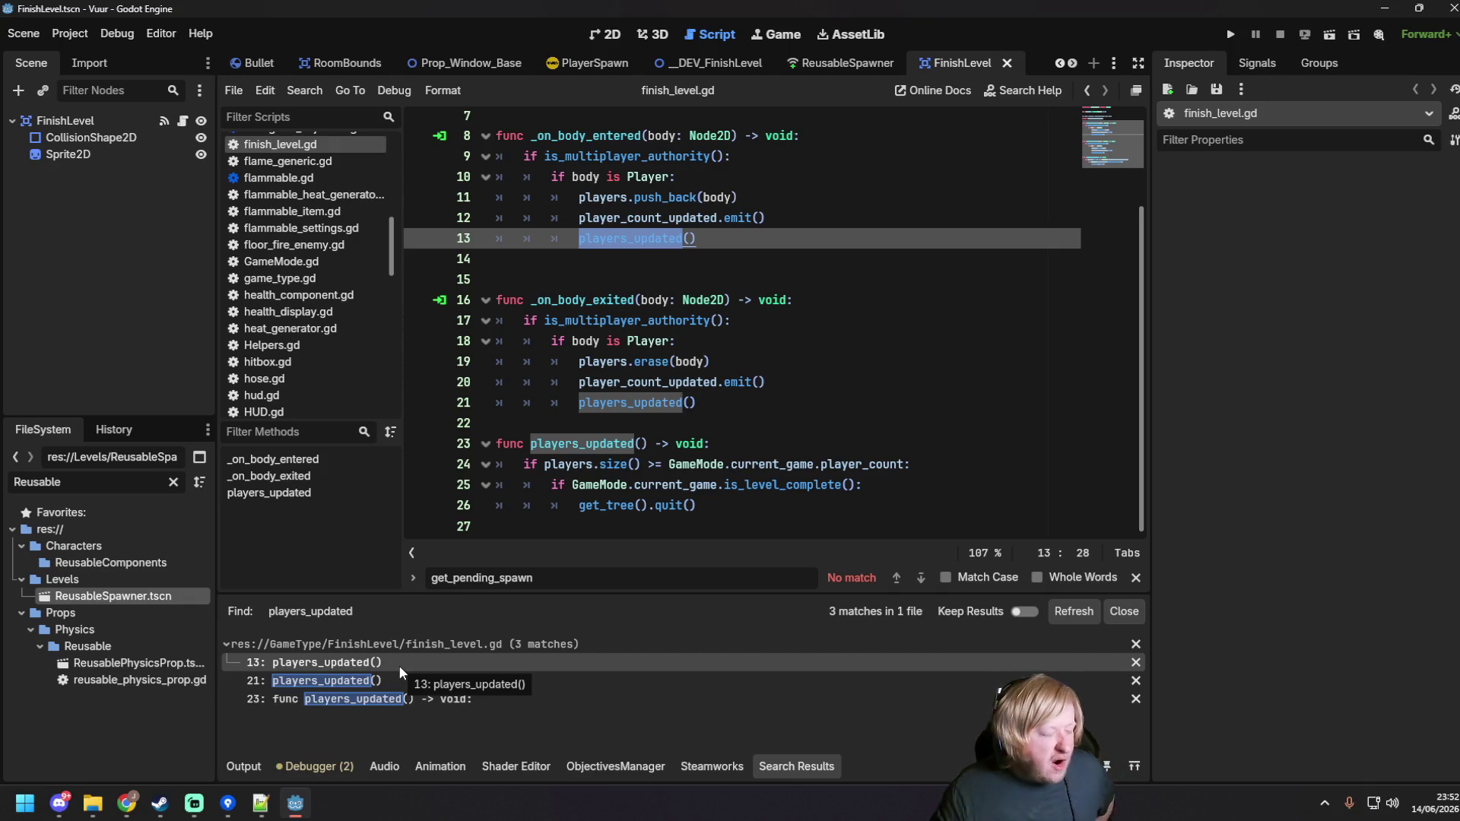
{"action": "left_click", "coordinate": [811, 412]}
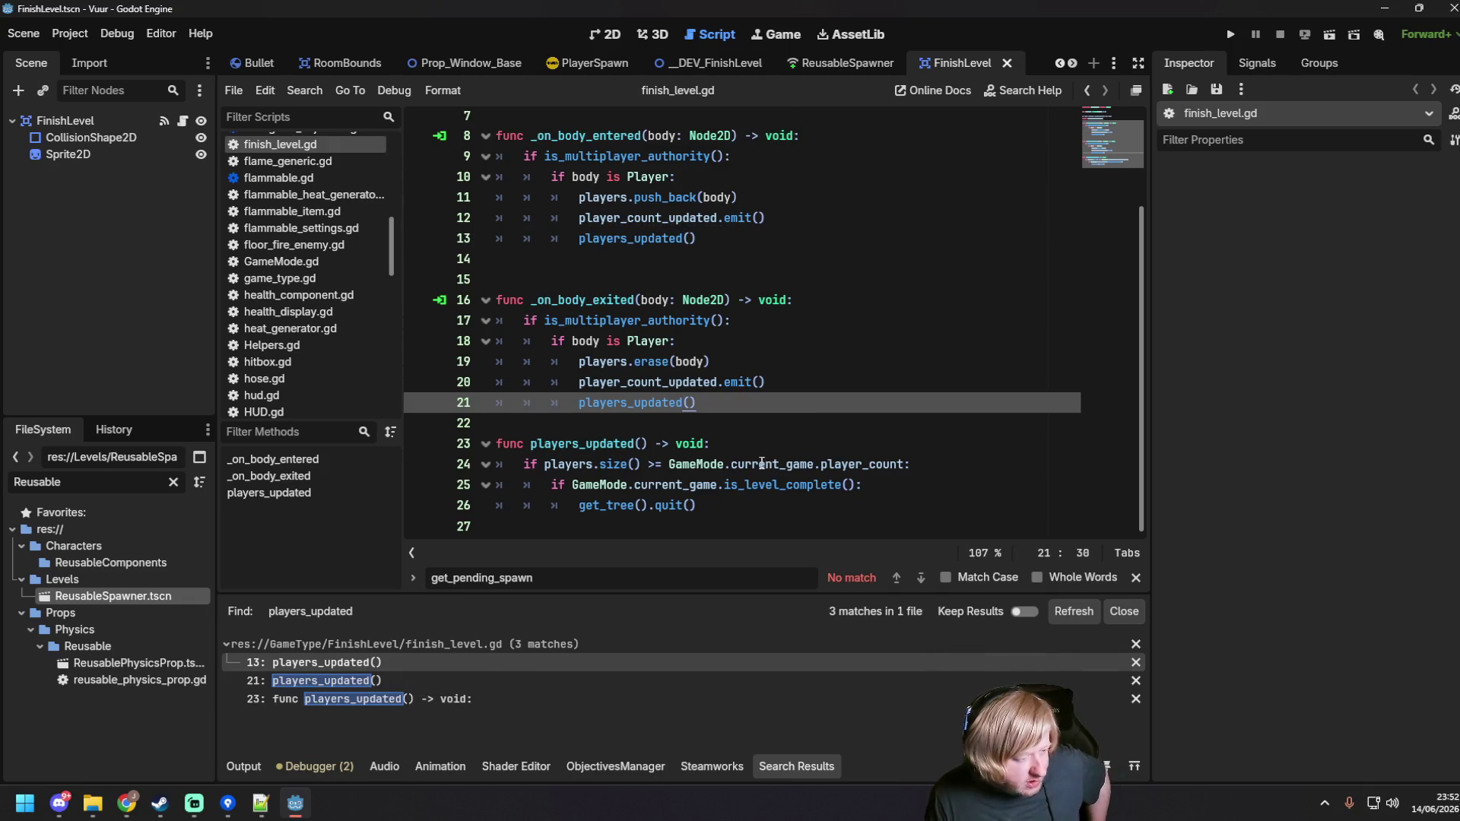
{"action": "left_click", "coordinate": [823, 464]}
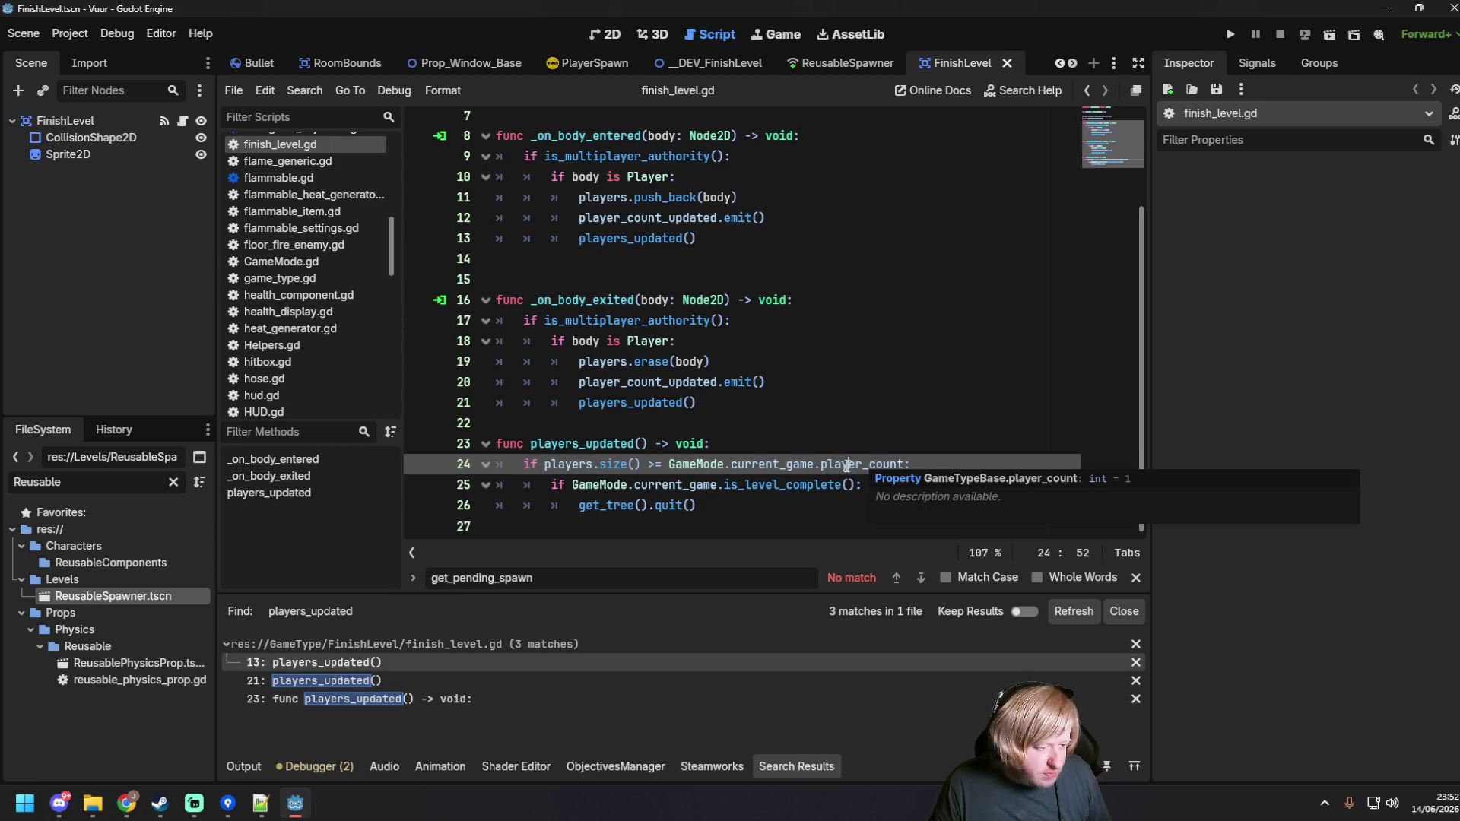
{"action": "left_click_drag", "start_coordinate": [669, 463], "coordinate": [904, 464]}
Step: Search for GameMode.current_game.player_count and copy its assignment from player_spawn.gd line 73
{"action": "left_click", "coordinate": [307, 90]}
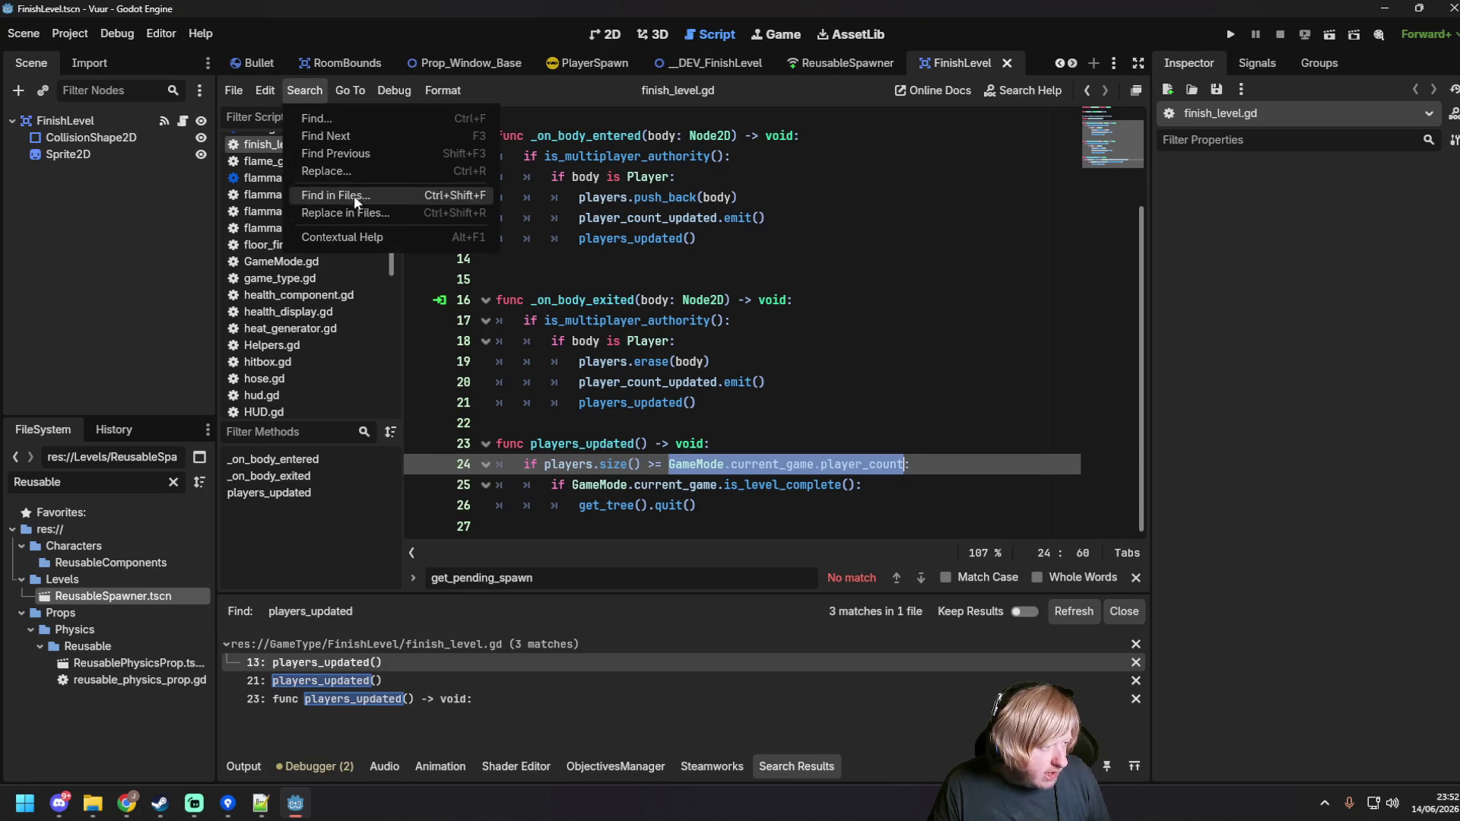
{"action": "left_click", "coordinate": [361, 193]}
{"action": "left_click", "coordinate": [741, 483]}
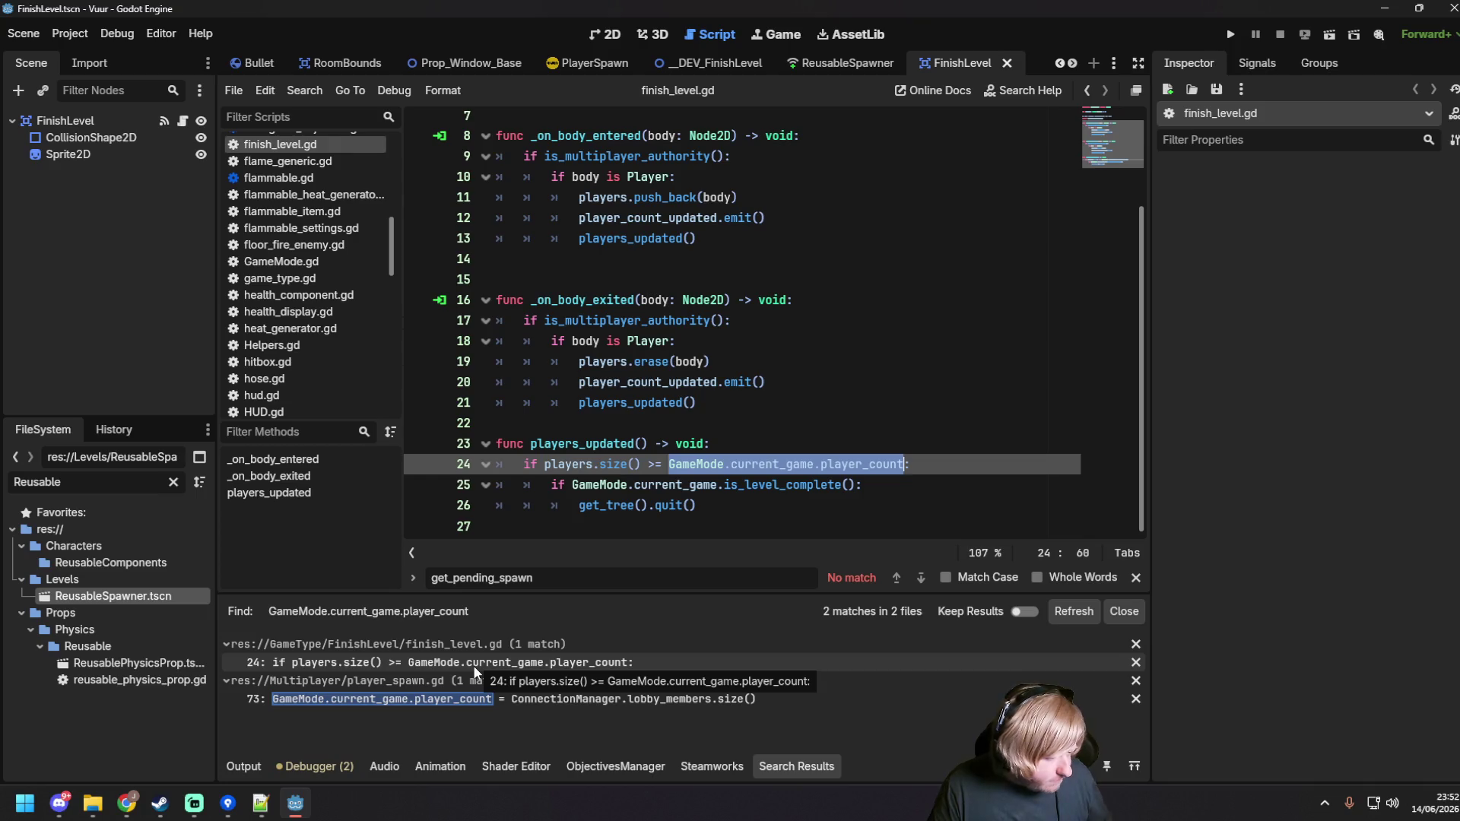
{"action": "left_click", "coordinate": [474, 699]}
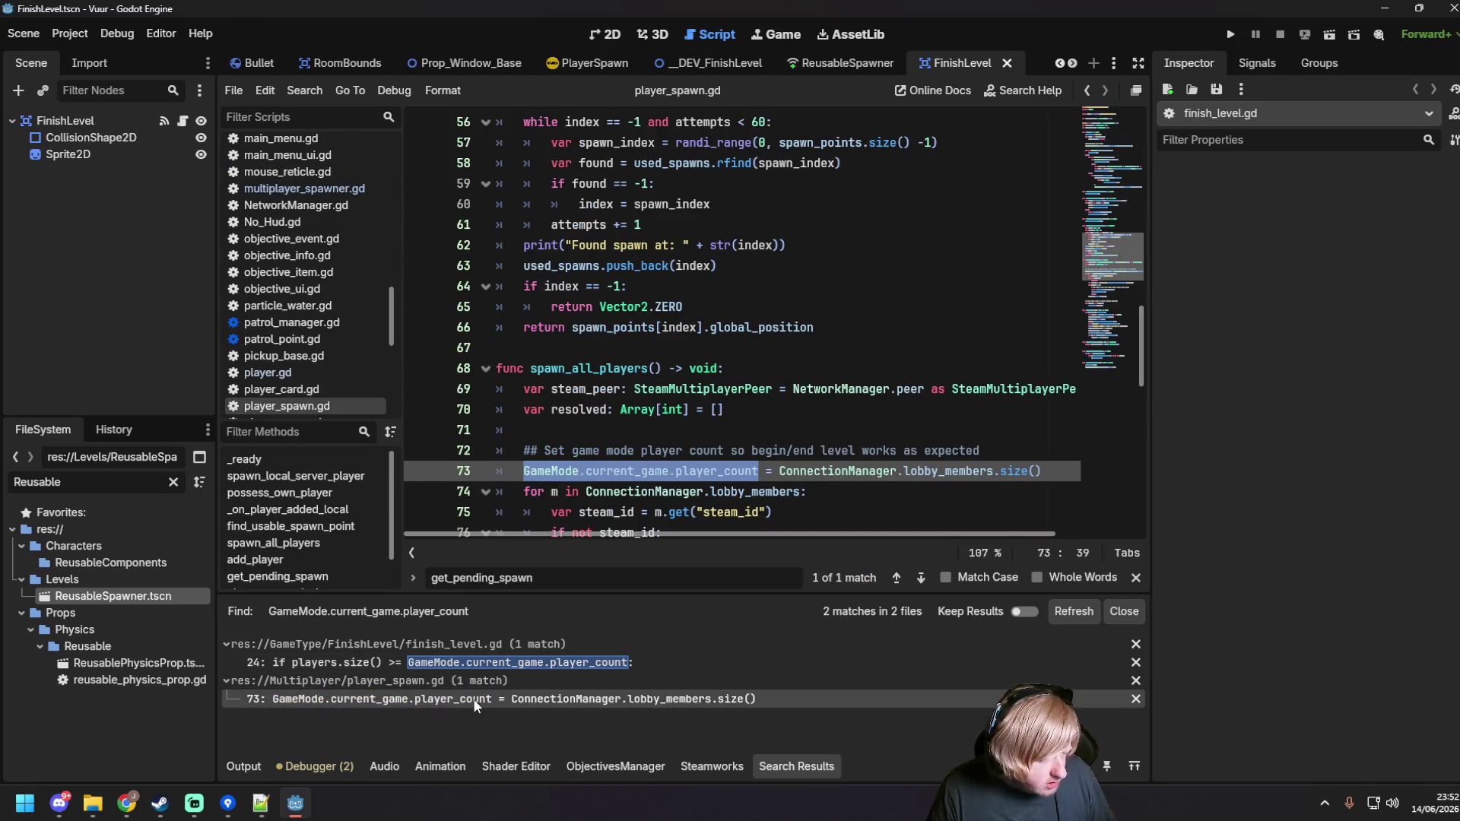
{"action": "scroll", "scroll_direction": "down", "scroll_amount": 3}
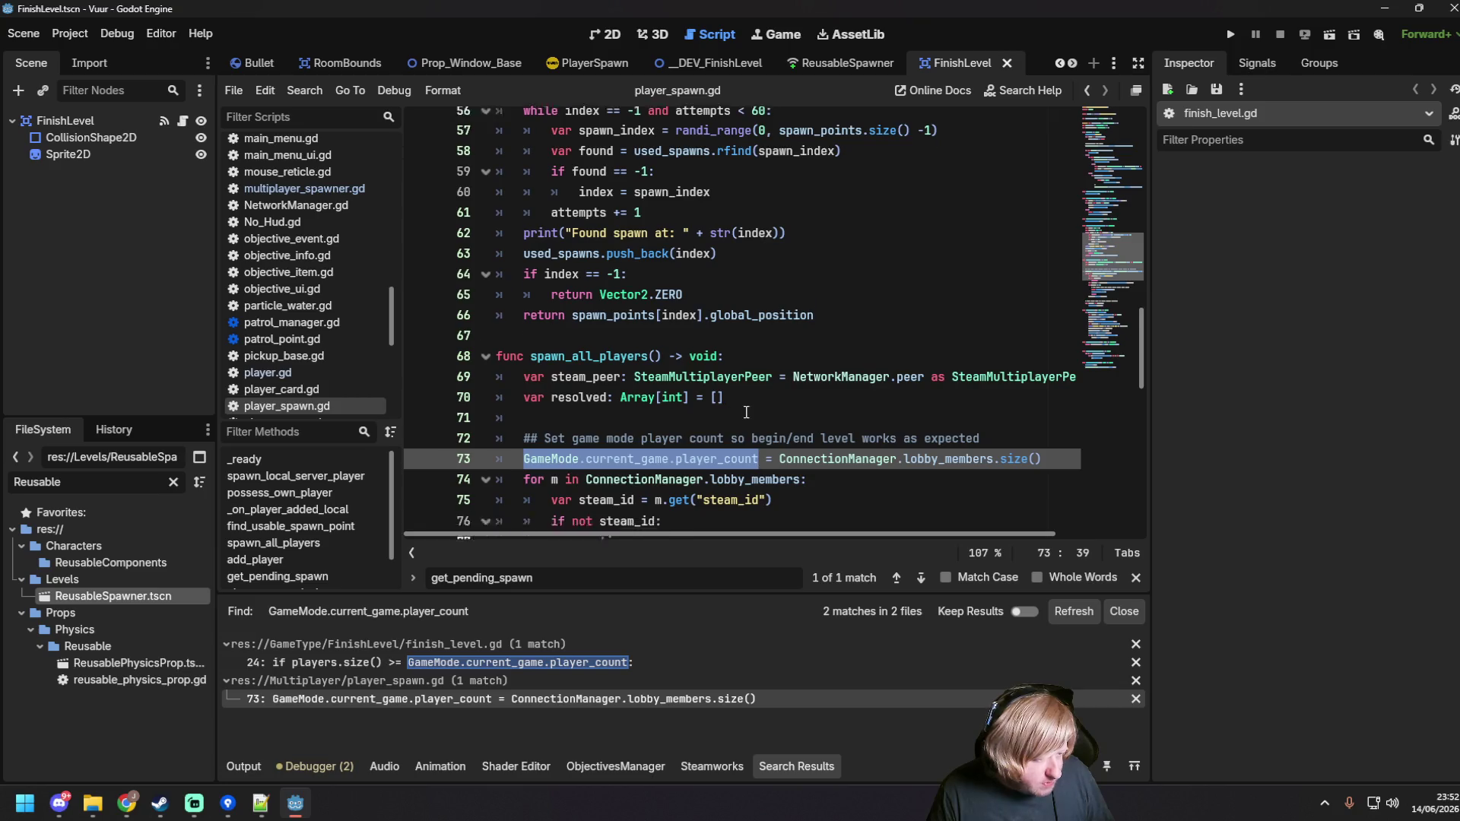
{"action": "left_click", "coordinate": [842, 388]}
{"action": "left_click_drag", "start_coordinate": [1044, 348], "coordinate": [519, 351]}
{"action": "left_click", "coordinate": [772, 410]}
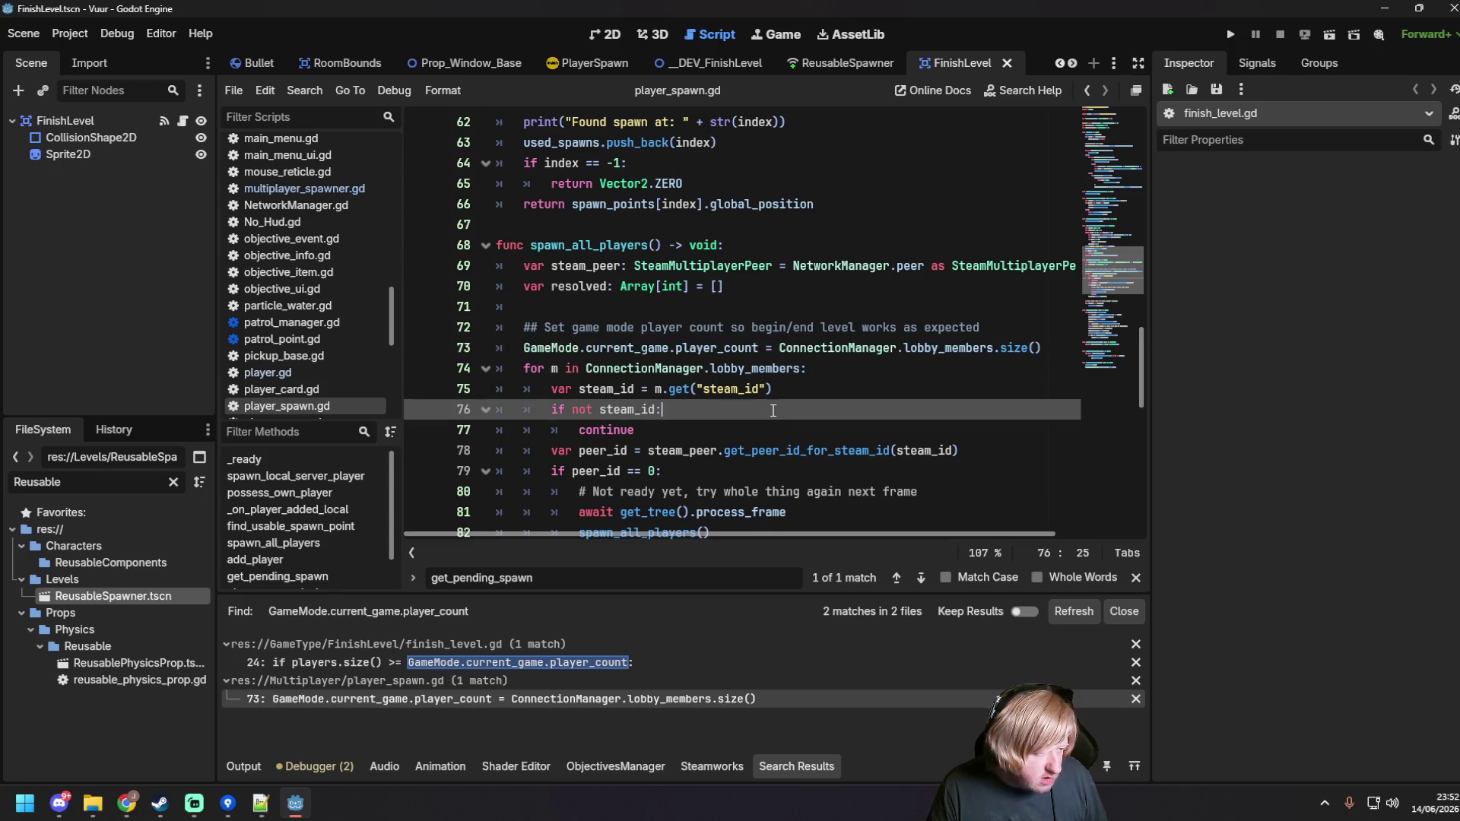
{"action": "key", "text": "ctrl+s"}
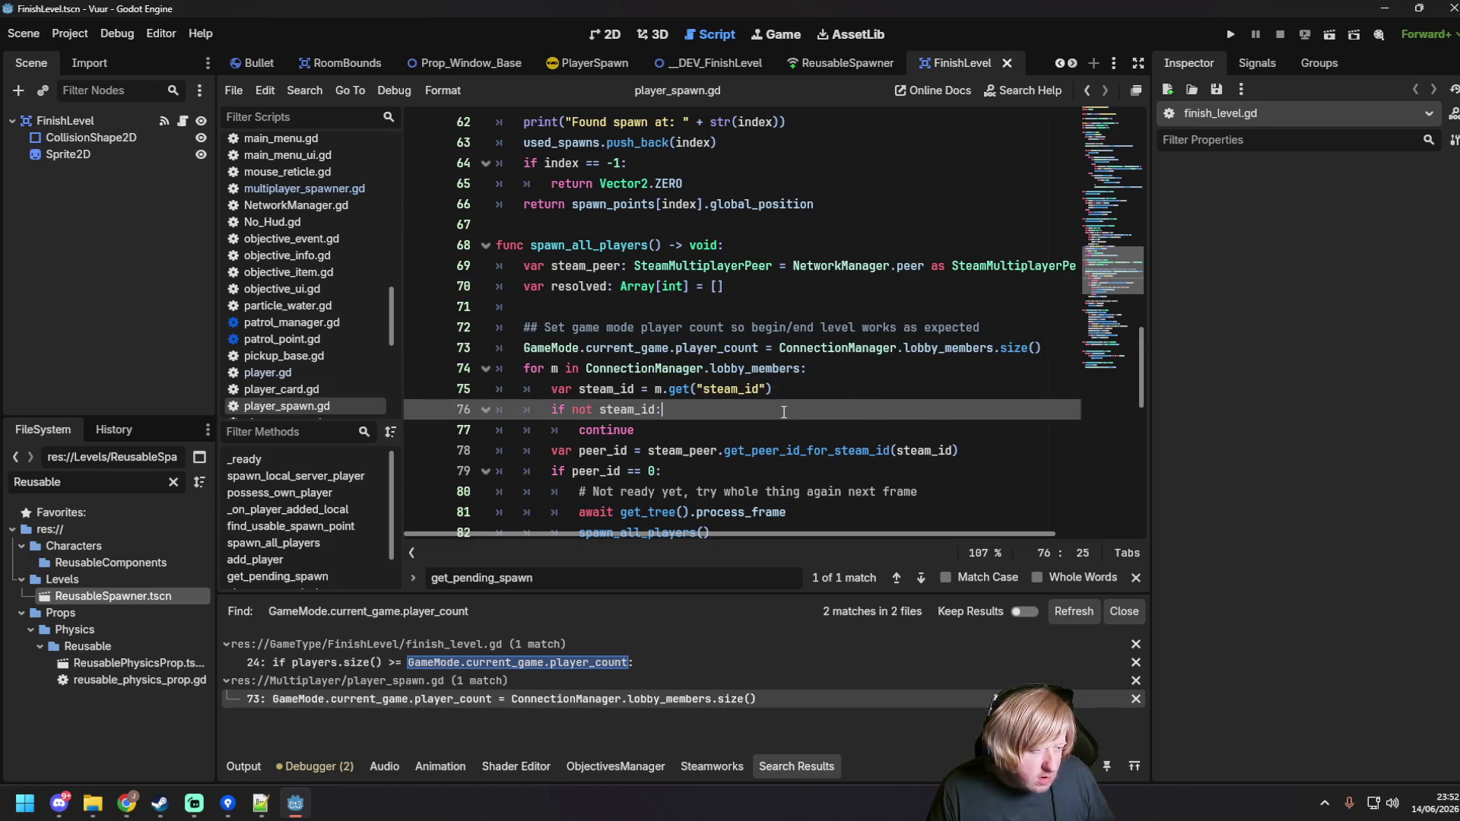
Step: Paste the assignment on line 37 of the server branch with value 2 and save
{"action": "scroll", "scroll_direction": "up", "scroll_amount": 3}
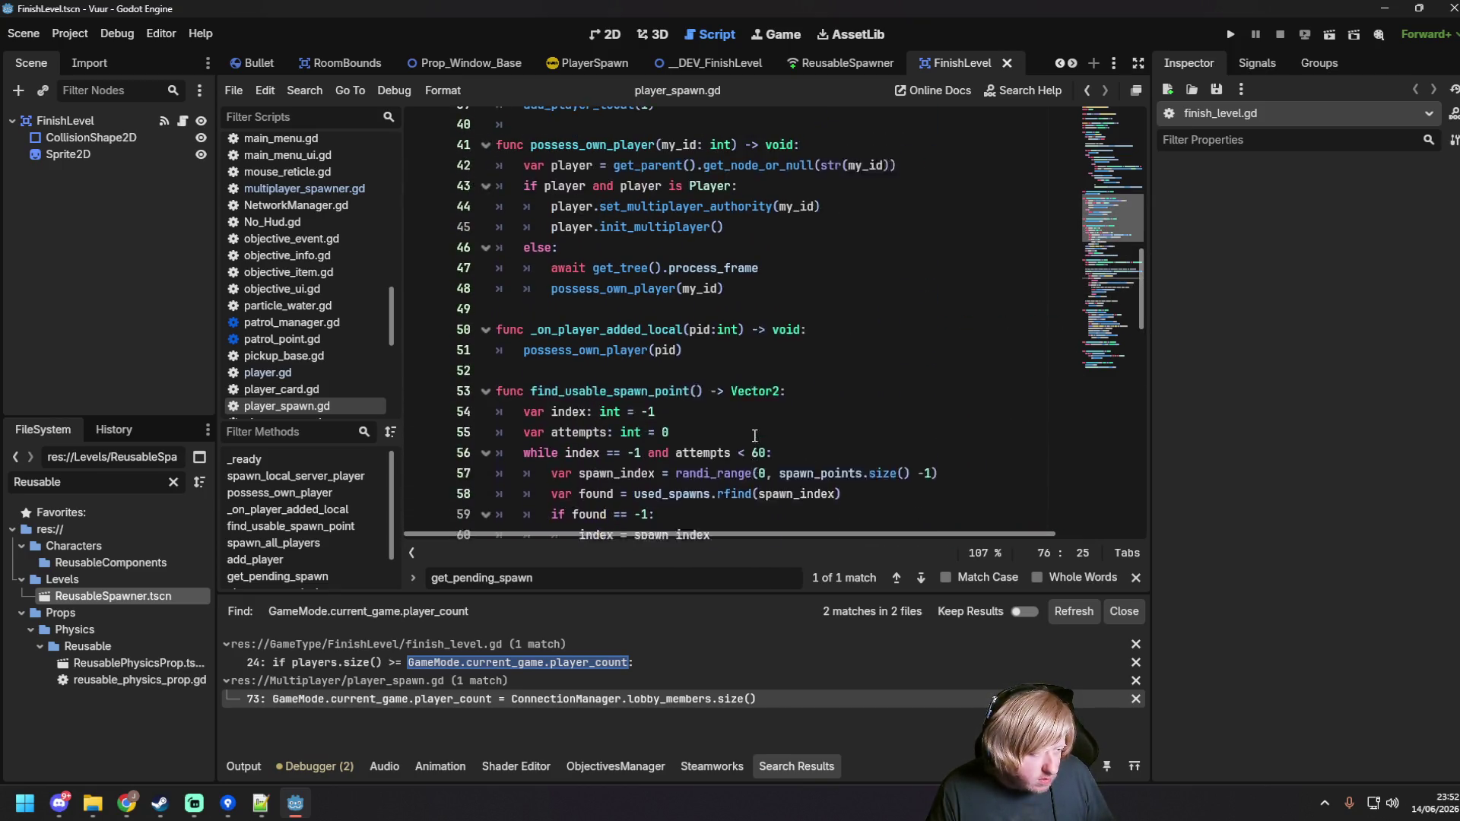
{"action": "scroll", "scroll_direction": "up", "scroll_amount": 3}
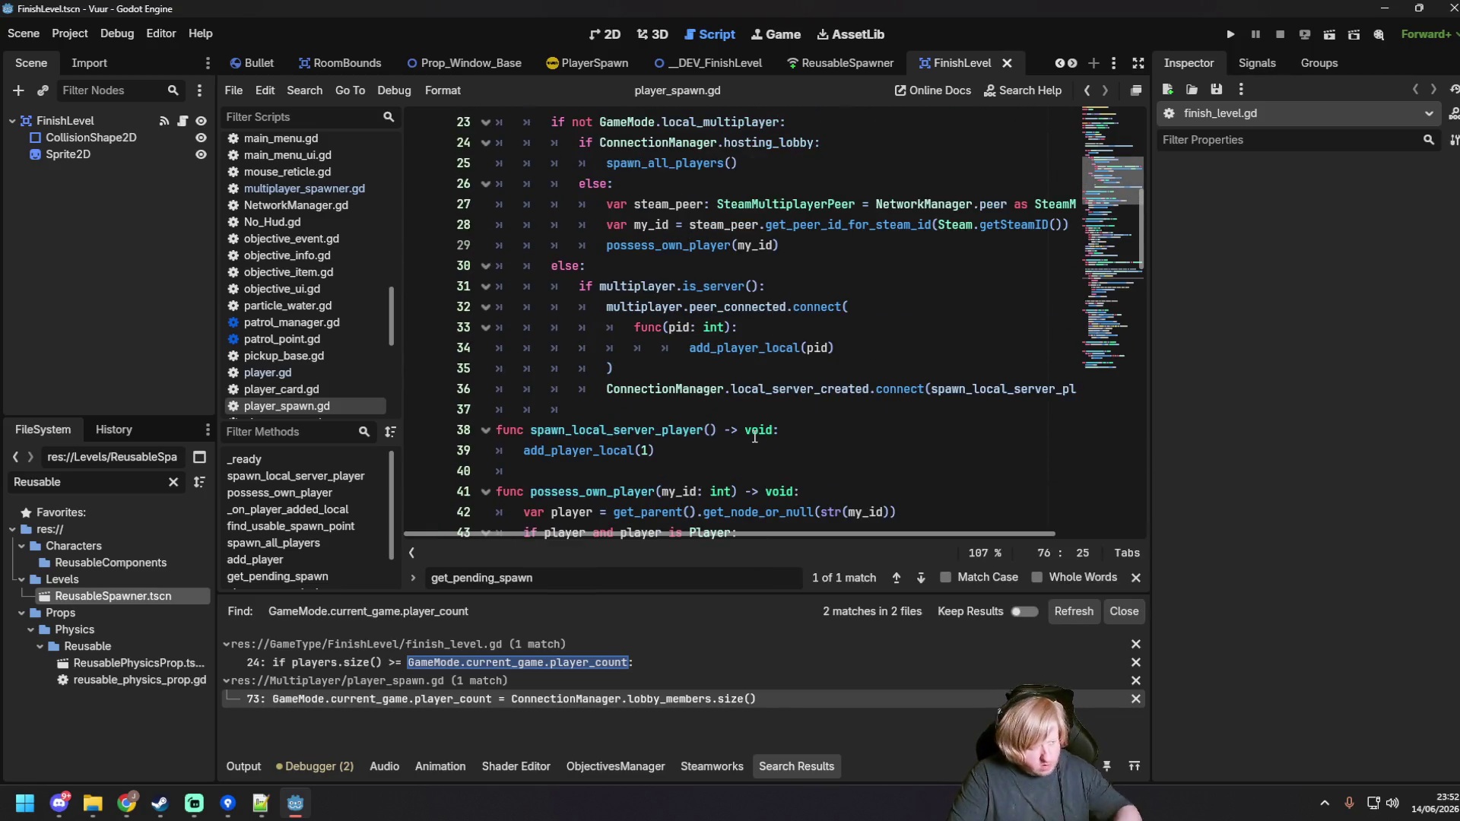
{"action": "scroll", "scroll_direction": "down", "scroll_amount": 3}
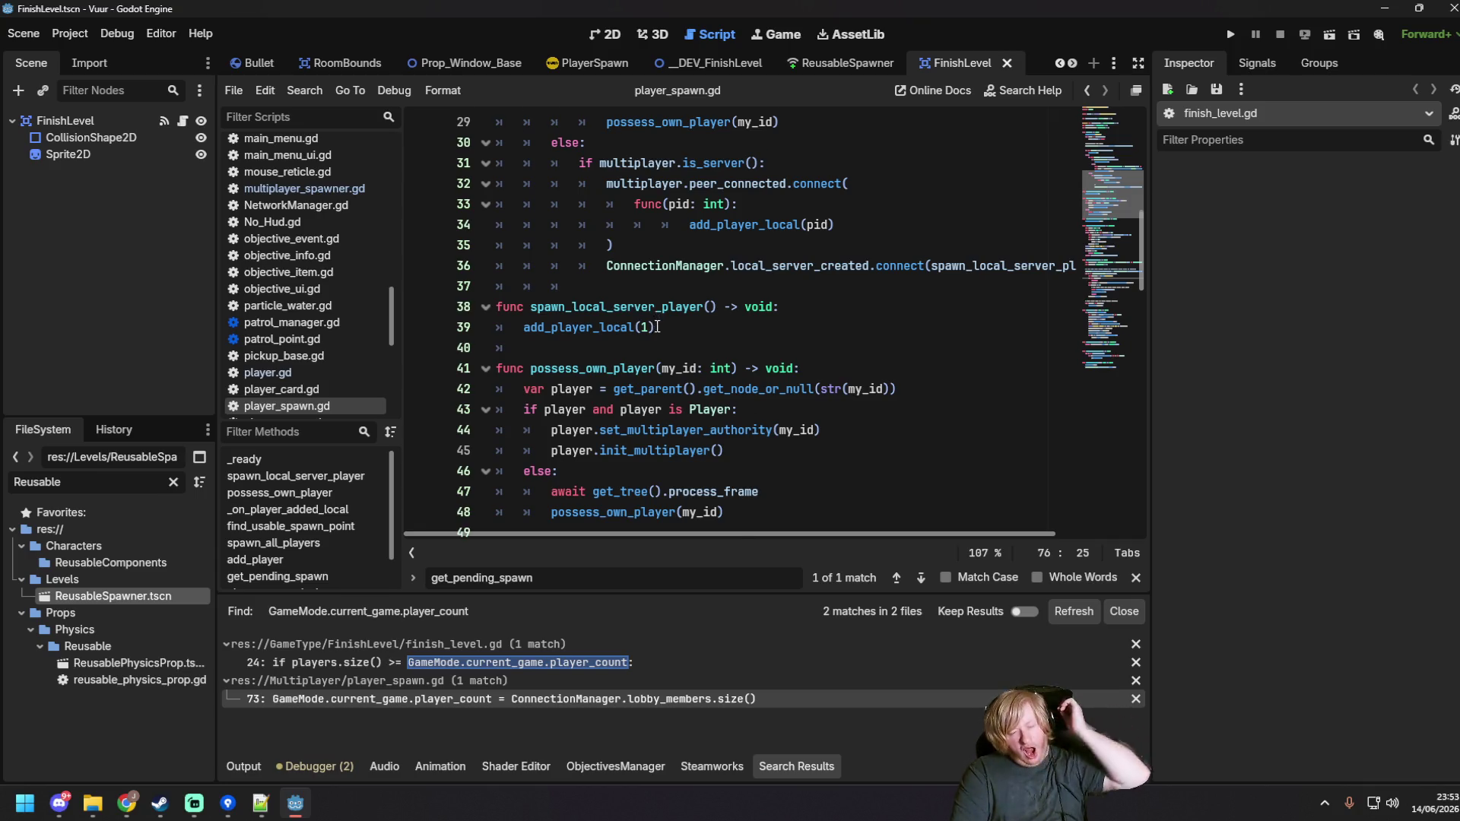
{"action": "scroll", "scroll_direction": "down", "scroll_amount": 3}
{"action": "scroll", "scroll_direction": "up", "scroll_amount": 3}
{"action": "scroll", "scroll_direction": "up", "scroll_amount": 3}
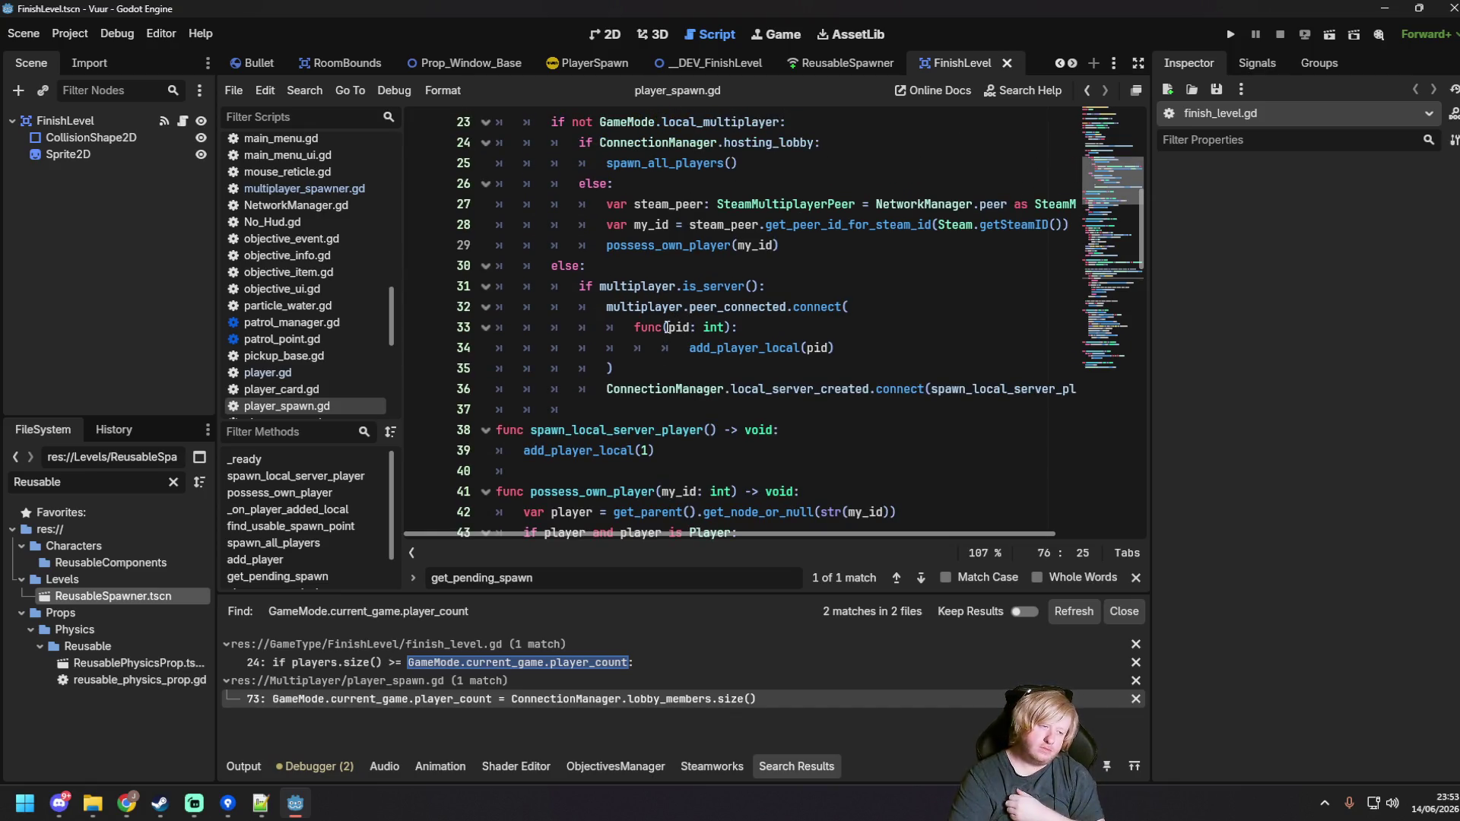
{"action": "left_click", "coordinate": [635, 407]}
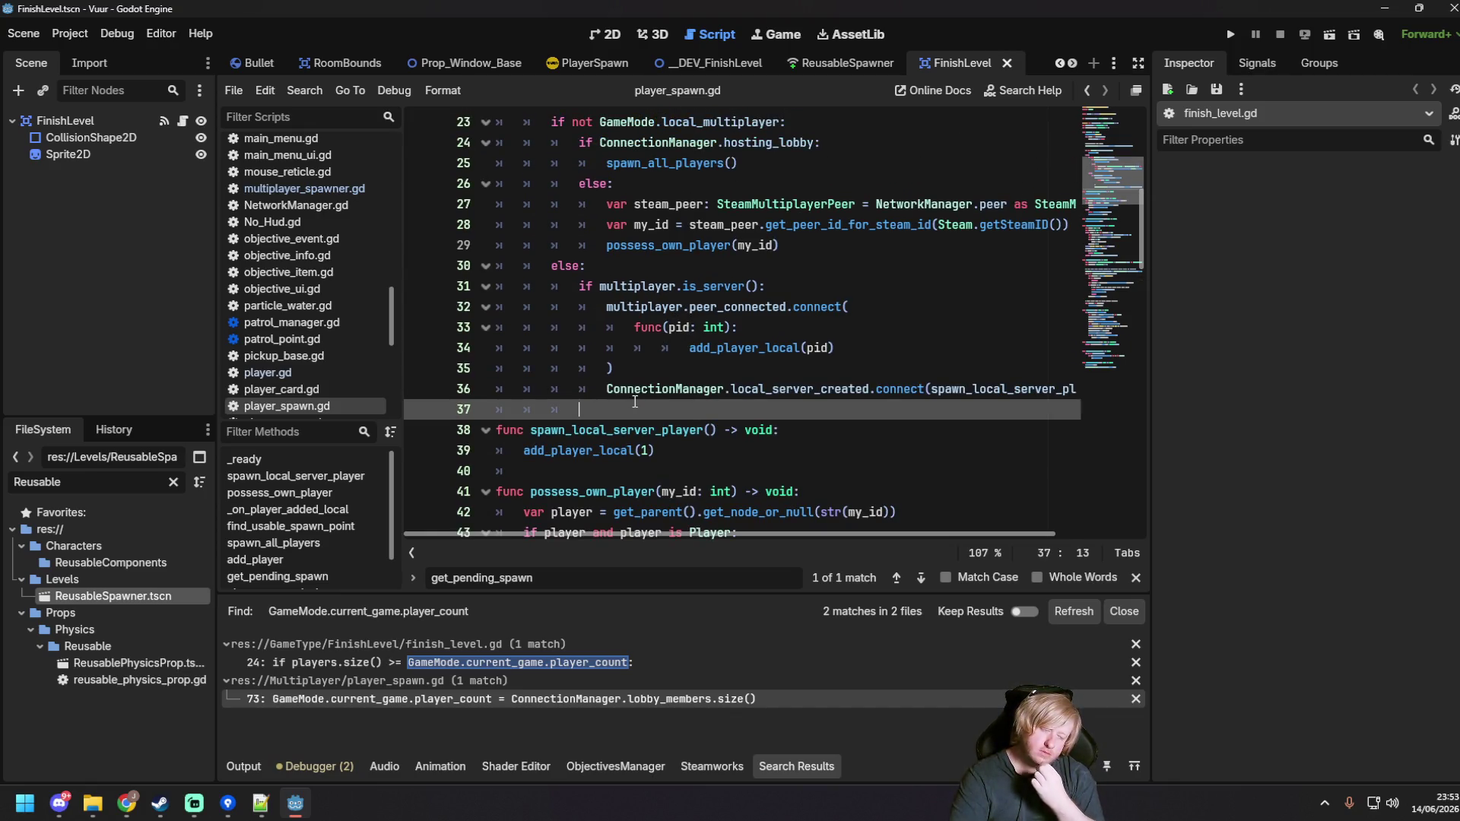
{"action": "key", "text": "ctrl+v"}
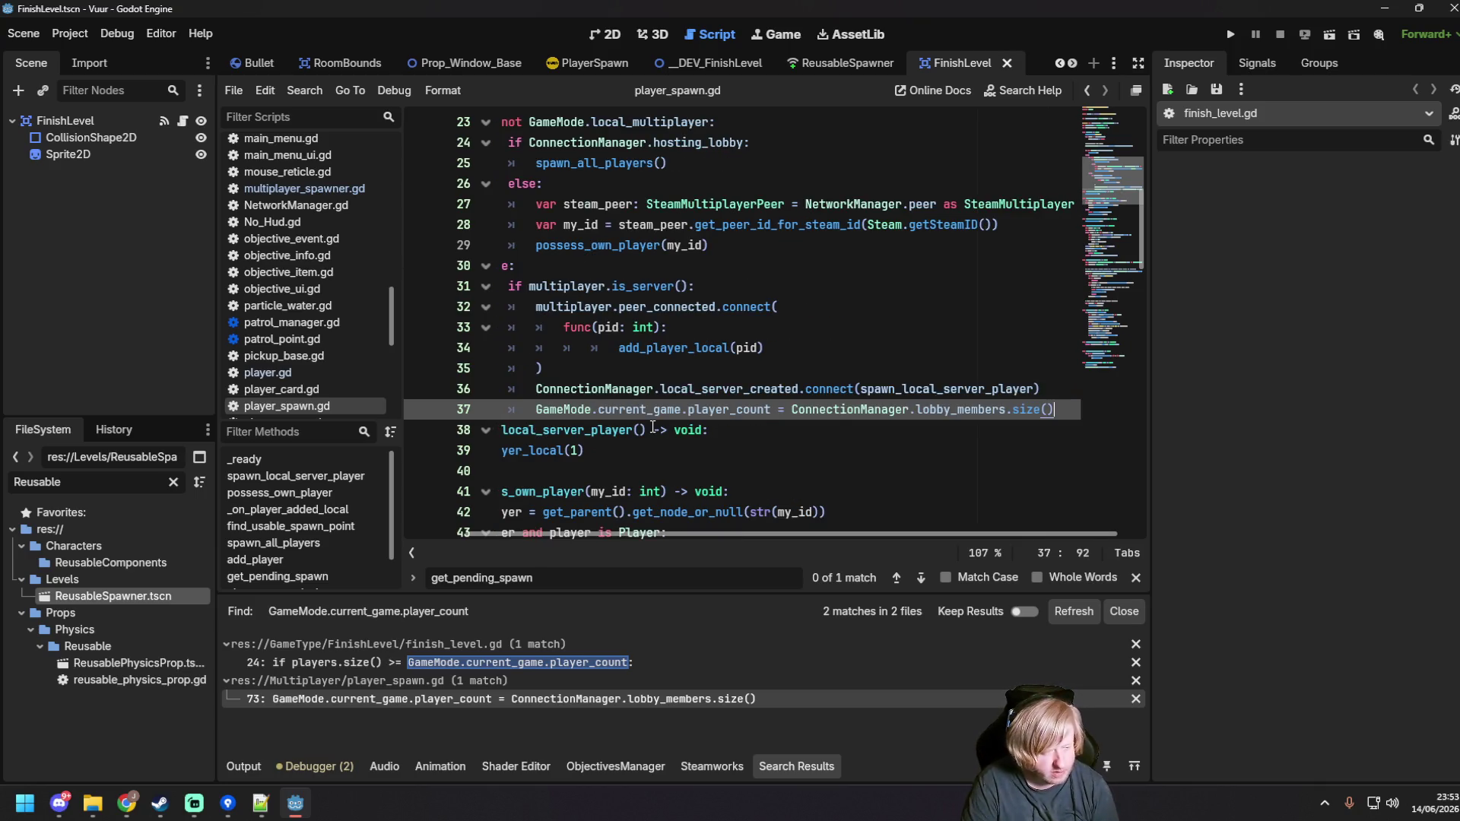
{"action": "key", "text": "BackSpace"}
{"action": "key", "text": "BackSpace"}
{"action": "key", "text": "BackSpace"}
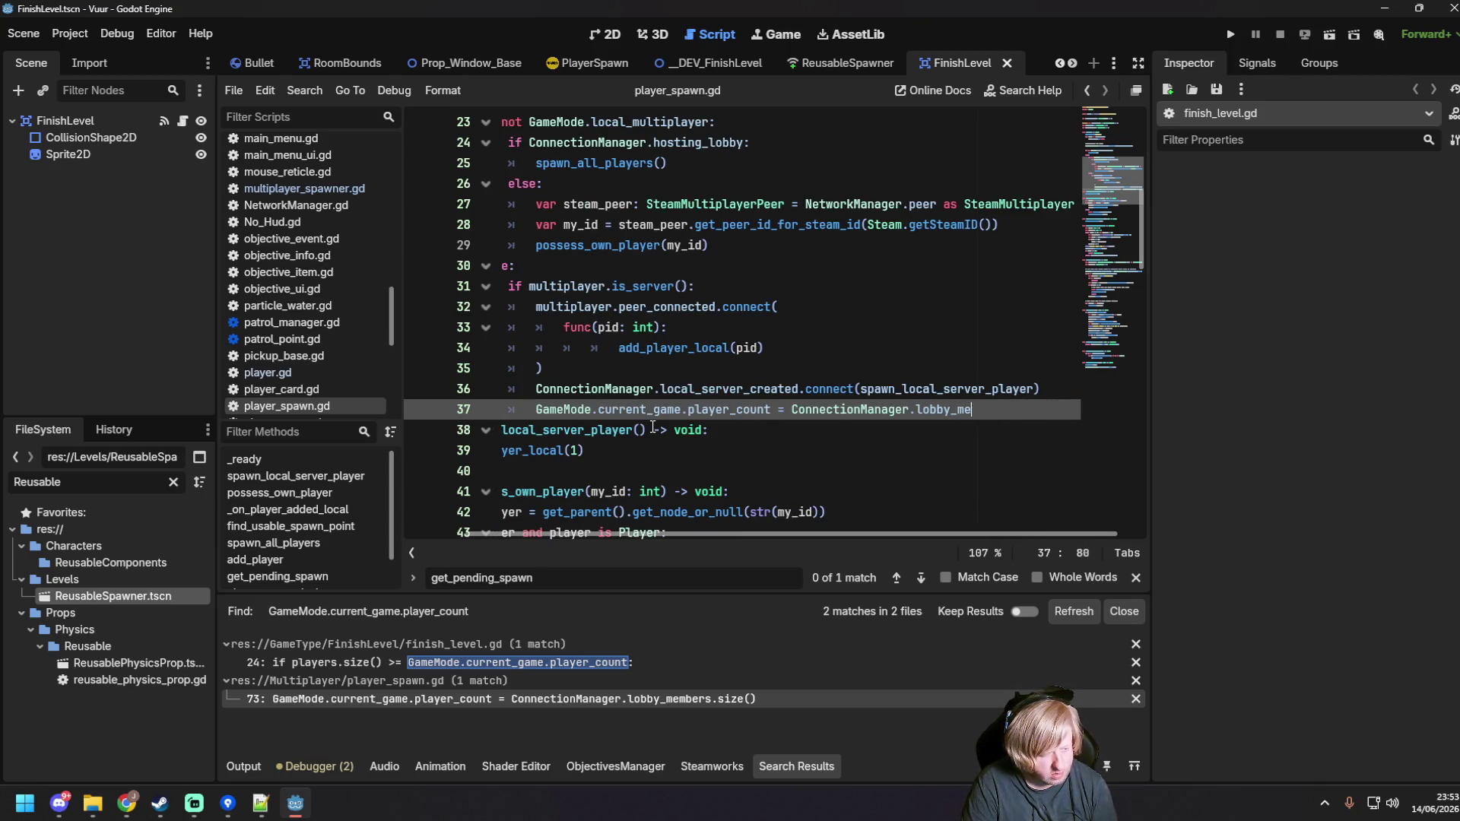
{"action": "key", "text": "BackSpace"}
{"action": "type", "text": "2"}
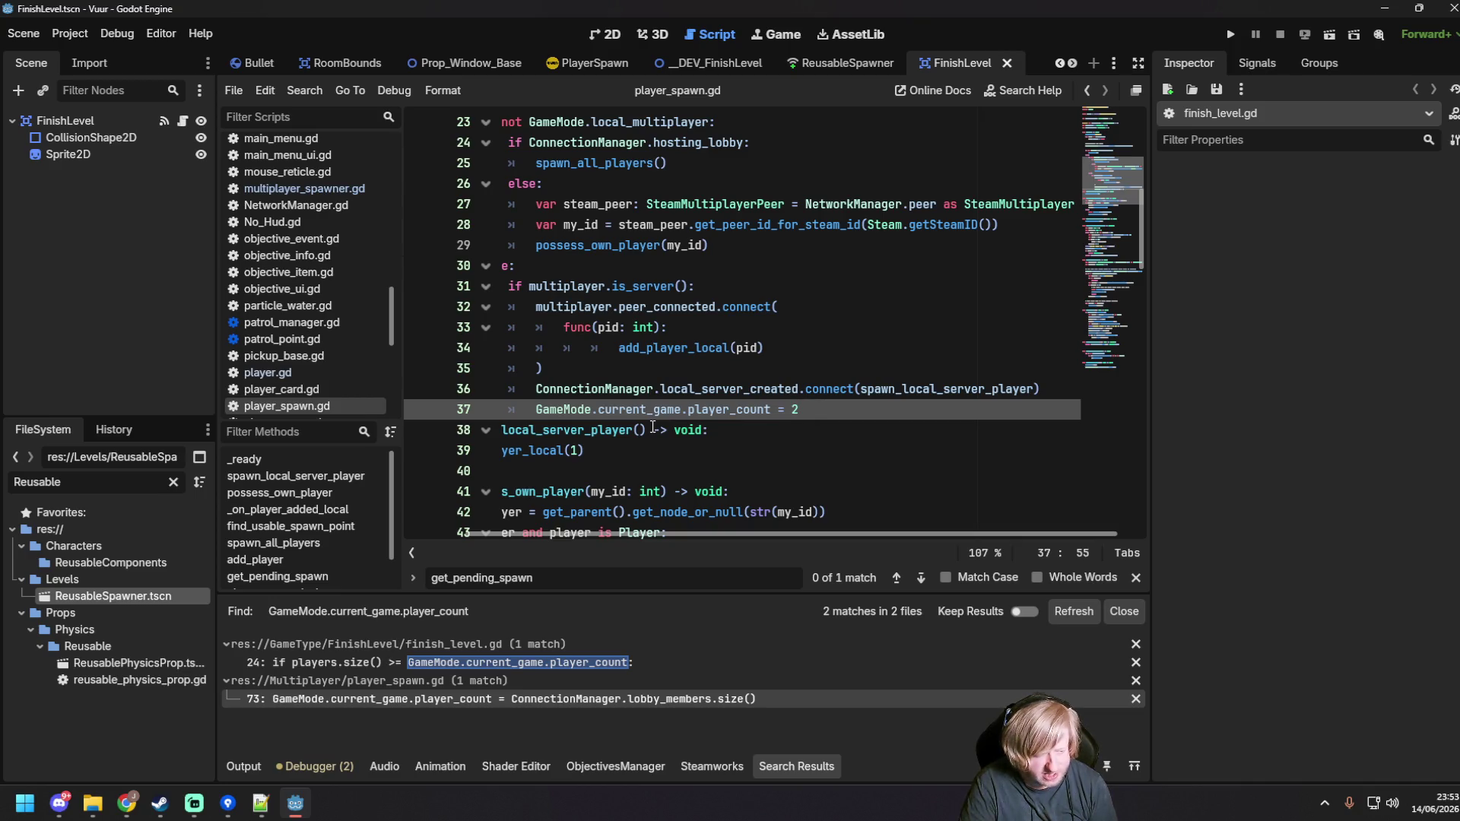
{"action": "left_click", "coordinate": [587, 349]}
{"action": "key", "text": "ctrl+s"}
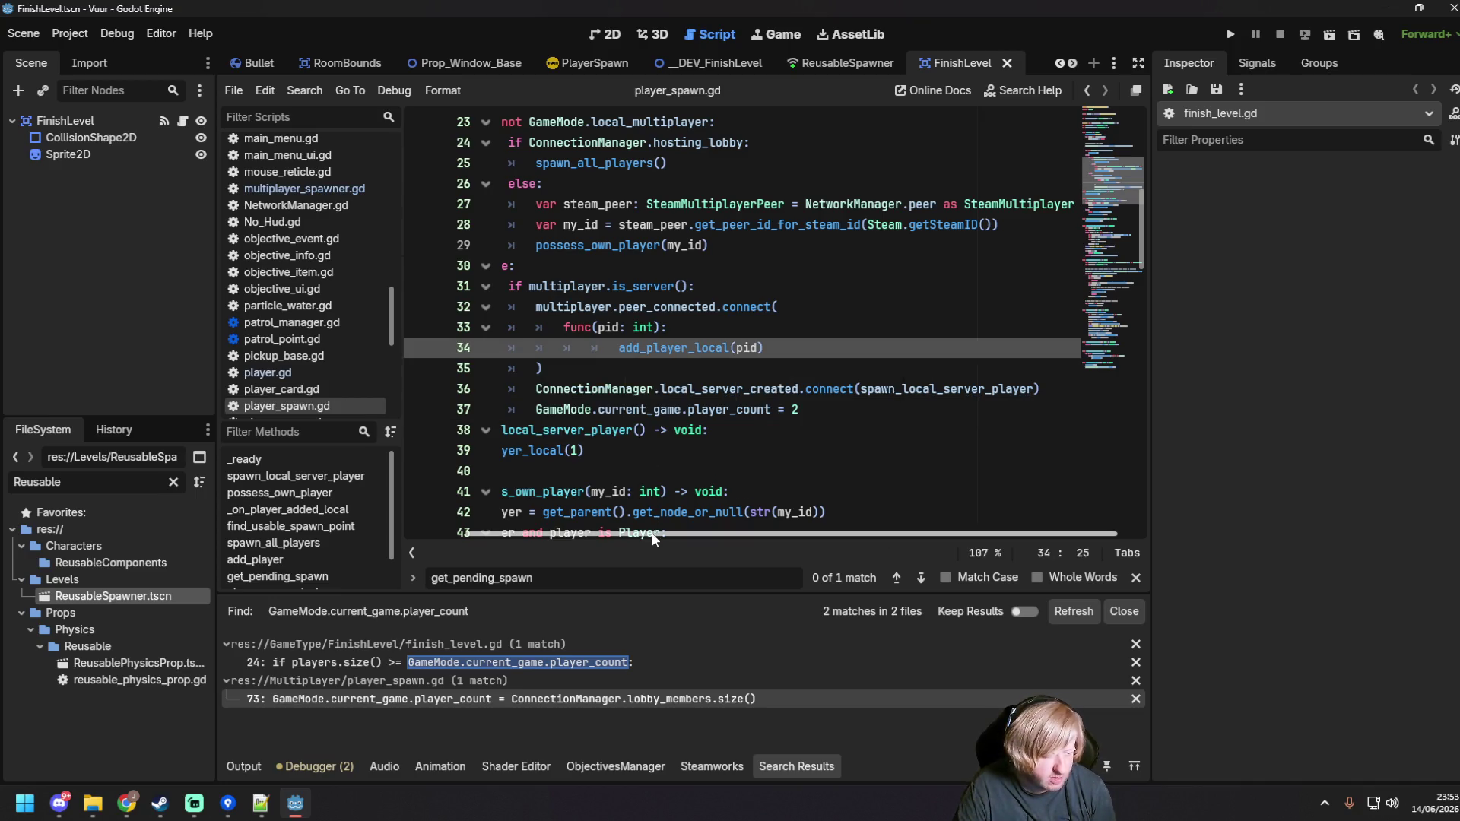
Step: Save player_spawn.gd again and launch the scene with F6
{"action": "key", "text": "Down"}
{"action": "key", "text": "ctrl+s"}
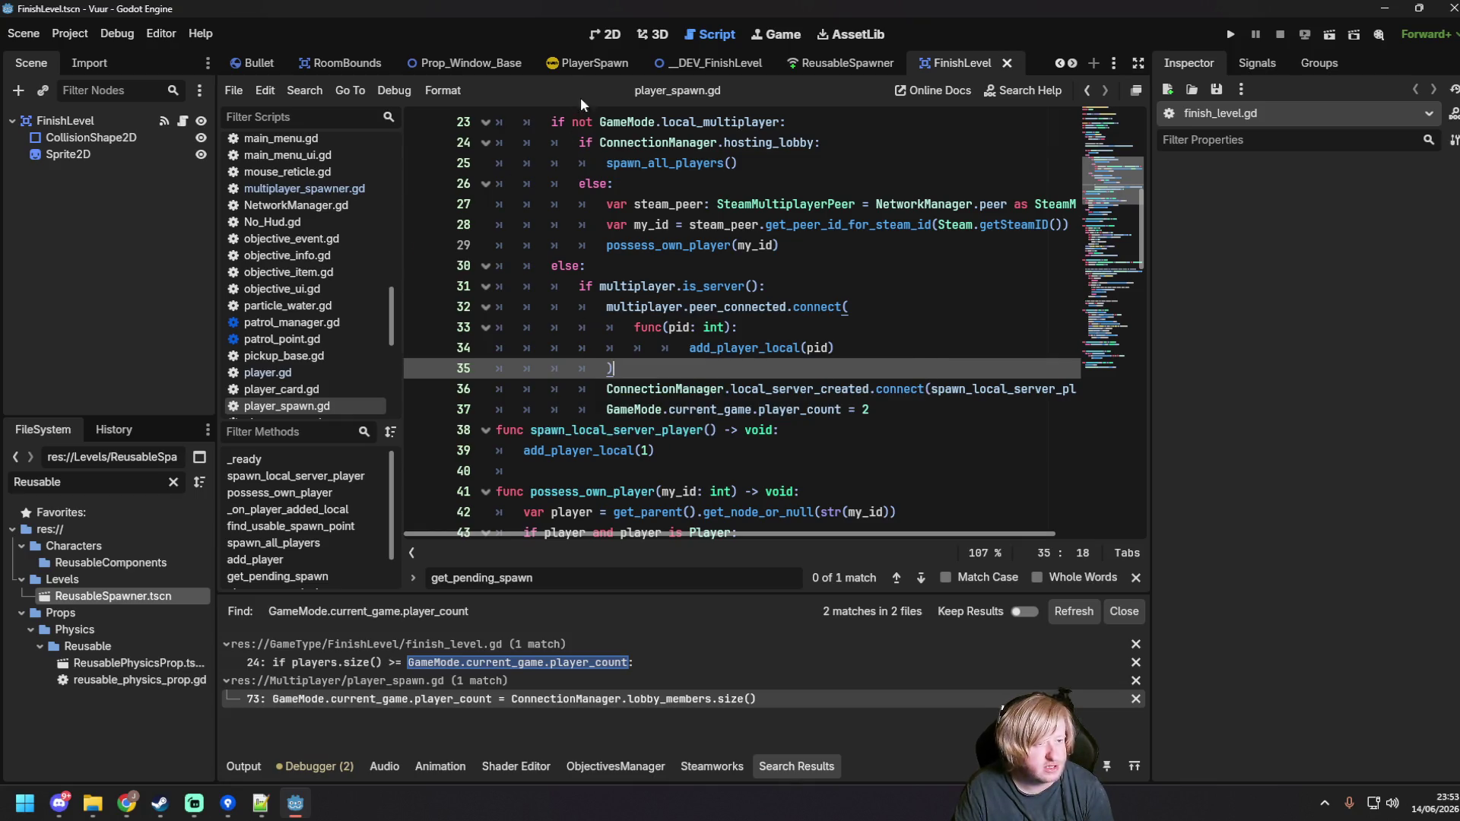
{"action": "key", "text": "F6"}
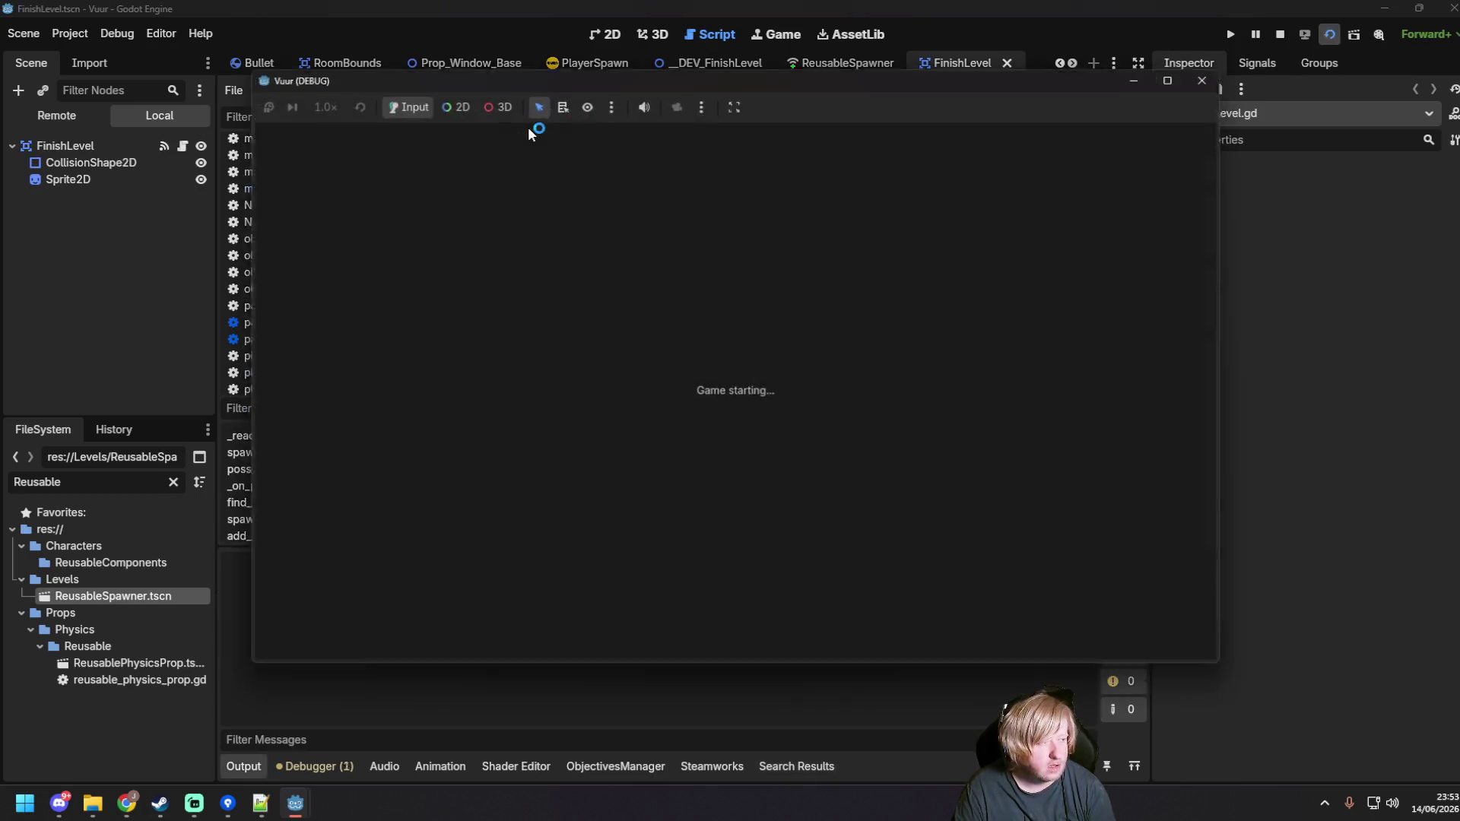
Step: Close the game window, save the DEV_FinishLevel scene and run it again
{"action": "left_click", "coordinate": [1211, 110]}
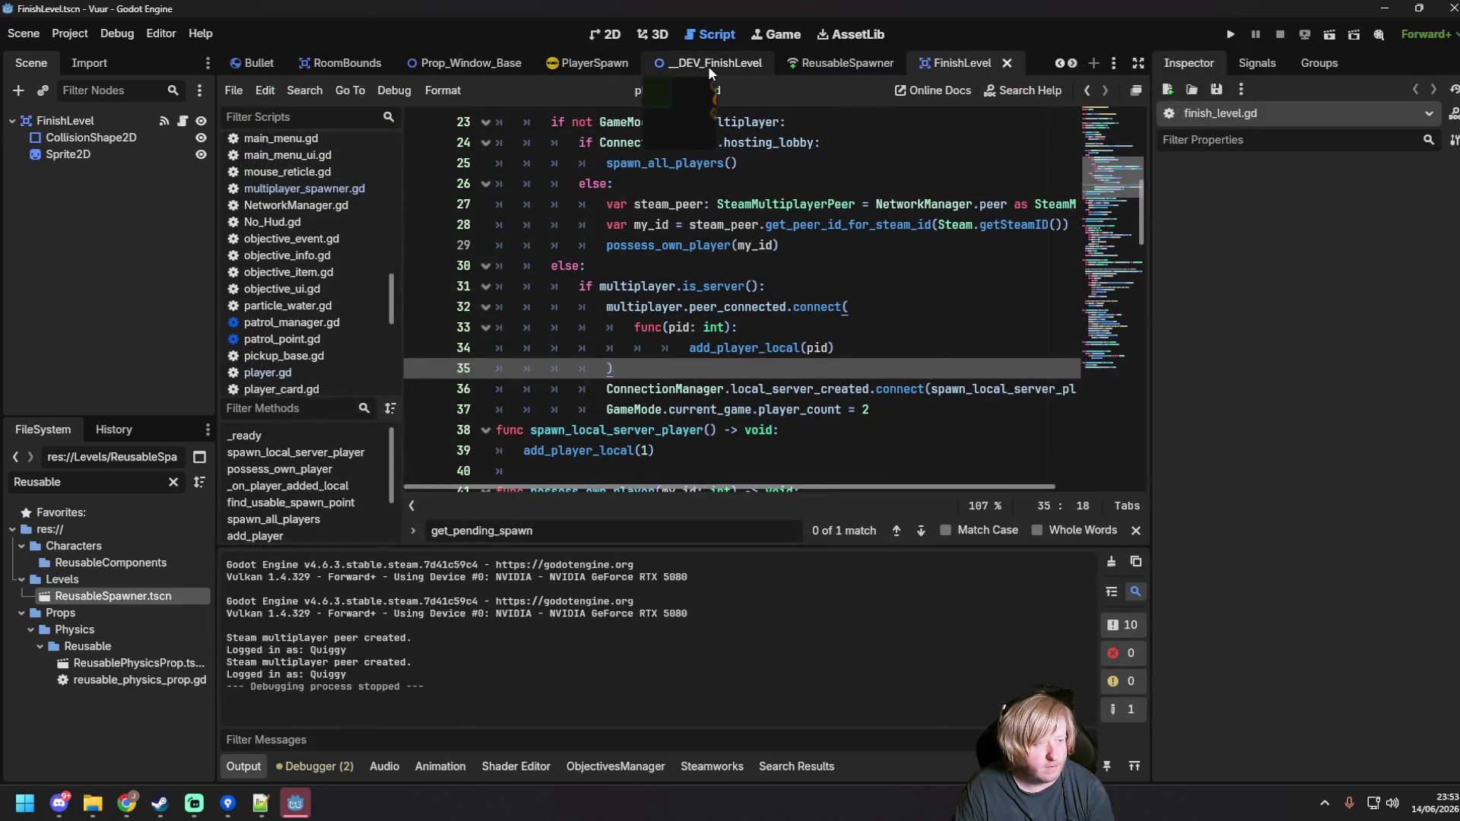
{"action": "left_click", "coordinate": [709, 65]}
{"action": "left_click", "coordinate": [612, 204]}
{"action": "key", "text": "ctrl+s"}
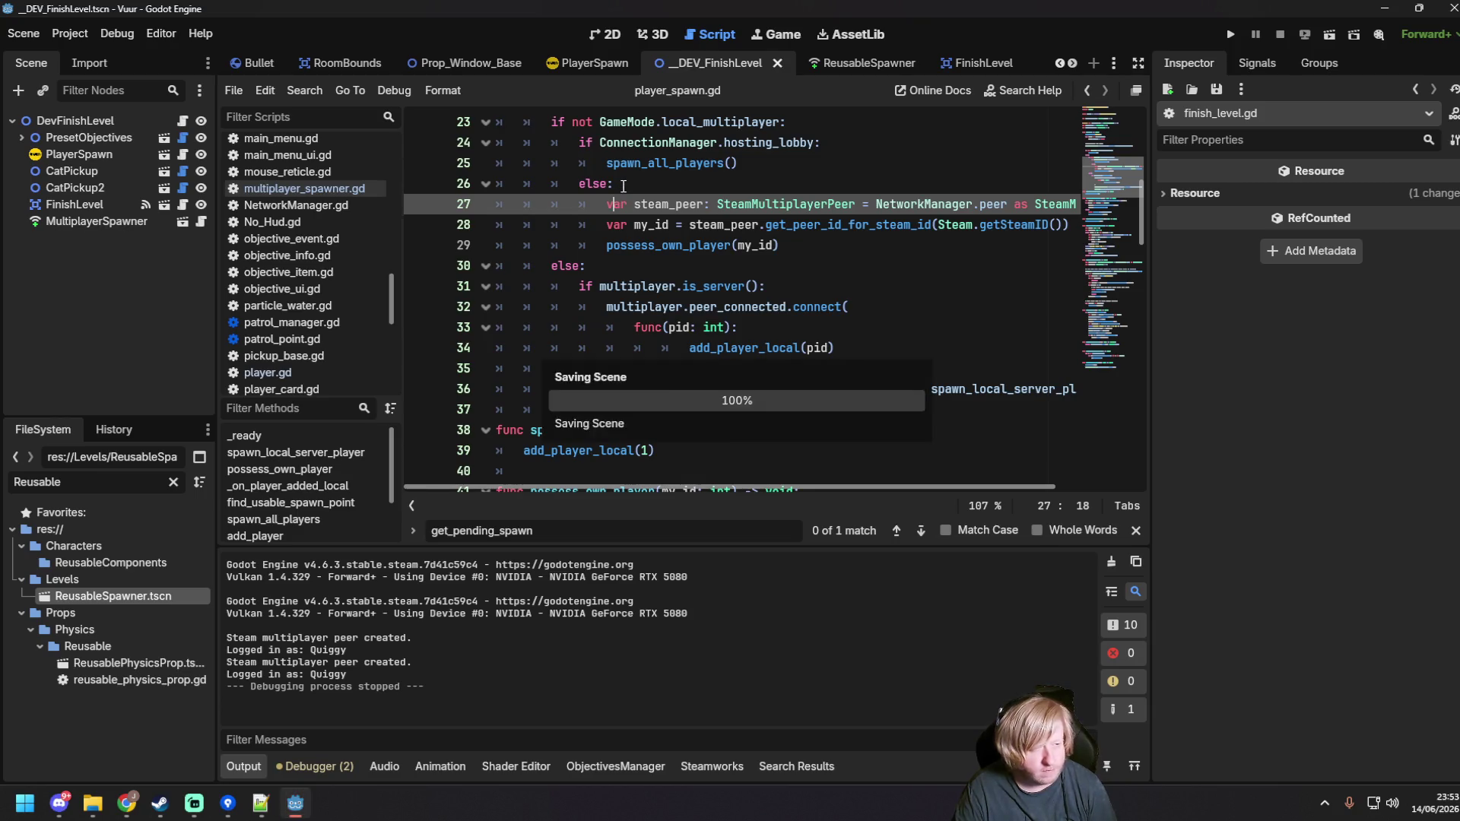
{"action": "key", "text": "F6"}
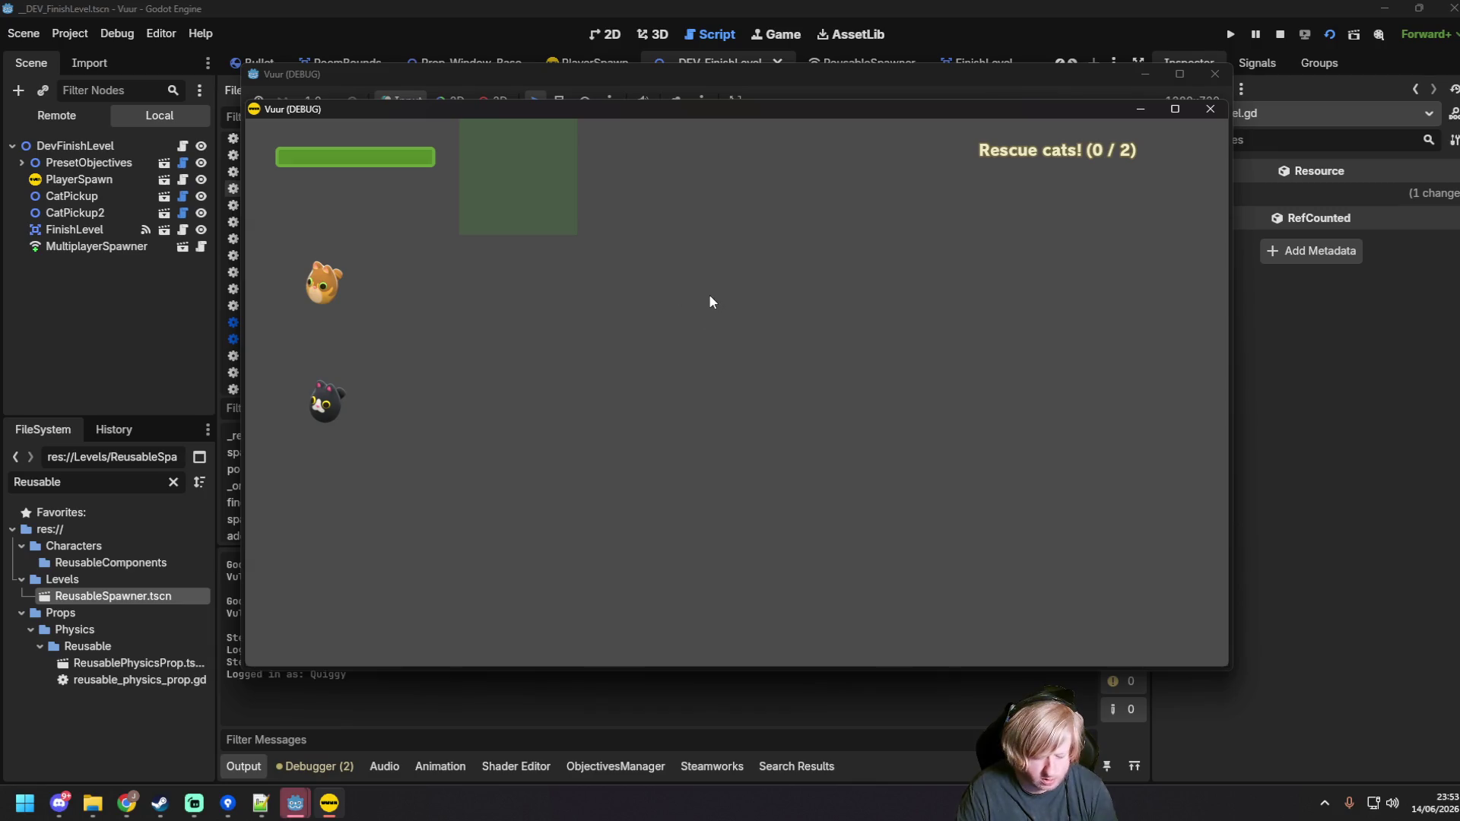
Step: Start a server in one game window and join it from the second
{"action": "left_click", "coordinate": [690, 359]}
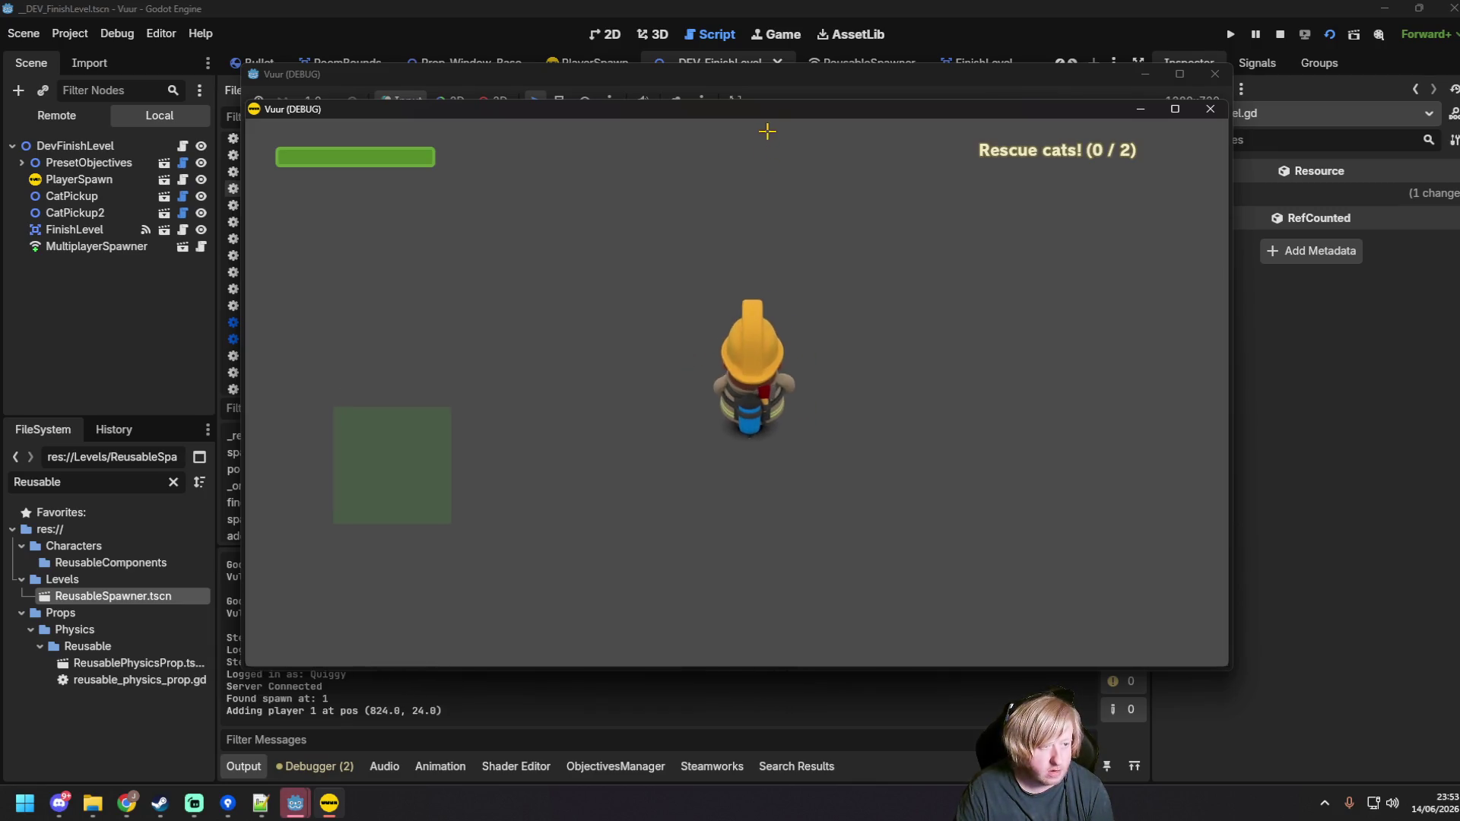
{"action": "left_click_drag", "start_coordinate": [766, 110], "coordinate": [879, 203]}
{"action": "left_click", "coordinate": [767, 189]}
{"action": "left_click", "coordinate": [732, 396]}
Step: Walk the firefighter to collect the cats into the green zone, then close the game
{"action": "key", "text": "a"}
{"action": "key", "text": "a"}
{"action": "key", "text": "s"}
{"action": "key", "text": "d"}
{"action": "key", "text": "w"}
{"action": "key", "text": "s"}
{"action": "left_click", "coordinate": [1298, 459]}
{"action": "key", "text": "w"}
{"action": "key", "text": "d"}
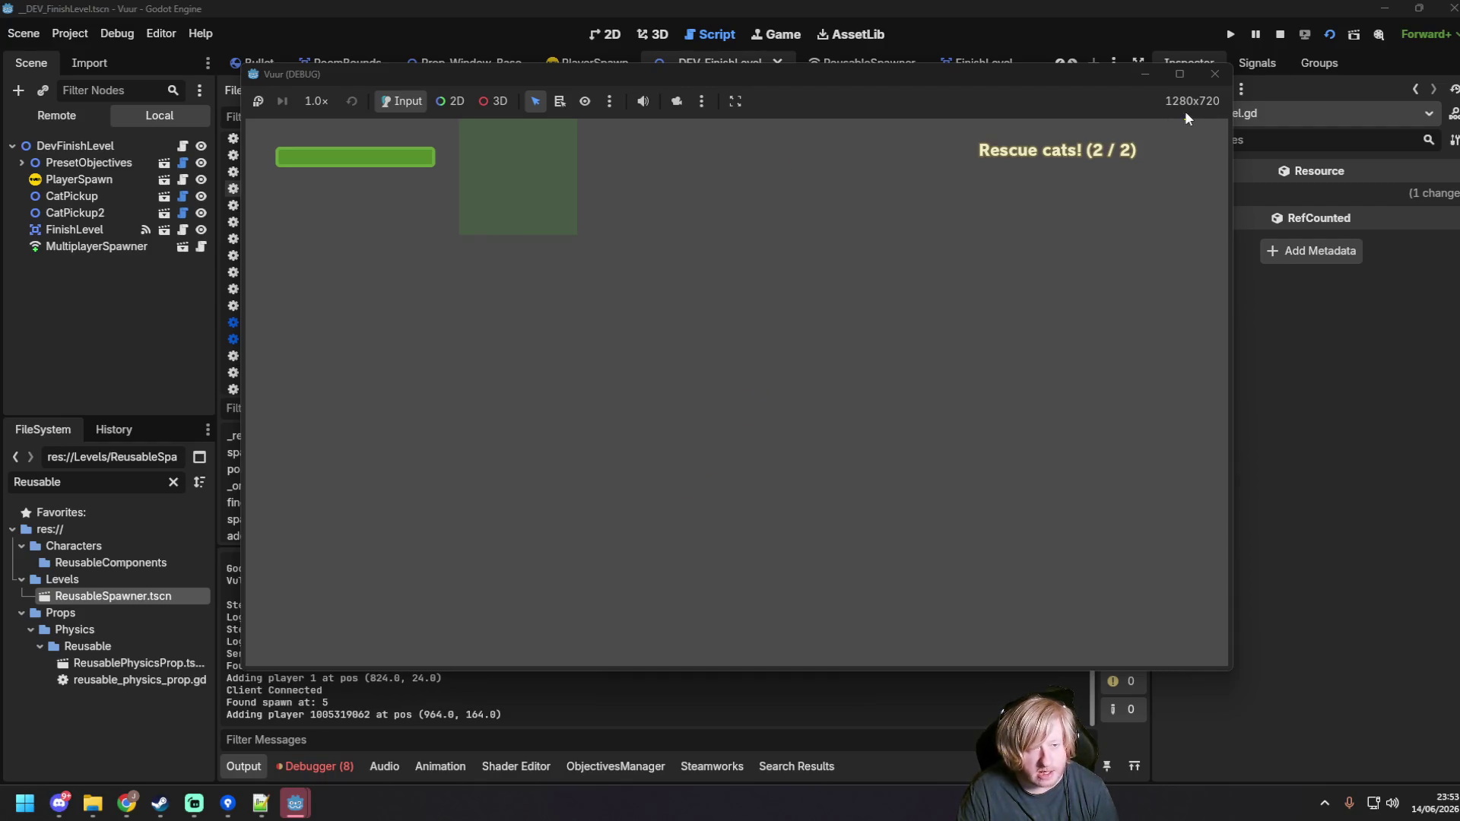
{"action": "left_click", "coordinate": [1214, 74]}
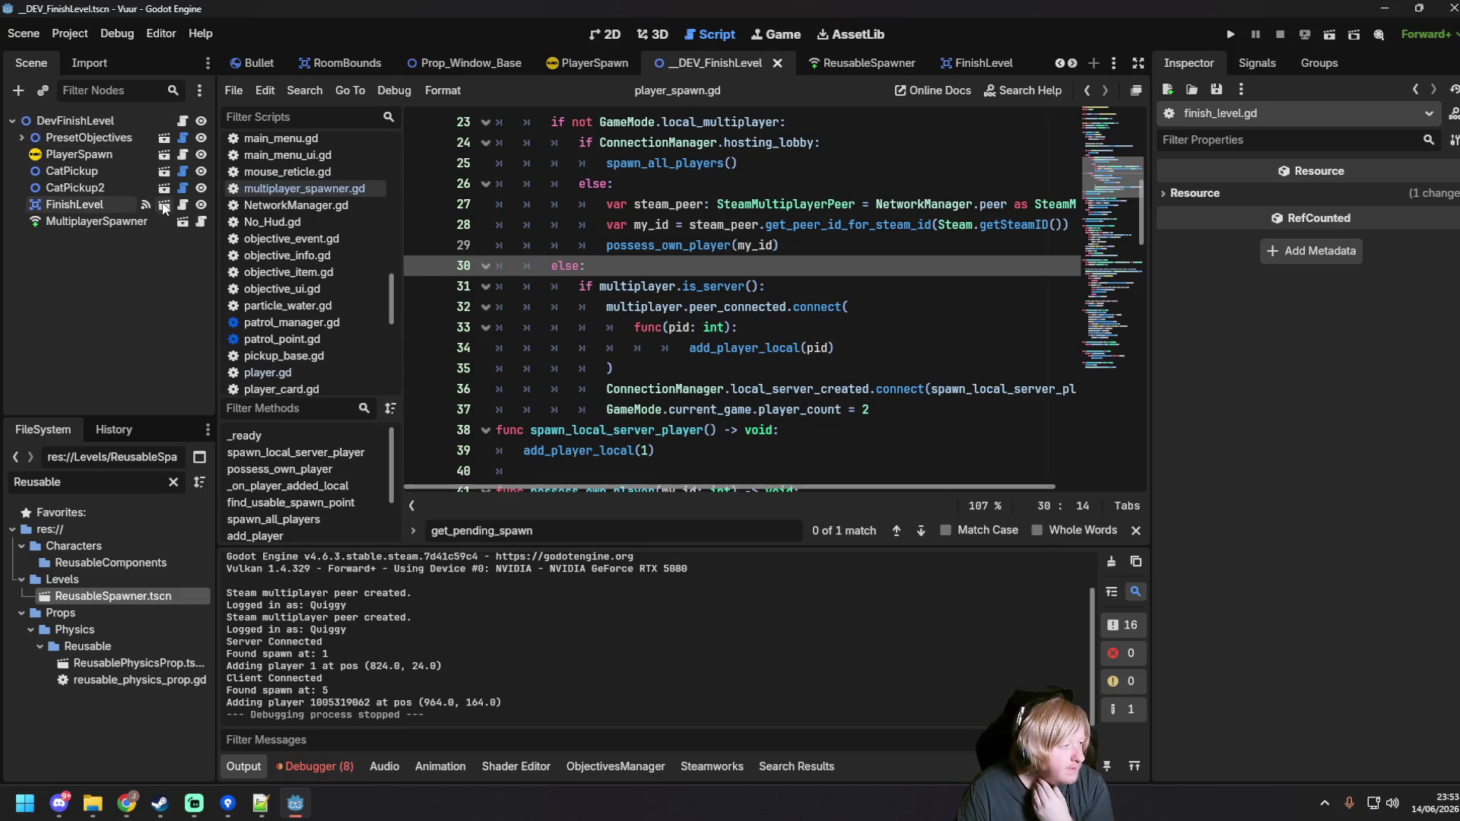
Step: Open FinishLevel's script finish_level.gd and scroll down to the quit call
{"action": "left_click", "coordinate": [184, 206]}
{"action": "left_click", "coordinate": [769, 348]}
{"action": "scroll", "scroll_direction": "down", "scroll_amount": 3}
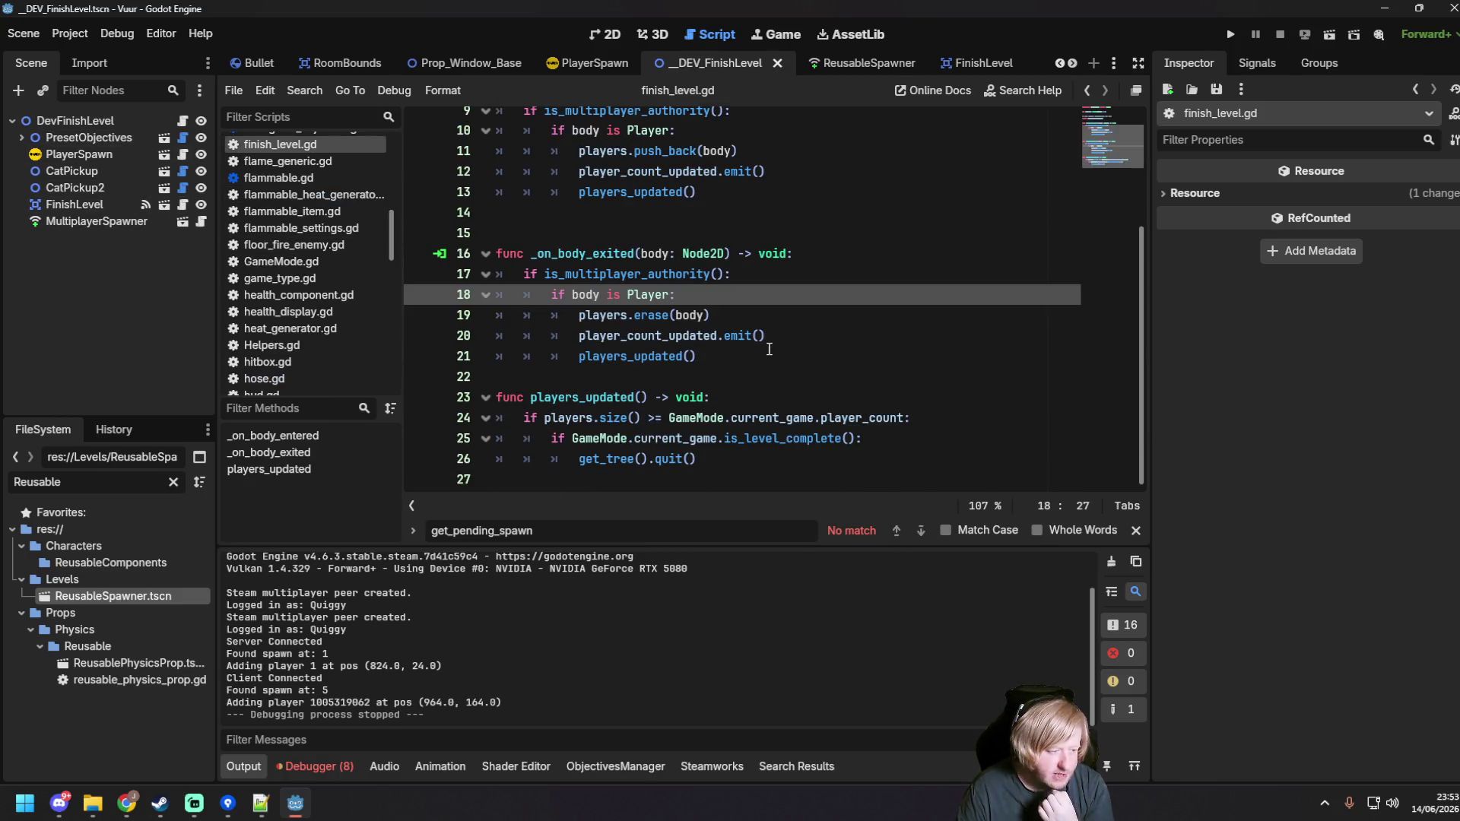
{"action": "left_click", "coordinate": [764, 464]}
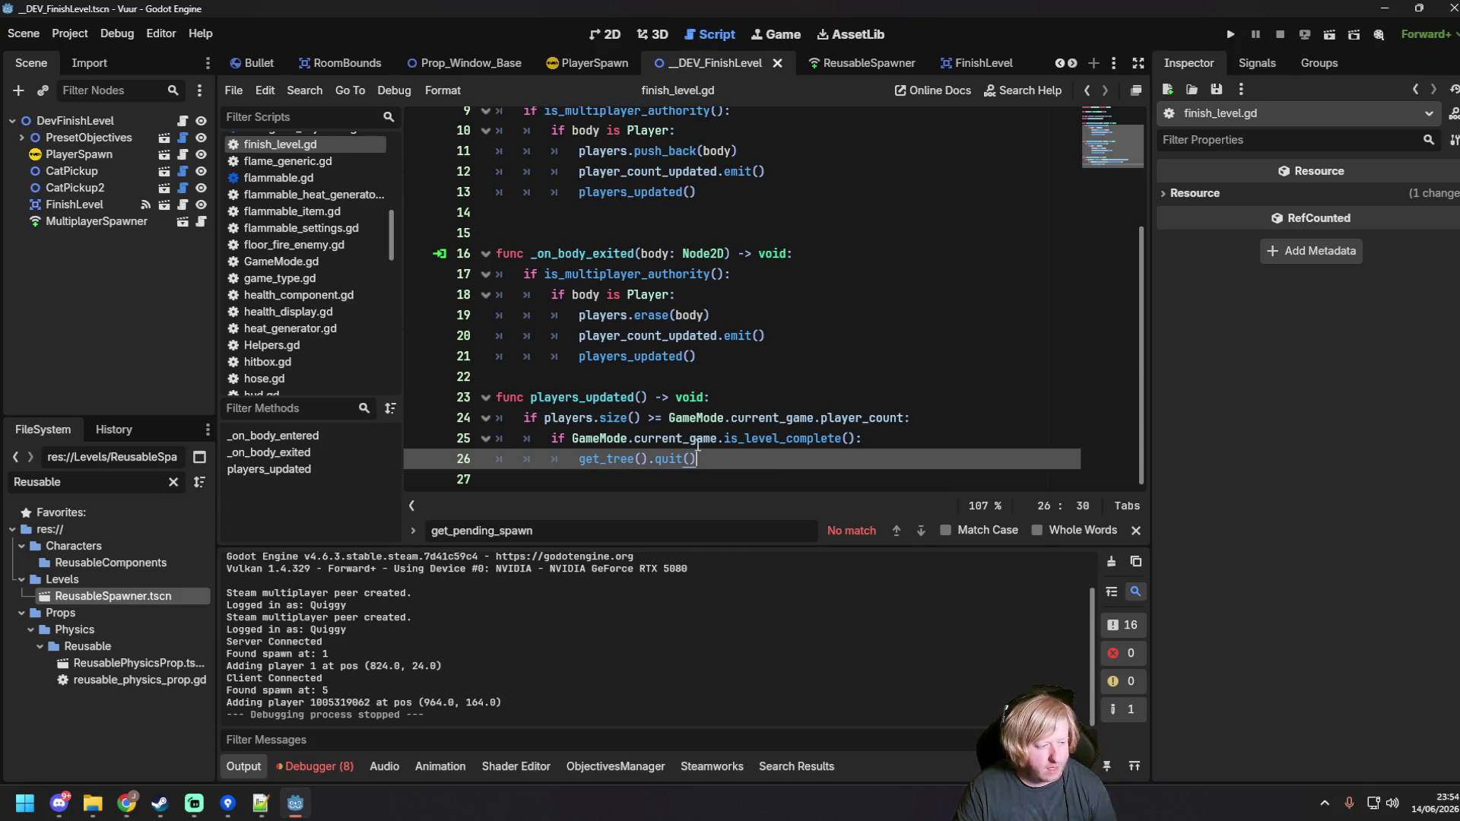
{"action": "left_click", "coordinate": [585, 378]}
{"action": "key", "text": "Return"}
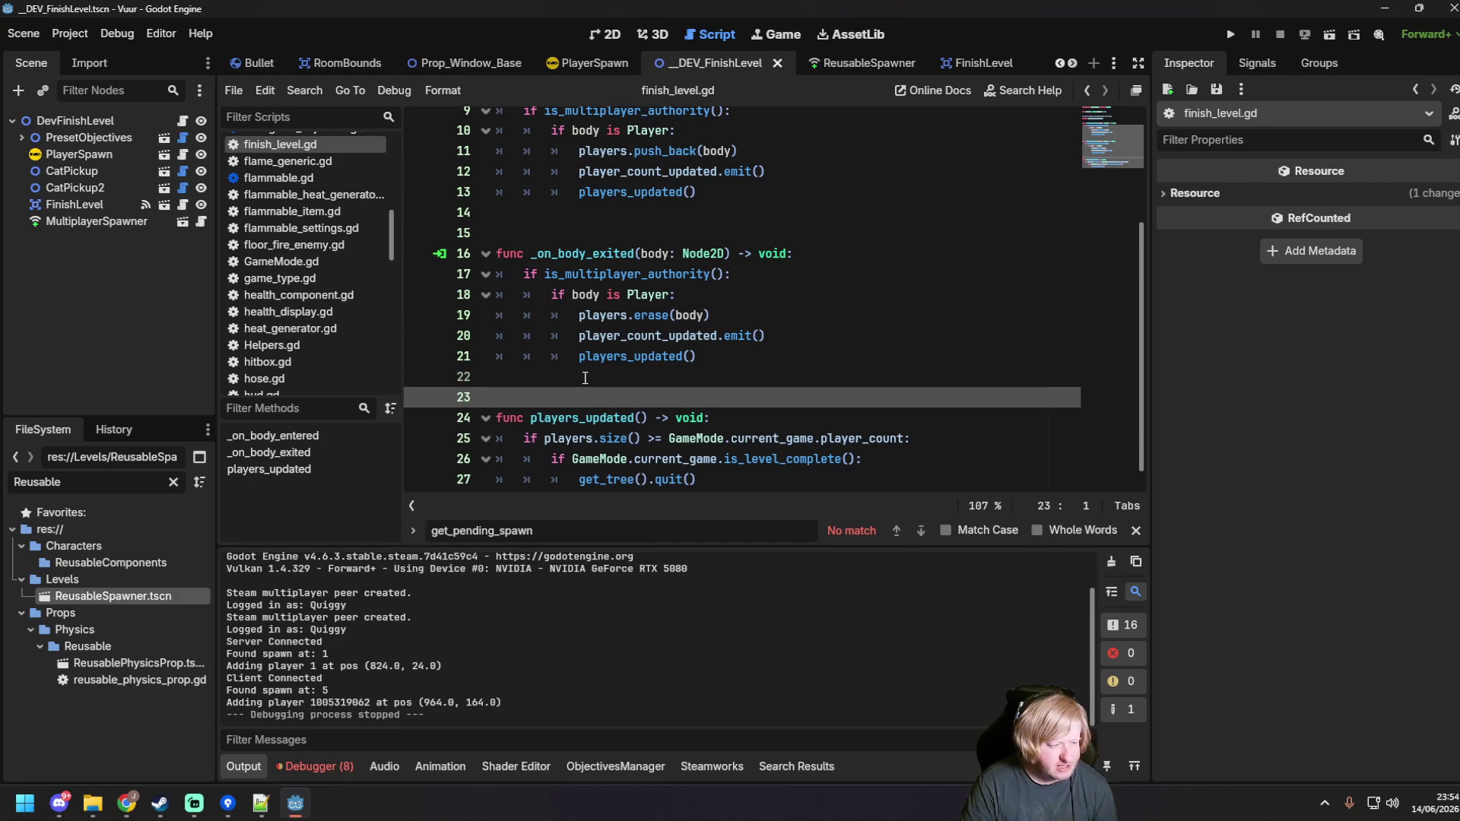
{"action": "type", "text": "@rpc((\""}
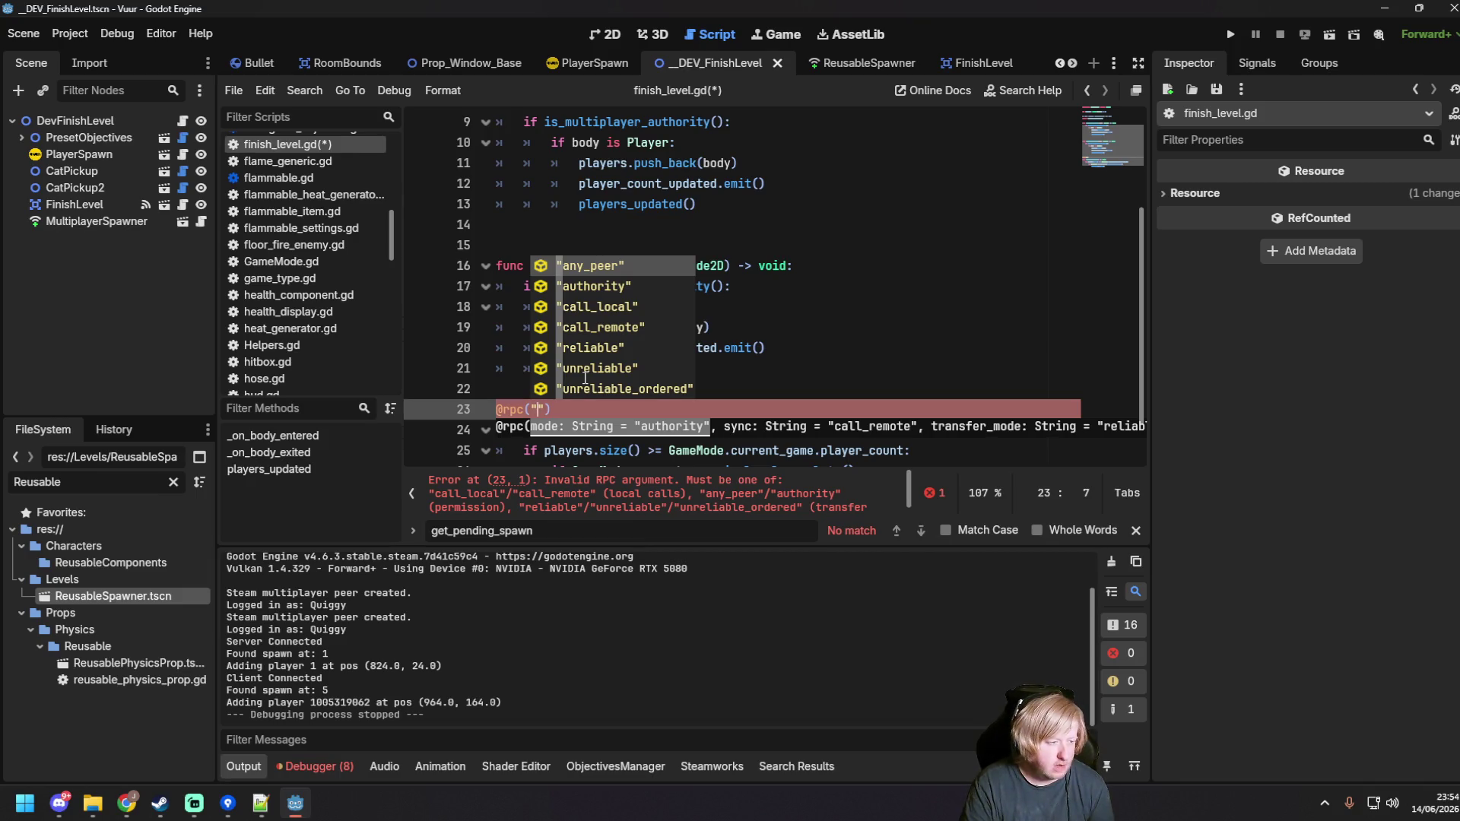
{"action": "type", "text": "auth"}
{"action": "key", "text": "Return"}
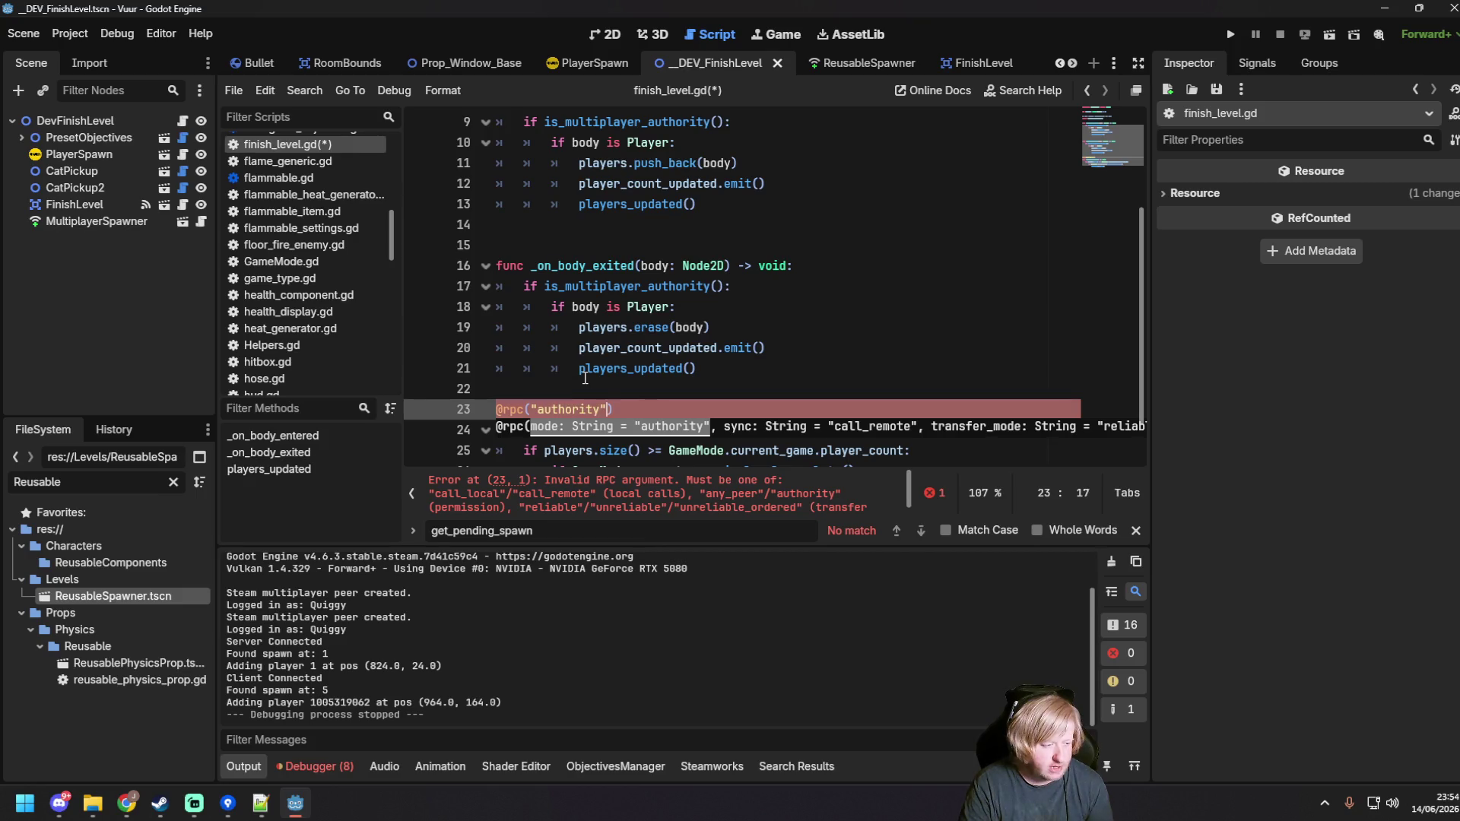
{"action": "type", "text": ", \""}
{"action": "type", "text": "ca"}
{"action": "key", "text": "Return"}
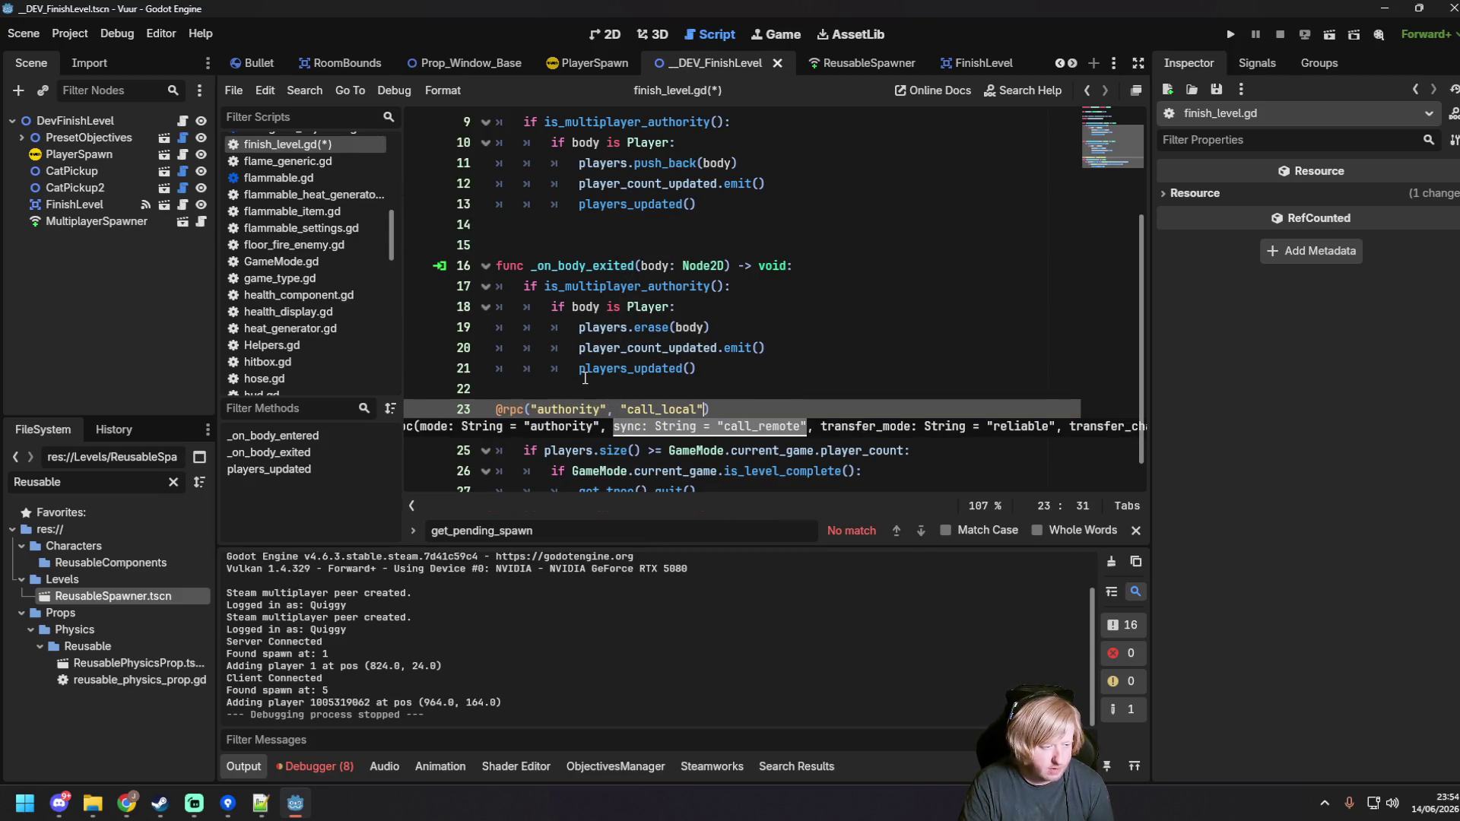
{"action": "type", "text": ", \"re"}
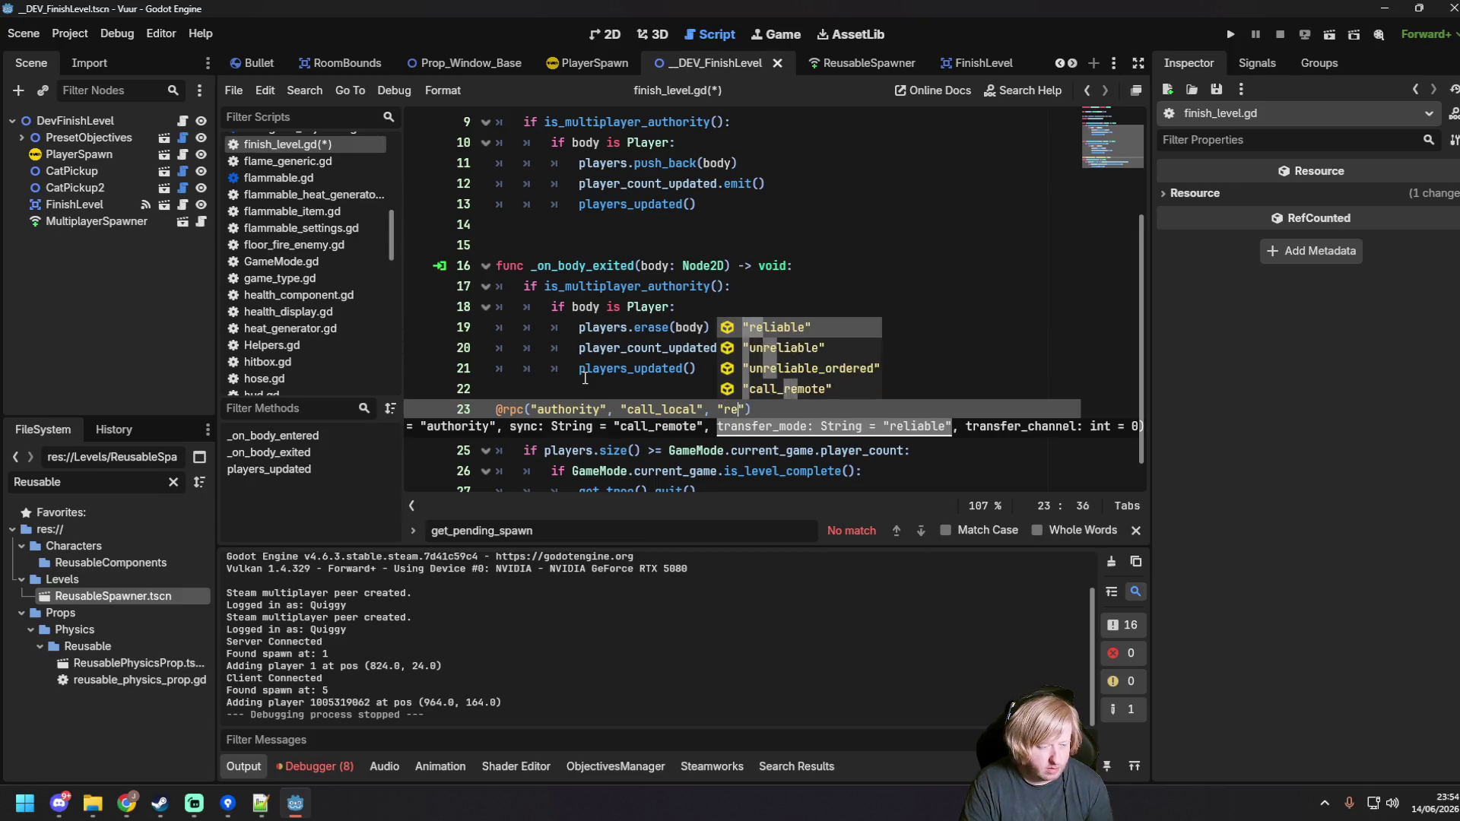
{"action": "key", "text": "Return"}
{"action": "left_click", "coordinate": [668, 265]}
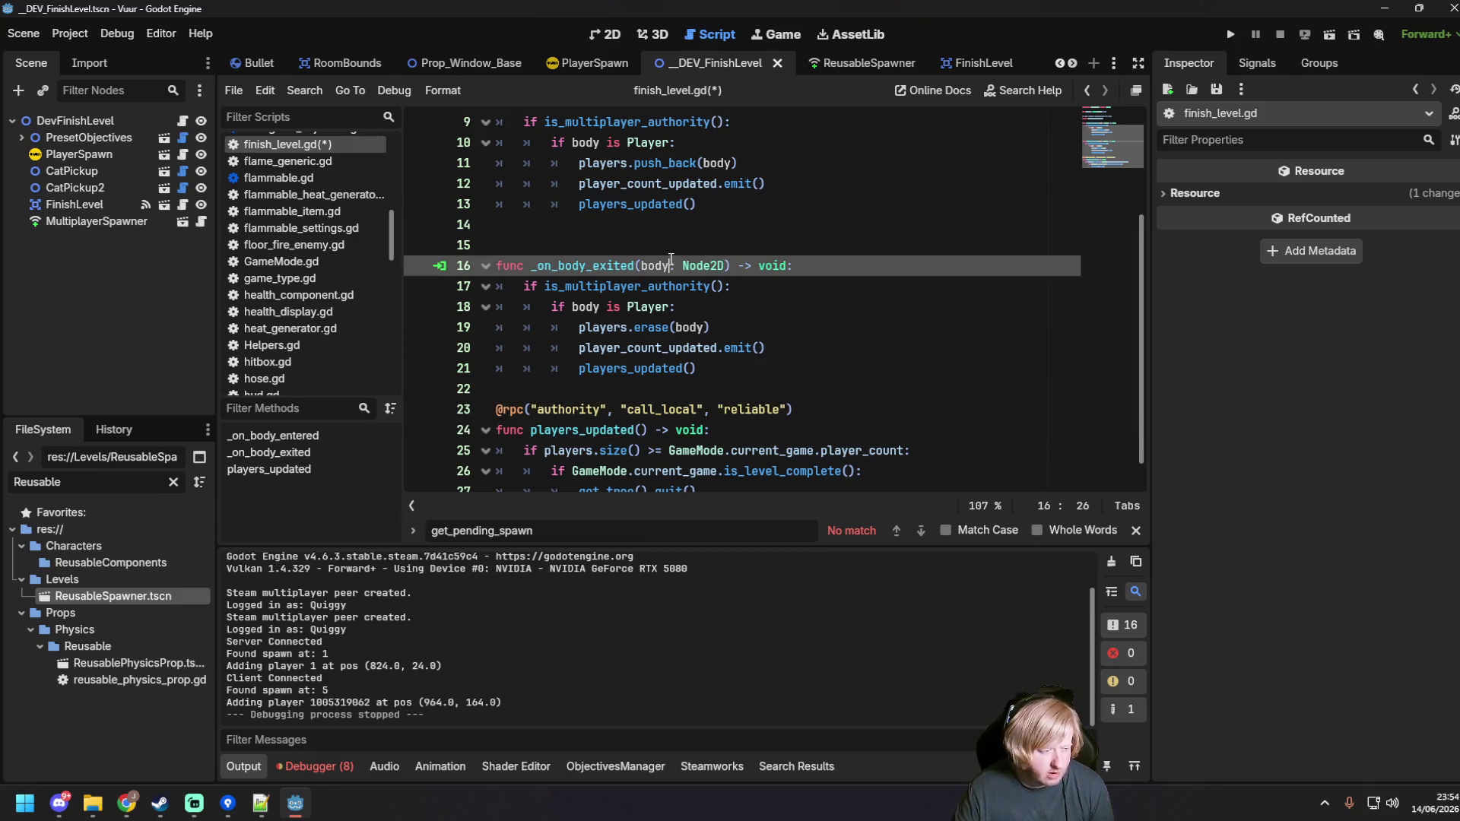
{"action": "scroll", "scroll_direction": "down", "scroll_amount": 3}
{"action": "left_click", "coordinate": [738, 461]}
{"action": "key", "text": "ctrl+s"}
Step: Delete the trial rpc annotation, save, and start a new line at the script's end
{"action": "left_click", "coordinate": [804, 378]}
{"action": "key", "text": "shift+Home"}
{"action": "key", "text": "BackSpace"}
{"action": "key", "text": "BackSpace"}
{"action": "key", "text": "ctrl+s"}
{"action": "left_click", "coordinate": [646, 461]}
{"action": "key", "text": "Return"}
{"action": "type", "text": "fun"}
{"action": "type", "text": "c com"}
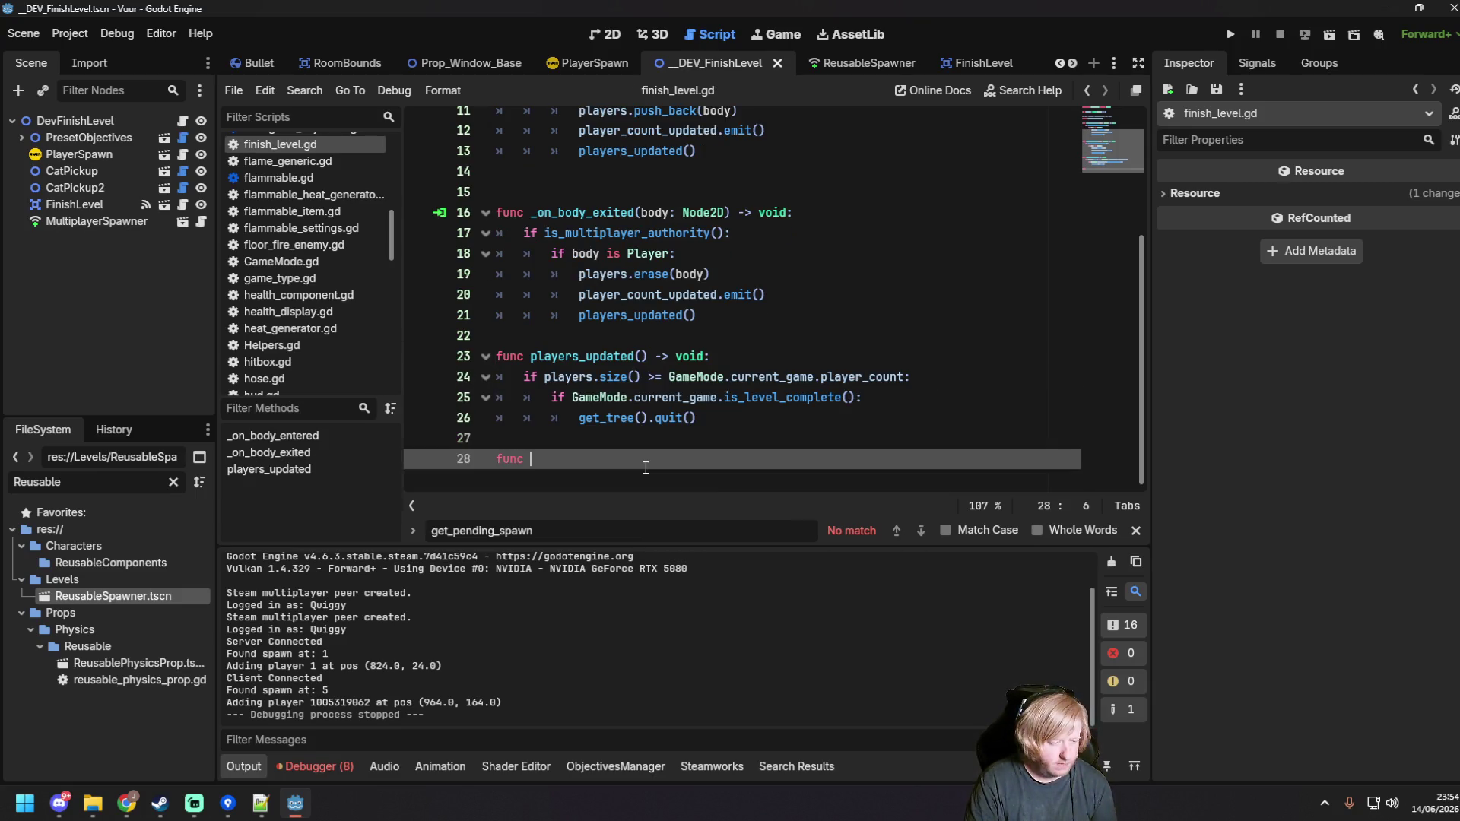
{"action": "type", "text": "plete_level() -> "}
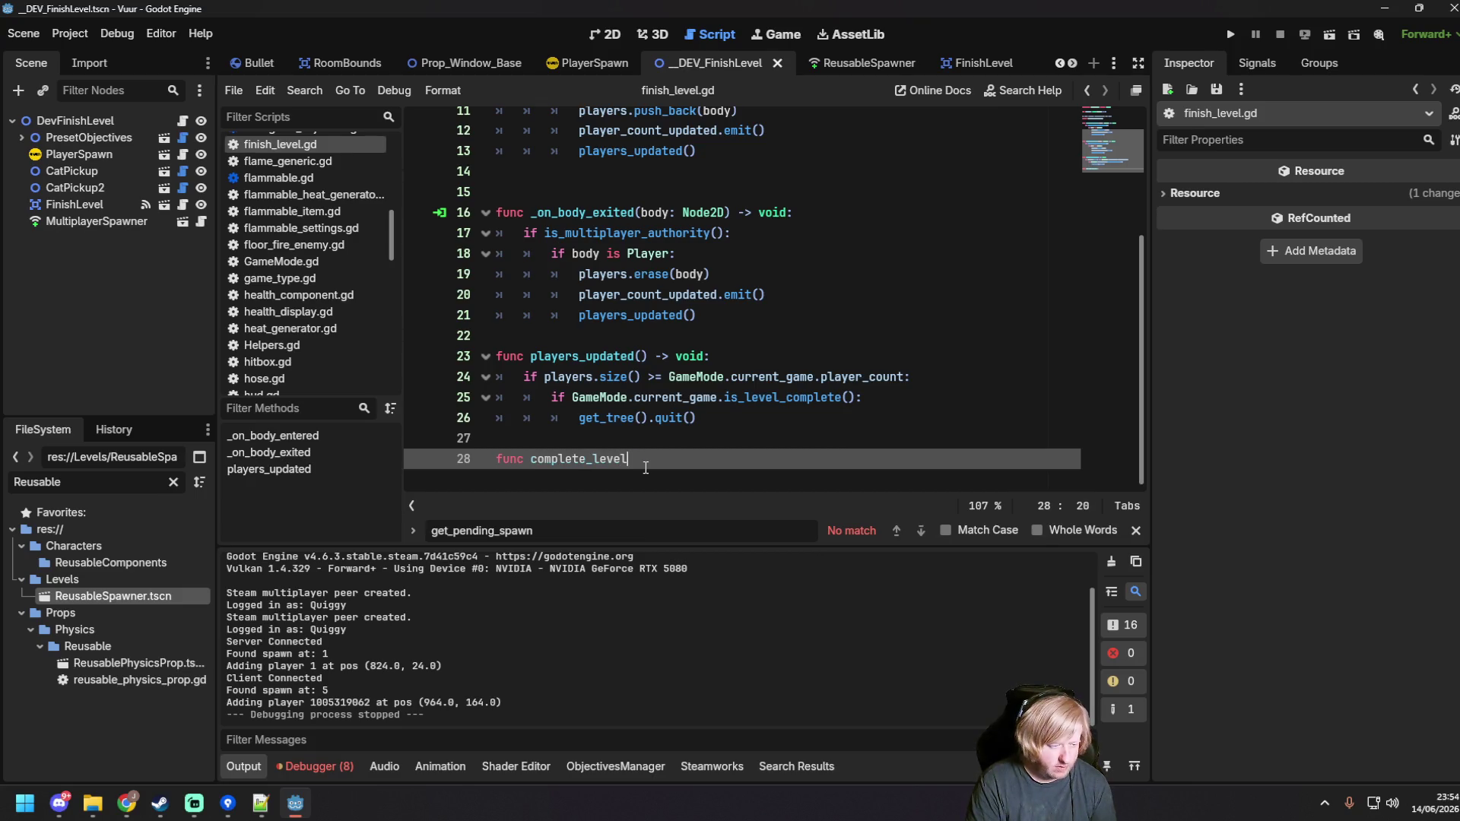
{"action": "type", "text": "void:"}
{"action": "key", "text": "Home"}
{"action": "key", "text": "Return"}
{"action": "key", "text": "Up"}
{"action": "key", "text": "ctrl+v"}
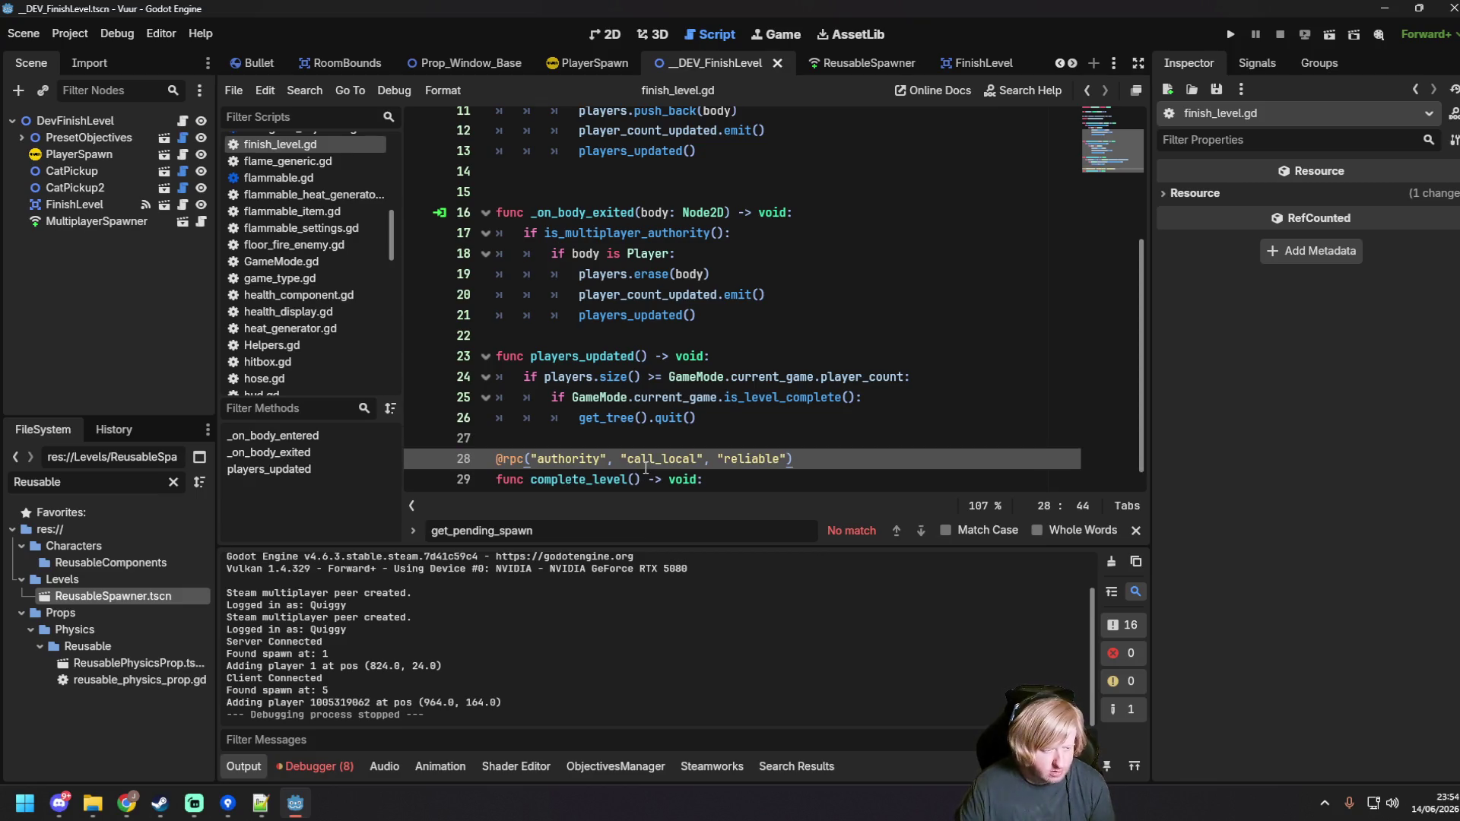
{"action": "key", "text": "Down"}
{"action": "key", "text": "Down"}
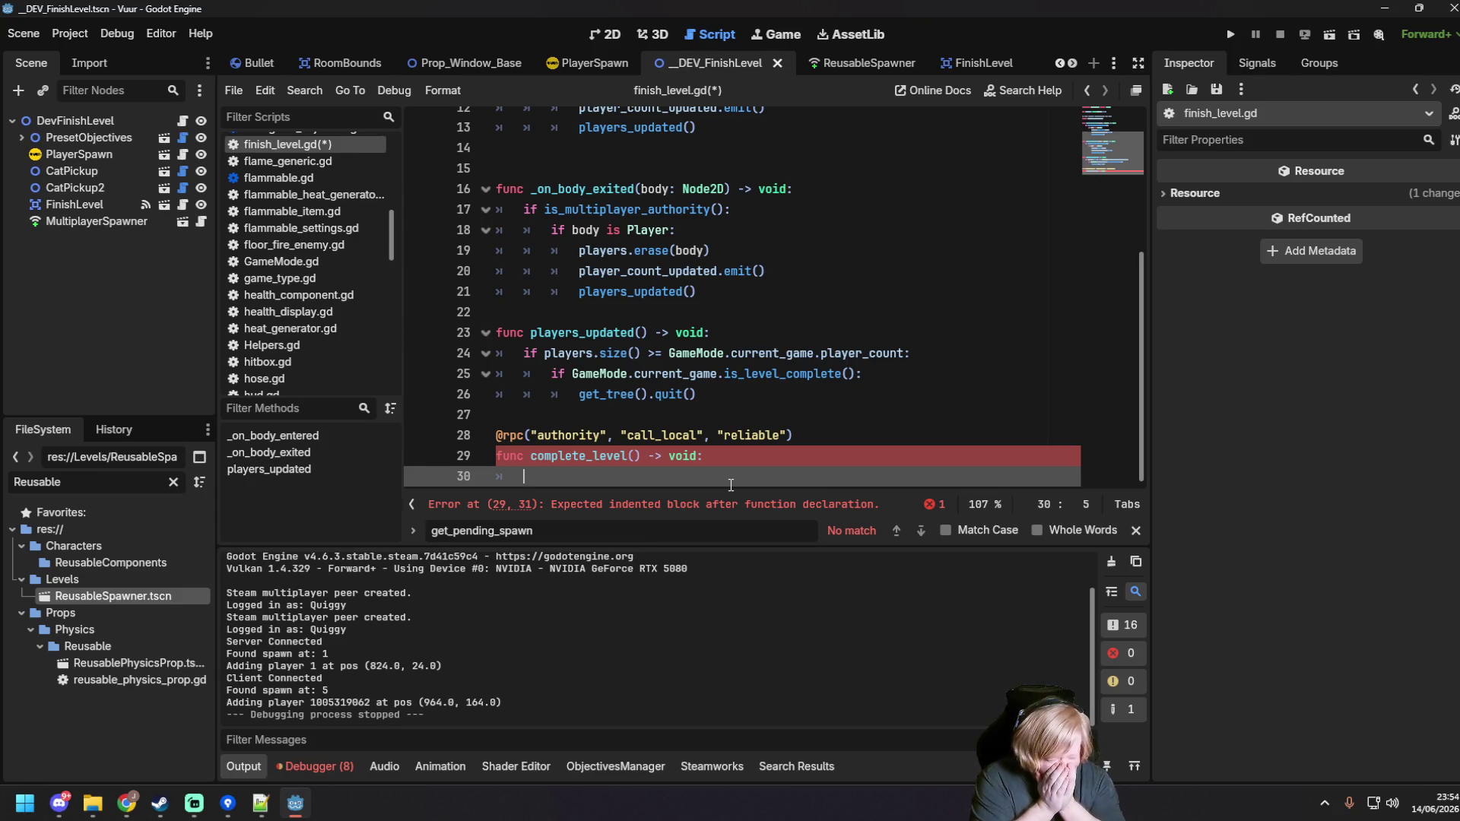
{"action": "left_click", "coordinate": [937, 356]}
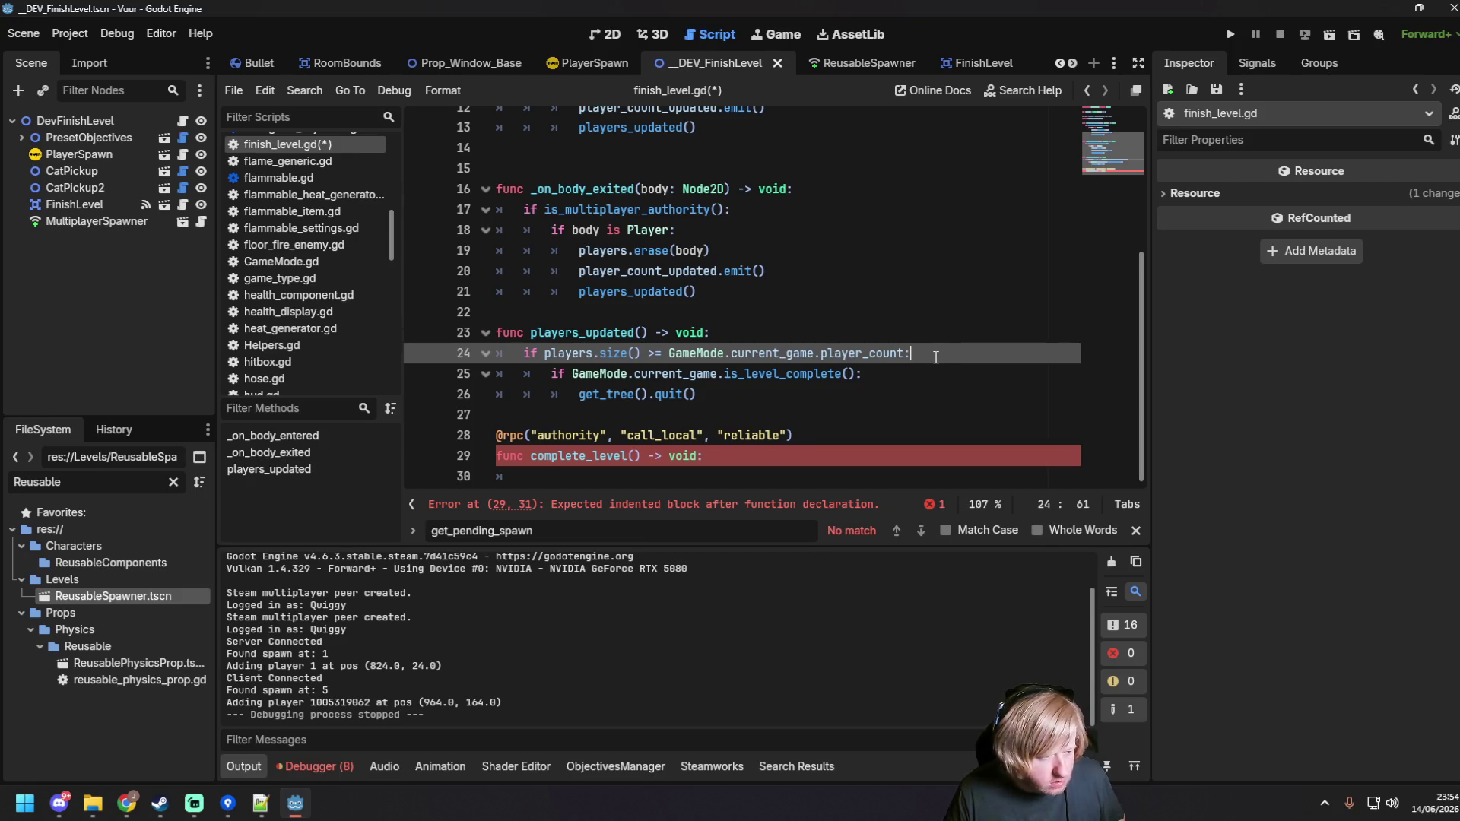
Step: Wrap players_updated's existing checks in an if is_multiplayer_authority(): block
{"action": "left_click", "coordinate": [909, 335]}
{"action": "key", "text": "Return"}
{"action": "type", "text": "if multi"}
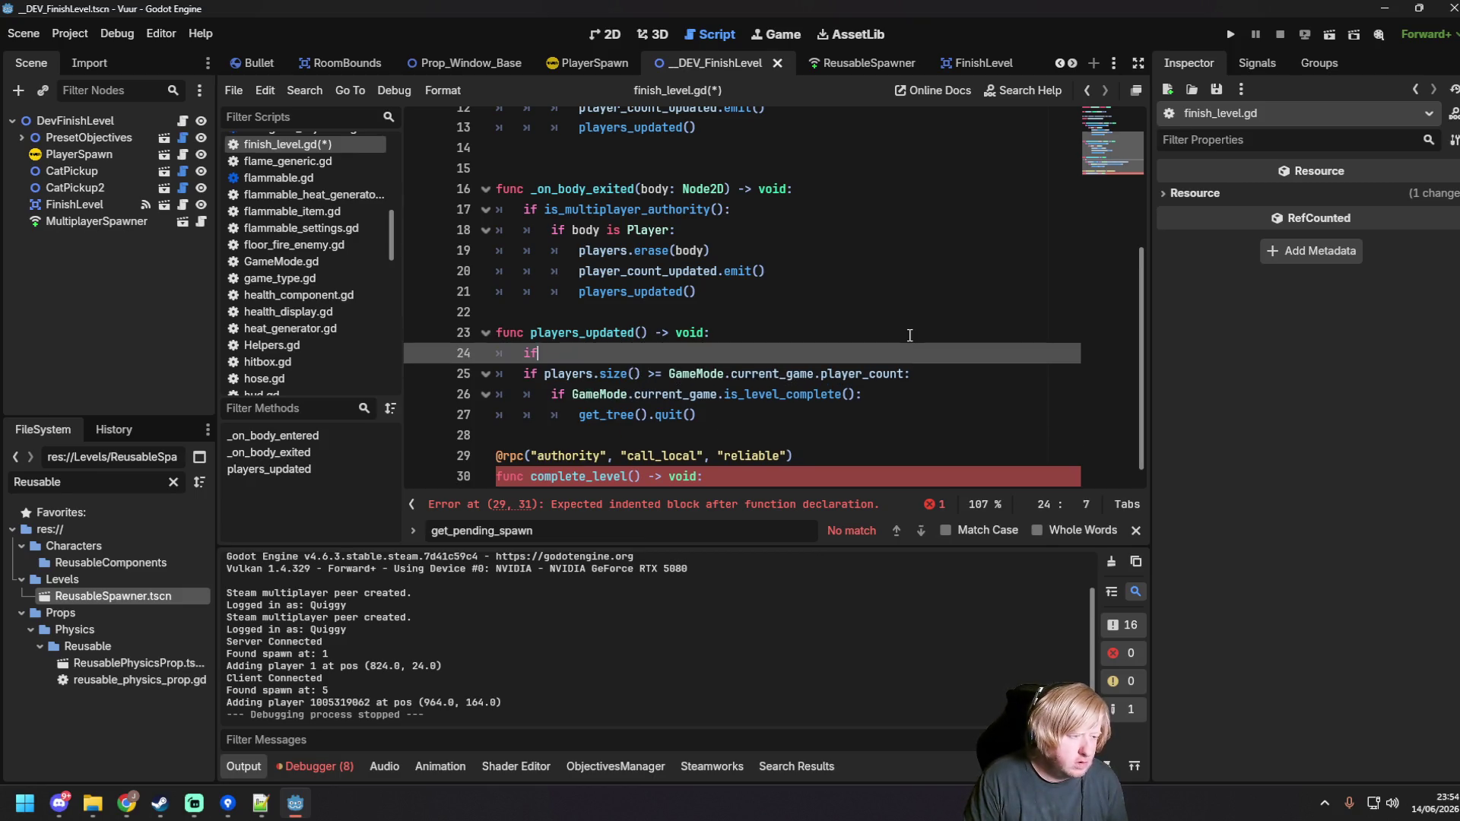
{"action": "type", "text": "player"}
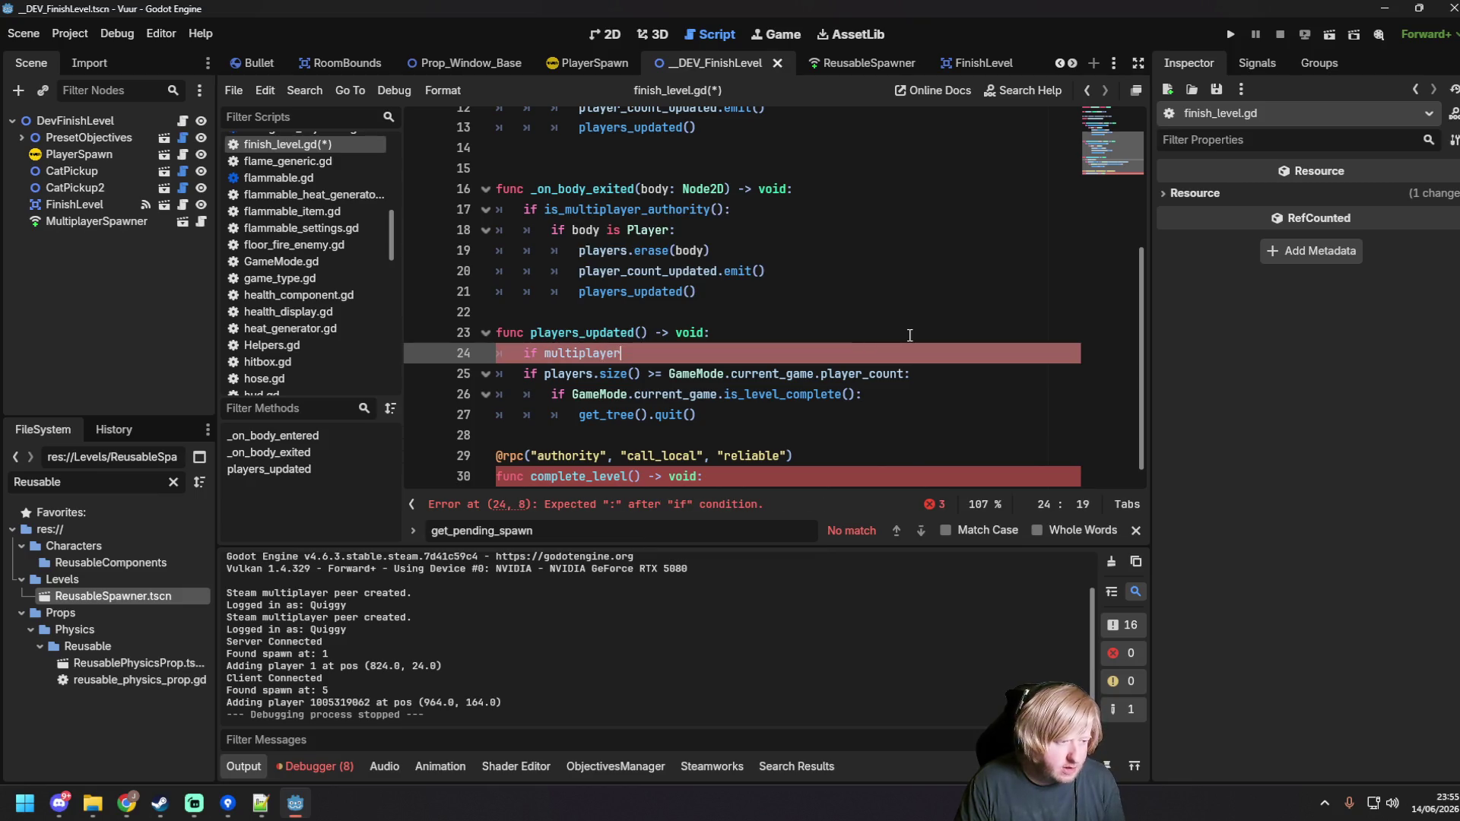
{"action": "key", "text": "BackSpace"}
{"action": "key", "text": "BackSpace"}
{"action": "key", "text": "BackSpace"}
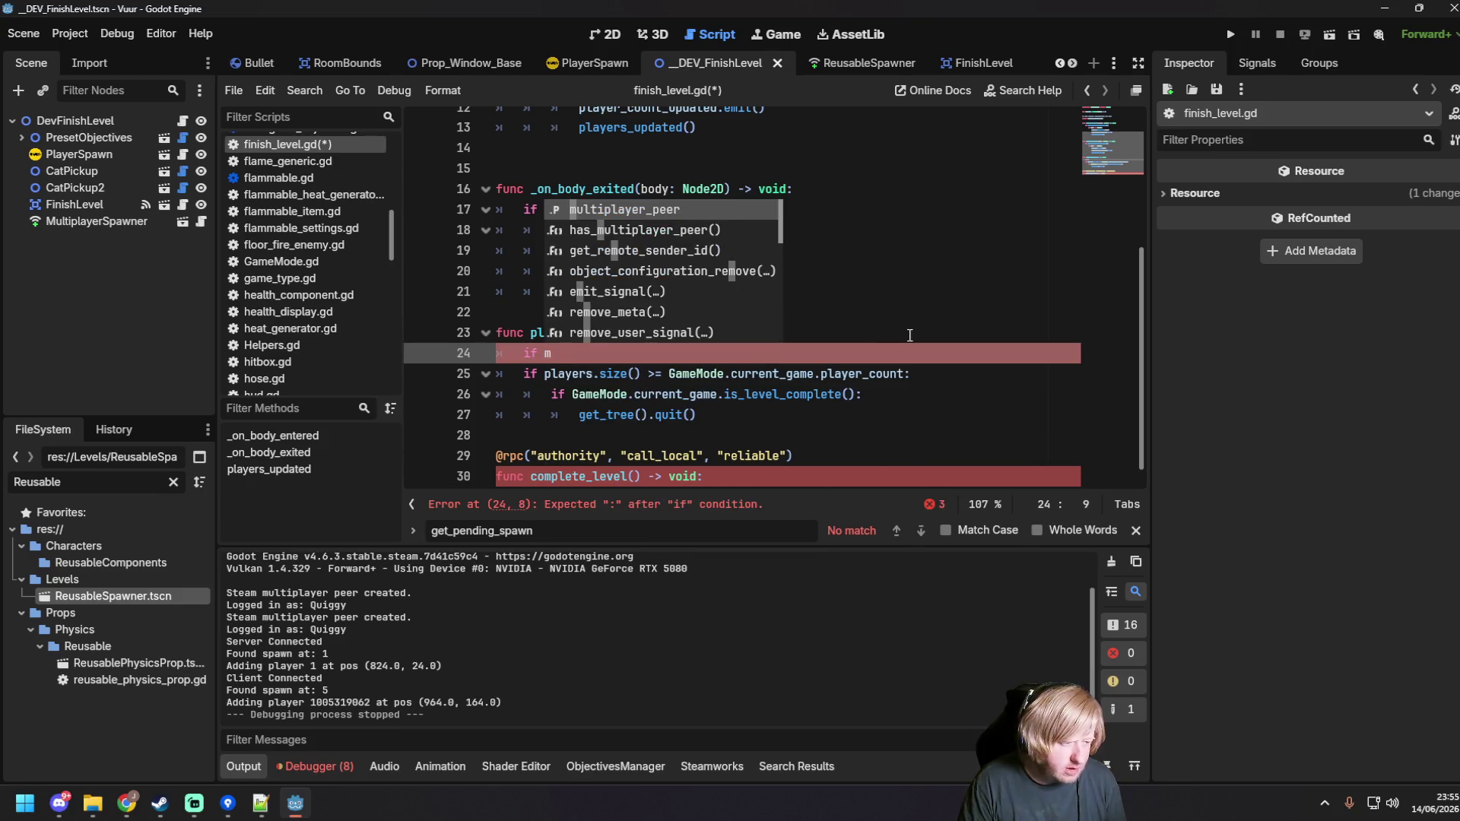
{"action": "type", "text": "is_m"}
{"action": "key", "text": "Return"}
{"action": "type", "text": ":"}
{"action": "left_click_drag", "start_coordinate": [707, 412], "coordinate": [456, 373]}
{"action": "key", "text": "Tab"}
Step: Move get_tree().quit() from players_updated into the complete_level body
{"action": "left_click", "coordinate": [748, 435]}
{"action": "scroll", "scroll_direction": "down", "scroll_amount": 3}
{"action": "left_click", "coordinate": [801, 396]}
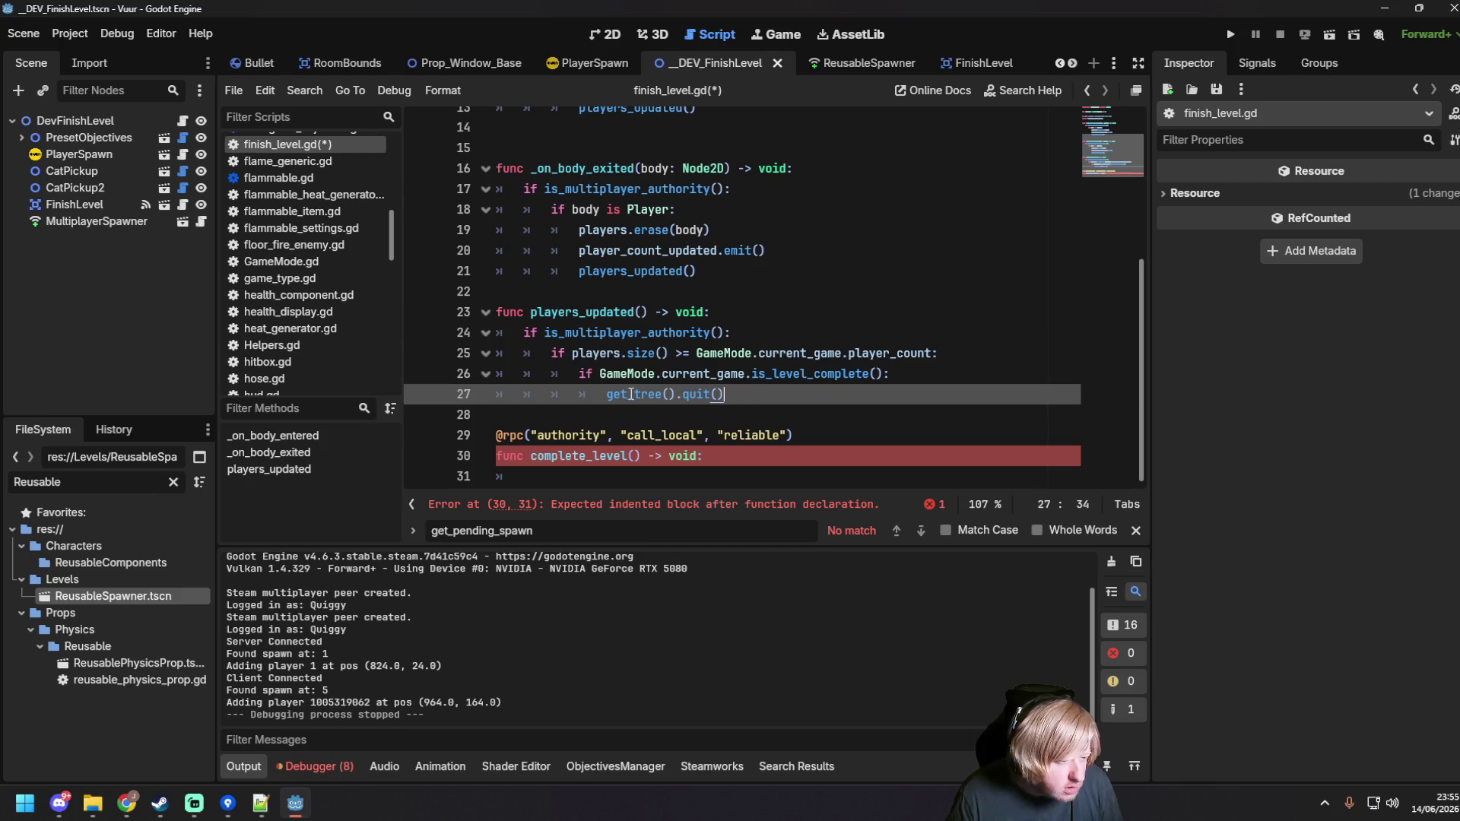
{"action": "left_click_drag", "start_coordinate": [606, 394], "coordinate": [782, 399]}
{"action": "key", "text": "BackSpace"}
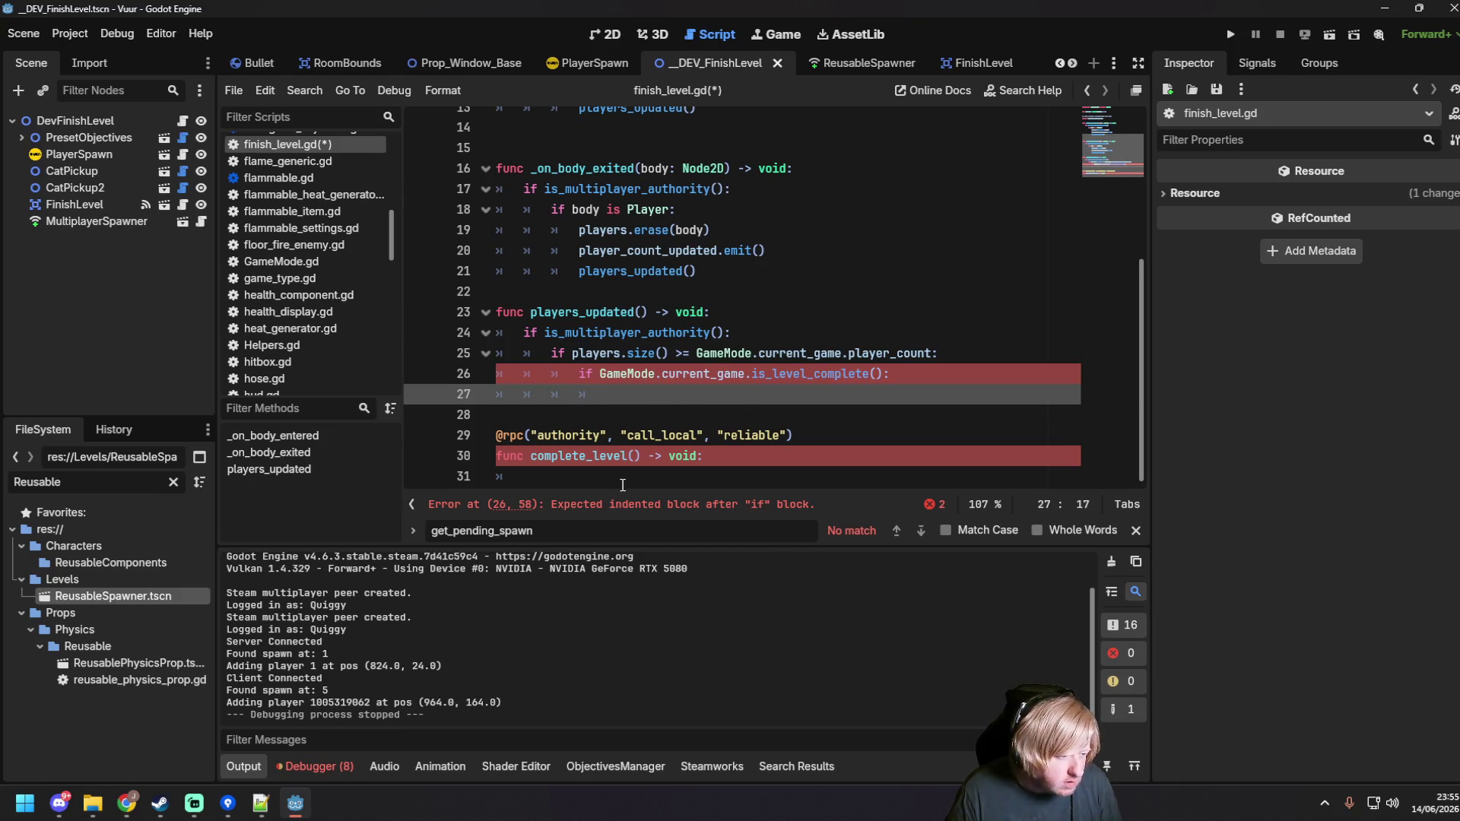
{"action": "left_click", "coordinate": [622, 479]}
{"action": "key", "text": "ctrl+v"}
Step: Call complete_level.rpc() in its place, save the script, and run the game
{"action": "left_click", "coordinate": [656, 394]}
{"action": "type", "text": "complet"}
{"action": "key", "text": "BackSpace"}
{"action": "type", "text": "_level.rpc"}
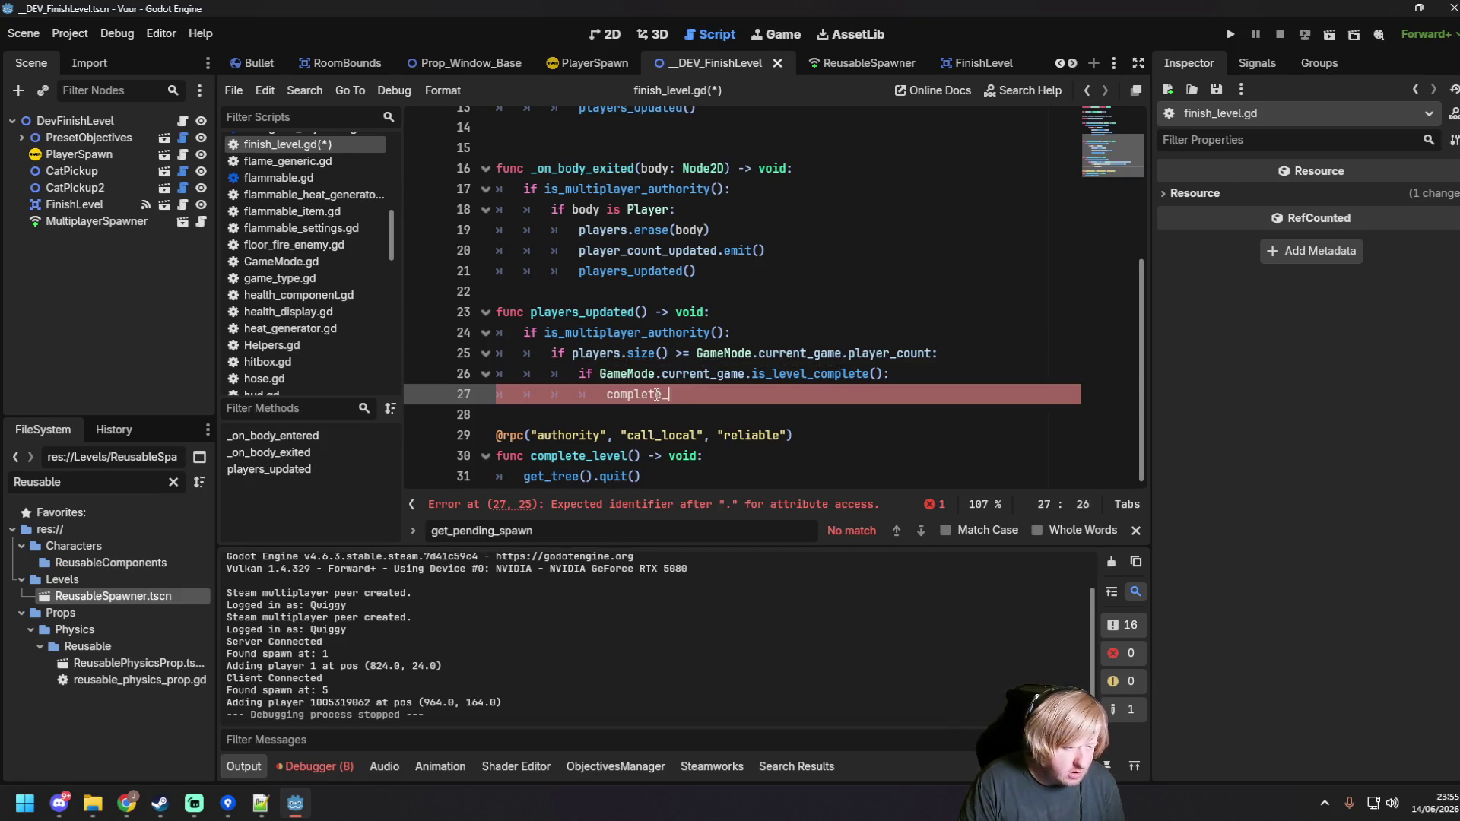
{"action": "type", "text": "()"}
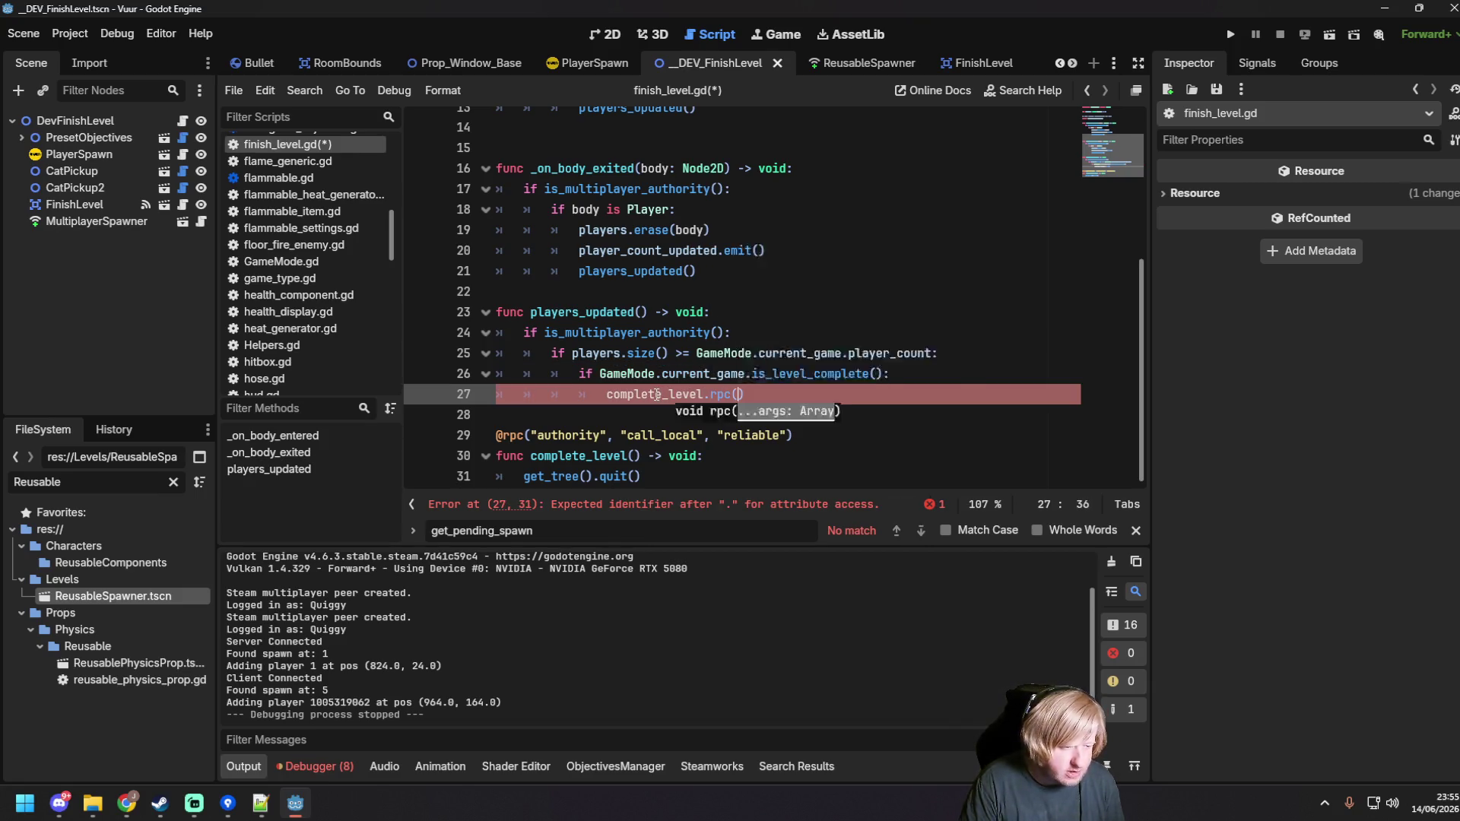
{"action": "key", "text": "ctrl+s"}
{"action": "key", "text": "F6"}
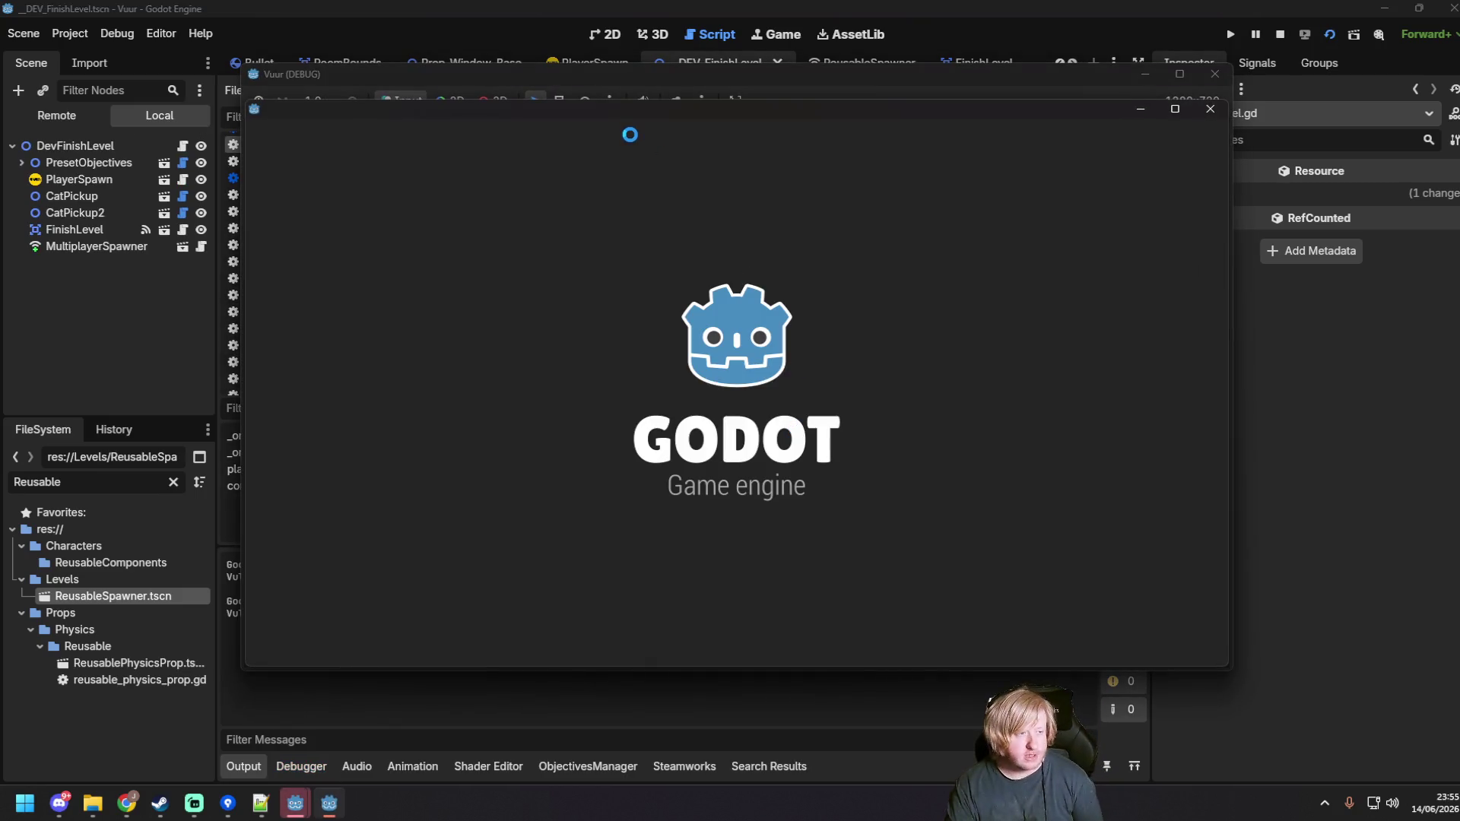
Step: Start a server in one game window and join it from the other
{"action": "left_click_drag", "start_coordinate": [803, 94], "coordinate": [602, 61]}
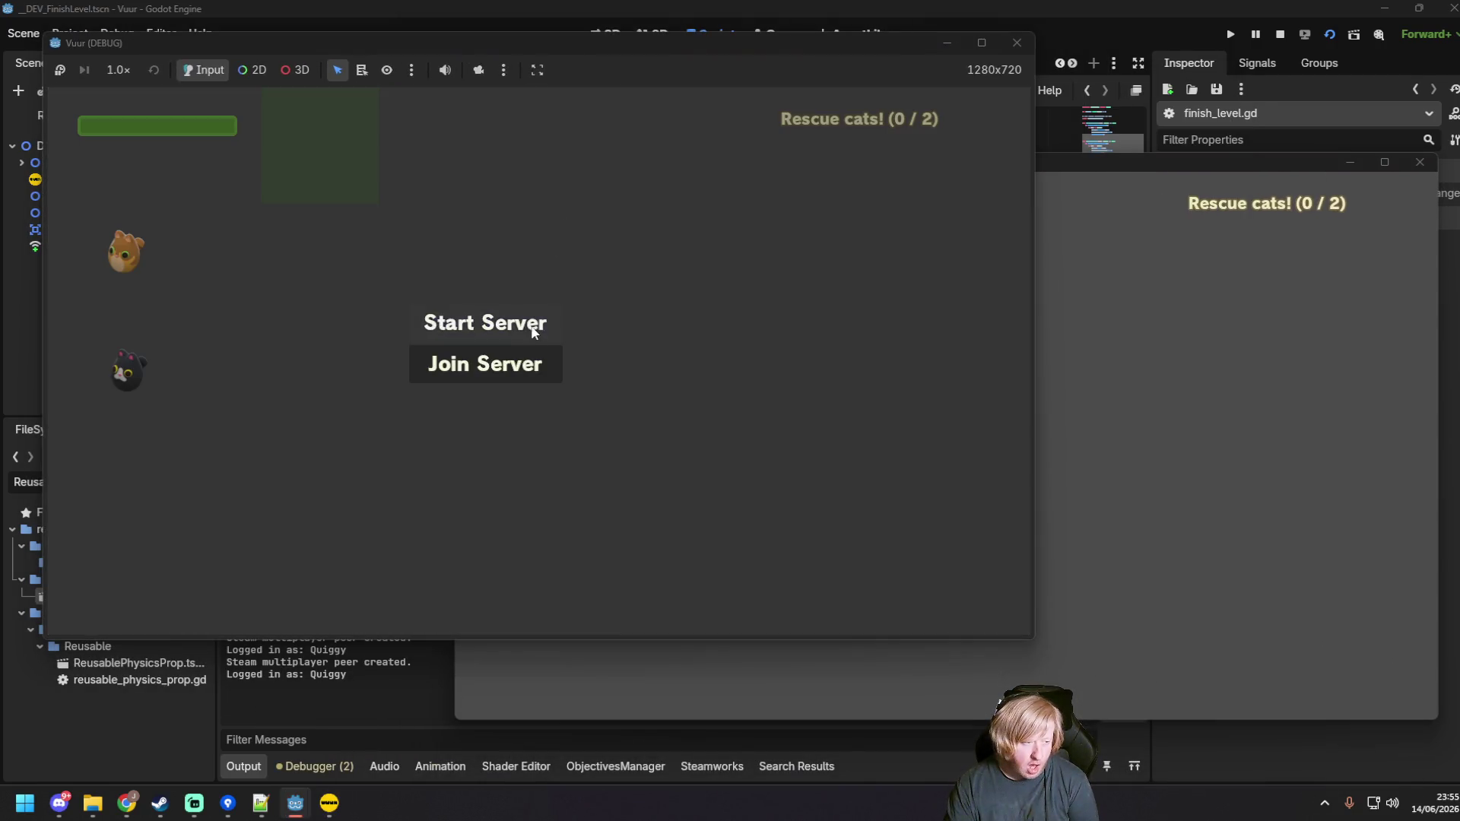
{"action": "left_click", "coordinate": [532, 327]}
{"action": "left_click", "coordinate": [875, 395]}
{"action": "left_click", "coordinate": [887, 449]}
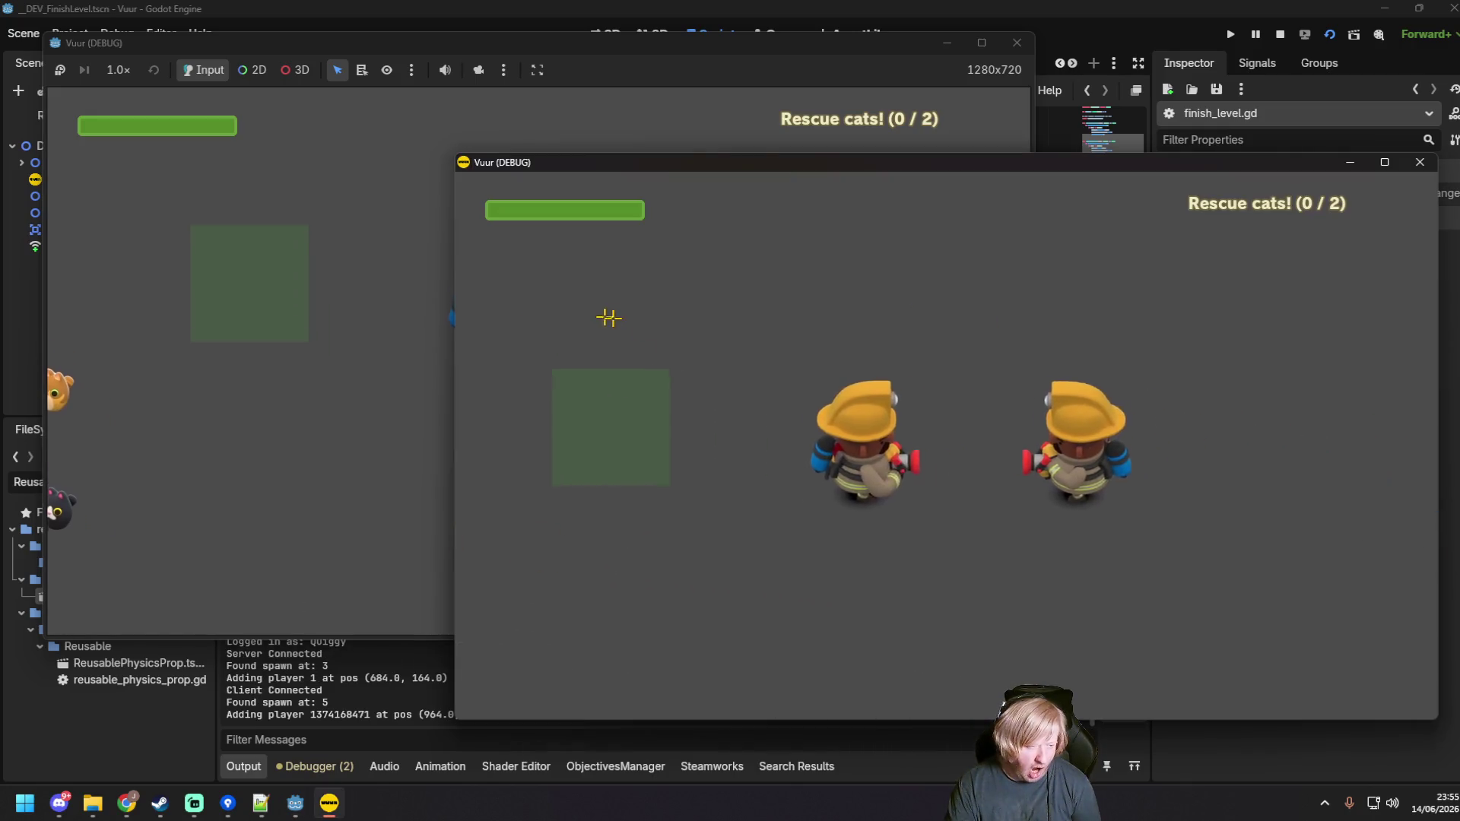
{"action": "left_click", "coordinate": [322, 348]}
Step: Walk both firefighters to rescue the cats and reach the finish zone, then save in the editor
{"action": "key", "text": "a"}
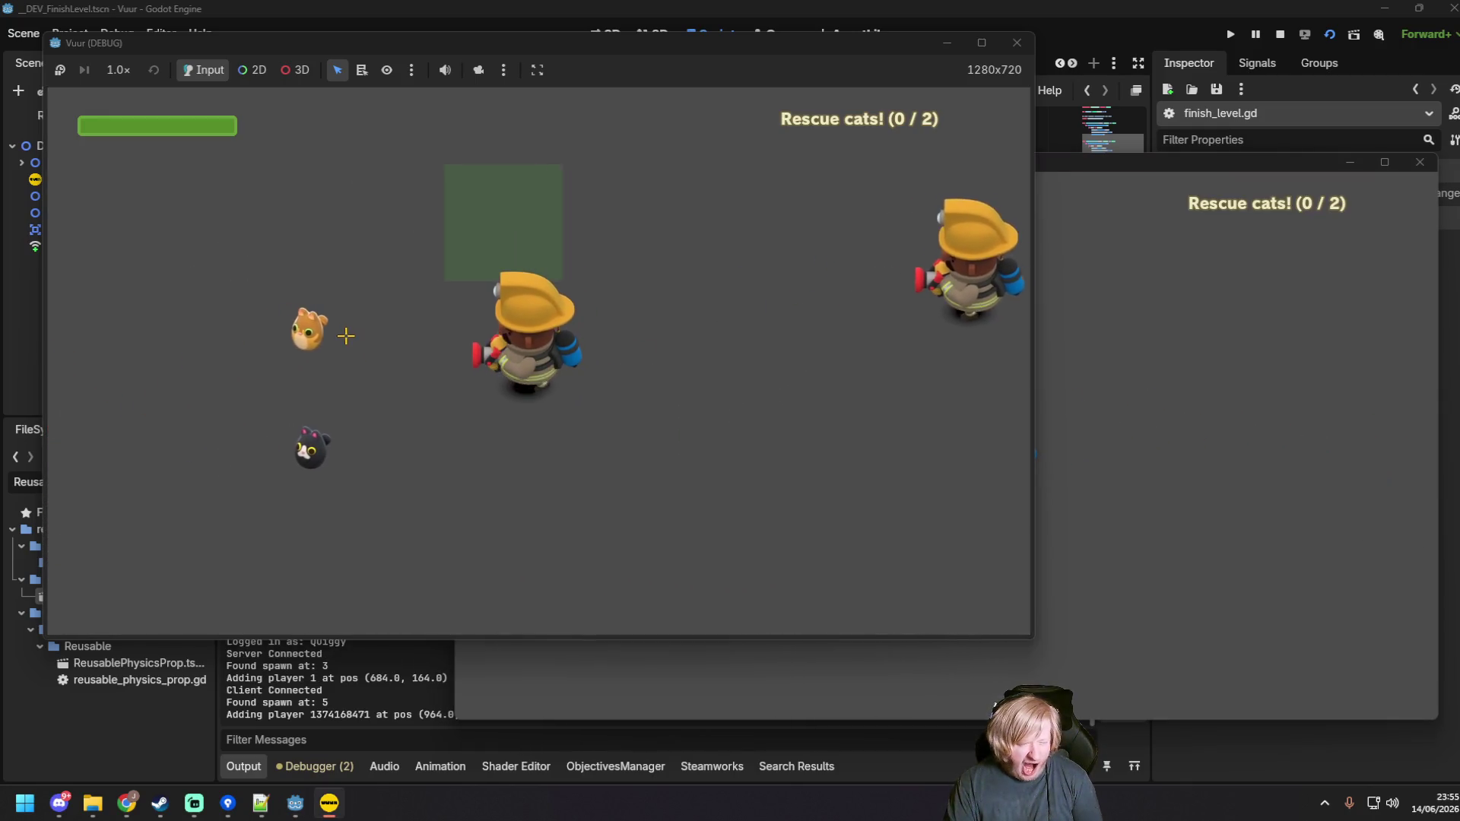
{"action": "key", "text": "w"}
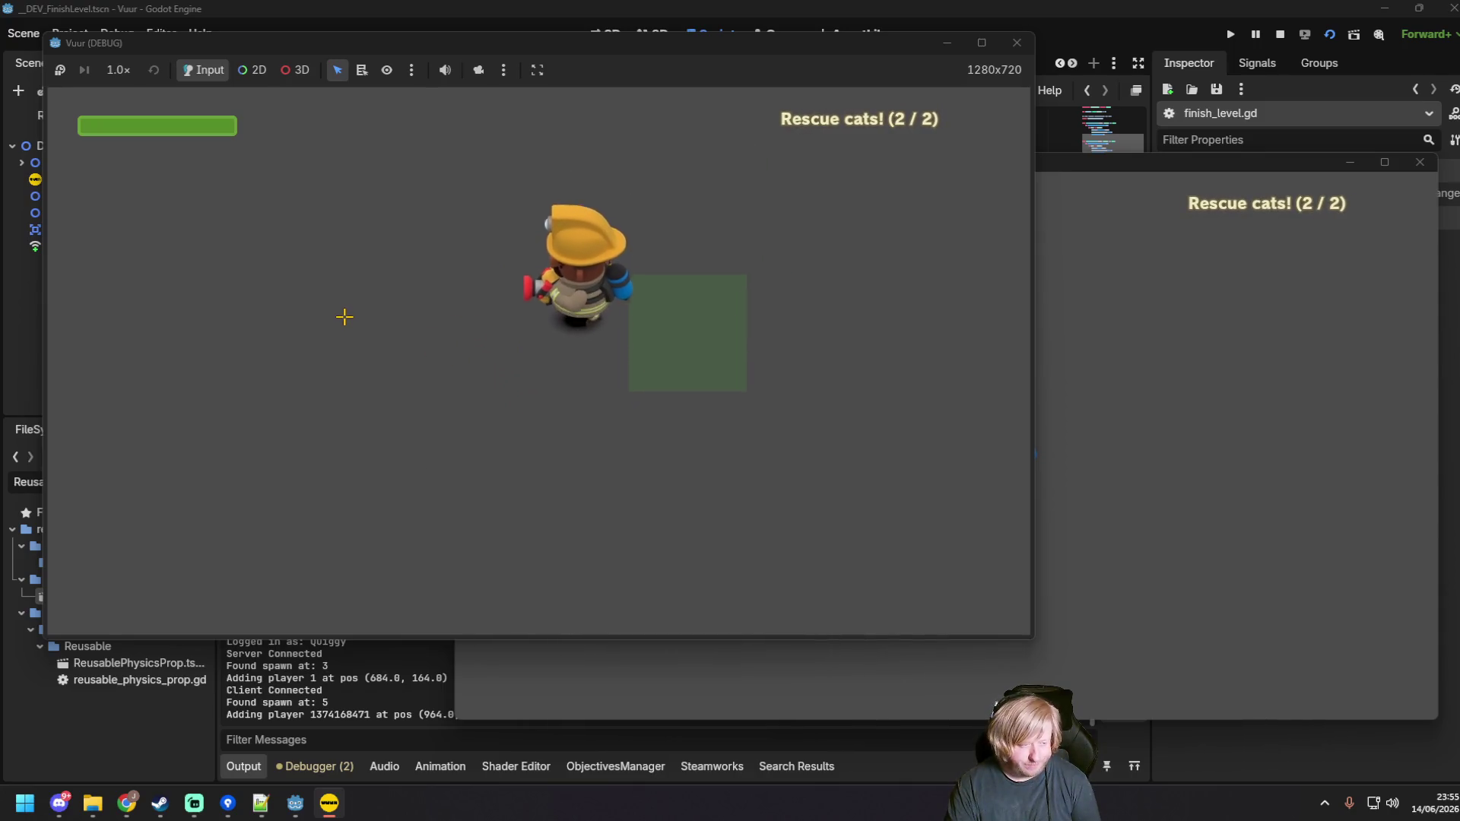
{"action": "left_click", "coordinate": [1146, 387]}
{"action": "key", "text": "a"}
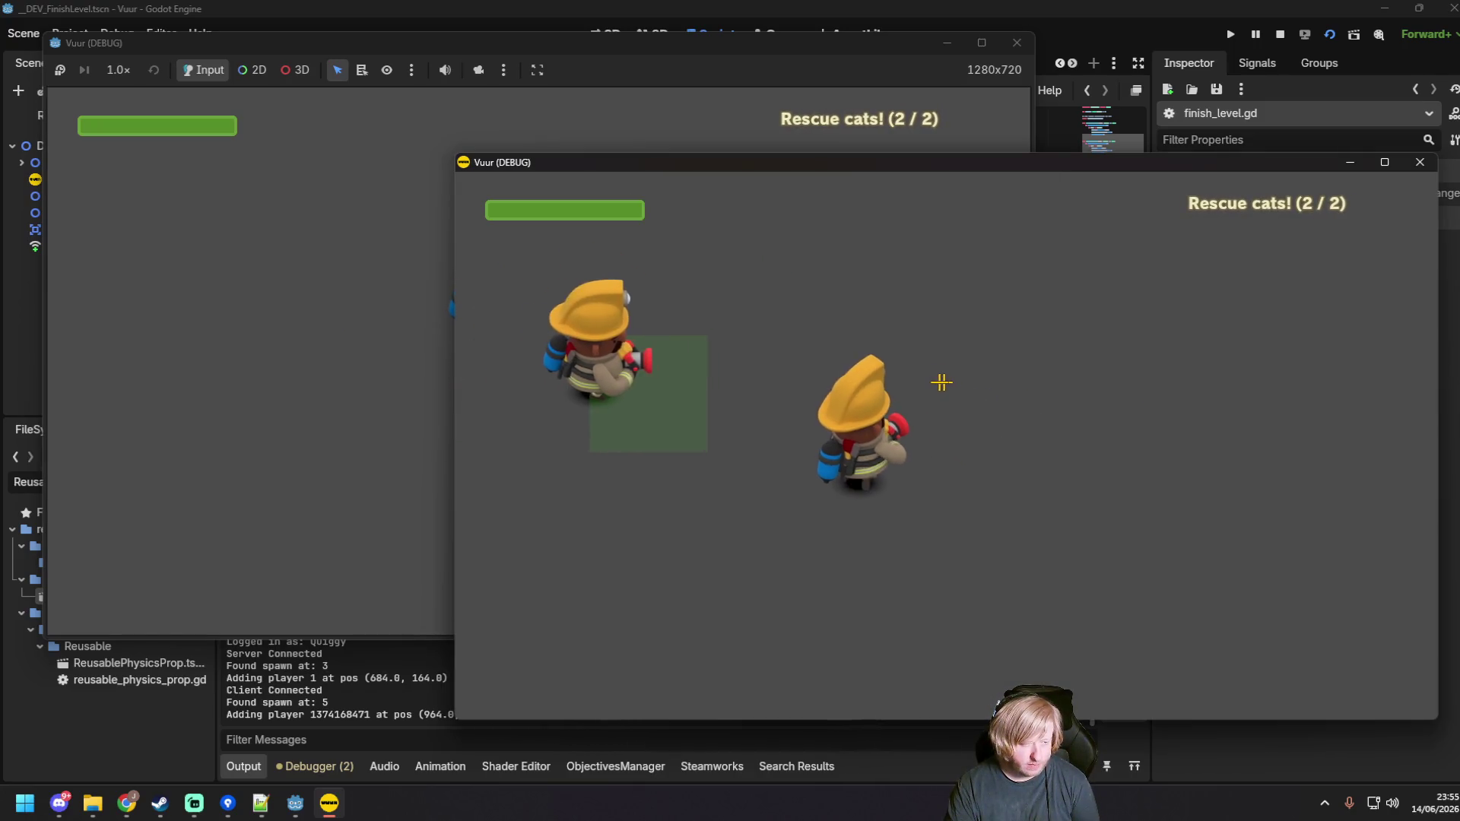
{"action": "key", "text": "alt+Tab"}
{"action": "key", "text": "ctrl+s"}
{"action": "scroll", "scroll_direction": "down", "scroll_amount": 3}
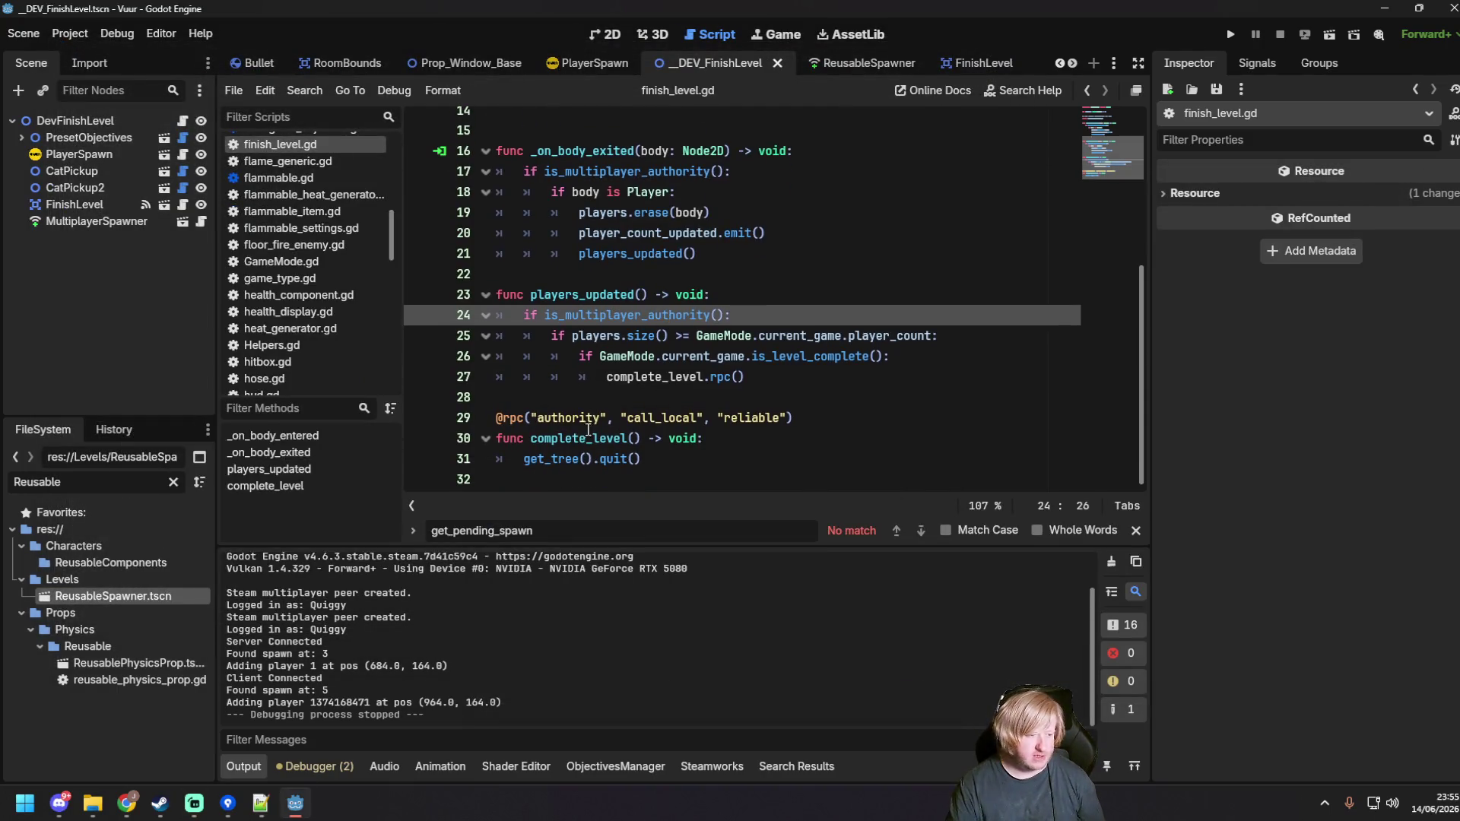
Step: Replace get_tree().quit() with get_tree().change_scene_to_file("res://Levels/Menus/MainMenu/MainMenu.tscn")
{"action": "left_click", "coordinate": [676, 460]}
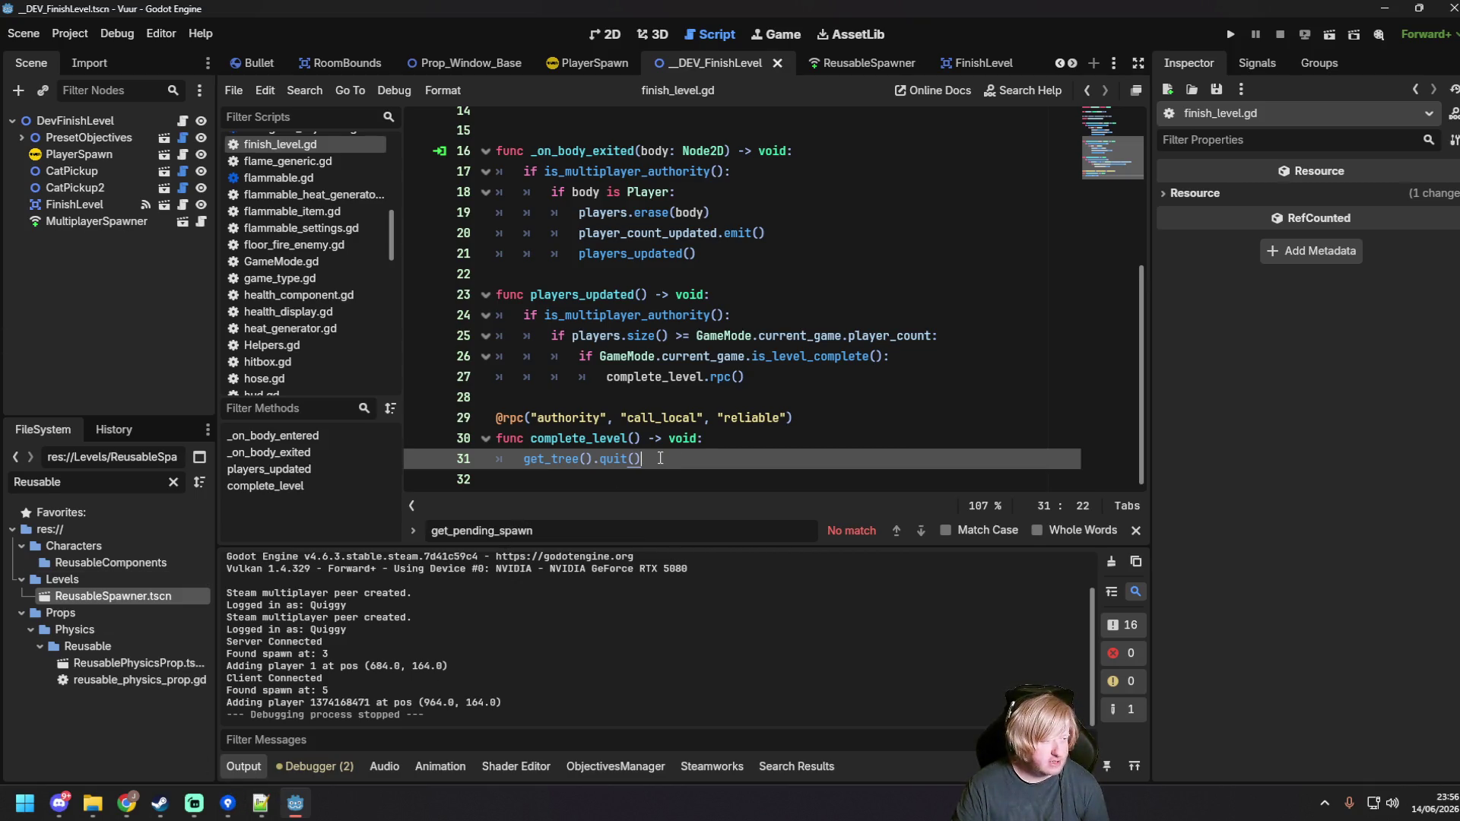
{"action": "scroll", "scroll_direction": "up", "scroll_amount": 3}
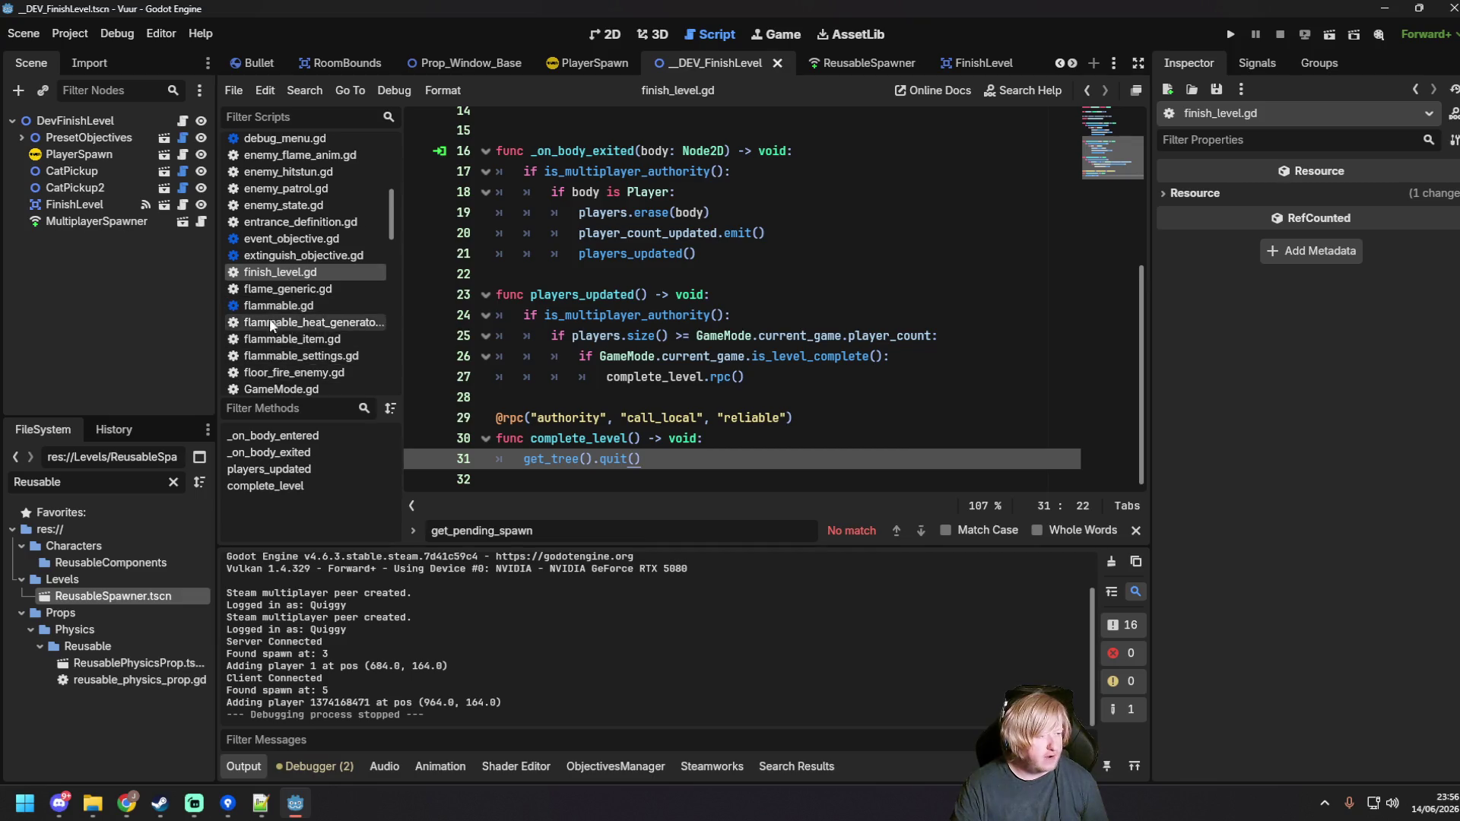
{"action": "scroll", "scroll_direction": "down", "scroll_amount": 3}
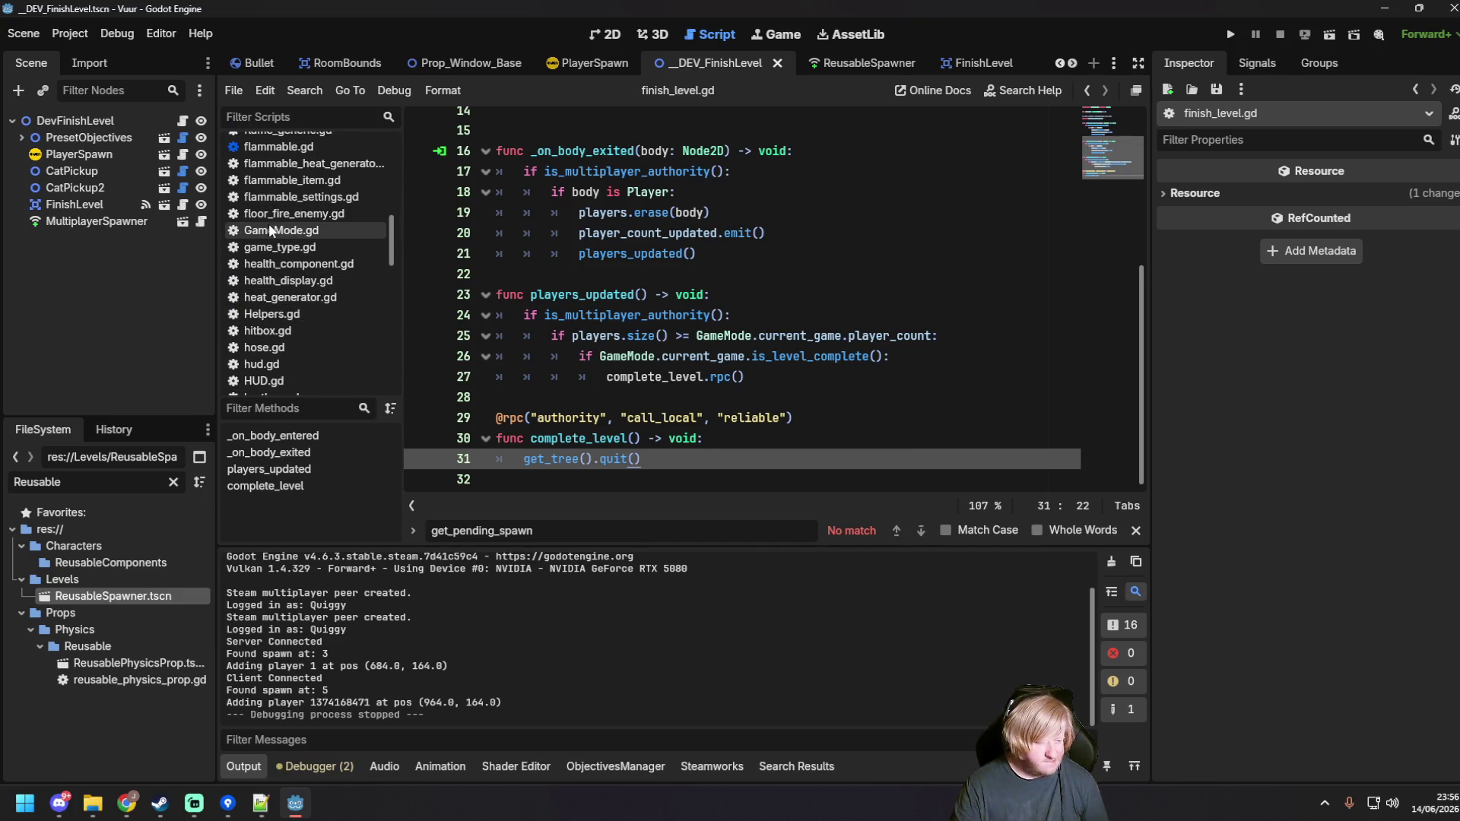
{"action": "scroll", "scroll_direction": "down", "scroll_amount": 3}
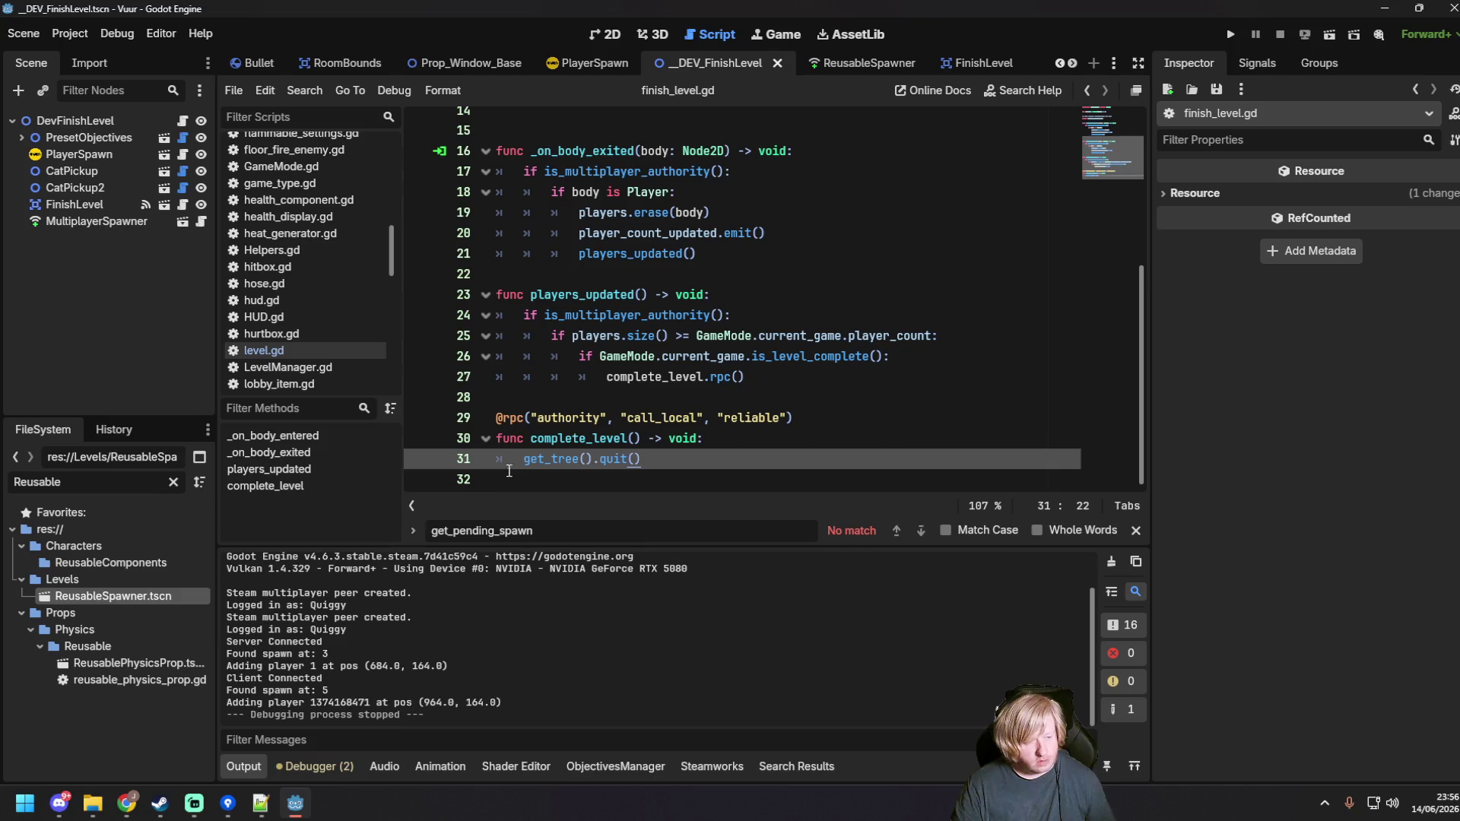
{"action": "left_click_drag", "start_coordinate": [523, 459], "coordinate": [645, 459]}
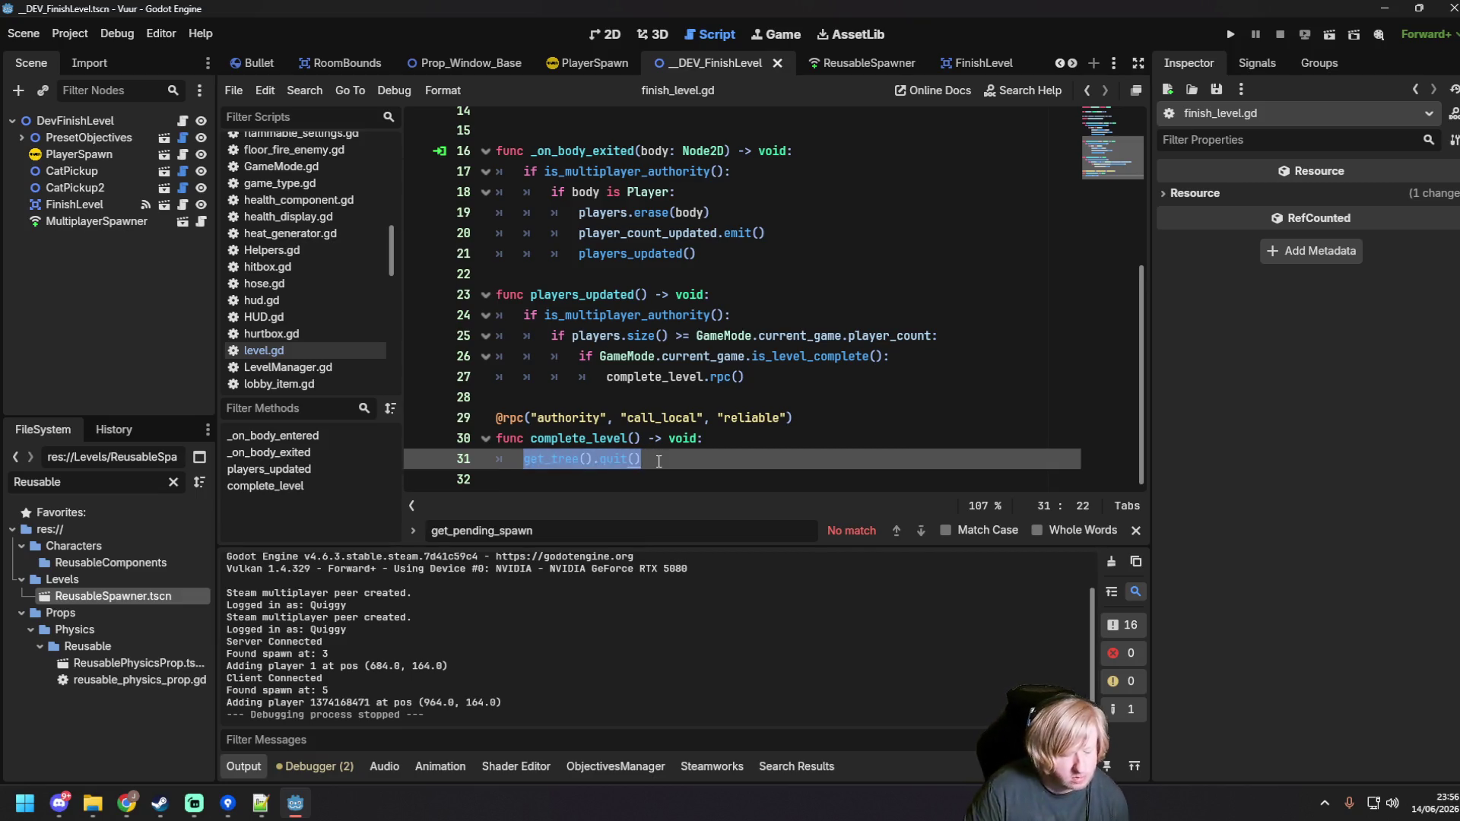
{"action": "type", "text": "change_"}
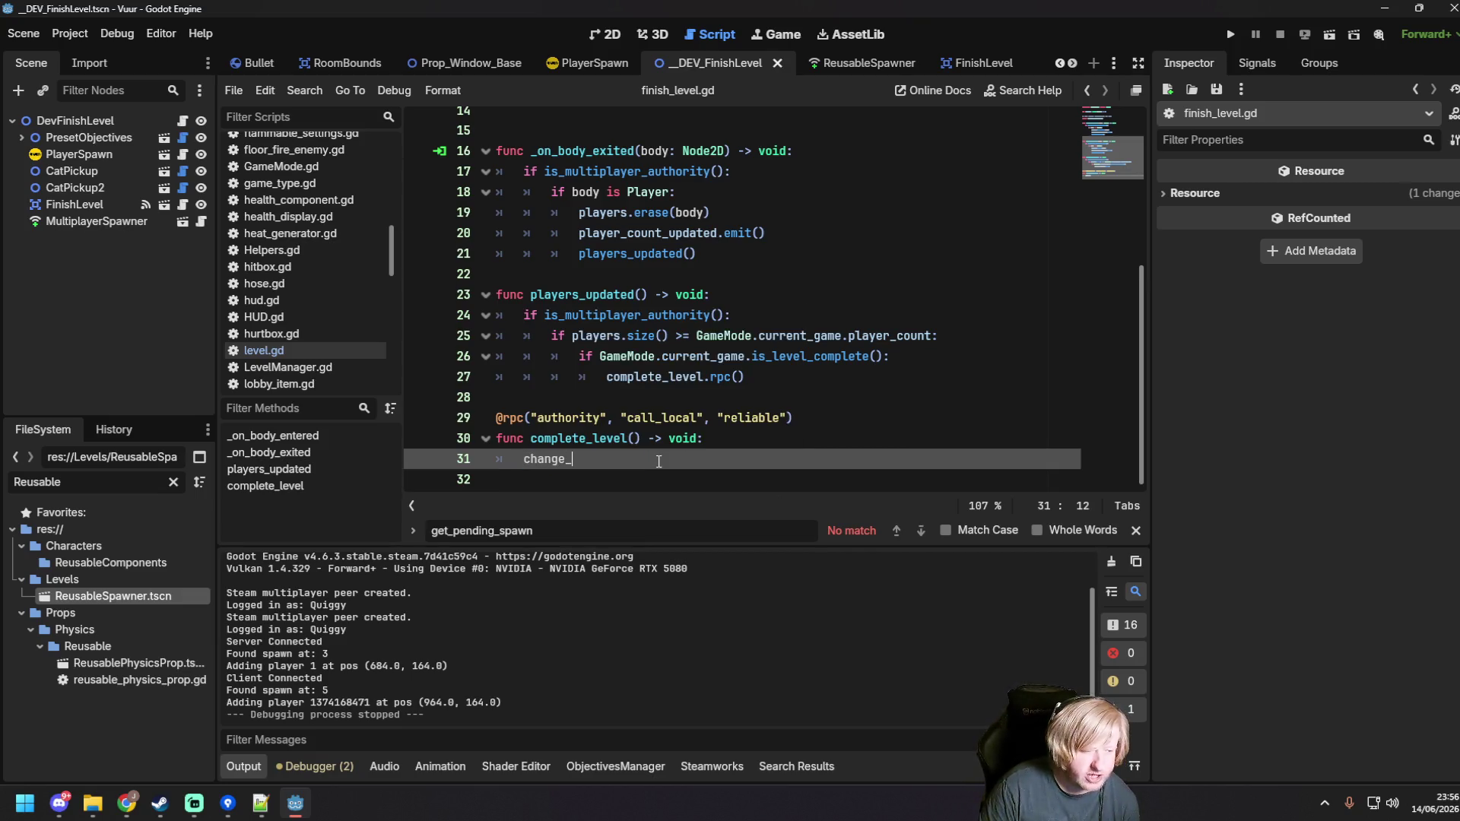
{"action": "key", "text": "BackSpace"}
{"action": "key", "text": "BackSpace"}
{"action": "key", "text": "BackSpace"}
{"action": "type", "text": "get_tree"}
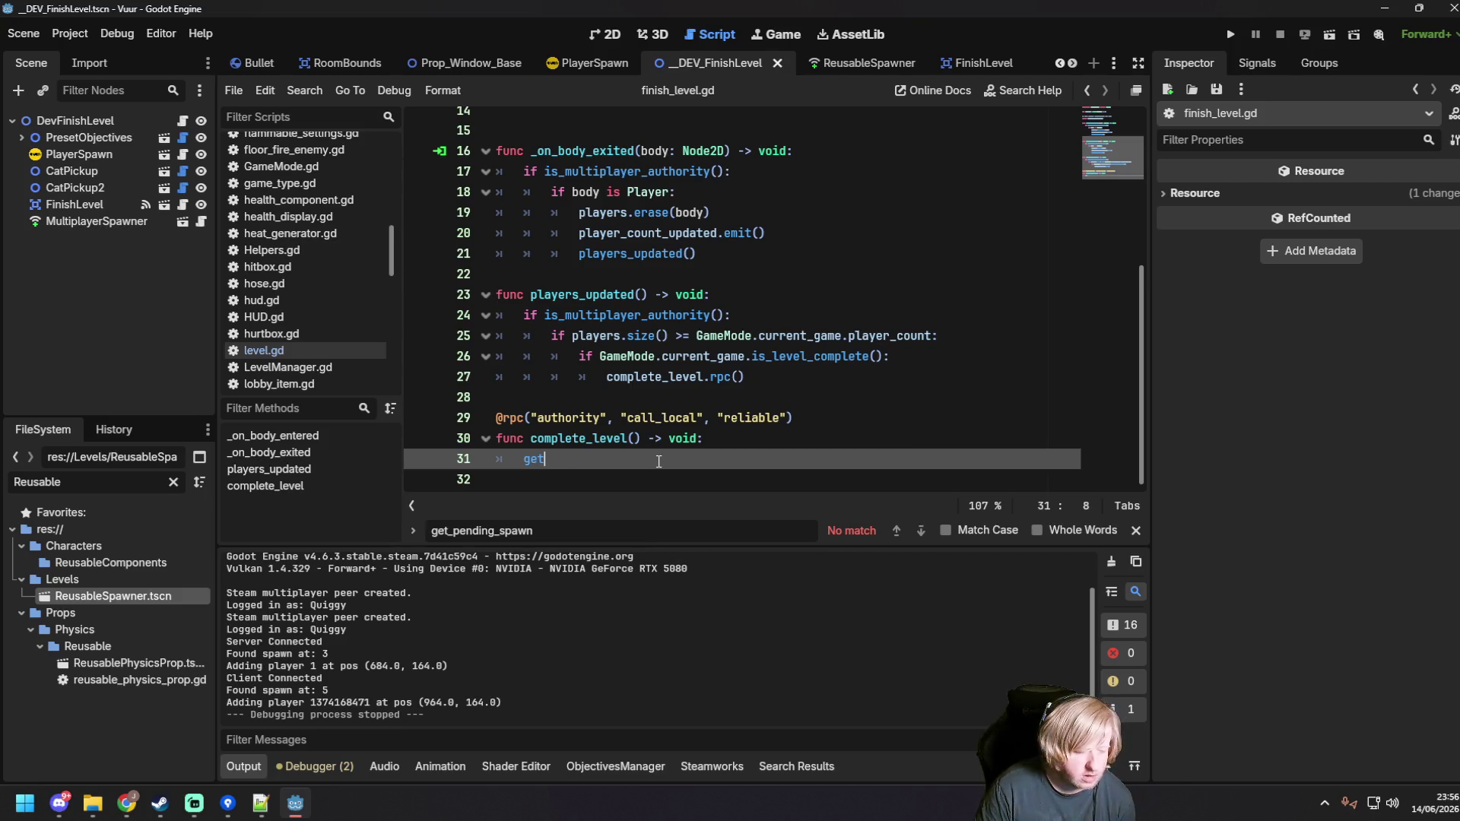
{"action": "key", "text": "Return"}
{"action": "type", "text": "."}
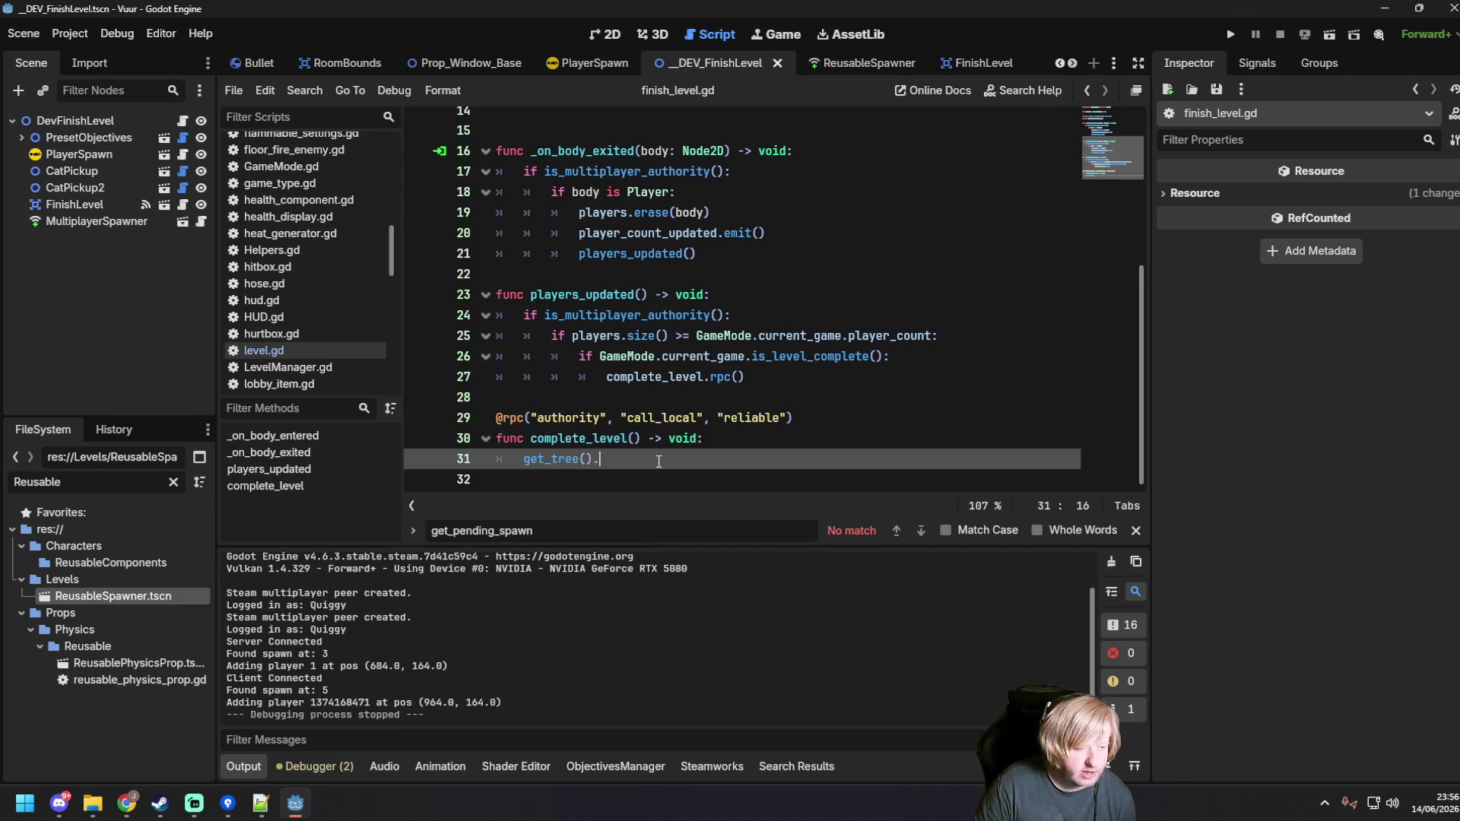
{"action": "type", "text": "change"}
{"action": "key", "text": "Return"}
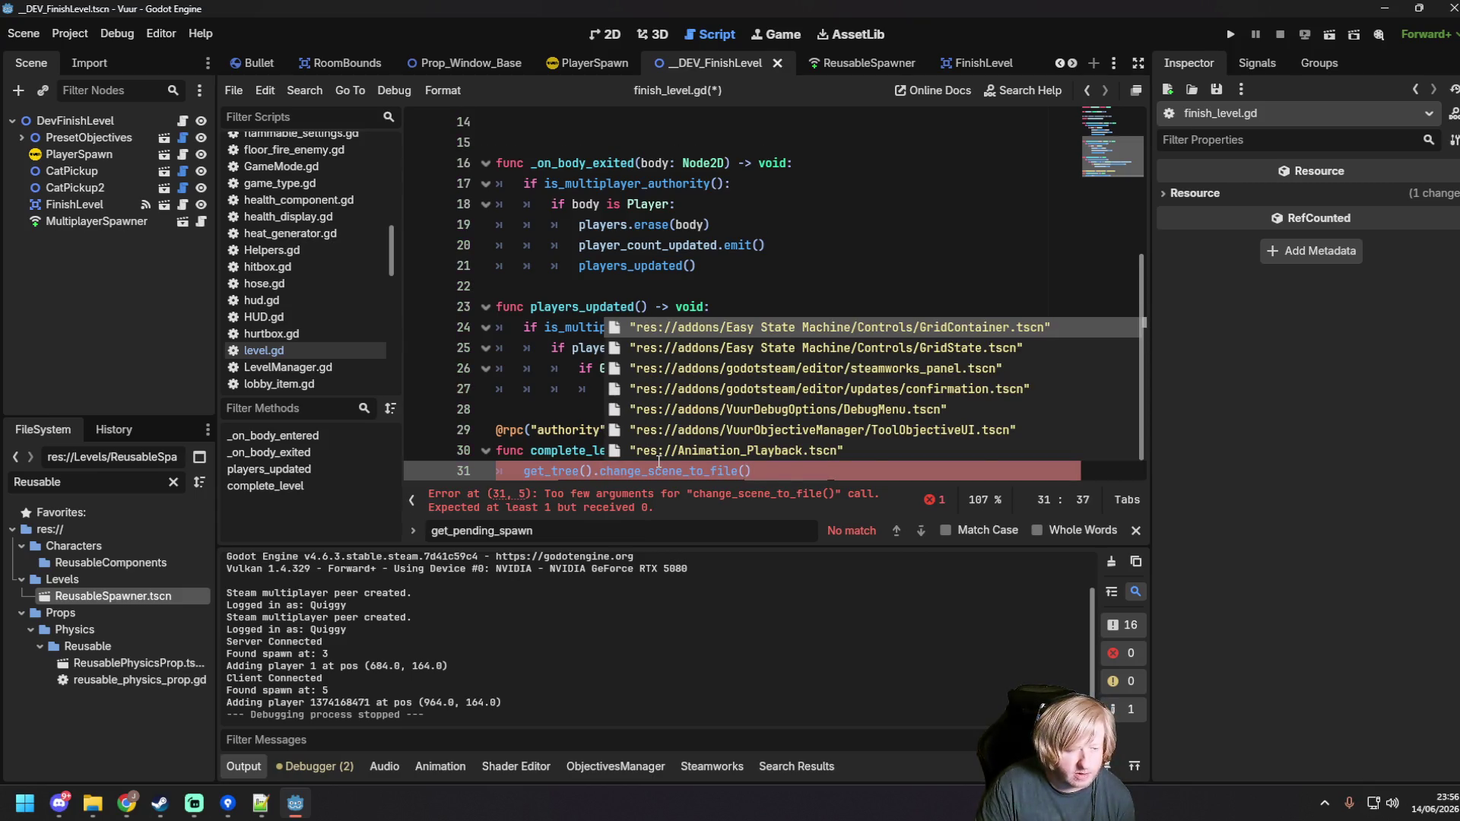
{"action": "type", "text": "MainM"}
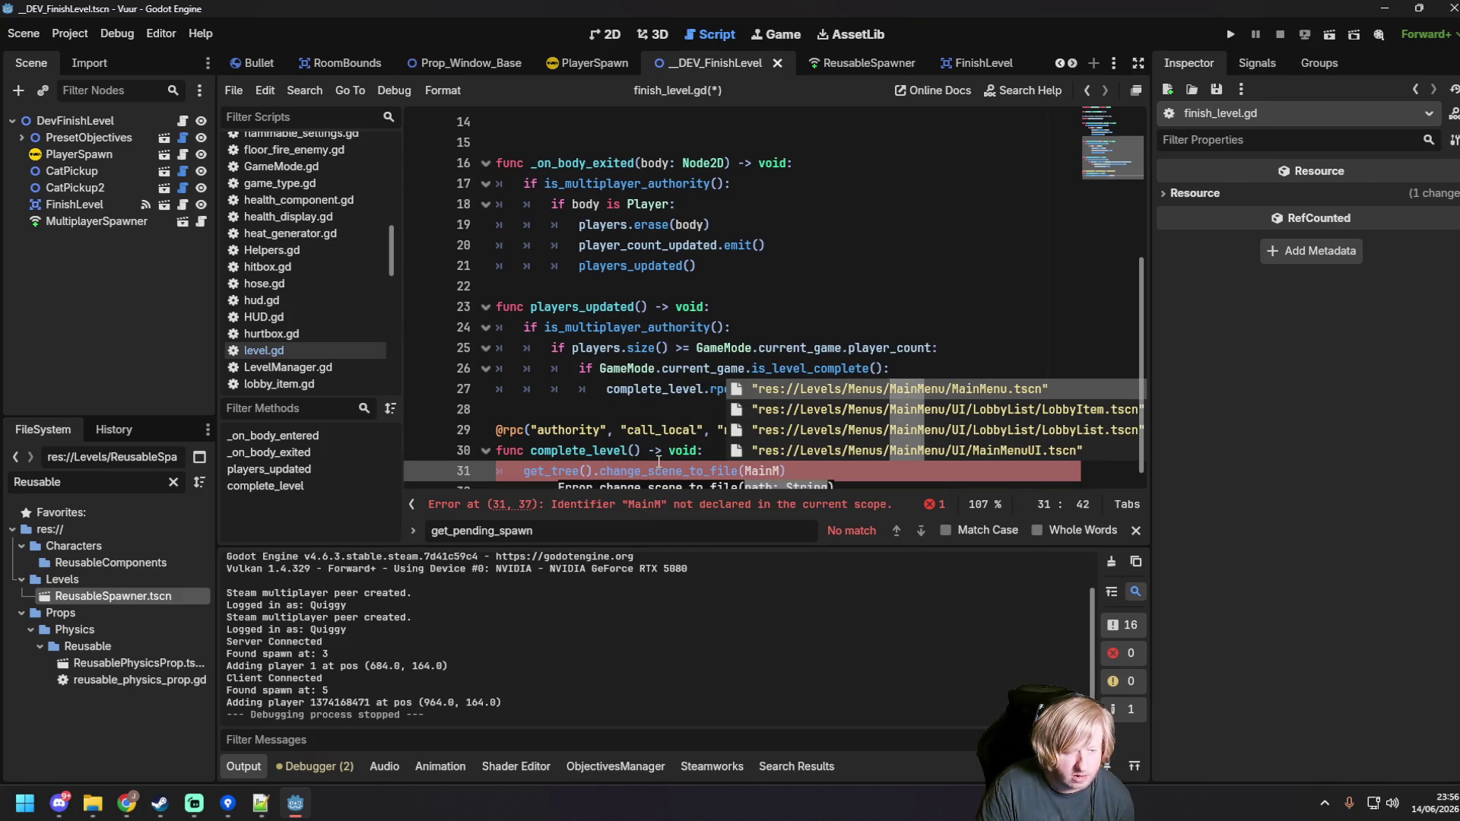
{"action": "key", "text": "Return"}
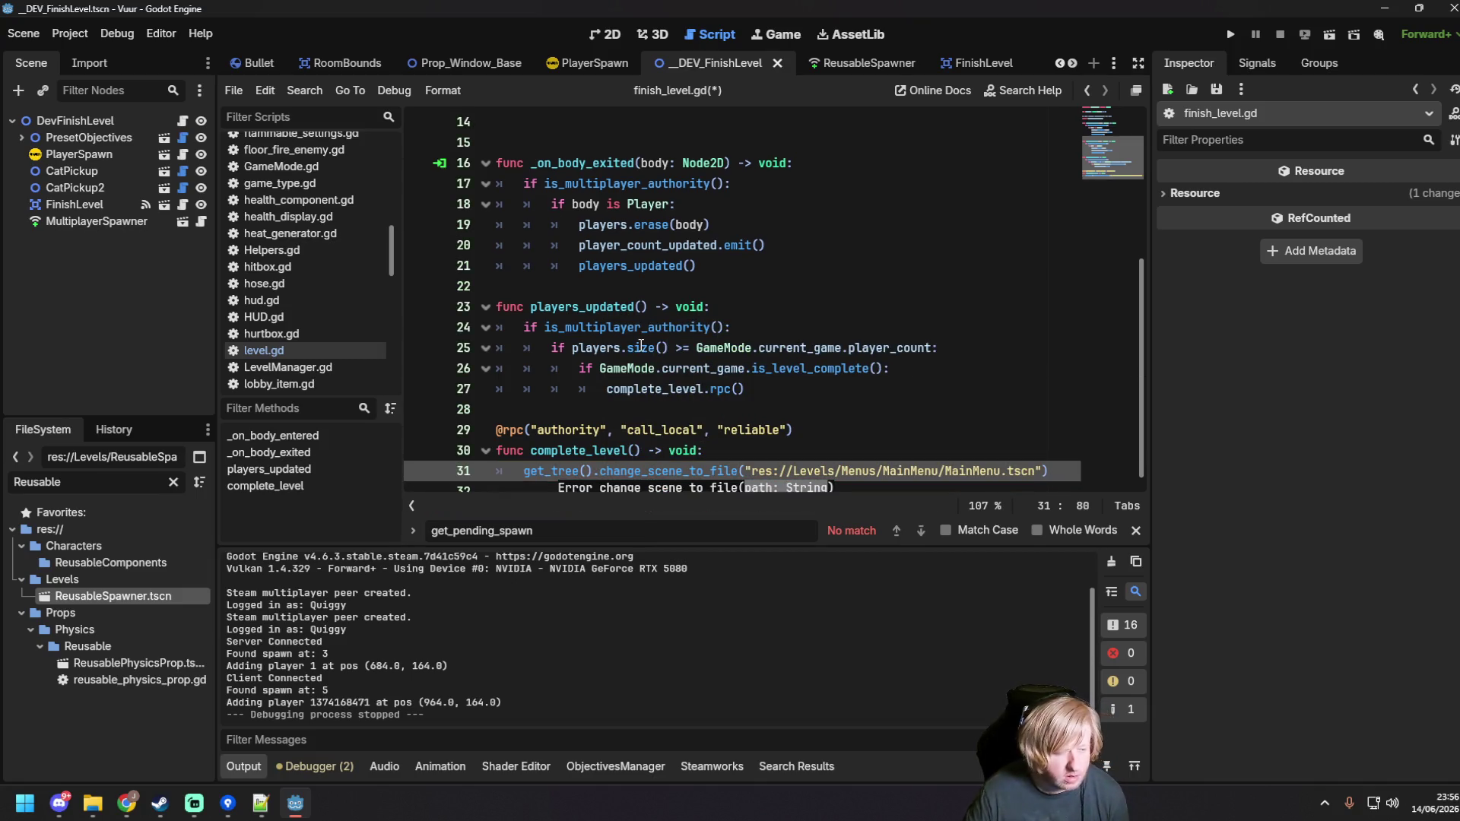
Step: Run the game to test the scene change, then close the game window
{"action": "left_click", "coordinate": [648, 348]}
{"action": "key", "text": "F6"}
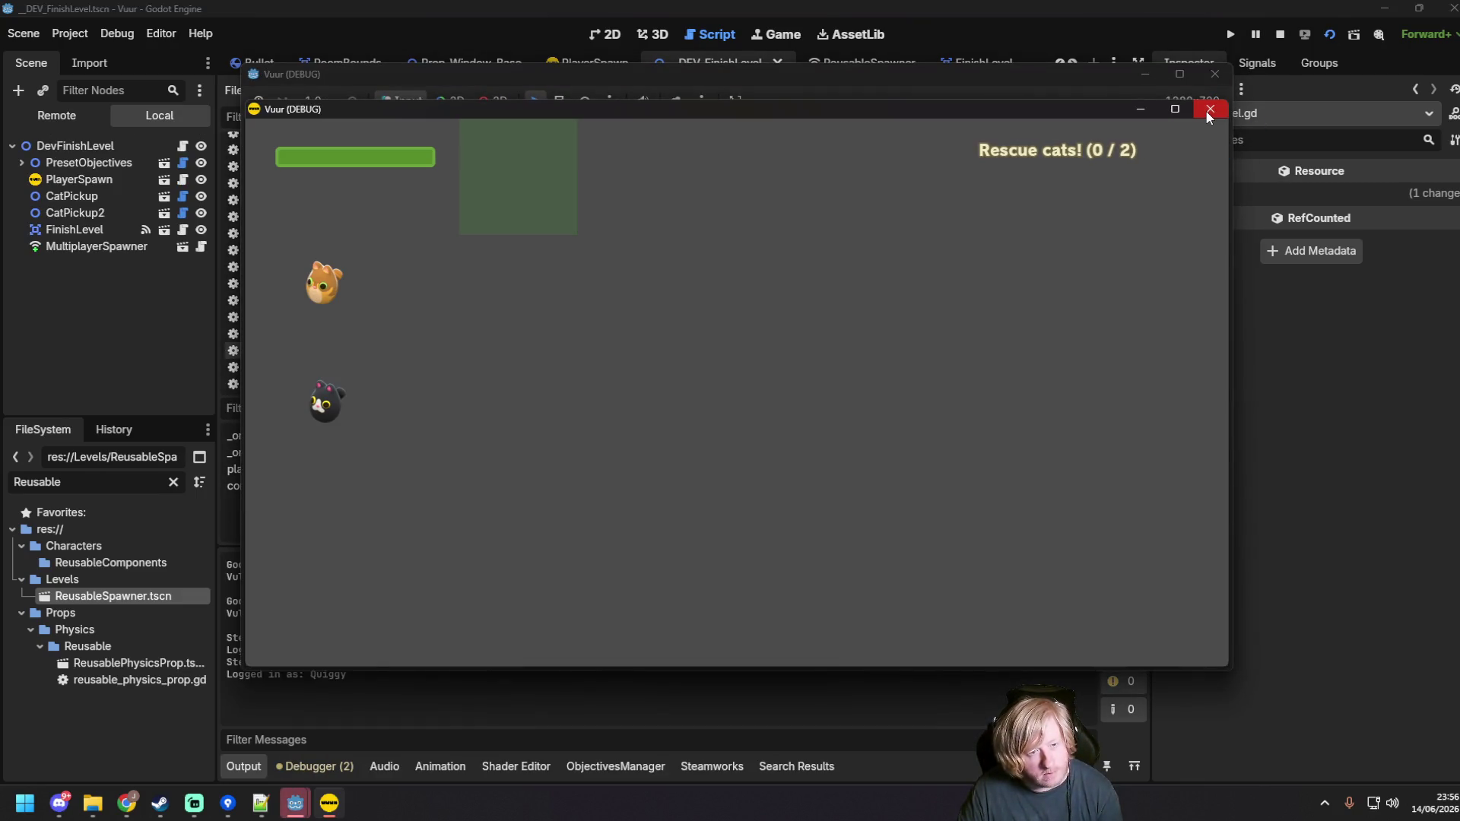
{"action": "left_click", "coordinate": [1214, 74]}
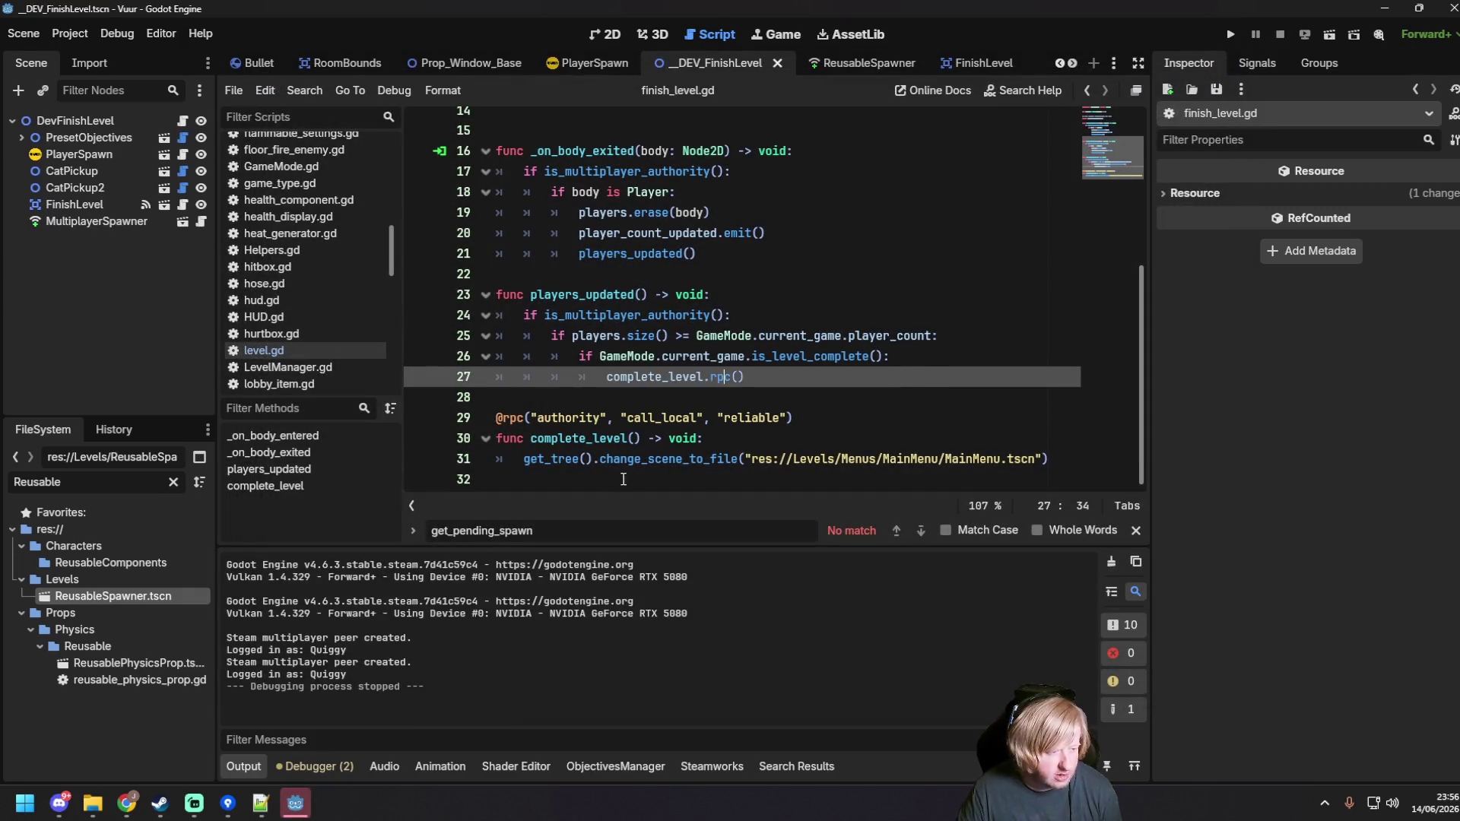
{"action": "left_click", "coordinate": [609, 477]}
Step: Indent line 32, try multiplayer.disconnect(), then delete the disconnect() call
{"action": "key", "text": "Tab"}
{"action": "type", "text": "multiplayer.d"}
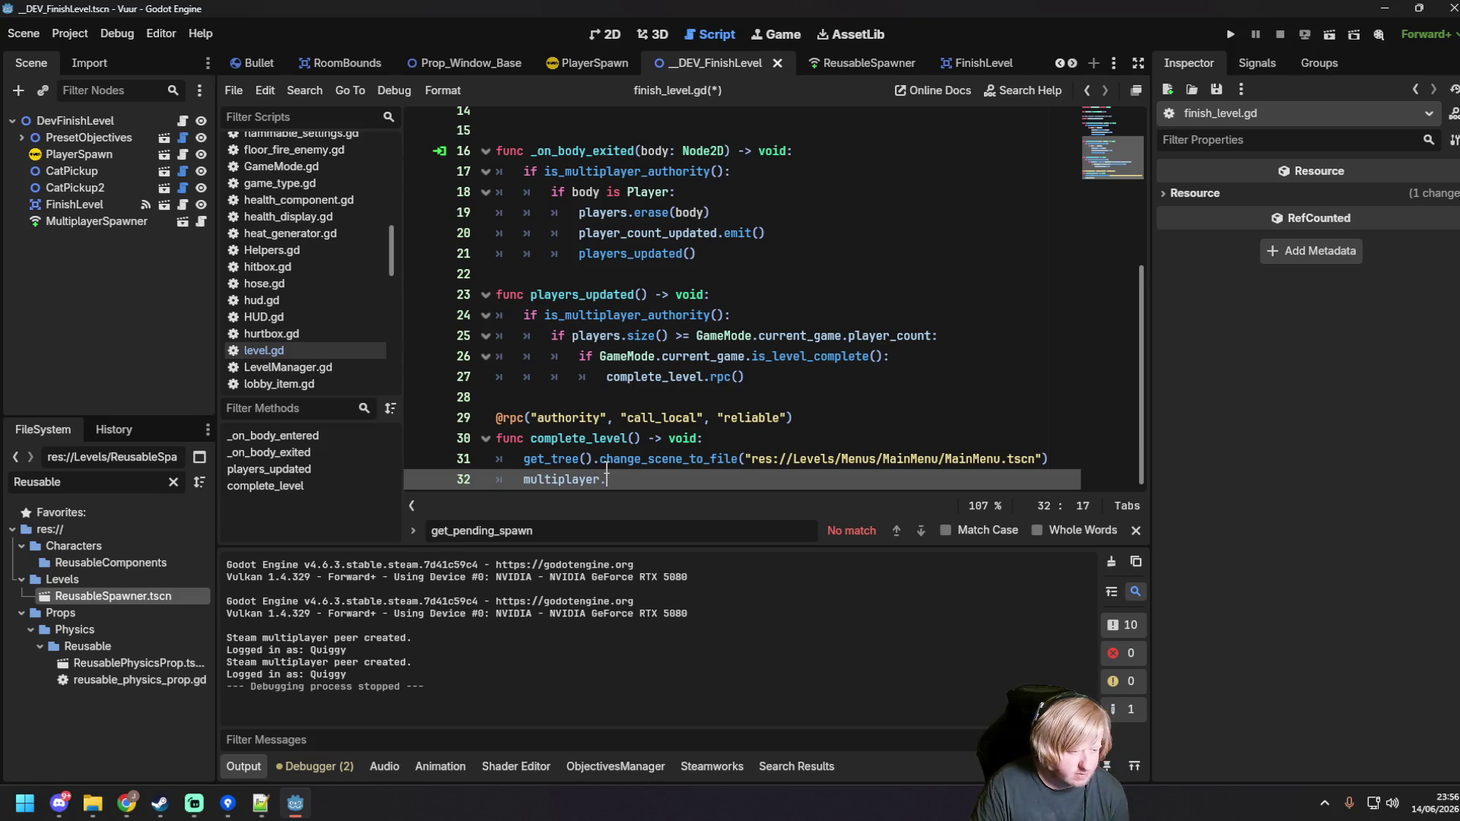
{"action": "type", "text": "is"}
{"action": "key", "text": "Return"}
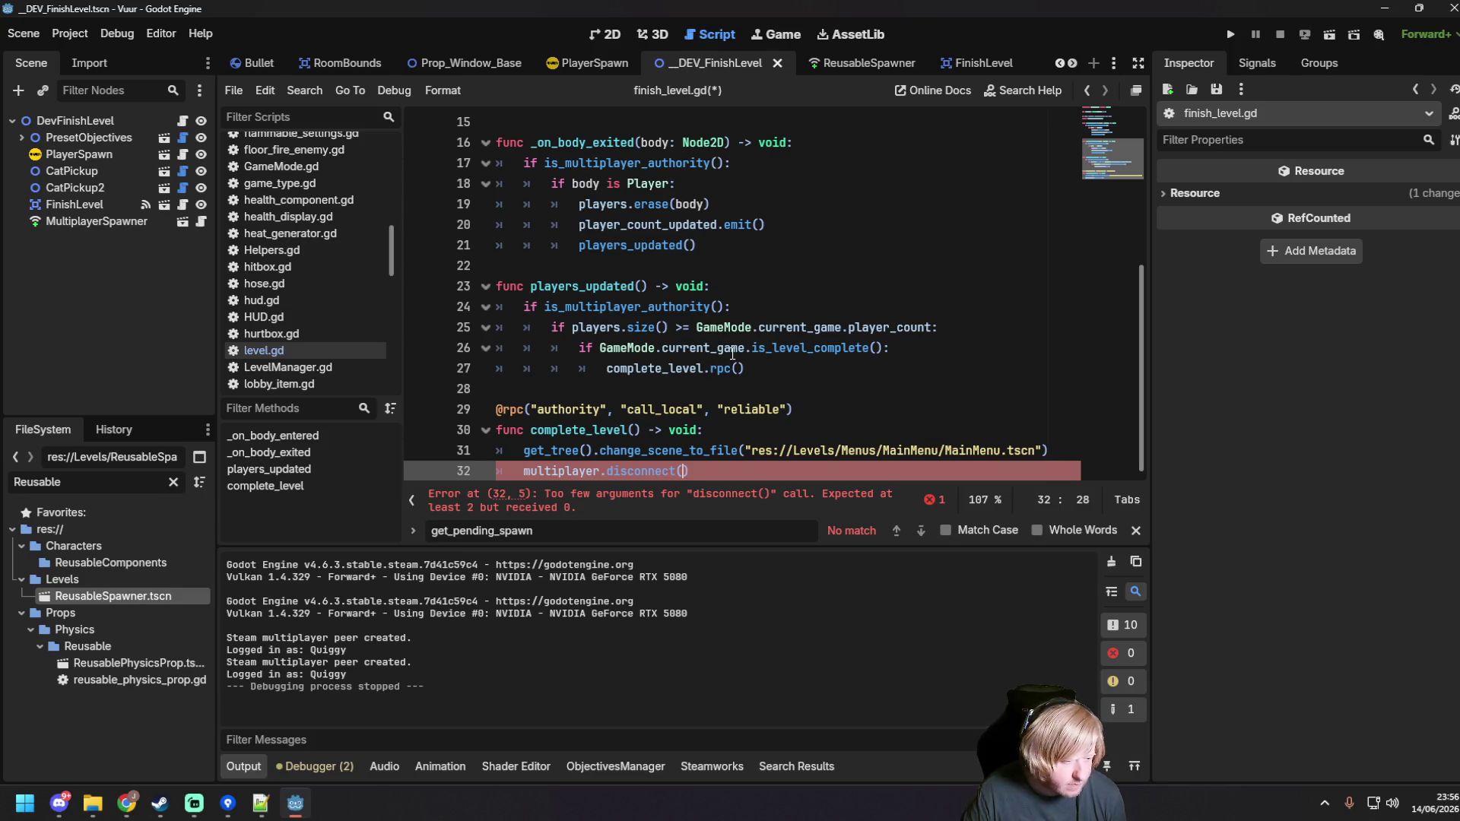
{"action": "mouse_move", "coordinate": [615, 471]}
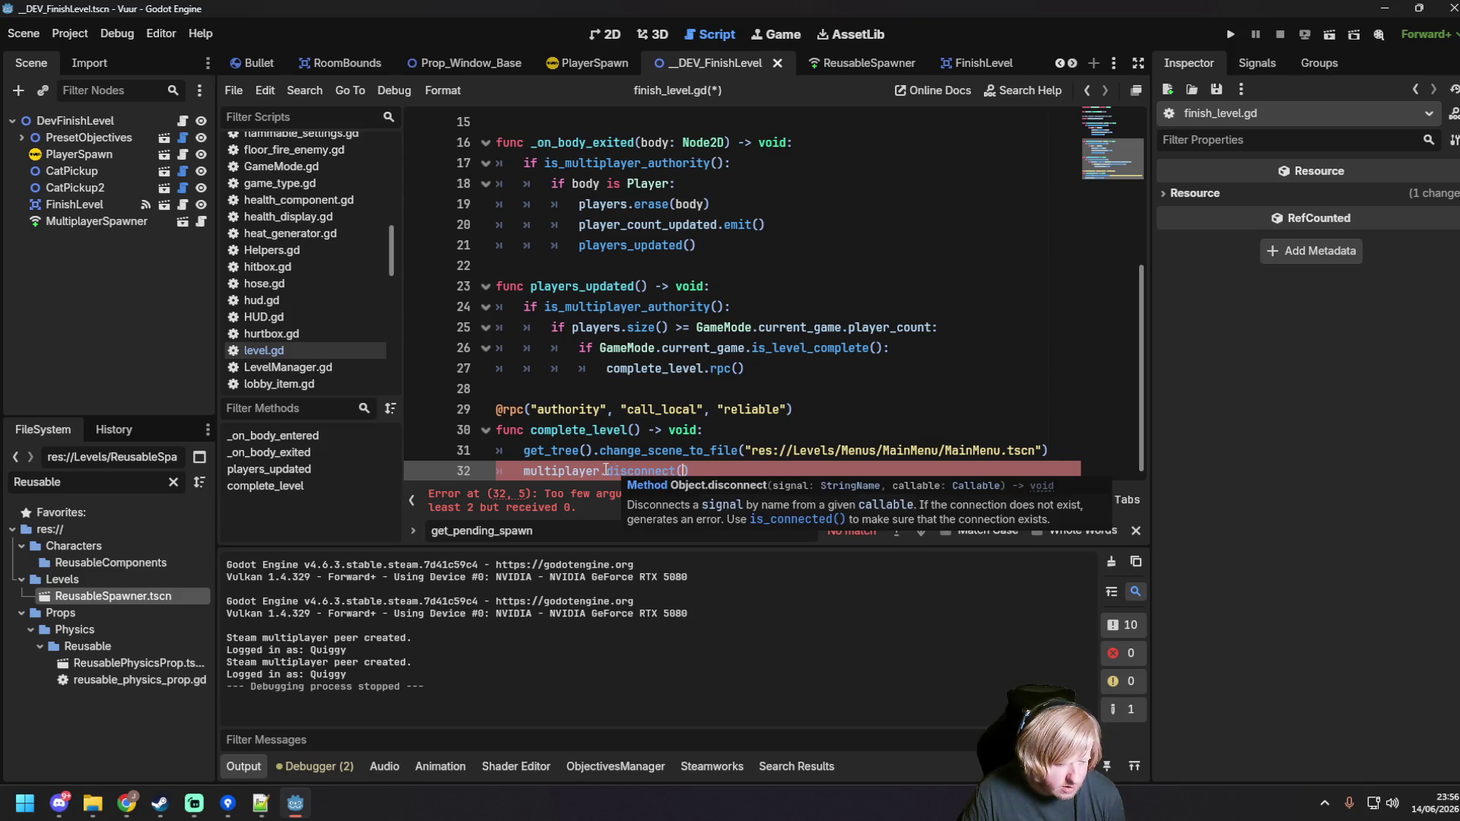
{"action": "left_click_drag", "start_coordinate": [607, 471], "coordinate": [715, 472]}
{"action": "key", "text": "BackSpace"}
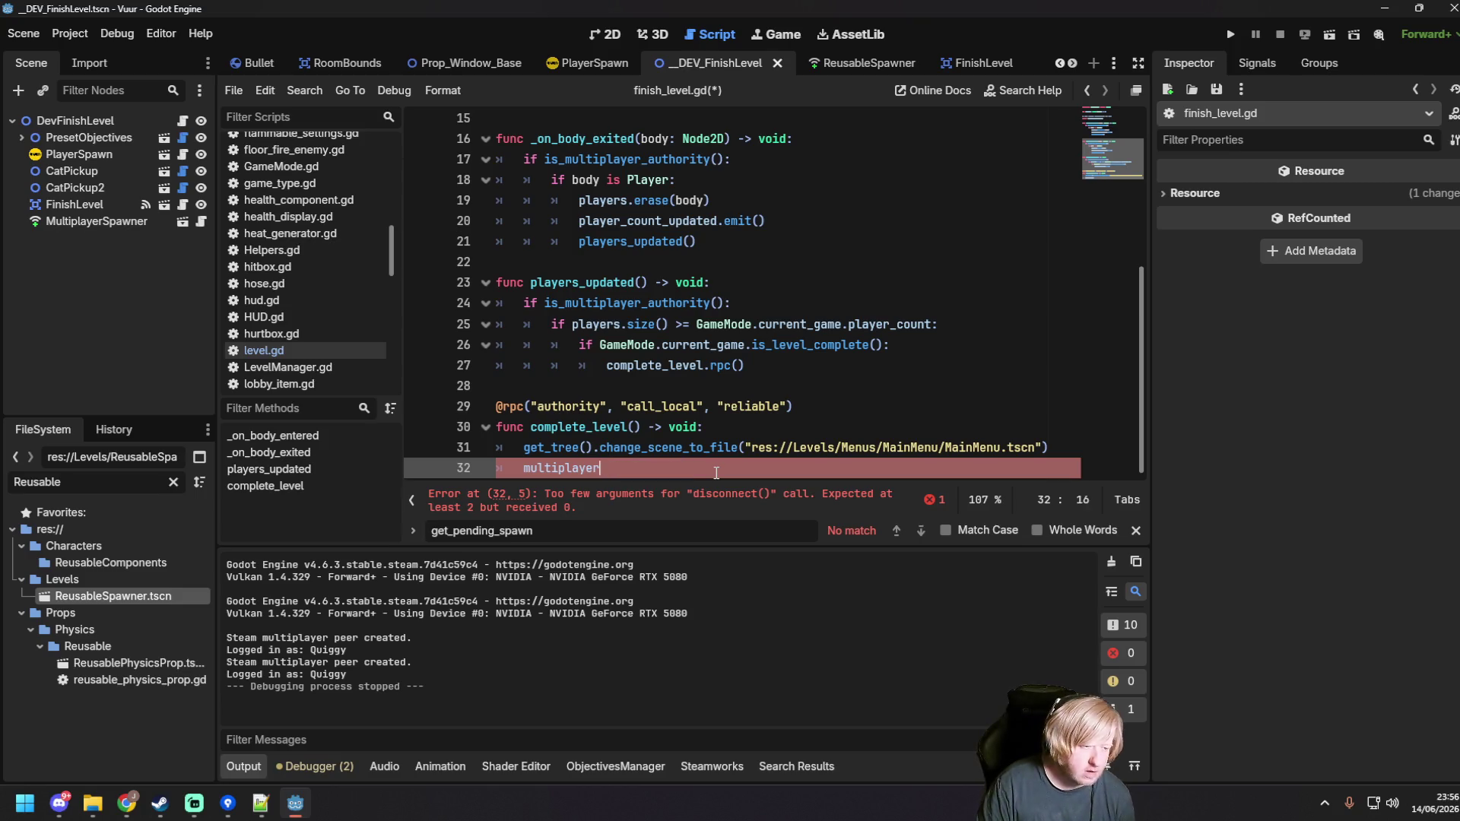
Step: Browse multiplayer's member suggestions and write multiplayer.peer on line 32
{"action": "key", "text": "ctrl+space"}
{"action": "type", "text": "q"}
{"action": "key", "text": "BackSpace"}
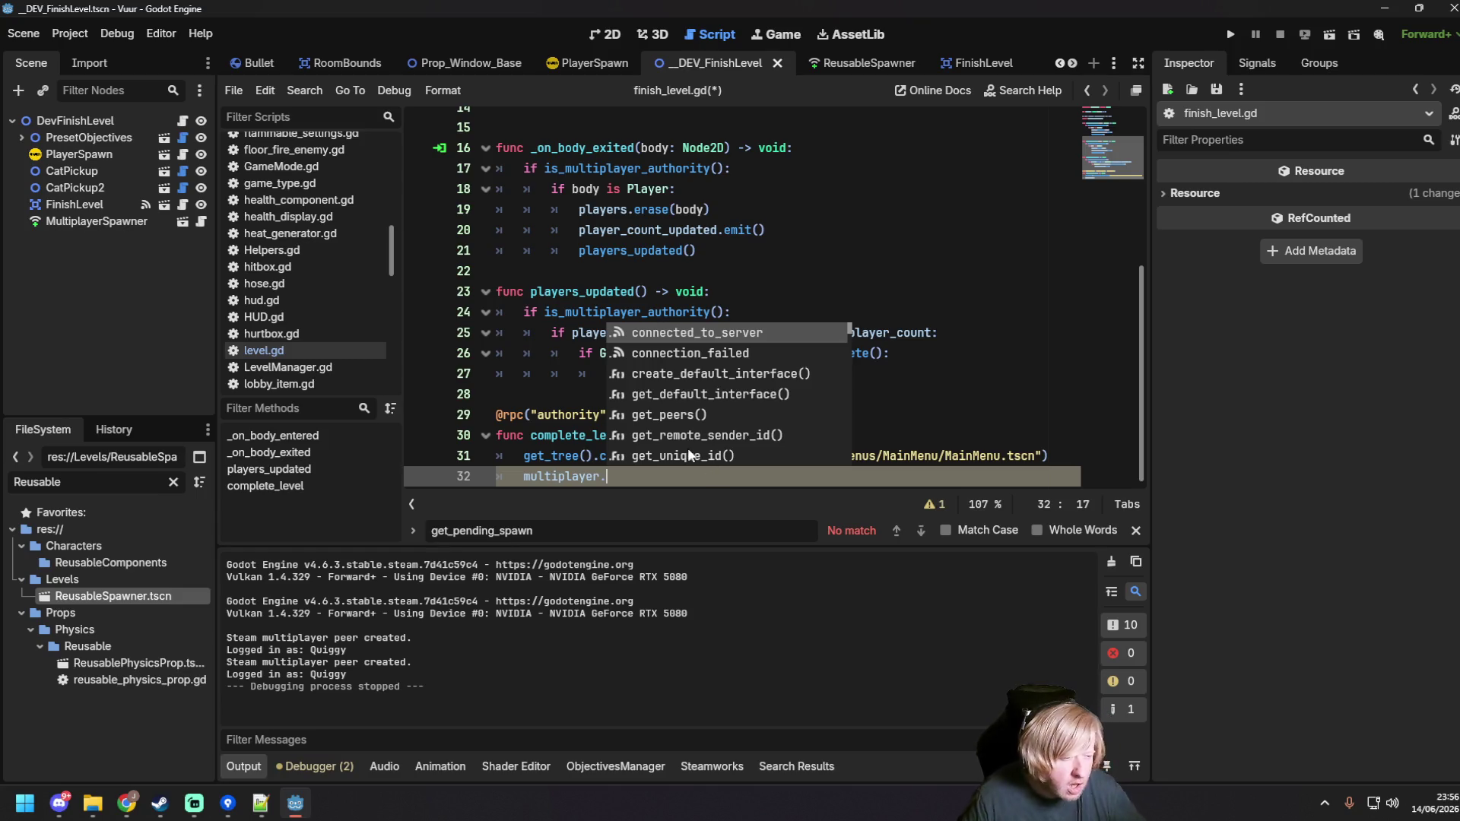
{"action": "key", "text": "Down"}
{"action": "key", "text": "Down"}
{"action": "key", "text": "Down"}
{"action": "key", "text": "Down"}
{"action": "key", "text": "Down"}
{"action": "key", "text": "Down"}
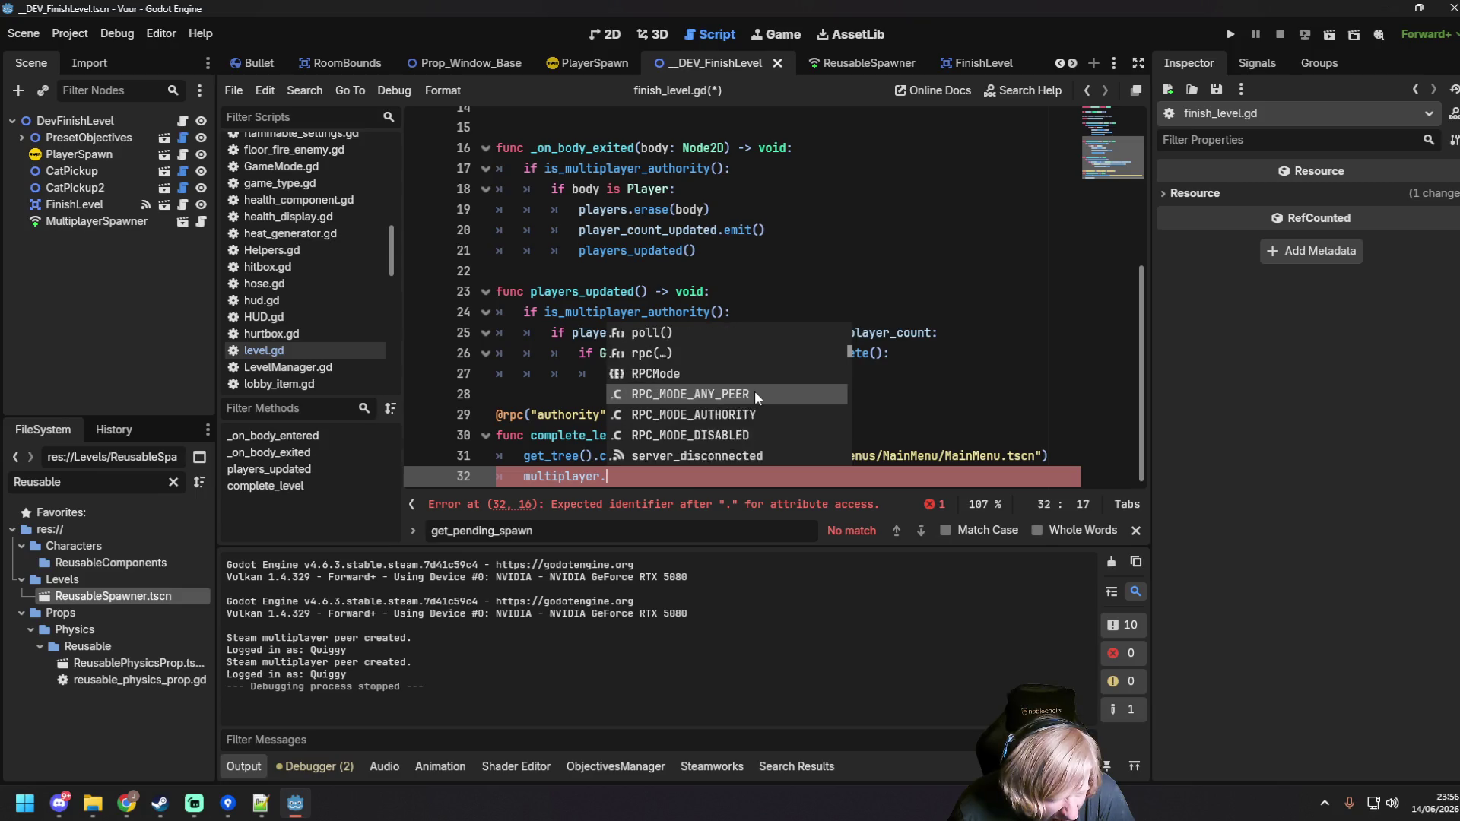
{"action": "key", "text": "Down"}
{"action": "key", "text": "Down"}
{"action": "key", "text": "Down"}
{"action": "key", "text": "Down"}
{"action": "key", "text": "Down"}
{"action": "key", "text": "Down"}
{"action": "key", "text": "Down"}
{"action": "key", "text": "Down"}
{"action": "key", "text": "Down"}
{"action": "key", "text": "Down"}
{"action": "key", "text": "Down"}
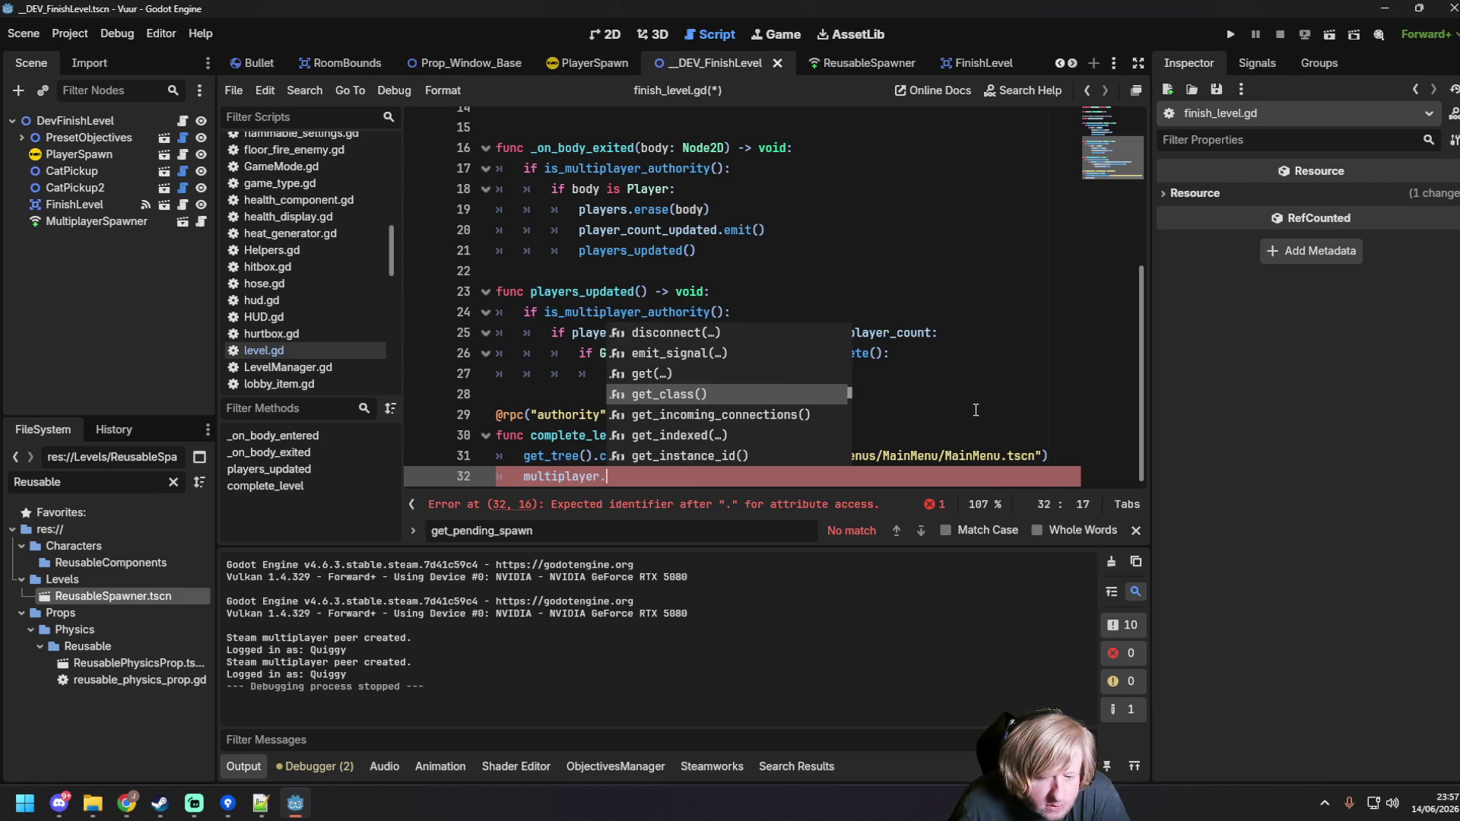
{"action": "left_click", "coordinate": [978, 396]}
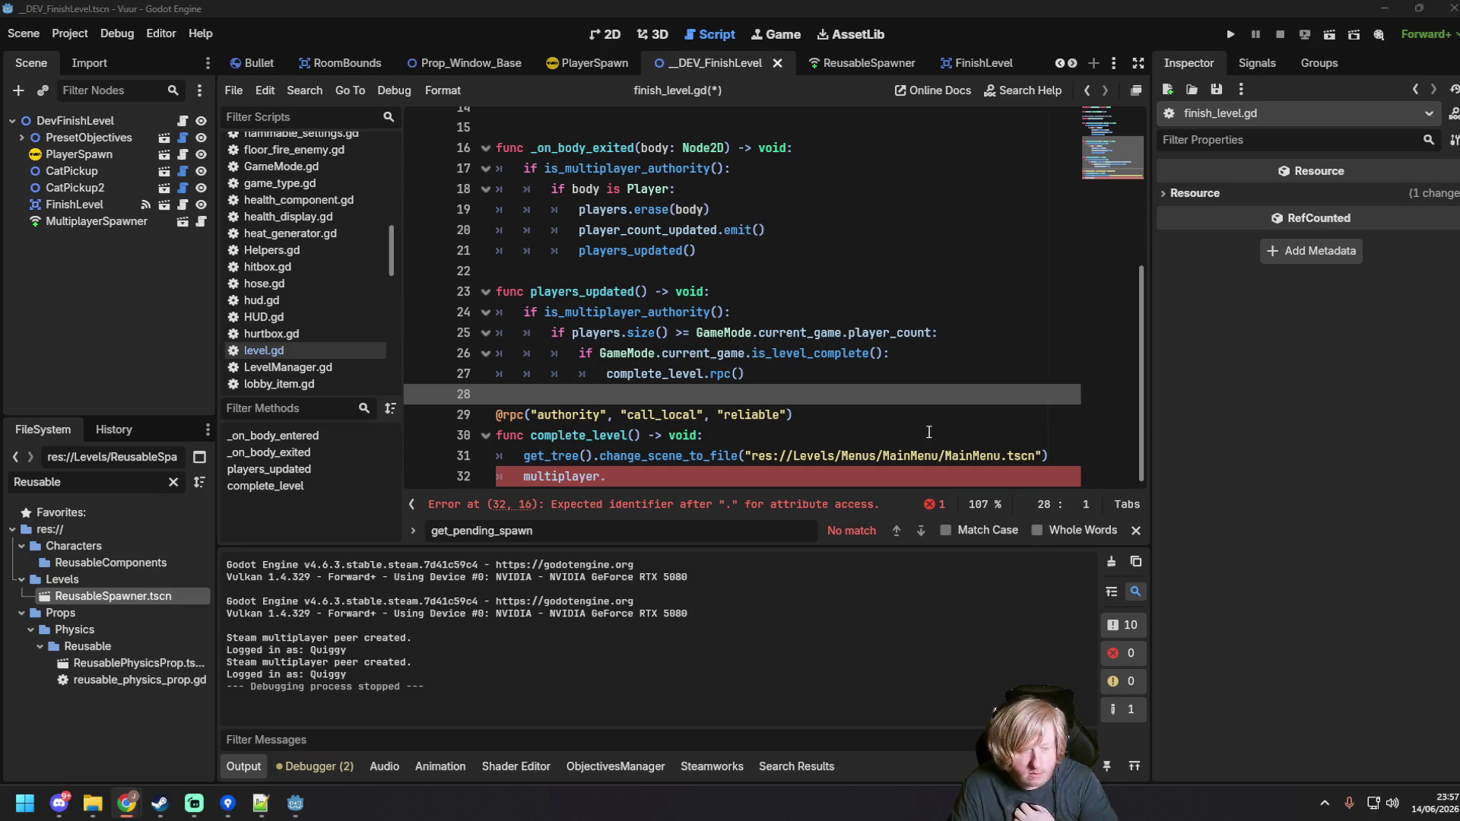
{"action": "left_click", "coordinate": [625, 477]}
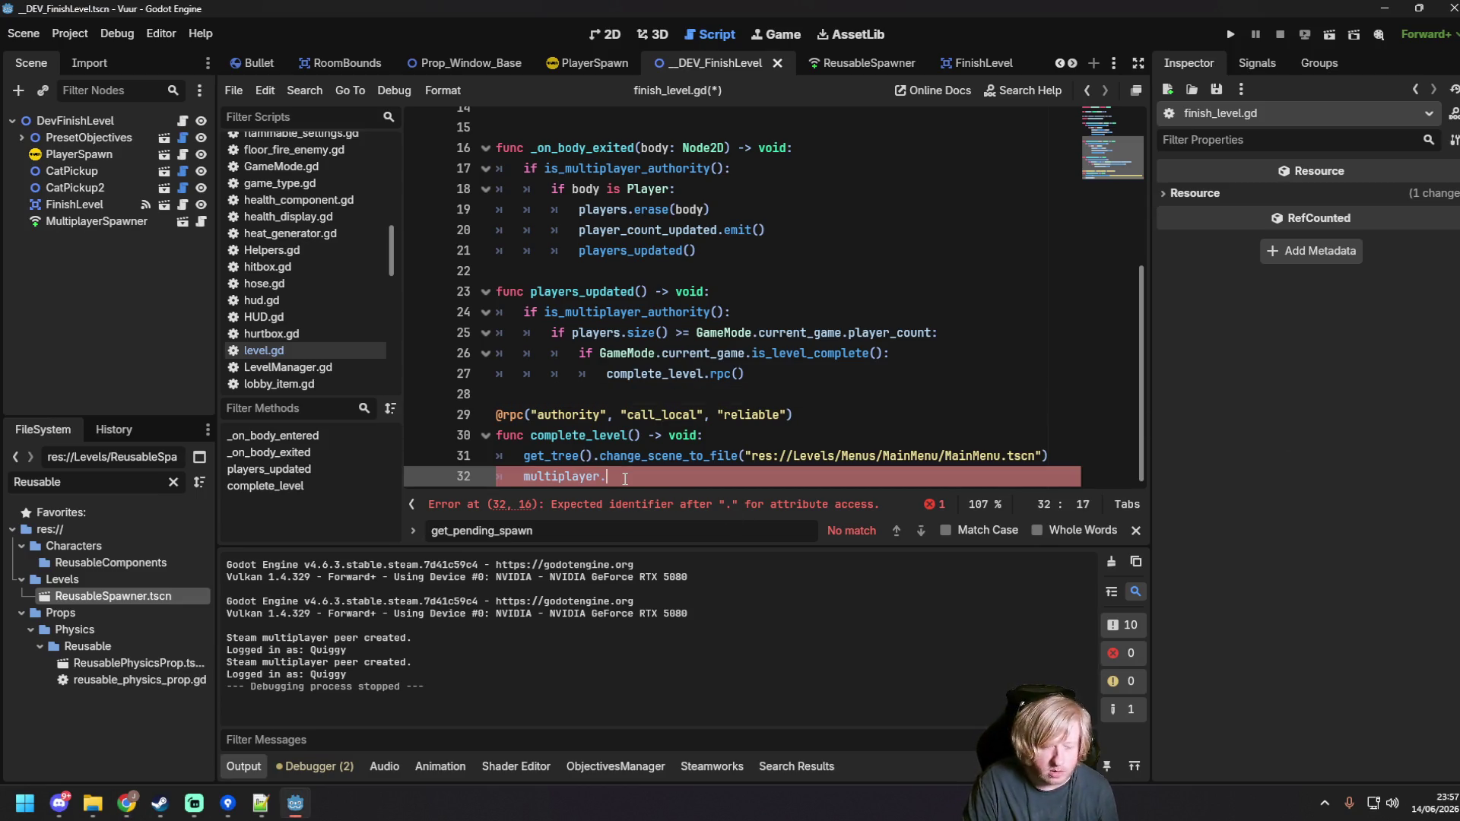
{"action": "type", "text": "peer"}
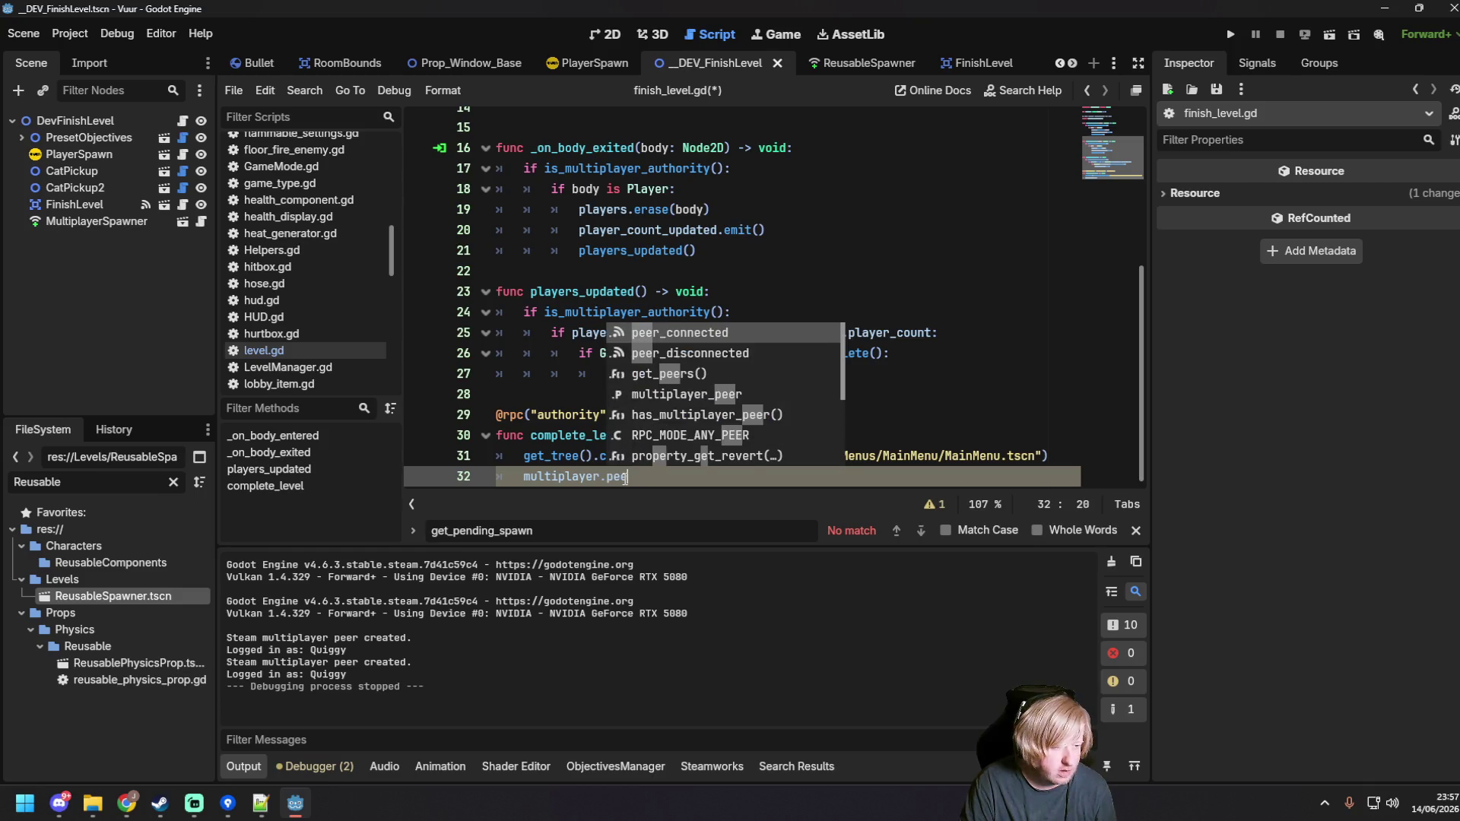
{"action": "type", "text": "."}
{"action": "key", "text": "BackSpace"}
{"action": "key", "text": "BackSpace"}
{"action": "key", "text": "BackSpace"}
{"action": "type", "text": ".peer"}
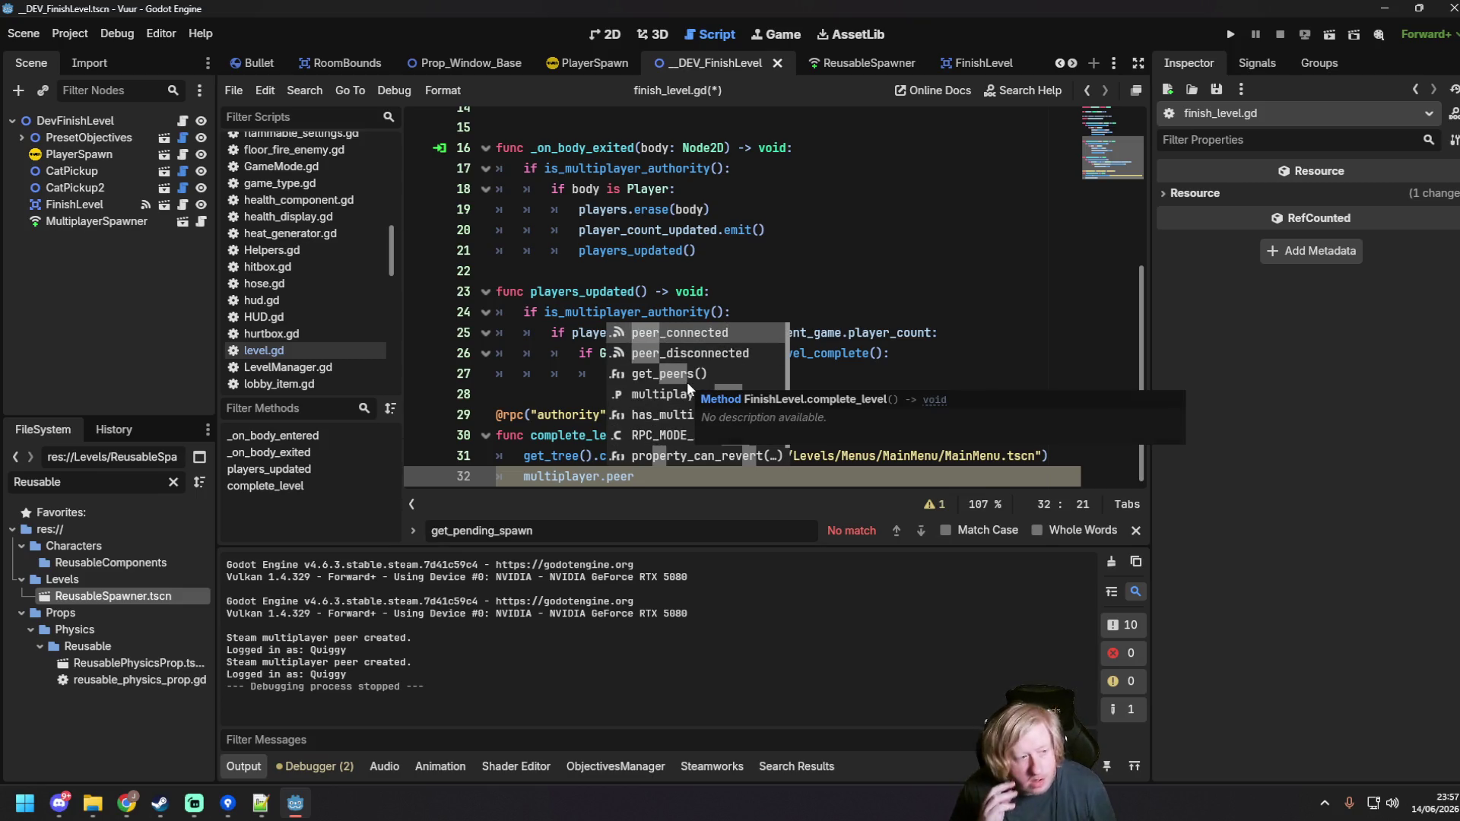
{"action": "scroll", "scroll_direction": "down", "scroll_amount": 3}
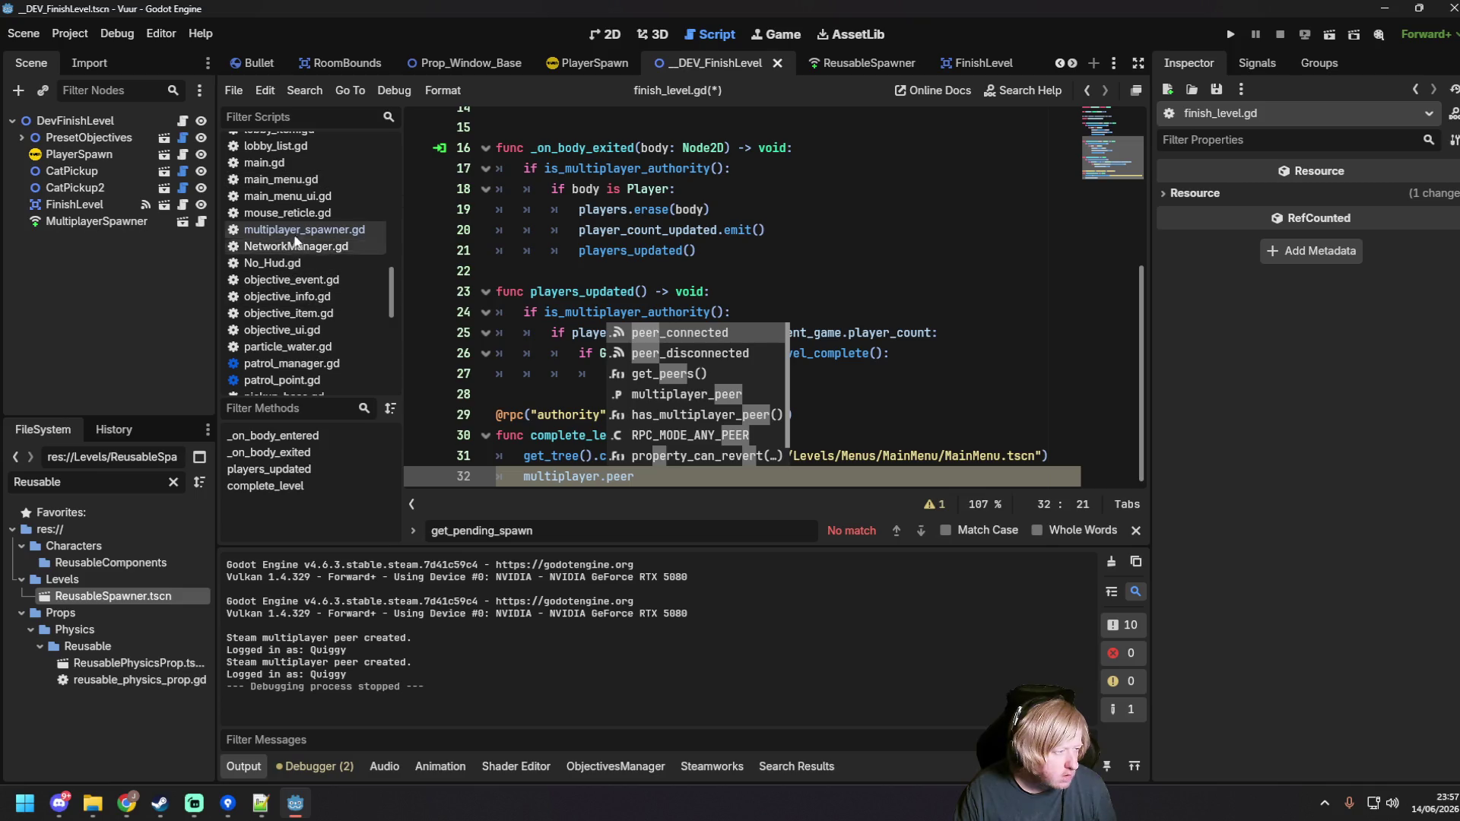
Step: Open NetworkManager.gd and scroll through its code
{"action": "left_click", "coordinate": [295, 245]}
{"action": "scroll", "scroll_direction": "up", "scroll_amount": 3}
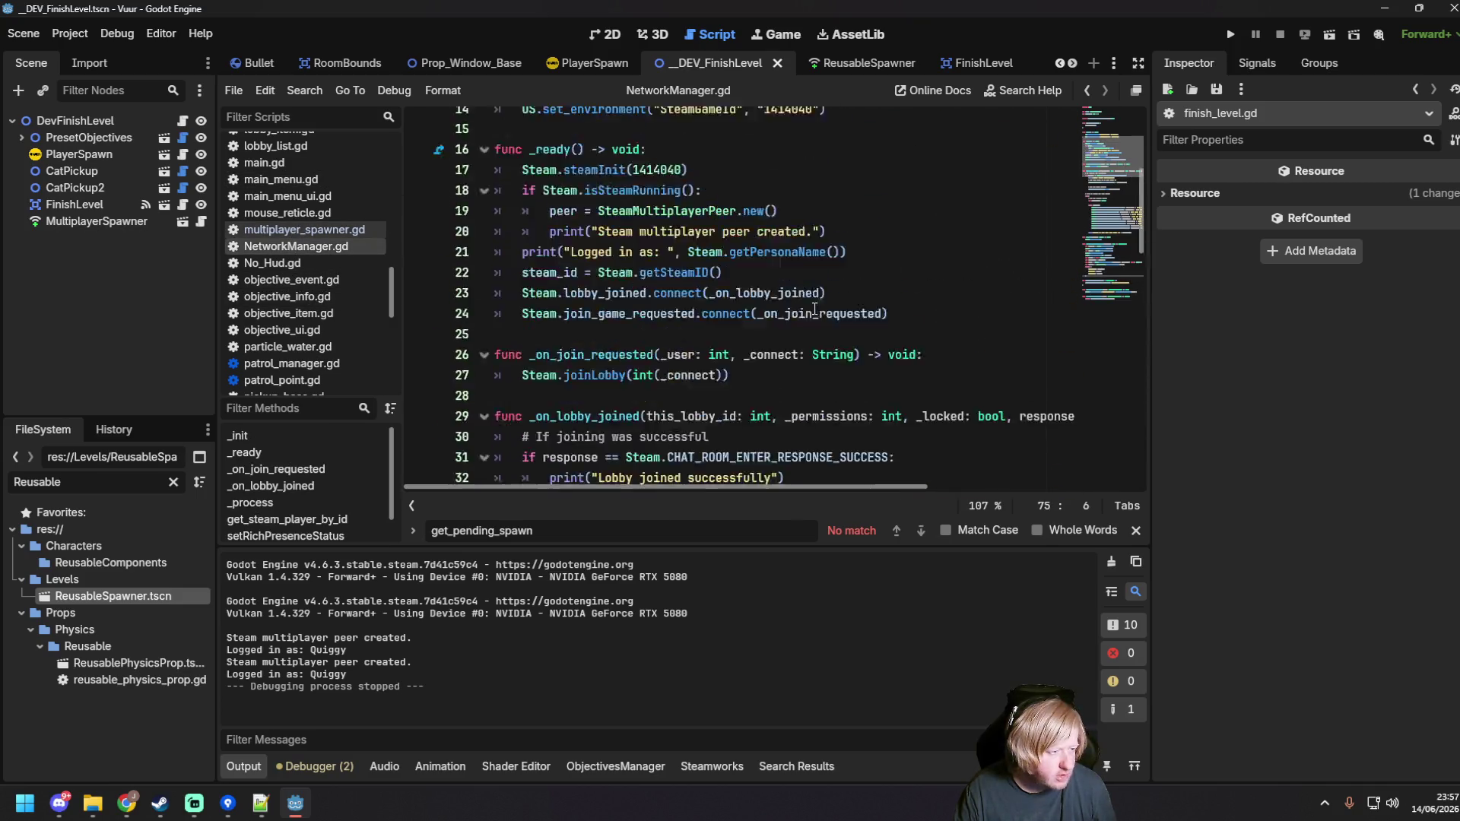
{"action": "scroll", "scroll_direction": "up", "scroll_amount": 3}
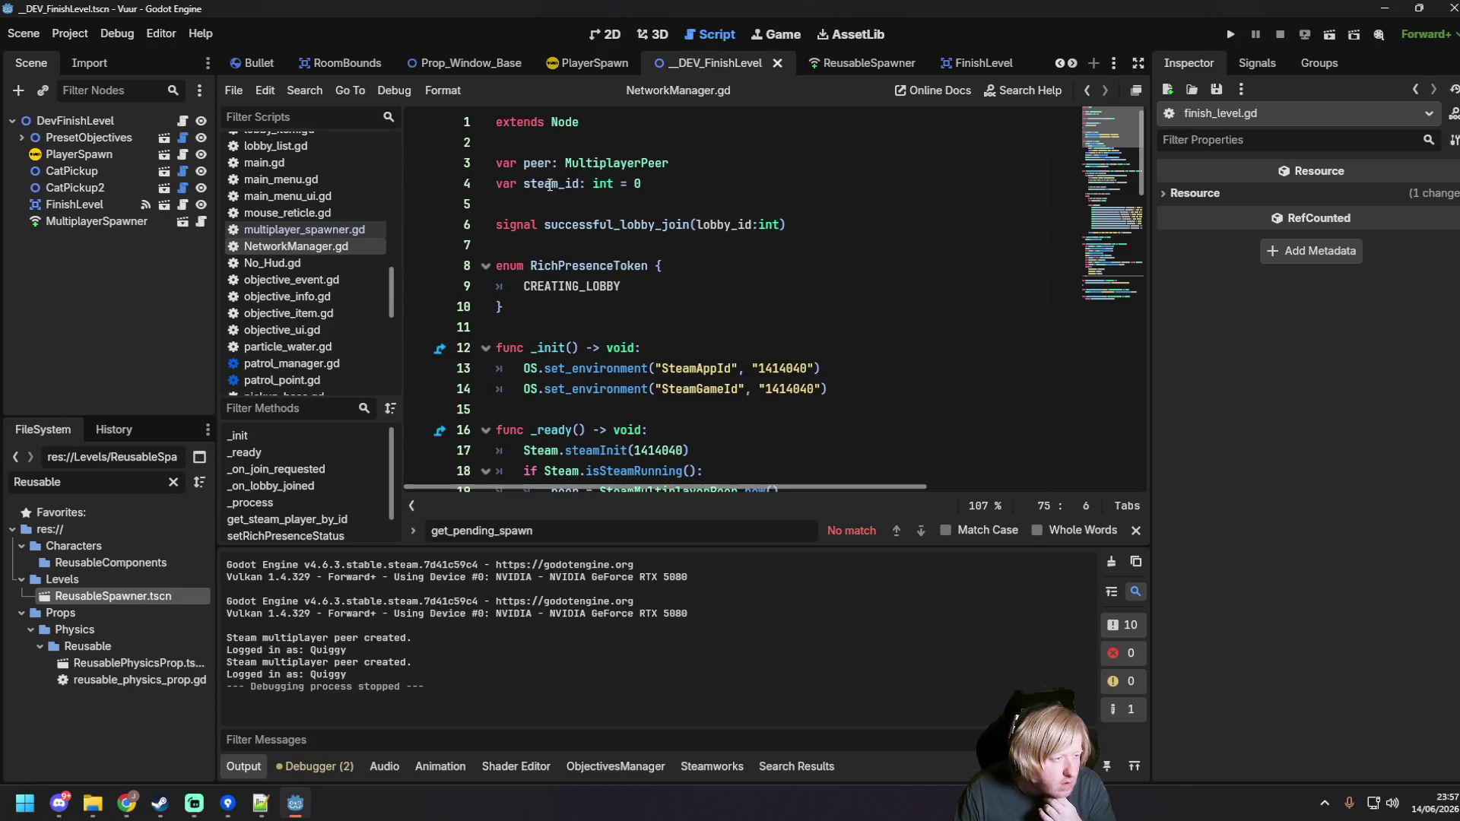
{"action": "scroll", "scroll_direction": "down", "scroll_amount": 3}
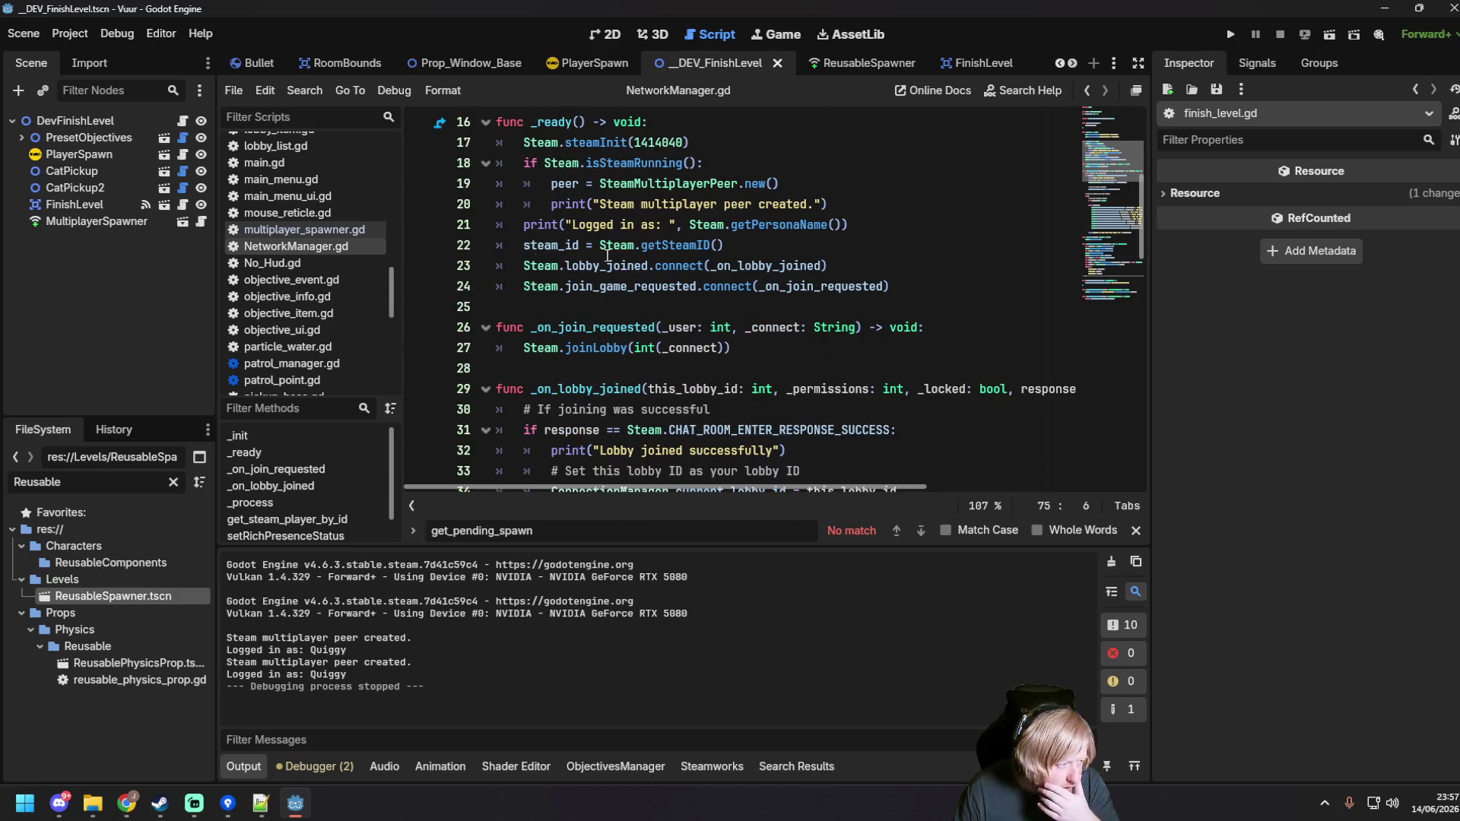
{"action": "scroll", "scroll_direction": "down", "scroll_amount": 3}
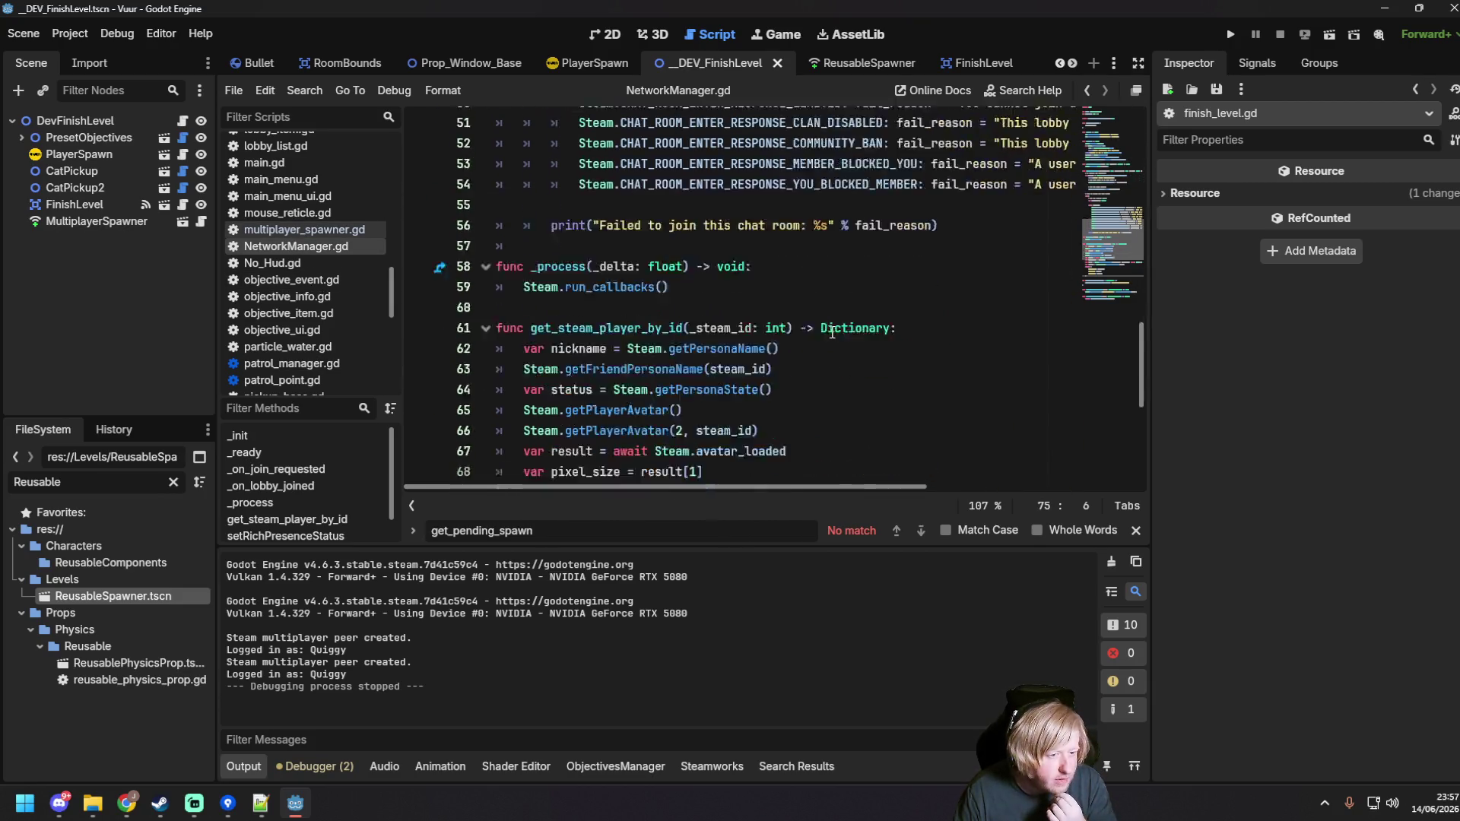
{"action": "scroll", "scroll_direction": "down", "scroll_amount": 3}
{"action": "left_click", "coordinate": [835, 308]}
Step: Search the file for 'multiplayer.peer', then clear it and bring up the project-wide search
{"action": "key", "text": "ctrl+f"}
{"action": "type", "text": "mu"}
{"action": "key", "text": "BackSpace"}
{"action": "key", "text": "BackSpace"}
{"action": "type", "text": "multipl"}
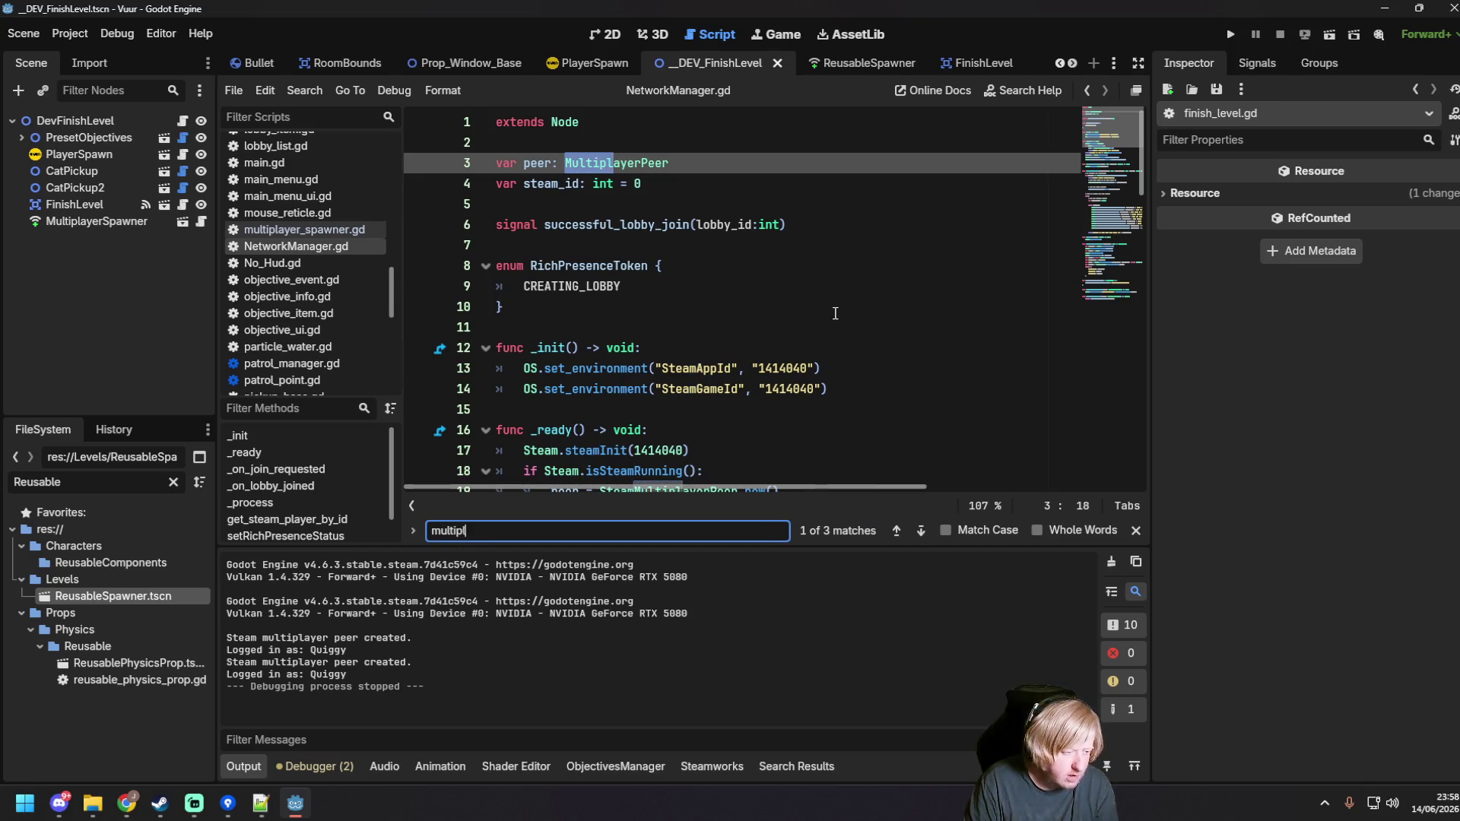
{"action": "type", "text": "ayer.peer"}
{"action": "key", "text": "ctrl+a"}
{"action": "key", "text": "BackSpace"}
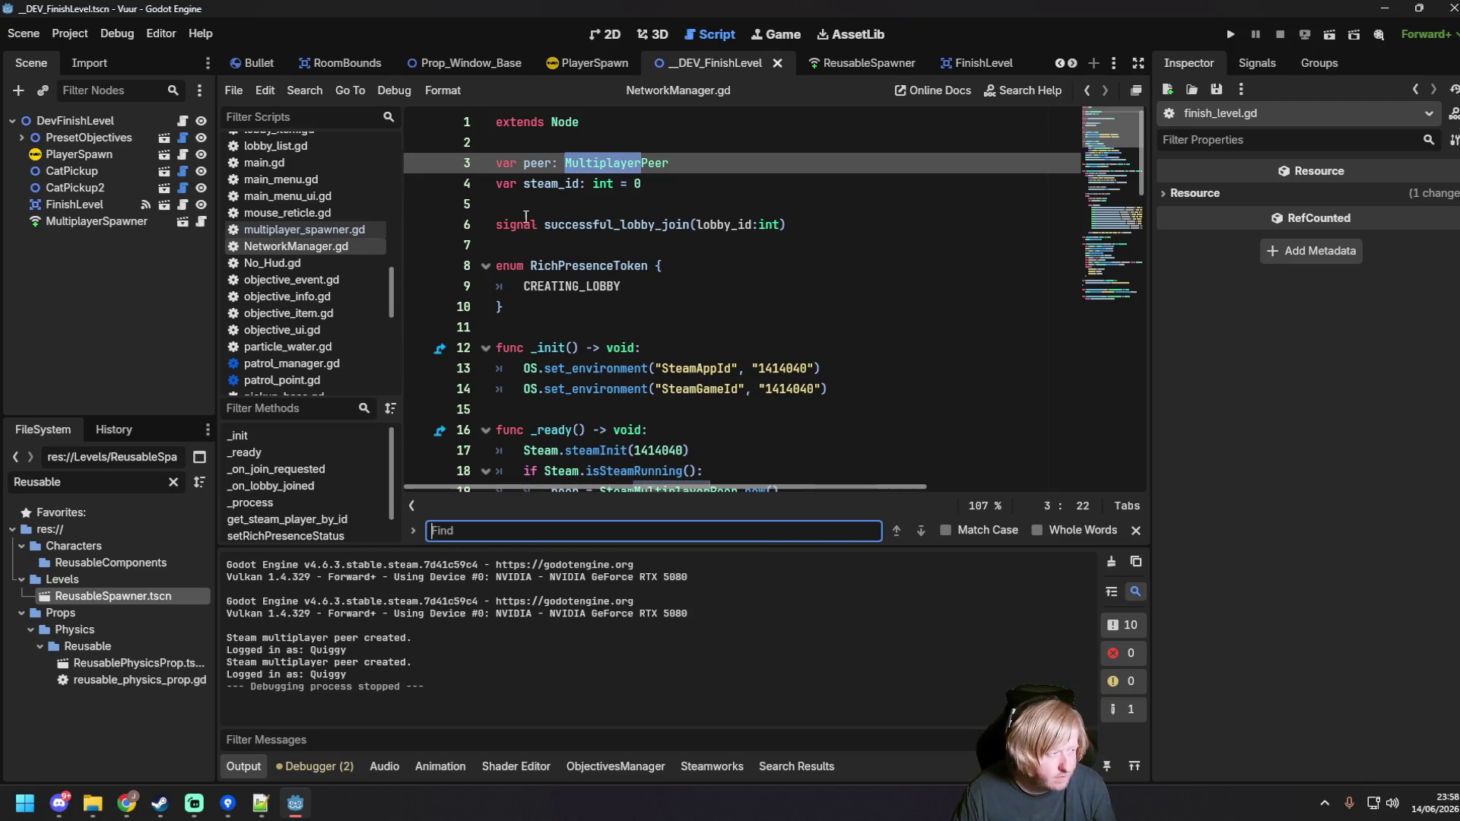
{"action": "left_click", "coordinate": [304, 90]}
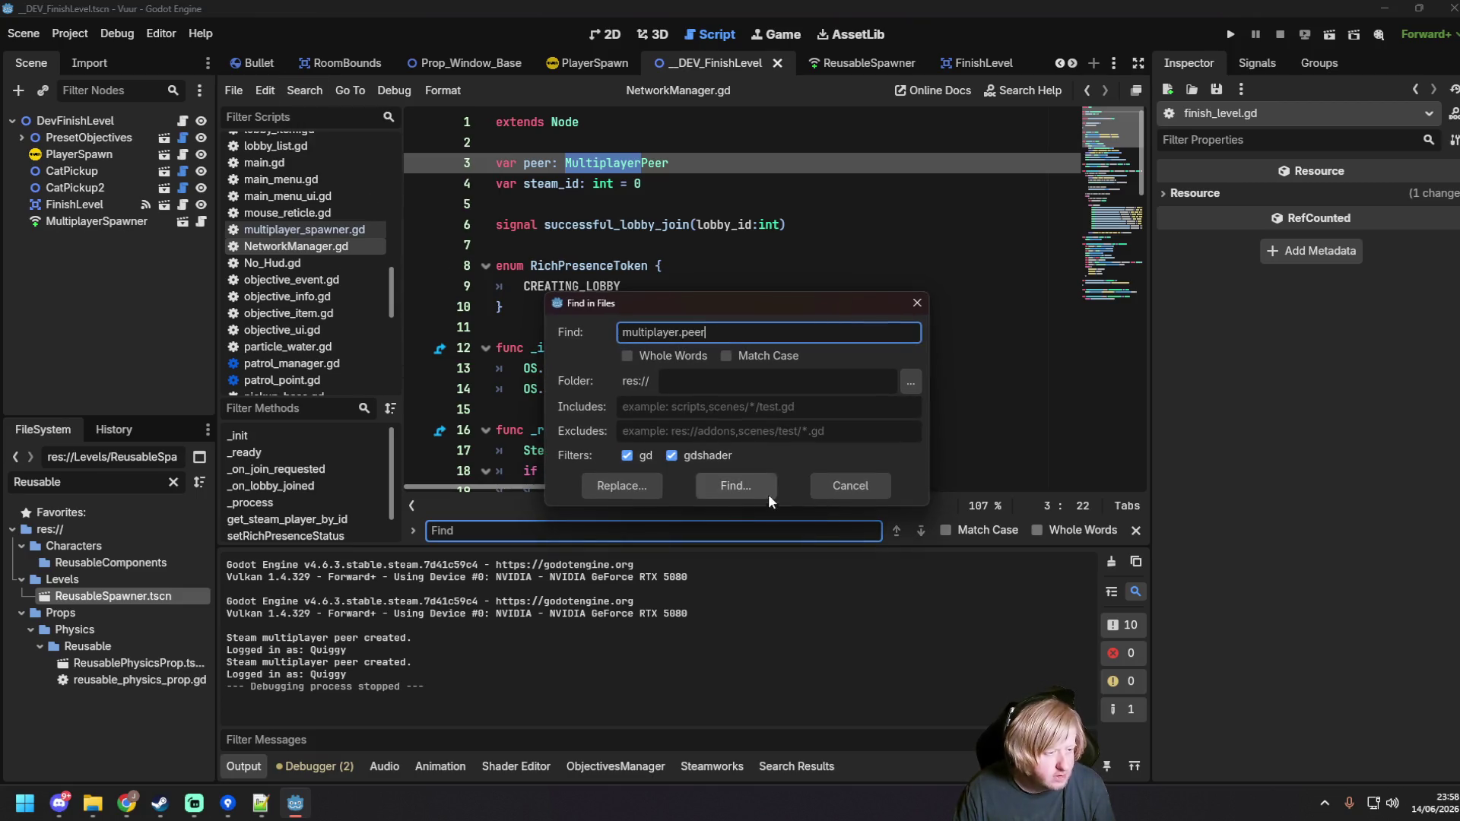
Step: Search project scripts for multiplayer.peer and step through the matches in player_spawn.gd and ConnectionManager.gd
{"action": "left_click", "coordinate": [723, 486]}
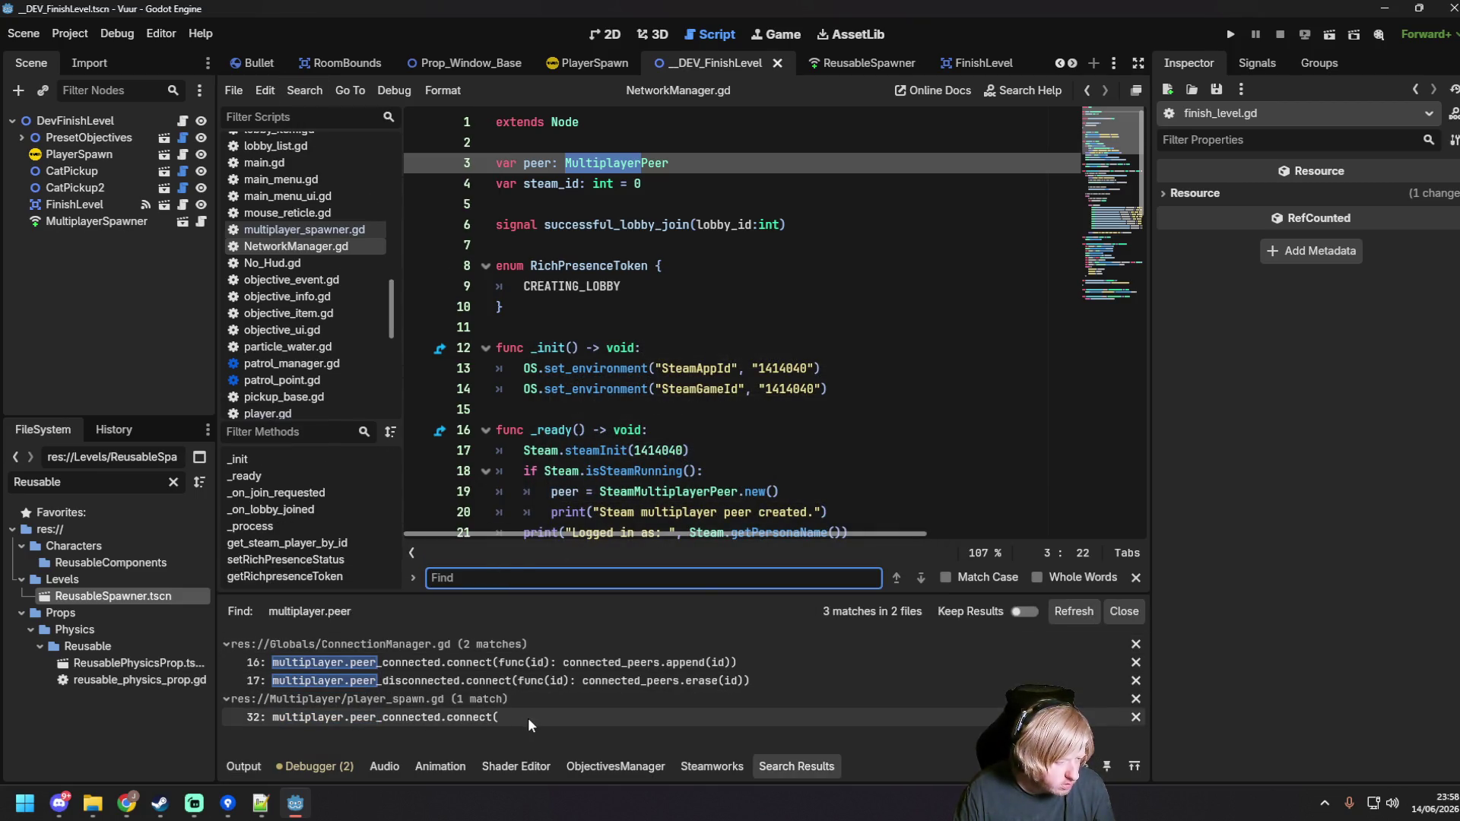
{"action": "left_click", "coordinate": [464, 717]}
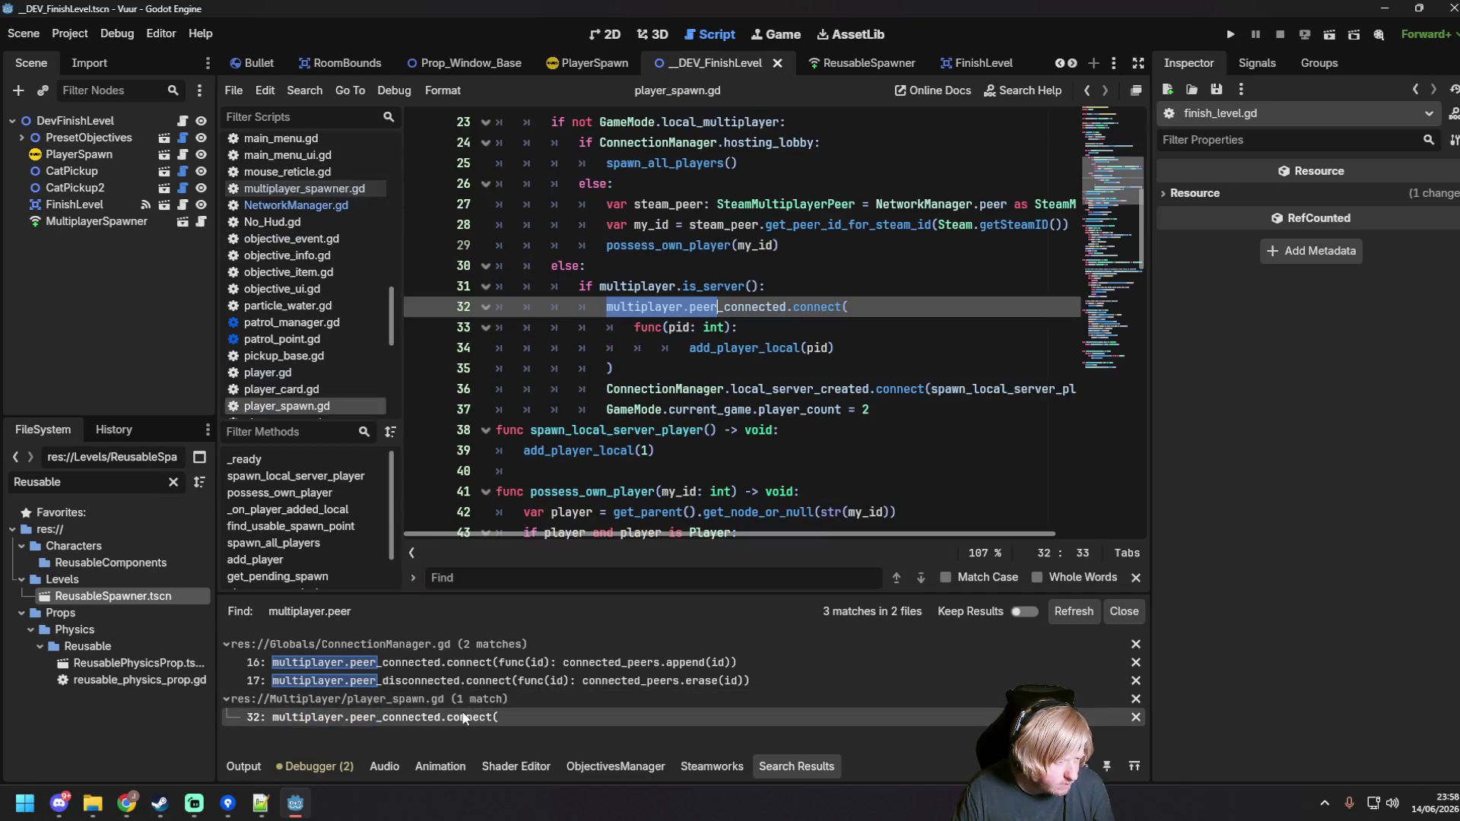
{"action": "left_click", "coordinate": [476, 680]}
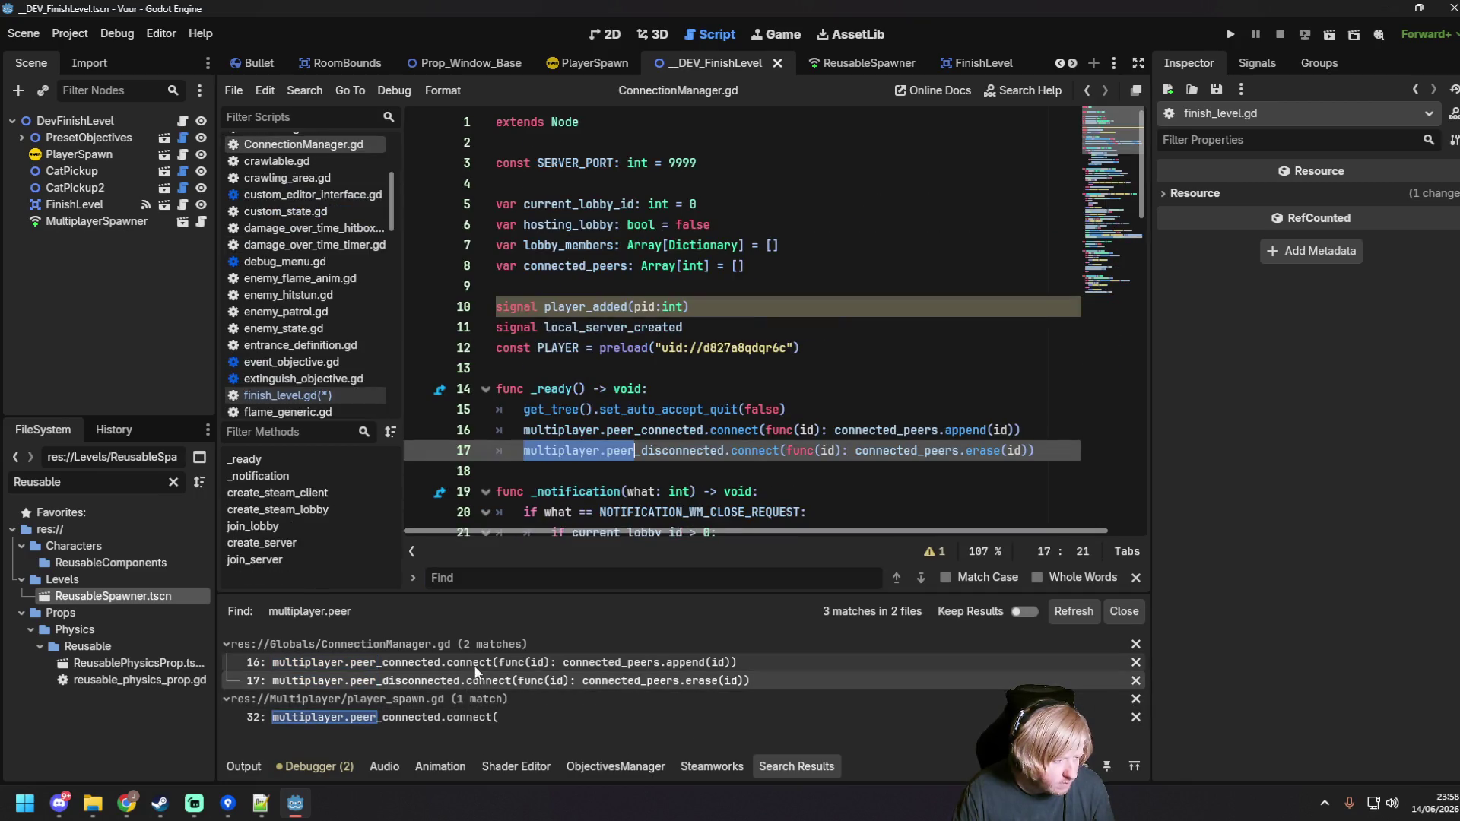
{"action": "left_click", "coordinate": [483, 662]}
{"action": "scroll", "scroll_direction": "down", "scroll_amount": 3}
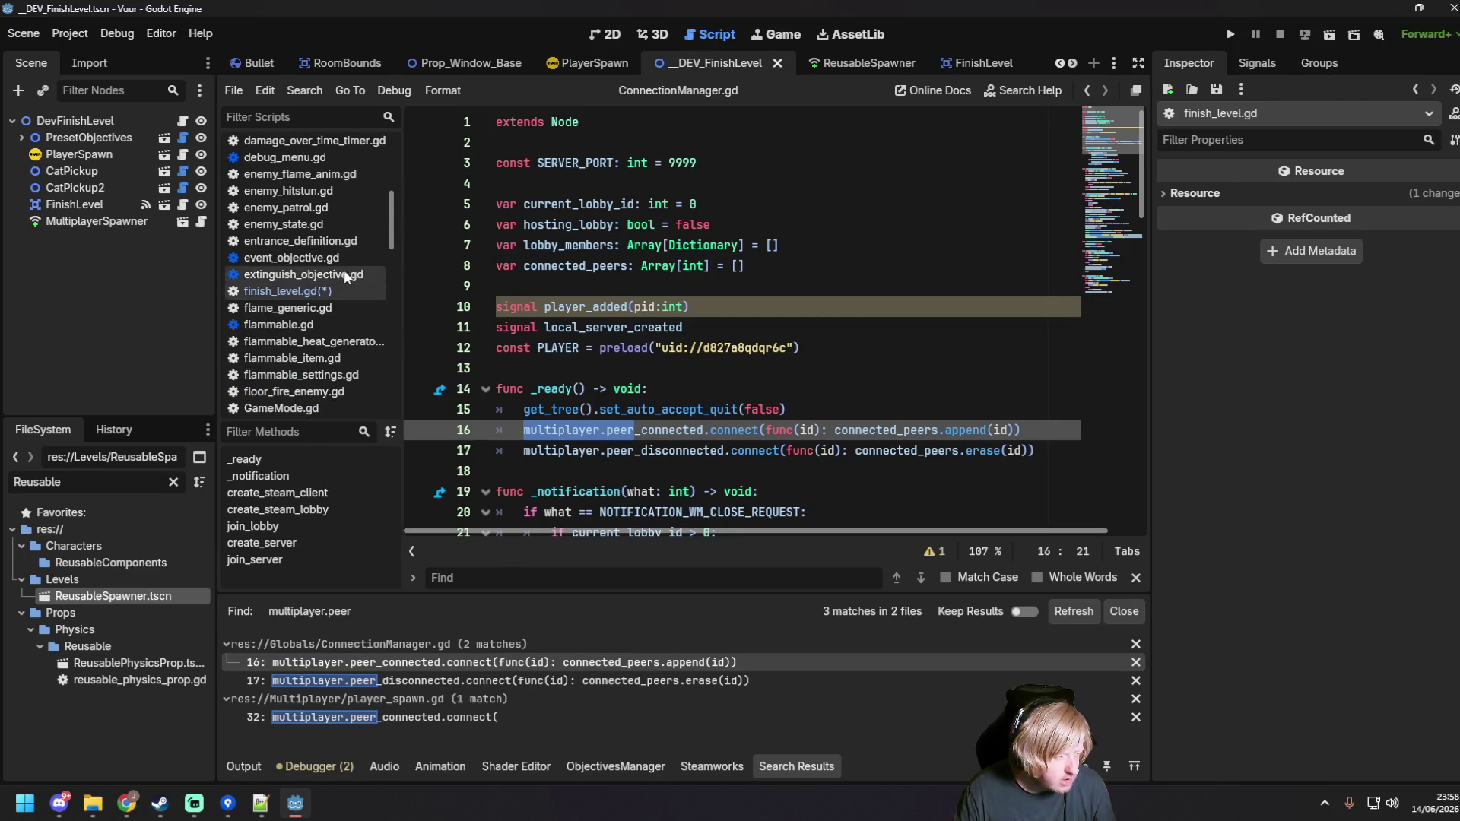
Step: Save the scene, then browse the level.gd, multiplayer_spawner.gd and NetworkManager.gd scripts
{"action": "left_click", "coordinate": [807, 348]}
{"action": "key", "text": "ctrl+s"}
{"action": "scroll", "scroll_direction": "down", "scroll_amount": 3}
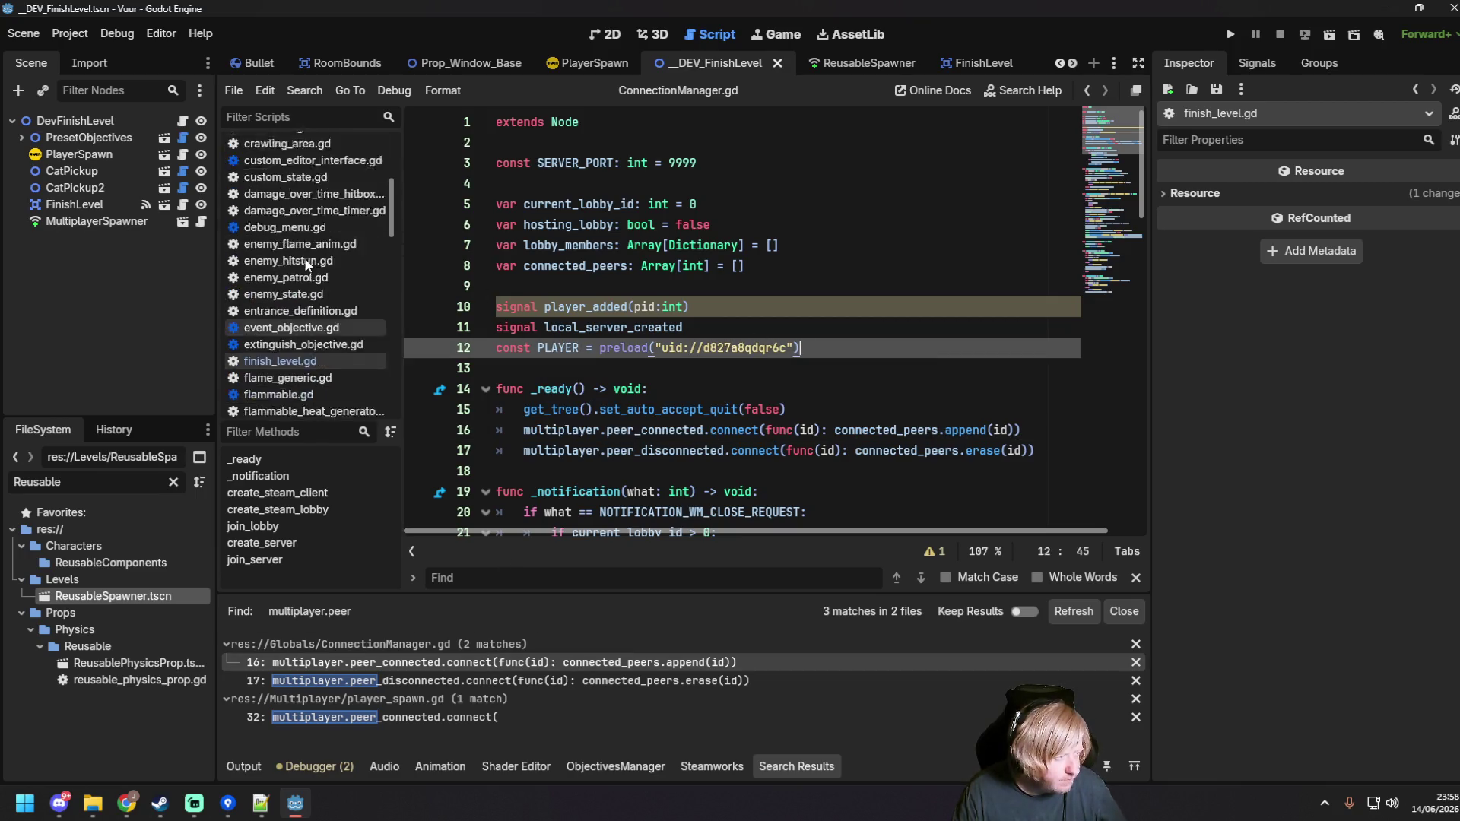
{"action": "scroll", "scroll_direction": "down", "scroll_amount": 3}
{"action": "left_click", "coordinate": [307, 281]}
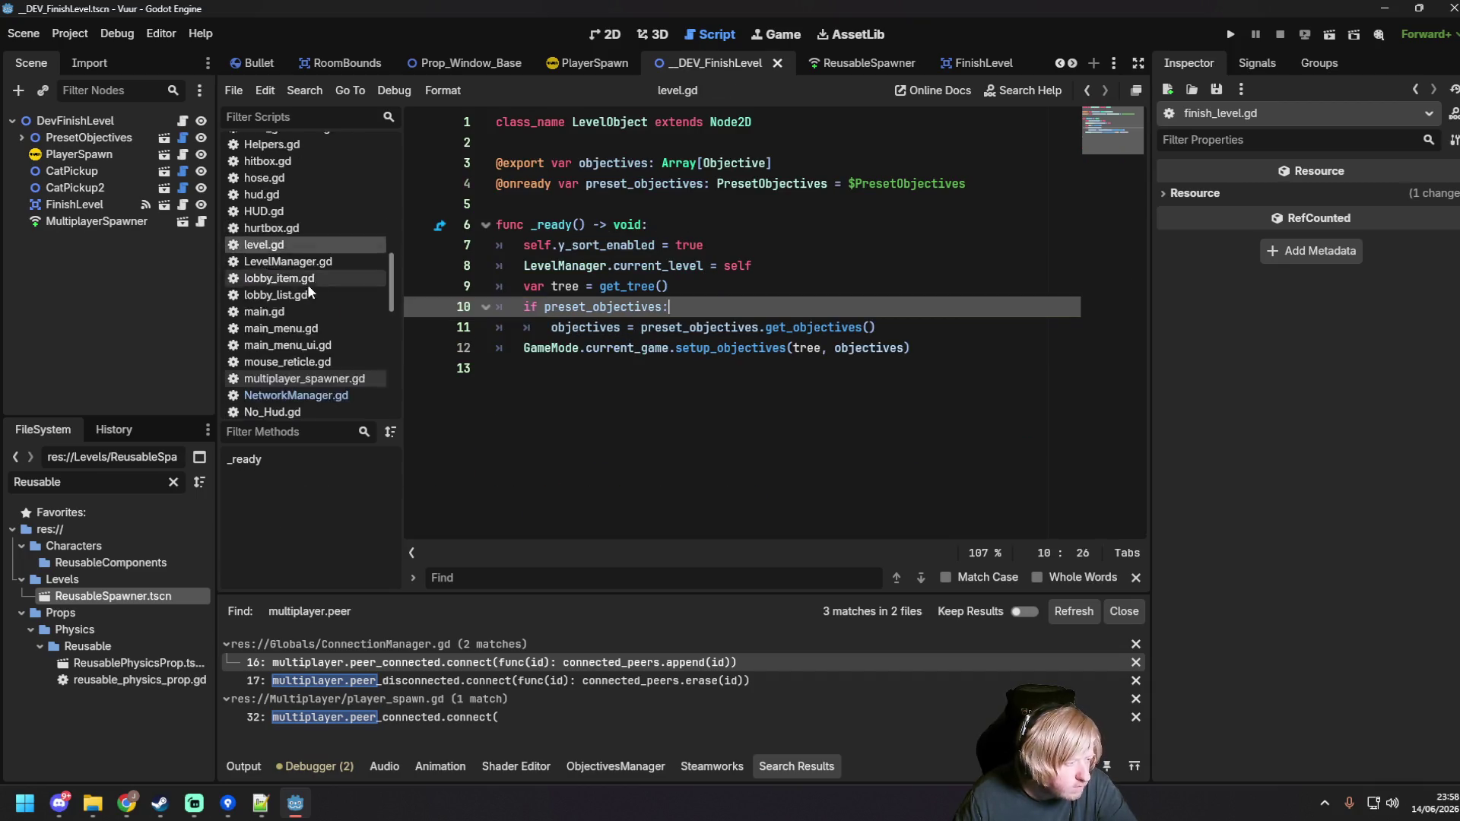
{"action": "scroll", "scroll_direction": "down", "scroll_amount": 3}
{"action": "left_click", "coordinate": [320, 305]}
{"action": "left_click", "coordinate": [308, 326]}
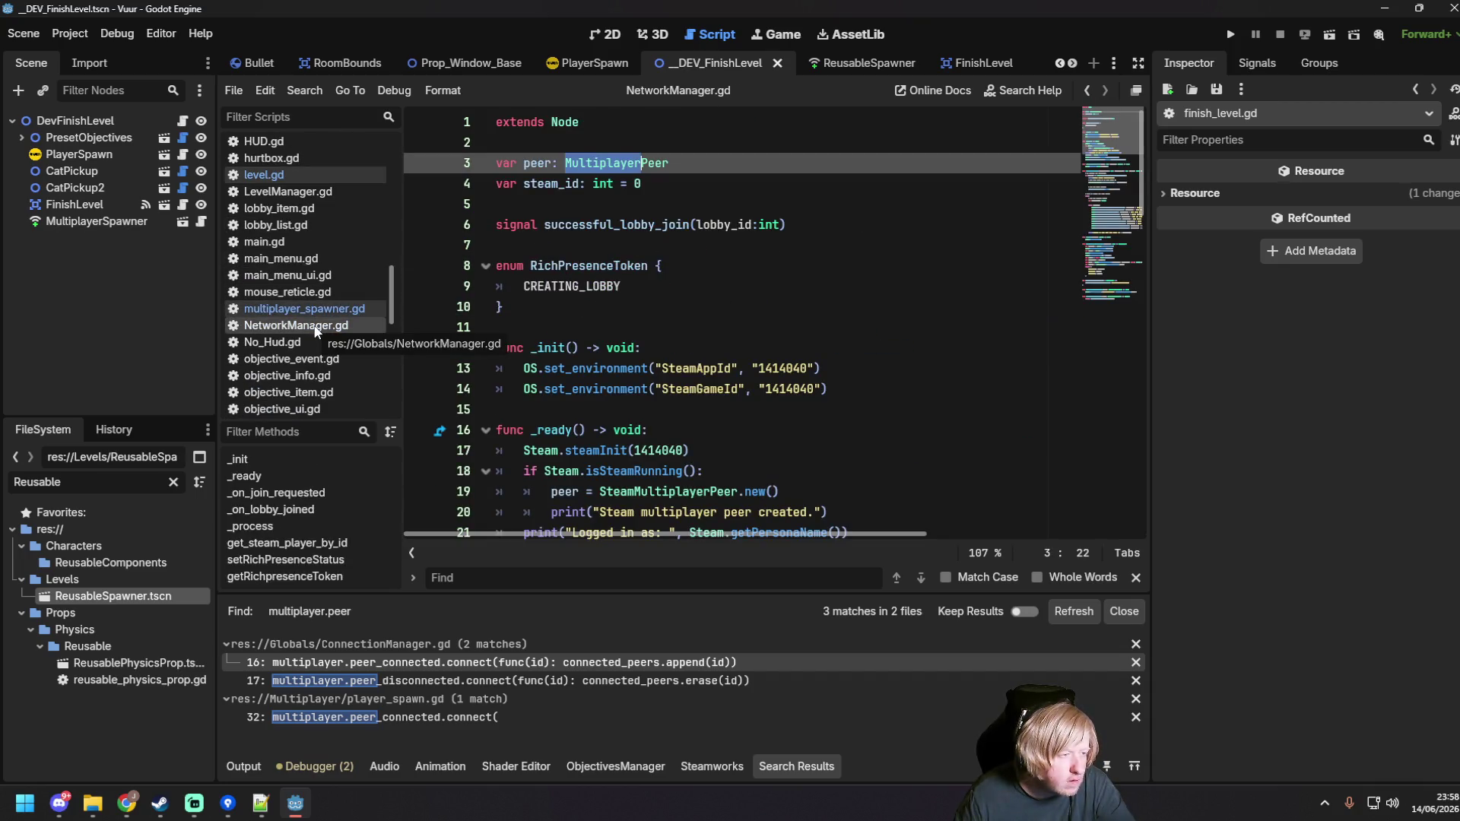
{"action": "scroll", "scroll_direction": "down", "scroll_amount": 3}
{"action": "scroll", "scroll_direction": "down", "scroll_amount": 3}
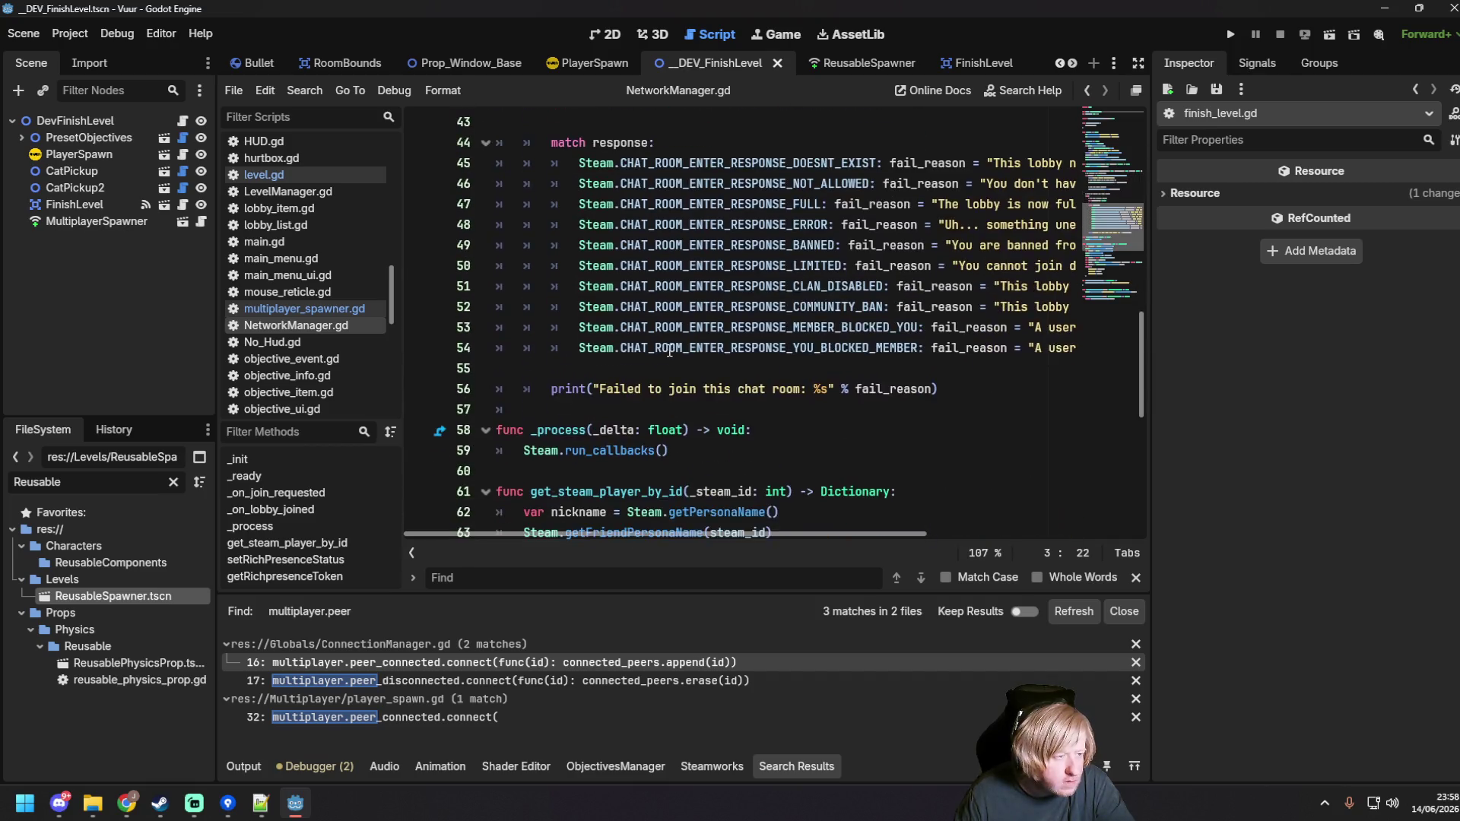
{"action": "scroll", "scroll_direction": "down", "scroll_amount": 3}
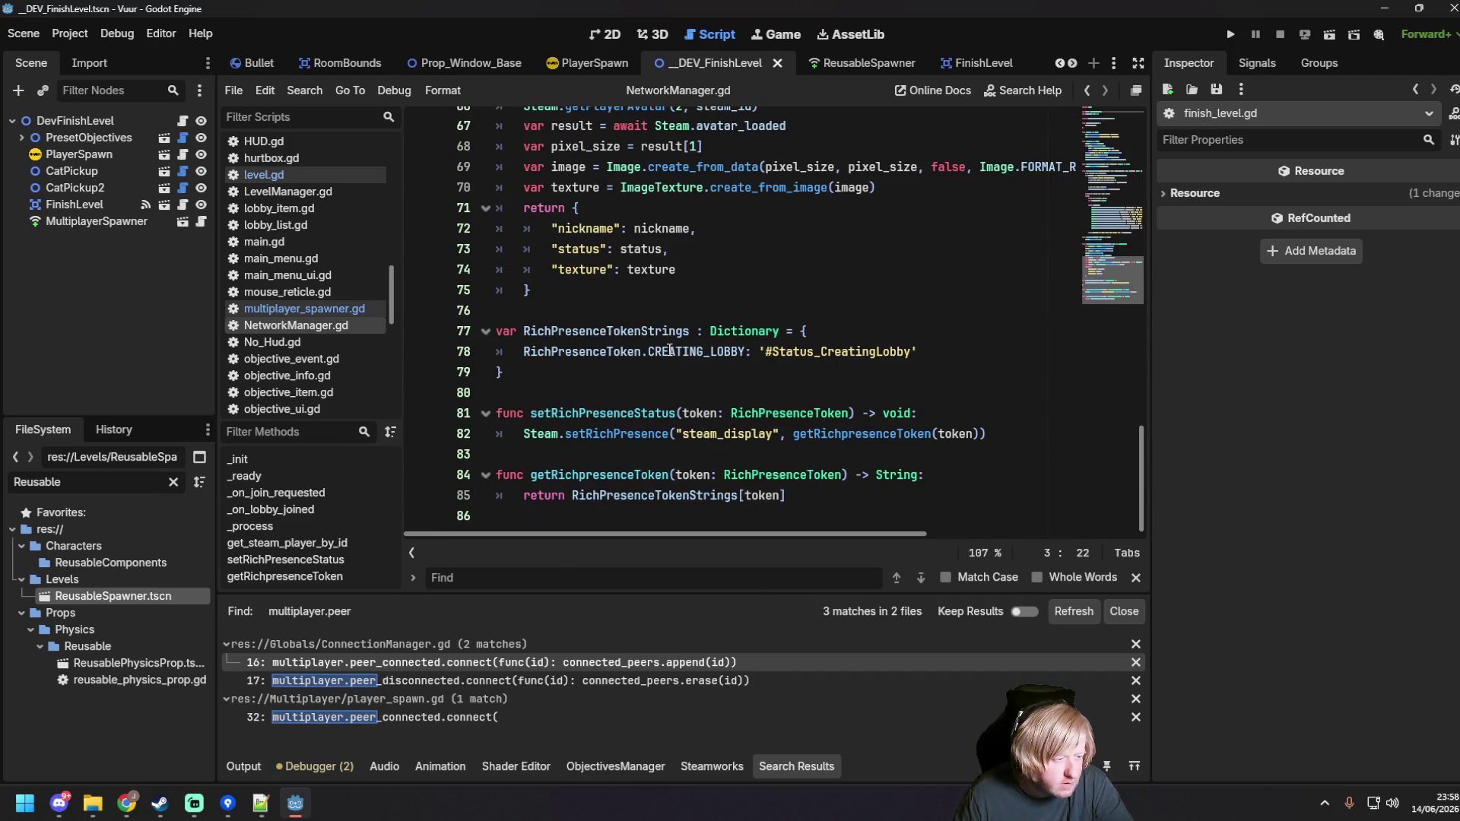
{"action": "scroll", "scroll_direction": "up", "scroll_amount": 3}
{"action": "scroll", "scroll_direction": "up", "scroll_amount": 3}
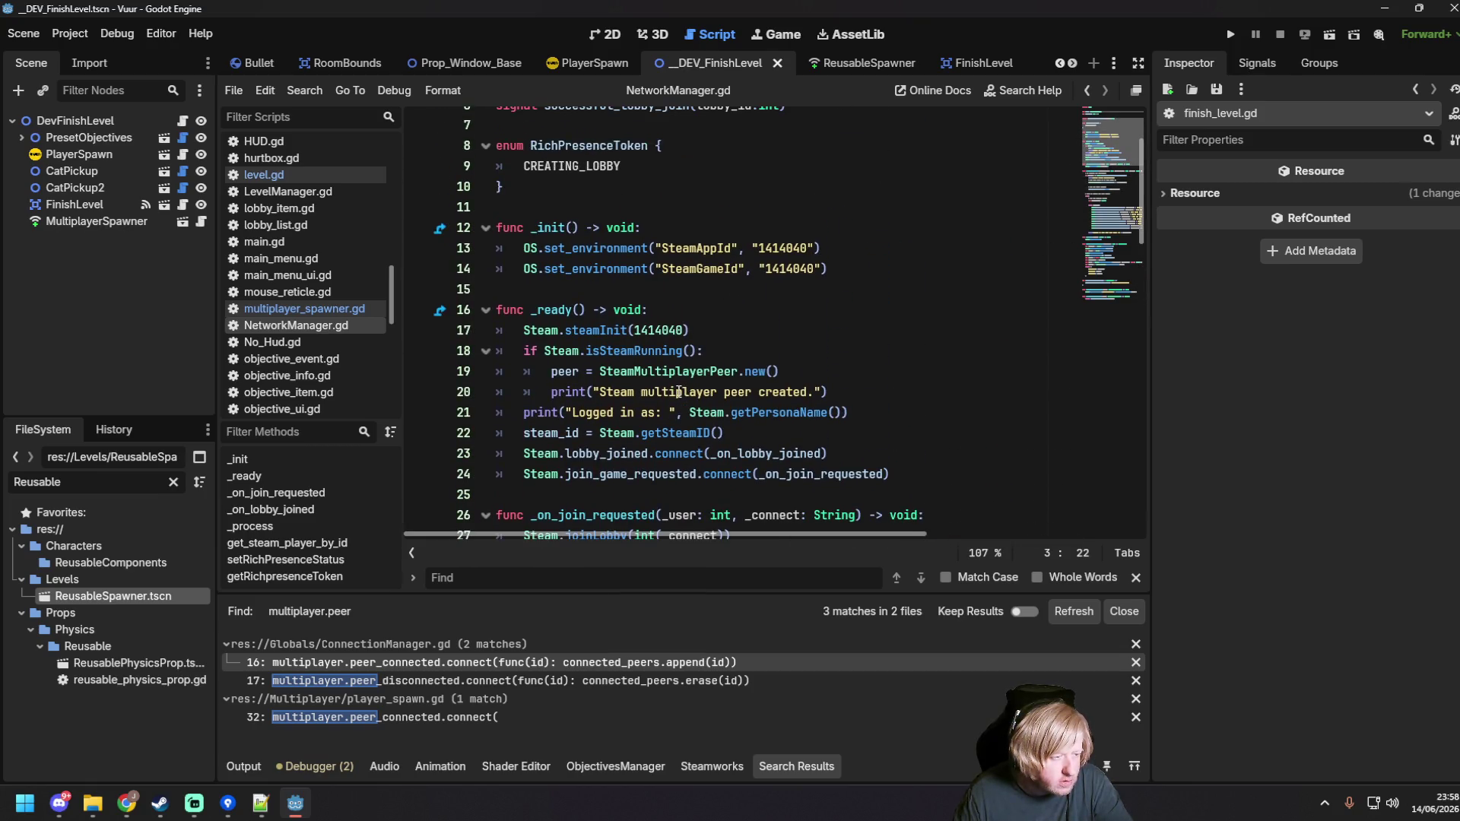
{"action": "scroll", "scroll_direction": "down", "scroll_amount": 3}
{"action": "scroll", "scroll_direction": "up", "scroll_amount": 3}
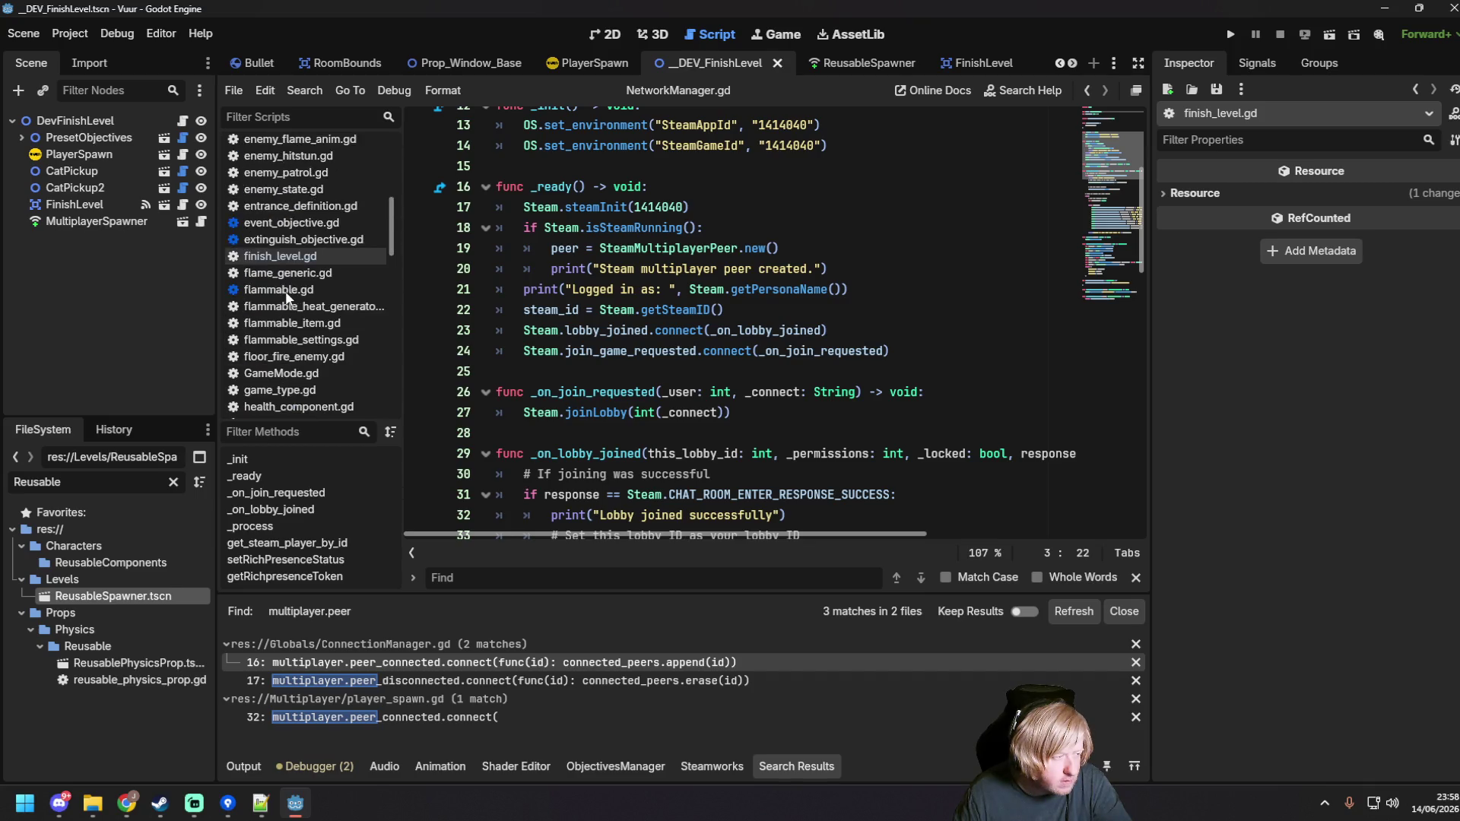
{"action": "scroll", "scroll_direction": "up", "scroll_amount": 3}
Step: Open ConnectionManager.gd and select multiplayer.multiplayer_peer on line 31 in create_steam_lobby
{"action": "left_click", "coordinate": [304, 214]}
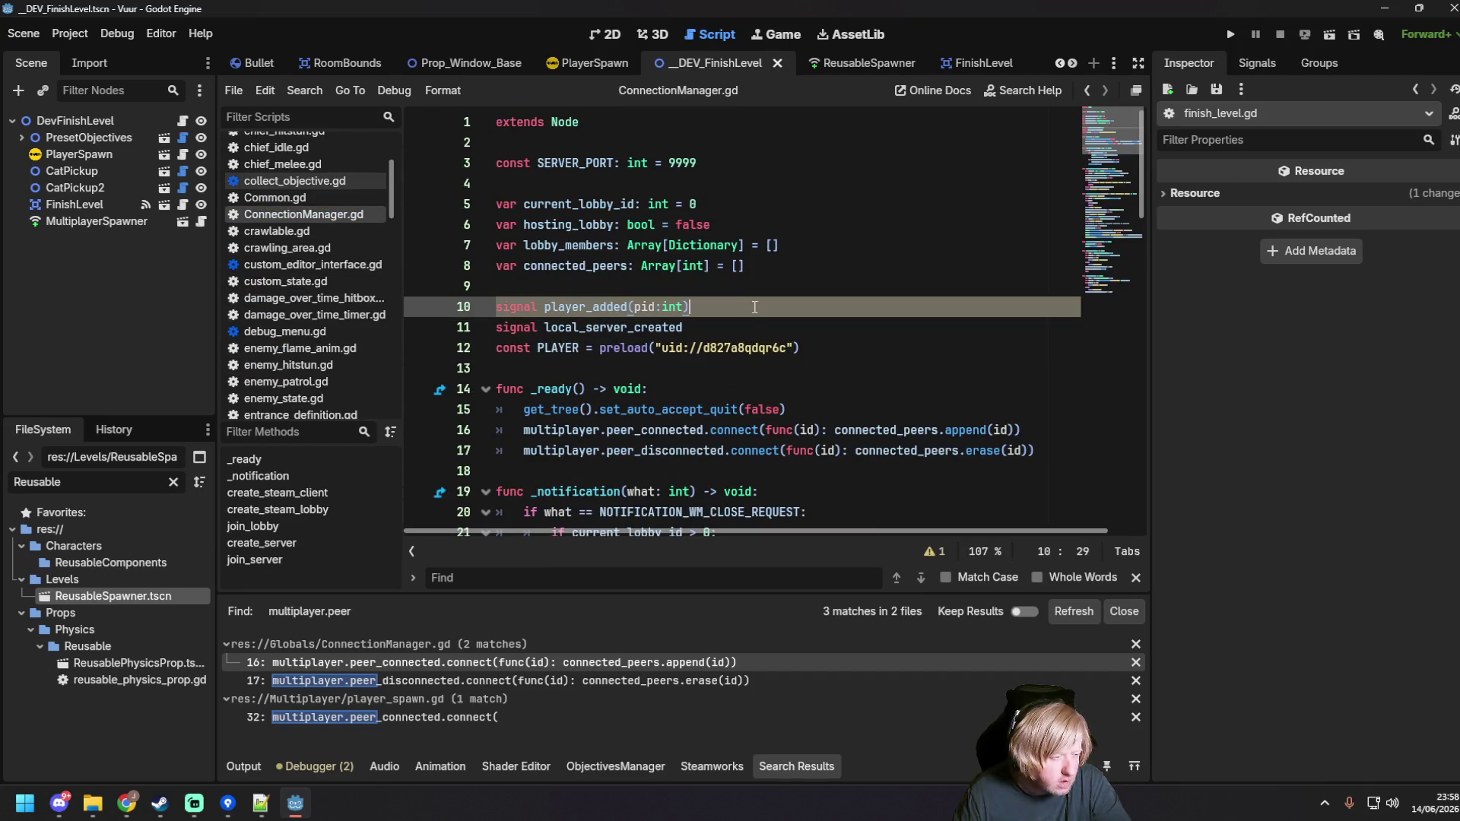
{"action": "scroll", "scroll_direction": "down", "scroll_amount": 3}
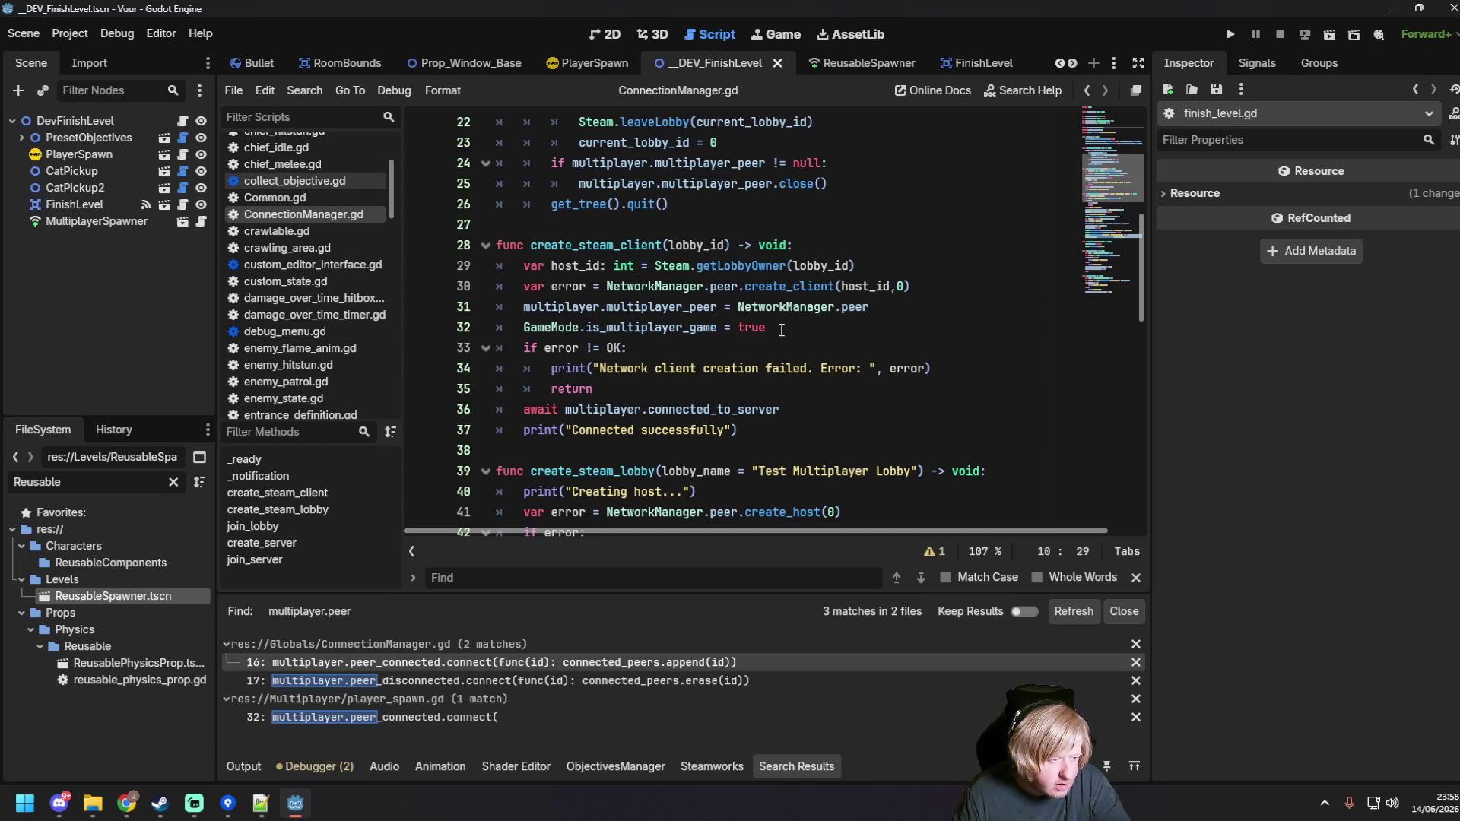
{"action": "mouse_move", "coordinate": [603, 302]}
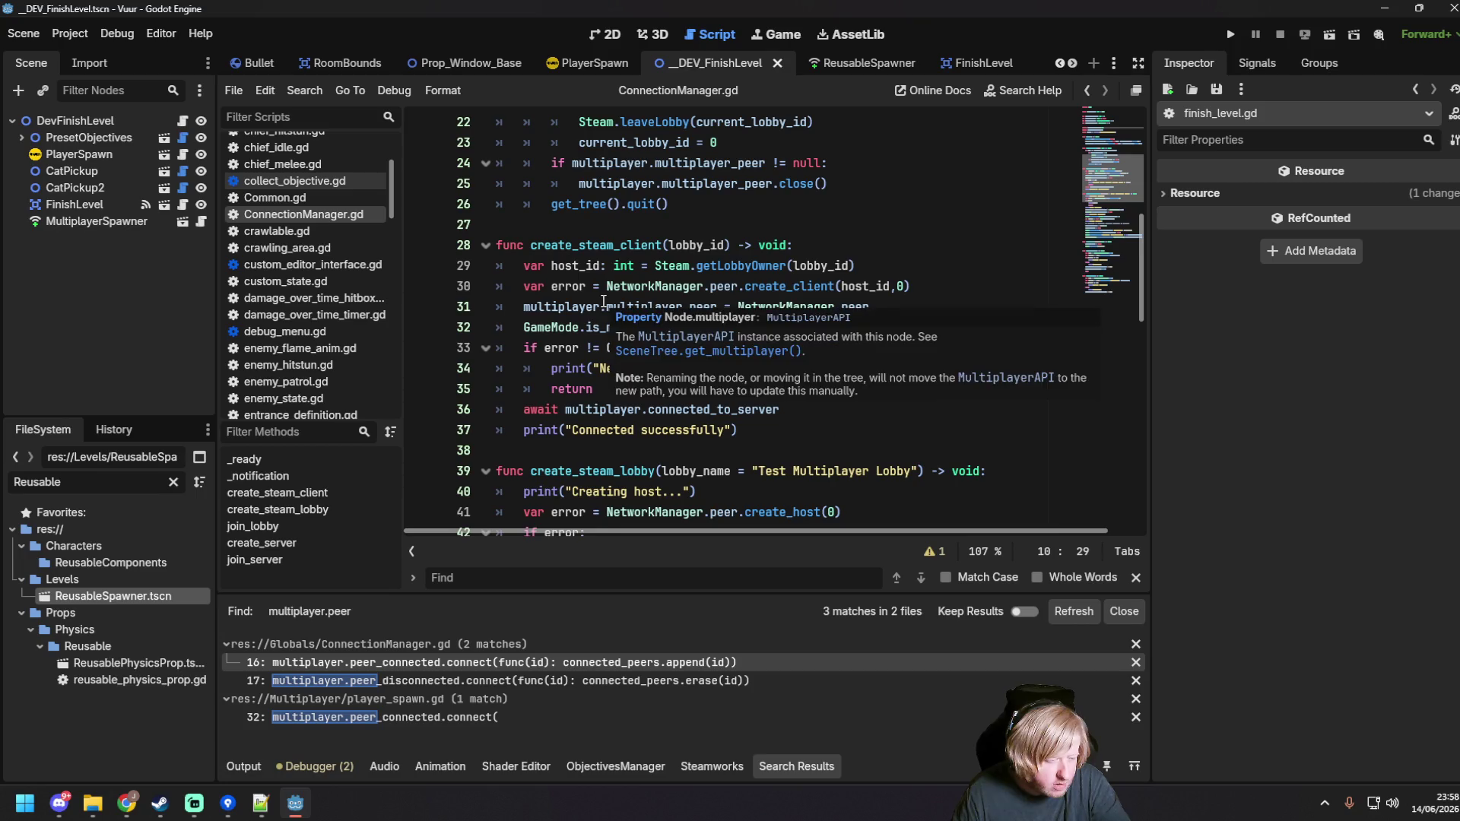
{"action": "left_click_drag", "start_coordinate": [523, 307], "coordinate": [717, 308]}
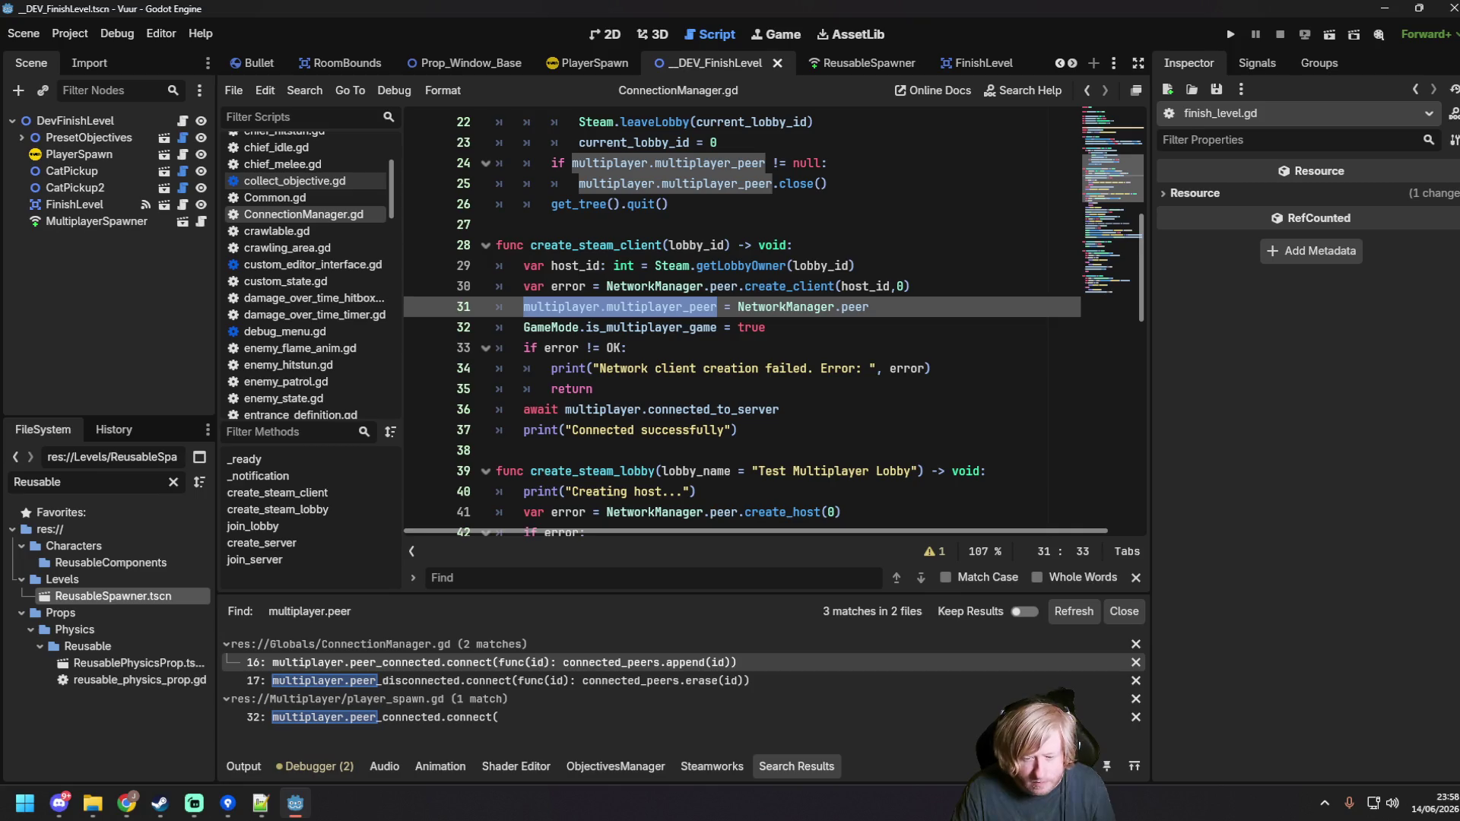
{"action": "key", "text": "alt+Tab"}
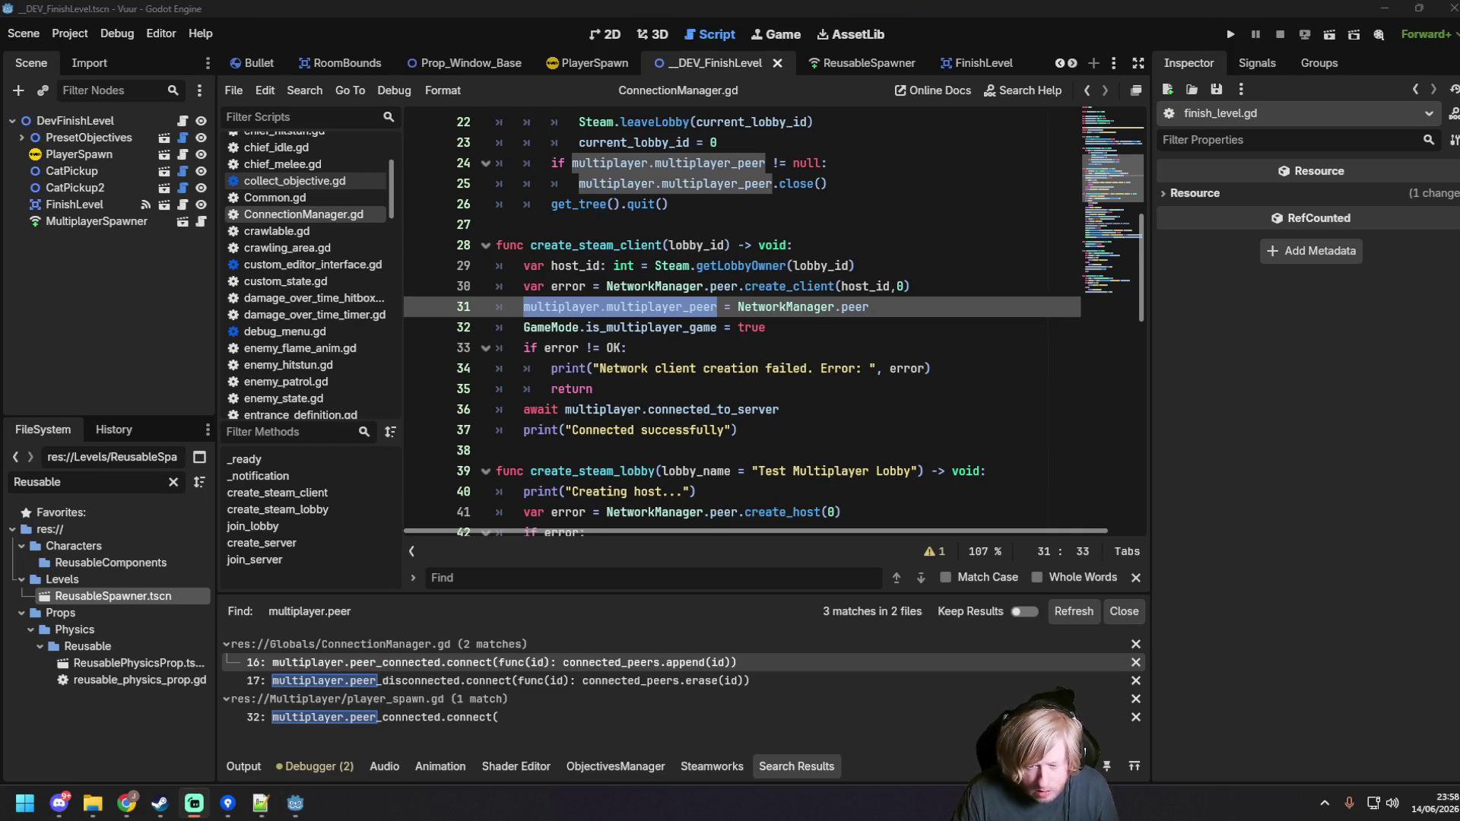
{"action": "scroll", "scroll_direction": "down", "scroll_amount": 3}
{"action": "left_click", "coordinate": [650, 450]}
{"action": "scroll", "scroll_direction": "down", "scroll_amount": 3}
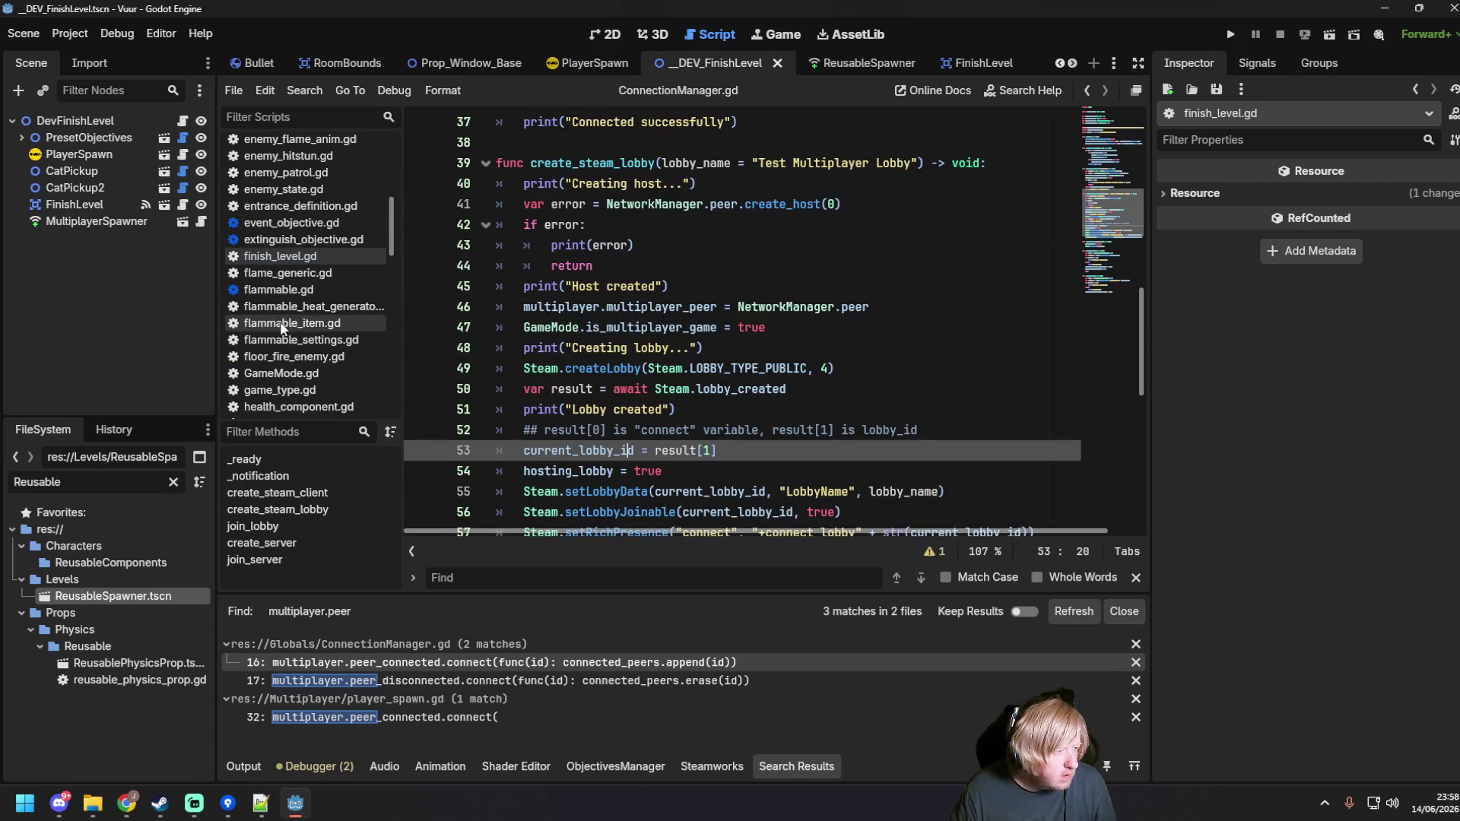
{"action": "scroll", "scroll_direction": "up", "scroll_amount": 3}
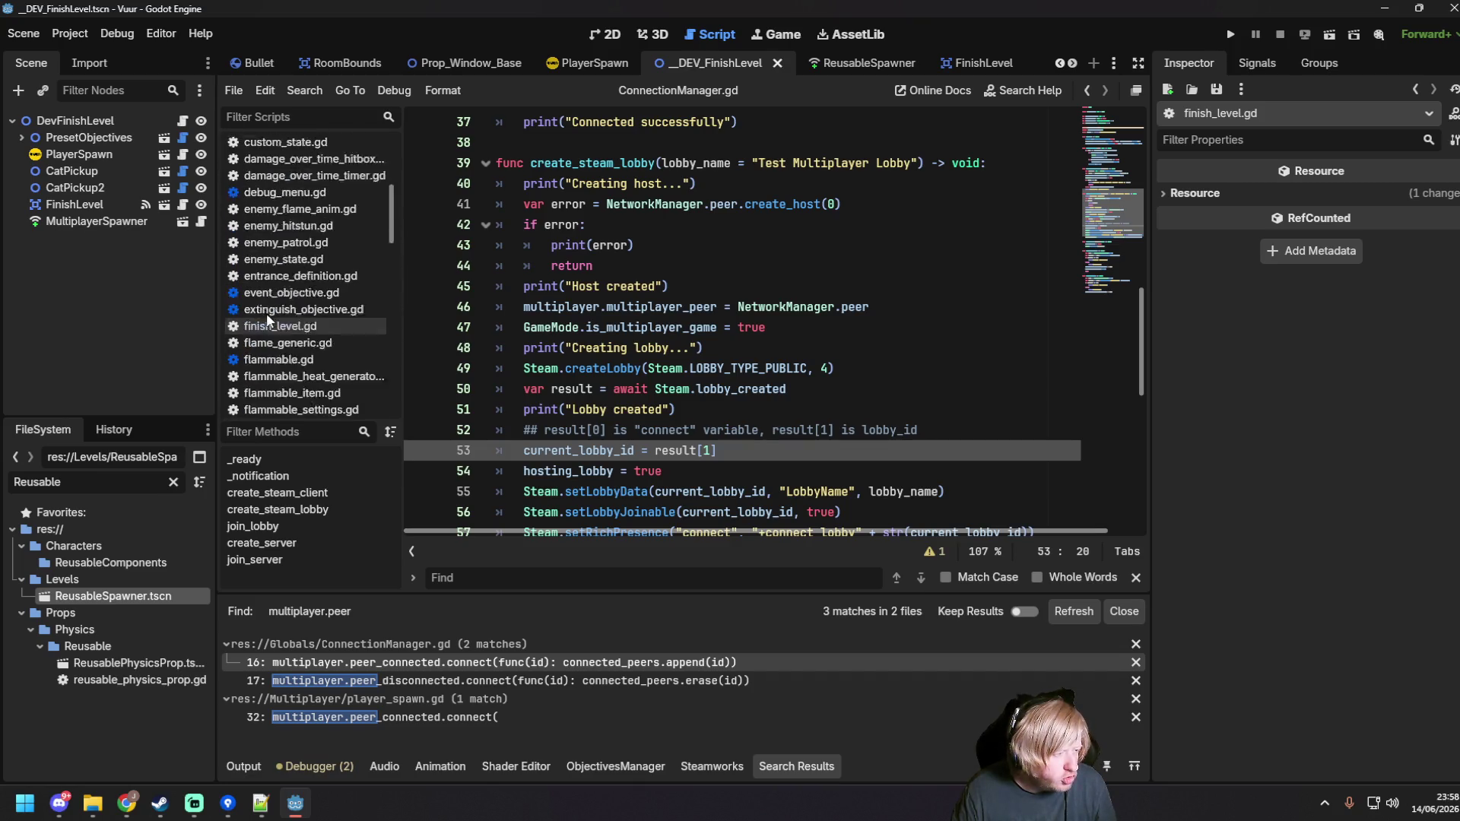
{"action": "mouse_move", "coordinate": [631, 58]}
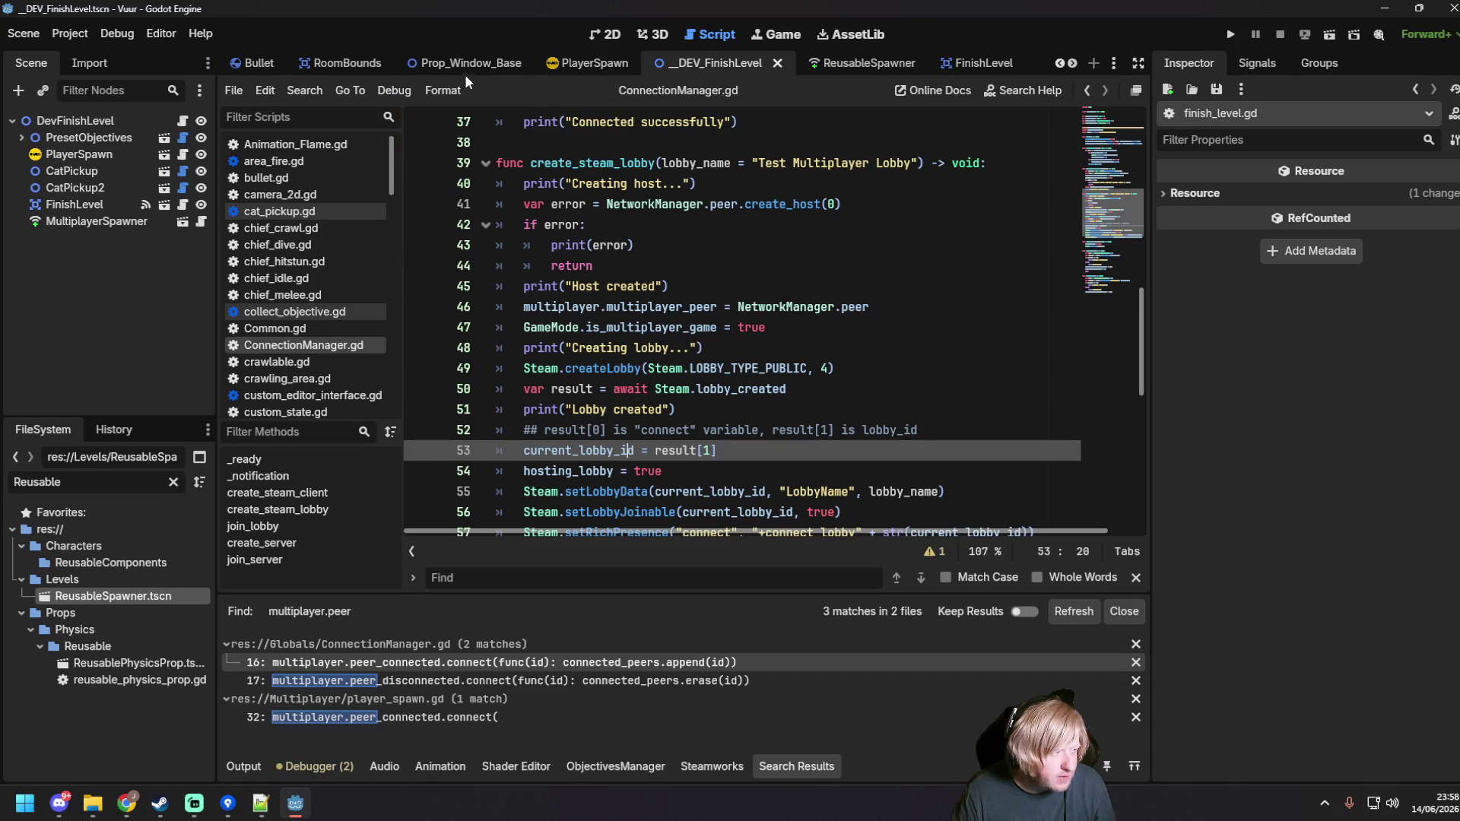
Step: Add close_connections() -> void to ConnectionManager.gd, calling multiplayer.multiplayer_peer.close(), and save
{"action": "left_click", "coordinate": [183, 204]}
{"action": "key", "text": "Escape"}
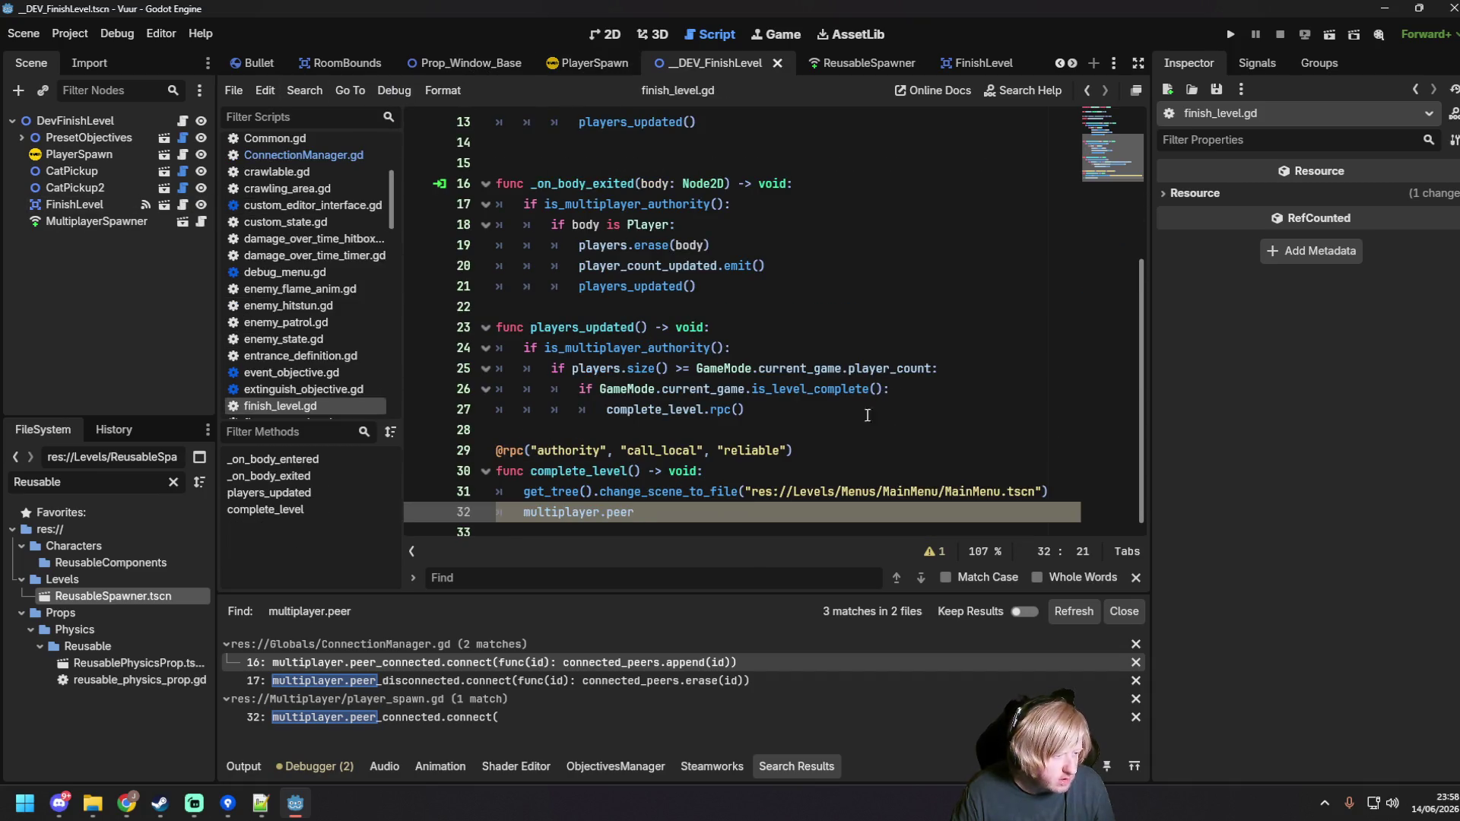
{"action": "scroll", "scroll_direction": "up", "scroll_amount": 3}
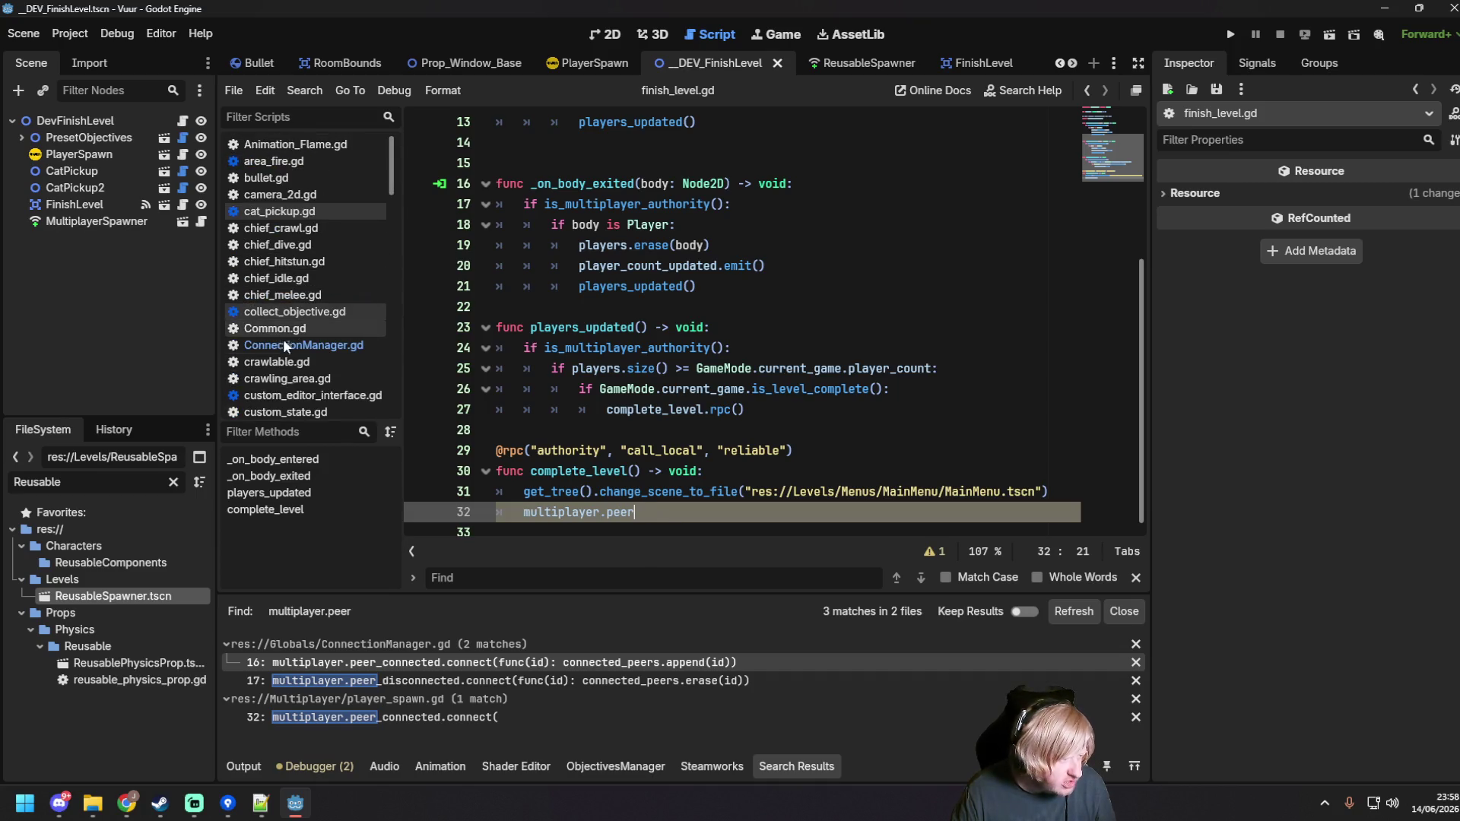
{"action": "left_click", "coordinate": [283, 342]}
{"action": "scroll", "scroll_direction": "down", "scroll_amount": 3}
{"action": "scroll", "scroll_direction": "down", "scroll_amount": 3}
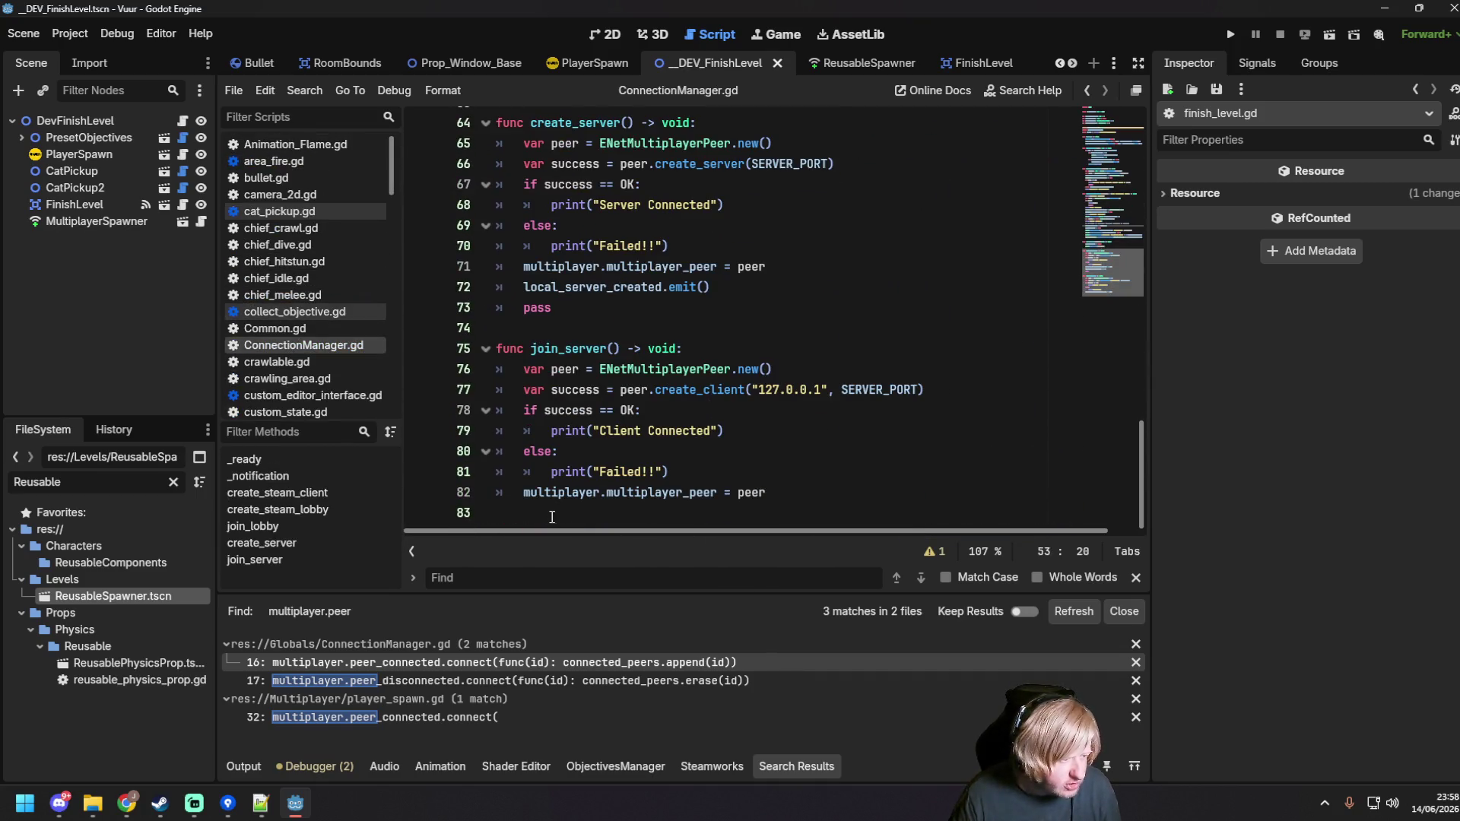
{"action": "left_click", "coordinate": [552, 513]}
{"action": "key", "text": "Return"}
{"action": "type", "text": "func close_connections() ->"}
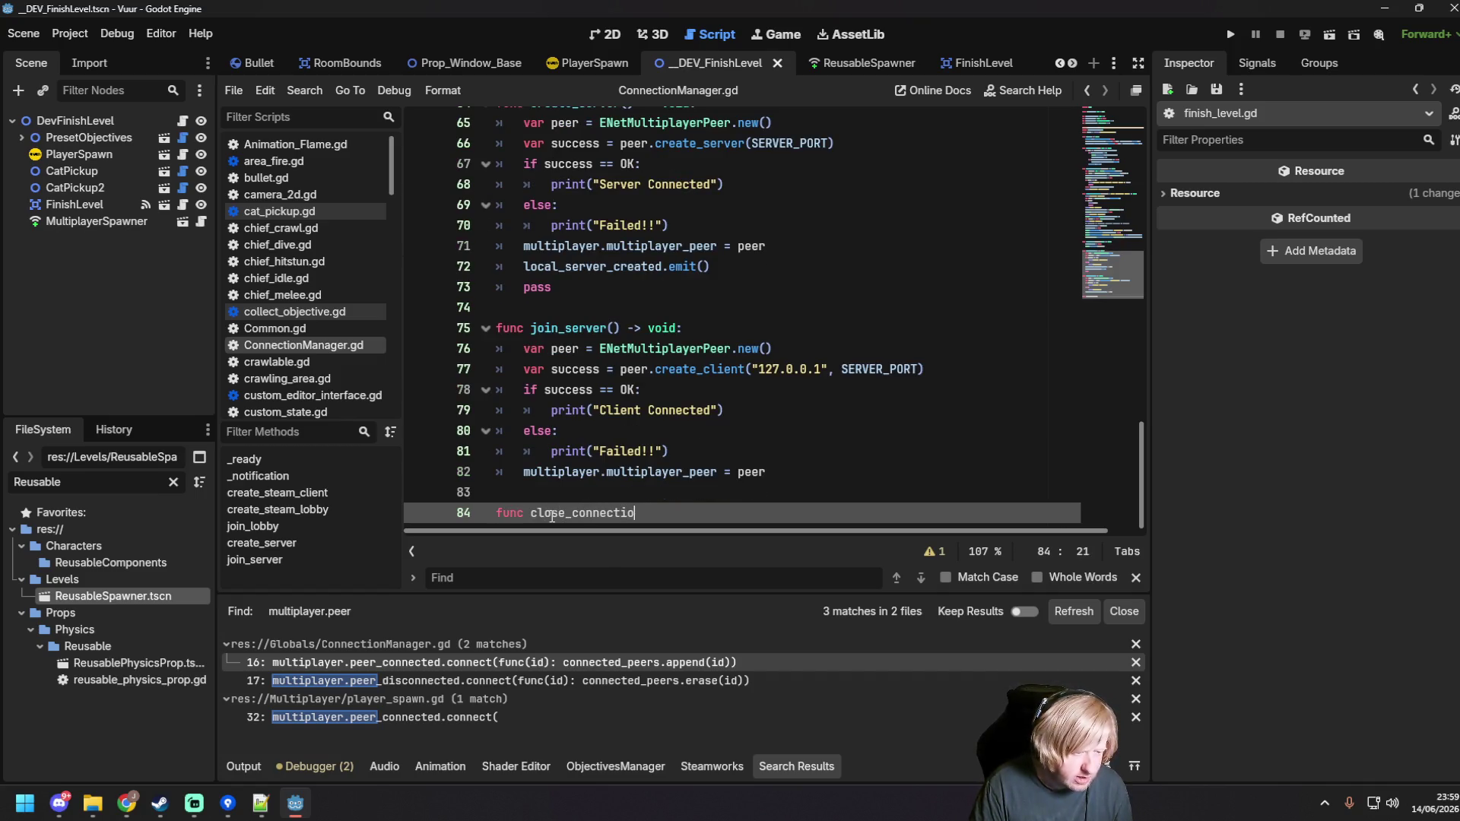
{"action": "type", "text": " void:"}
{"action": "key", "text": "Return"}
{"action": "type", "text": "multiplayer.multiplayer_peer"}
{"action": "type", "text": ".cl"}
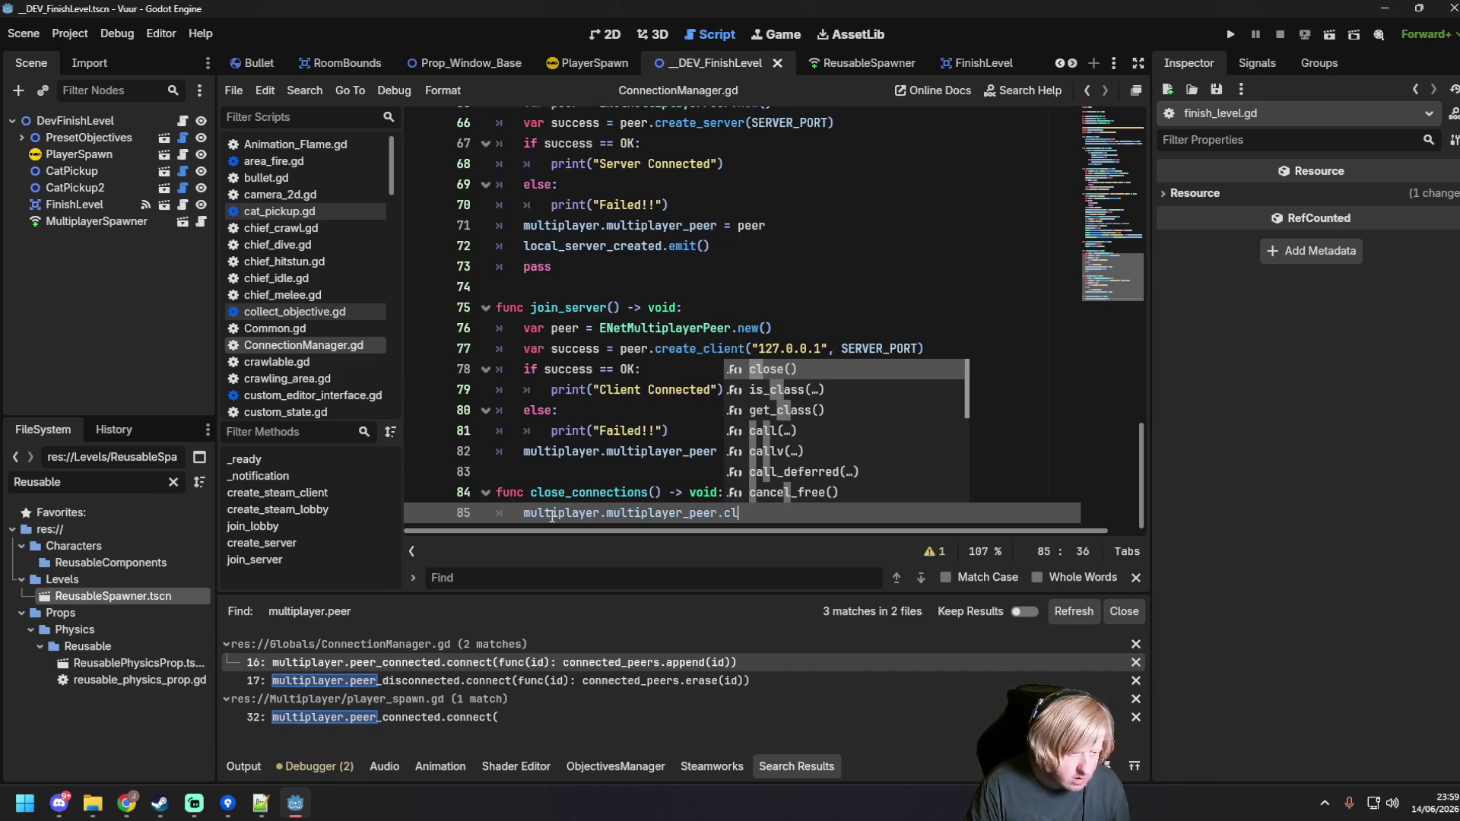
{"action": "key", "text": "Return"}
{"action": "key", "text": "ctrl+s"}
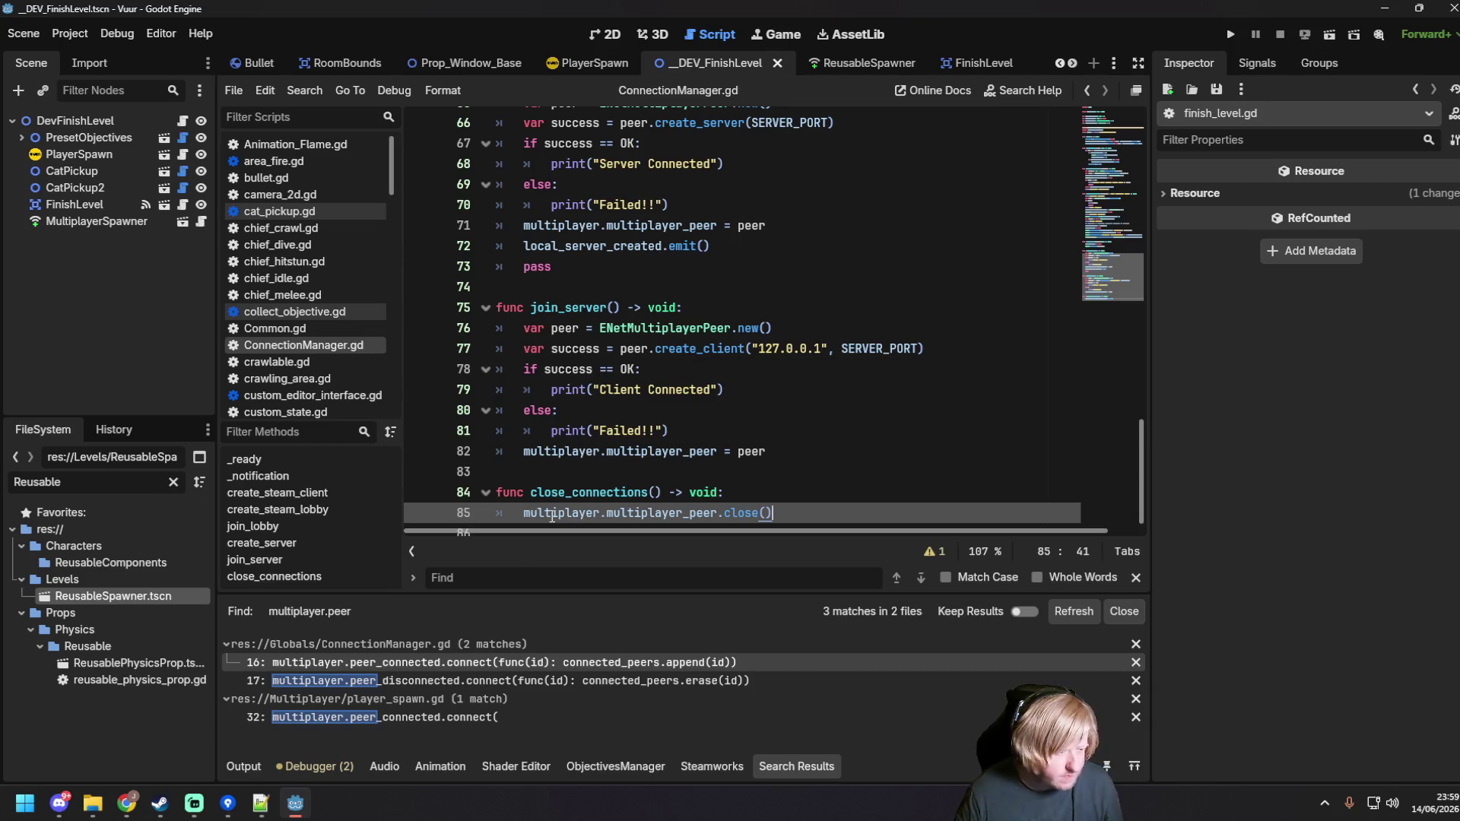
Step: In finish_level.gd, replace the multiplayer.peer line with ConnectionManager.close_connections() and save
{"action": "left_click", "coordinate": [641, 389]}
{"action": "left_click_drag", "start_coordinate": [531, 492], "coordinate": [668, 492]}
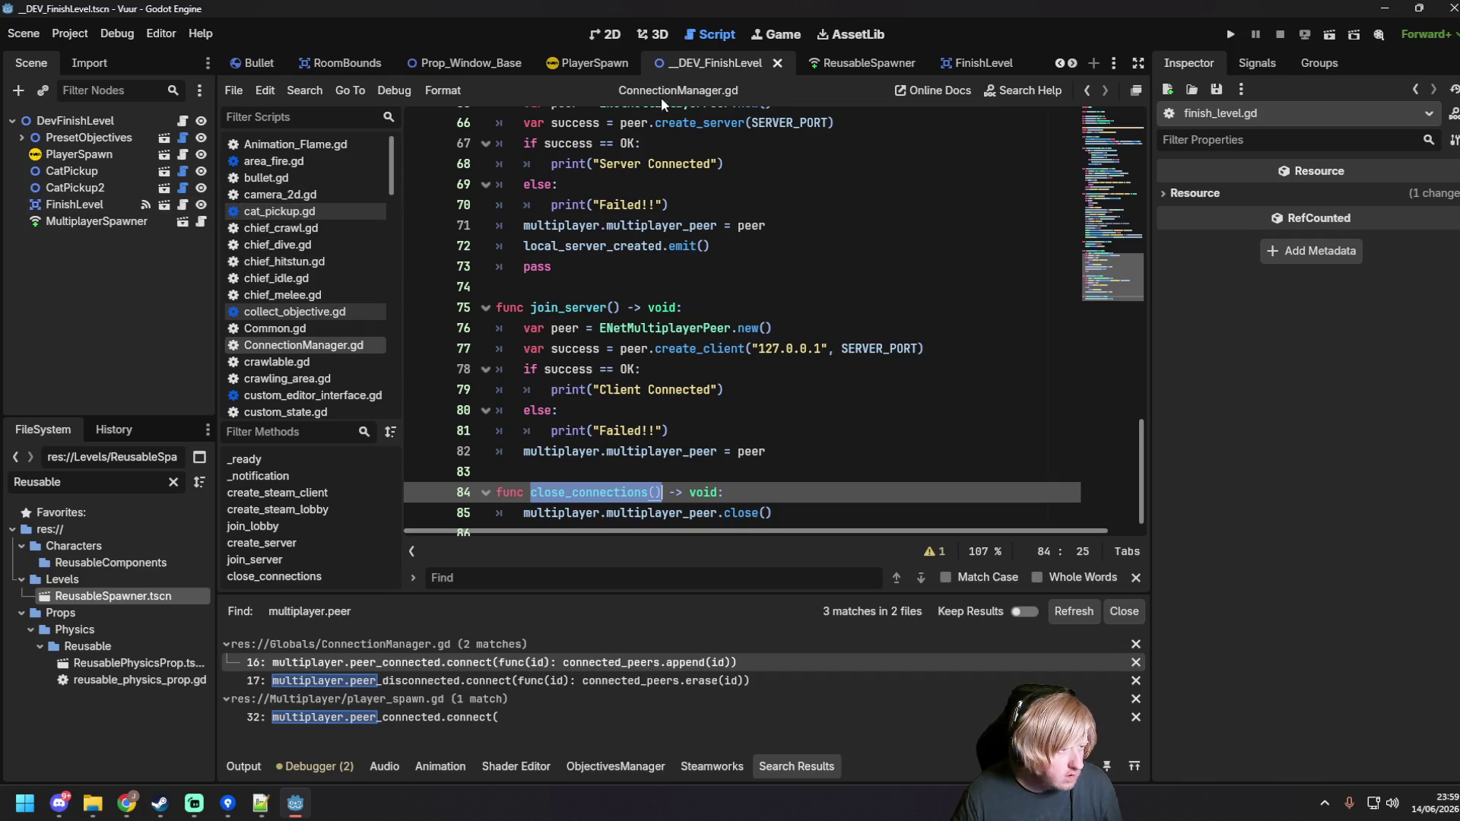
{"action": "scroll", "scroll_direction": "down", "scroll_amount": 3}
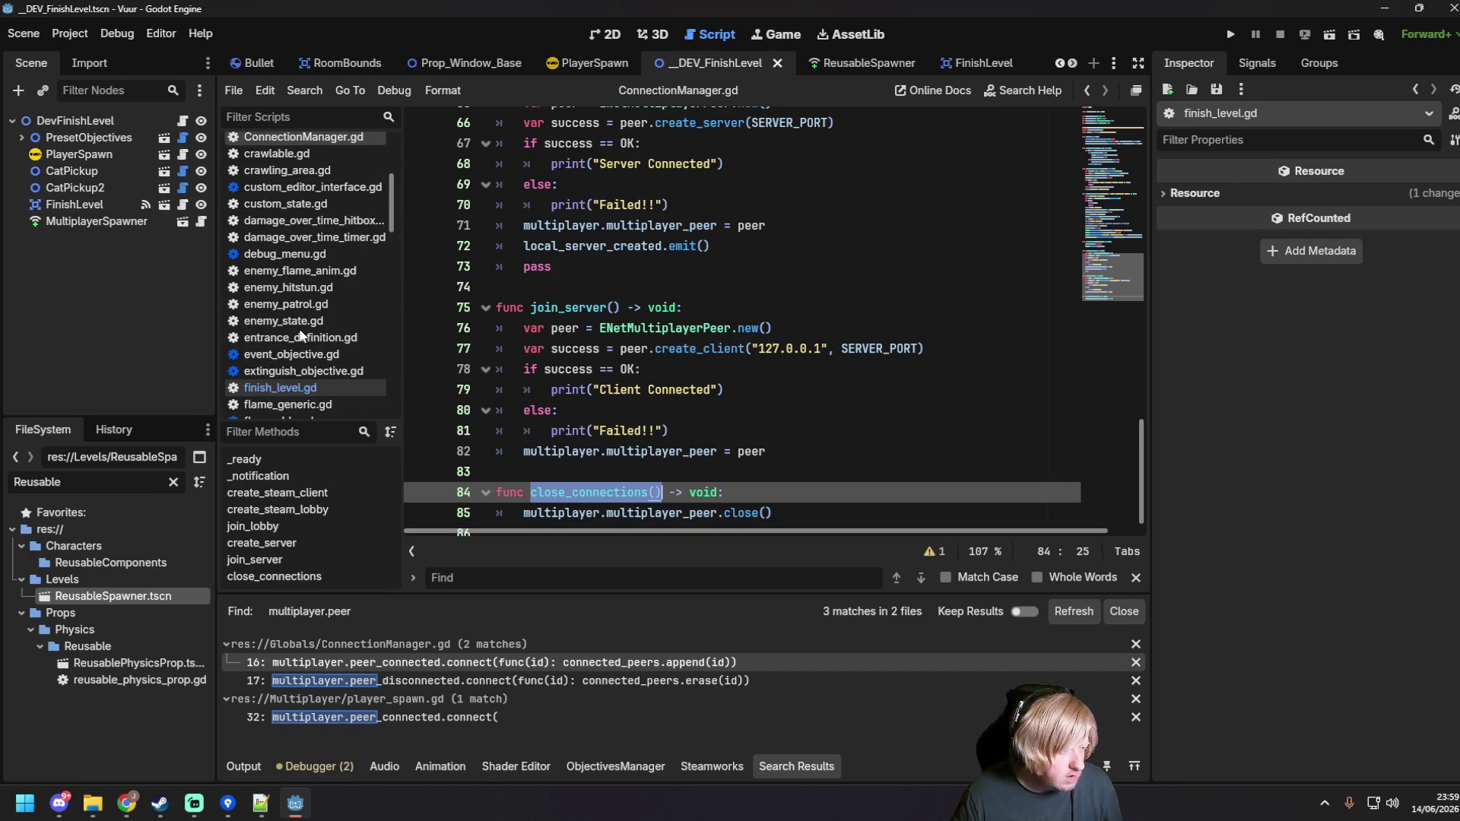
{"action": "left_click", "coordinate": [306, 320]}
{"action": "left_click_drag", "start_coordinate": [522, 512], "coordinate": [736, 514]}
{"action": "type", "text": "c"}
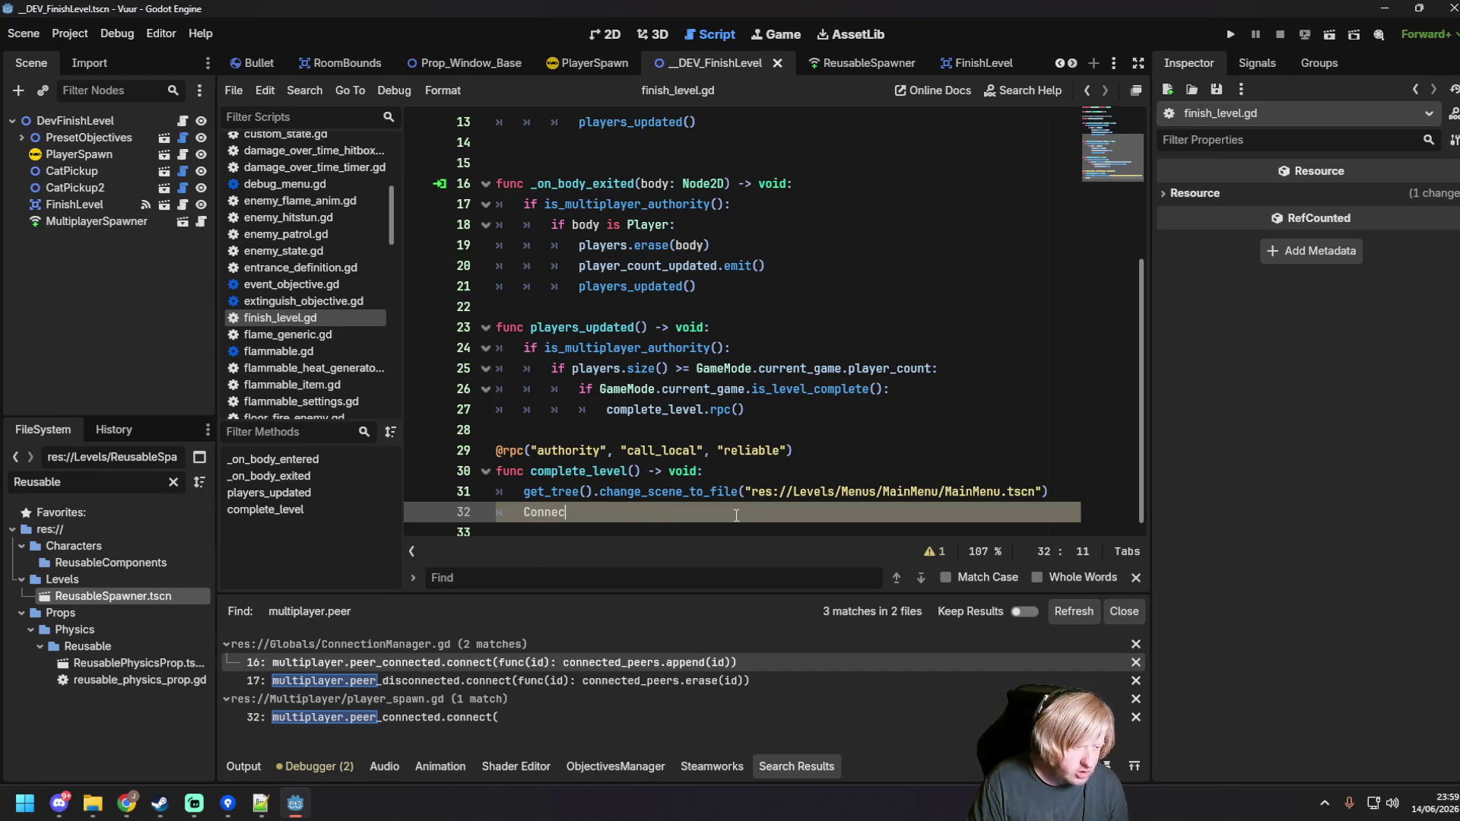
{"action": "key", "text": "BackSpace"}
{"action": "key", "text": "BackSpace"}
{"action": "type", "text": "anager."}
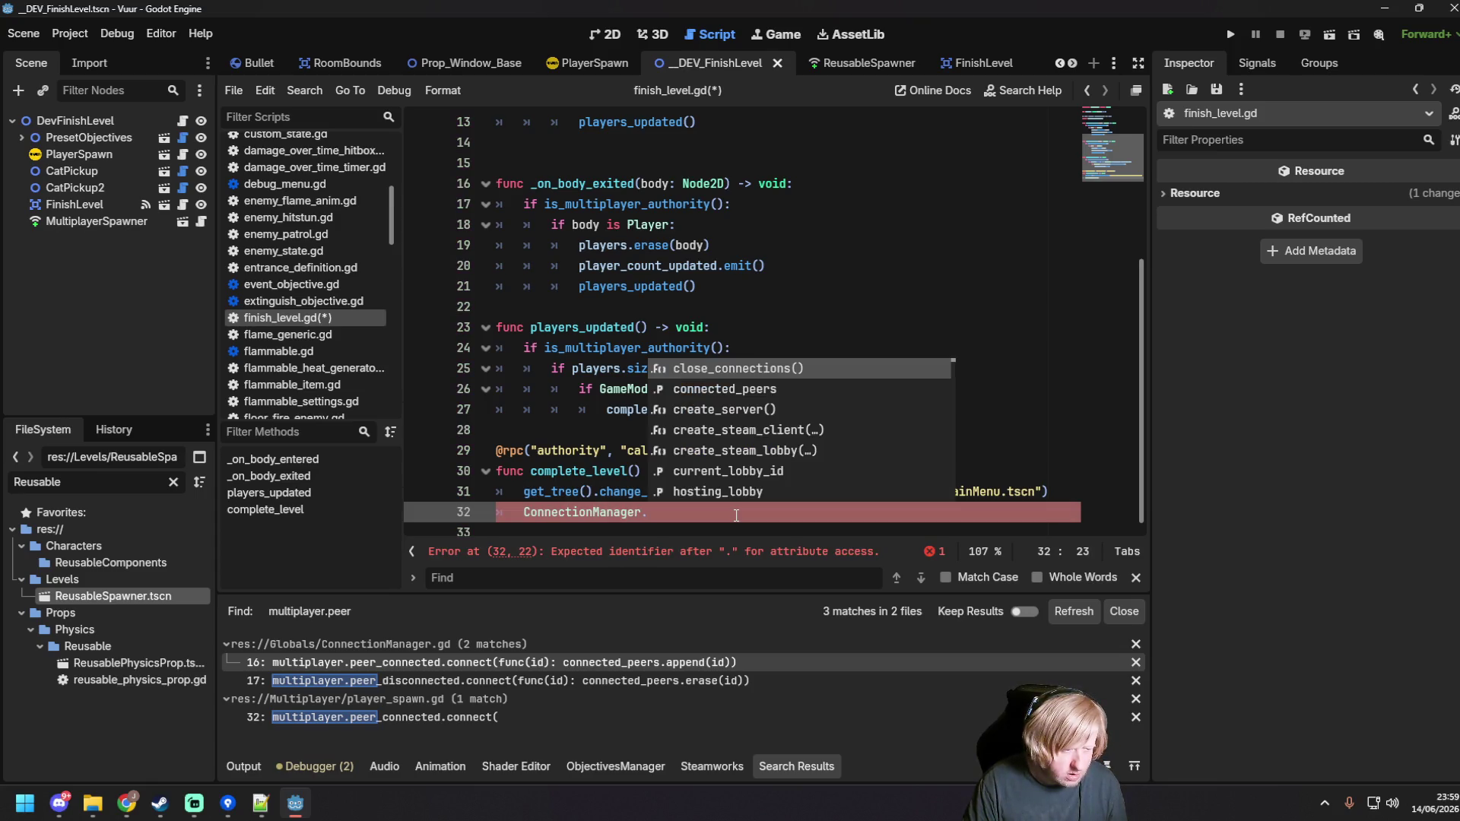
{"action": "key", "text": "Return"}
{"action": "key", "text": "ctrl+s"}
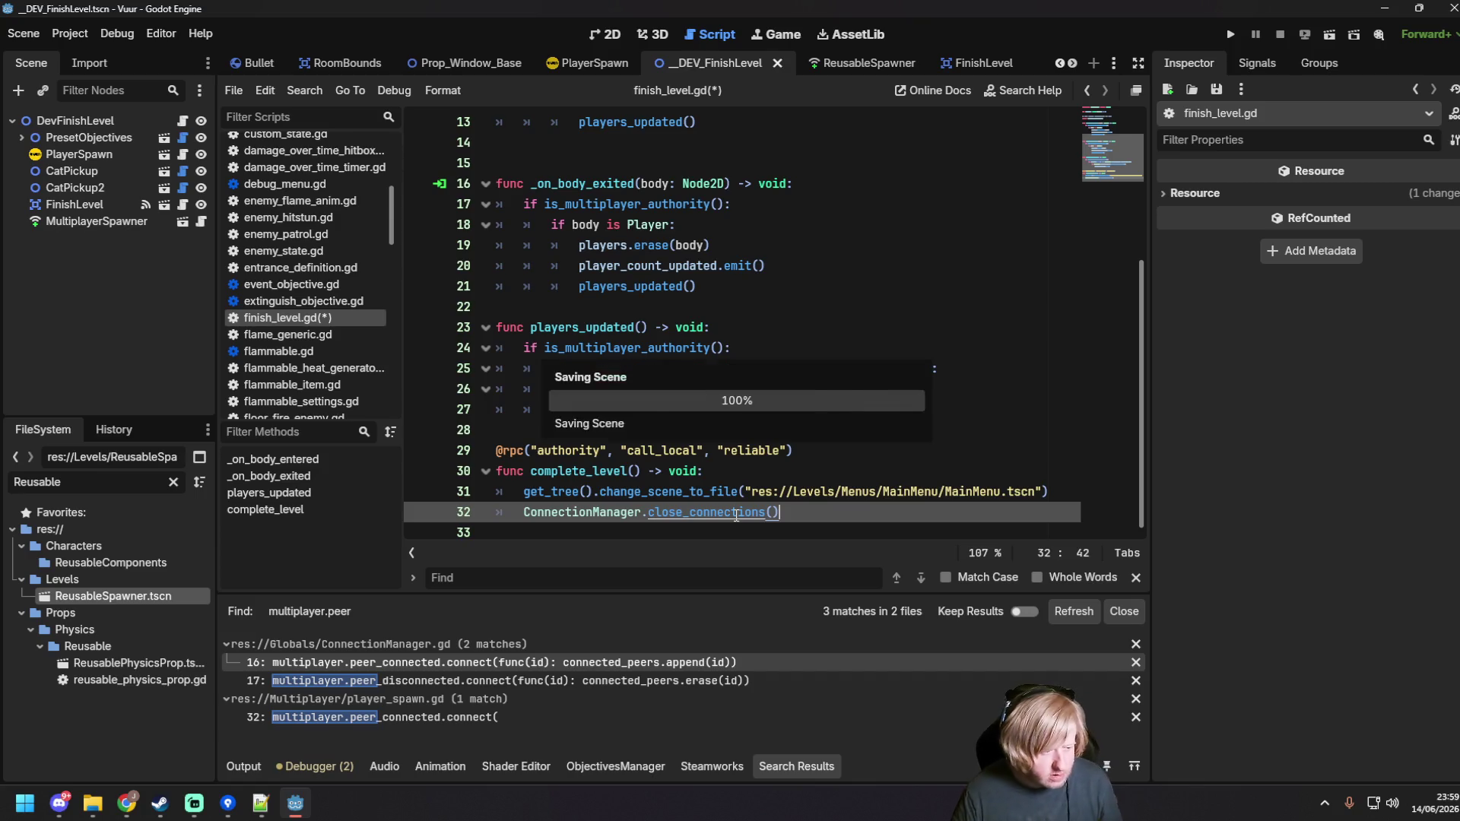
Step: Save the project and run the game with F6
{"action": "left_click", "coordinate": [756, 266]}
{"action": "key", "text": "ctrl+s"}
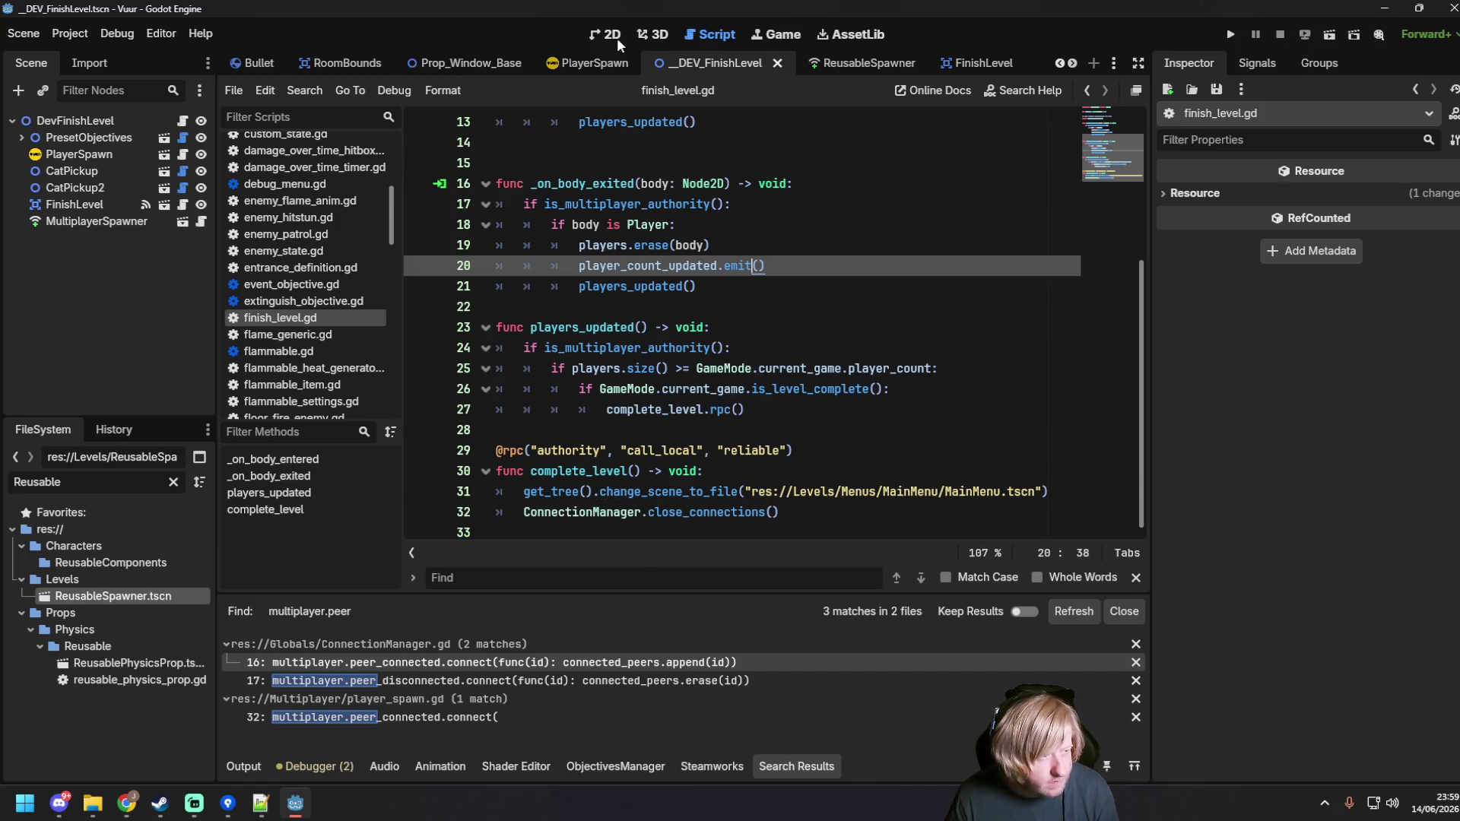
{"action": "key", "text": "F6"}
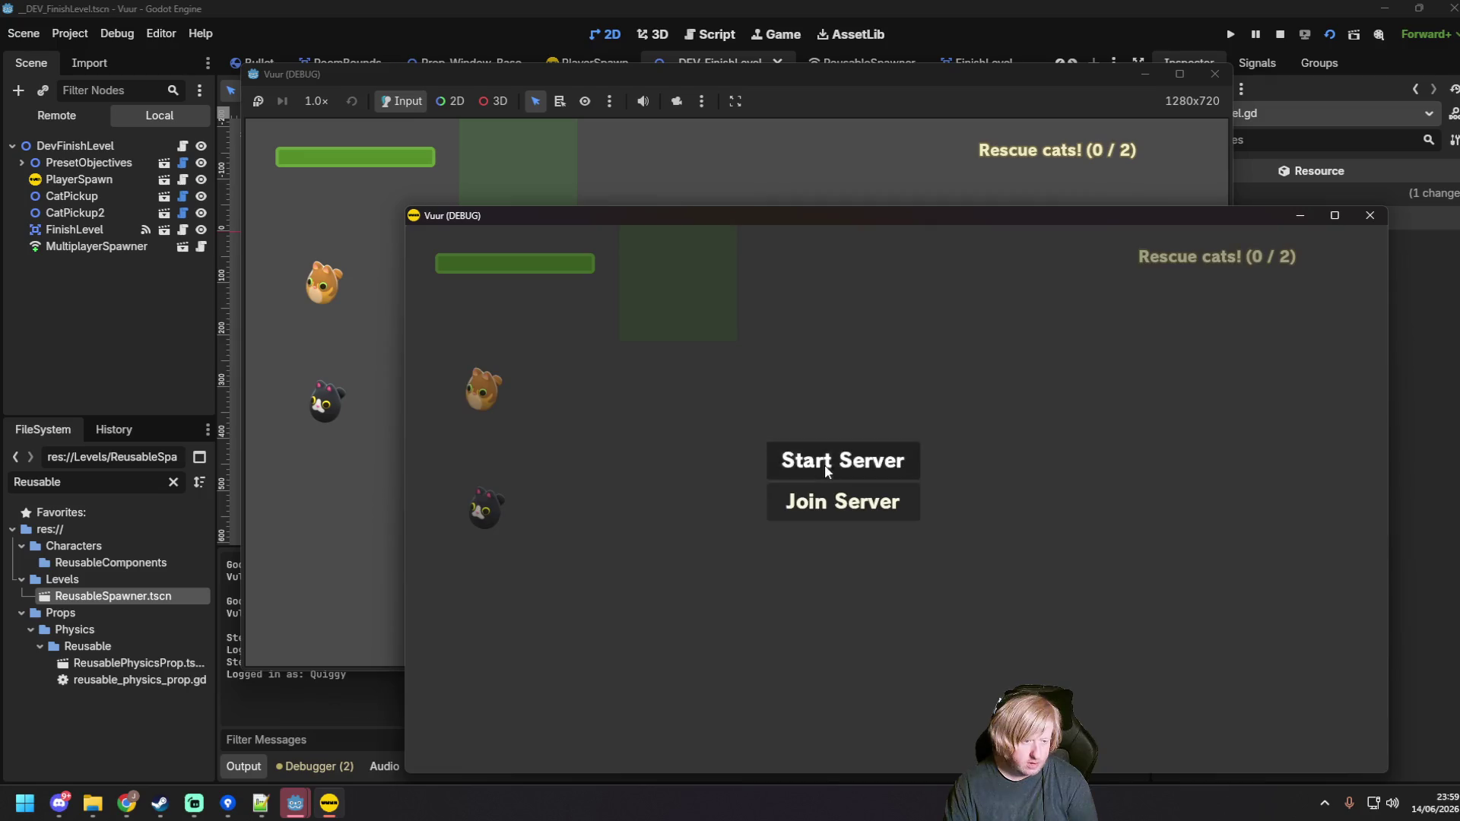
Step: Start a server in one game window, join from the other, and walk the firefighters through the level
{"action": "left_click", "coordinate": [824, 464]}
{"action": "left_click", "coordinate": [363, 321]}
{"action": "left_click", "coordinate": [692, 395]}
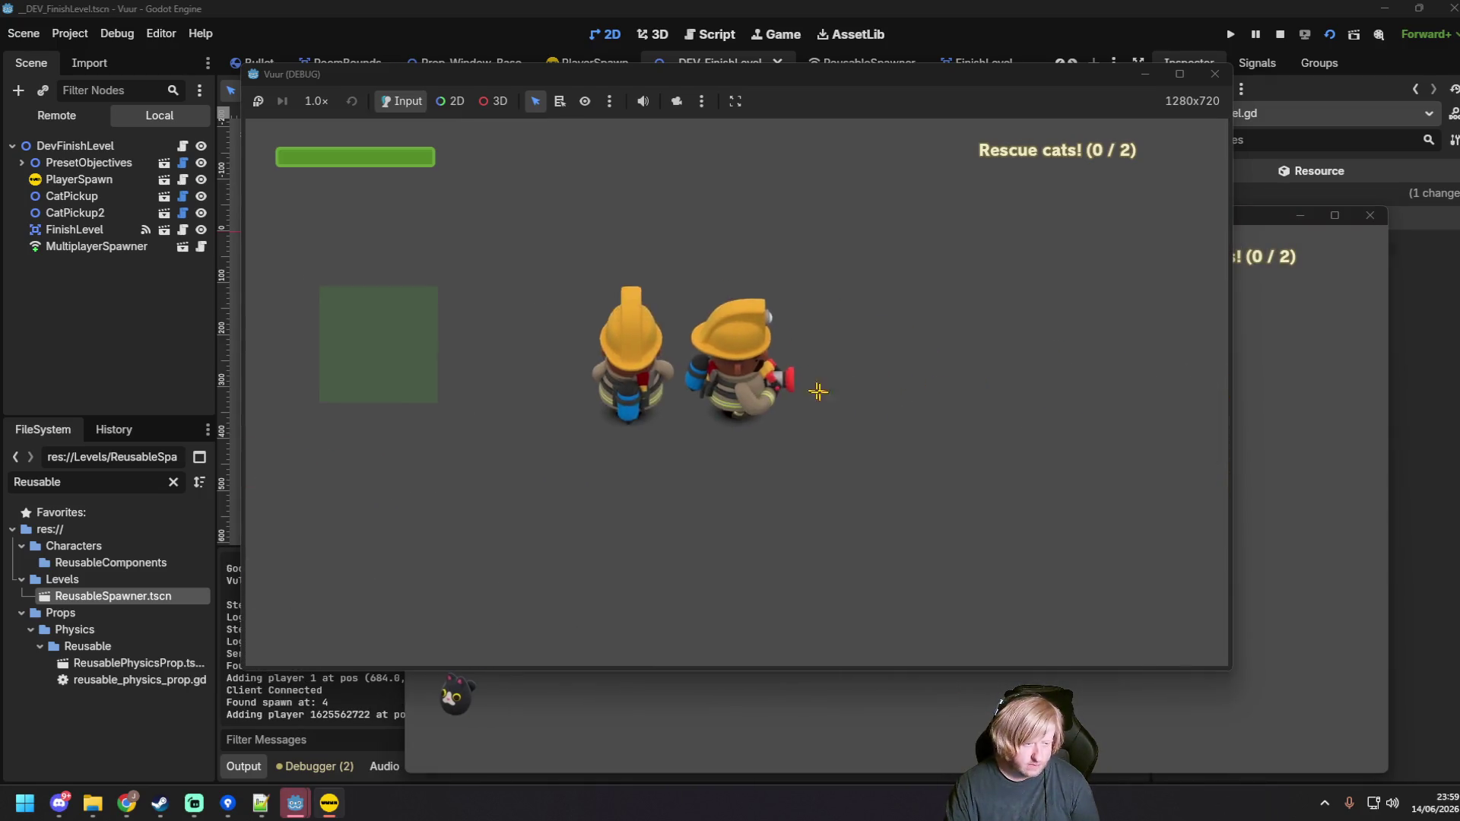
{"action": "key", "text": "a"}
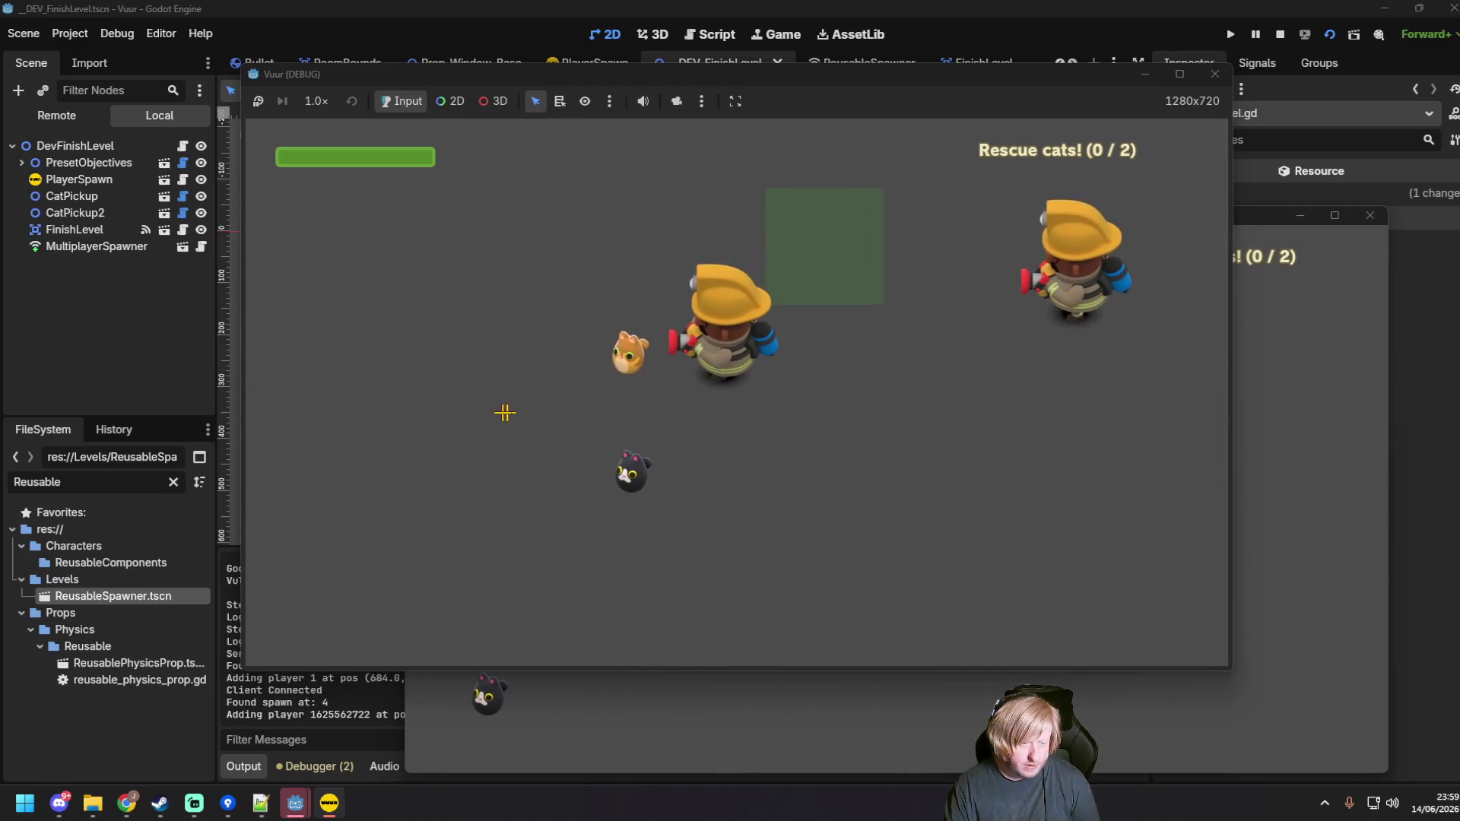
{"action": "key", "text": "s"}
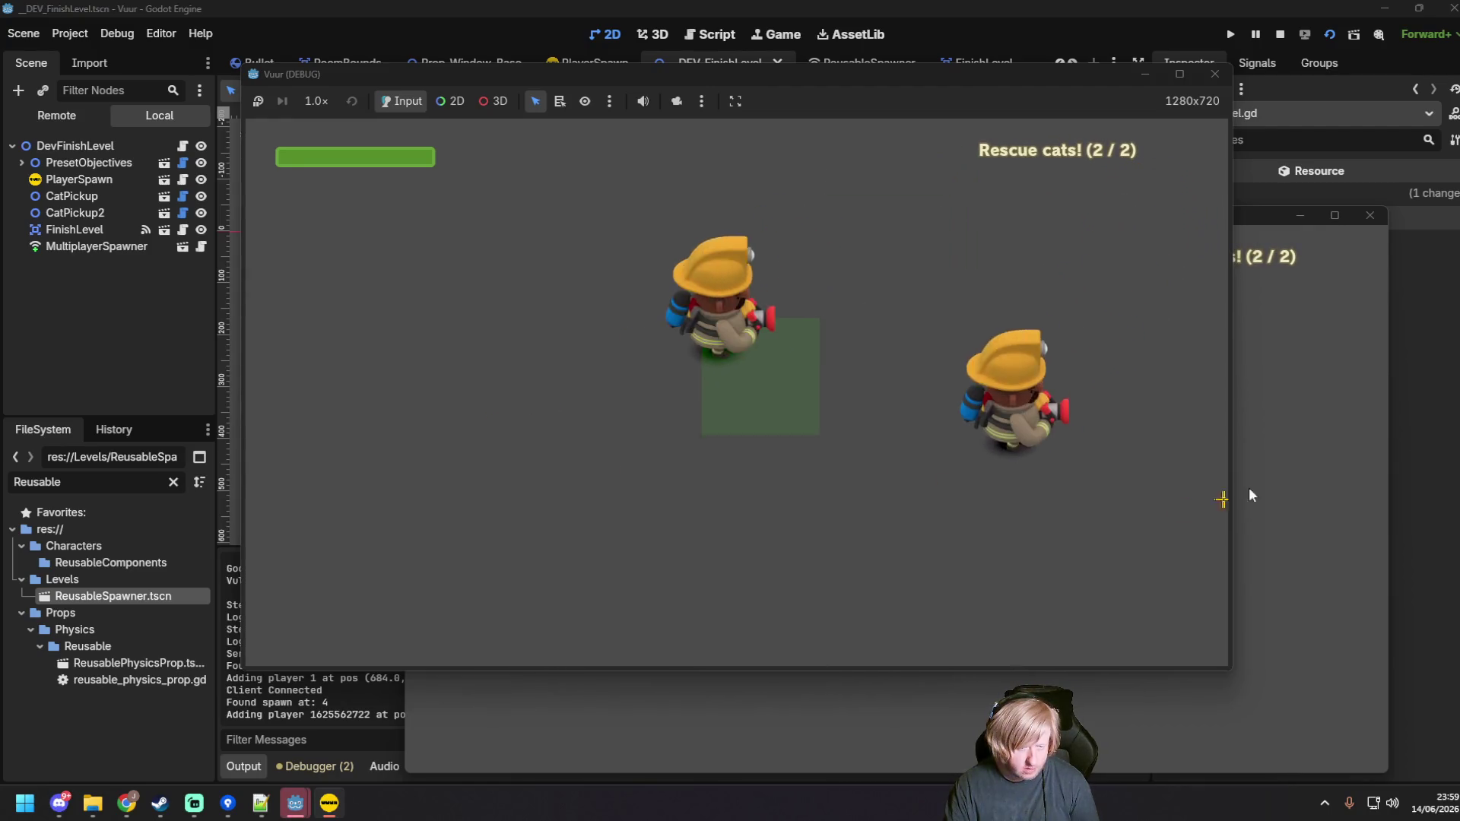
{"action": "left_click", "coordinate": [1248, 486]}
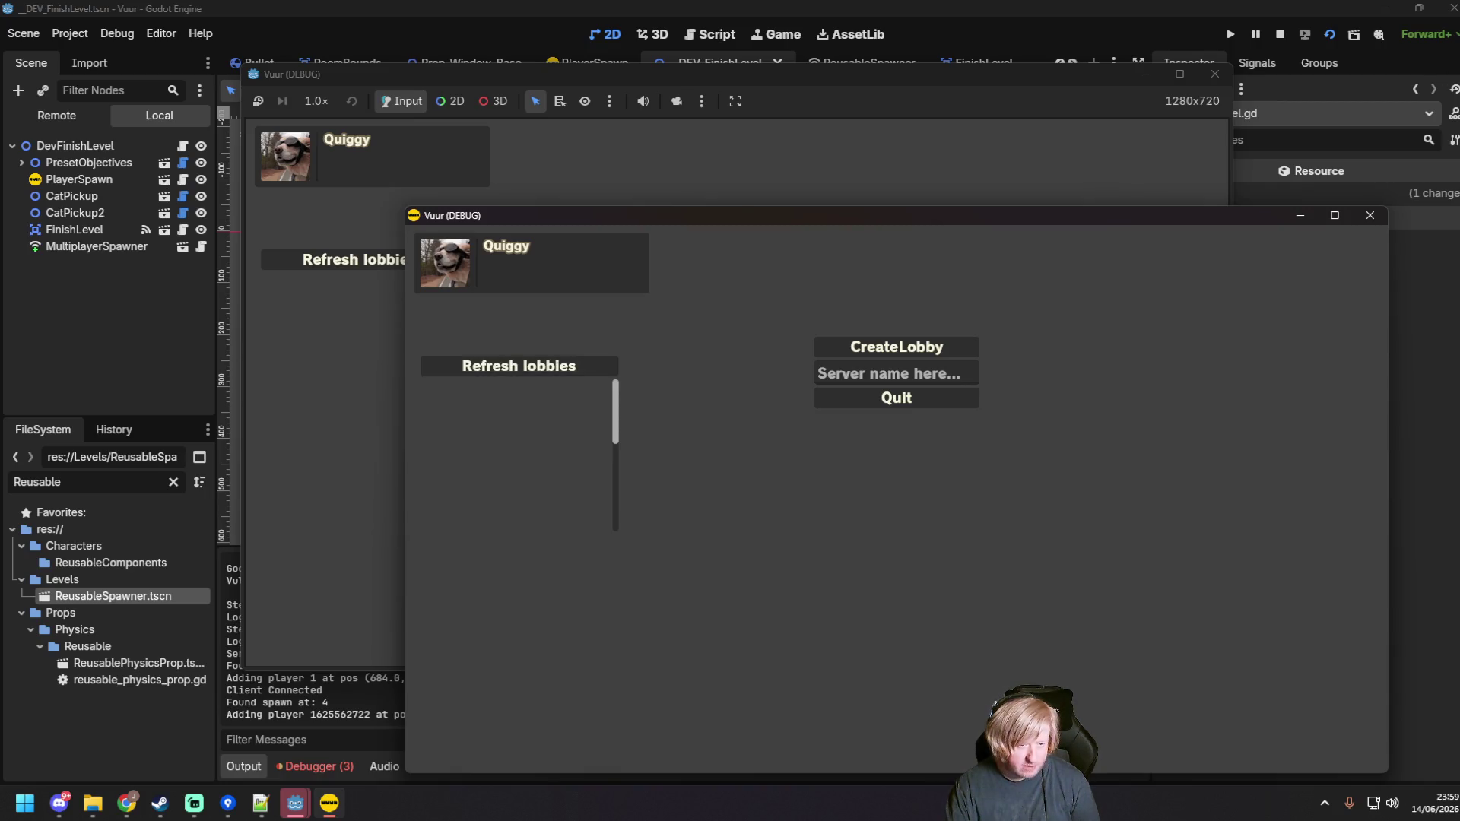
Step: Create a lobby named Test from the first game window
{"action": "key", "text": "alt+Tab"}
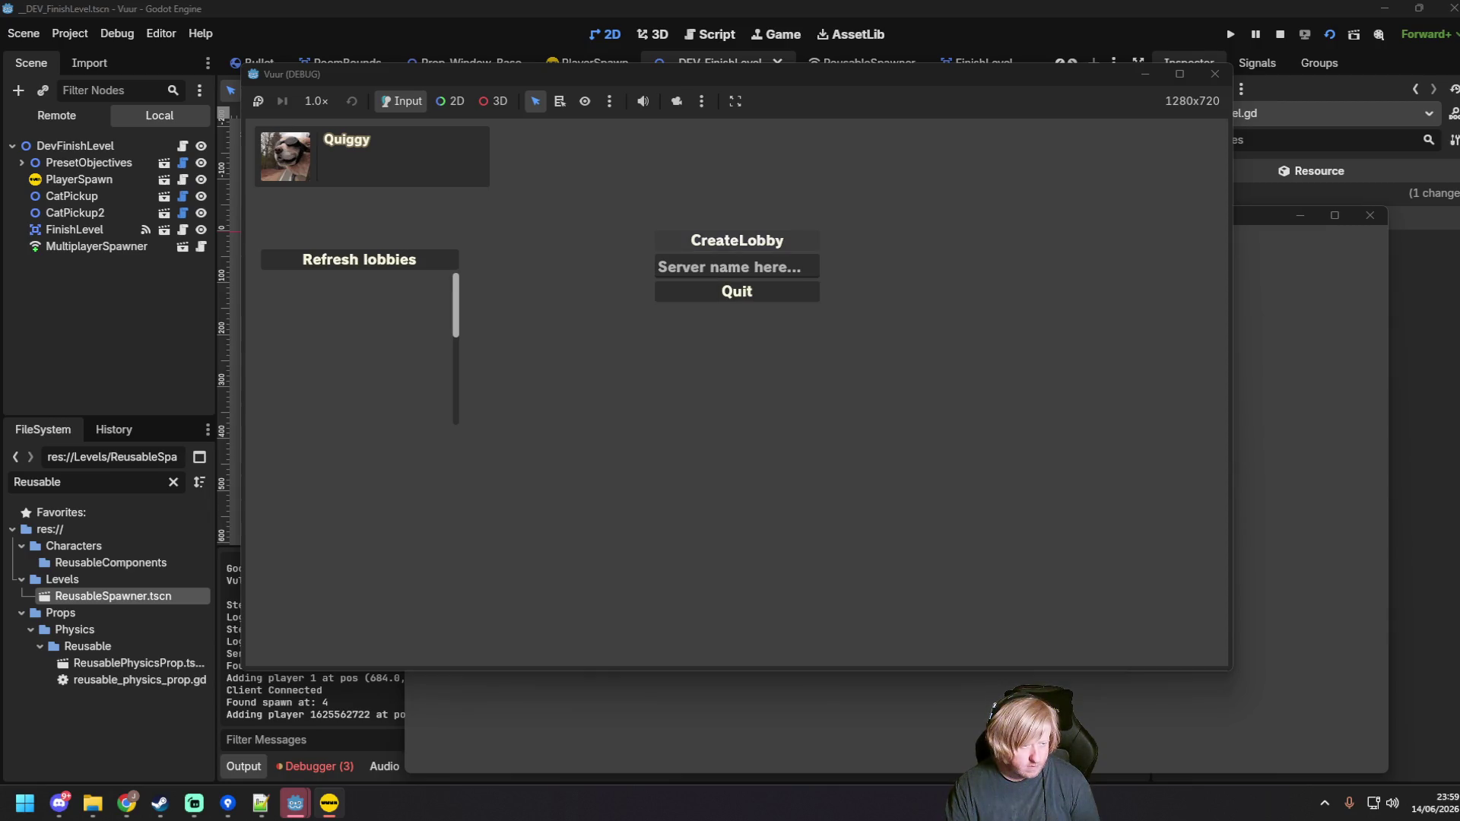
{"action": "left_click", "coordinate": [730, 267]}
{"action": "type", "text": "Test"}
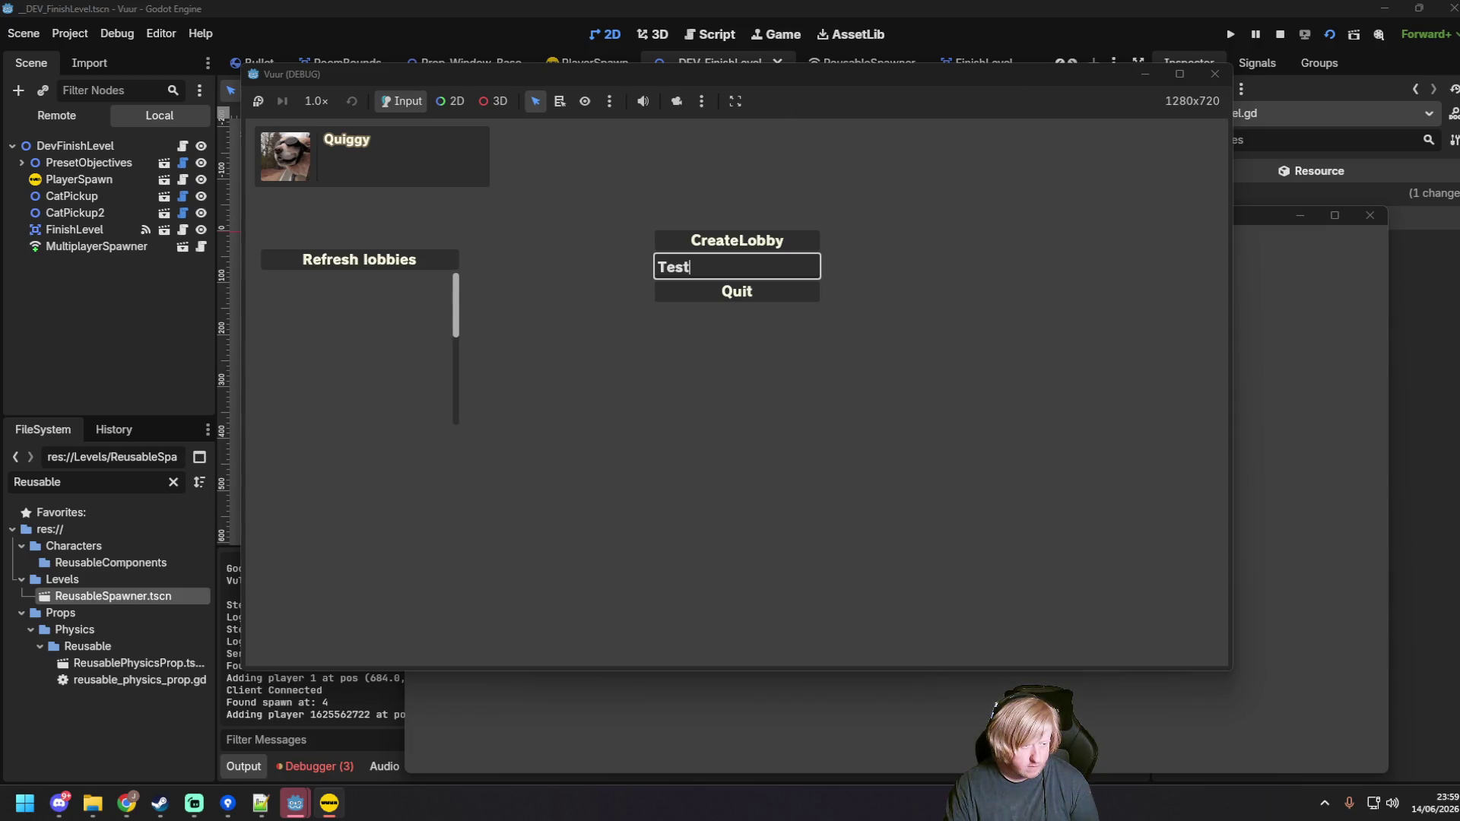
{"action": "left_click", "coordinate": [736, 240]}
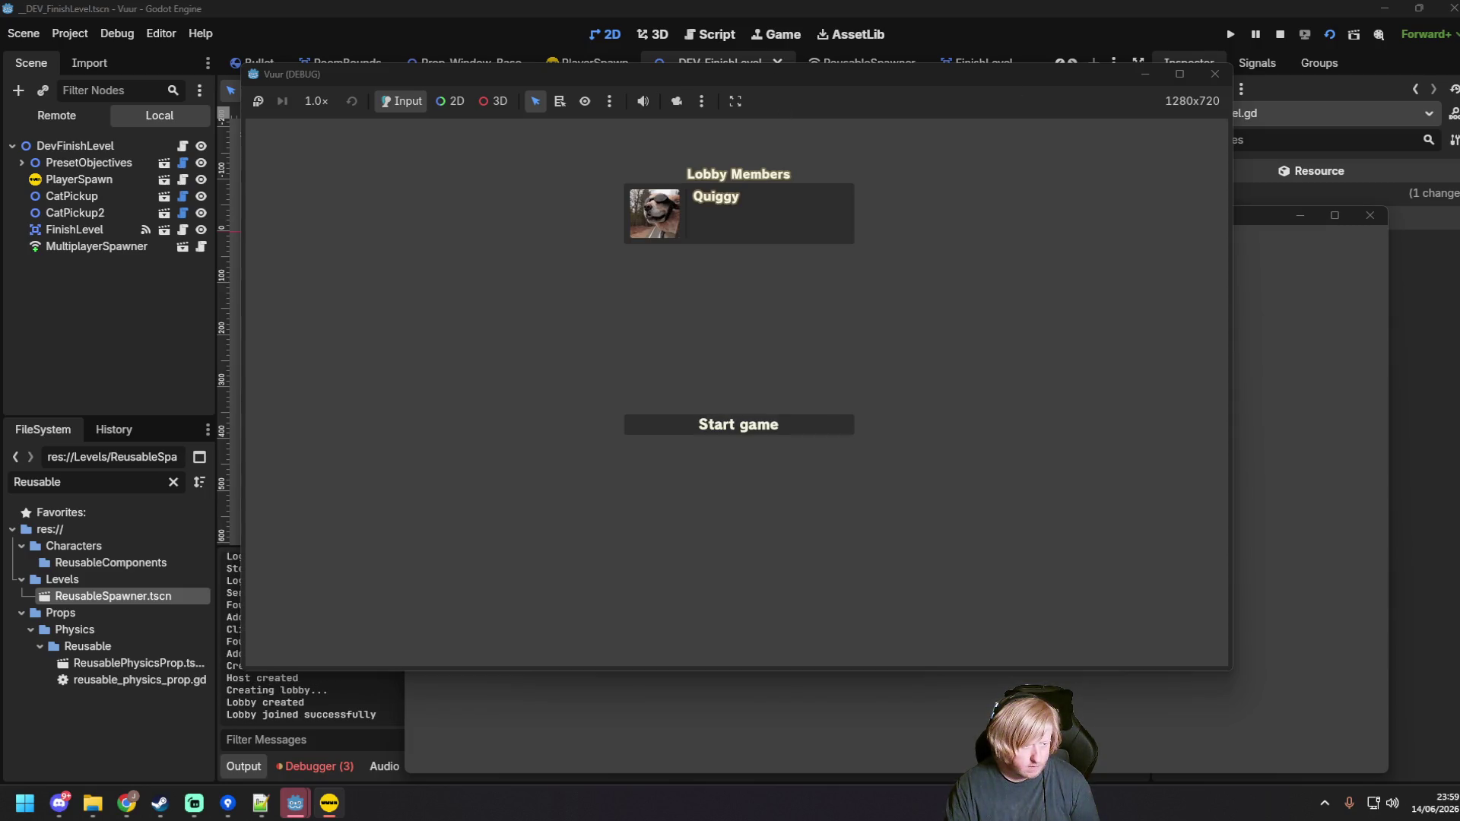
Step: Refresh lobbies in the second window, join the Test lobby, then stop the game
{"action": "left_click", "coordinate": [1342, 360]}
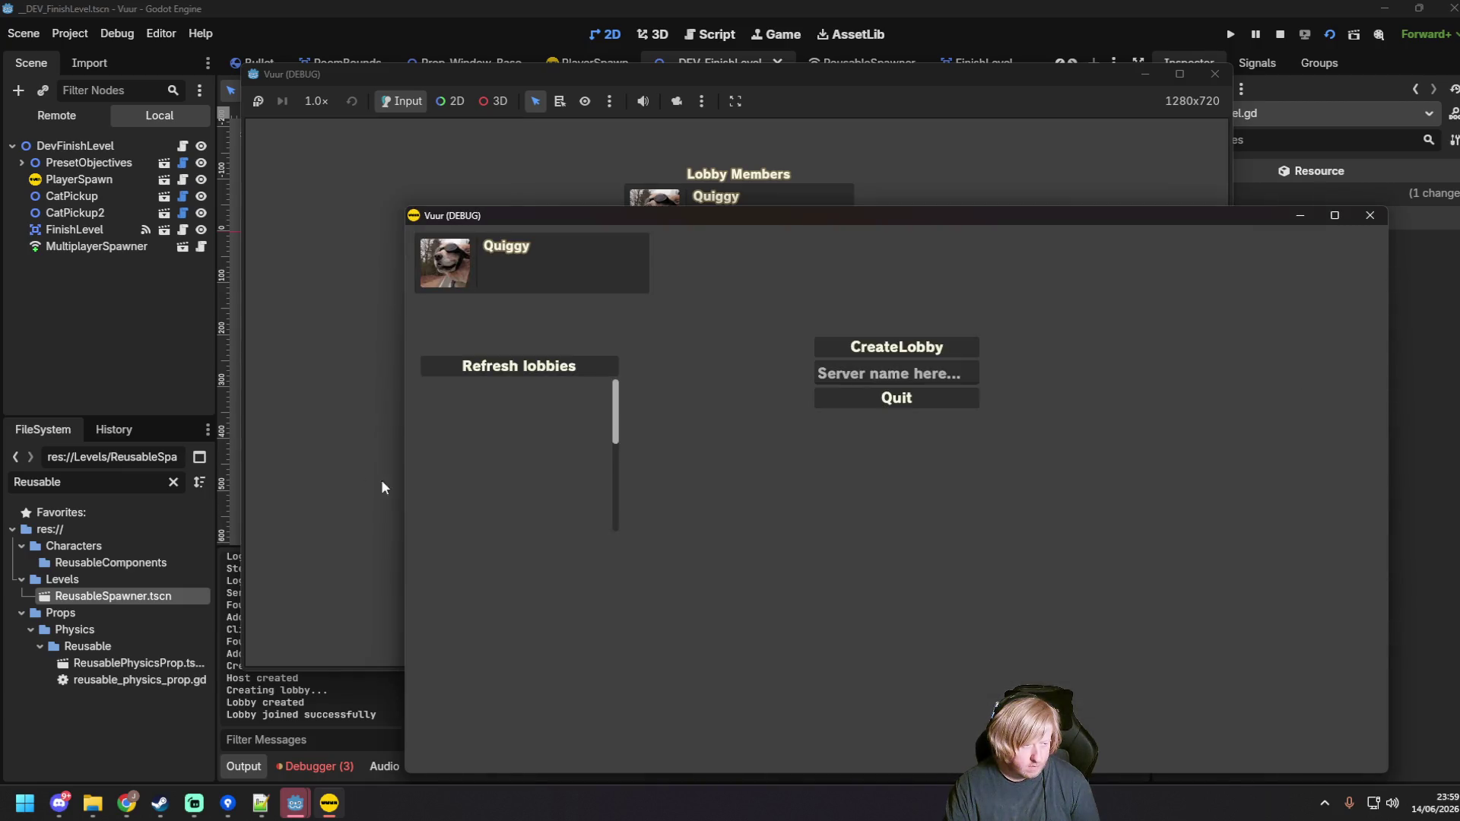
{"action": "left_click", "coordinate": [518, 365]}
{"action": "left_click", "coordinate": [453, 401]}
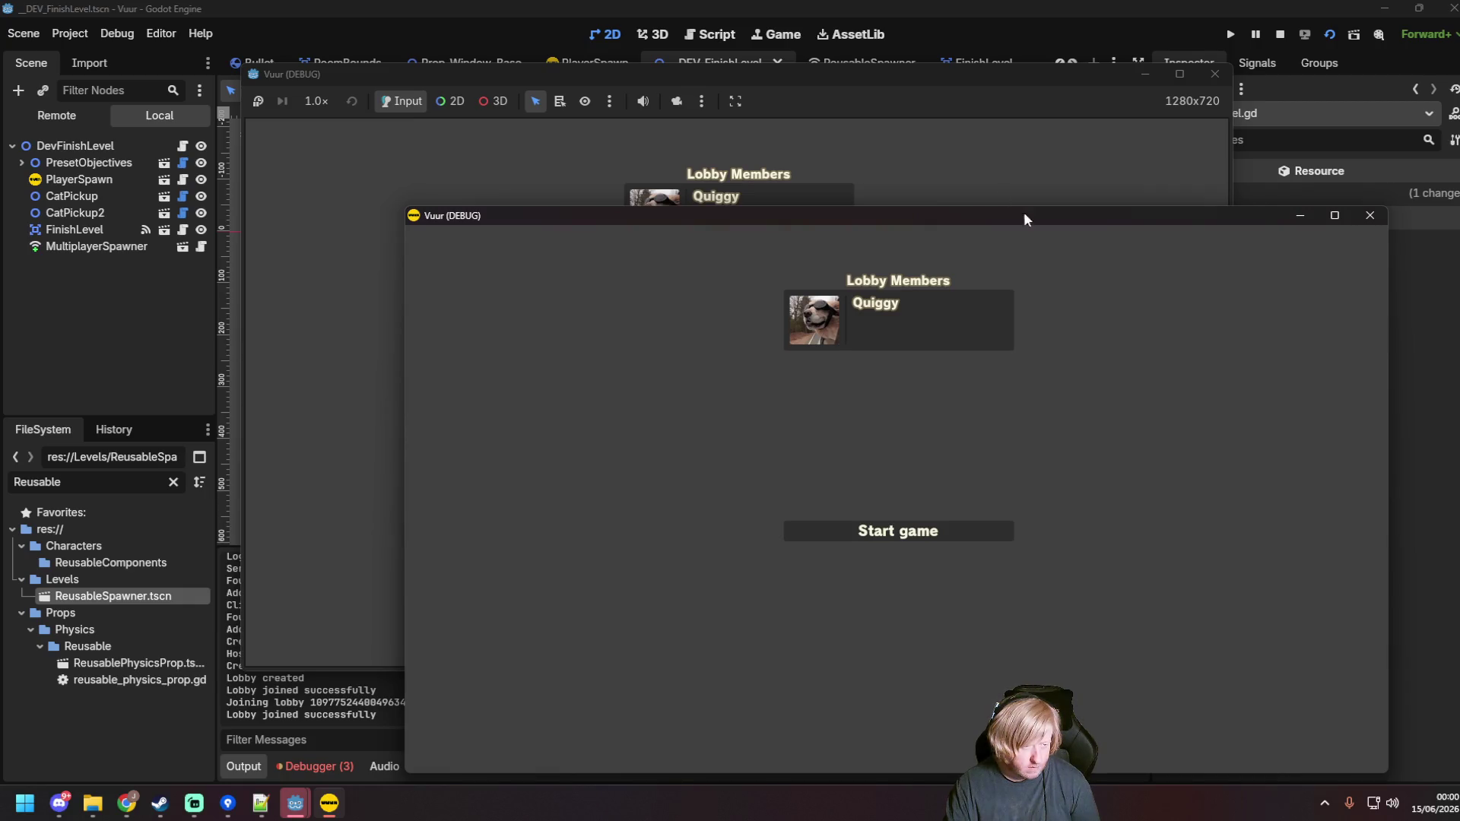
{"action": "left_click", "coordinate": [1369, 215]}
{"action": "left_click", "coordinate": [1214, 74]}
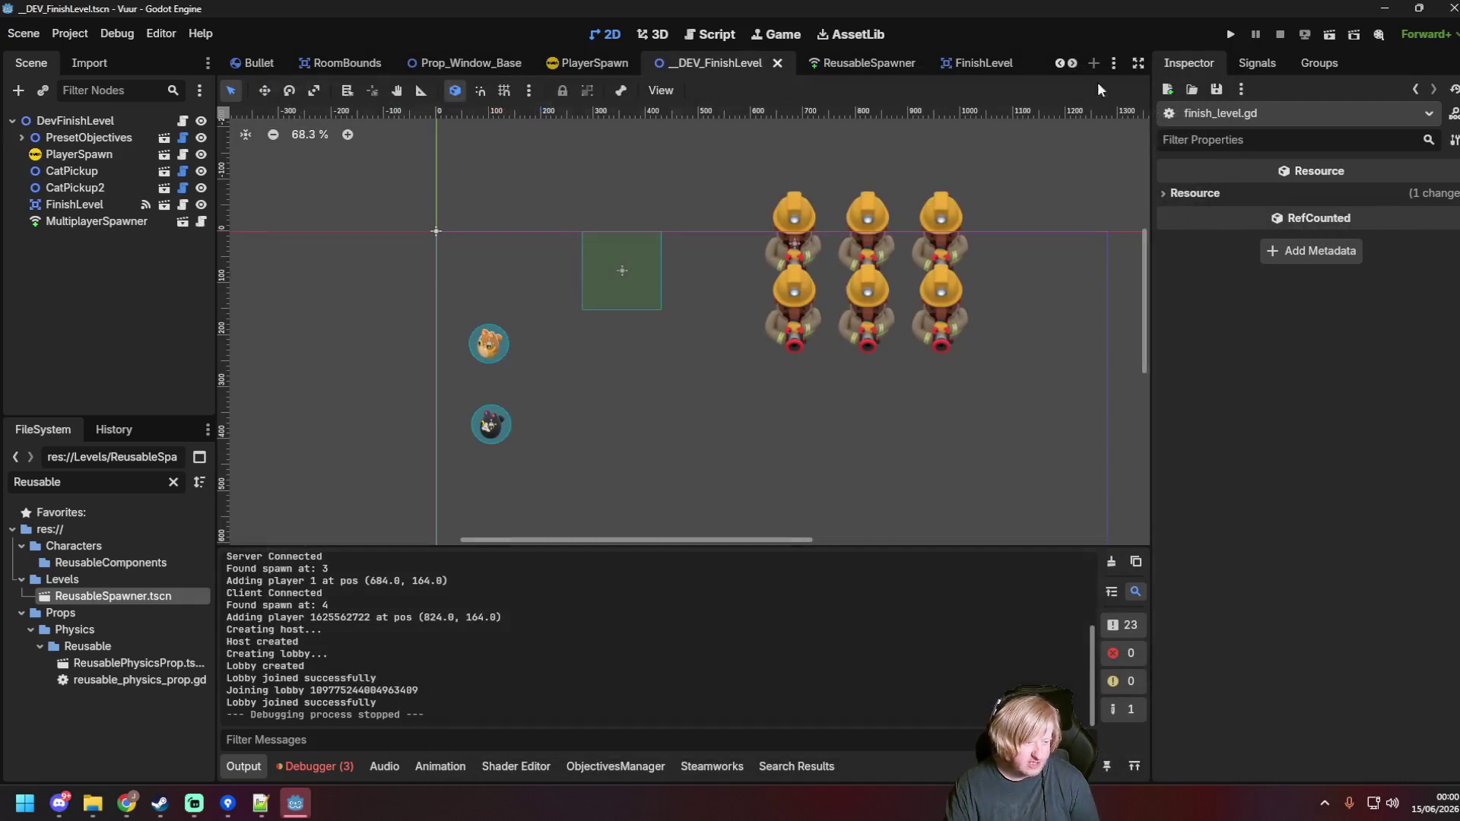
Step: Reload Player.tscn in Notepad++, then close it and the game-list note
{"action": "left_click", "coordinate": [863, 326]}
{"action": "left_click", "coordinate": [750, 437]}
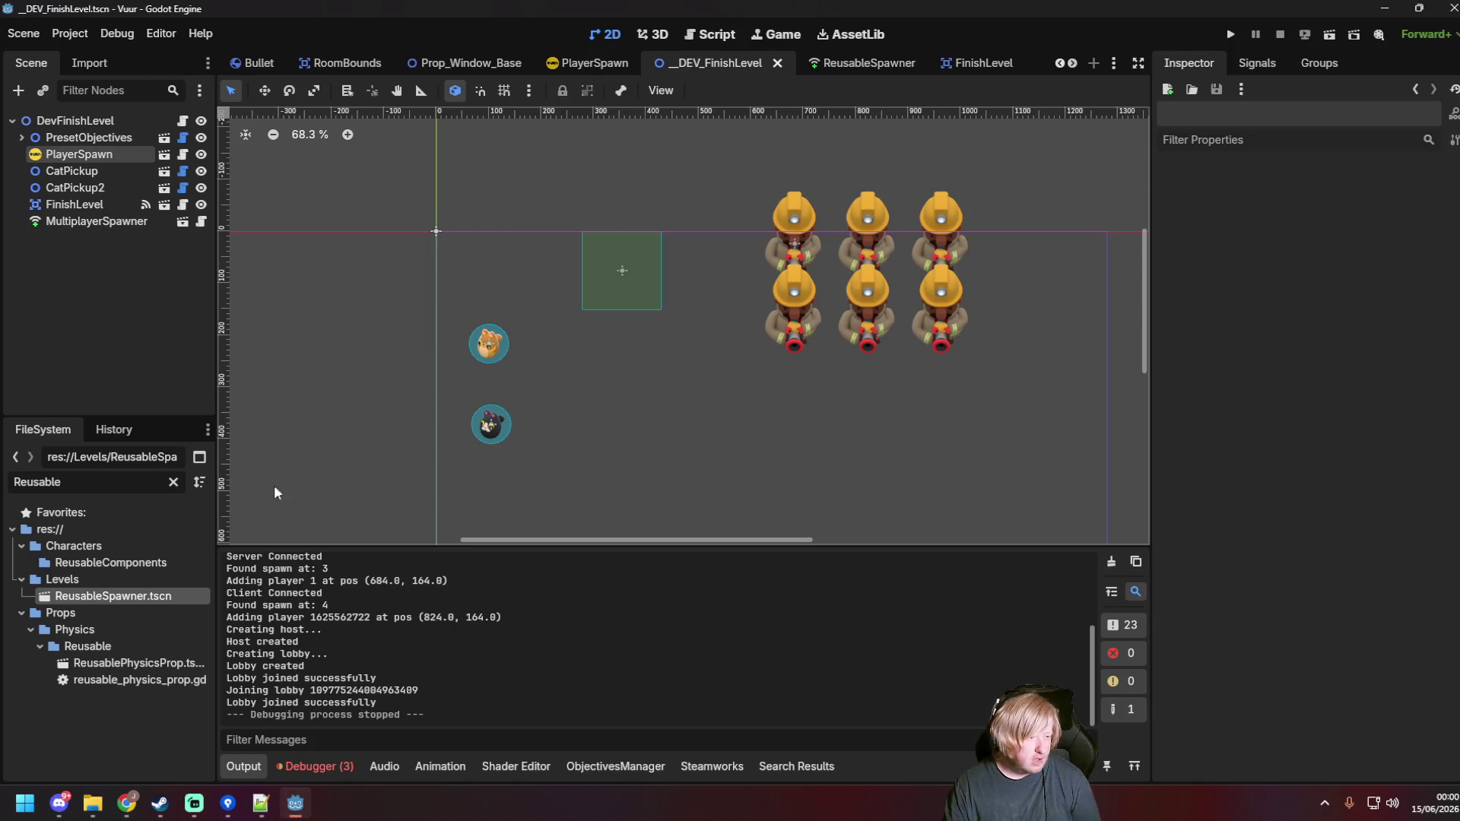
{"action": "left_click", "coordinate": [278, 803]}
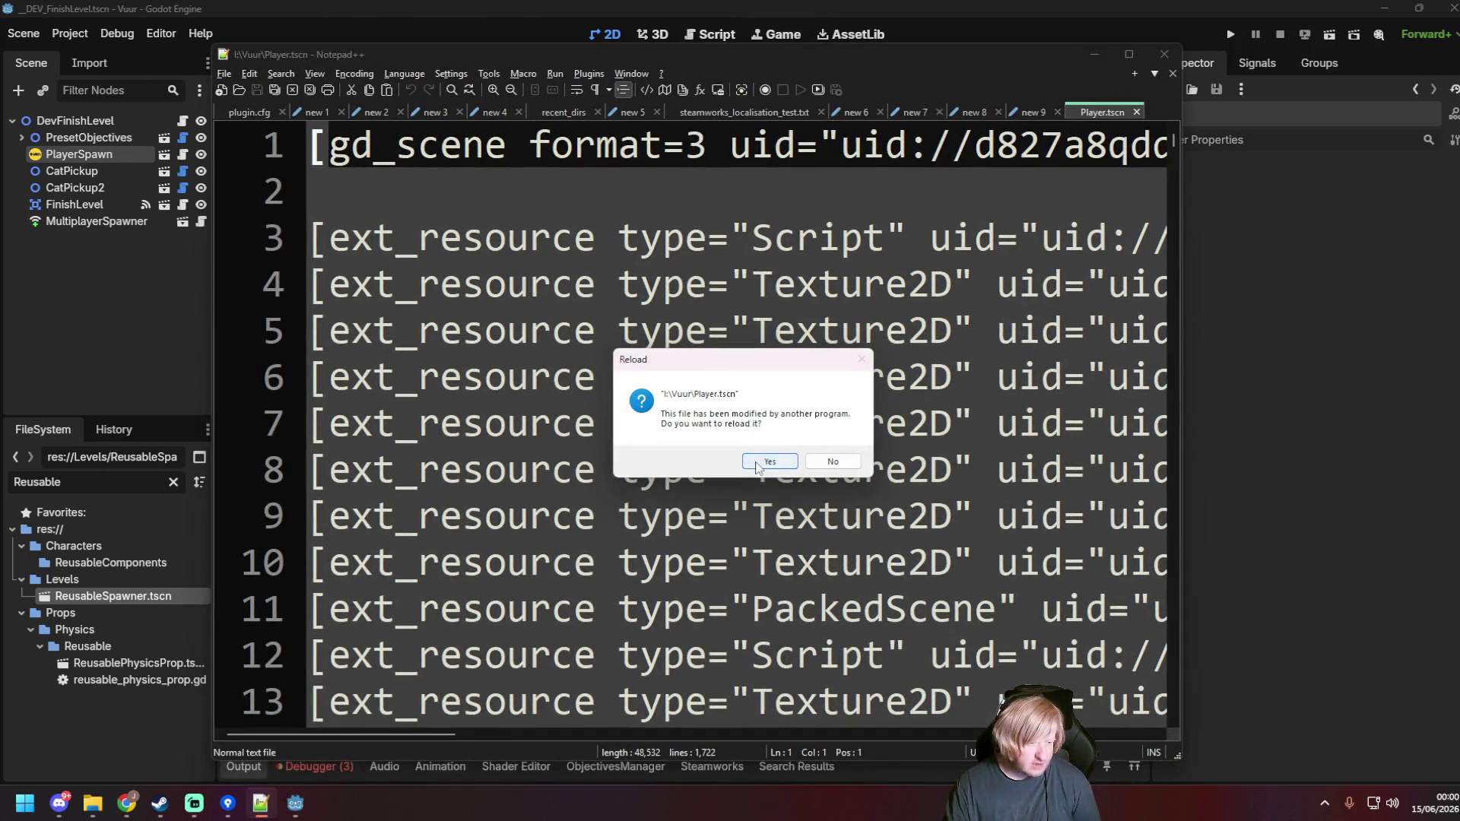
{"action": "left_click", "coordinate": [769, 466]}
{"action": "middle_click", "coordinate": [1095, 114]}
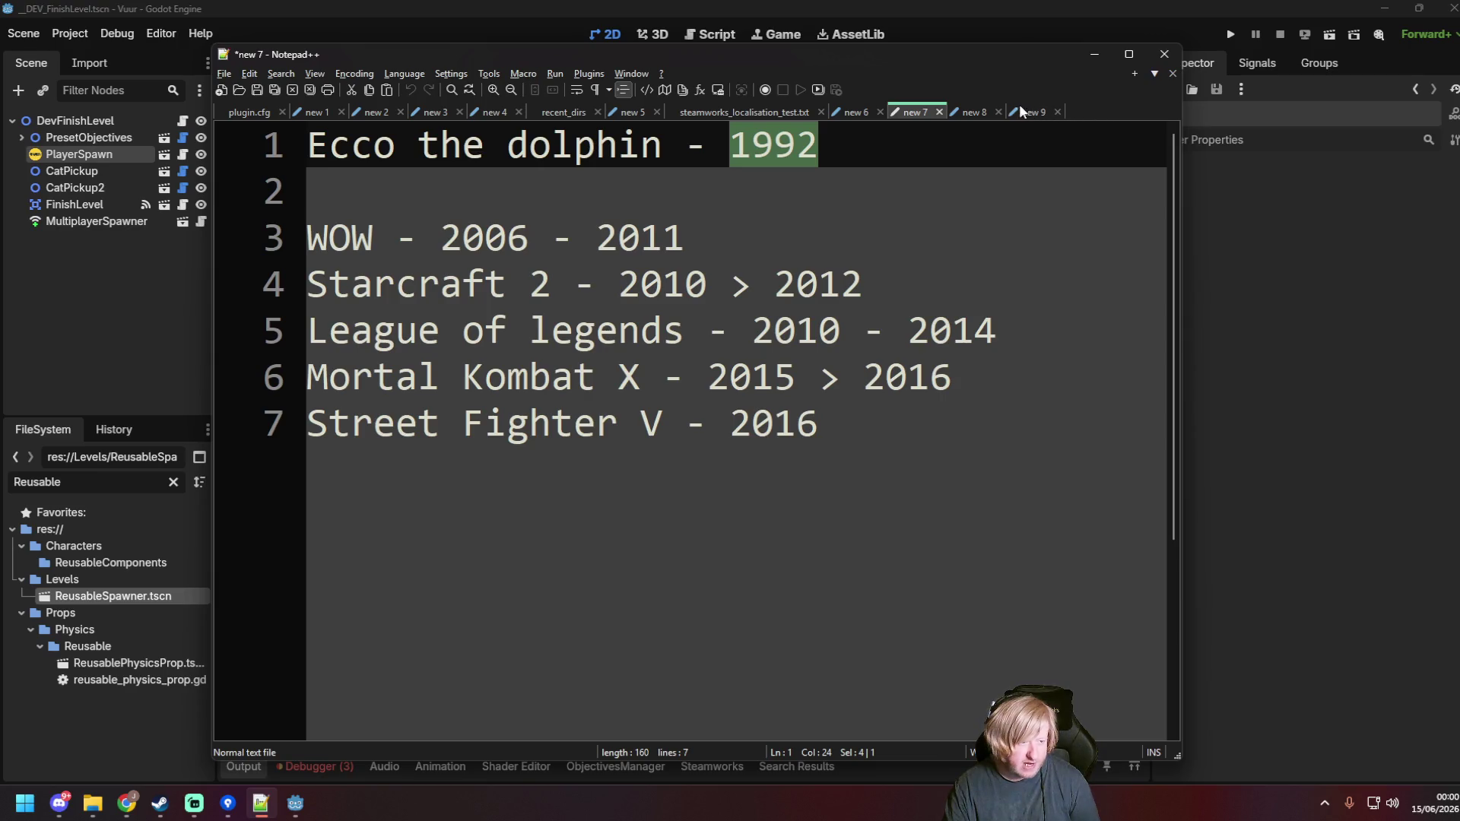
{"action": "middle_click", "coordinate": [908, 114]}
{"action": "left_click", "coordinate": [743, 454]}
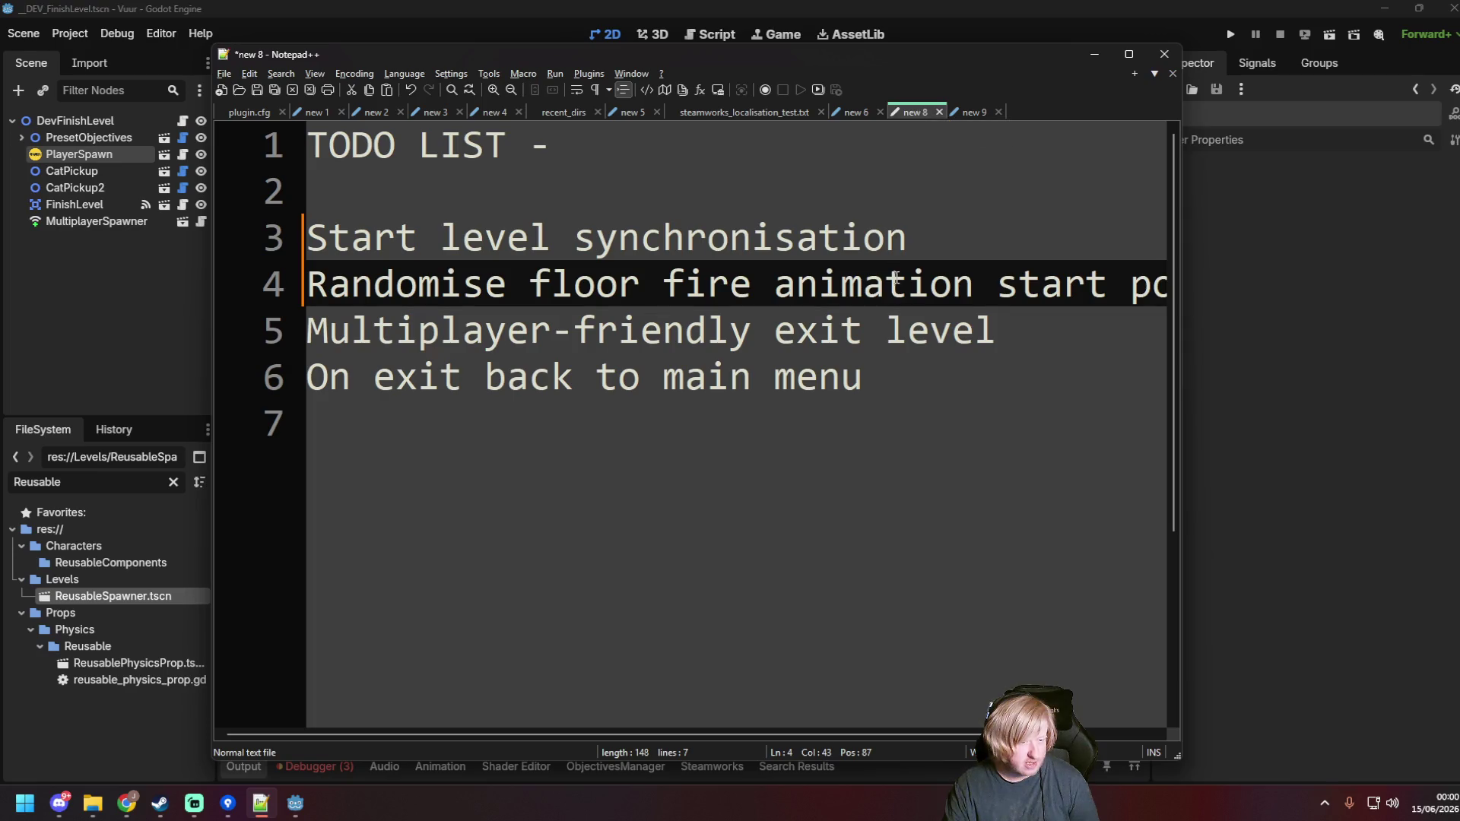
Step: Delete the finished TODO entries, leaving only 'Randomise floor fire animation start point'
{"action": "left_click", "coordinate": [933, 232]}
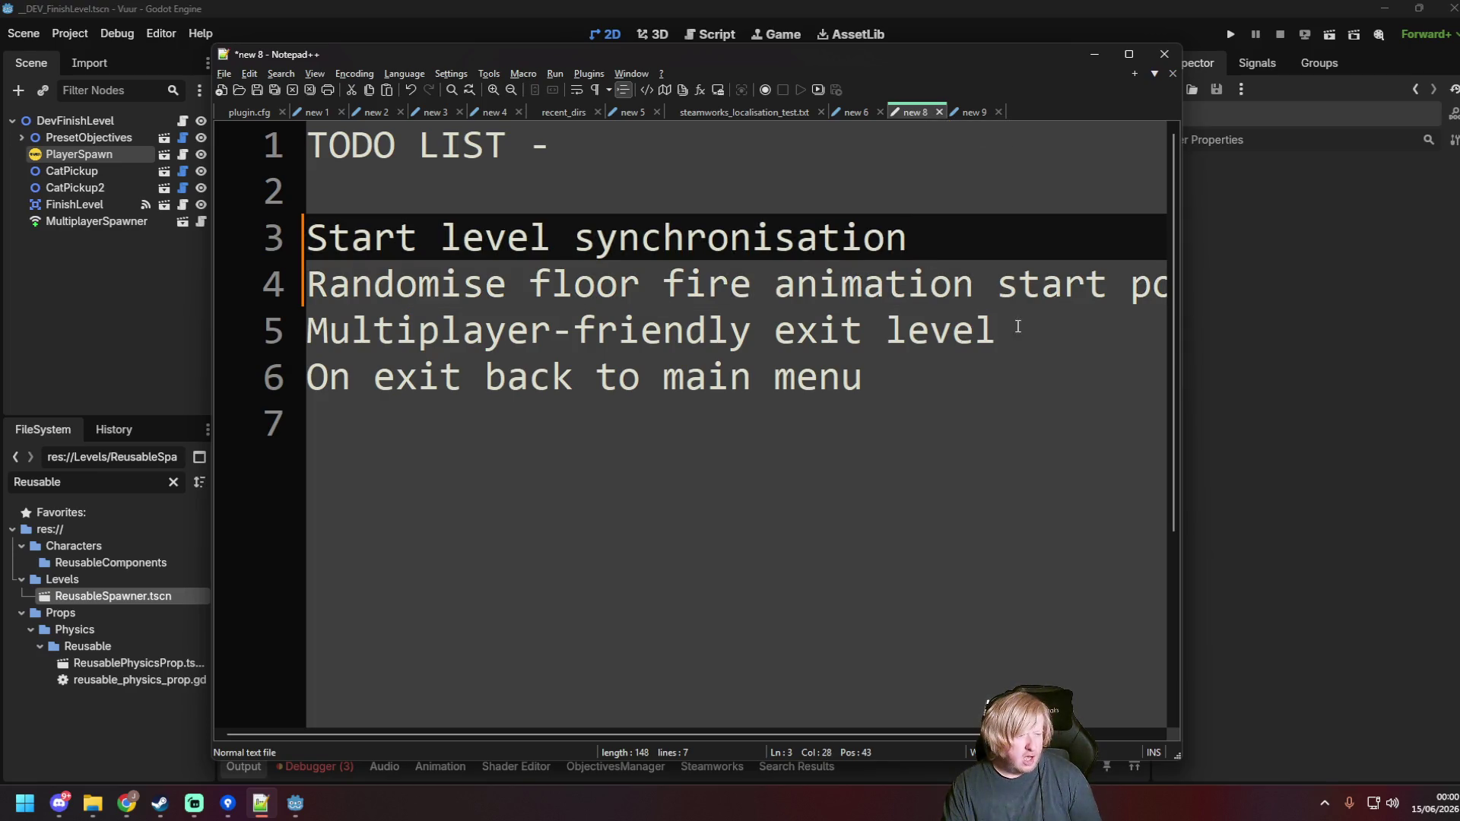
{"action": "left_click_drag", "start_coordinate": [1017, 326], "coordinate": [294, 336]}
{"action": "key", "text": "BackSpace"}
{"action": "key", "text": "BackSpace"}
{"action": "left_click_drag", "start_coordinate": [817, 340], "coordinate": [68, 348]}
{"action": "key", "text": "BackSpace"}
{"action": "key", "text": "BackSpace"}
{"action": "left_click_drag", "start_coordinate": [860, 227], "coordinate": [122, 230]}
{"action": "key", "text": "BackSpace"}
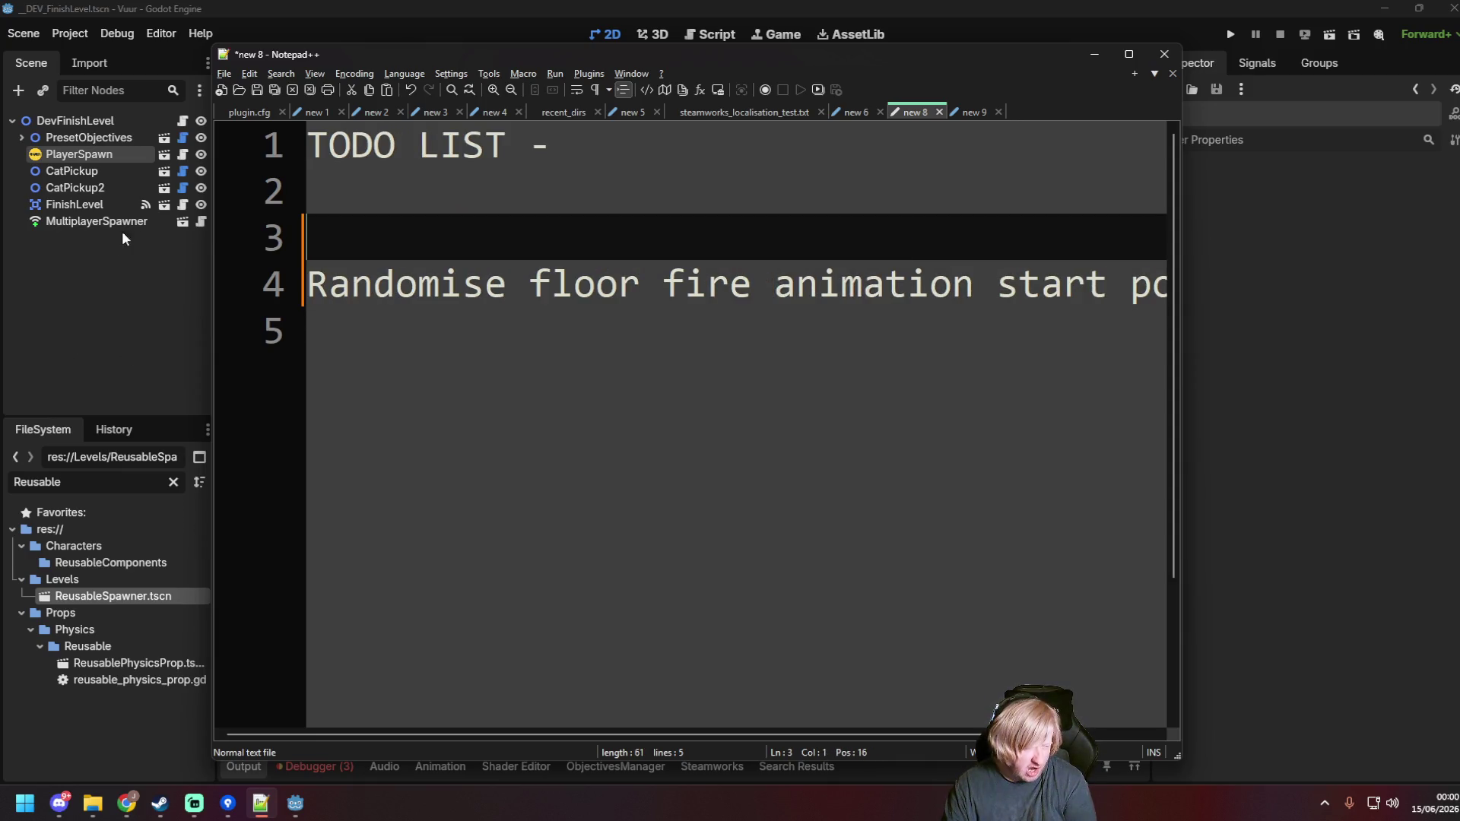
{"action": "key", "text": "Down"}
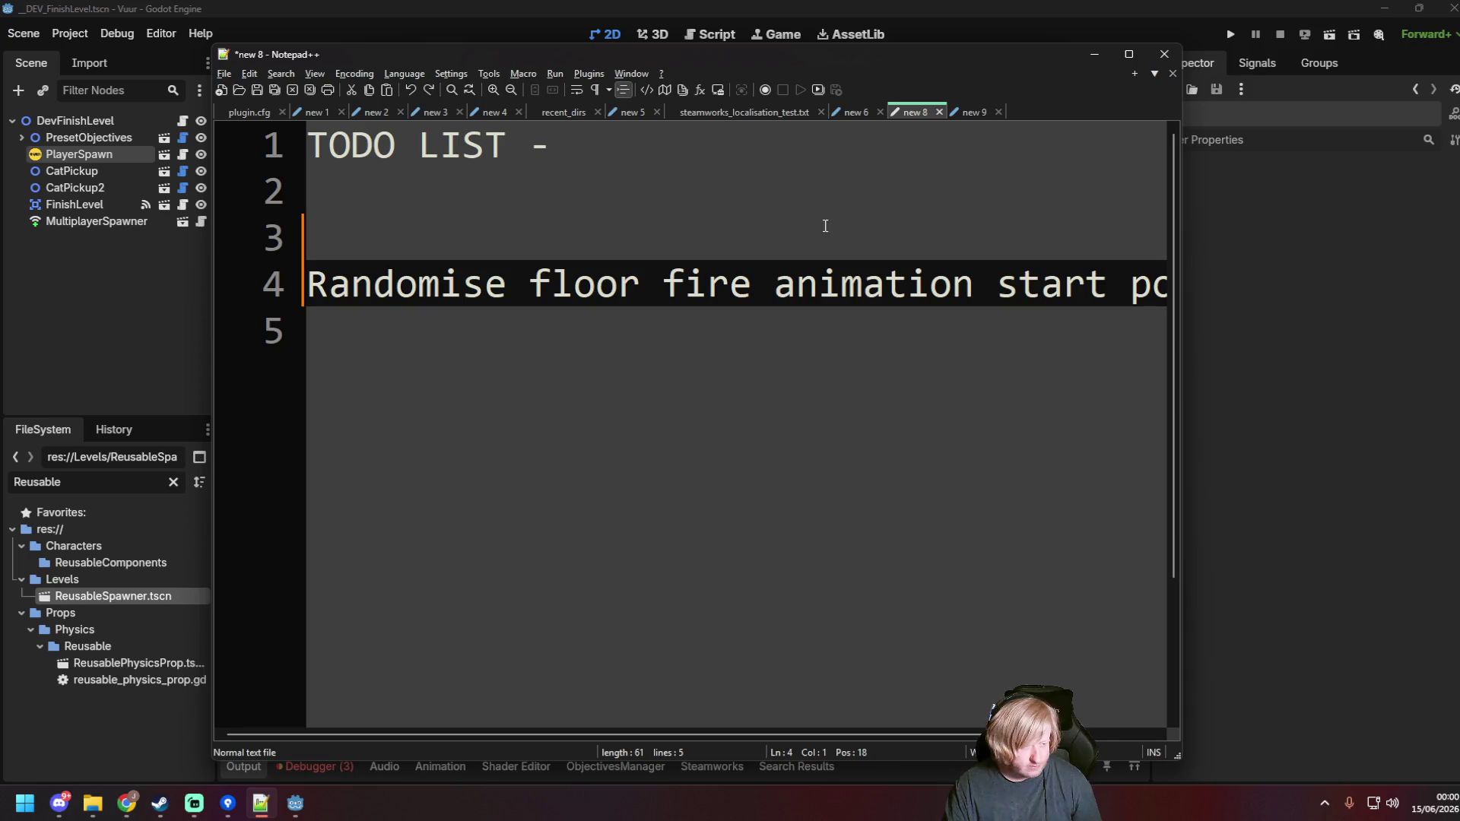
{"action": "key", "text": "ctrl+z"}
{"action": "key", "text": "ctrl+z"}
{"action": "key", "text": "BackSpace"}
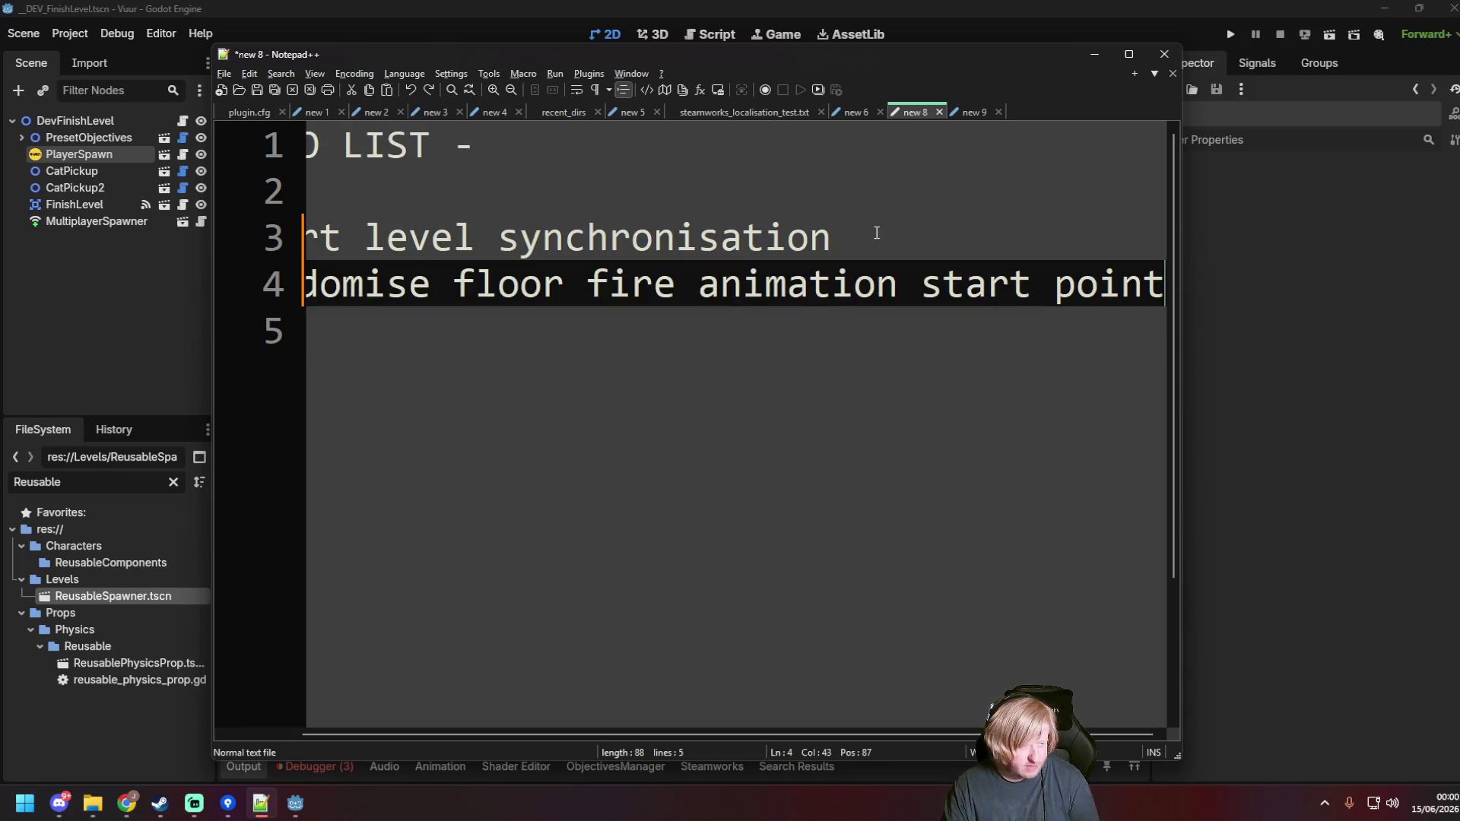
{"action": "left_click_drag", "start_coordinate": [840, 236], "coordinate": [122, 232]}
{"action": "key", "text": "BackSpace"}
{"action": "key", "text": "BackSpace"}
{"action": "left_click", "coordinate": [395, 242]}
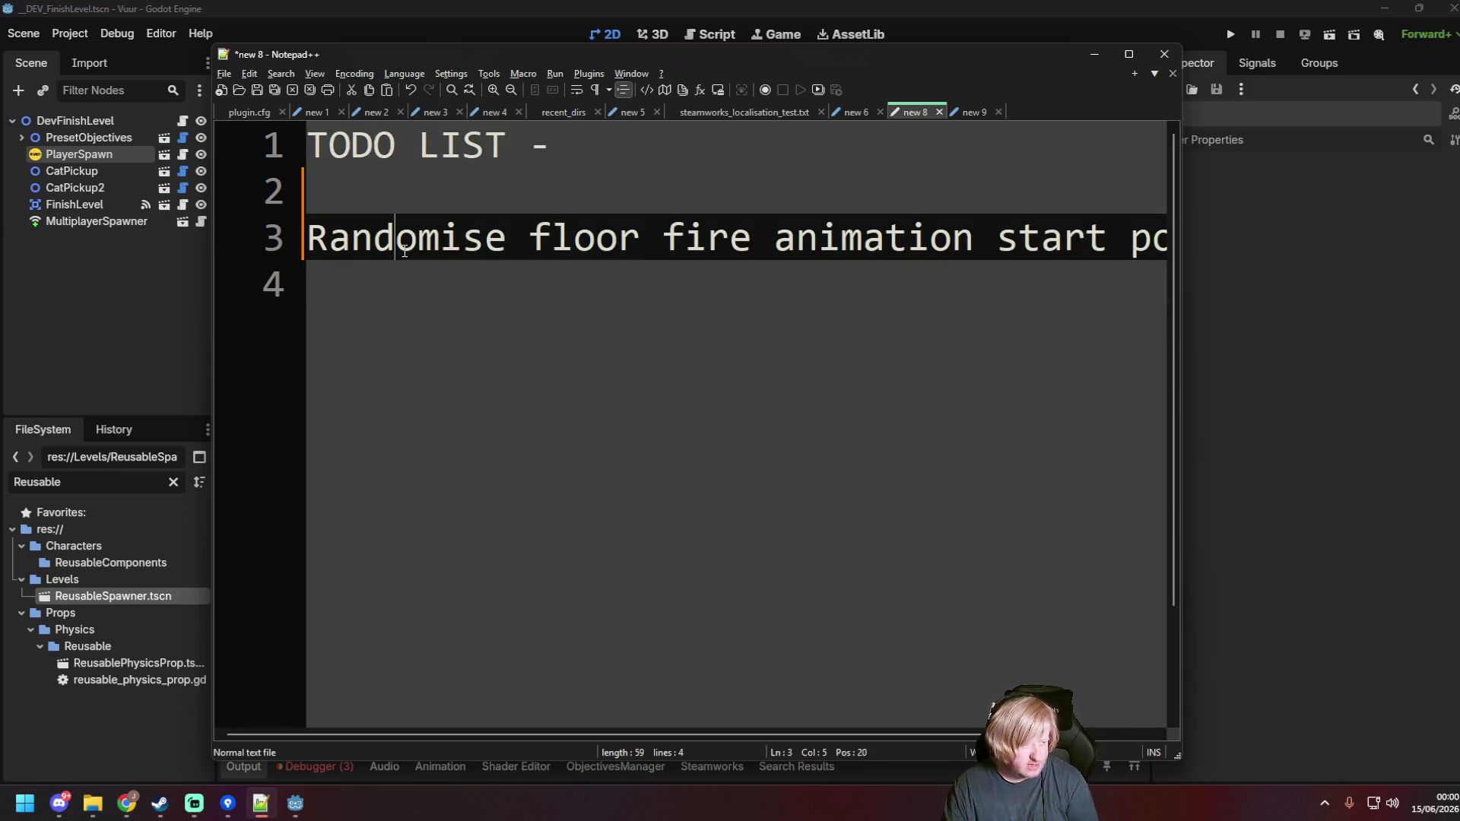
{"action": "left_click", "coordinate": [839, 282]}
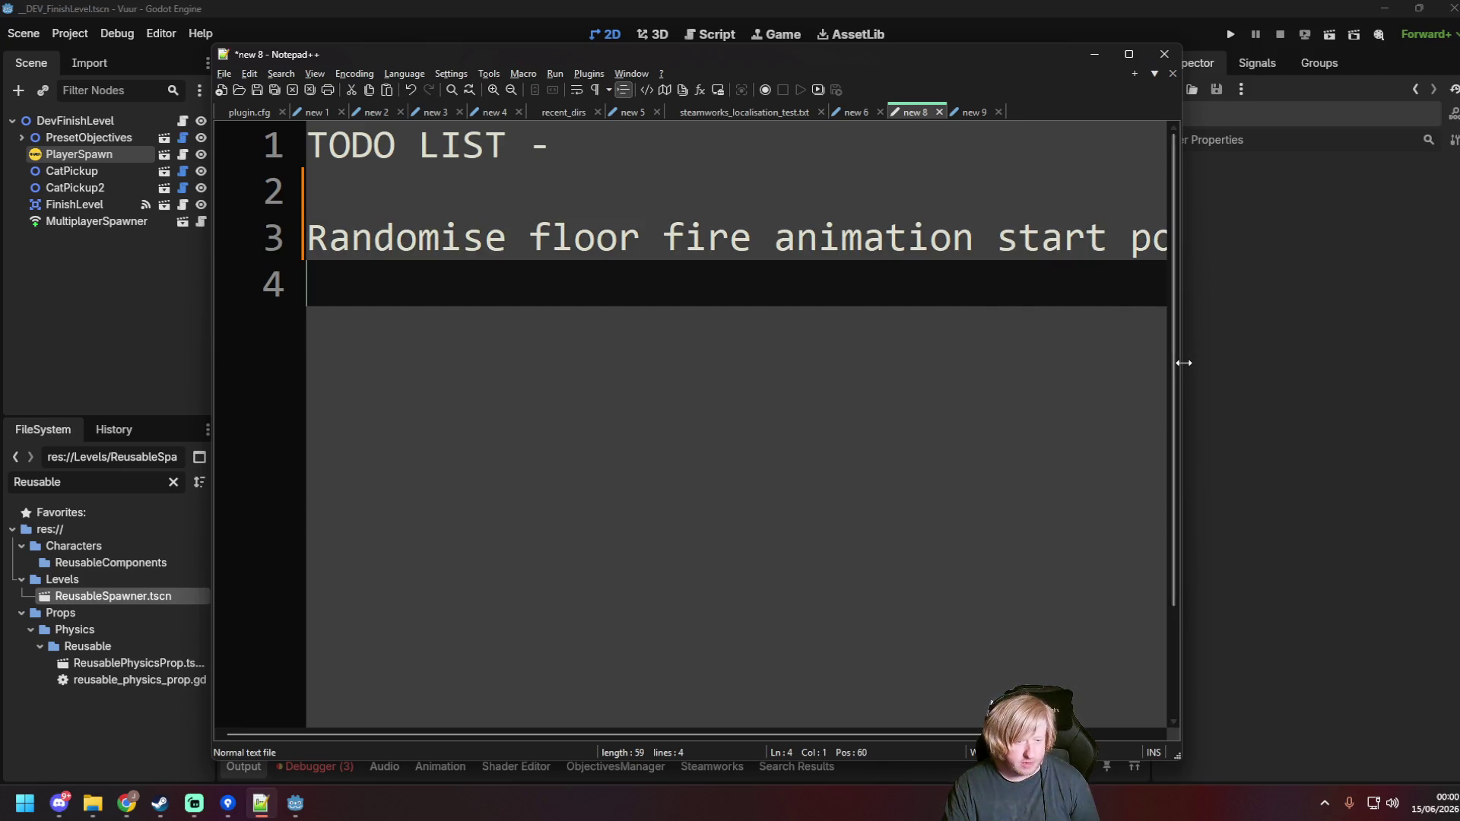
Step: Widen the Notepad++ window, then return to Godot and save the scene
{"action": "left_click_drag", "start_coordinate": [1180, 371], "coordinate": [1349, 371]}
{"action": "key", "text": "alt+Tab"}
{"action": "key", "text": "ctrl+s"}
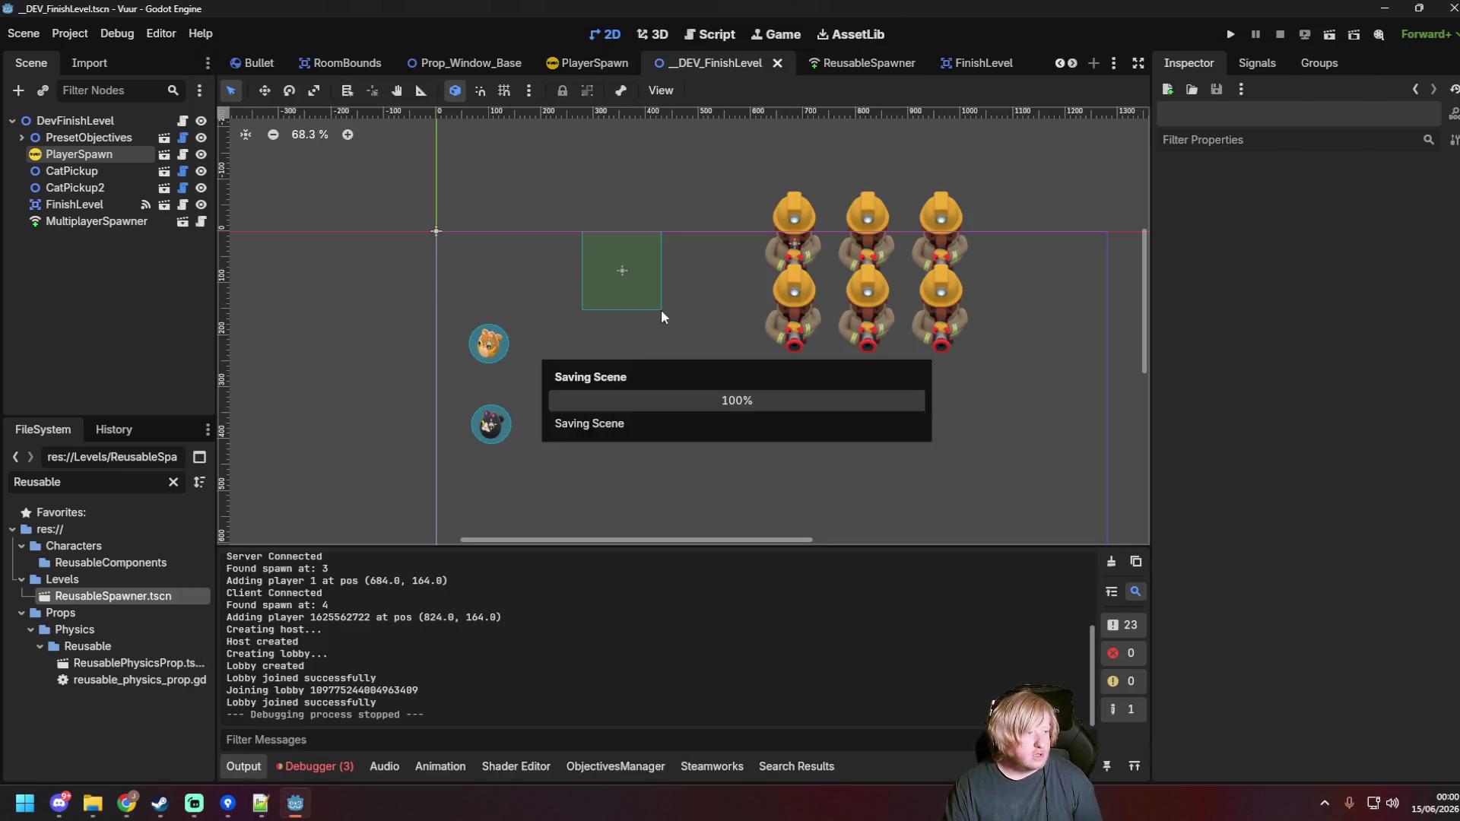
Step: Filter the project files for 'Floor fire' and open floor_fire_enemy.gd
{"action": "left_click", "coordinate": [174, 482]}
{"action": "type", "text": "Floor fi"}
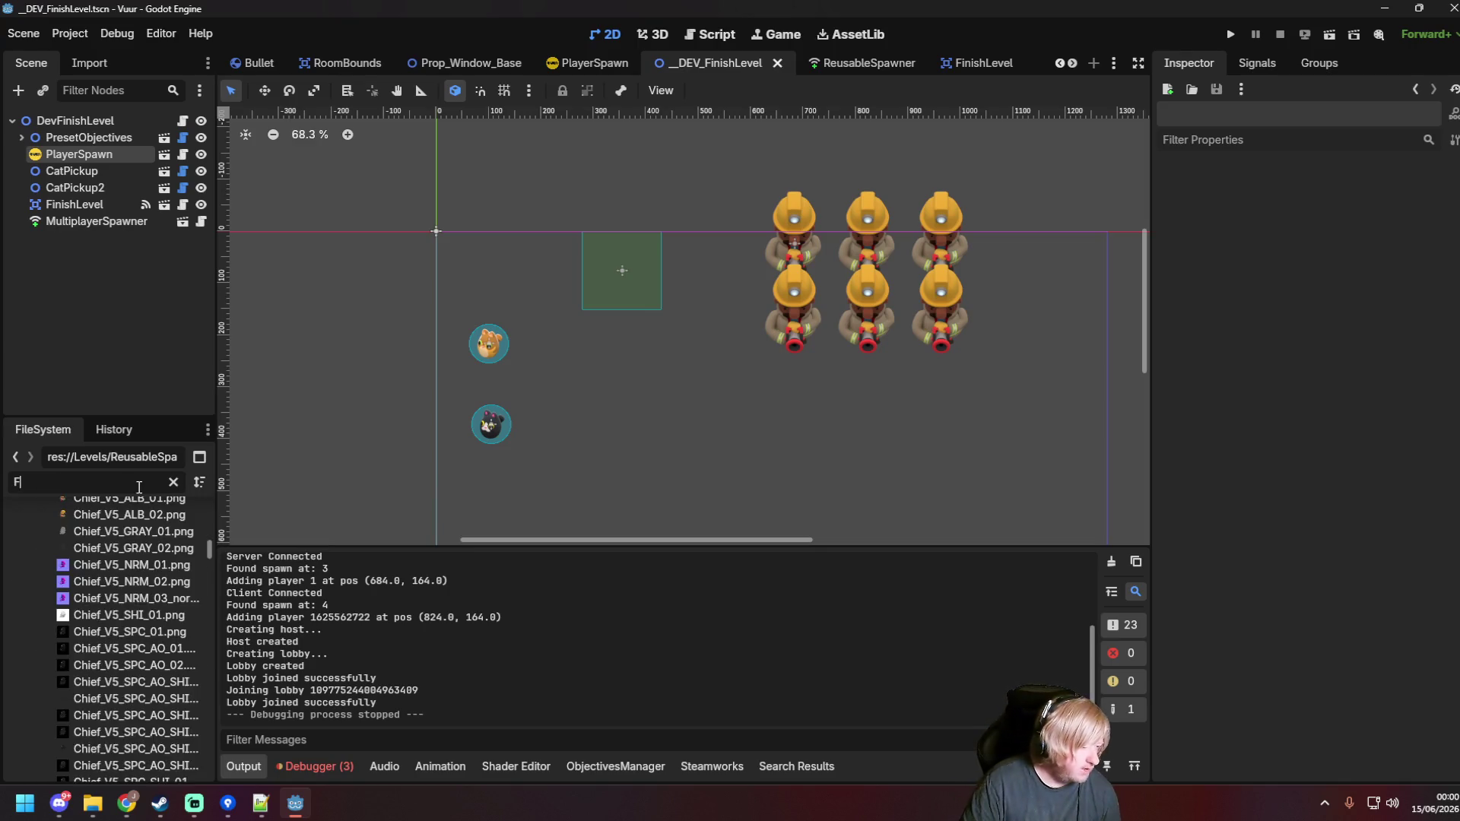
{"action": "type", "text": "re"}
{"action": "double_click", "coordinate": [172, 587]}
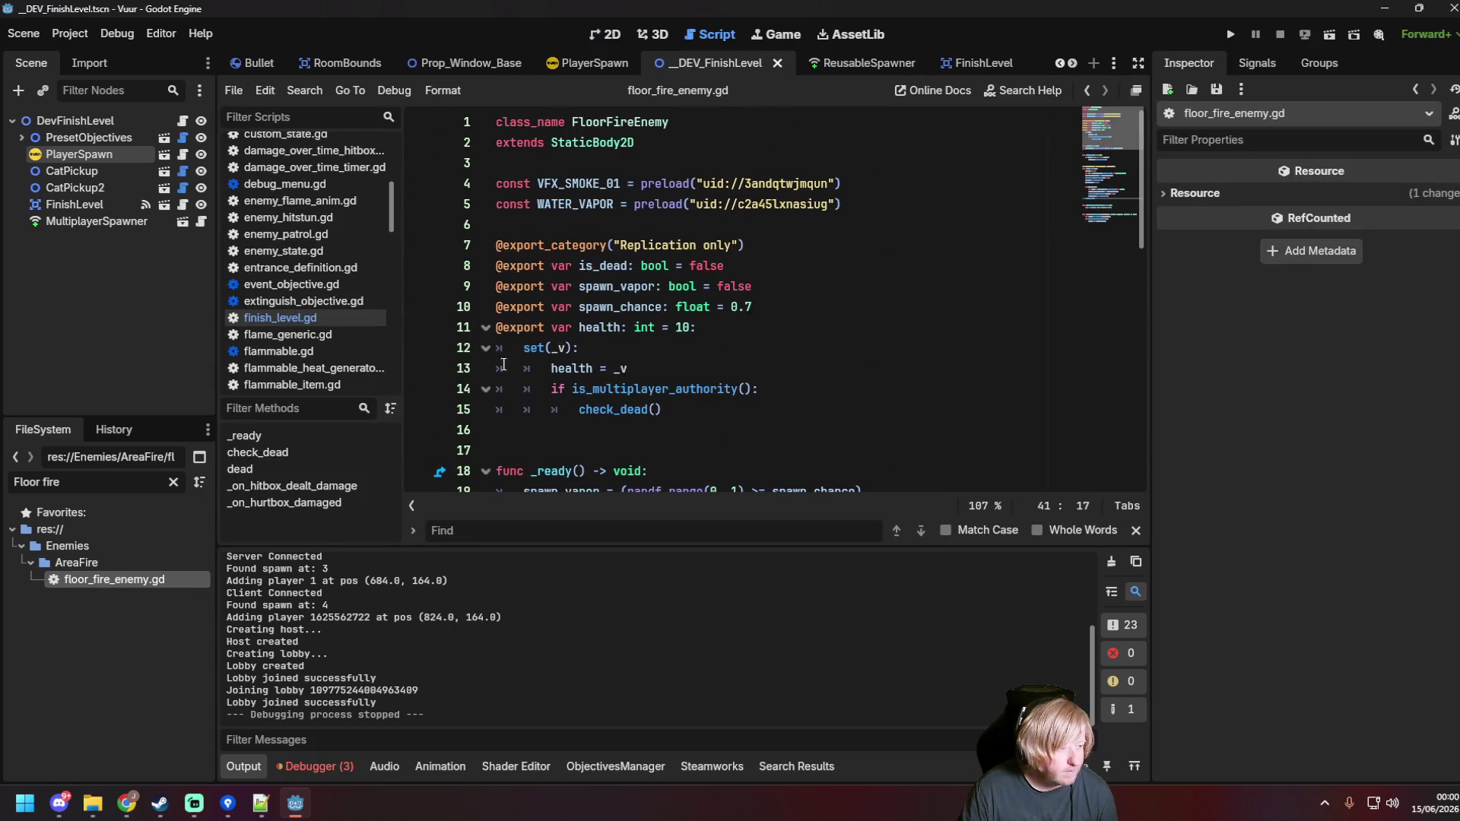
{"action": "left_click", "coordinate": [173, 482]}
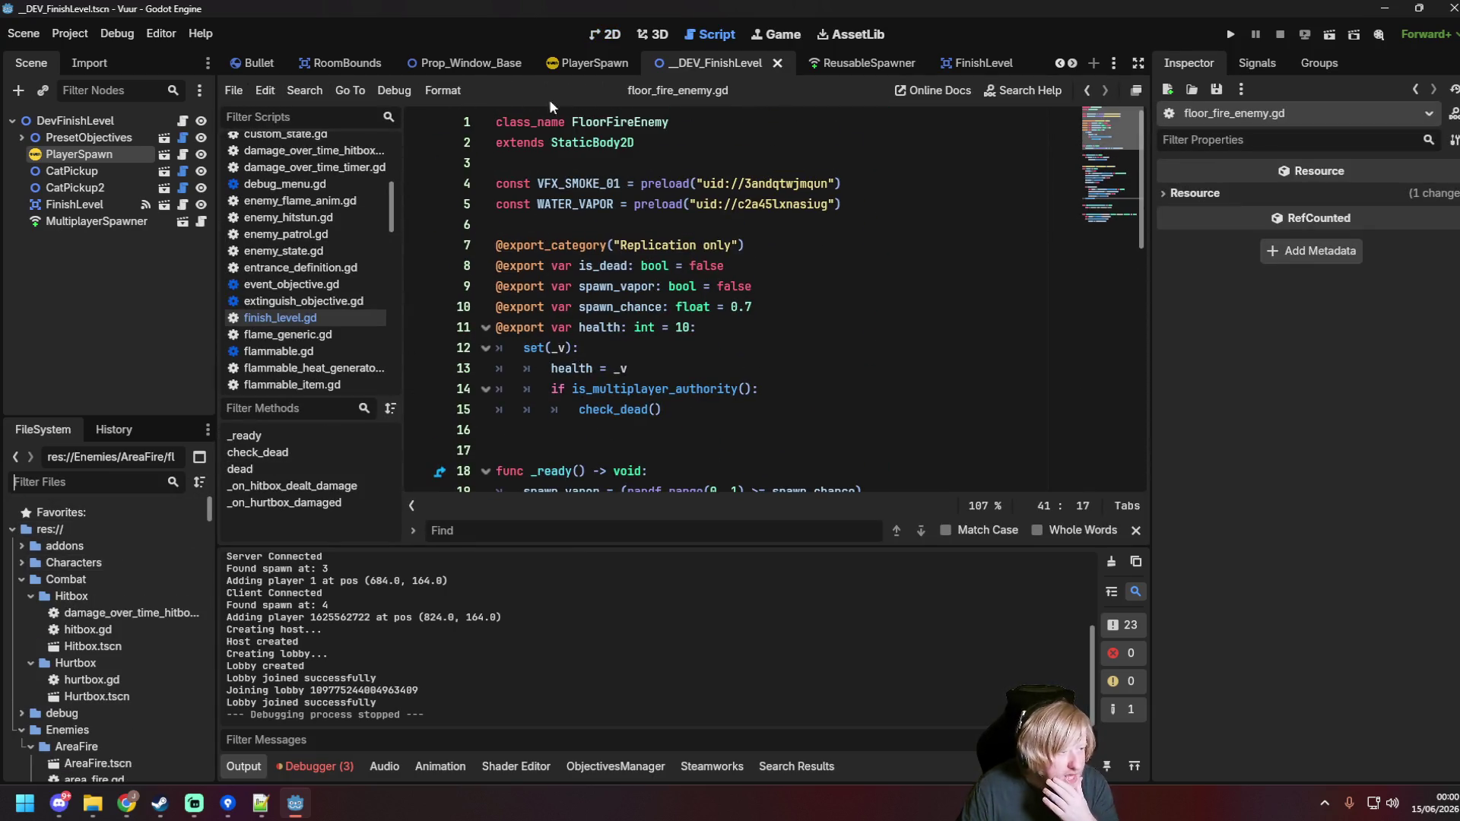
{"action": "scroll", "scroll_direction": "down", "scroll_amount": 3}
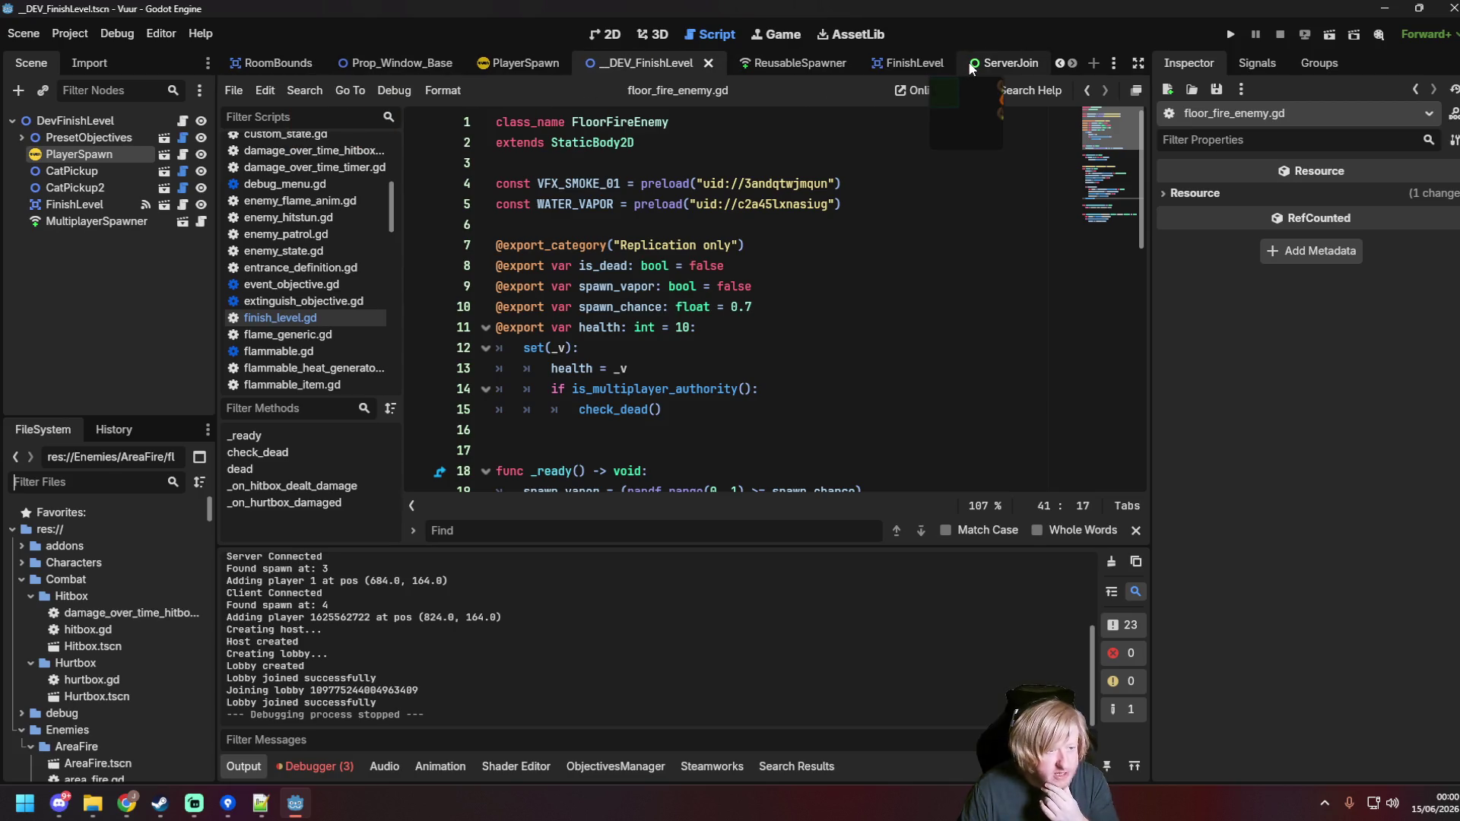
{"action": "scroll", "scroll_direction": "up", "scroll_amount": 3}
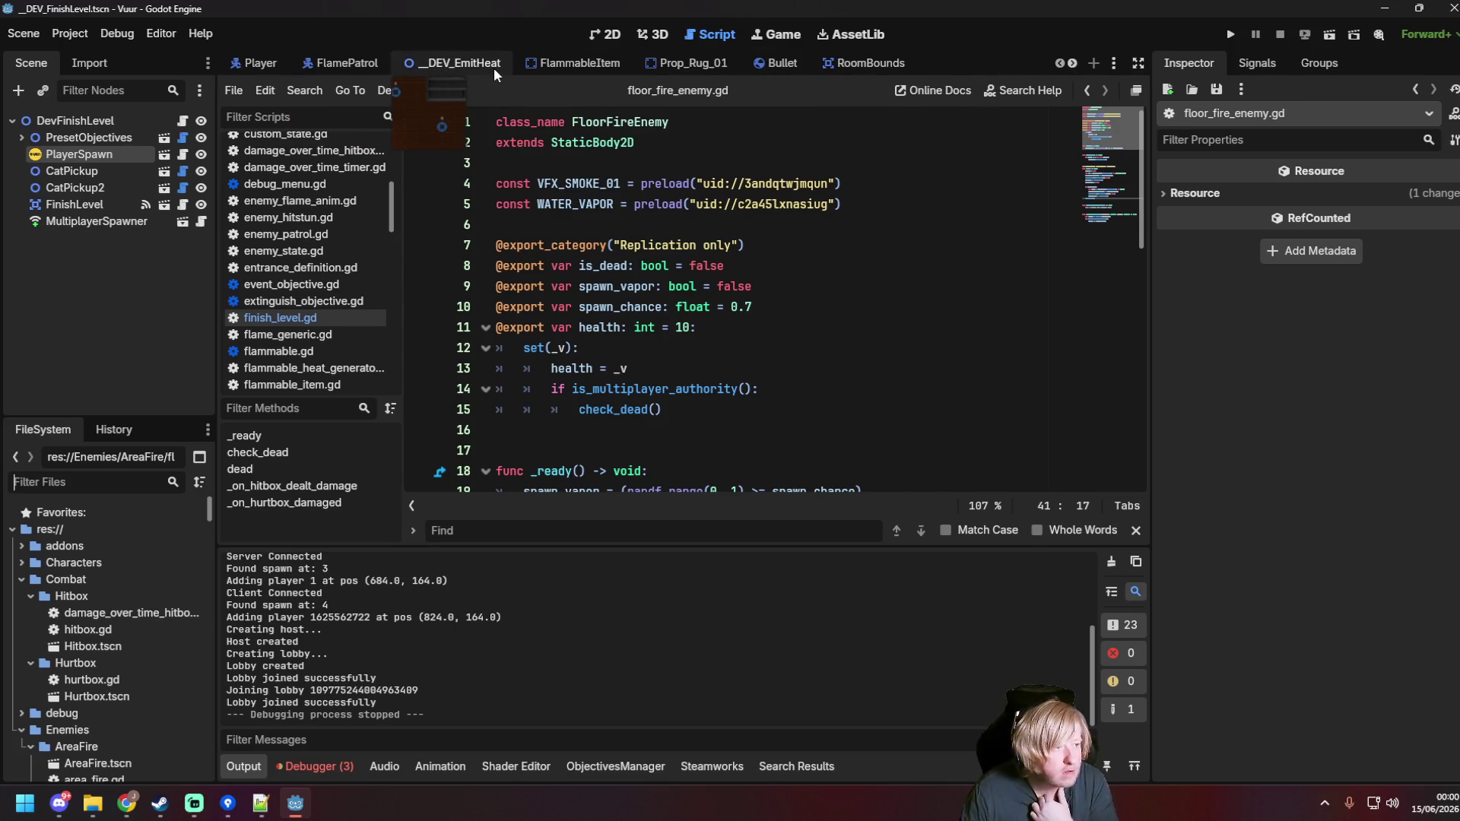
Step: Open the enemy_flame_ground_01 scene and view the flame enemy in 2D
{"action": "left_click", "coordinate": [494, 67]}
{"action": "scroll", "scroll_direction": "down", "scroll_amount": 3}
{"action": "scroll", "scroll_direction": "up", "scroll_amount": 3}
{"action": "left_click", "coordinate": [156, 250]}
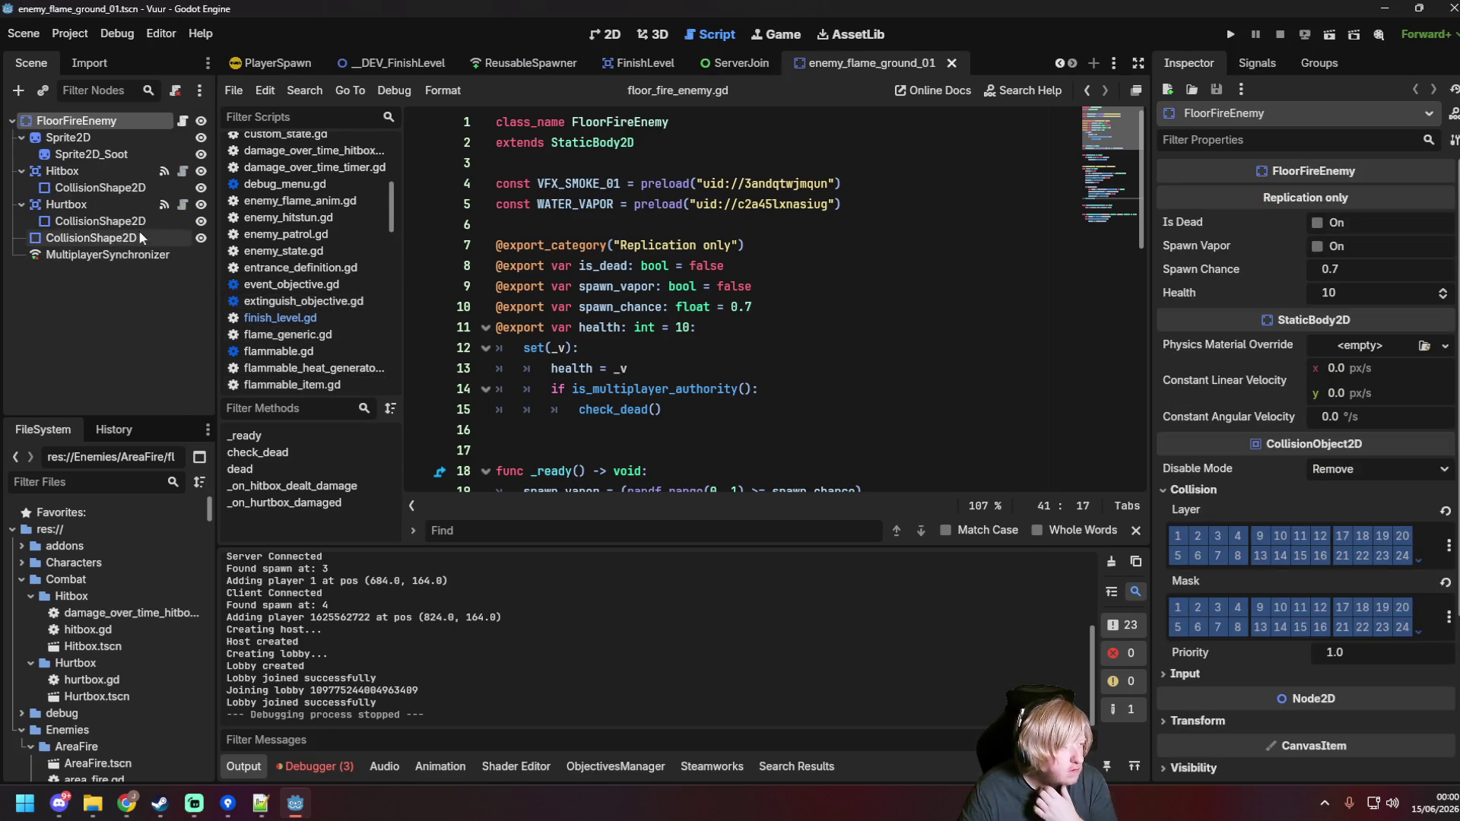
{"action": "left_click", "coordinate": [183, 120]}
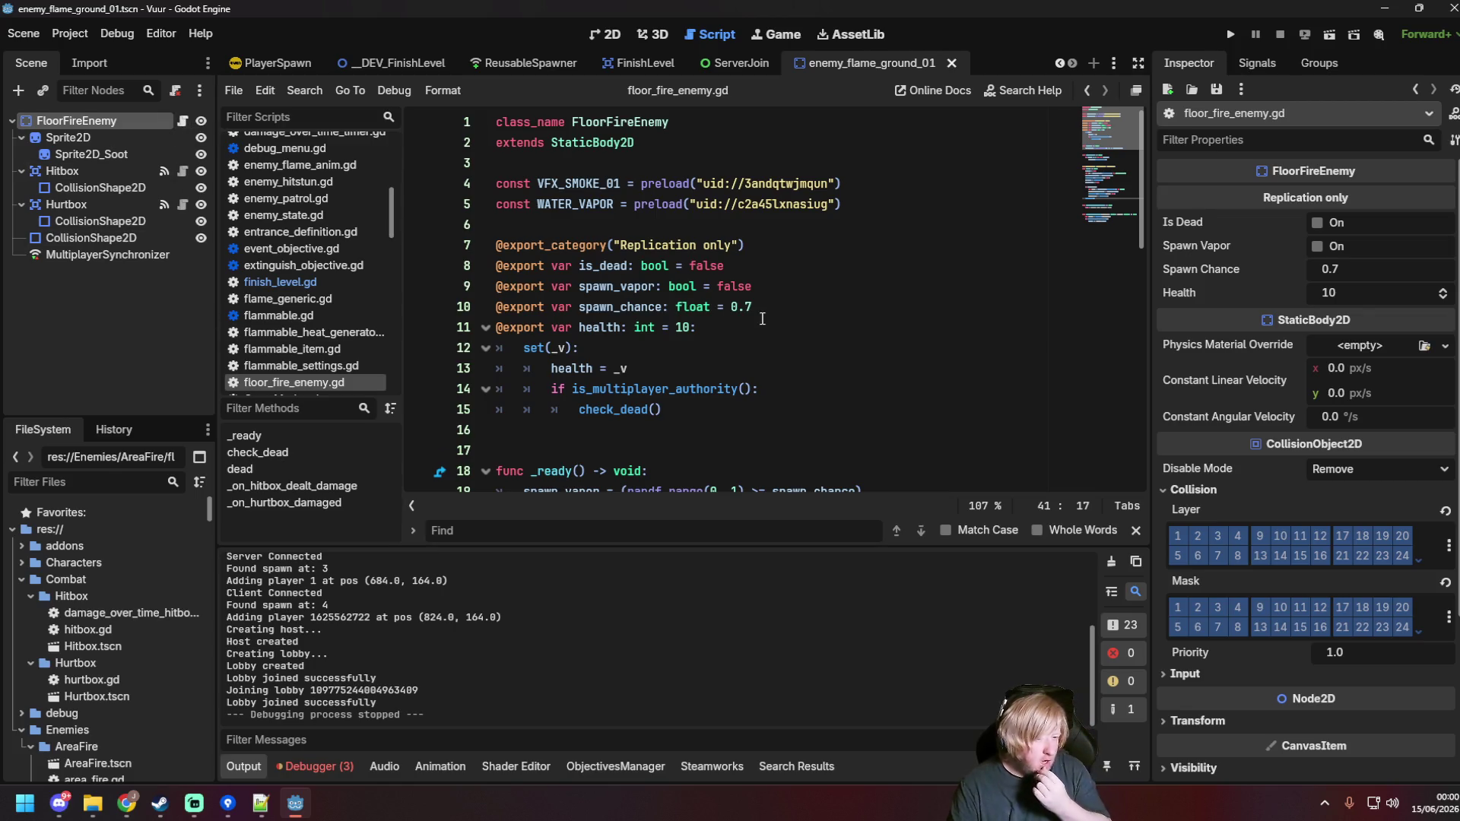
{"action": "left_click", "coordinate": [611, 36]}
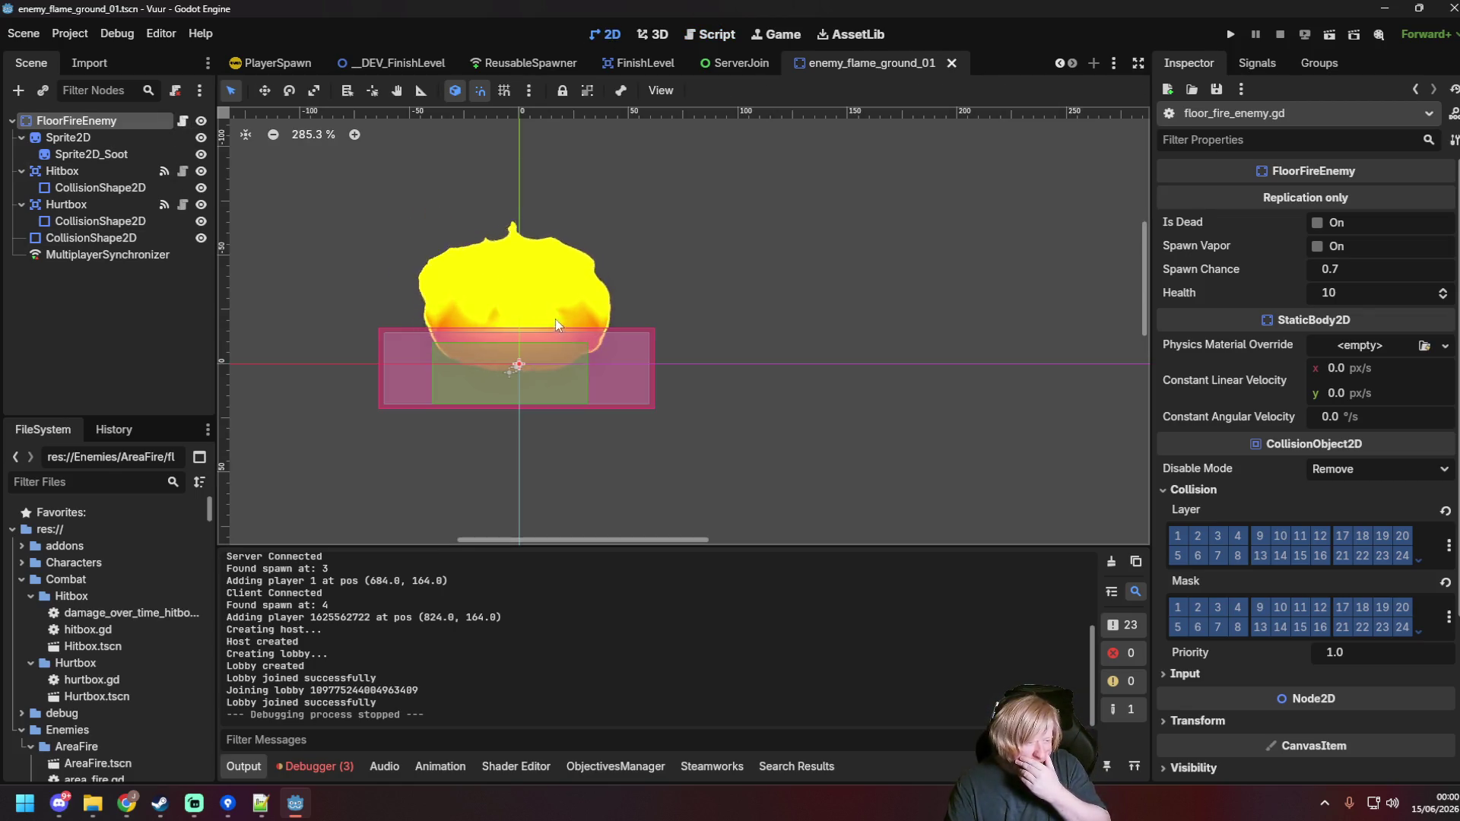
{"action": "left_click", "coordinate": [85, 289]}
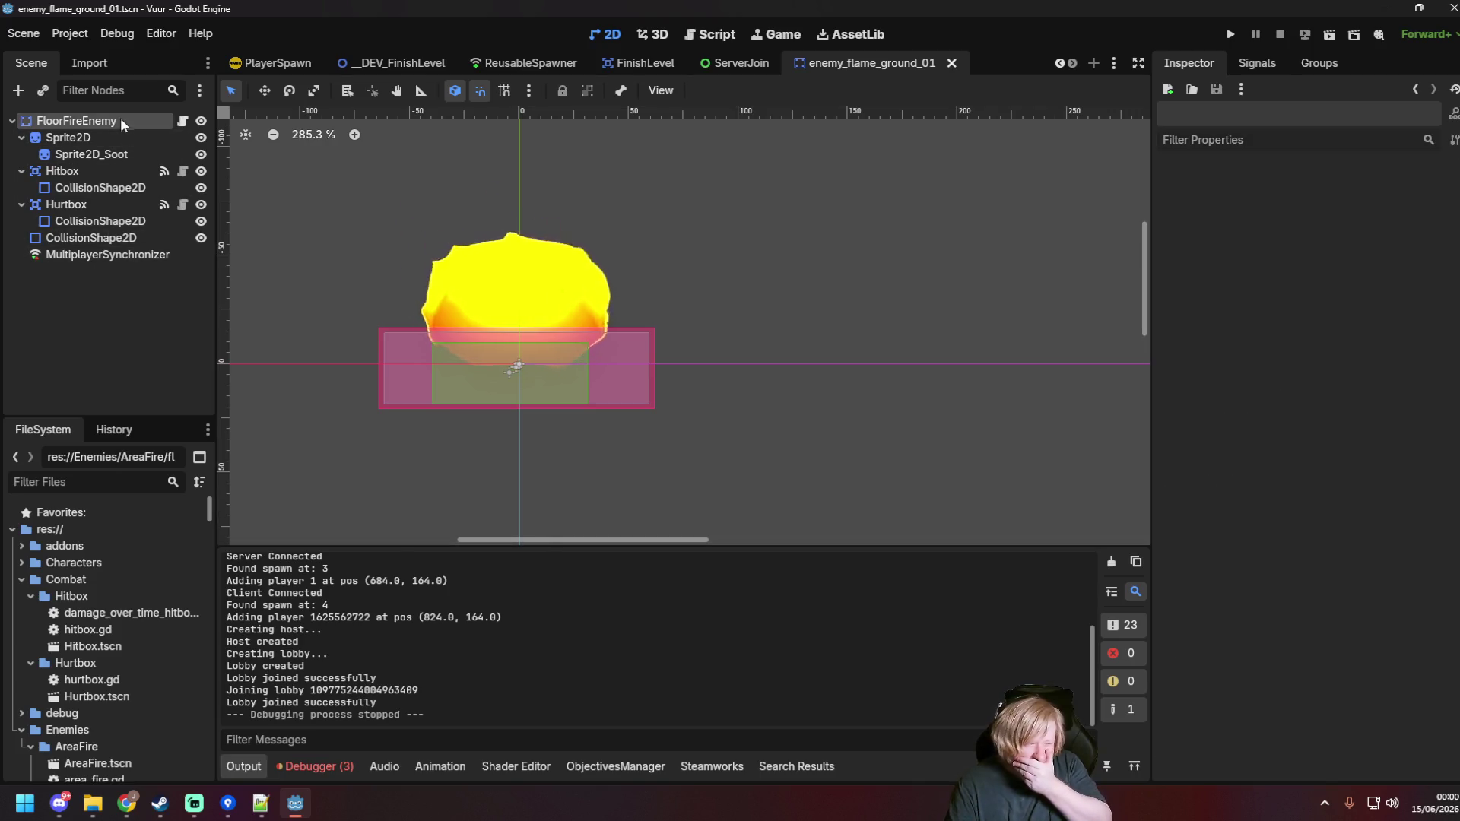
Step: Confirm the FloorFireEnemy root has no material, then show Sprite2D's ShaderMaterial parameters
{"action": "left_click", "coordinate": [120, 119]}
{"action": "scroll", "scroll_direction": "down", "scroll_amount": 3}
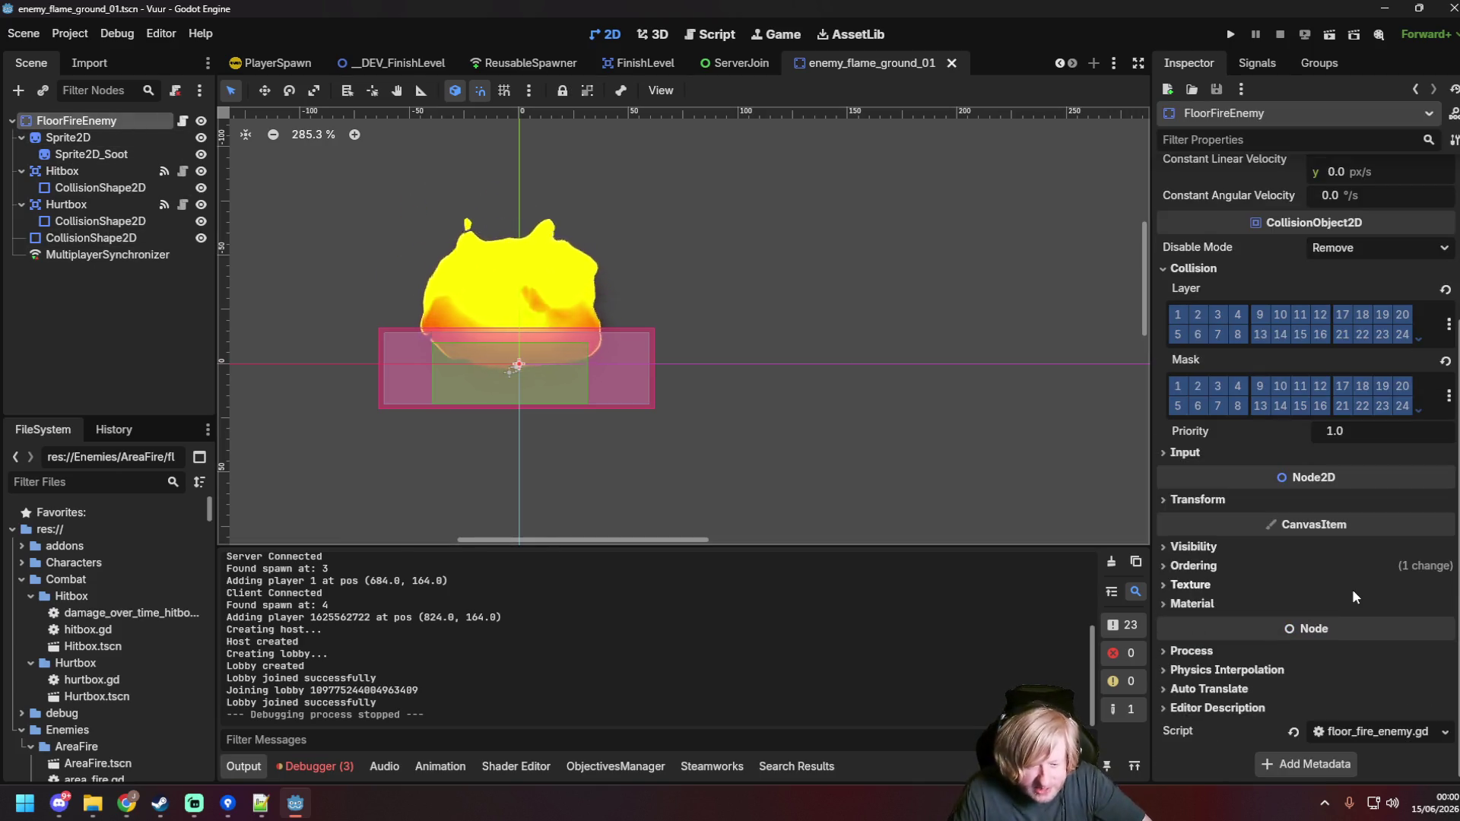
{"action": "left_click", "coordinate": [1163, 603]}
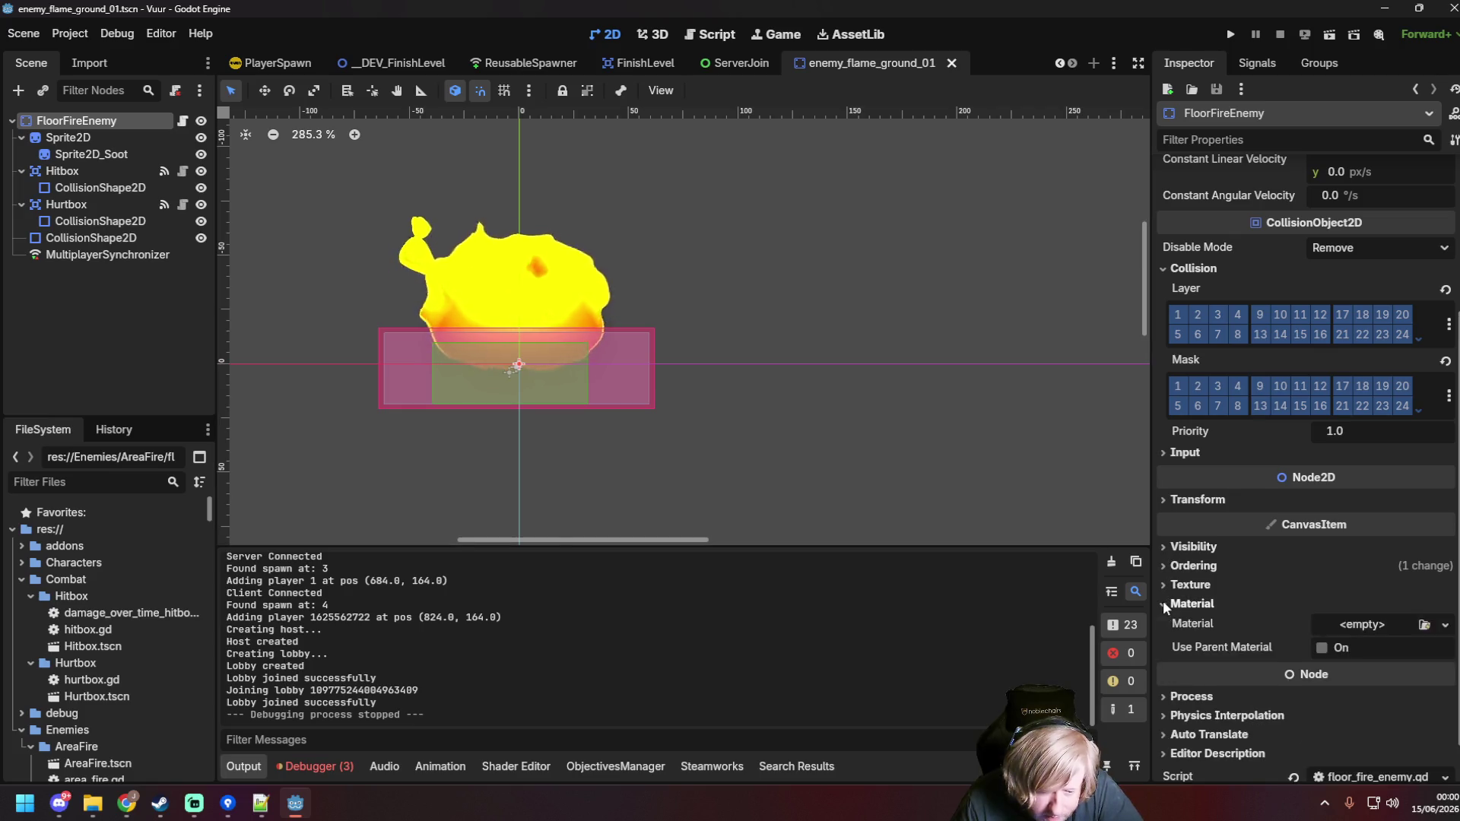
{"action": "left_click", "coordinate": [1162, 600]}
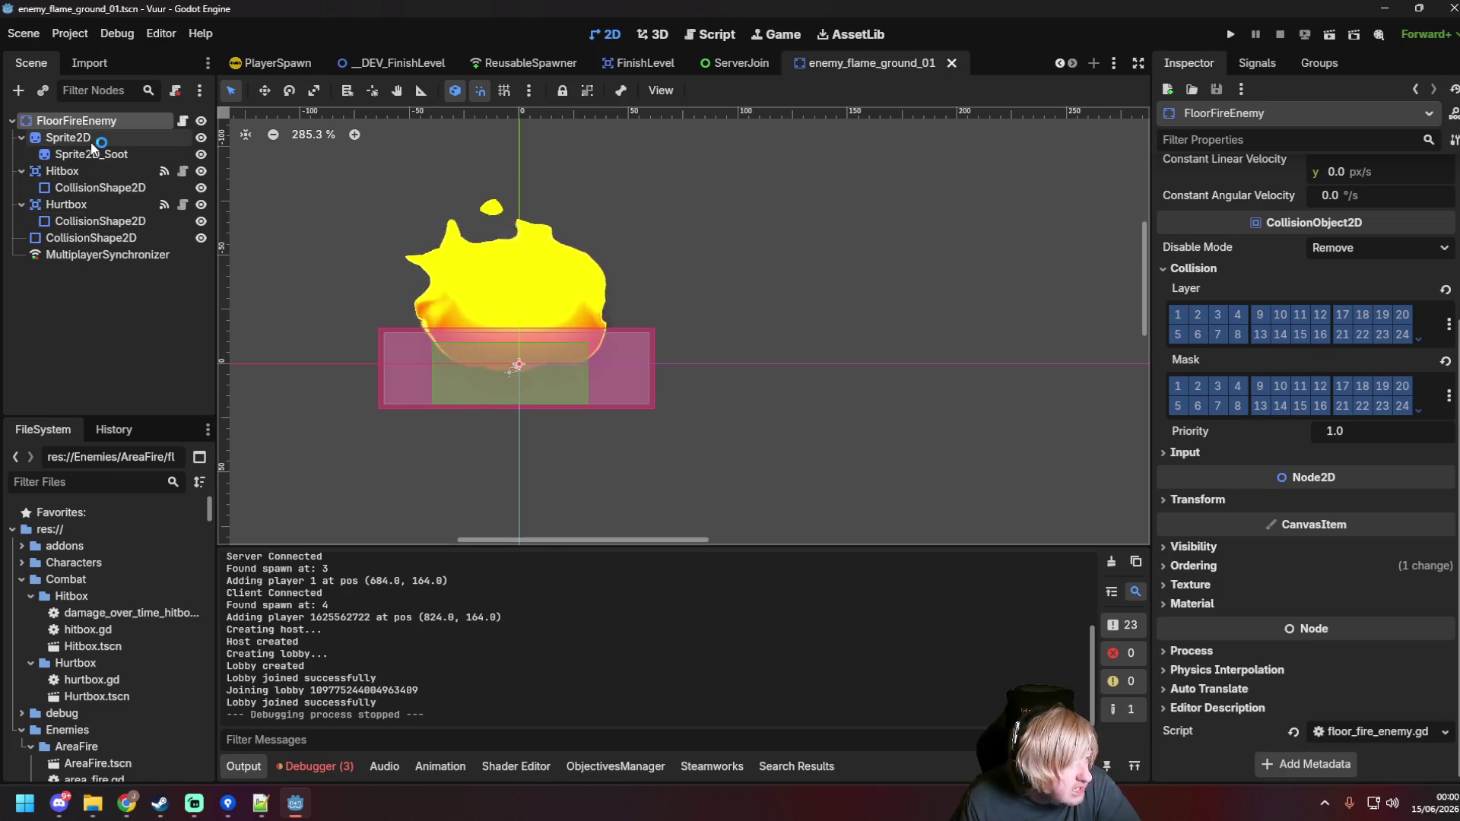
{"action": "left_click", "coordinate": [90, 141]}
{"action": "scroll", "scroll_direction": "down", "scroll_amount": 3}
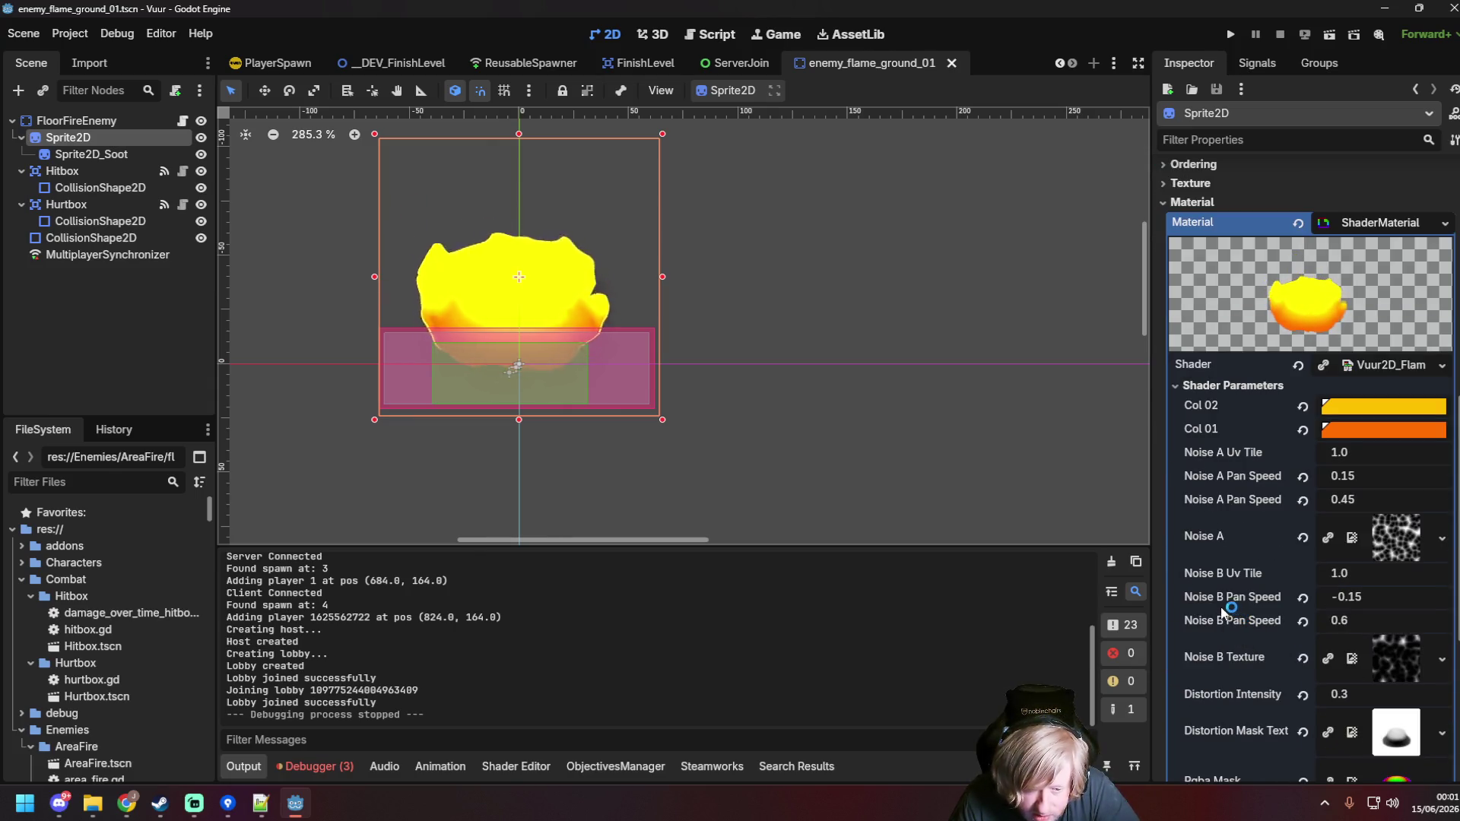
{"action": "scroll", "scroll_direction": "down", "scroll_amount": 3}
{"action": "scroll", "scroll_direction": "down", "scroll_amount": 3}
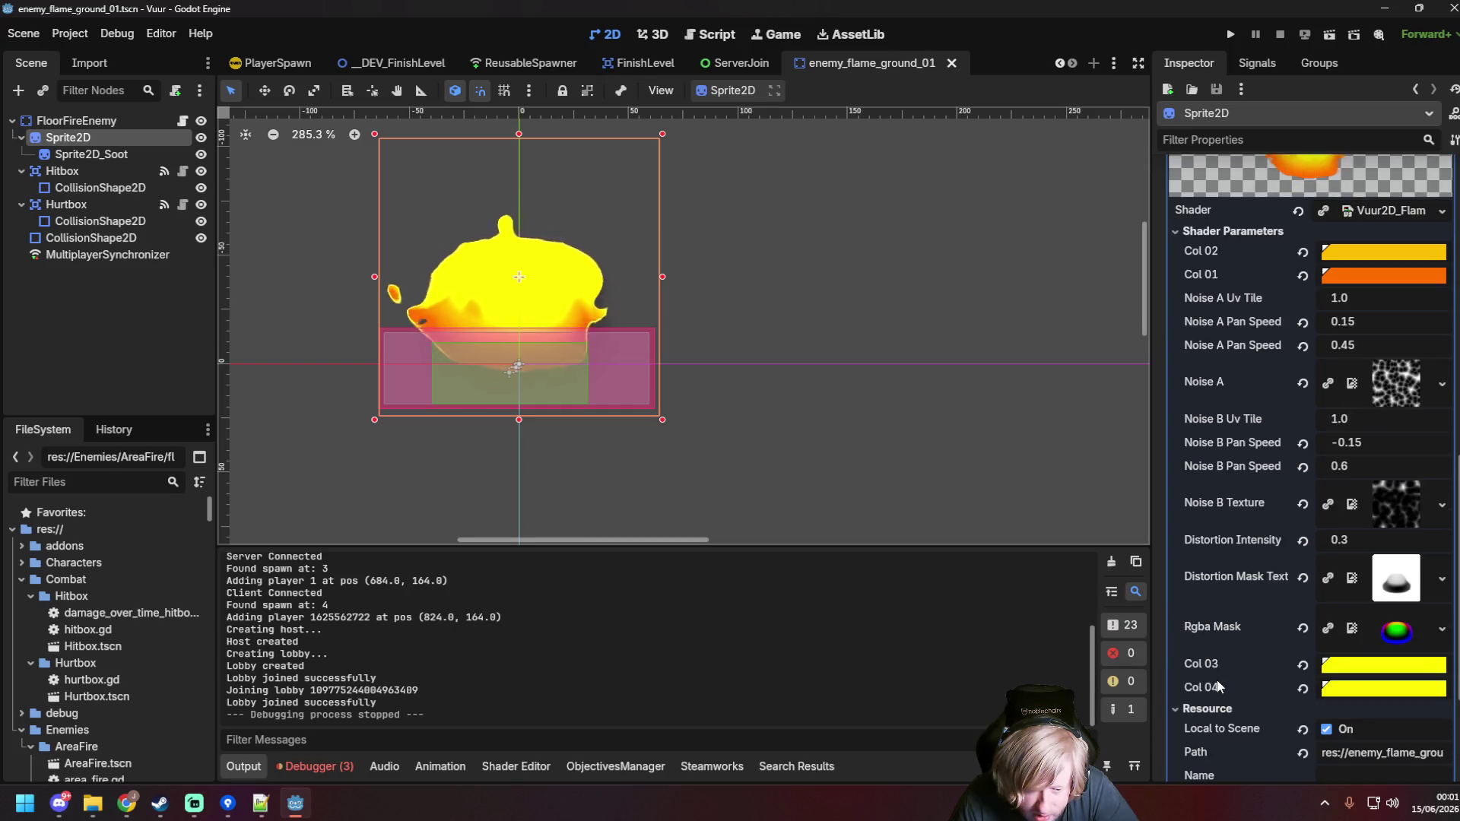
{"action": "scroll", "scroll_direction": "down", "scroll_amount": 3}
{"action": "scroll", "scroll_direction": "up", "scroll_amount": 3}
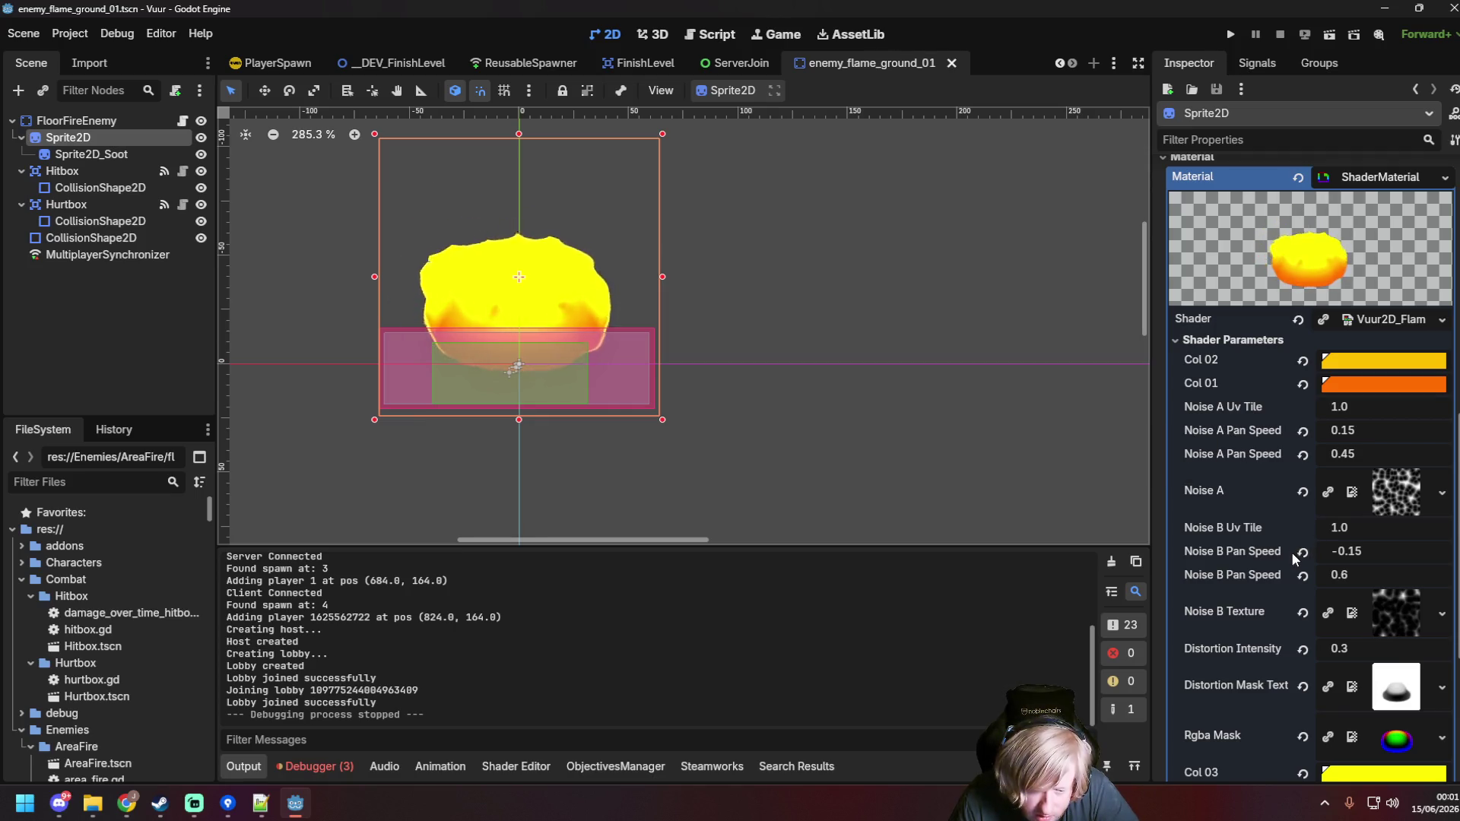
{"action": "left_click", "coordinate": [1374, 555]}
{"action": "left_click", "coordinate": [1385, 551]}
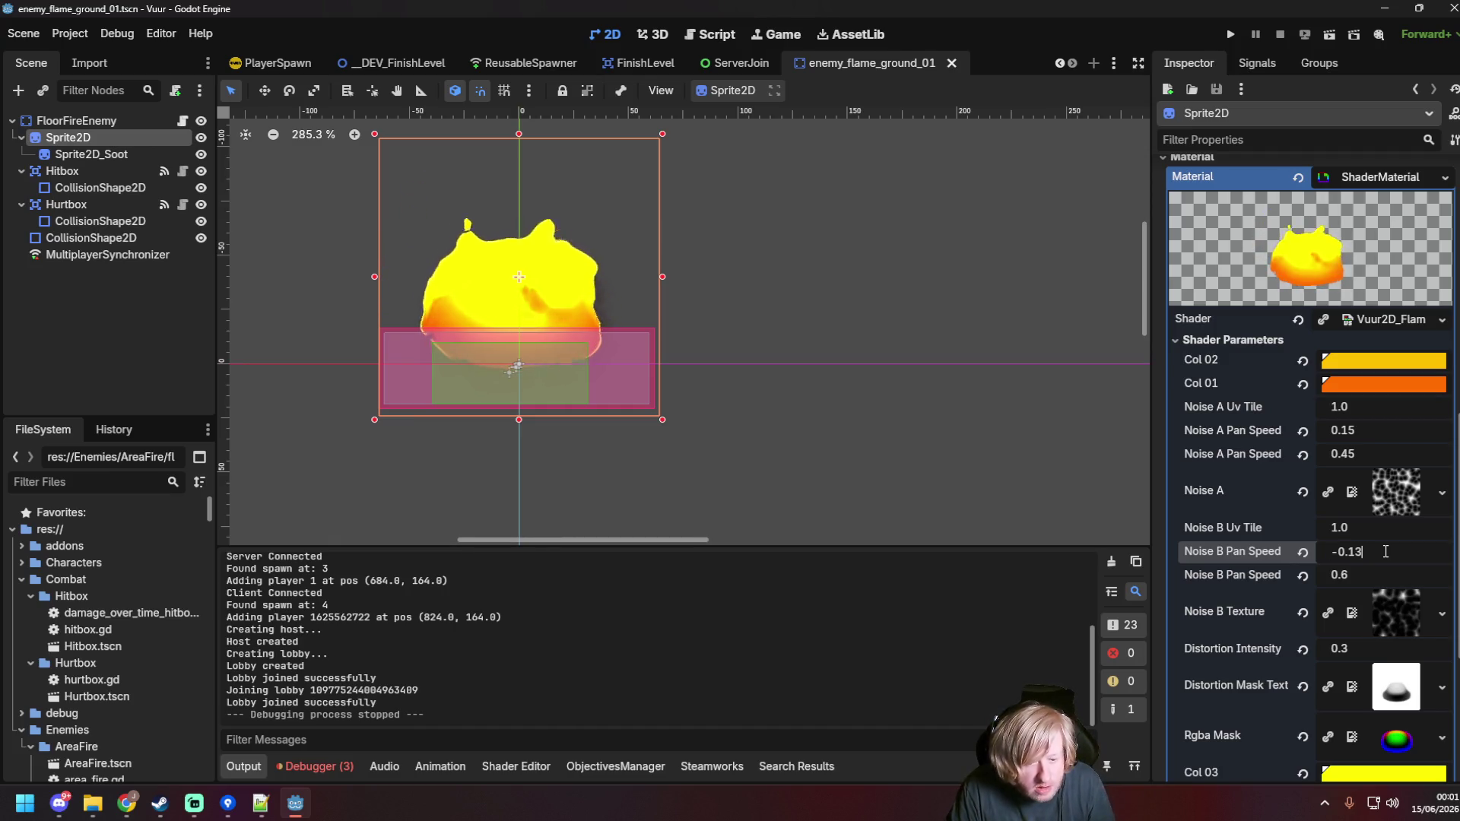
{"action": "key", "text": "Return"}
{"action": "left_click", "coordinate": [1385, 551]}
{"action": "type", "text": "1"}
{"action": "key", "text": "Return"}
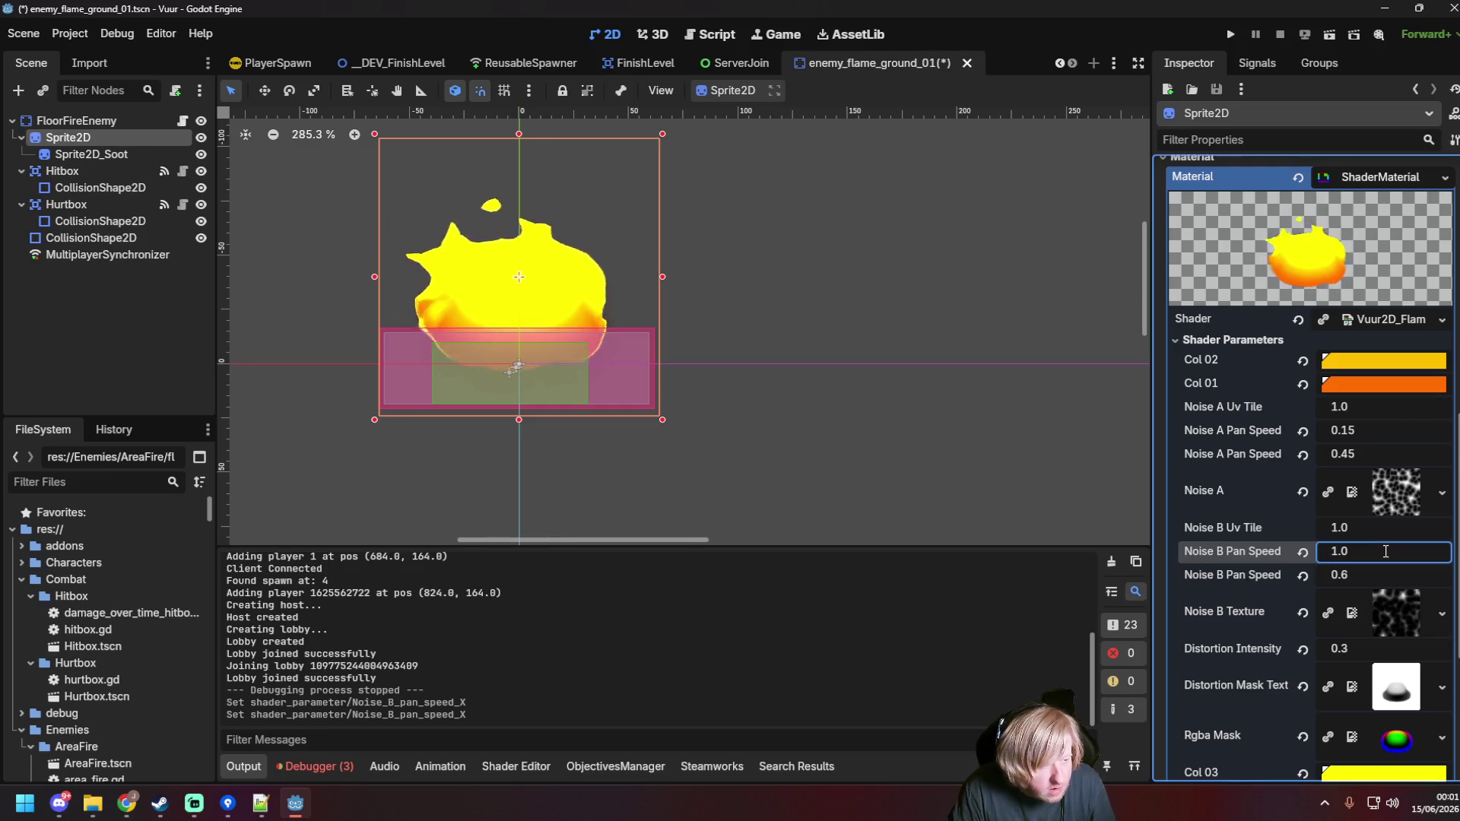
{"action": "key", "text": "ctrl+z"}
{"action": "key", "text": "ctrl+z"}
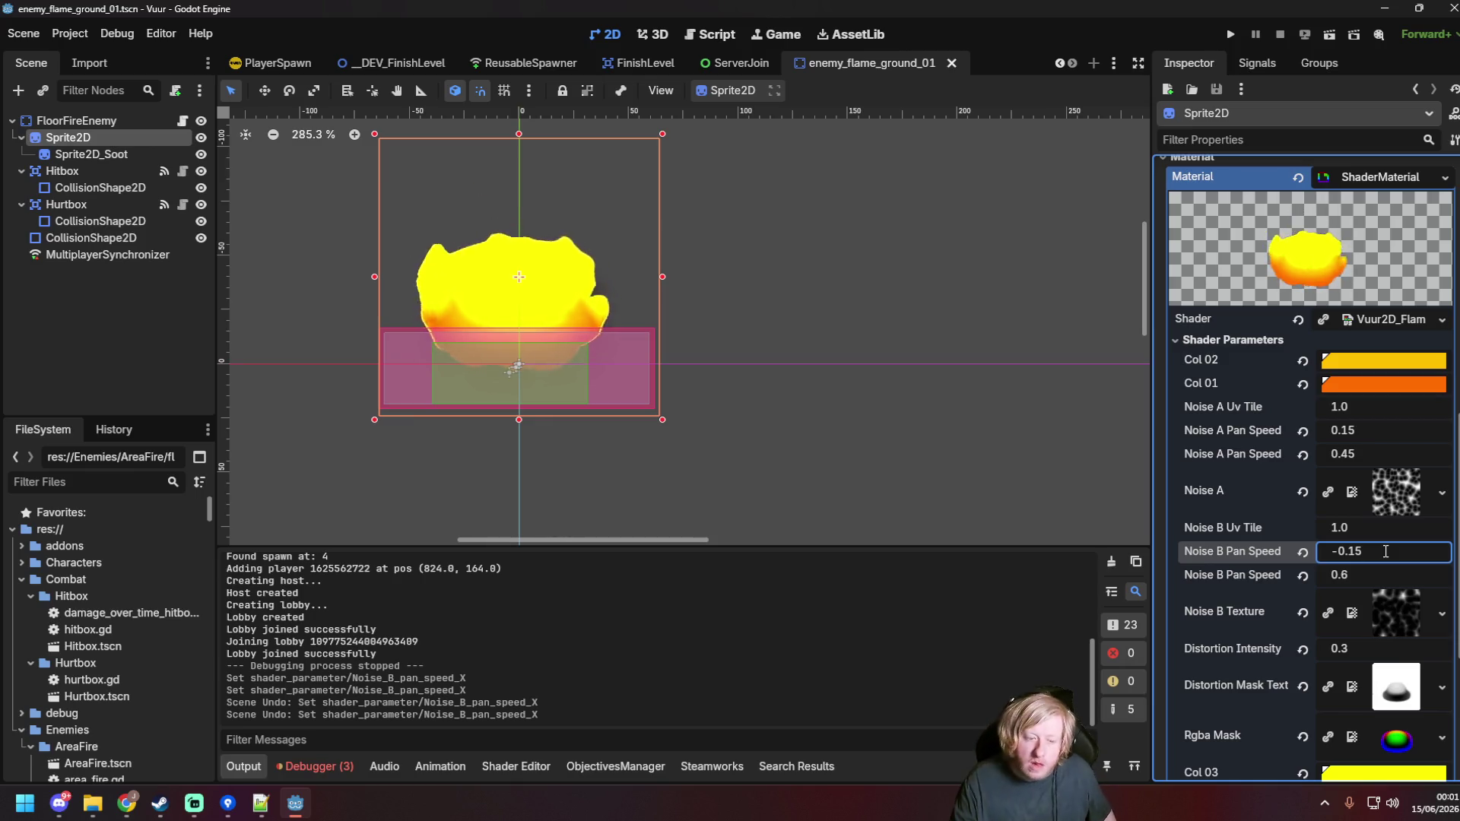
{"action": "scroll", "scroll_direction": "down", "scroll_amount": 3}
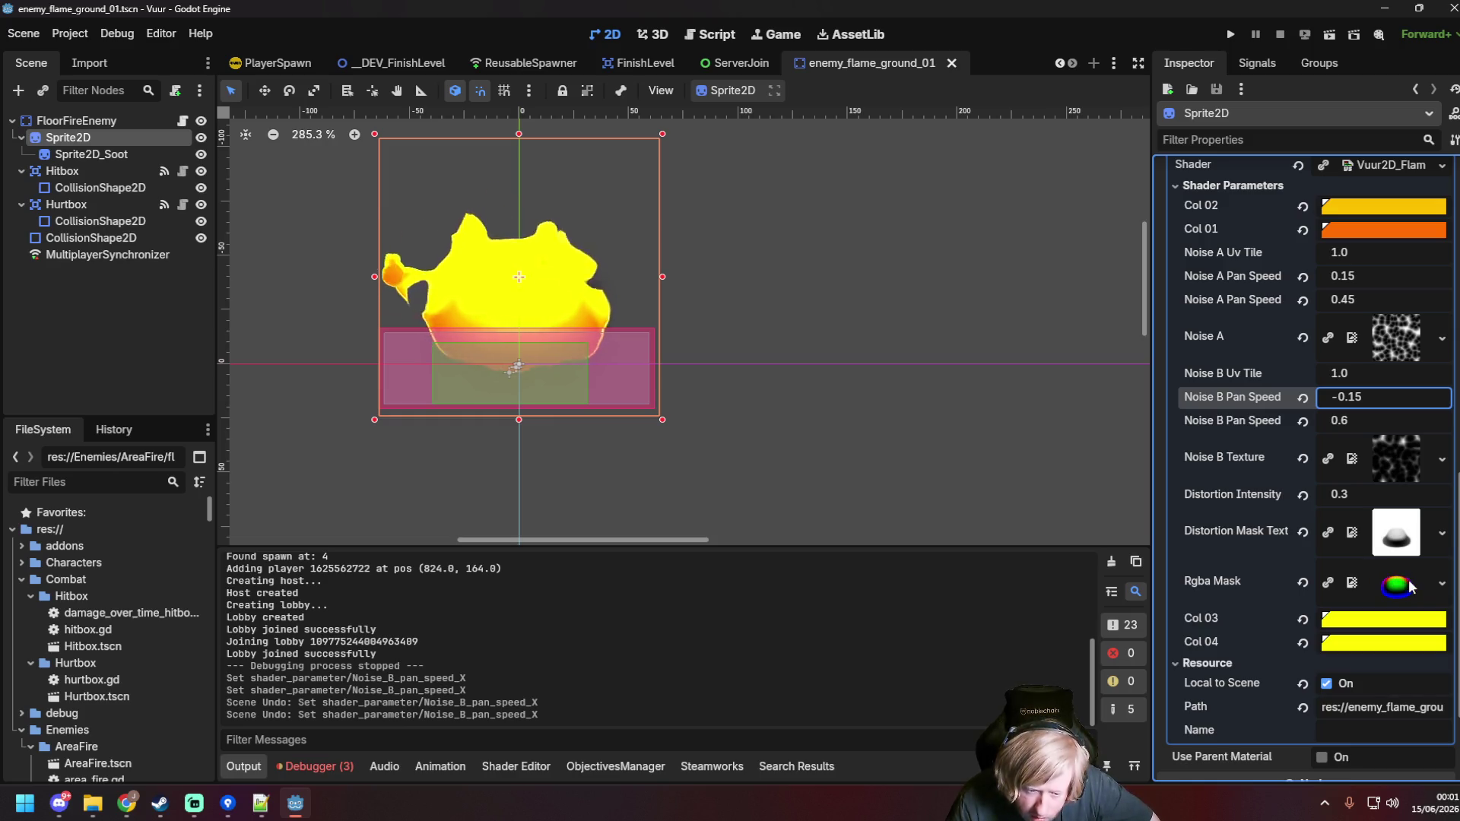
{"action": "scroll", "scroll_direction": "up", "scroll_amount": 3}
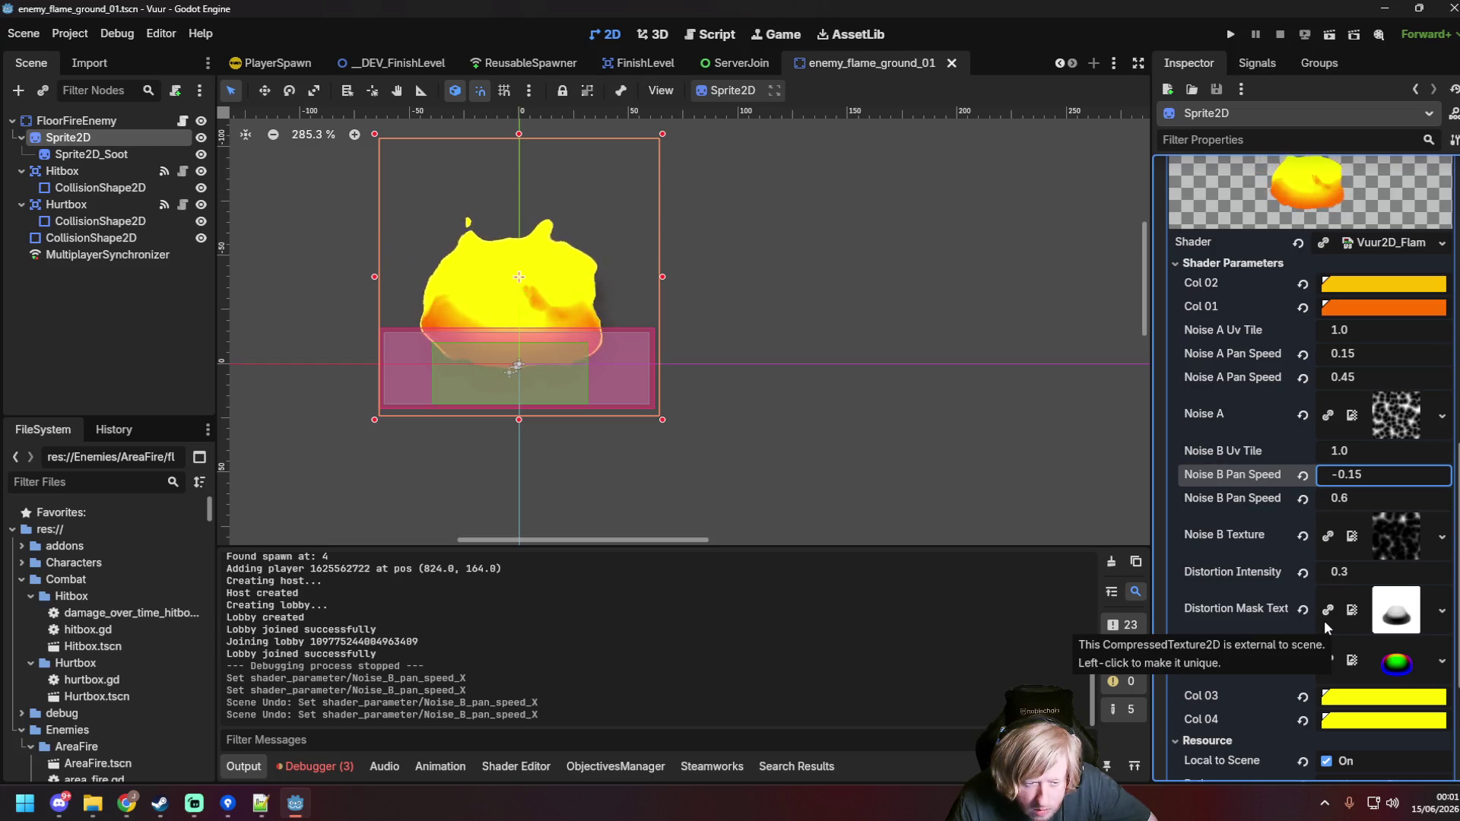
{"action": "left_click", "coordinate": [385, 437]}
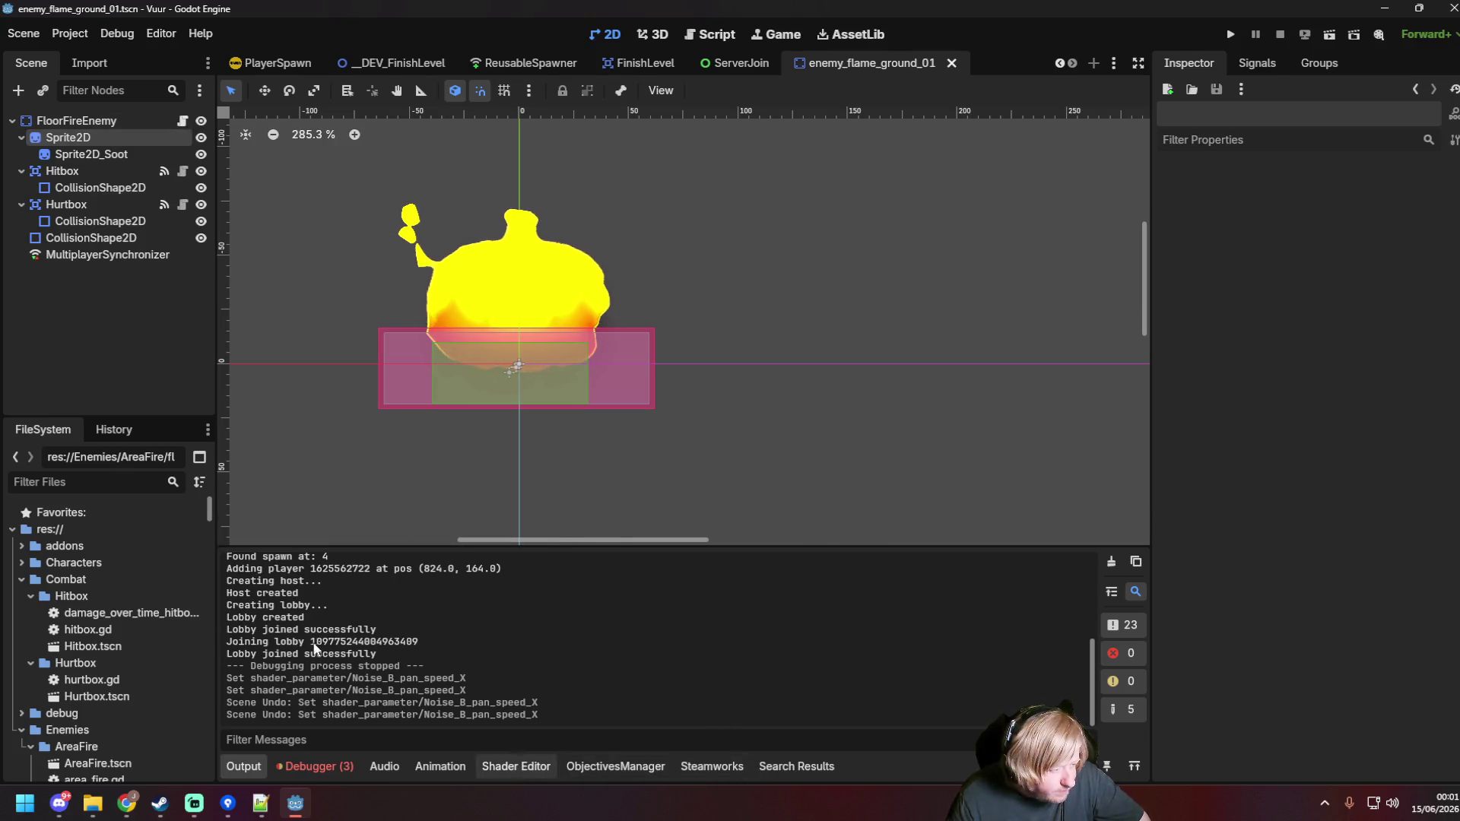
Step: Load the Sprite2D's flame shader into the Shader Editor and switch to the Fragment graph
{"action": "left_click", "coordinate": [515, 766]}
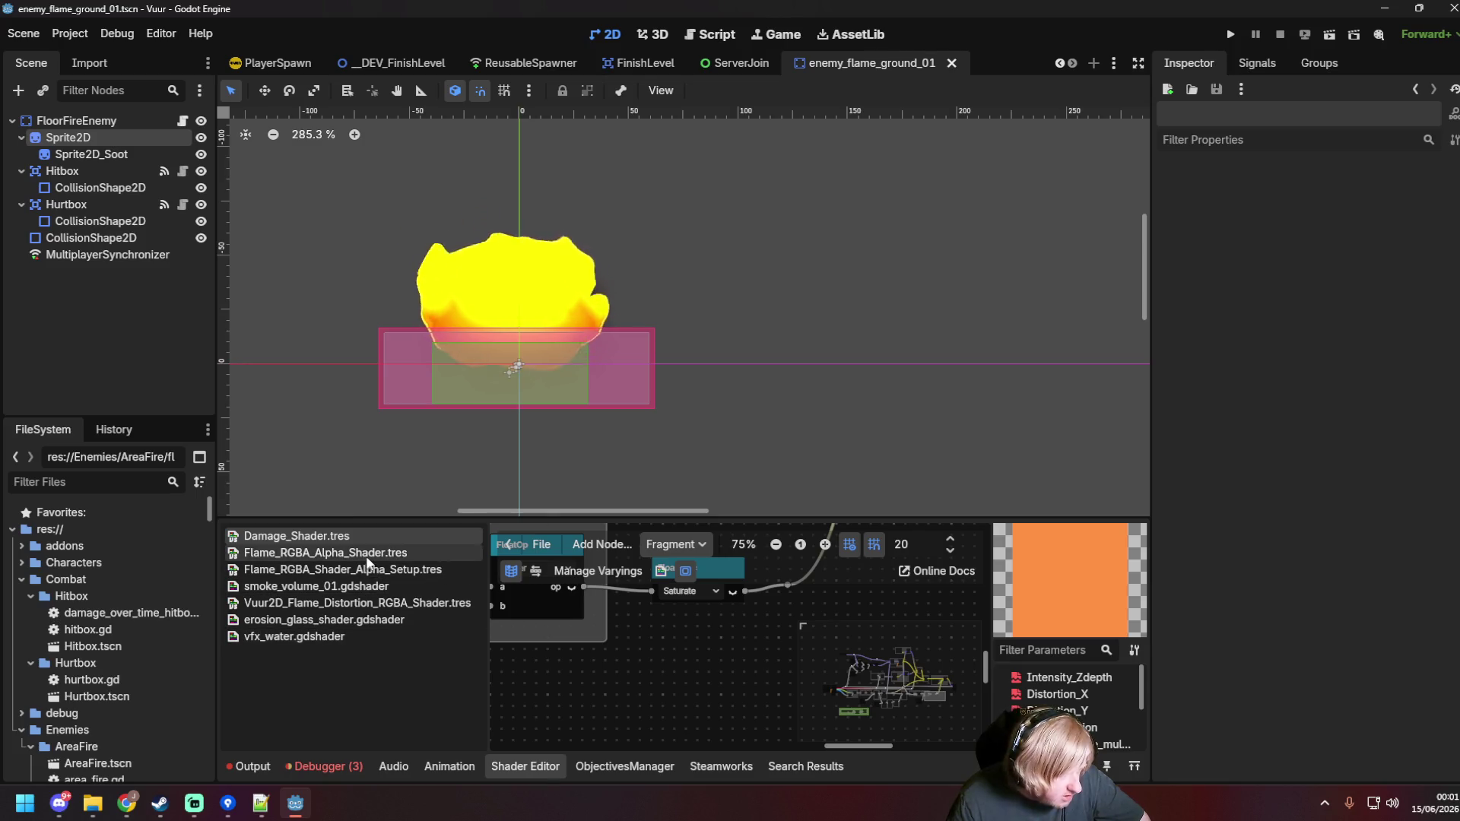
{"action": "left_click", "coordinate": [98, 137]}
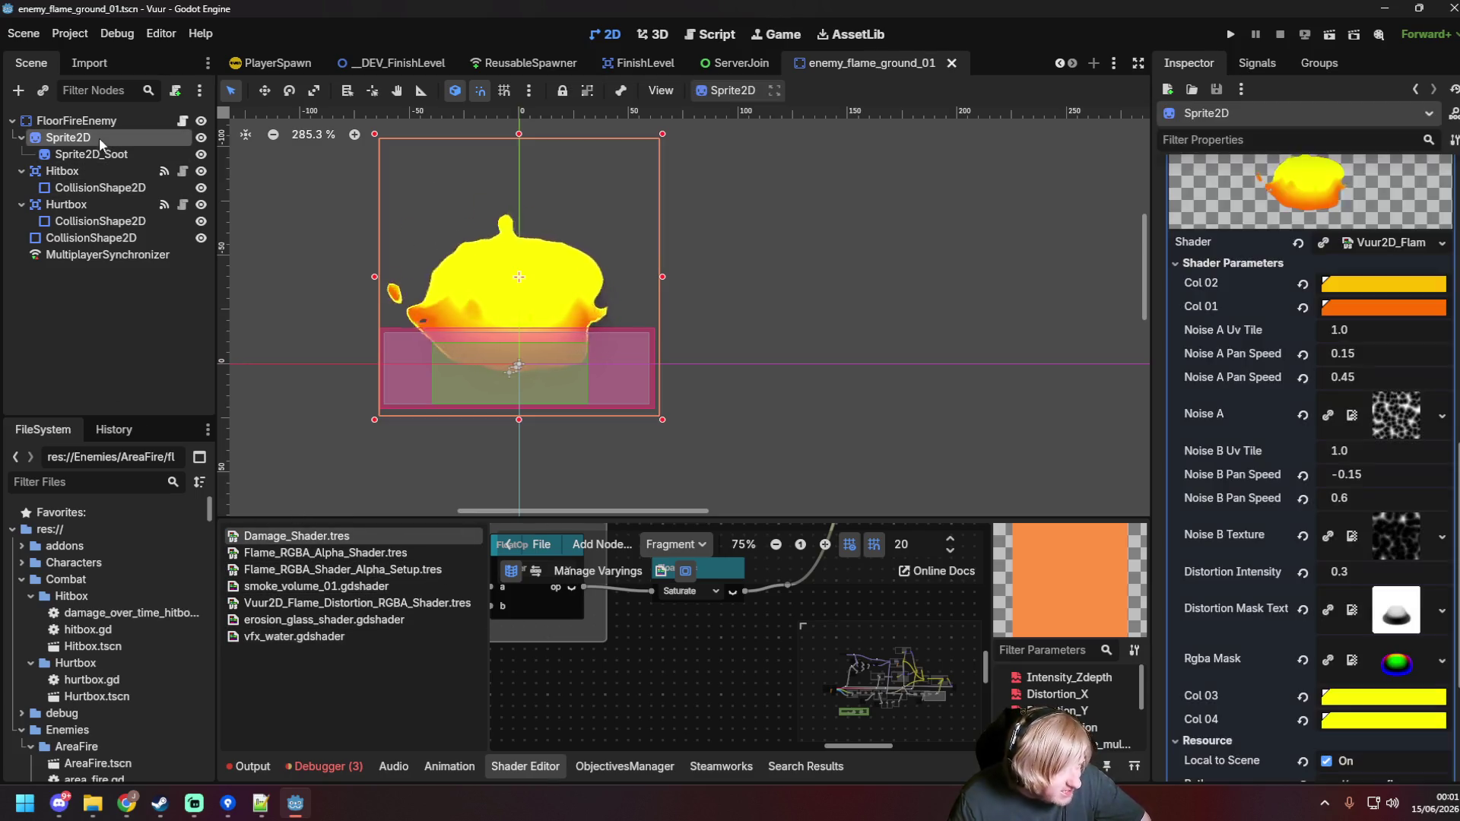
{"action": "scroll", "scroll_direction": "down", "scroll_amount": 3}
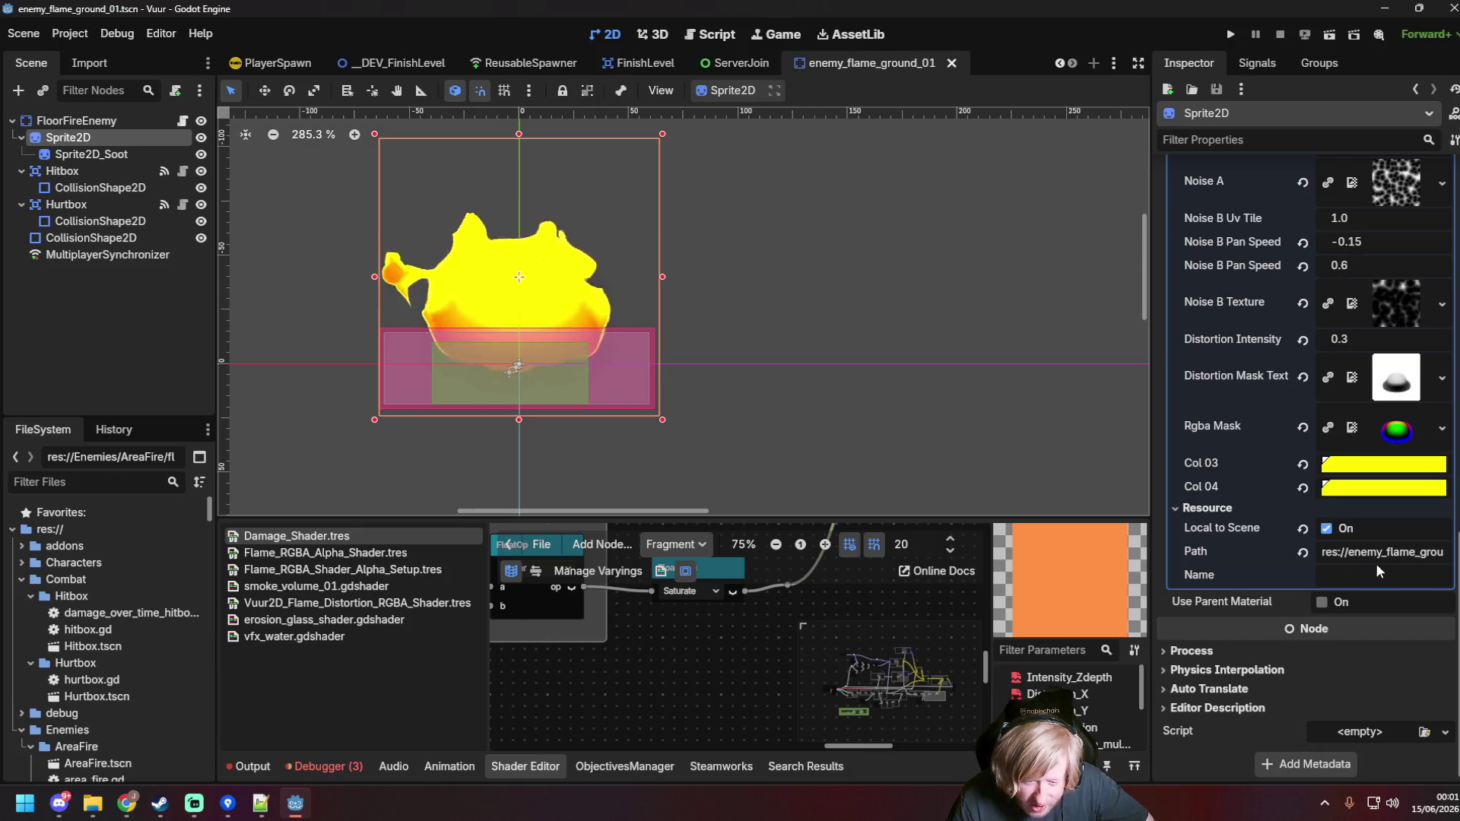
{"action": "scroll", "scroll_direction": "up", "scroll_amount": 3}
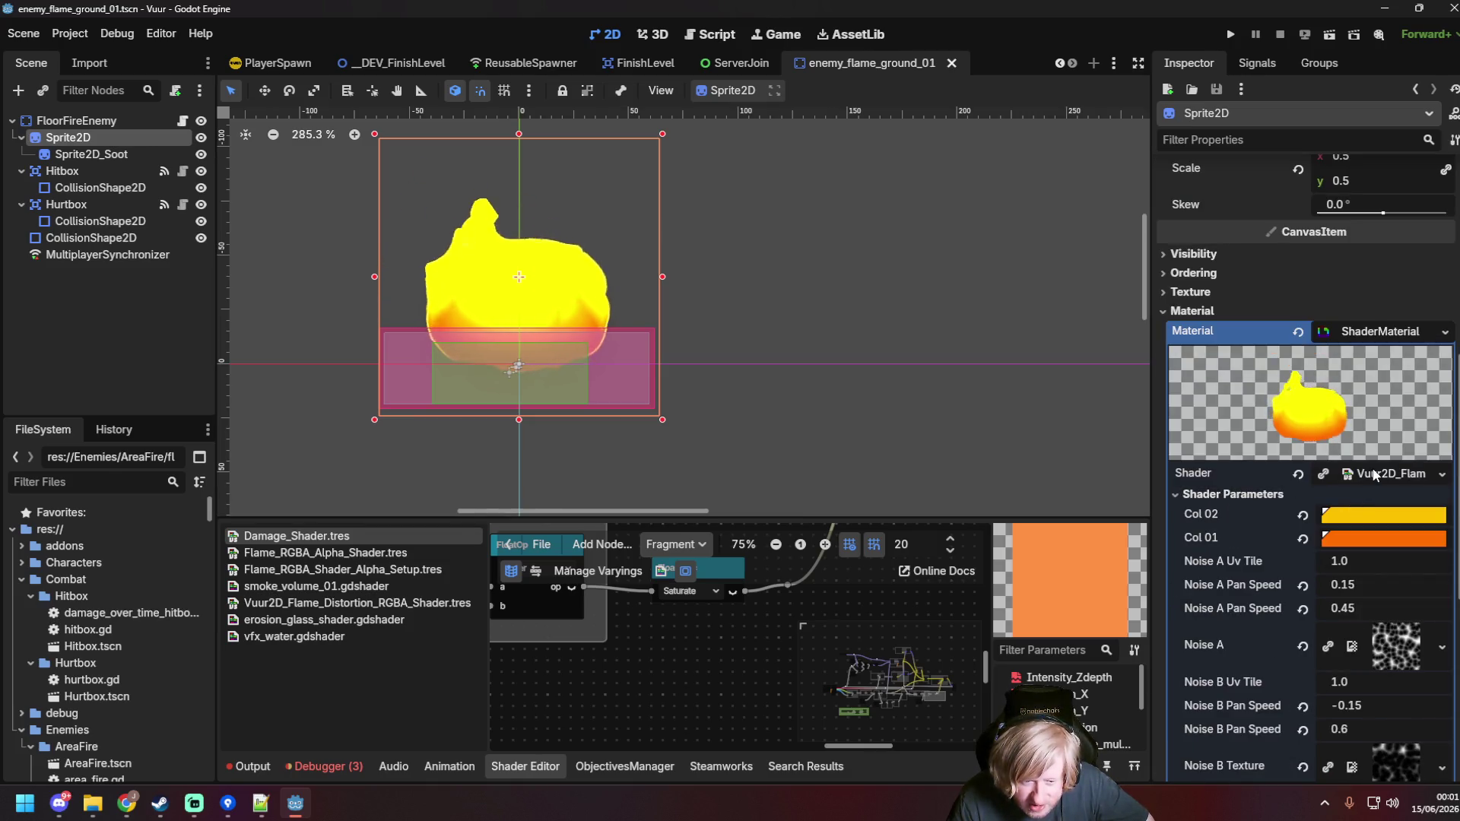
{"action": "left_click", "coordinate": [1376, 473]}
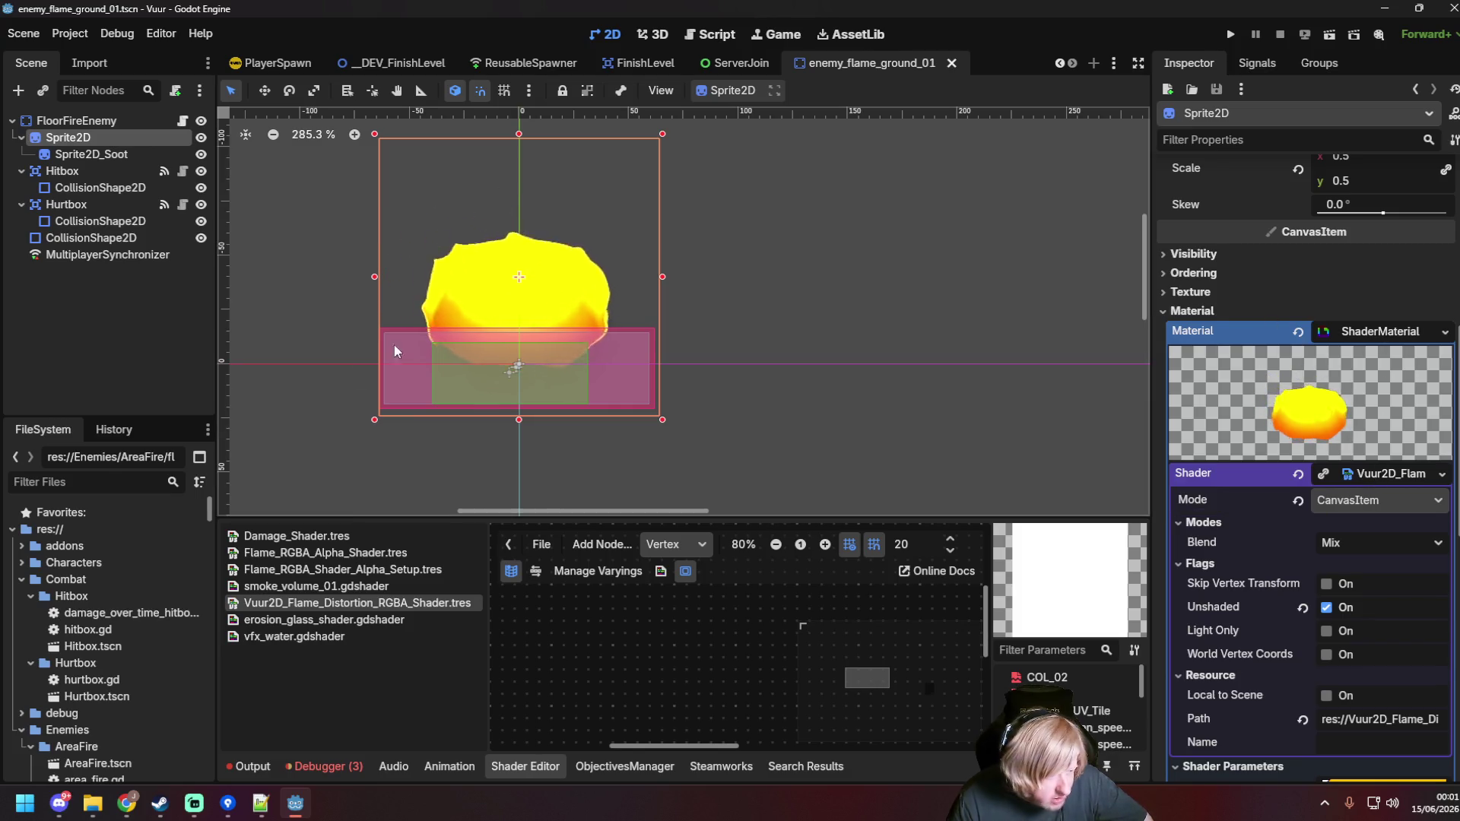
{"action": "scroll", "scroll_direction": "down", "scroll_amount": 3}
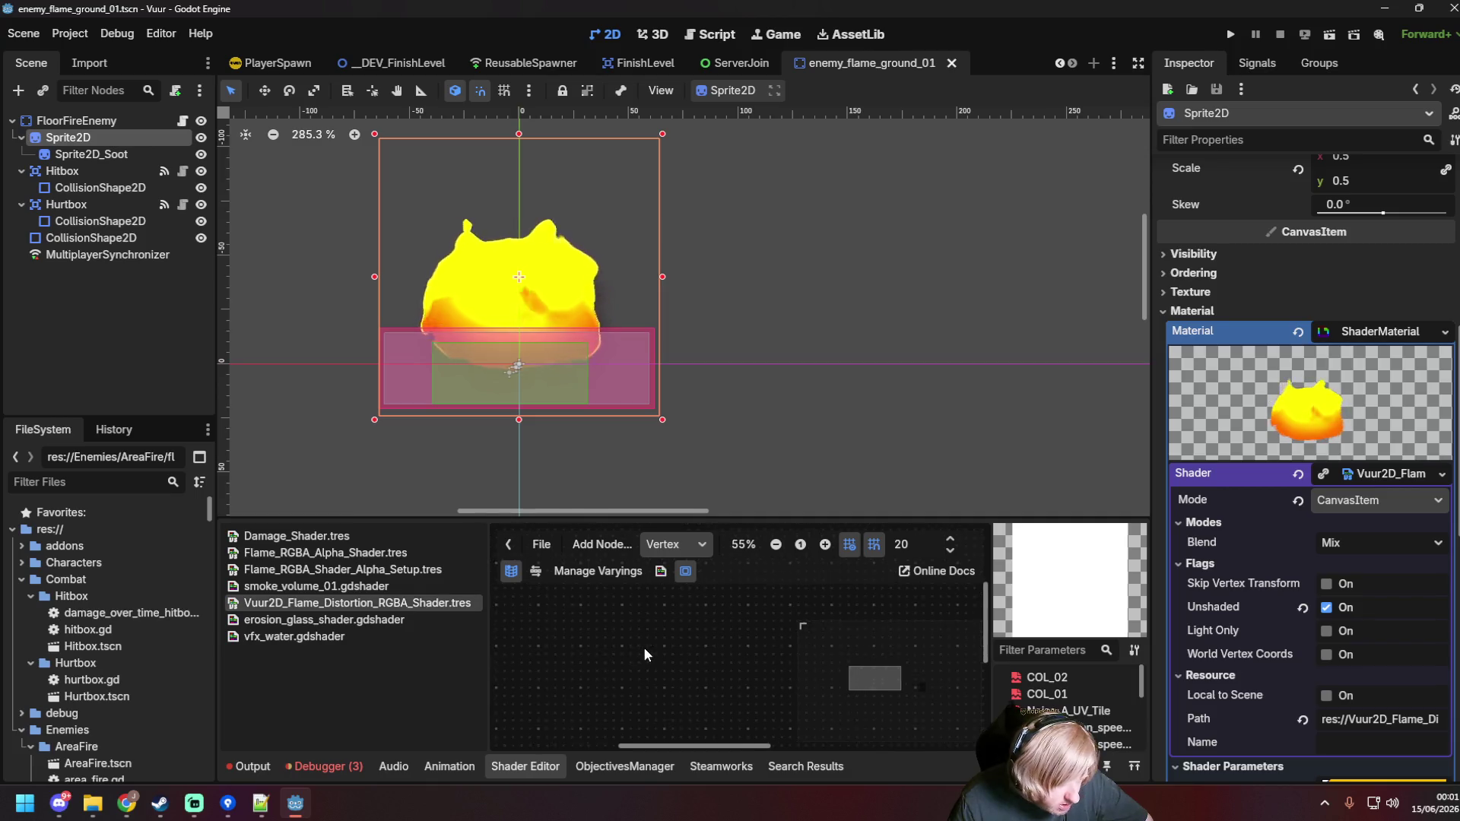
{"action": "left_click", "coordinate": [676, 544]}
{"action": "left_click", "coordinate": [669, 585]}
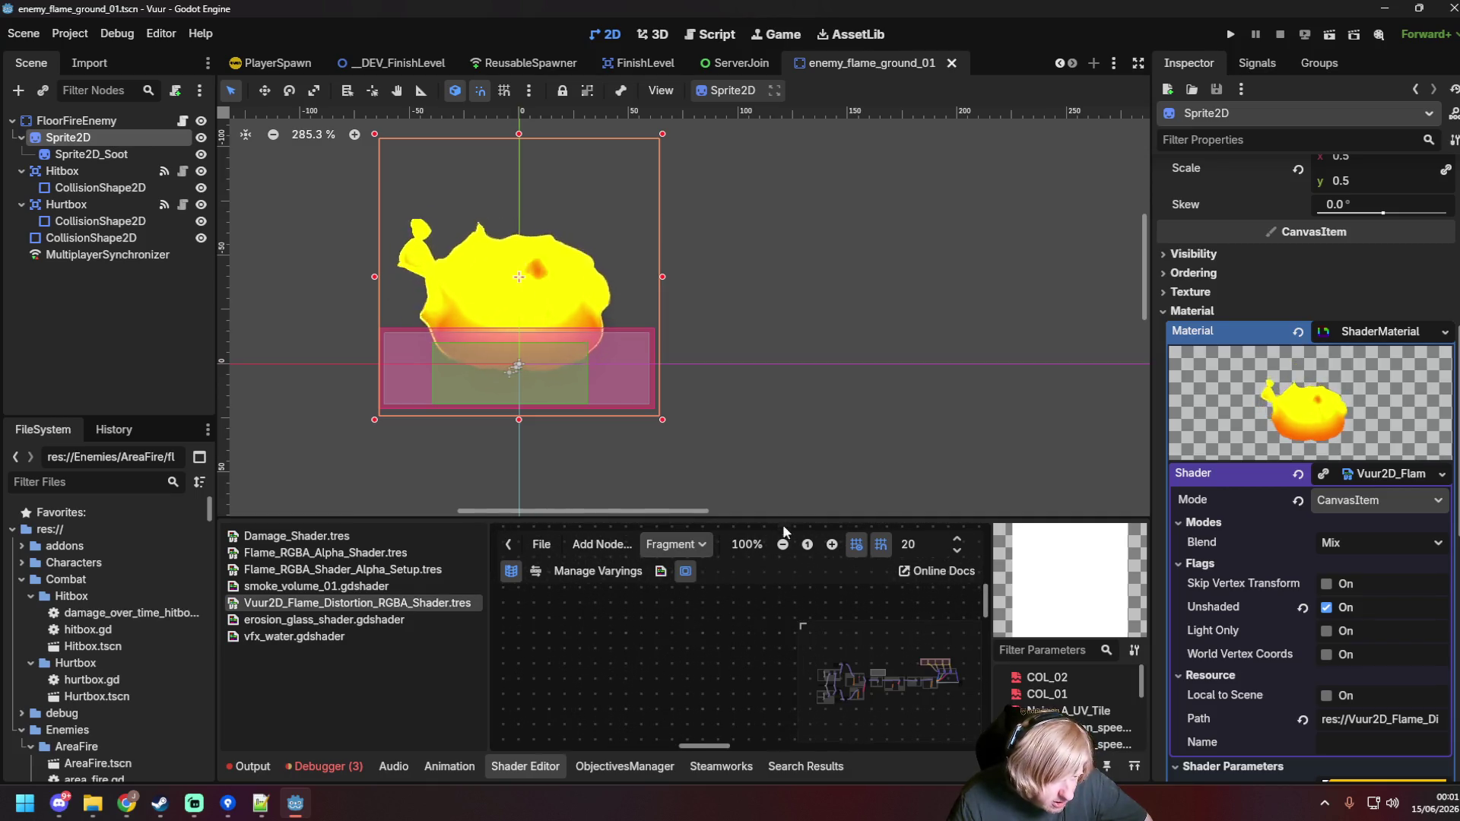
Step: Enlarge the shader editor panel and pan the graph to the Pan Noise A group
{"action": "left_click_drag", "start_coordinate": [782, 520], "coordinate": [777, 345]}
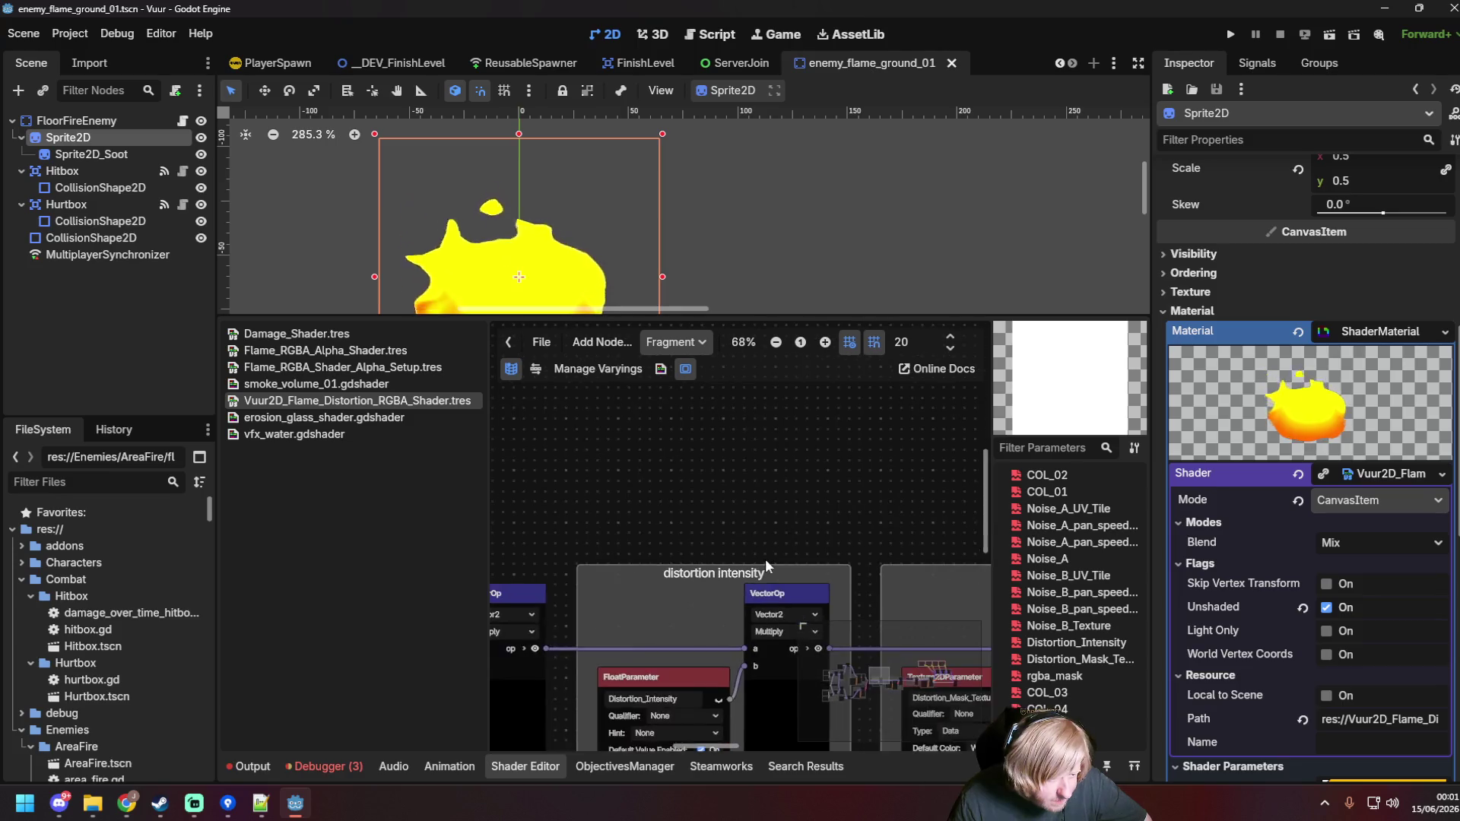
{"action": "scroll", "scroll_direction": "down", "scroll_amount": 3}
{"action": "scroll", "scroll_direction": "down", "scroll_amount": 3}
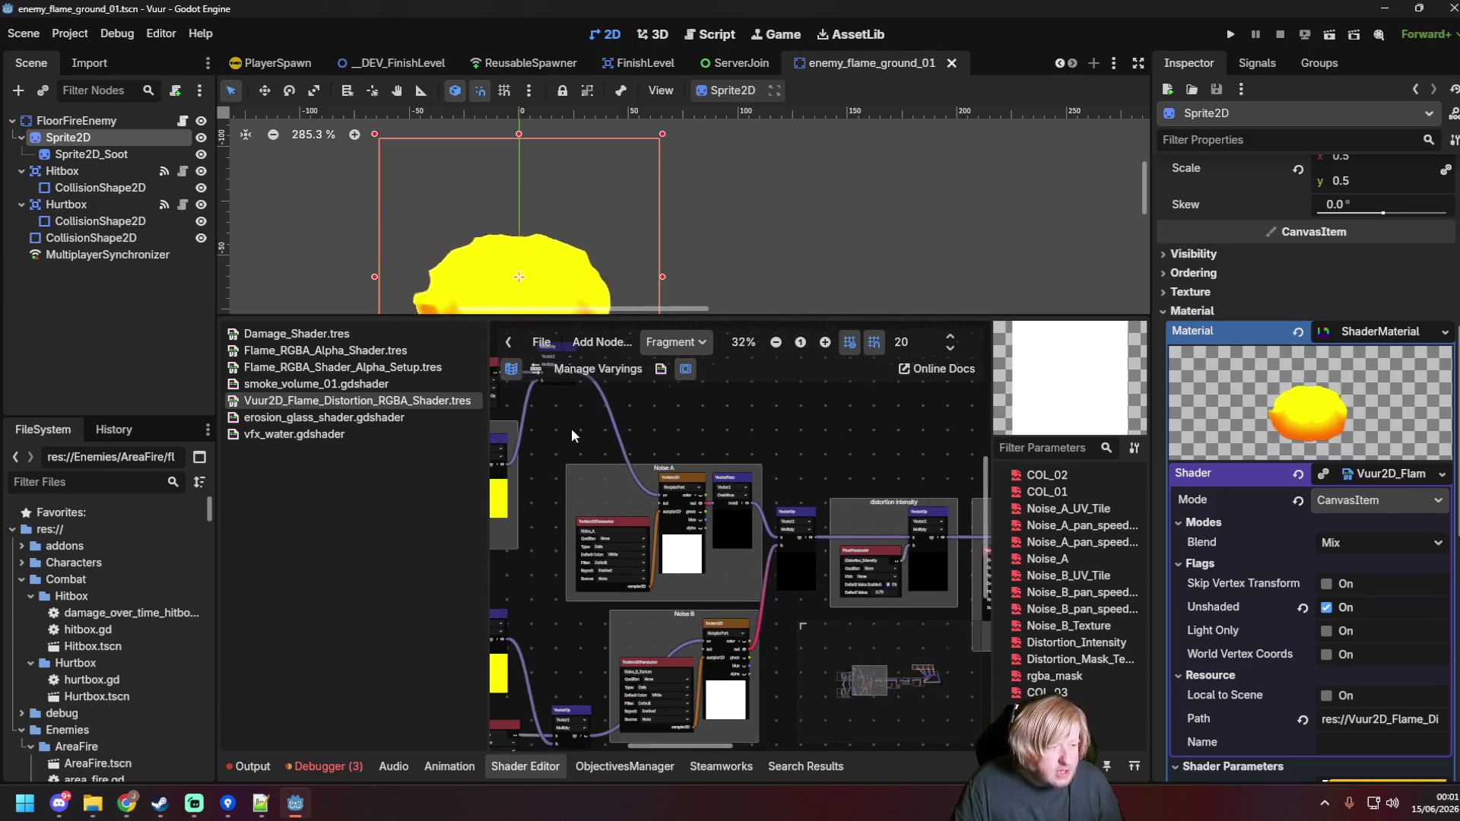
{"action": "scroll", "scroll_direction": "up", "scroll_amount": 3}
{"action": "left_click_drag", "start_coordinate": [853, 455], "coordinate": [660, 436]}
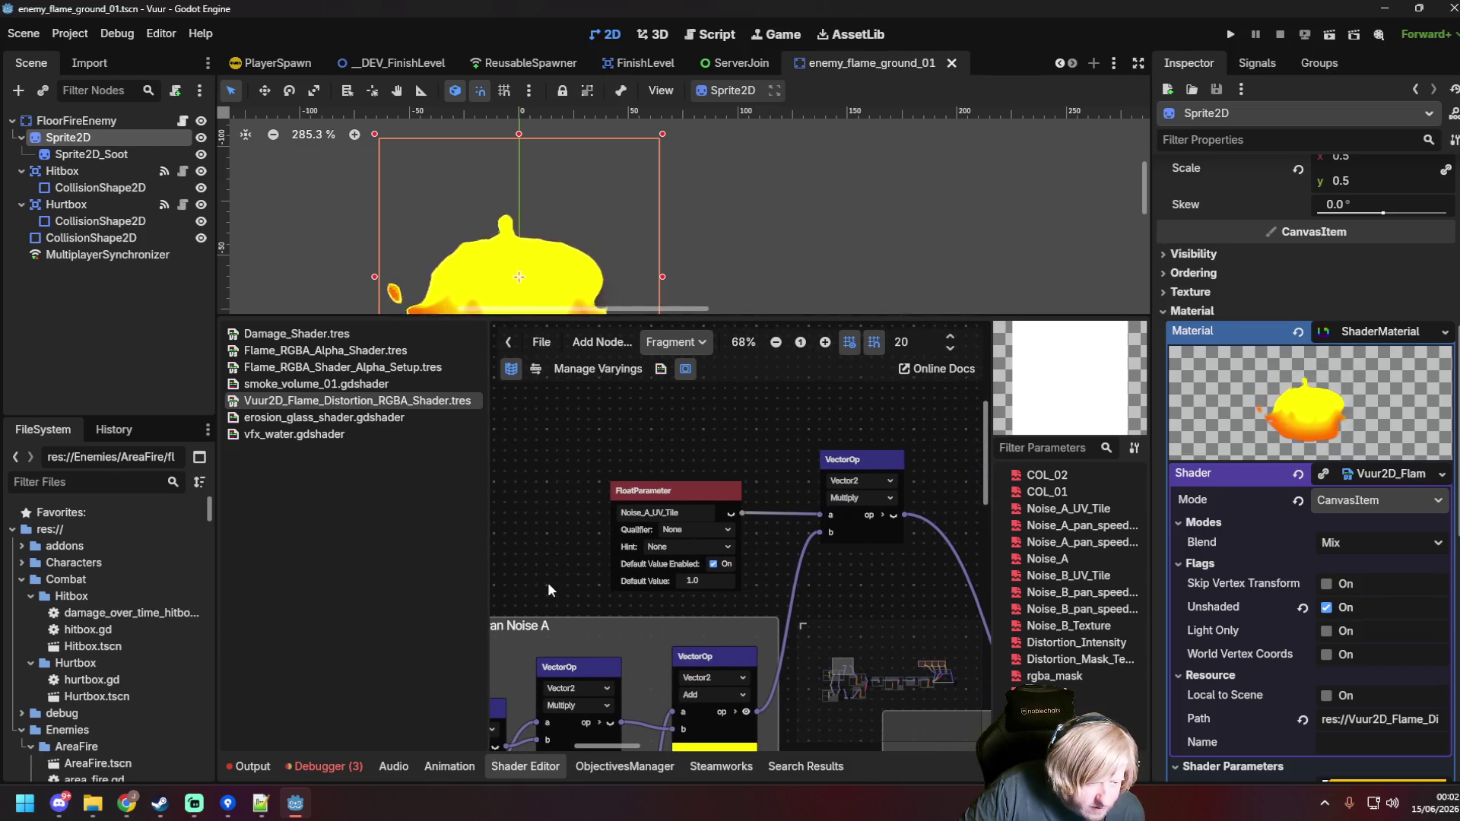
{"action": "left_click_drag", "start_coordinate": [547, 583], "coordinate": [832, 397]}
{"action": "left_click_drag", "start_coordinate": [765, 638], "coordinate": [759, 517]}
{"action": "scroll", "scroll_direction": "down", "scroll_amount": 3}
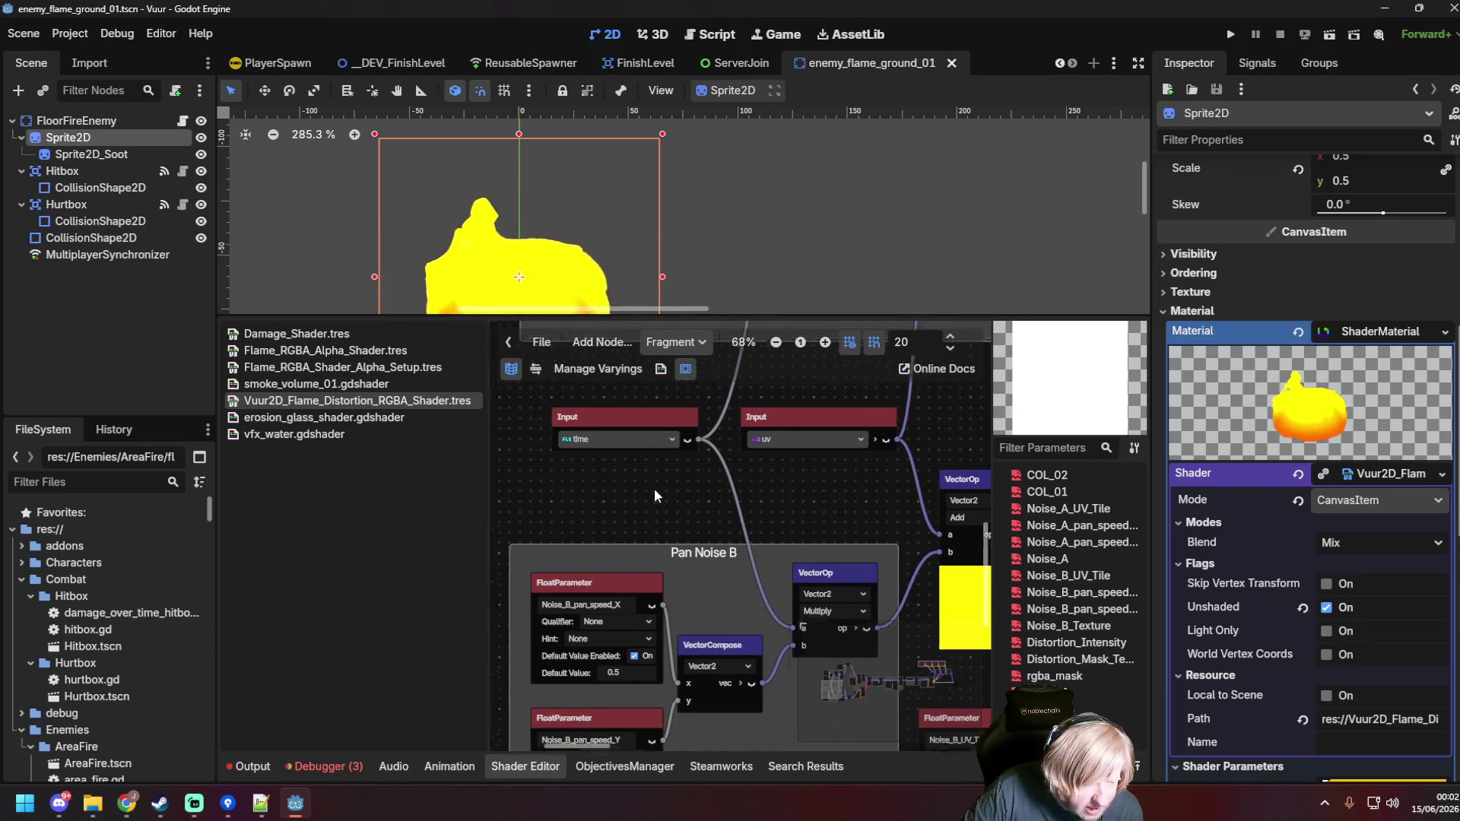
Step: Shift the time input node left to free space, keeping it set to time, and bring up the add-node list
{"action": "left_click_drag", "start_coordinate": [654, 488], "coordinate": [814, 526]}
{"action": "left_click_drag", "start_coordinate": [717, 441], "coordinate": [508, 438]}
{"action": "left_click_drag", "start_coordinate": [635, 516], "coordinate": [770, 521]}
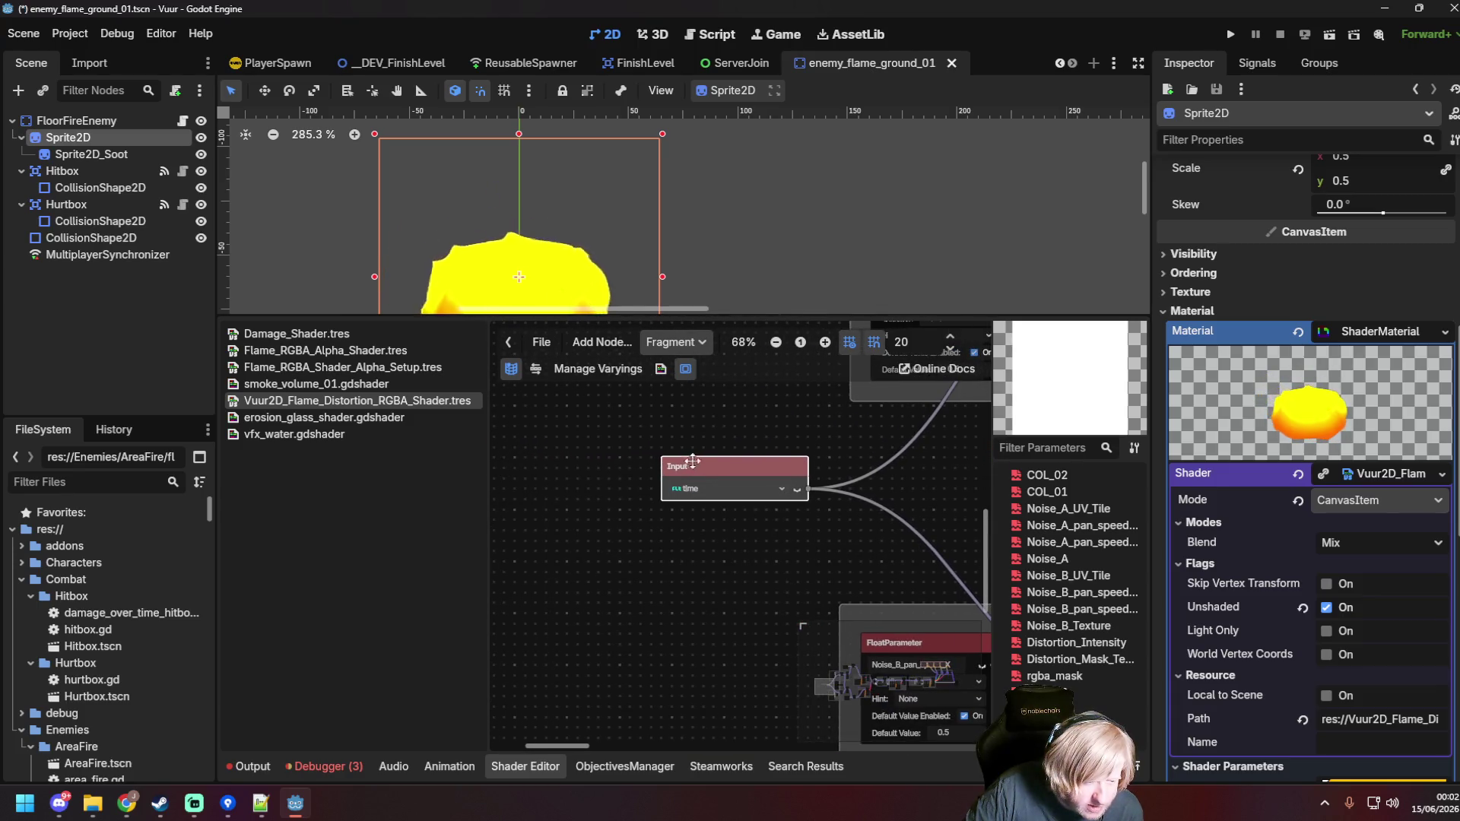
{"action": "left_click_drag", "start_coordinate": [692, 461], "coordinate": [660, 472]}
{"action": "left_click", "coordinate": [674, 502]}
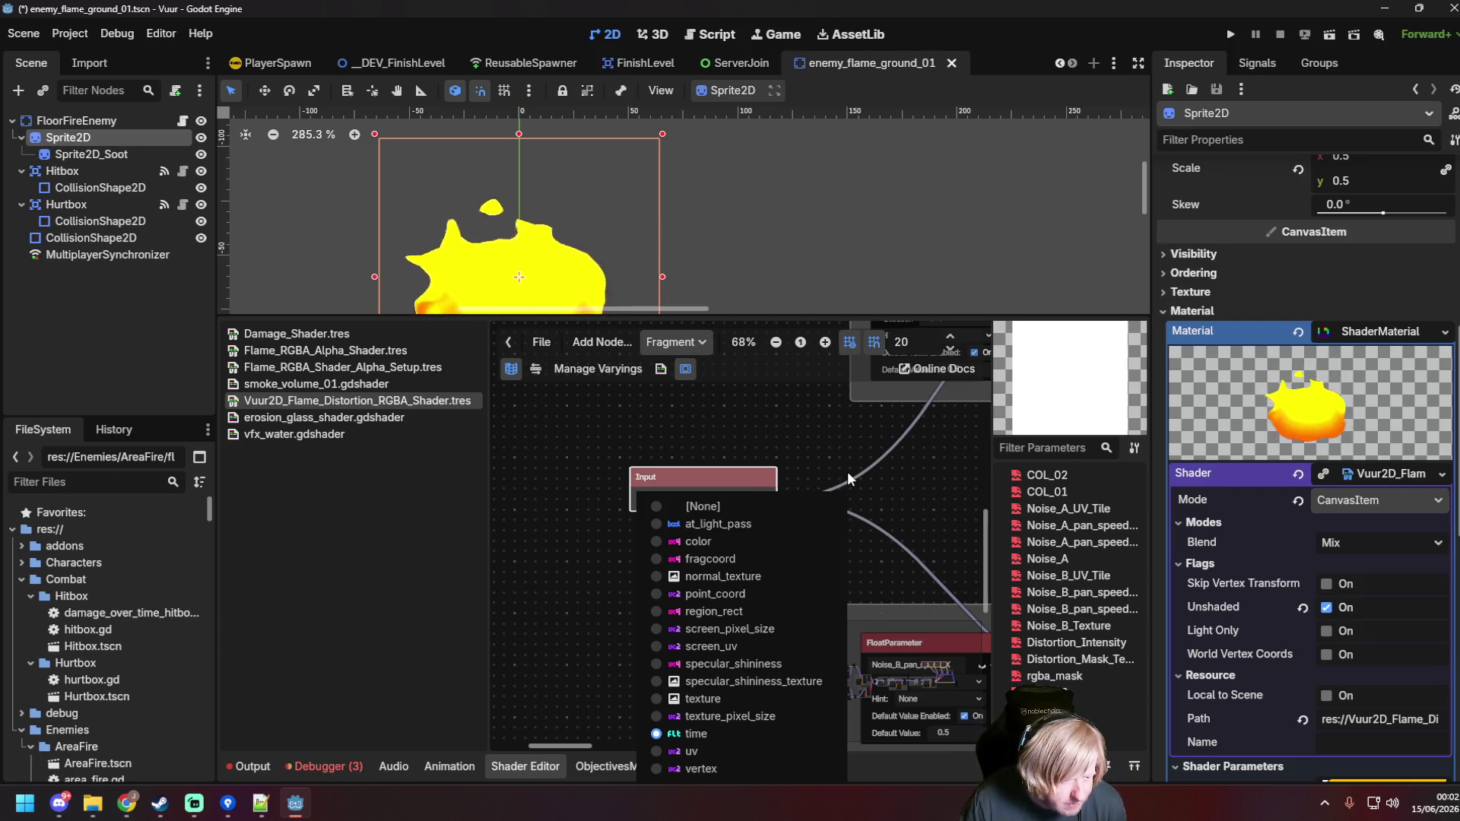
{"action": "left_click", "coordinate": [841, 453]}
{"action": "left_click_drag", "start_coordinate": [850, 443], "coordinate": [839, 491]}
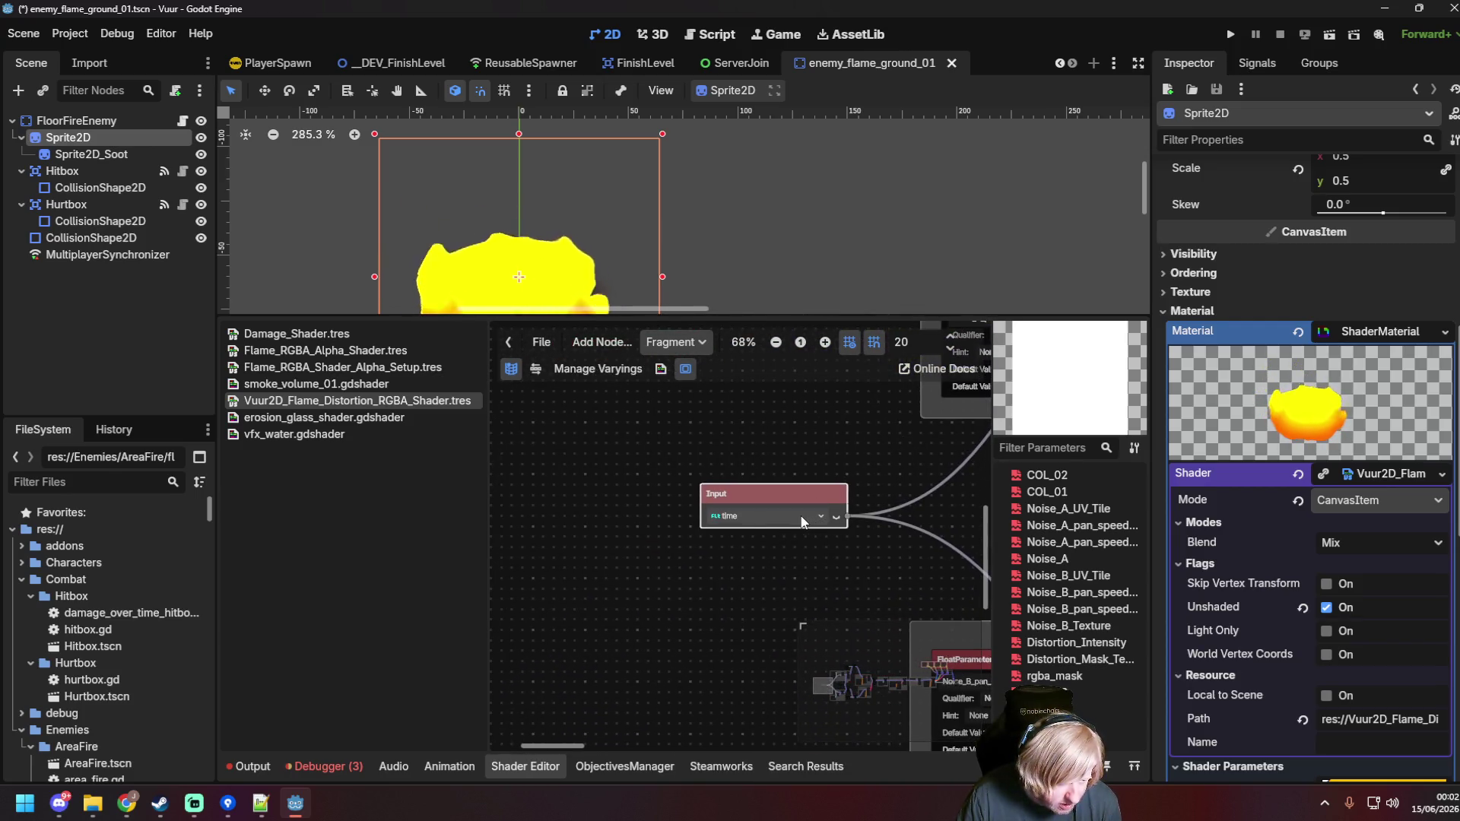
{"action": "left_click_drag", "start_coordinate": [900, 473], "coordinate": [570, 510]}
{"action": "left_click", "coordinate": [616, 462]}
{"action": "right_click", "coordinate": [728, 465]}
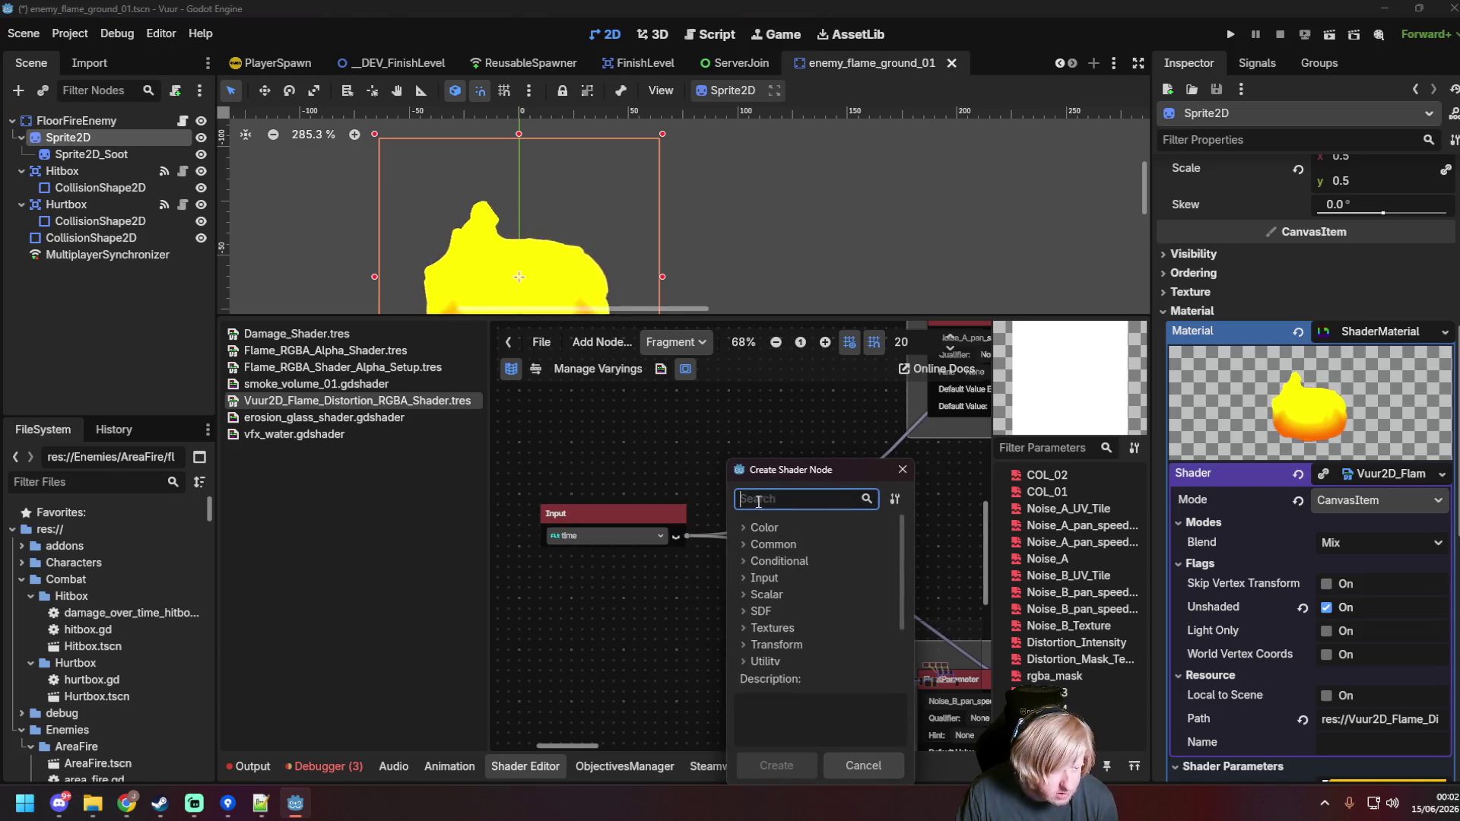
Step: Add a FloatOp Add node from the Scalar common operations category
{"action": "left_click", "coordinate": [742, 594]}
{"action": "scroll", "scroll_direction": "down", "scroll_amount": 3}
{"action": "left_click", "coordinate": [752, 593]}
{"action": "scroll", "scroll_direction": "down", "scroll_amount": 3}
{"action": "scroll", "scroll_direction": "up", "scroll_amount": 3}
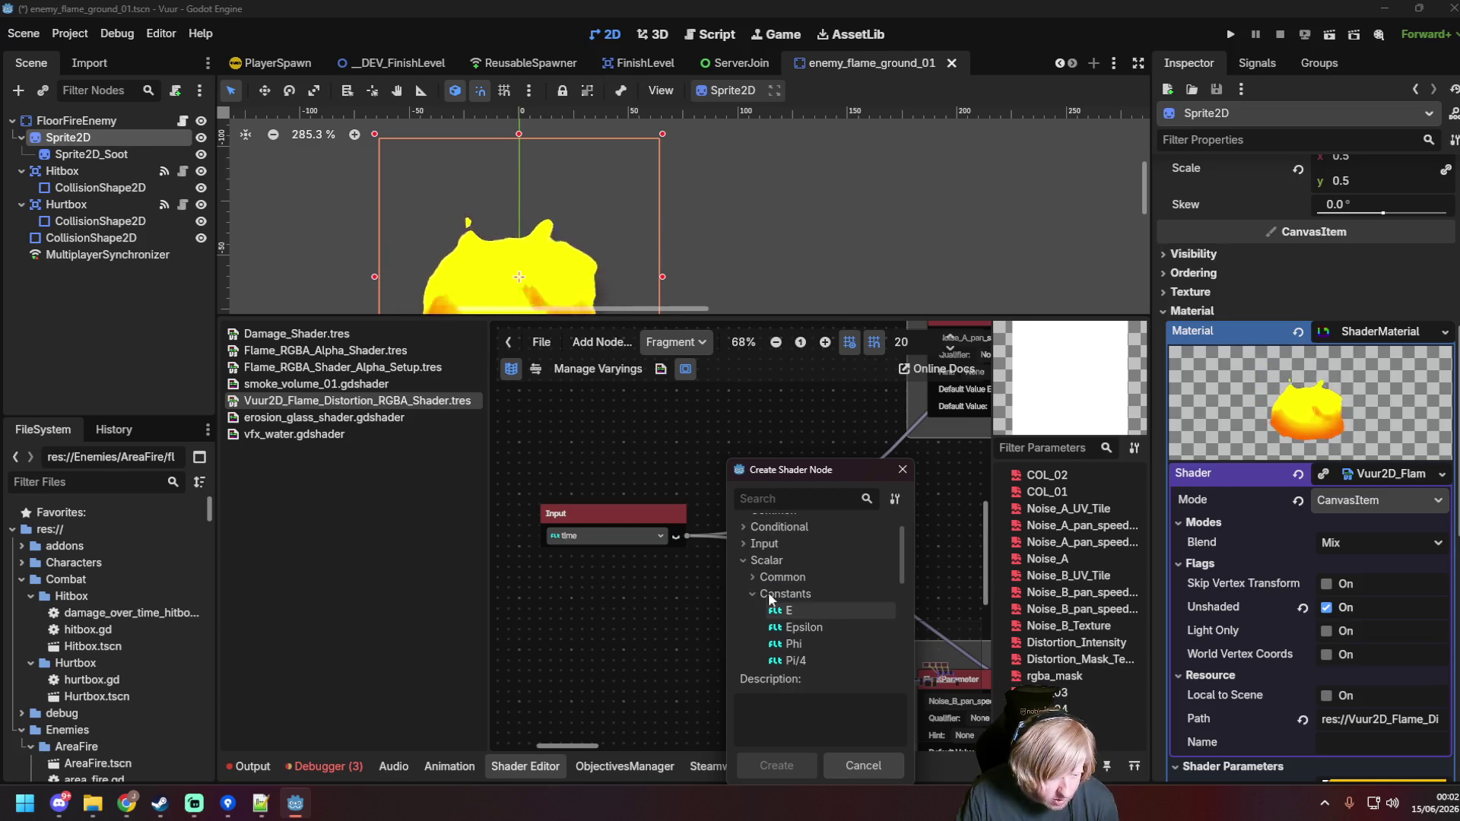
{"action": "left_click", "coordinate": [754, 592]}
{"action": "left_click", "coordinate": [752, 576]}
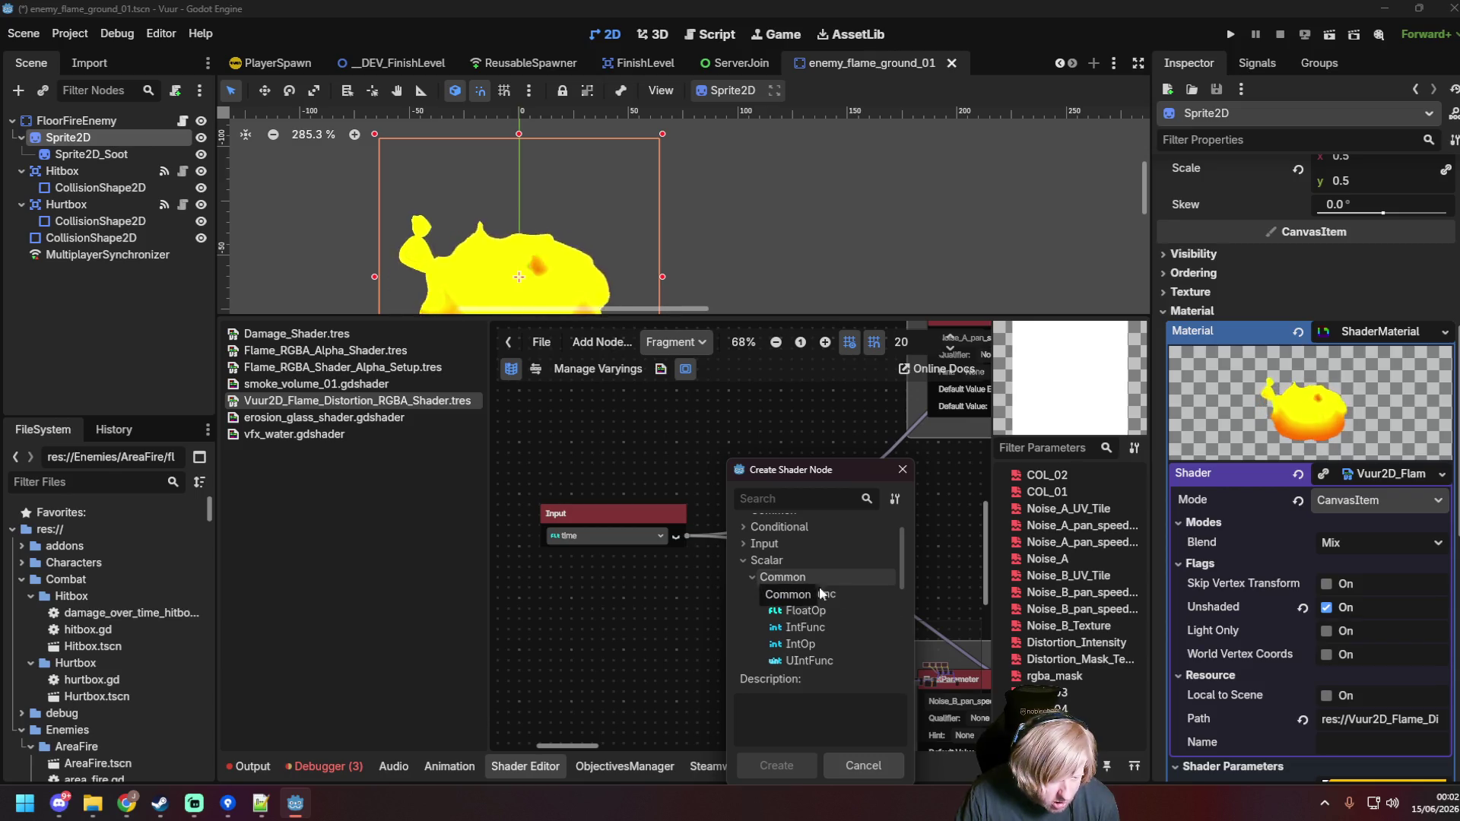
{"action": "scroll", "scroll_direction": "down", "scroll_amount": 3}
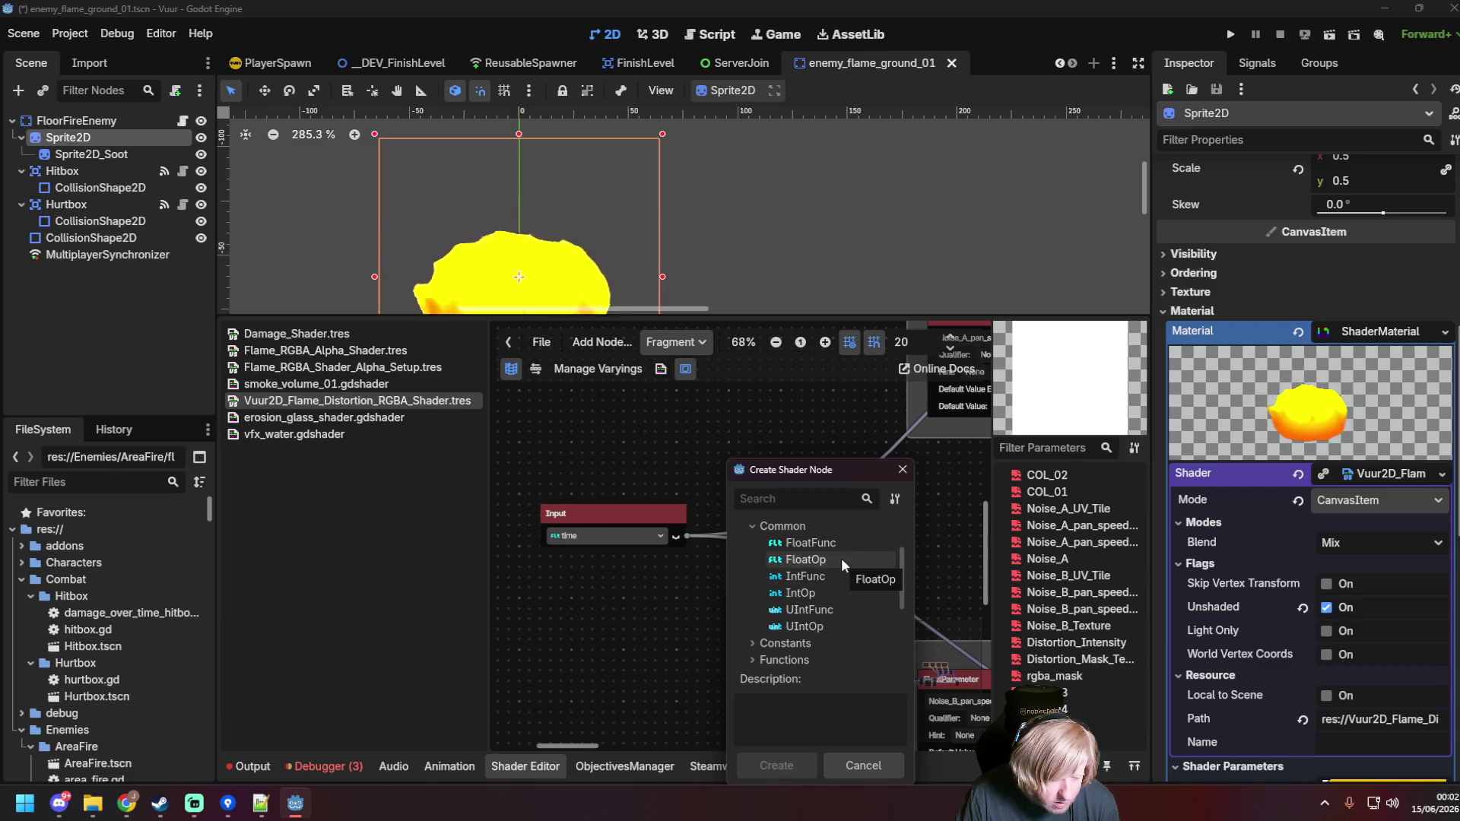
{"action": "double_click", "coordinate": [841, 558]}
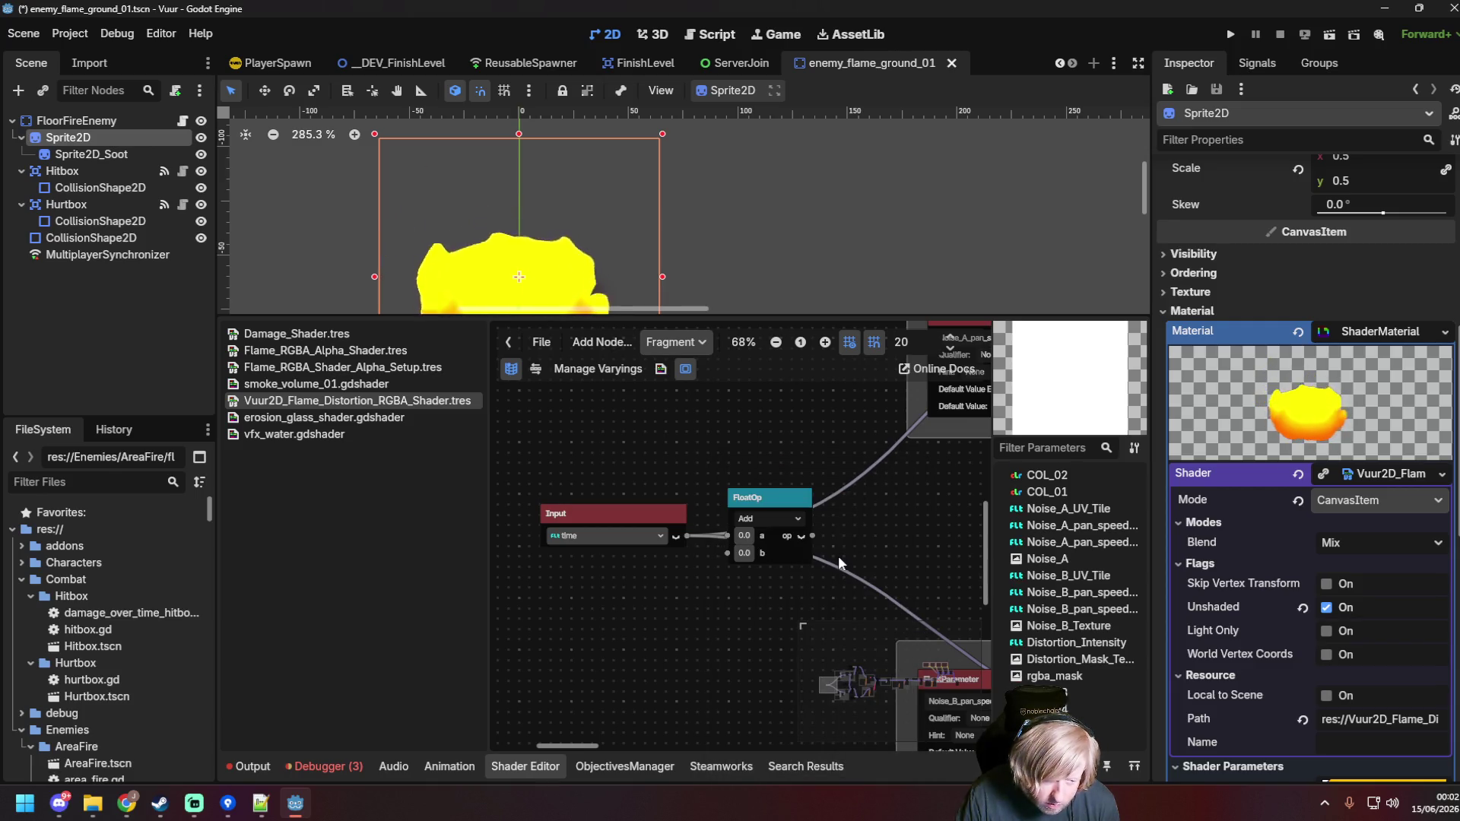
Step: Place the FloatOp Add node beside the time input and wire time into its first input
{"action": "left_click", "coordinate": [750, 499]}
{"action": "left_click_drag", "start_coordinate": [772, 490], "coordinate": [764, 503]}
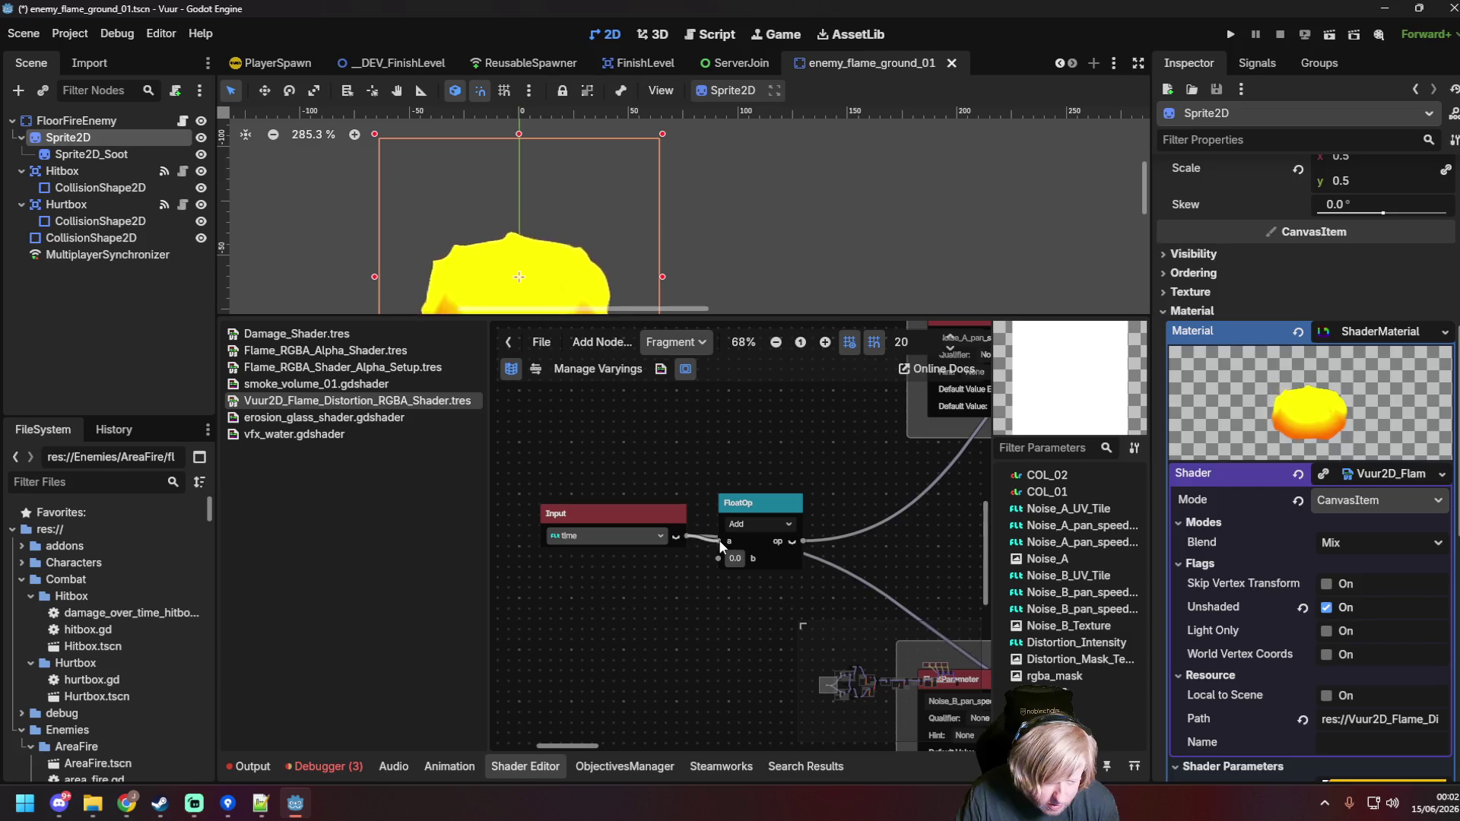
{"action": "left_click_drag", "start_coordinate": [718, 540], "coordinate": [718, 540]}
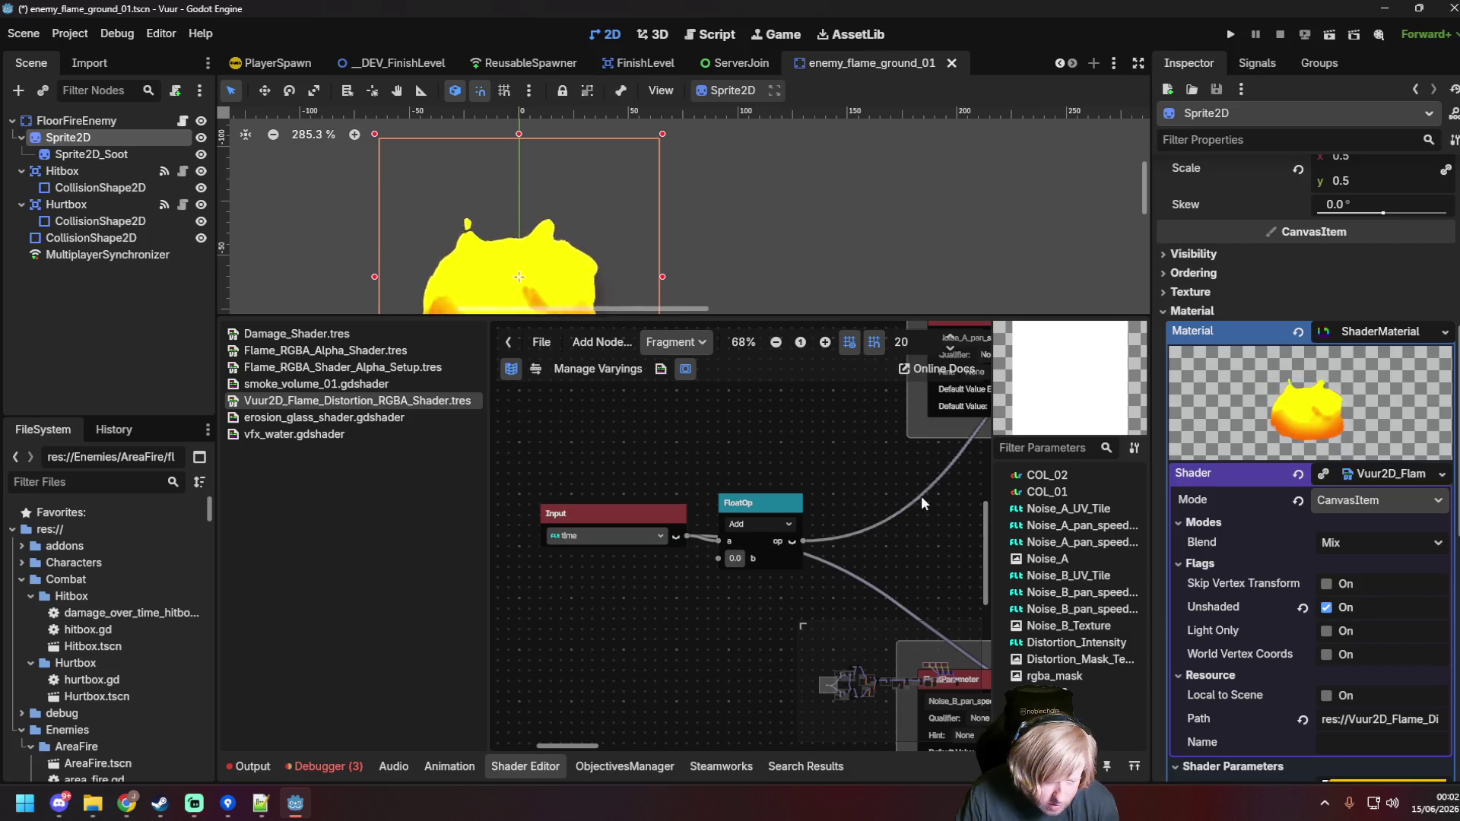
{"action": "left_click_drag", "start_coordinate": [915, 498], "coordinate": [586, 590]}
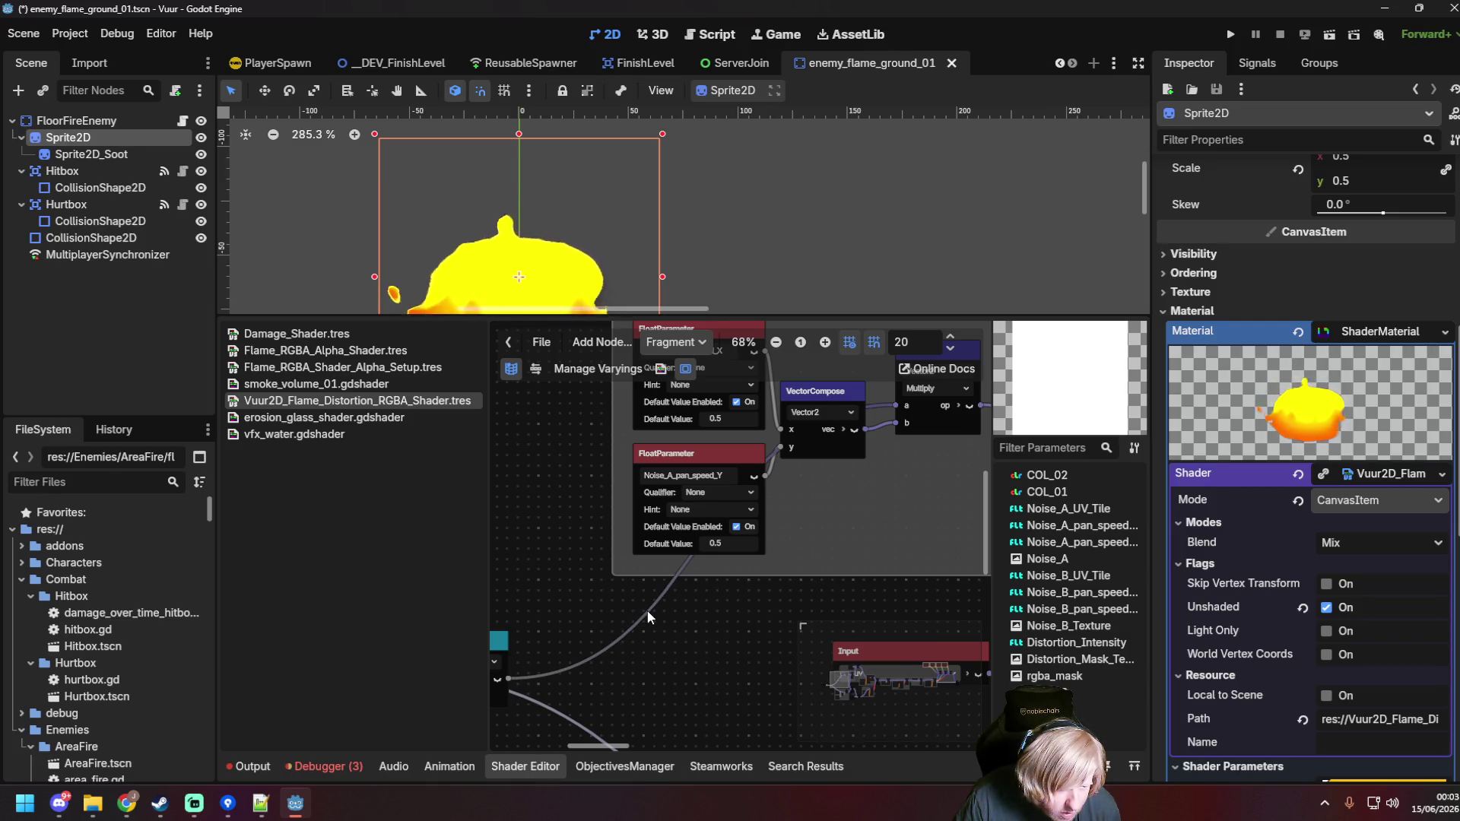
{"action": "left_click_drag", "start_coordinate": [585, 606], "coordinate": [675, 415]}
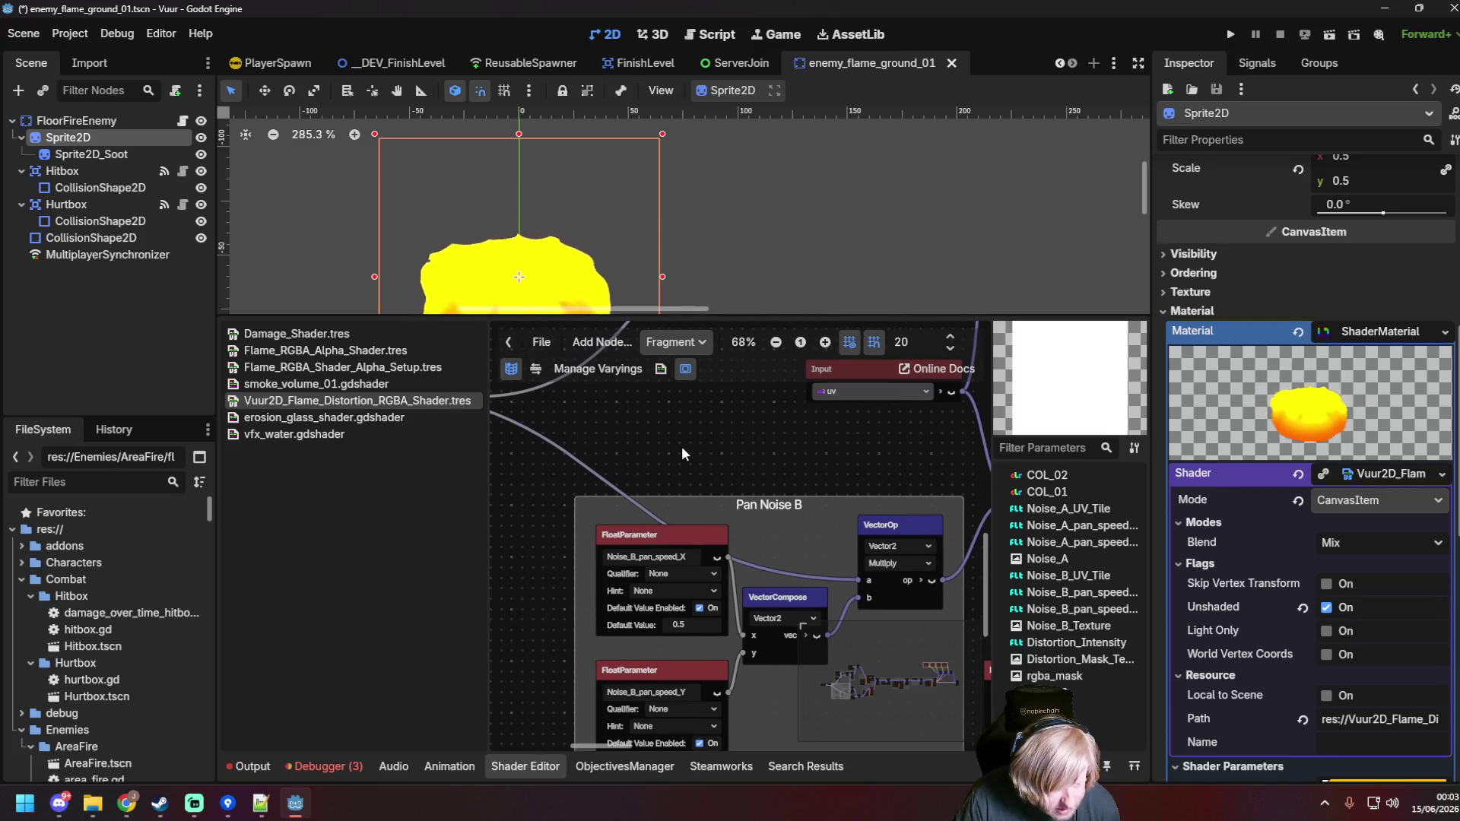
{"action": "left_click_drag", "start_coordinate": [669, 428], "coordinate": [988, 531]}
{"action": "left_click_drag", "start_coordinate": [717, 587], "coordinate": [769, 587]}
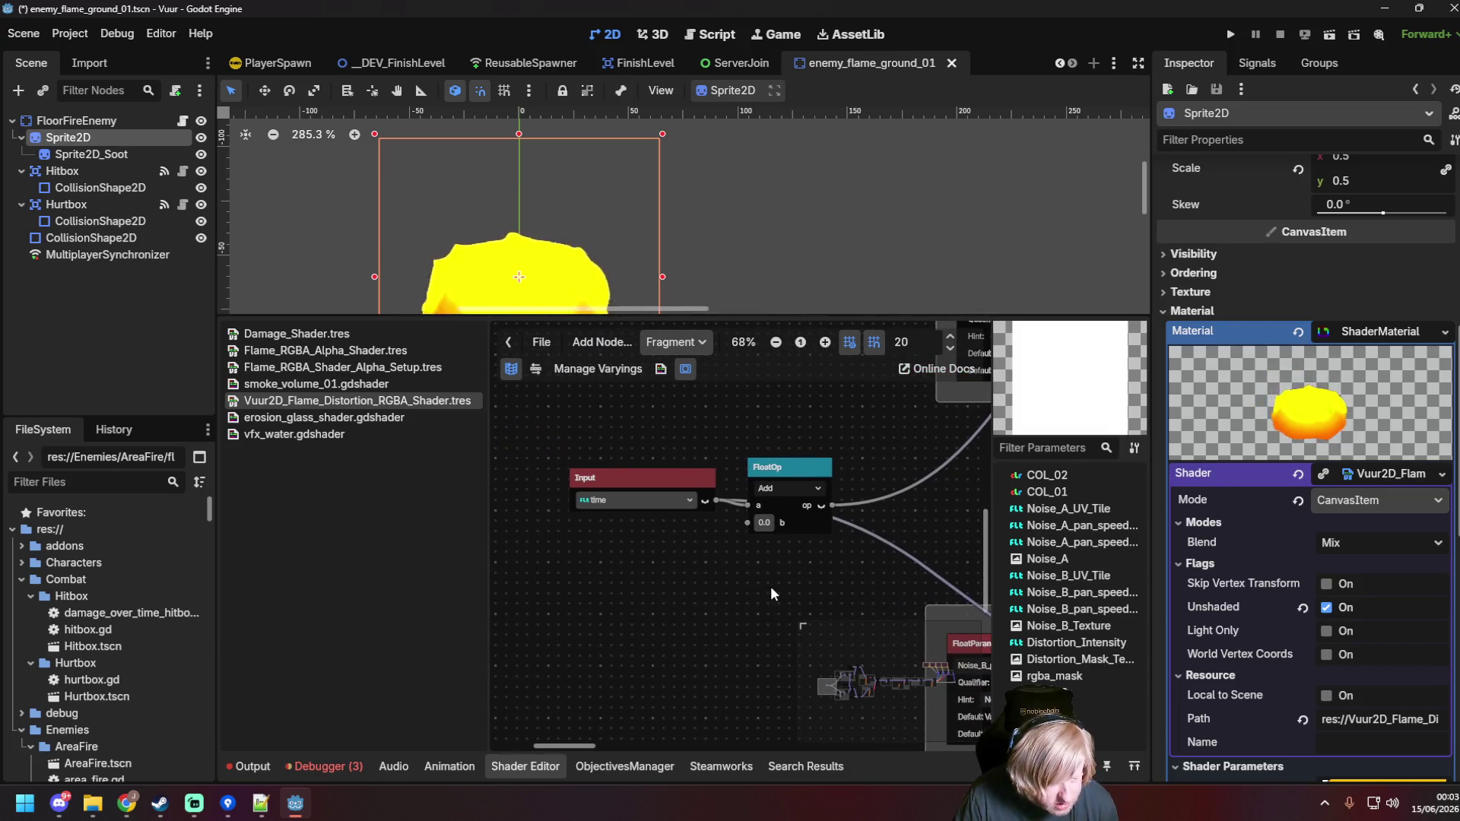
{"action": "left_click", "coordinate": [642, 476]}
{"action": "left_click_drag", "start_coordinate": [641, 477], "coordinate": [578, 513]}
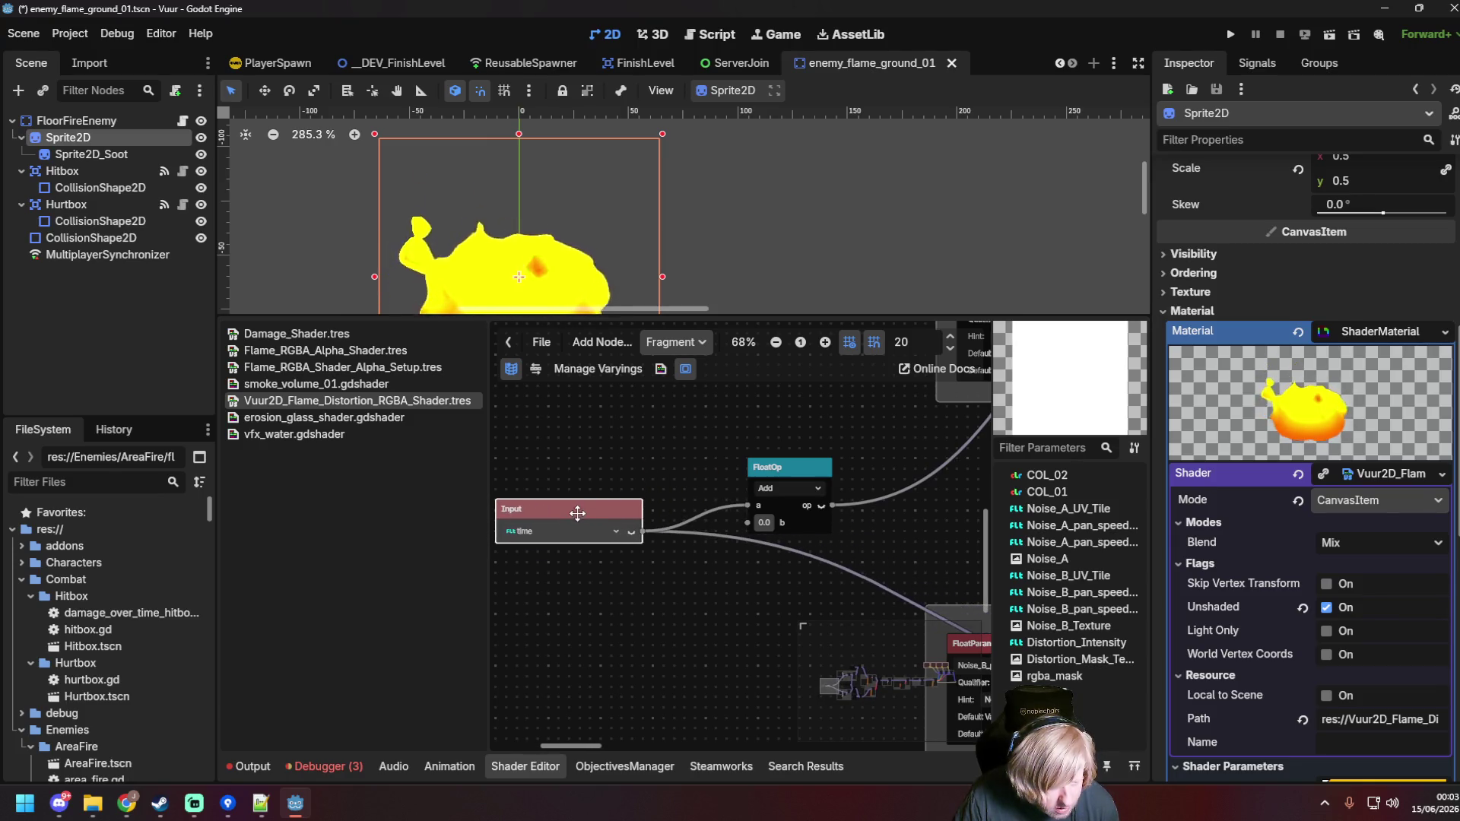
{"action": "left_click", "coordinate": [716, 537]}
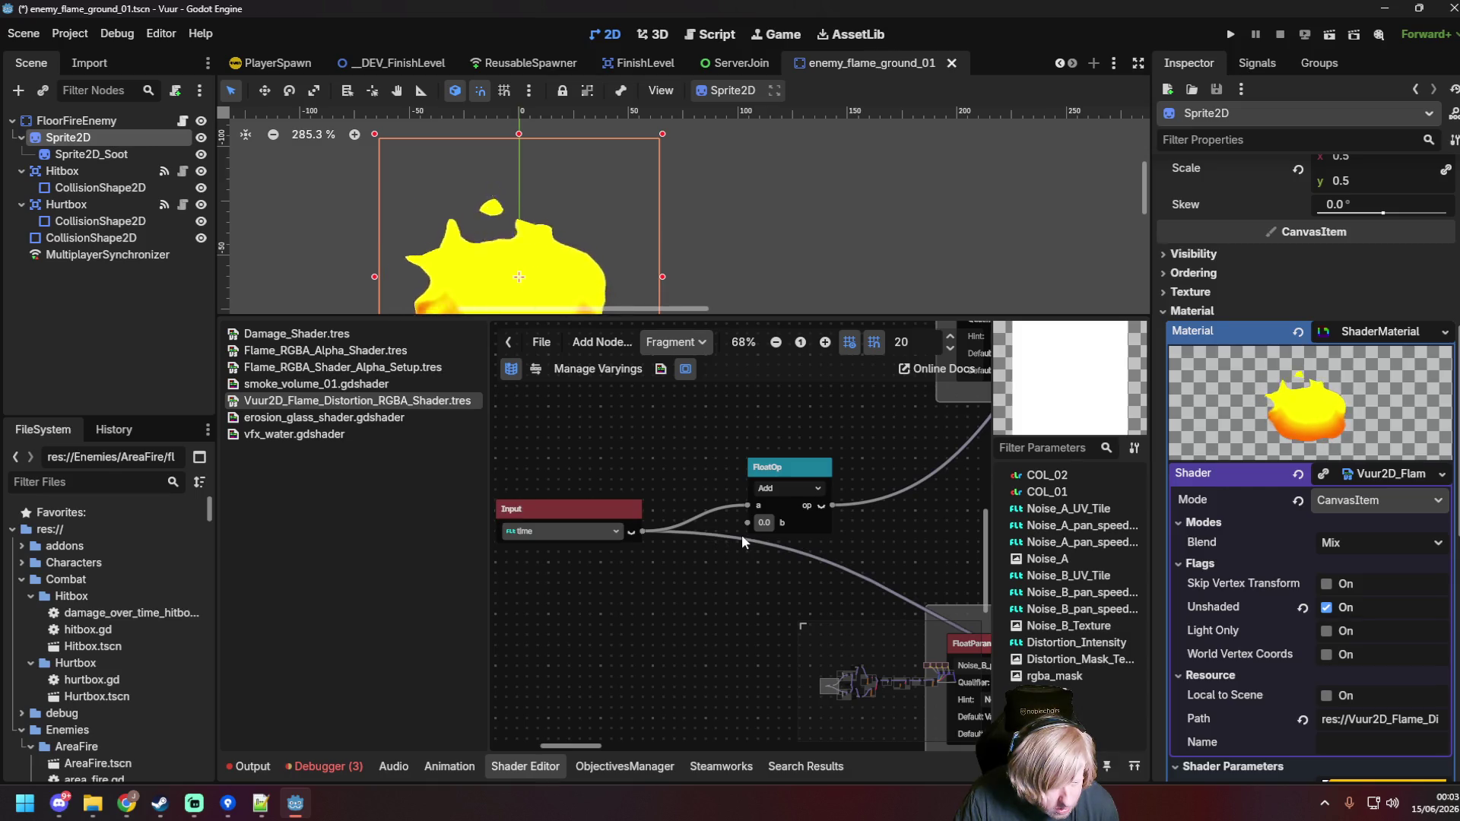
Step: Connect the Add node's output to the Pan Noise B multiply and set the time input beside it
{"action": "left_click_drag", "start_coordinate": [897, 541], "coordinate": [638, 494]}
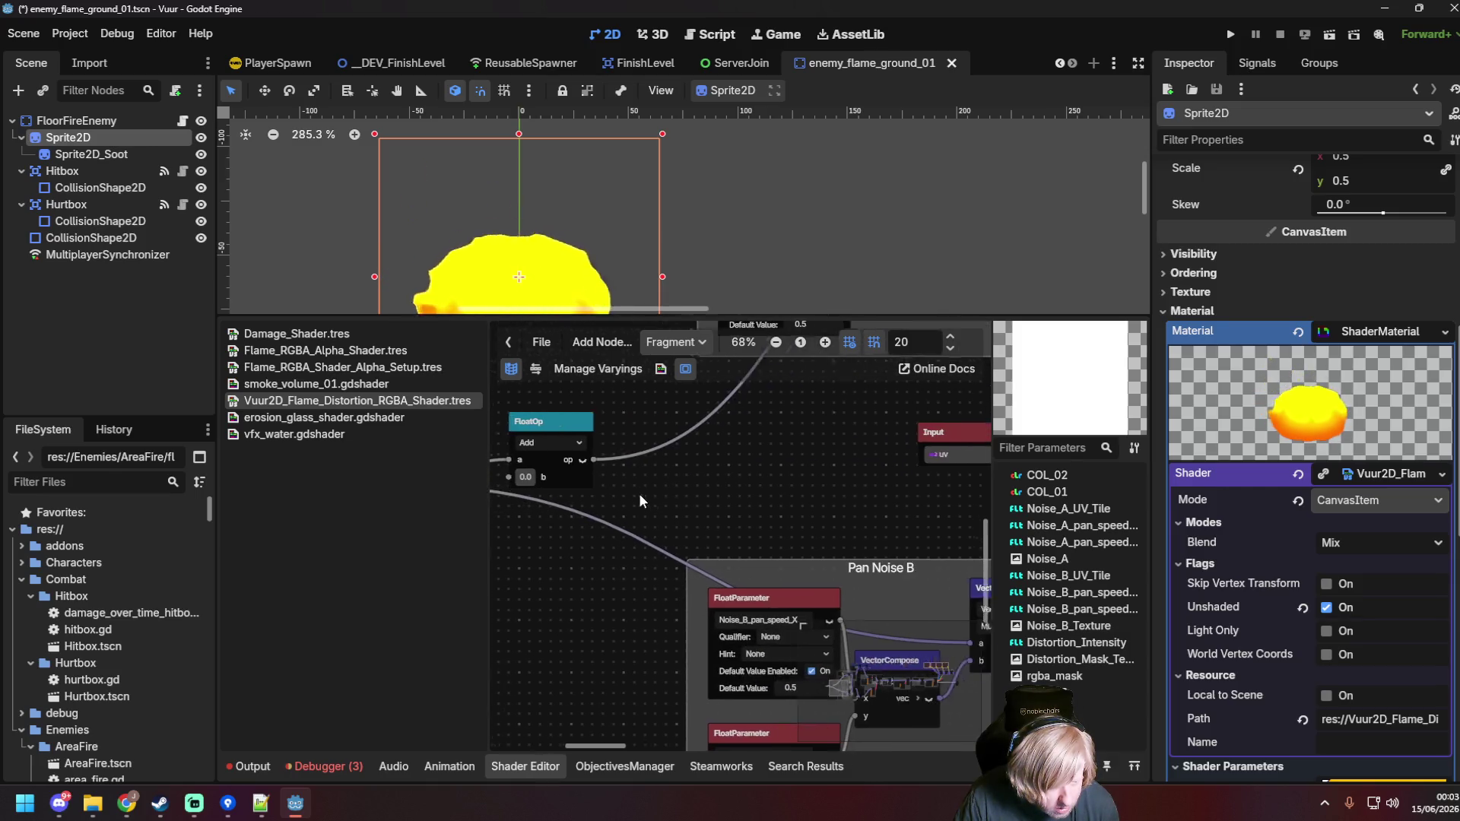
{"action": "left_click_drag", "start_coordinate": [571, 457], "coordinate": [947, 642]}
{"action": "left_click_drag", "start_coordinate": [590, 511], "coordinate": [832, 560]}
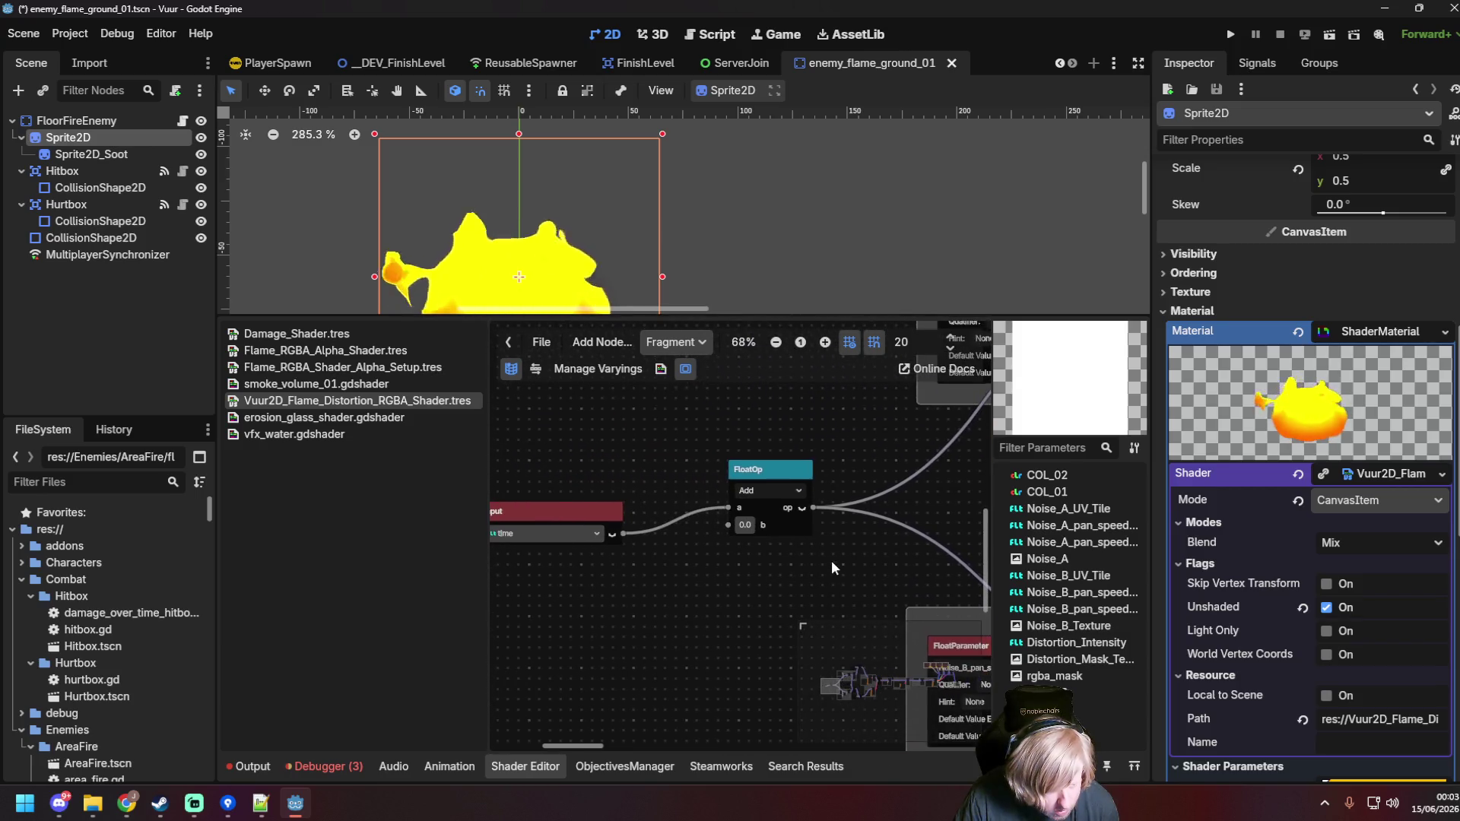
{"action": "left_click_drag", "start_coordinate": [569, 507], "coordinate": [634, 487]}
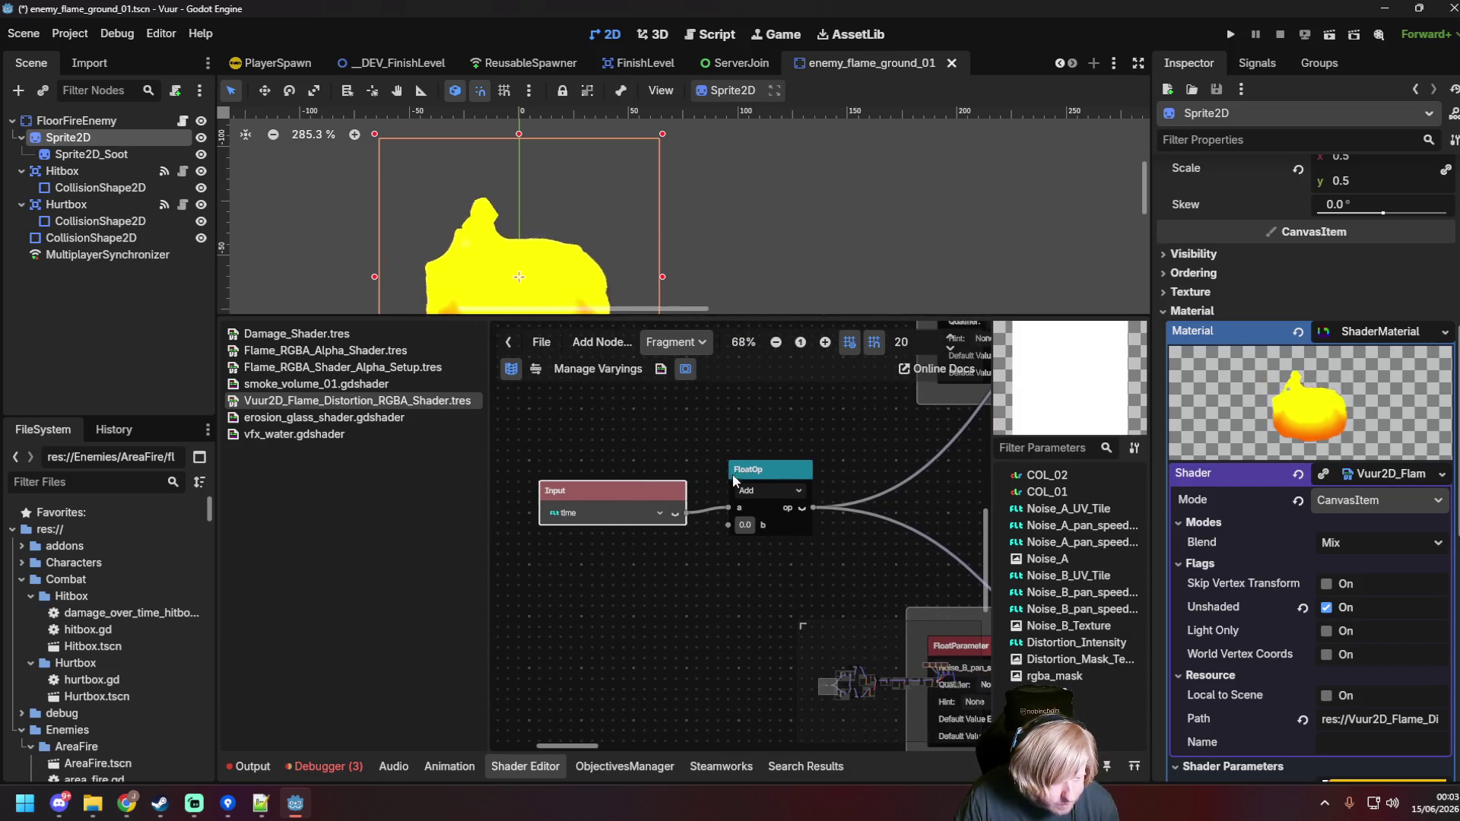
{"action": "right_click", "coordinate": [755, 468]}
{"action": "left_click", "coordinate": [760, 468]}
{"action": "right_click", "coordinate": [763, 470]}
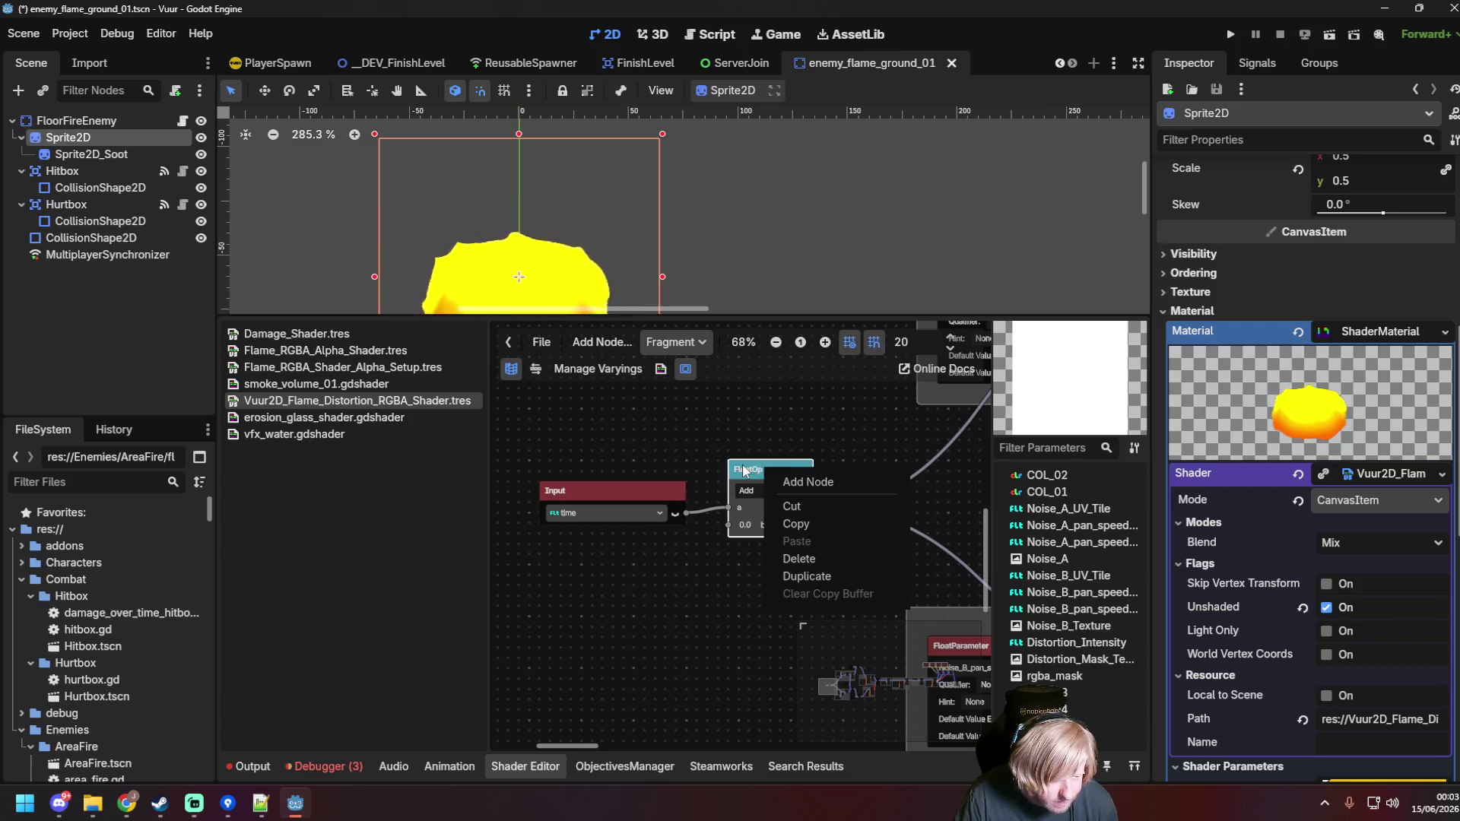
{"action": "left_click", "coordinate": [744, 470]}
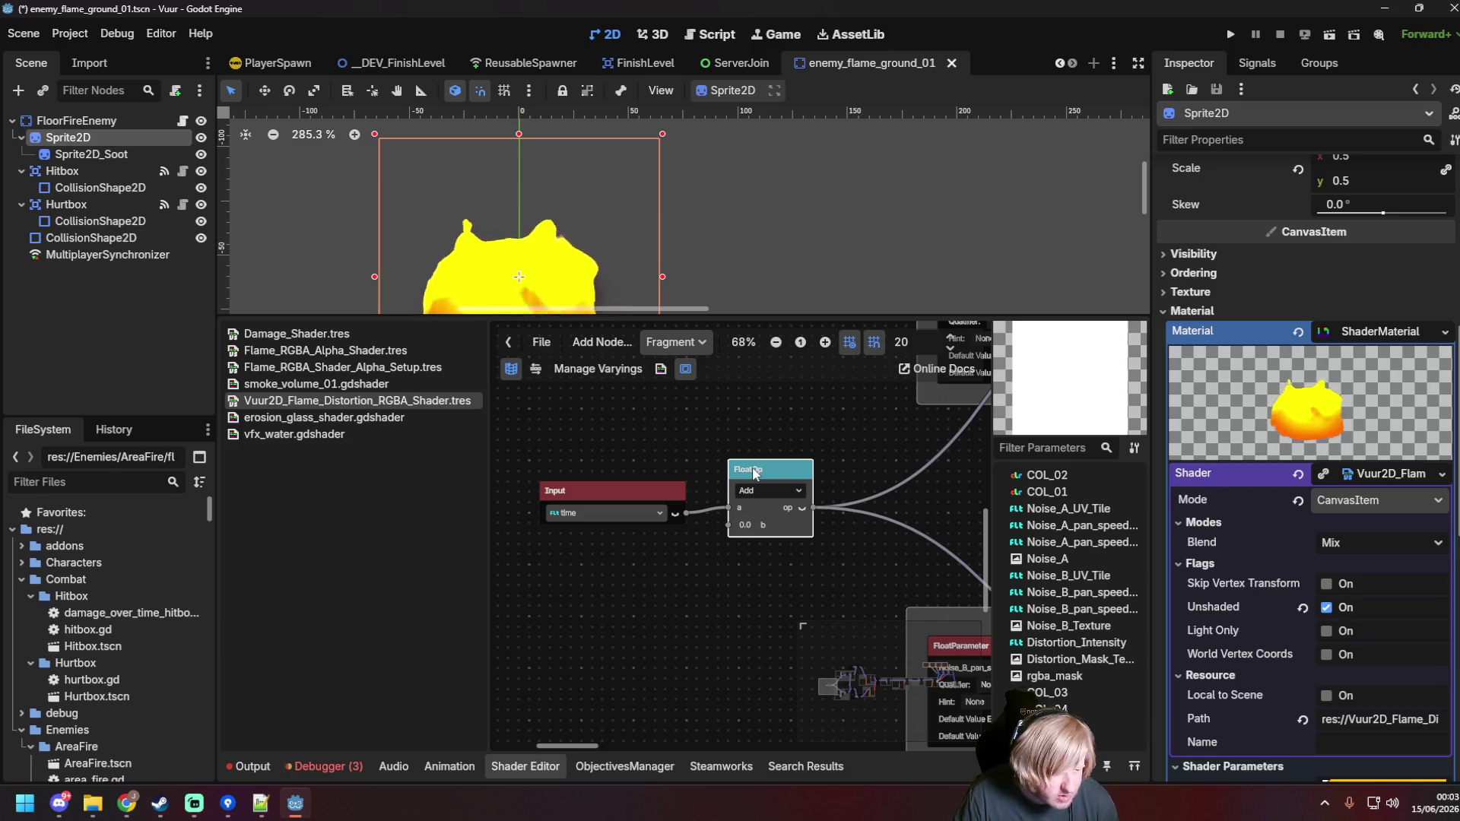
Step: Create a FloatParameter node named StartPosition below the time input node
{"action": "right_click", "coordinate": [689, 545]}
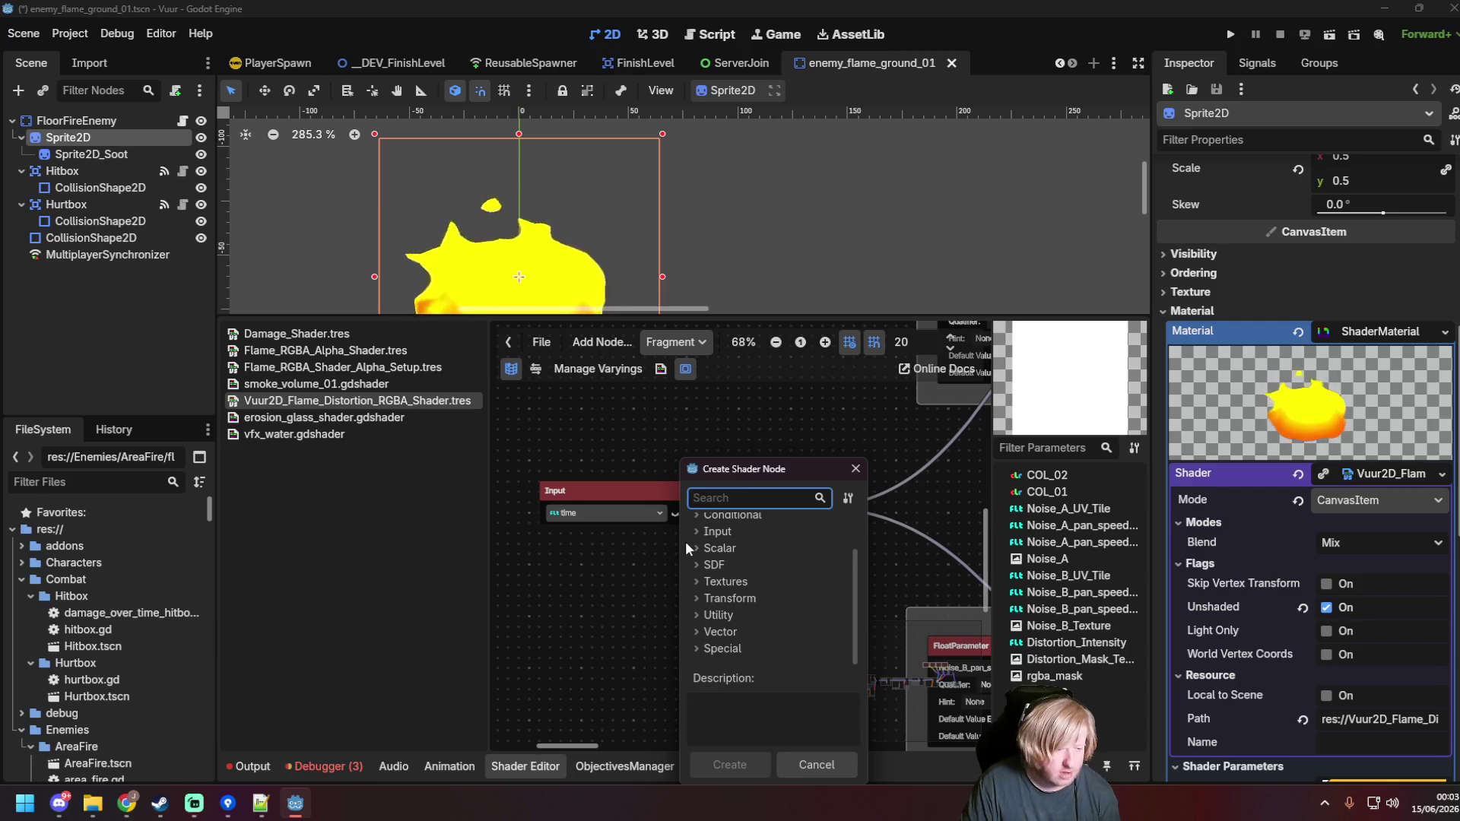
{"action": "type", "text": "para"}
{"action": "type", "text": "meter"}
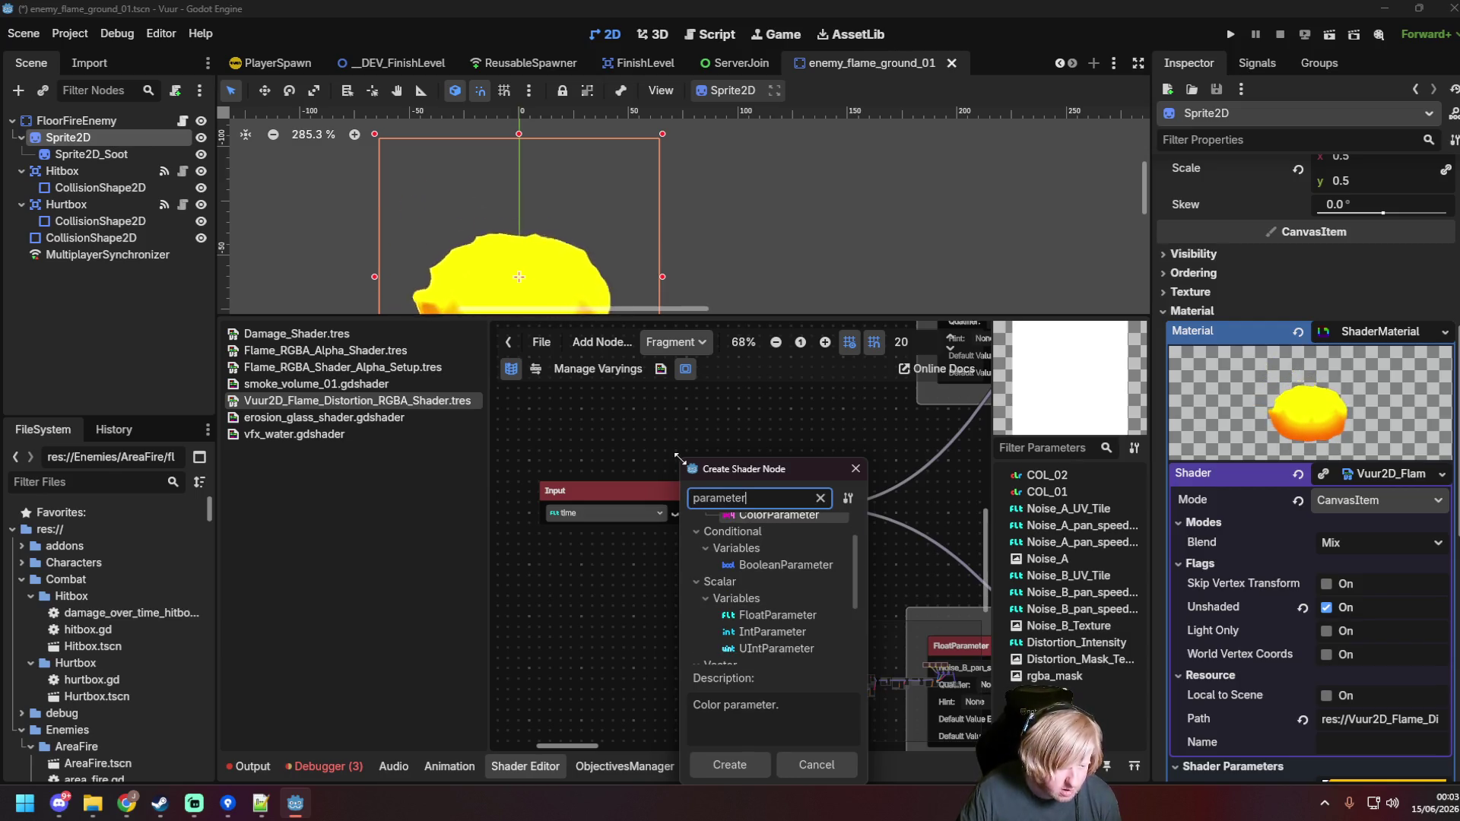
{"action": "left_click", "coordinate": [789, 617]}
{"action": "double_click", "coordinate": [789, 617]}
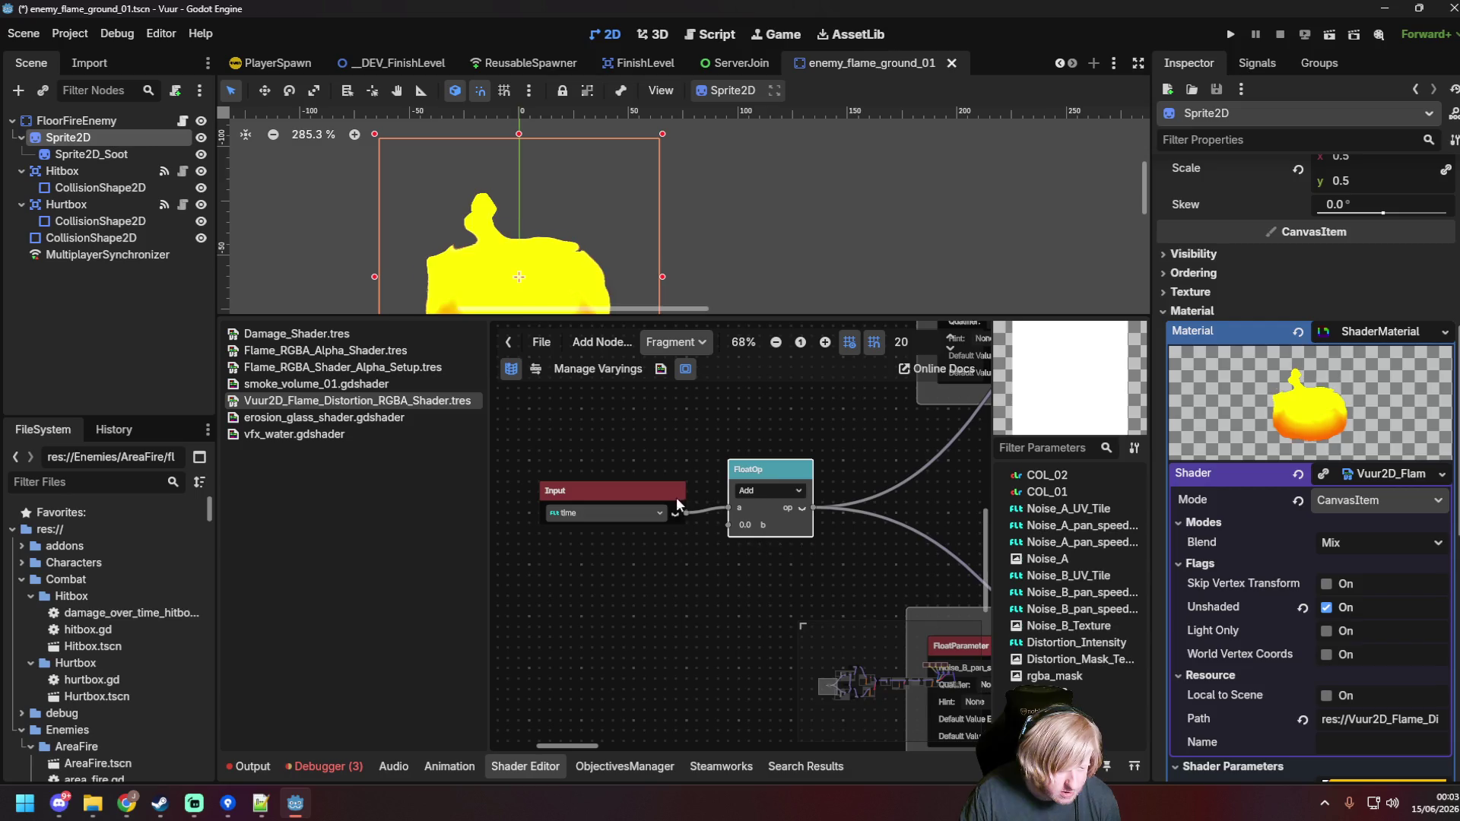
{"action": "left_click_drag", "start_coordinate": [688, 549], "coordinate": [572, 552]}
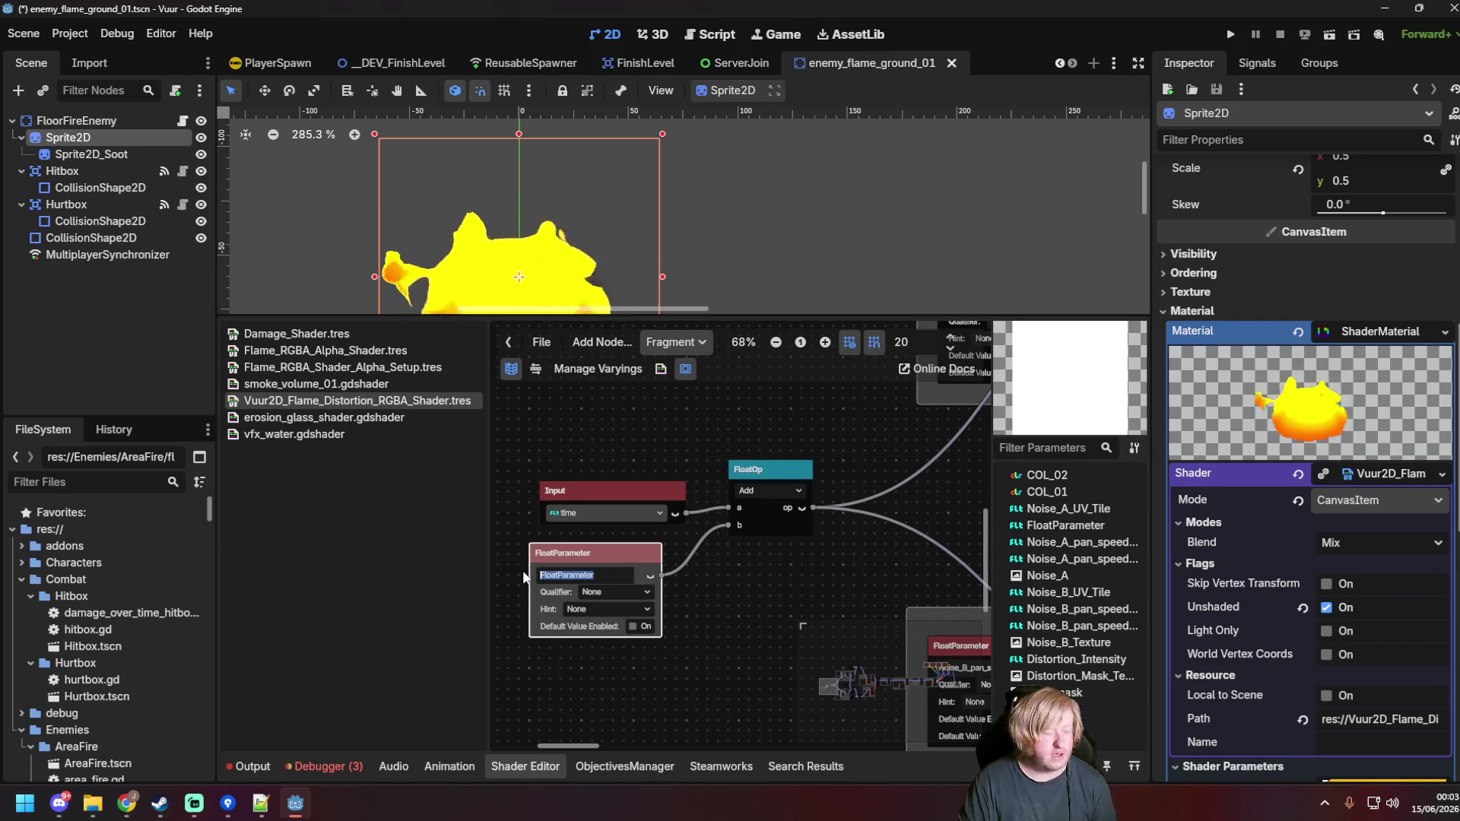
{"action": "type", "text": "Start"}
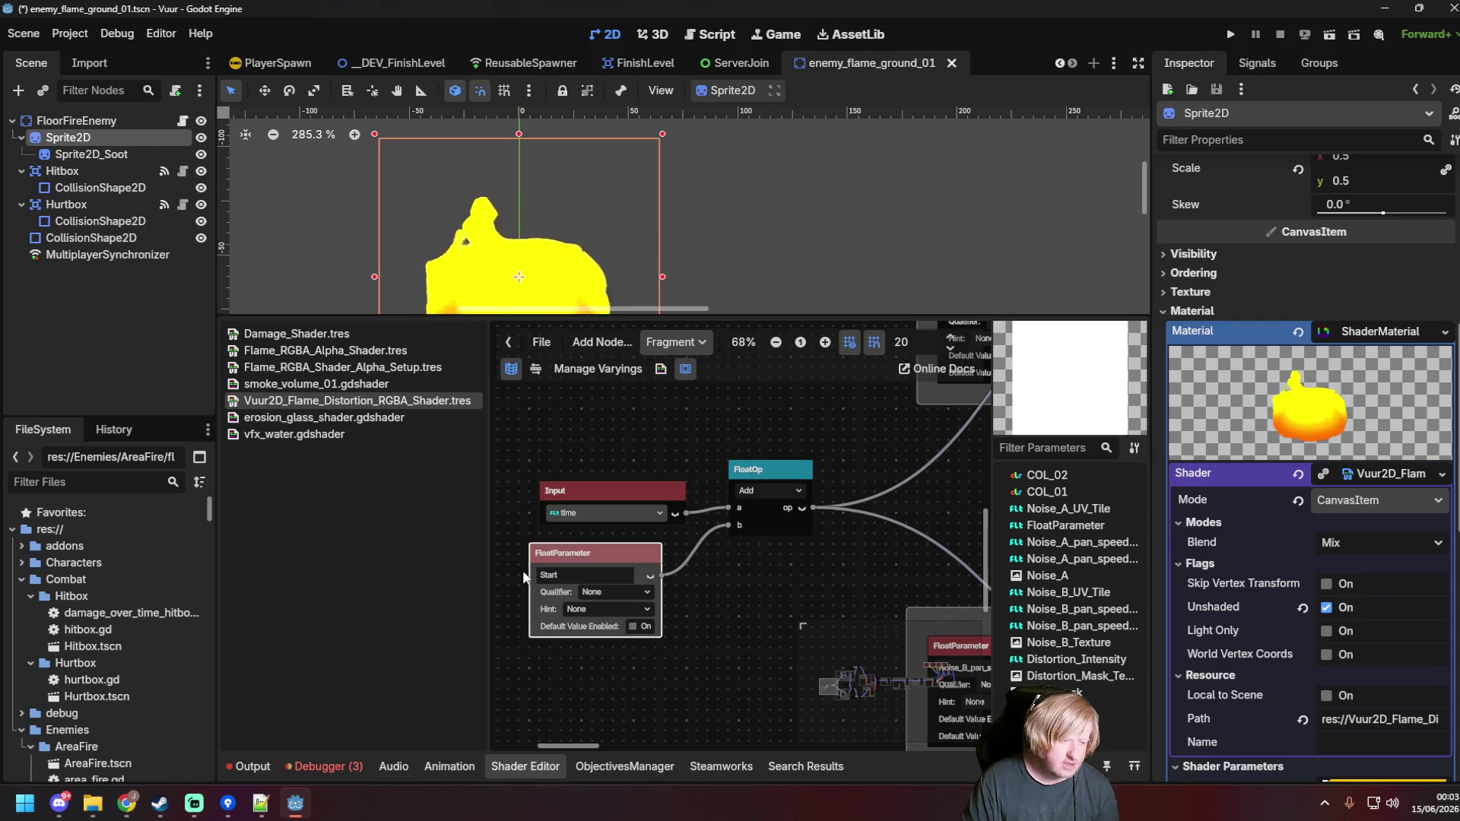
{"action": "type", "text": "Position"}
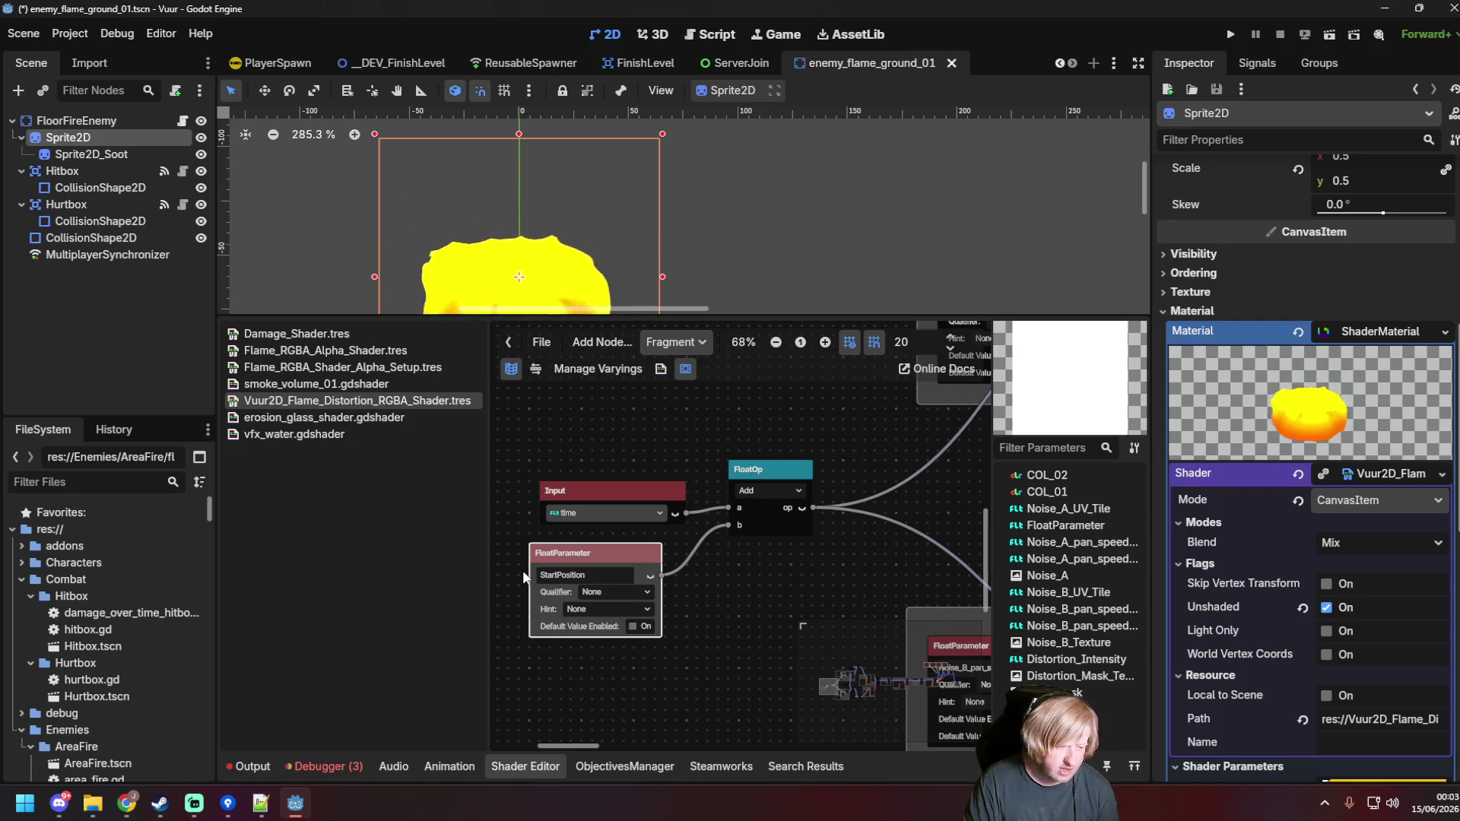
{"action": "left_click", "coordinate": [523, 571]}
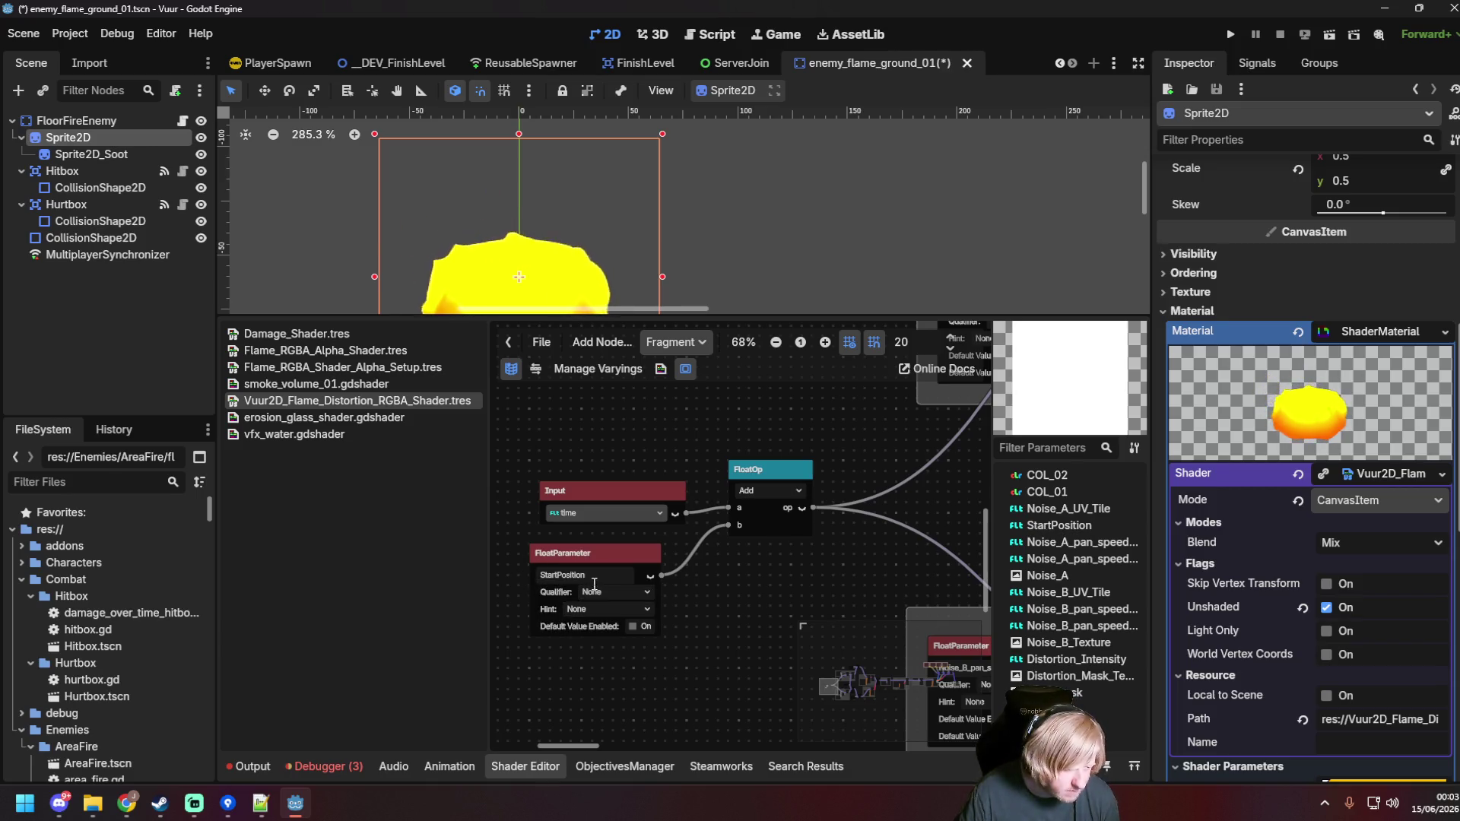
{"action": "left_click", "coordinate": [624, 592]}
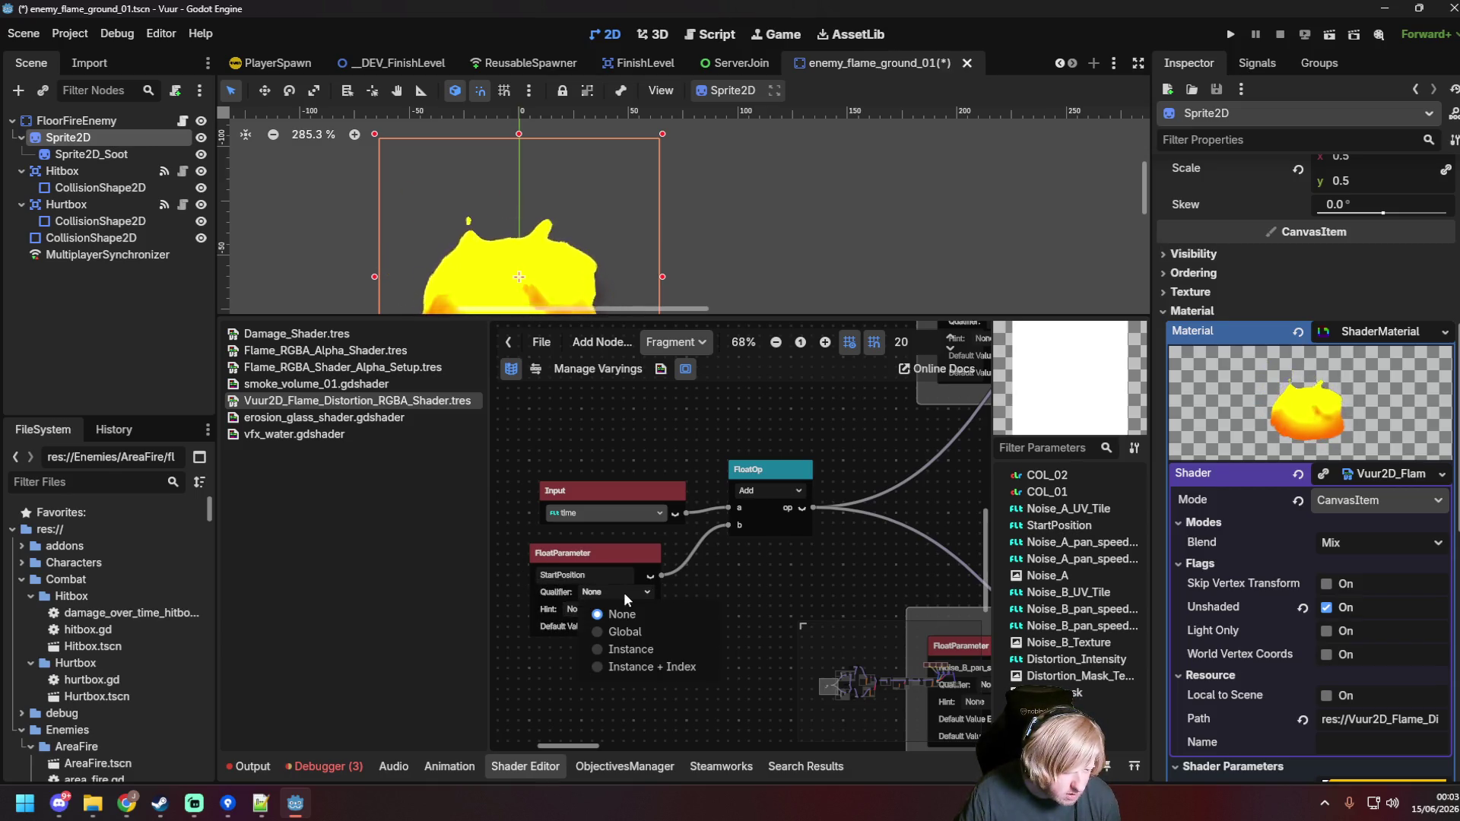
Step: Set StartPosition's qualifier to Instance, save the scene, and review the node in the Inspector
{"action": "left_click", "coordinate": [628, 644]}
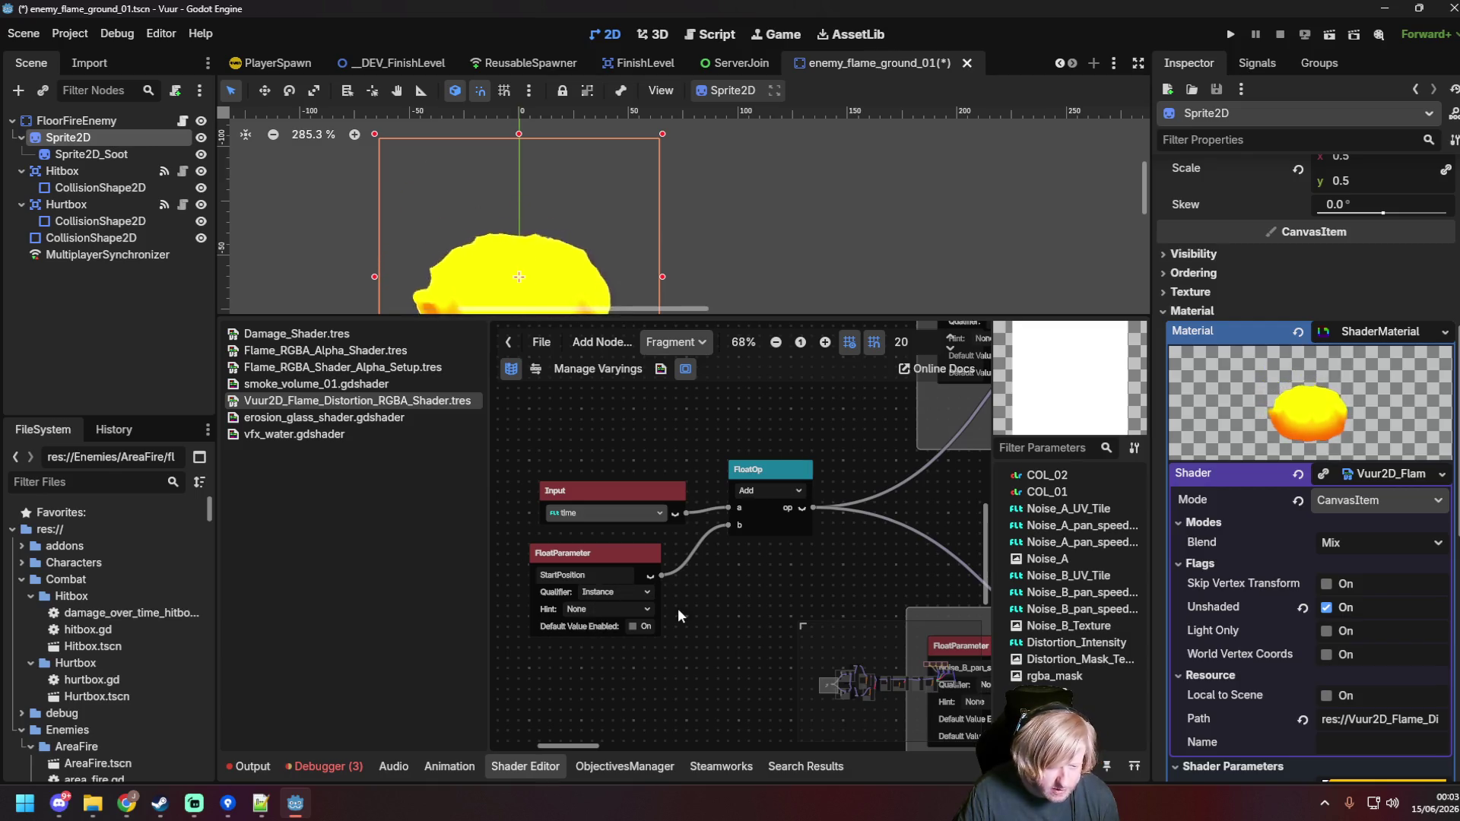
{"action": "left_click_drag", "start_coordinate": [614, 553], "coordinate": [635, 543]}
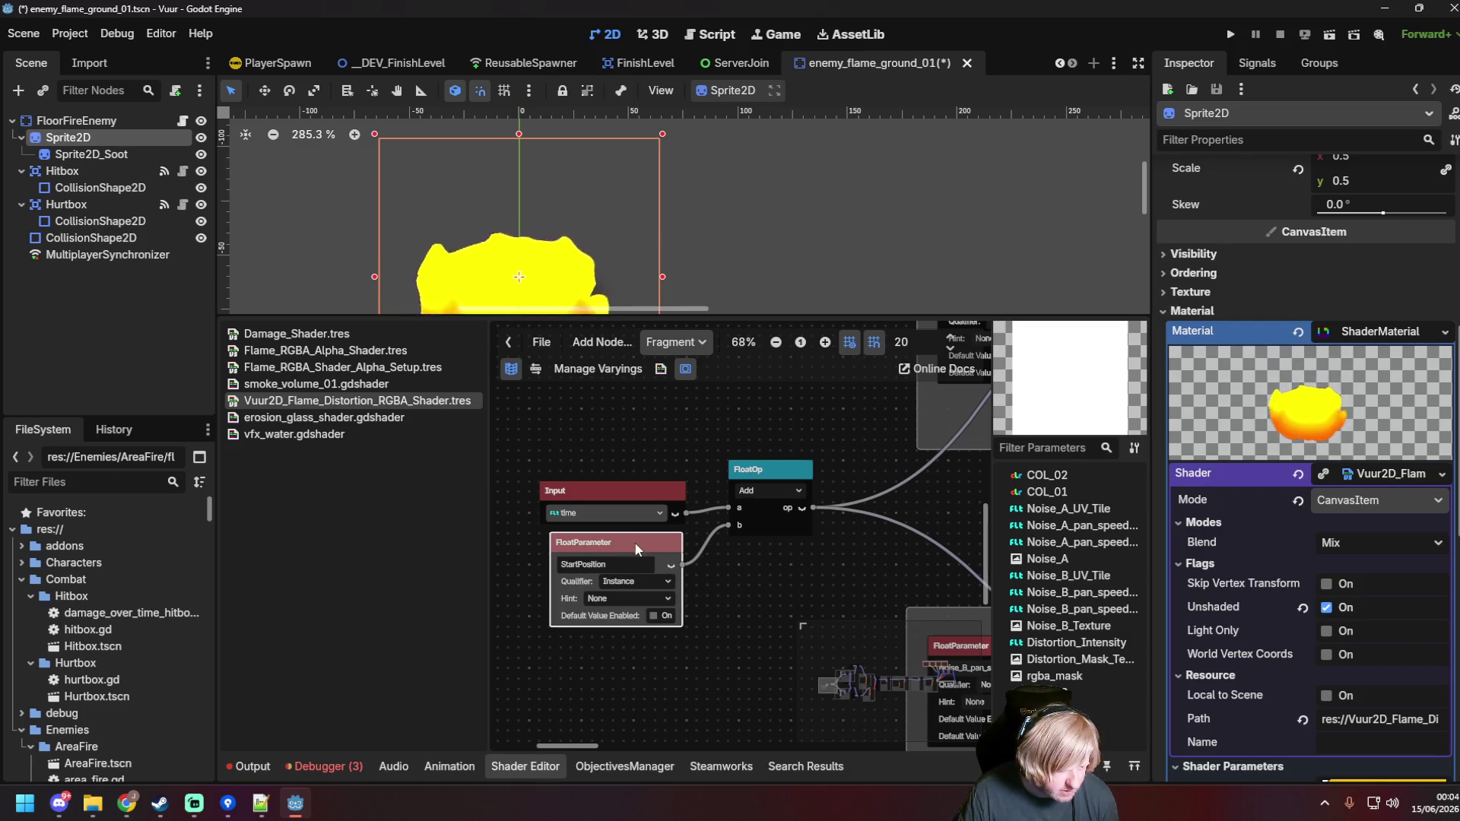
{"action": "key", "text": "ctrl+s"}
{"action": "left_click", "coordinate": [650, 544]}
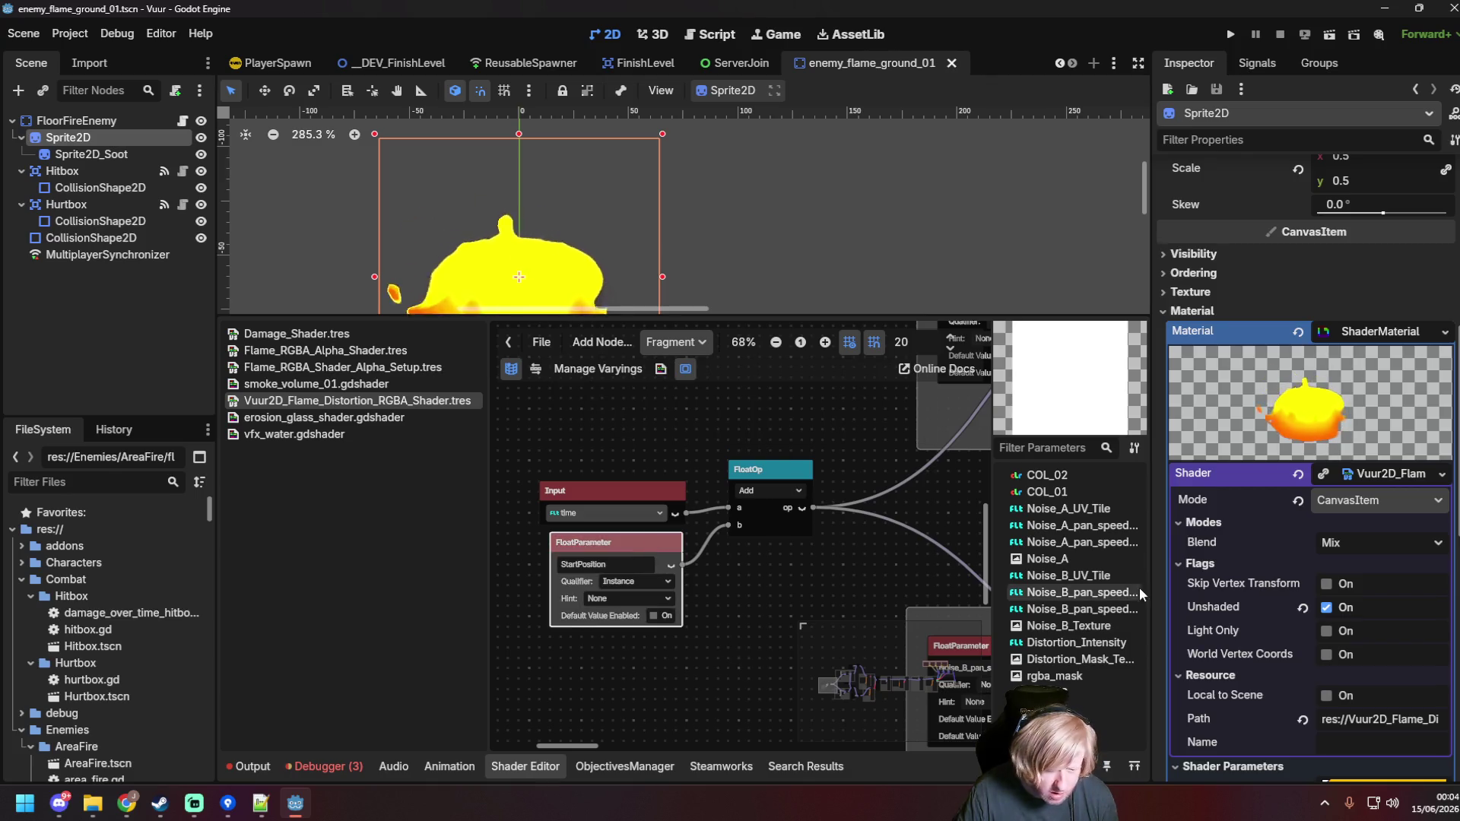
{"action": "scroll", "scroll_direction": "down", "scroll_amount": 3}
{"action": "scroll", "scroll_direction": "down", "scroll_amount": 3}
{"action": "left_click", "coordinate": [1325, 569]}
{"action": "scroll", "scroll_direction": "up", "scroll_amount": 3}
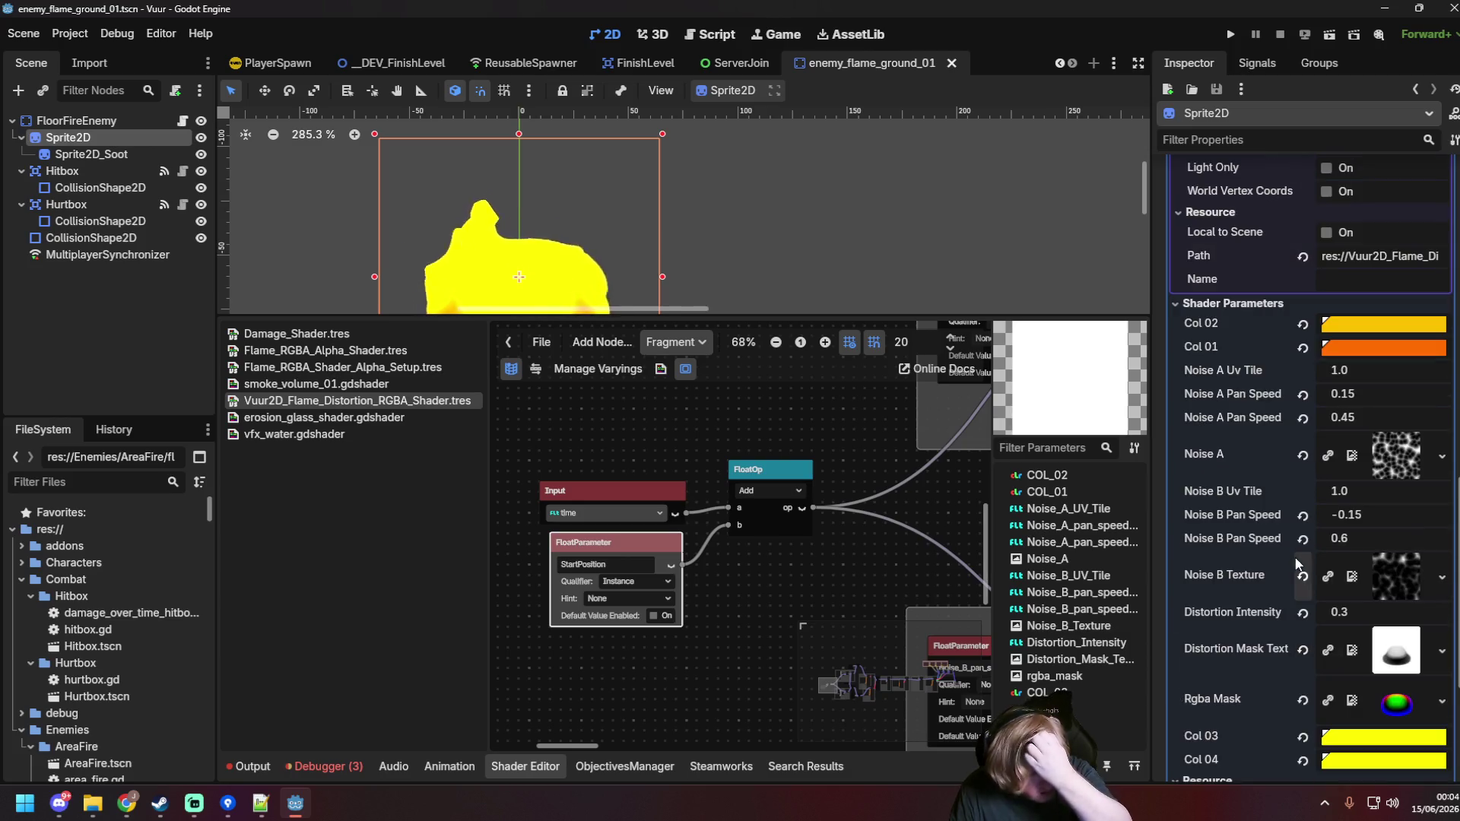
{"action": "scroll", "scroll_direction": "up", "scroll_amount": 3}
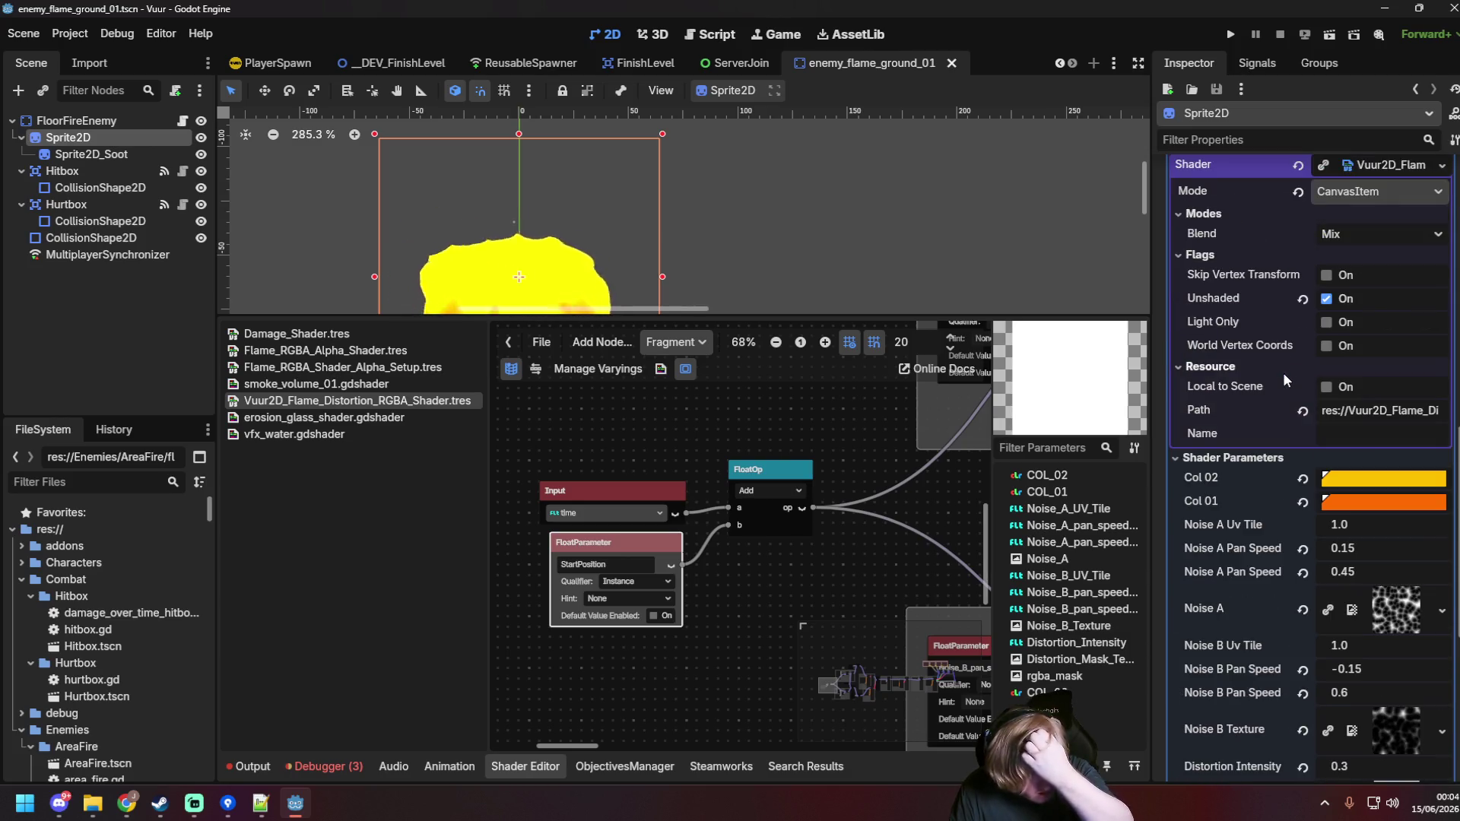
{"action": "scroll", "scroll_direction": "down", "scroll_amount": 3}
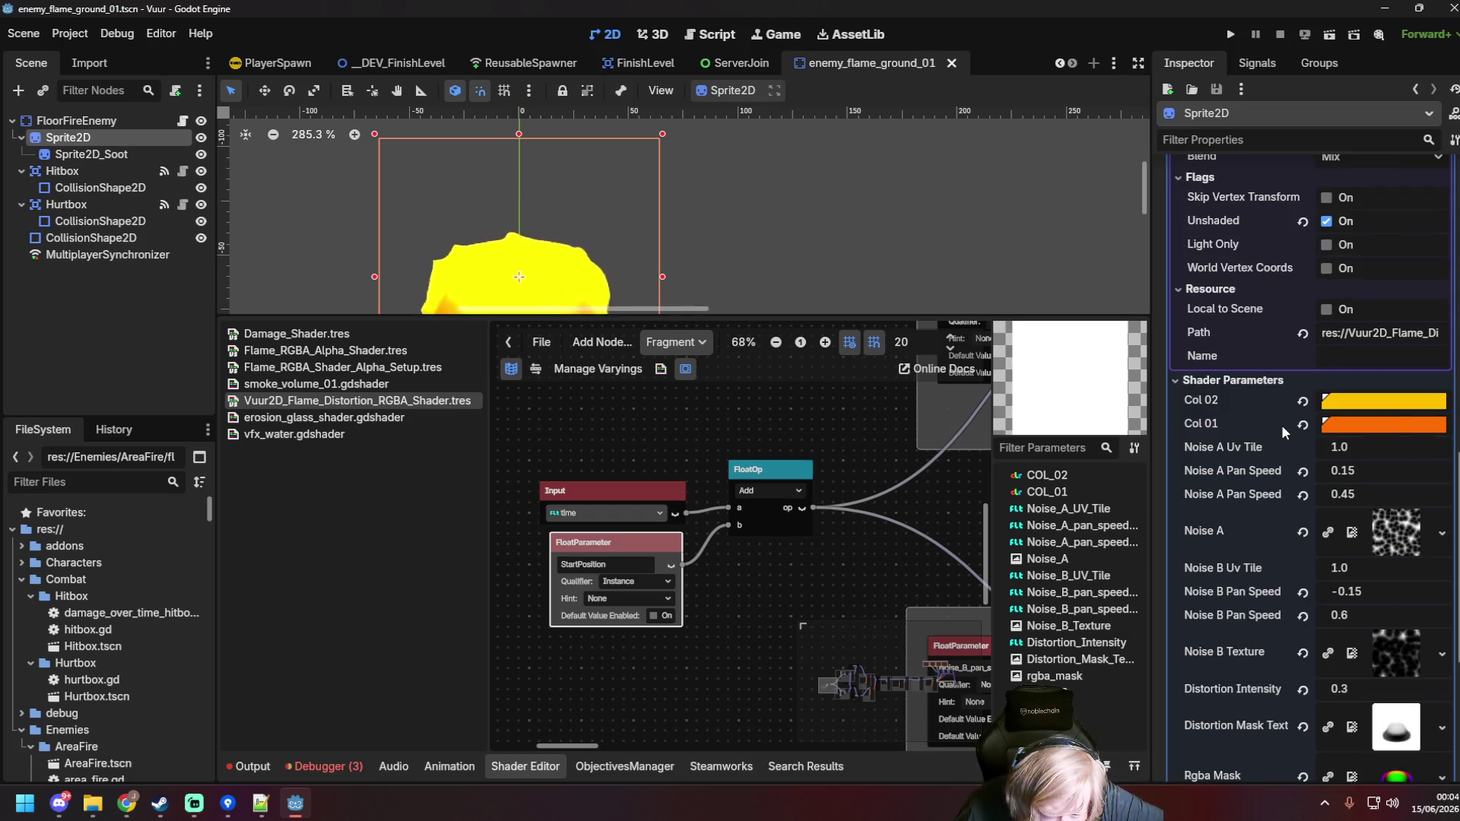
{"action": "scroll", "scroll_direction": "down", "scroll_amount": 3}
{"action": "scroll", "scroll_direction": "down", "scroll_amount": 3}
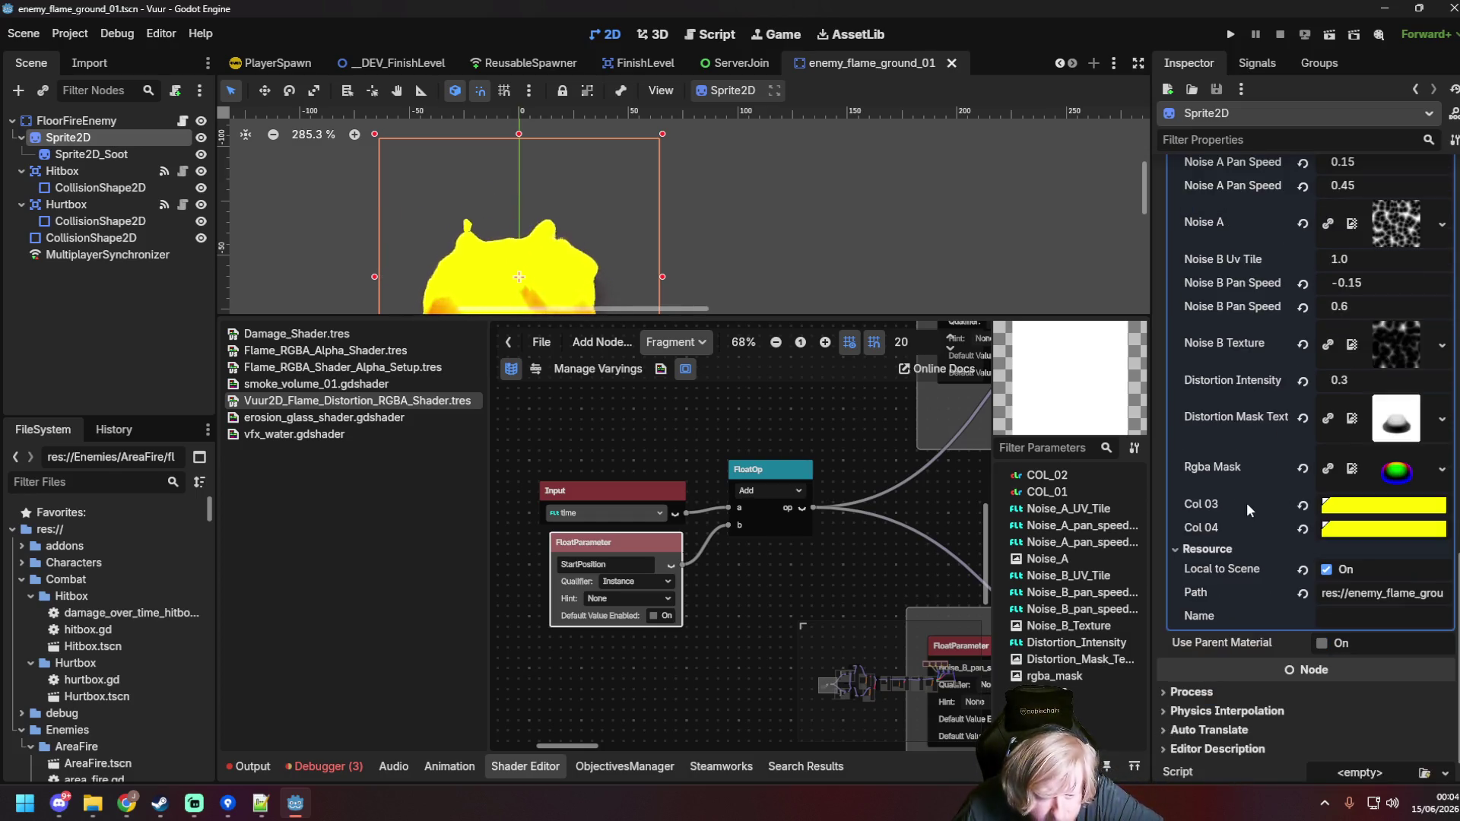
{"action": "scroll", "scroll_direction": "up", "scroll_amount": 3}
Step: Convert StartPosition to a 0.0 float constant, then convert it back into a parameter
{"action": "right_click", "coordinate": [628, 545]}
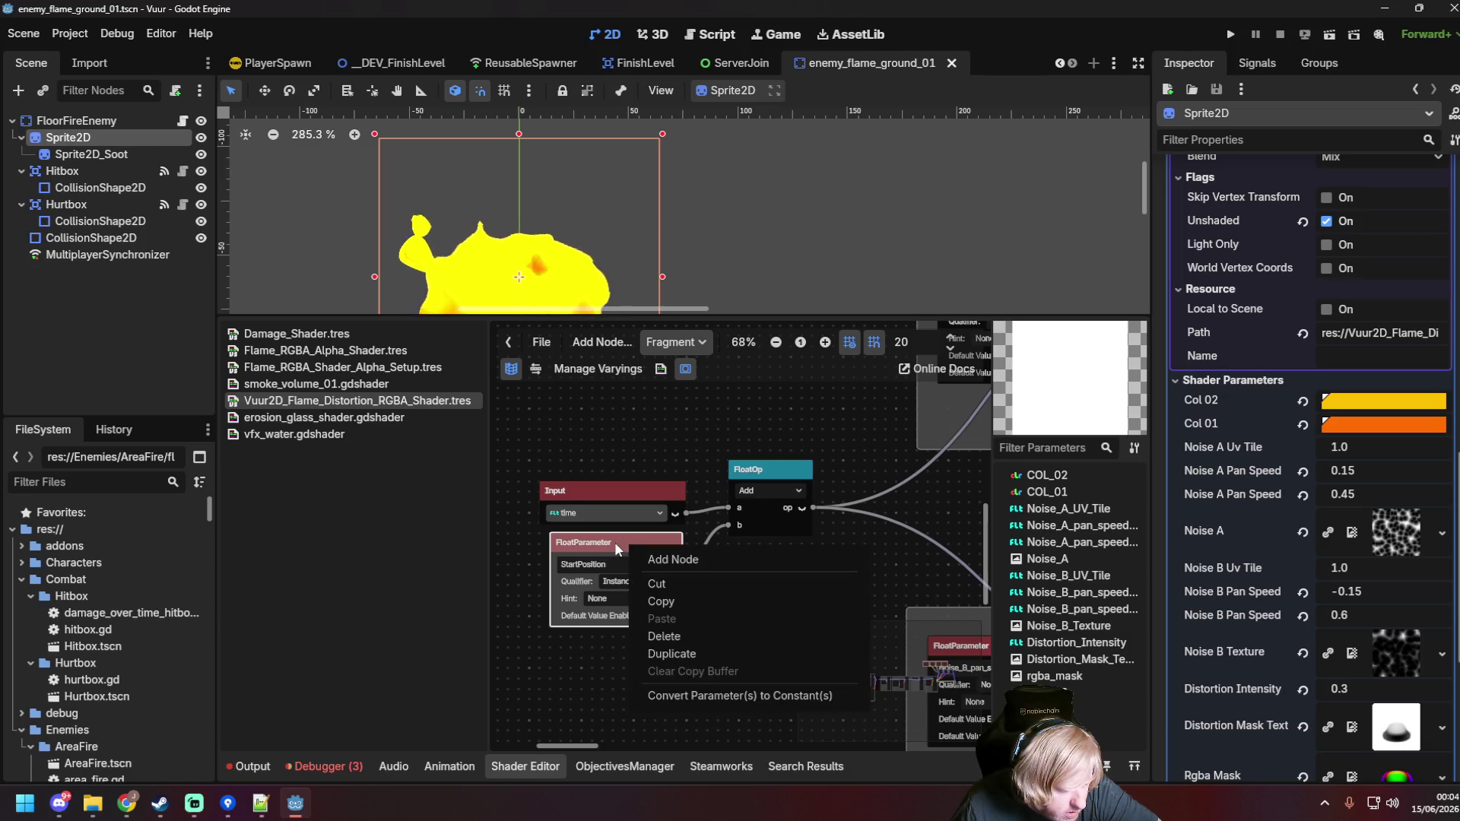
{"action": "left_click", "coordinate": [768, 694]}
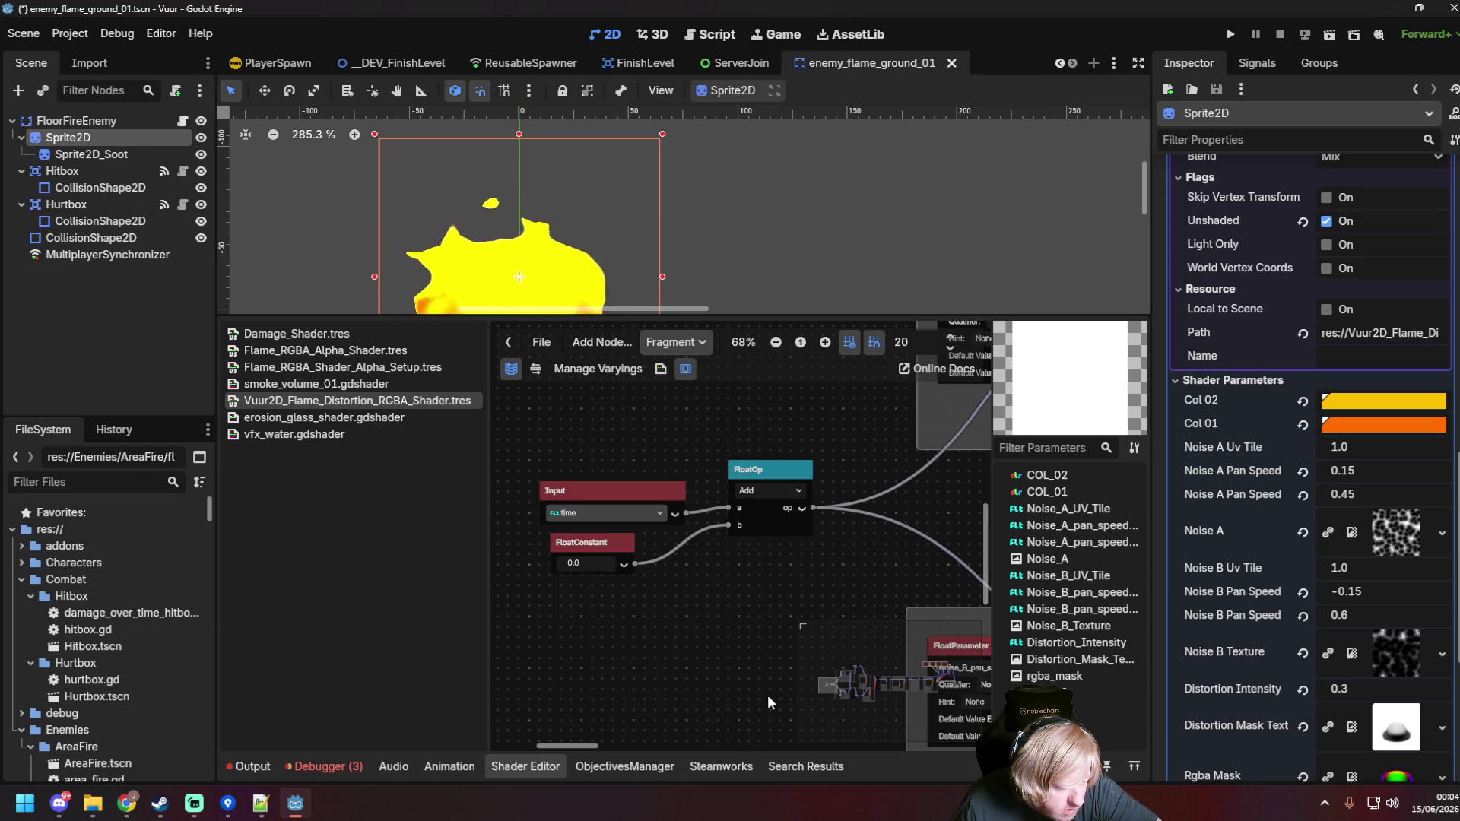
{"action": "left_click_drag", "start_coordinate": [595, 542], "coordinate": [594, 563]}
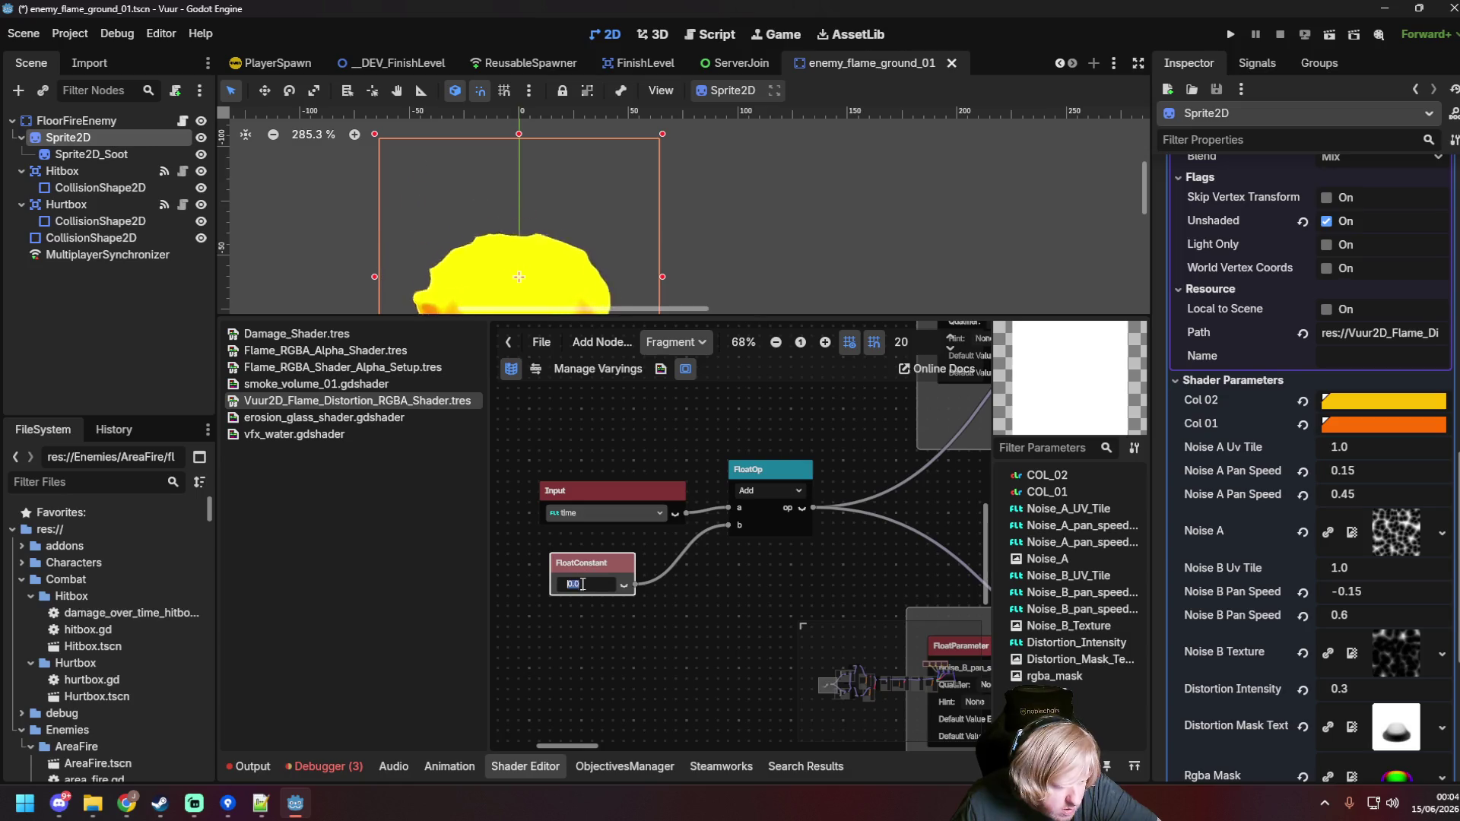
{"action": "right_click", "coordinate": [595, 563]}
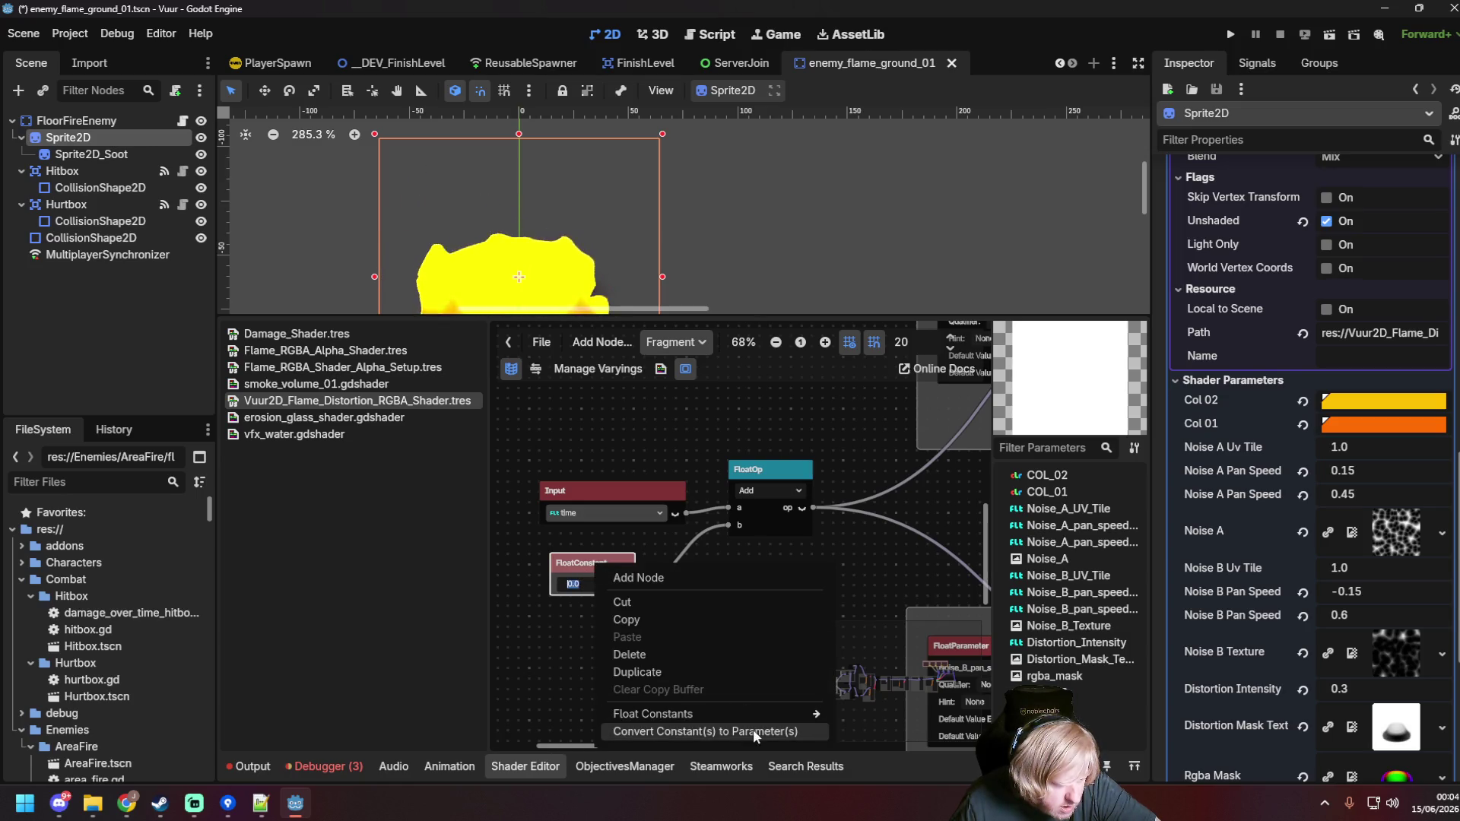
{"action": "left_click", "coordinate": [753, 728]}
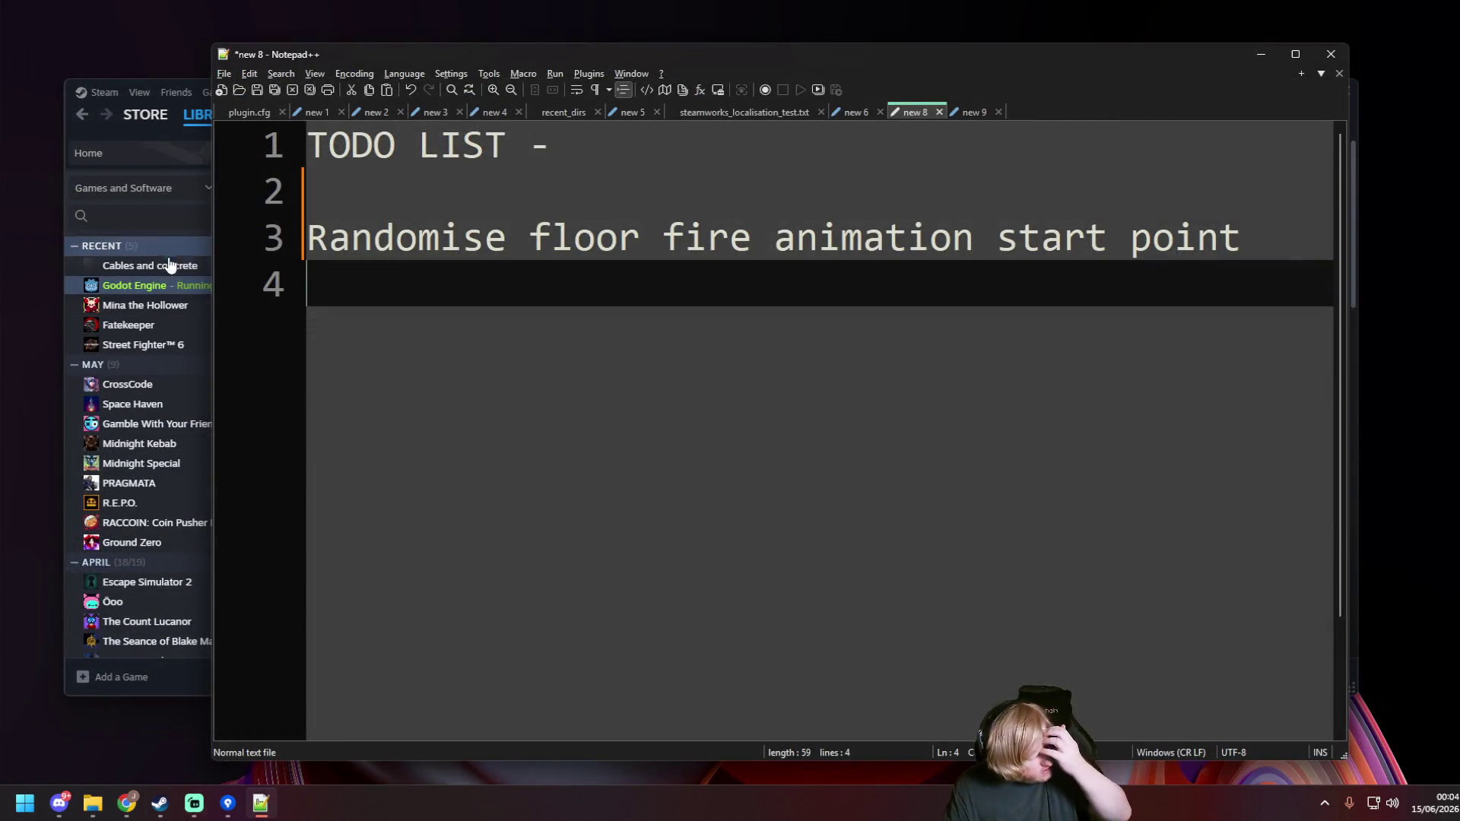
Step: Relaunch Godot Engine from the Steam library and load the Vuur project
{"action": "left_click", "coordinate": [175, 289]}
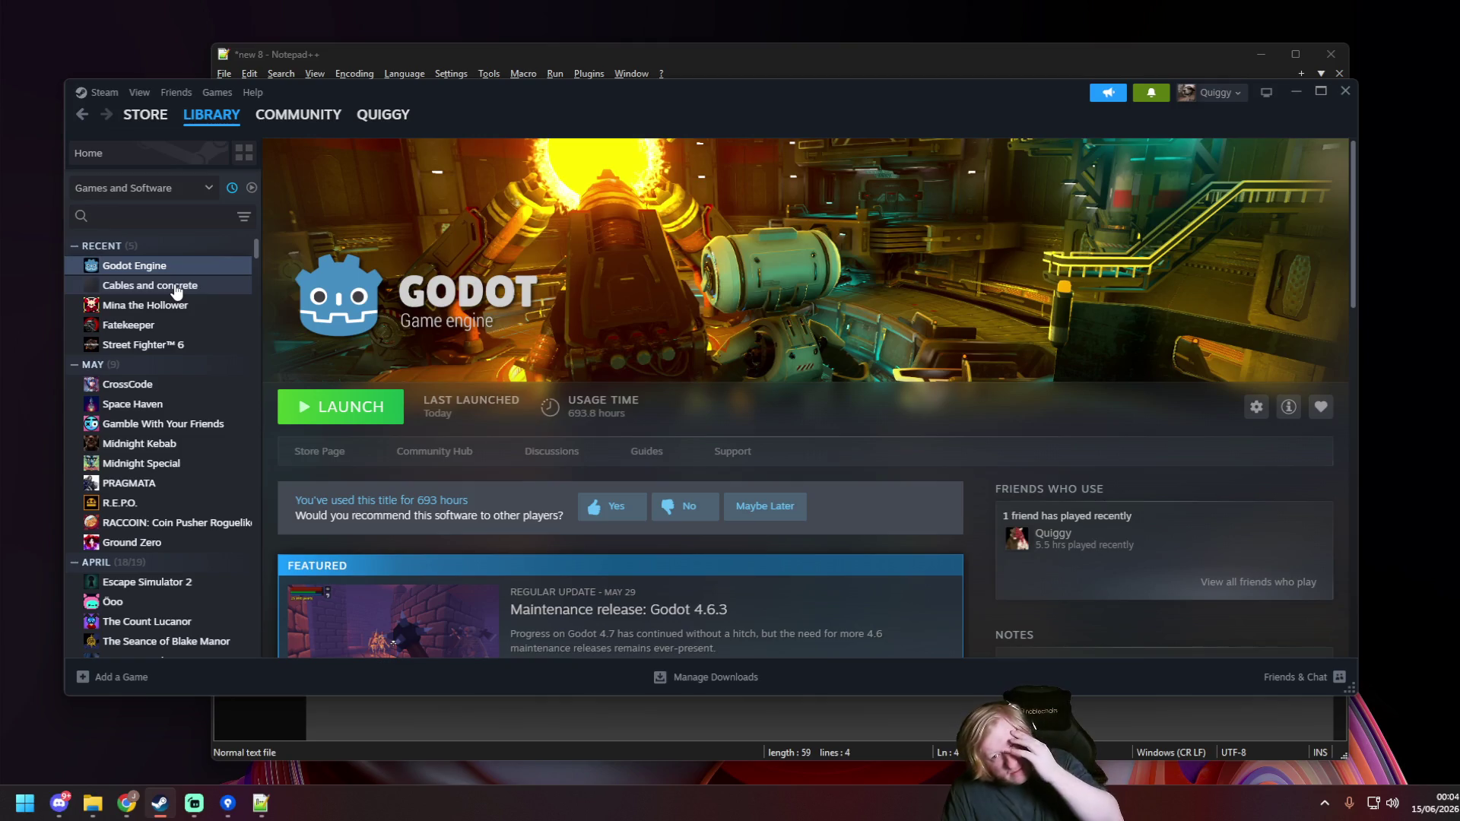
{"action": "double_click", "coordinate": [184, 267]}
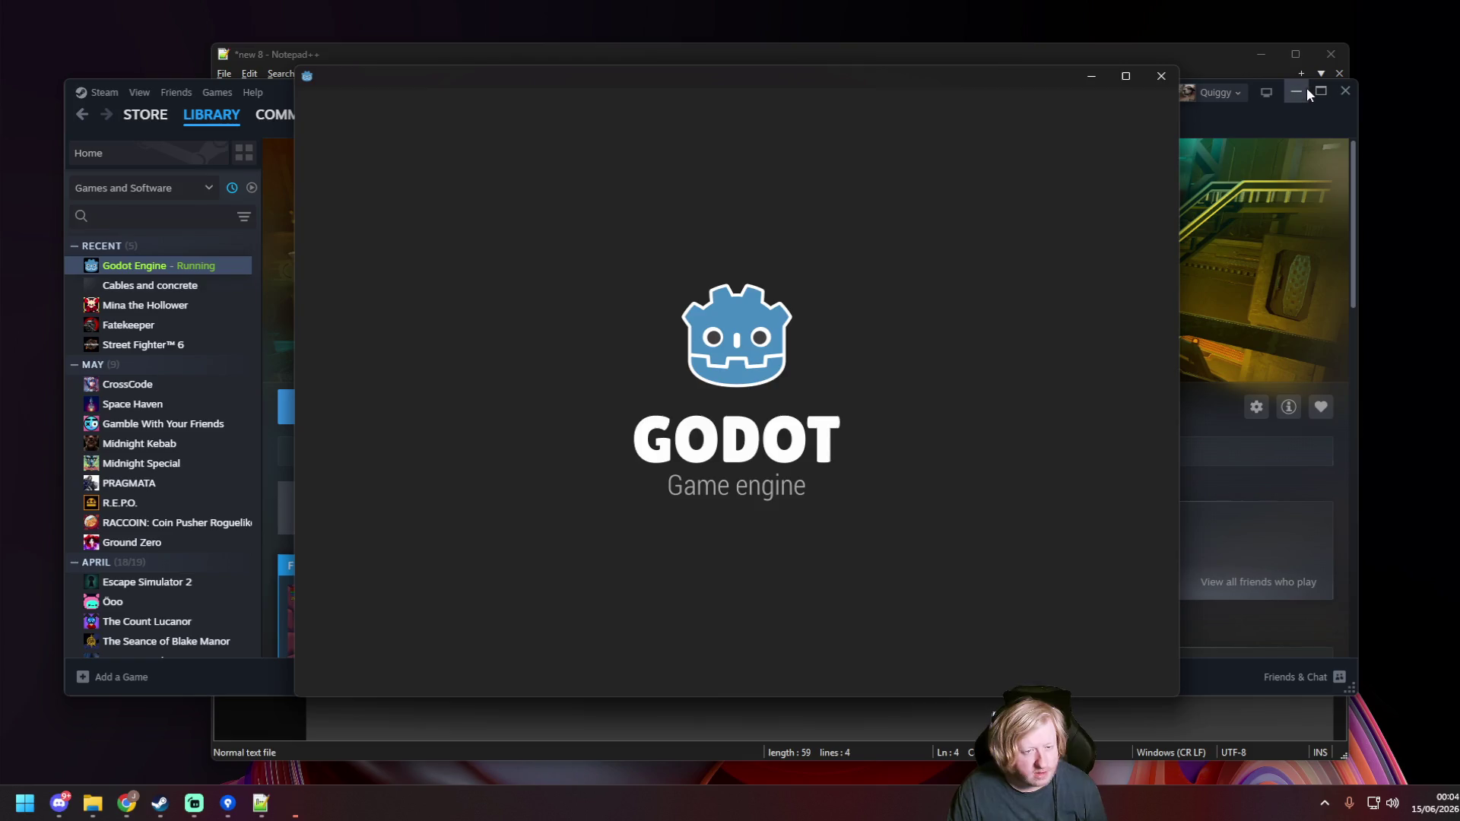
{"action": "double_click", "coordinate": [523, 162]}
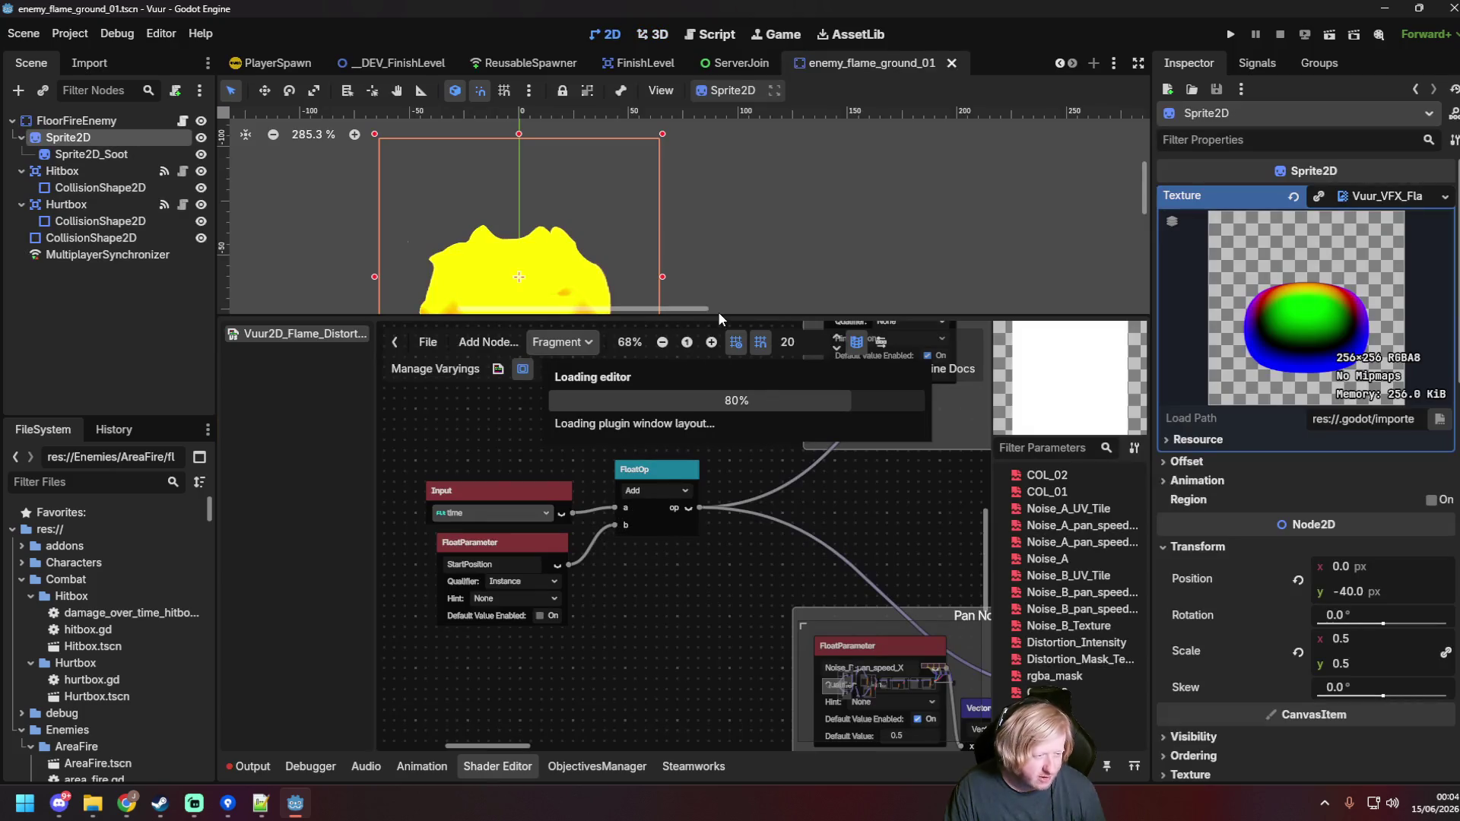
Step: Locate the material's shader via Show in FileSystem and open the Vuur2D_Flame_Distortion_RGBA_Shader file
{"action": "left_click", "coordinate": [395, 384]}
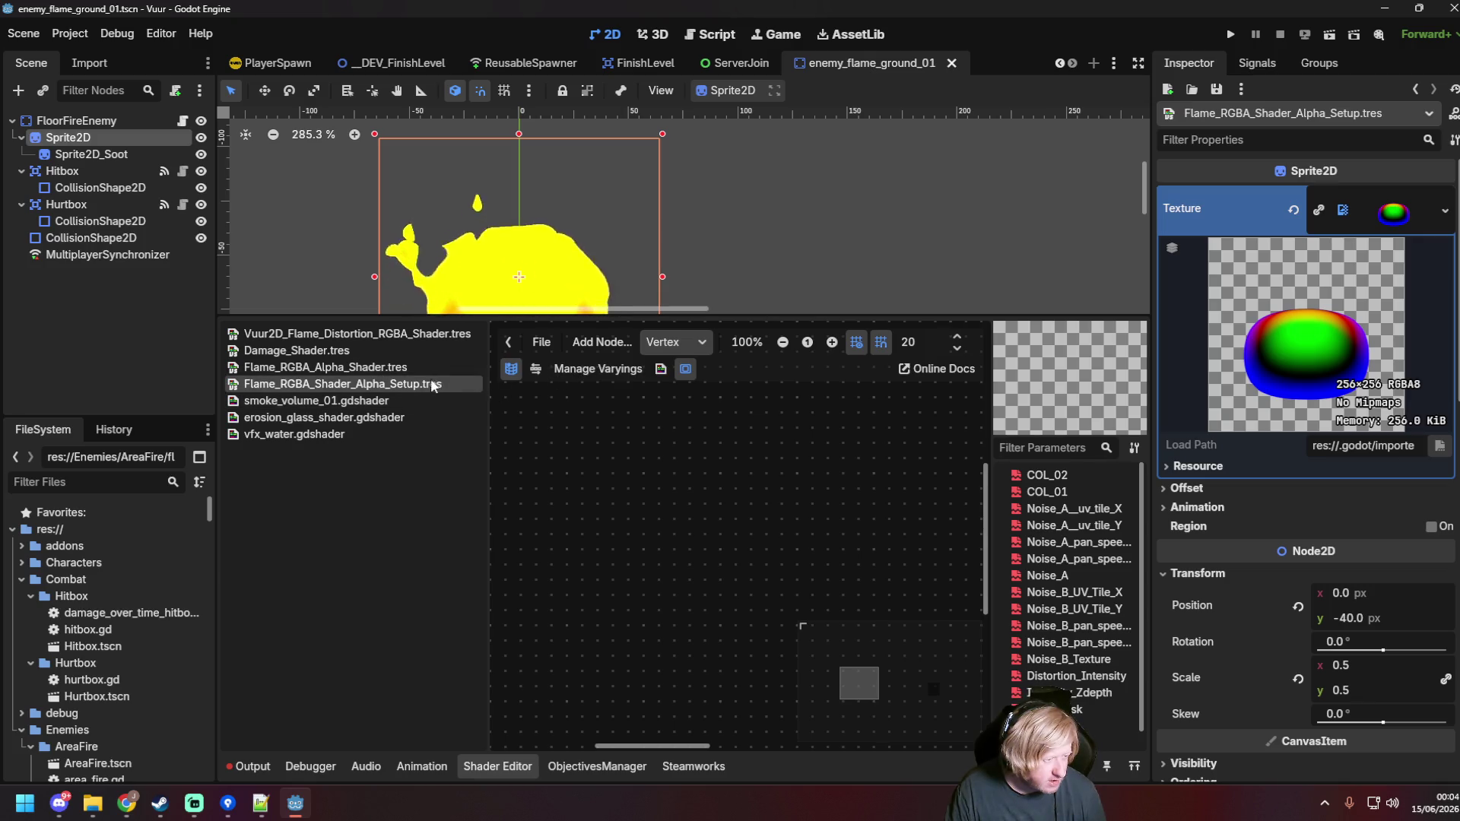
{"action": "left_click", "coordinate": [424, 384]}
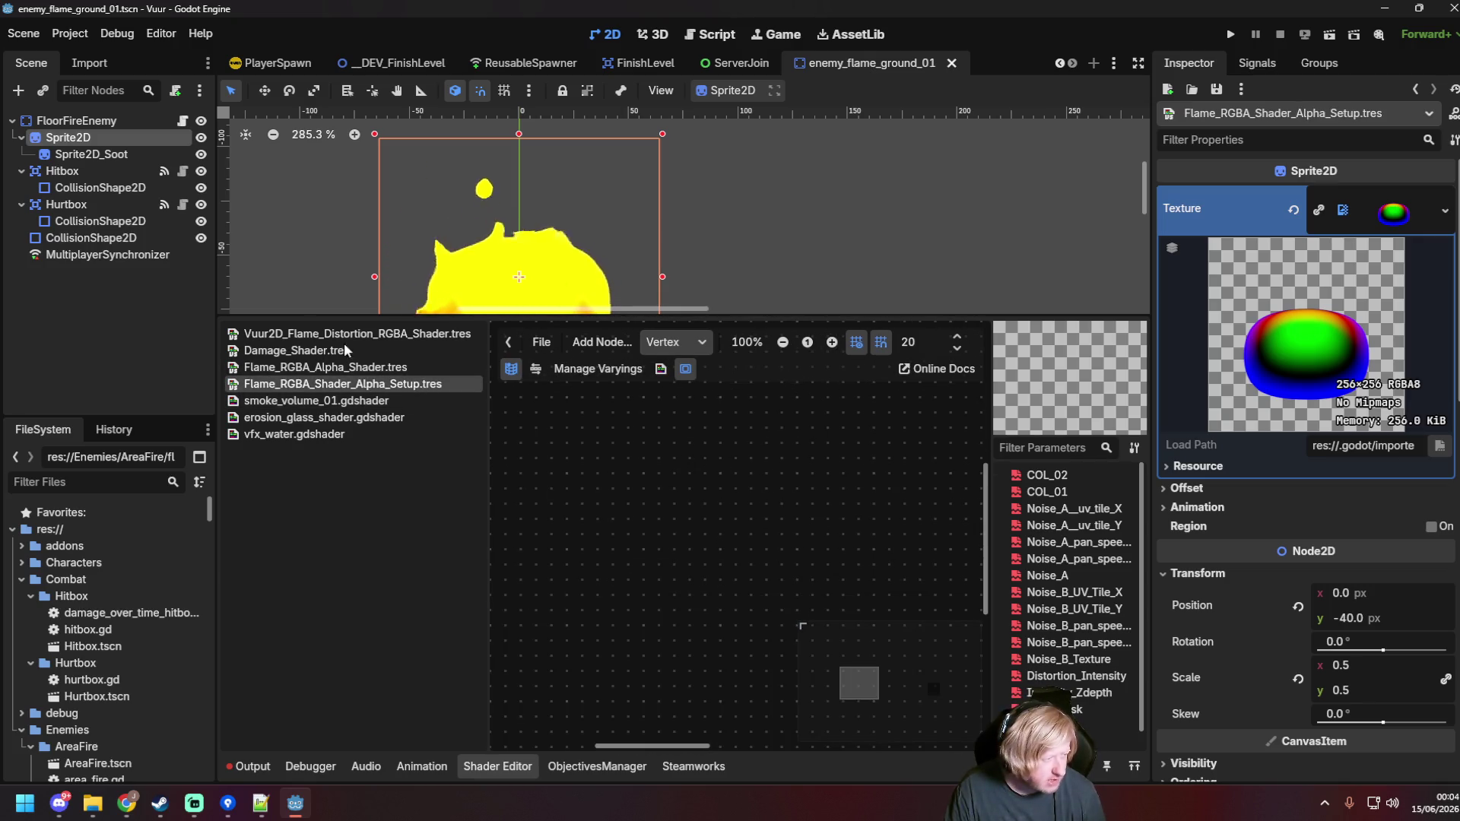
{"action": "scroll", "scroll_direction": "down", "scroll_amount": 3}
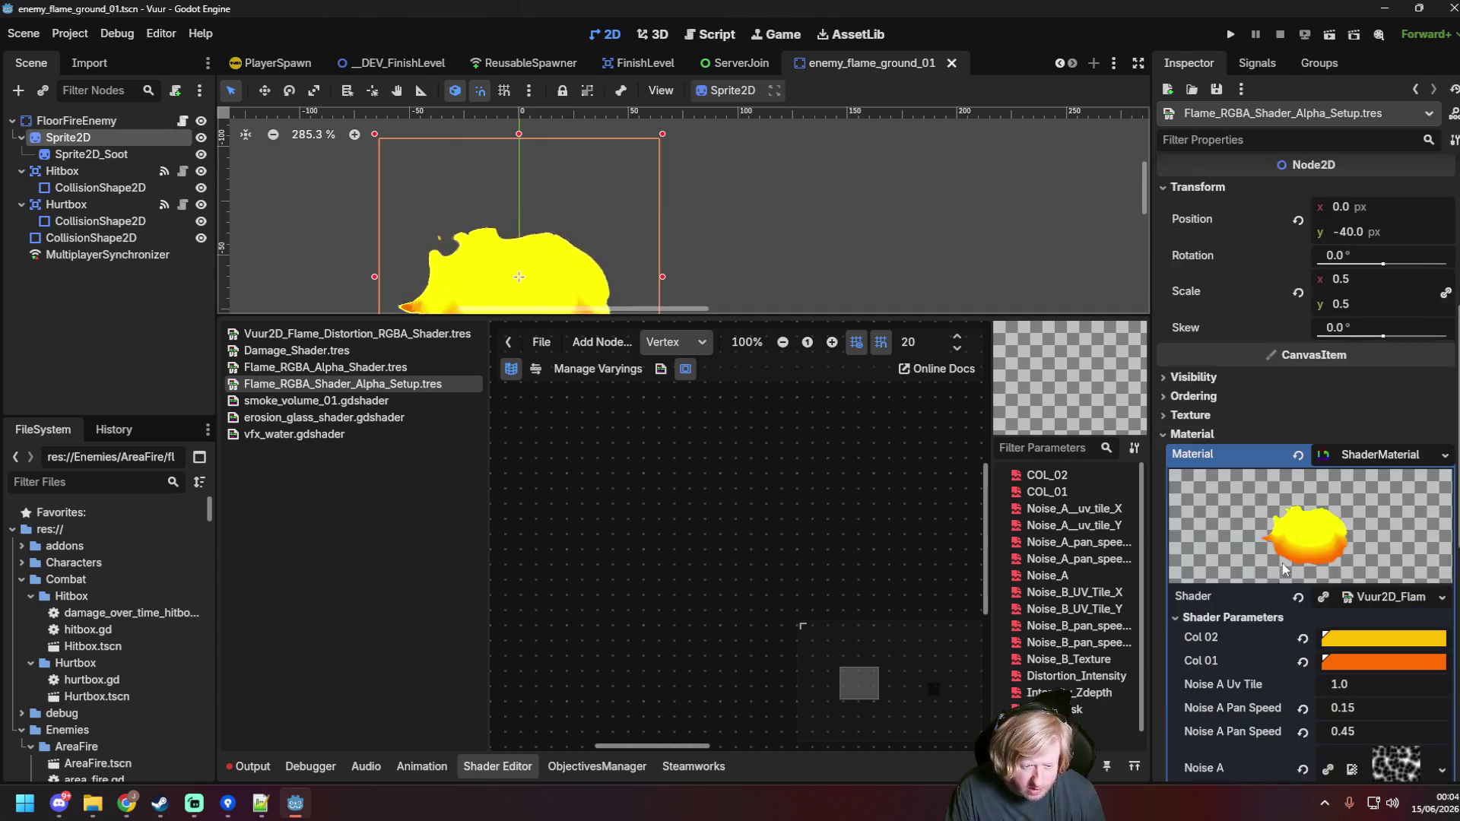
{"action": "left_click", "coordinate": [1441, 443]}
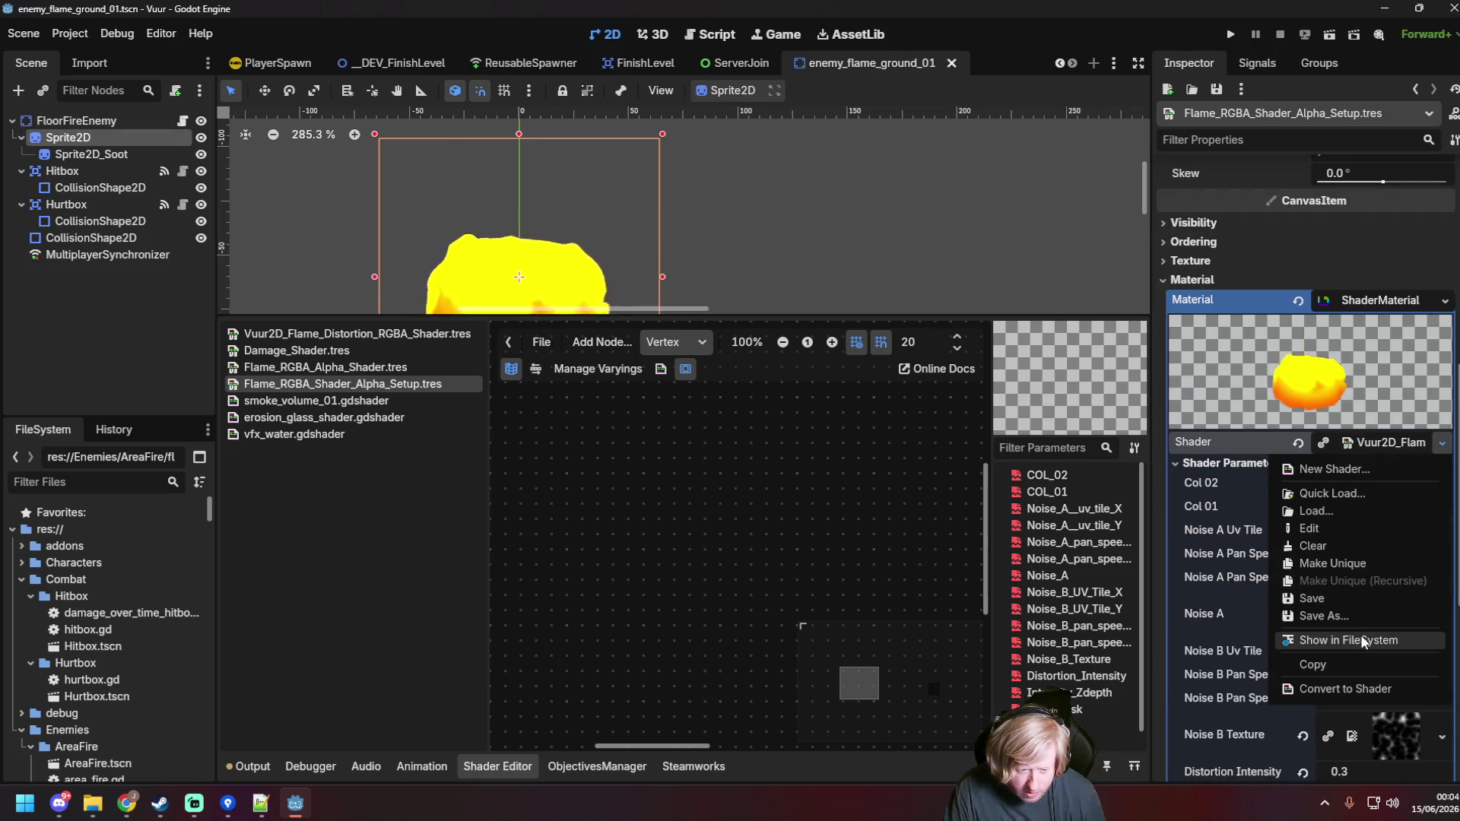
{"action": "left_click", "coordinate": [1361, 637]}
{"action": "double_click", "coordinate": [122, 766]}
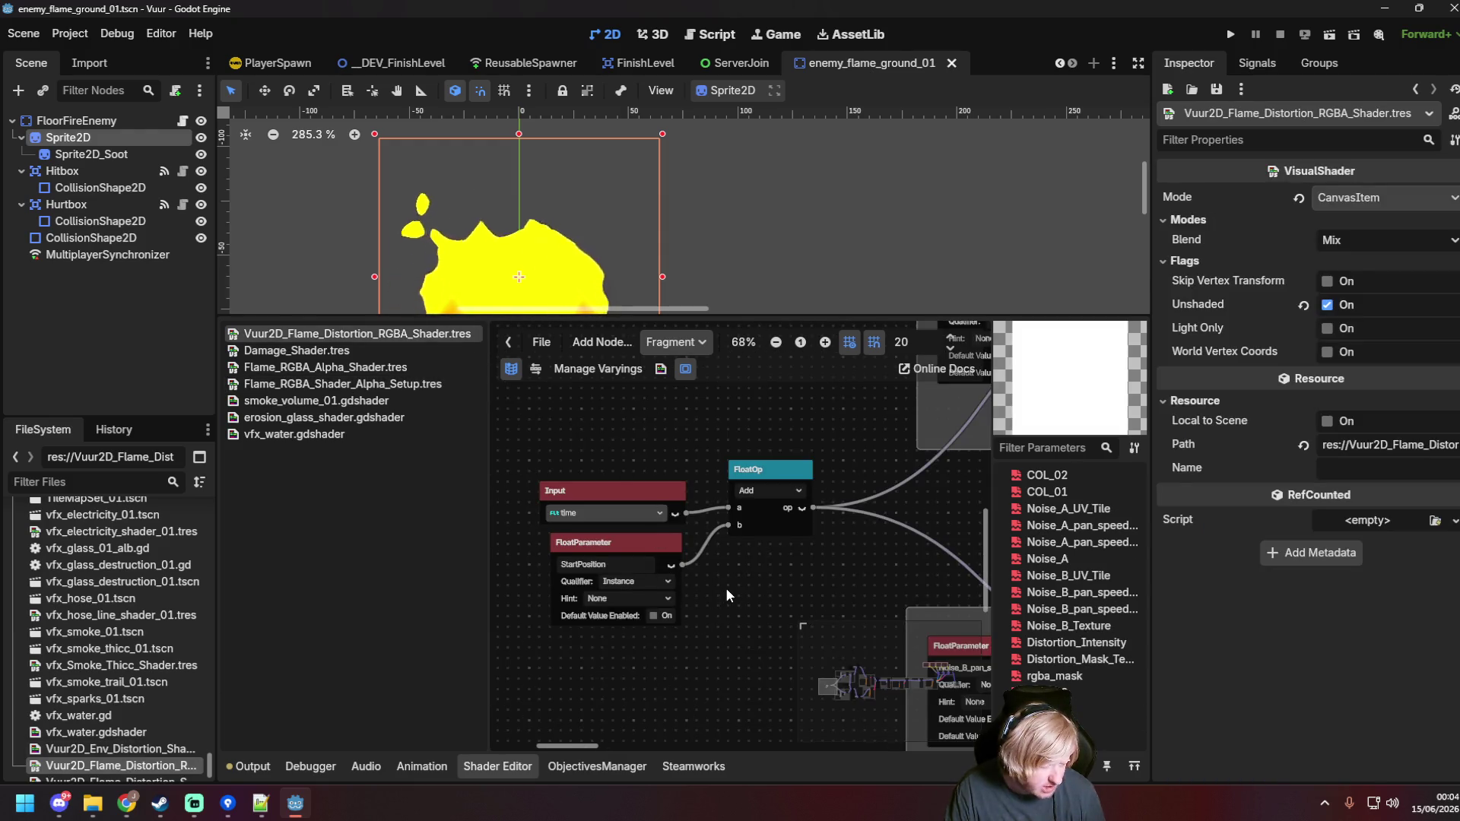
Step: Select FloorFireEnemy, then Sprite2D, and scroll through its shader parameters
{"action": "scroll", "scroll_direction": "up", "scroll_amount": 3}
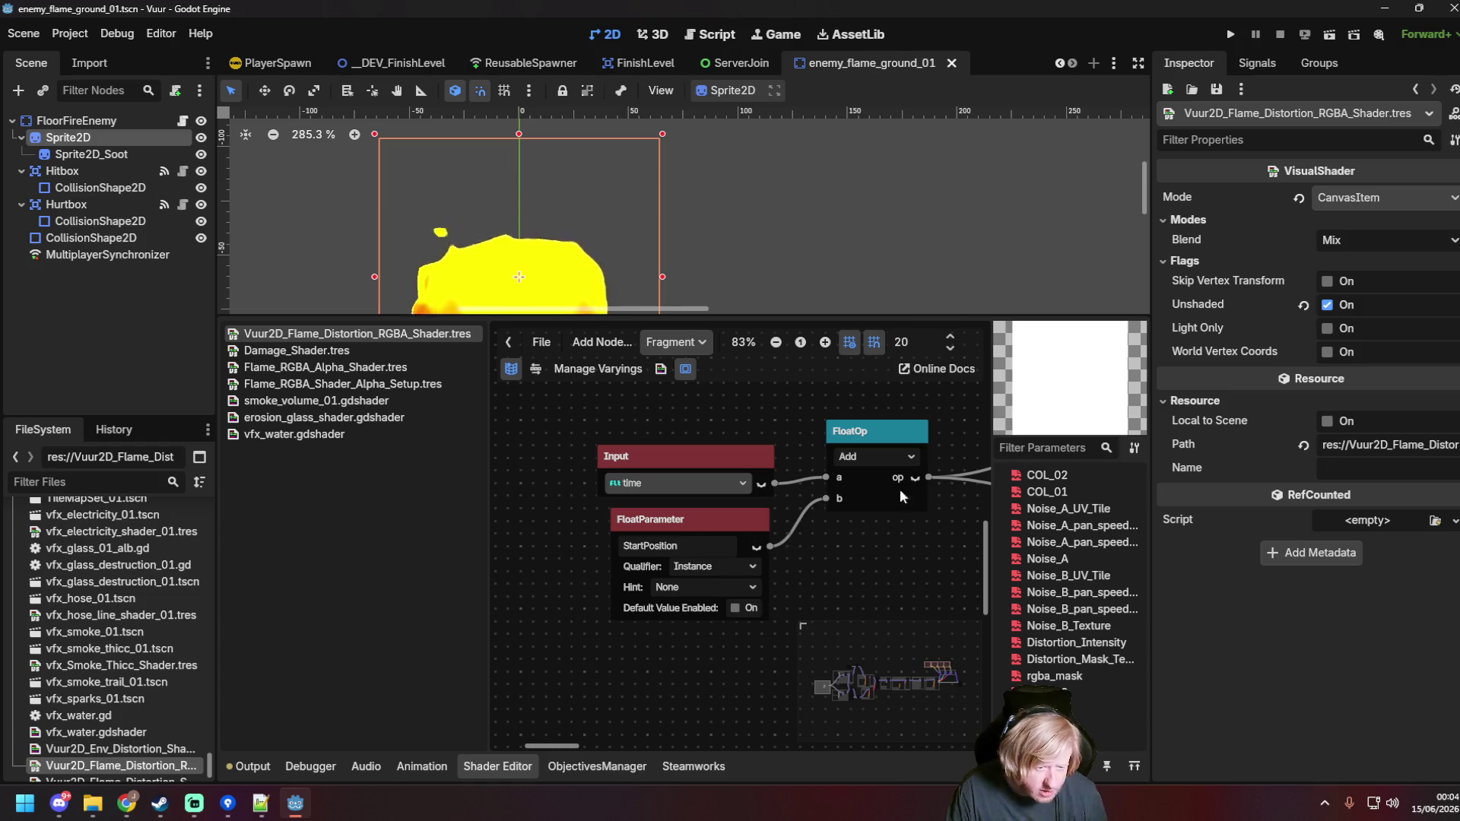
{"action": "left_click", "coordinate": [98, 122]}
{"action": "left_click", "coordinate": [97, 137]}
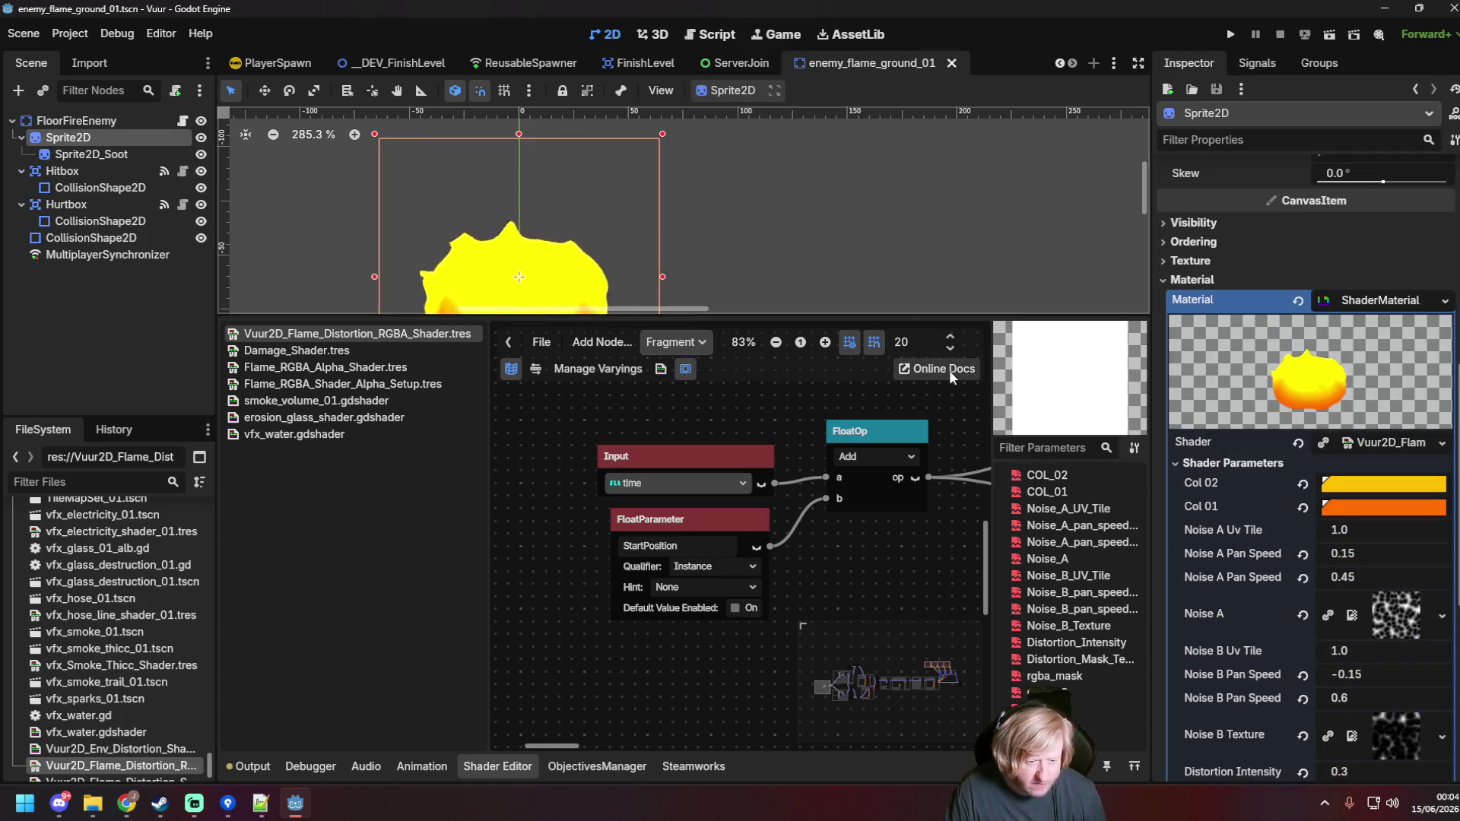
{"action": "scroll", "scroll_direction": "down", "scroll_amount": 3}
{"action": "scroll", "scroll_direction": "down", "scroll_amount": 3}
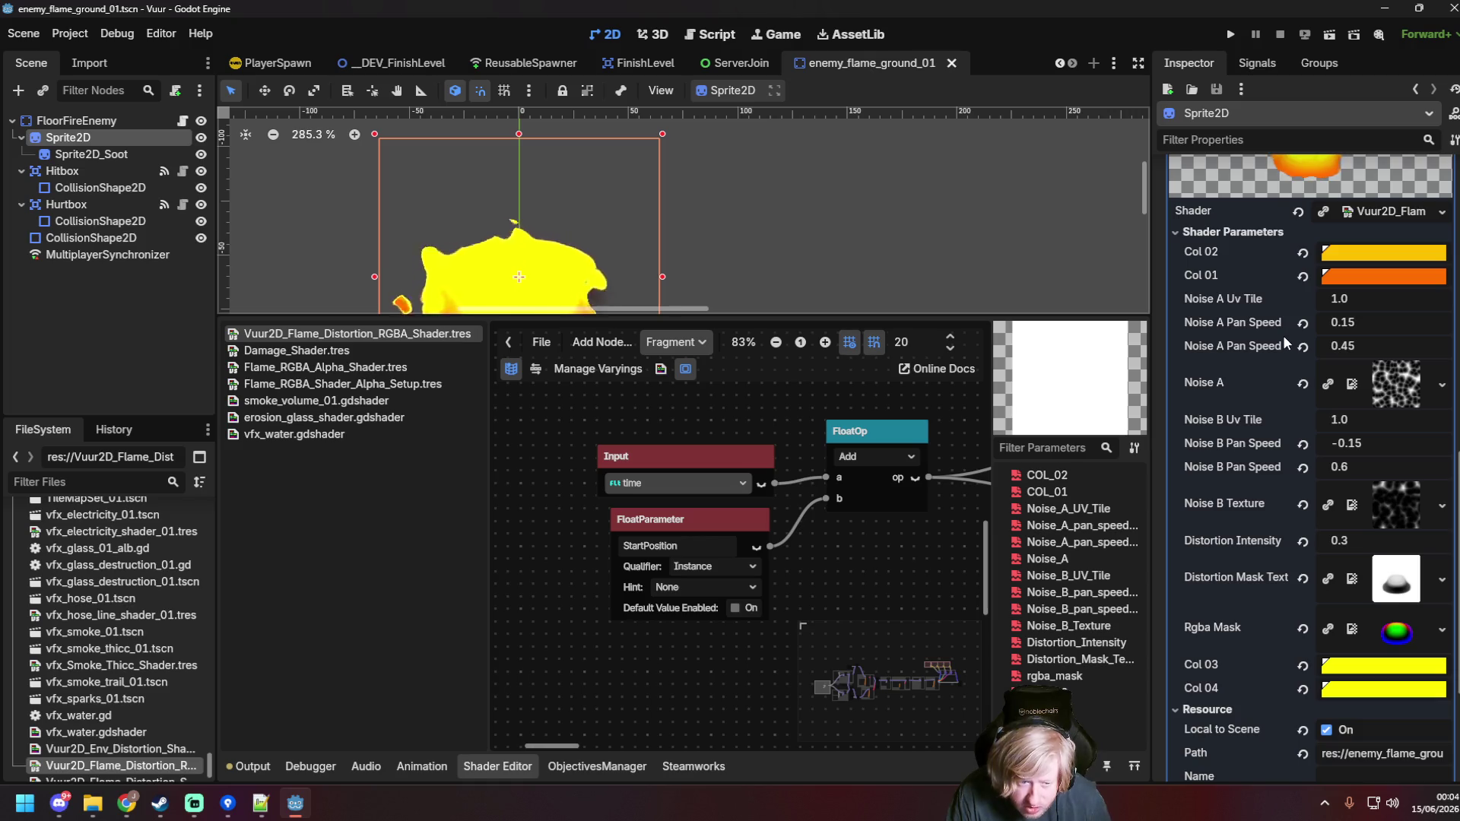
{"action": "scroll", "scroll_direction": "down", "scroll_amount": 3}
{"action": "scroll", "scroll_direction": "down", "scroll_amount": 3}
{"action": "scroll", "scroll_direction": "up", "scroll_amount": 3}
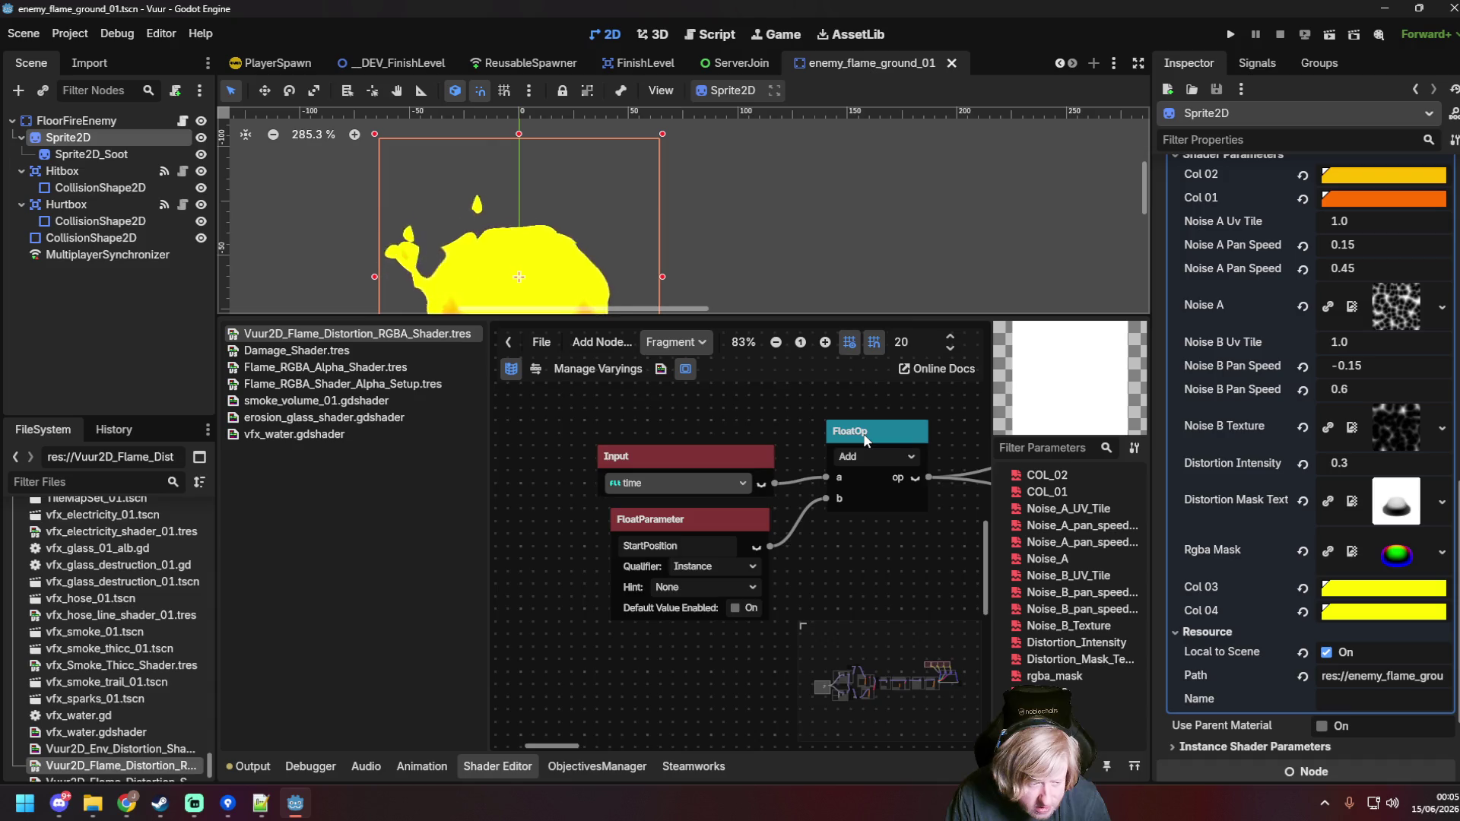
{"action": "scroll", "scroll_direction": "down", "scroll_amount": 3}
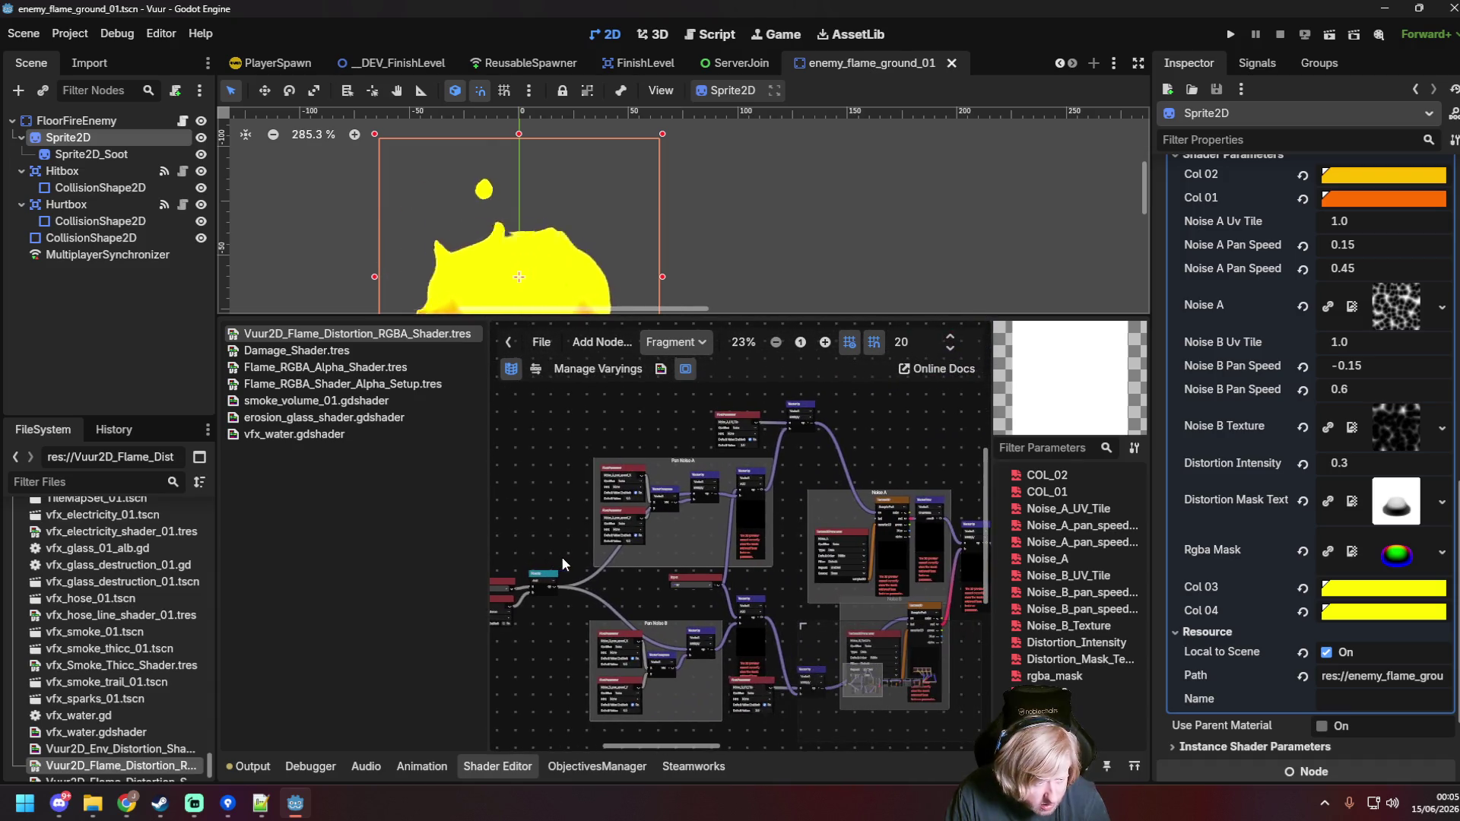
{"action": "scroll", "scroll_direction": "up", "scroll_amount": 3}
{"action": "scroll", "scroll_direction": "down", "scroll_amount": 3}
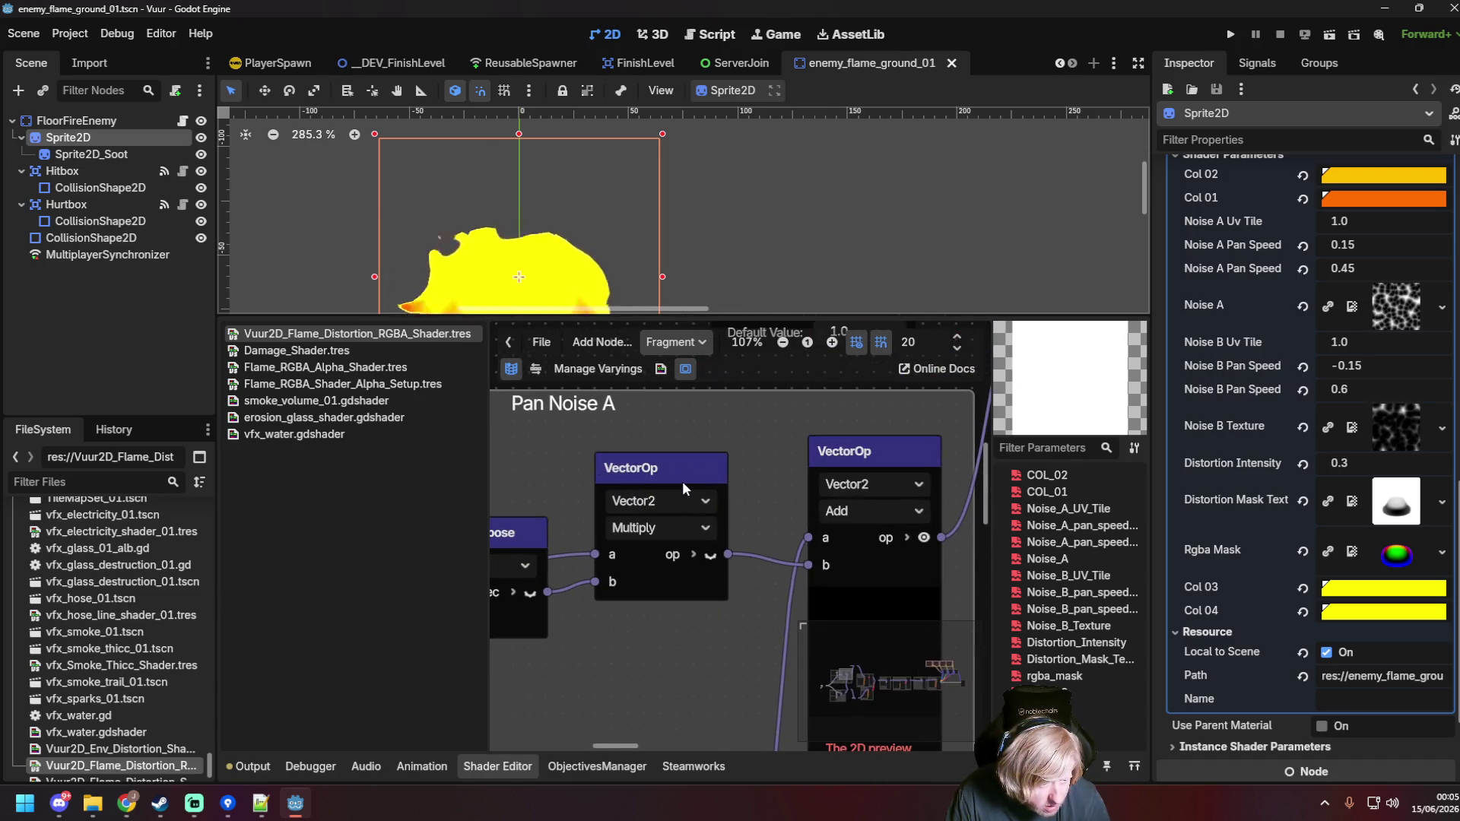
Step: Pan across the Pan Noise A and B nodes to the FloatOp and StartPosition nodes
{"action": "left_click_drag", "start_coordinate": [587, 598], "coordinate": [795, 582]}
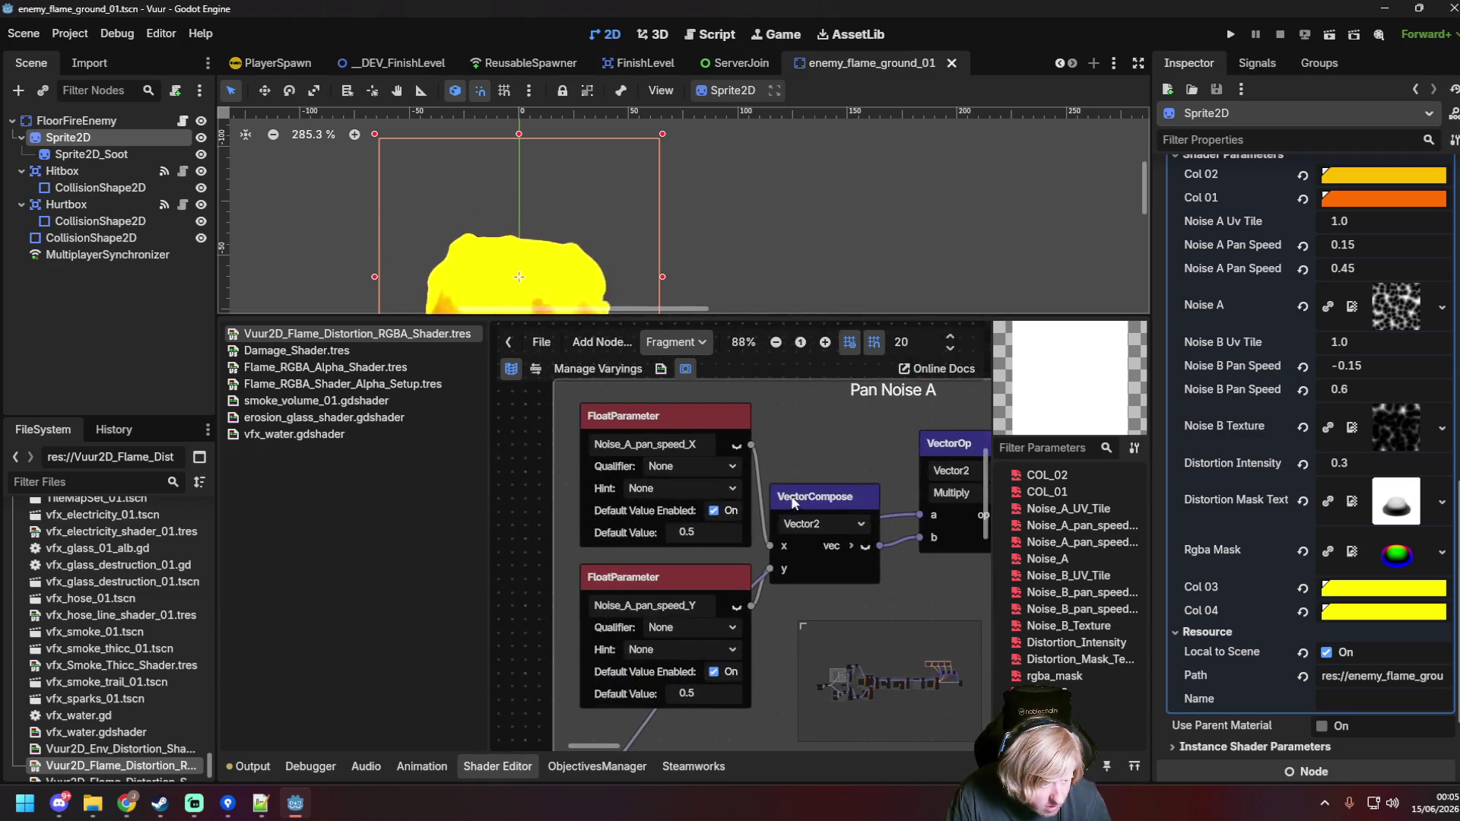
{"action": "scroll", "scroll_direction": "down", "scroll_amount": 3}
{"action": "scroll", "scroll_direction": "up", "scroll_amount": 3}
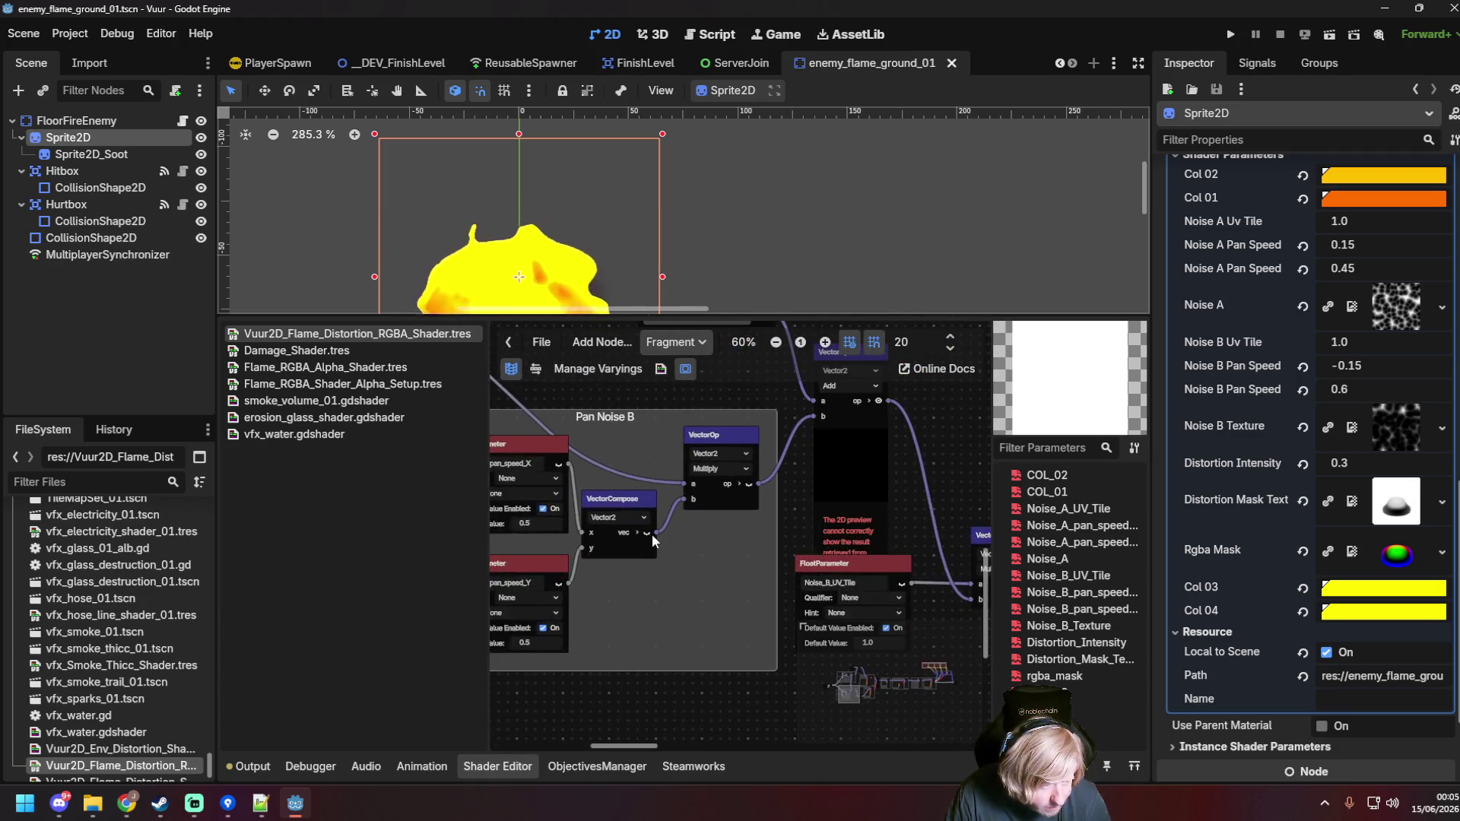
{"action": "left_click_drag", "start_coordinate": [800, 361], "coordinate": [707, 399]}
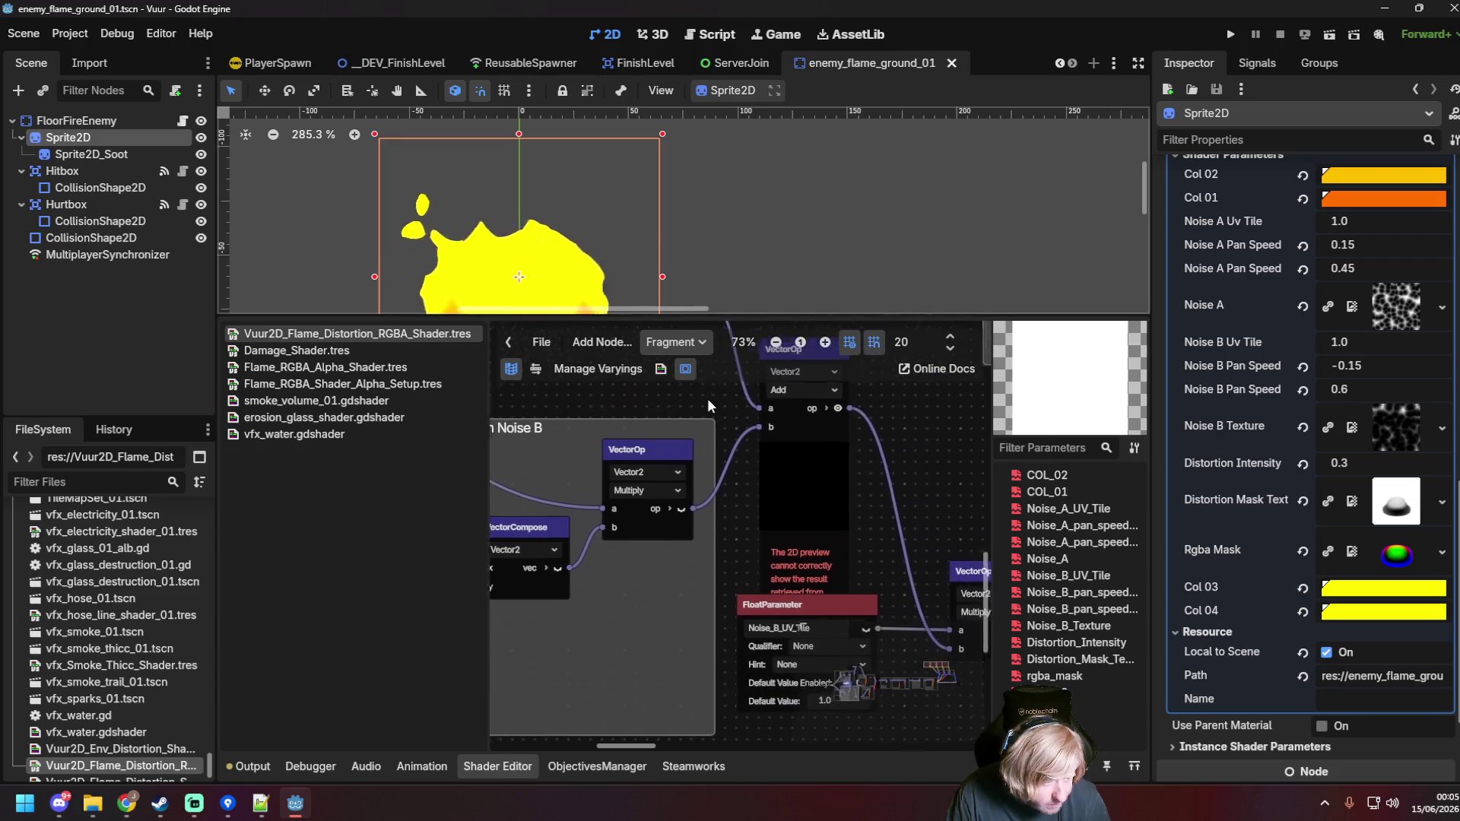
{"action": "scroll", "scroll_direction": "down", "scroll_amount": 3}
{"action": "left_click_drag", "start_coordinate": [869, 466], "coordinate": [778, 406]}
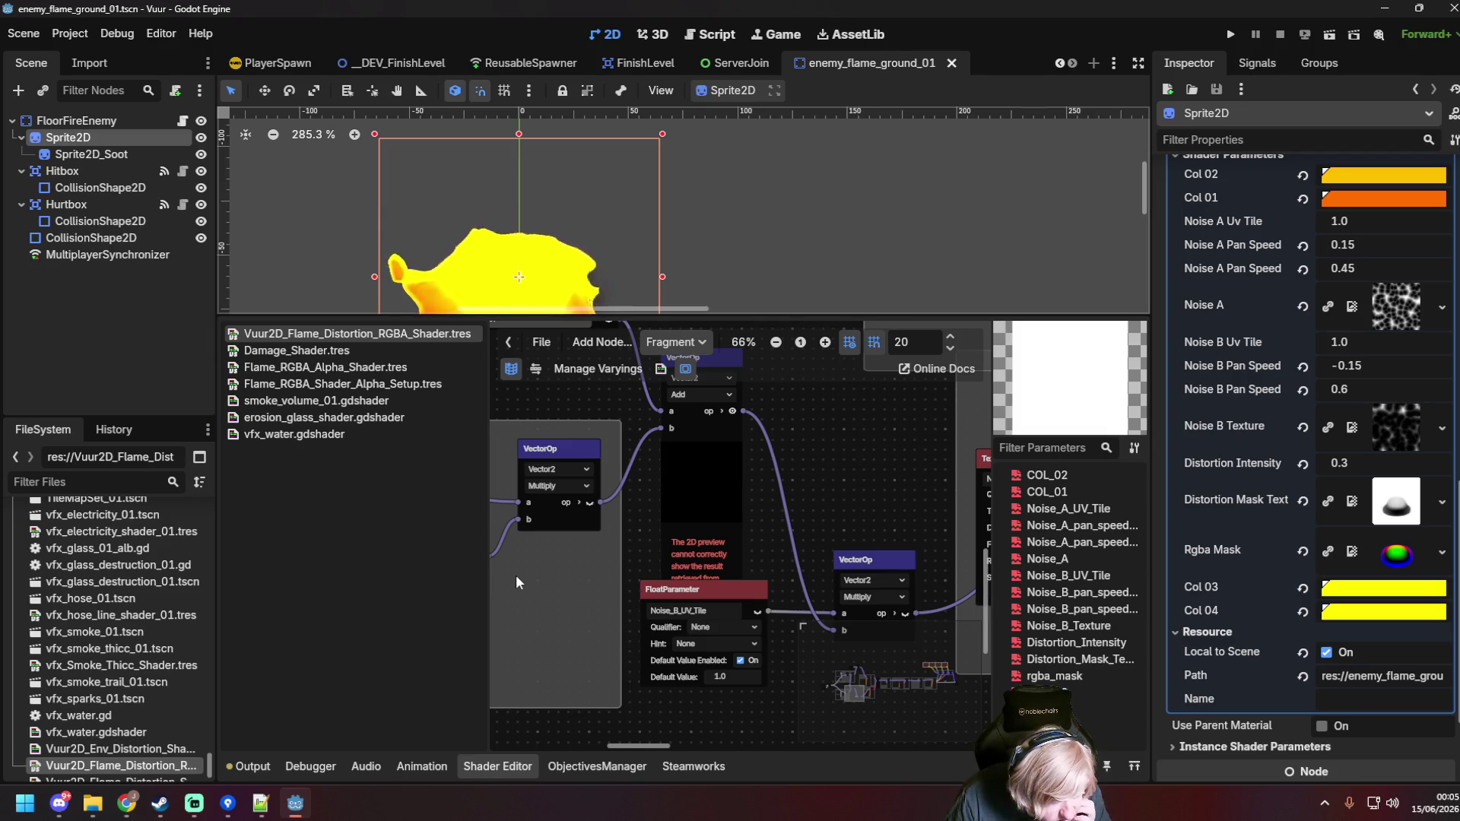
{"action": "left_click_drag", "start_coordinate": [515, 575], "coordinate": [248, 588]}
{"action": "left_click_drag", "start_coordinate": [555, 562], "coordinate": [742, 568]}
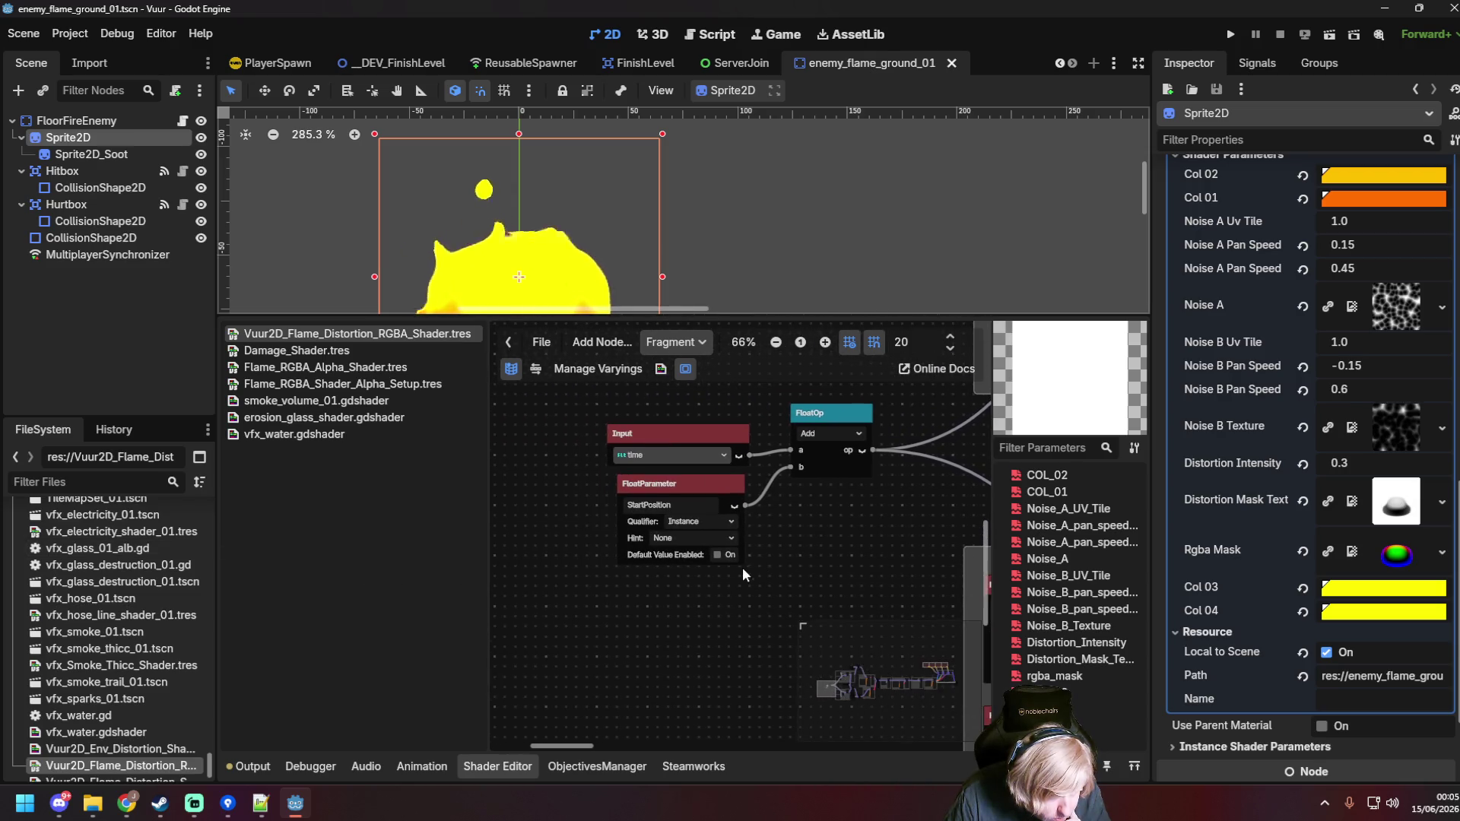
Step: Try StartPosition's Global, None and Instance + Index qualifiers, settling on Instance
{"action": "scroll", "scroll_direction": "up", "scroll_amount": 3}
{"action": "left_click", "coordinate": [706, 523]}
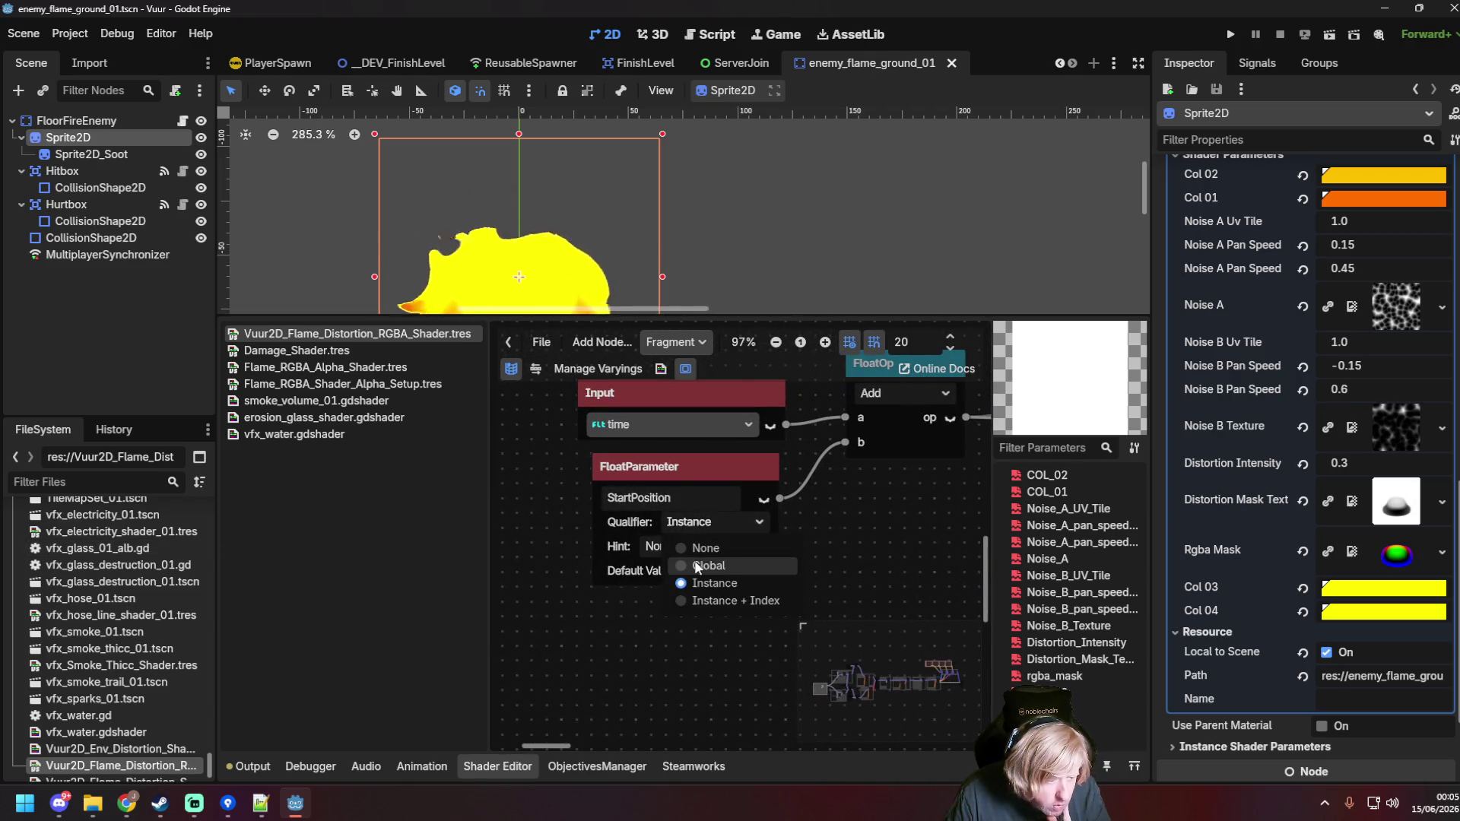
{"action": "left_click", "coordinate": [698, 566]}
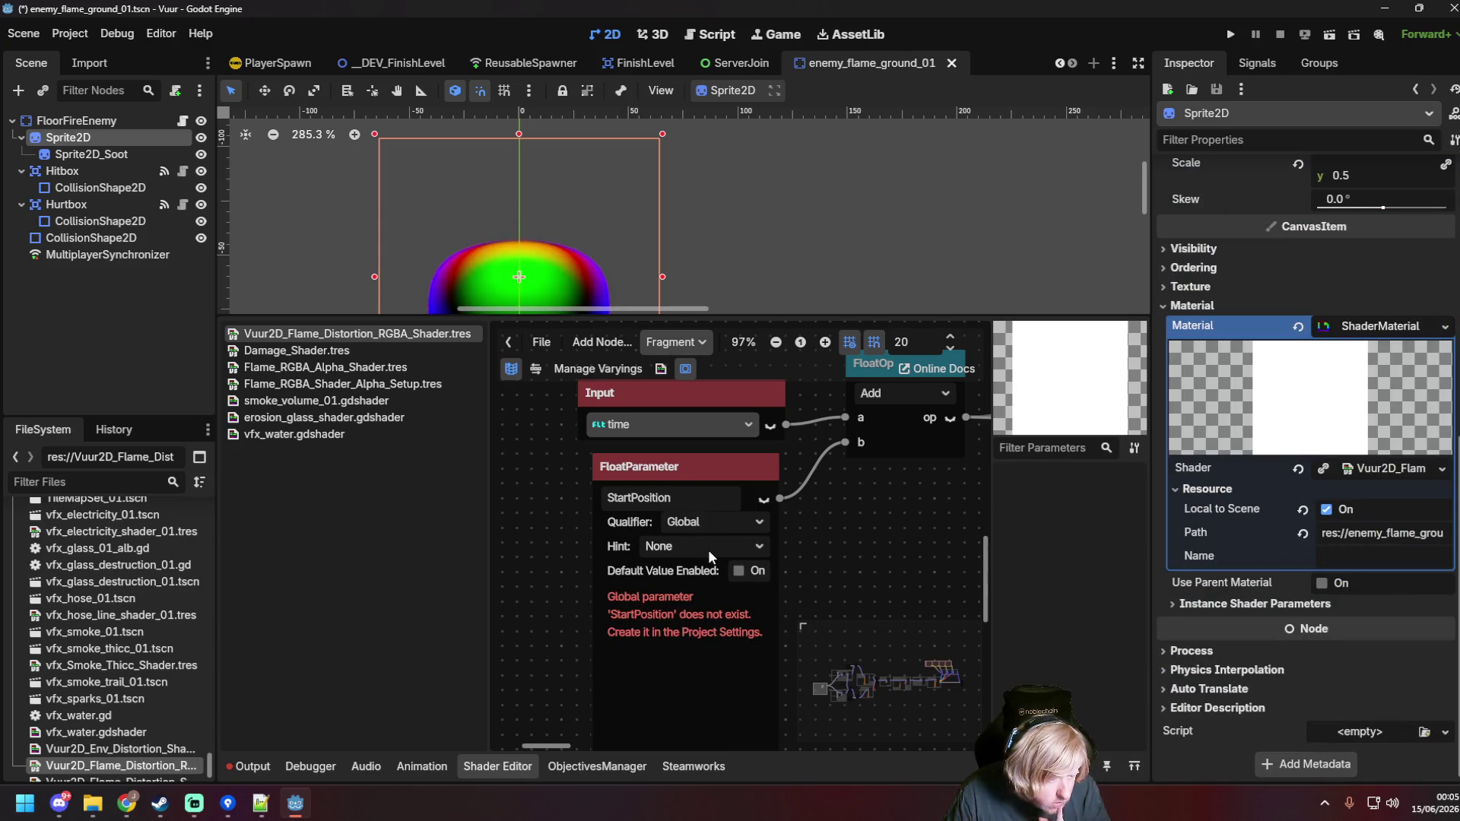
{"action": "left_click", "coordinate": [724, 522]}
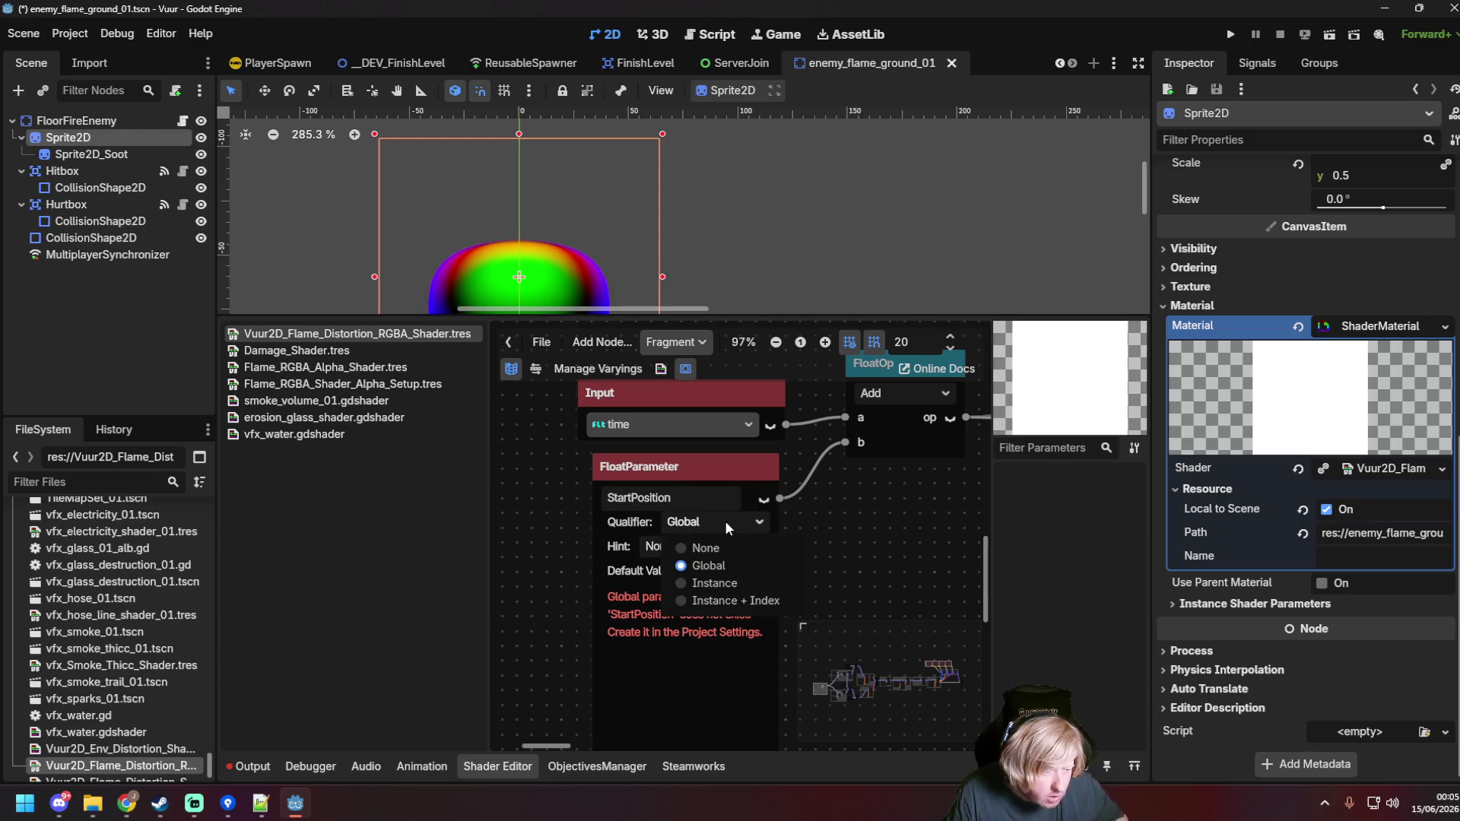
{"action": "left_click", "coordinate": [711, 547]}
{"action": "left_click", "coordinate": [713, 521]}
{"action": "left_click", "coordinate": [724, 596]}
{"action": "left_click", "coordinate": [733, 545]}
{"action": "left_click", "coordinate": [759, 523]}
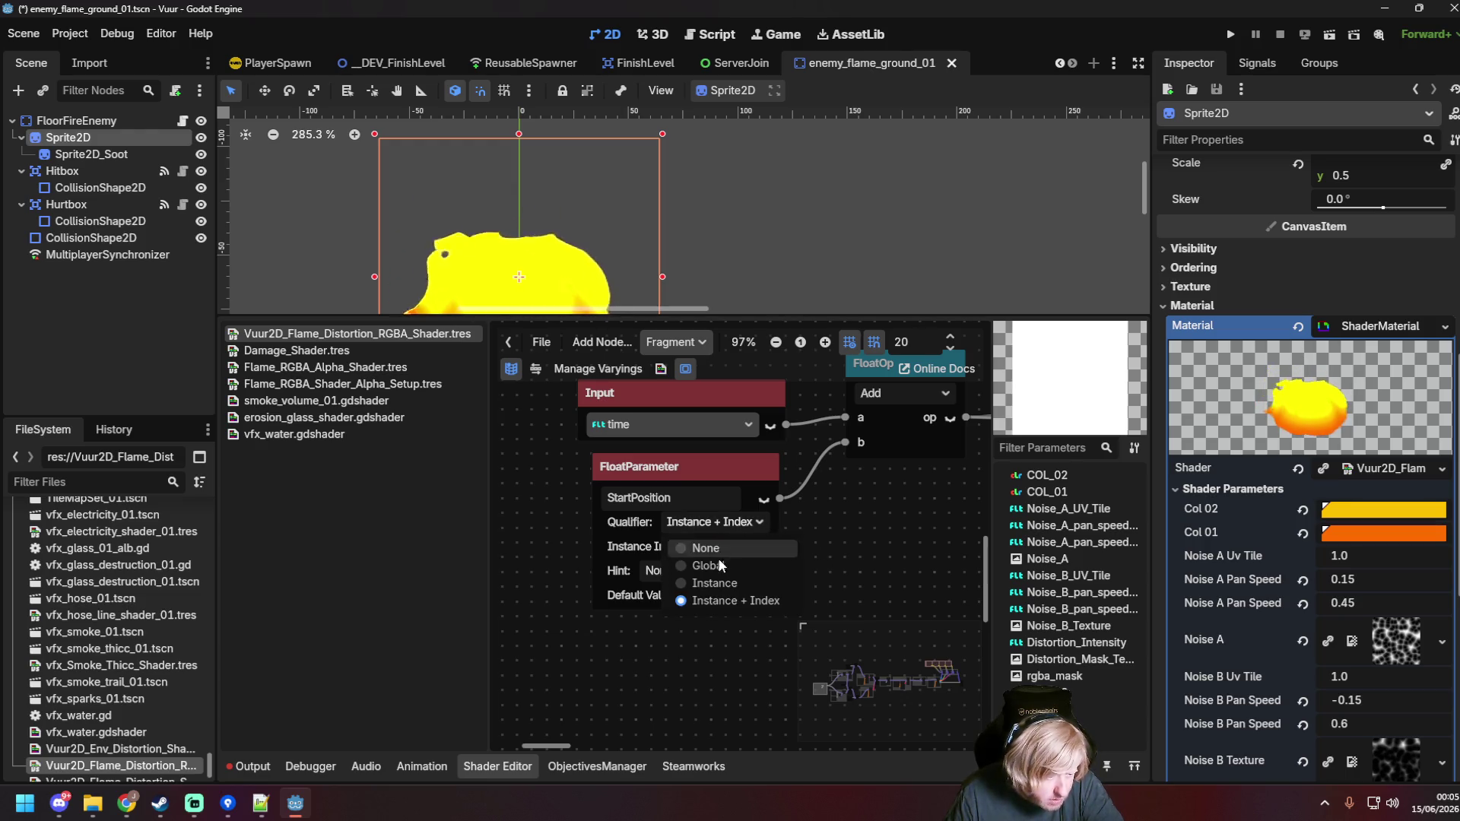
{"action": "left_click", "coordinate": [772, 581]}
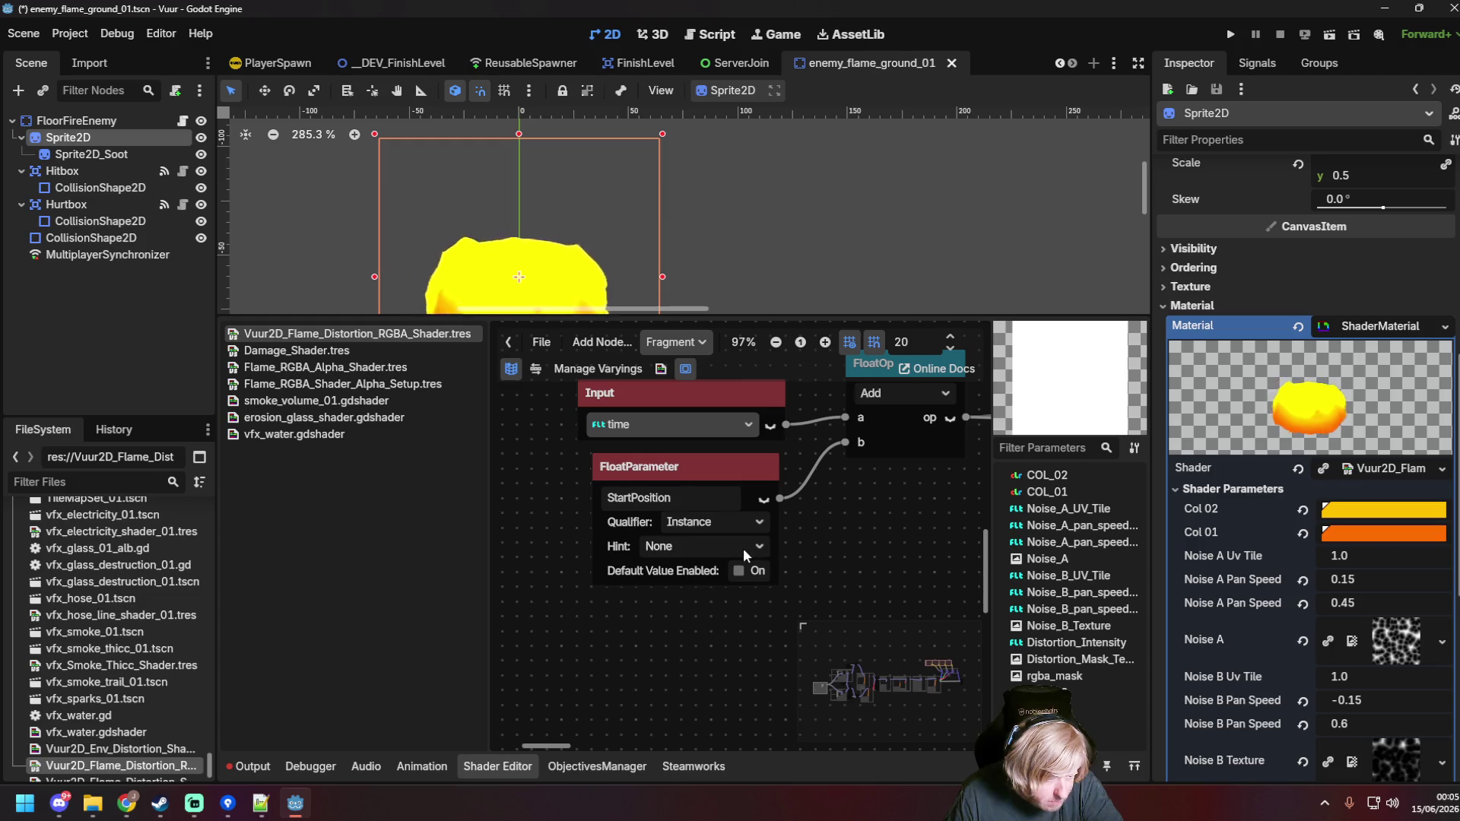
Step: Enable StartPosition's 0.0 default value and turn on its output port preview
{"action": "left_click", "coordinate": [740, 568]}
{"action": "left_click", "coordinate": [729, 595]}
{"action": "key", "text": "Return"}
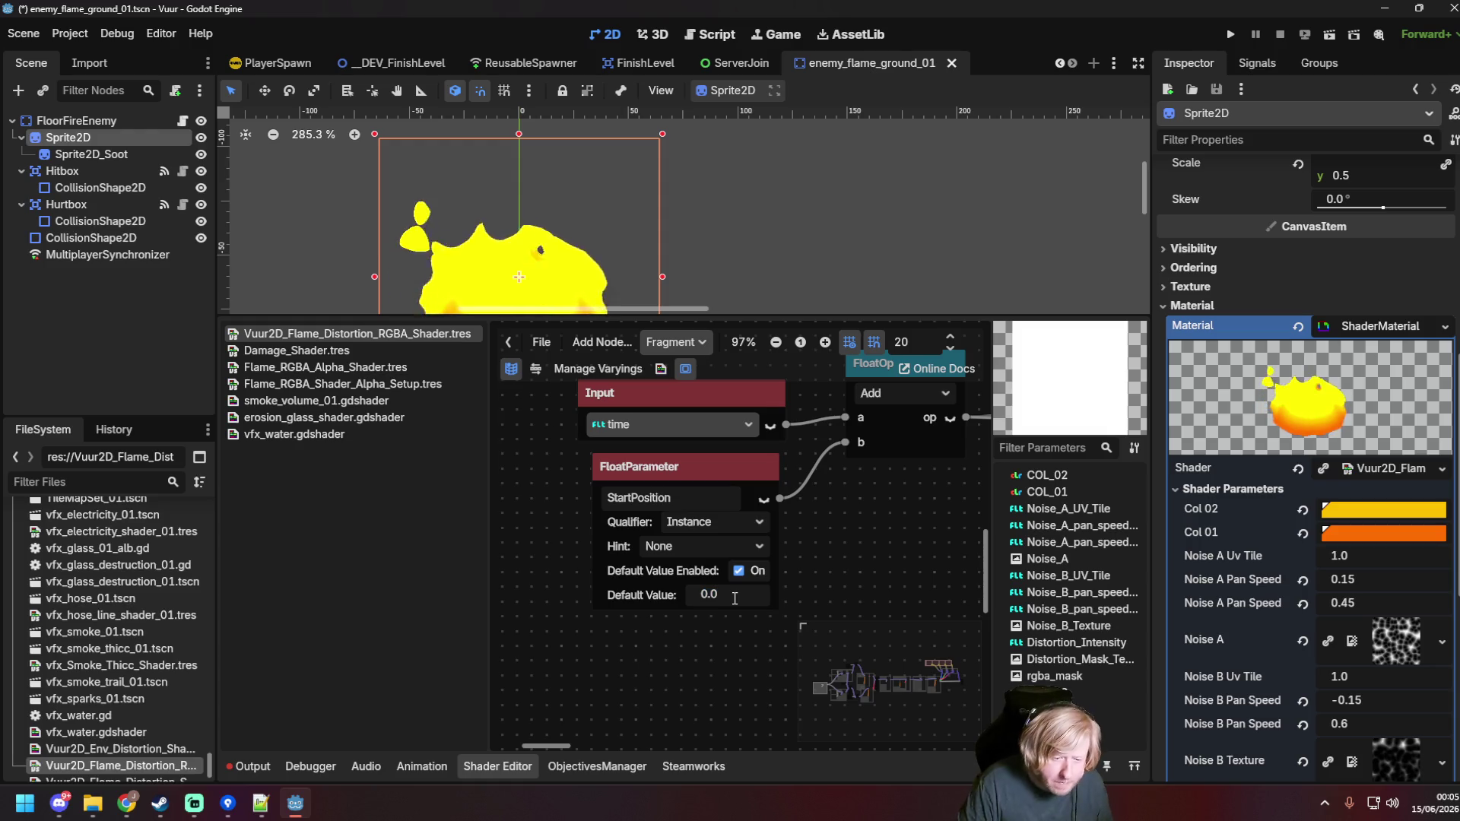
{"action": "scroll", "scroll_direction": "down", "scroll_amount": 3}
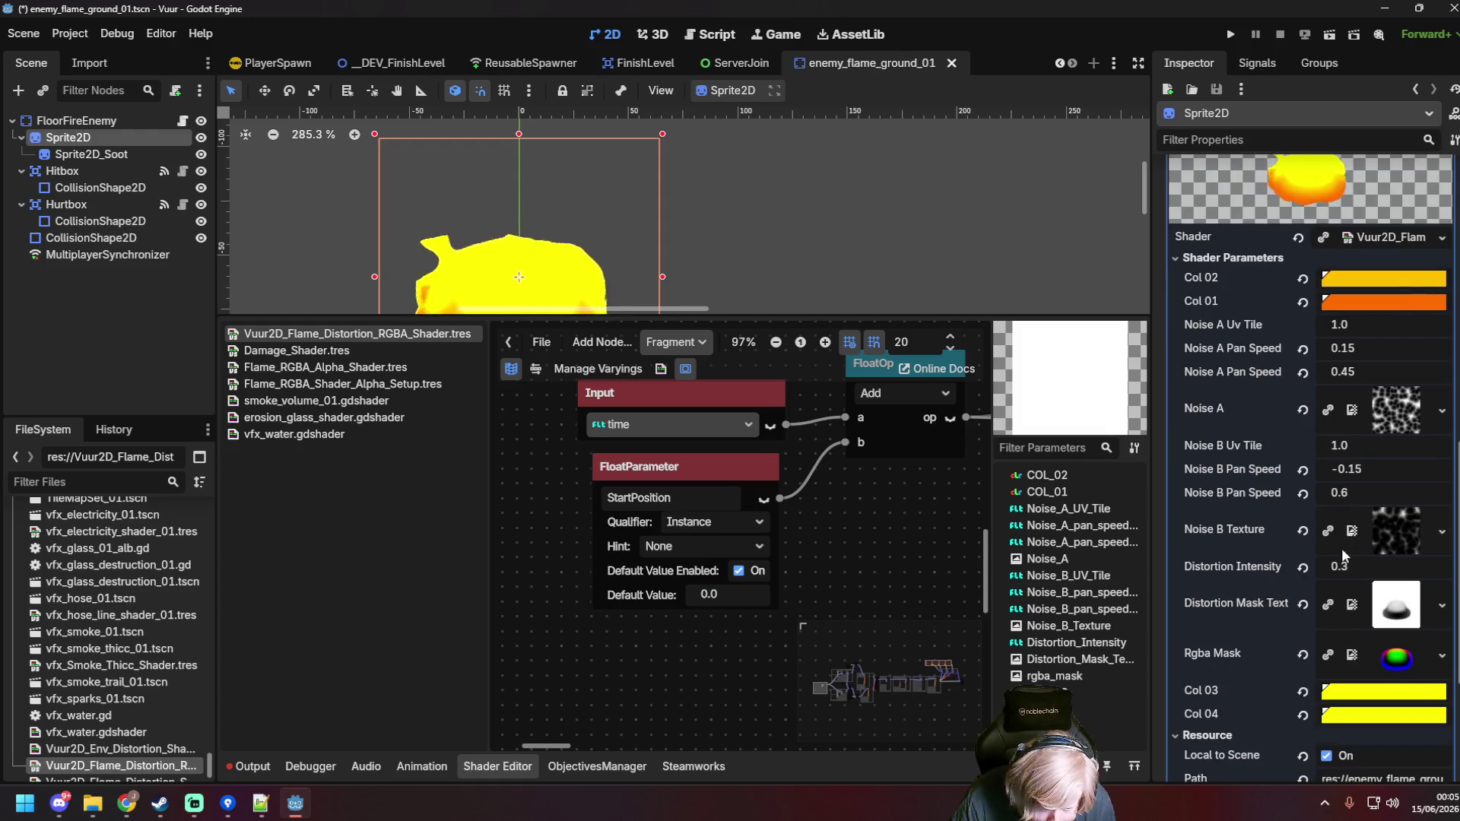
{"action": "scroll", "scroll_direction": "up", "scroll_amount": 3}
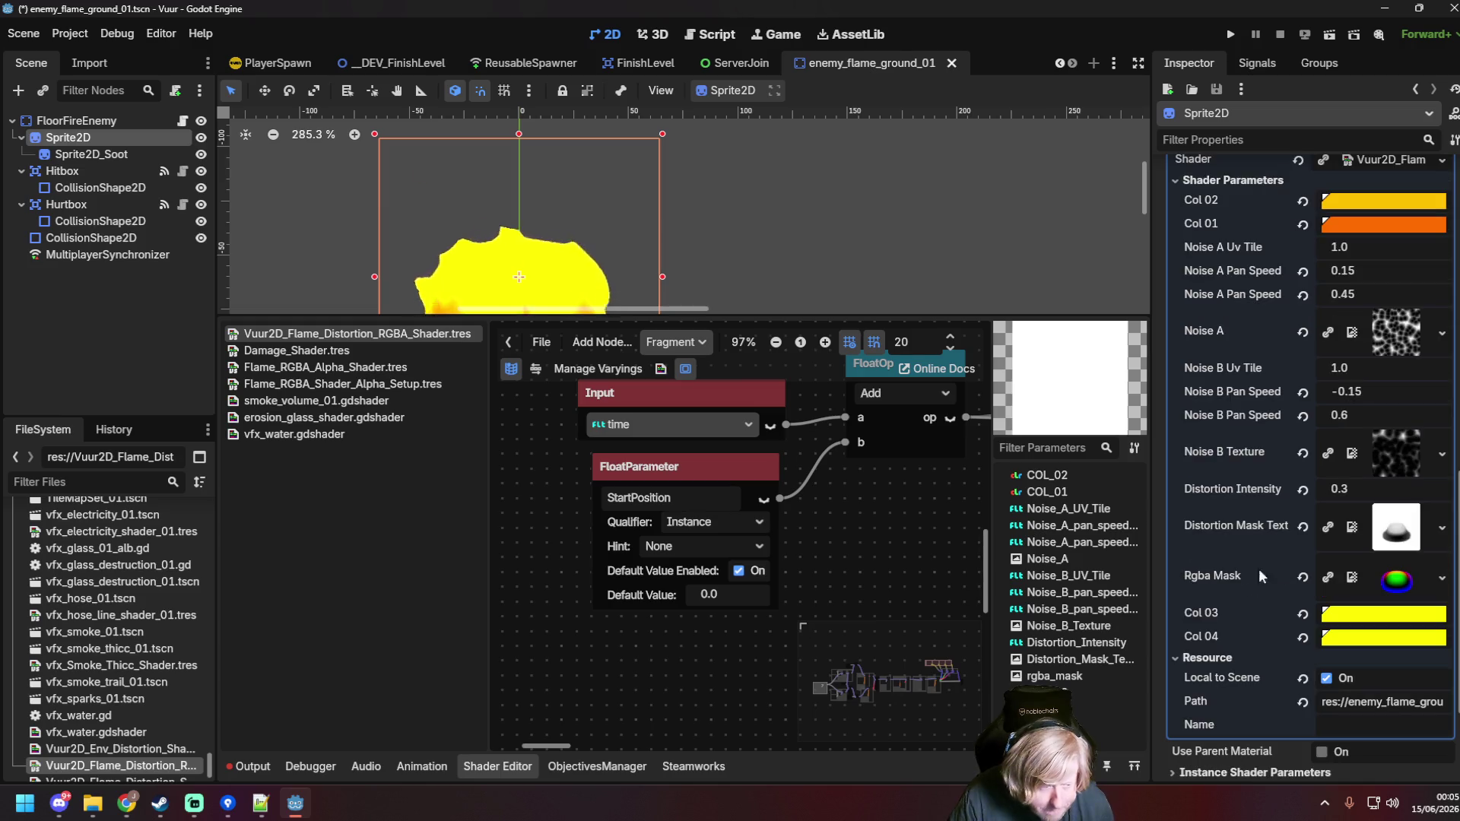
{"action": "left_click", "coordinate": [763, 498]}
{"action": "scroll", "scroll_direction": "down", "scroll_amount": 3}
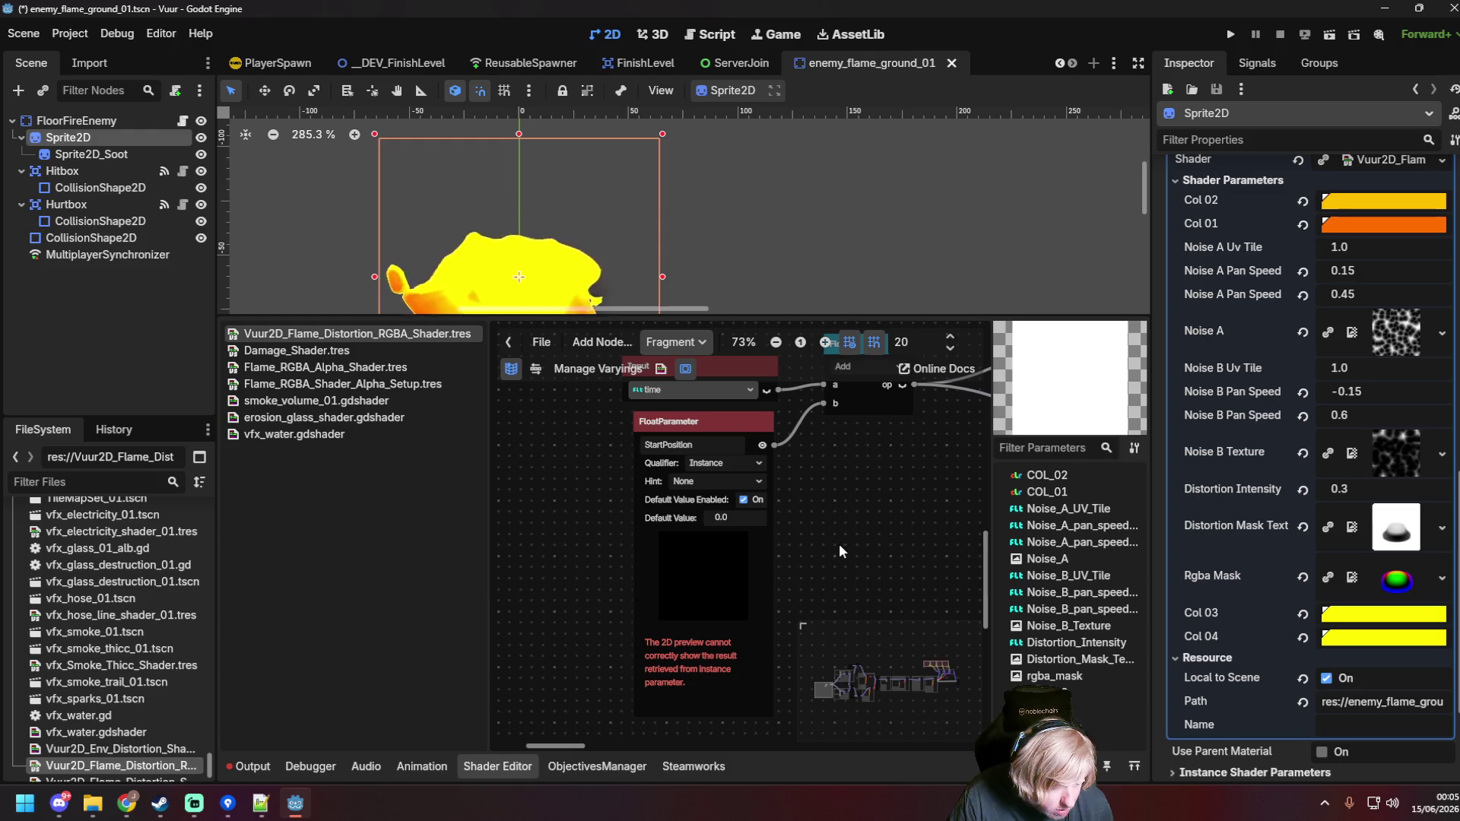
{"action": "left_click_drag", "start_coordinate": [728, 426], "coordinate": [736, 432]}
Step: Save the enemy_flame_ground_01 scene and switch over to File Explorer
{"action": "key", "text": "ctrl+s"}
{"action": "scroll", "scroll_direction": "up", "scroll_amount": 3}
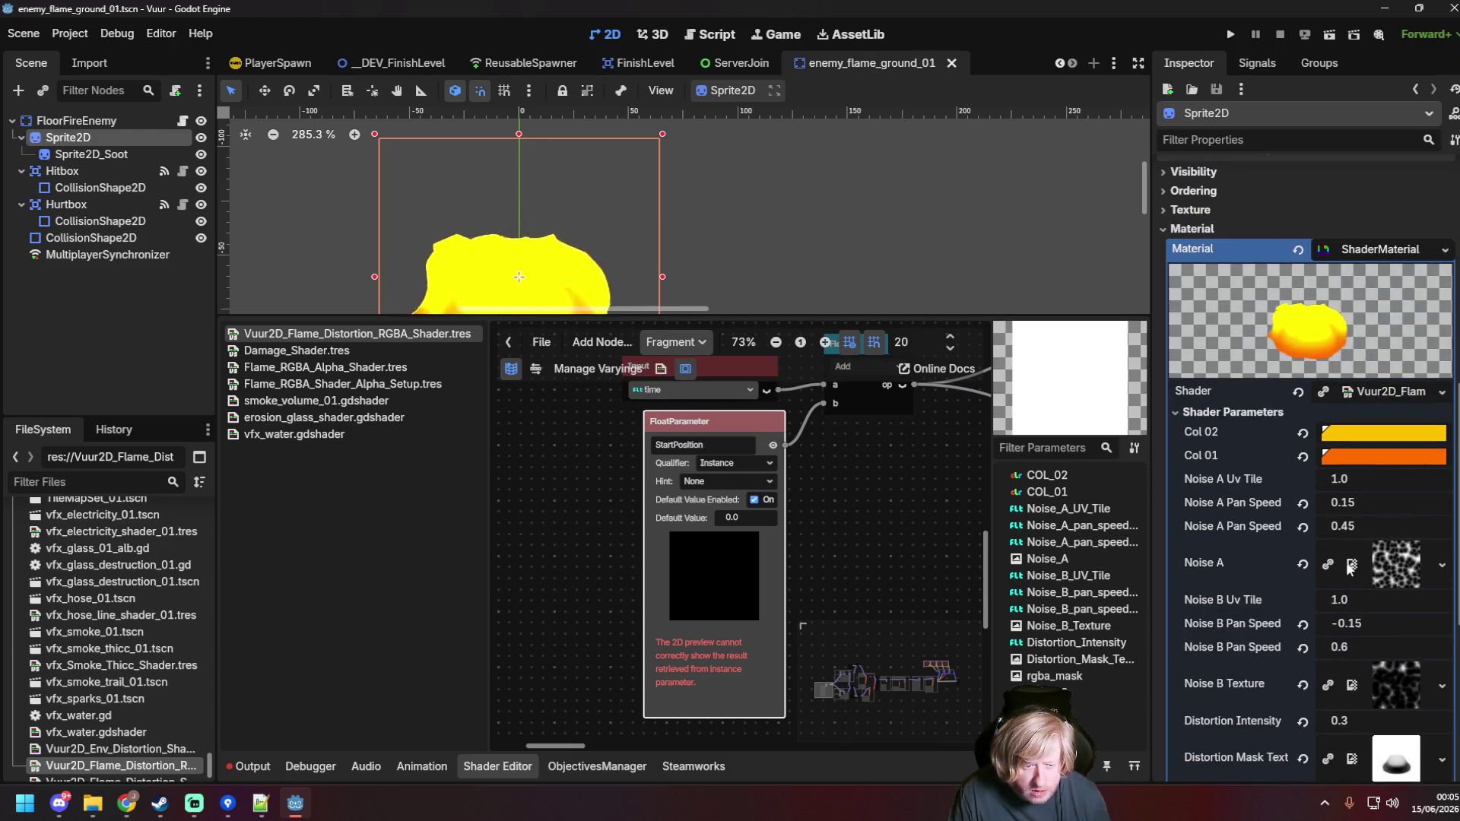
{"action": "scroll", "scroll_direction": "down", "scroll_amount": 3}
{"action": "key", "text": "alt+Tab"}
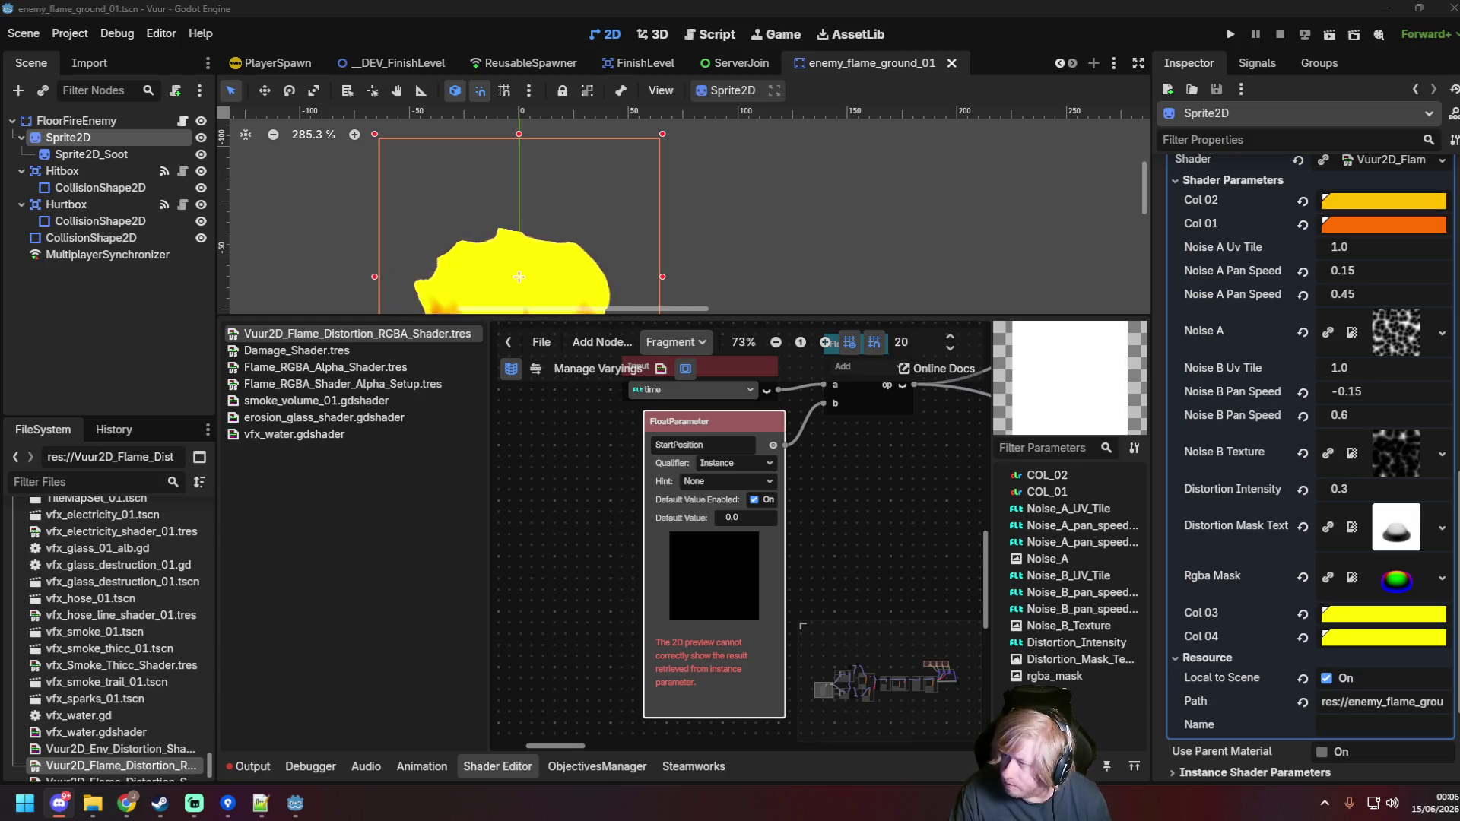
{"action": "key", "text": "alt+Tab"}
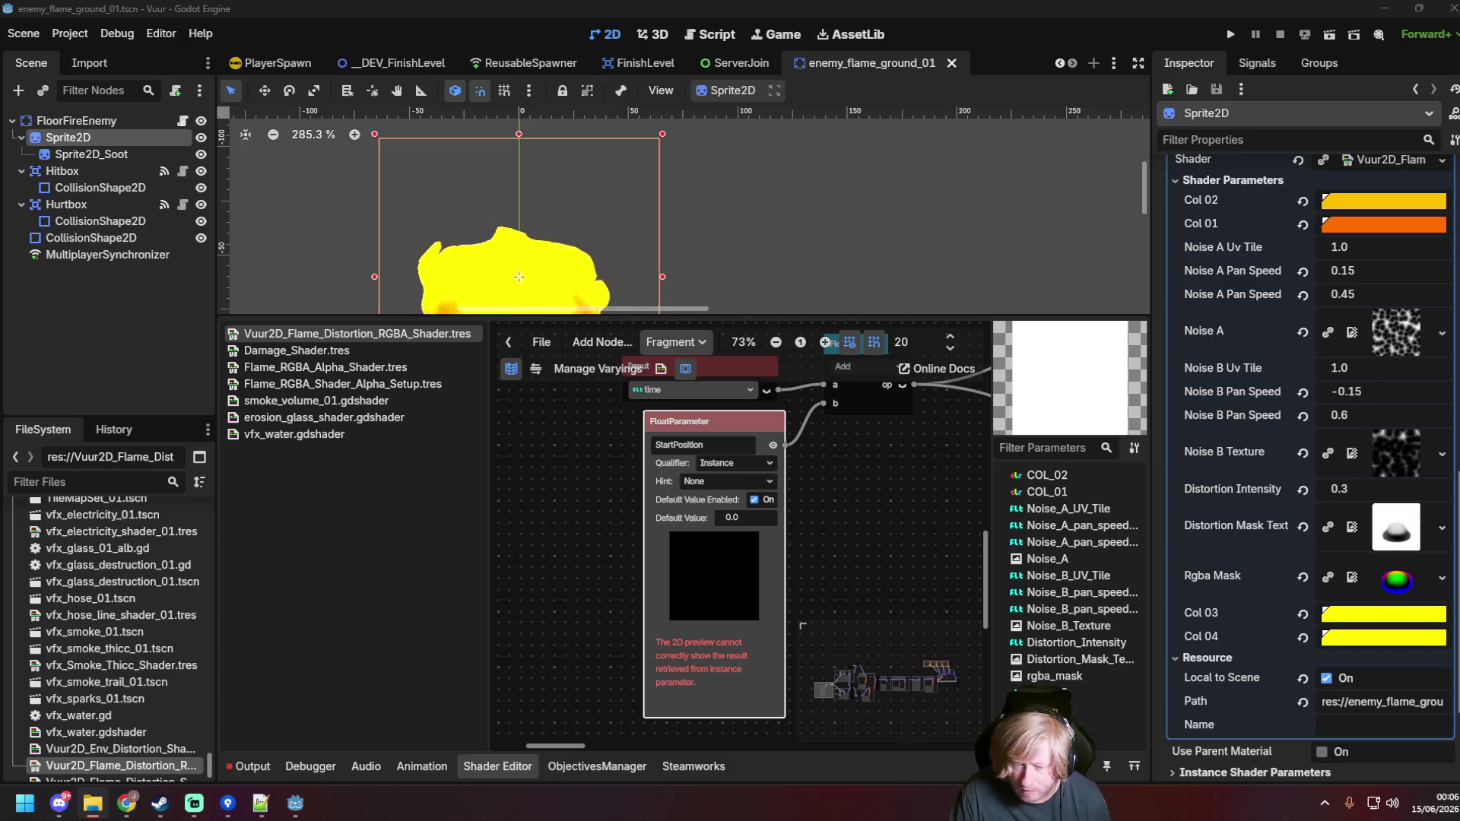
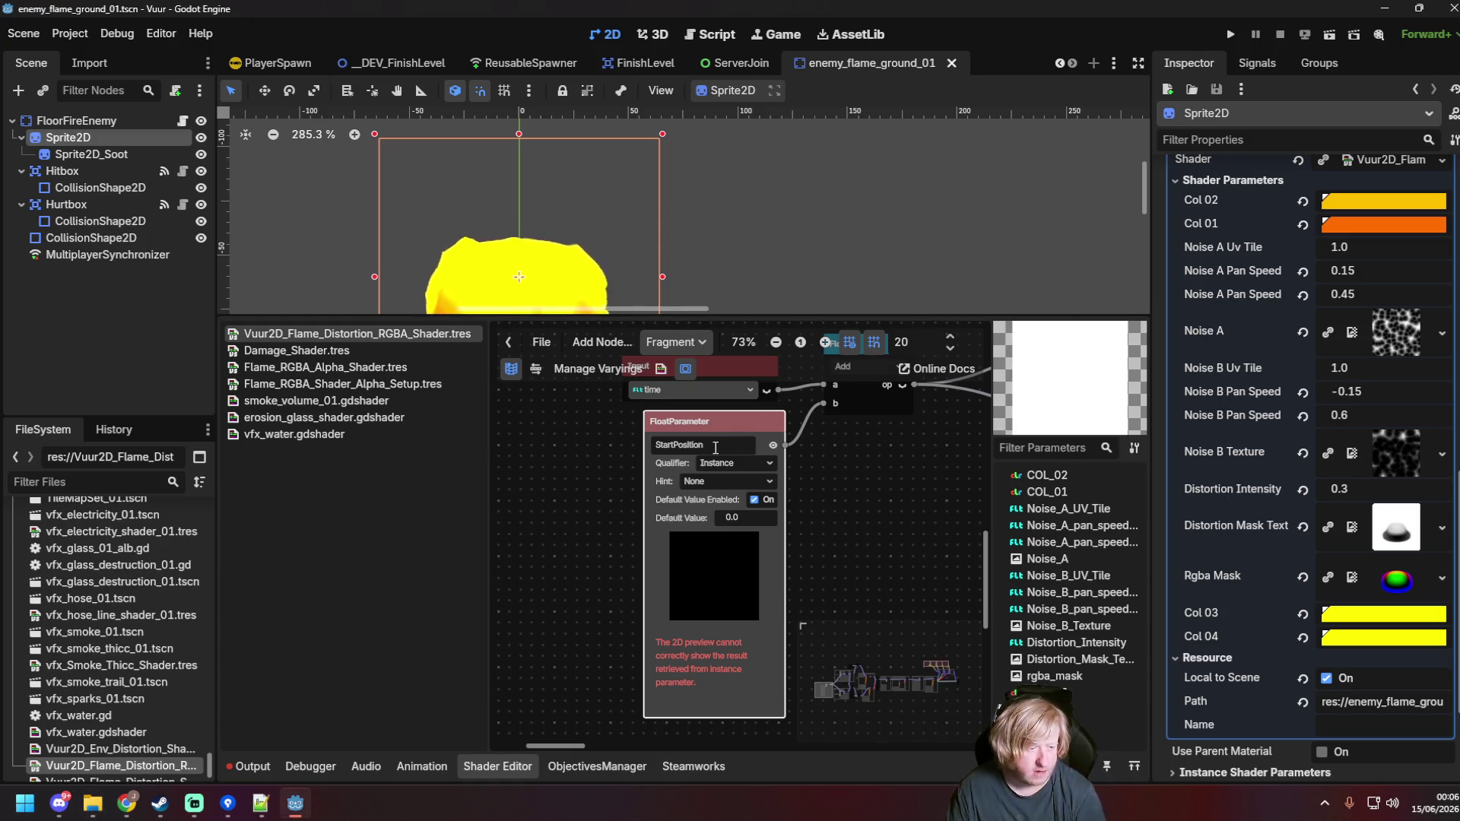
Step: Deselect the StartPosition node, hide its preview, and save the scene
{"action": "left_click", "coordinate": [819, 505]}
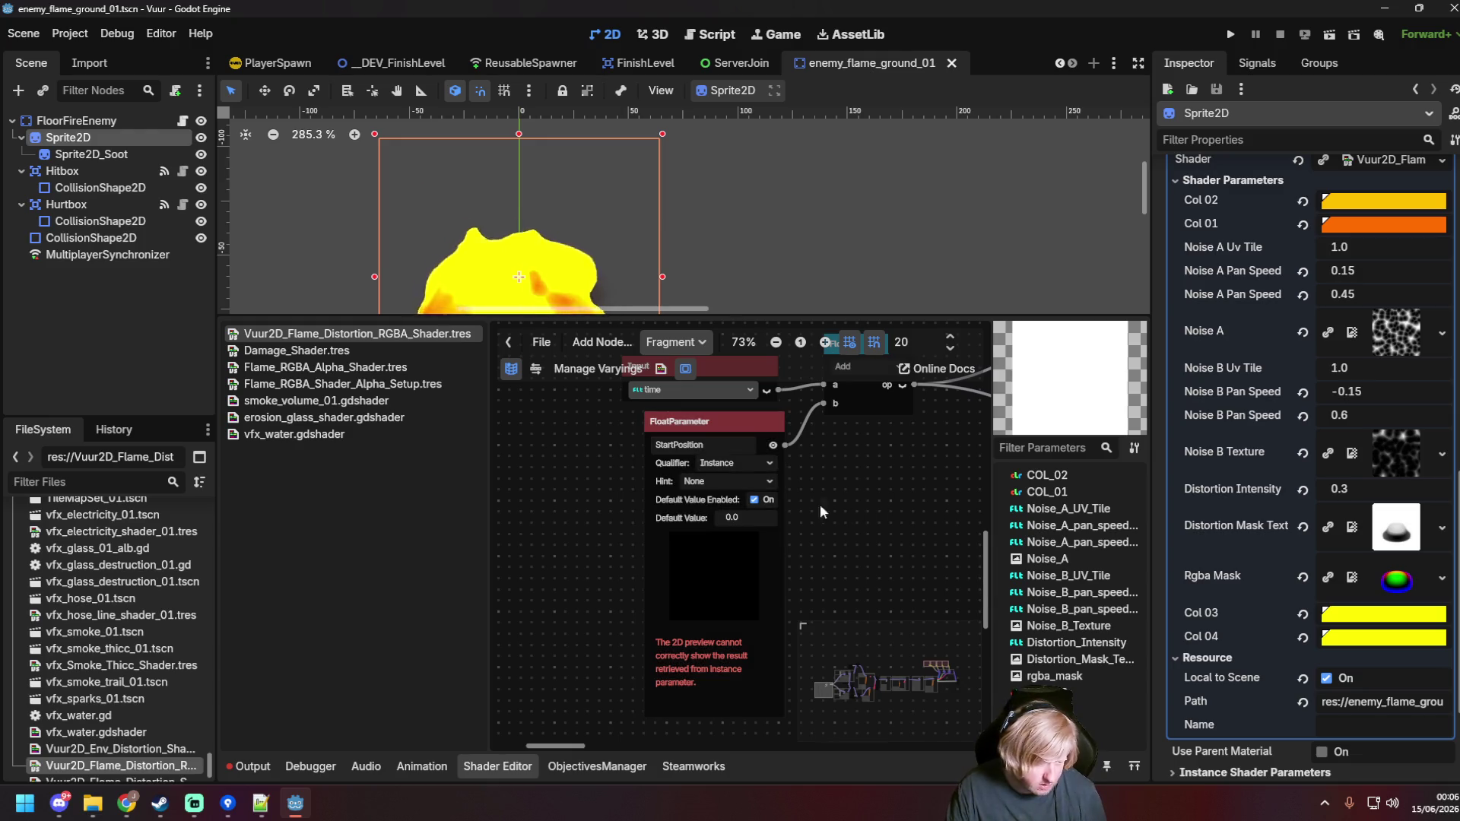
{"action": "left_click", "coordinate": [772, 446]}
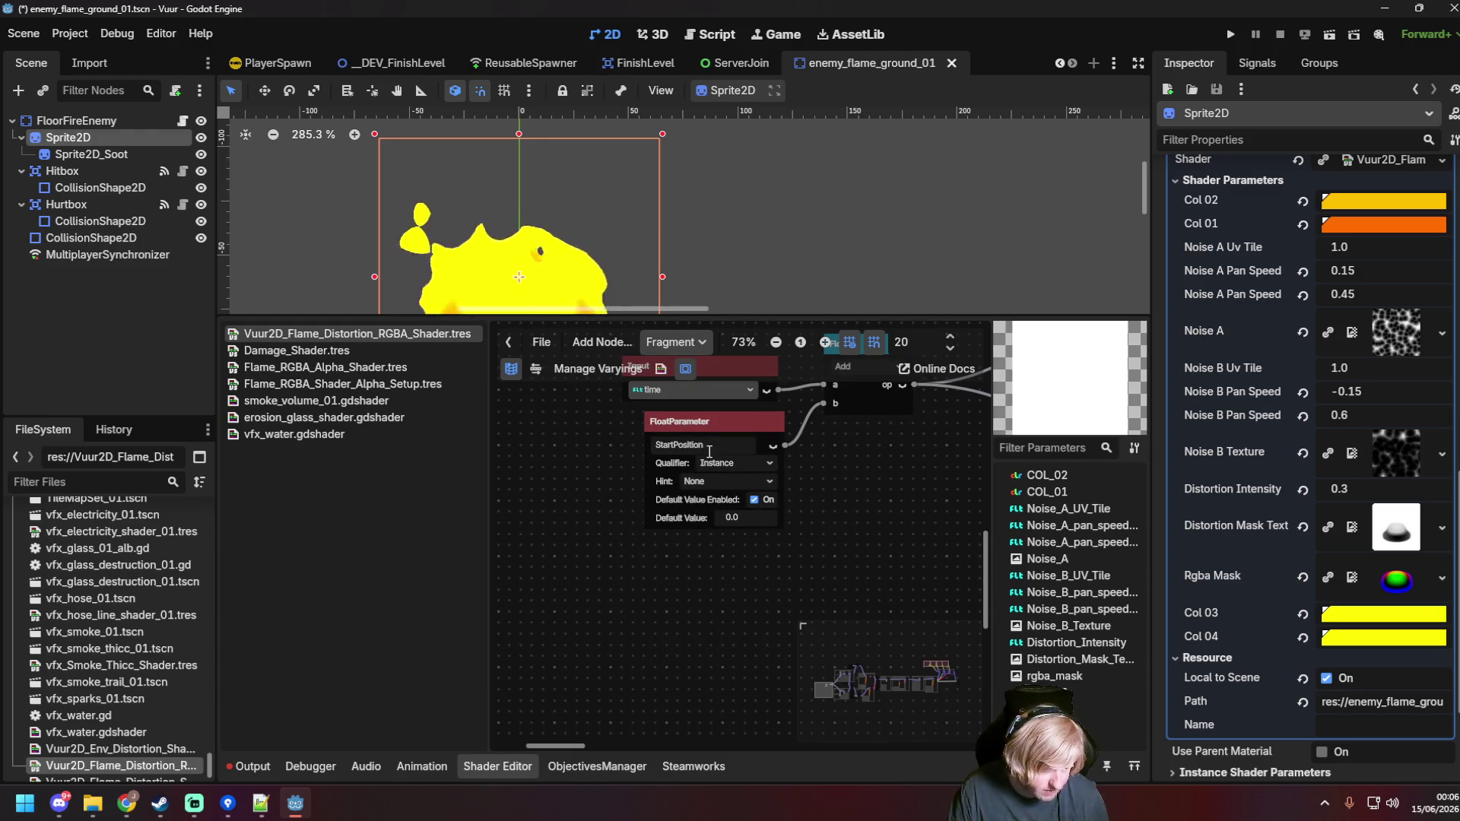
{"action": "key", "text": "ctrl+s"}
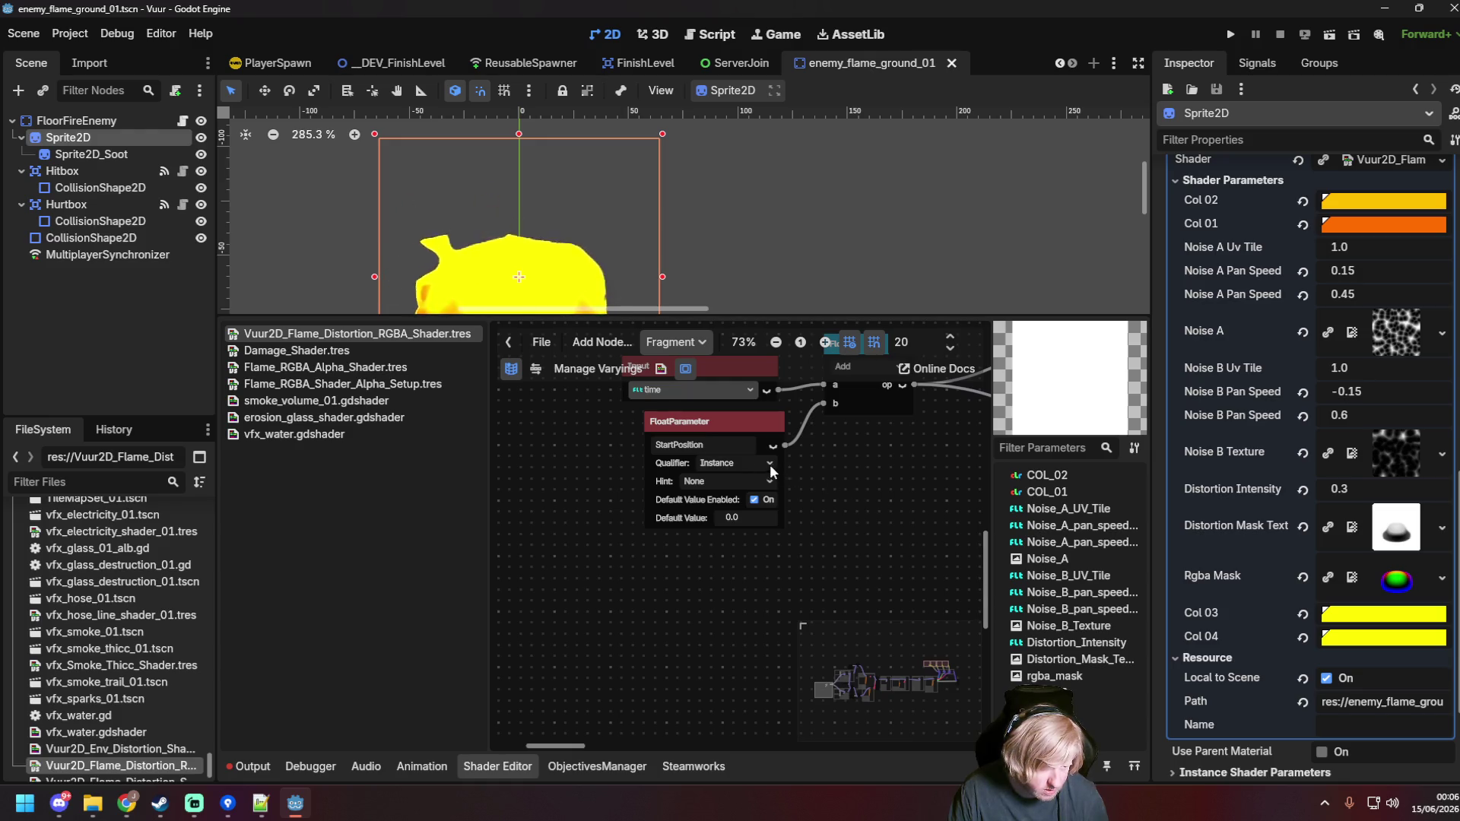
Step: Set the StartPosition qualifier to None, save, and open floor_fire_enemy.gd
{"action": "left_click", "coordinate": [756, 464]}
{"action": "left_click", "coordinate": [736, 476]}
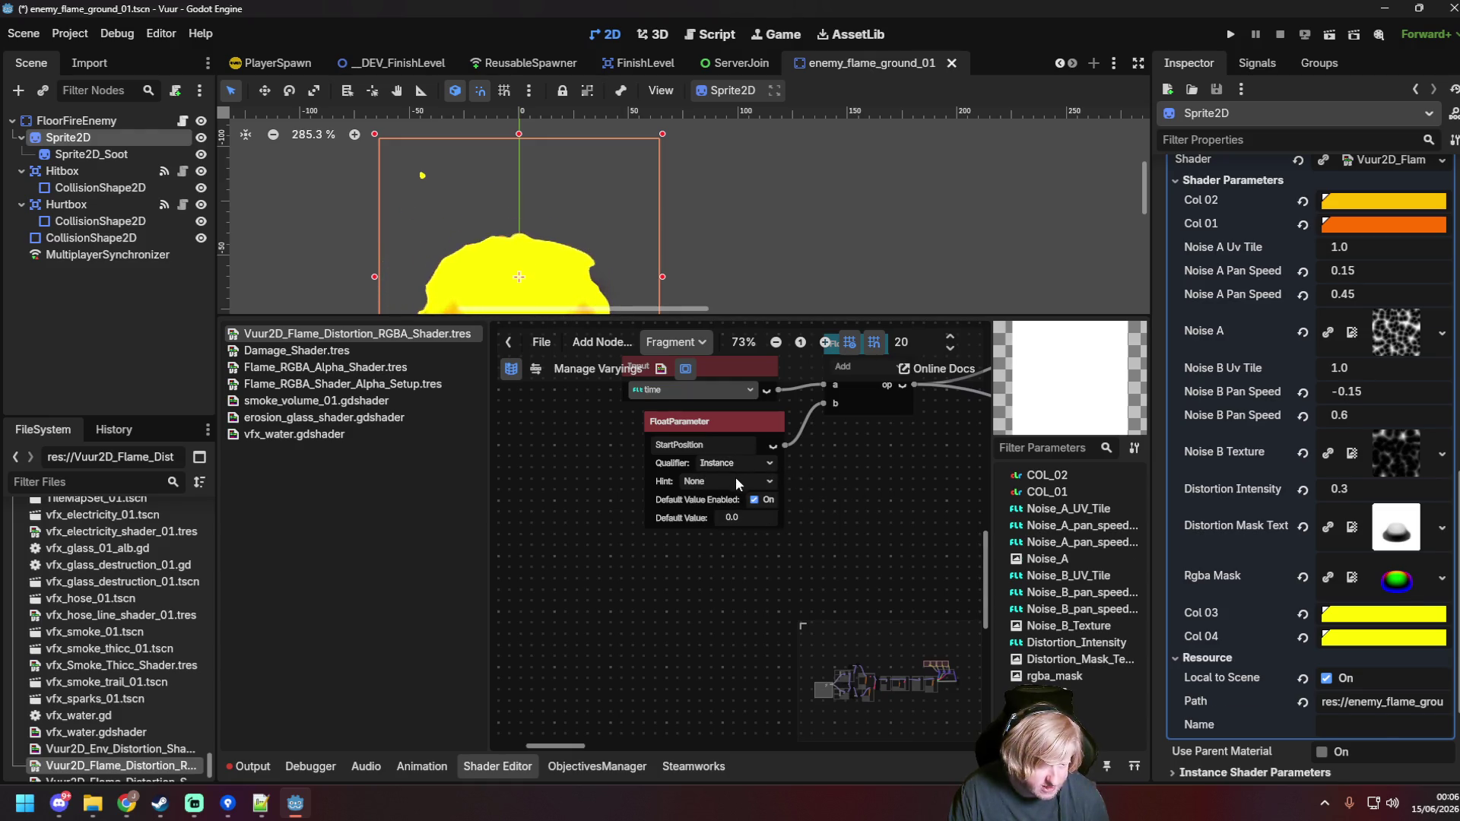
{"action": "left_click", "coordinate": [737, 466]}
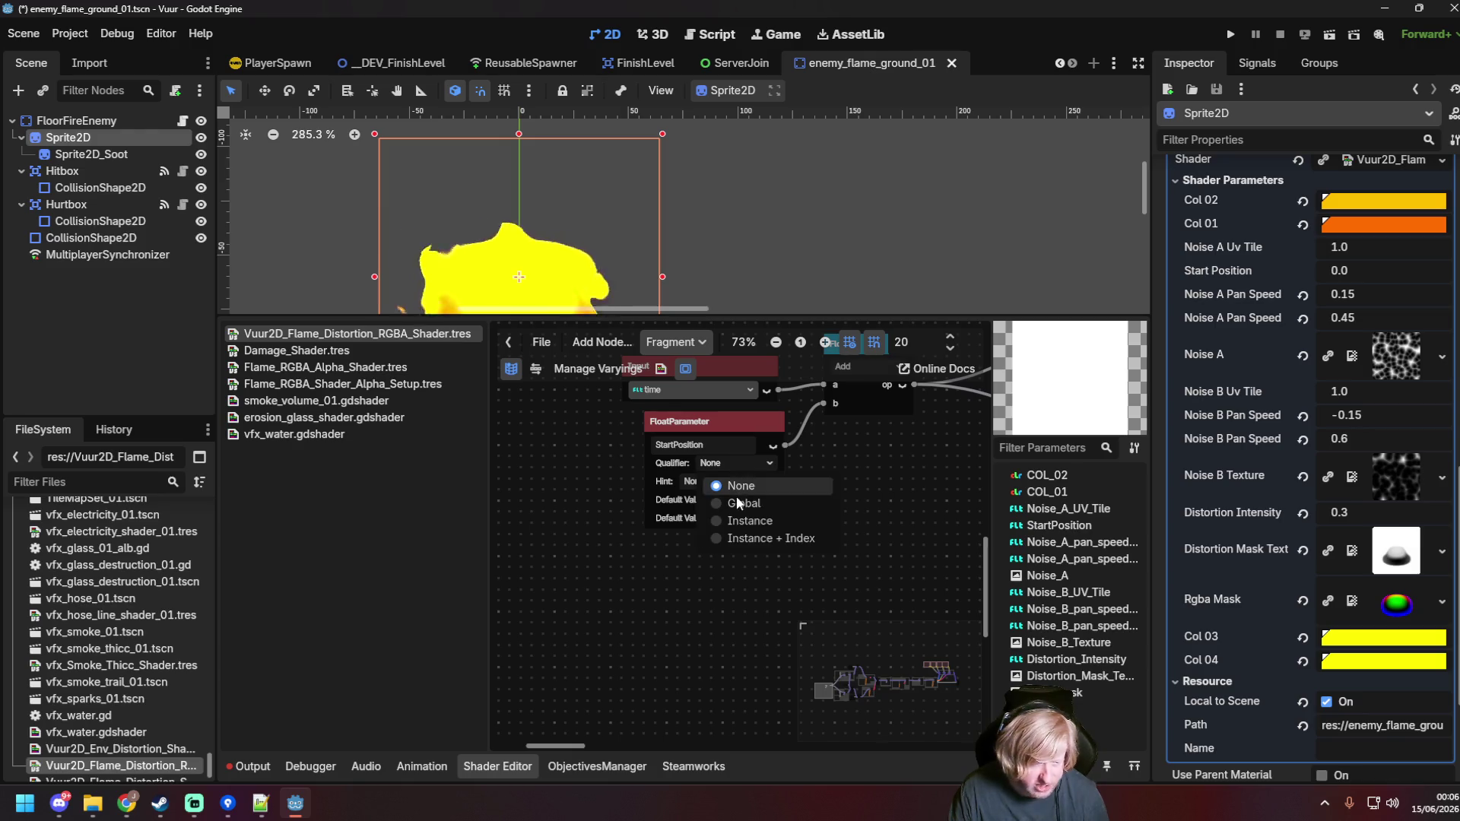
{"action": "left_click", "coordinate": [741, 521]}
{"action": "left_click", "coordinate": [737, 464]}
{"action": "left_click", "coordinate": [736, 487]}
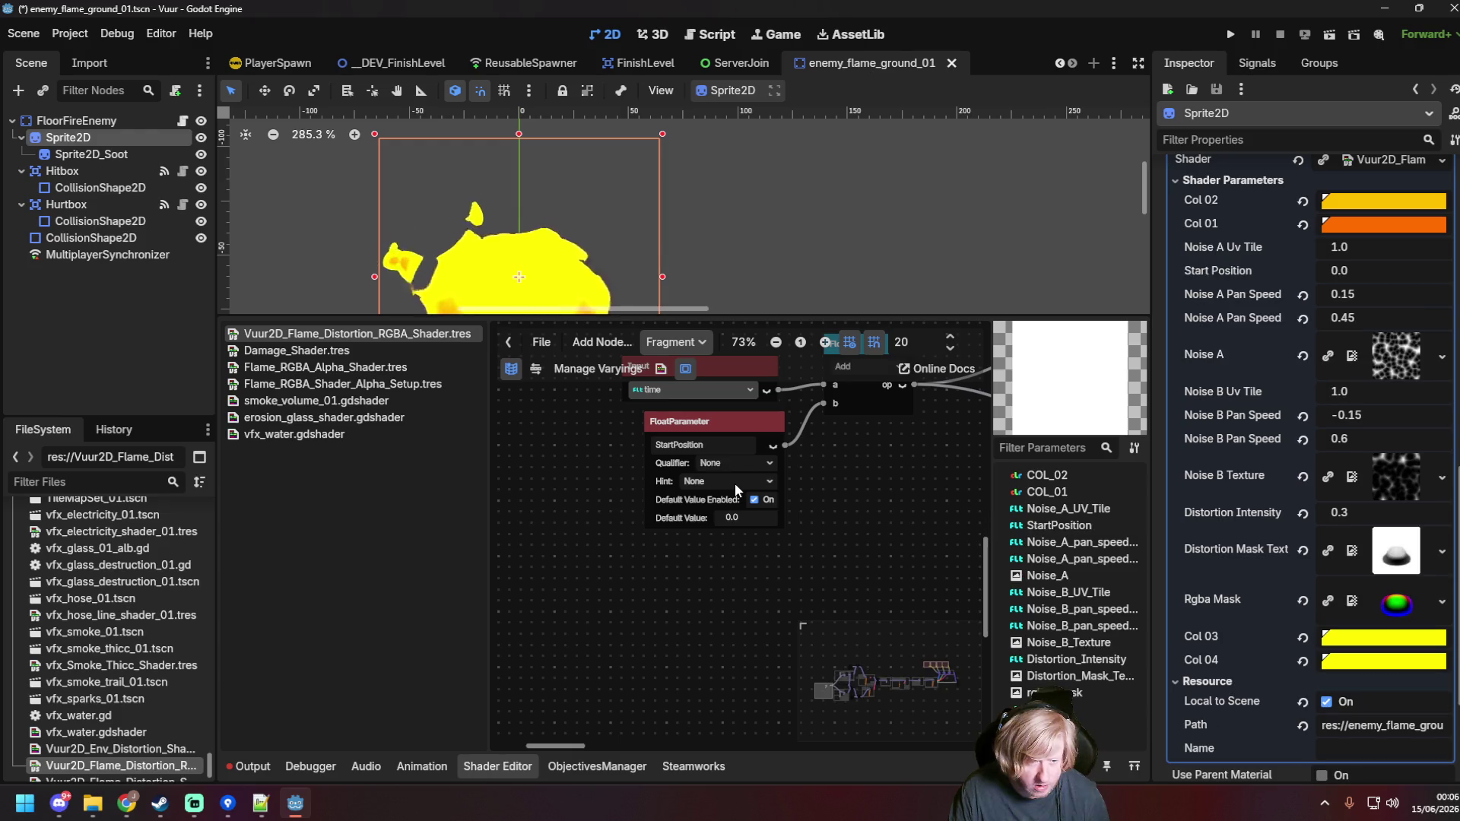
{"action": "key", "text": "ctrl+s"}
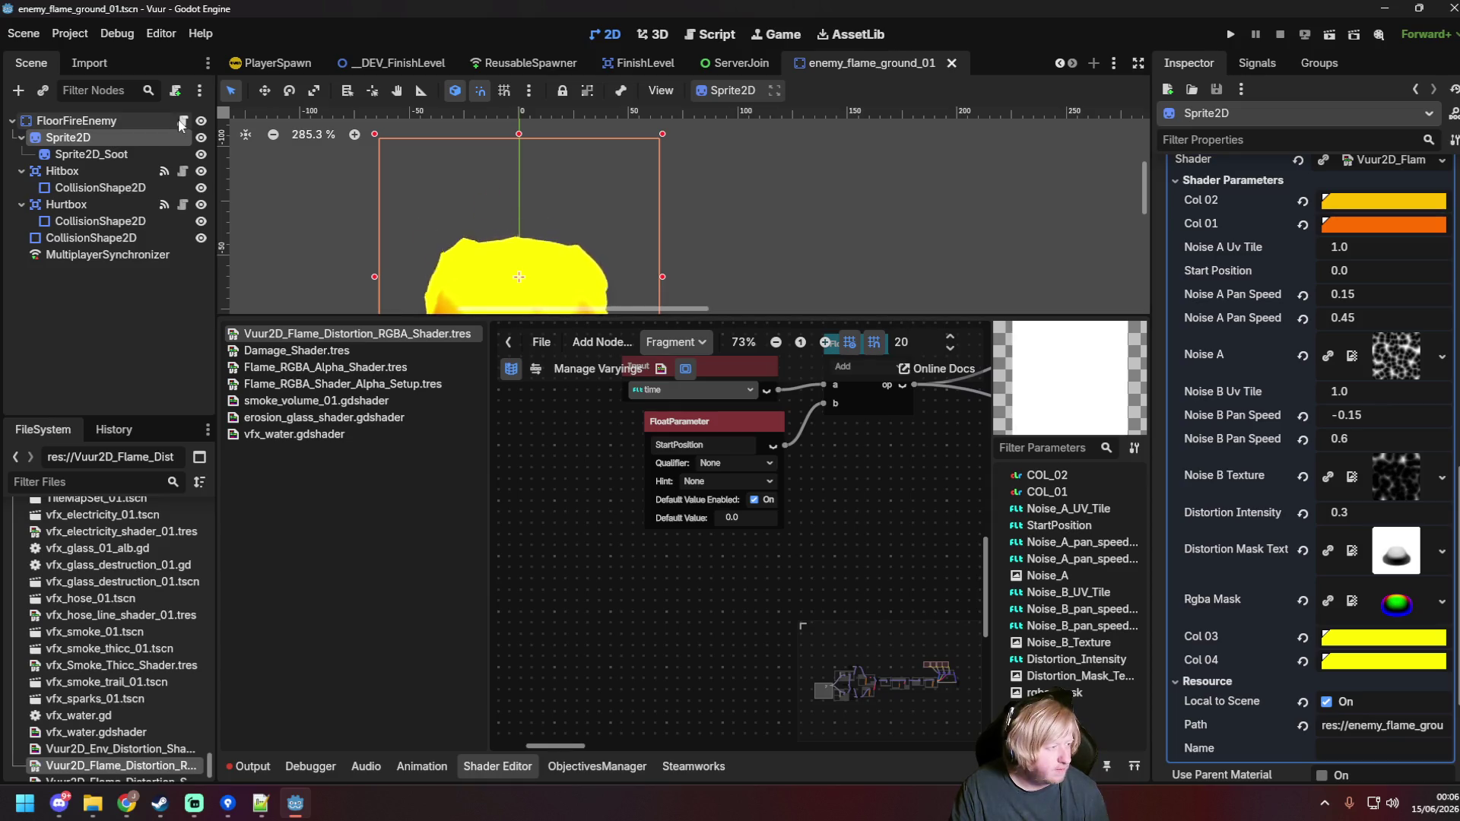
{"action": "left_click", "coordinate": [183, 122]}
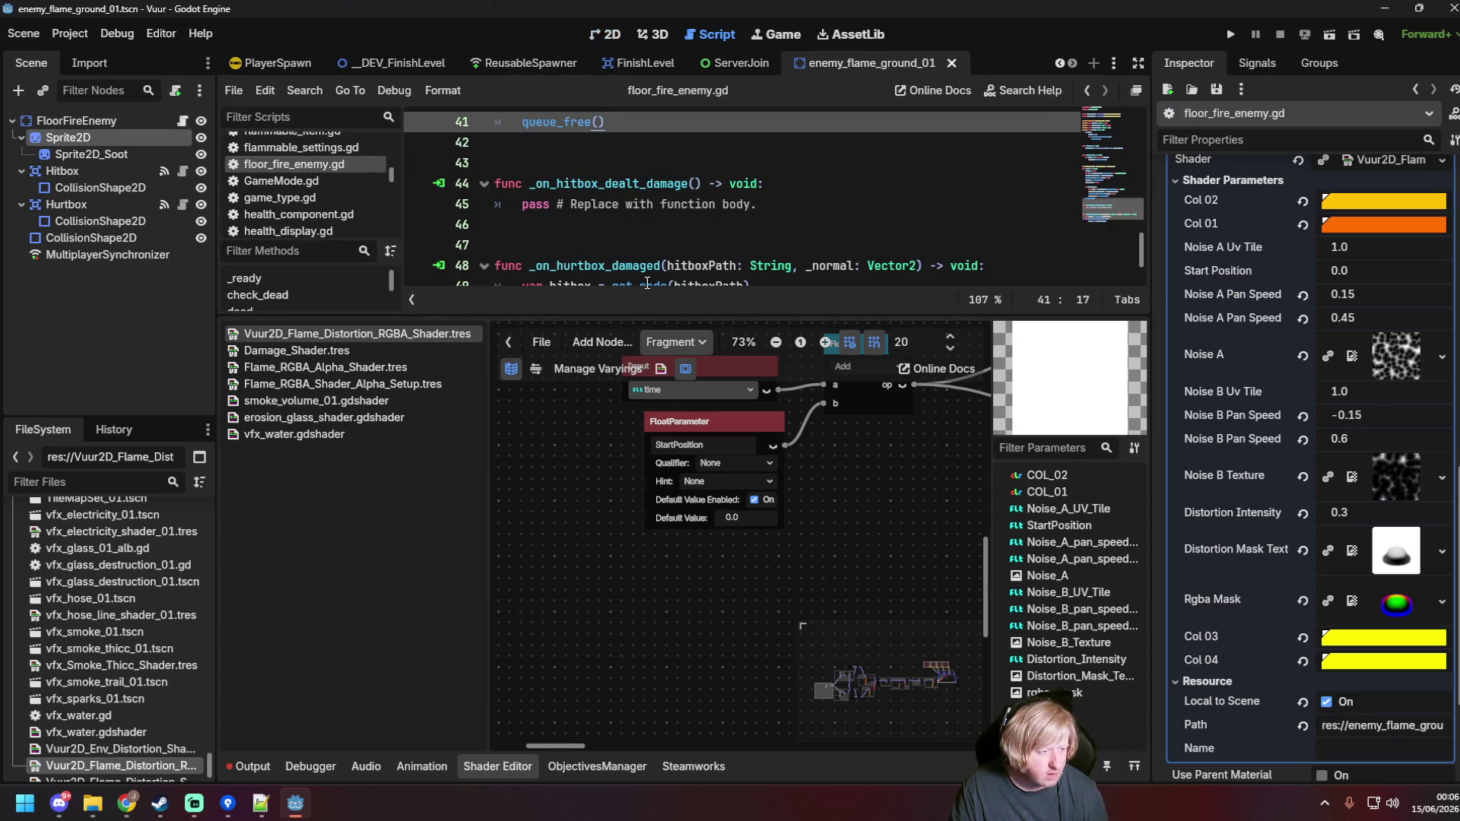
Step: Enlarge the script editor and add a blank line after line 19 in _ready
{"action": "left_click", "coordinate": [647, 283]}
{"action": "left_click_drag", "start_coordinate": [661, 315], "coordinate": [662, 517]}
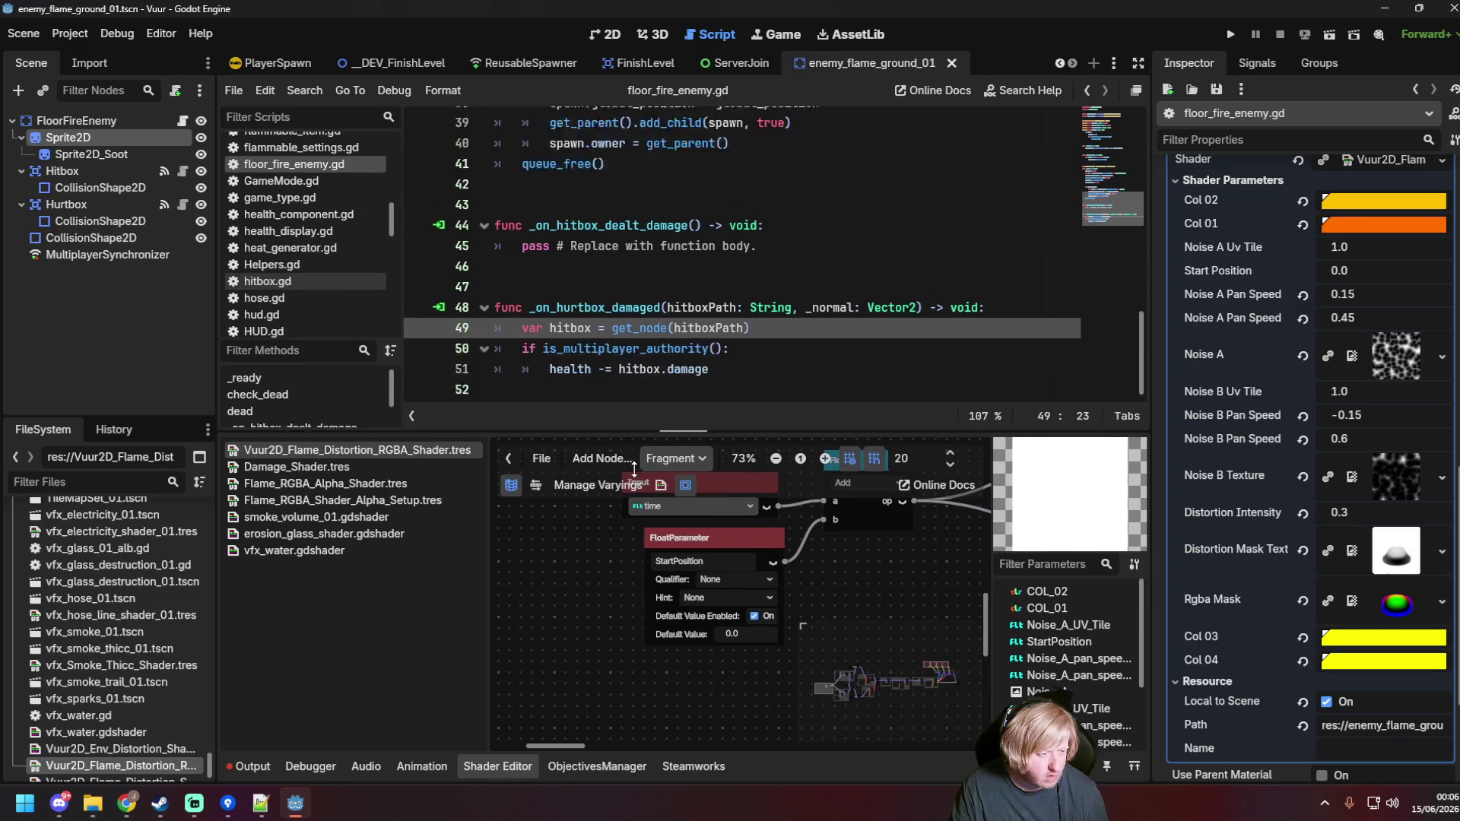
{"action": "left_click", "coordinate": [756, 327]}
{"action": "scroll", "scroll_direction": "up", "scroll_amount": 3}
{"action": "key", "text": "ctrl+s"}
{"action": "scroll", "scroll_direction": "down", "scroll_amount": 3}
{"action": "left_click", "coordinate": [885, 230]}
{"action": "scroll", "scroll_direction": "up", "scroll_amount": 3}
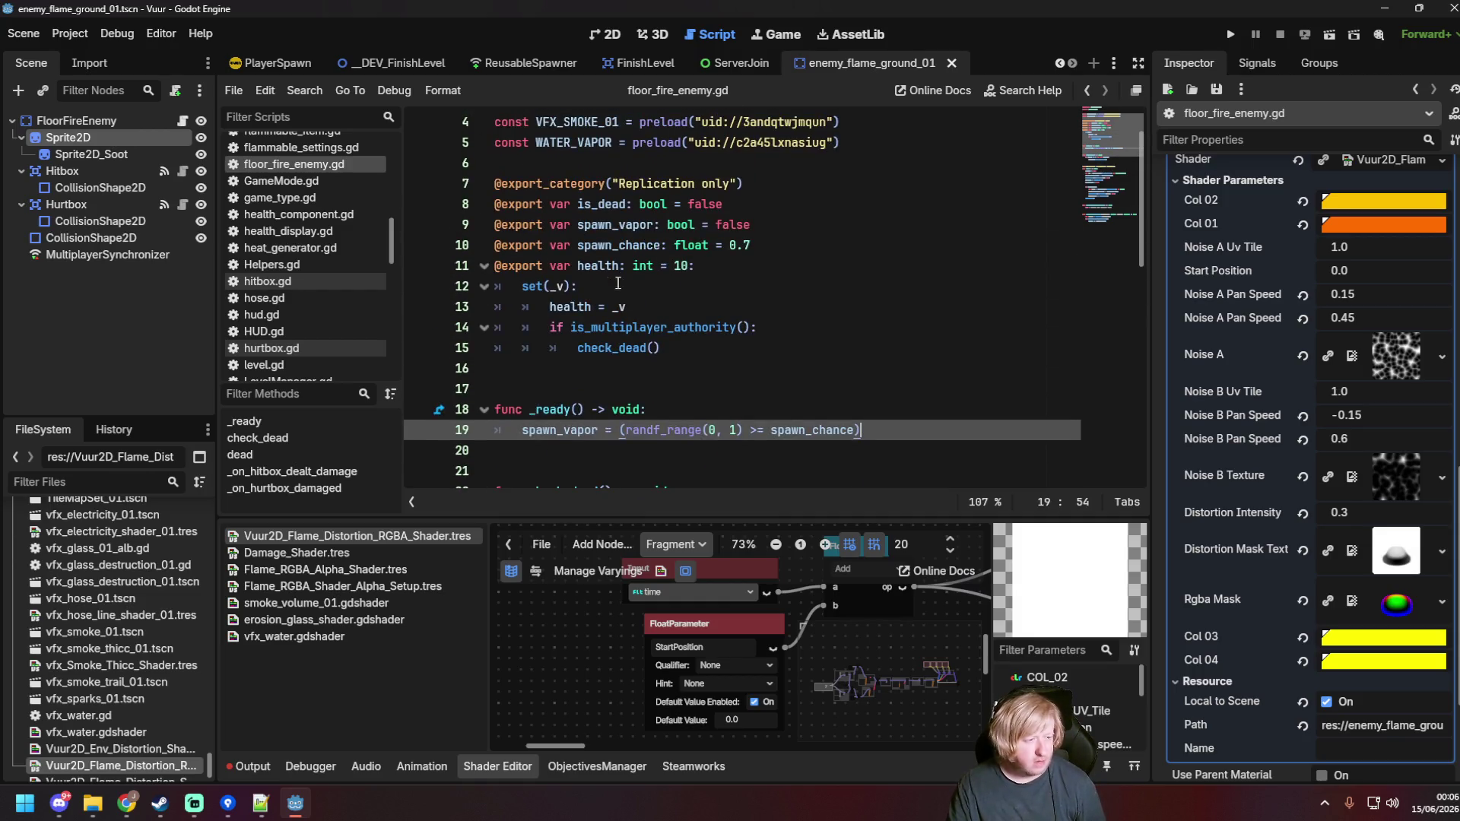
{"action": "scroll", "scroll_direction": "down", "scroll_amount": 3}
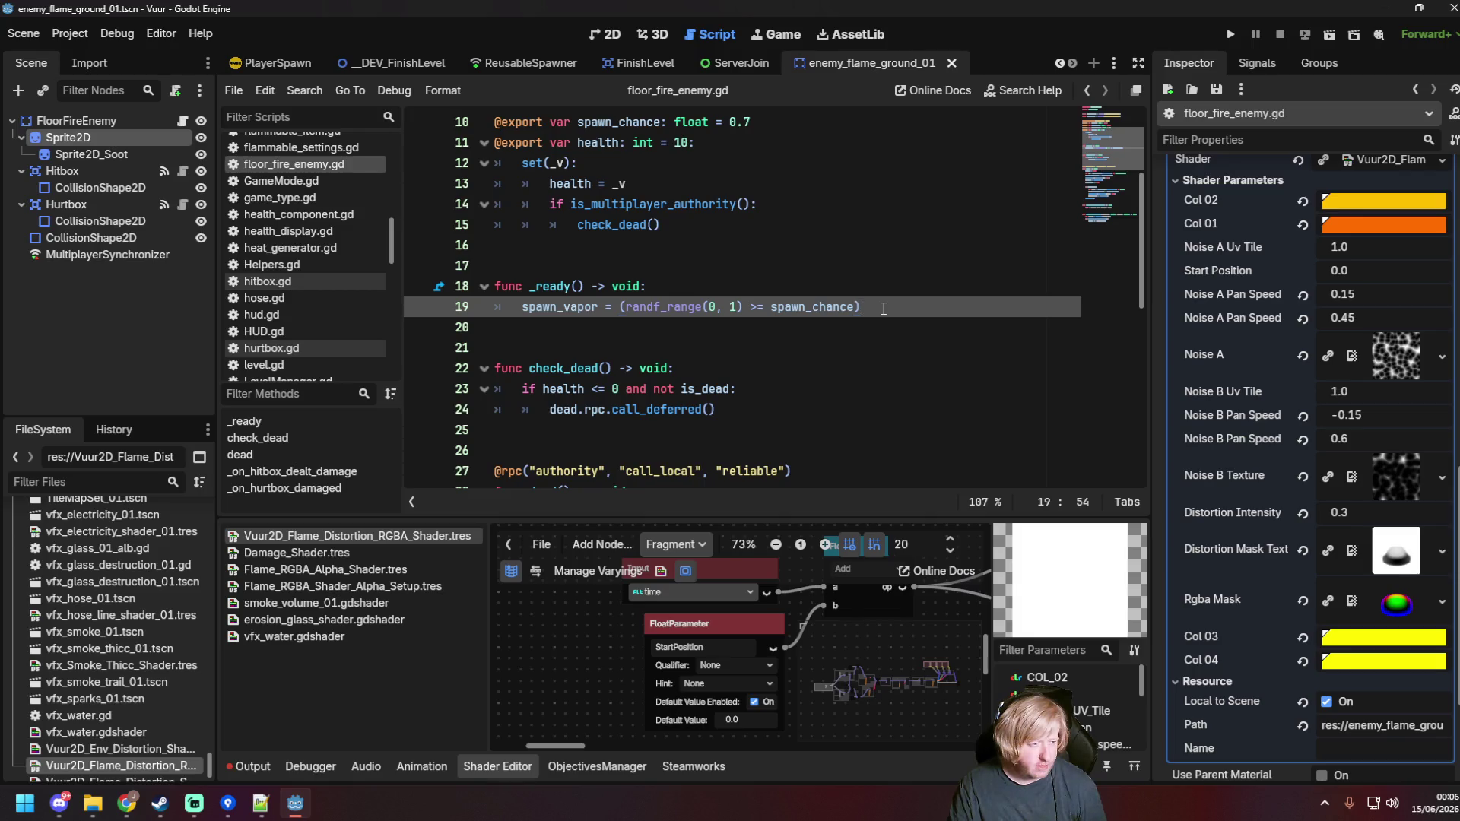
{"action": "key", "text": "Return"}
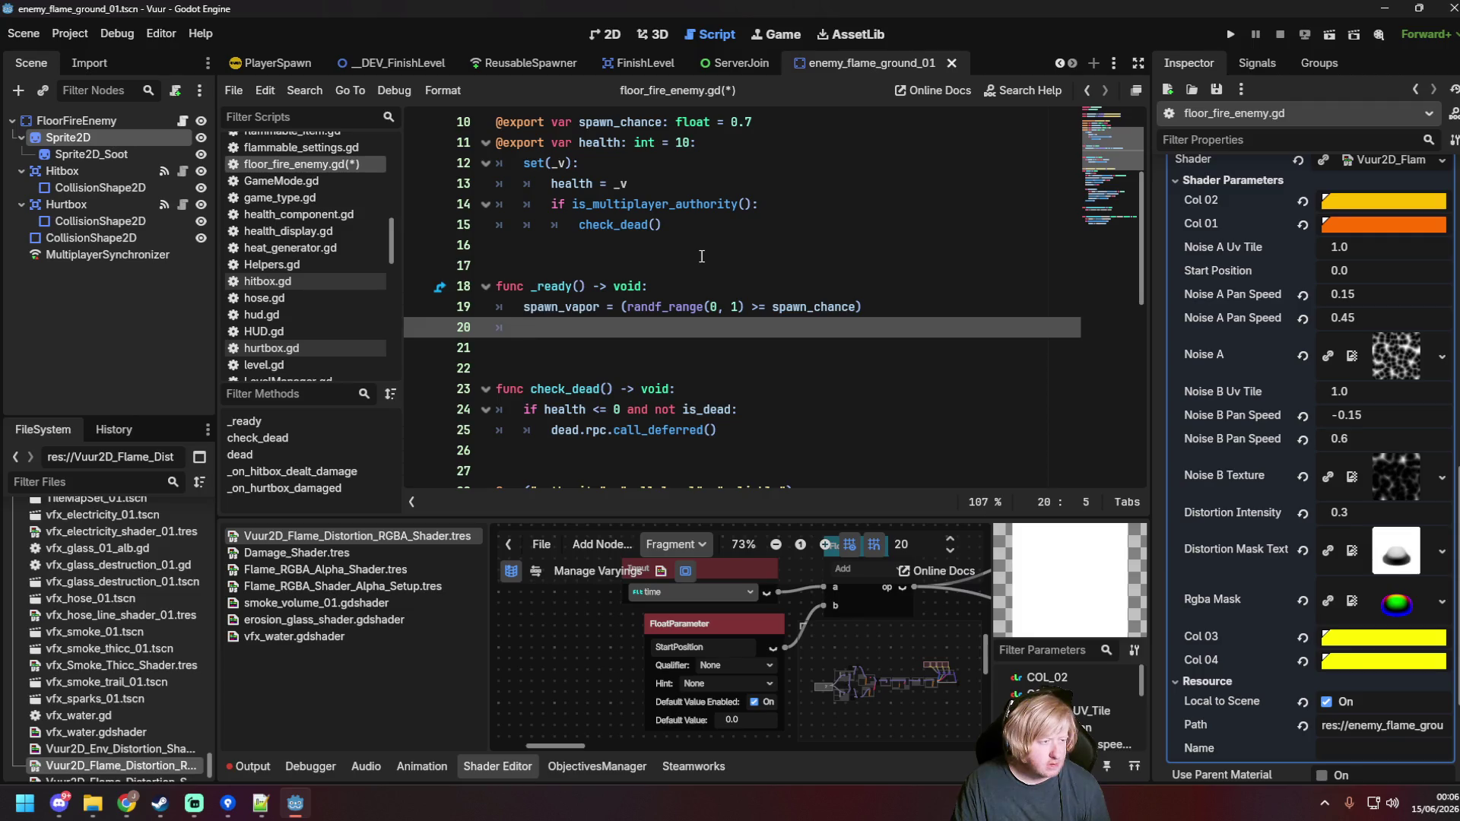
{"action": "scroll", "scroll_direction": "up", "scroll_amount": 3}
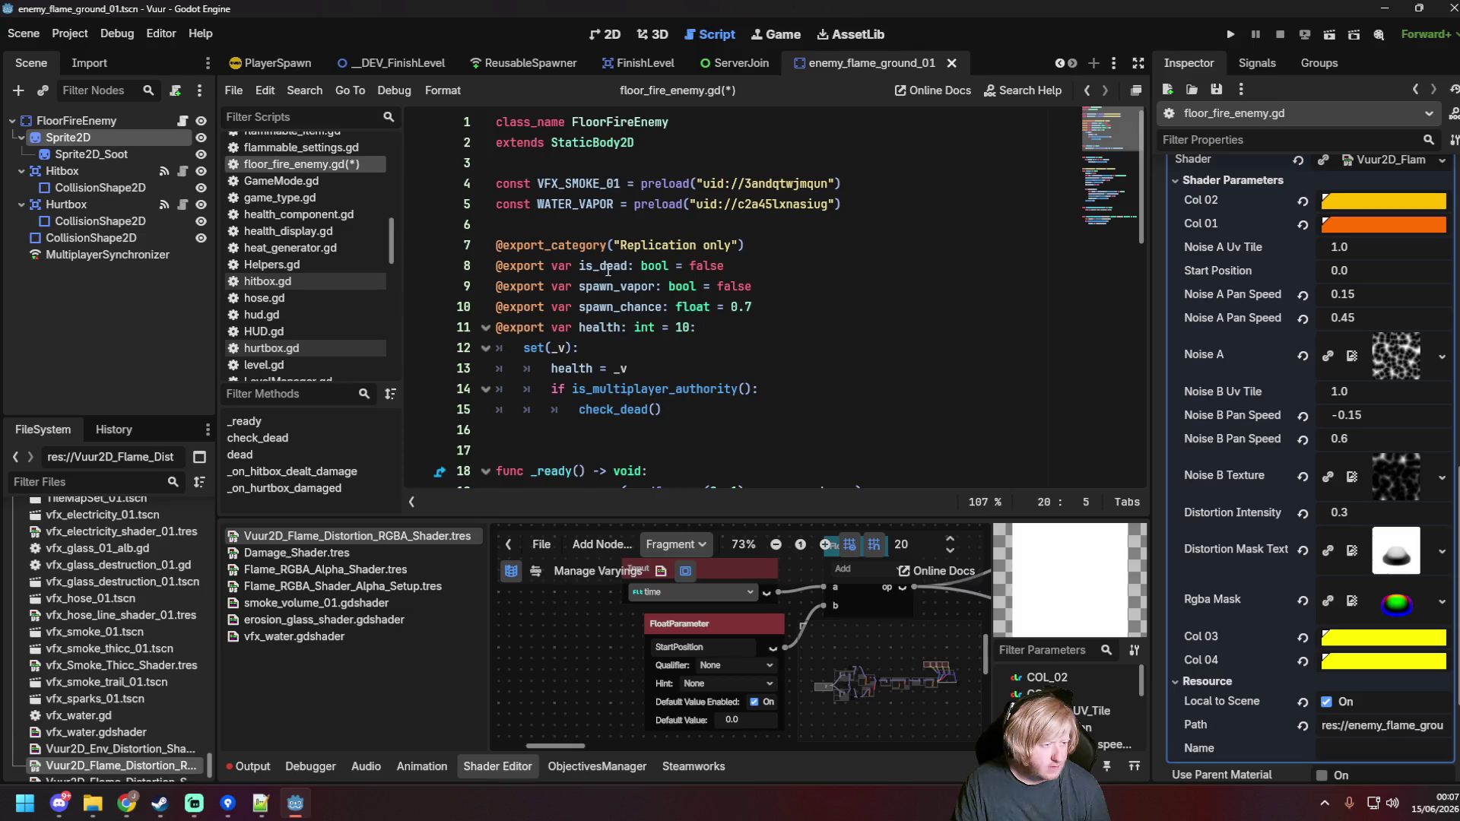
{"action": "scroll", "scroll_direction": "down", "scroll_amount": 3}
{"action": "scroll", "scroll_direction": "up", "scroll_amount": 3}
{"action": "left_click_drag", "start_coordinate": [89, 154], "coordinate": [563, 226]}
{"action": "key", "text": "ctrl+x"}
{"action": "scroll", "scroll_direction": "down", "scroll_amount": 3}
{"action": "scroll", "scroll_direction": "up", "scroll_amount": 3}
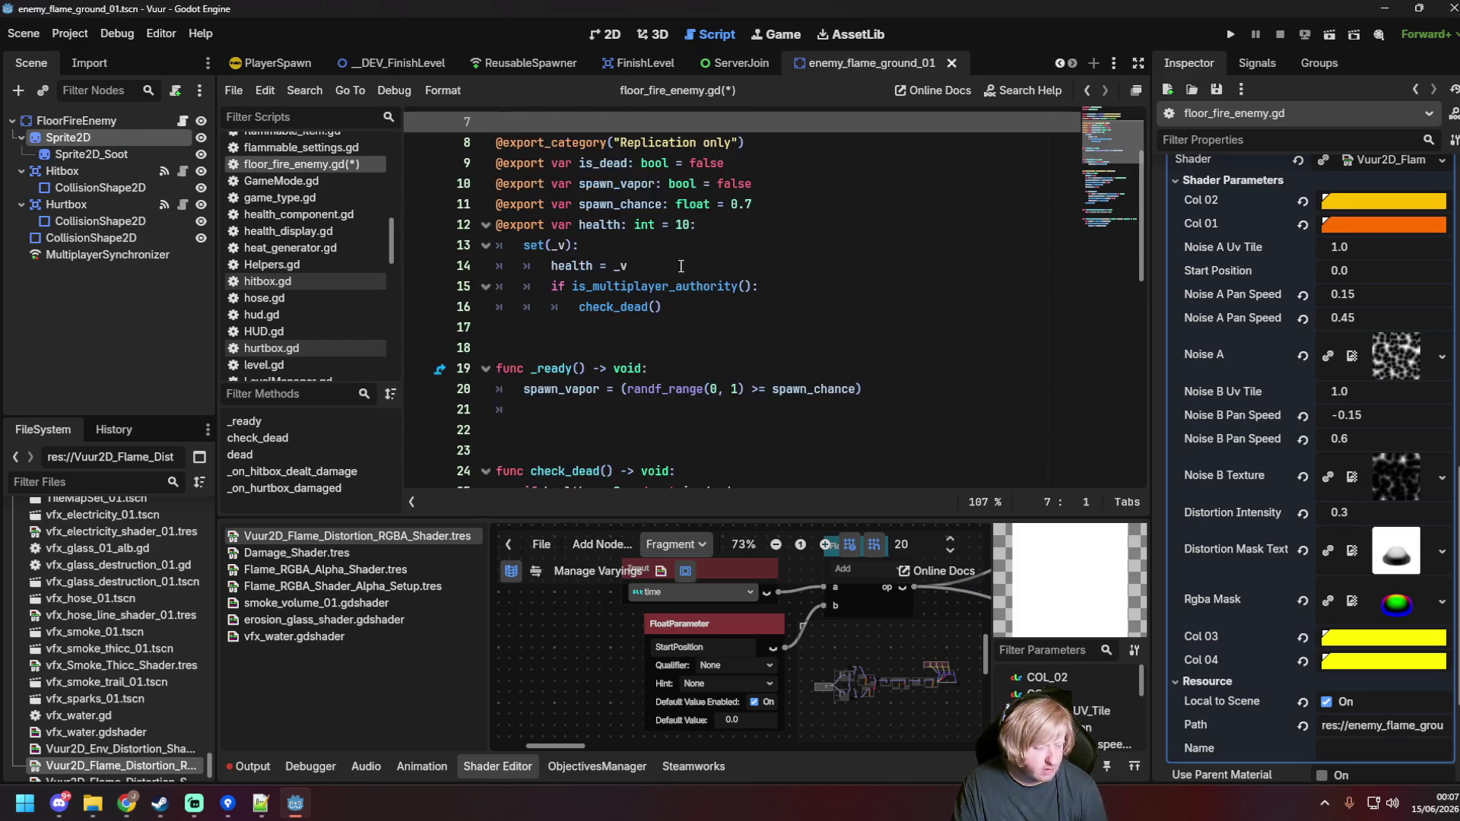
{"action": "scroll", "scroll_direction": "up", "scroll_amount": 3}
{"action": "left_click", "coordinate": [584, 222]}
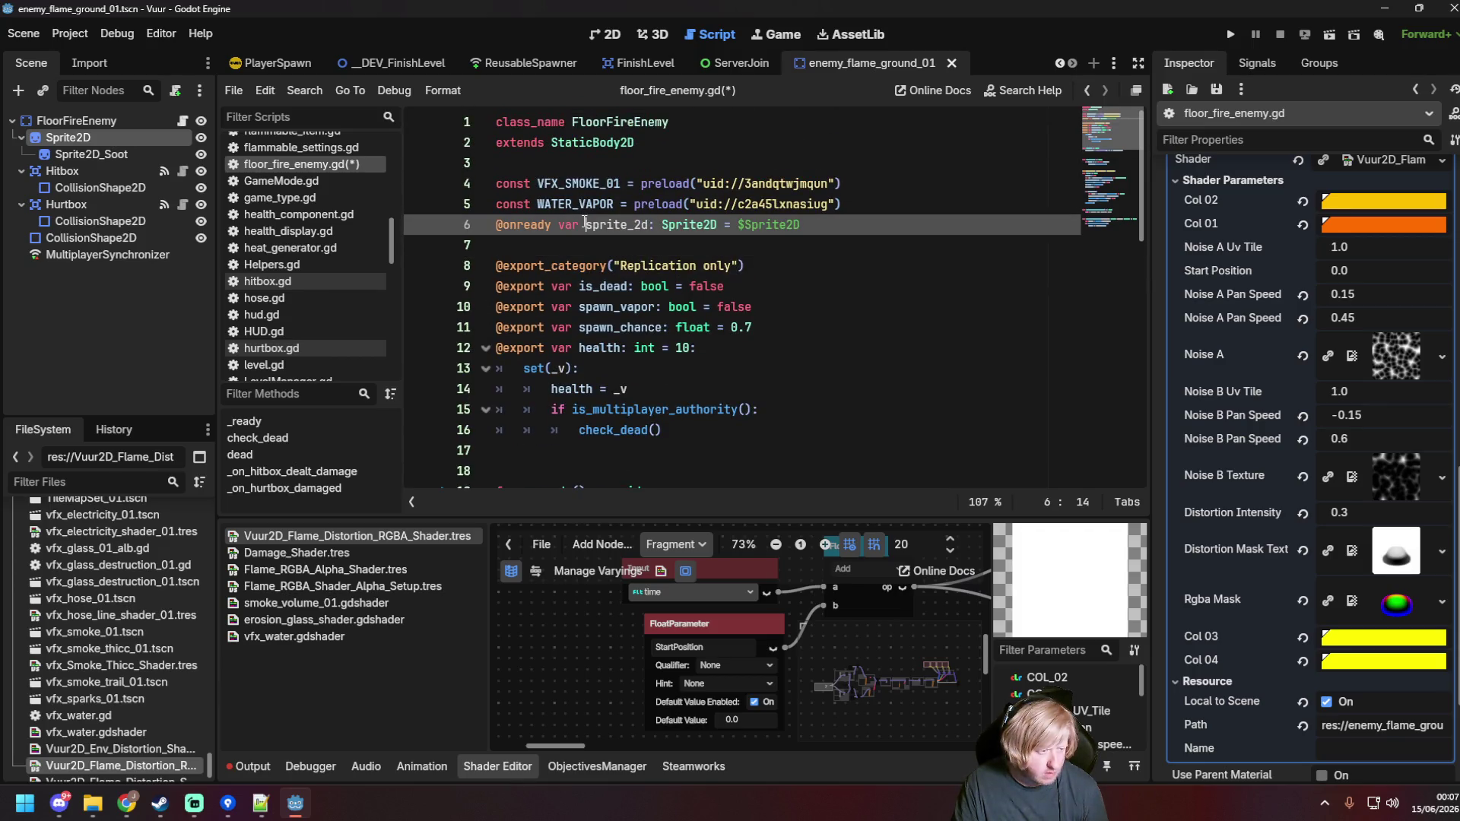
{"action": "double_click", "coordinate": [648, 226]}
{"action": "scroll", "scroll_direction": "down", "scroll_amount": 3}
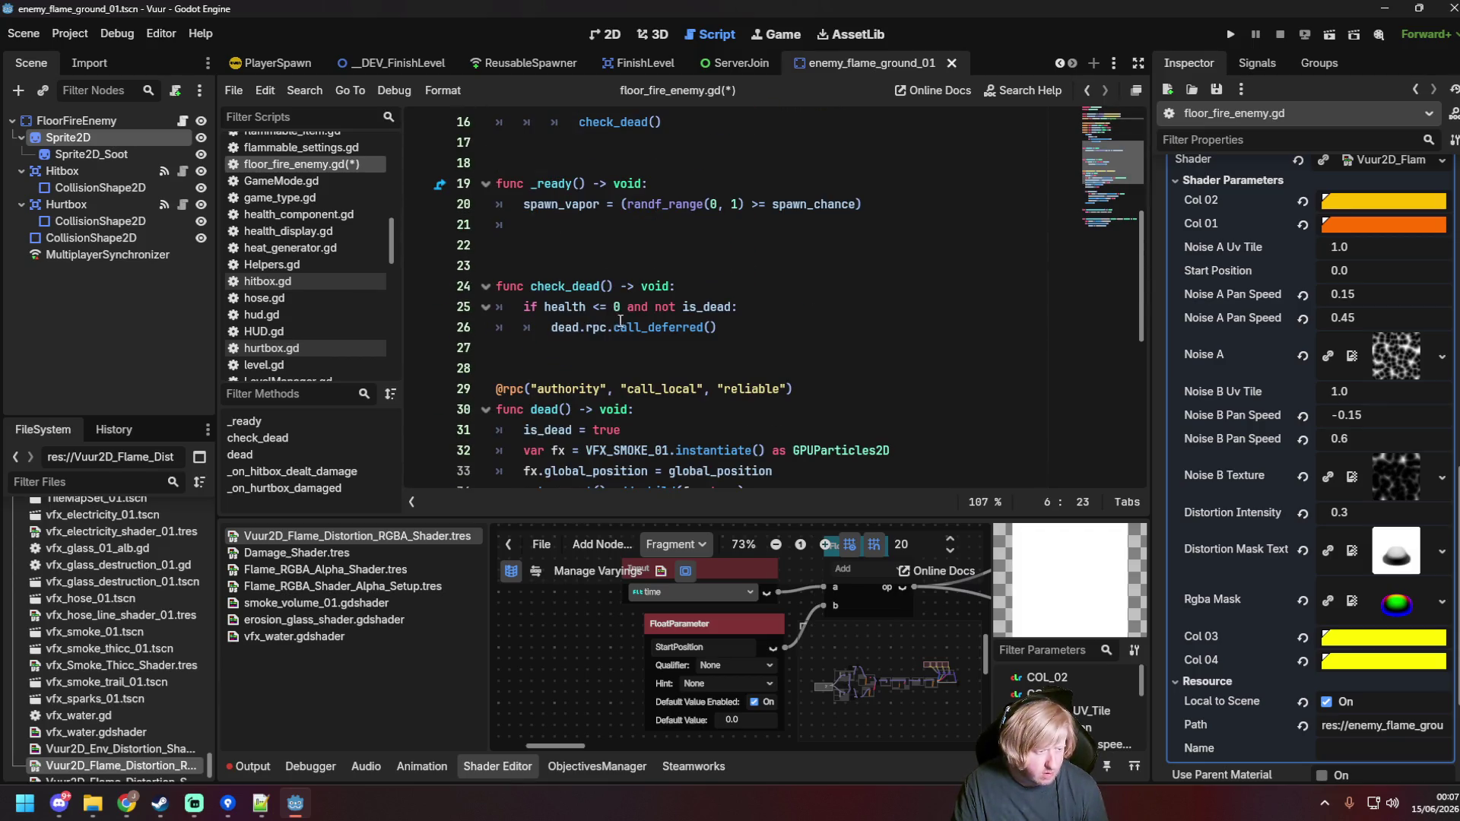
{"action": "left_click", "coordinate": [608, 224]}
{"action": "key", "text": "ctrl+v"}
Step: Write 'var mat = sprite_2d.material as ShaderMaterial' on line 21 and begin an 'if mat:' block
{"action": "type", "text": "get_mate"}
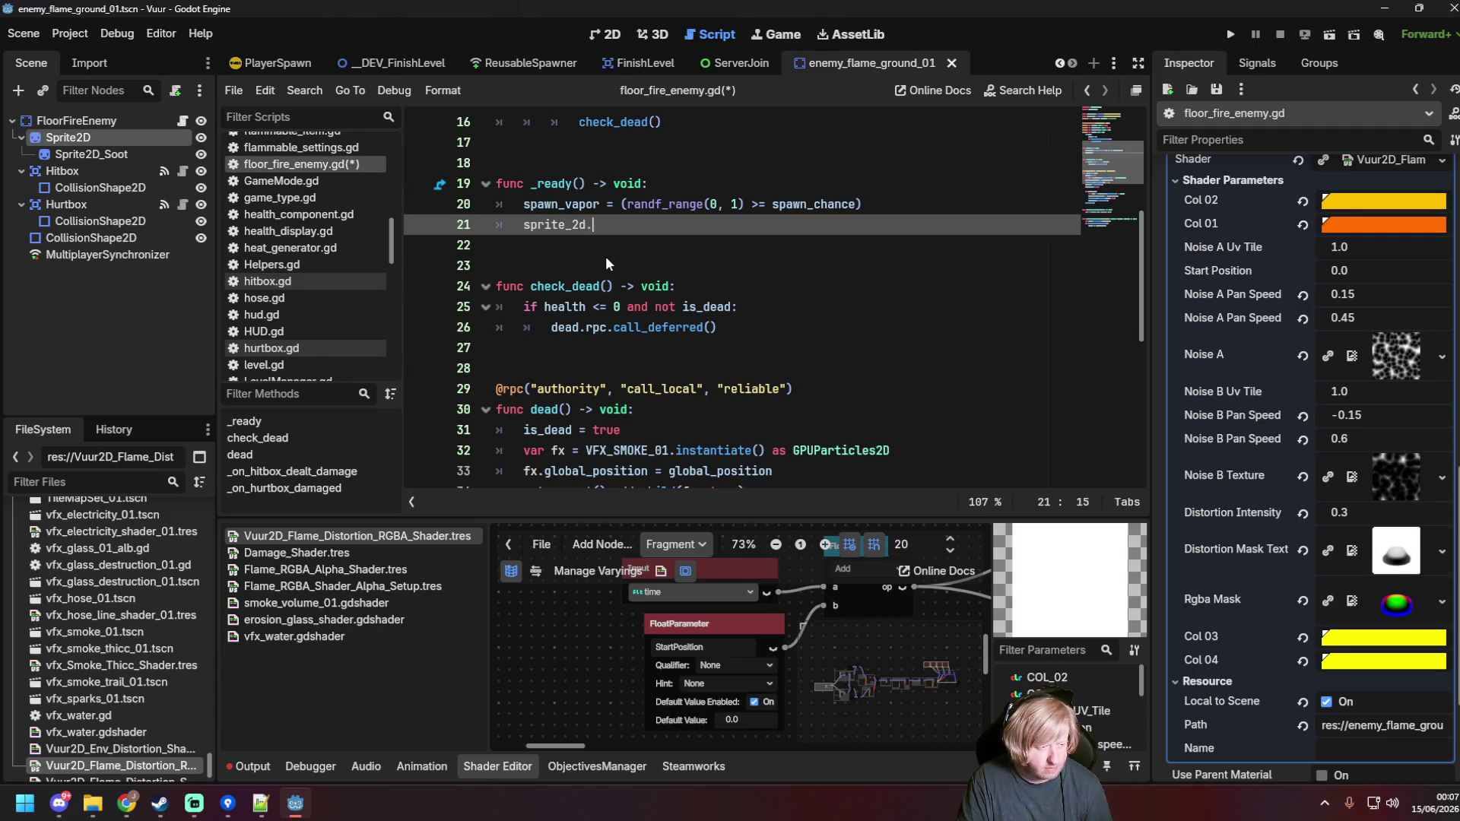
{"action": "type", "text": ".material"}
{"action": "type", "text": " as Shader"}
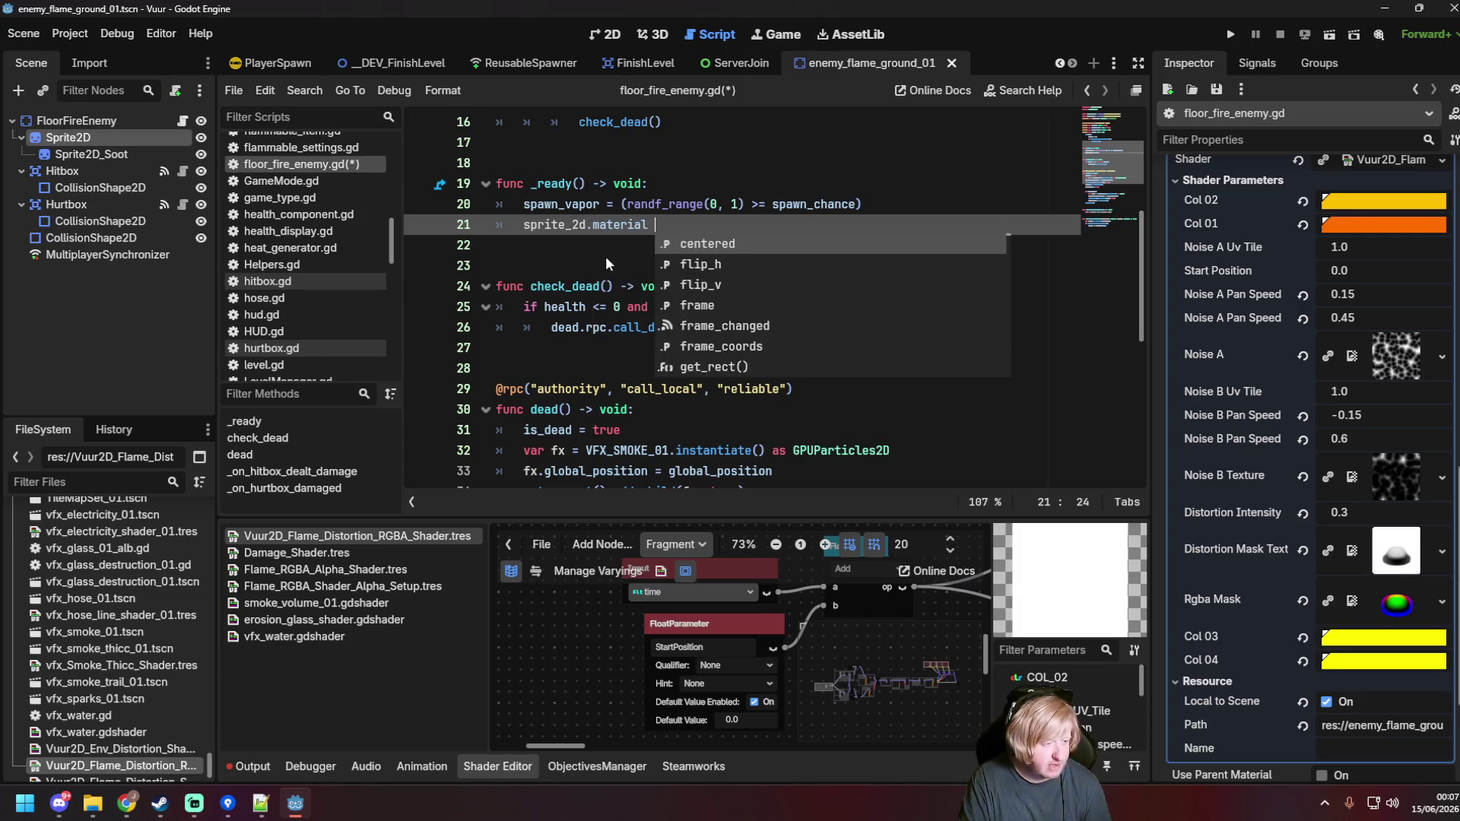
{"action": "type", "text": "Material"}
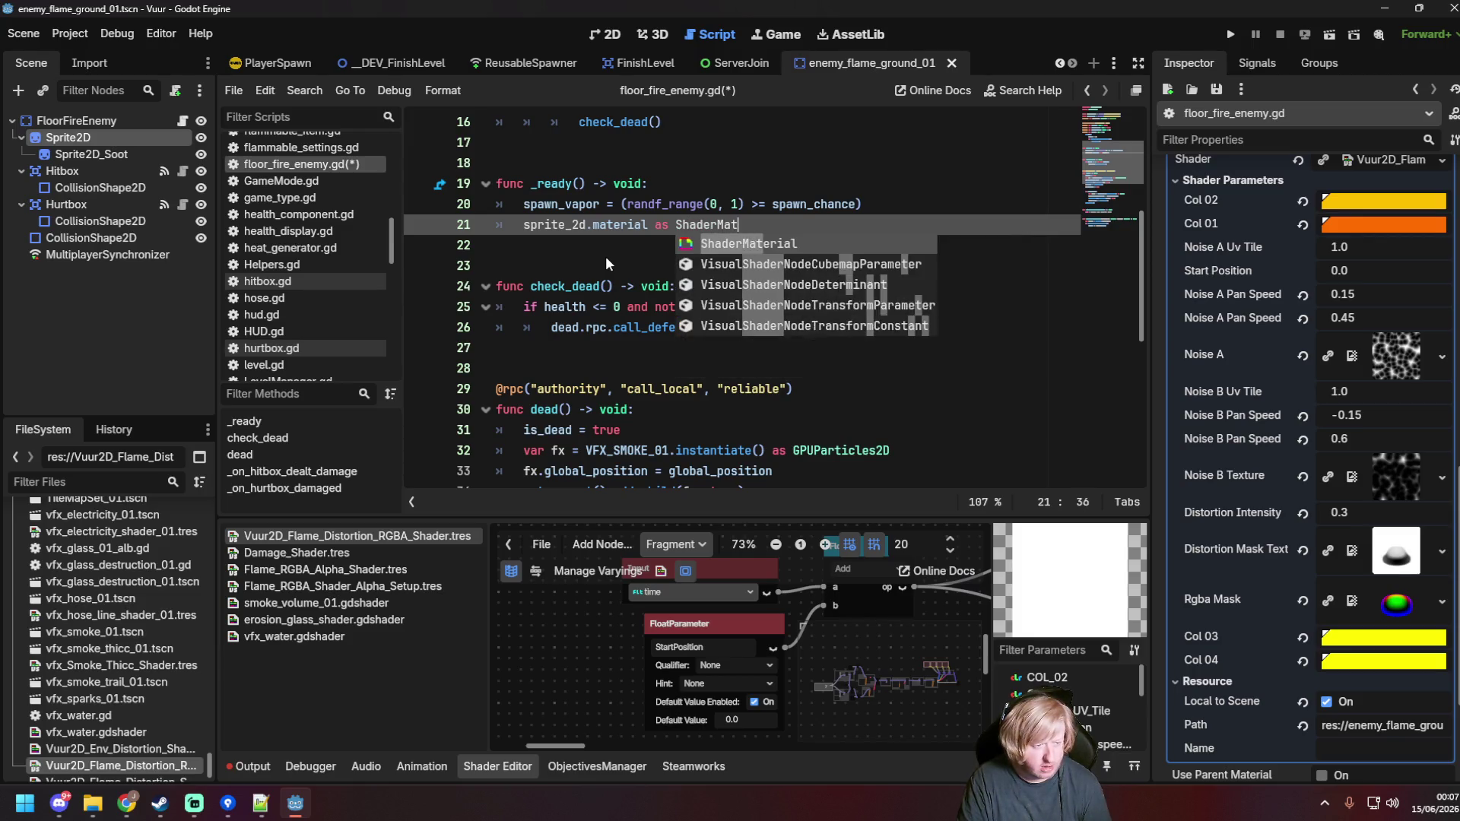
{"action": "key", "text": "Home"}
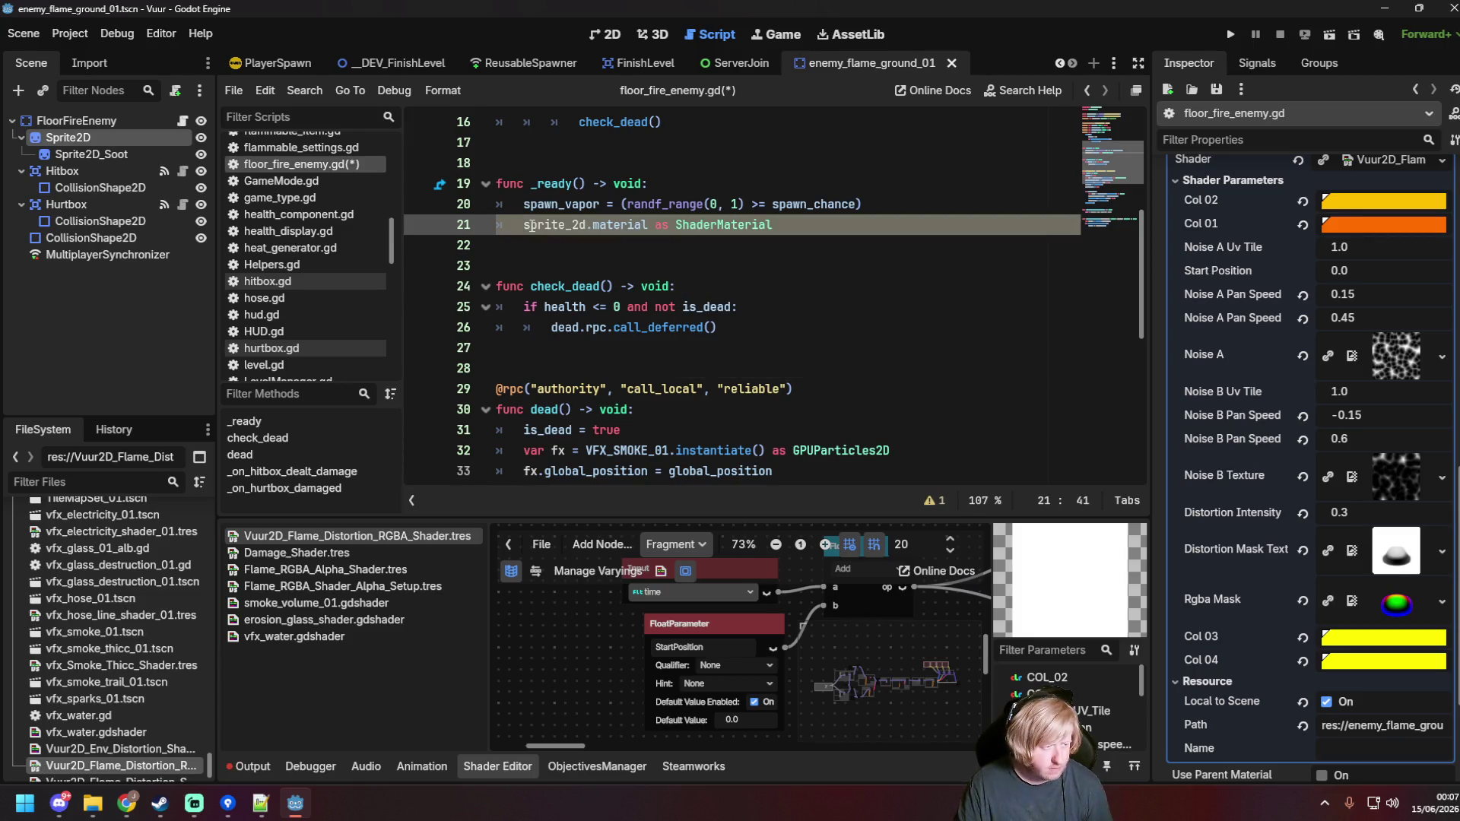
{"action": "type", "text": "var "}
{"action": "type", "text": "mat ="}
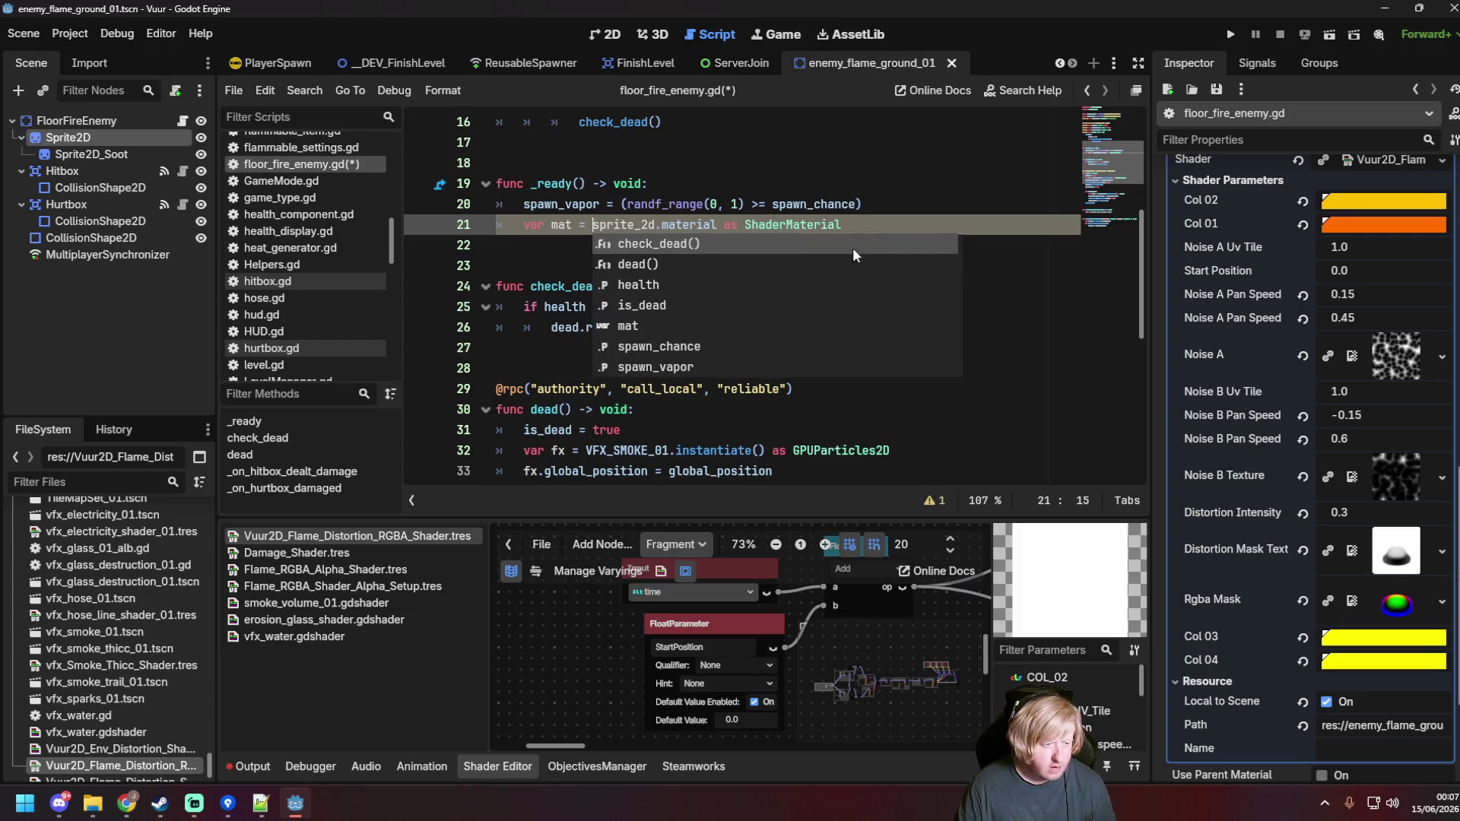
{"action": "left_click", "coordinate": [867, 227]}
{"action": "key", "text": "Return"}
{"action": "type", "text": "if mat:"}
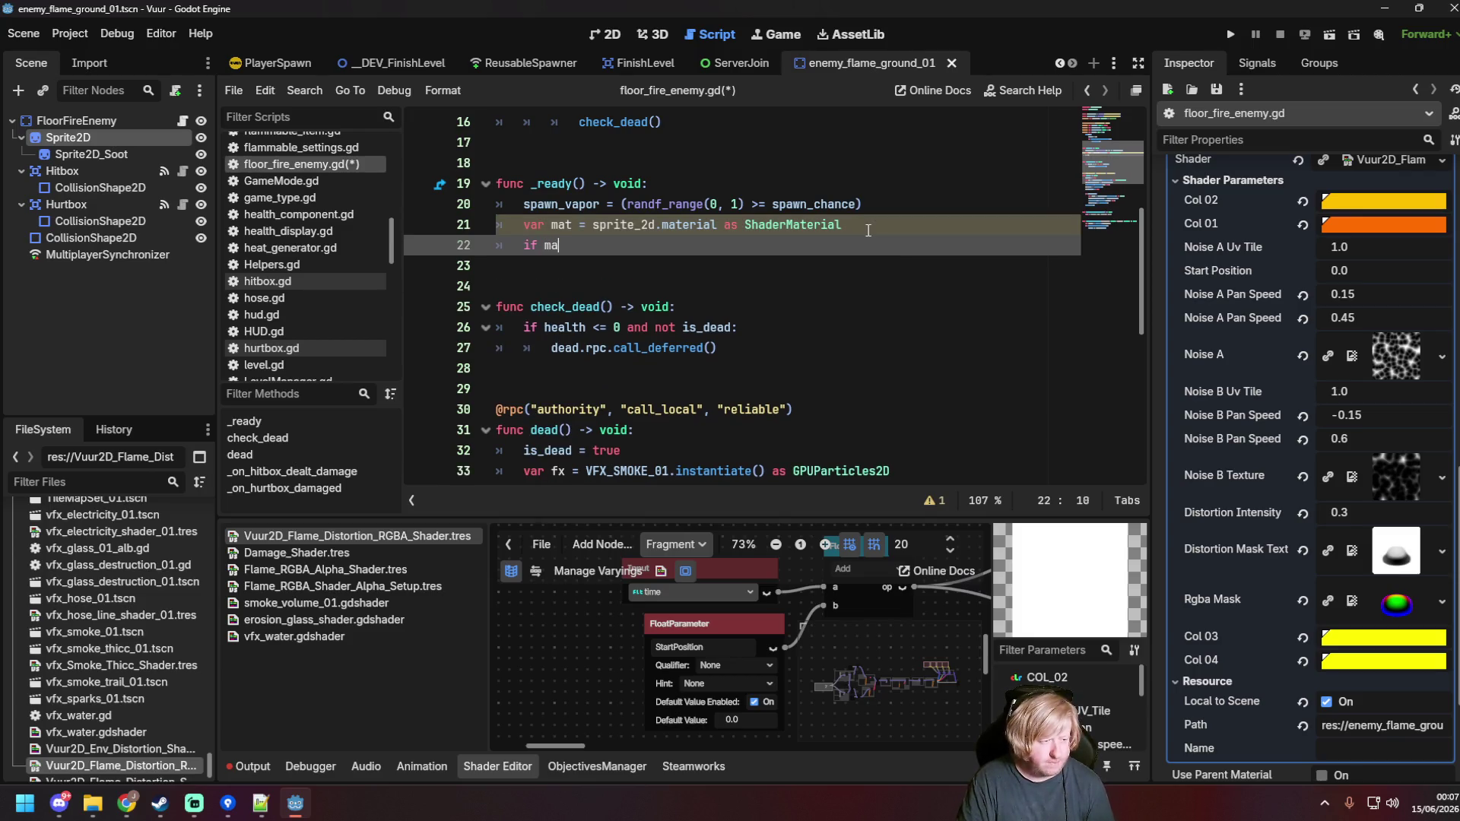
{"action": "key", "text": "Return"}
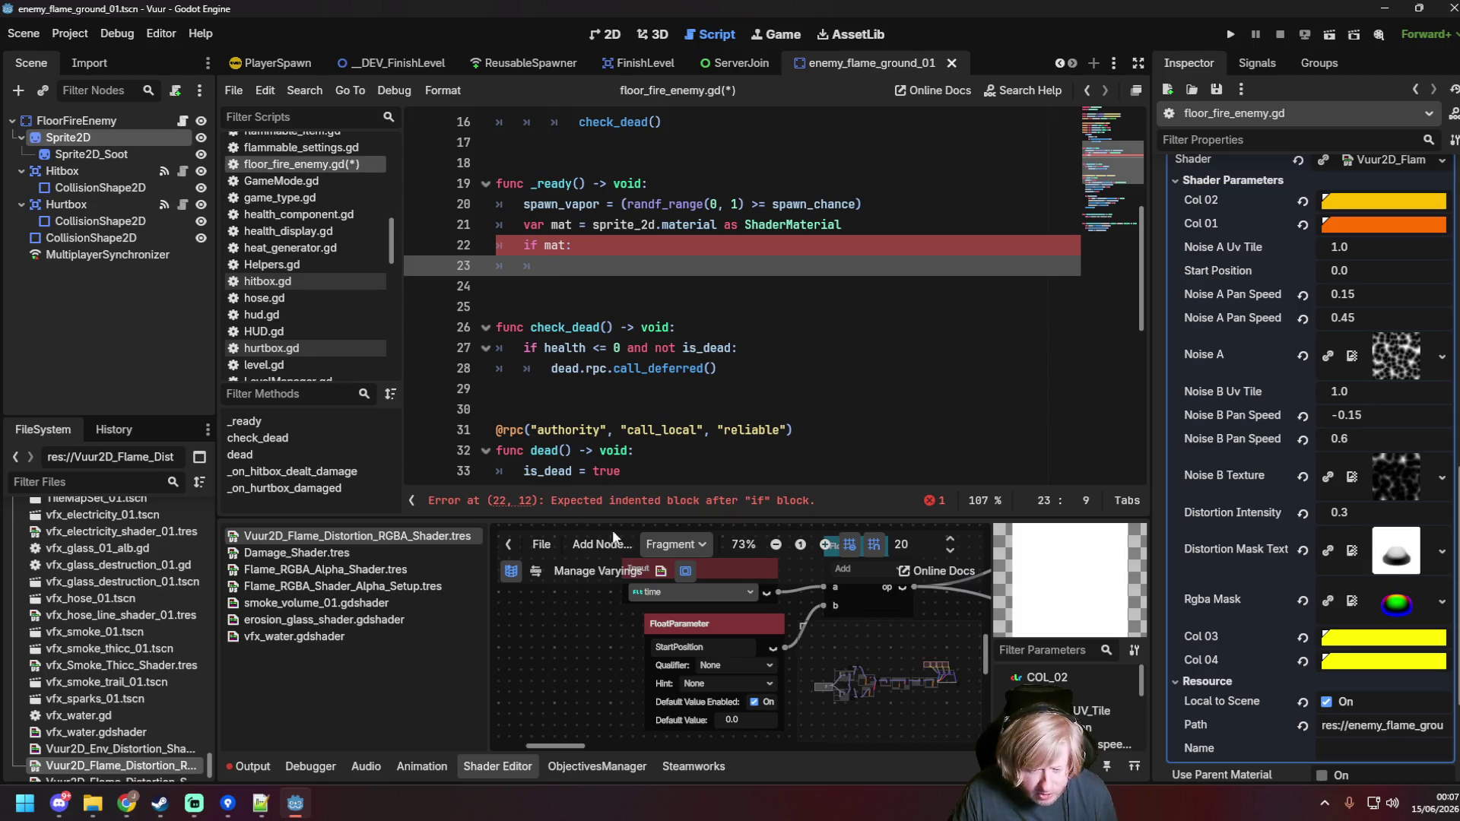
{"action": "scroll", "scroll_direction": "right", "scroll_amount": 3}
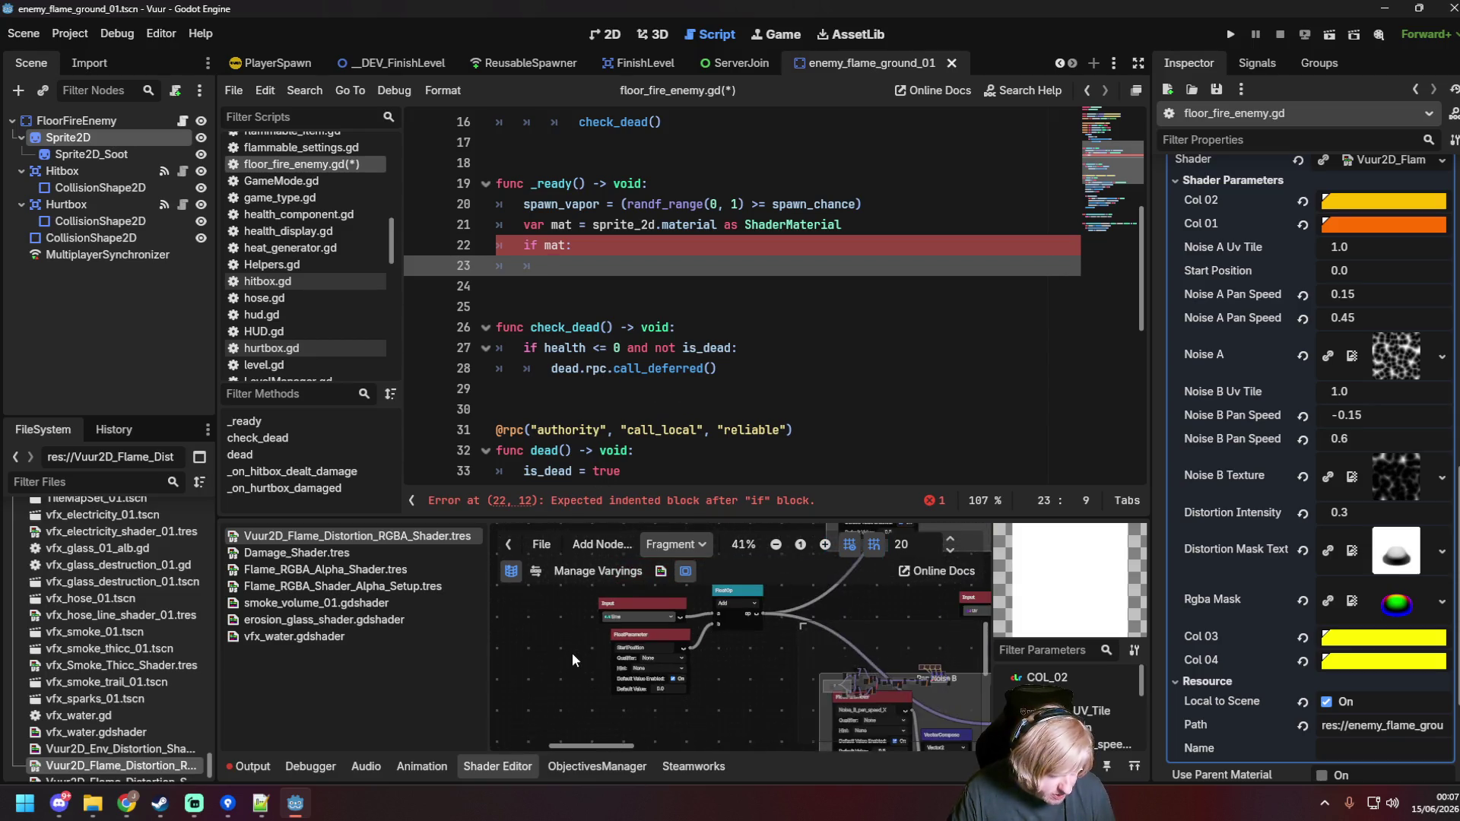
Step: Rename the StartPosition float parameter to start_position, save, and return to script line 23
{"action": "double_click", "coordinate": [530, 658]}
{"action": "type", "text": "s"}
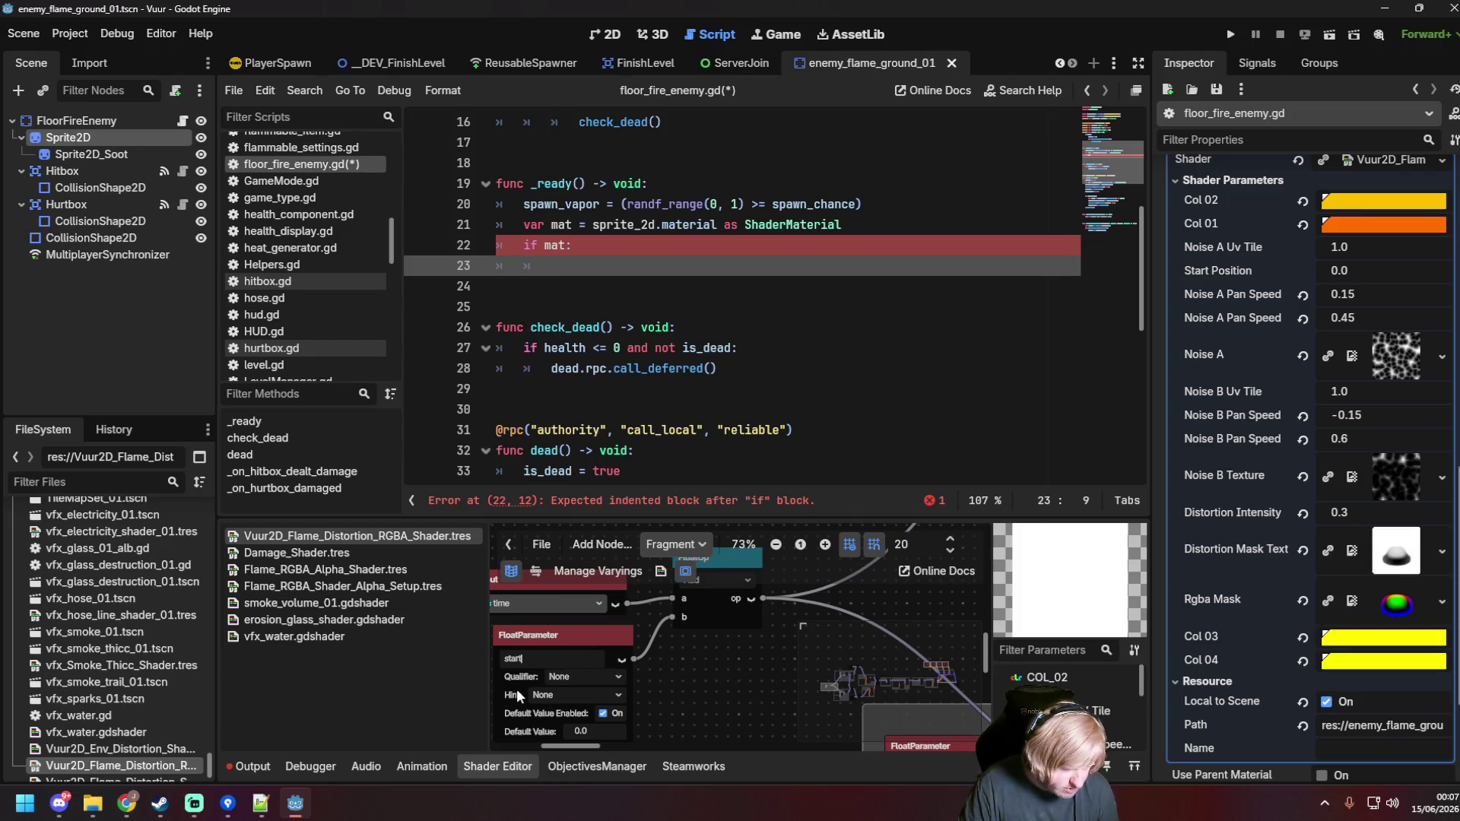
{"action": "type", "text": "_position"}
{"action": "key", "text": "Return"}
{"action": "key", "text": "ctrl+s"}
{"action": "left_click", "coordinate": [805, 294]}
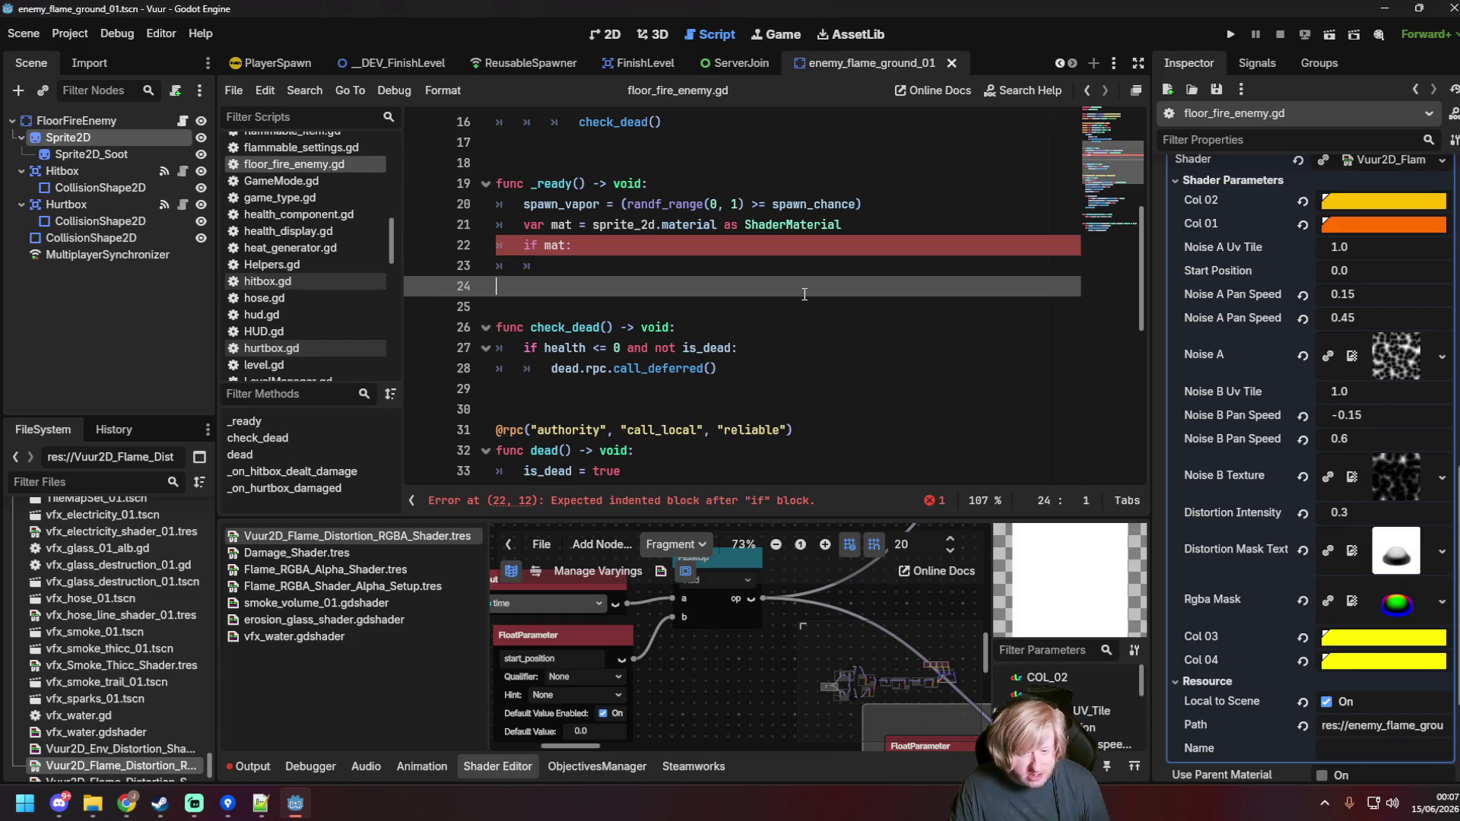
{"action": "left_click", "coordinate": [607, 259]}
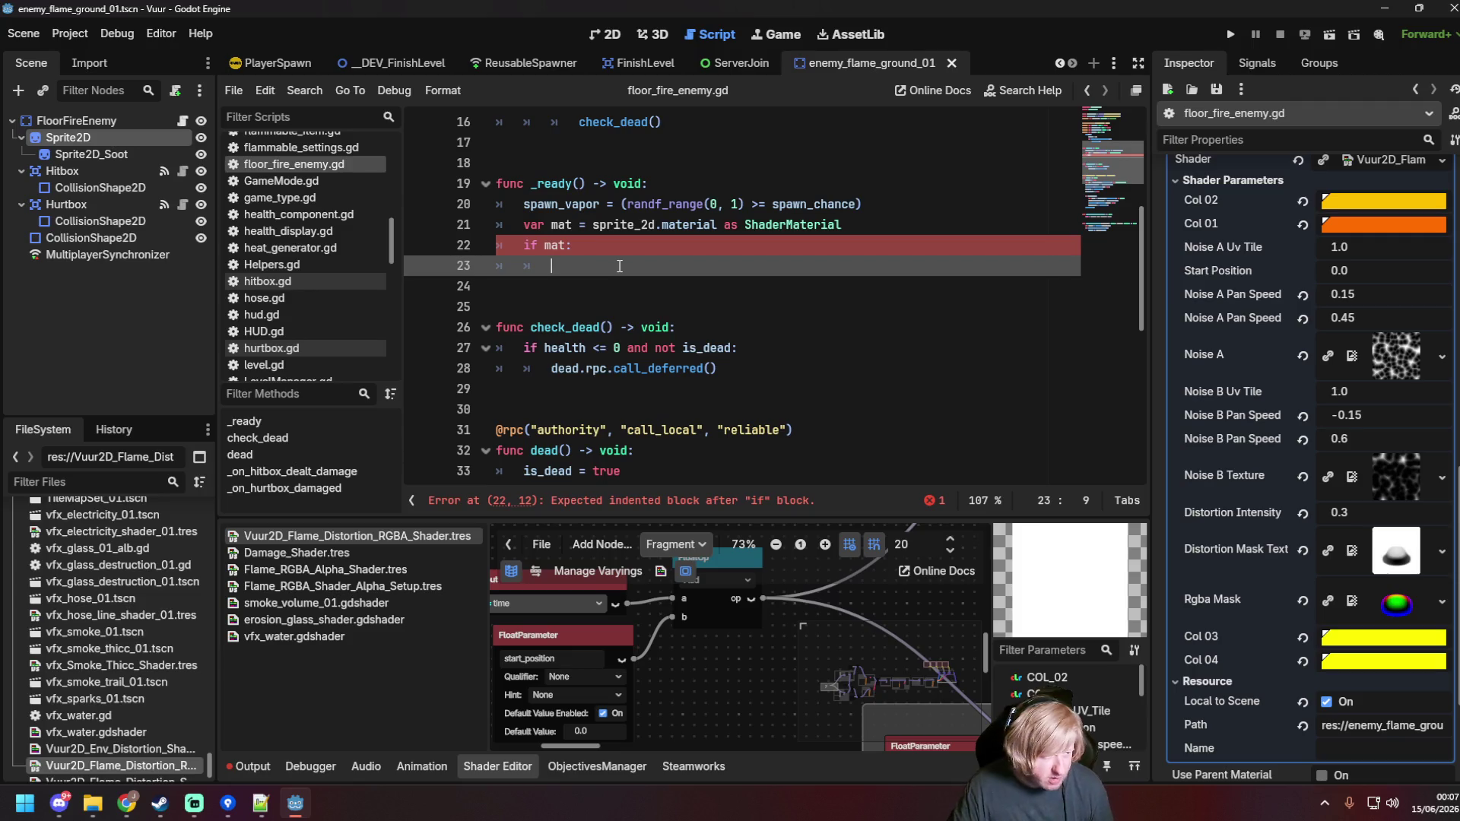
Step: Add a mat.set_shader_parameter("start_position", ...) call inside the if mat: block
{"action": "type", "text": "mat.set"}
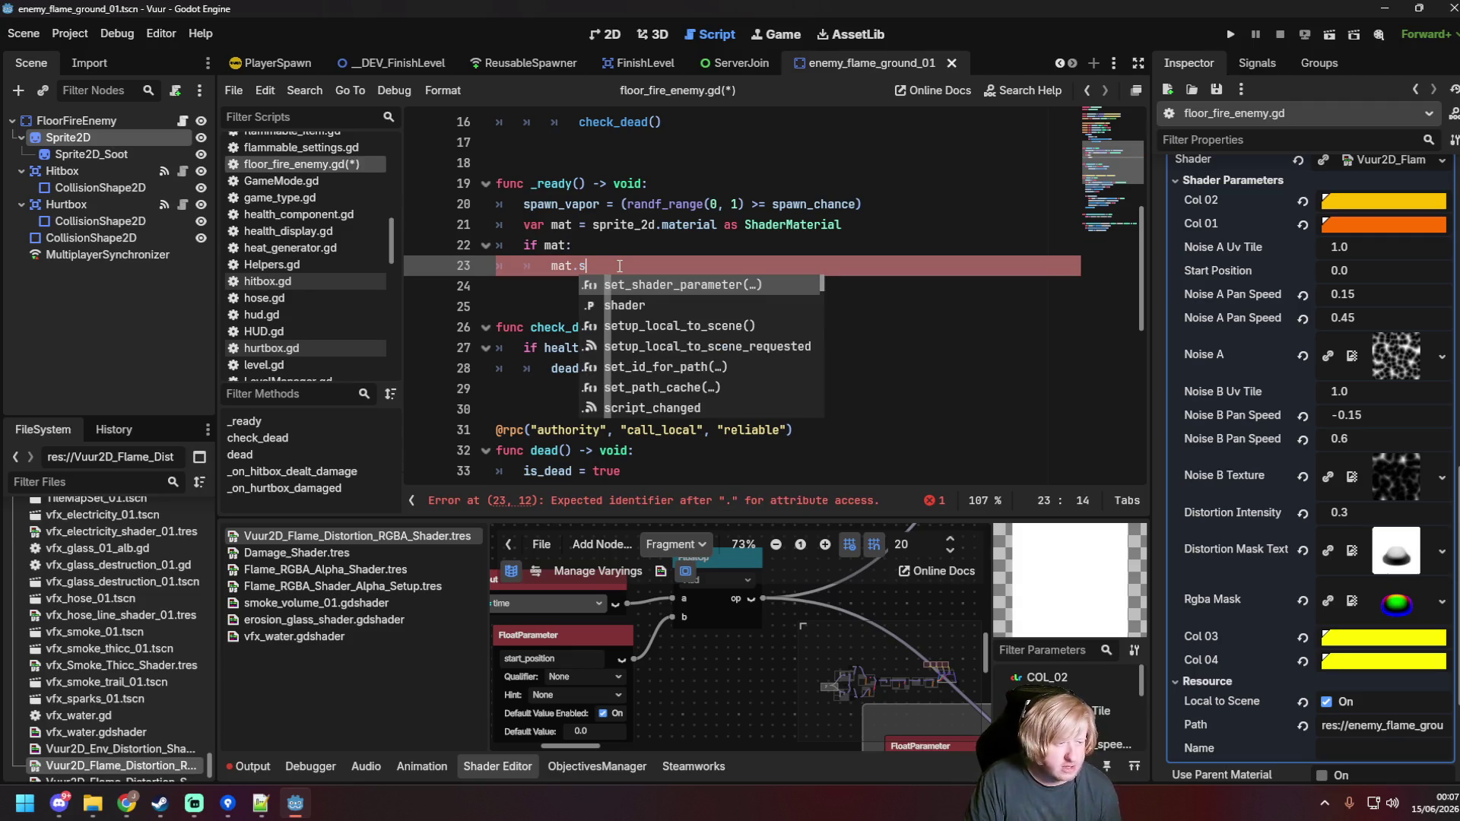
{"action": "key", "text": "Return"}
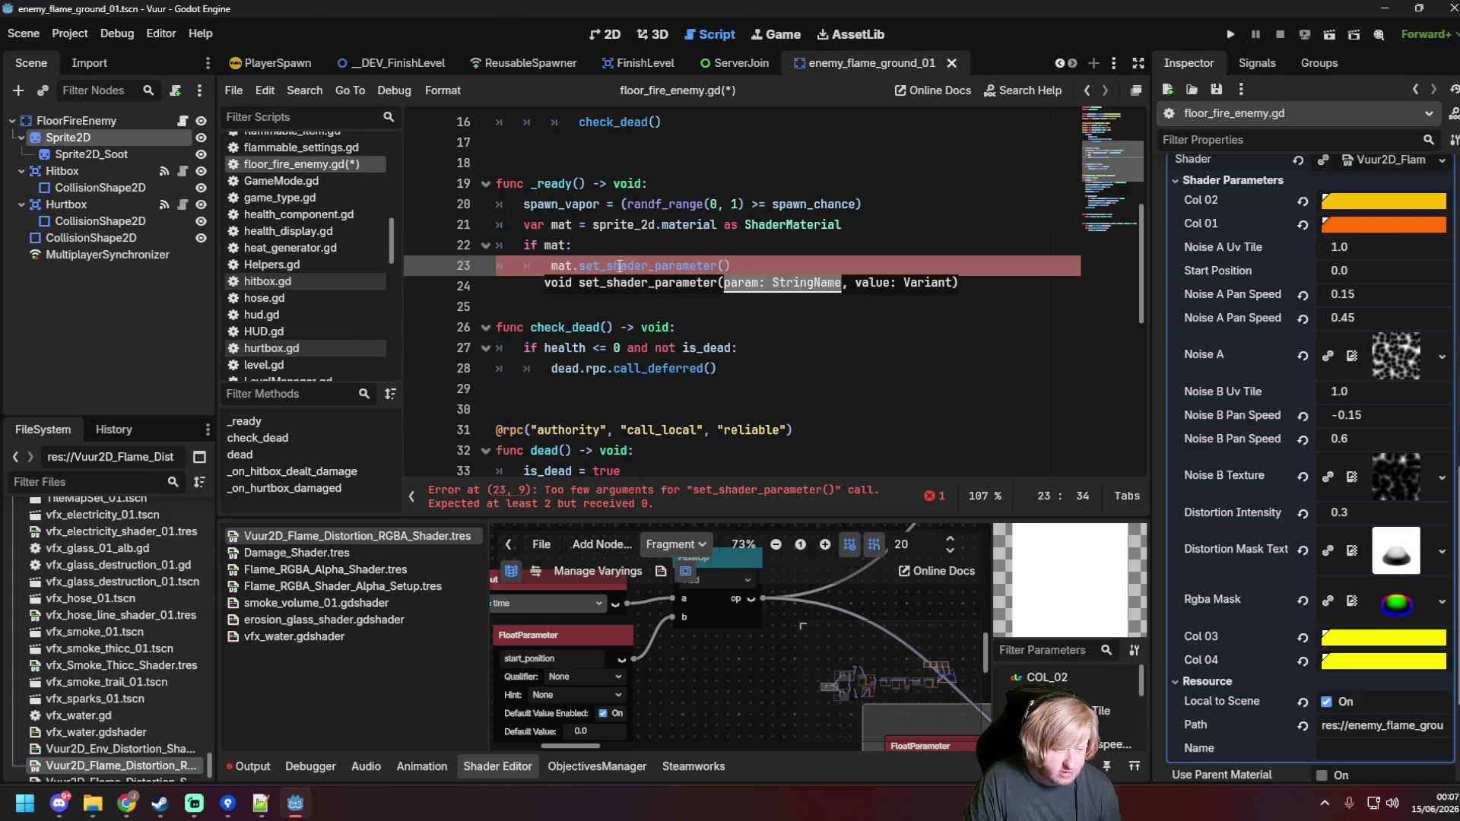
{"action": "type", "text": "start"}
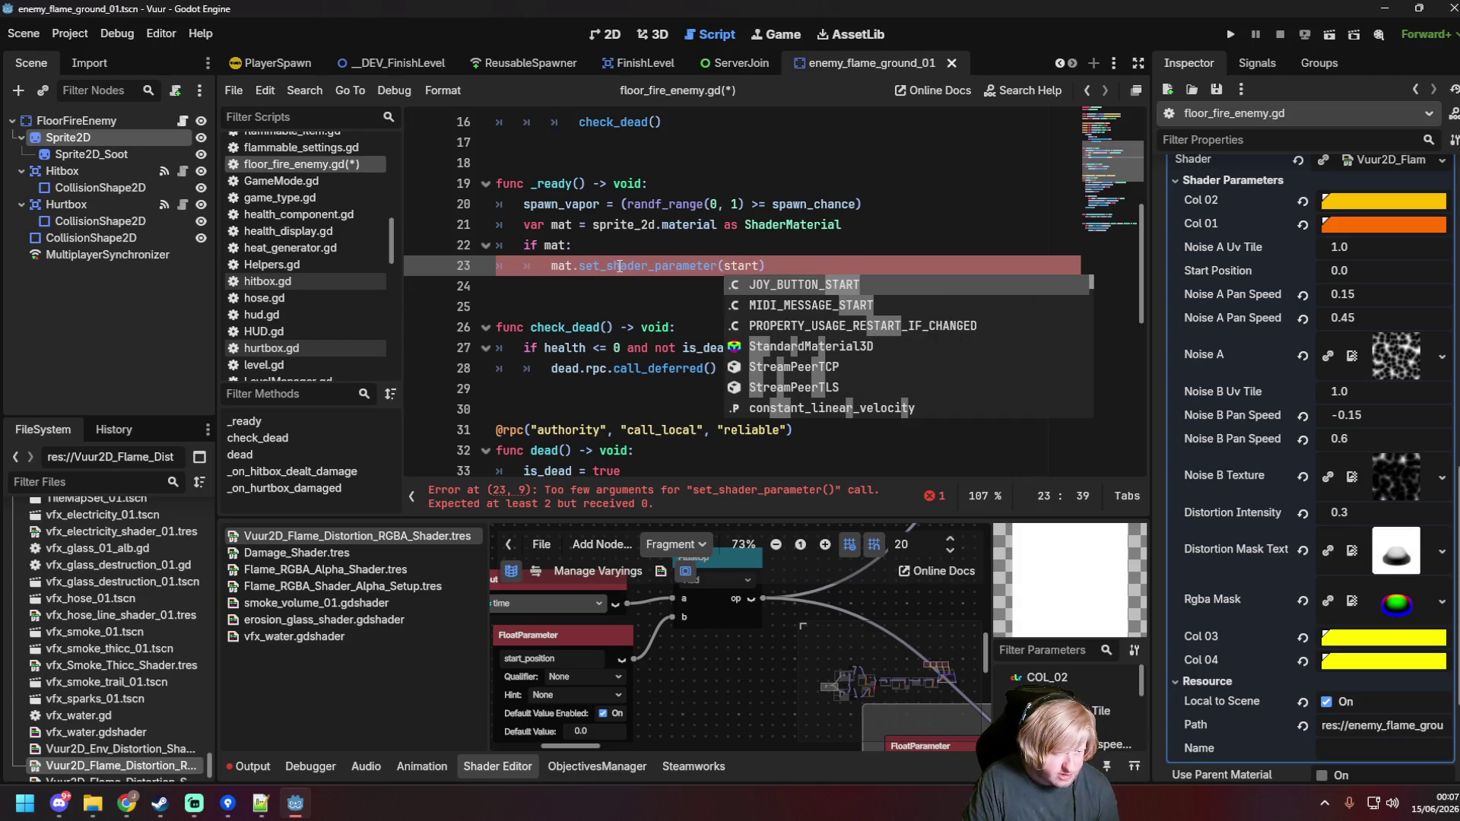
{"action": "key", "text": "BackSpace"}
{"action": "key", "text": "BackSpace"}
{"action": "key", "text": "BackSpace"}
{"action": "key", "text": "BackSpace"}
{"action": "type", "text": "\"start_"}
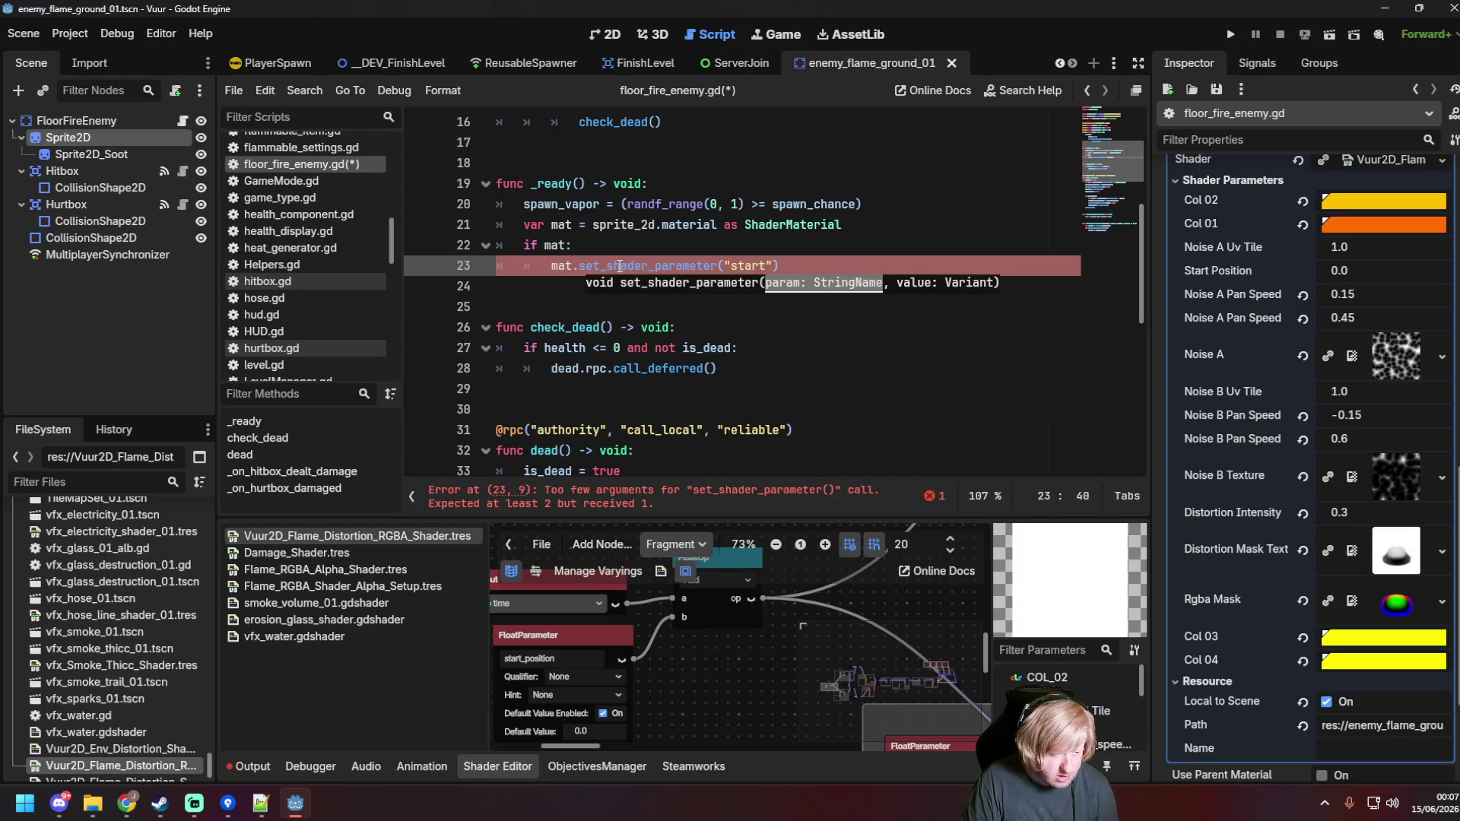
{"action": "type", "text": "position\""}
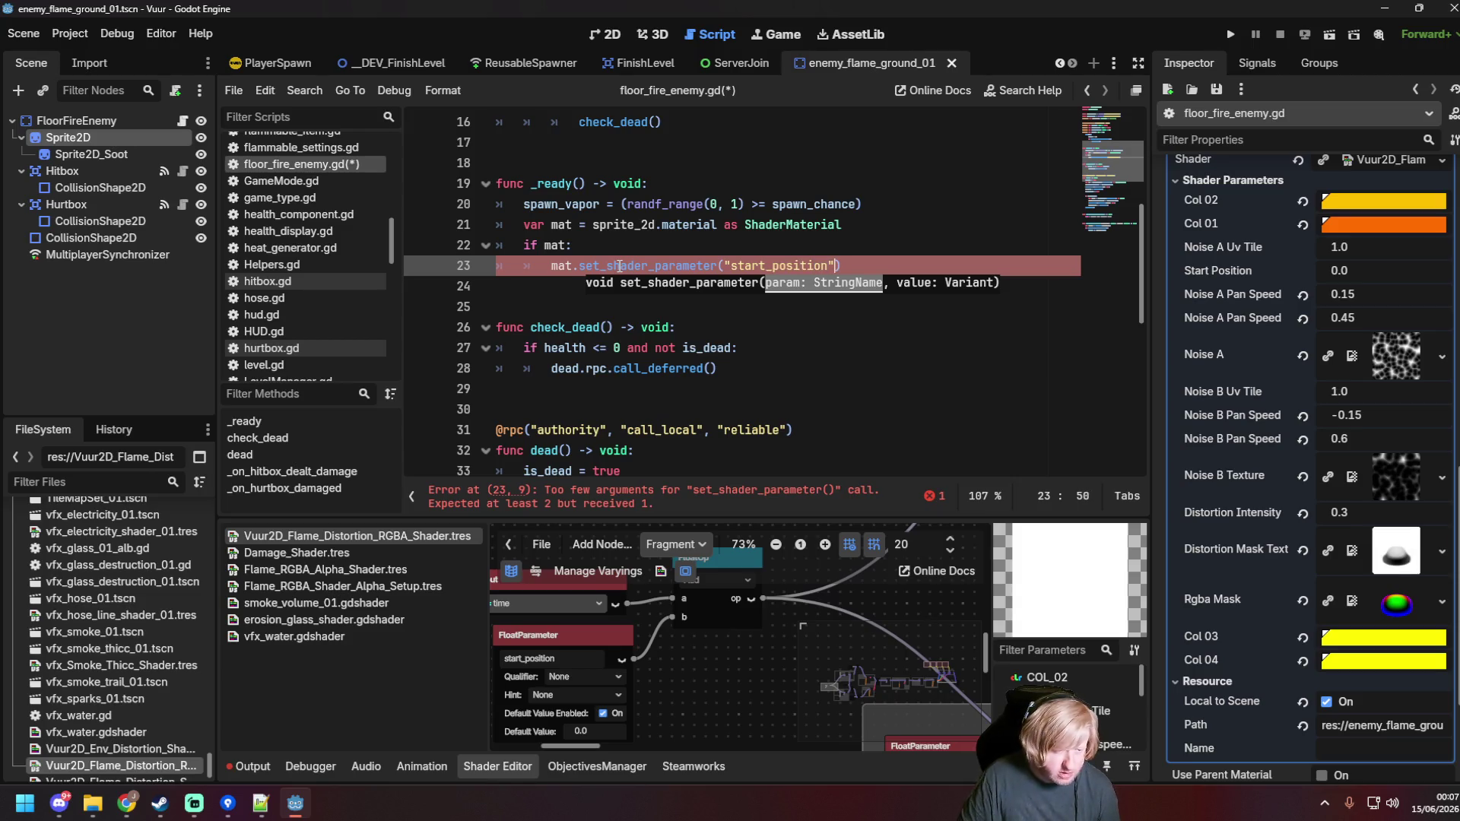
{"action": "type", "text": ", "}
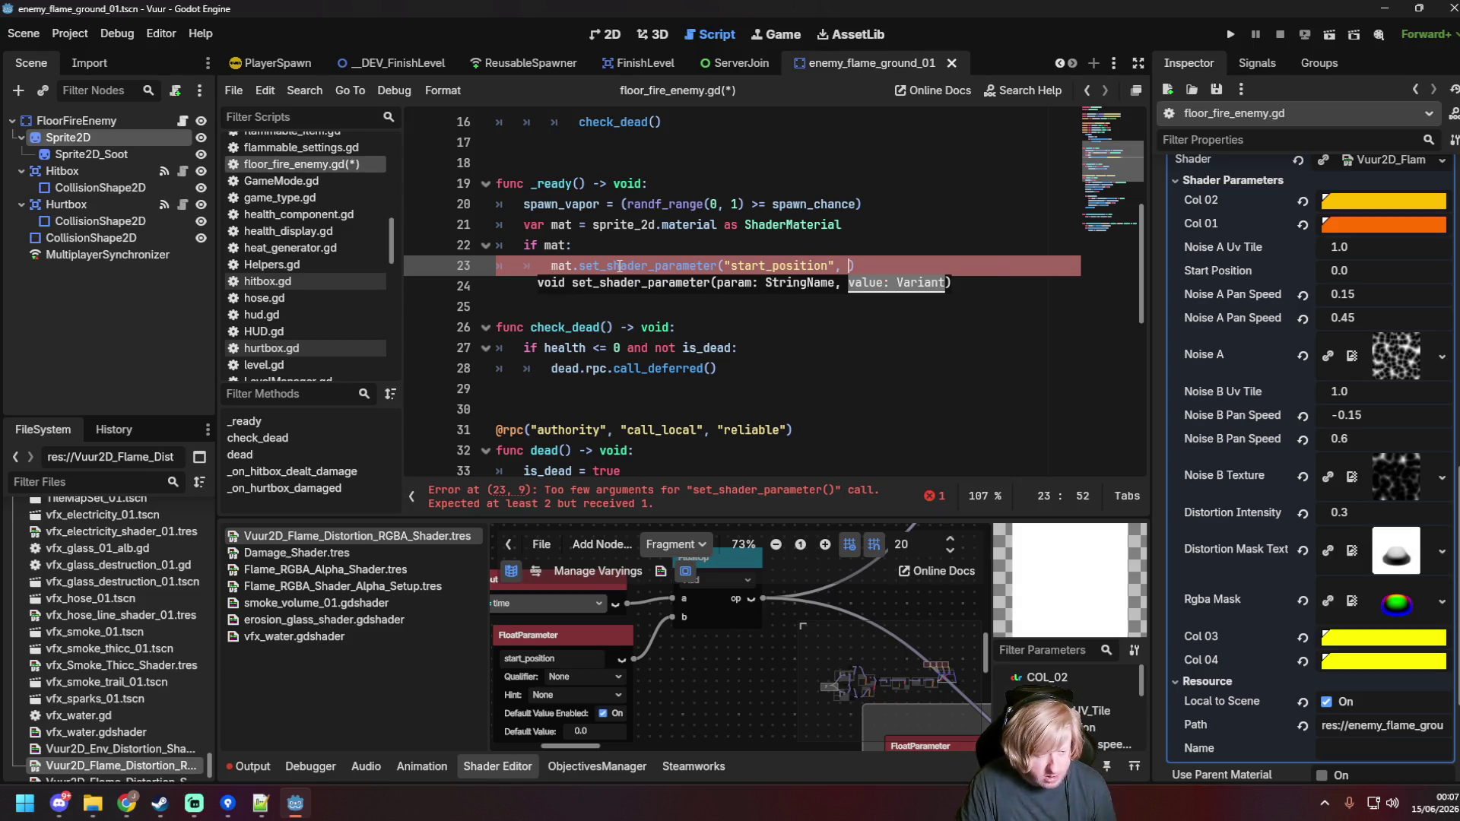
{"action": "type", "text": "1"}
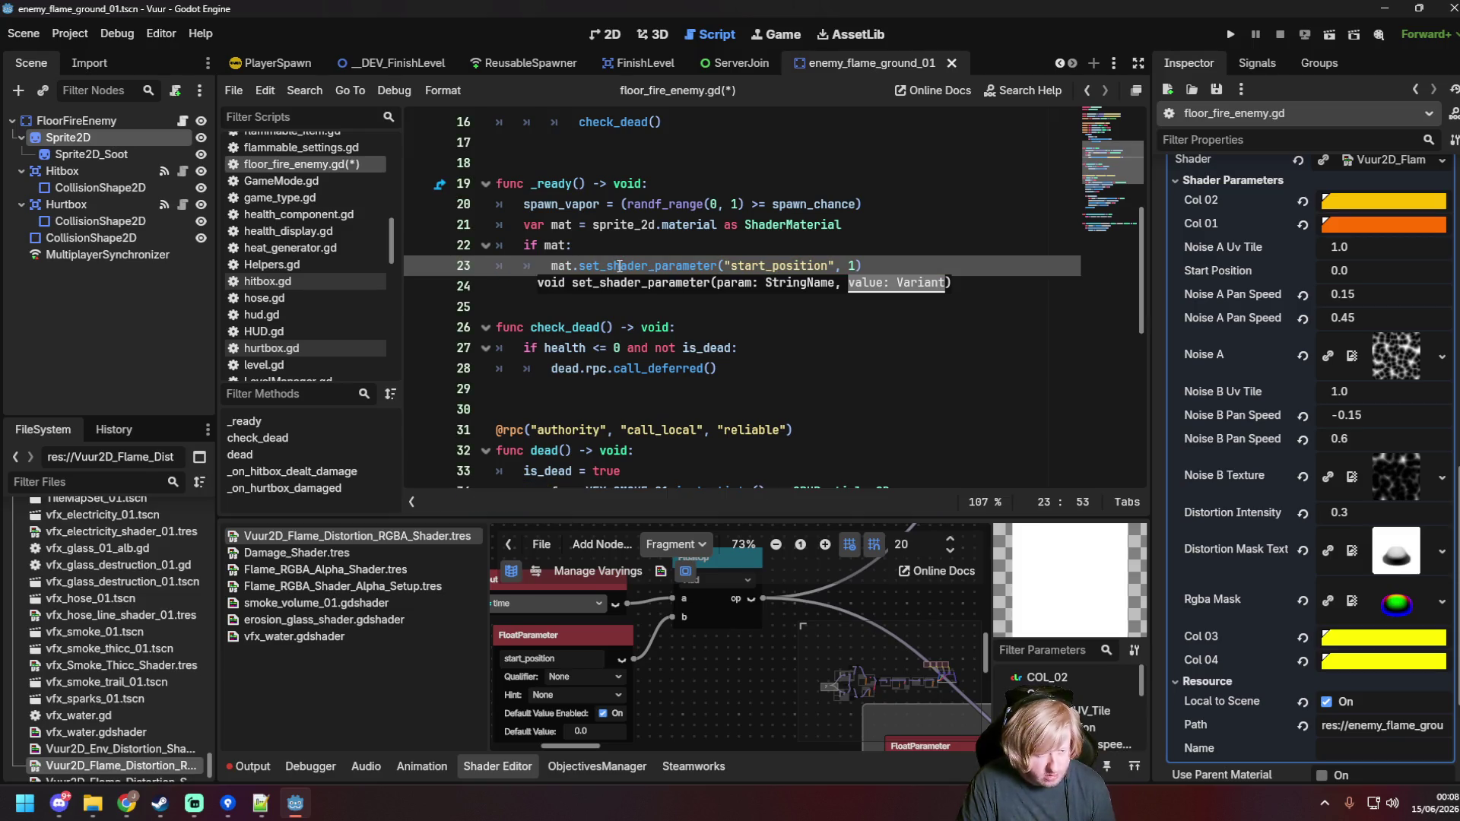
{"action": "key", "text": "BackSpace"}
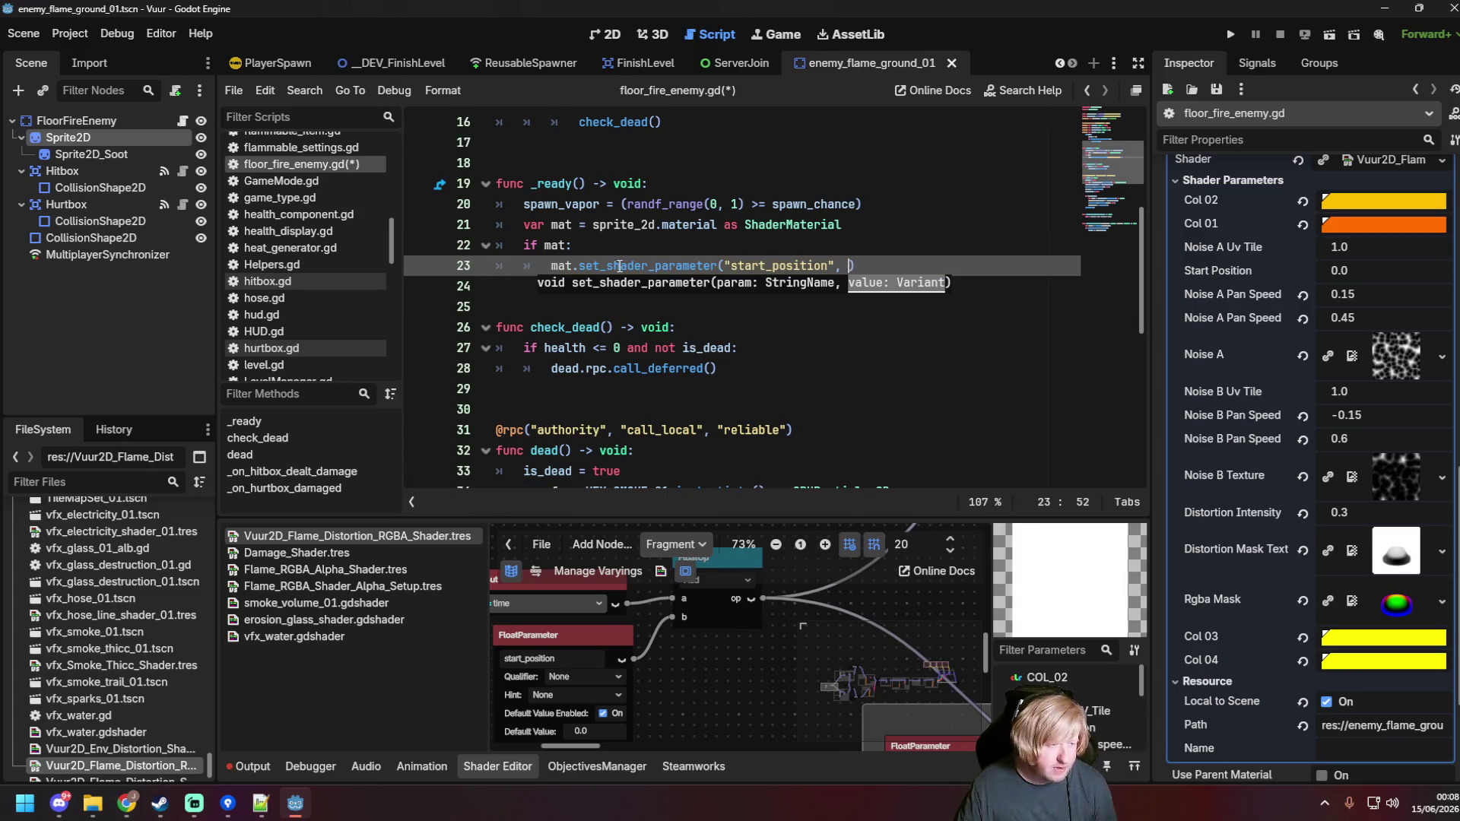
Step: Declare 'var offset = randi_range(-5,5)' and pass offset as the start_position value
{"action": "left_click", "coordinate": [623, 240]}
{"action": "key", "text": "Return"}
{"action": "type", "text": "var"}
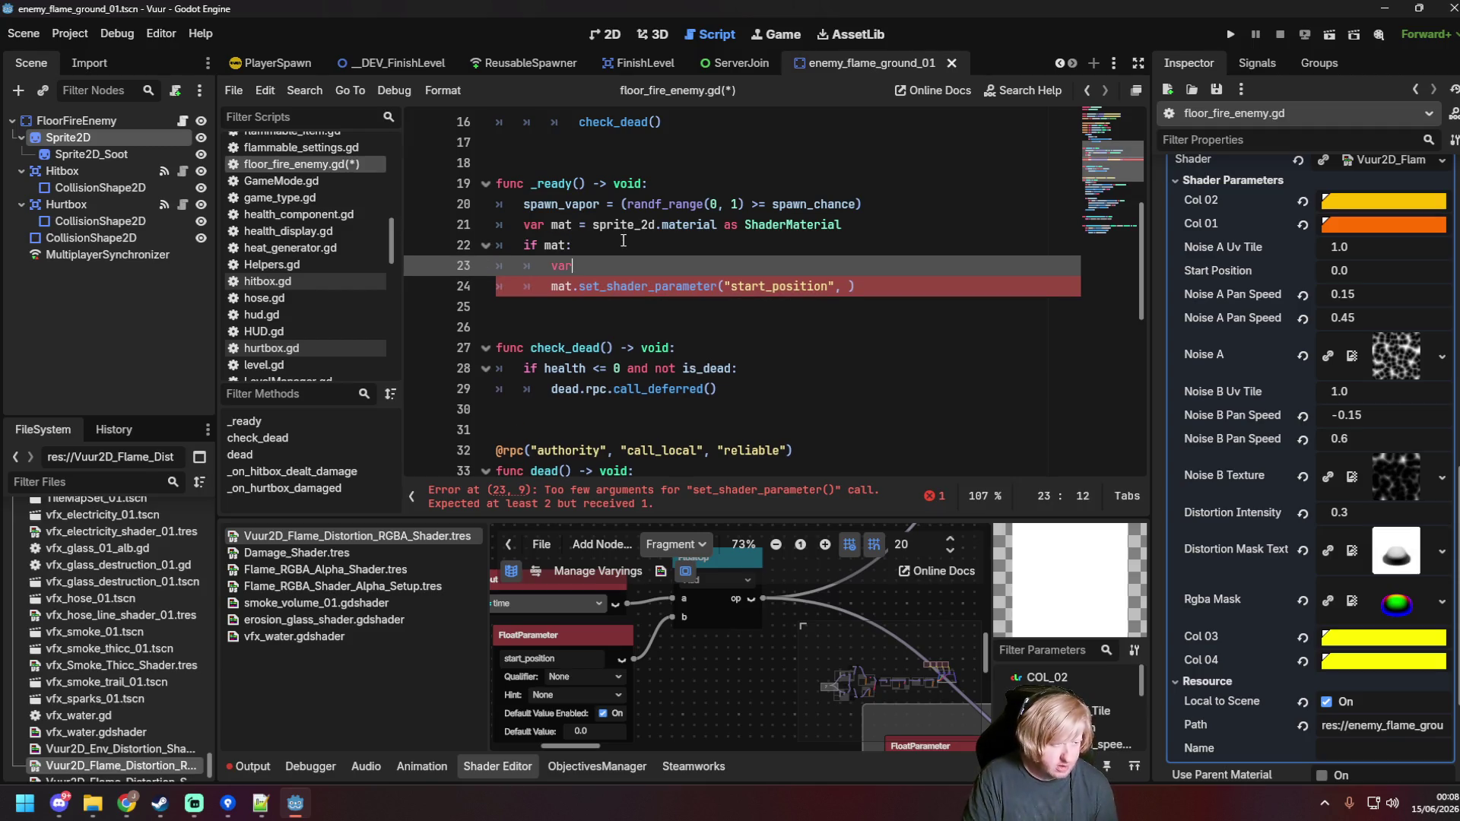
{"action": "type", "text": " offset ="}
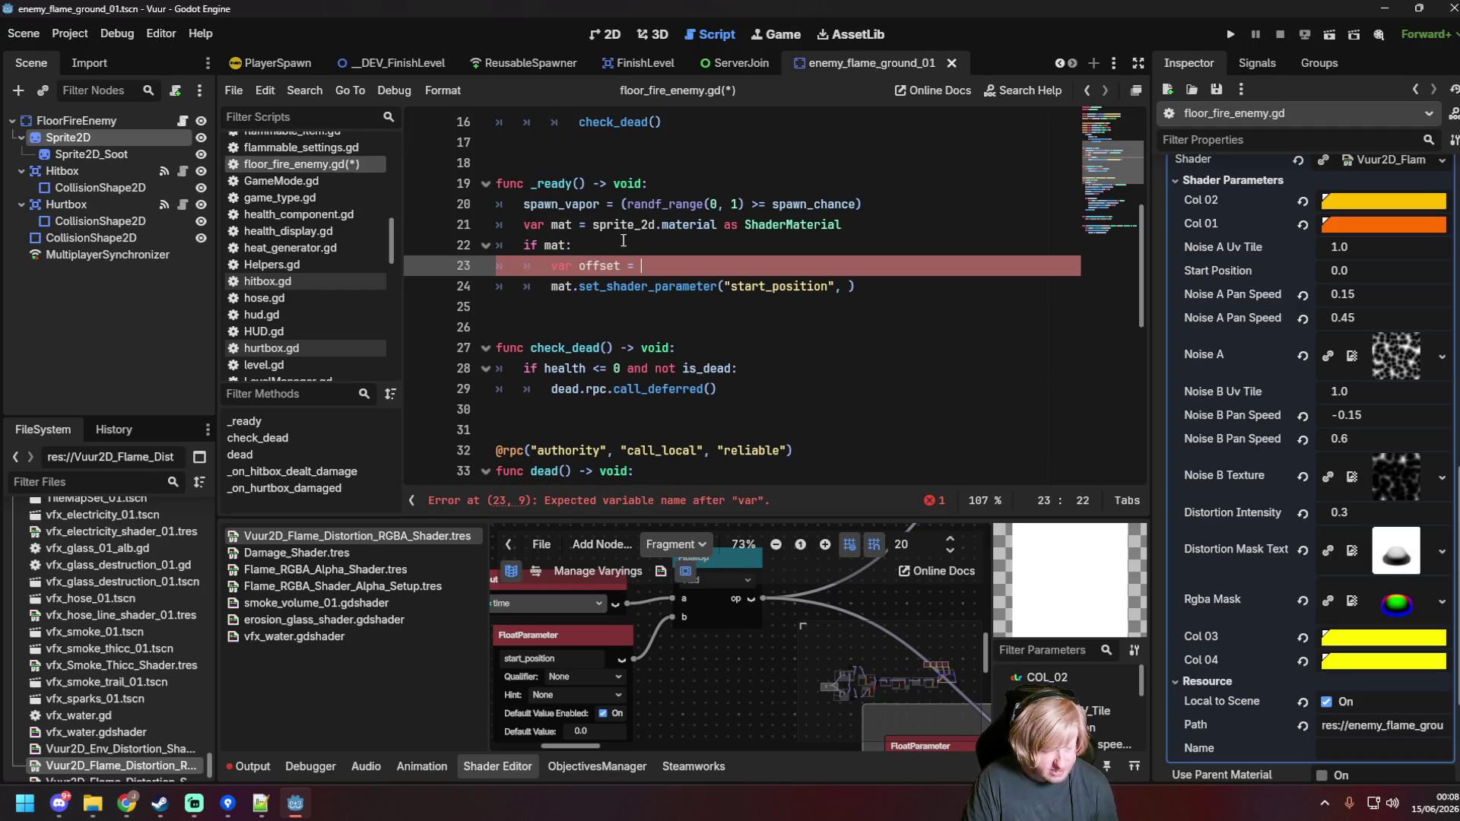
{"action": "type", "text": "get"}
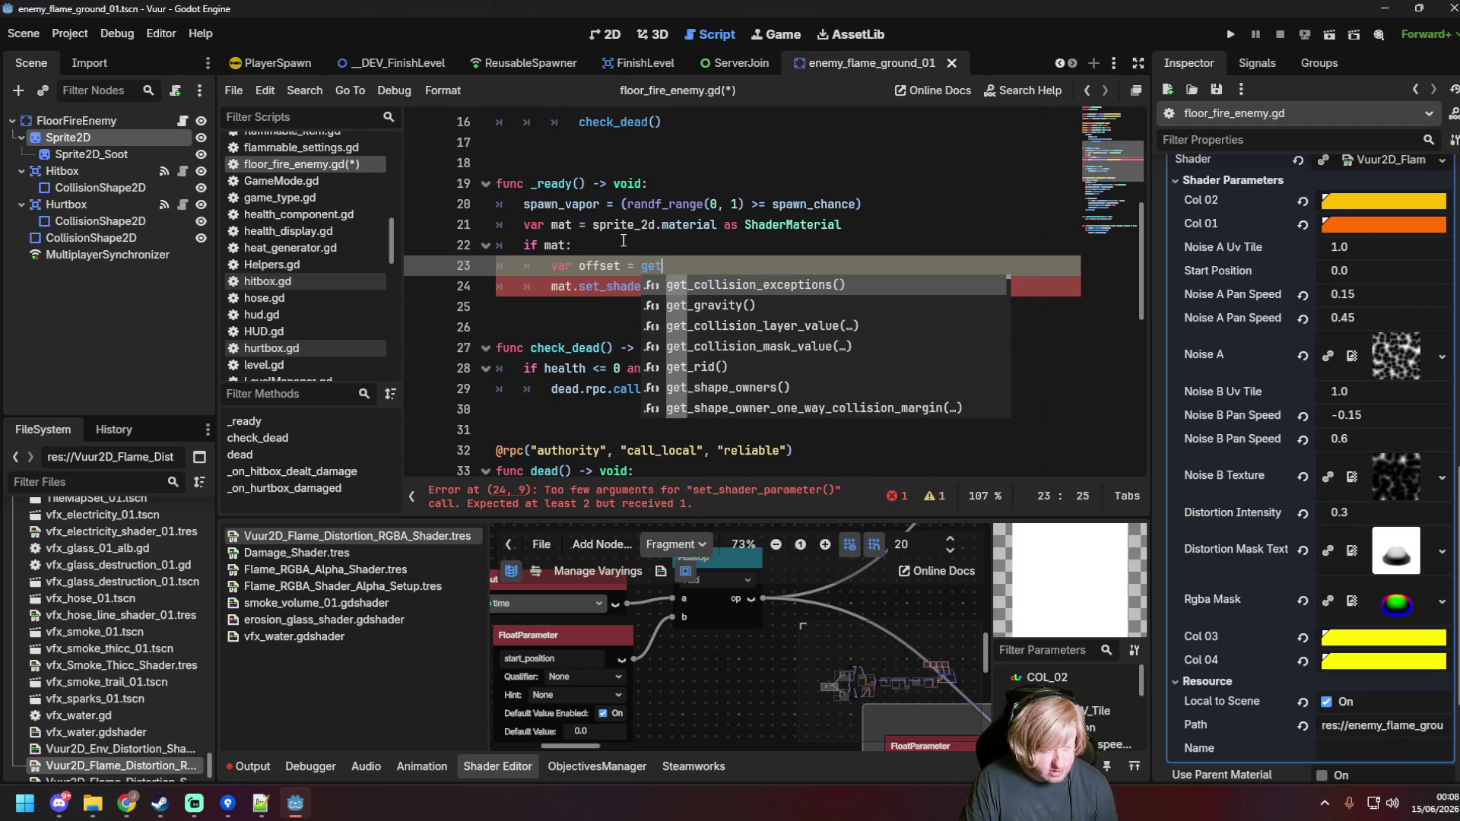
{"action": "type", "text": "_ran"}
{"action": "key", "text": "BackSpace"}
{"action": "key", "text": "BackSpace"}
{"action": "key", "text": "BackSpace"}
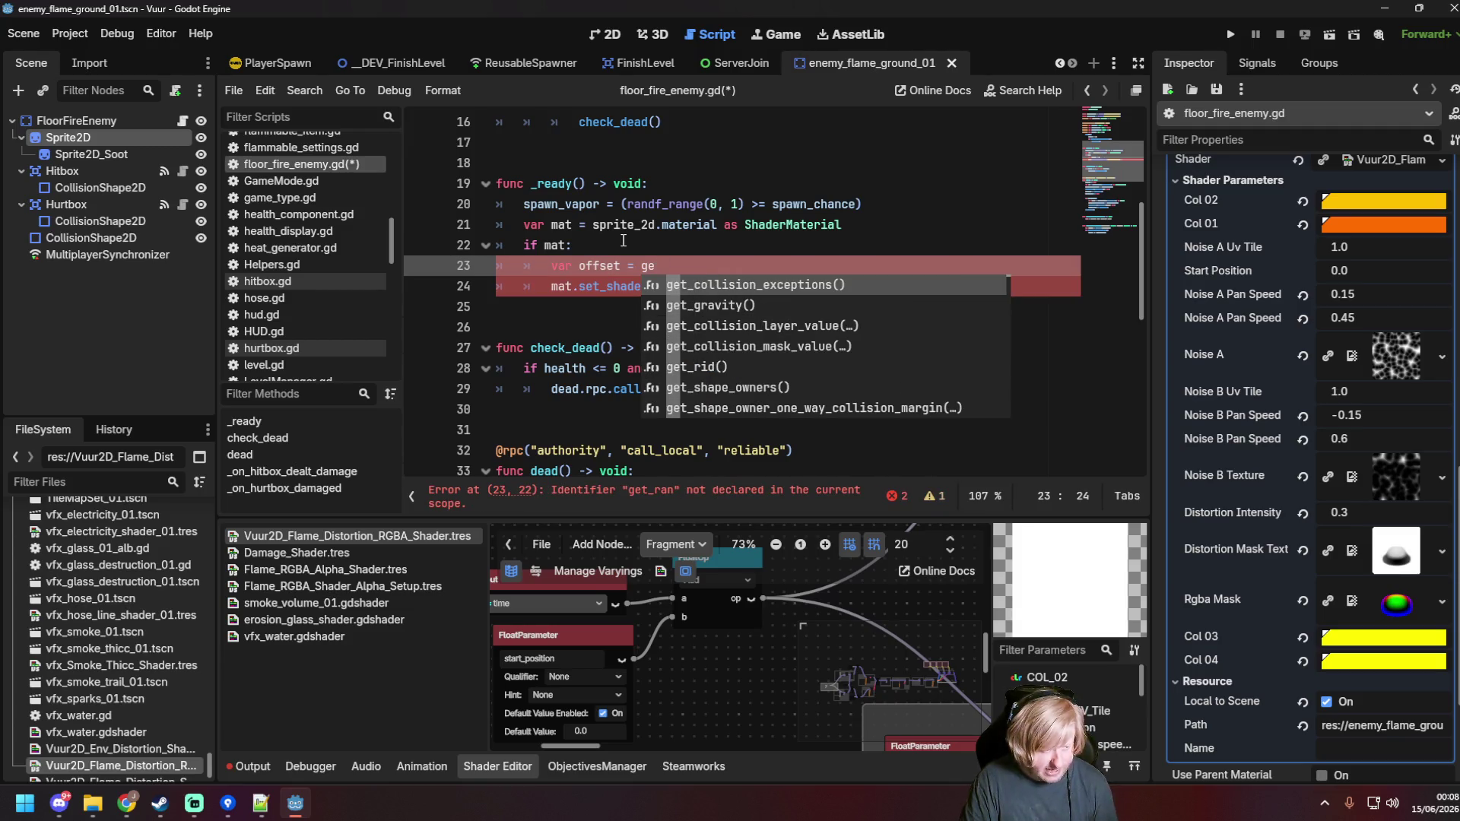
{"action": "key", "text": "BackSpace"}
{"action": "type", "text": "randi_"}
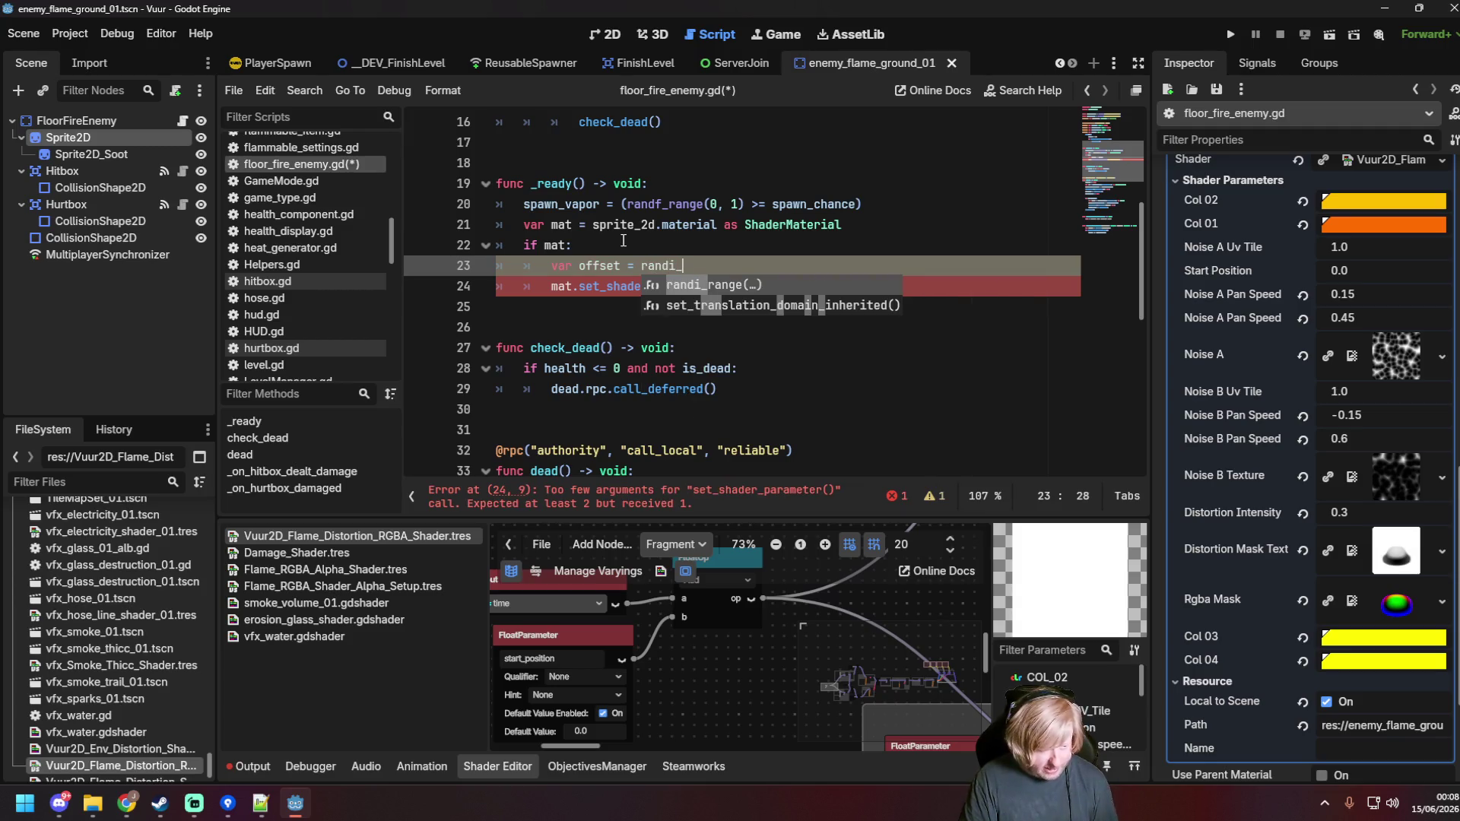
{"action": "key", "text": "Return"}
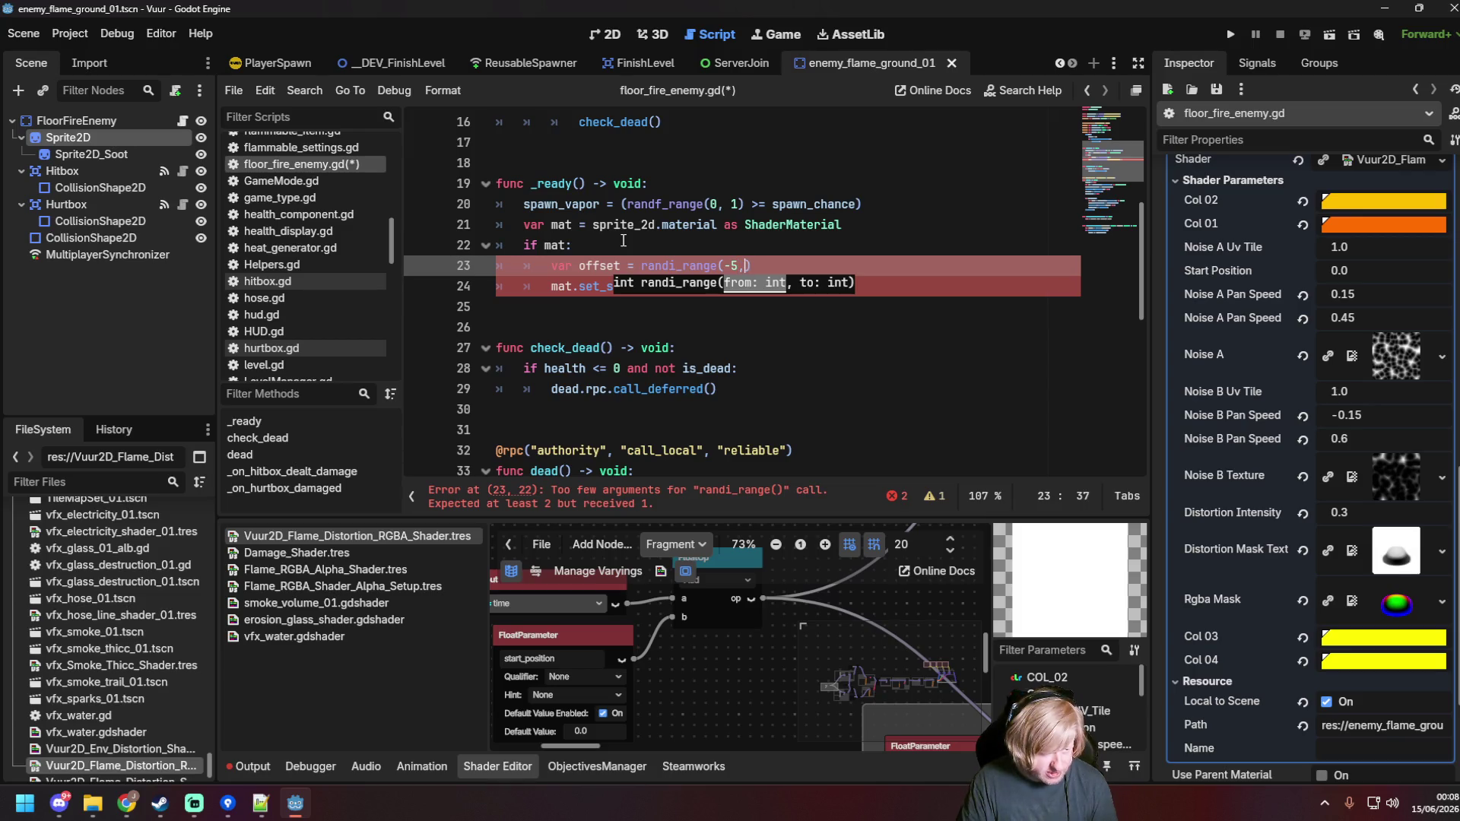
{"action": "type", "text": "5)"}
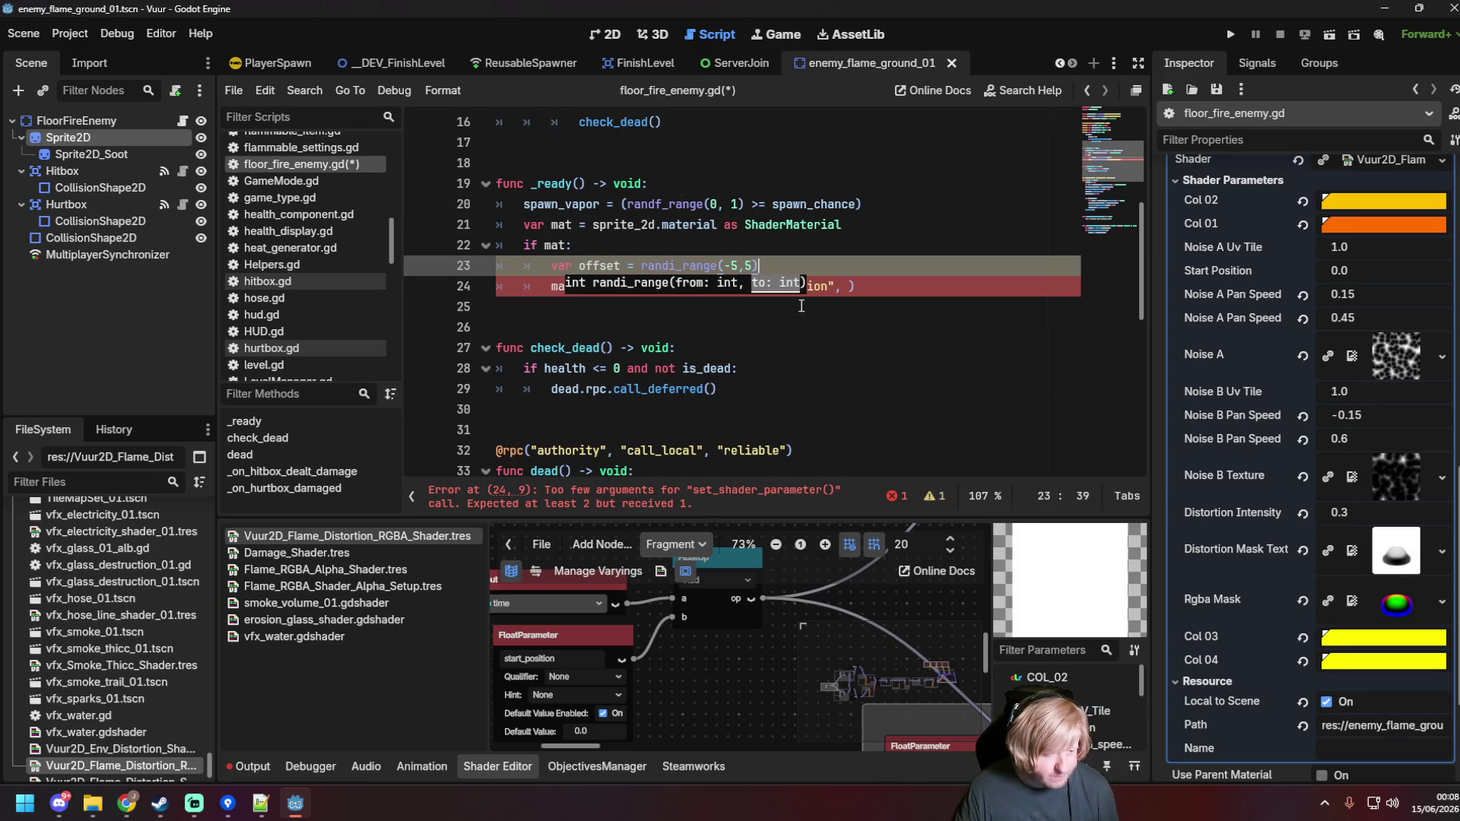
{"action": "left_click", "coordinate": [851, 287]}
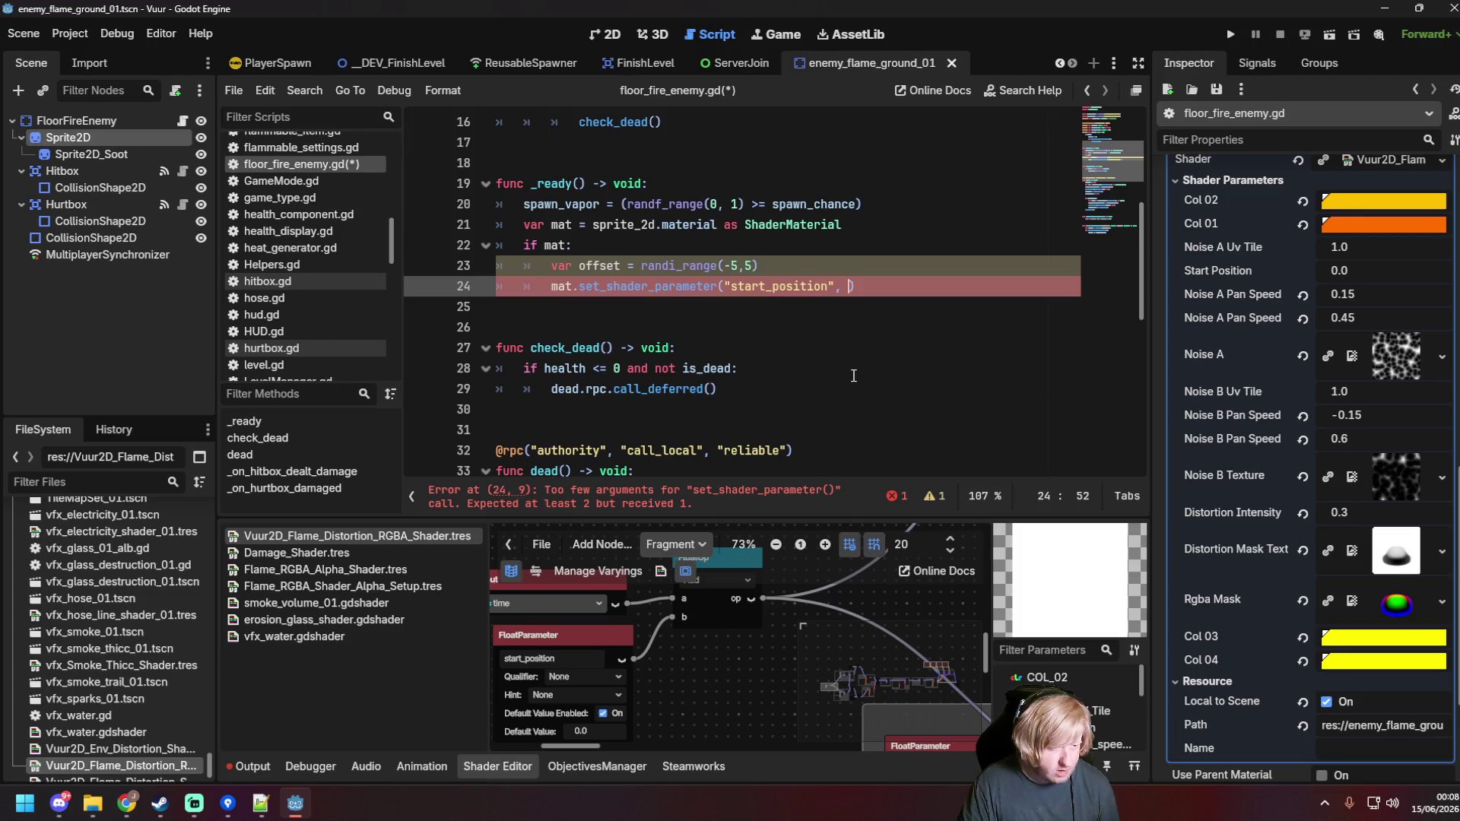
{"action": "type", "text": "offset)"}
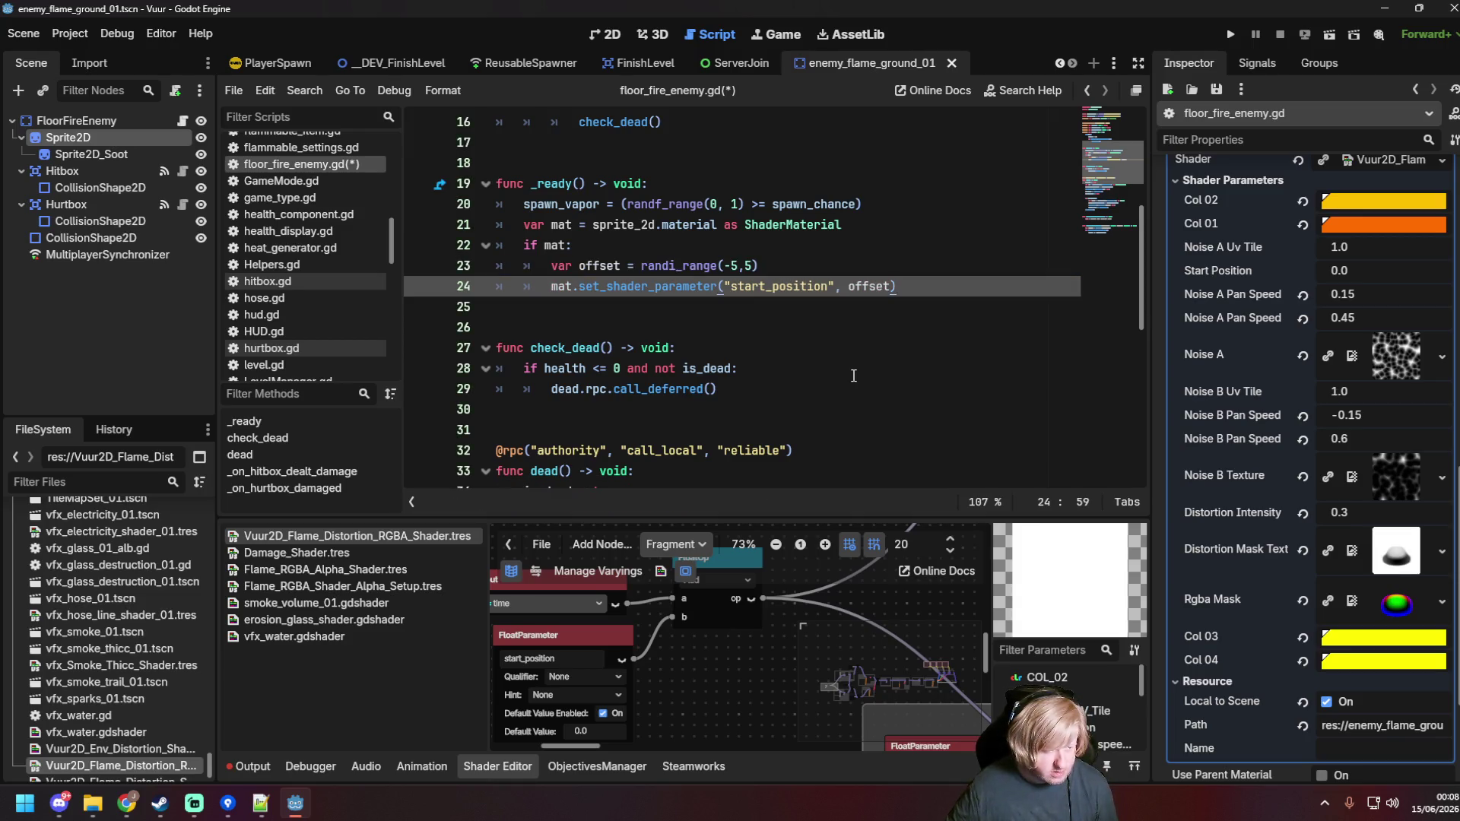
Step: Save the script and run the _DEV_EmitHeat test scene
{"action": "key", "text": "ctrl+s"}
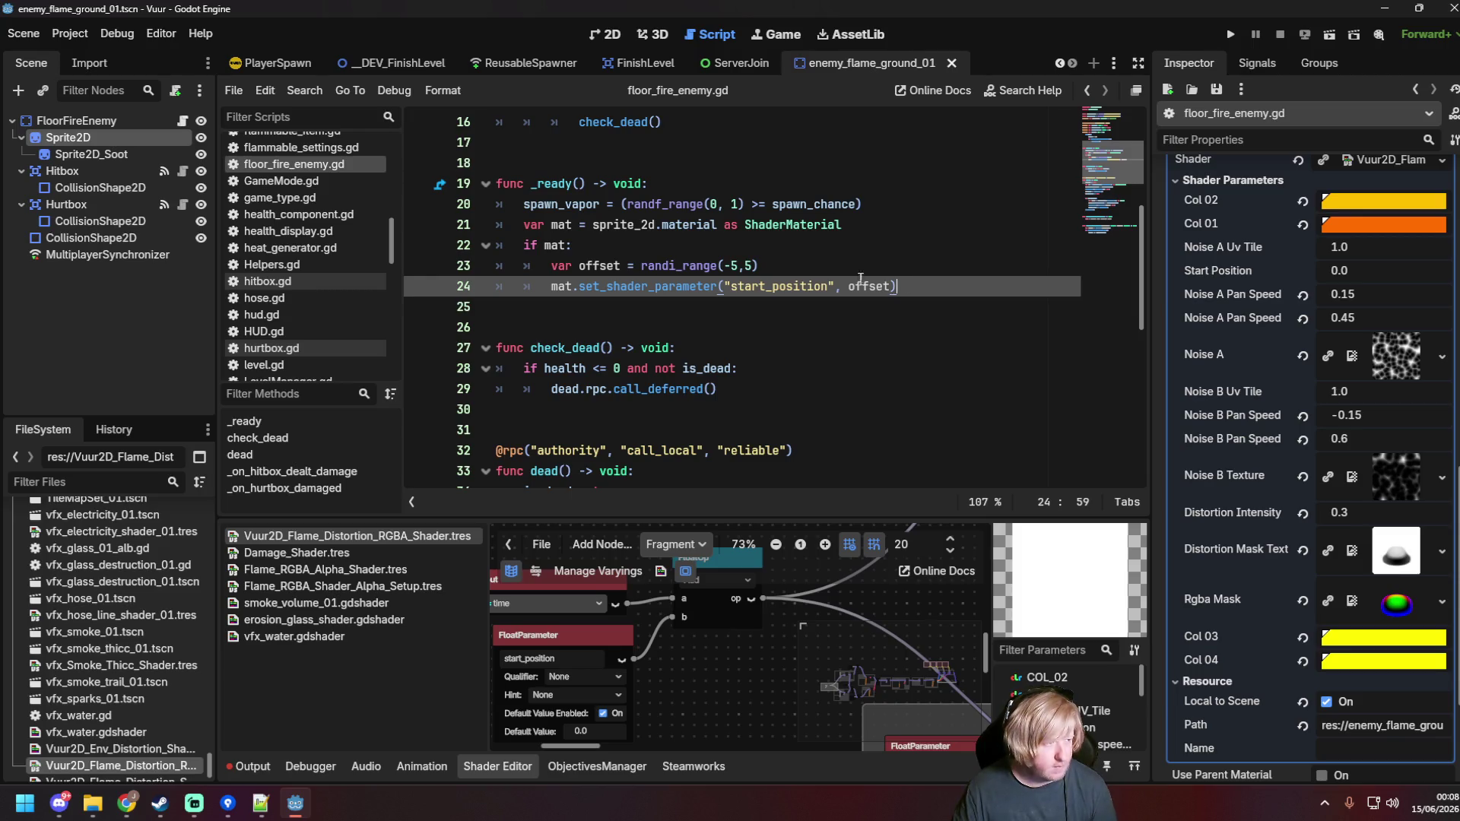
{"action": "scroll", "scroll_direction": "up", "scroll_amount": 3}
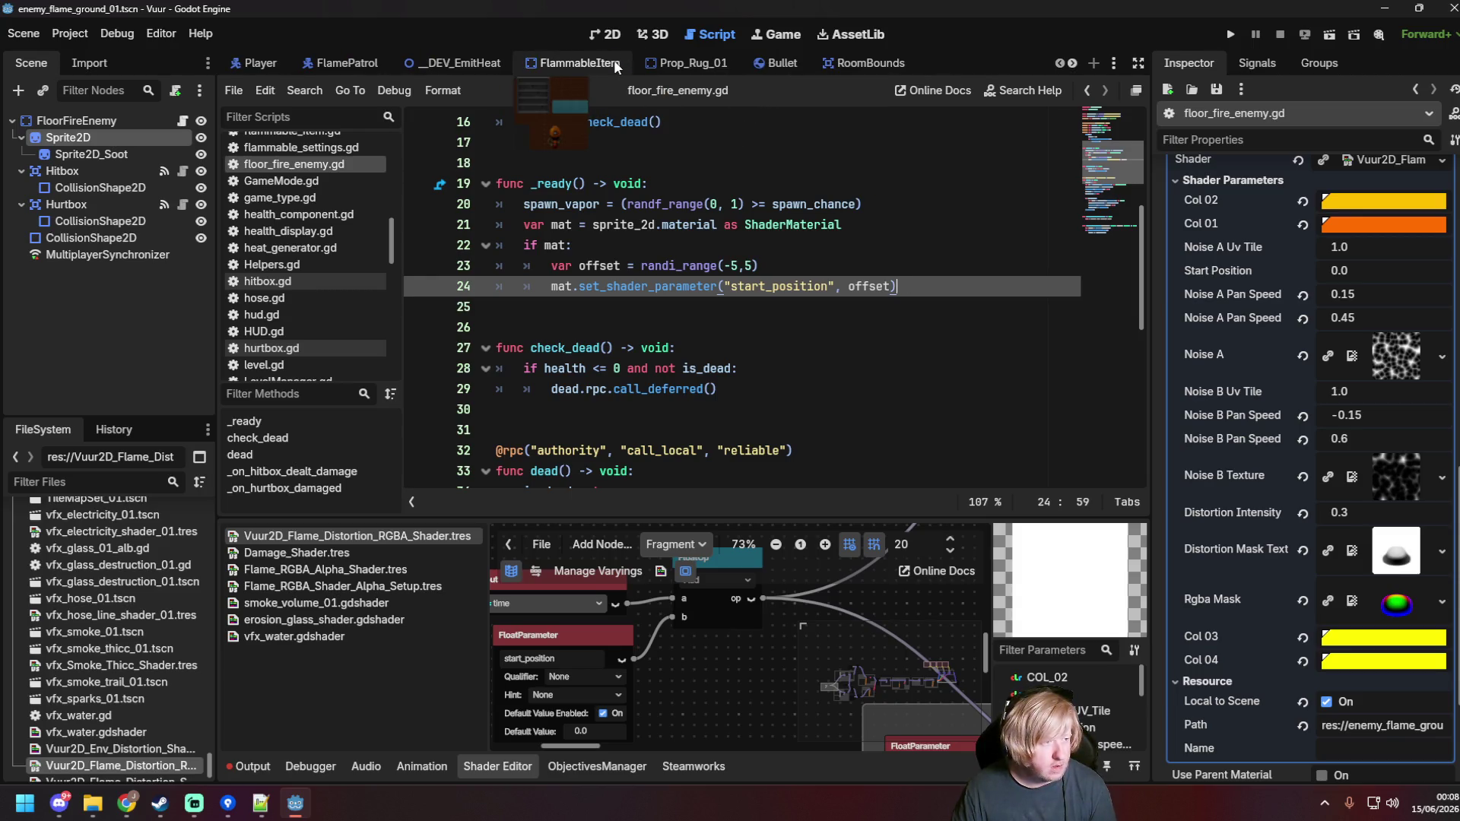
{"action": "left_click", "coordinate": [446, 59]}
{"action": "key", "text": "F6"}
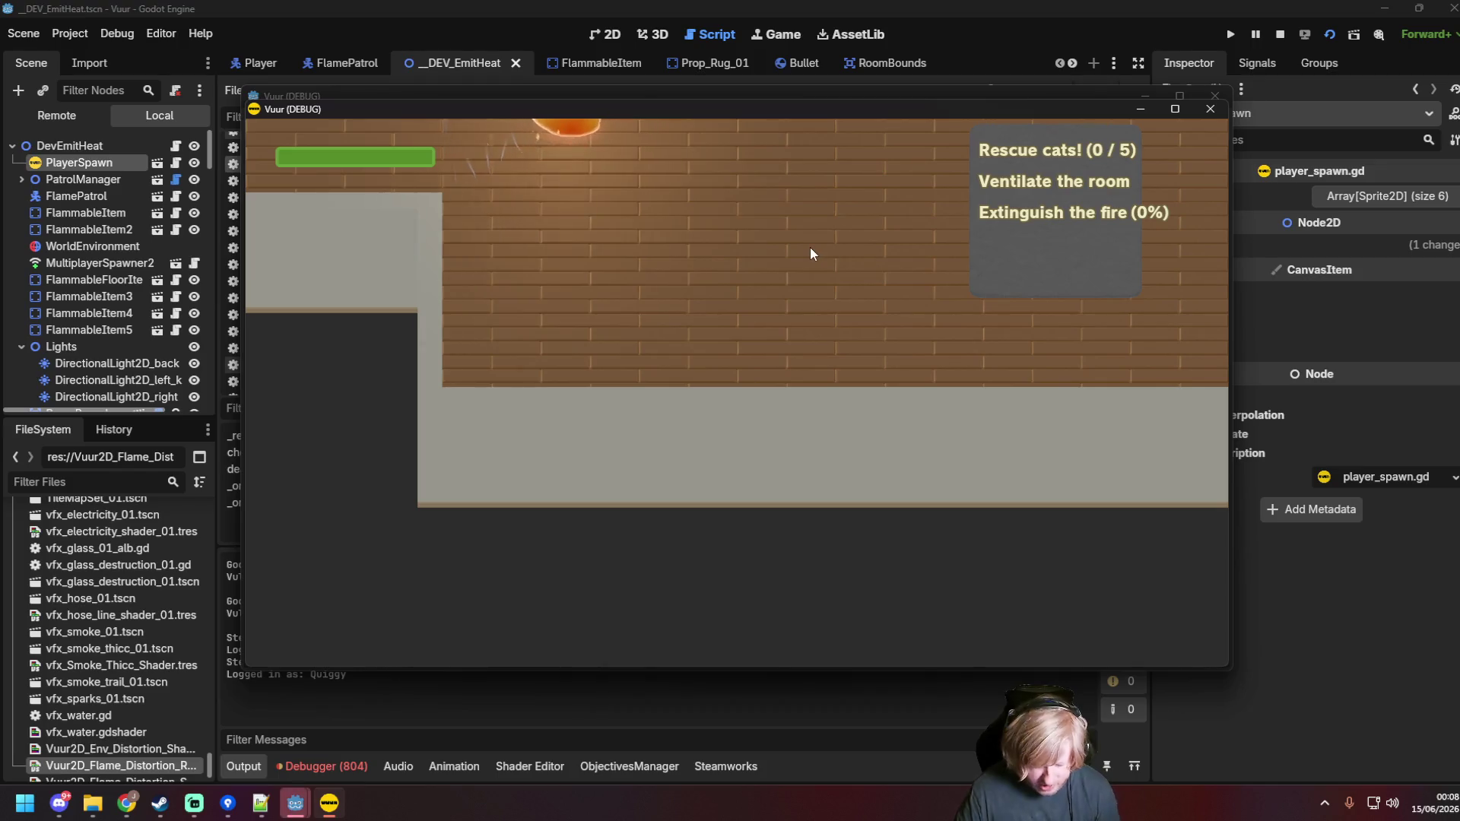
Step: Stop the game and review the Customize Run Instances settings
{"action": "left_click", "coordinate": [1210, 111]}
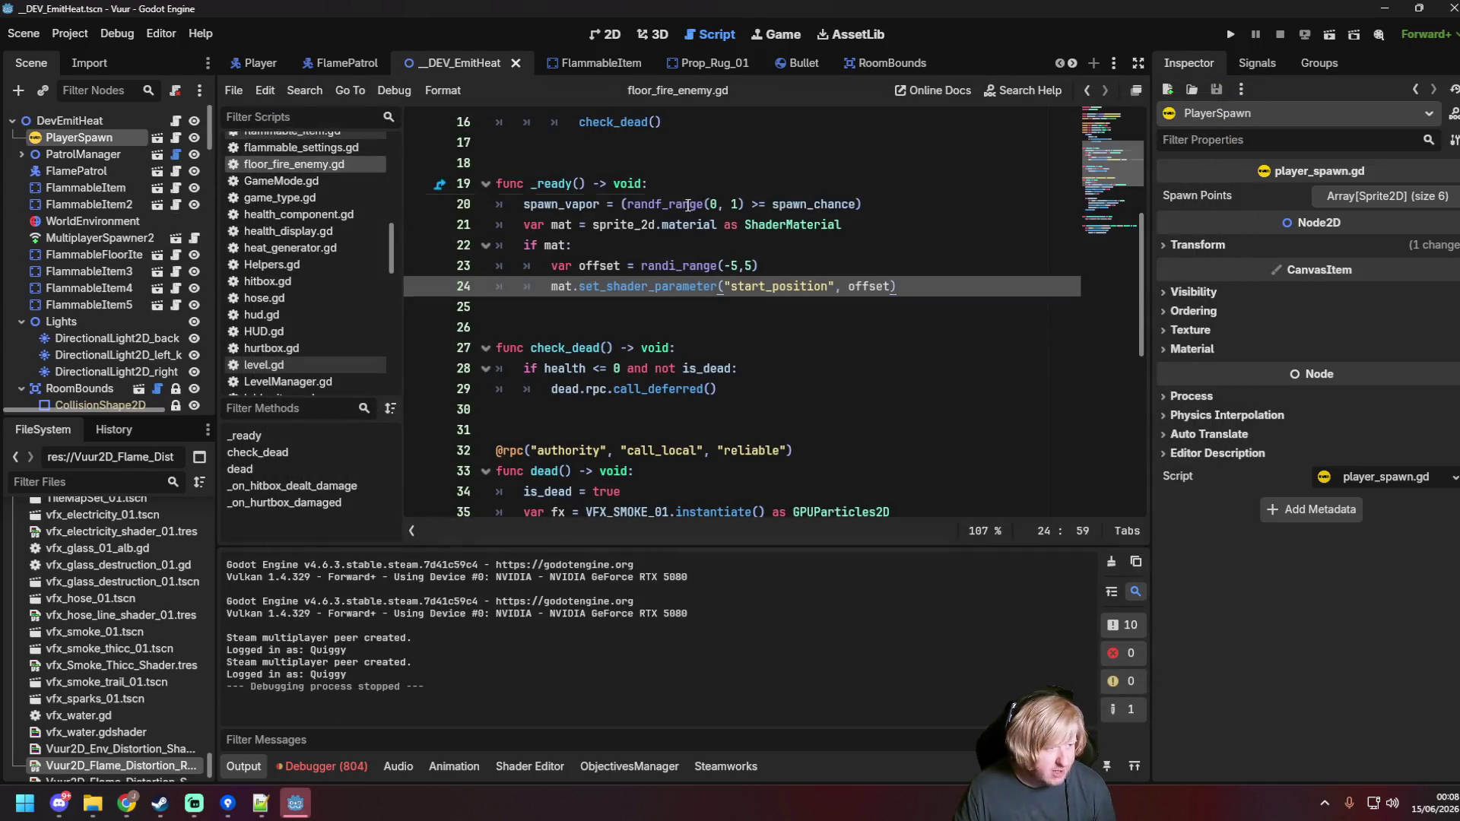
{"action": "key", "text": "ctrl+s"}
{"action": "left_click", "coordinate": [115, 34]}
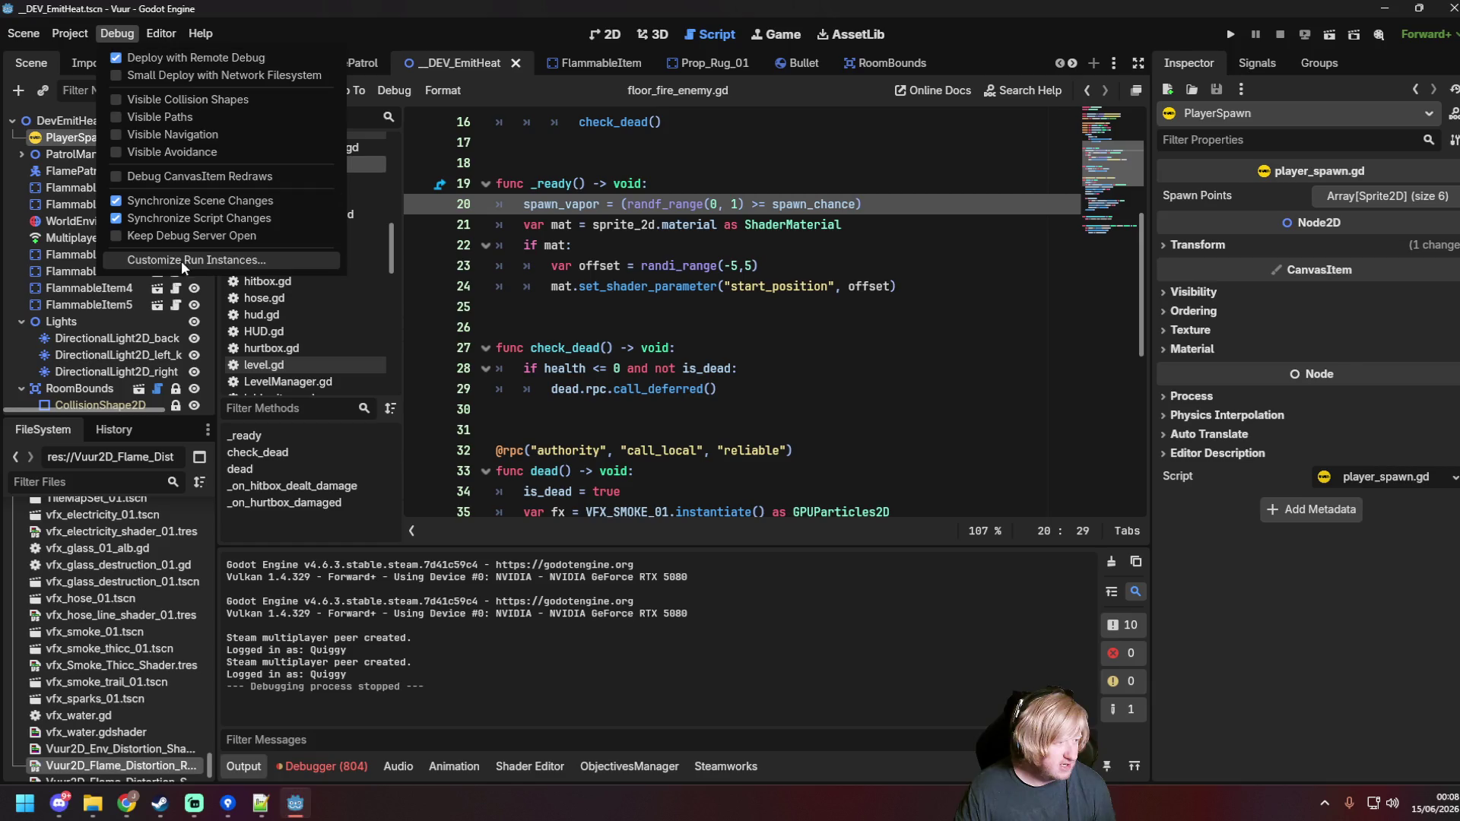
{"action": "left_click", "coordinate": [183, 260]}
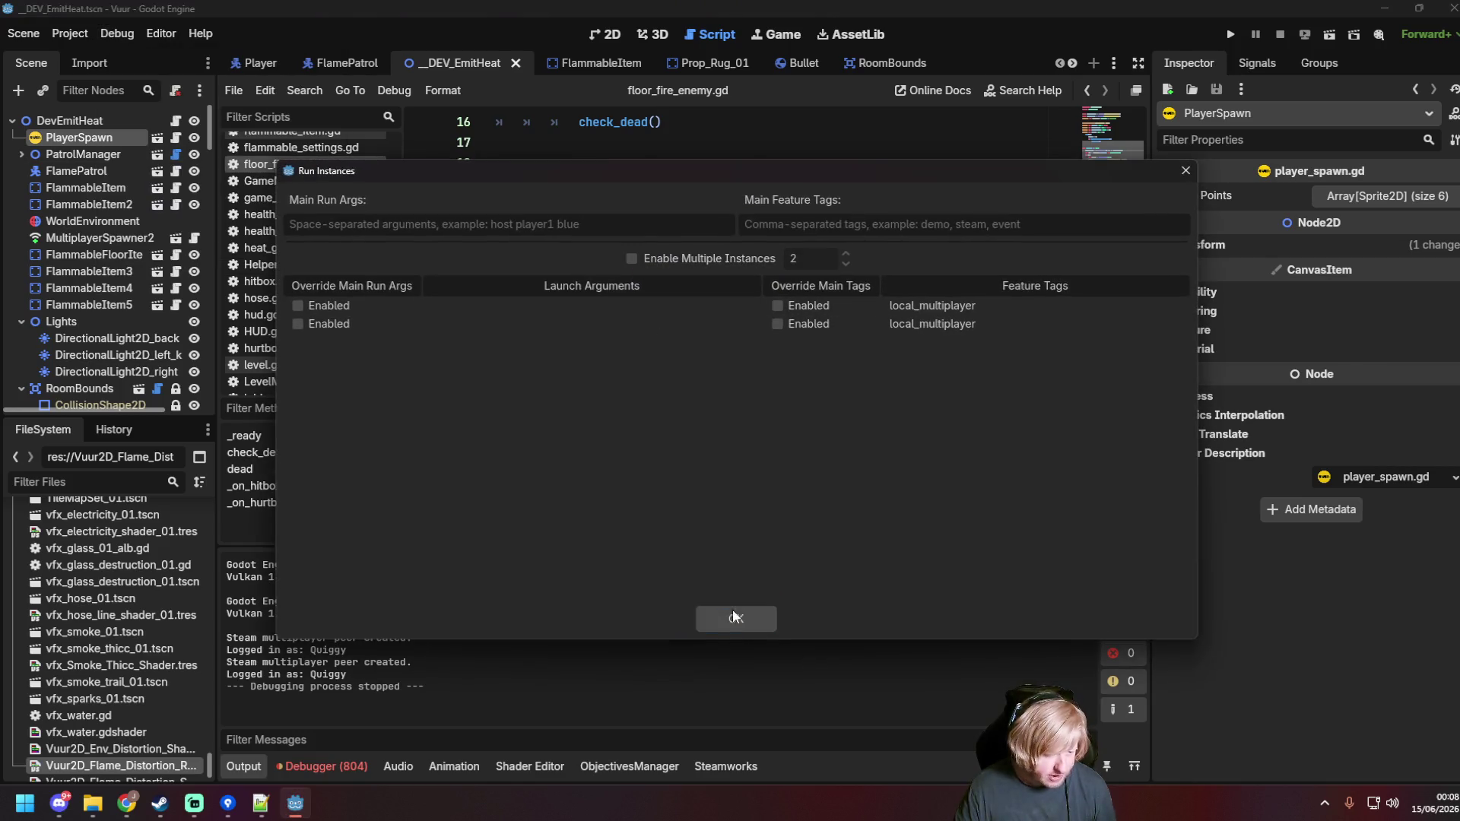
{"action": "left_click", "coordinate": [734, 617]}
Step: Relaunch the scene, start it as server host, then stop the game
{"action": "key", "text": "F6"}
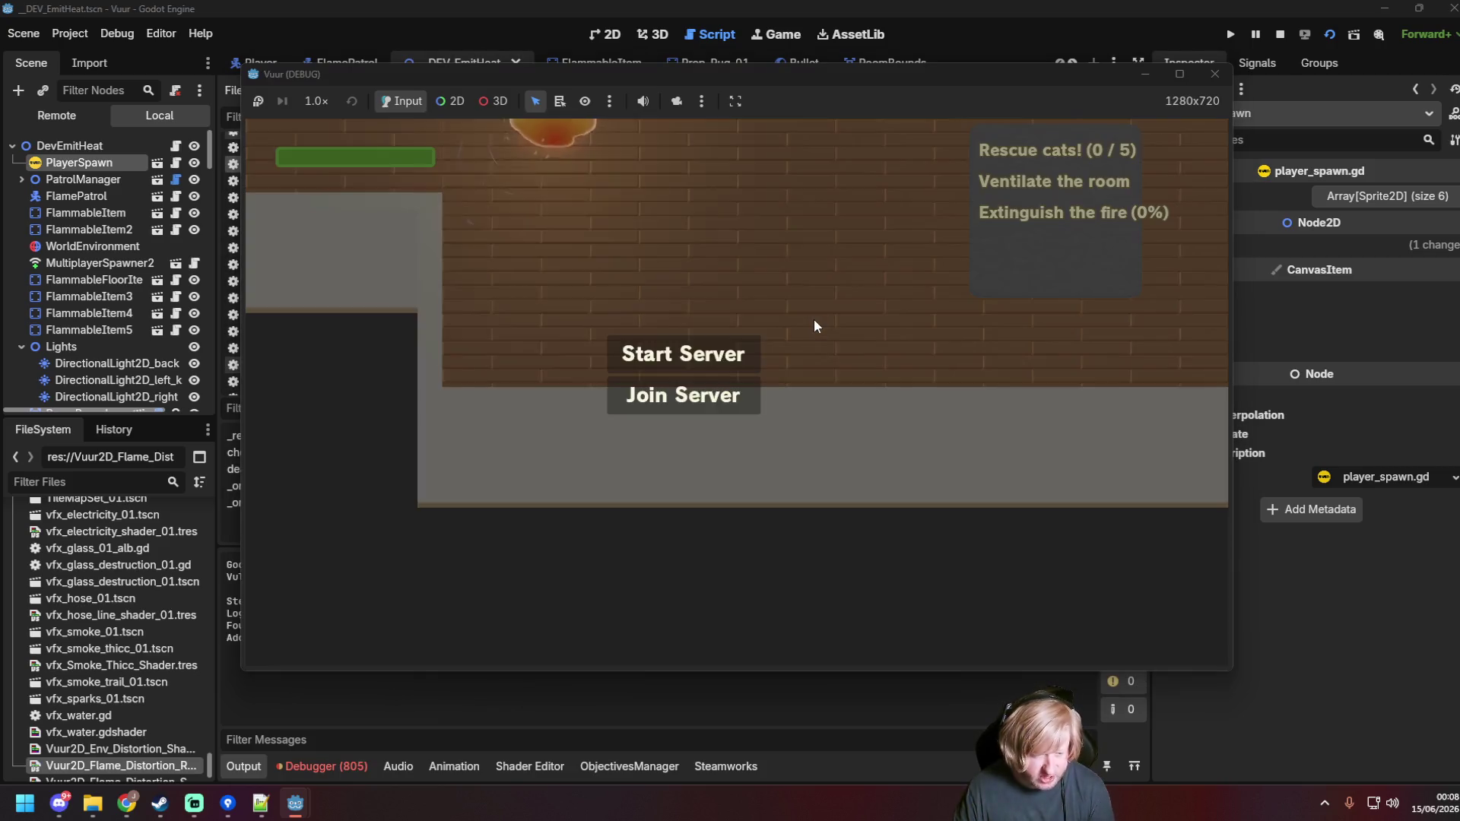
{"action": "left_click", "coordinate": [688, 354]}
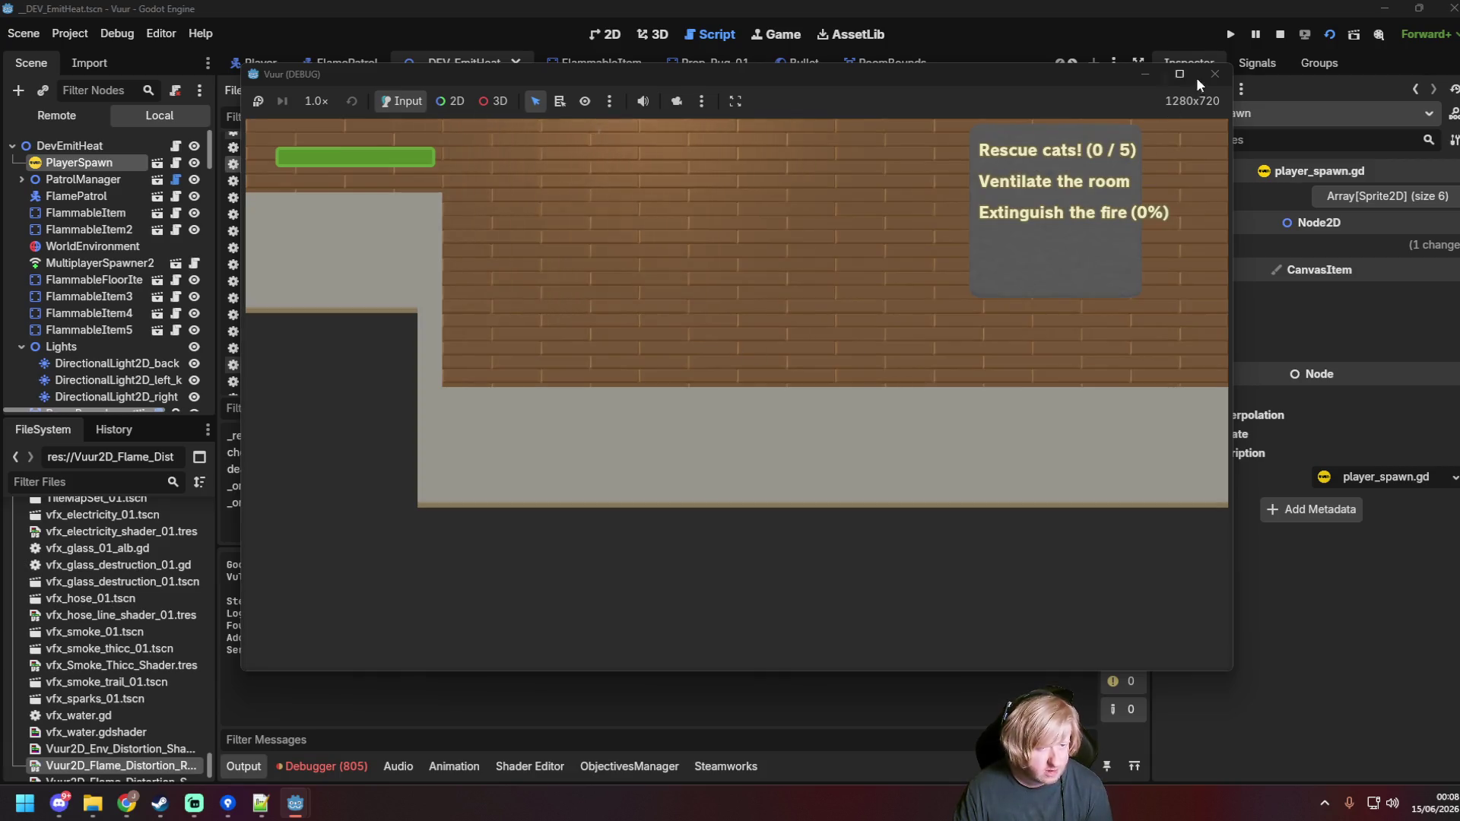
{"action": "left_click", "coordinate": [1214, 74]}
{"action": "key", "text": "ctrl+s"}
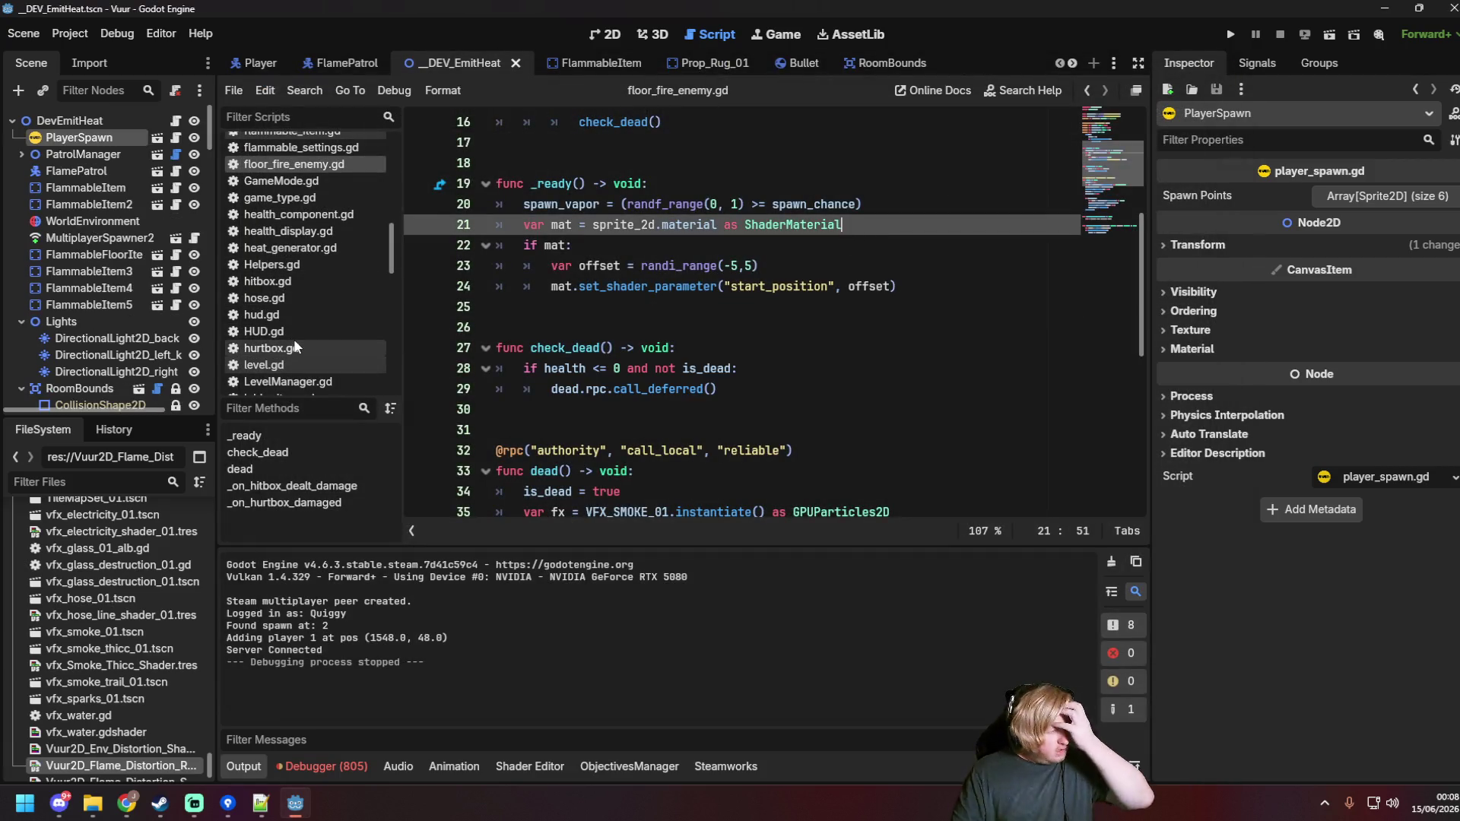
Step: Browse the script list and open player.gd
{"action": "scroll", "scroll_direction": "down", "scroll_amount": 3}
{"action": "scroll", "scroll_direction": "up", "scroll_amount": 3}
{"action": "scroll", "scroll_direction": "down", "scroll_amount": 3}
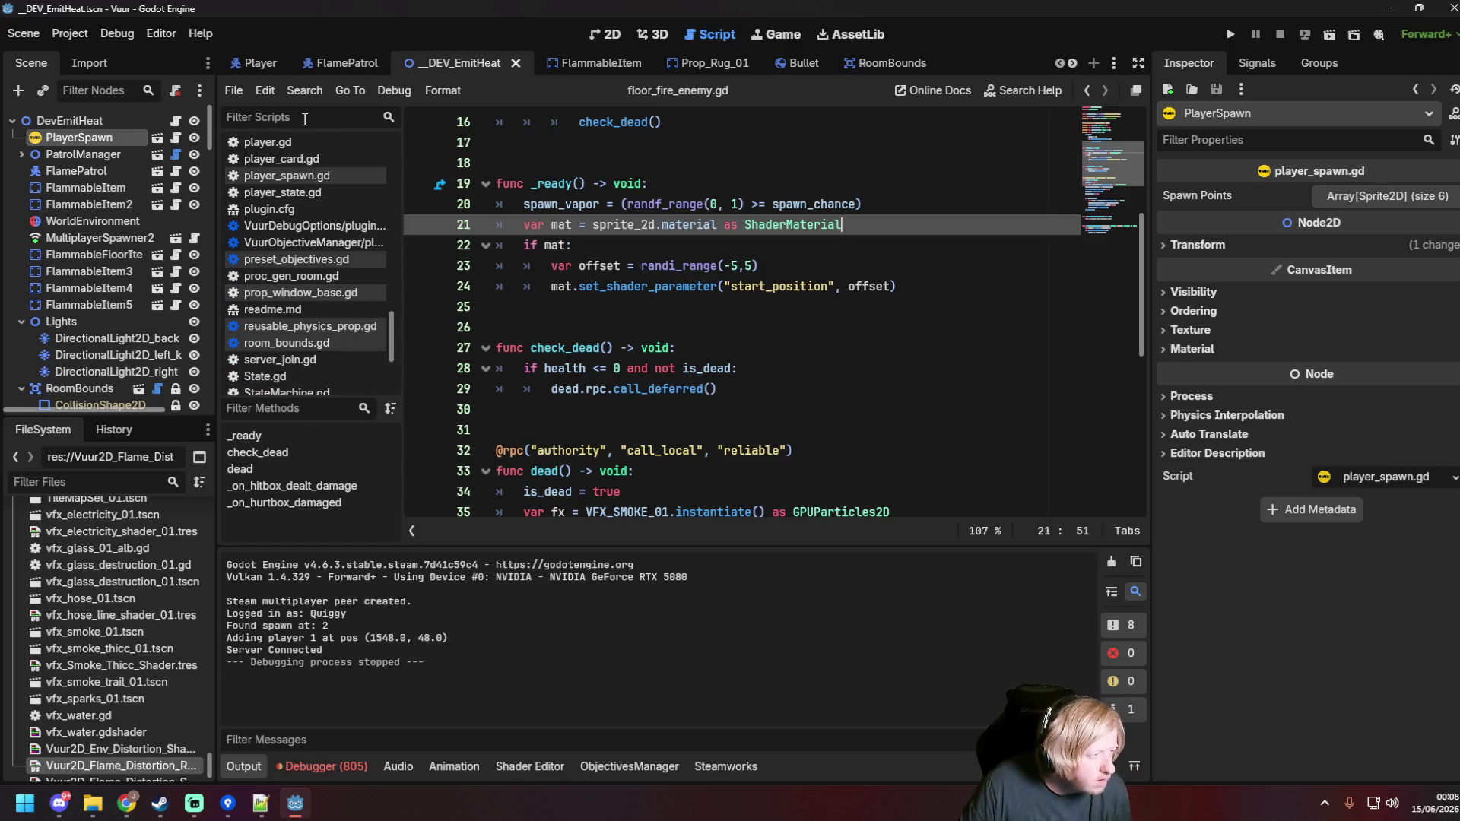
{"action": "scroll", "scroll_direction": "up", "scroll_amount": 3}
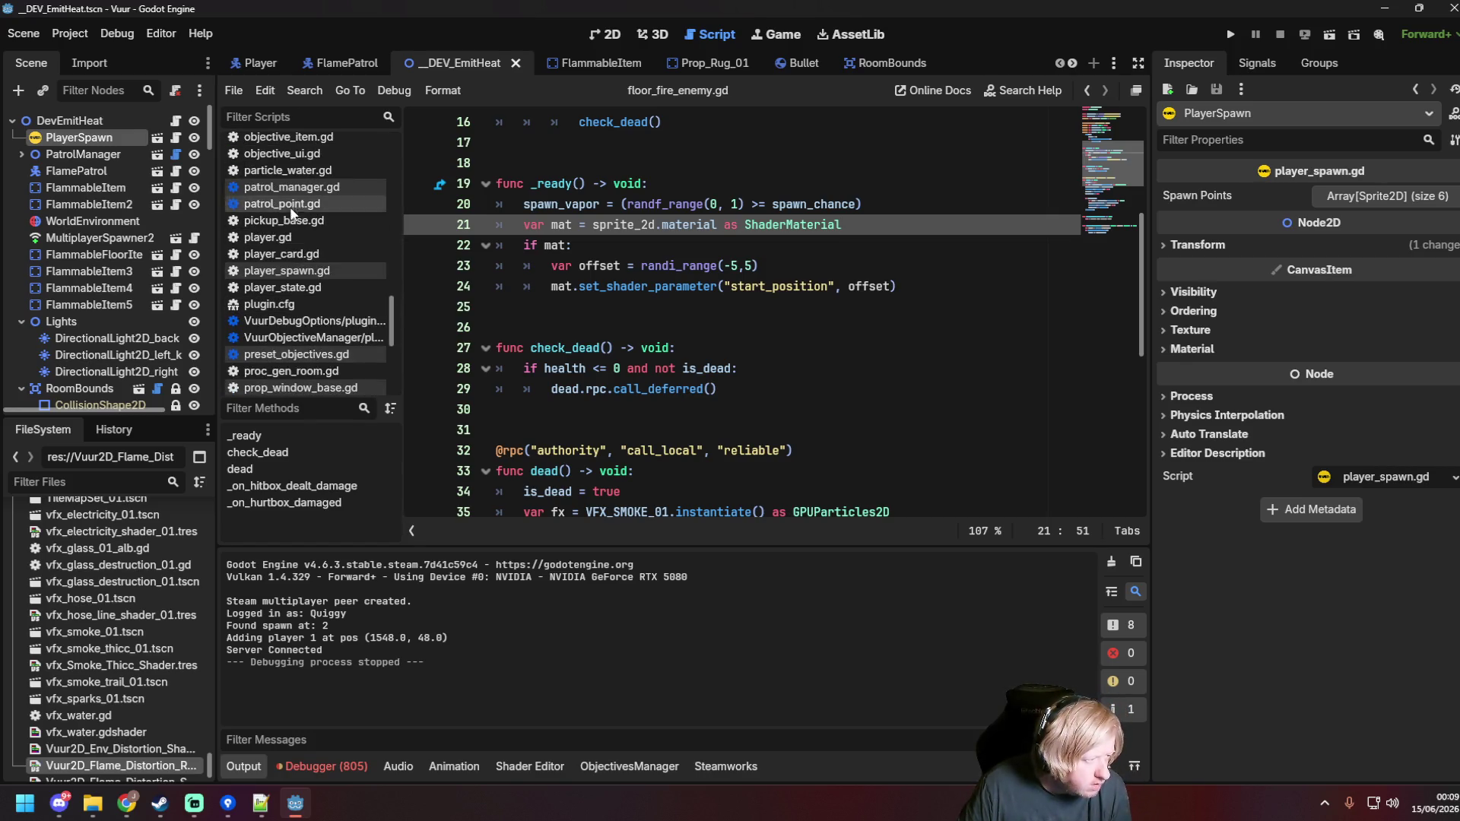
{"action": "left_click", "coordinate": [291, 236]}
{"action": "left_click", "coordinate": [700, 287]}
{"action": "key", "text": "ctrl+s"}
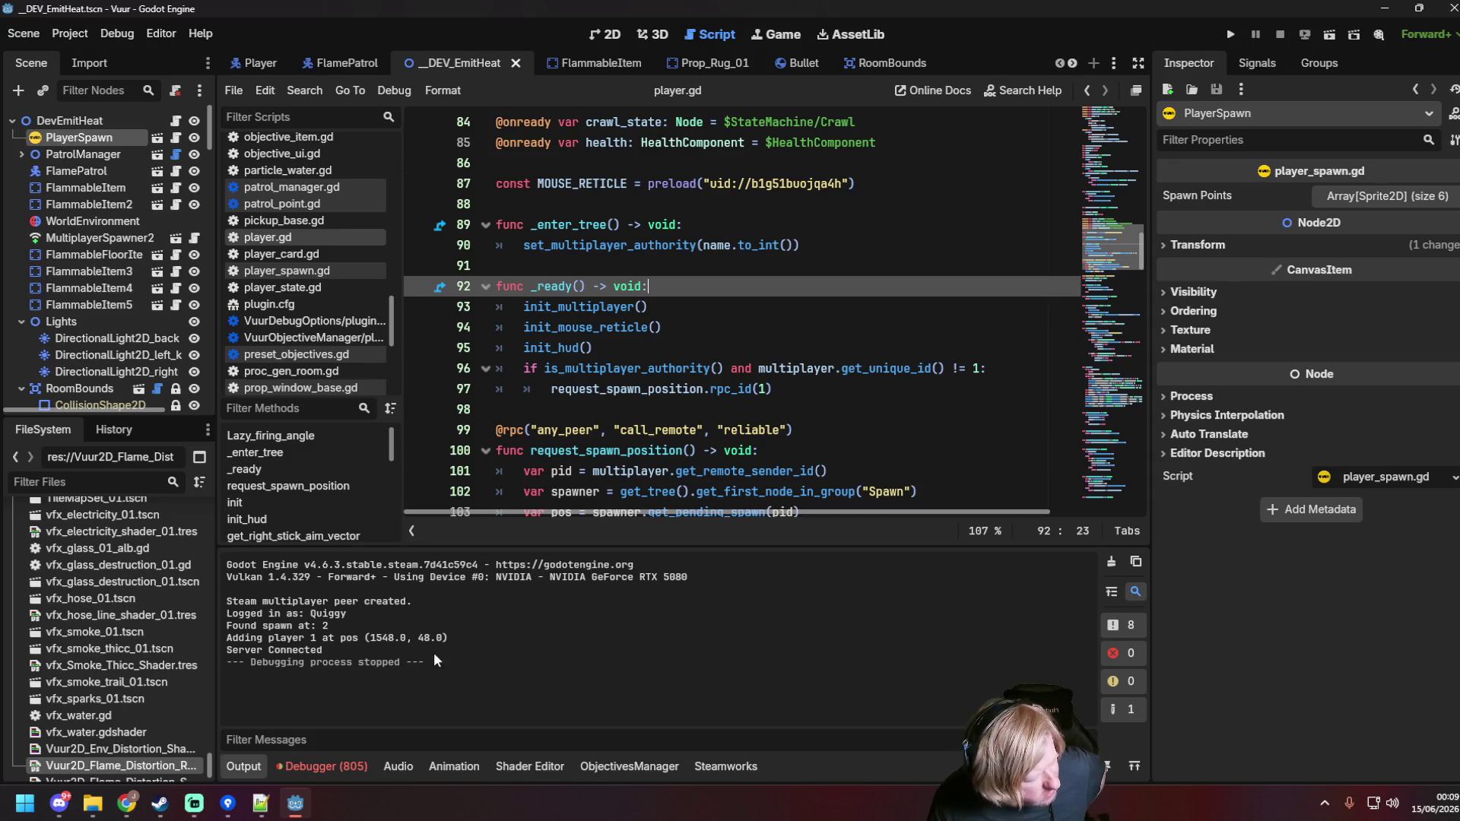
Step: Jump from the Debugger's Errors list to the add_child error at player_spawn.gd line 100
{"action": "left_click", "coordinate": [308, 766]}
{"action": "left_click", "coordinate": [344, 564]}
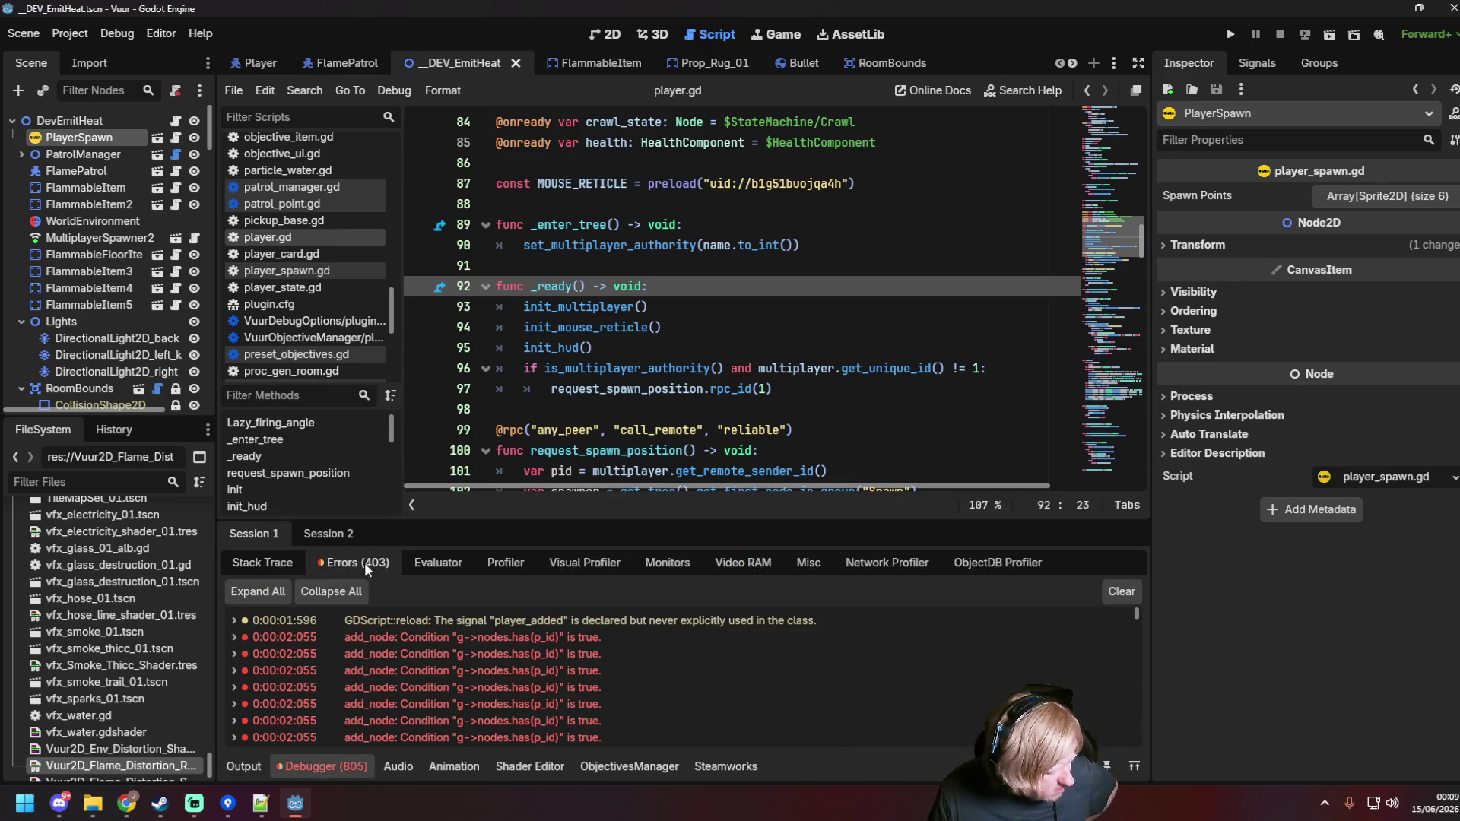
{"action": "left_click_drag", "start_coordinate": [1137, 615], "coordinate": [1131, 769]}
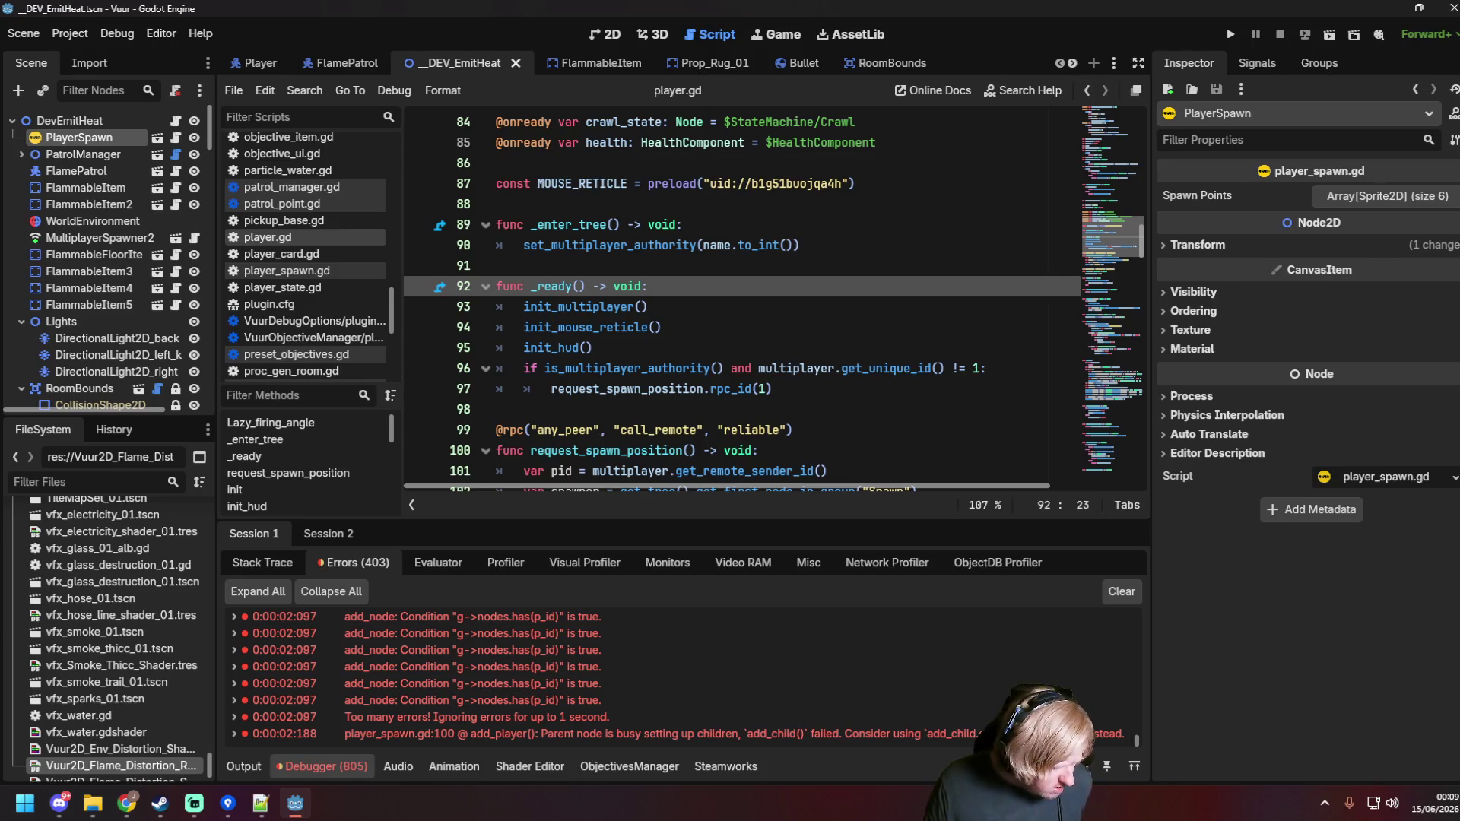
{"action": "double_click", "coordinate": [529, 735]}
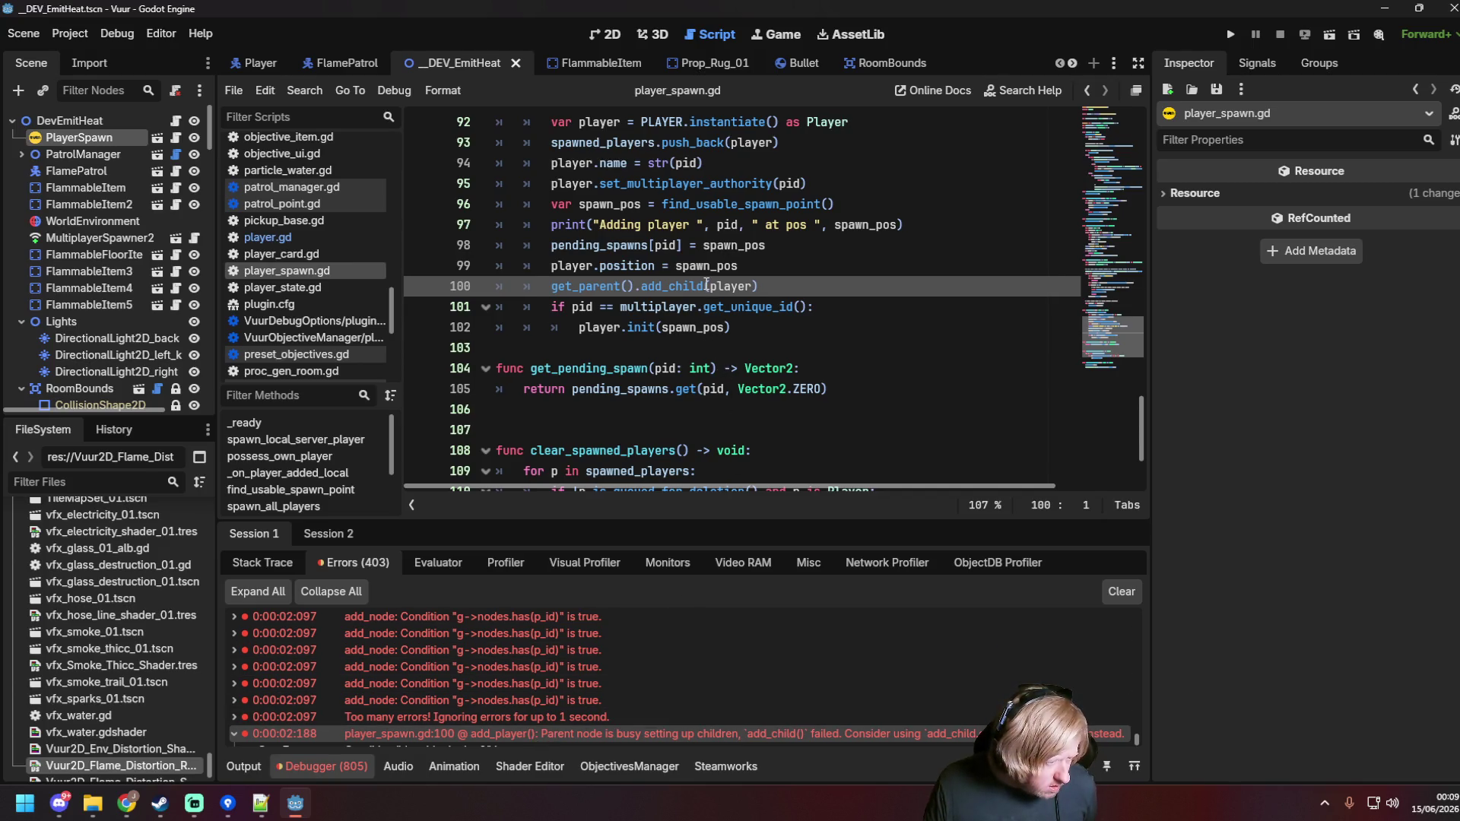
Step: Change line 100 to get_parent().add_child.call_deferred(player) and run the scene
{"action": "left_click", "coordinate": [706, 286]}
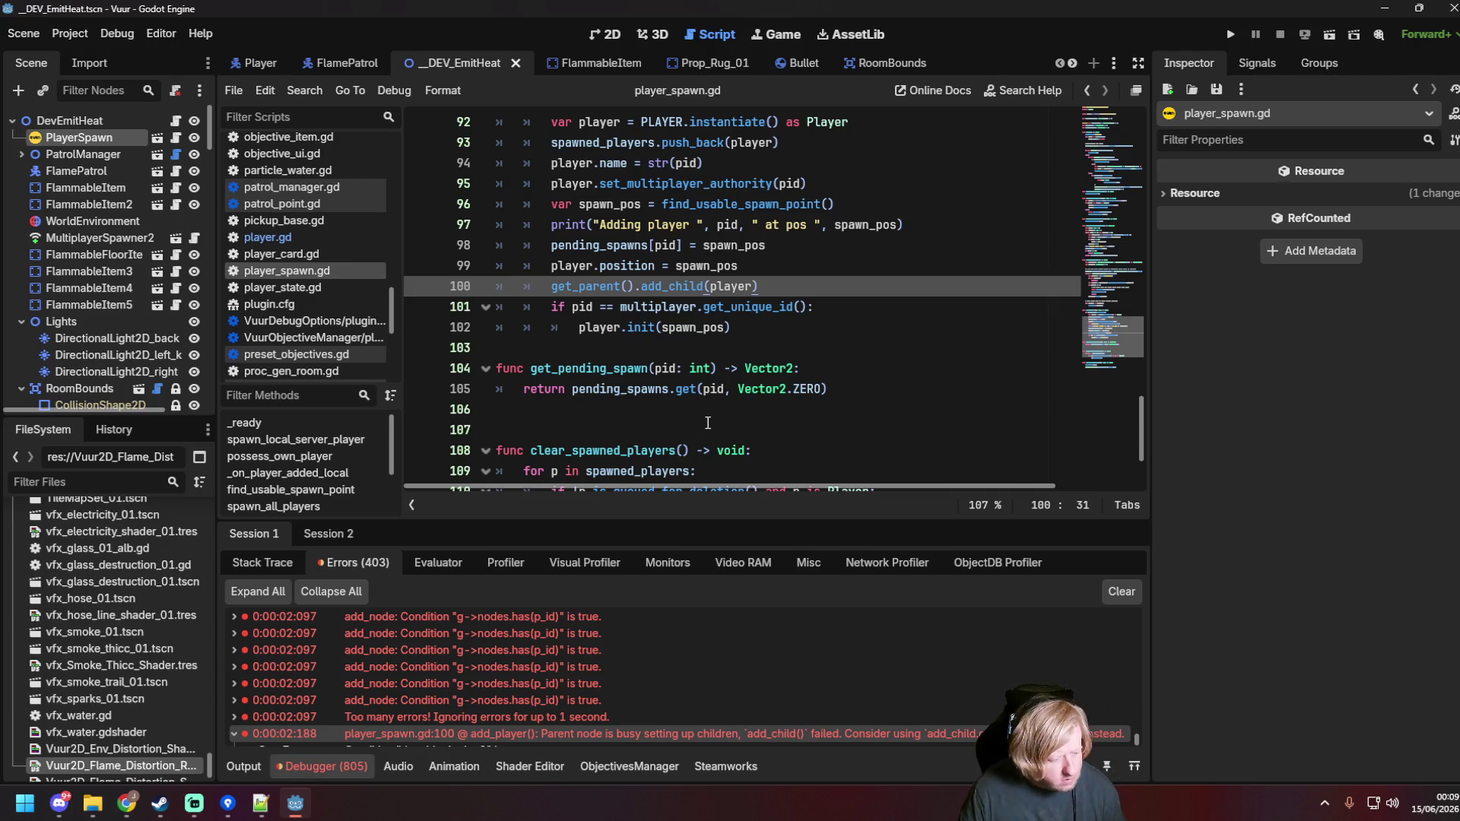
{"action": "type", "text": ".cal"}
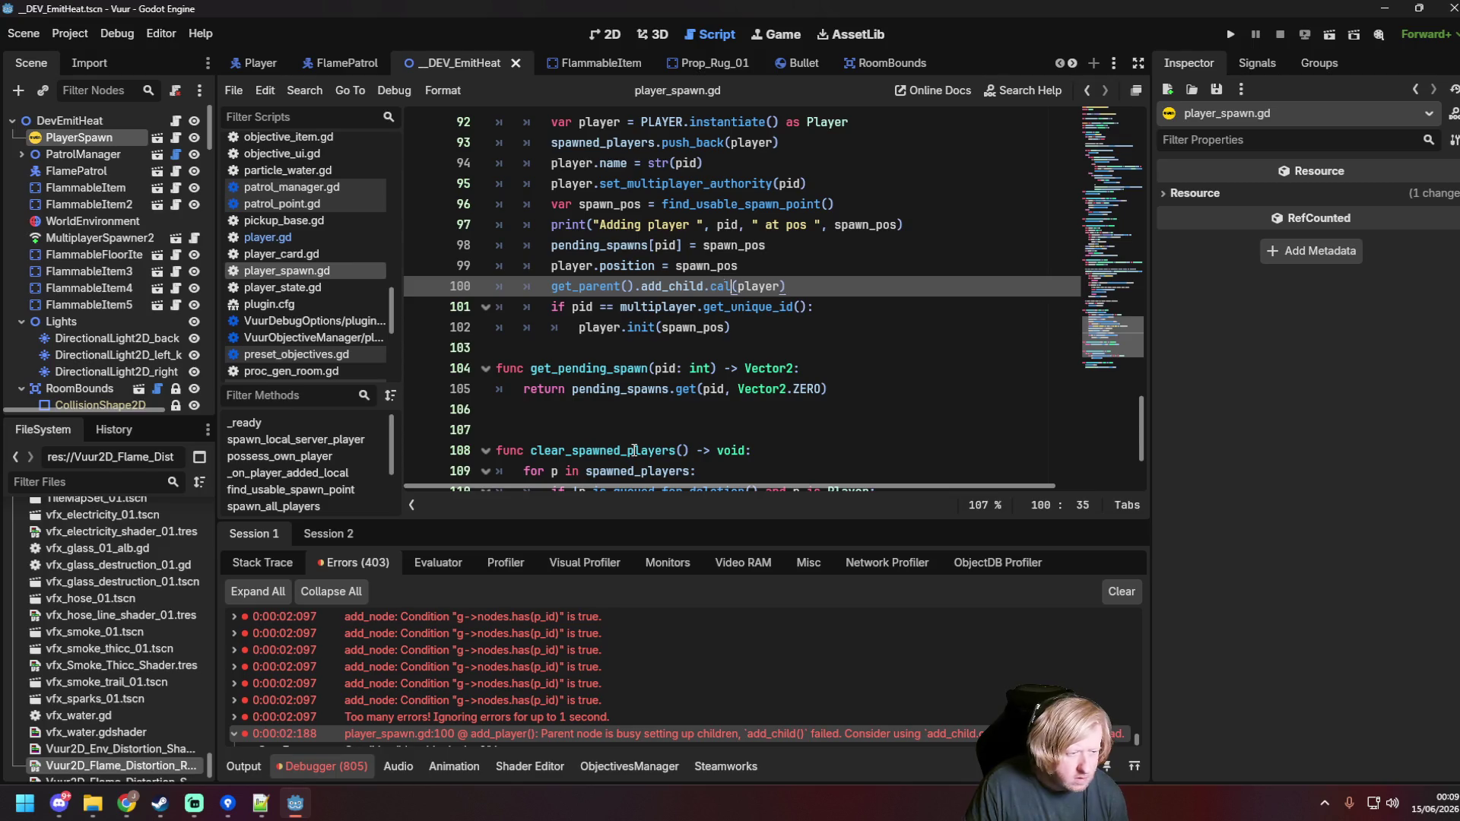
{"action": "type", "text": "l_def"}
{"action": "key", "text": "Return"}
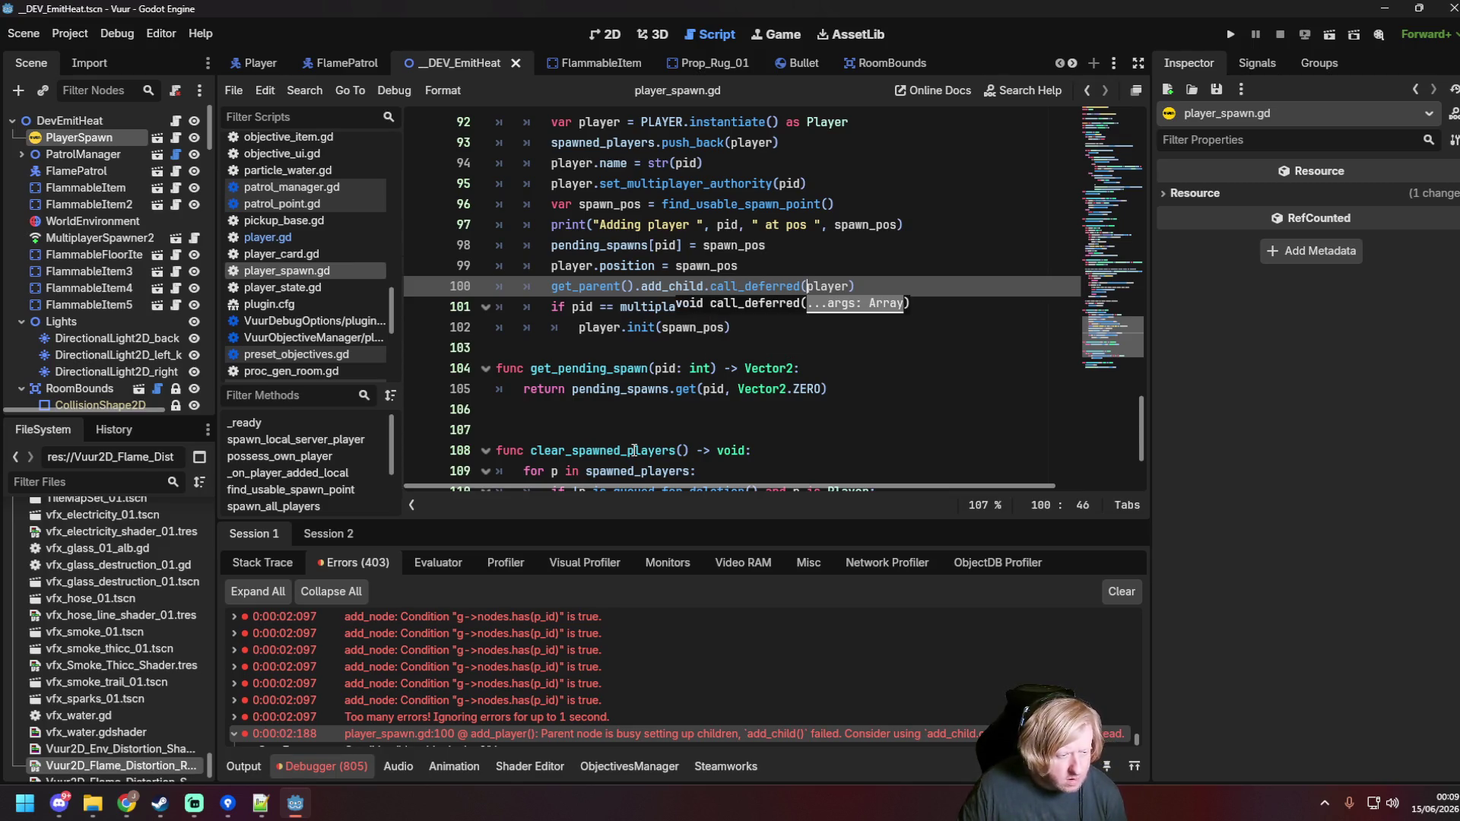
{"action": "left_click", "coordinate": [686, 369]}
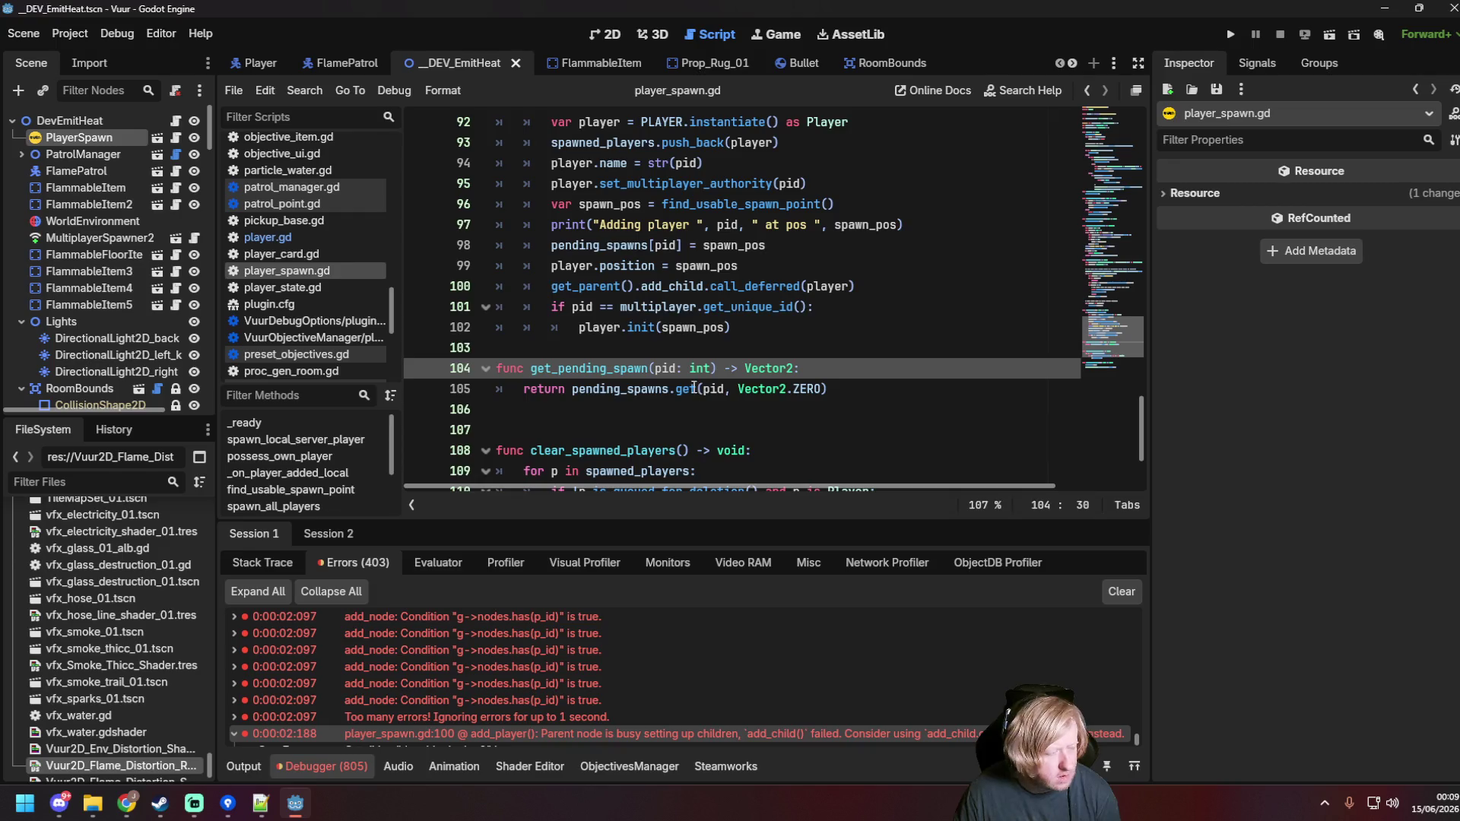
{"action": "key", "text": "F6"}
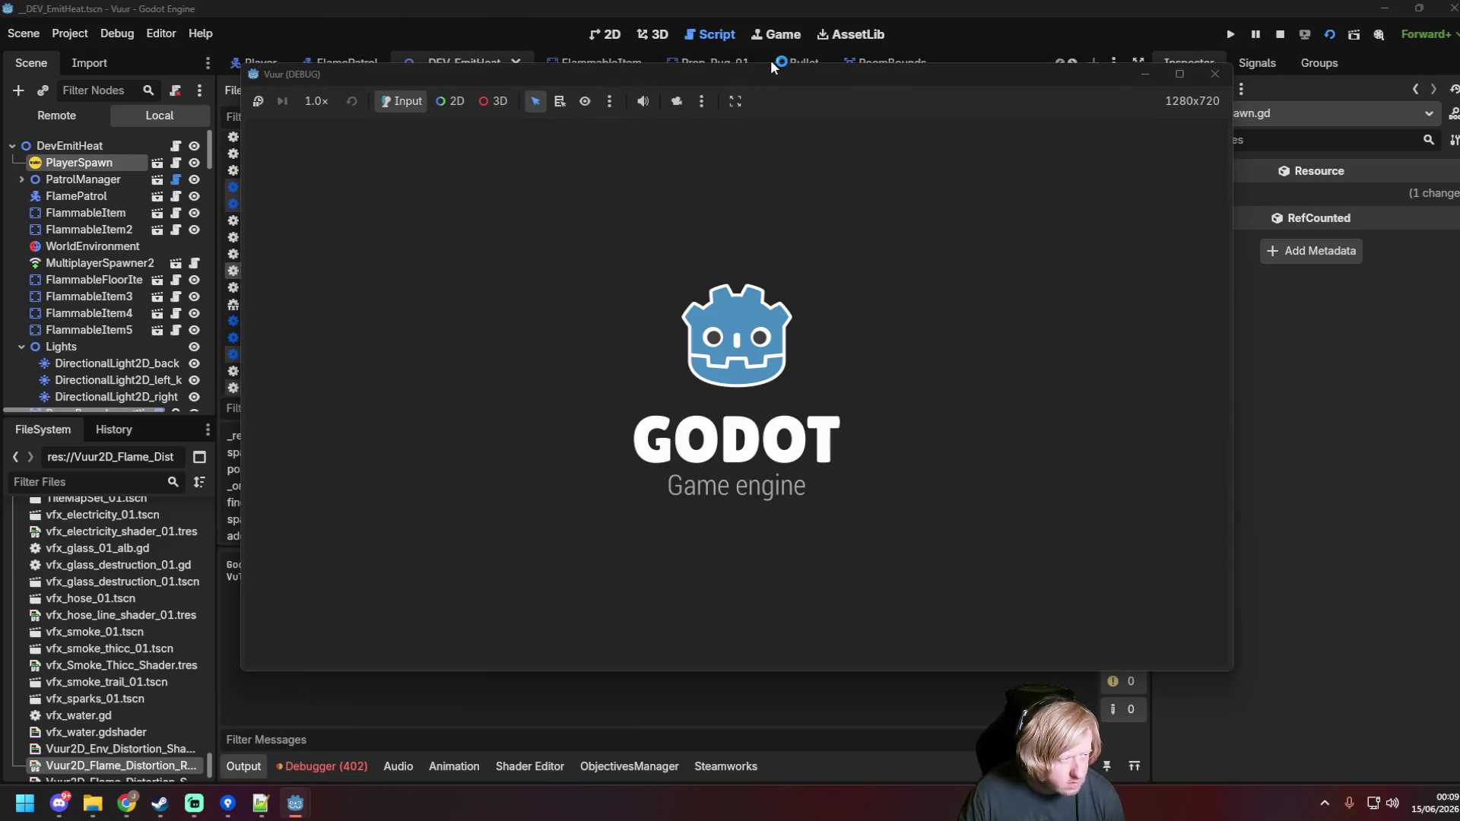
Step: Spray water at the fire, close the game, and confirm two run instances
{"action": "left_click_drag", "start_coordinate": [818, 196], "coordinate": [1254, 228]}
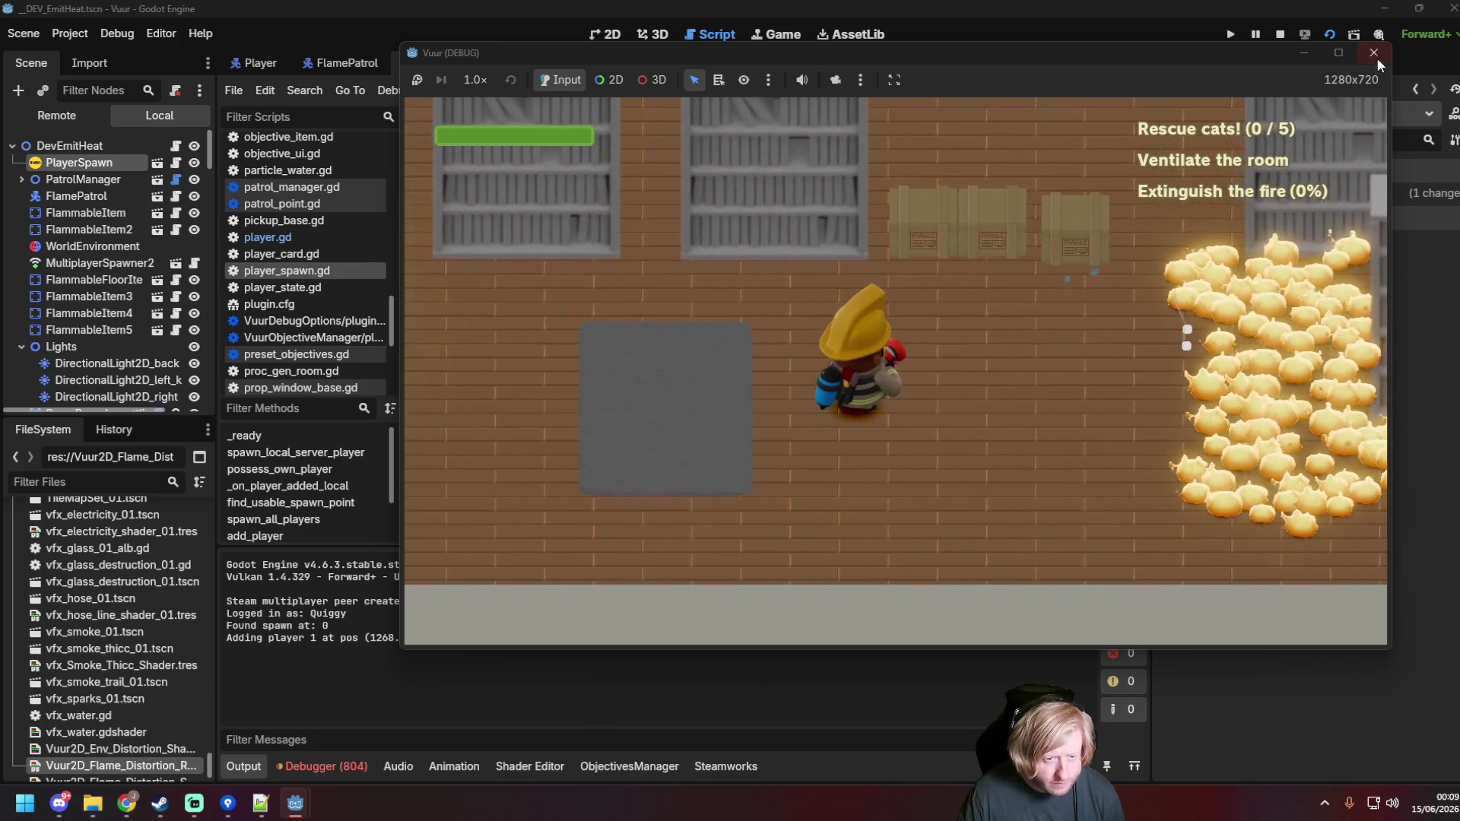
{"action": "left_click", "coordinate": [1374, 53]}
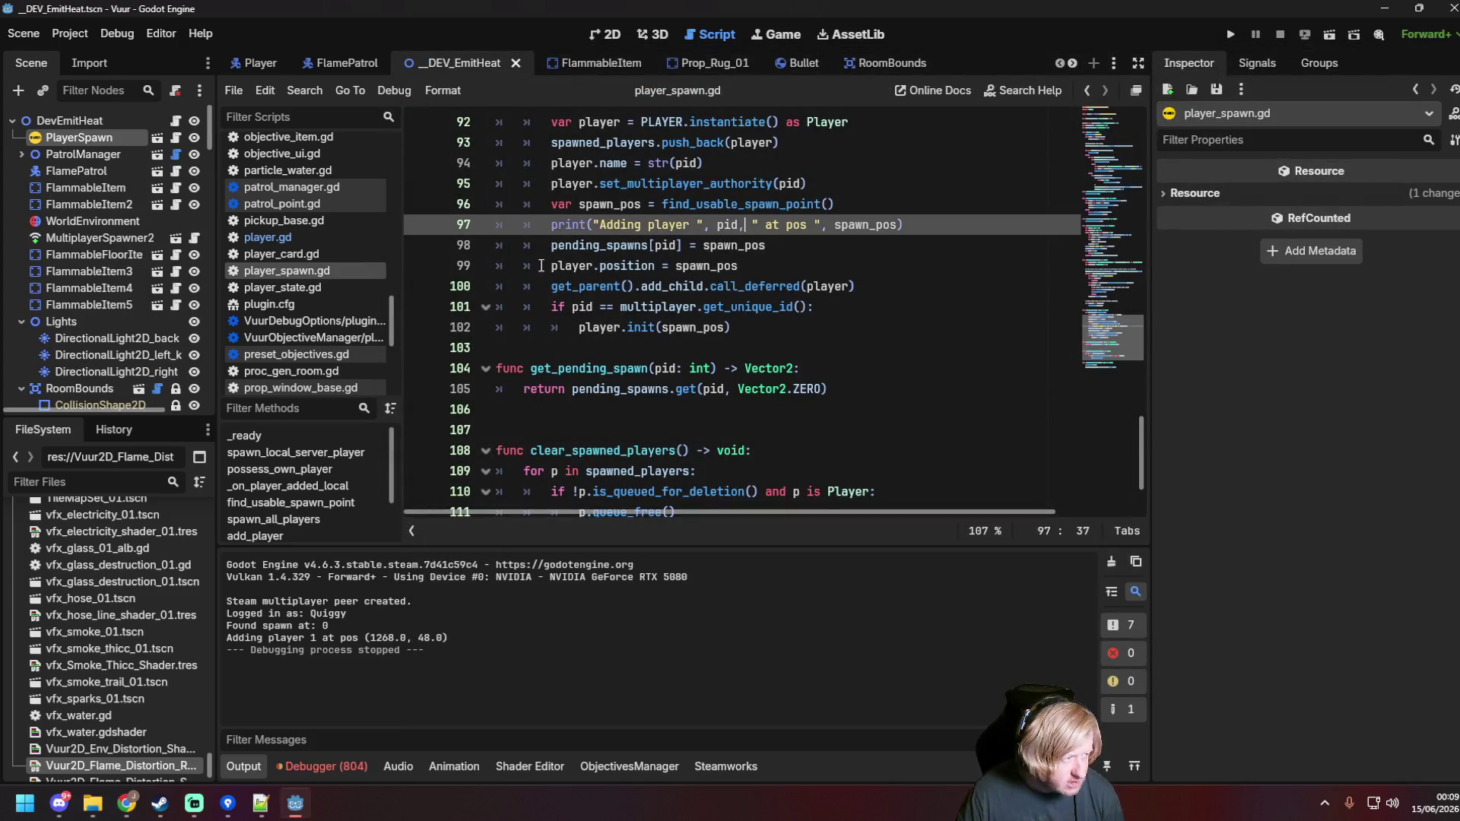
{"action": "left_click", "coordinate": [101, 38]}
{"action": "left_click", "coordinate": [205, 261]}
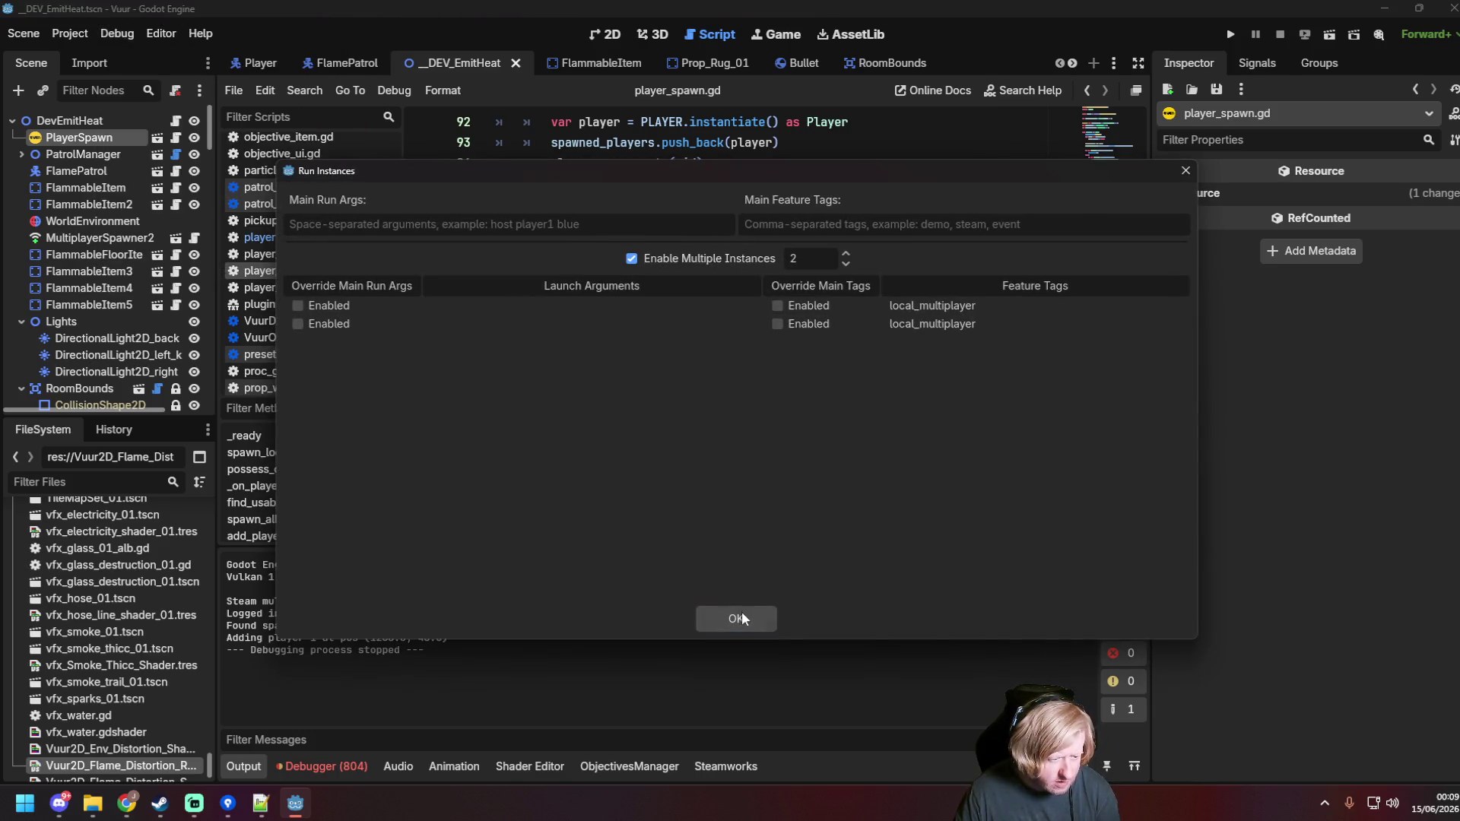
{"action": "left_click", "coordinate": [741, 617]}
Step: Launch both instances, host in one and join from the other, then close both windows
{"action": "key", "text": "F6"}
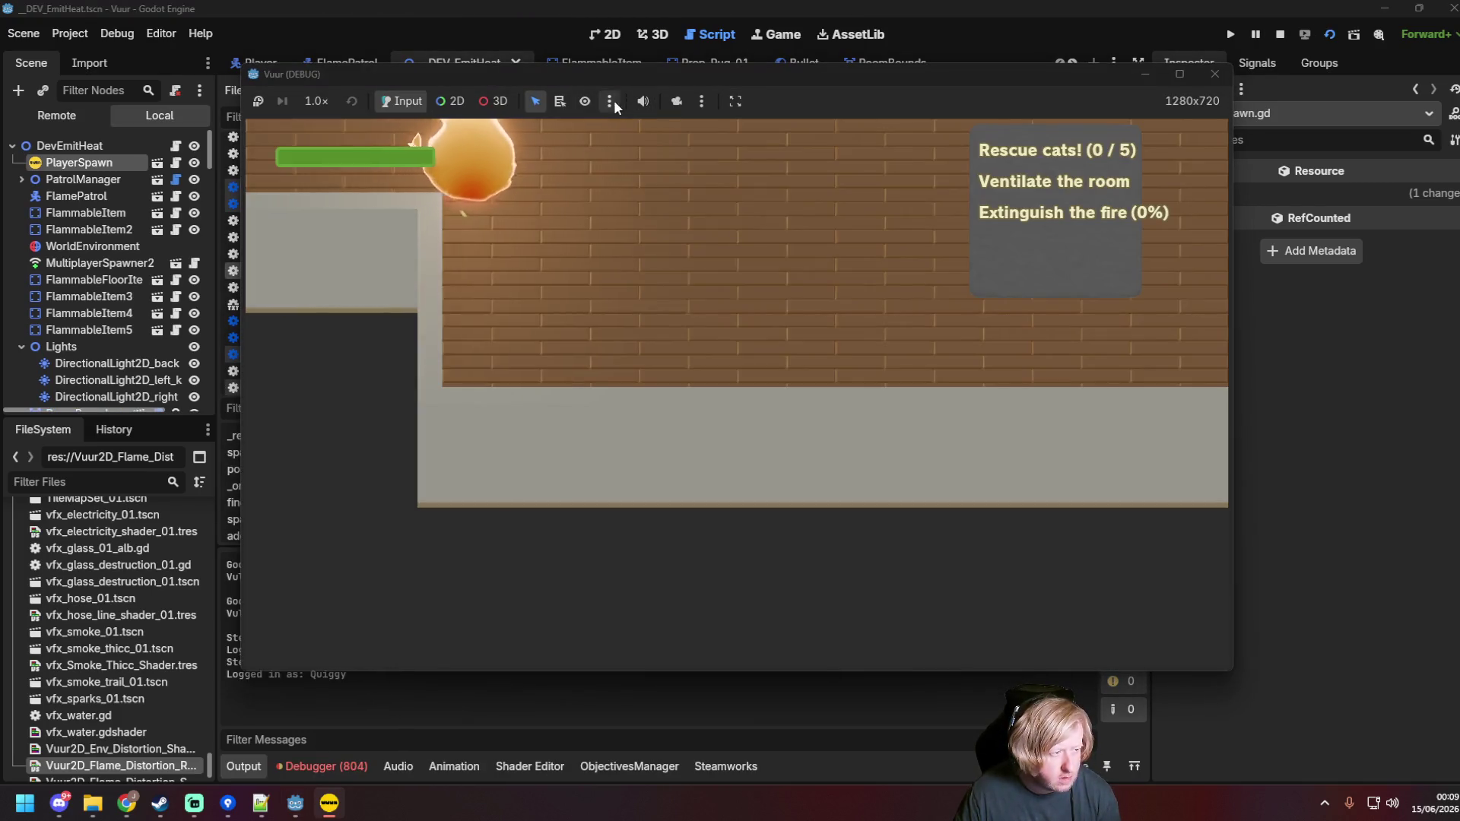
{"action": "left_click", "coordinate": [854, 460]}
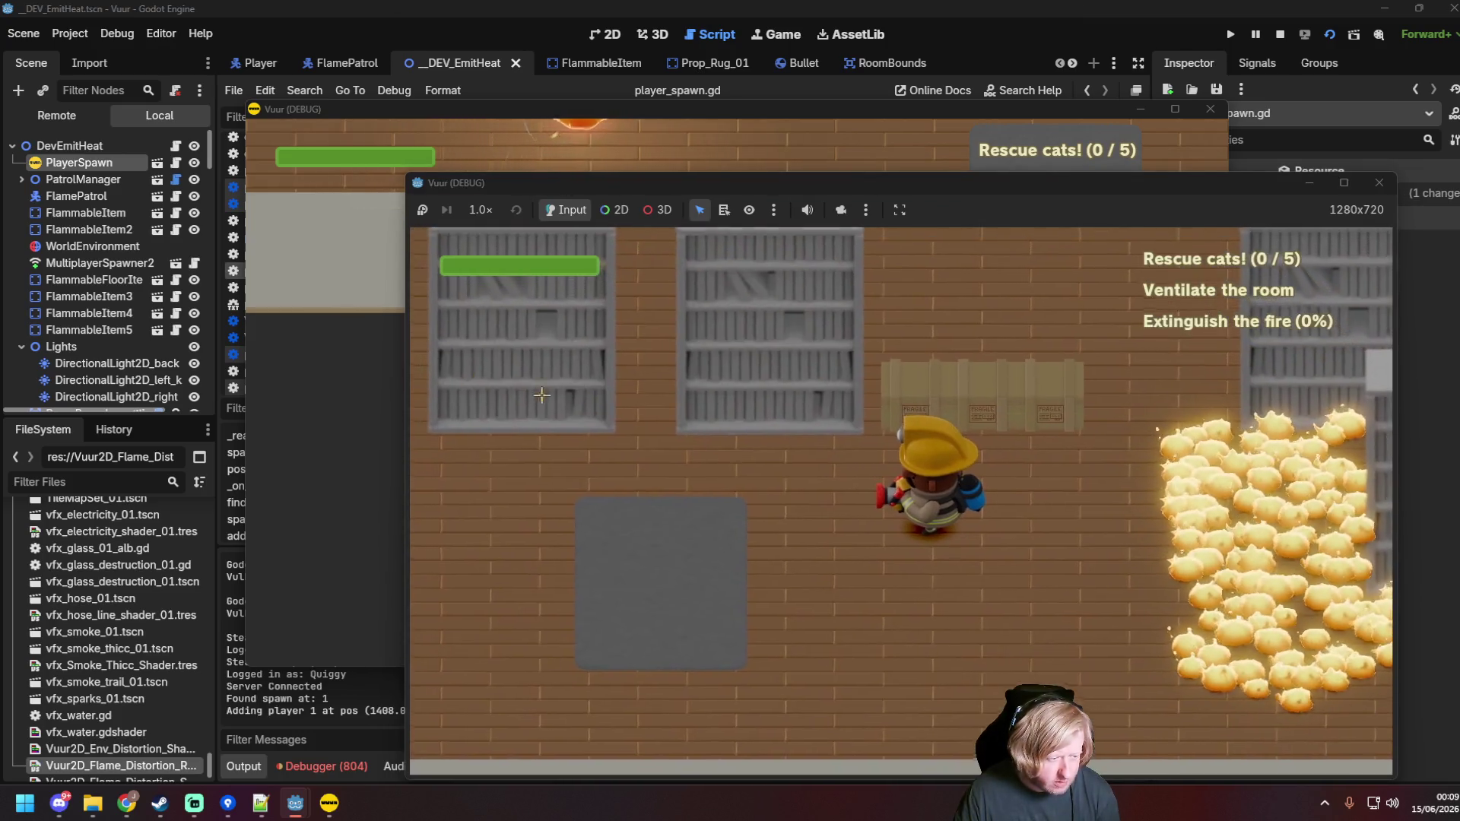
{"action": "left_click", "coordinate": [404, 387]}
{"action": "left_click", "coordinate": [717, 401]}
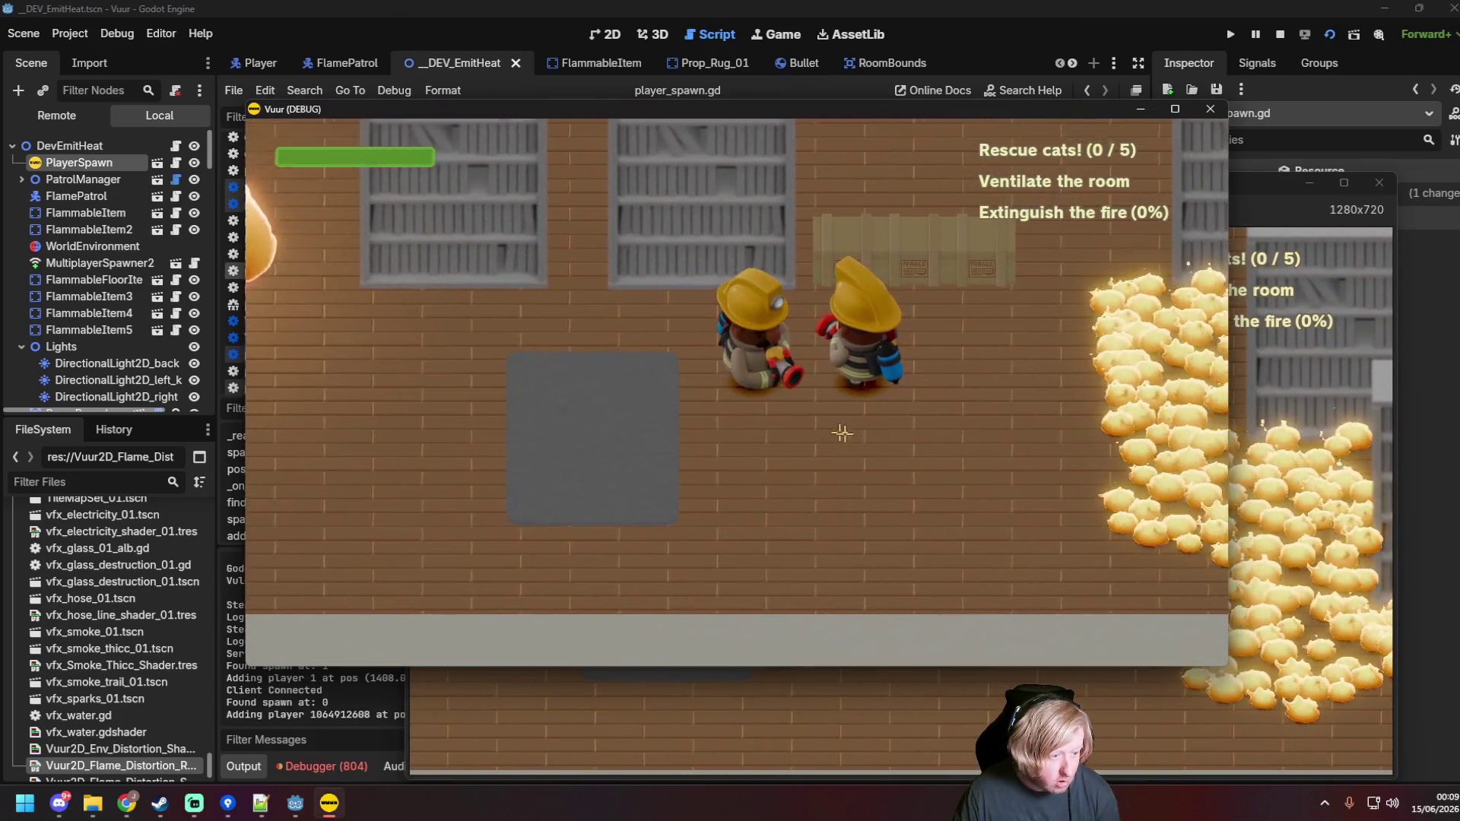
{"action": "left_click", "coordinate": [1210, 109]}
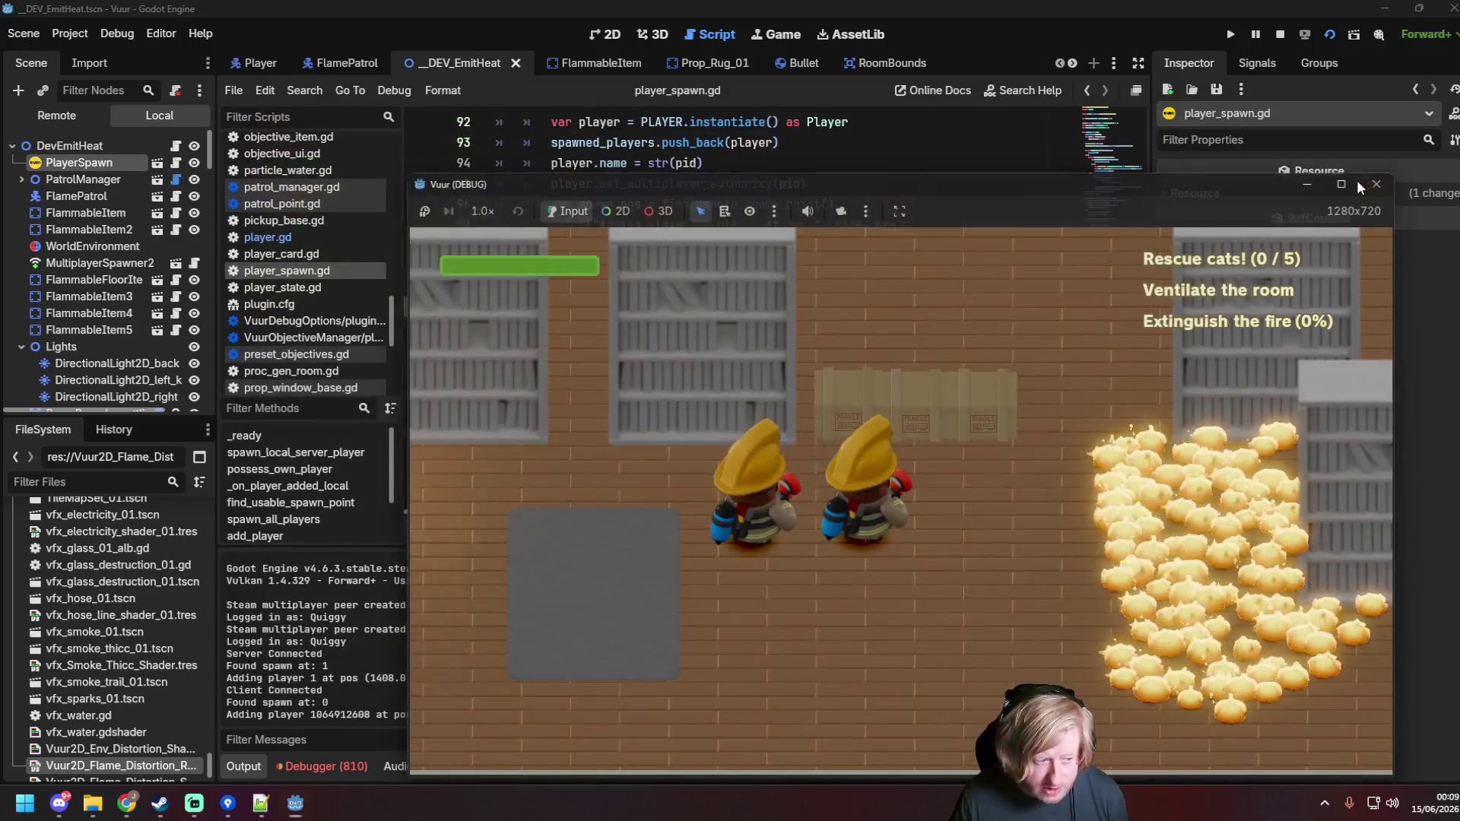
{"action": "left_click", "coordinate": [863, 332]}
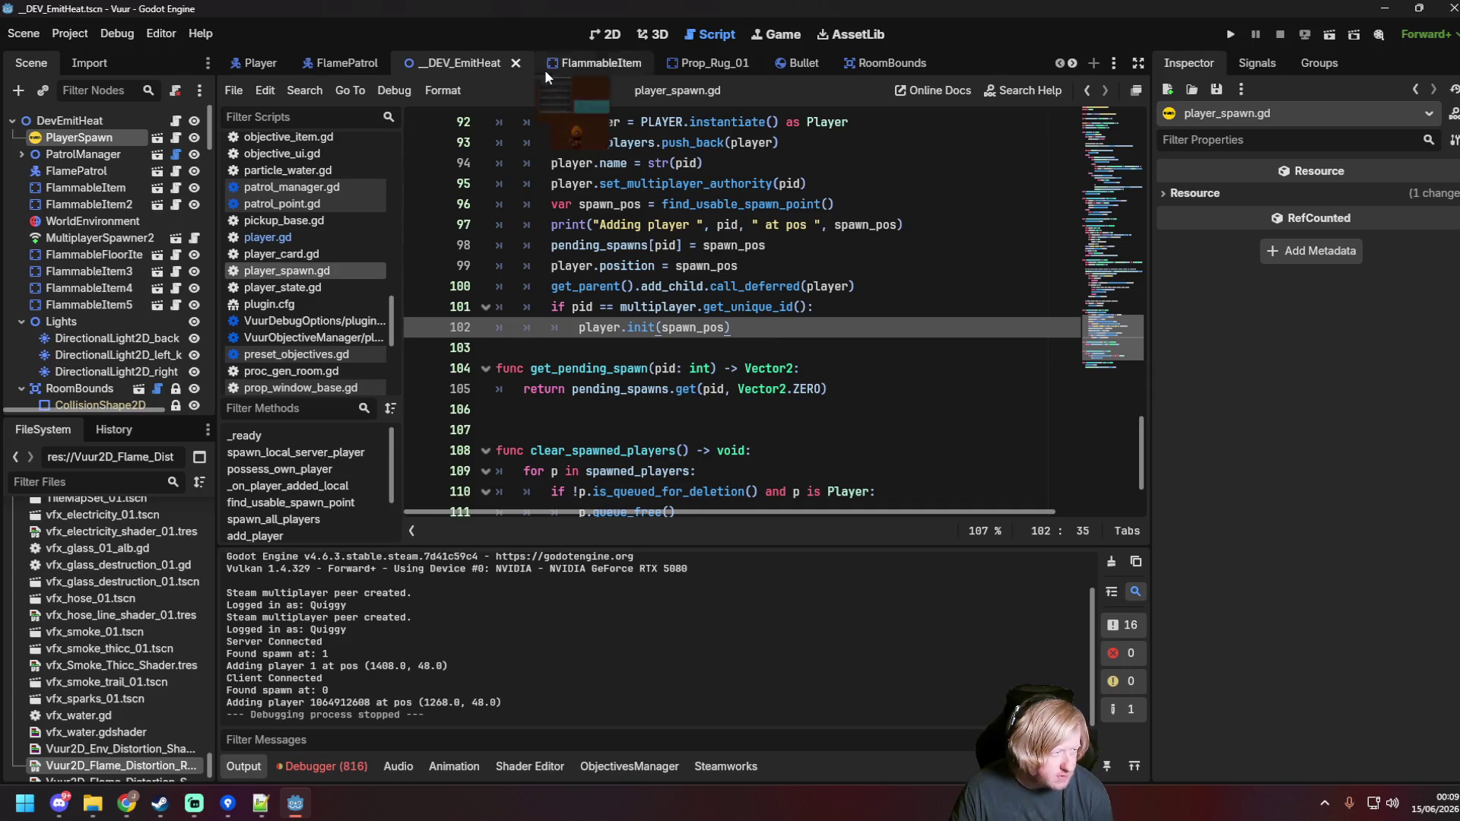
Step: Confirm the two-instance run settings and launch the multiplayer scene
{"action": "left_click", "coordinate": [118, 33]}
{"action": "left_click", "coordinate": [152, 260]}
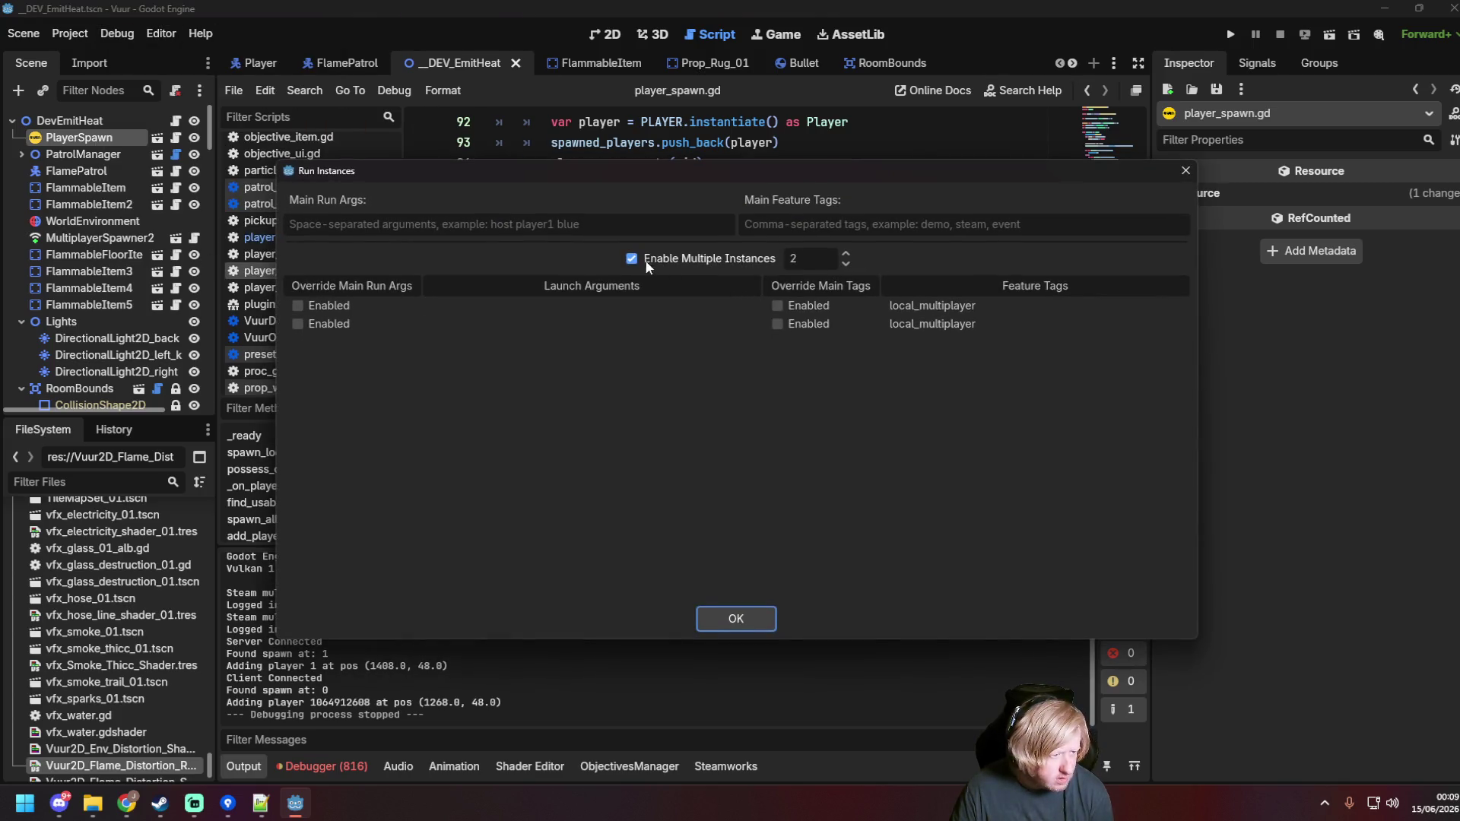
{"action": "left_click", "coordinate": [732, 617]}
{"action": "key", "text": "F5"}
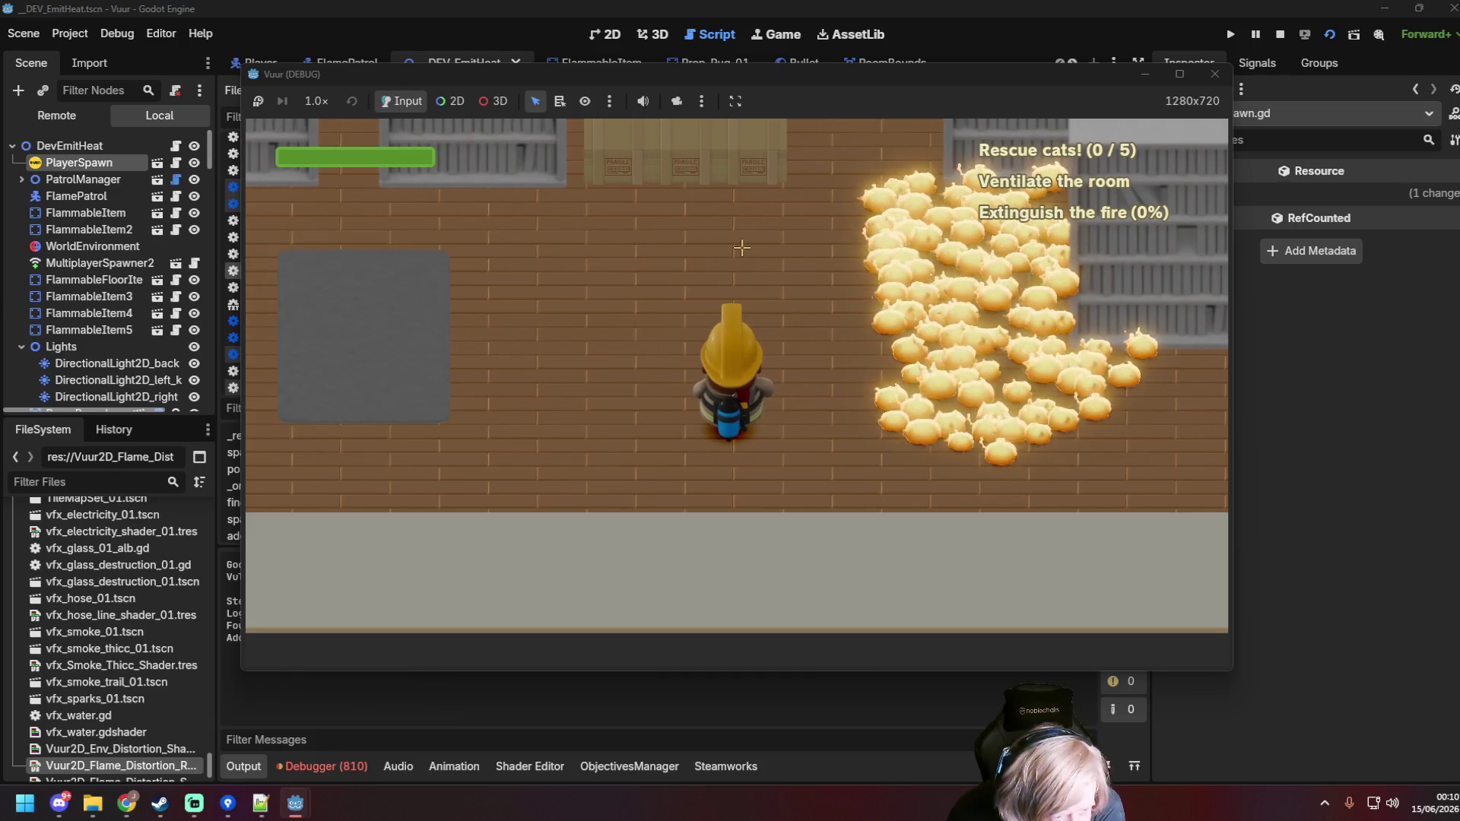
Step: Walk the firefighter toward the flames, stop the game, save, and open the recorded clip
{"action": "key", "text": "w"}
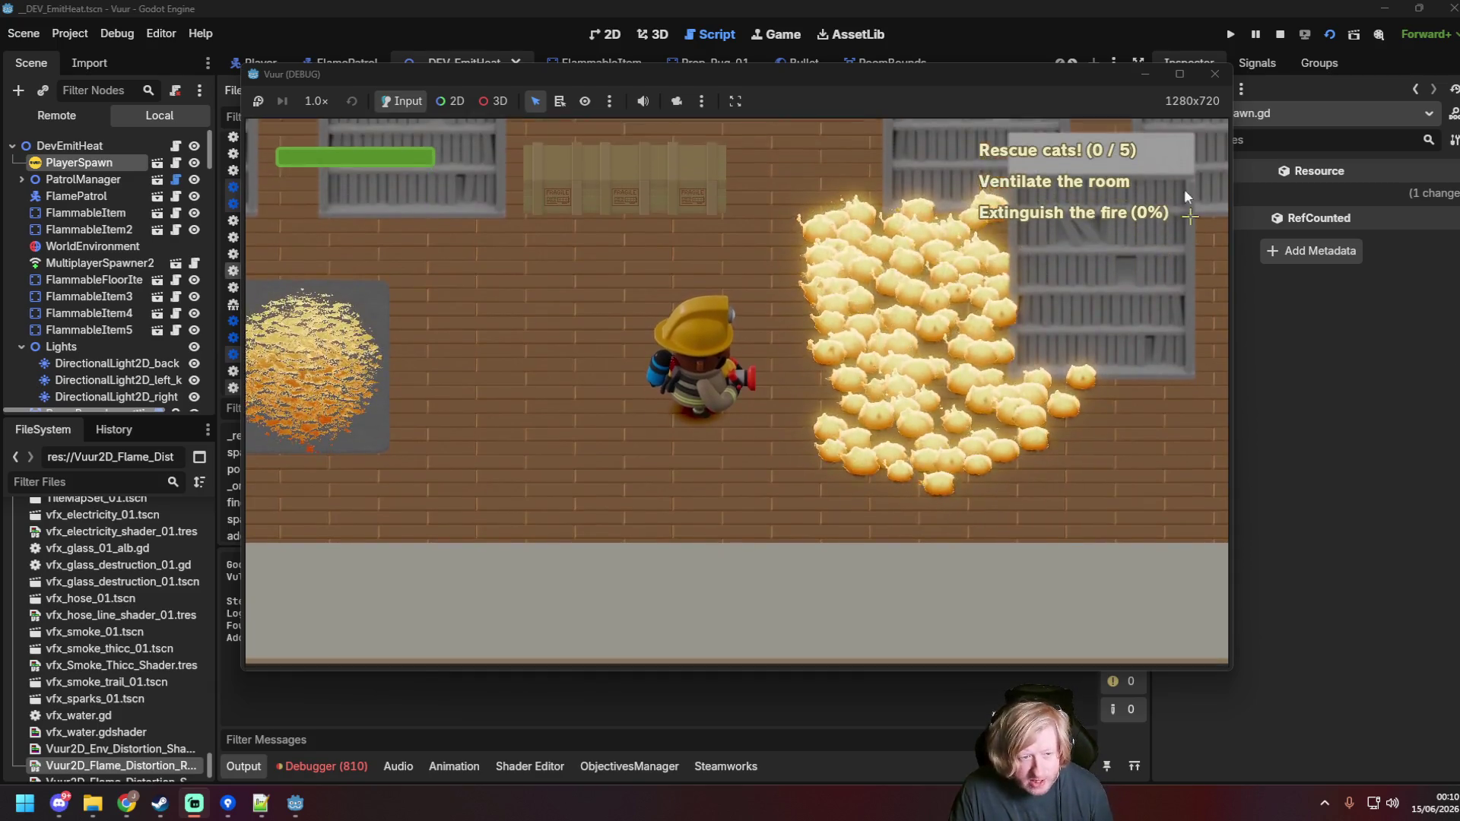
{"action": "key", "text": "F8"}
{"action": "key", "text": "ctrl+s"}
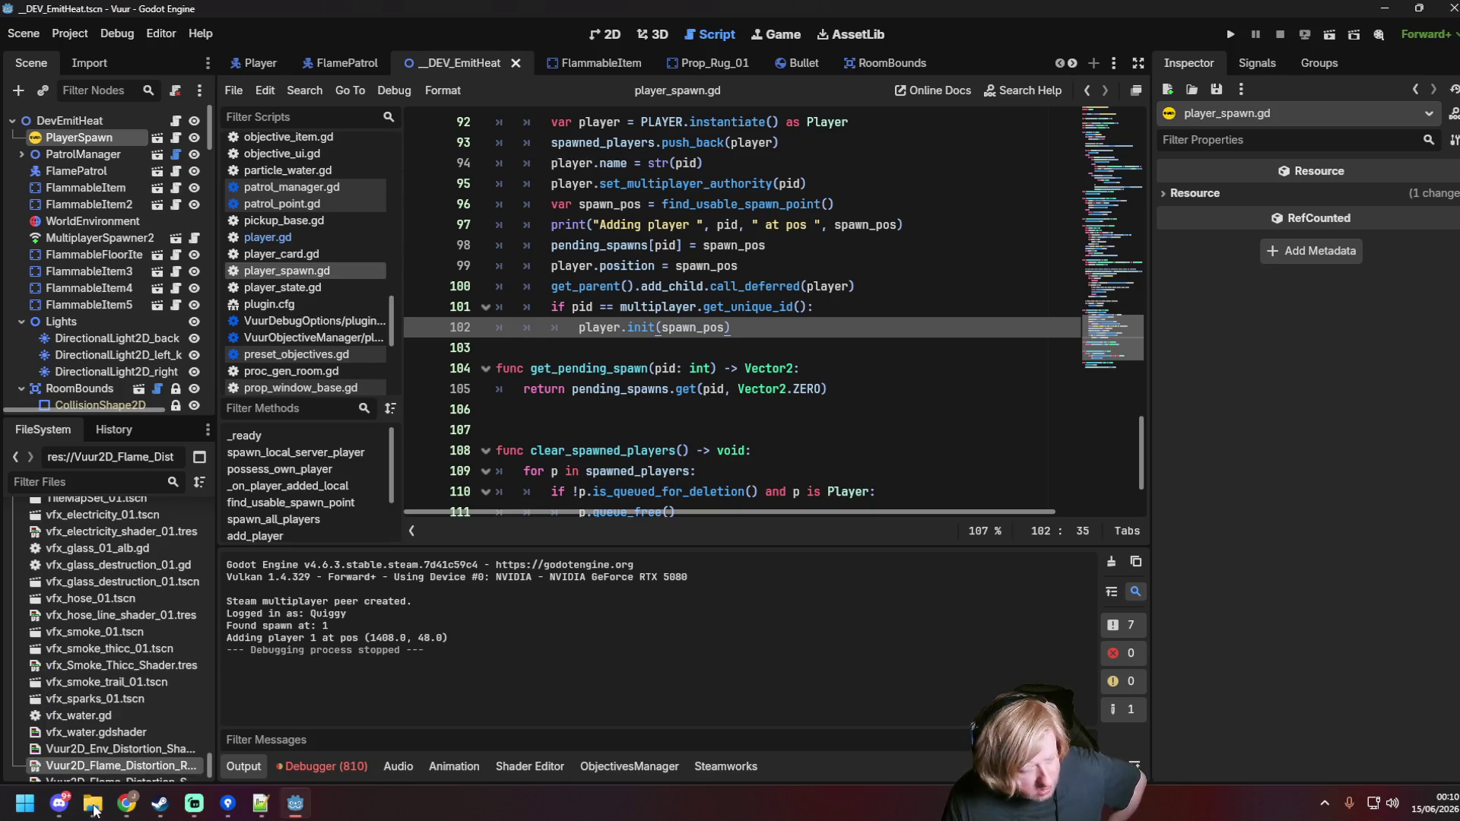
{"action": "left_click", "coordinate": [97, 804]}
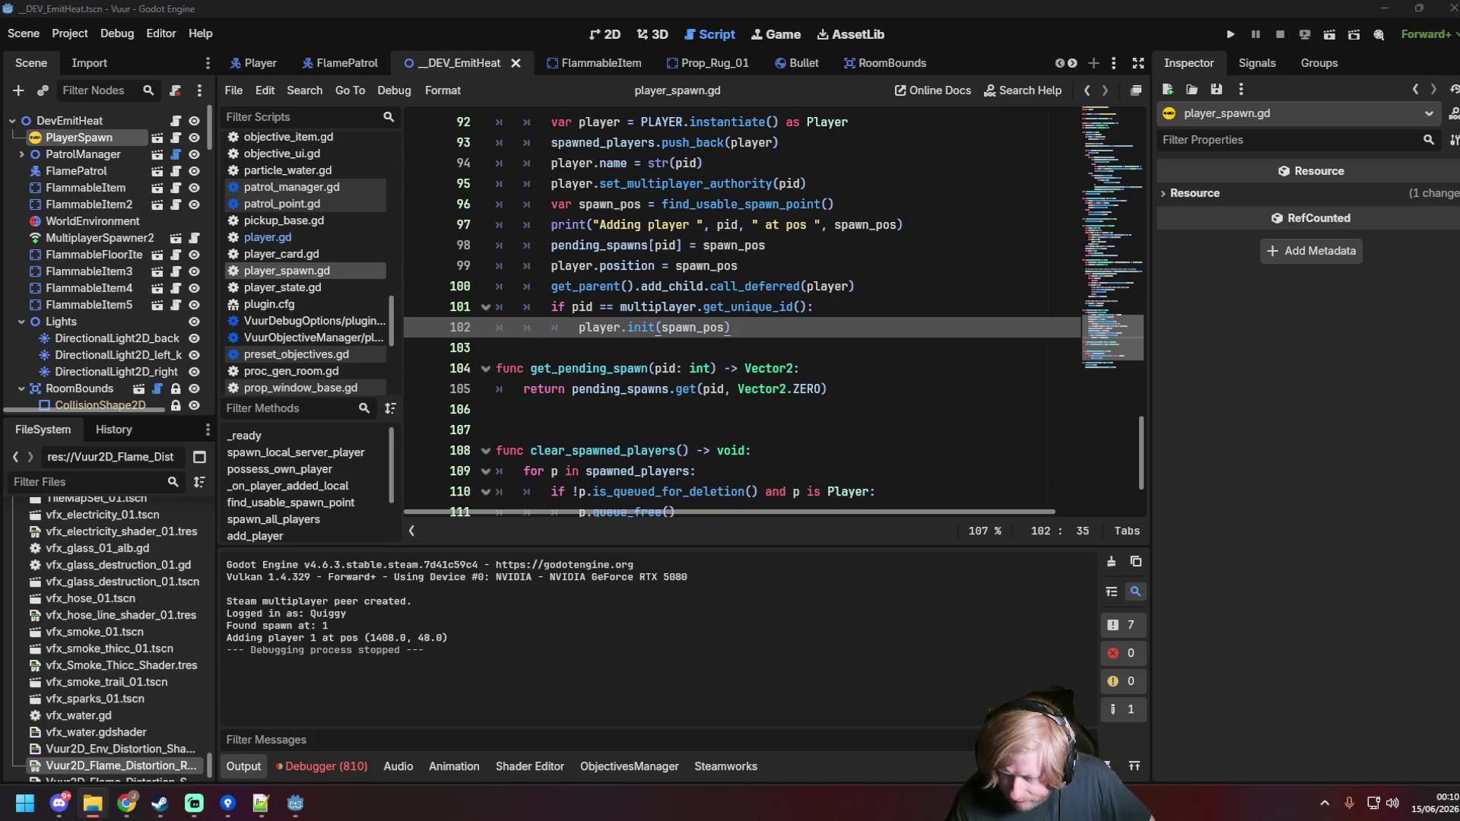
{"action": "key", "text": "F5"}
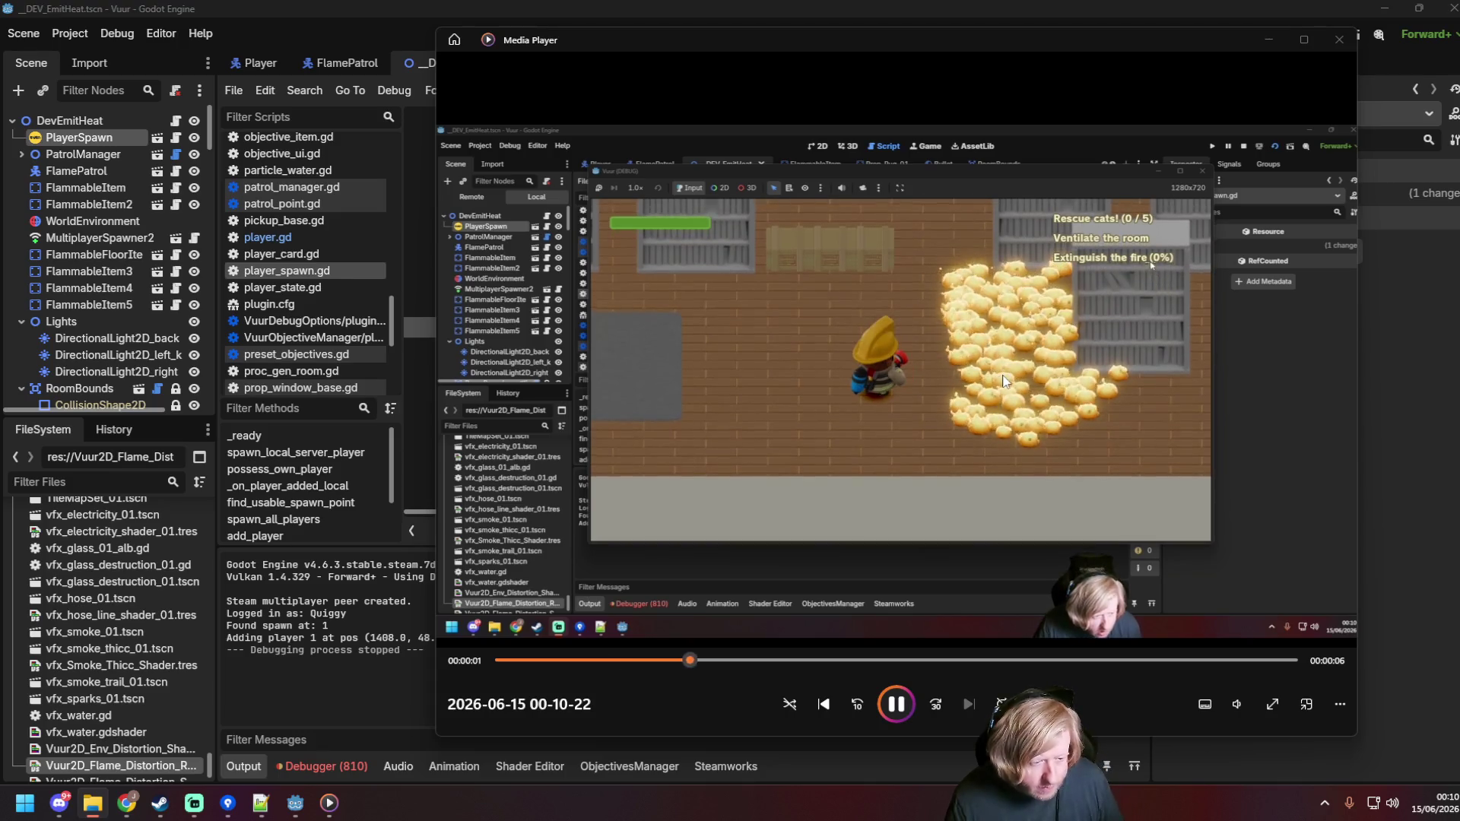
Step: Set the gameplay clip's video setting to Zoom to fill
{"action": "right_click", "coordinate": [1021, 354]}
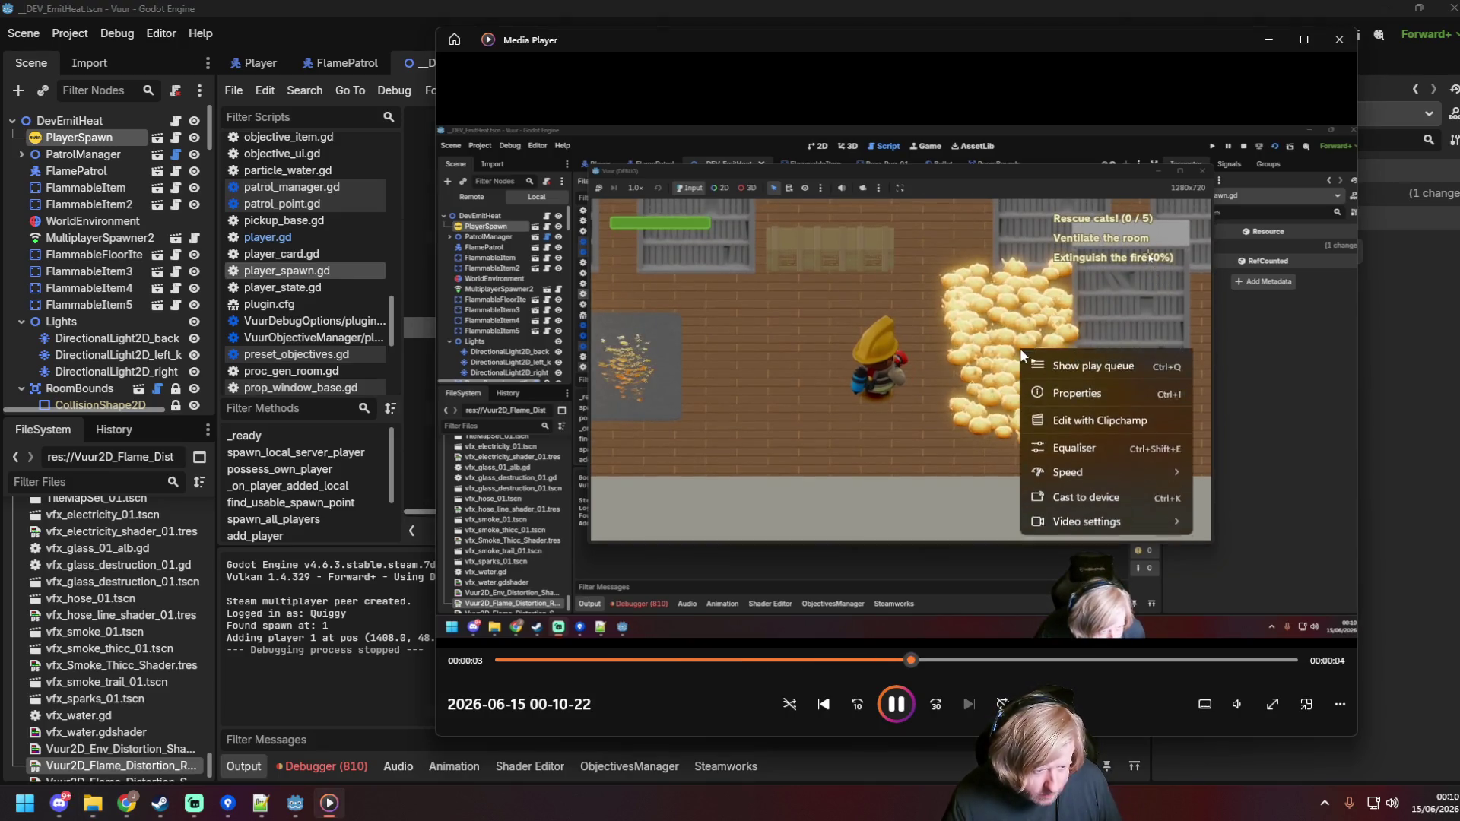
{"action": "mouse_move", "coordinate": [1104, 546]}
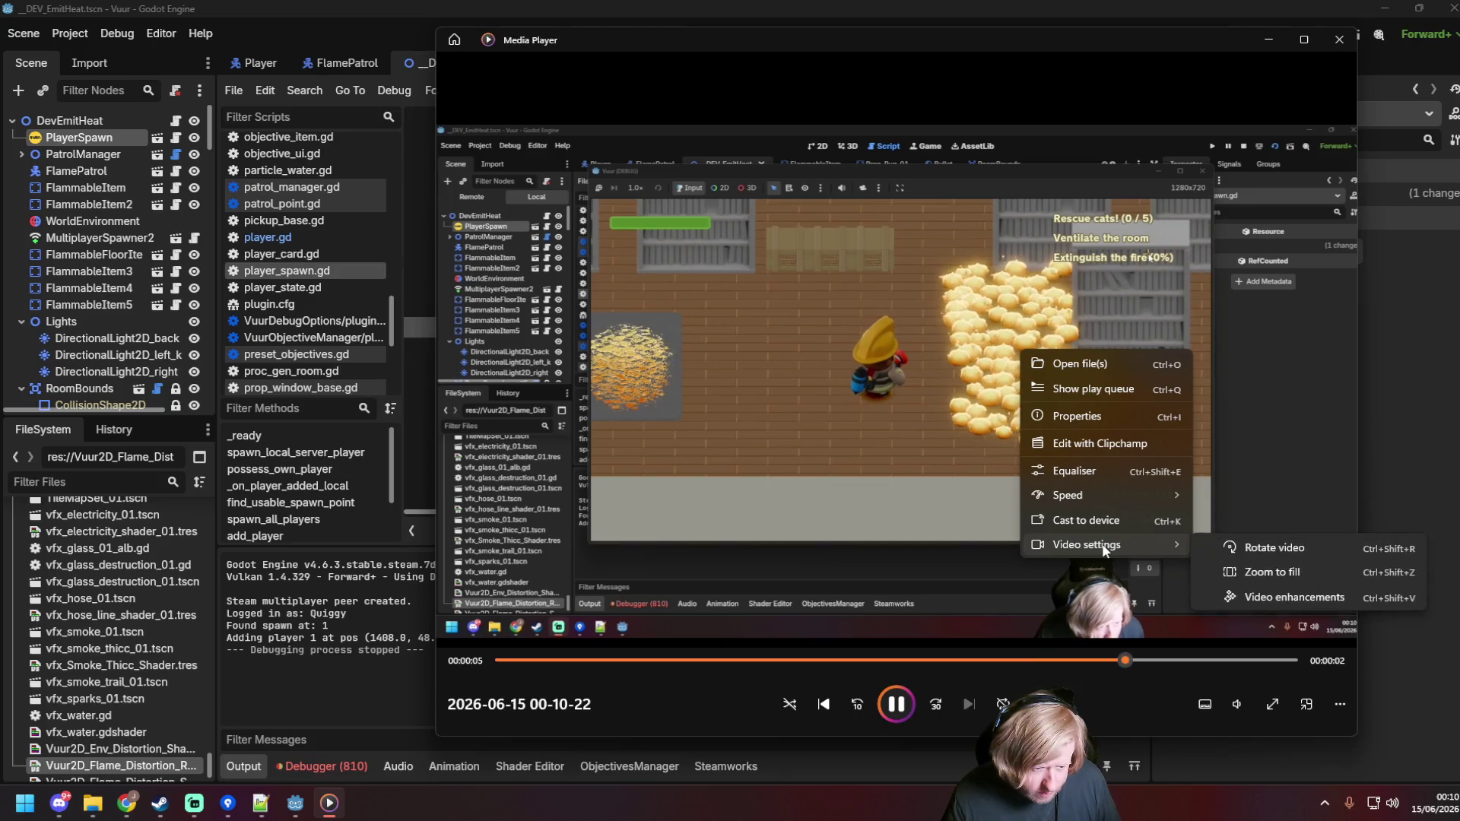
{"action": "left_click", "coordinate": [1297, 570]}
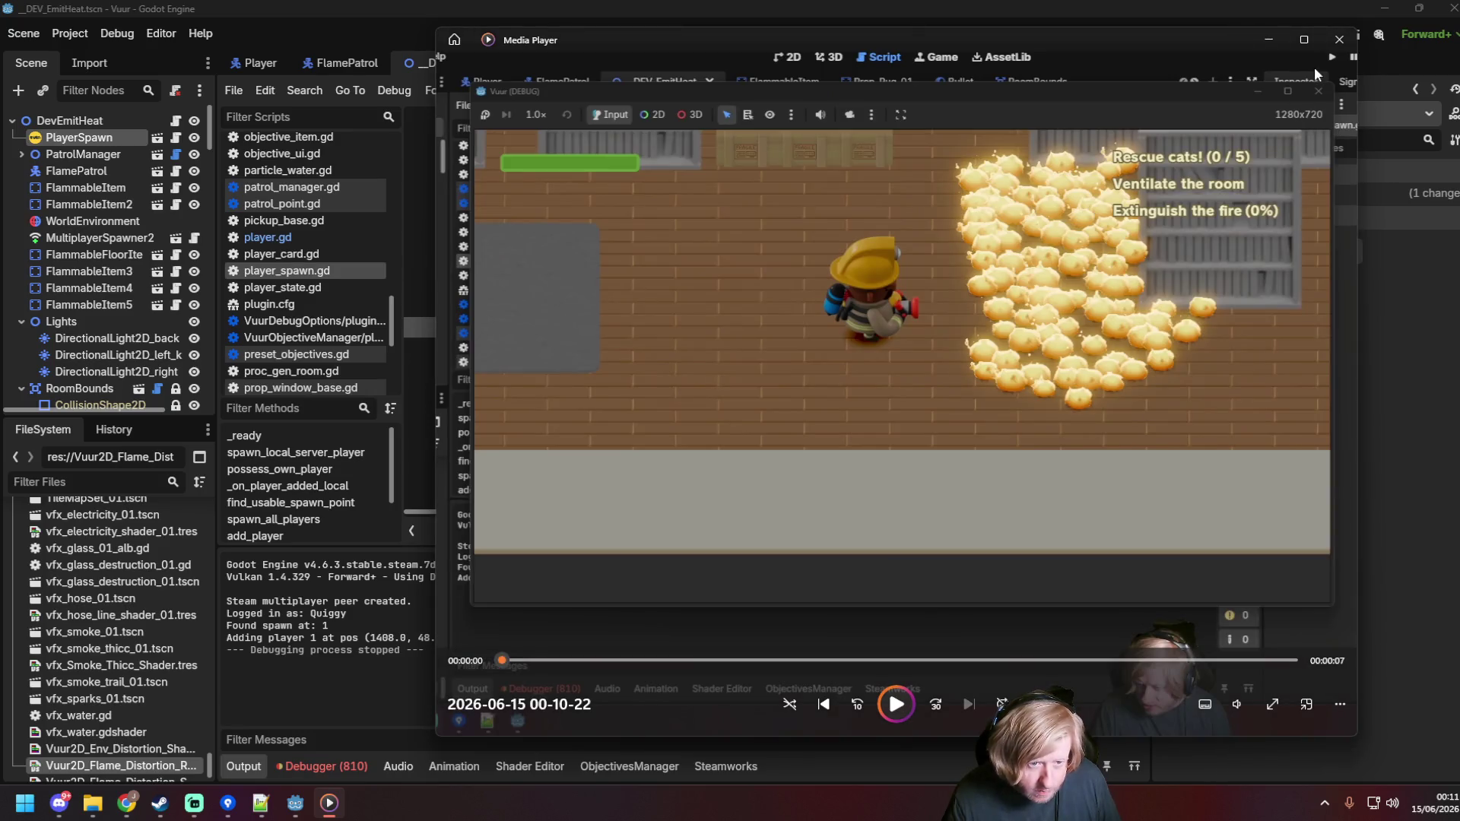
Step: Play and pause the clip to review the fire effect, then close Media Player
{"action": "key", "text": "space"}
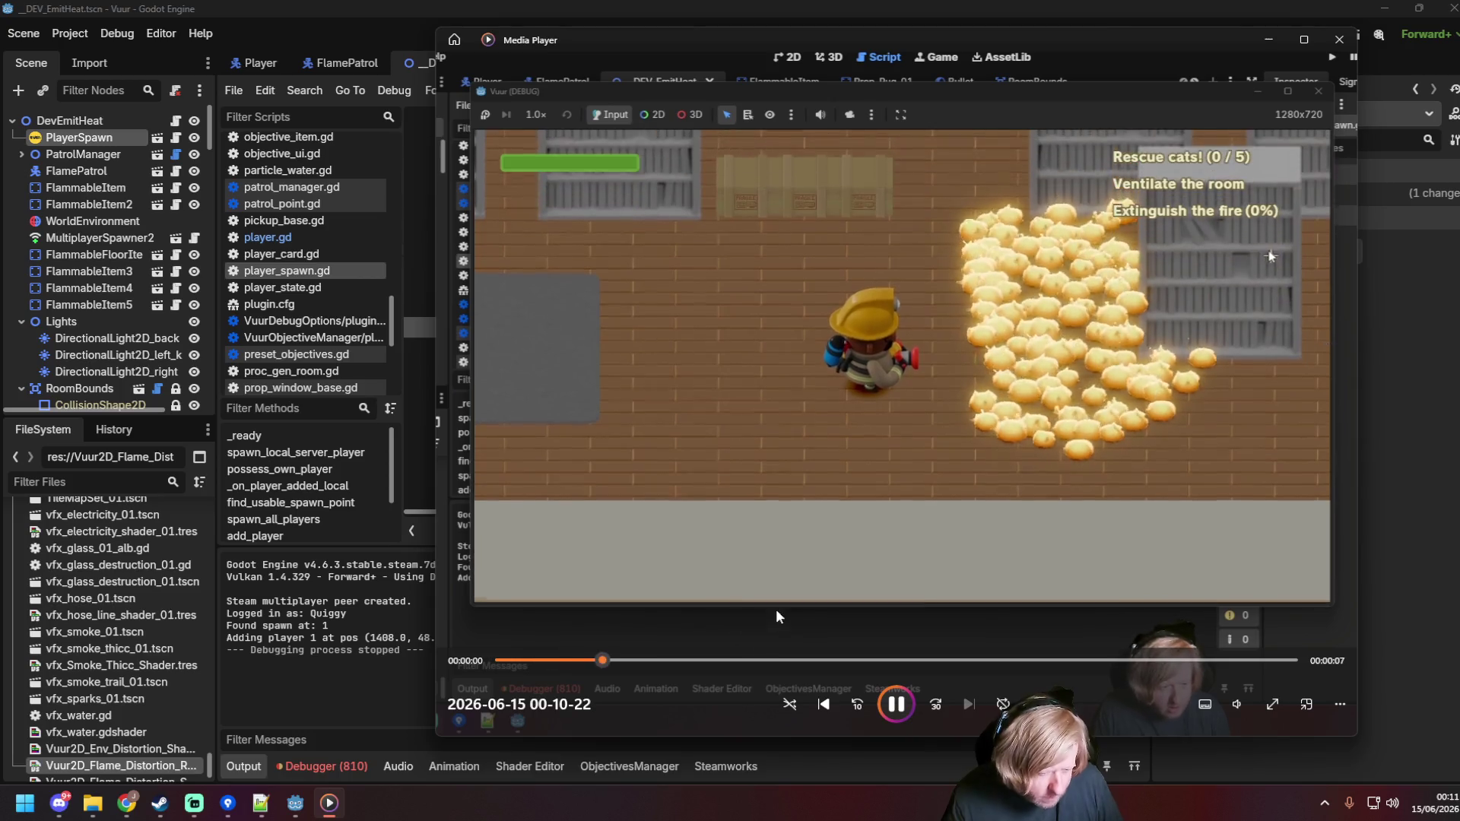
{"action": "left_click", "coordinate": [895, 706]}
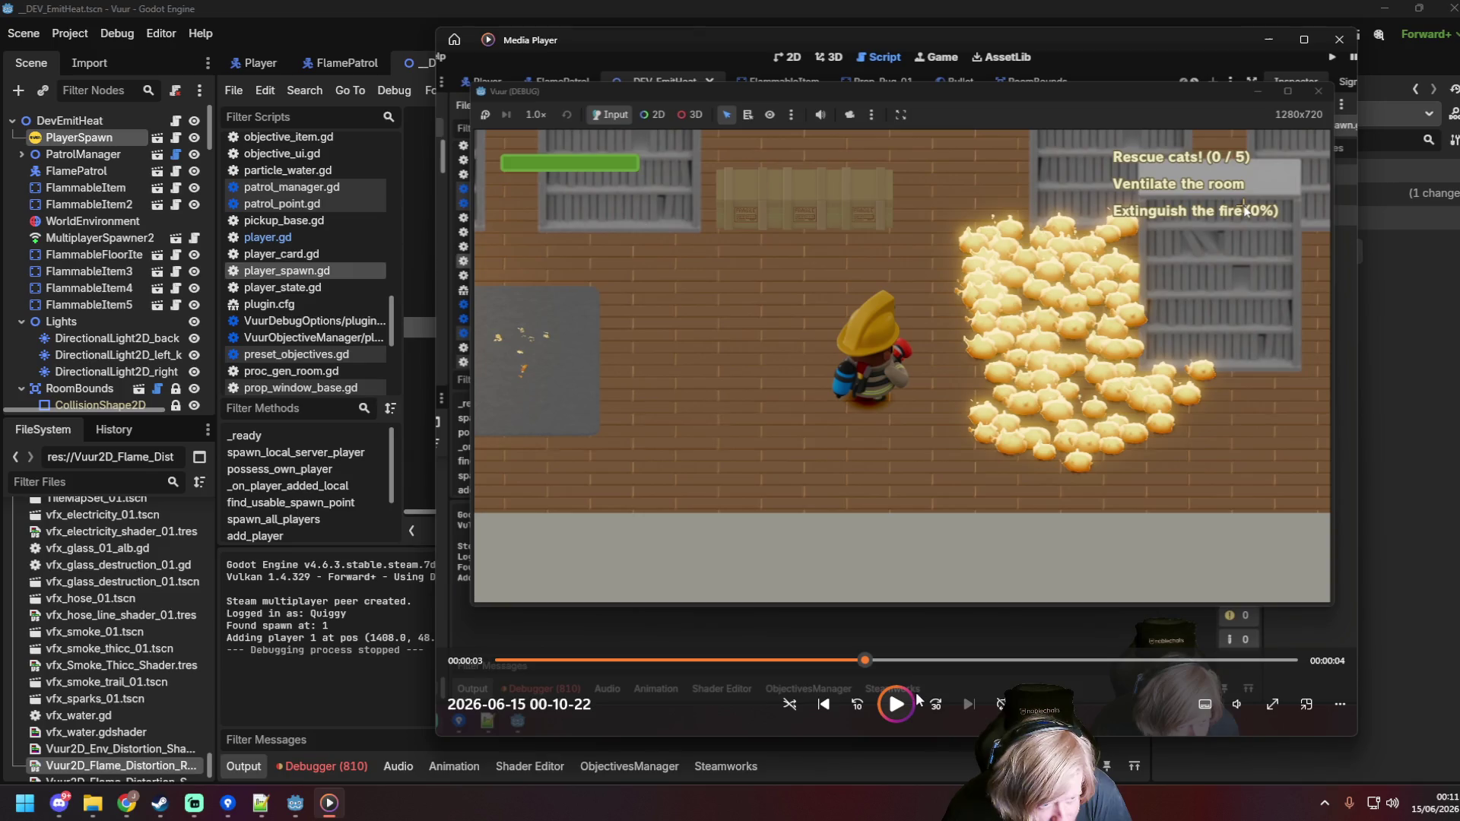
{"action": "left_click", "coordinate": [895, 706]}
{"action": "left_click", "coordinate": [895, 705]}
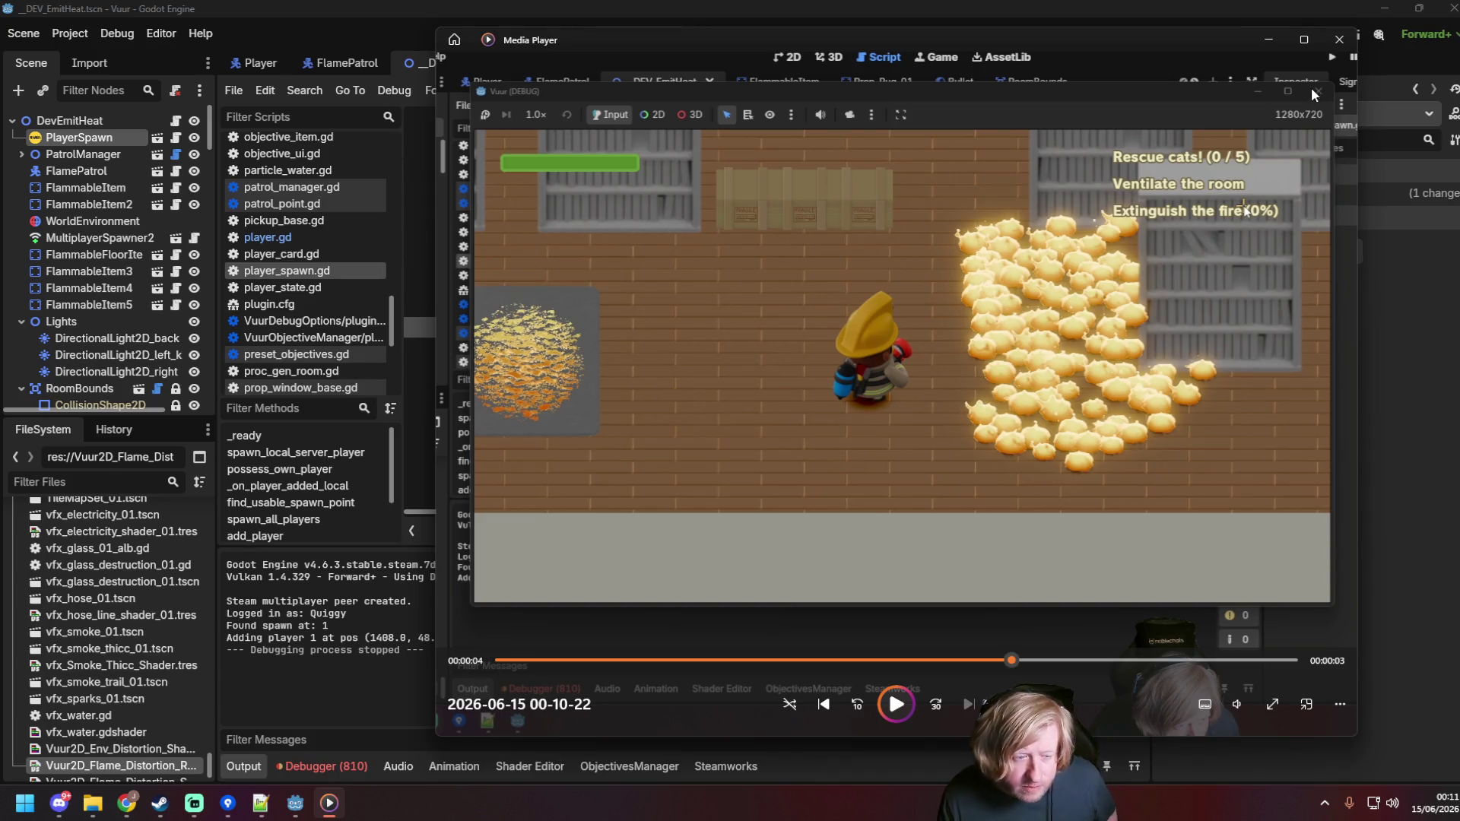
{"action": "left_click", "coordinate": [1339, 39]}
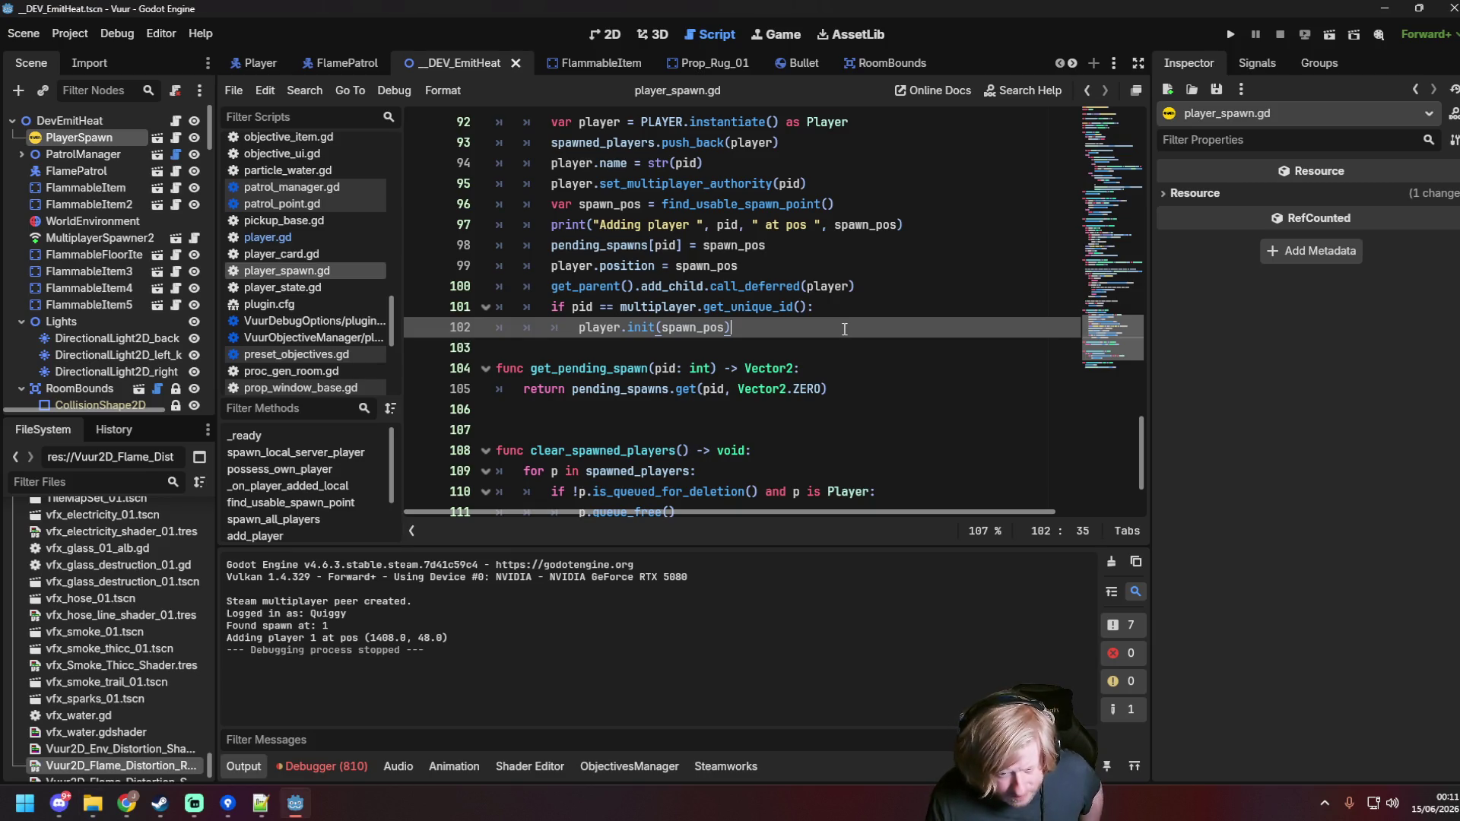
Step: Save the scene with Ctrl+S
{"action": "key", "text": "ctrl+s"}
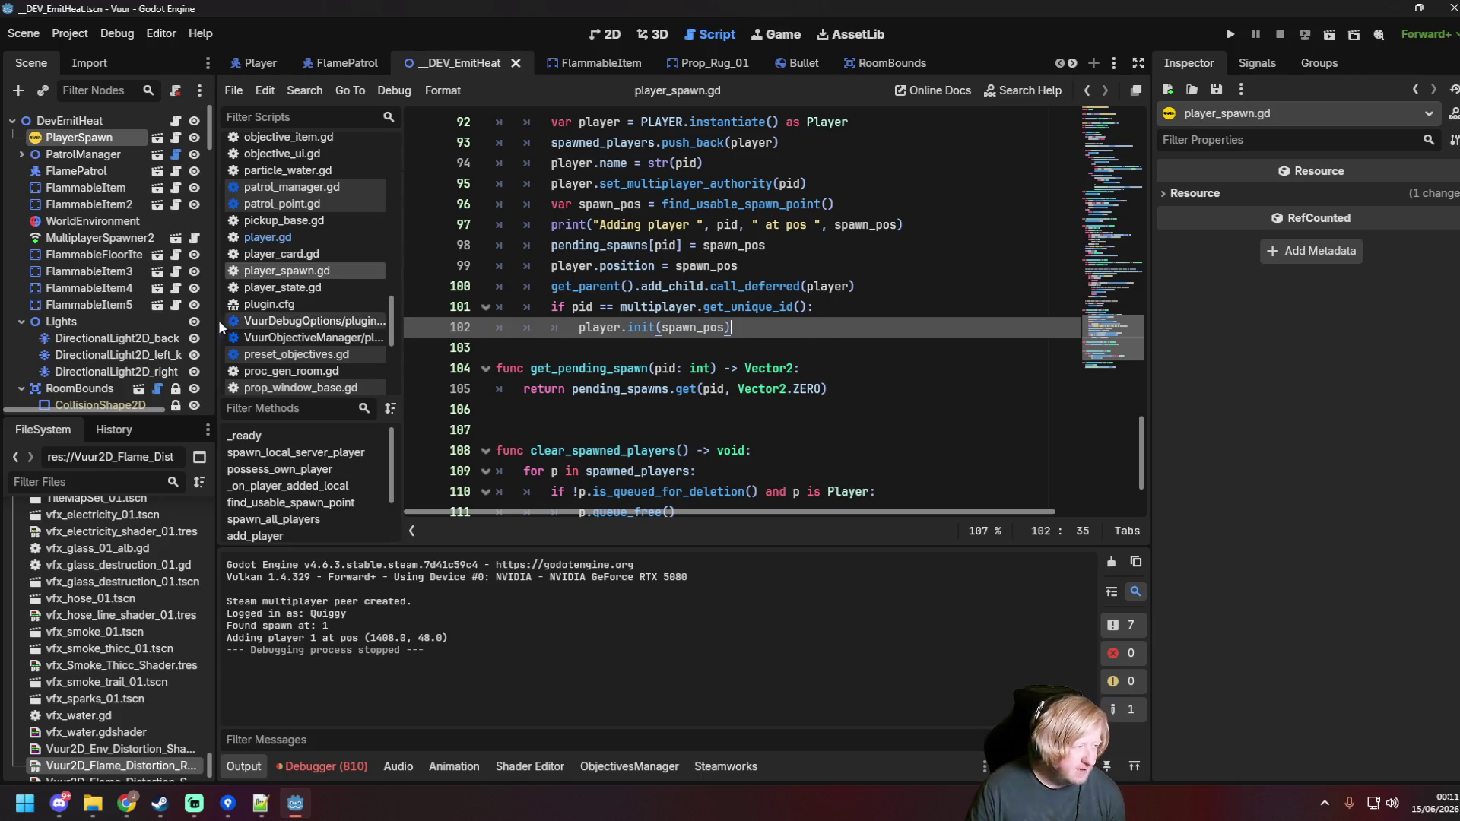
{"action": "scroll", "scroll_direction": "down", "scroll_amount": 3}
{"action": "scroll", "scroll_direction": "up", "scroll_amount": 3}
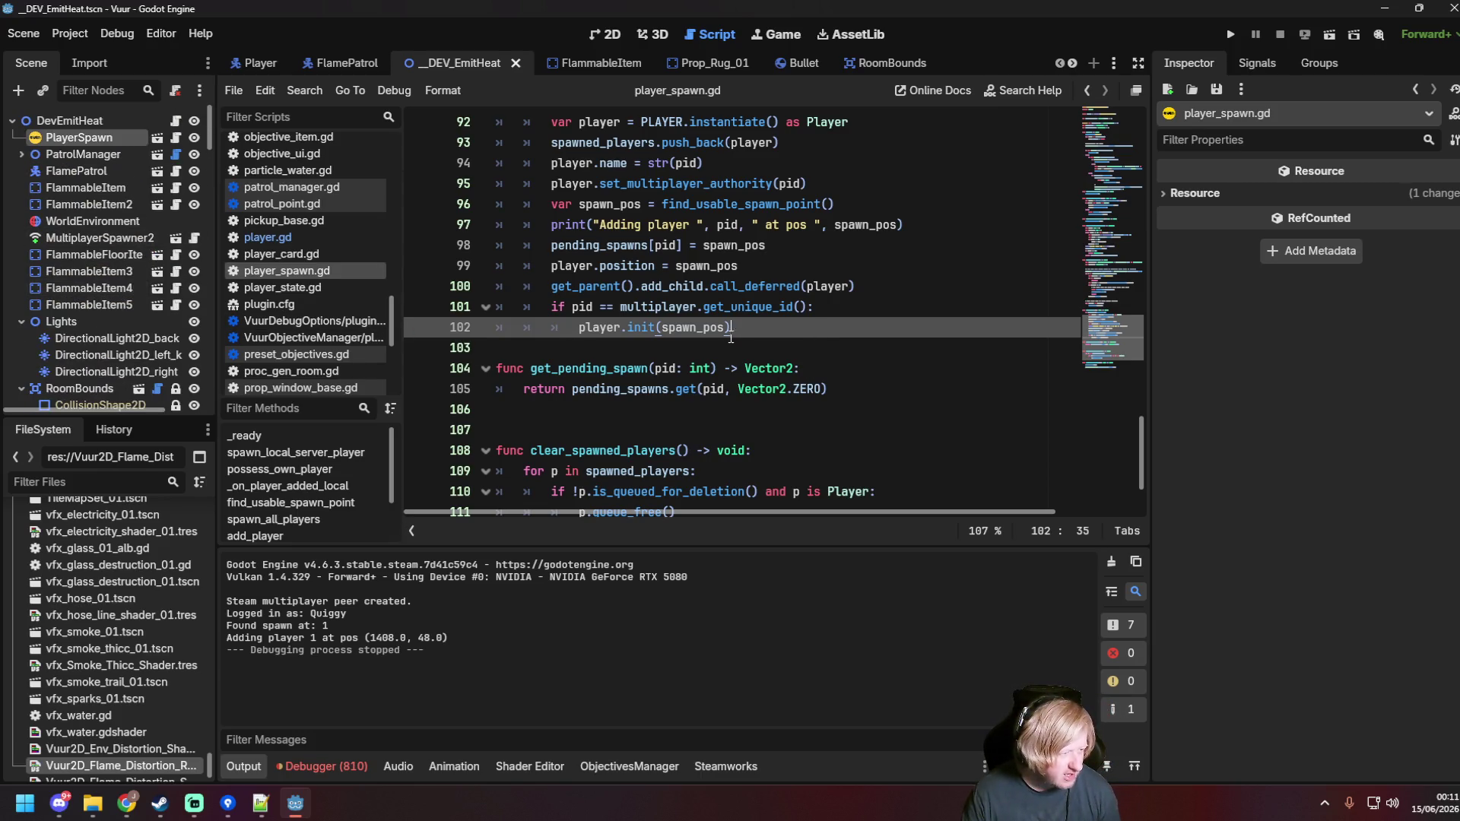
{"action": "scroll", "scroll_direction": "down", "scroll_amount": 3}
{"action": "key", "text": "Up"}
{"action": "key", "text": "Up"}
{"action": "key", "text": "Up"}
{"action": "key", "text": "ctrl+s"}
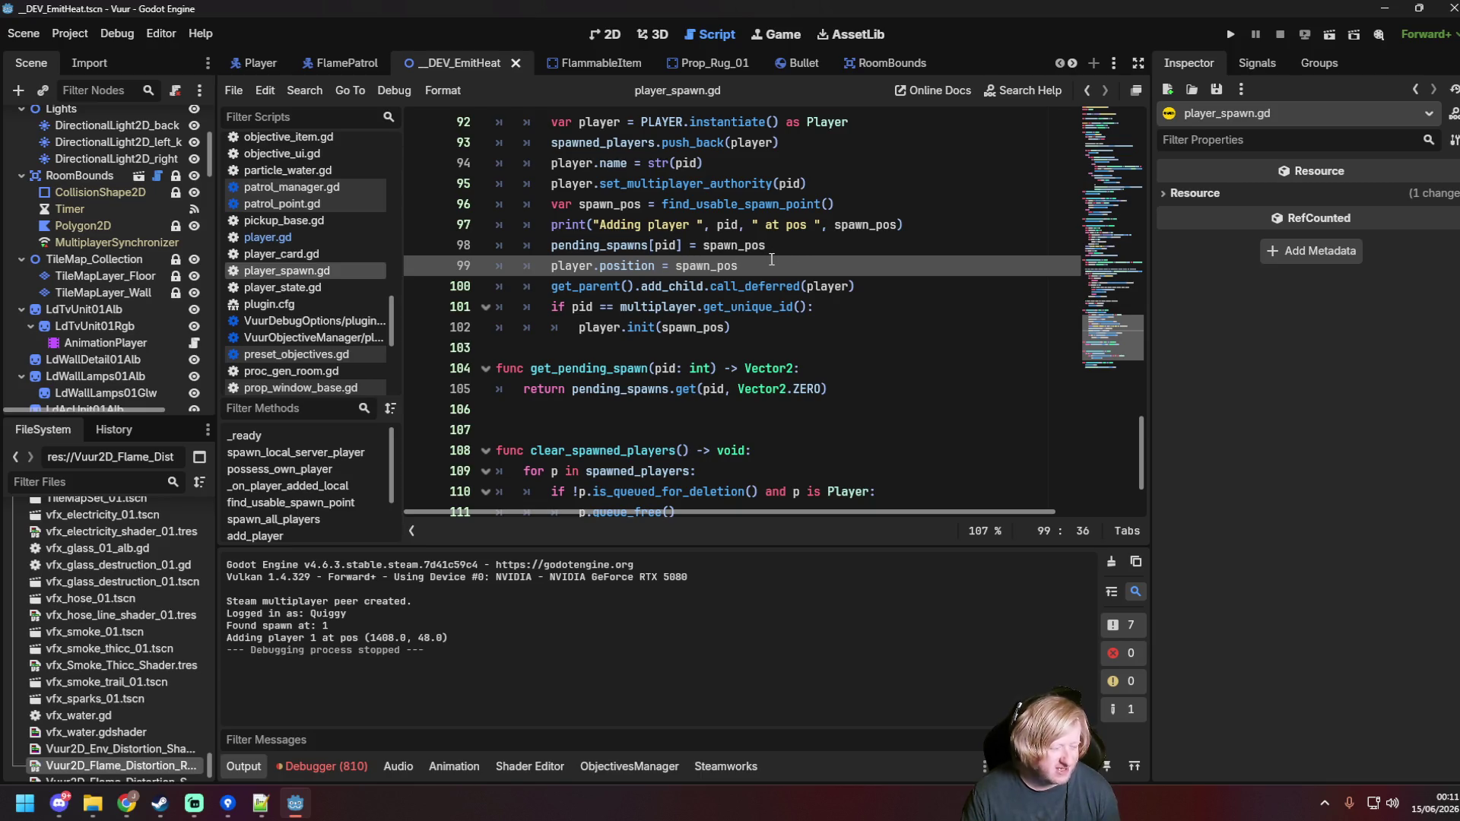
Step: Clear Session 1's 402 add_node errors in the Debugger's Errors list
{"action": "left_click", "coordinate": [333, 768]}
{"action": "left_click", "coordinate": [335, 536]}
{"action": "left_click", "coordinate": [267, 532]}
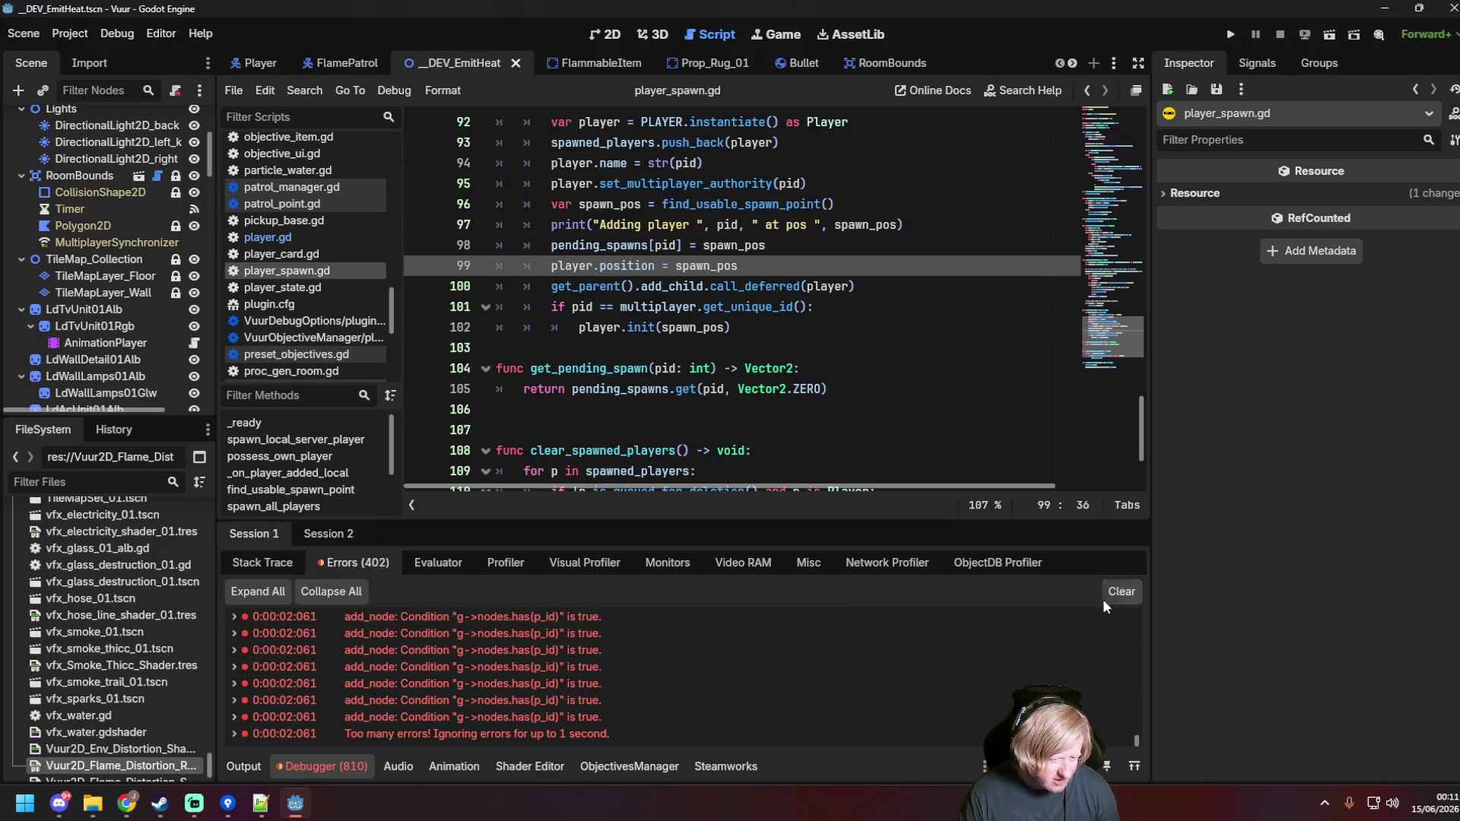
{"action": "left_click", "coordinate": [1122, 593]}
{"action": "left_click", "coordinate": [759, 391]}
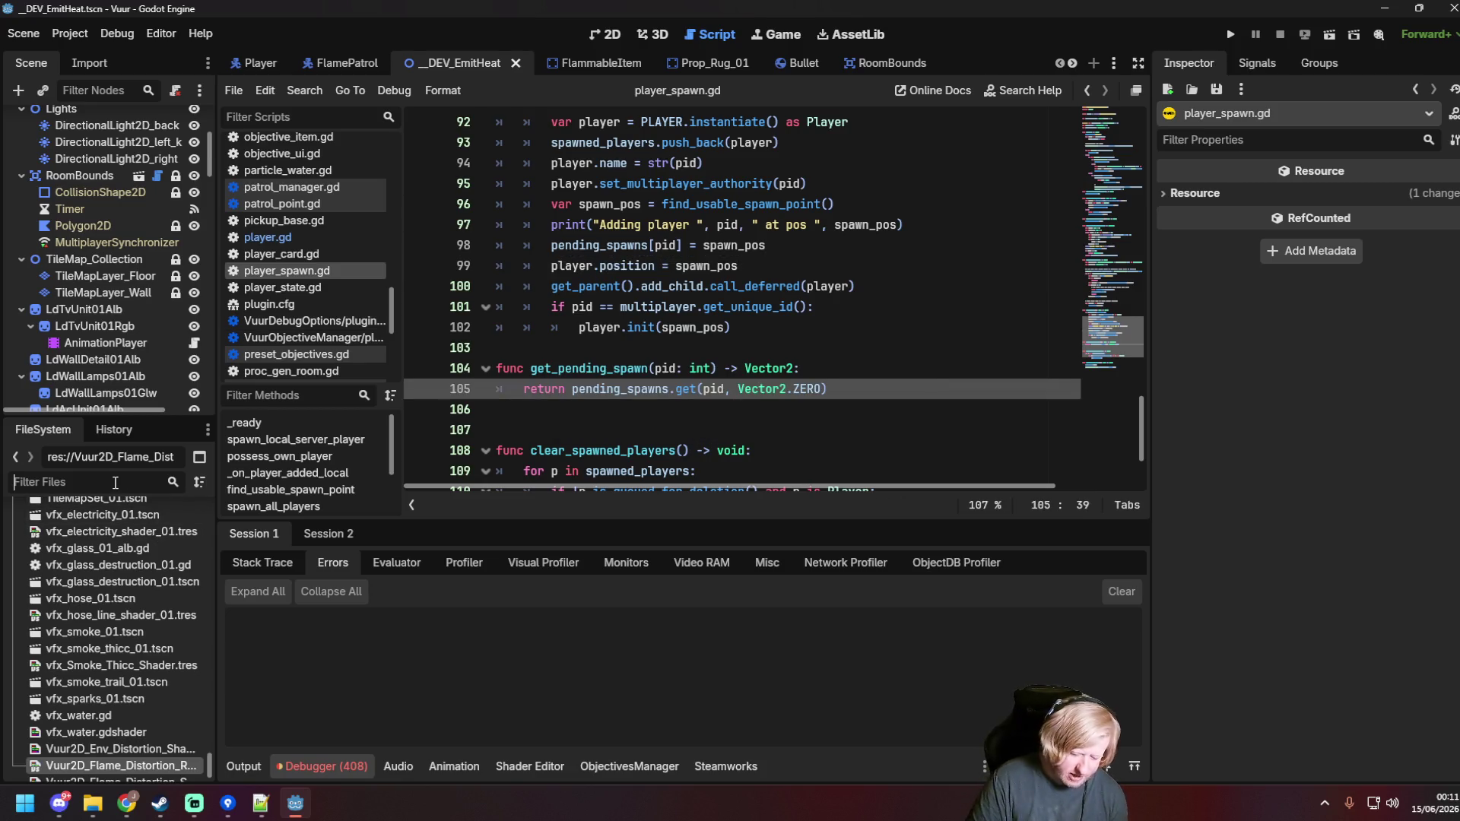
Step: Open the FlammableItem scene in the 2D view and select its Sprite2D node
{"action": "type", "text": "flammable"}
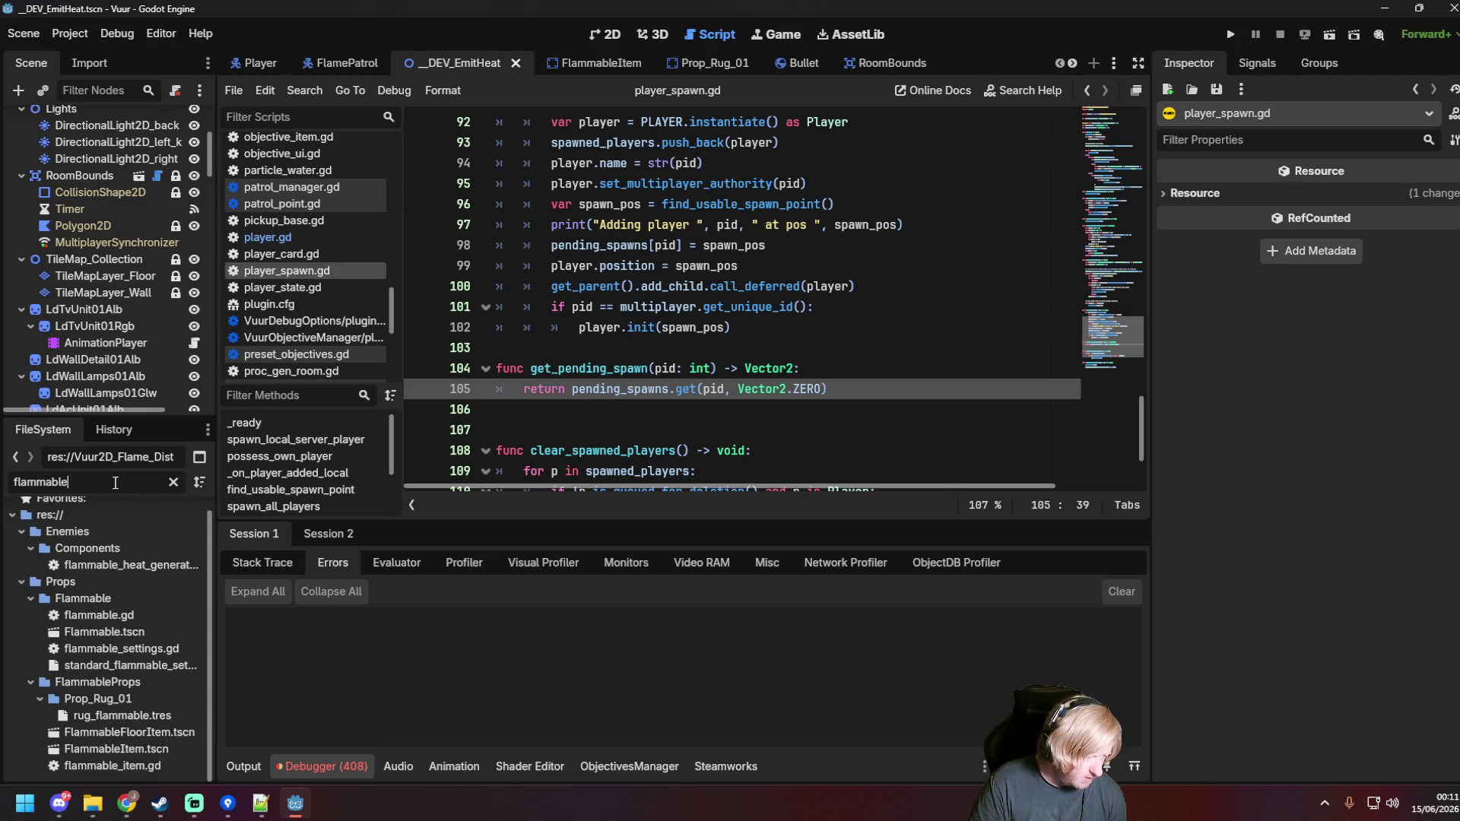
{"action": "double_click", "coordinate": [128, 747]}
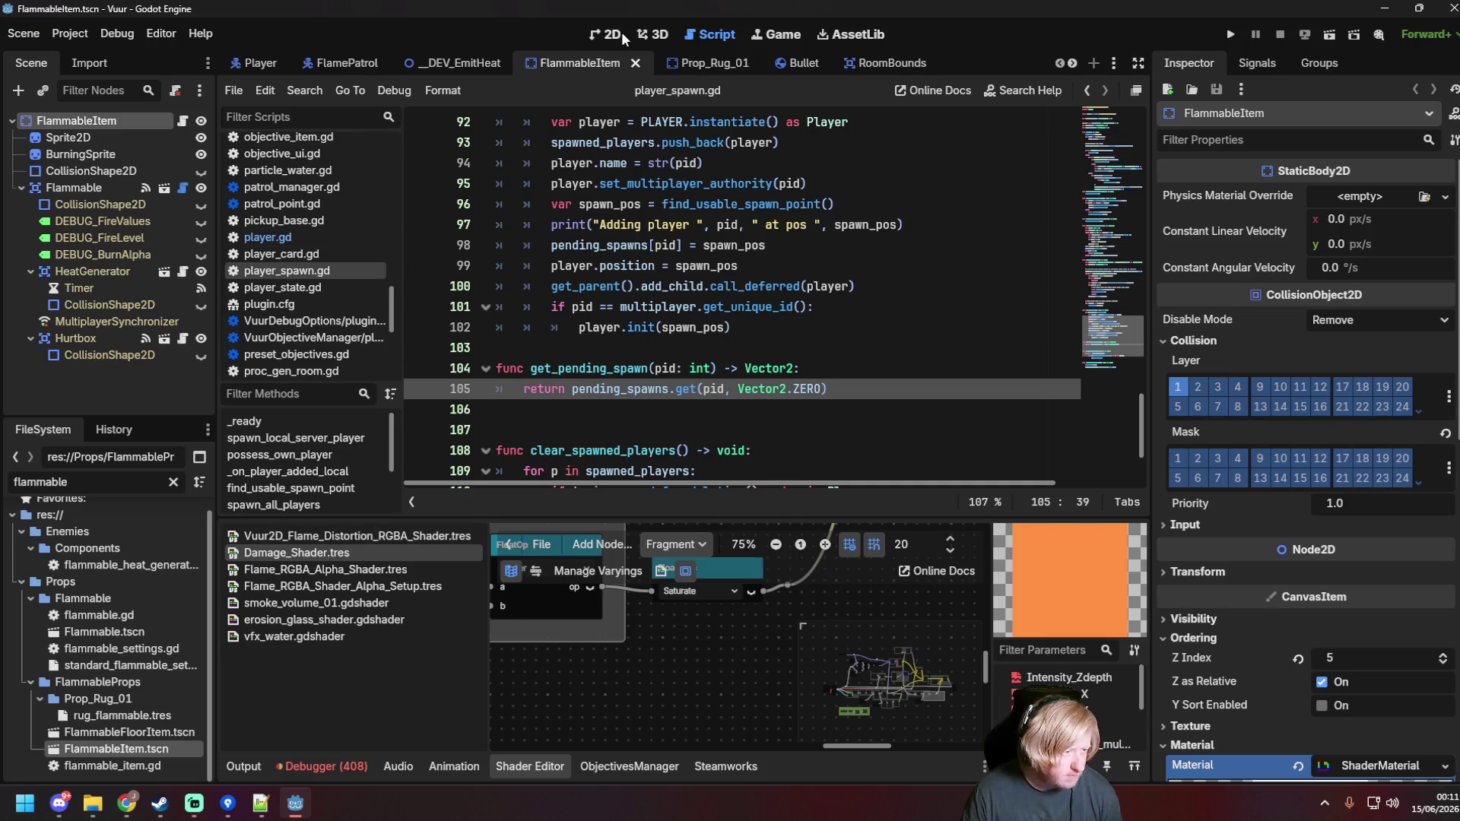
{"action": "left_click", "coordinate": [620, 32]}
{"action": "left_click", "coordinate": [68, 138]}
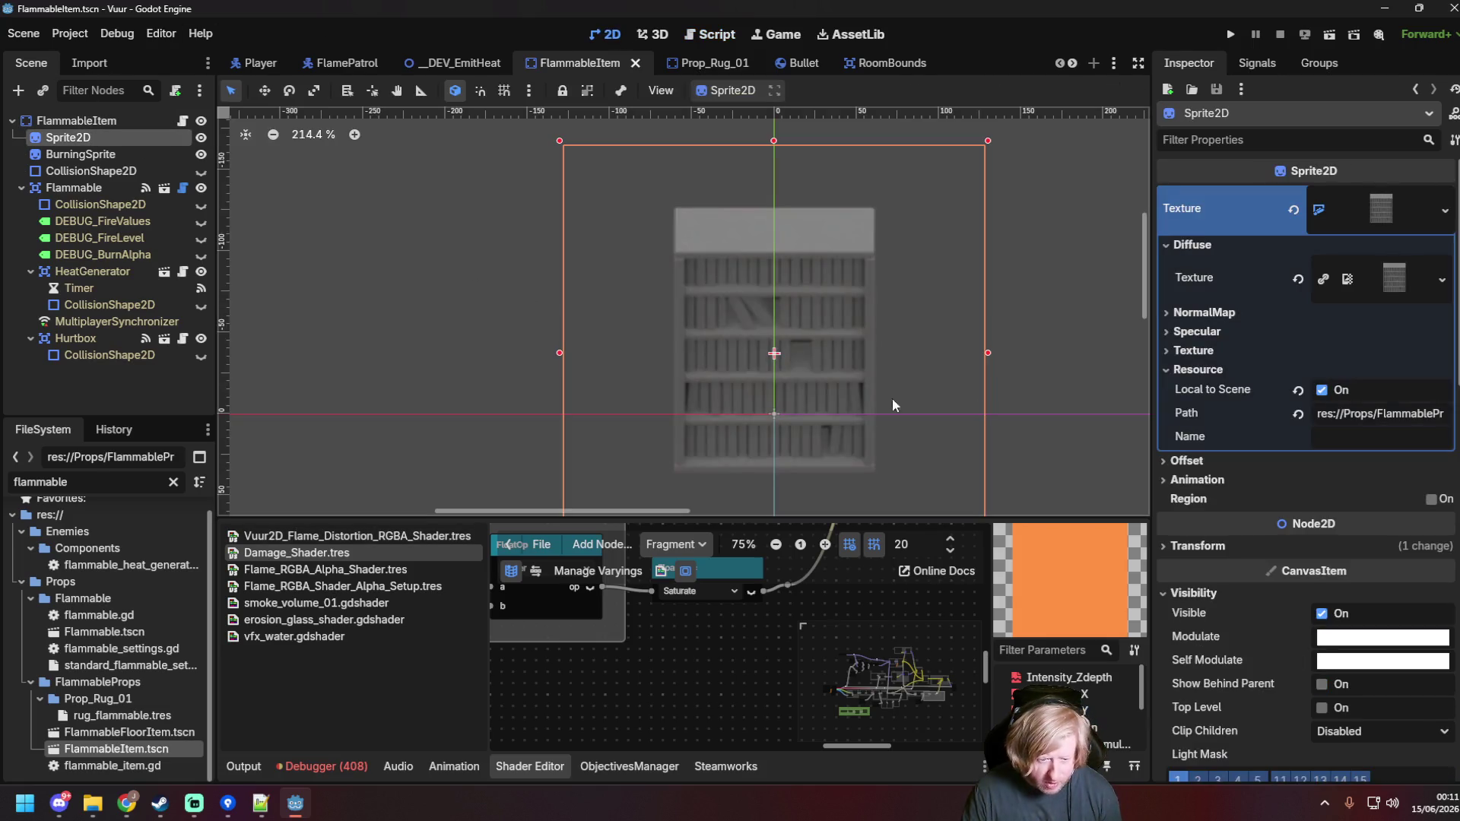
Step: Locate the Sprite2D's shader texture and Damage_Shader resource in the FileSystem
{"action": "scroll", "scroll_direction": "down", "scroll_amount": 3}
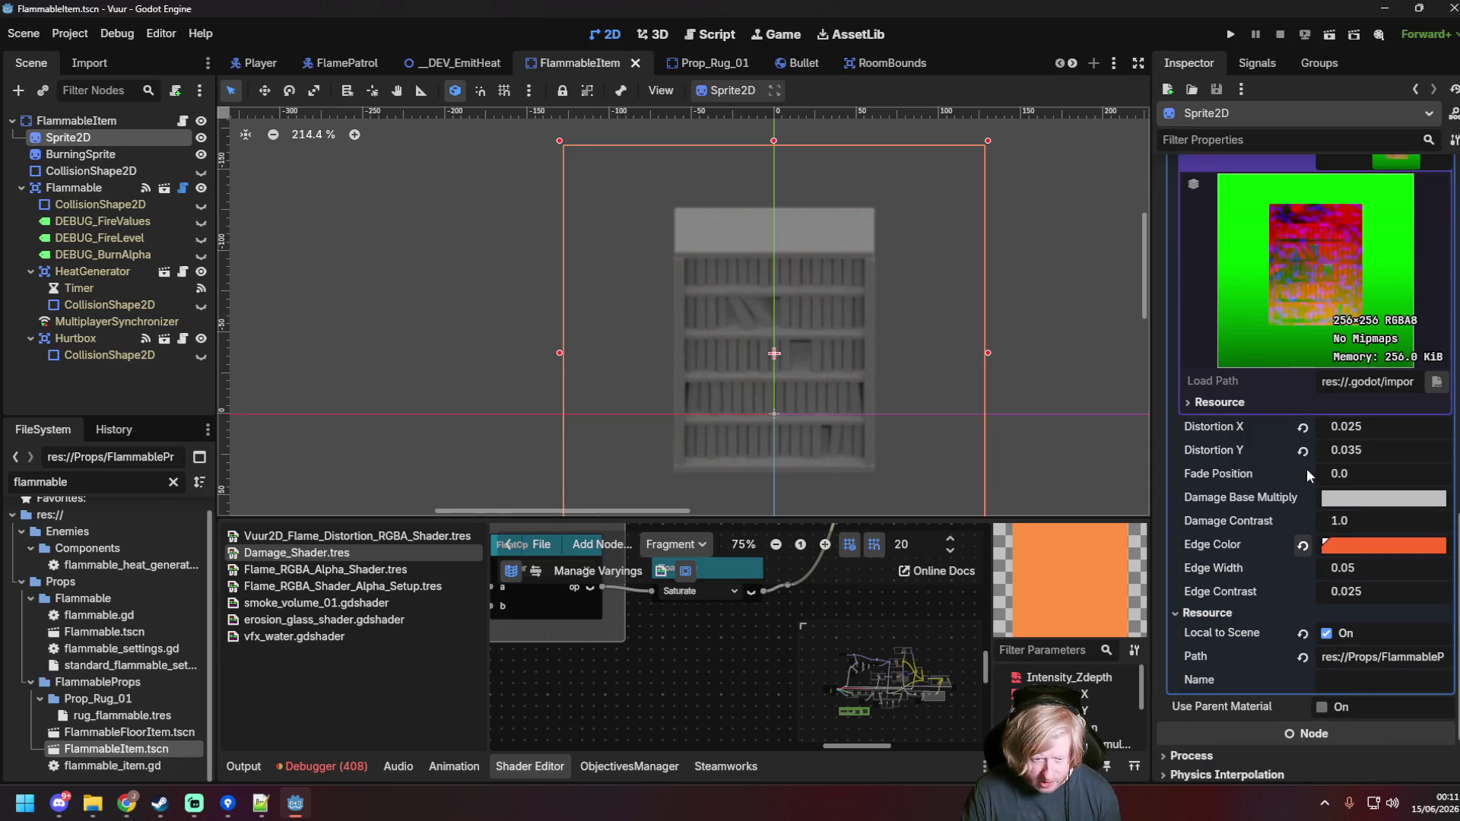
{"action": "scroll", "scroll_direction": "up", "scroll_amount": 3}
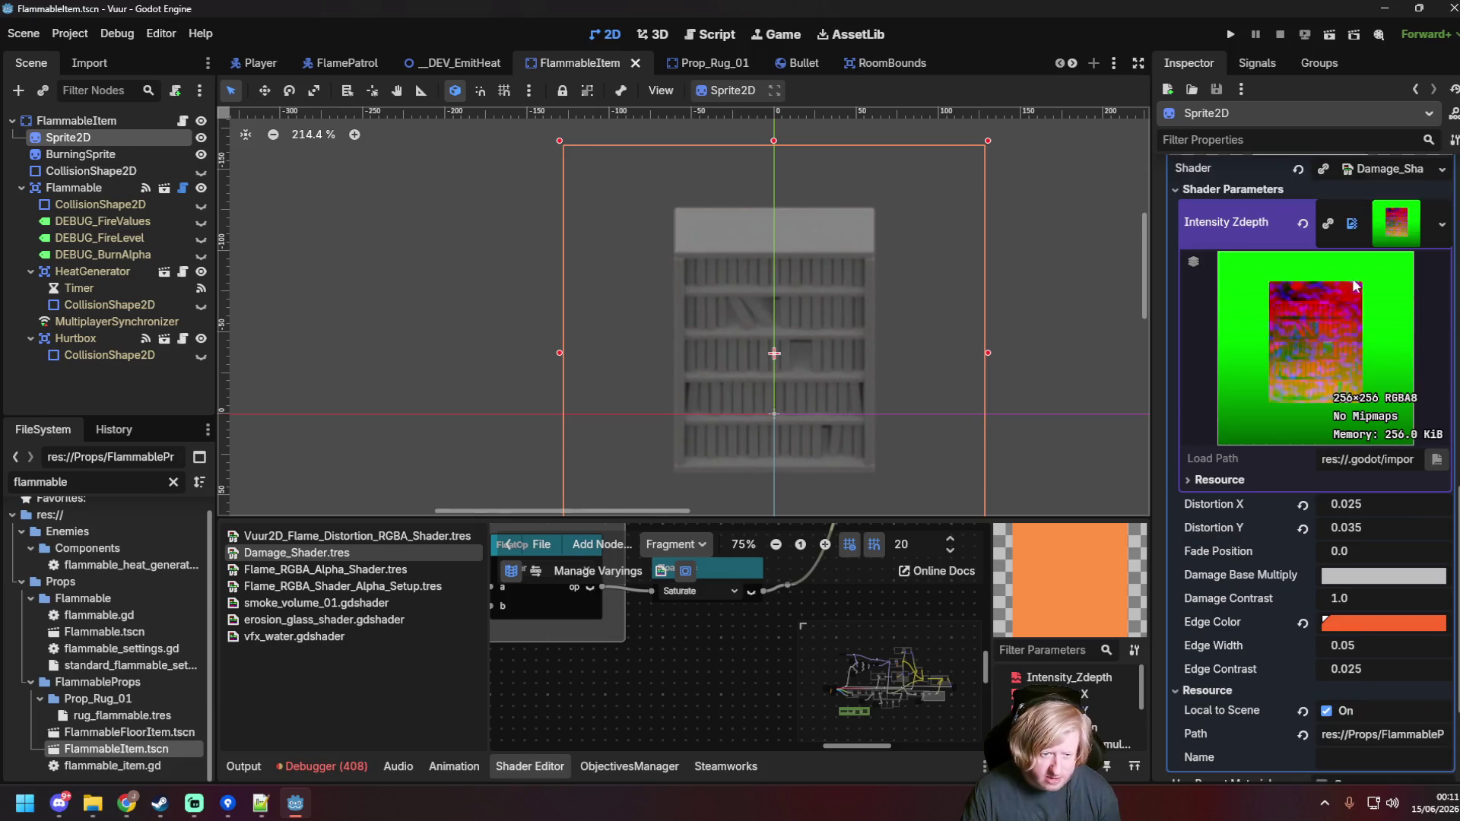
{"action": "left_click", "coordinate": [1441, 224]}
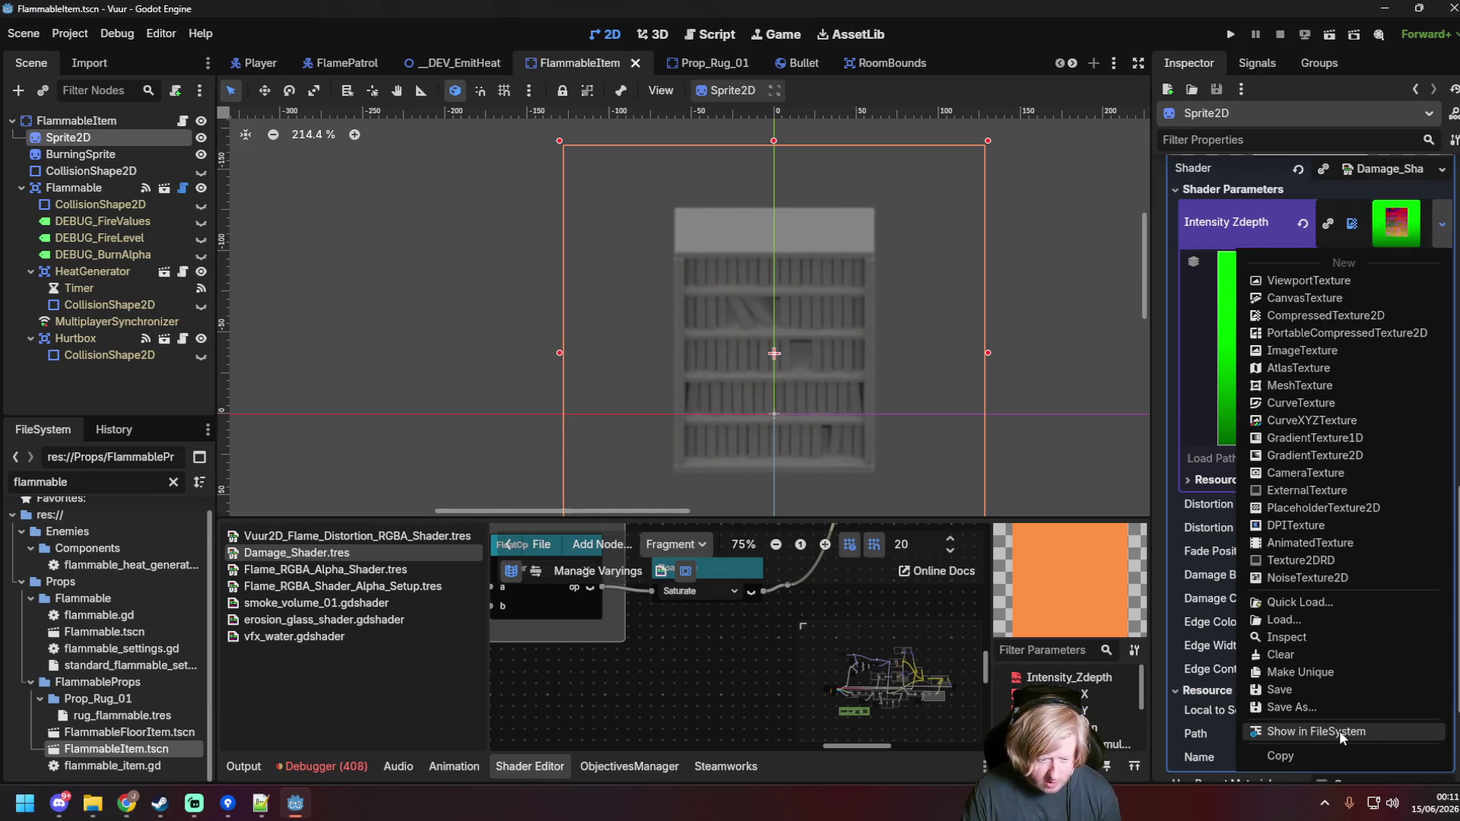
{"action": "left_click", "coordinate": [1339, 731]}
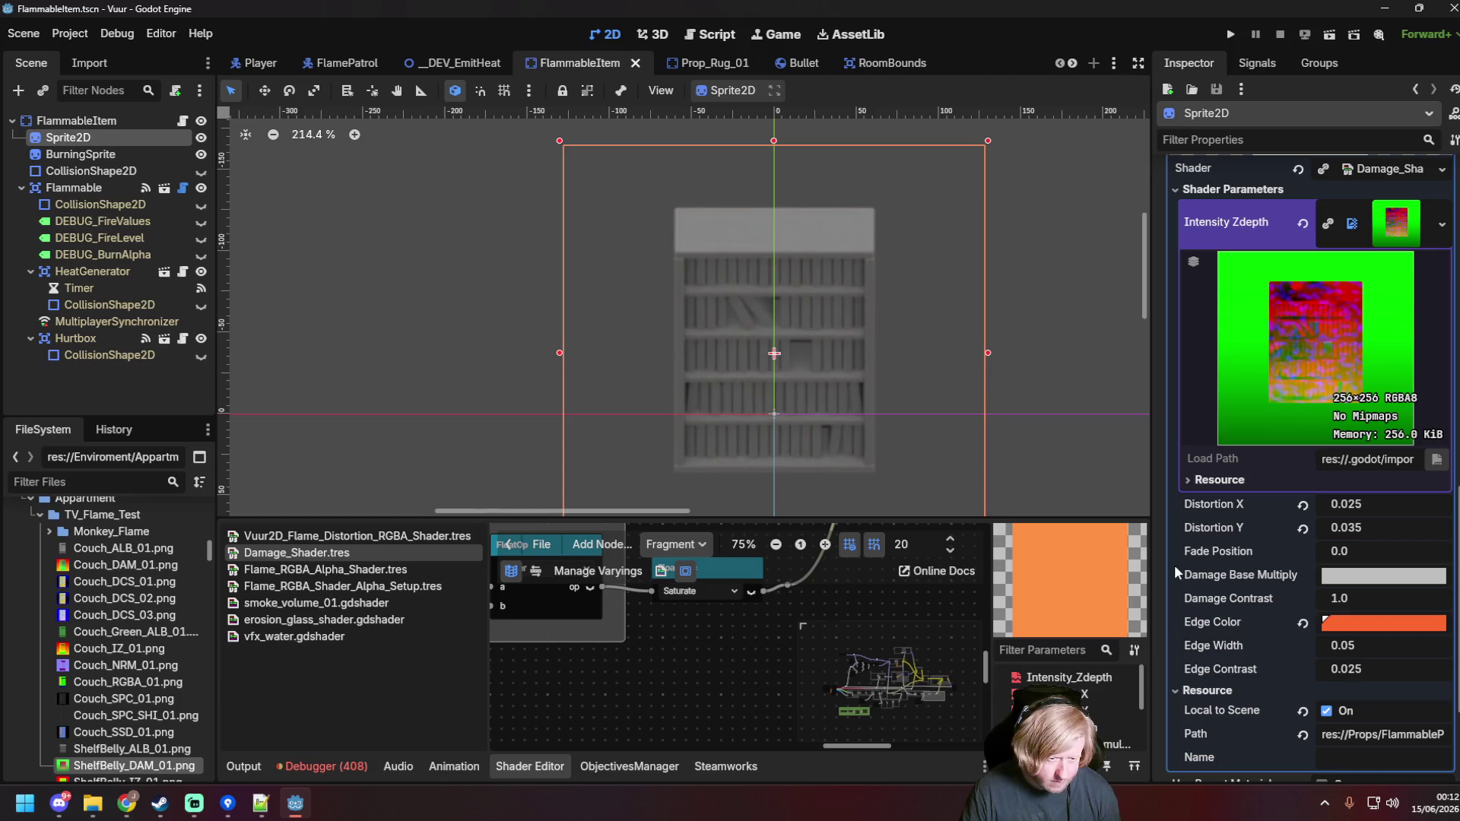
{"action": "scroll", "scroll_direction": "up", "scroll_amount": 3}
{"action": "left_click", "coordinate": [1442, 246]}
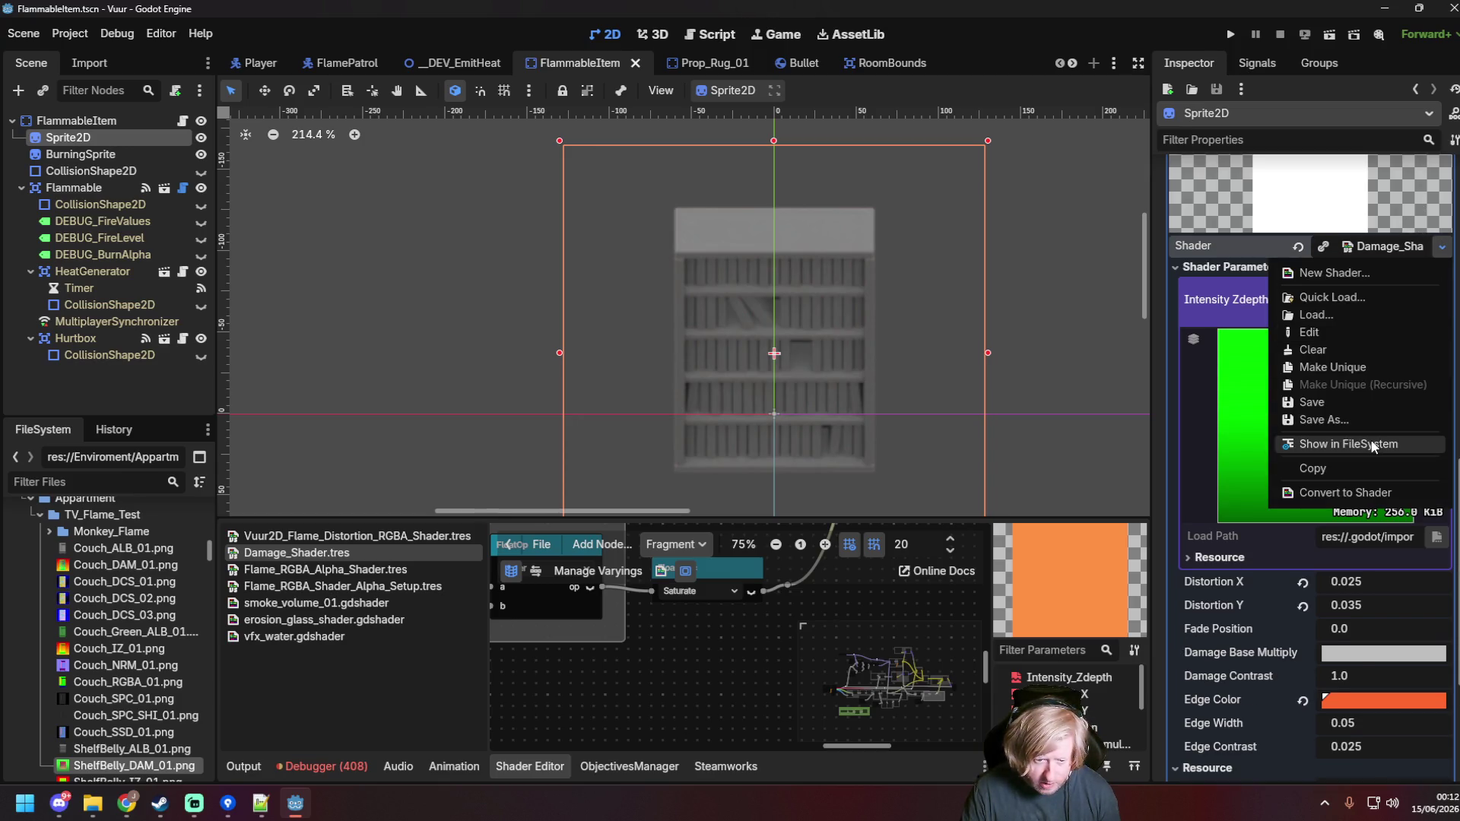
{"action": "left_click", "coordinate": [1373, 444]}
{"action": "left_click", "coordinate": [146, 765]}
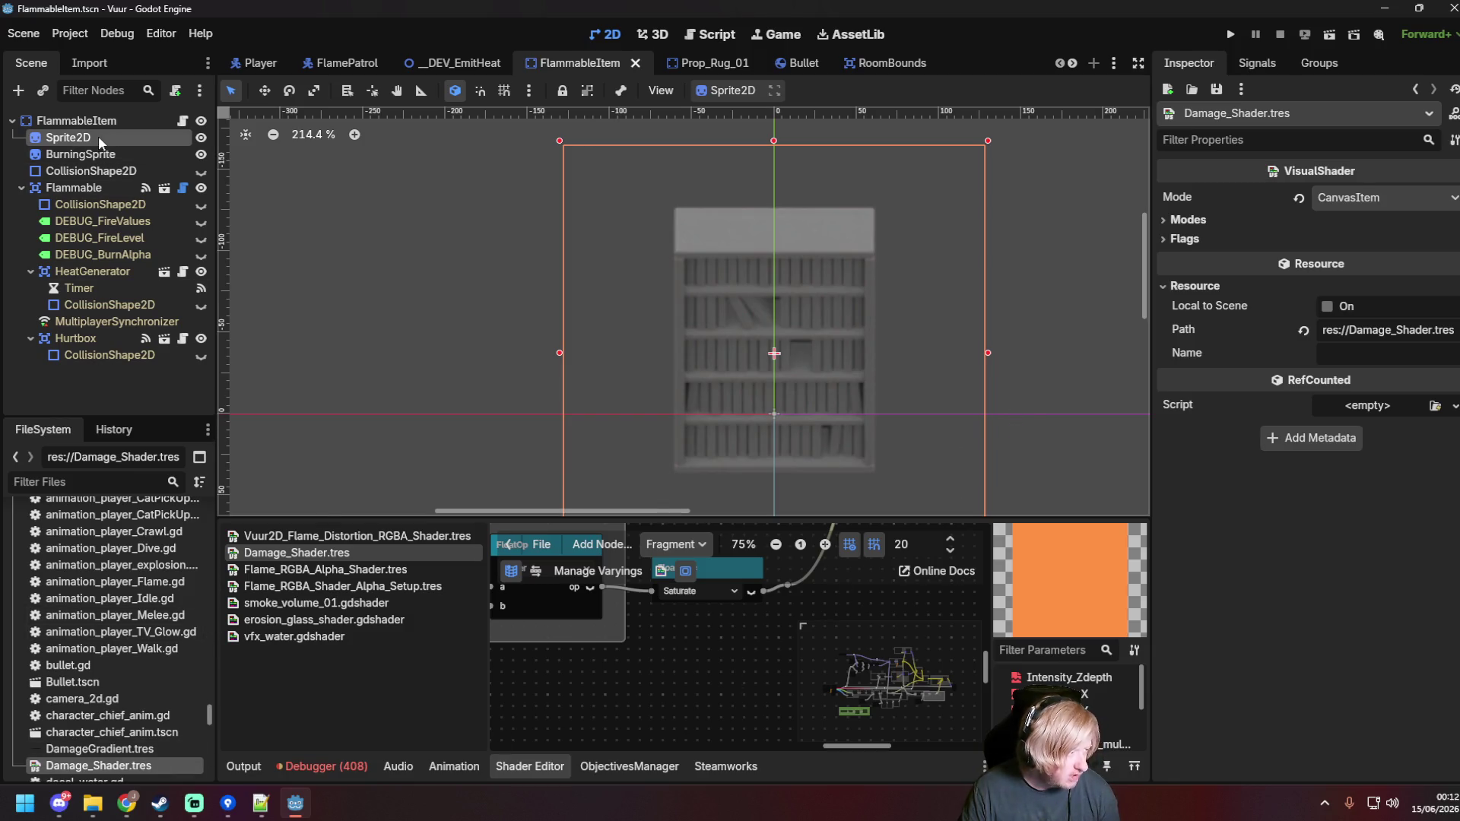
Step: Show BurningSprite's Flame_RGBA_Alpha_Shader.tres in FileSystem and open it for editing
{"action": "left_click", "coordinate": [150, 153]}
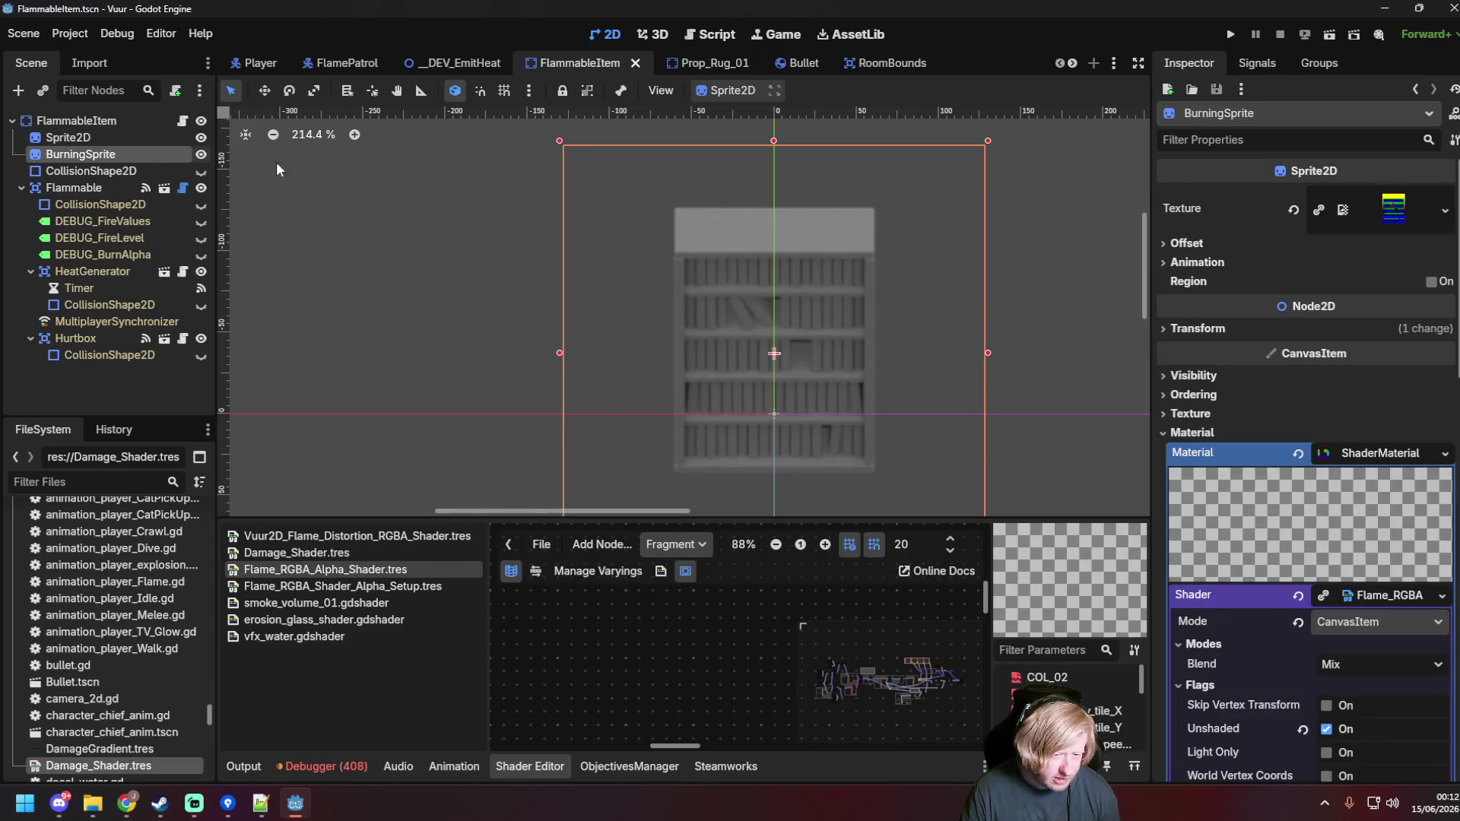
{"action": "scroll", "scroll_direction": "down", "scroll_amount": 3}
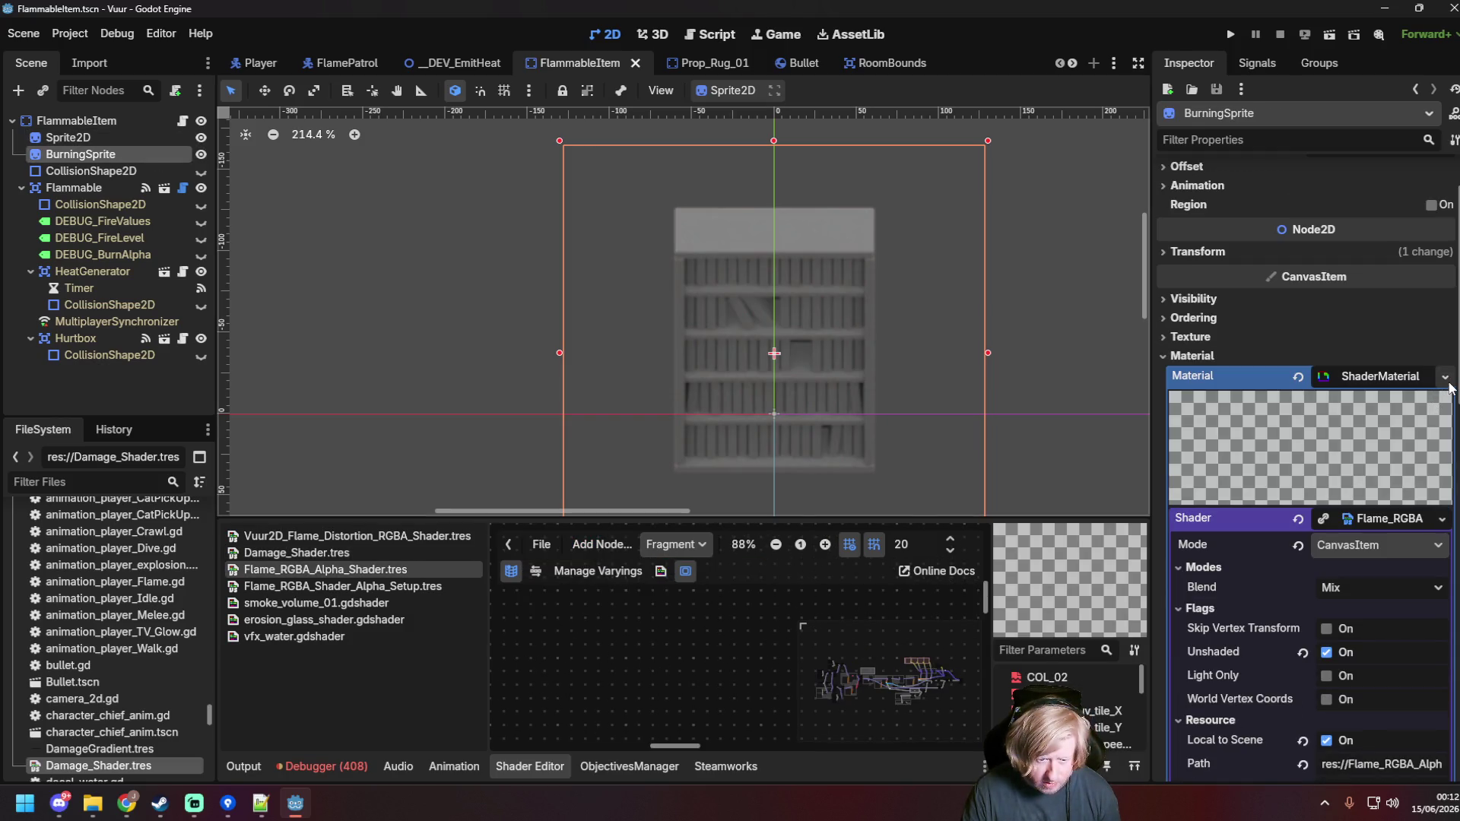
{"action": "left_click", "coordinate": [1440, 519]}
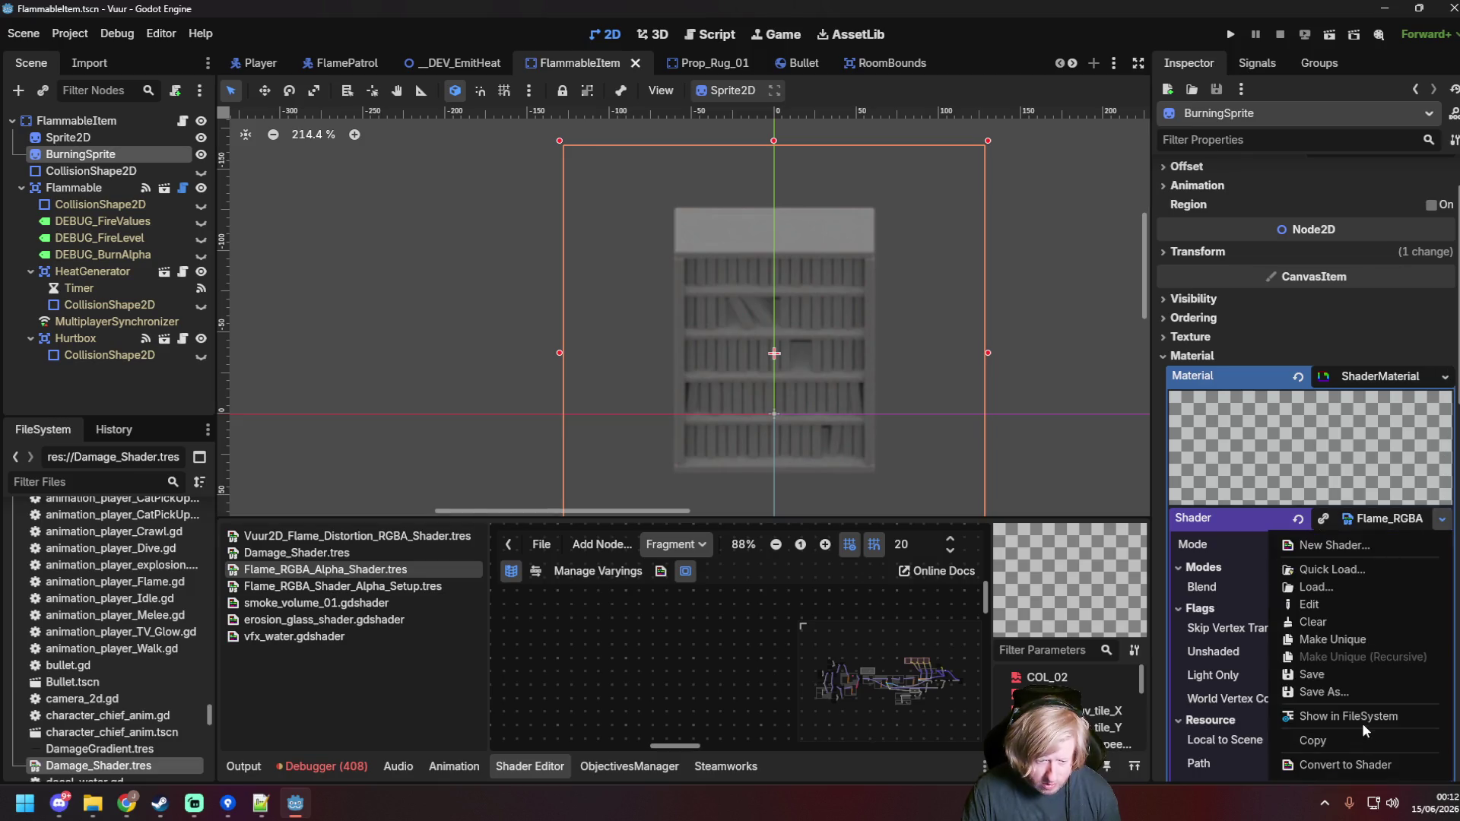
{"action": "left_click", "coordinate": [1362, 719]}
{"action": "left_click", "coordinate": [502, 767]}
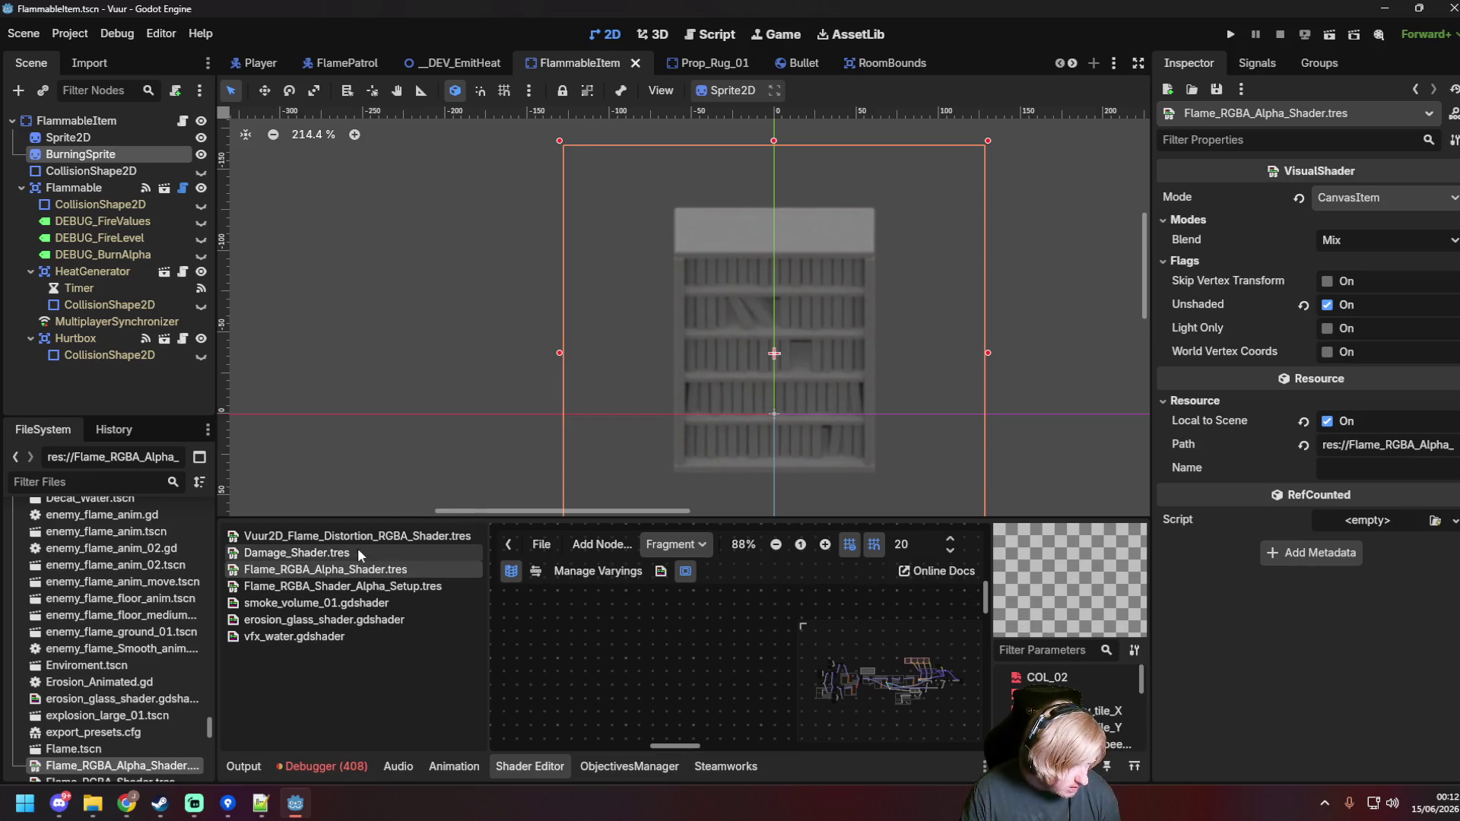
{"action": "left_click", "coordinate": [350, 570]}
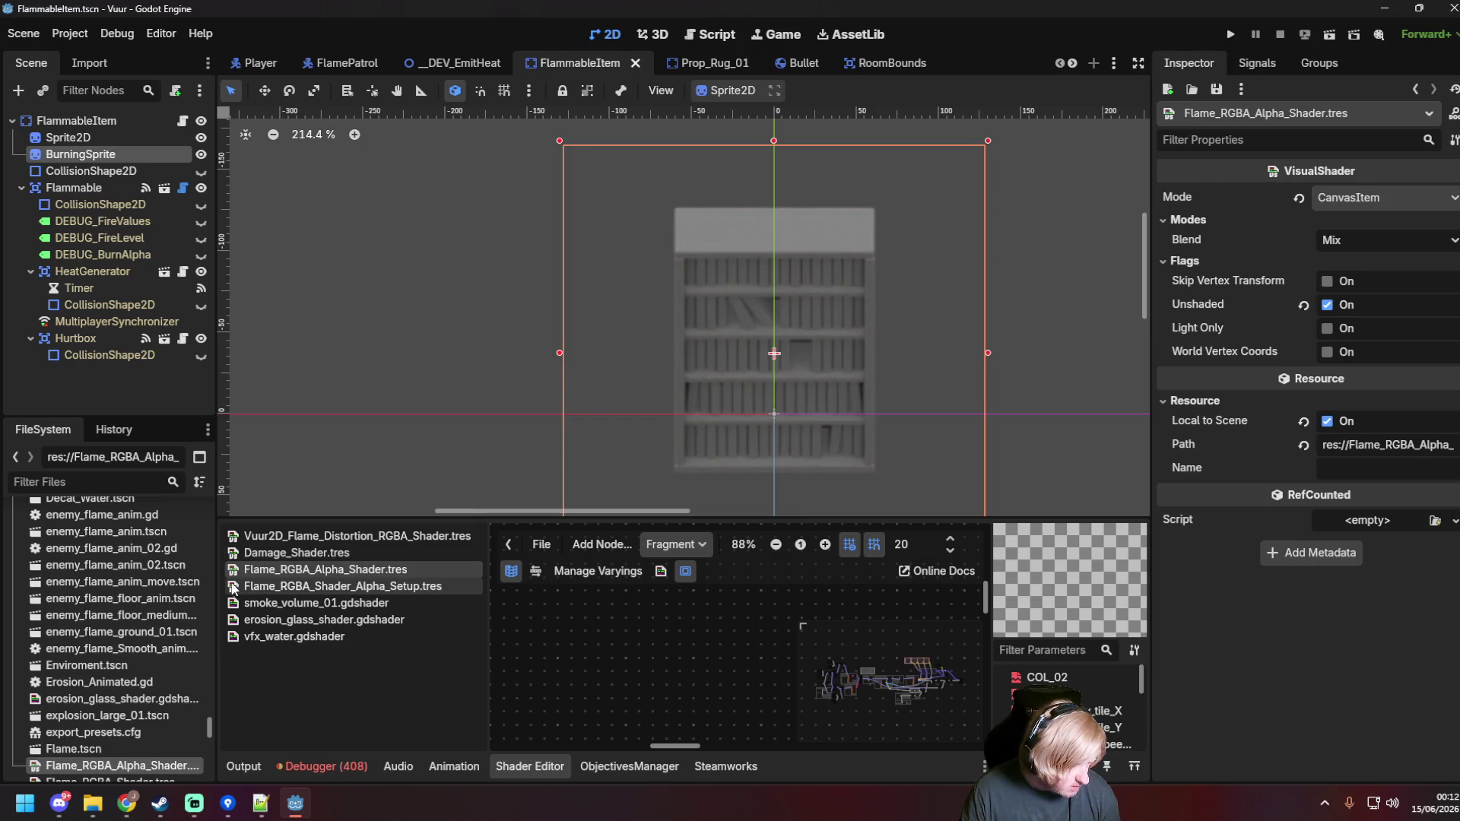
Step: Enlarge the Flame_RGBA_Alpha_Shader graph and bring the time and uv input nodes into view
{"action": "left_click_drag", "start_coordinate": [215, 584], "coordinate": [264, 585]}
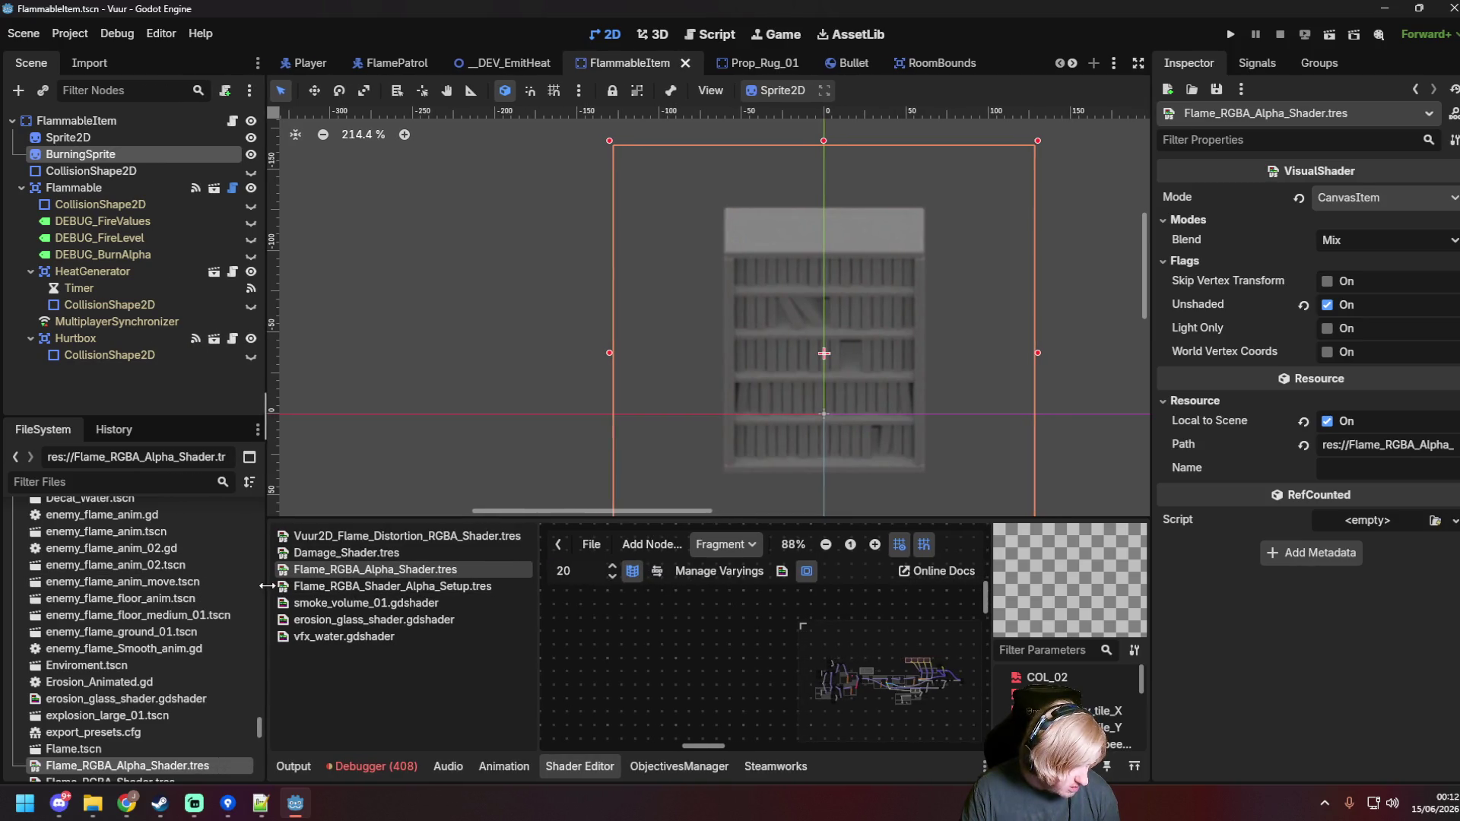
{"action": "left_click", "coordinate": [384, 586]}
{"action": "left_click", "coordinate": [384, 569]}
{"action": "scroll", "scroll_direction": "up", "scroll_amount": 3}
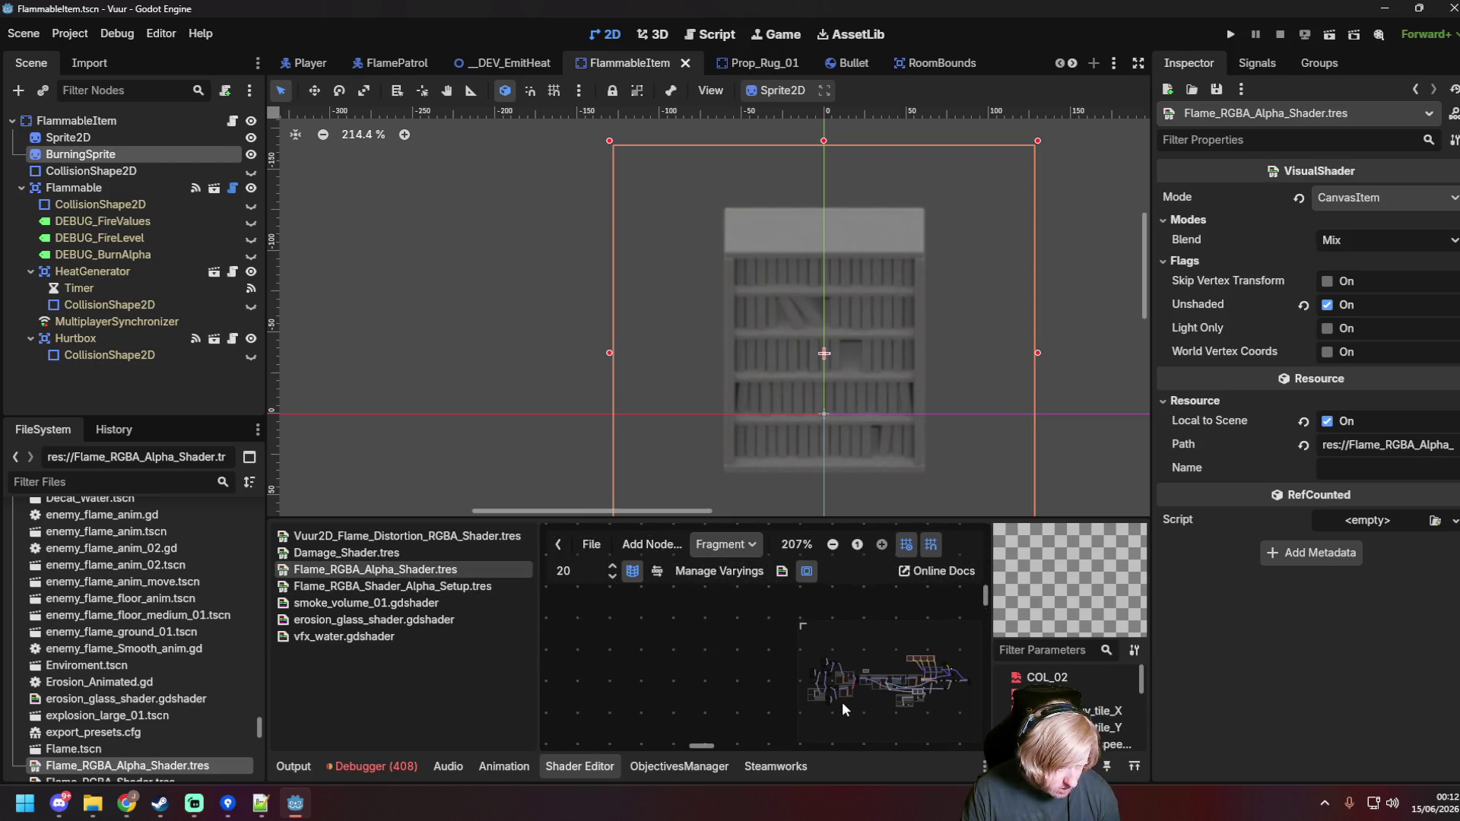
{"action": "scroll", "scroll_direction": "down", "scroll_amount": 3}
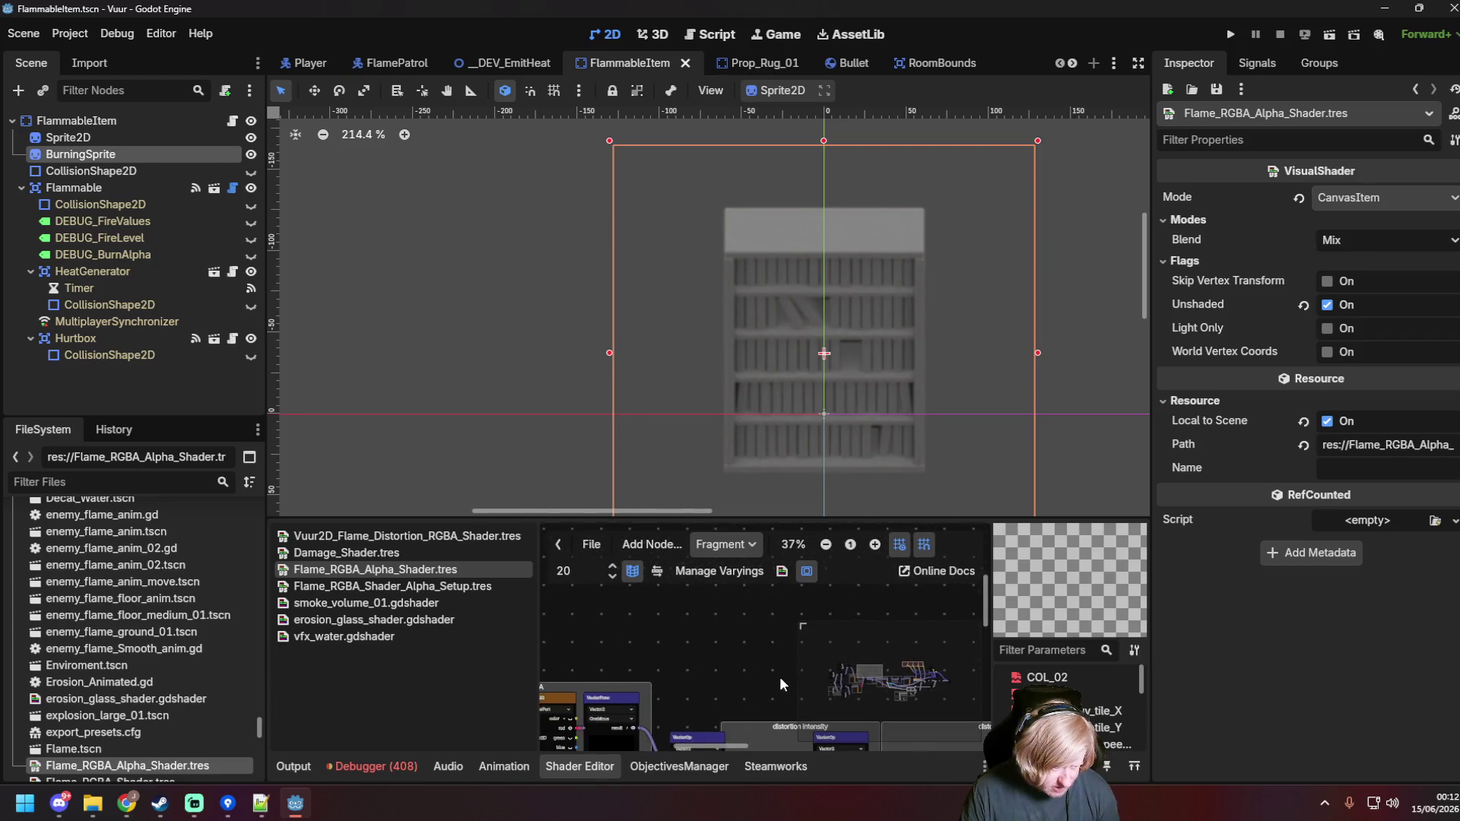
{"action": "left_click_drag", "start_coordinate": [650, 656], "coordinate": [888, 549]}
{"action": "left_click_drag", "start_coordinate": [729, 520], "coordinate": [729, 249]}
{"action": "scroll", "scroll_direction": "up", "scroll_amount": 3}
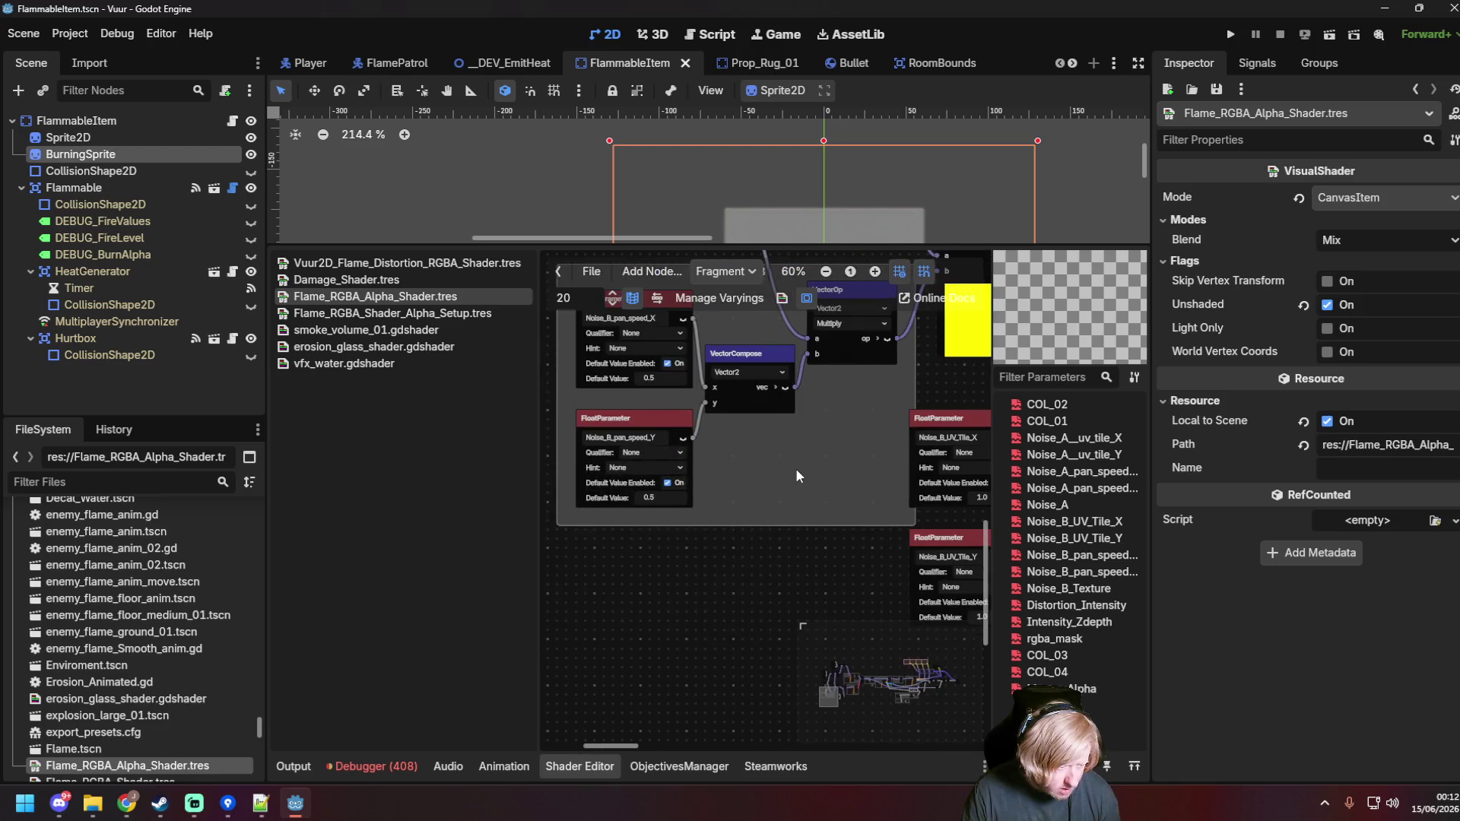
{"action": "left_click_drag", "start_coordinate": [795, 468], "coordinate": [828, 713]}
{"action": "scroll", "scroll_direction": "up", "scroll_amount": 3}
{"action": "left_click_drag", "start_coordinate": [651, 466], "coordinate": [600, 512]}
Step: Add a Scalar > Common > FloatOp node to the flame shader graph
{"action": "right_click", "coordinate": [600, 512]}
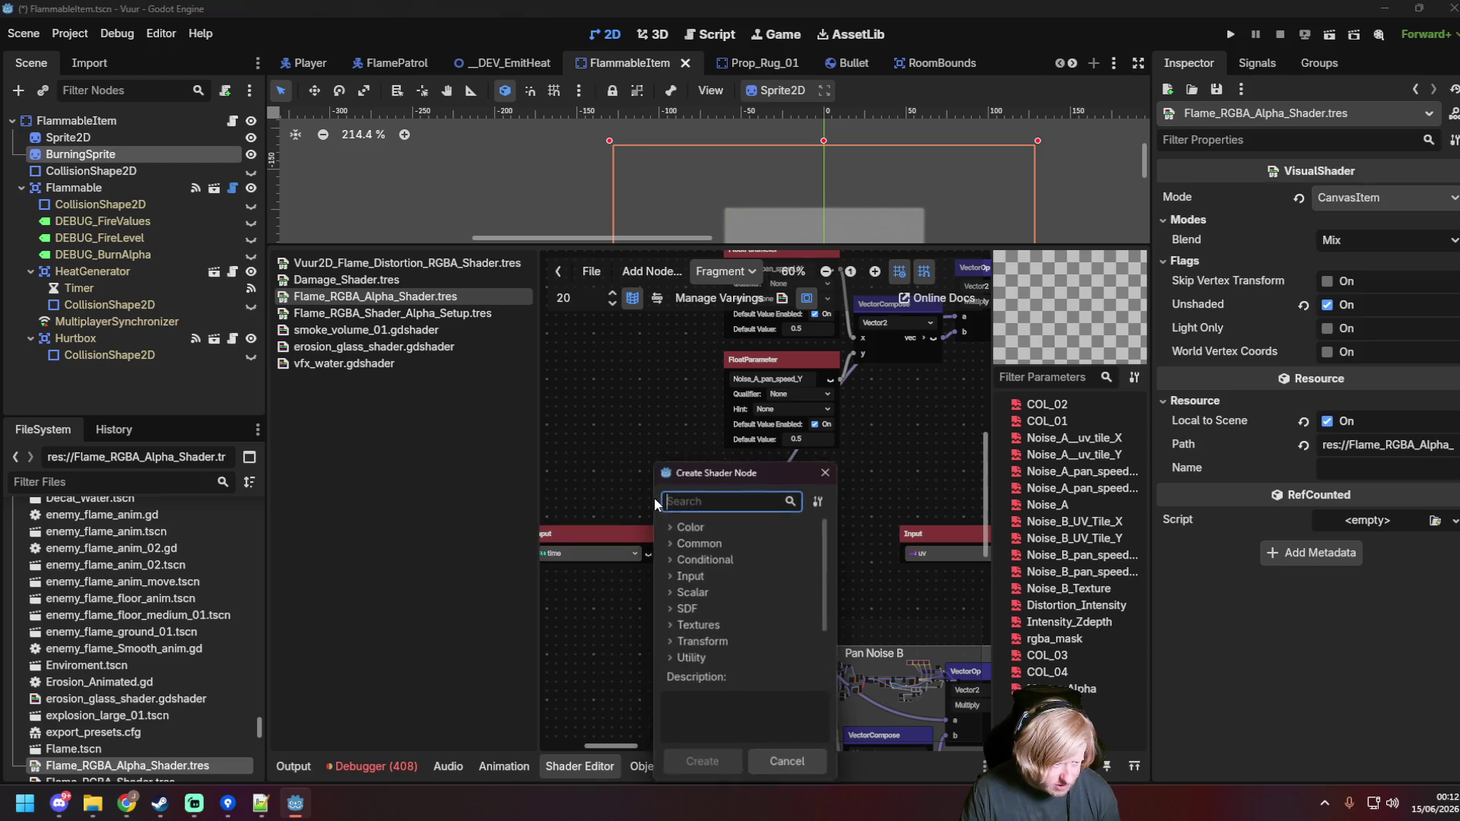
{"action": "left_click", "coordinate": [666, 541]}
{"action": "left_click", "coordinate": [666, 541]}
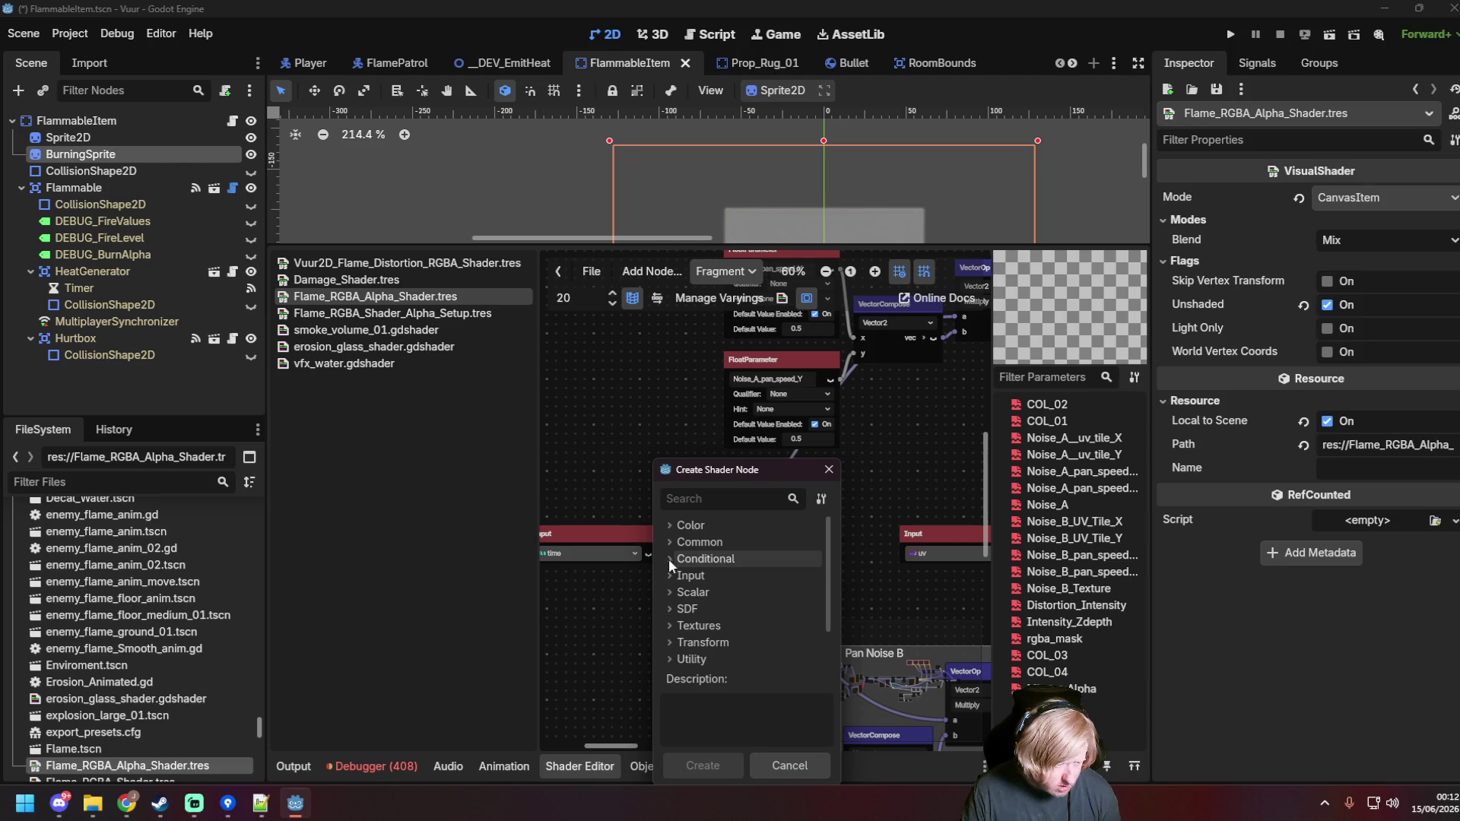
{"action": "left_click", "coordinate": [669, 592]}
{"action": "left_click", "coordinate": [676, 608]}
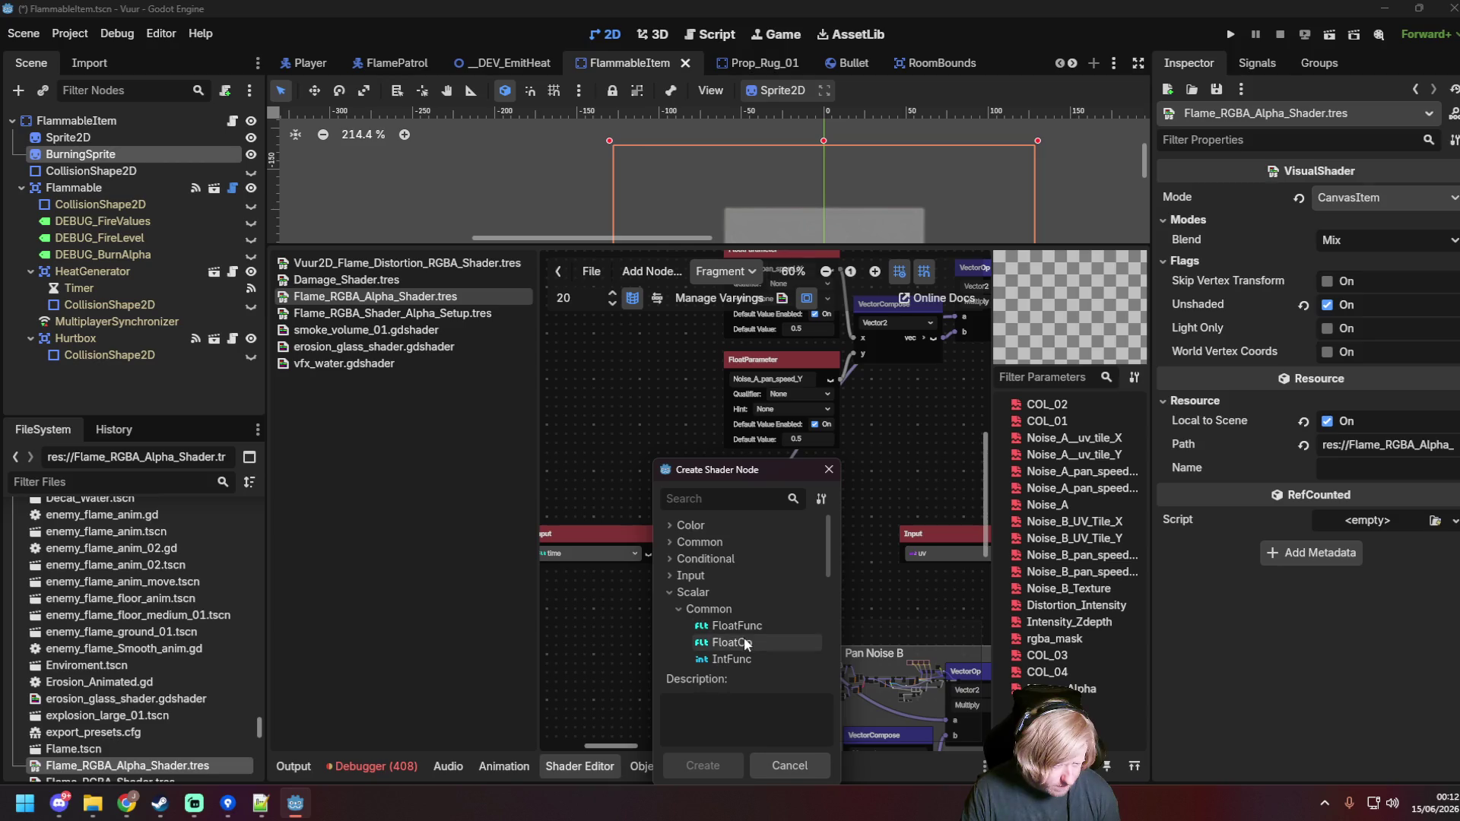
{"action": "double_click", "coordinate": [743, 637]}
Step: Wire the time input into the FloatOp Add's a, and its result into VectorOp a
{"action": "left_click_drag", "start_coordinate": [683, 499], "coordinate": [823, 527]}
{"action": "scroll", "scroll_direction": "down", "scroll_amount": 3}
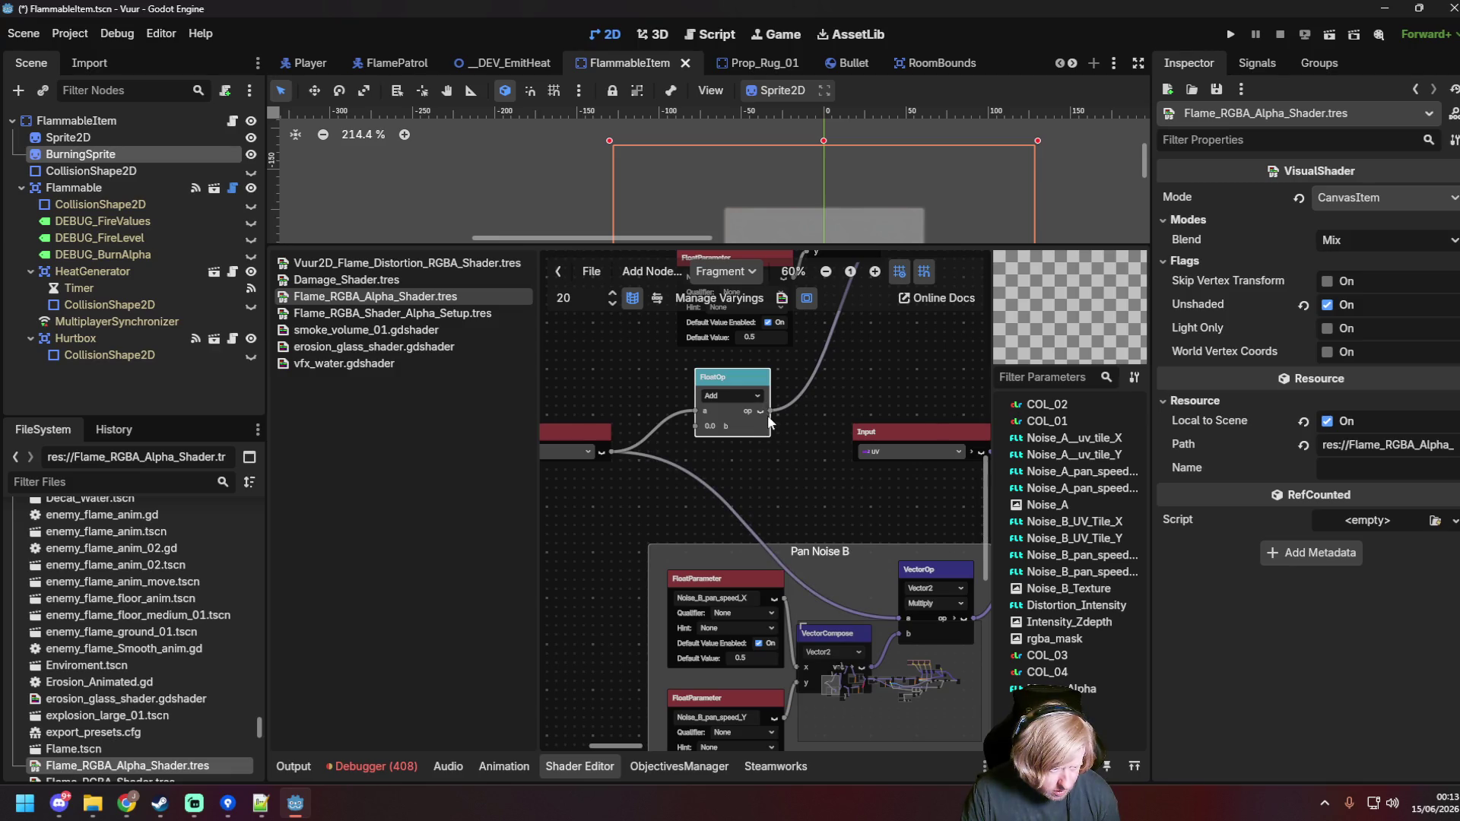
{"action": "left_click_drag", "start_coordinate": [810, 526], "coordinate": [906, 619]}
{"action": "left_click_drag", "start_coordinate": [731, 378], "coordinate": [694, 415]}
{"action": "scroll", "scroll_direction": "left", "scroll_amount": 3}
{"action": "scroll", "scroll_direction": "up", "scroll_amount": 3}
{"action": "scroll", "scroll_direction": "right", "scroll_amount": 3}
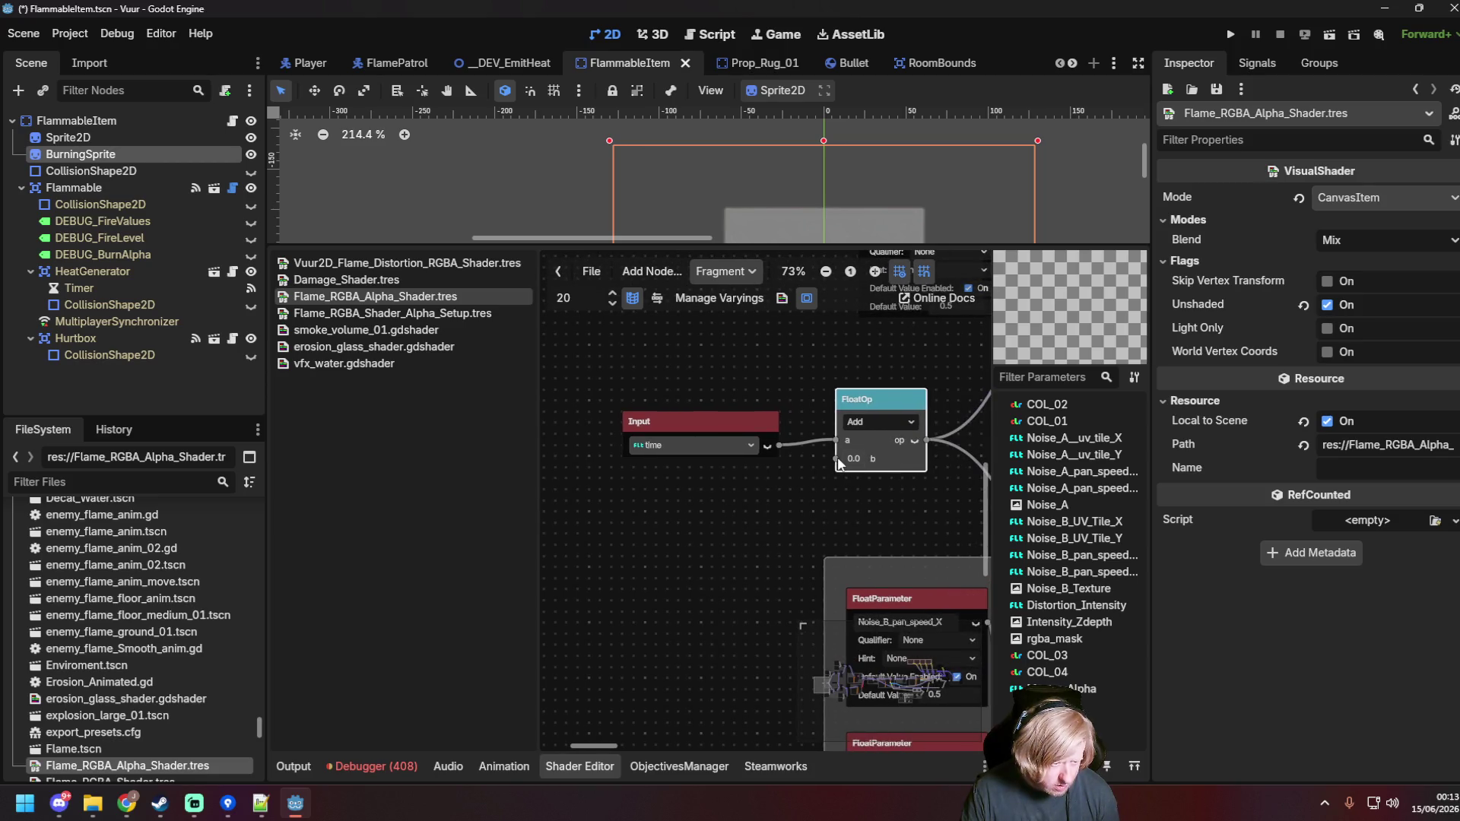
{"action": "right_click", "coordinate": [654, 523]}
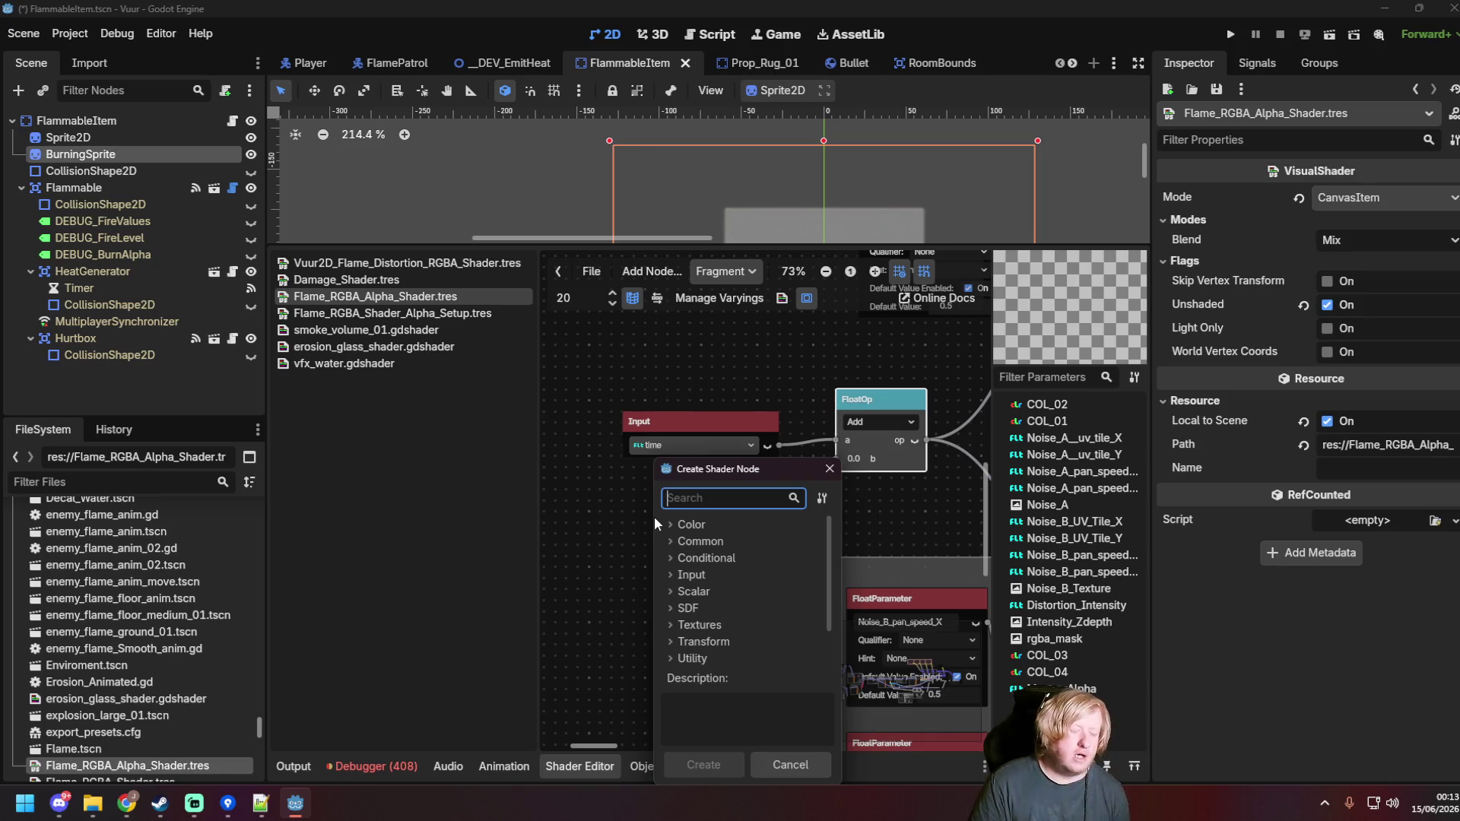
Step: Add a FloatParameter node feeding the Add node's b input, beside the time Input
{"action": "type", "text": "parameter"}
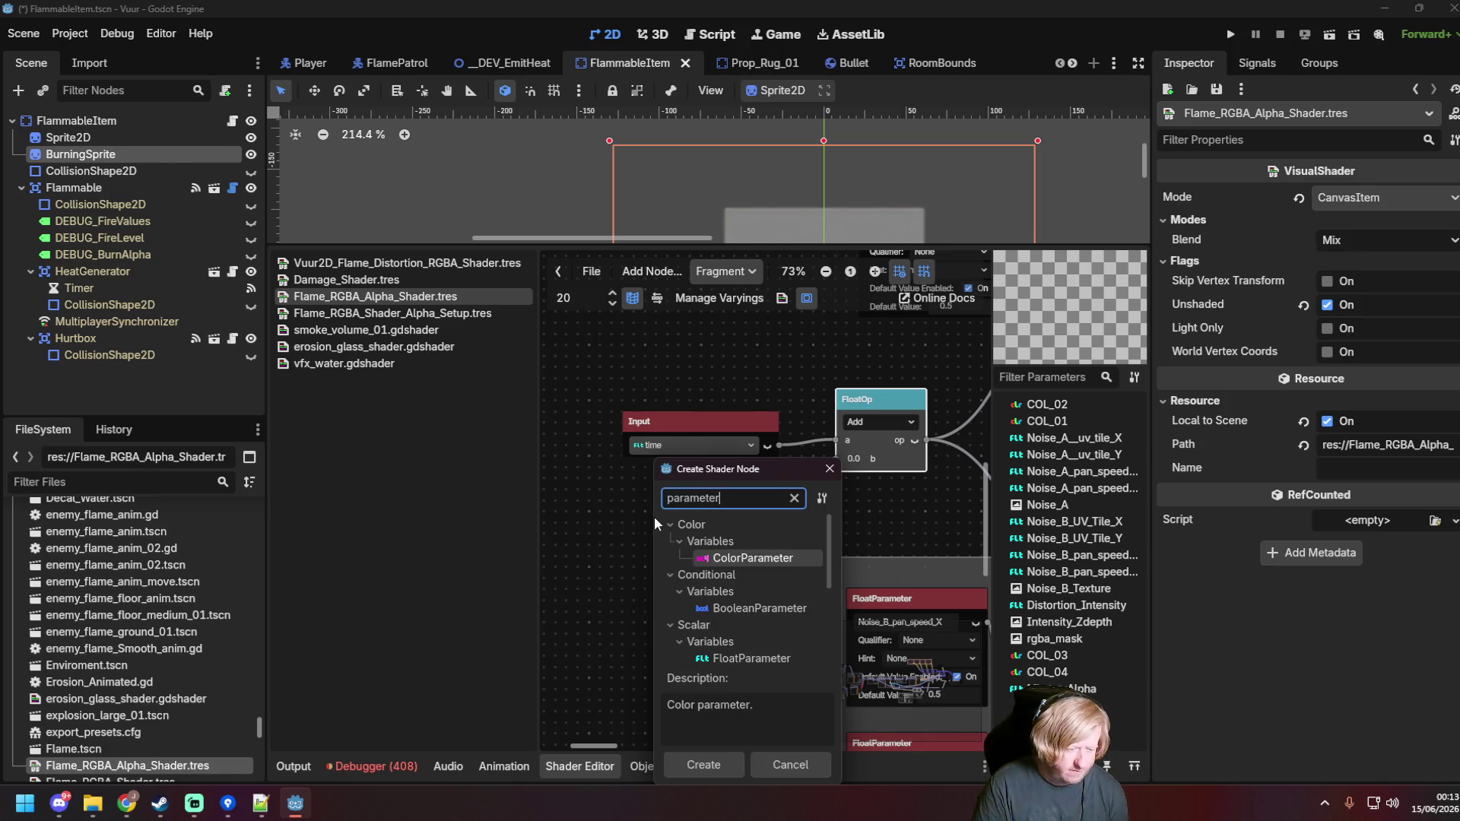
{"action": "double_click", "coordinate": [750, 658]}
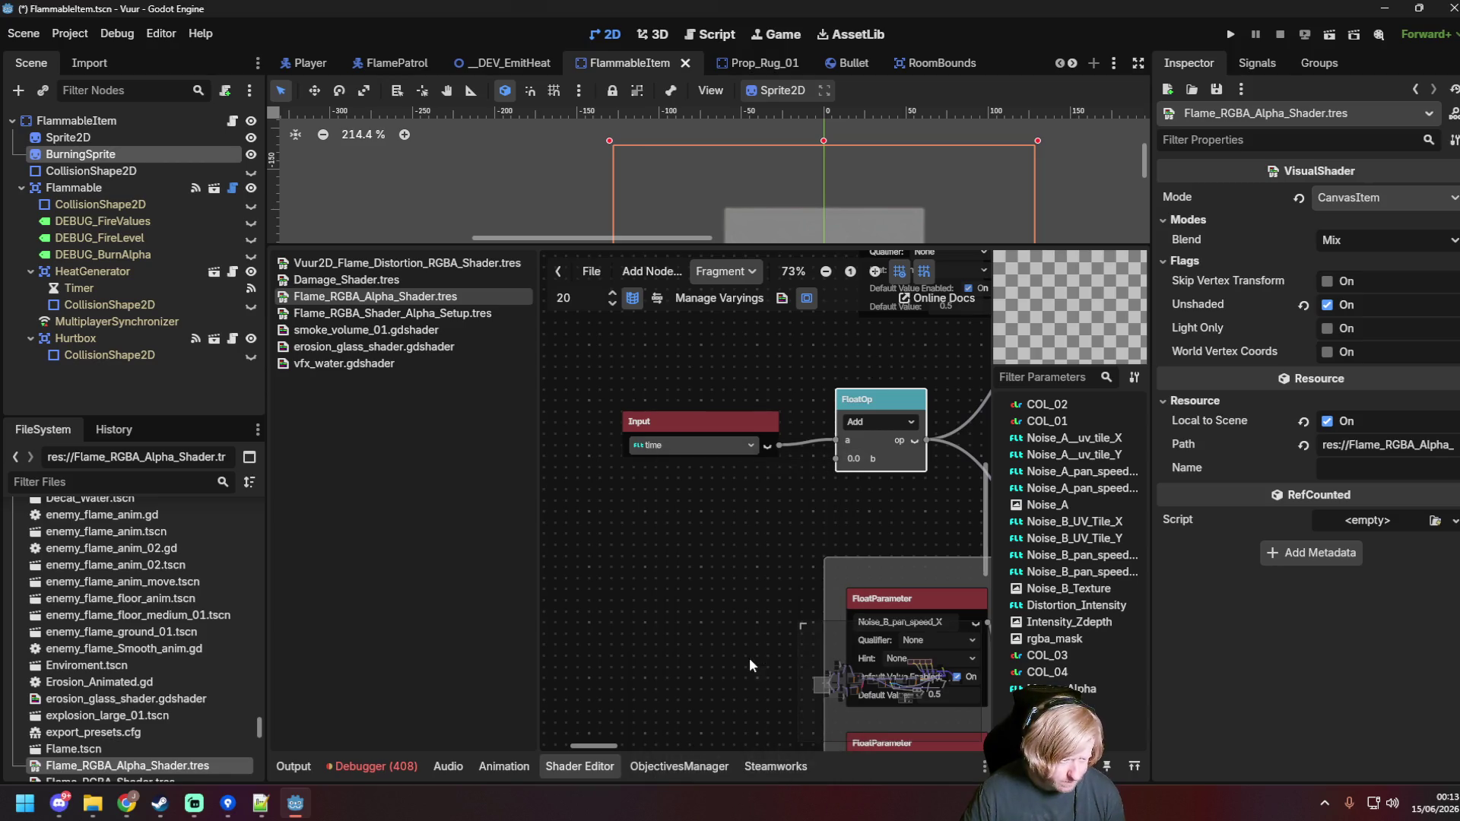
{"action": "left_click_drag", "start_coordinate": [721, 532], "coordinate": [701, 479]}
{"action": "scroll", "scroll_direction": "up", "scroll_amount": 3}
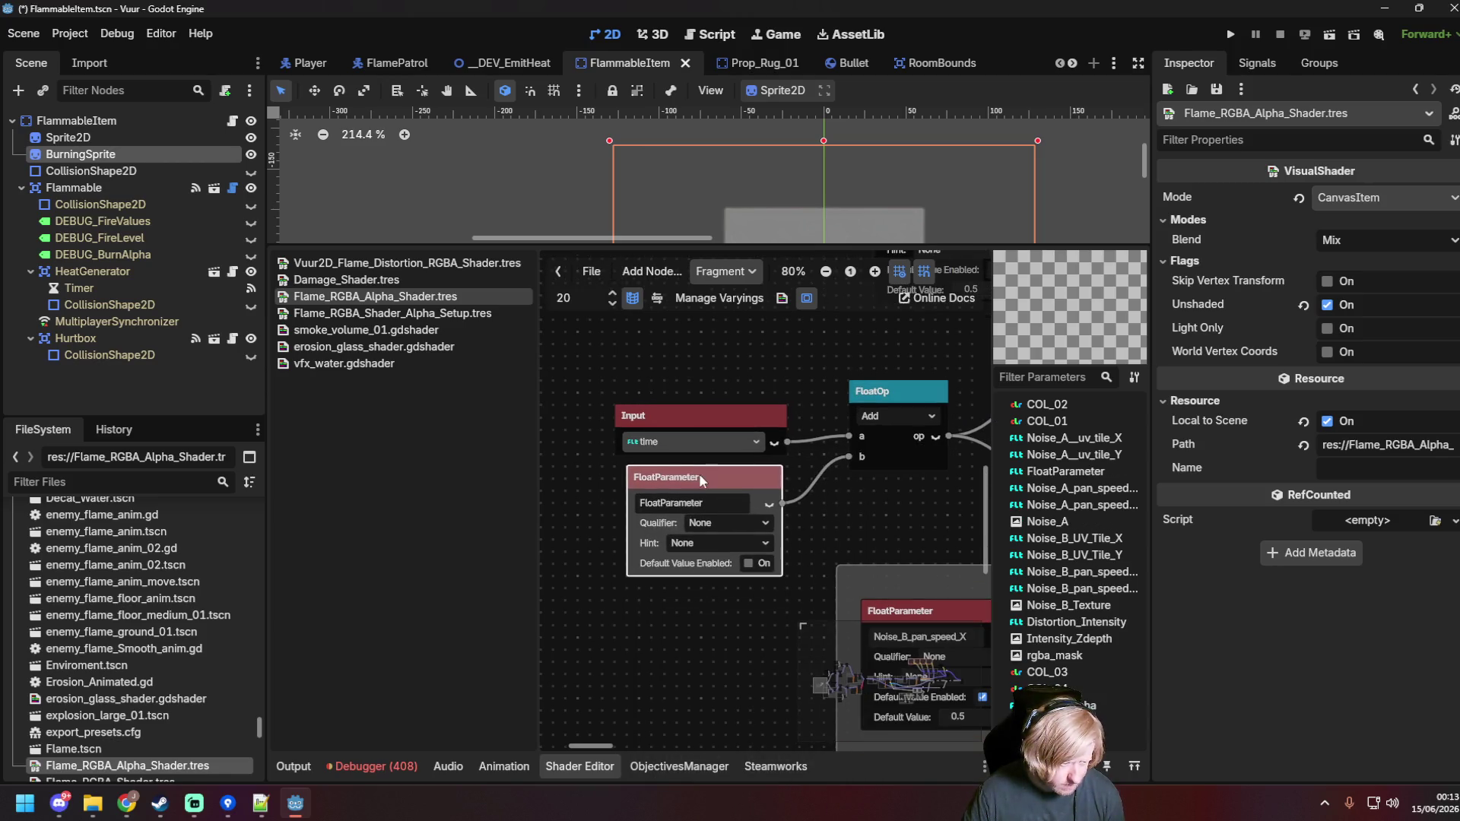
Step: Rename the parameter to start_position, enable its default value, and save
{"action": "double_click", "coordinate": [717, 503]}
{"action": "type", "text": "start_posit"}
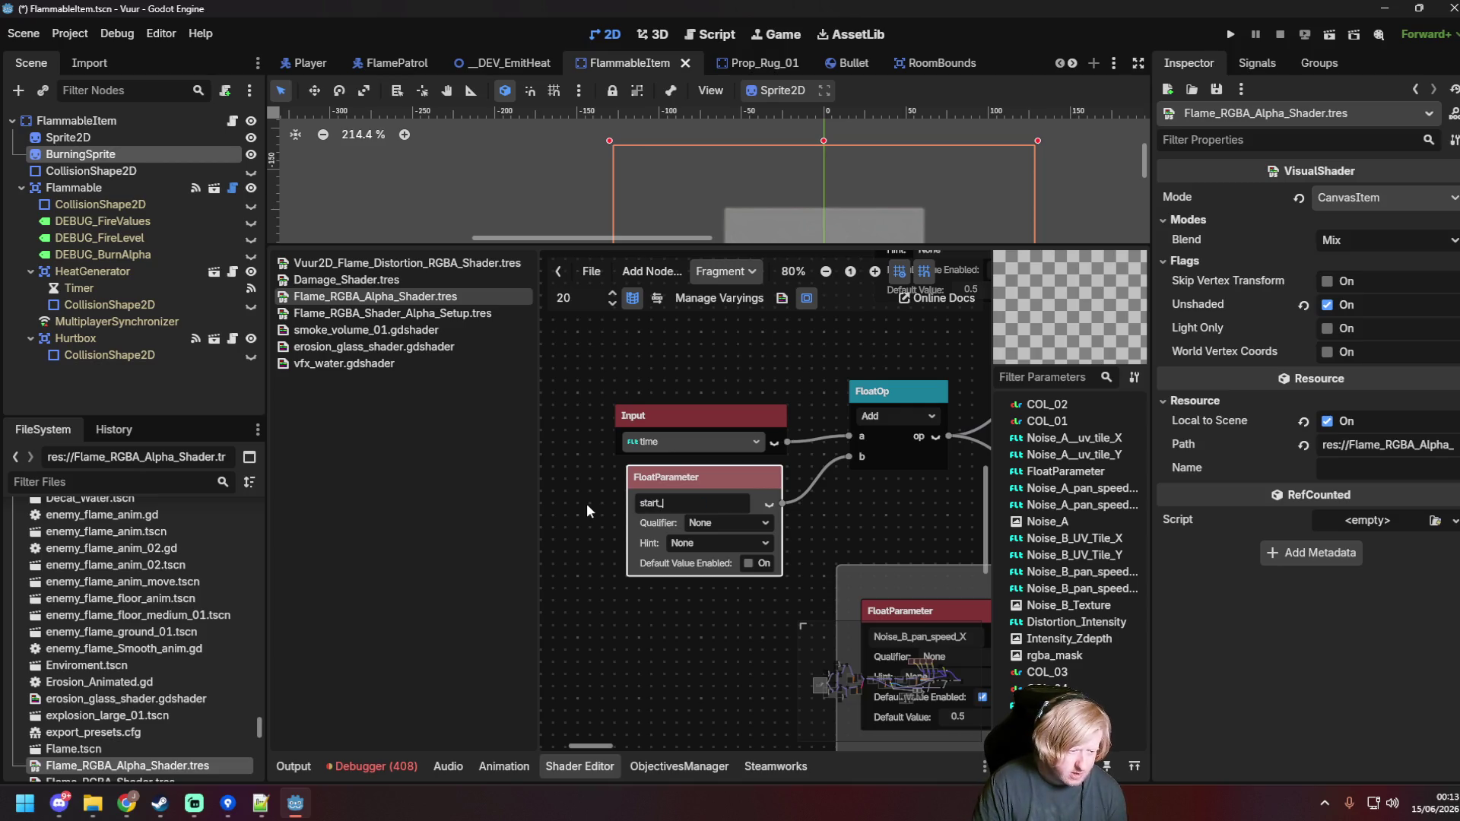
{"action": "type", "text": "ion"}
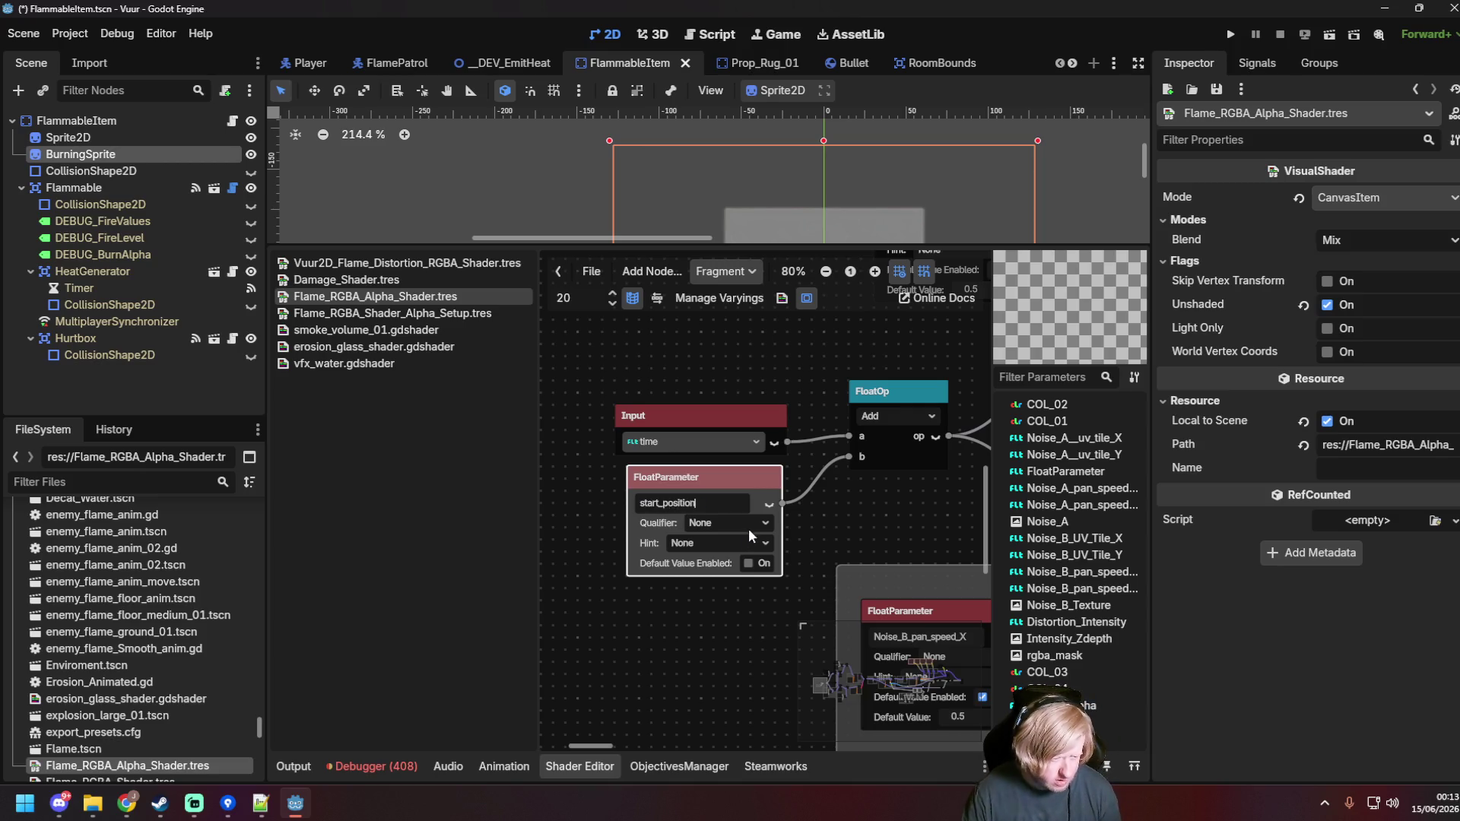
{"action": "left_click", "coordinate": [723, 604]}
{"action": "left_click", "coordinate": [749, 564]}
{"action": "key", "text": "ctrl+s"}
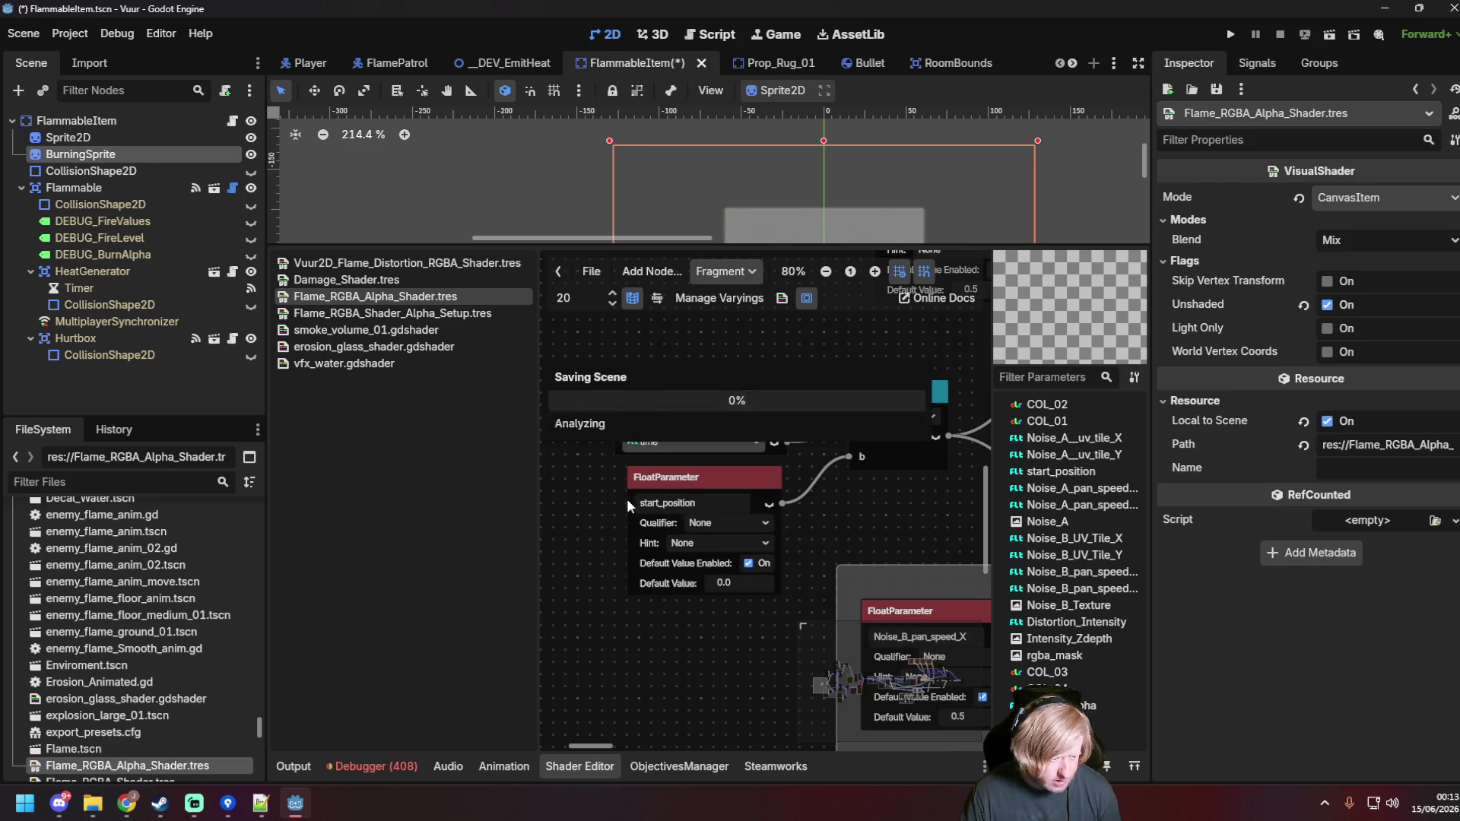
{"action": "left_click", "coordinate": [747, 473]}
{"action": "left_click", "coordinate": [605, 504]}
{"action": "key", "text": "ctrl+s"}
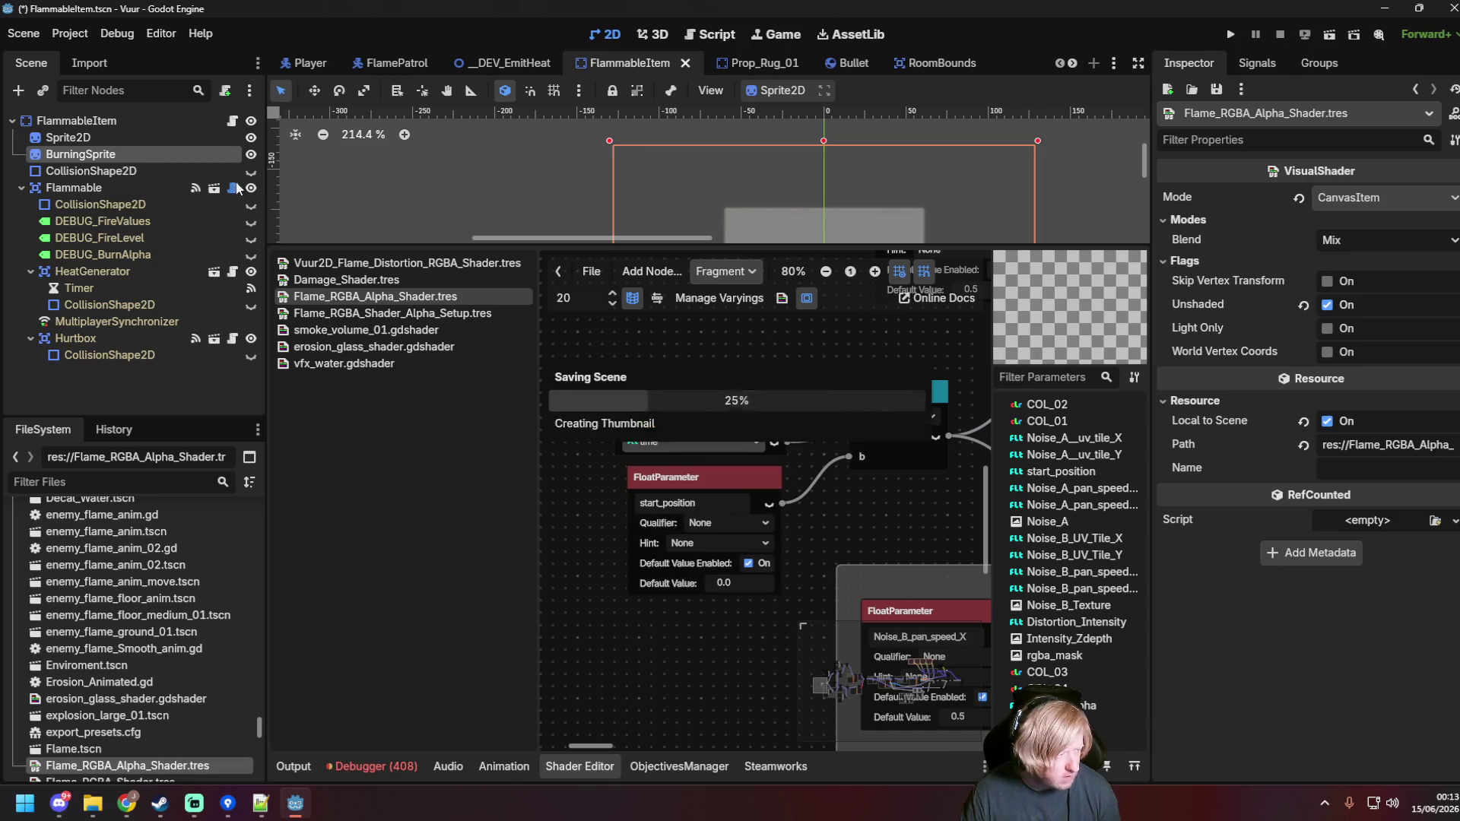
{"action": "left_click", "coordinate": [233, 120]}
Step: Check the FlamePatrol scene, then switch to the __DEV_EmitHeat scene tab
{"action": "left_click", "coordinate": [731, 222]}
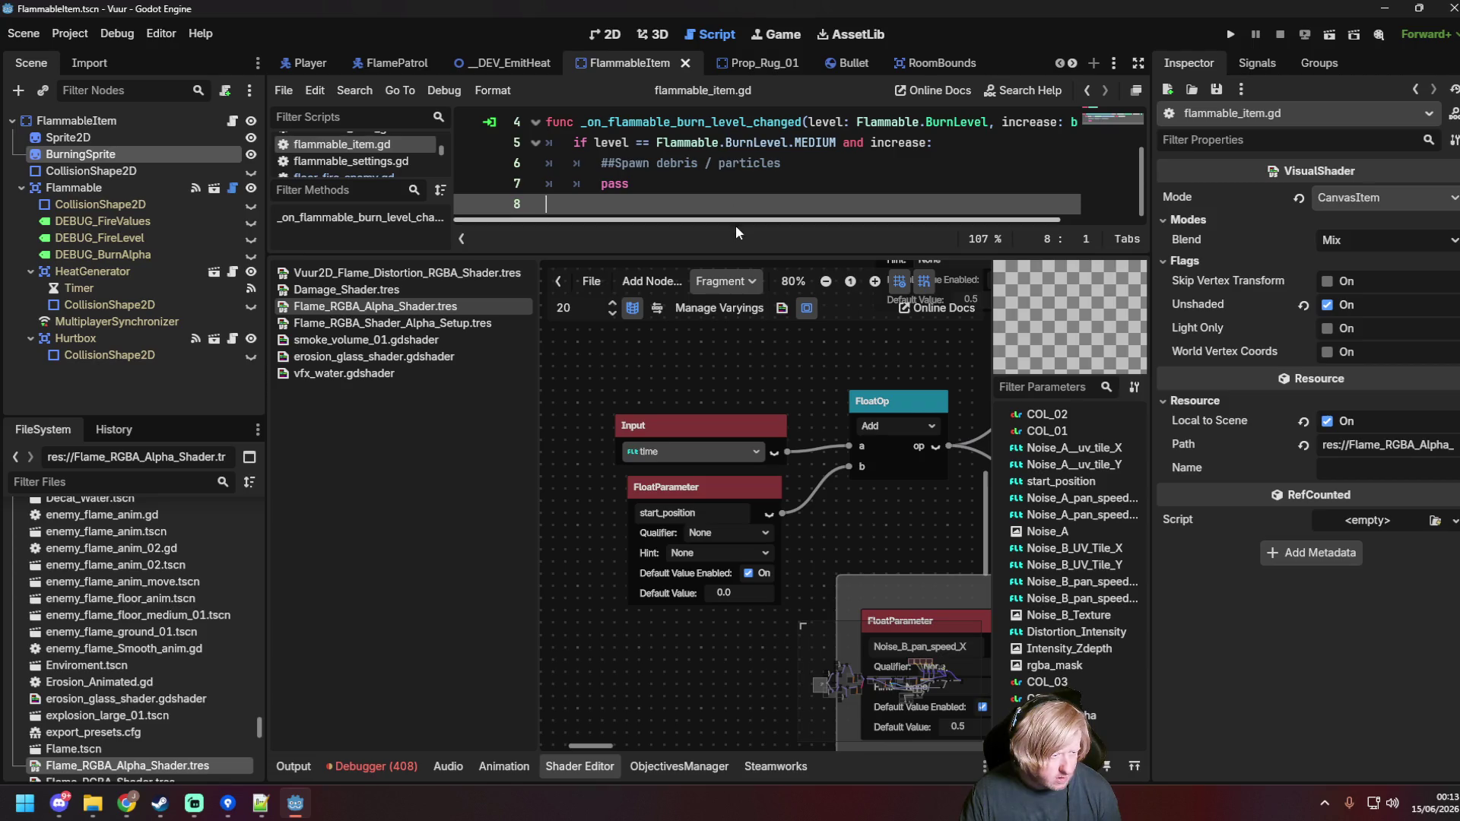
{"action": "left_click_drag", "start_coordinate": [734, 259], "coordinate": [726, 525]}
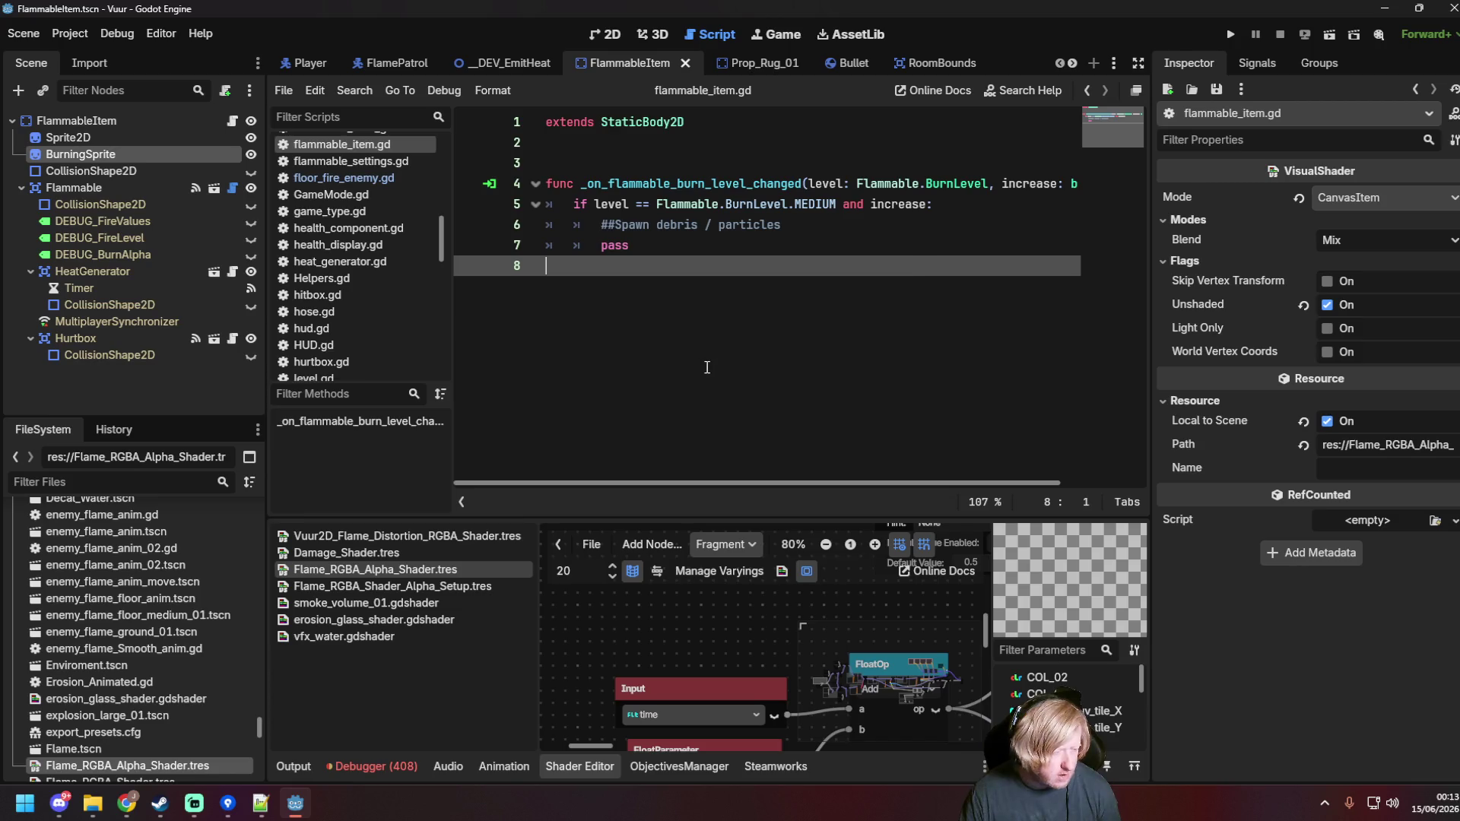
{"action": "scroll", "scroll_direction": "up", "scroll_amount": 3}
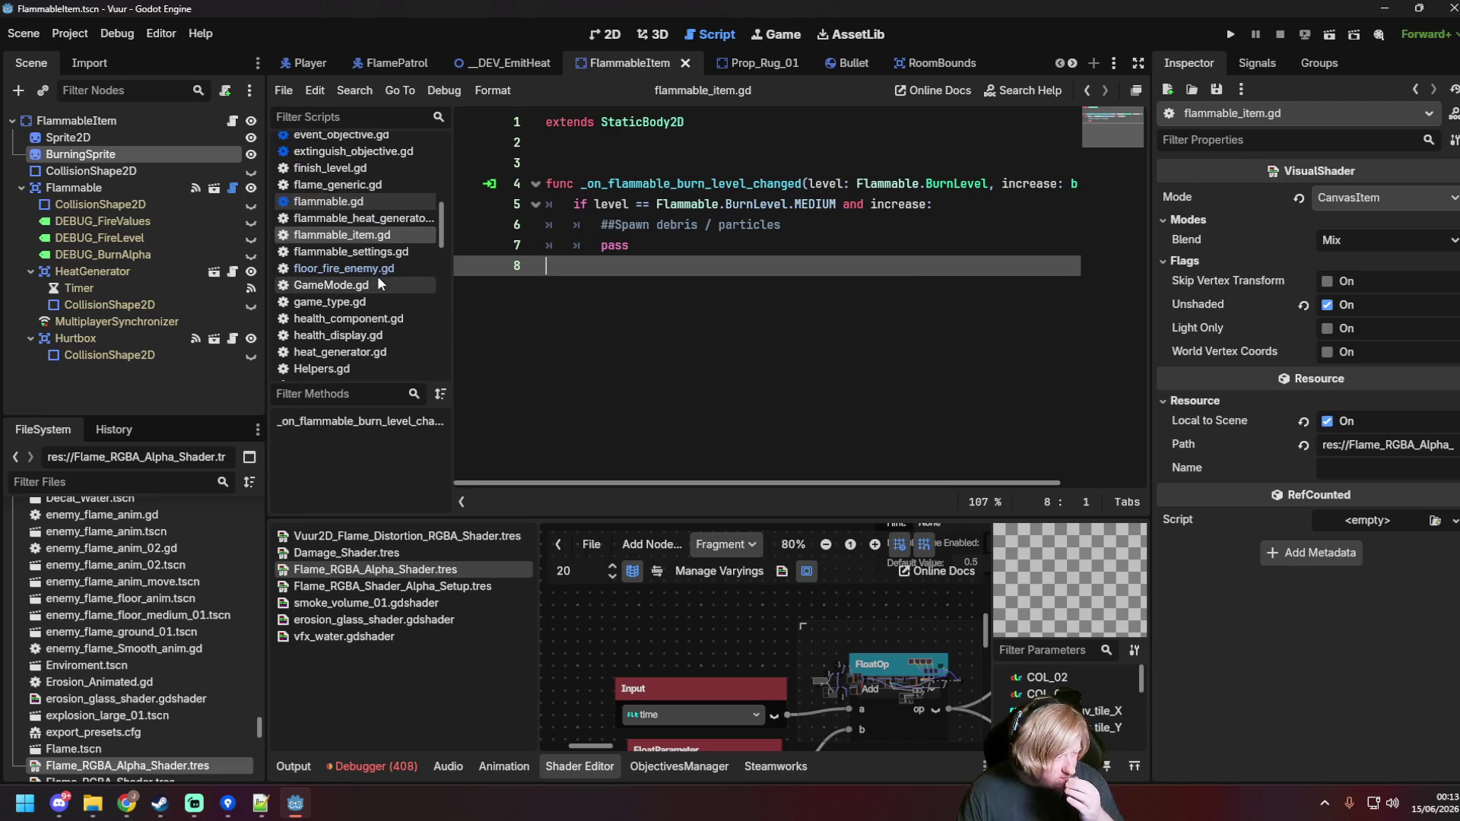
{"action": "scroll", "scroll_direction": "up", "scroll_amount": 3}
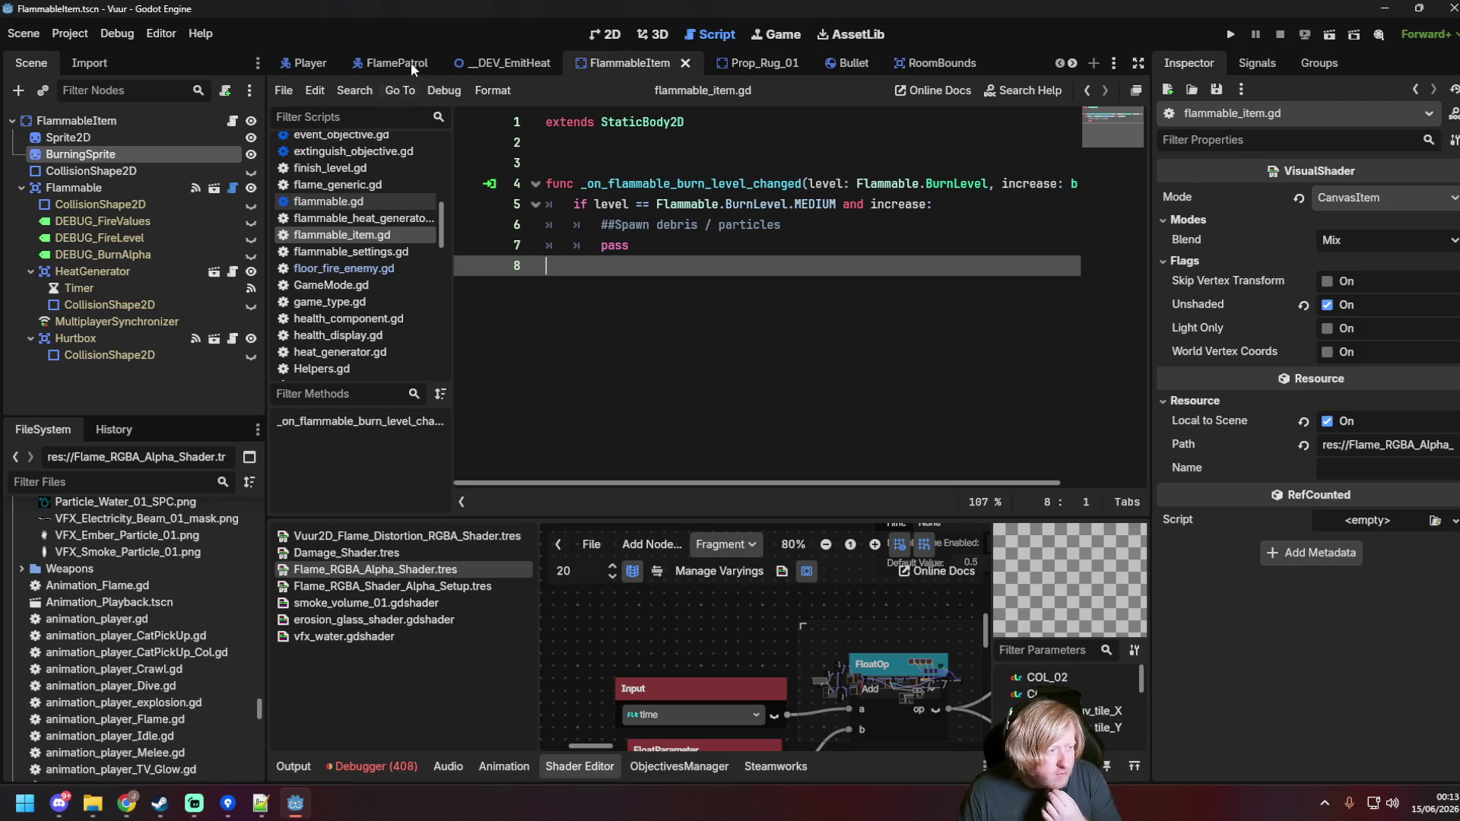
{"action": "left_click", "coordinate": [385, 64]}
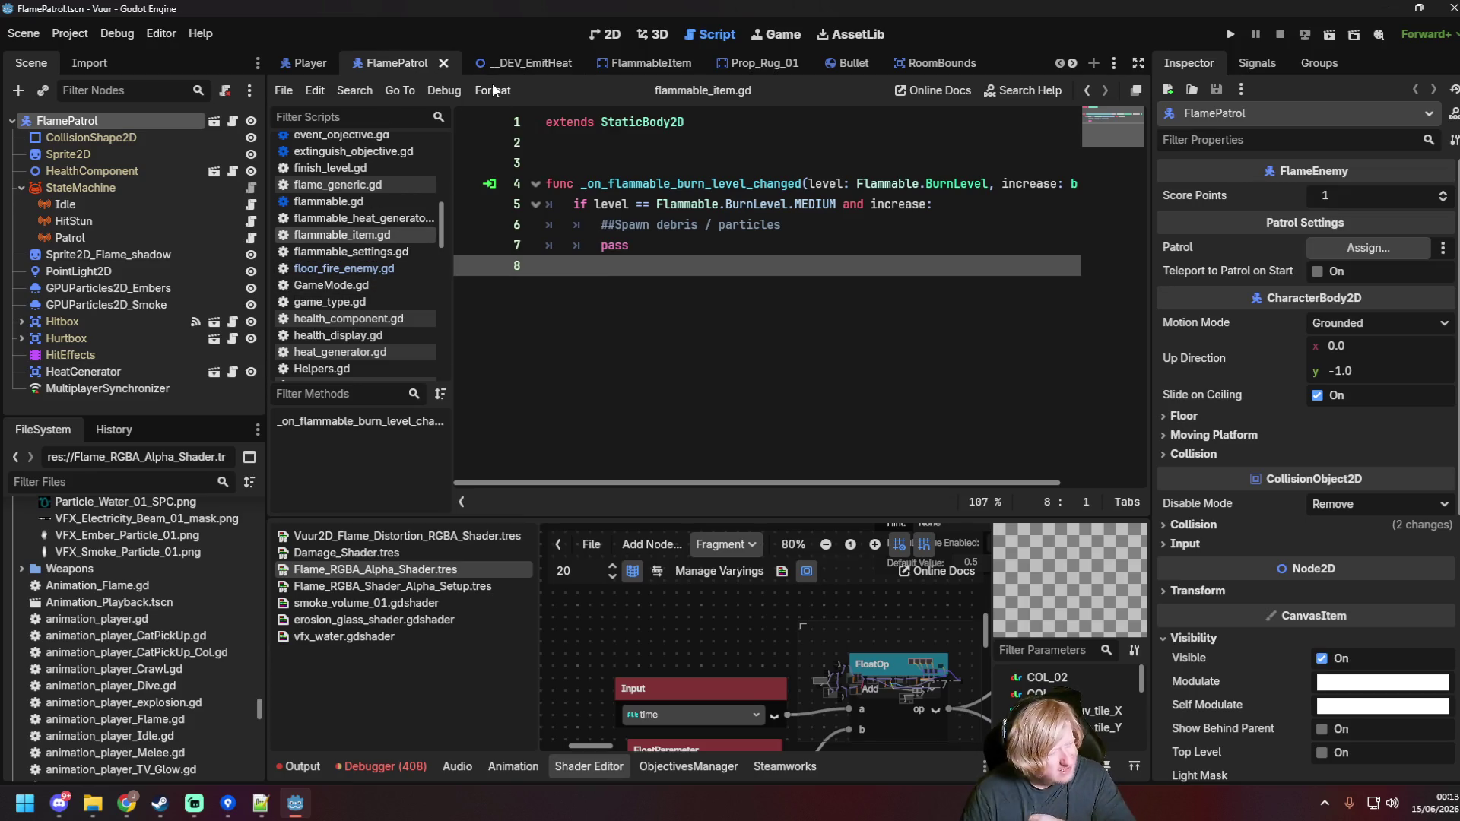
{"action": "left_click", "coordinate": [505, 63]}
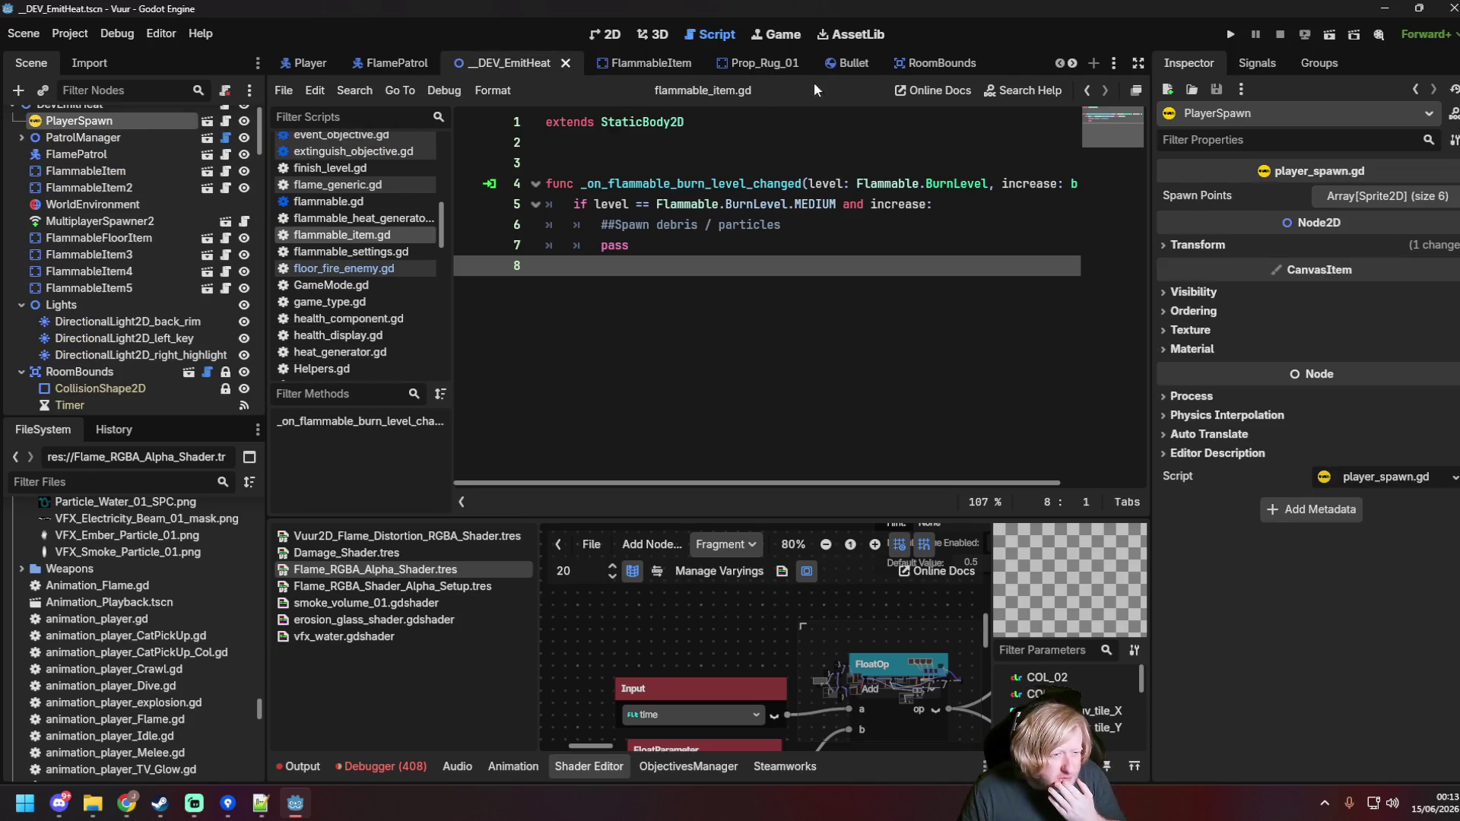
{"action": "scroll", "scroll_direction": "down", "scroll_amount": 3}
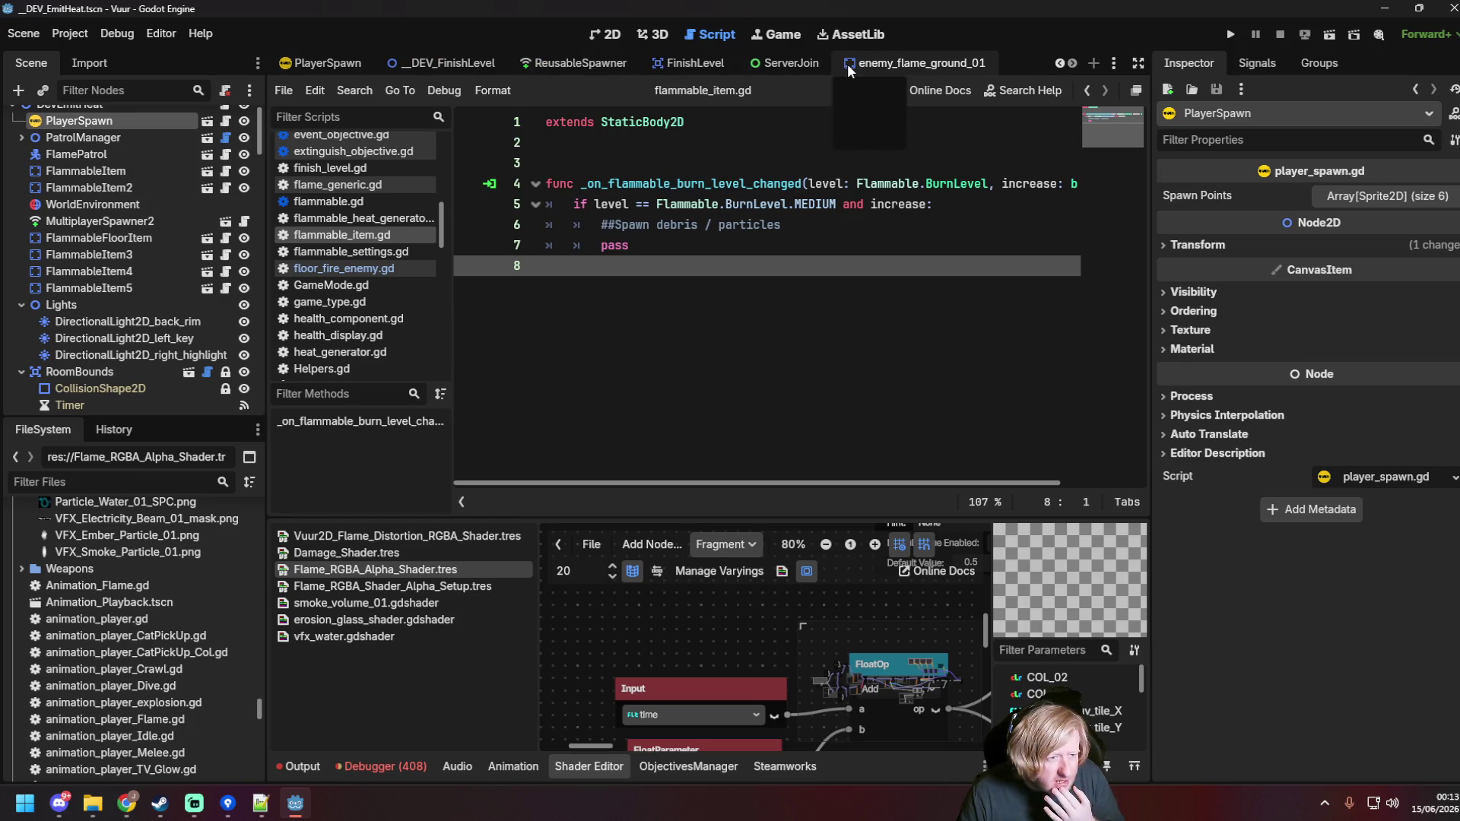
Step: In enemy_flame_ground_01's FloorFireEnemy script, copy the shader offset code on lines 21–24
{"action": "left_click", "coordinate": [846, 62]}
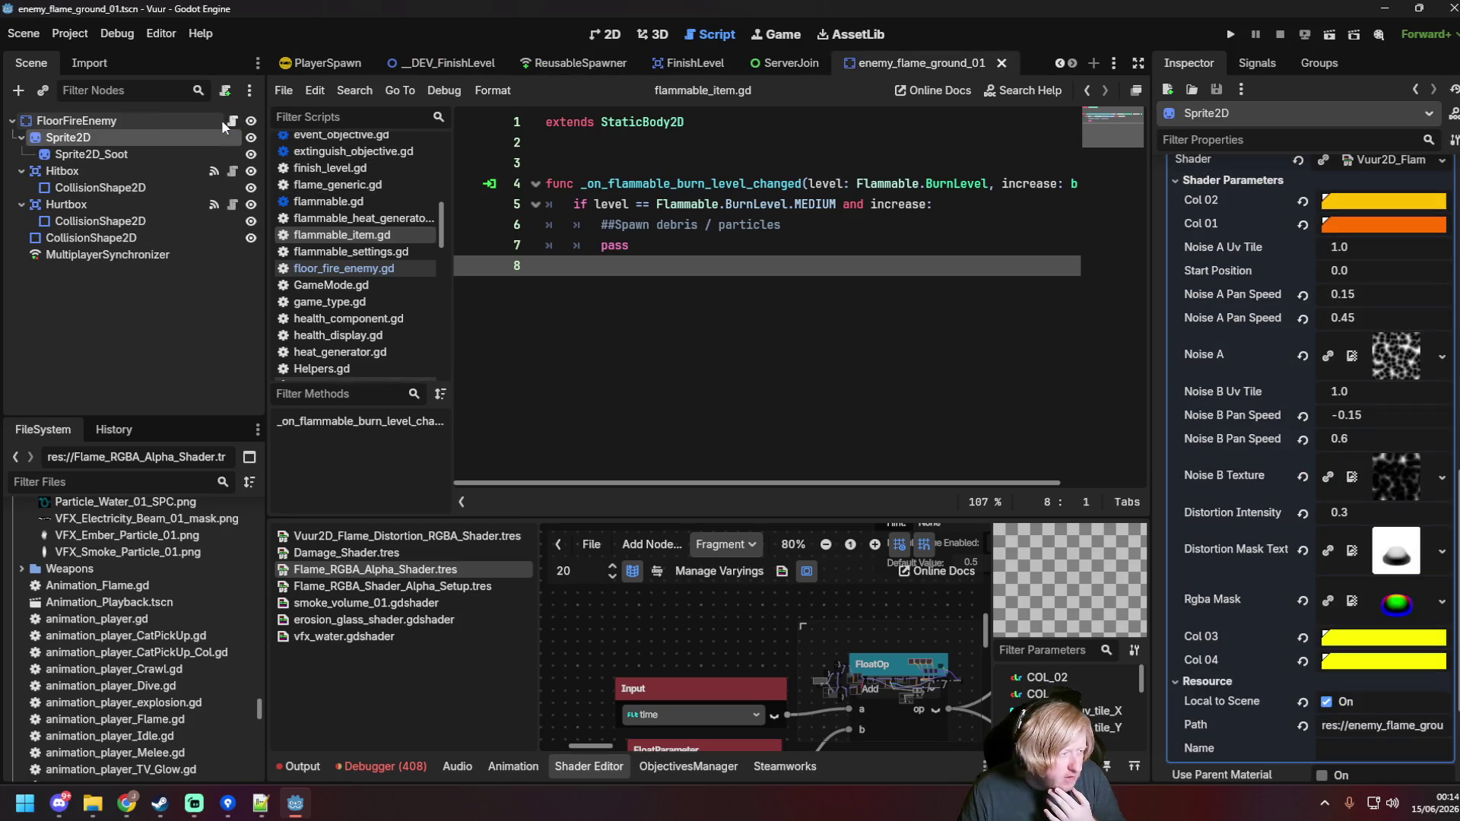
{"action": "left_click", "coordinate": [231, 120]}
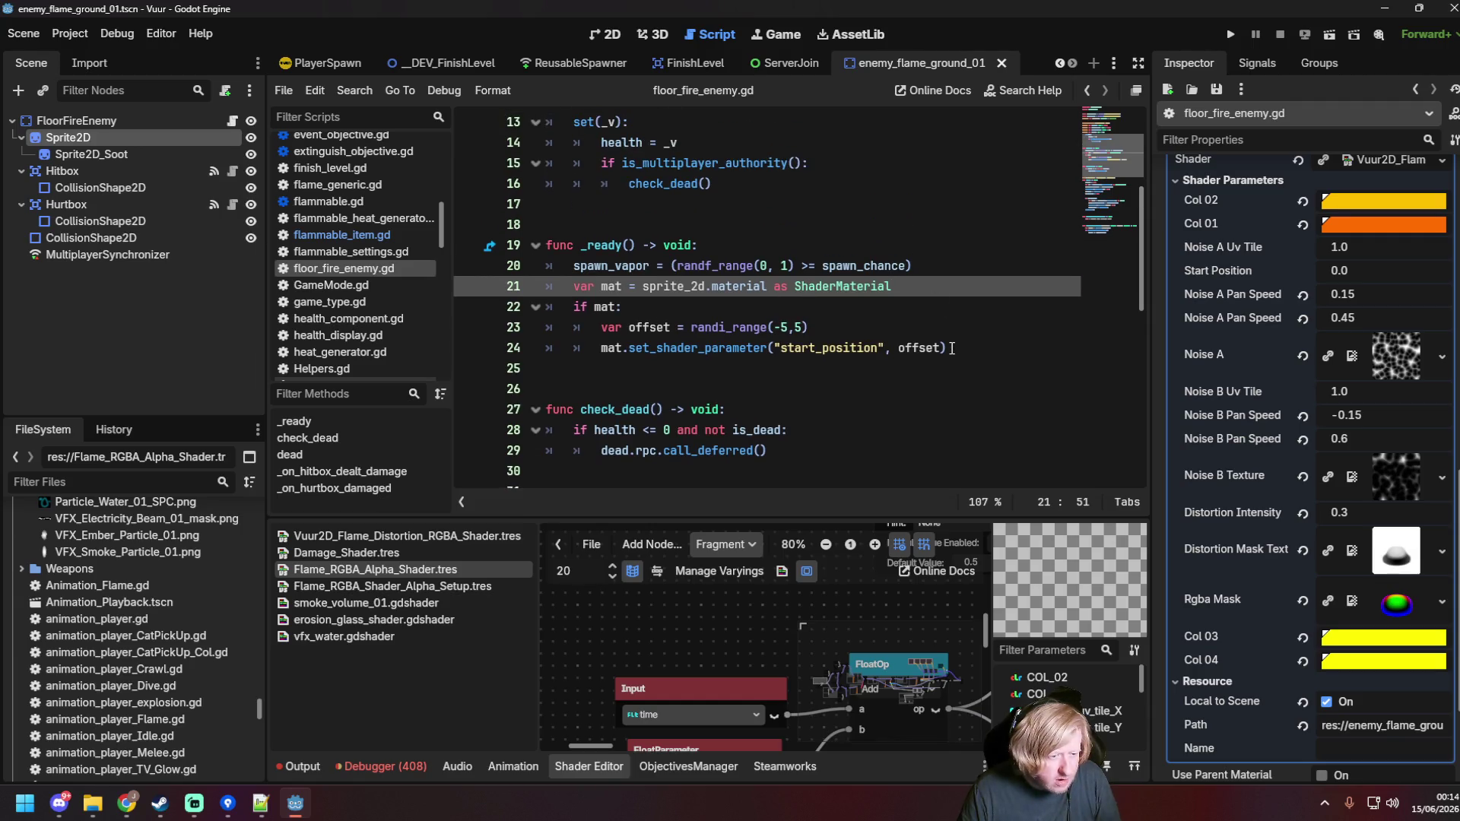
{"action": "left_click_drag", "start_coordinate": [948, 349], "coordinate": [578, 286]}
{"action": "scroll", "scroll_direction": "up", "scroll_amount": 3}
Step: Expand the Globals folder in FileSystem and open Common.gd
{"action": "left_click_drag", "start_coordinate": [257, 692], "coordinate": [272, 517]}
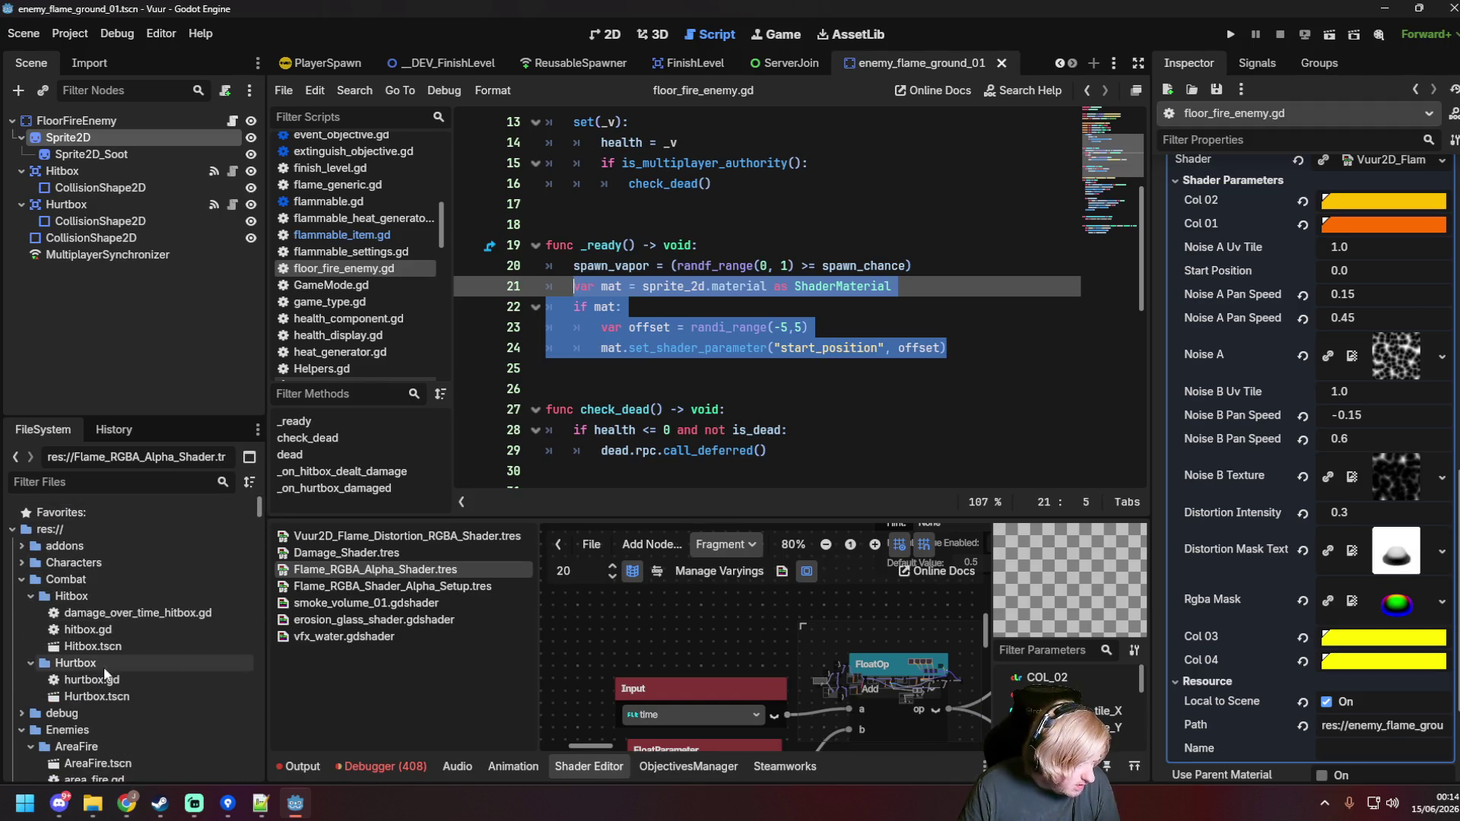
{"action": "left_click", "coordinate": [22, 579]}
{"action": "left_click", "coordinate": [21, 612]}
{"action": "left_click", "coordinate": [22, 630]}
{"action": "left_click", "coordinate": [21, 630]}
{"action": "left_click", "coordinate": [21, 663]}
{"action": "scroll", "scroll_direction": "down", "scroll_amount": 3}
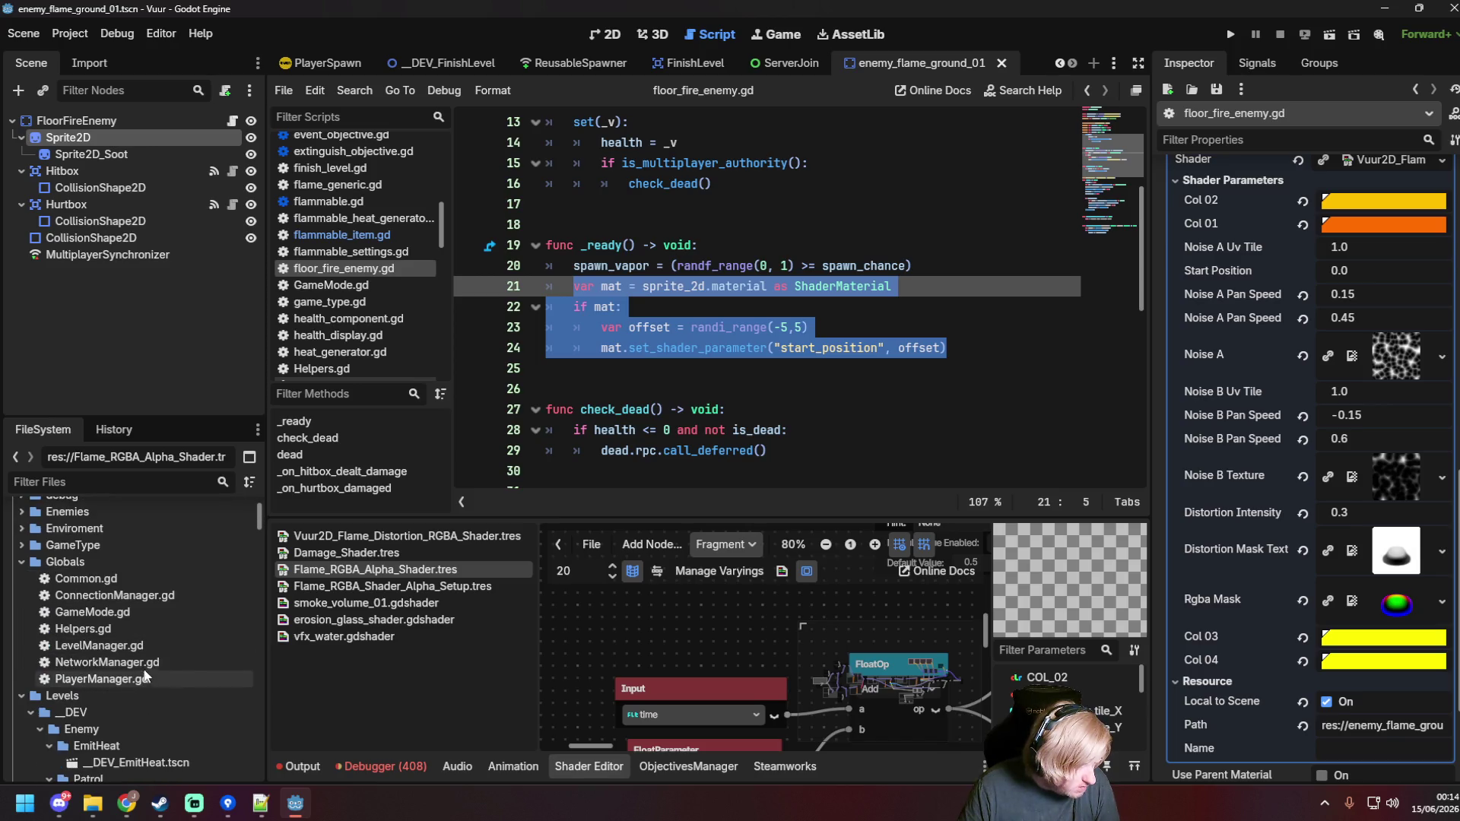
{"action": "double_click", "coordinate": [124, 577]}
{"action": "scroll", "scroll_direction": "down", "scroll_amount": 3}
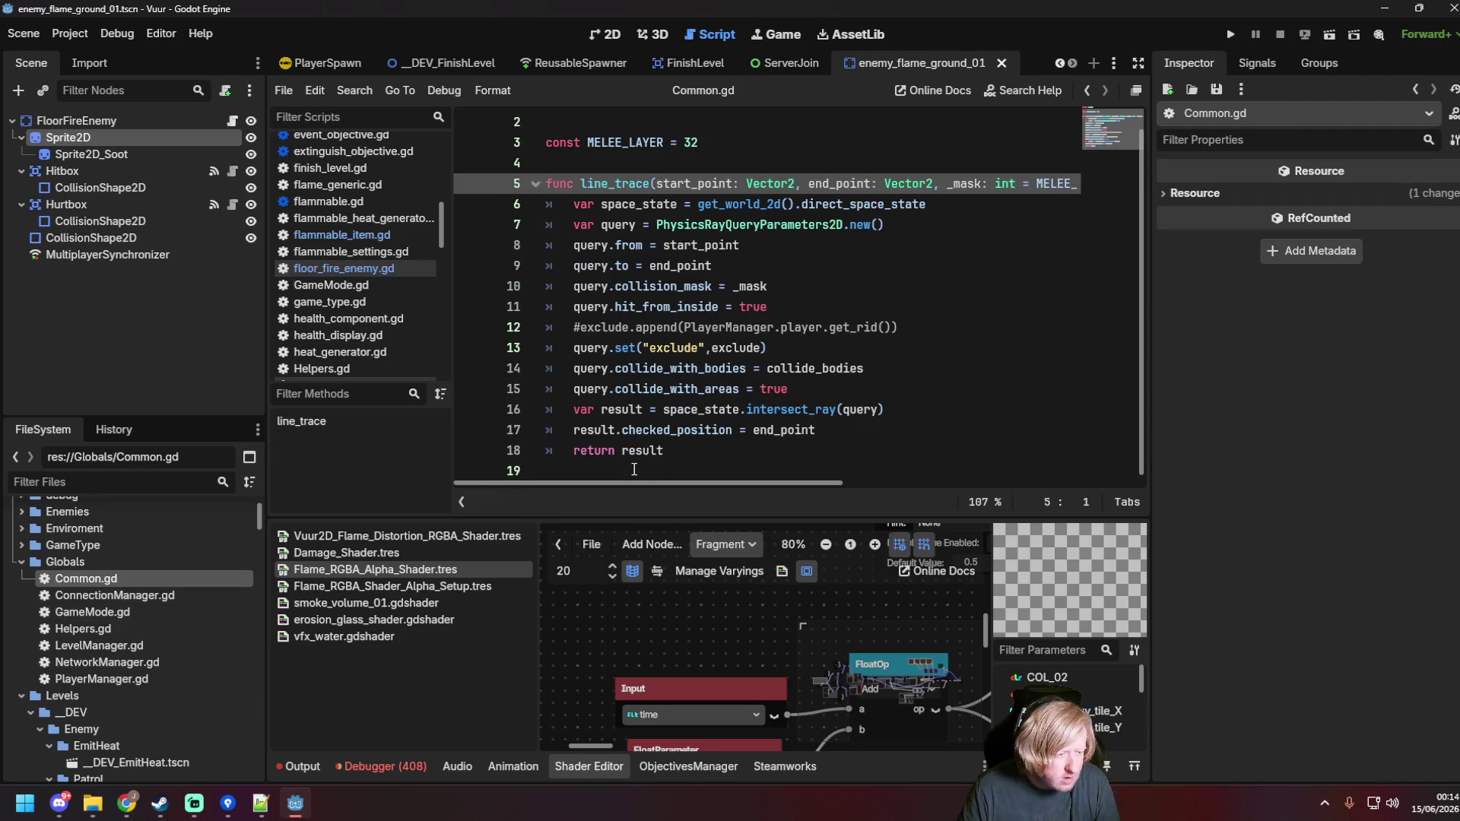
Step: Write the header func set_shader_param(sprite, param_name: String, param_value) -> void at Common.gd's end
{"action": "left_click", "coordinate": [634, 465]}
{"action": "key", "text": "Return"}
{"action": "type", "text": "func set"}
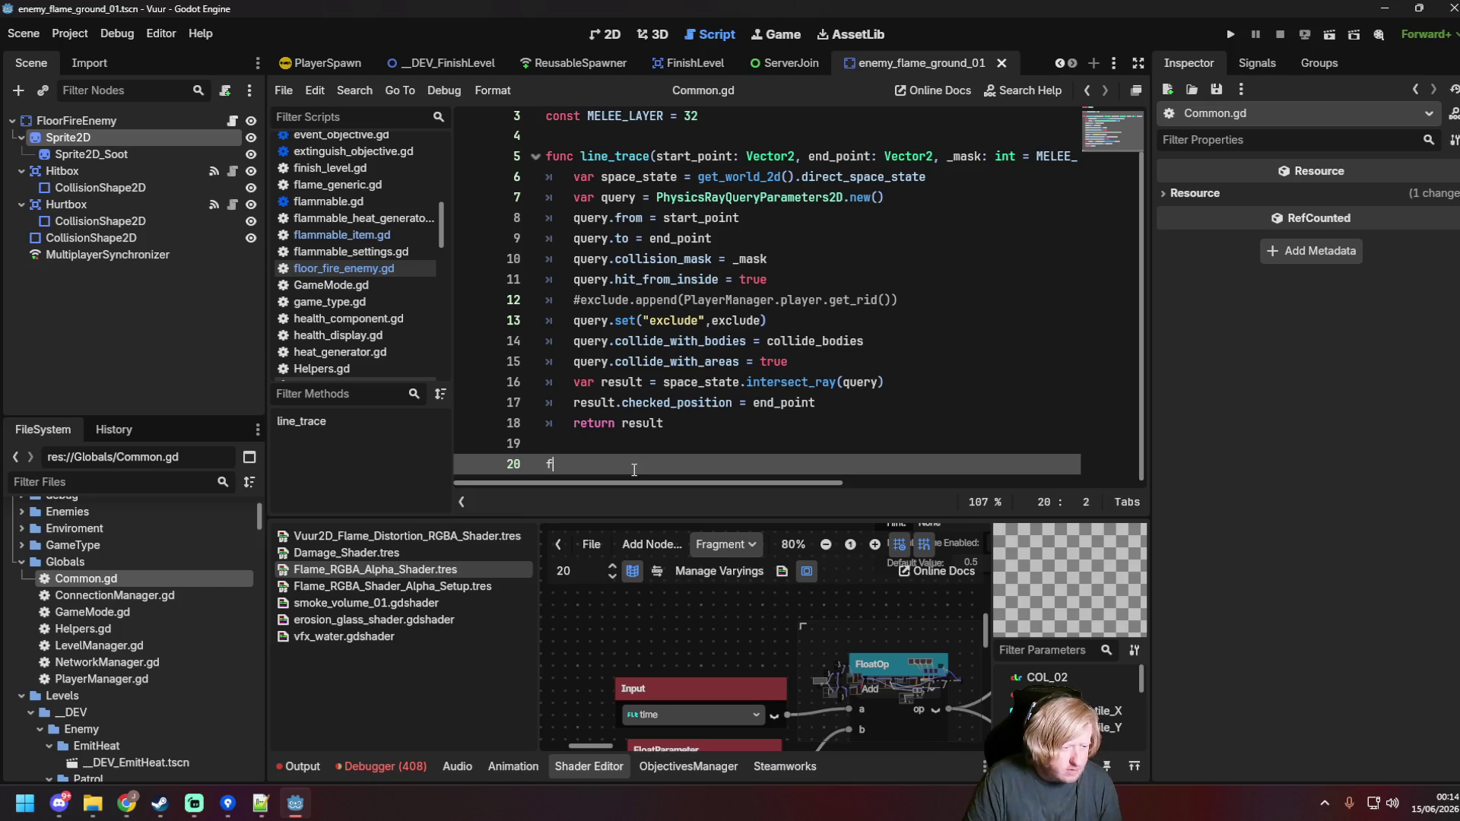
{"action": "type", "text": "_"}
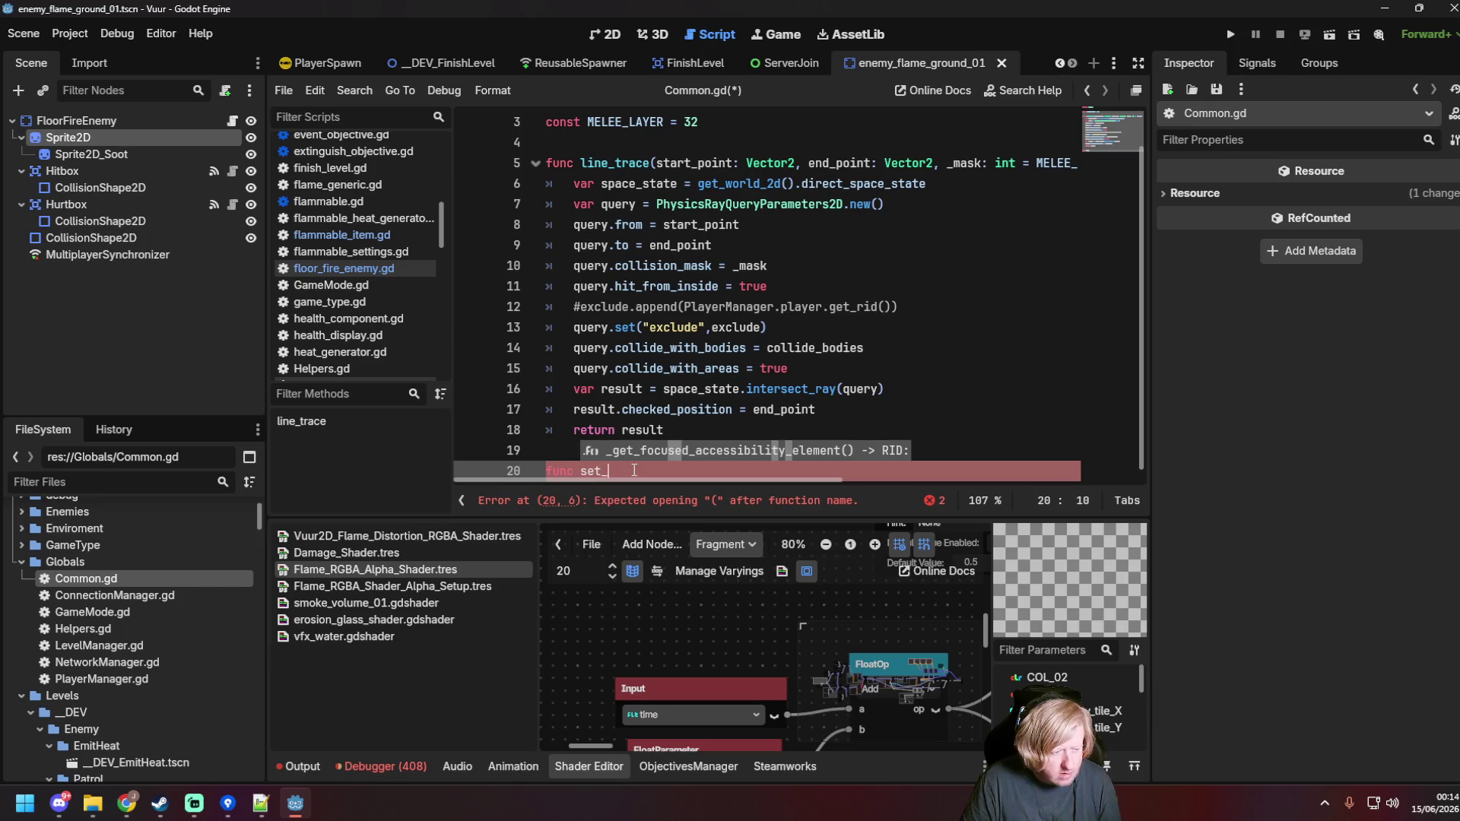
{"action": "type", "text": "shader_param("}
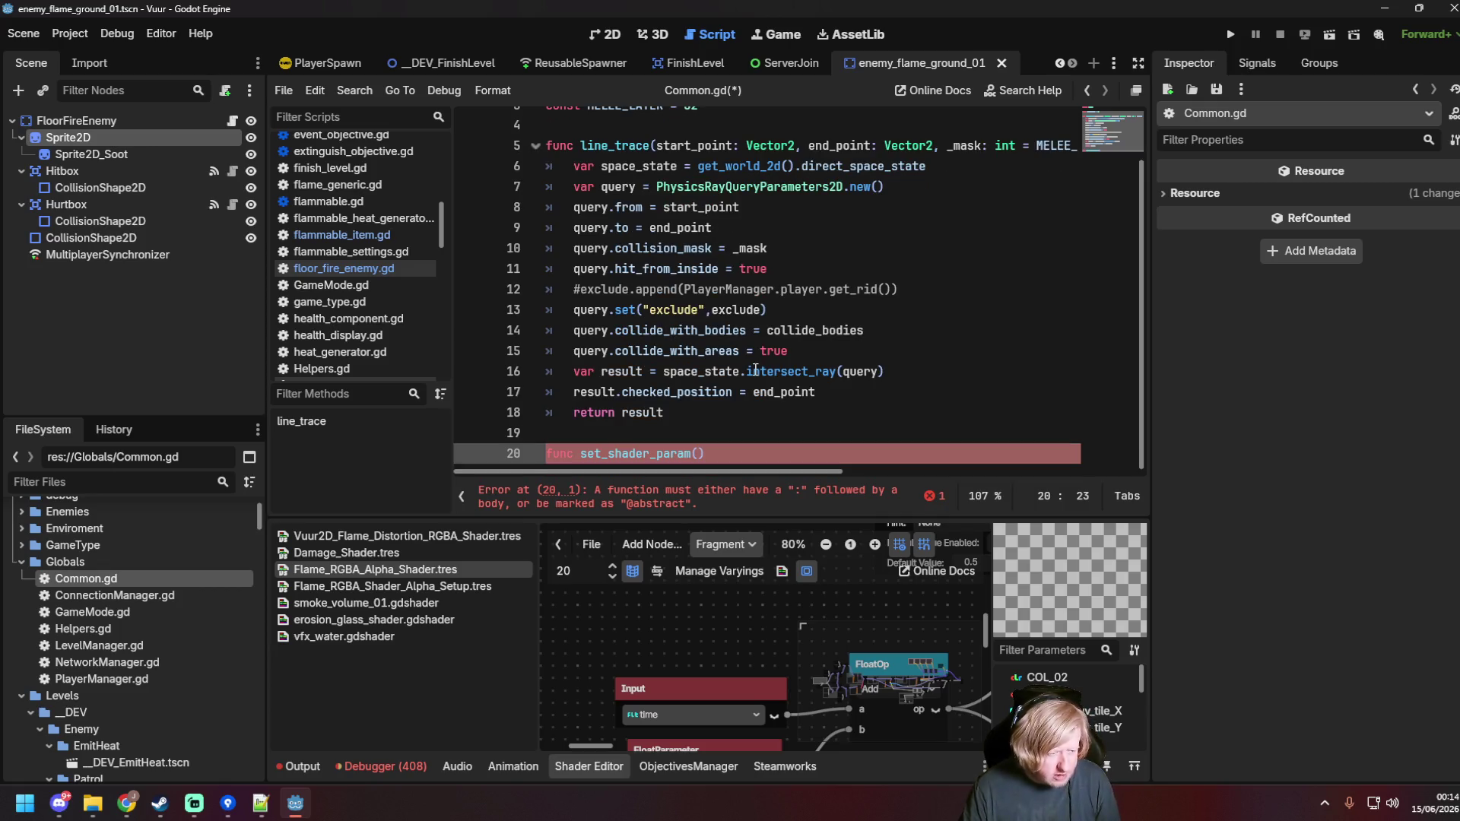
{"action": "mouse_move", "coordinate": [755, 369]}
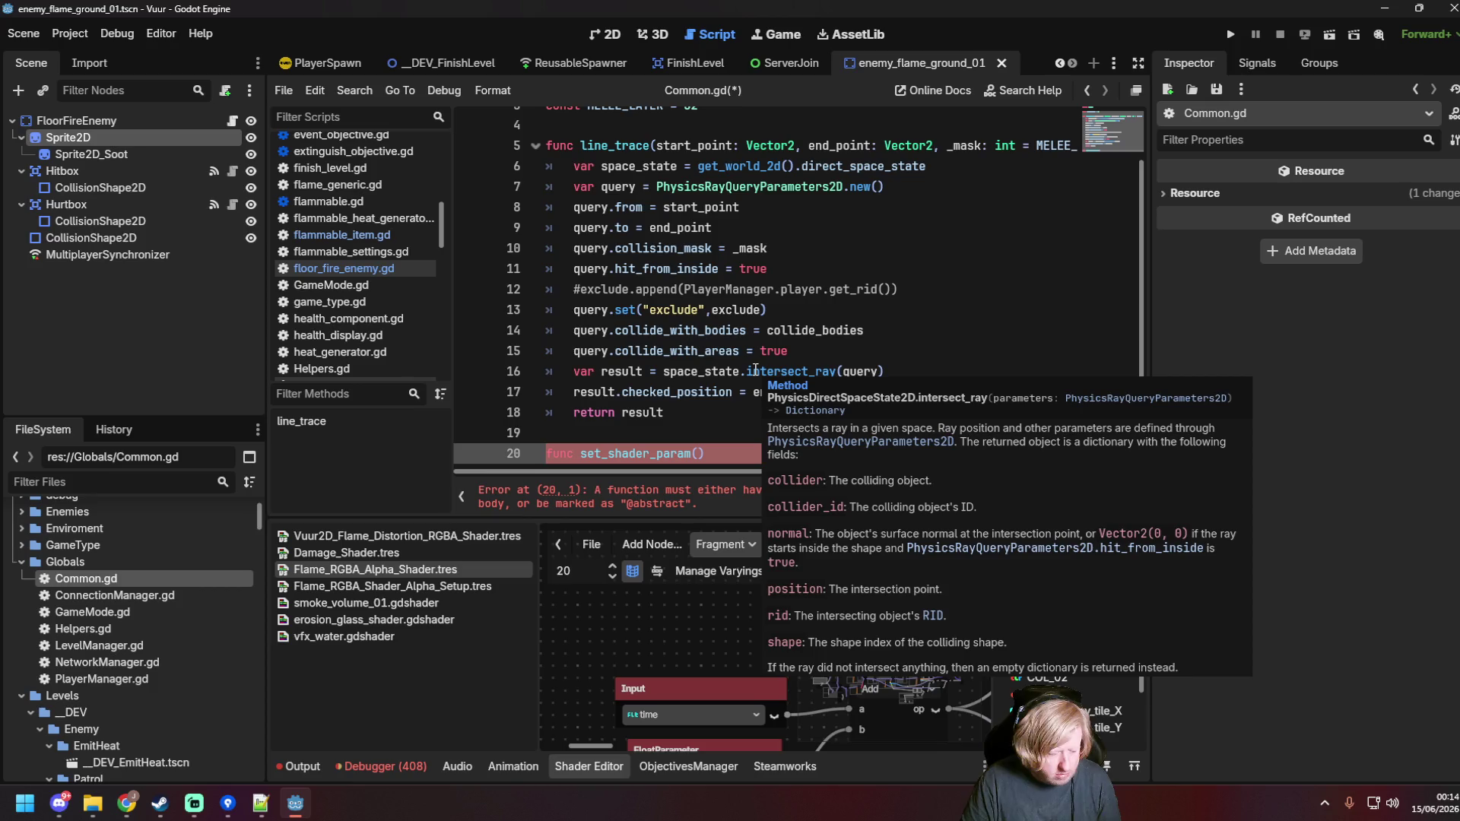
{"action": "type", "text": "sprite: Sp"}
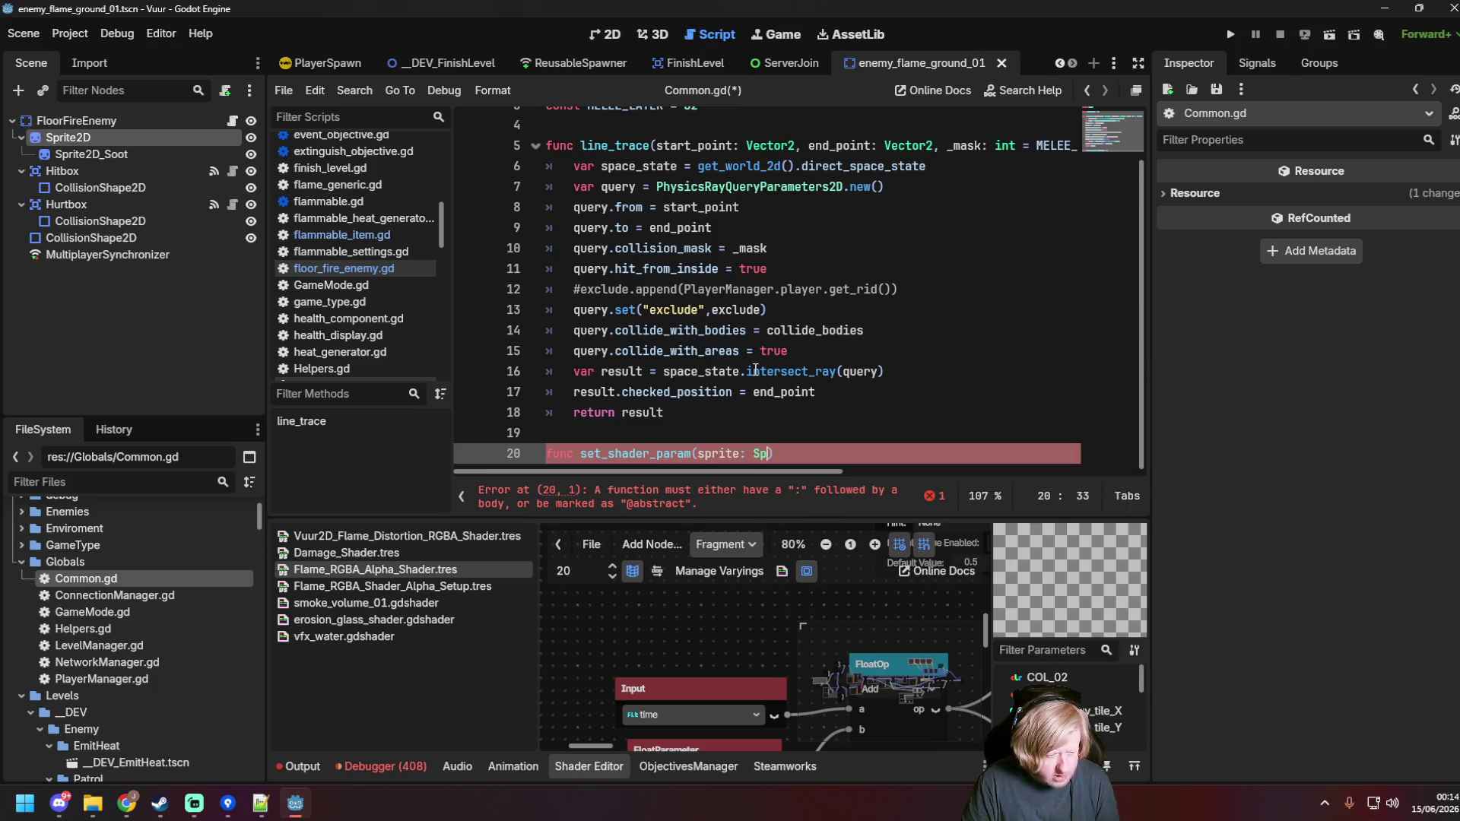
{"action": "type", "text": ","}
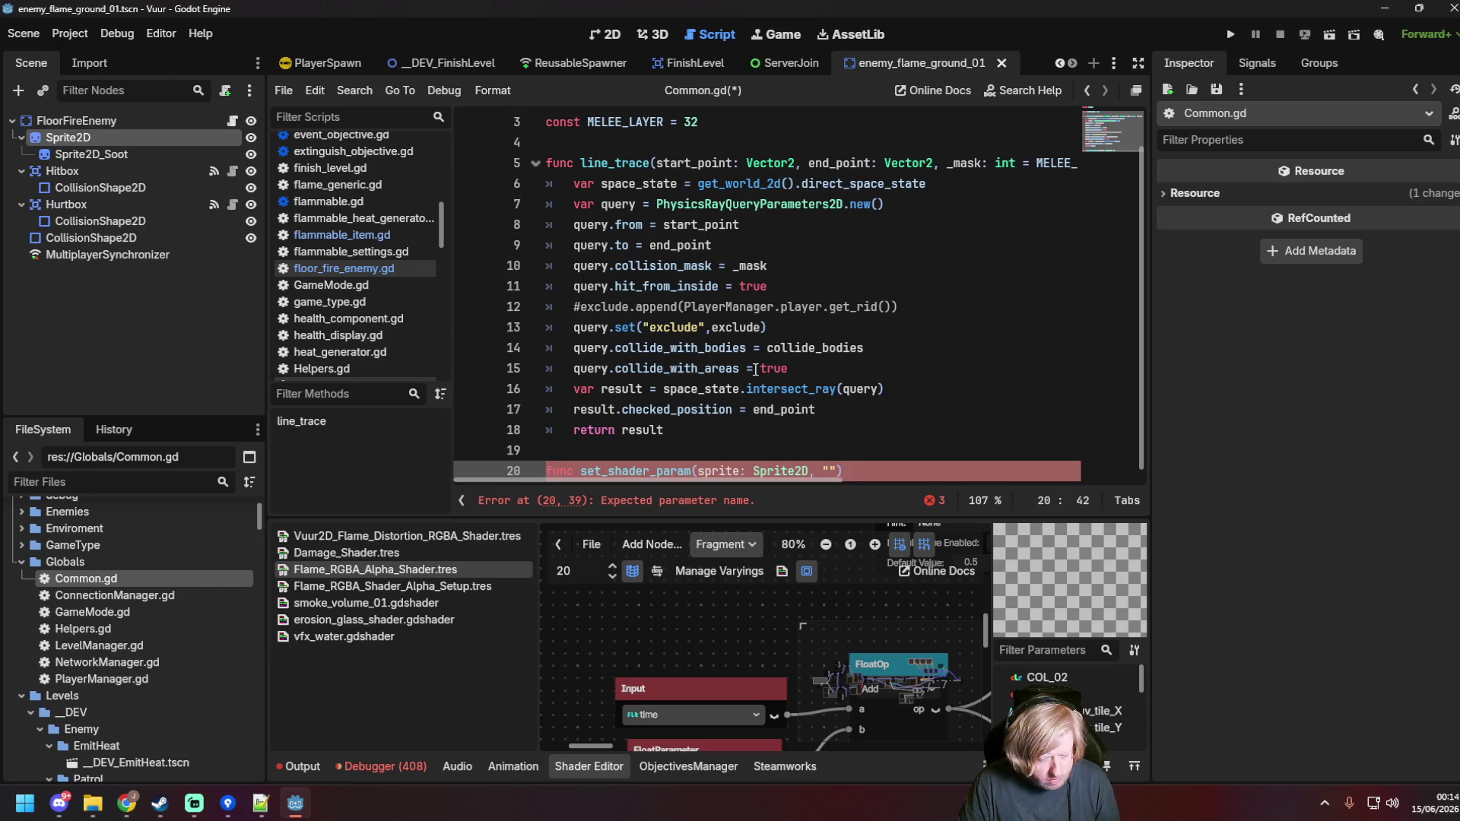
{"action": "type", "text": "p"}
{"action": "type", "text": "param_name: S"}
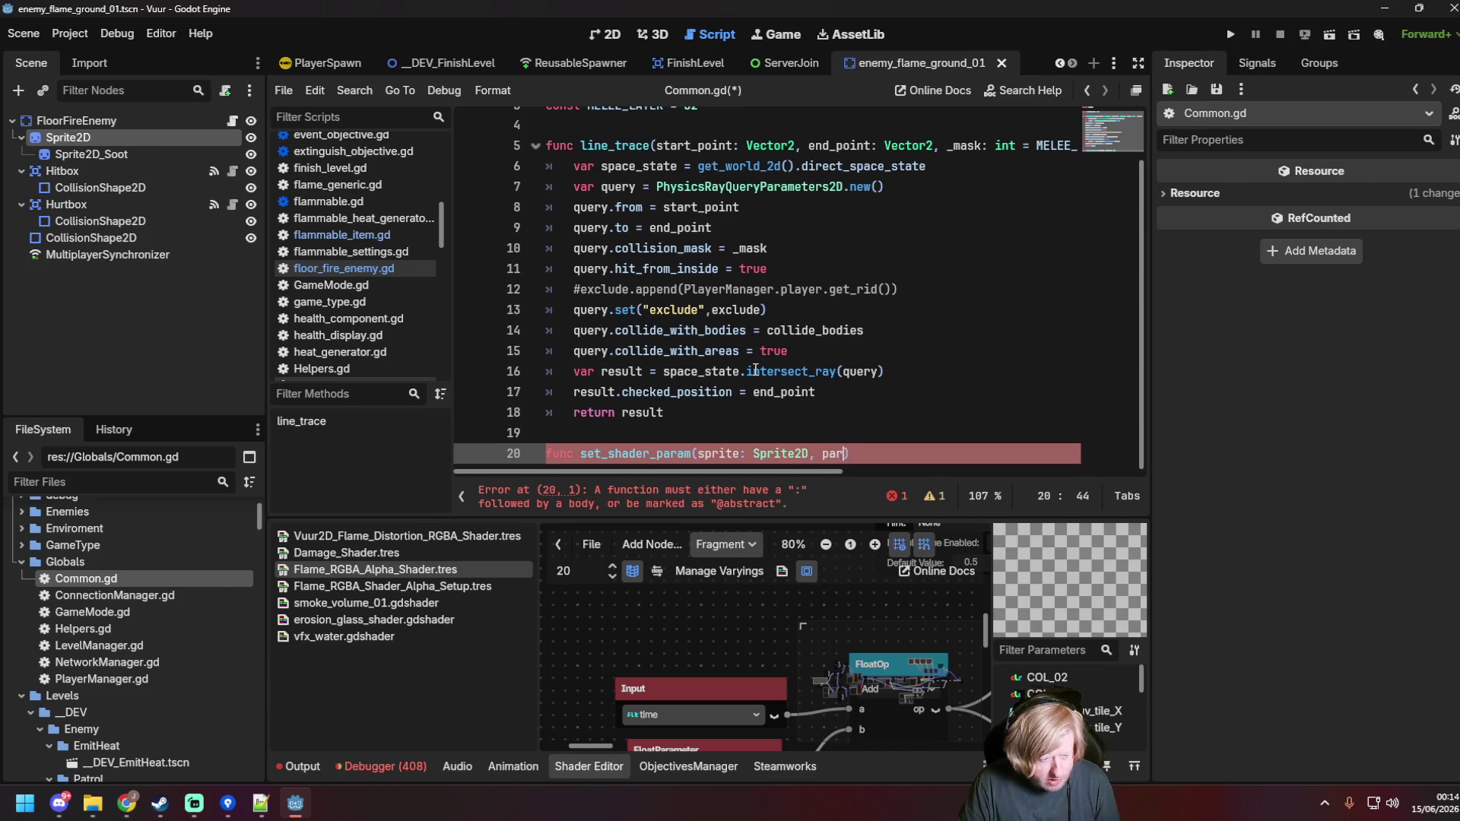
{"action": "type", "text": "tr"}
{"action": "key", "text": "BackSpace"}
{"action": "key", "text": "BackSpace"}
{"action": "key", "text": "BackSpace"}
{"action": "type", "text": "string"}
{"action": "type", "text": ","}
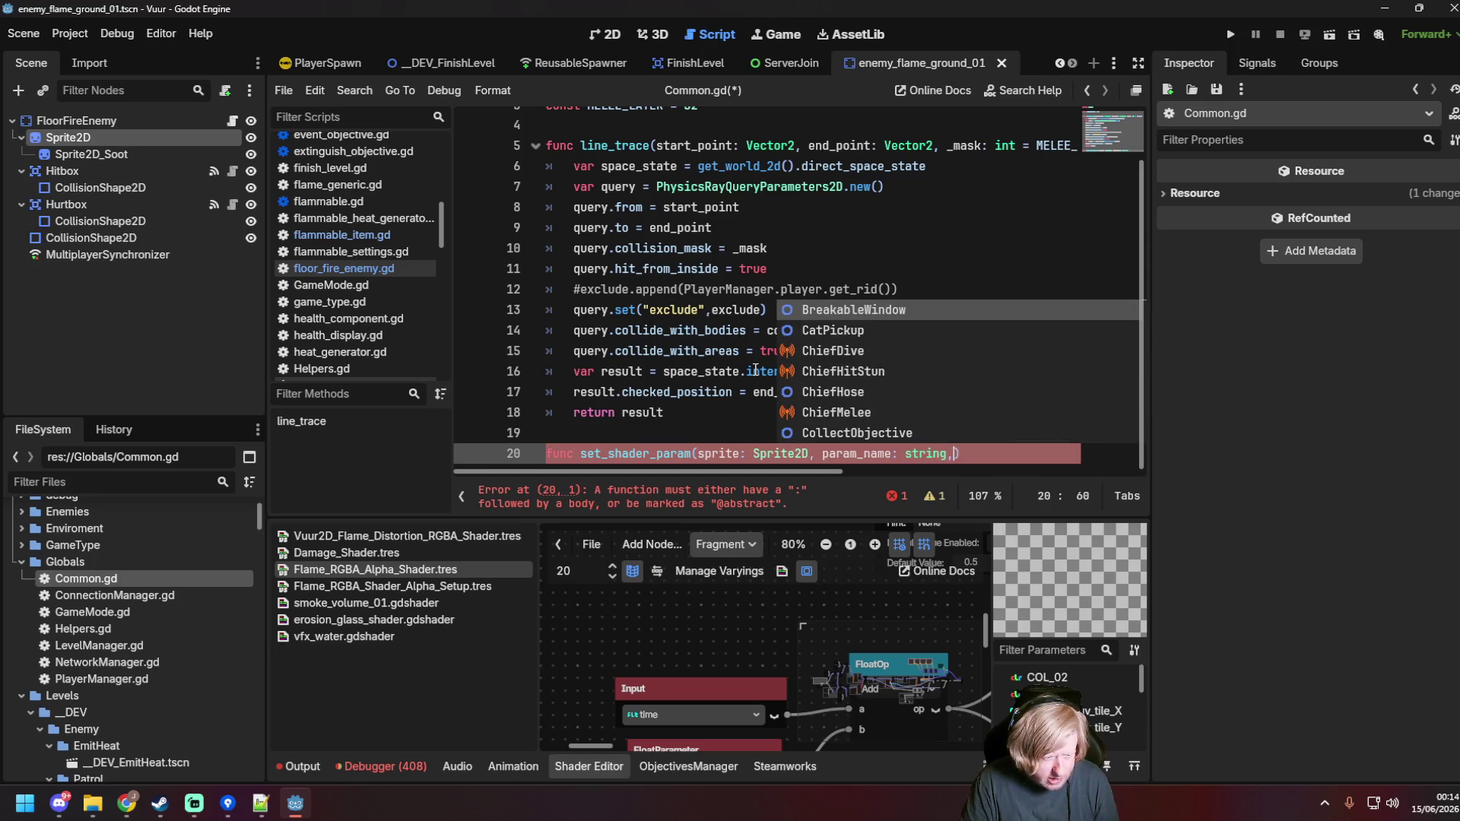
{"action": "key", "text": "Left"}
{"action": "key", "text": "Left"}
{"action": "key", "text": "Left"}
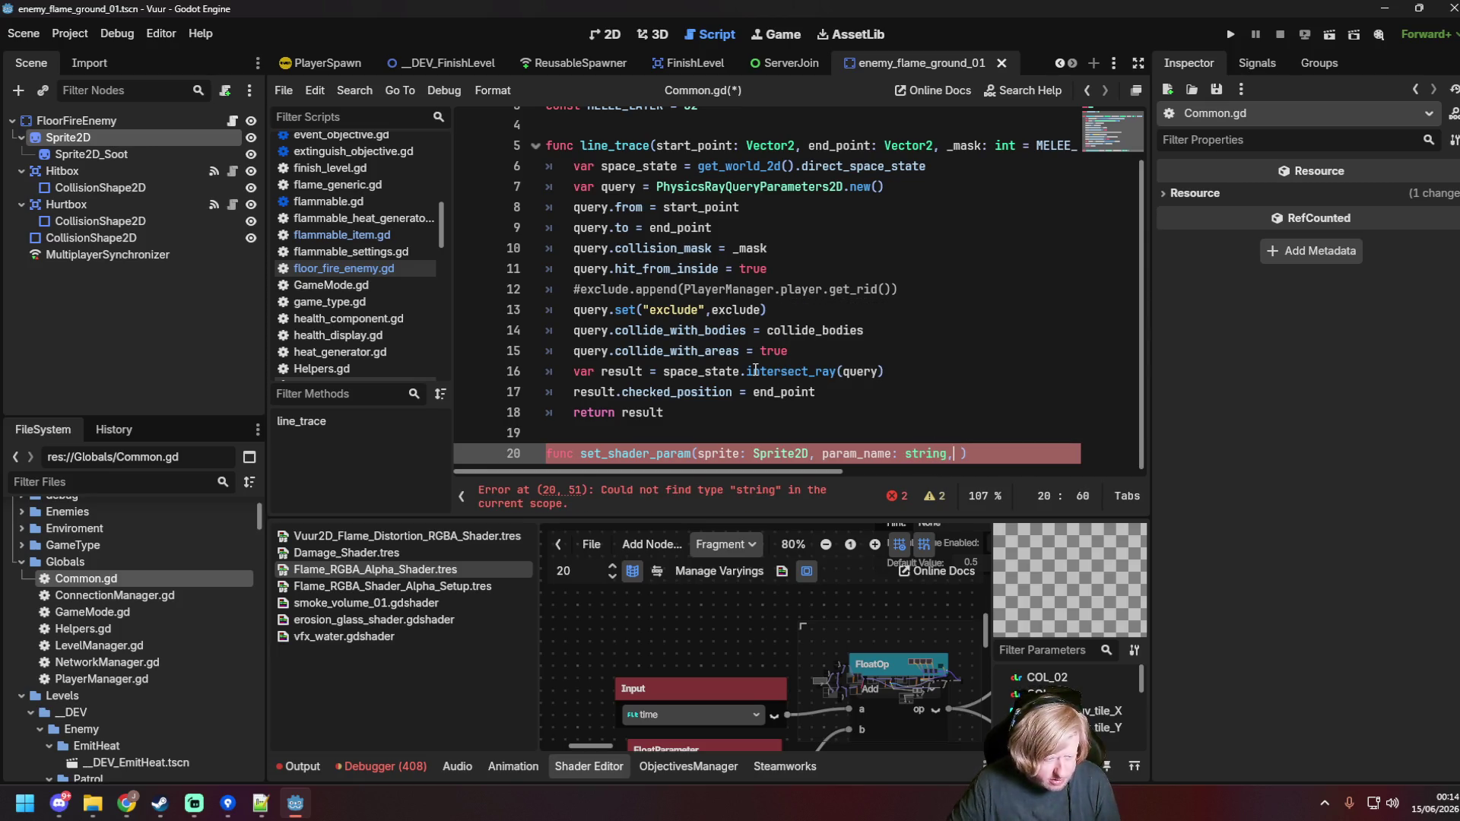
{"action": "key", "text": "Delete"}
{"action": "type", "text": "S"}
{"action": "key", "text": "Right"}
{"action": "key", "text": "Right"}
{"action": "key", "text": "Right"}
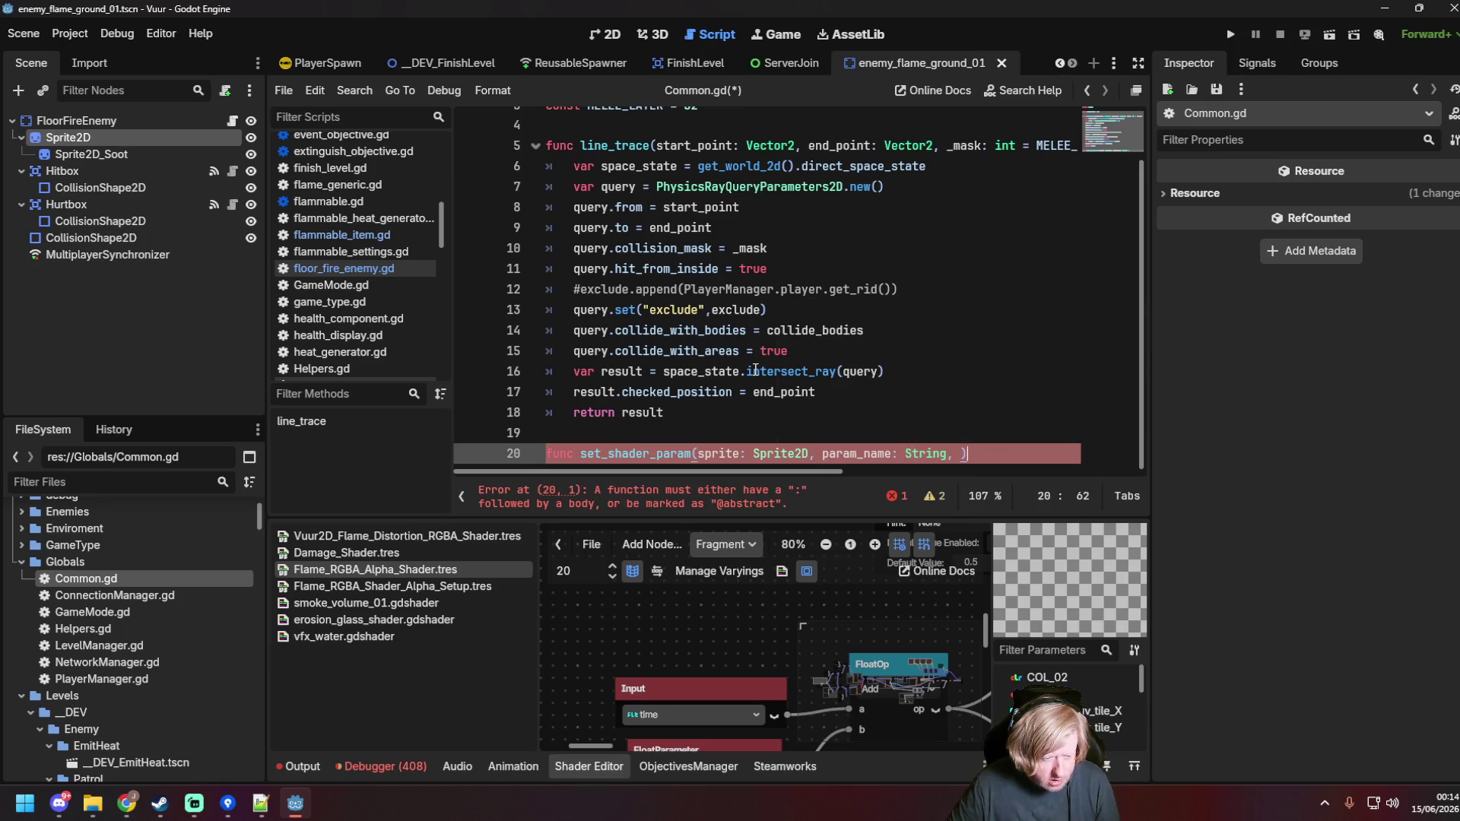
{"action": "type", "text": "param_value)"}
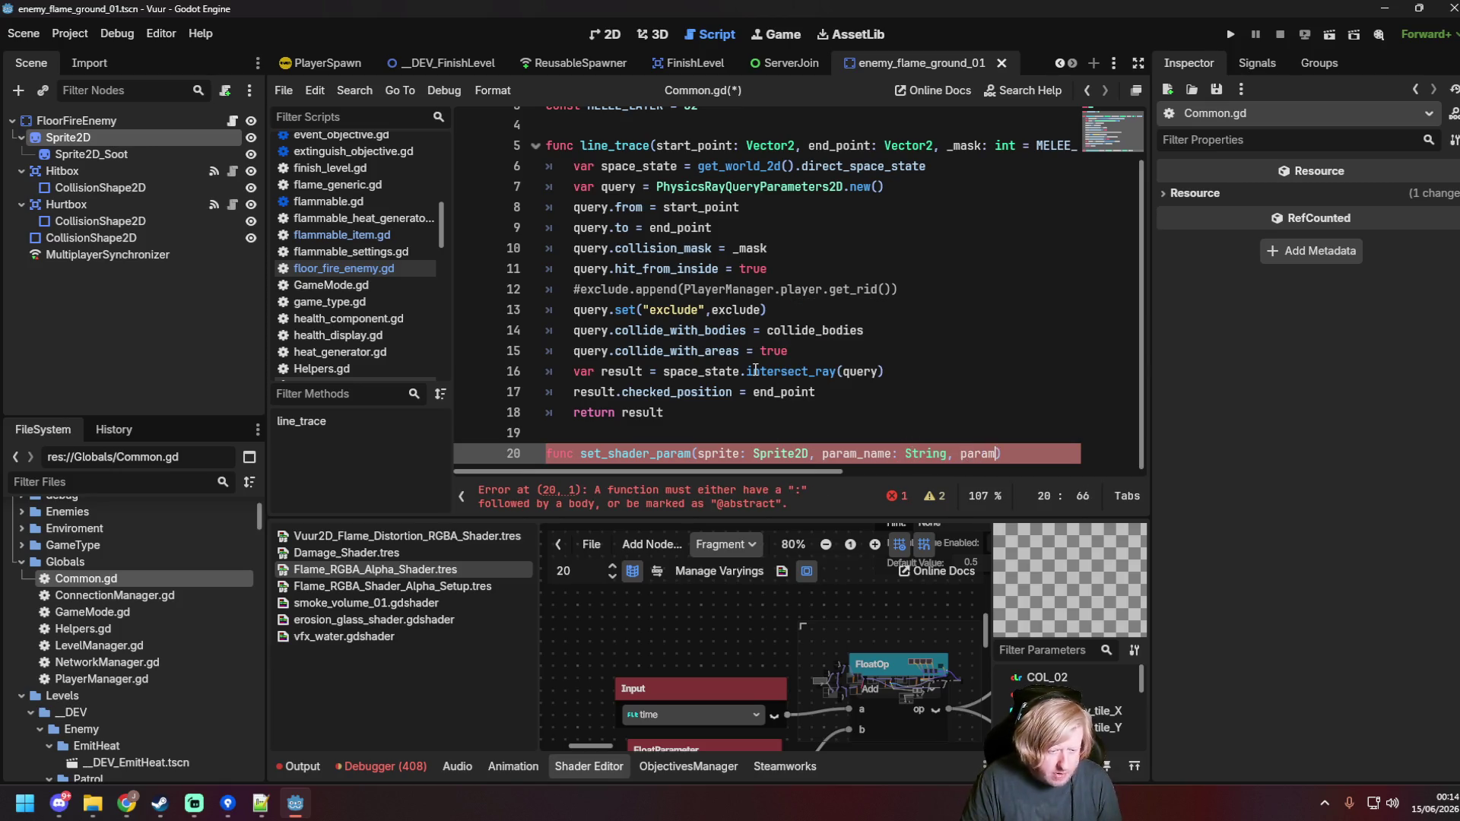
{"action": "type", "text": " -> void:"}
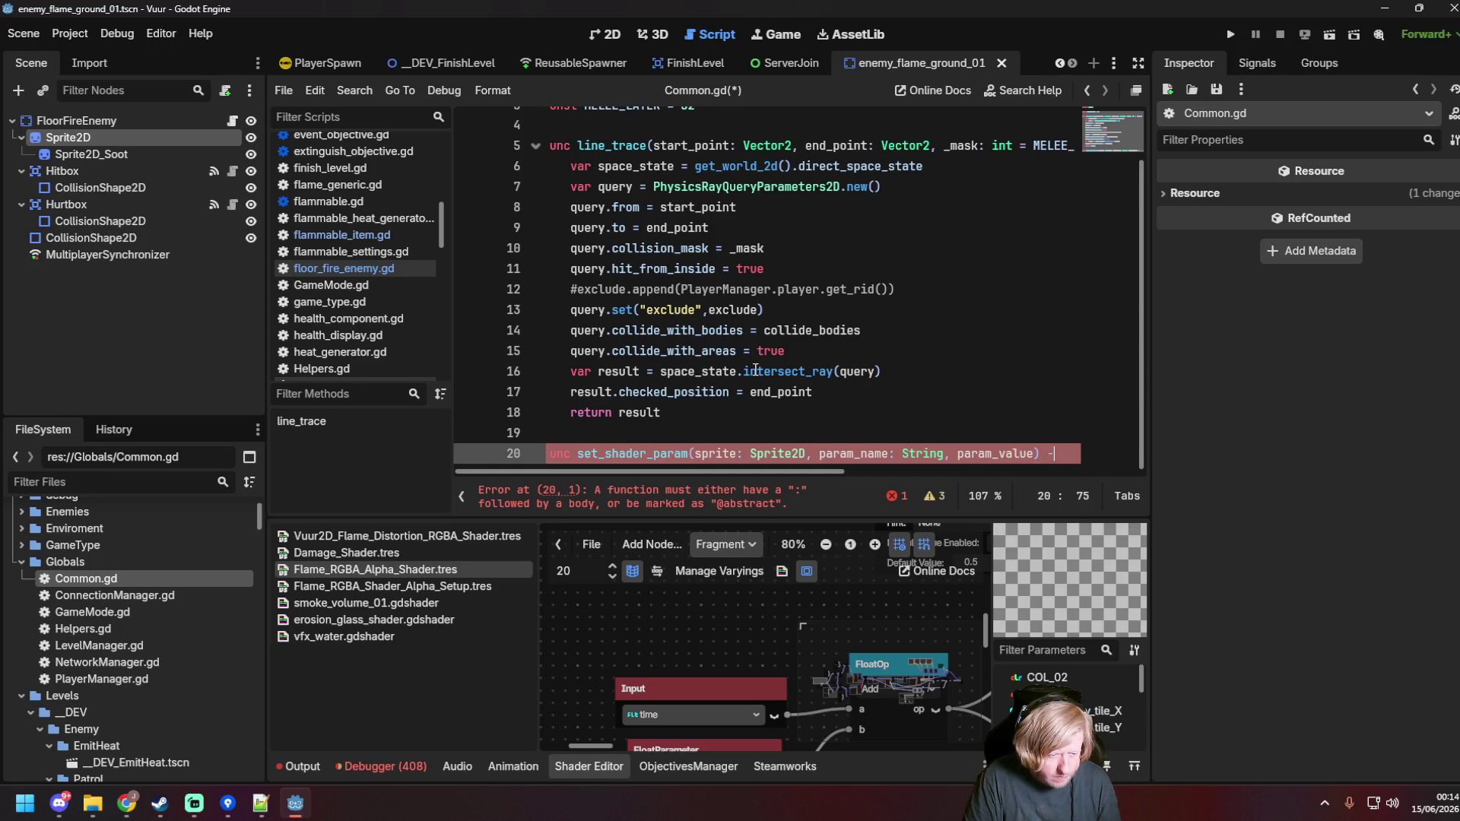
{"action": "key", "text": "Return"}
Step: Paste the offset code as the body, using sprite, param_name and param_value, and drop the random line
{"action": "type", "text": "var mat = sprite_2d.material as ShaderMaterial \tif mat: \t\tvar offset = randi_range(-5,5) \t\tmat.set_shader_parameter(\"start_position\", offset)"}
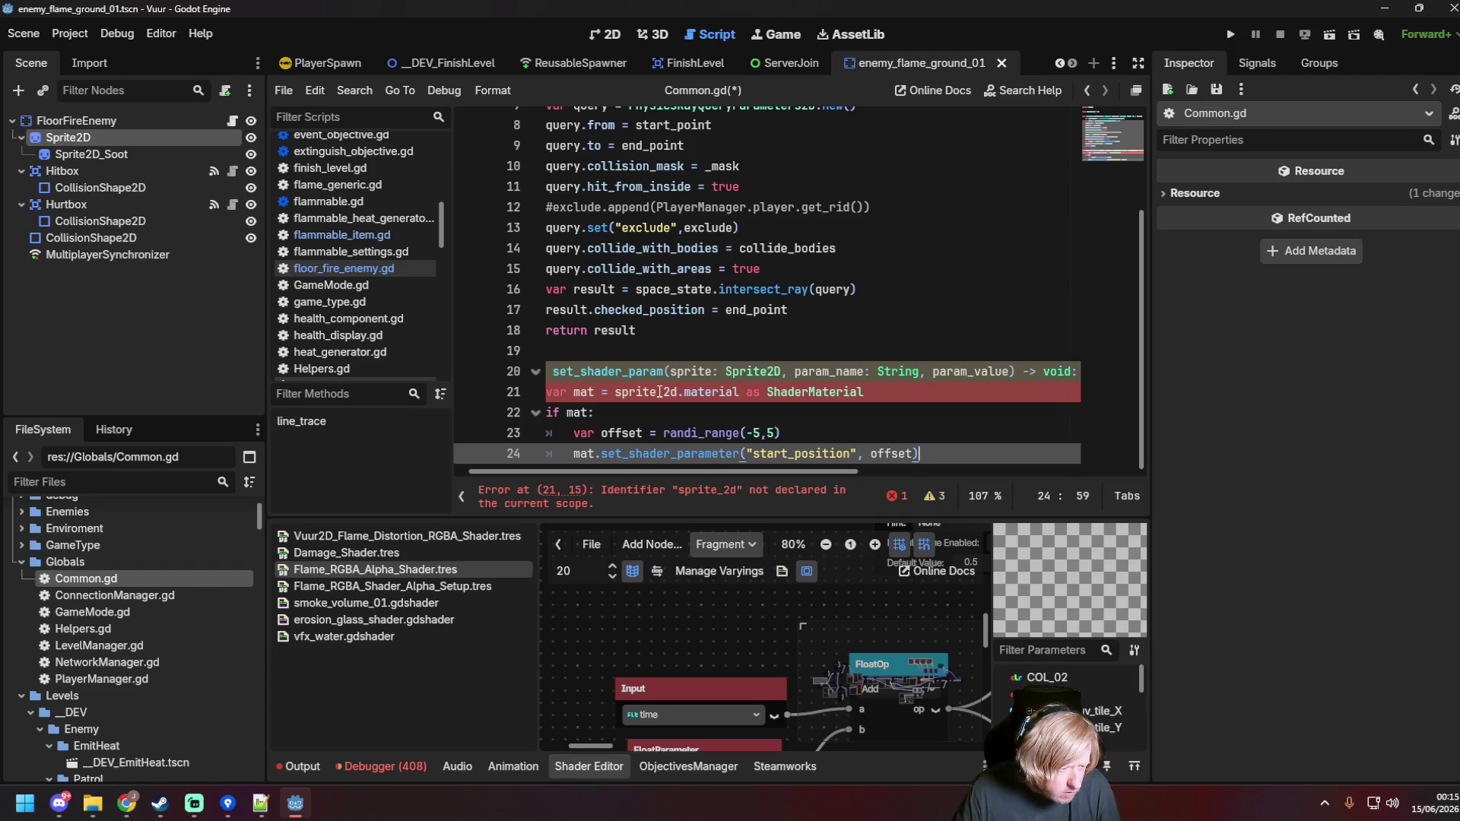
{"action": "left_click", "coordinate": [676, 392]}
{"action": "key", "text": "BackSpace"}
{"action": "key", "text": "BackSpace"}
{"action": "key", "text": "BackSpace"}
{"action": "left_click", "coordinate": [676, 424]}
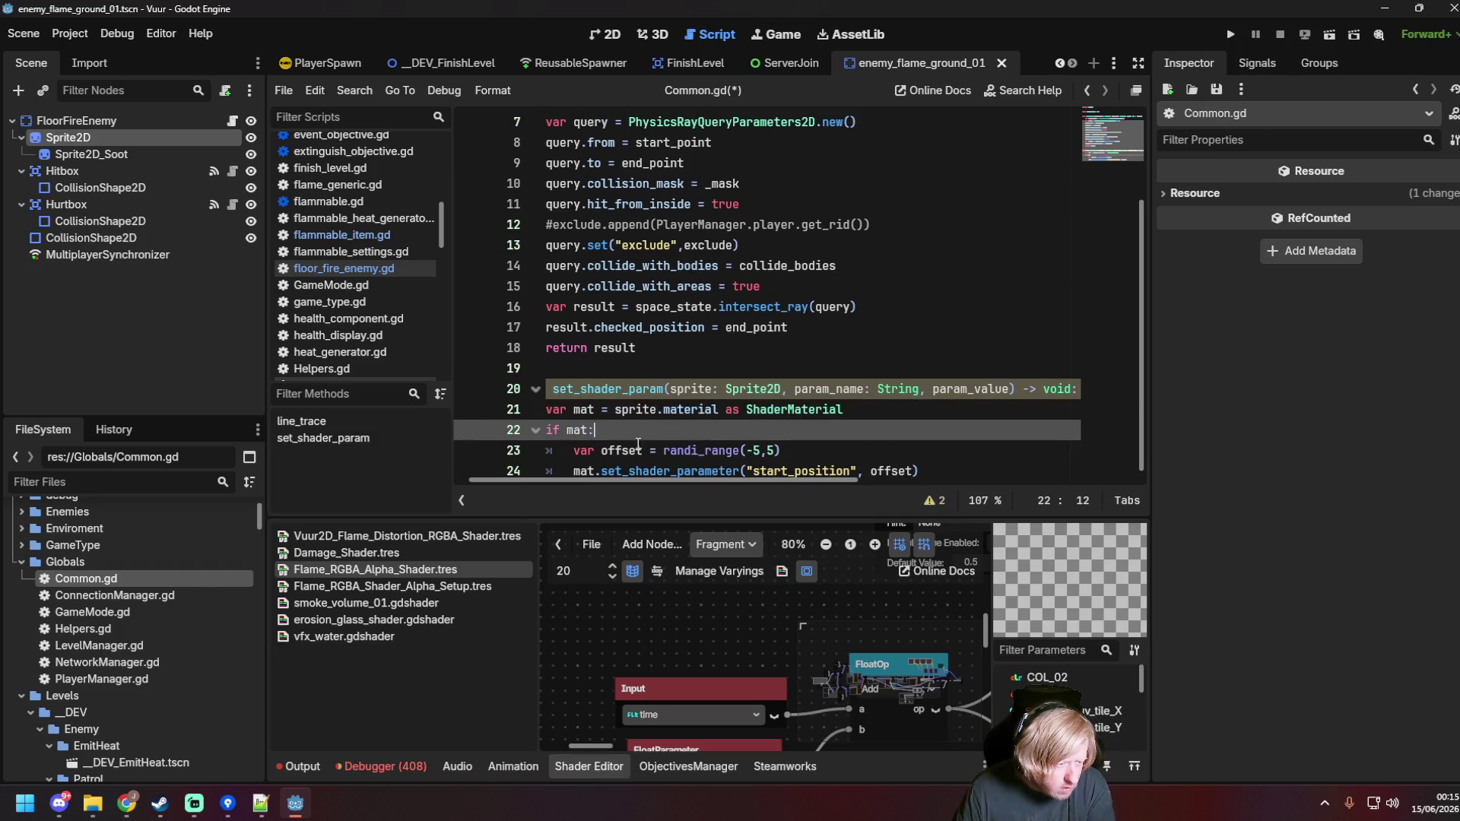
{"action": "left_click_drag", "start_coordinate": [705, 481], "coordinate": [610, 481]}
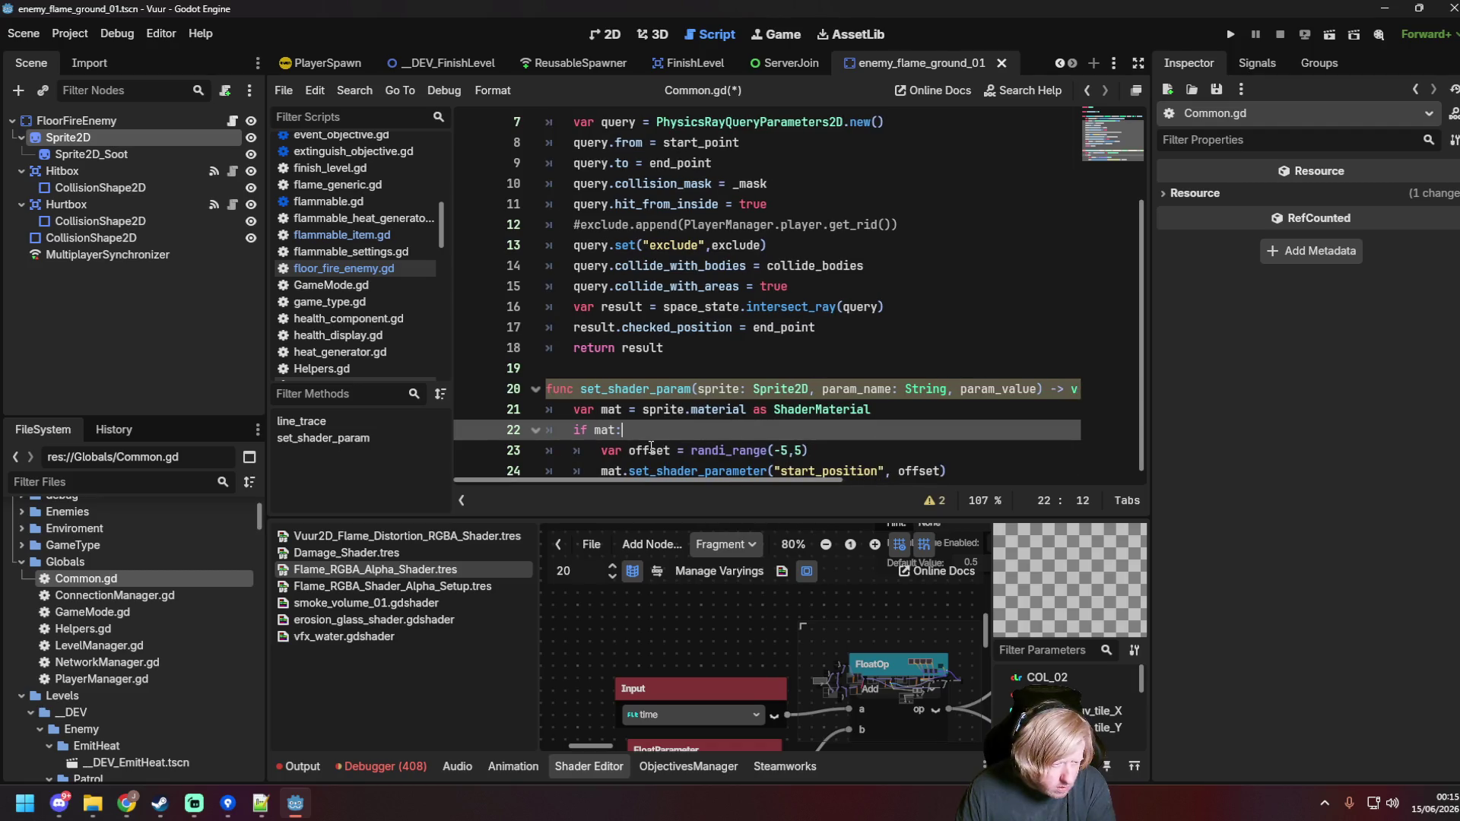
{"action": "left_click_drag", "start_coordinate": [813, 451], "coordinate": [789, 451]}
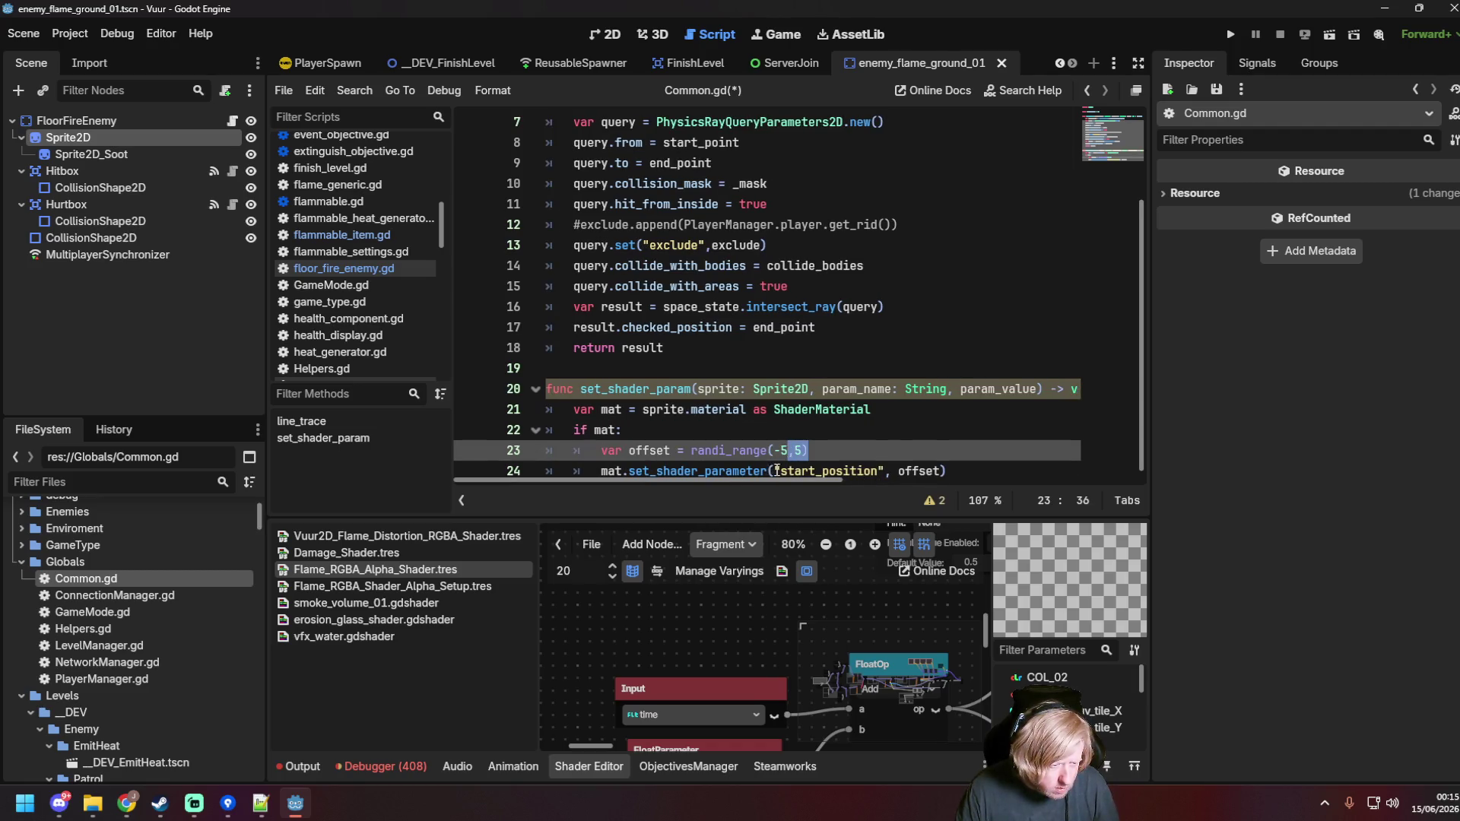
{"action": "left_click", "coordinate": [777, 471]}
{"action": "left_click", "coordinate": [884, 459]}
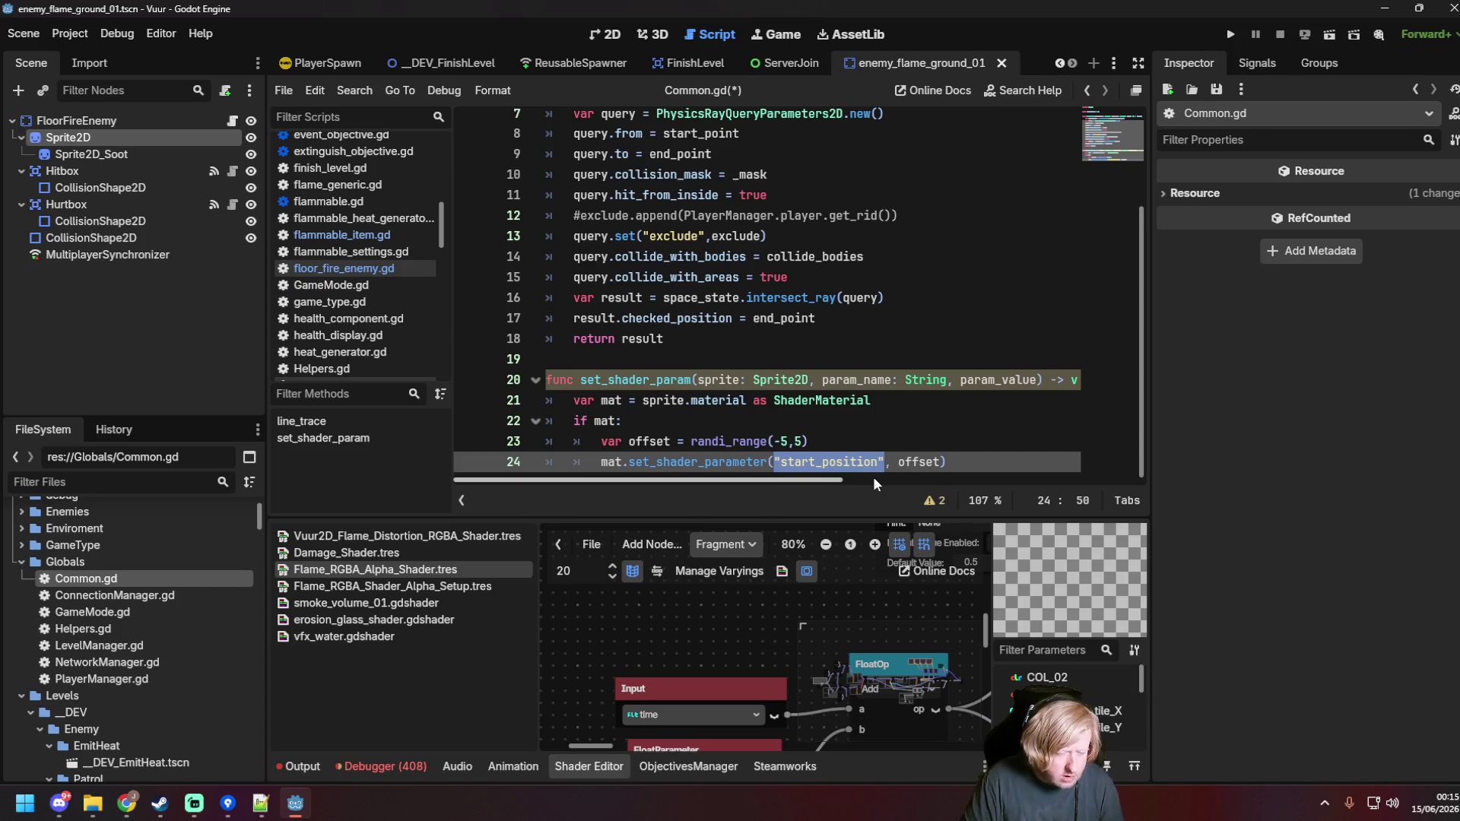
{"action": "type", "text": "param_n"}
{"action": "type", "text": "ame"}
{"action": "key", "text": "Right"}
{"action": "key", "text": "Right"}
{"action": "key", "text": "Delete"}
{"action": "key", "text": "Delete"}
{"action": "key", "text": "Delete"}
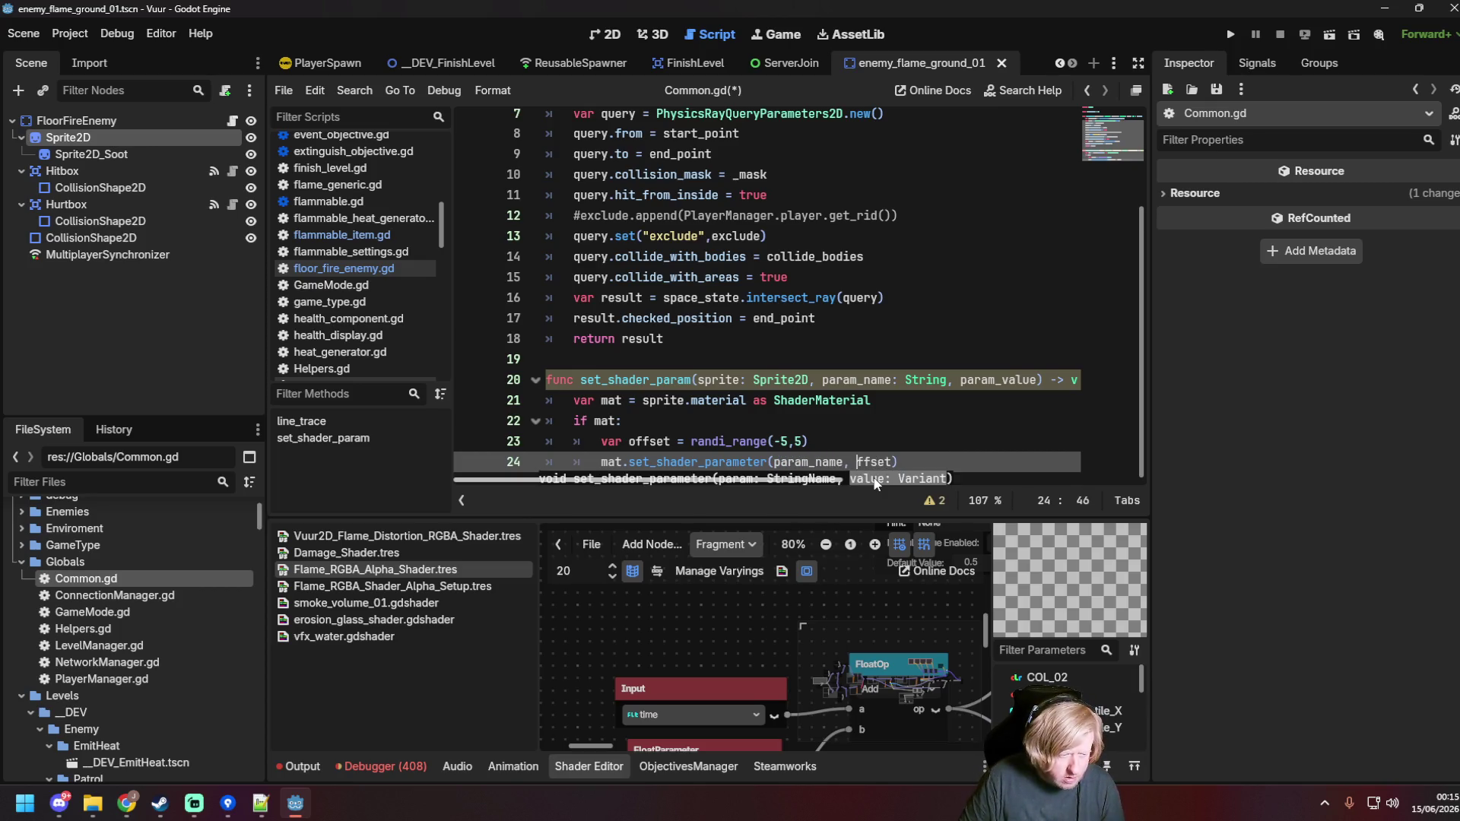
{"action": "type", "text": "param_value"}
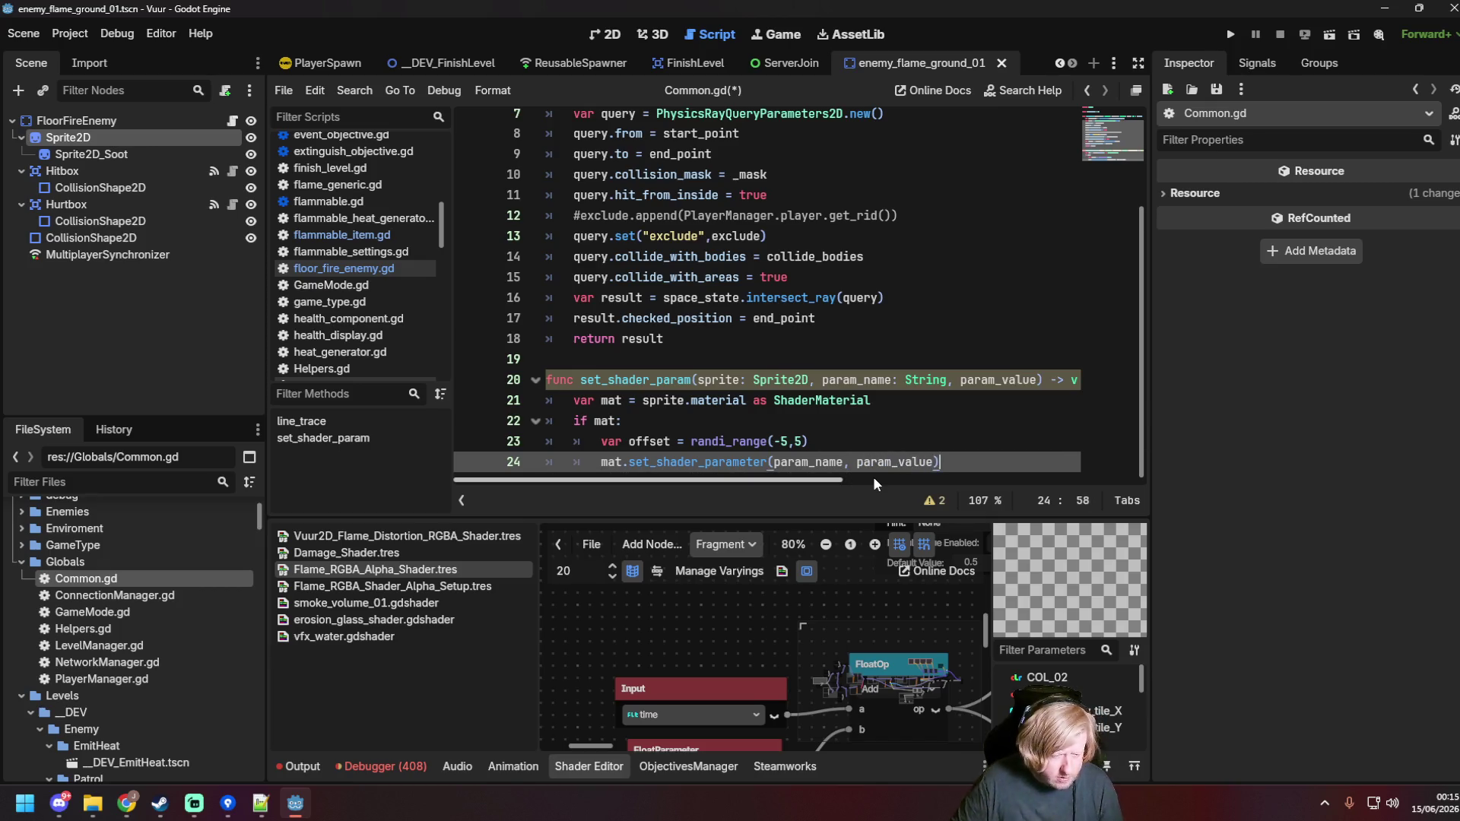
{"action": "key", "text": "Right"}
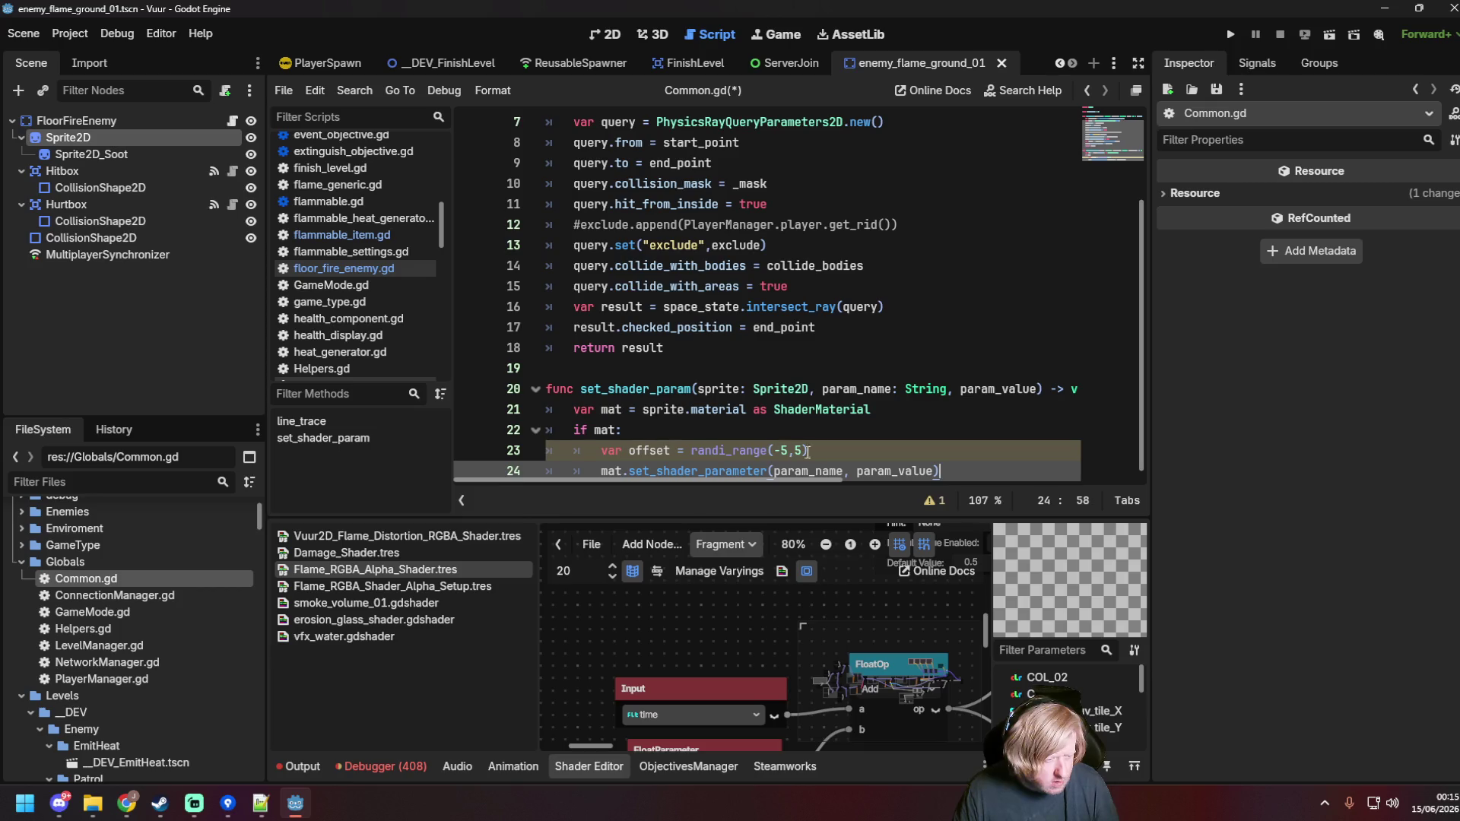
{"action": "left_click_drag", "start_coordinate": [808, 450], "coordinate": [602, 450]}
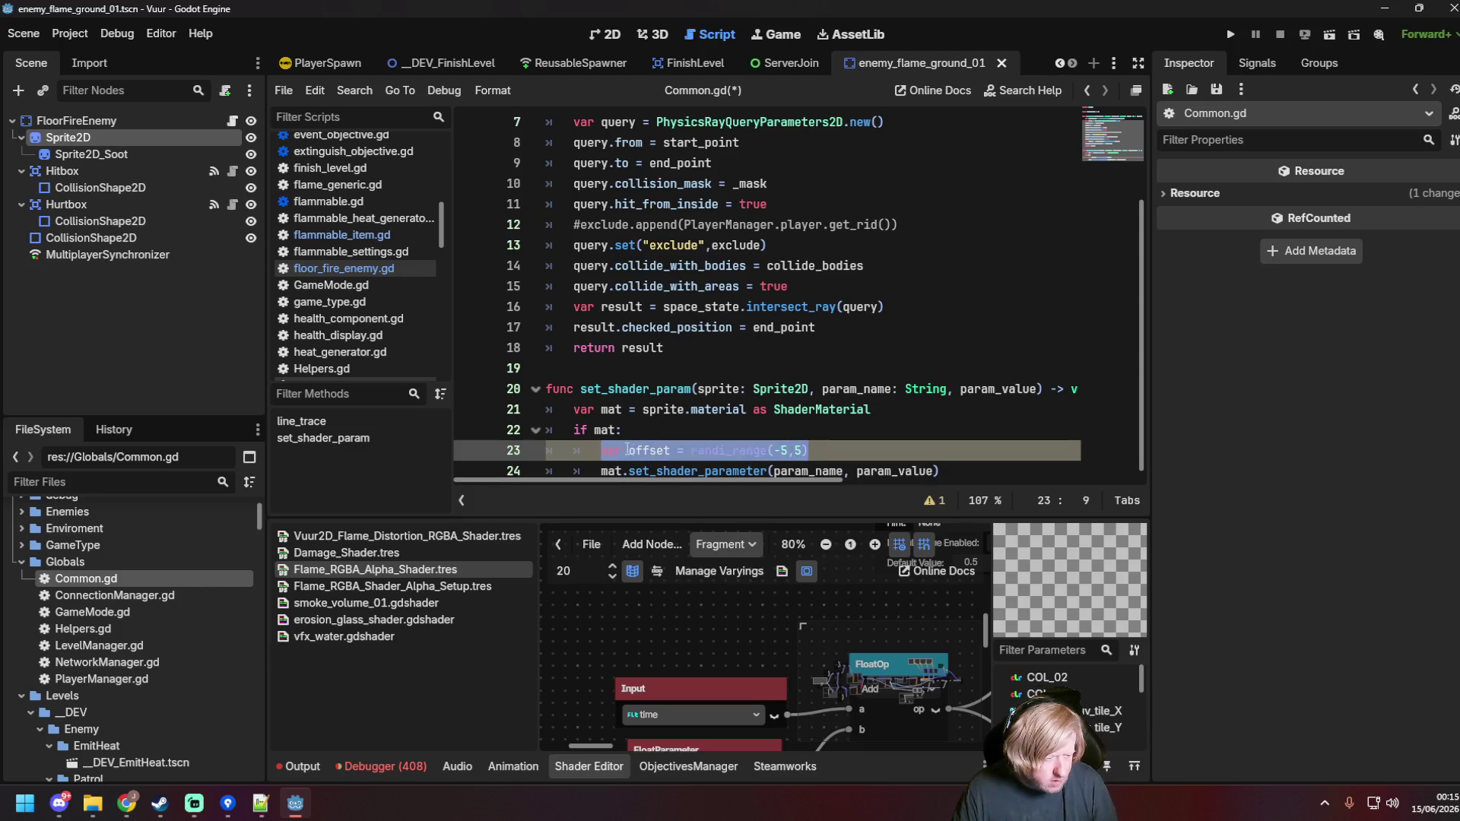
{"action": "key", "text": "BackSpace"}
{"action": "key", "text": "BackSpace"}
{"action": "key", "text": "BackSpace"}
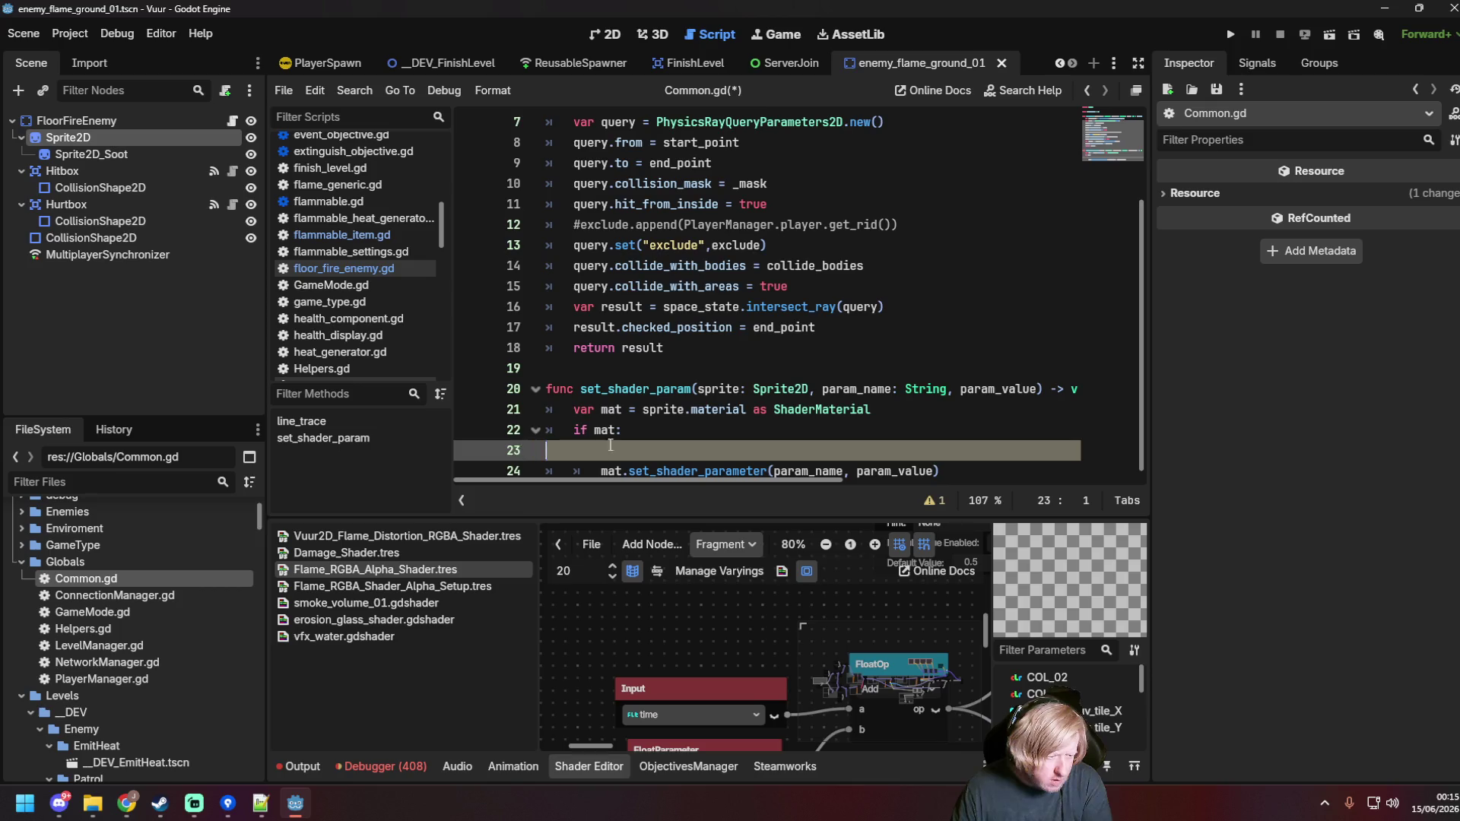
Step: Add blank unindented lines after the set_shader_param function
{"action": "left_click", "coordinate": [669, 465]}
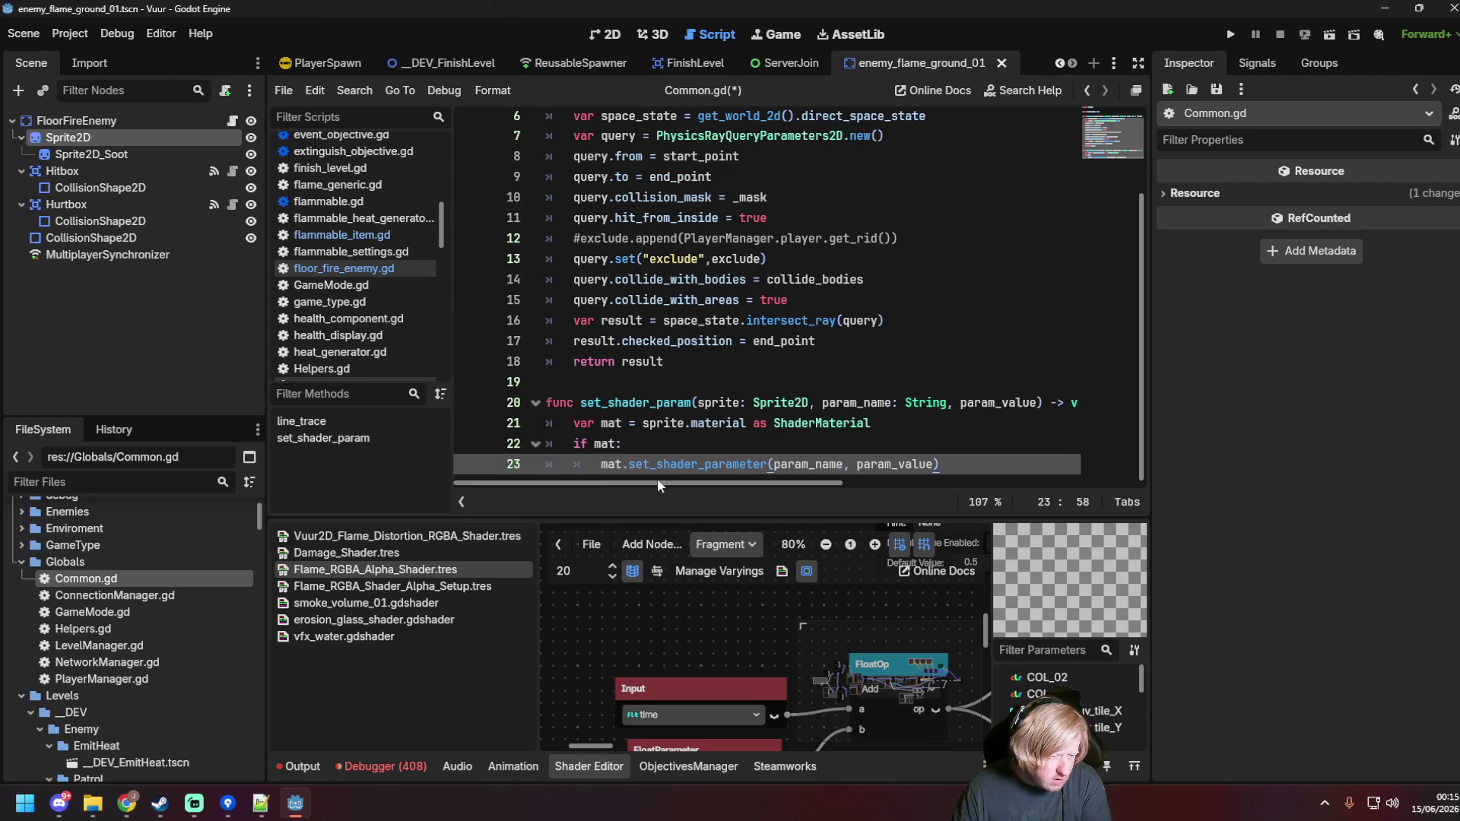
{"action": "key", "text": "Return"}
{"action": "key", "text": "Return"}
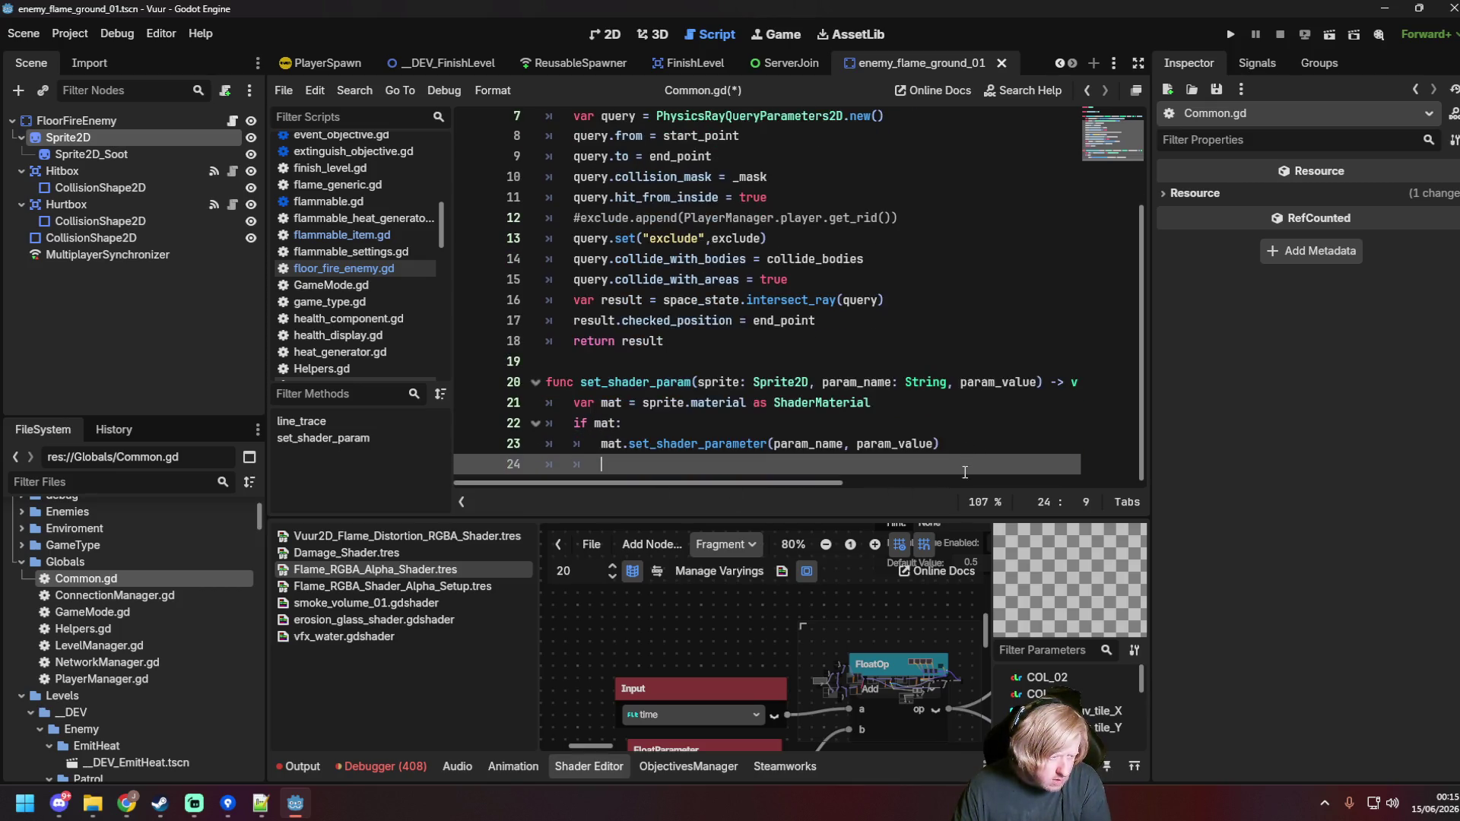
{"action": "key", "text": "BackSpace"}
{"action": "key", "text": "BackSpace"}
{"action": "key", "text": "BackSpace"}
Step: Draft a set_shader_param_random_offset(min:int, max:int) function whose body sets offset = randi_range(-5,5)
{"action": "key", "text": "Return"}
{"action": "type", "text": "func s"}
{"action": "type", "text": "et_shader_param("}
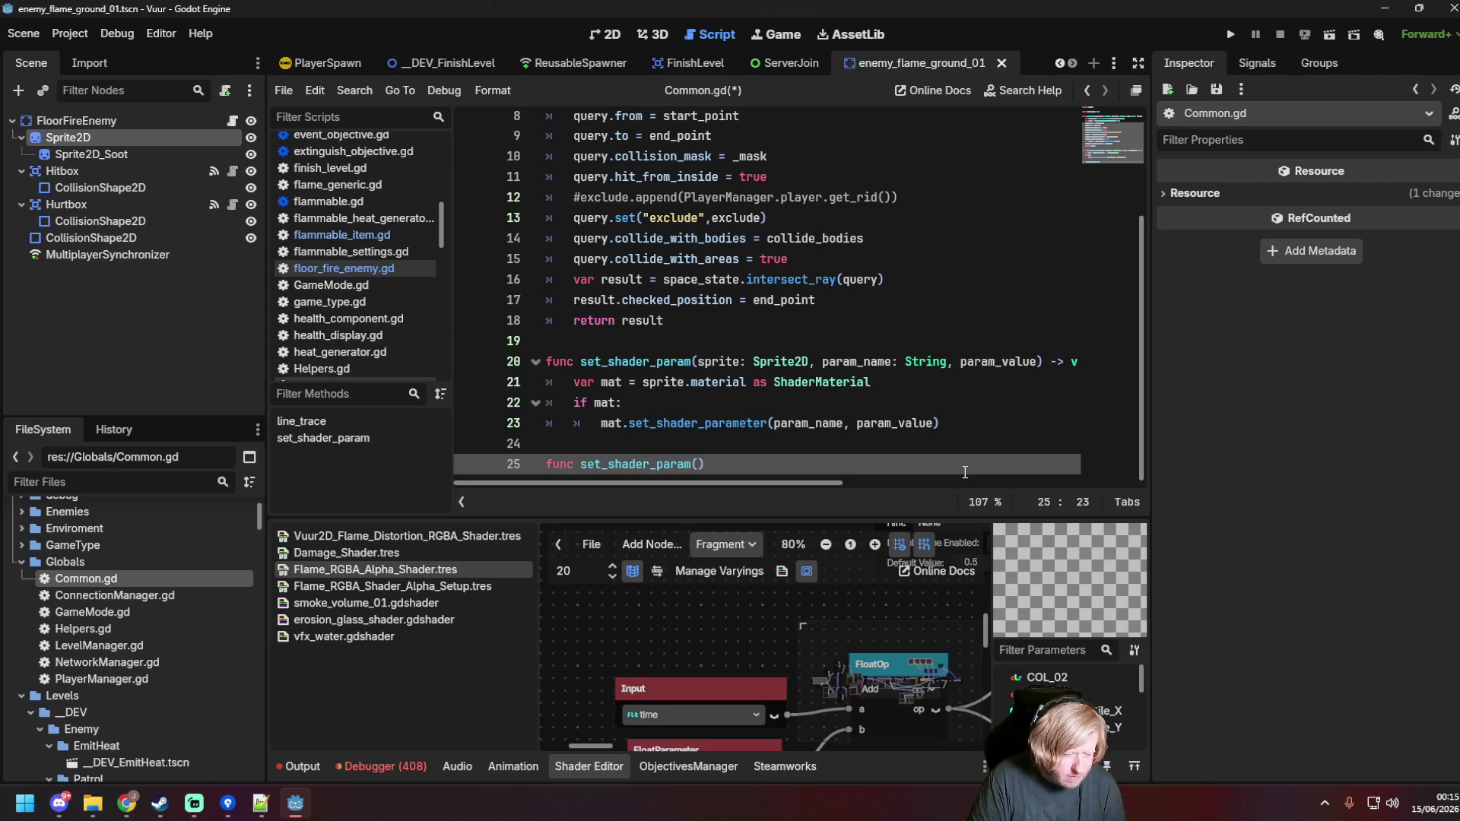
{"action": "type", "text": "_"}
{"action": "type", "text": "rand"}
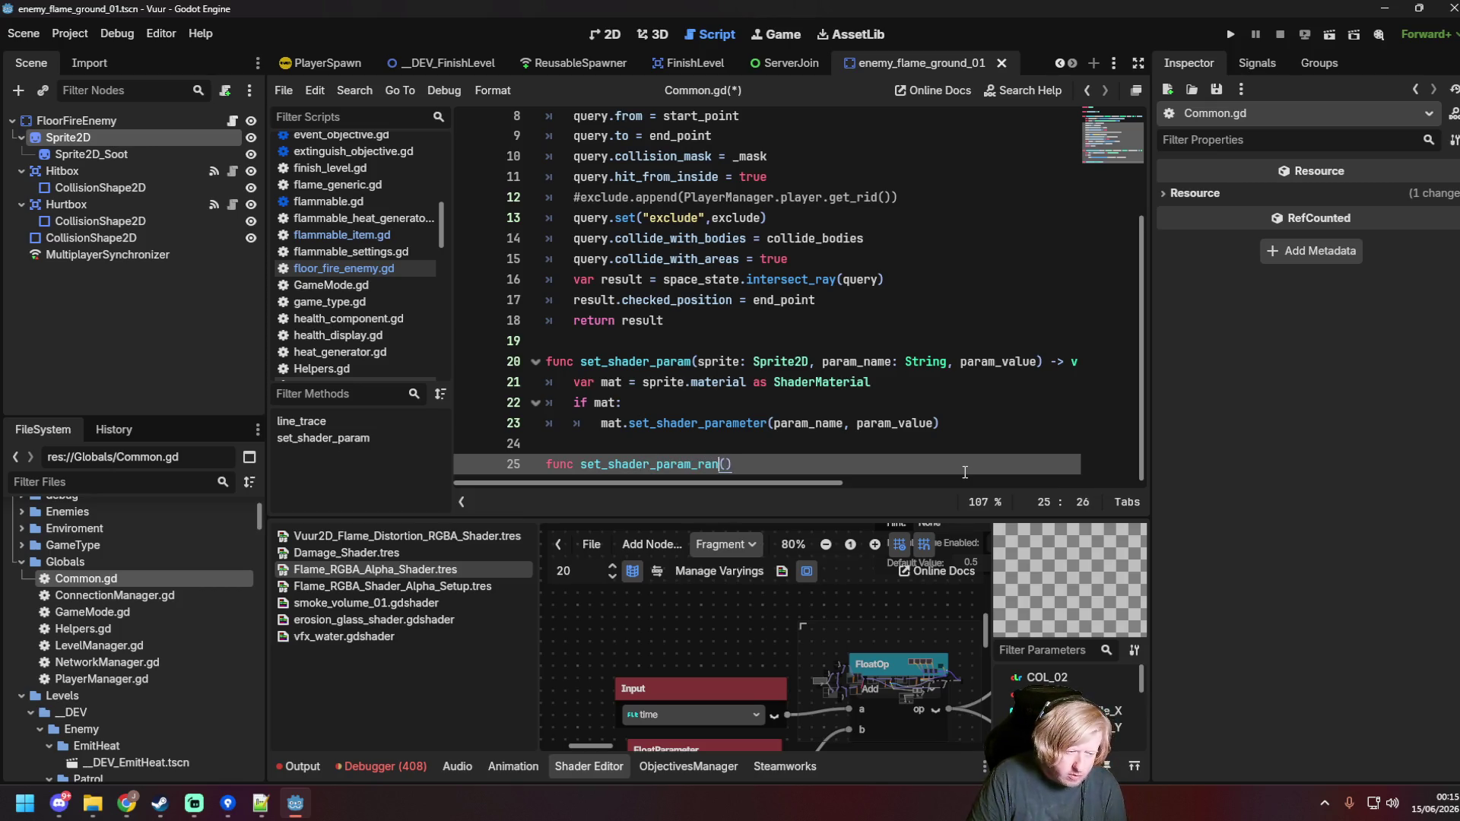
{"action": "type", "text": "om_offset"}
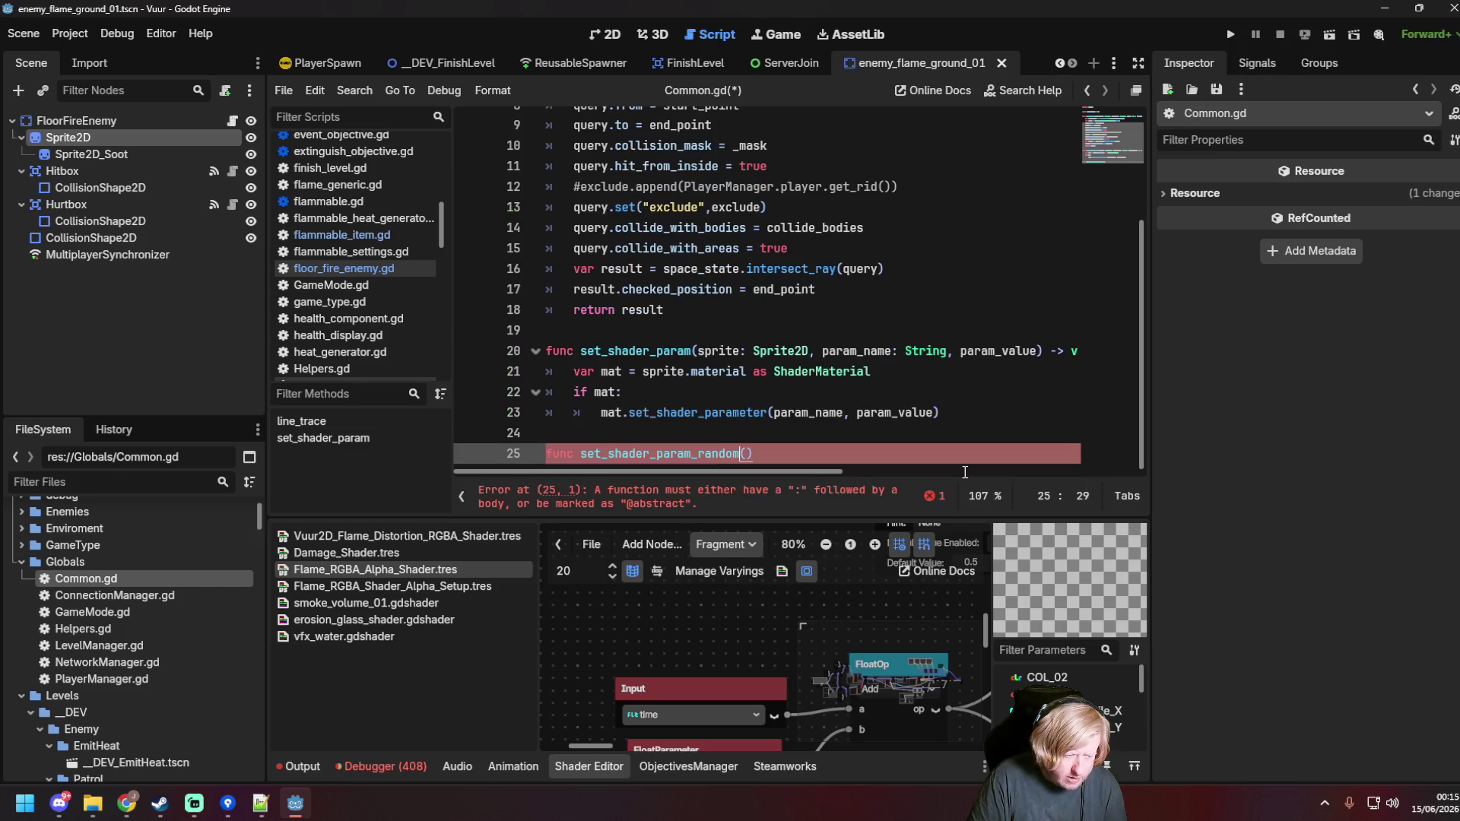
{"action": "type", "text": " -> void:"}
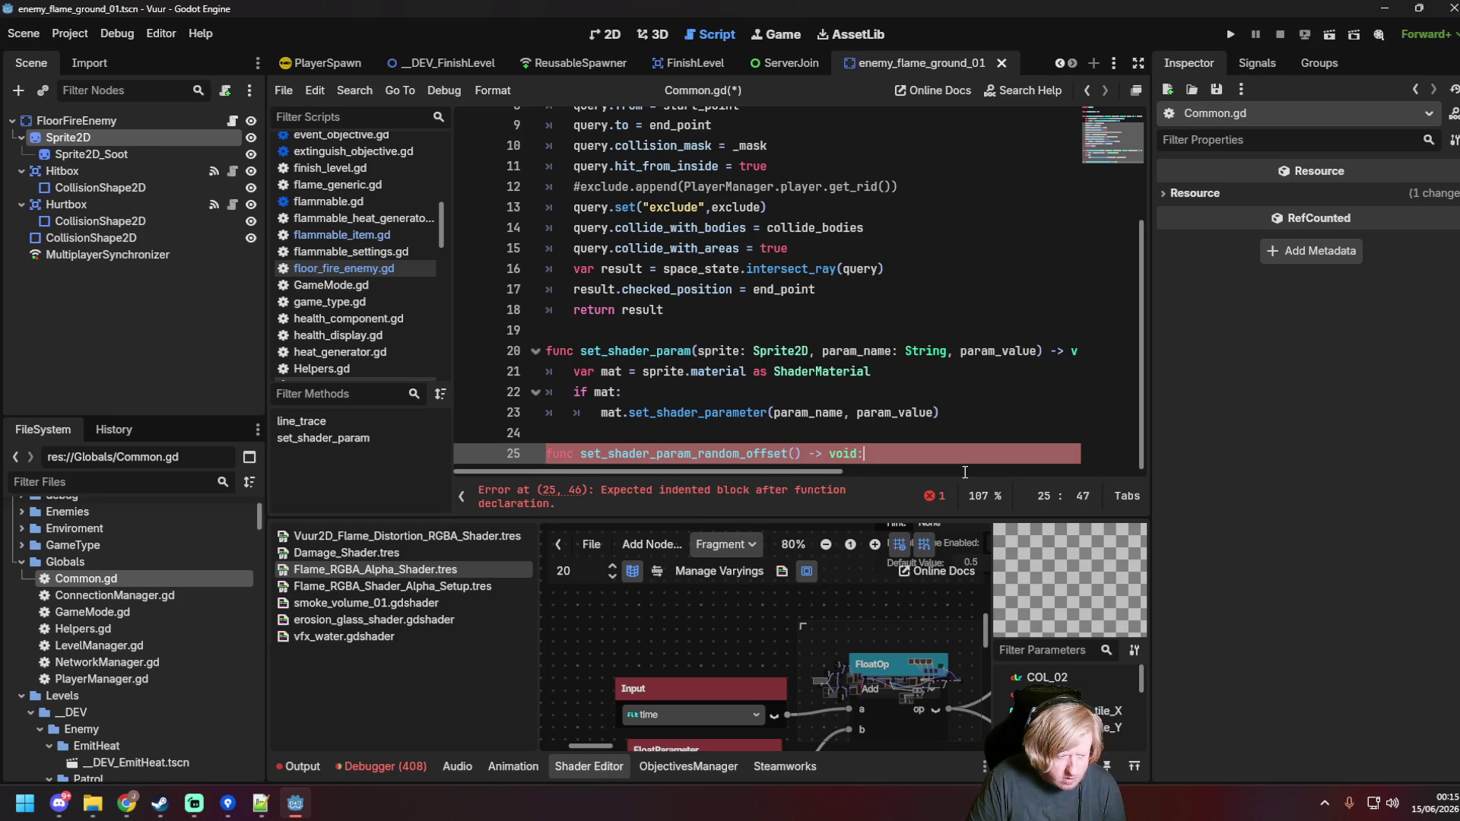
{"action": "key", "text": "Return"}
{"action": "type", "text": "var offset = randi_range(-5,5)"}
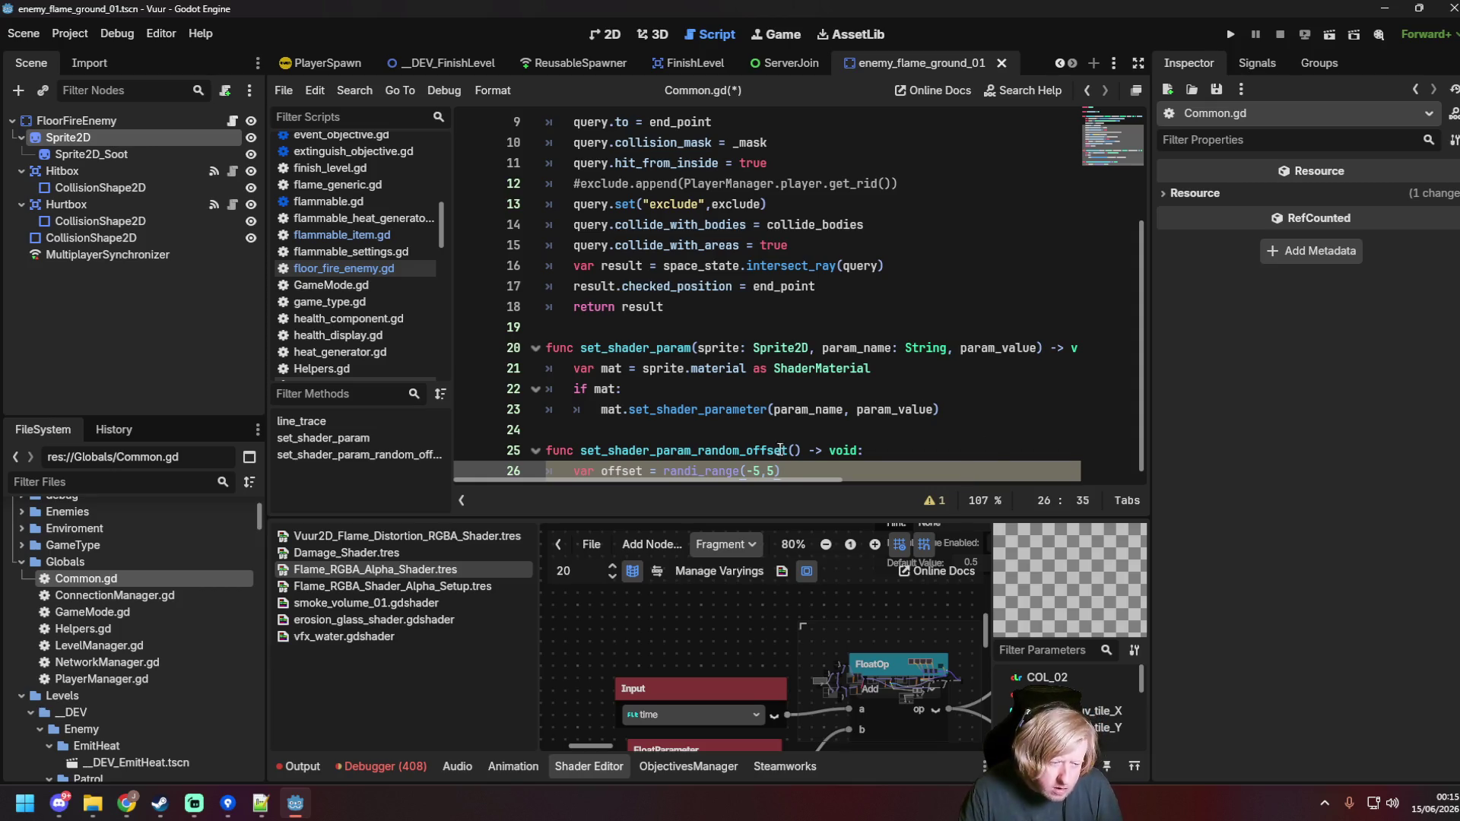
{"action": "left_click", "coordinate": [795, 450]}
{"action": "type", "text": "min, max"}
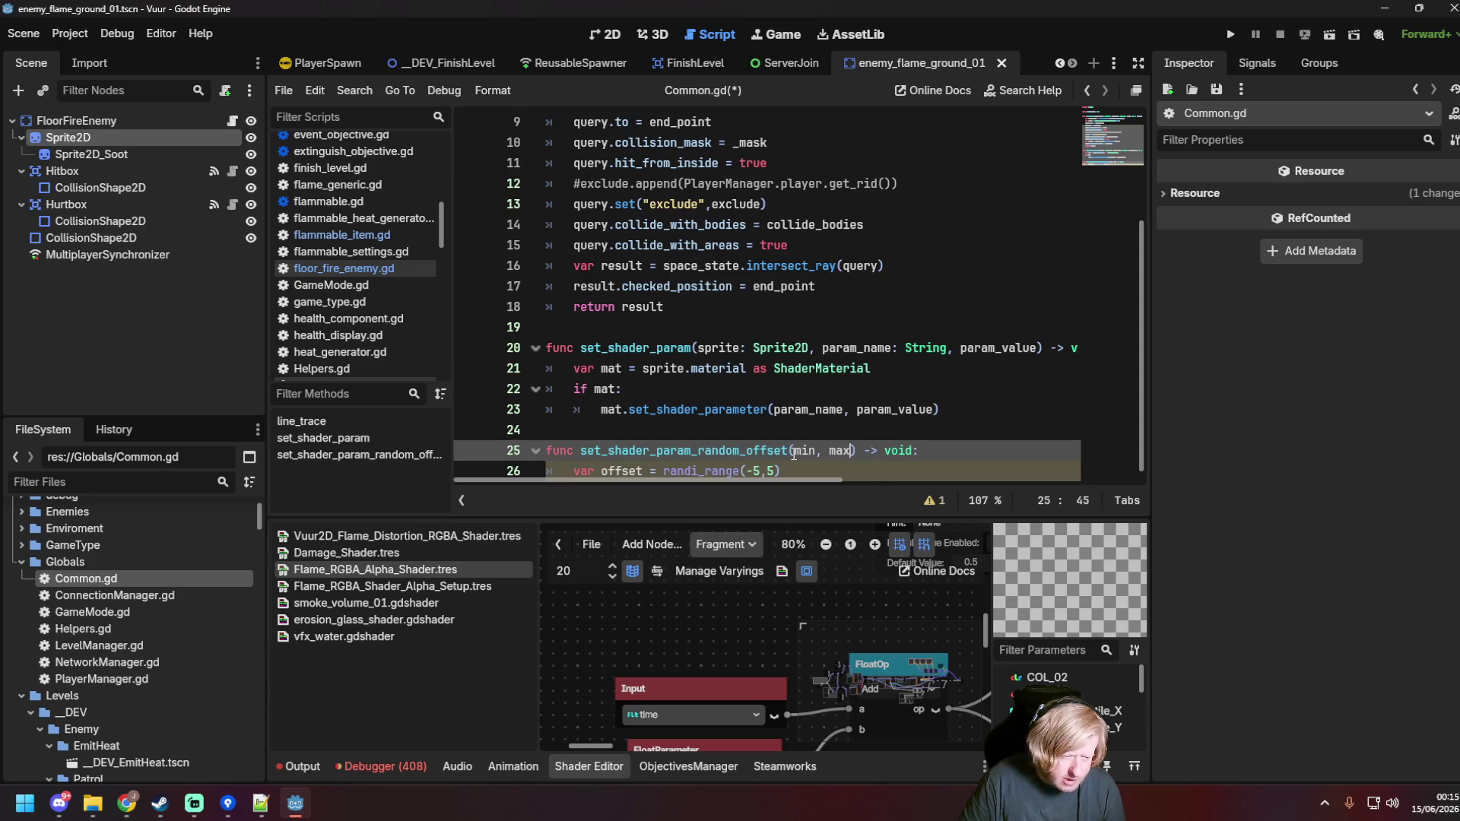
{"action": "key", "text": "Left"}
{"action": "key", "text": "Left"}
{"action": "key", "text": "Left"}
{"action": "type", "text": ":int"}
{"action": "key", "text": "Right"}
{"action": "key", "text": "Right"}
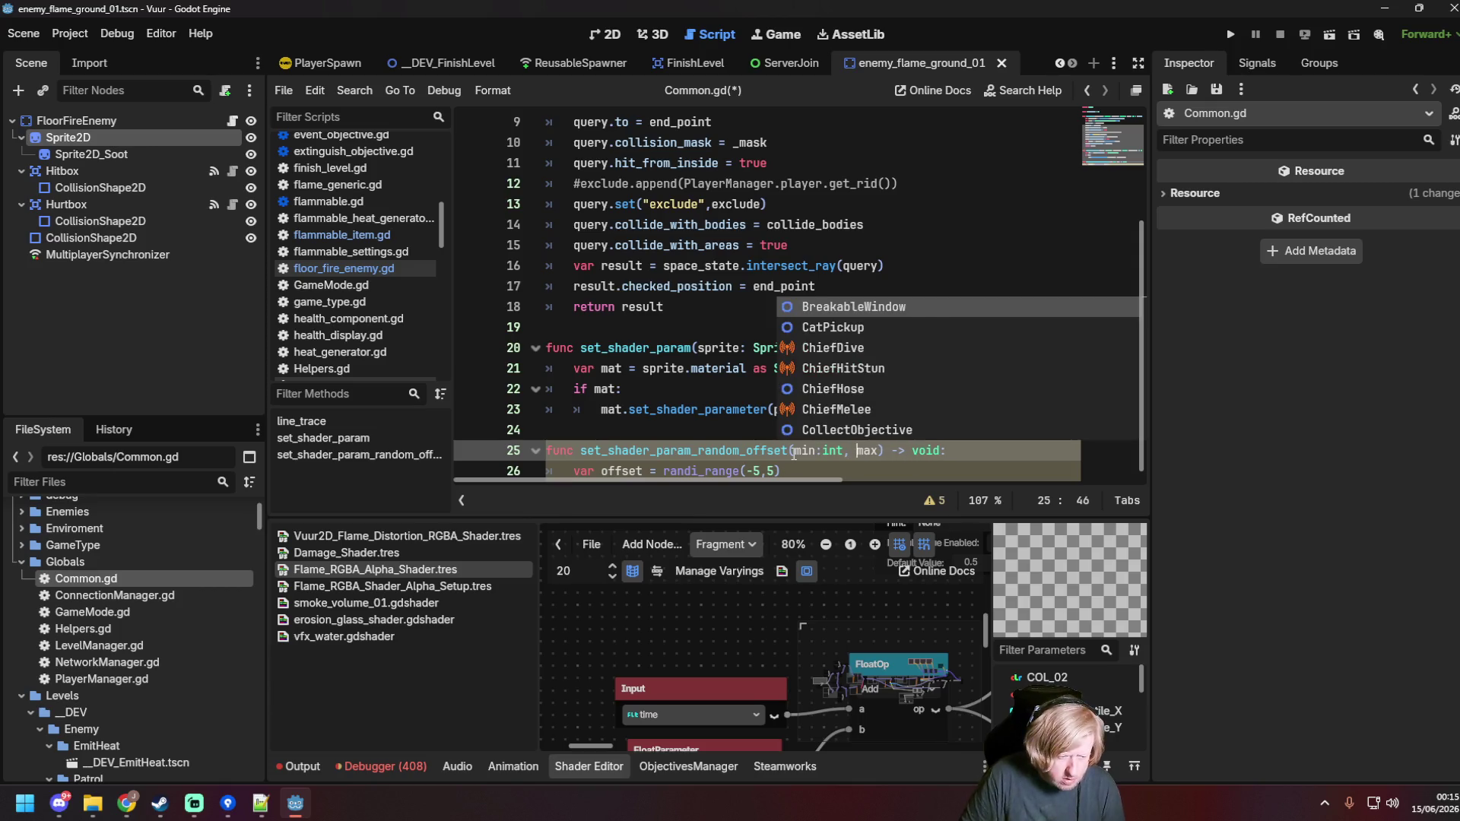
{"action": "key", "text": "Right"}
{"action": "key", "text": "Right"}
{"action": "key", "text": "Right"}
{"action": "type", "text": ":int"}
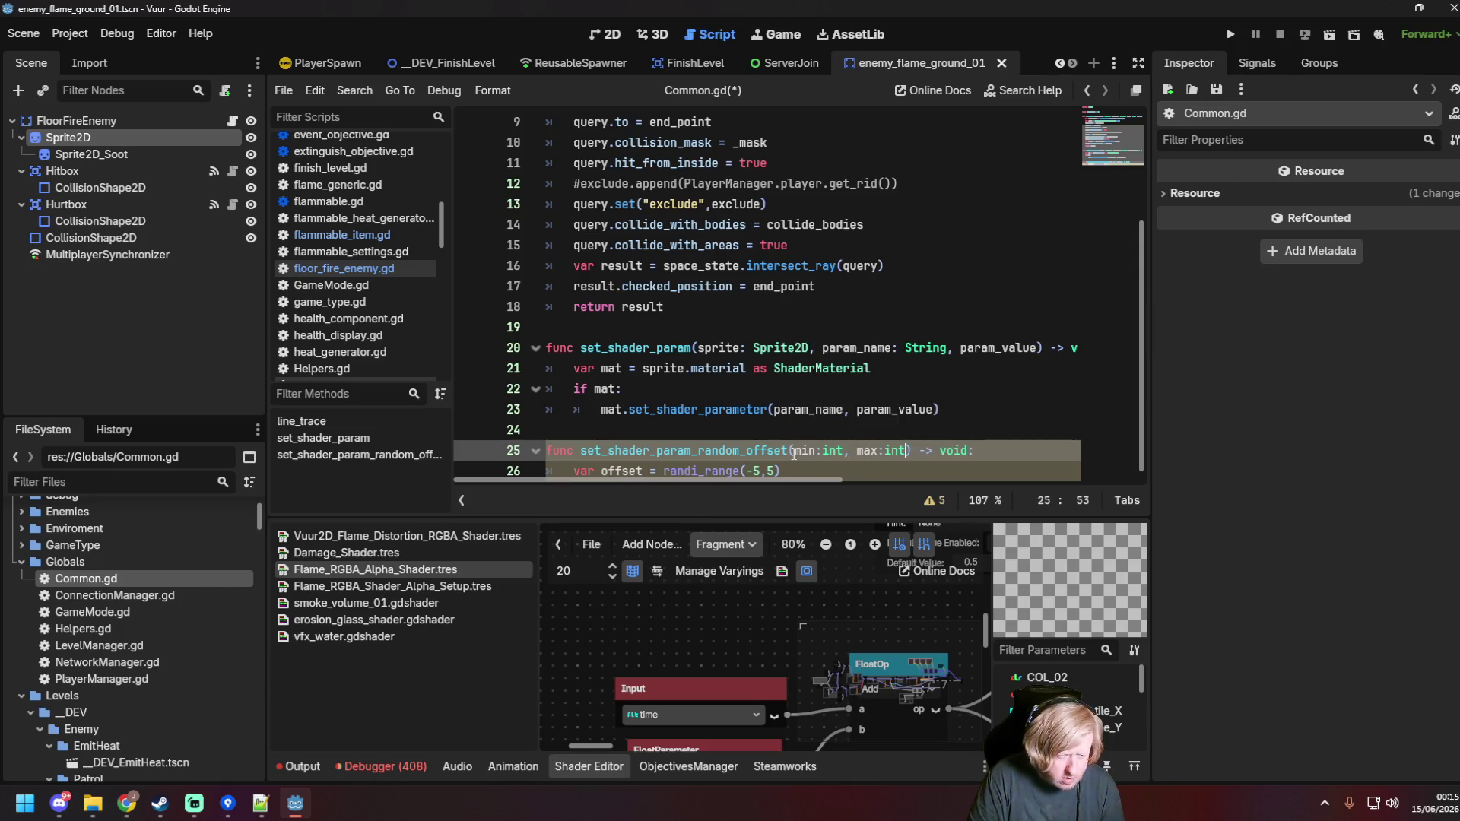
{"action": "left_click", "coordinate": [783, 470]}
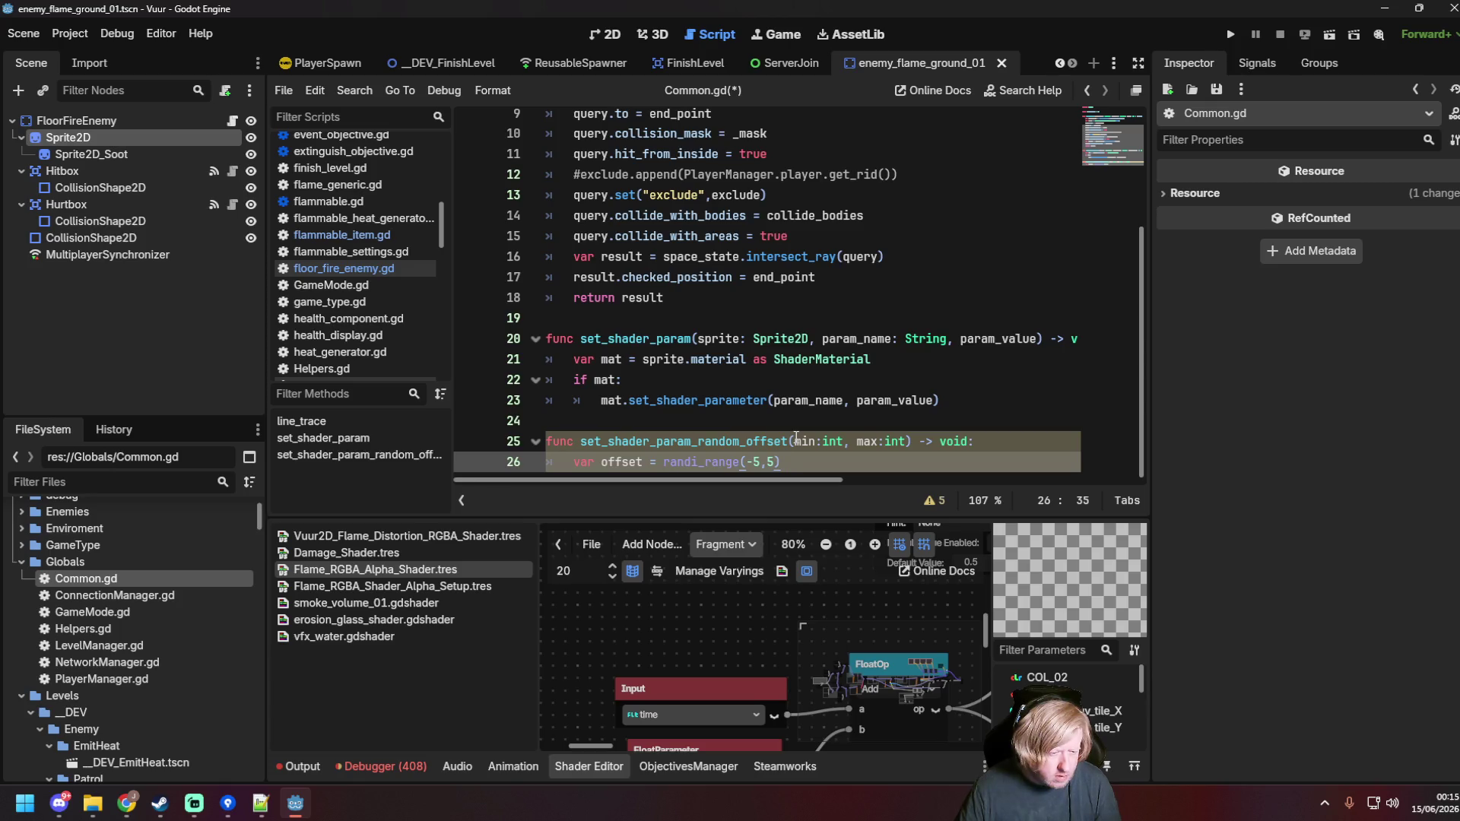
Step: Delete the drafted random-offset function and save Common.gd
{"action": "left_click_drag", "start_coordinate": [749, 465], "coordinate": [536, 413]}
{"action": "key", "text": "BackSpace"}
{"action": "key", "text": "ctrl+s"}
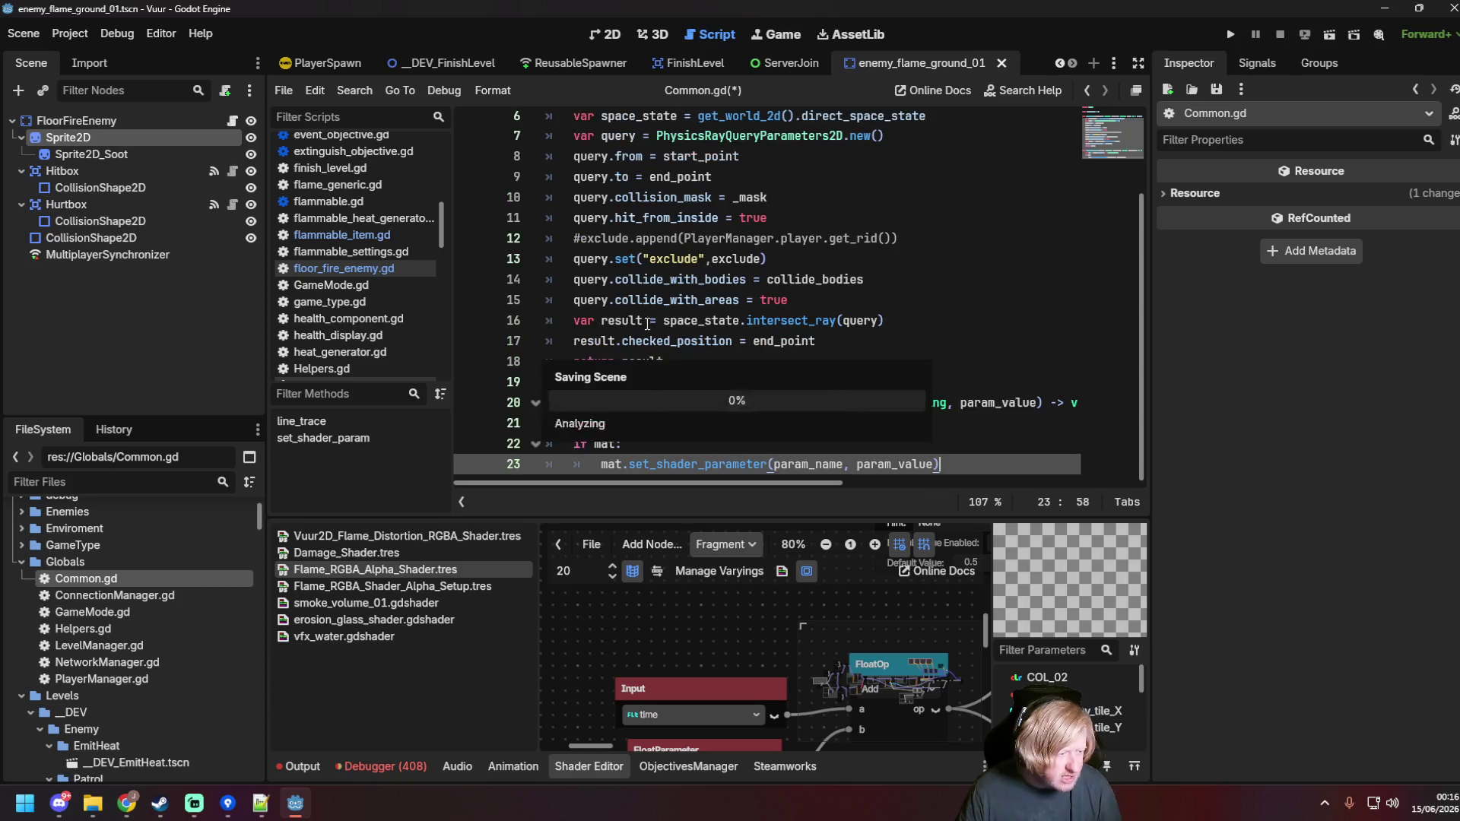
Step: In floor_fire_enemy.gd, start a Common.set_shader_param(sprte_2d, "start_position", call below the spawn_vapor line
{"action": "left_click", "coordinate": [358, 234]}
{"action": "left_click", "coordinate": [334, 266]}
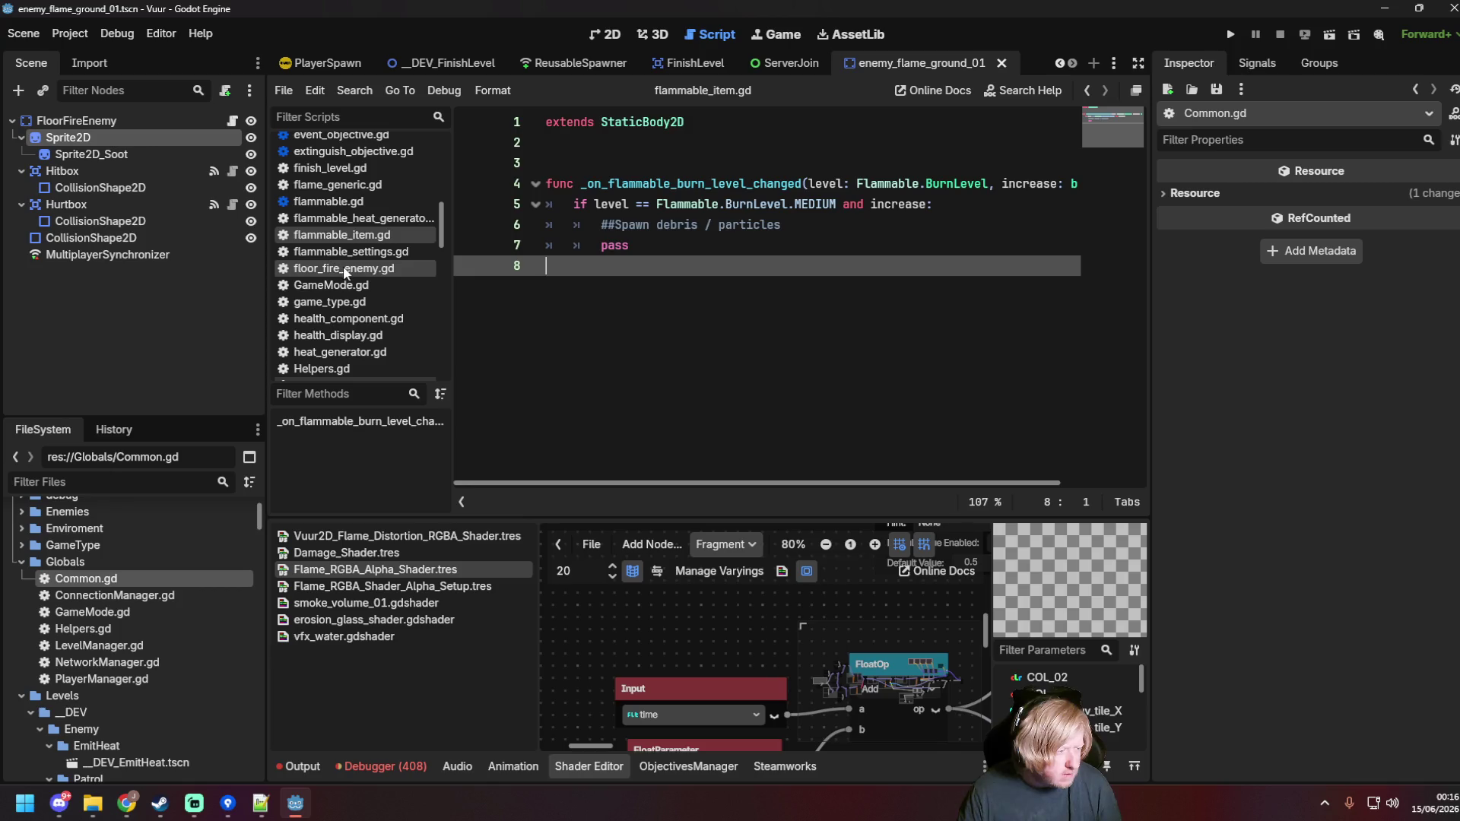
{"action": "scroll", "scroll_direction": "up", "scroll_amount": 3}
{"action": "scroll", "scroll_direction": "down", "scroll_amount": 3}
{"action": "left_click", "coordinate": [927, 203]}
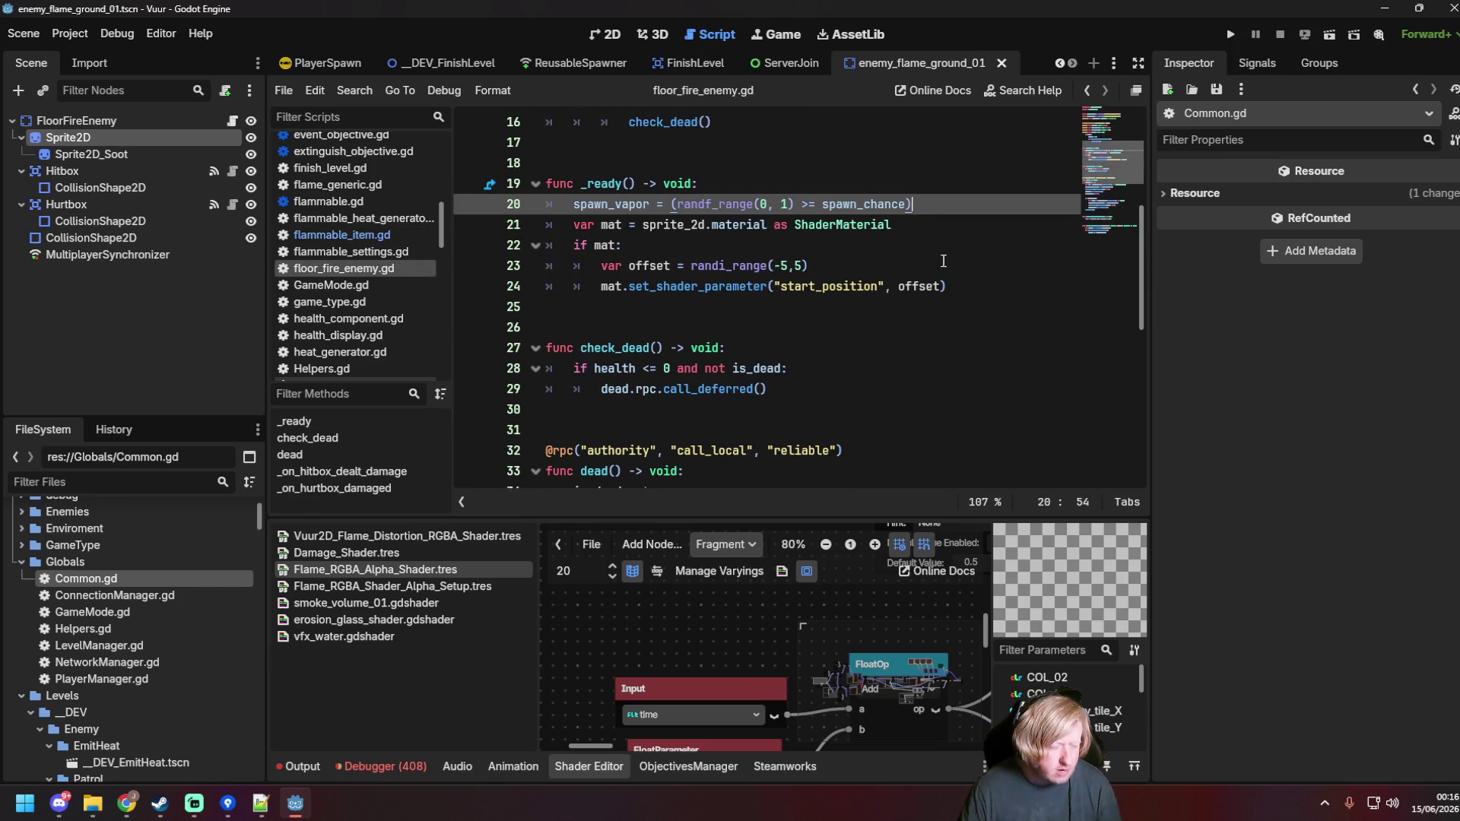
{"action": "key", "text": "Return"}
{"action": "type", "text": "Common"}
{"action": "type", "text": ".set_s"}
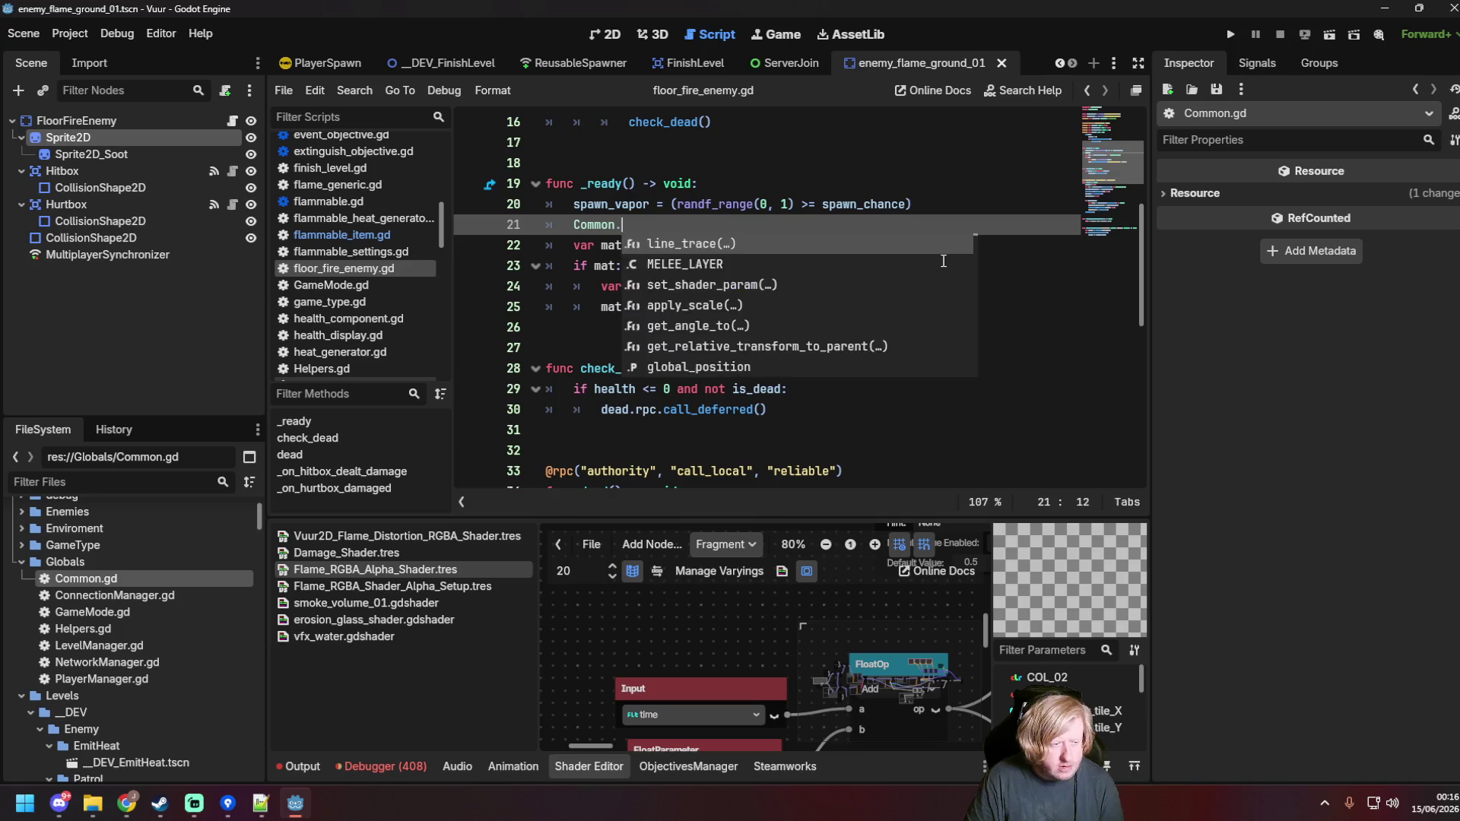
{"action": "key", "text": "Return"}
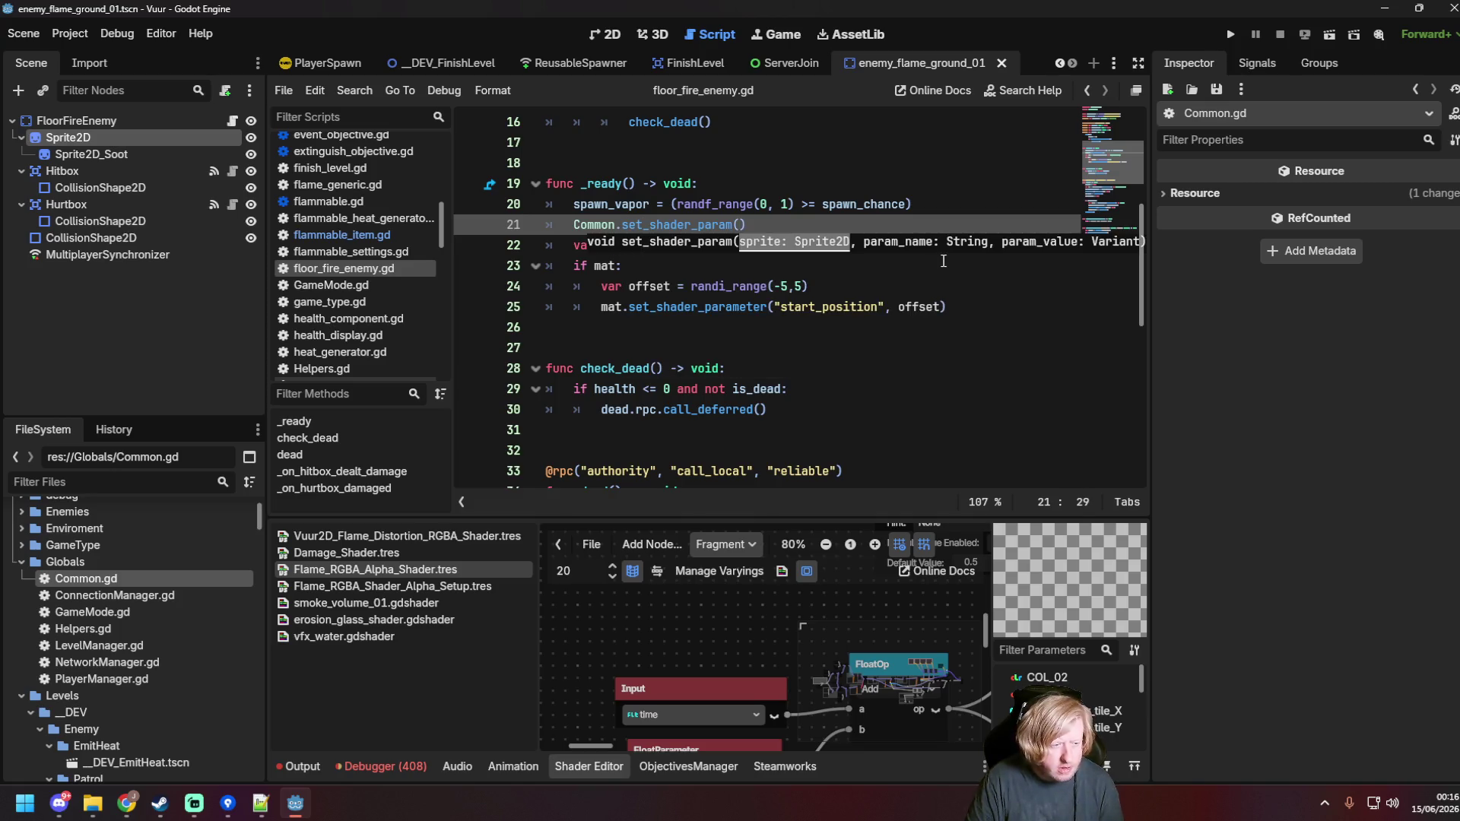
{"action": "type", "text": "sprte_2d,"}
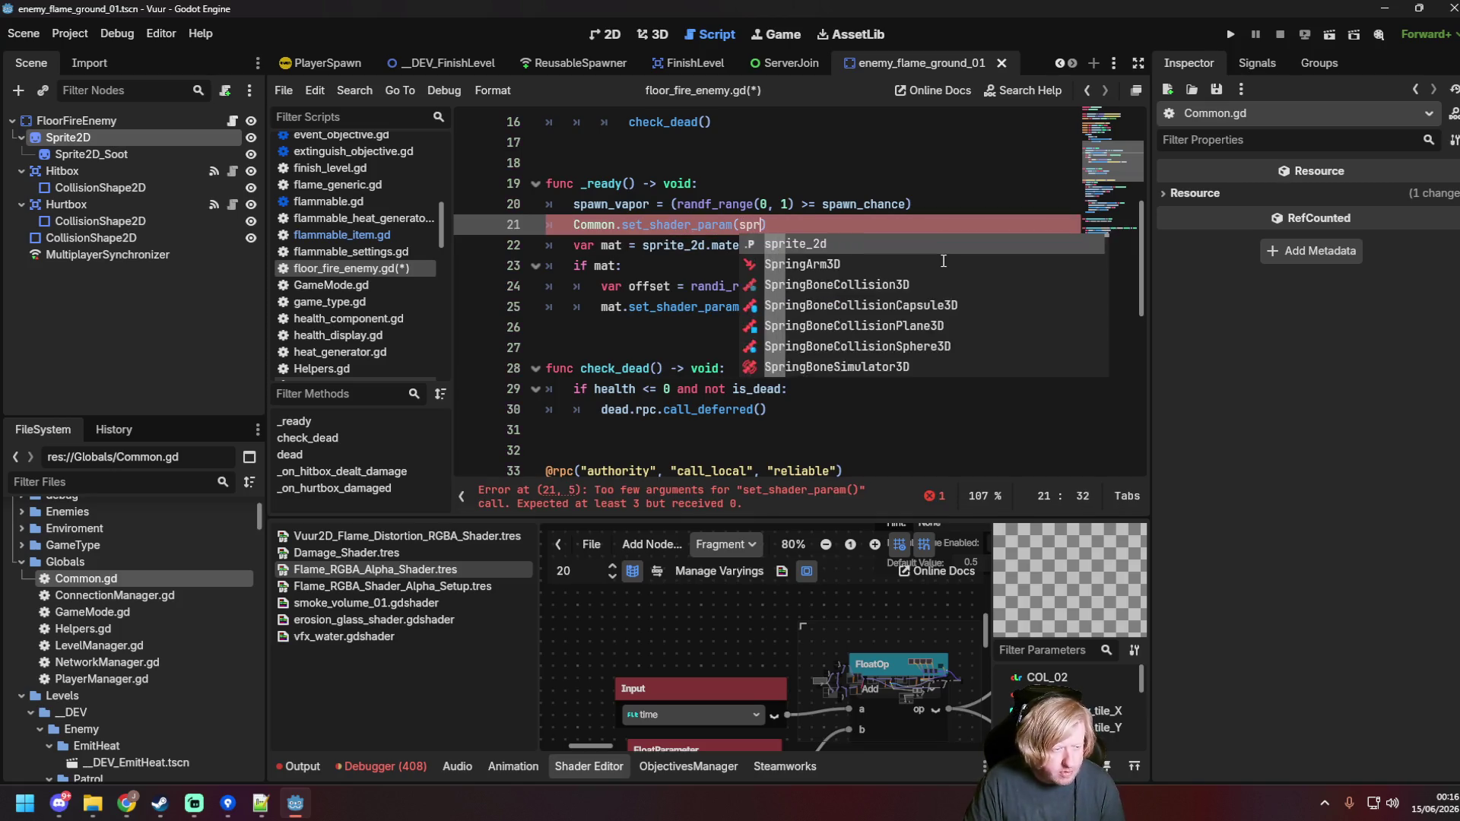
{"action": "key", "text": "Escape"}
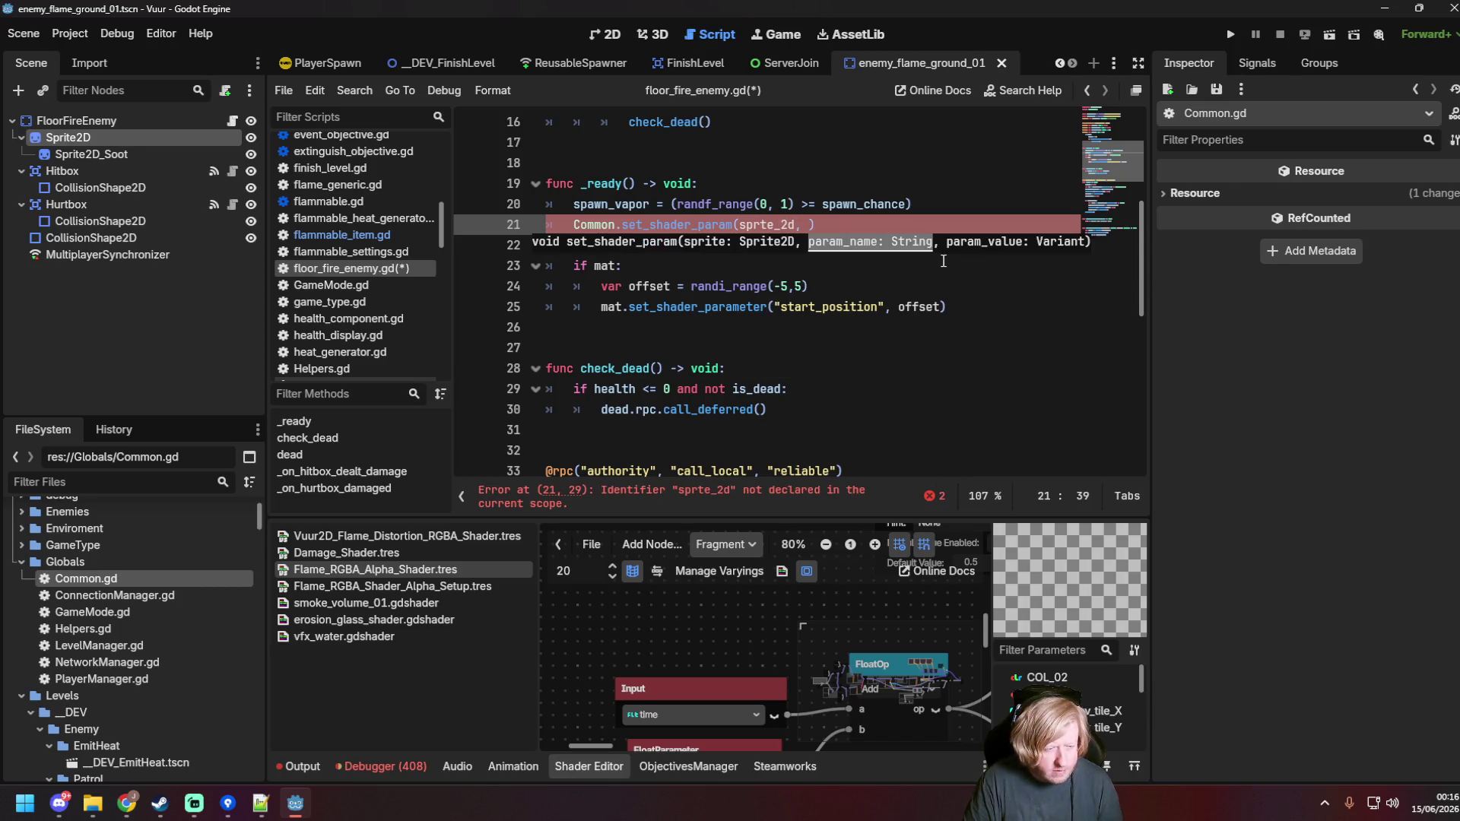
{"action": "type", "text": "\"start_position\""}
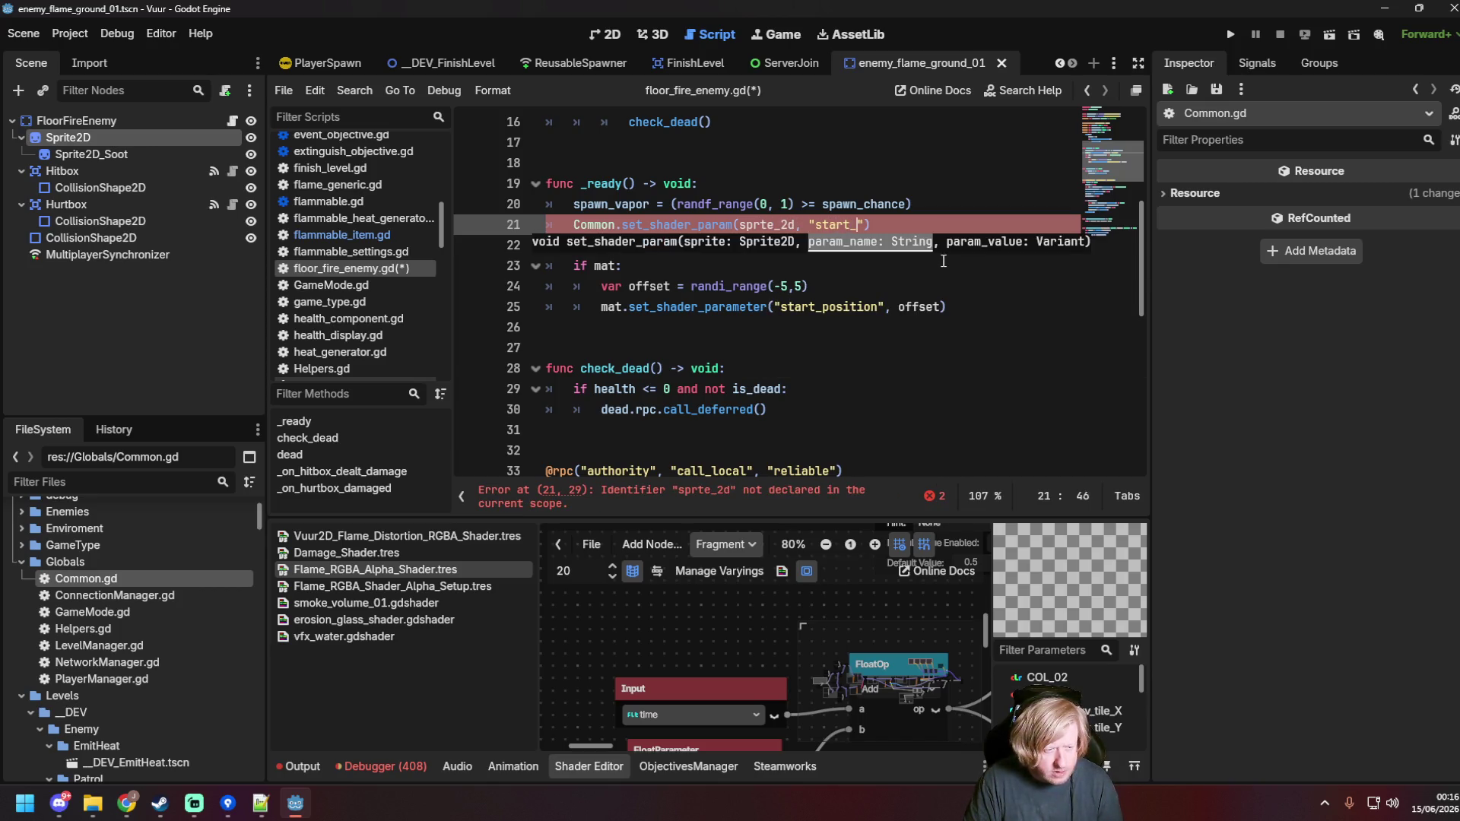
{"action": "type", "text": ","}
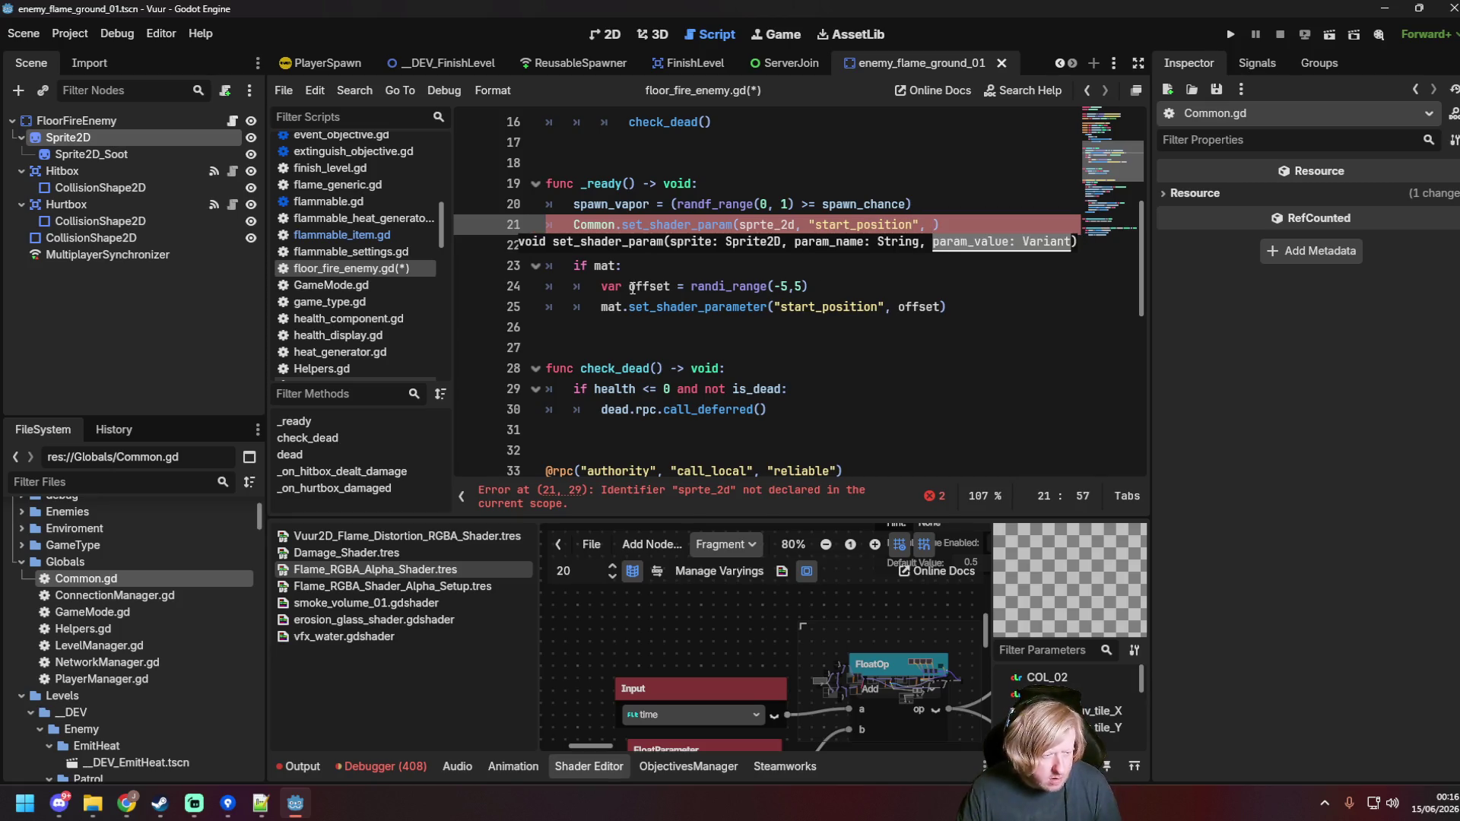
Step: Move the offset line above the helper call and pass offset as its third argument
{"action": "left_click", "coordinate": [601, 286]}
{"action": "key", "text": "shift+End"}
{"action": "key", "text": "BackSpace"}
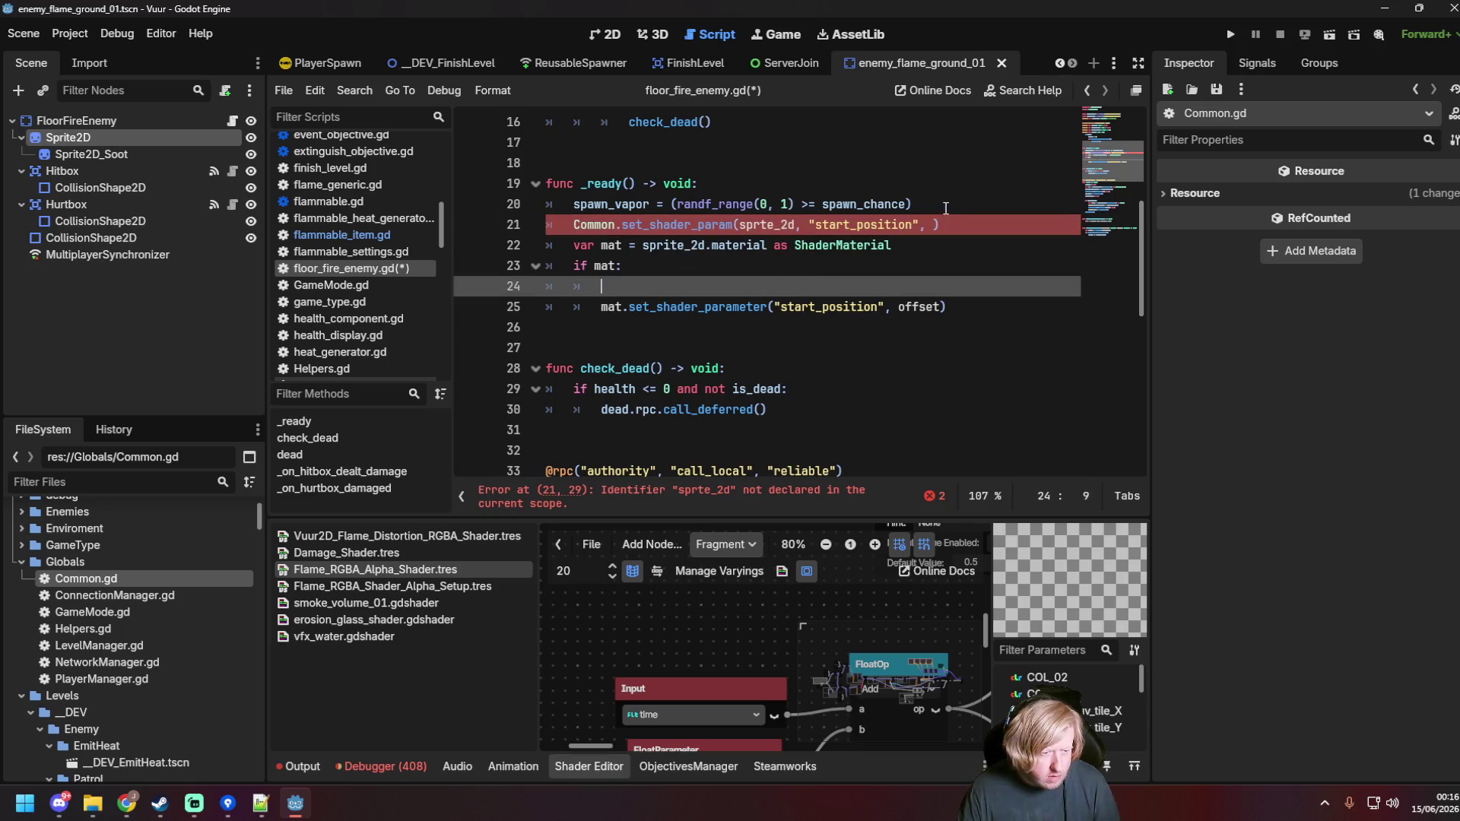
{"action": "left_click", "coordinate": [945, 207]}
{"action": "key", "text": "Return"}
{"action": "key", "text": "ctrl+v"}
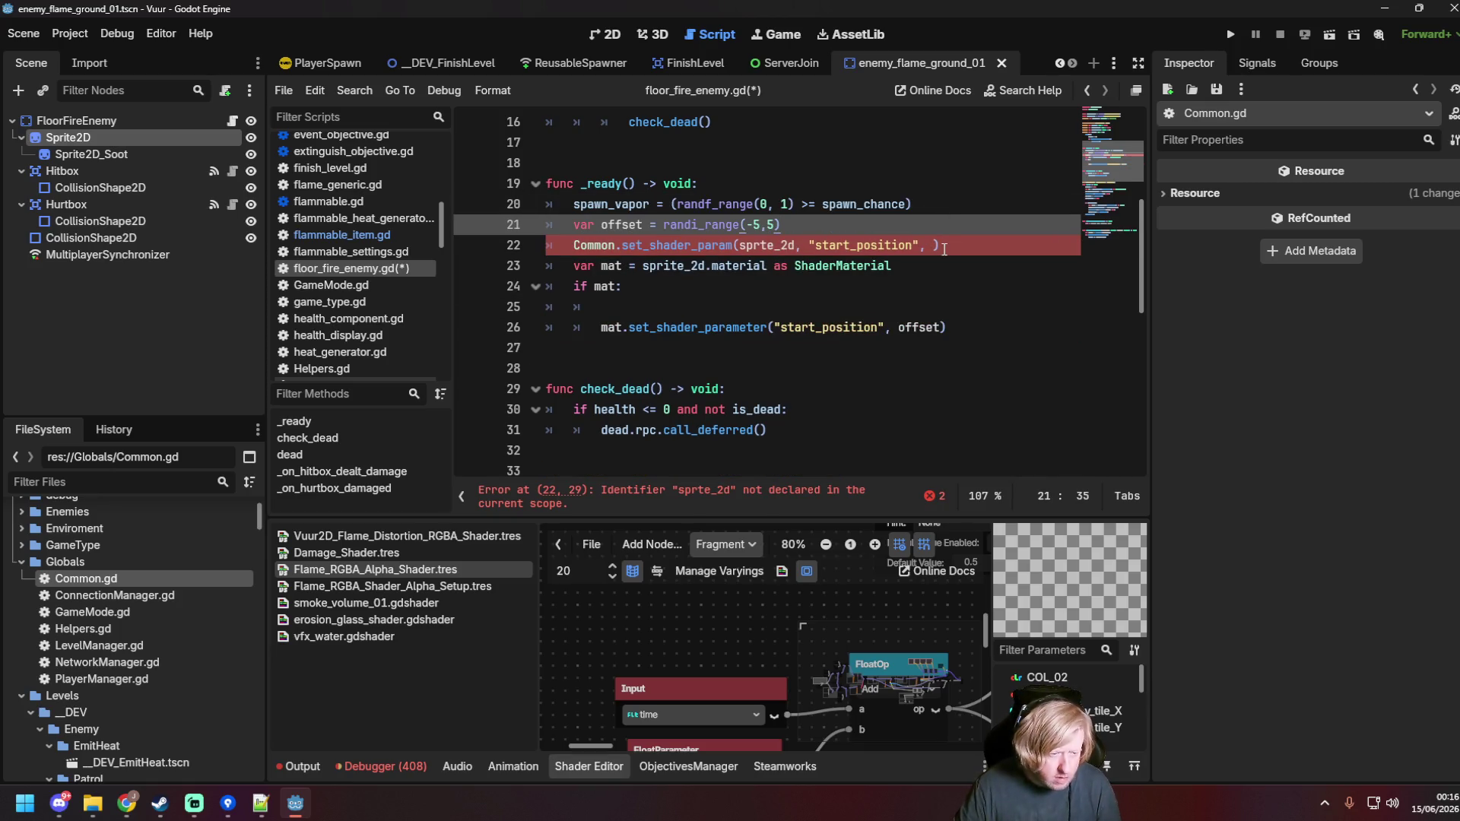
{"action": "left_click", "coordinate": [928, 247]}
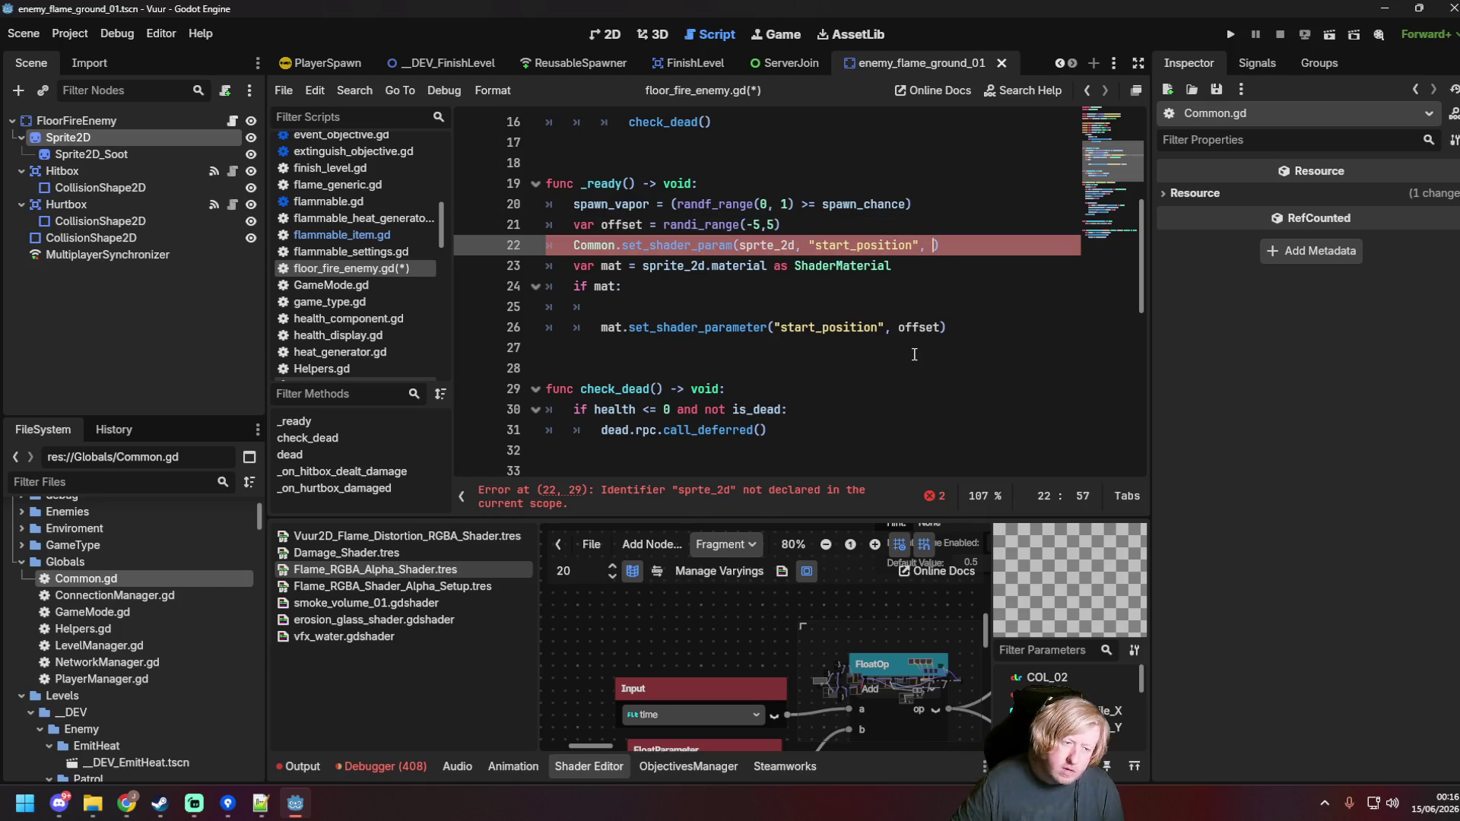
{"action": "type", "text": "offset"}
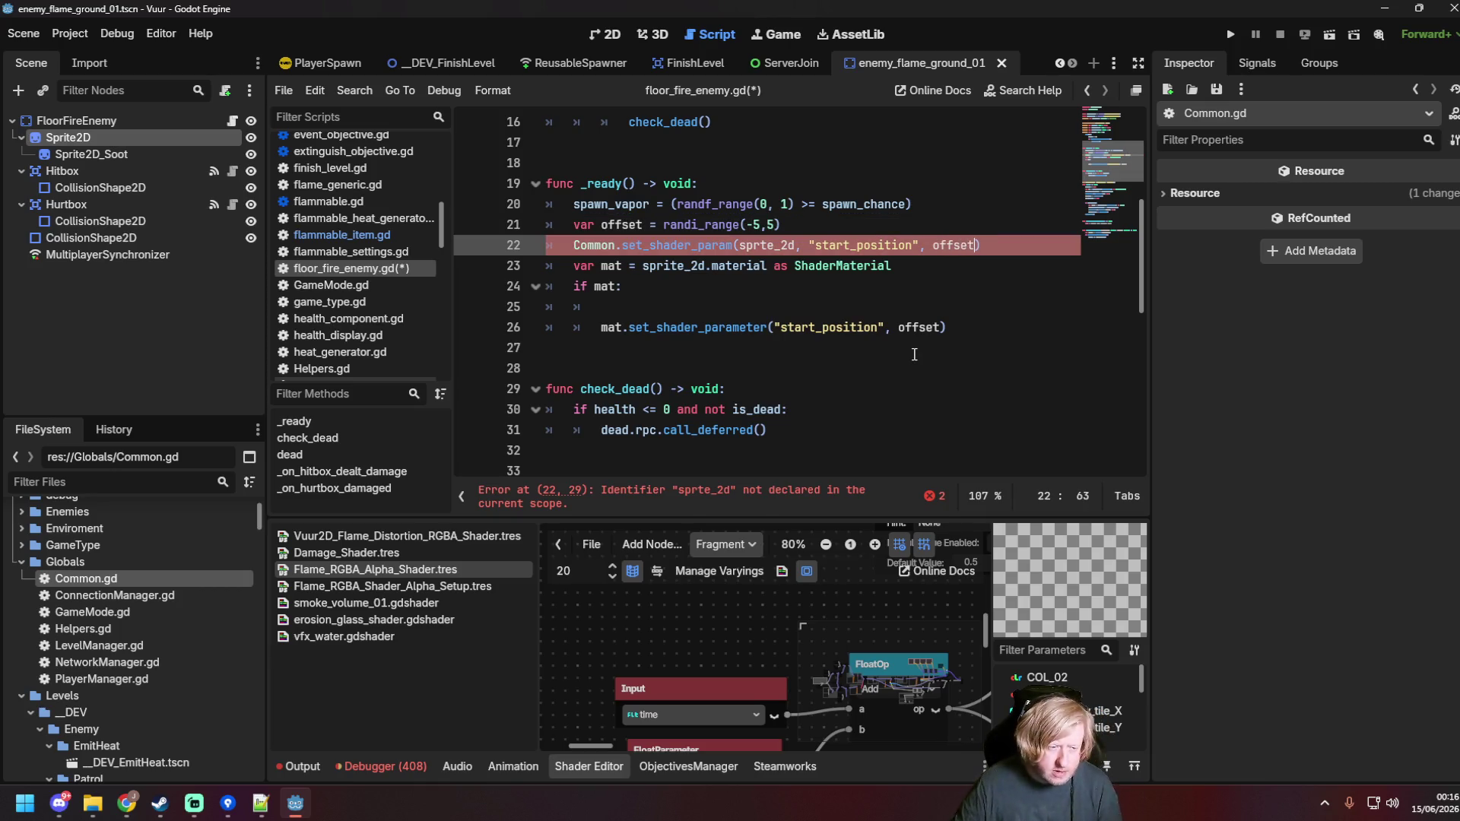
Step: Delete the old material shader block from _ready
{"action": "left_click", "coordinate": [957, 327]}
{"action": "left_click_drag", "start_coordinate": [959, 327], "coordinate": [536, 265]}
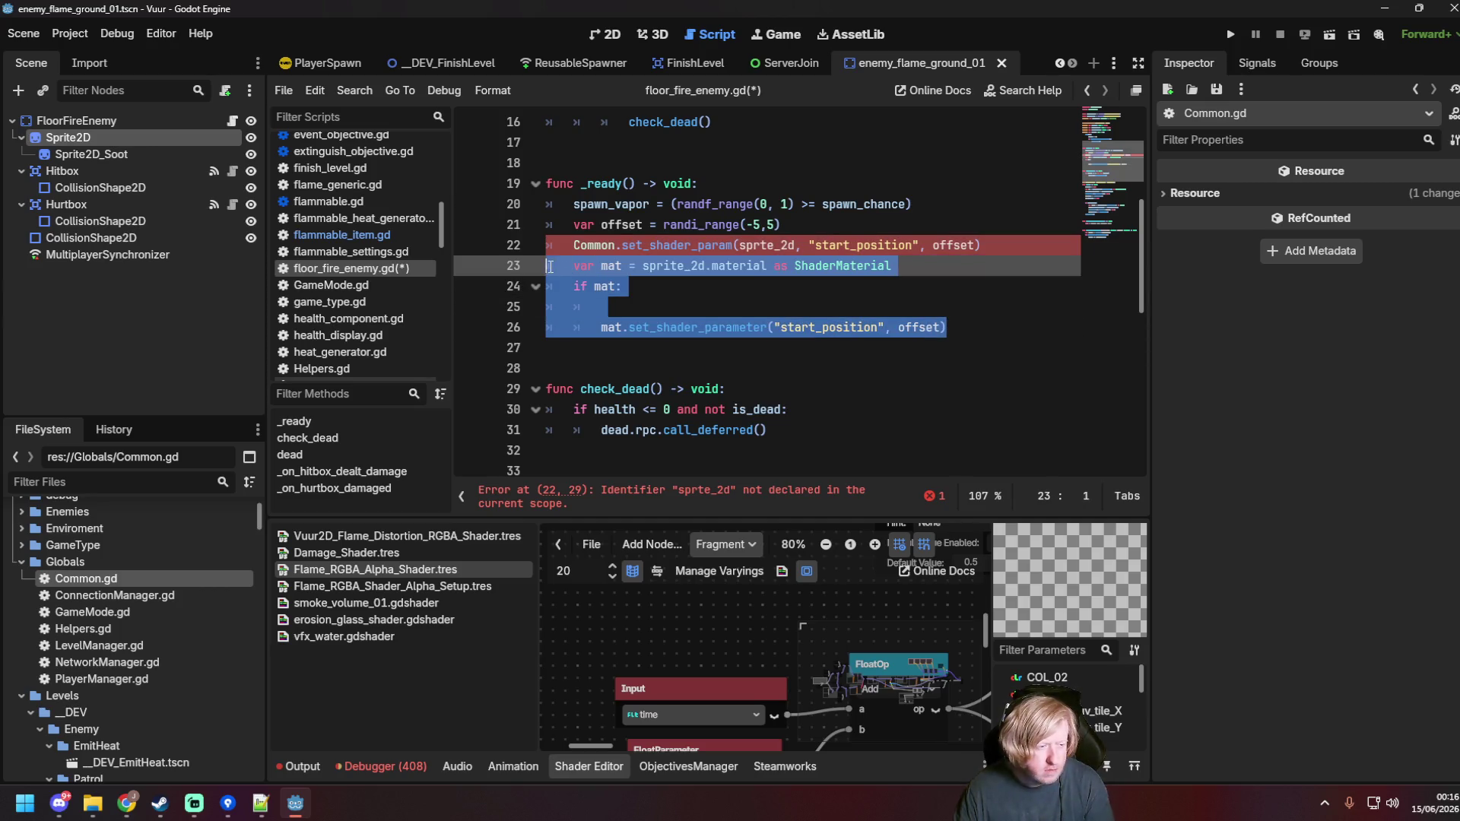
{"action": "key", "text": "BackSpace"}
{"action": "key", "text": "BackSpace"}
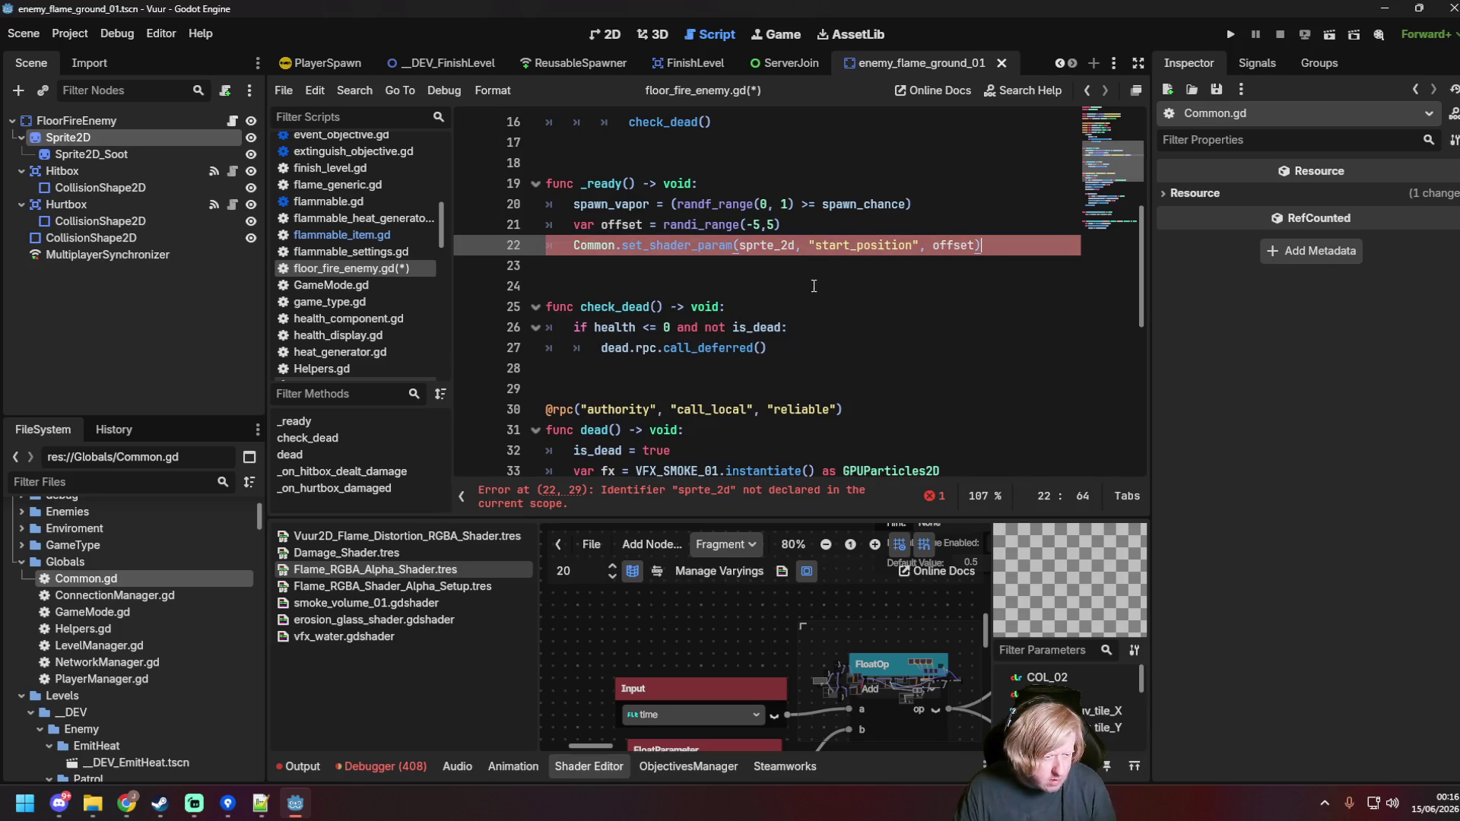
{"action": "scroll", "scroll_direction": "up", "scroll_amount": 3}
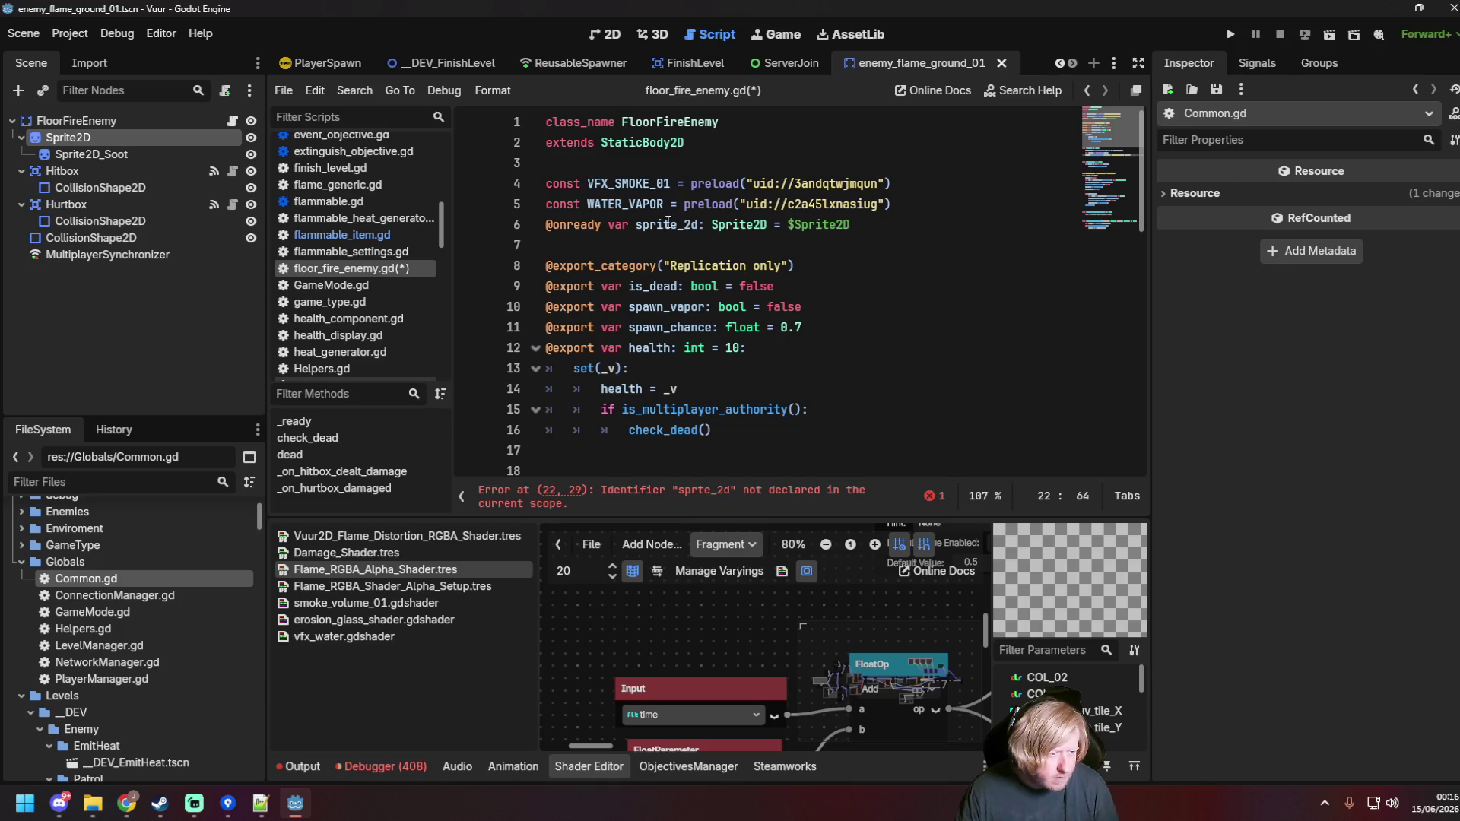
{"action": "scroll", "scroll_direction": "down", "scroll_amount": 3}
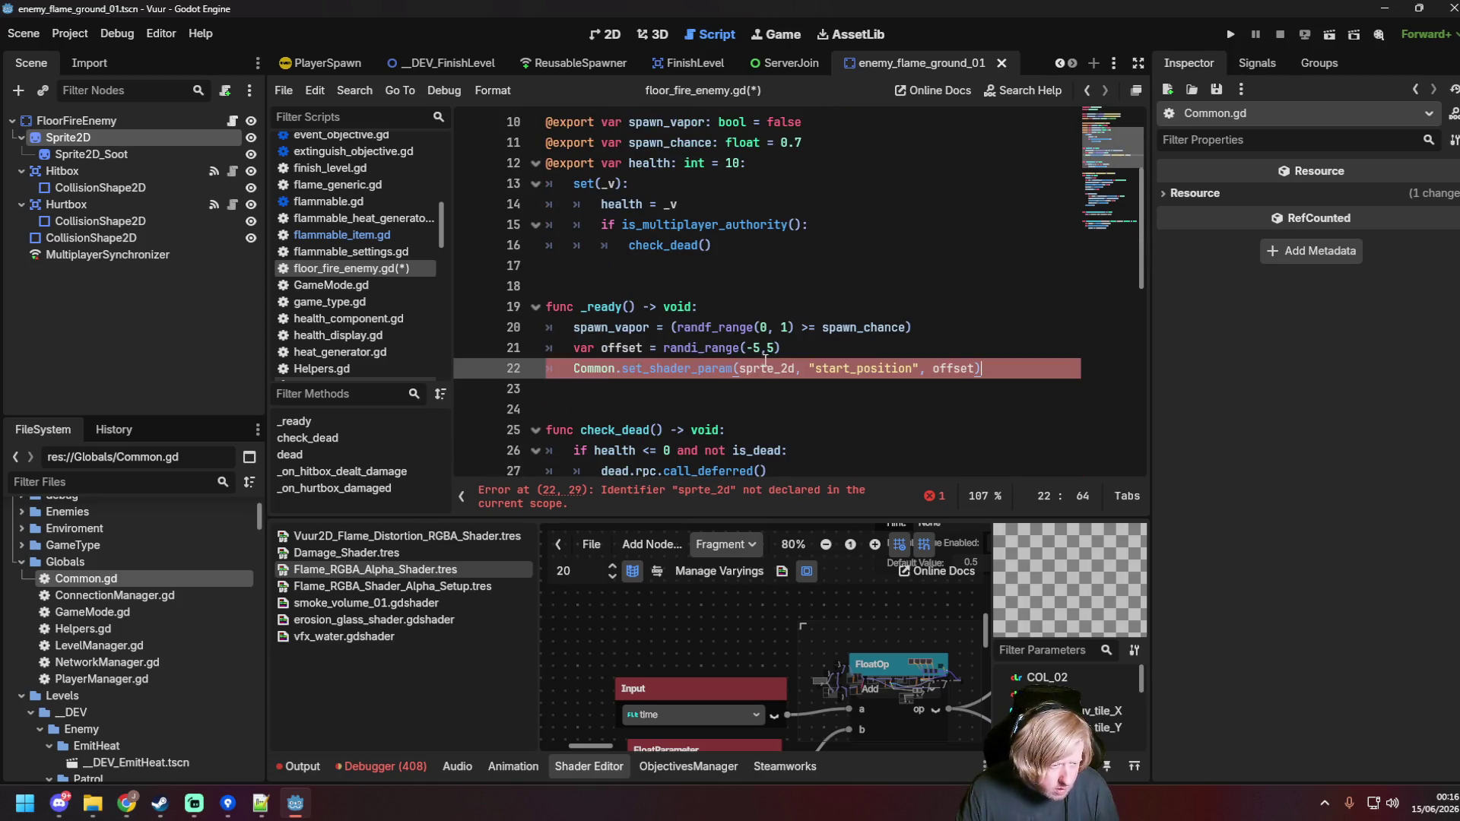
Step: Fix the sprte_2d typo to sprite_2d and save floor_fire_enemy.gd
{"action": "left_click", "coordinate": [761, 369]}
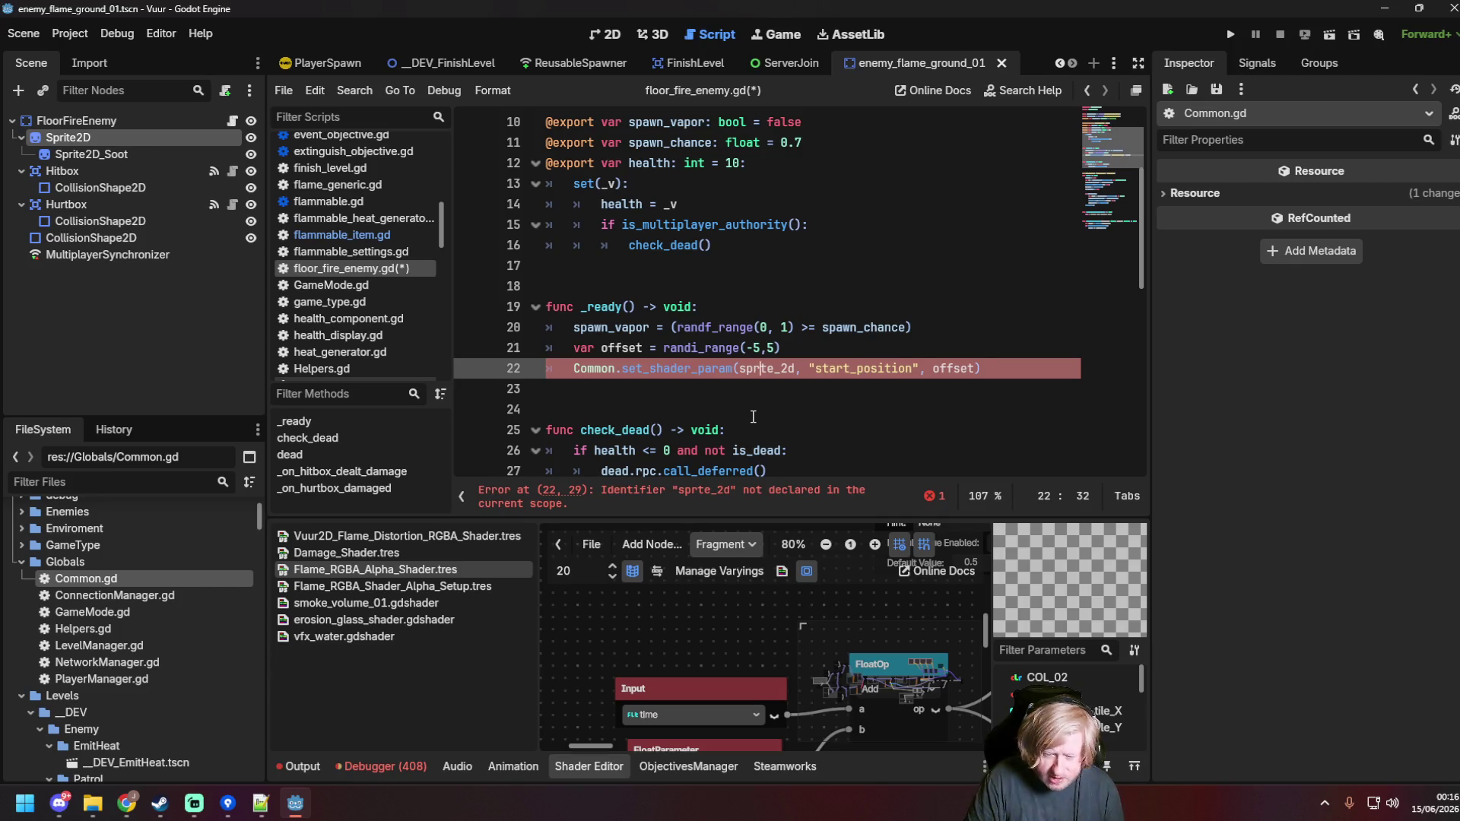
{"action": "type", "text": "i"}
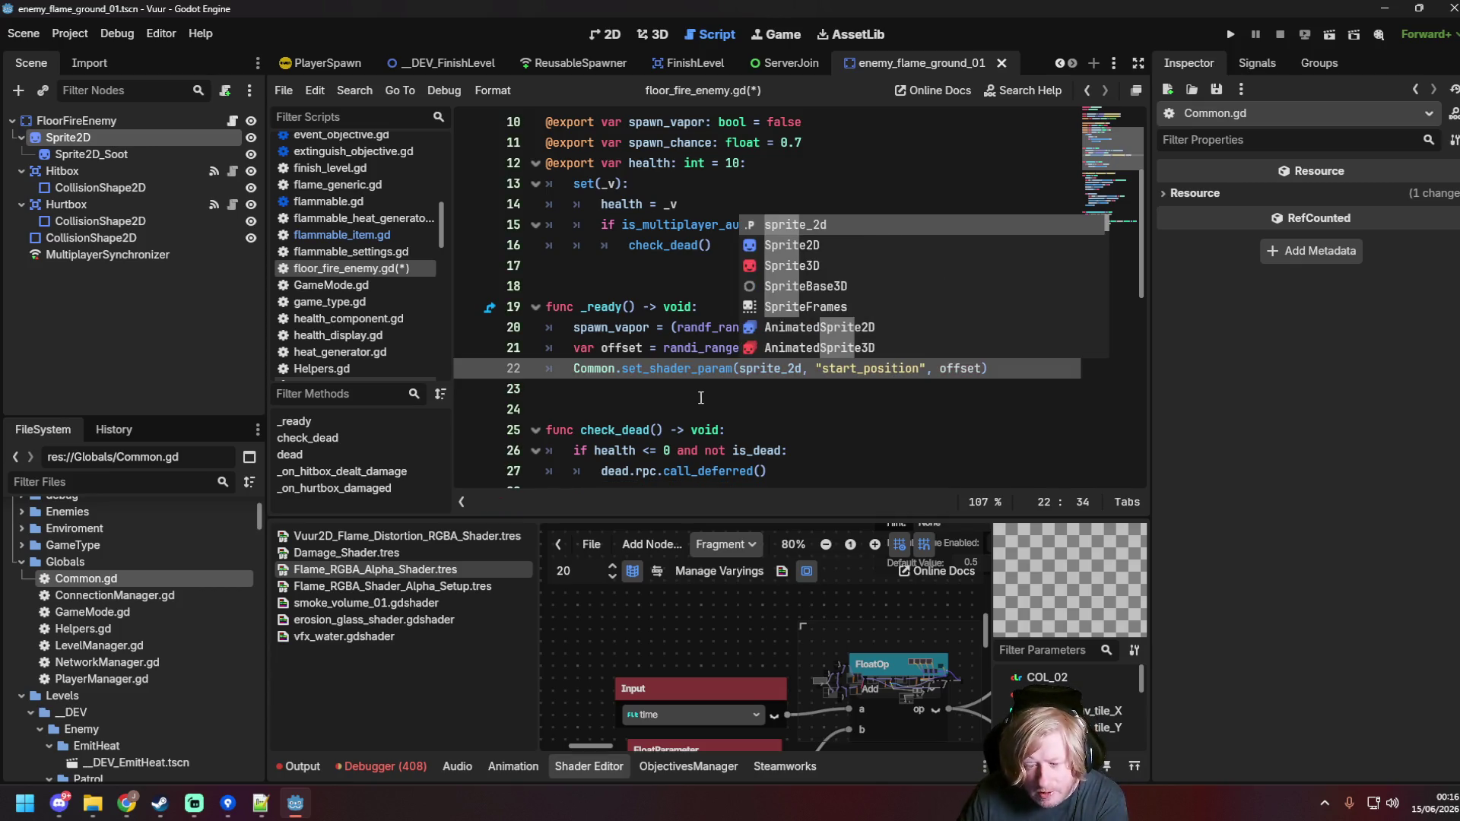
{"action": "mouse_move", "coordinate": [731, 378]}
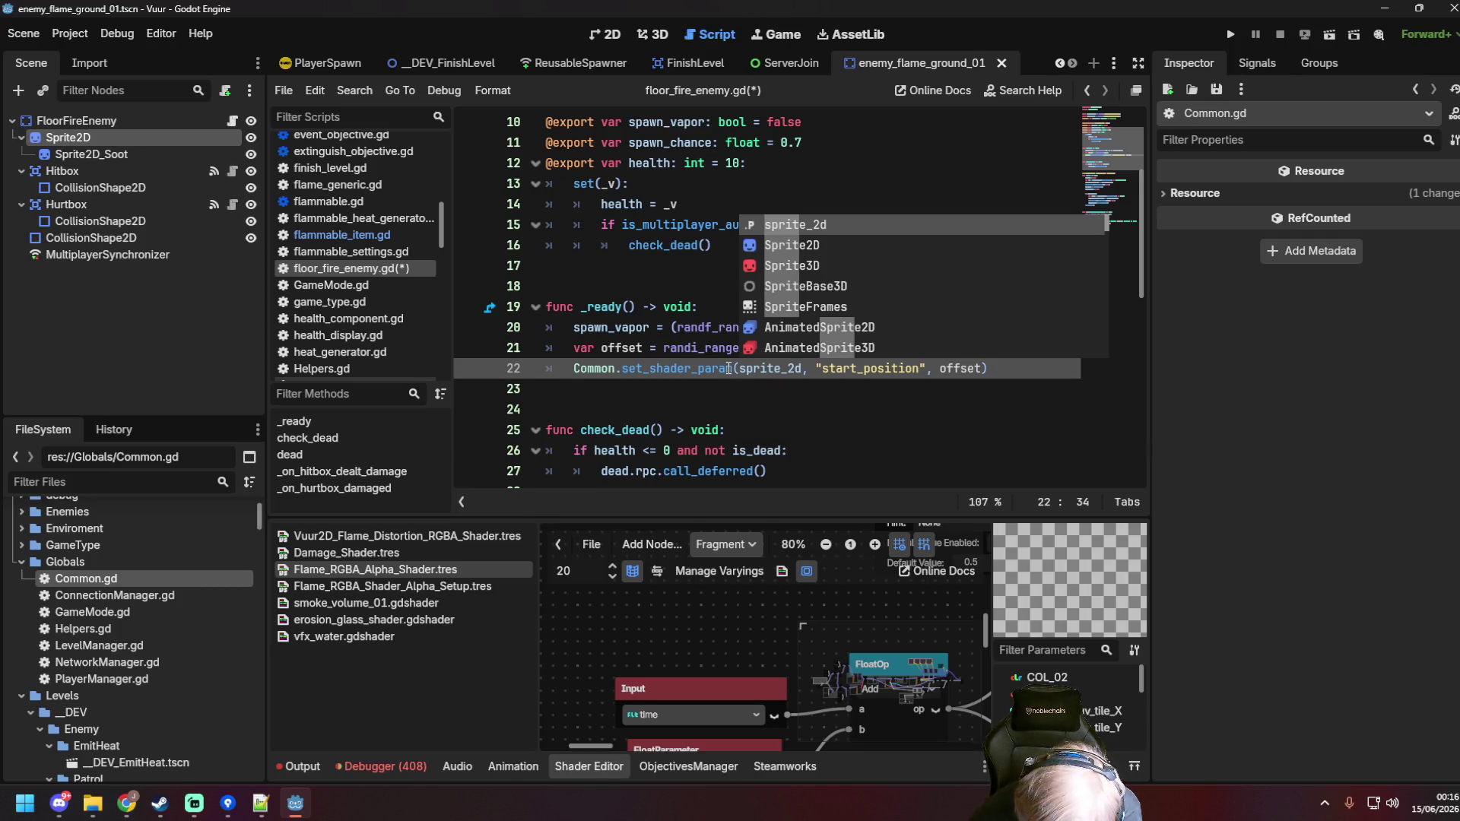
{"action": "left_click", "coordinate": [762, 387]}
{"action": "key", "text": "ctrl+s"}
Step: Format and lint the floor_fire_enemy.gd script
{"action": "left_click_drag", "start_coordinate": [987, 368], "coordinate": [787, 368]}
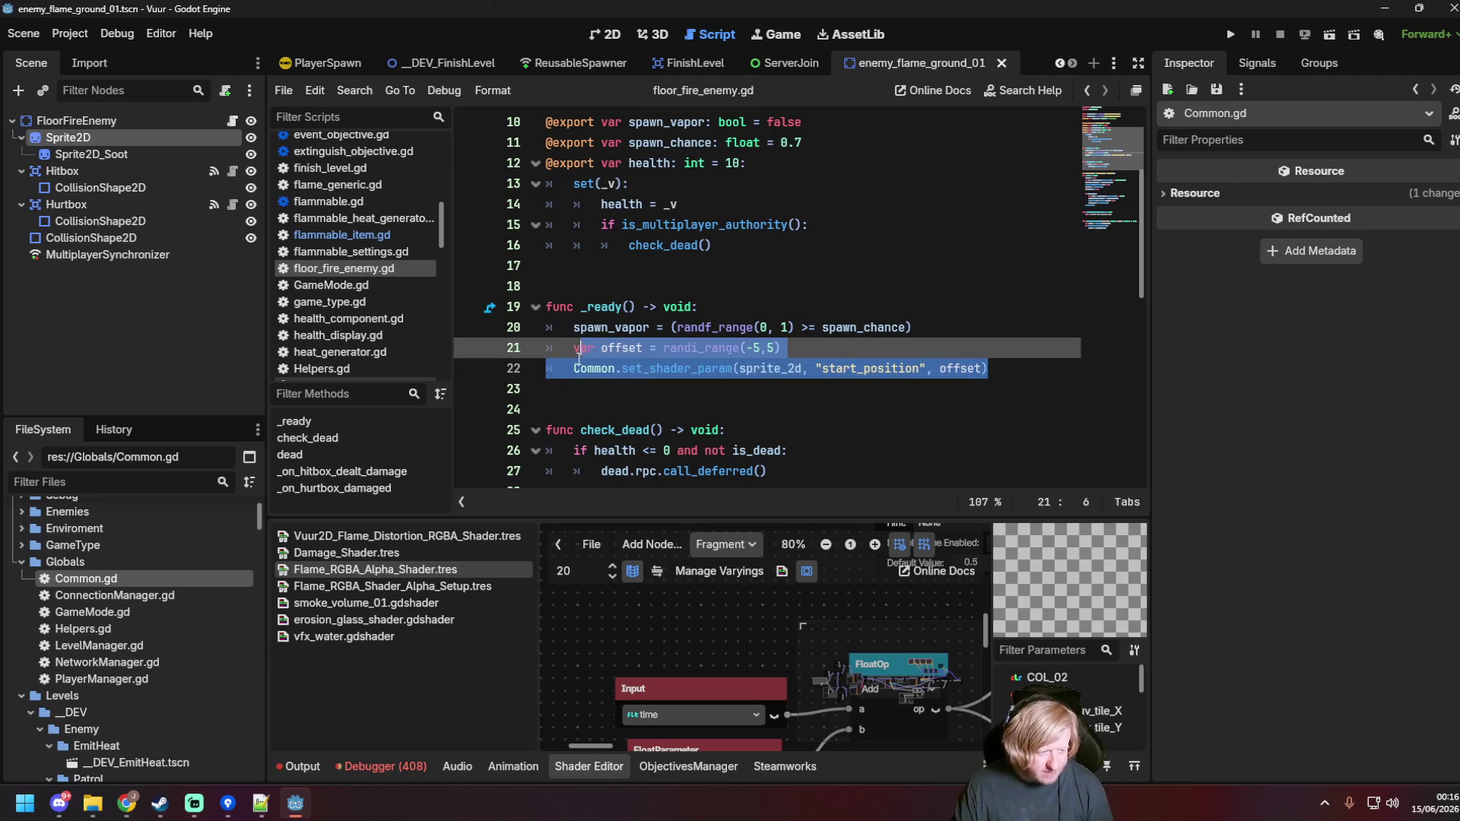
{"action": "left_click", "coordinate": [694, 368]}
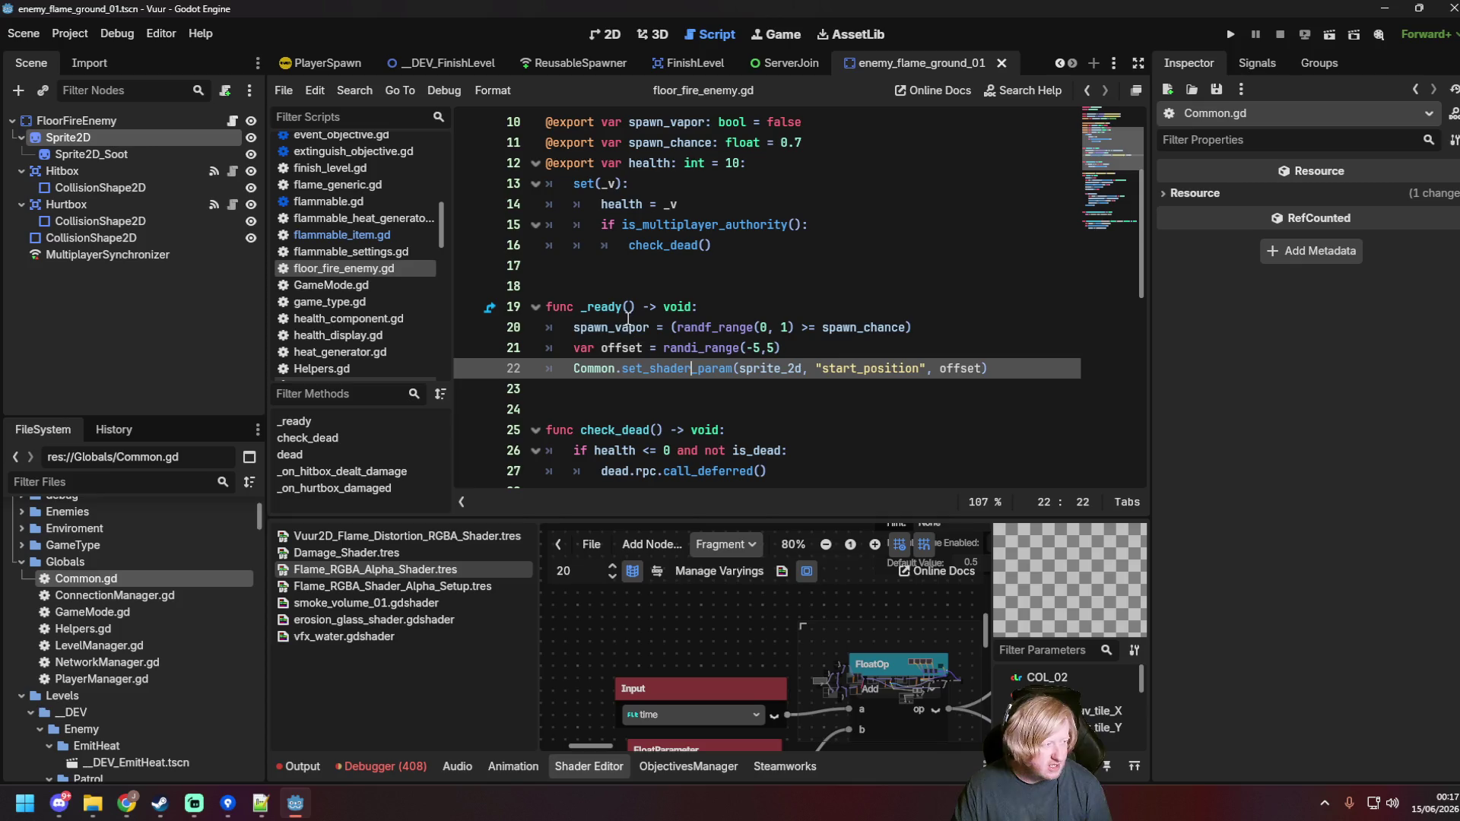
{"action": "left_click", "coordinate": [629, 326]}
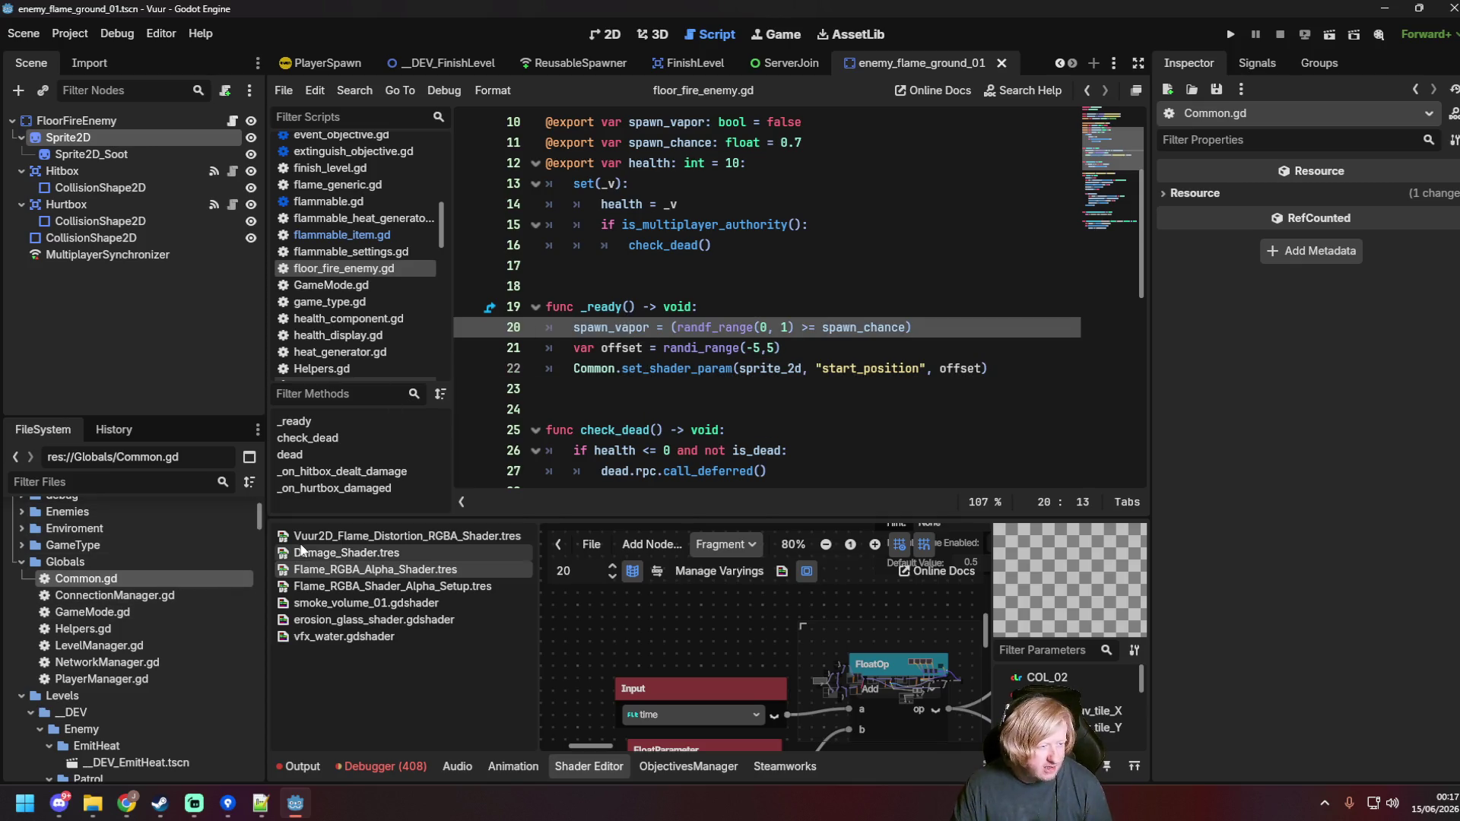
{"action": "left_click", "coordinate": [615, 389]}
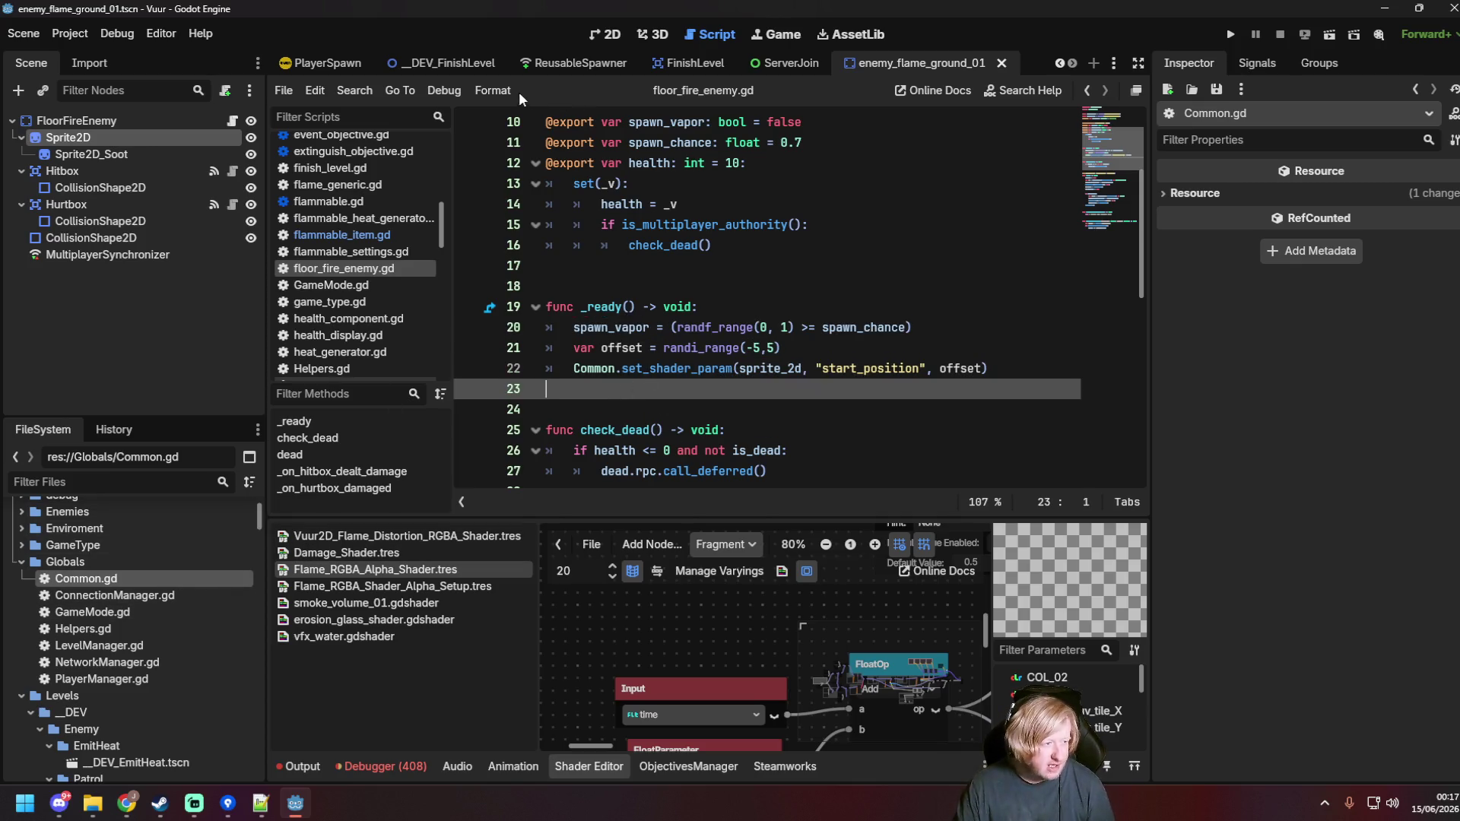
{"action": "left_click", "coordinate": [519, 91]}
{"action": "left_click", "coordinate": [532, 119]}
{"action": "left_click", "coordinate": [522, 94]}
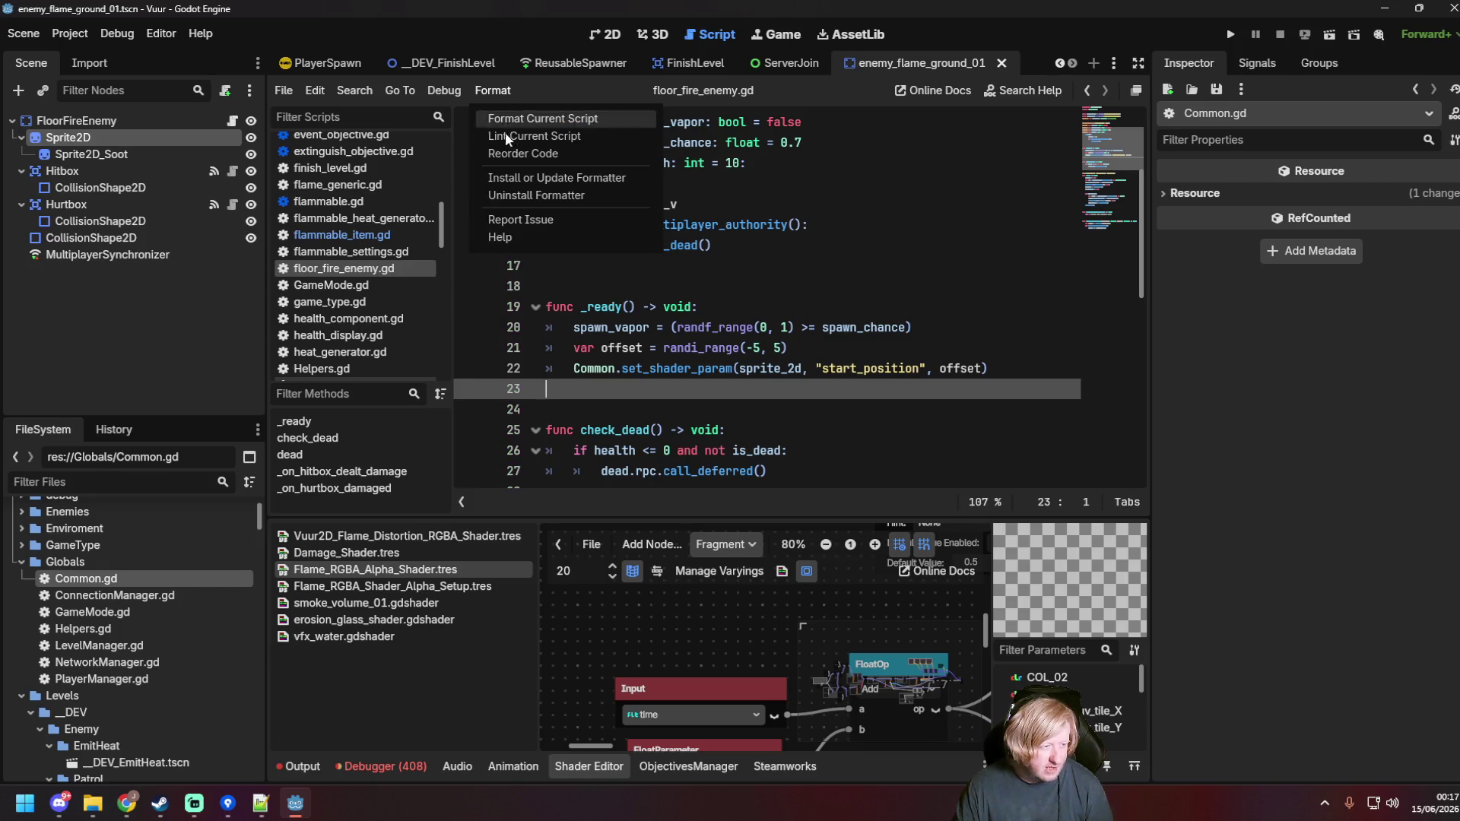
{"action": "left_click", "coordinate": [508, 135]}
Step: Copy the offset and set_shader_param lines, then open flammable_item.gd
{"action": "left_click_drag", "start_coordinate": [1007, 377], "coordinate": [573, 348]}
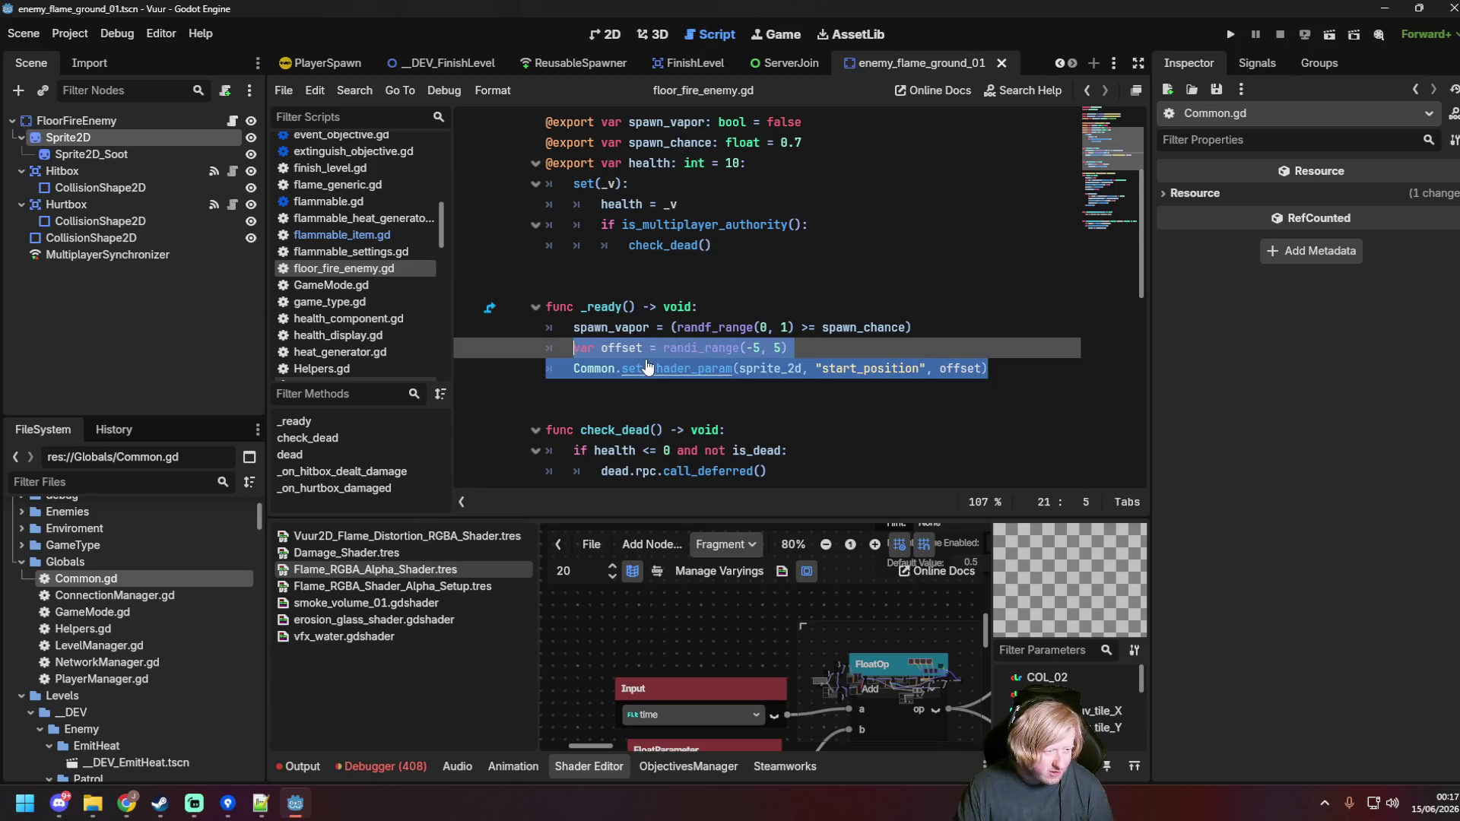
{"action": "left_click", "coordinate": [647, 368]}
{"action": "left_click", "coordinate": [341, 234]}
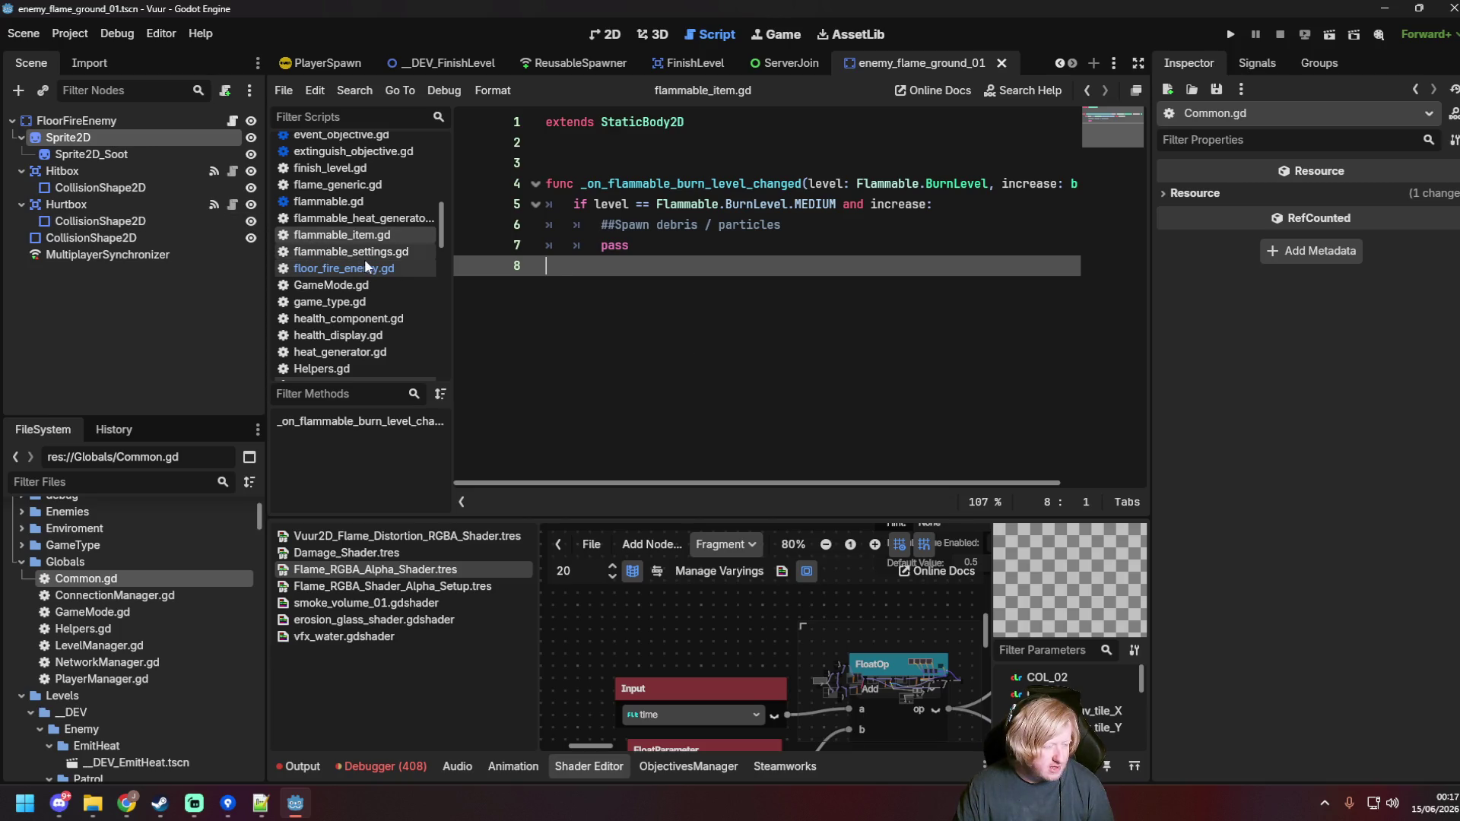
Step: Open flammable.gd and scroll down to its _ready function
{"action": "left_click", "coordinate": [365, 199]}
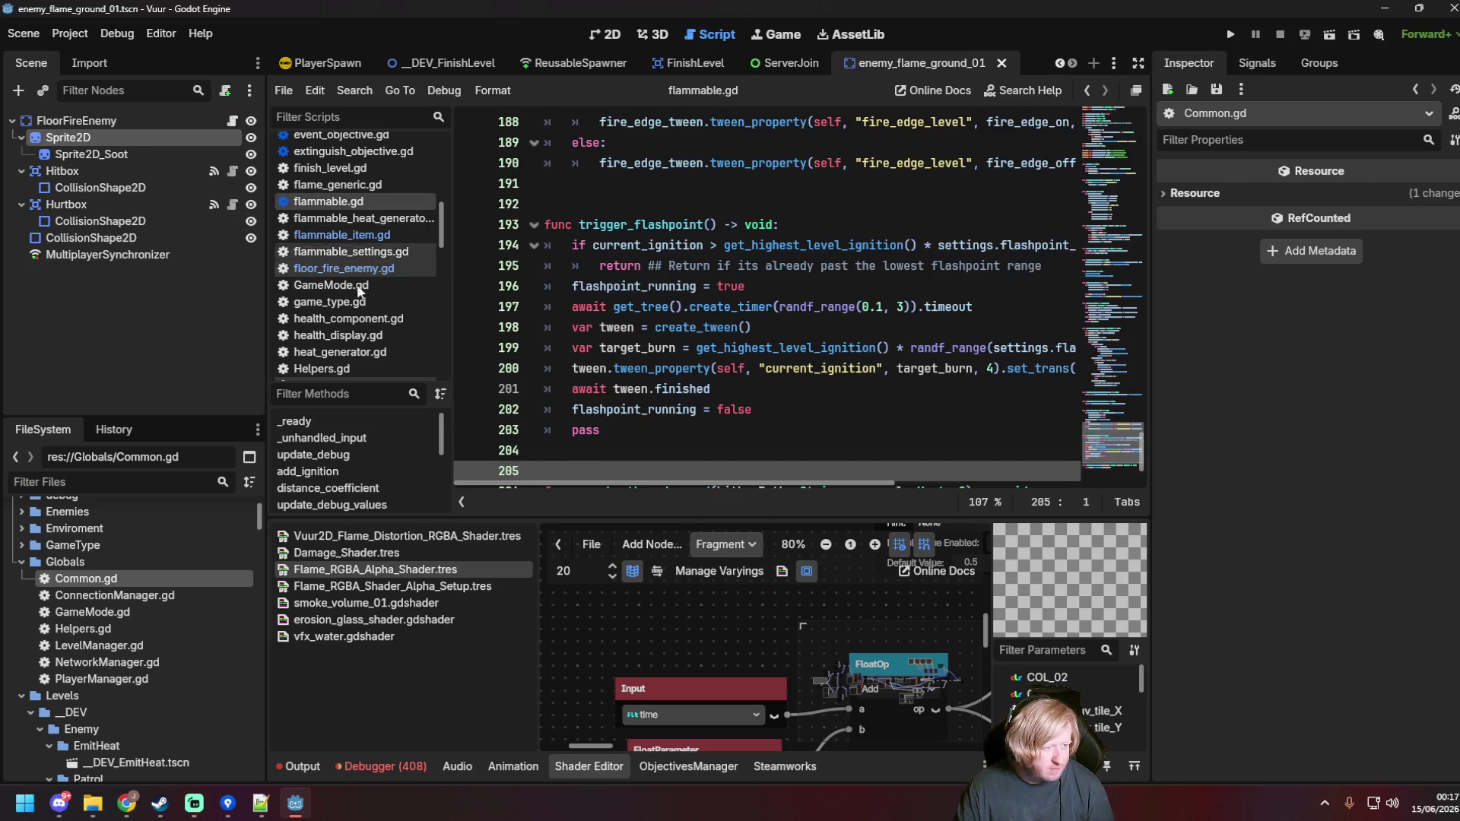
{"action": "scroll", "scroll_direction": "up", "scroll_amount": 3}
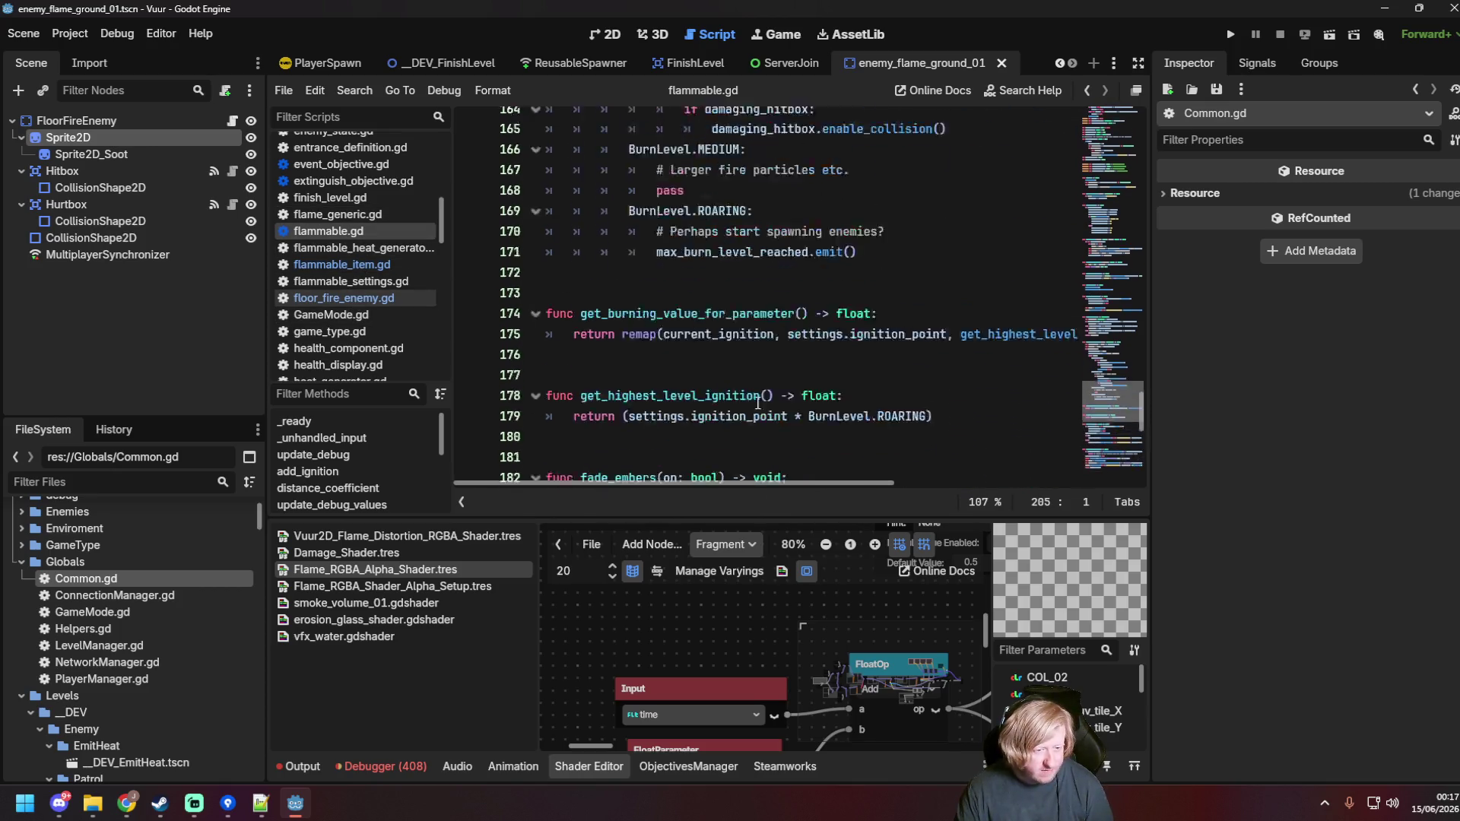
{"action": "left_click_drag", "start_coordinate": [1124, 396], "coordinate": [1093, 79]}
{"action": "scroll", "scroll_direction": "down", "scroll_amount": 3}
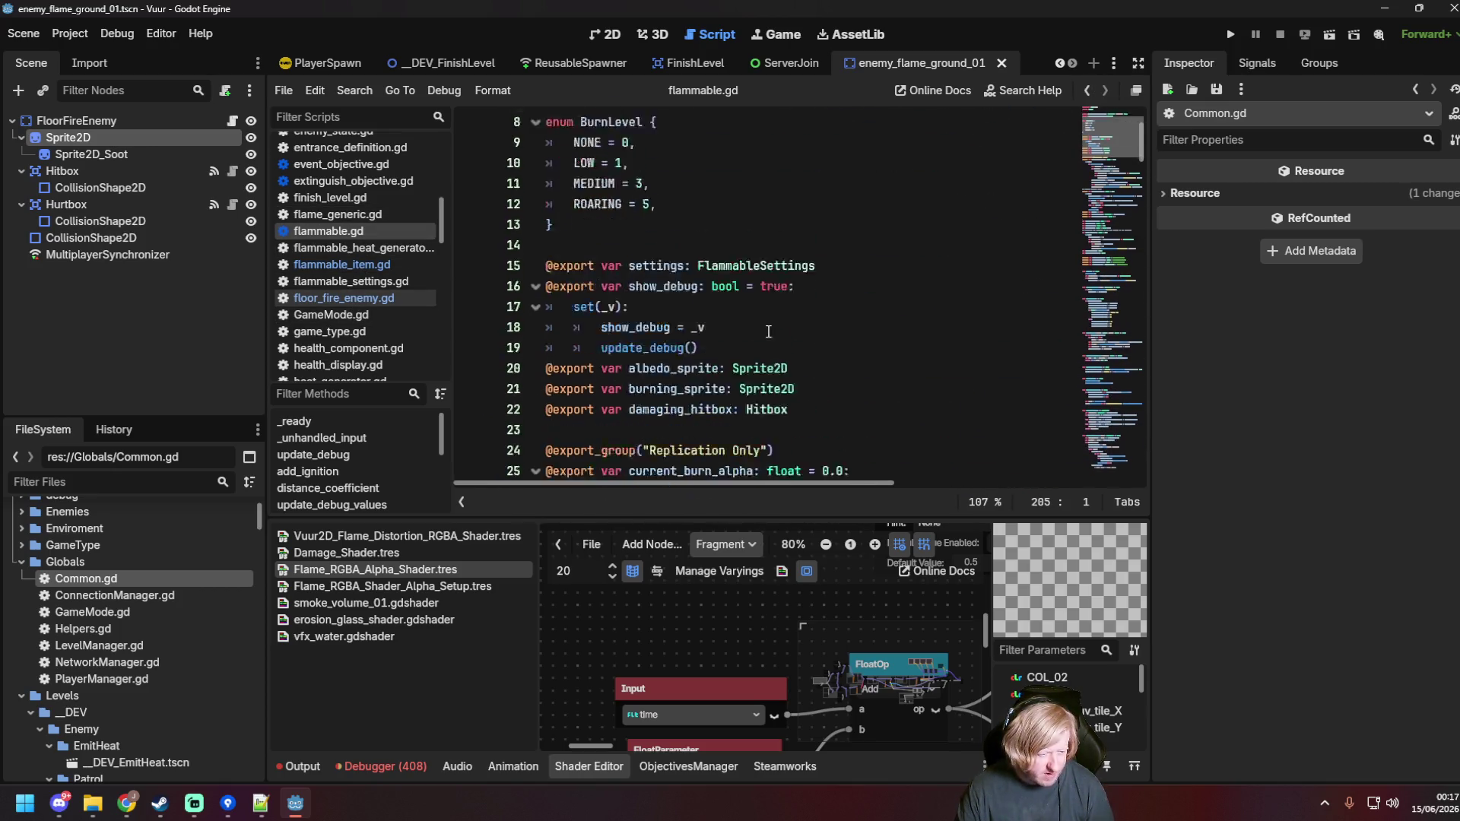
{"action": "scroll", "scroll_direction": "down", "scroll_amount": 3}
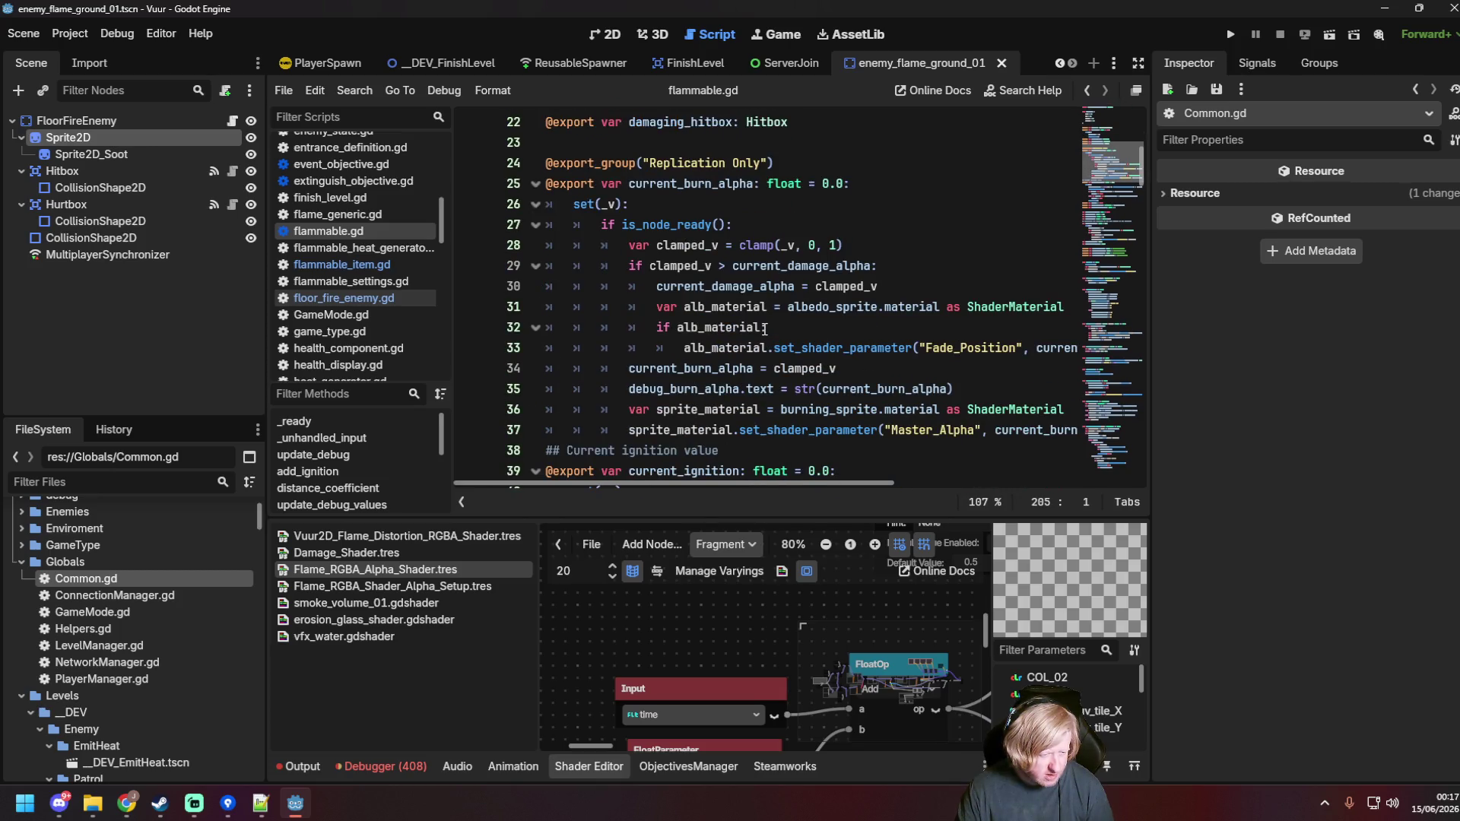
{"action": "scroll", "scroll_direction": "down", "scroll_amount": 3}
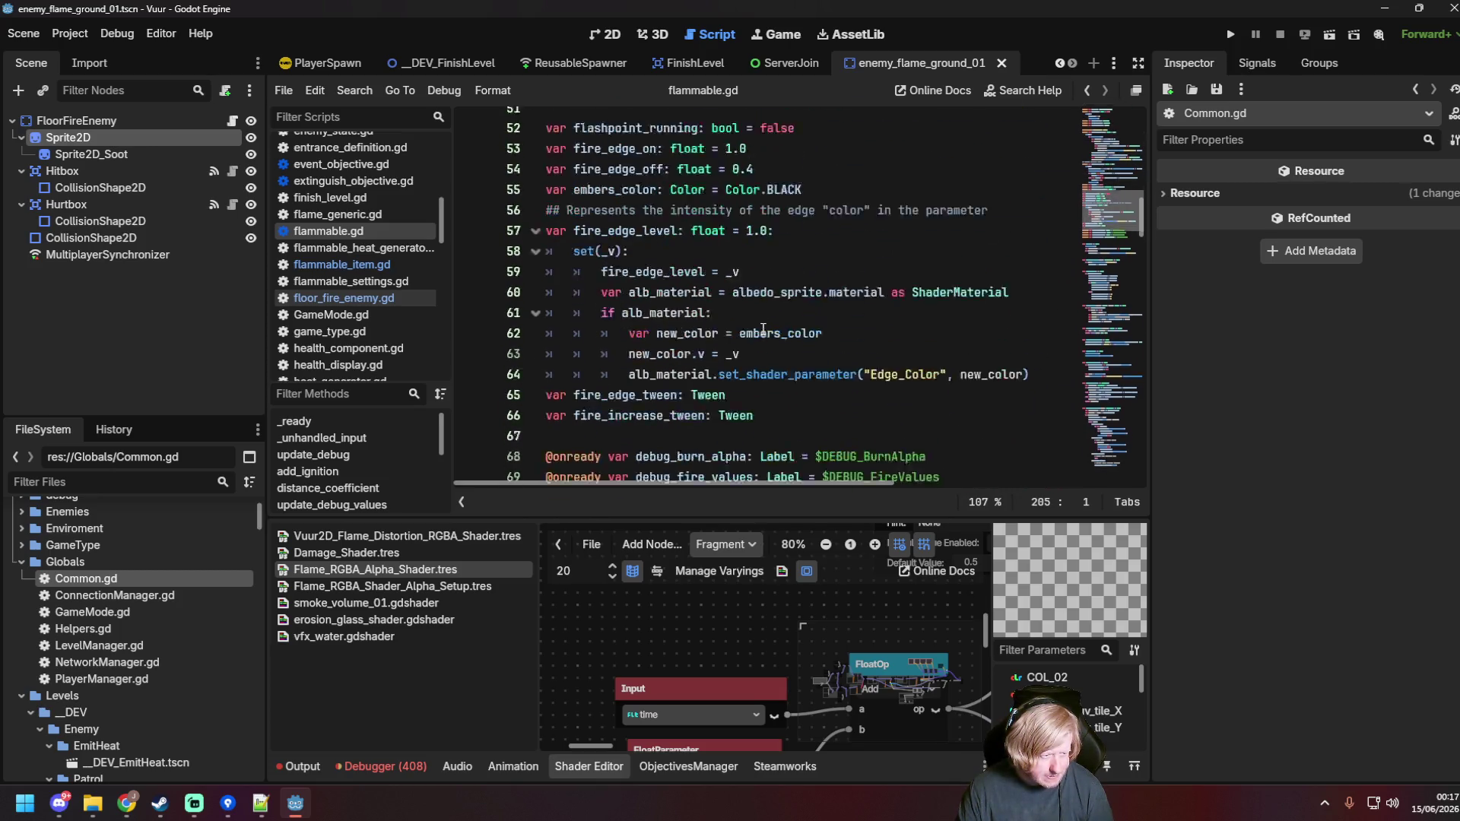
{"action": "scroll", "scroll_direction": "down", "scroll_amount": 3}
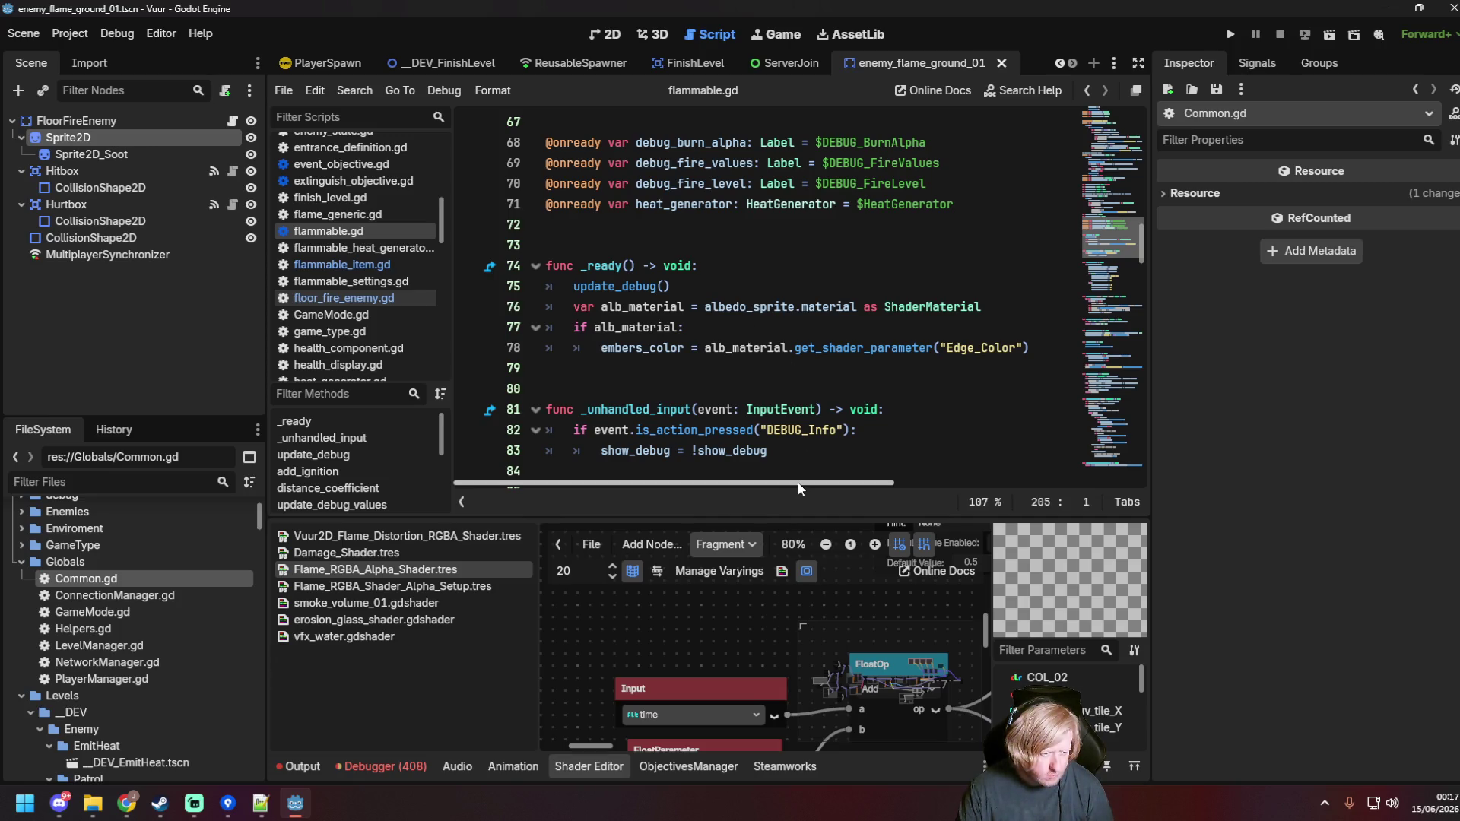
Step: Paste the random offset and set_shader_param lines after update_debug() in _ready
{"action": "left_click", "coordinate": [702, 291]}
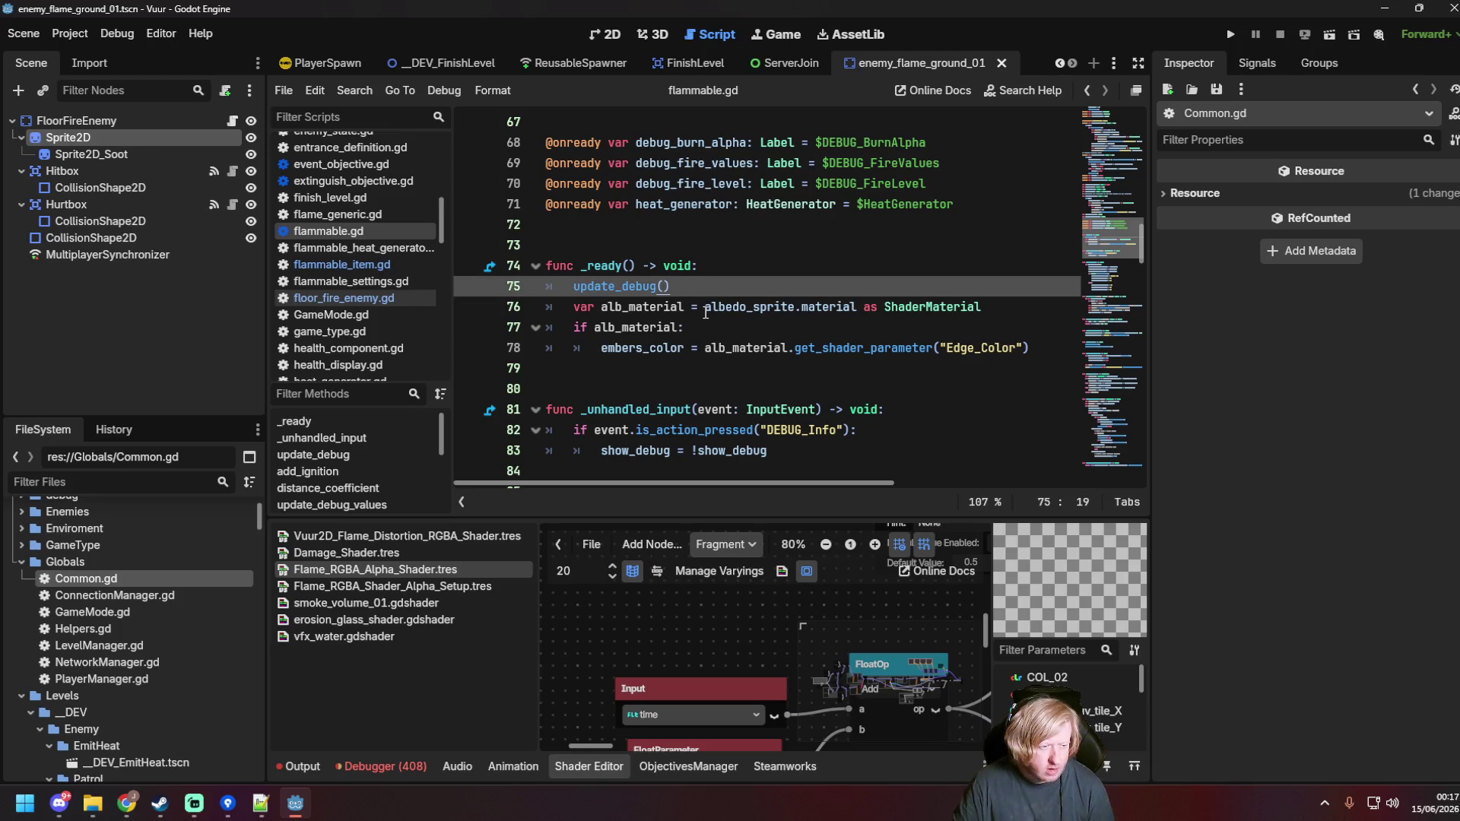
{"action": "key", "text": "Return"}
{"action": "type", "text": "var offset = randi_range(-5, 5) \tCommon.set_shader_param(sprite_2d, \"start_position\", offset)"}
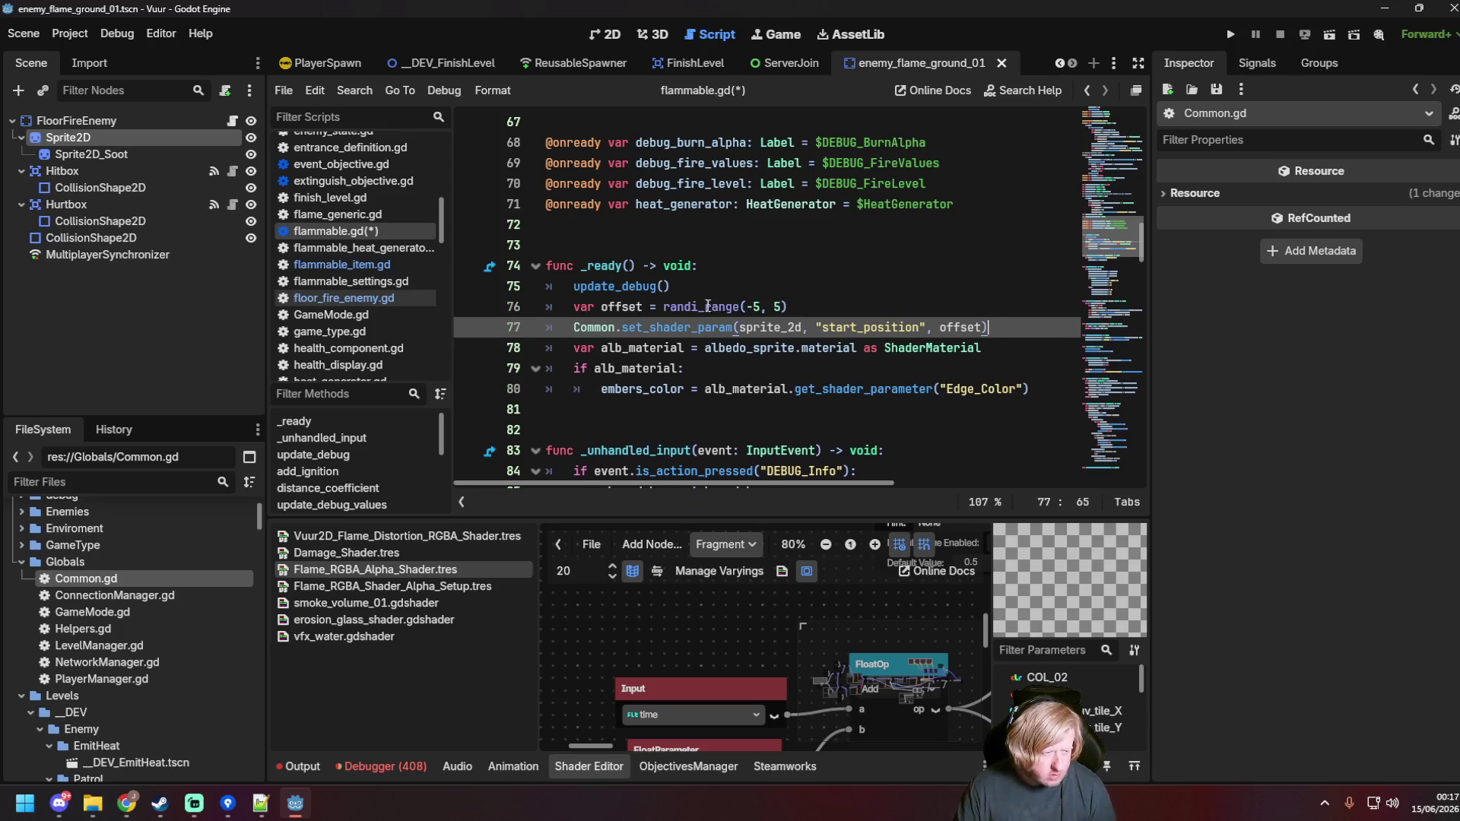
Step: Look through flammable.gd to find how the burning_sprite is referenced
{"action": "left_click", "coordinate": [799, 298]}
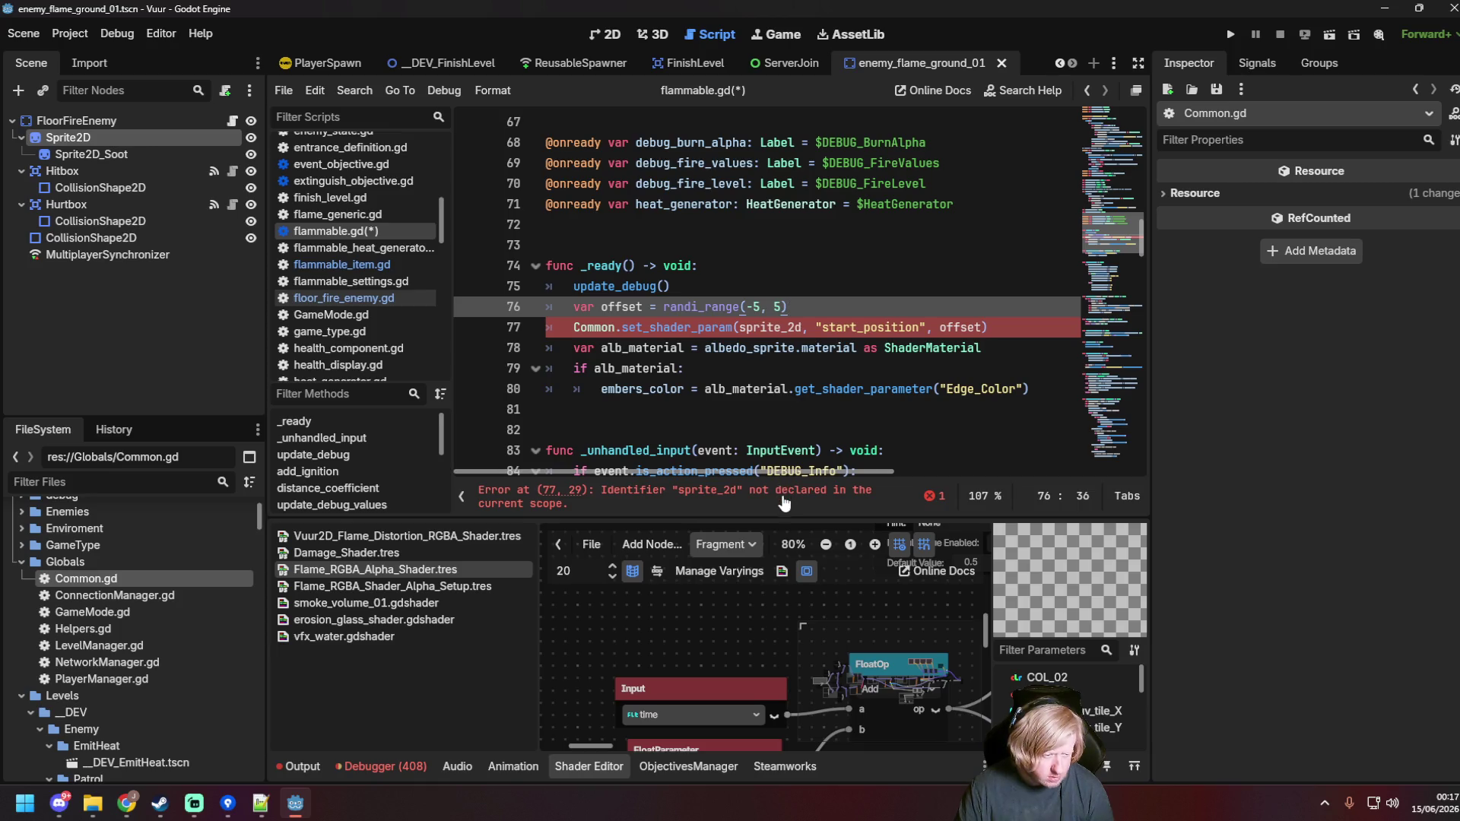
{"action": "scroll", "scroll_direction": "down", "scroll_amount": 3}
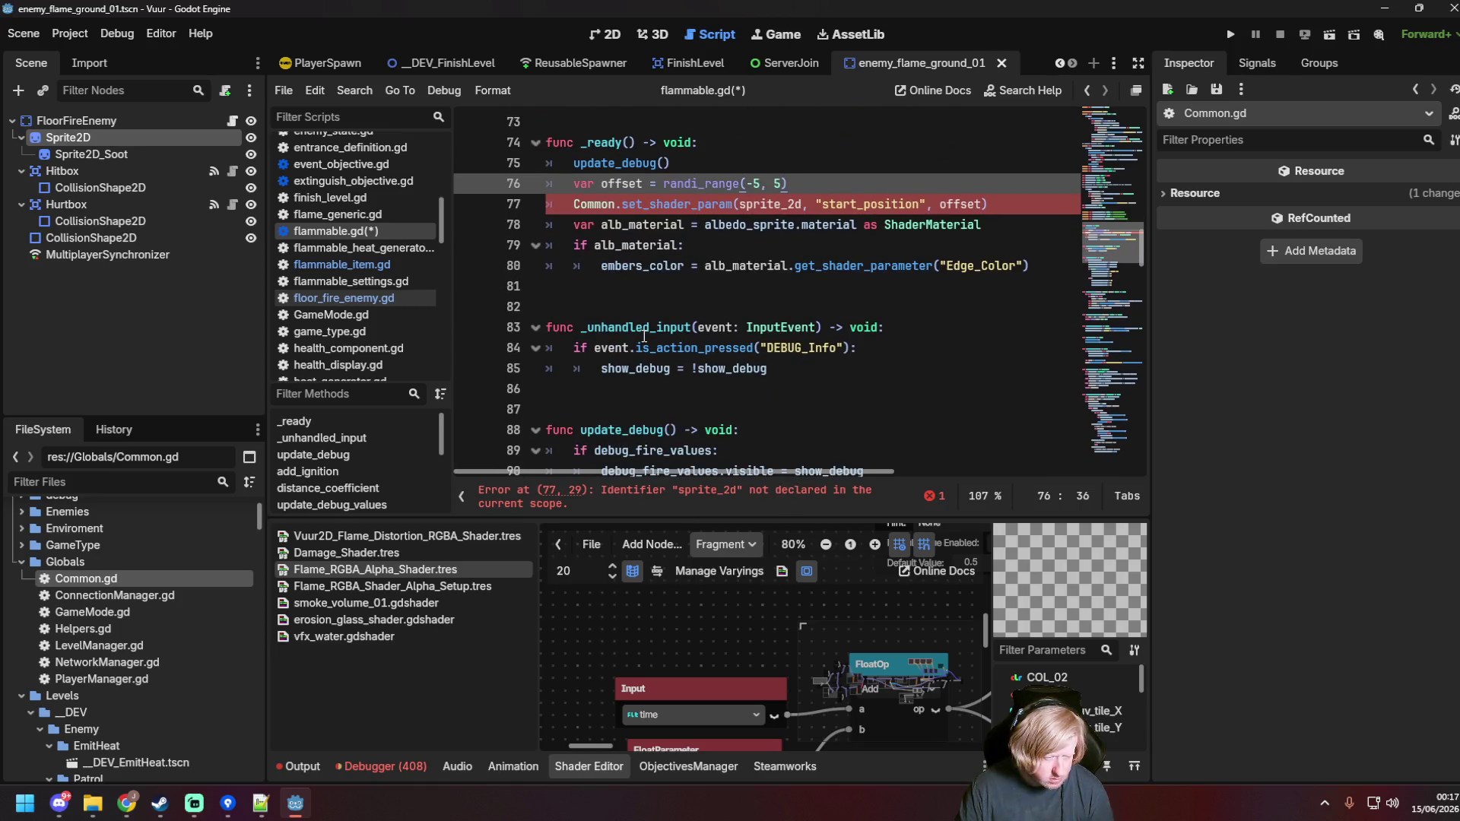
{"action": "scroll", "scroll_direction": "up", "scroll_amount": 3}
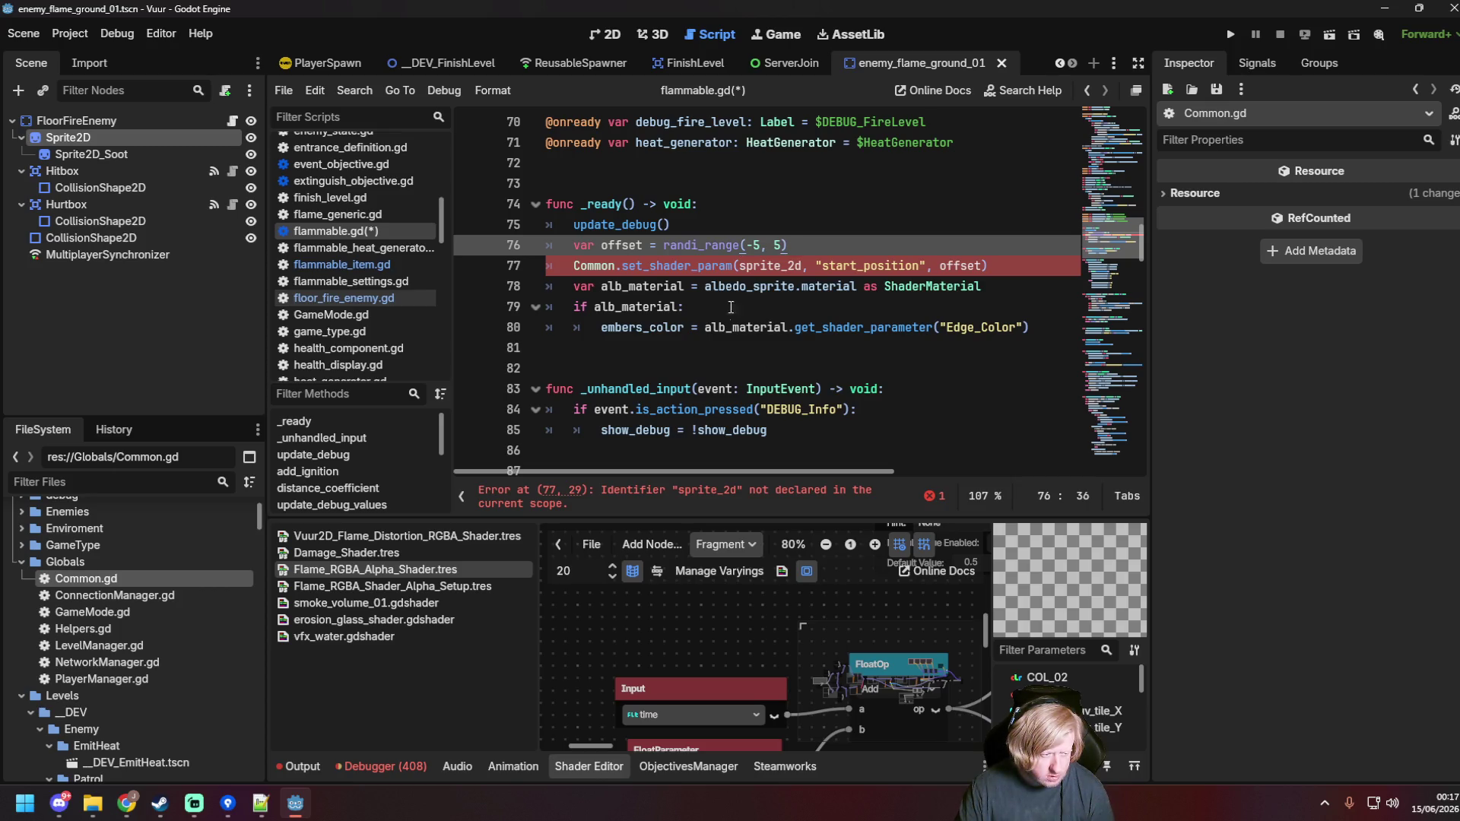
{"action": "scroll", "scroll_direction": "down", "scroll_amount": 3}
{"action": "scroll", "scroll_direction": "up", "scroll_amount": 3}
{"action": "scroll", "scroll_direction": "down", "scroll_amount": 3}
{"action": "scroll", "scroll_direction": "down", "scroll_amount": 3}
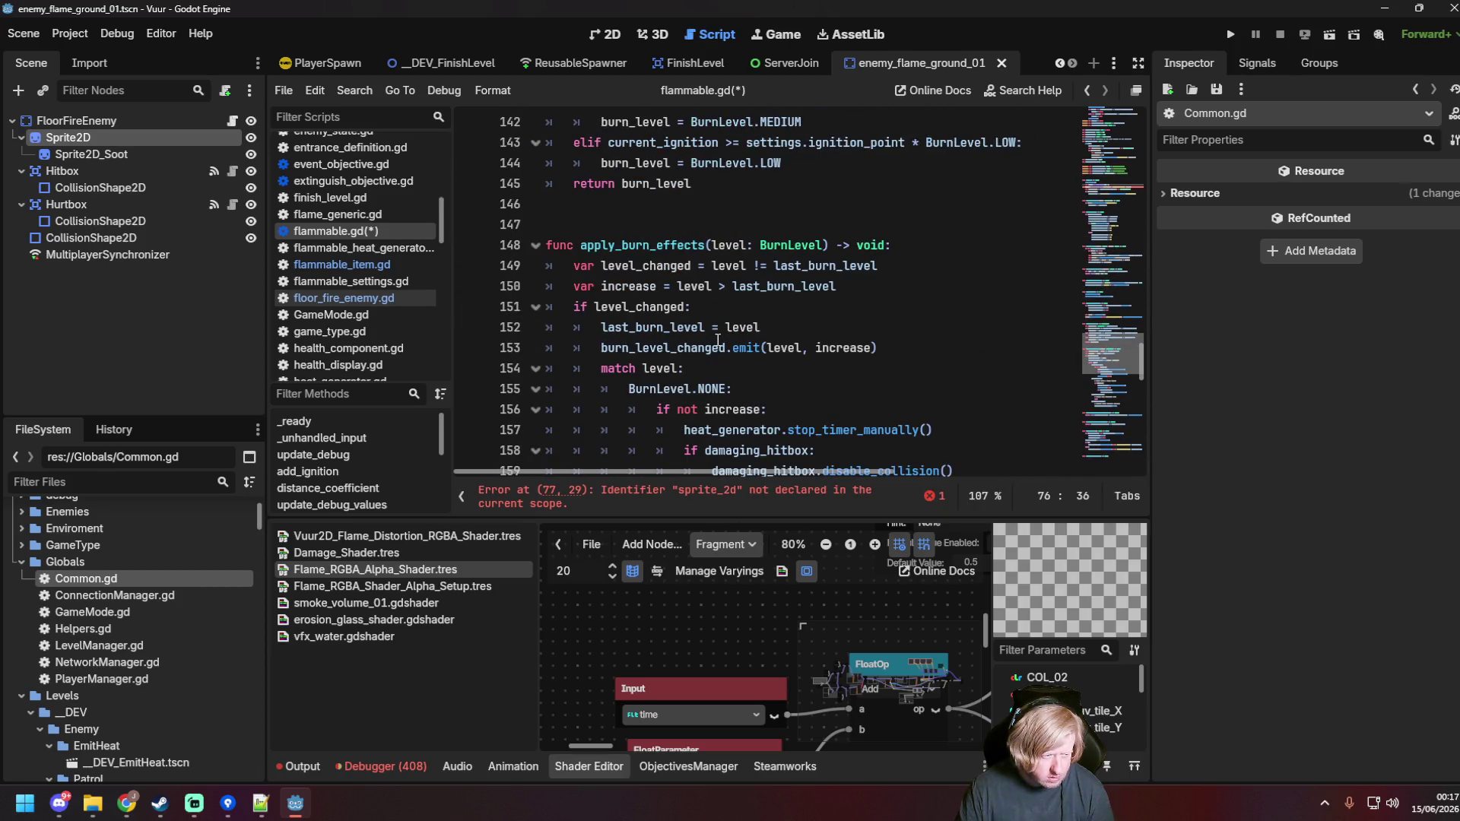
{"action": "scroll", "scroll_direction": "down", "scroll_amount": 3}
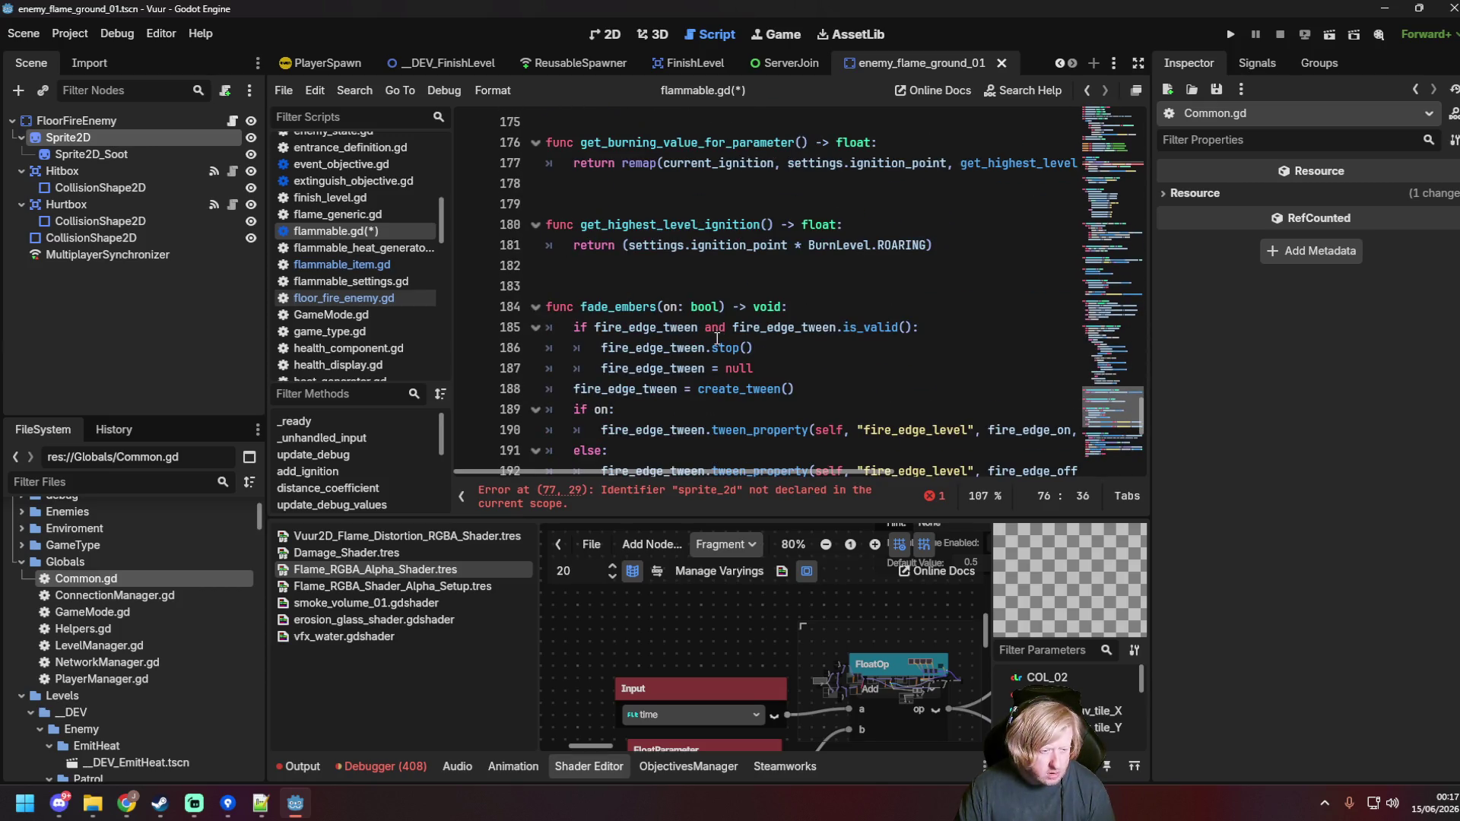
{"action": "scroll", "scroll_direction": "down", "scroll_amount": 3}
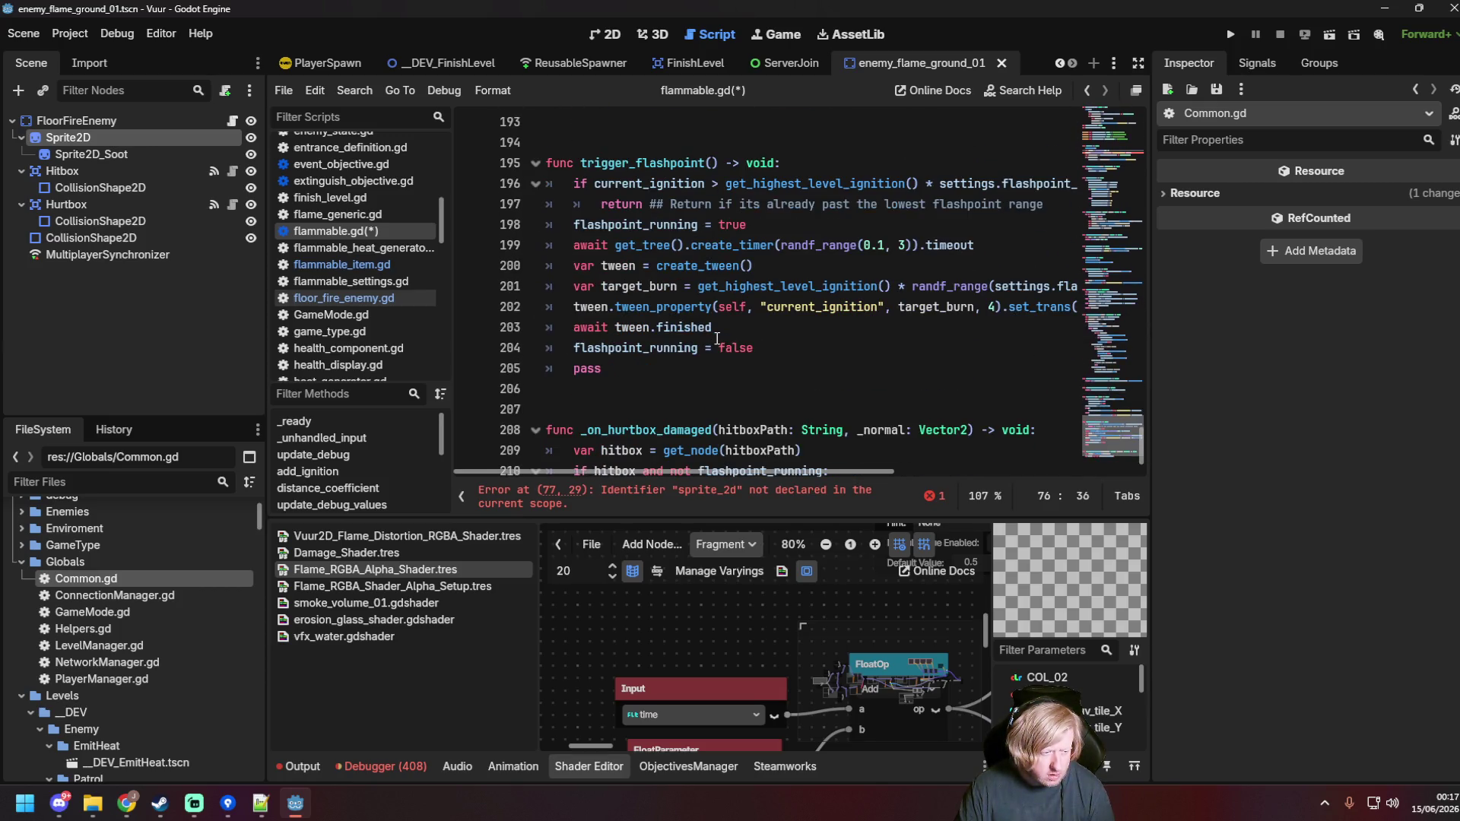
{"action": "scroll", "scroll_direction": "down", "scroll_amount": 3}
{"action": "scroll", "scroll_direction": "up", "scroll_amount": 3}
{"action": "scroll", "scroll_direction": "down", "scroll_amount": 3}
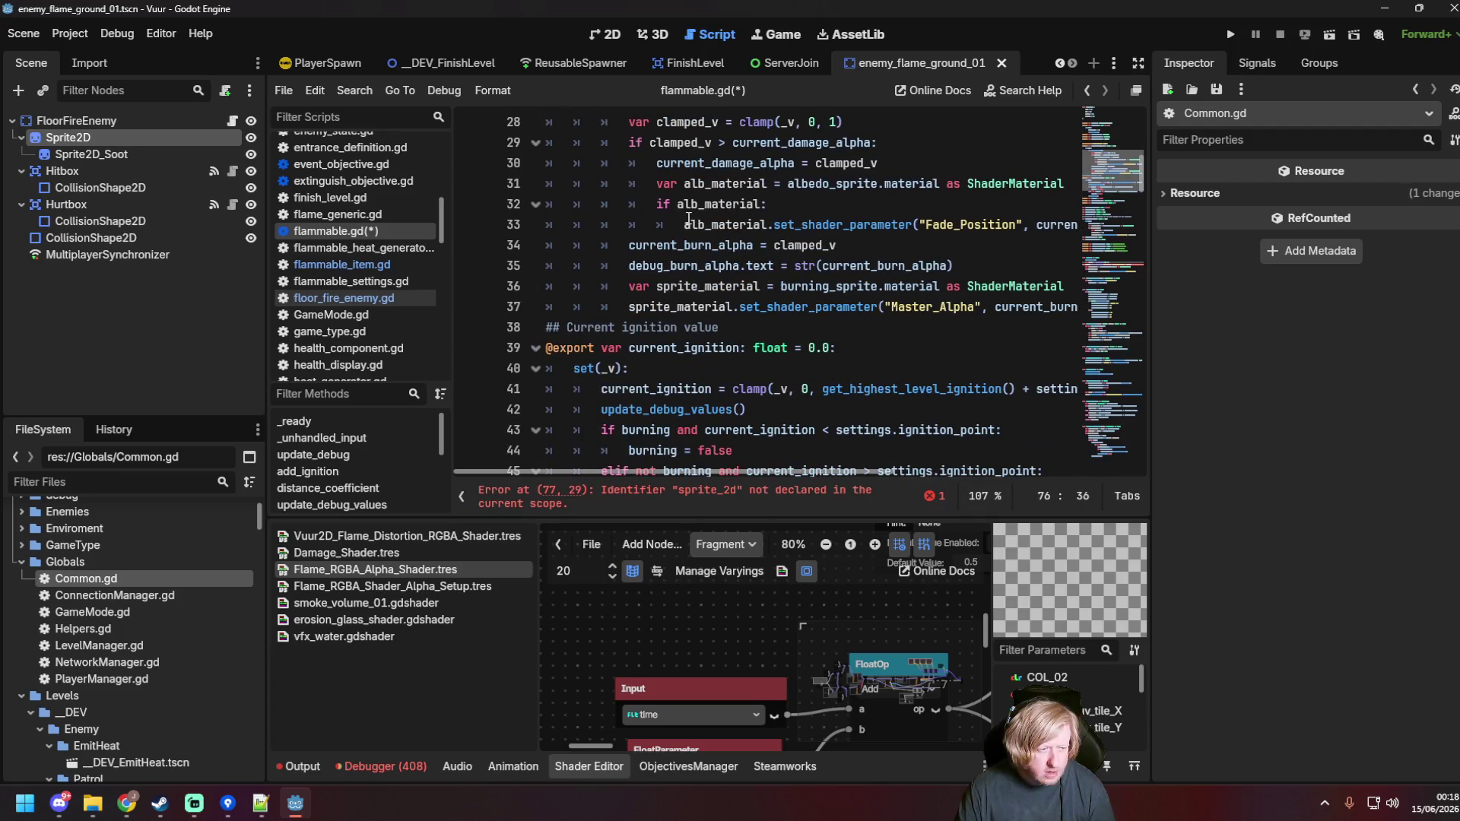
{"action": "left_click", "coordinate": [685, 224]}
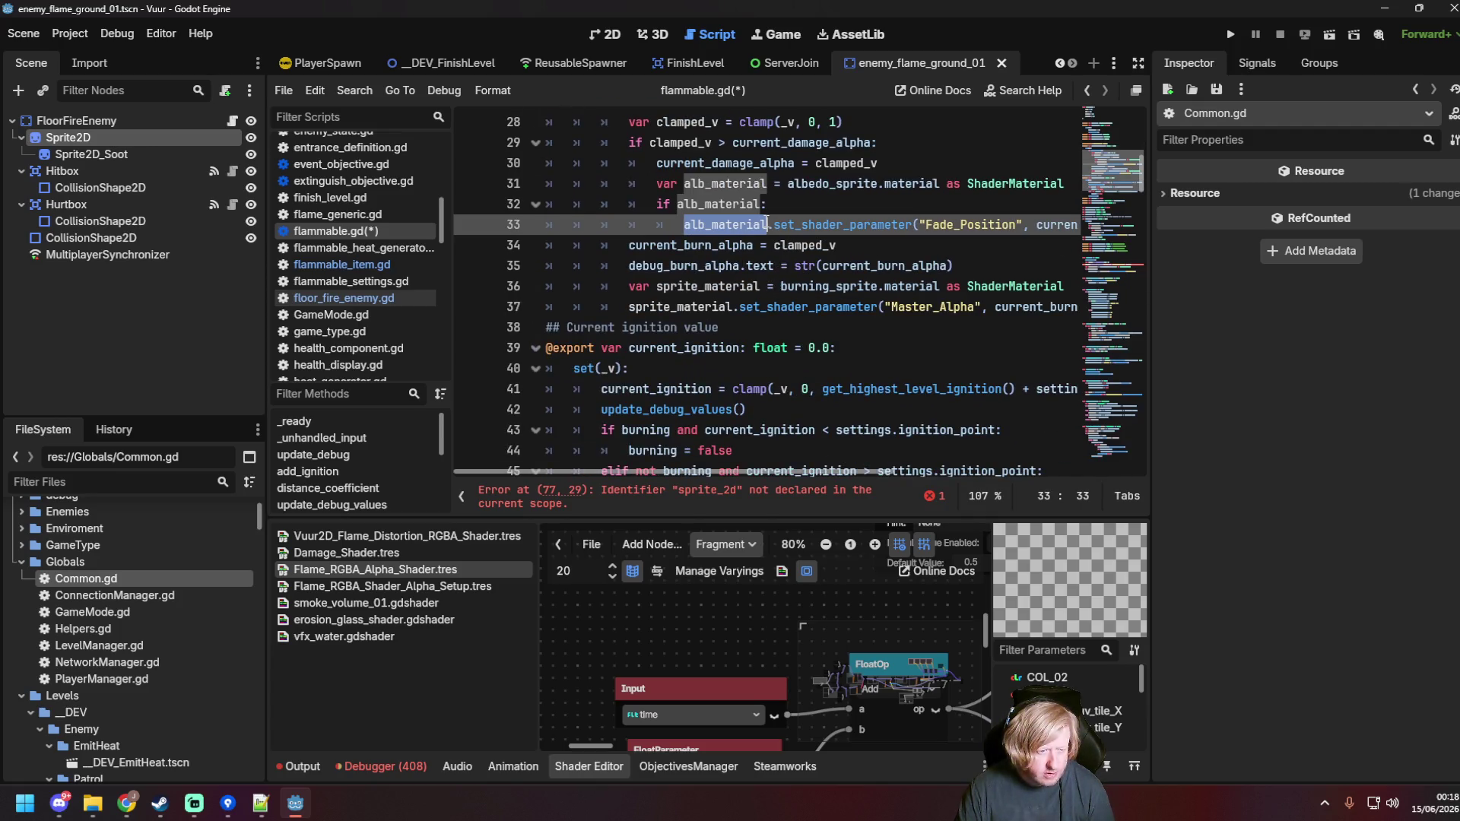
{"action": "scroll", "scroll_direction": "up", "scroll_amount": 3}
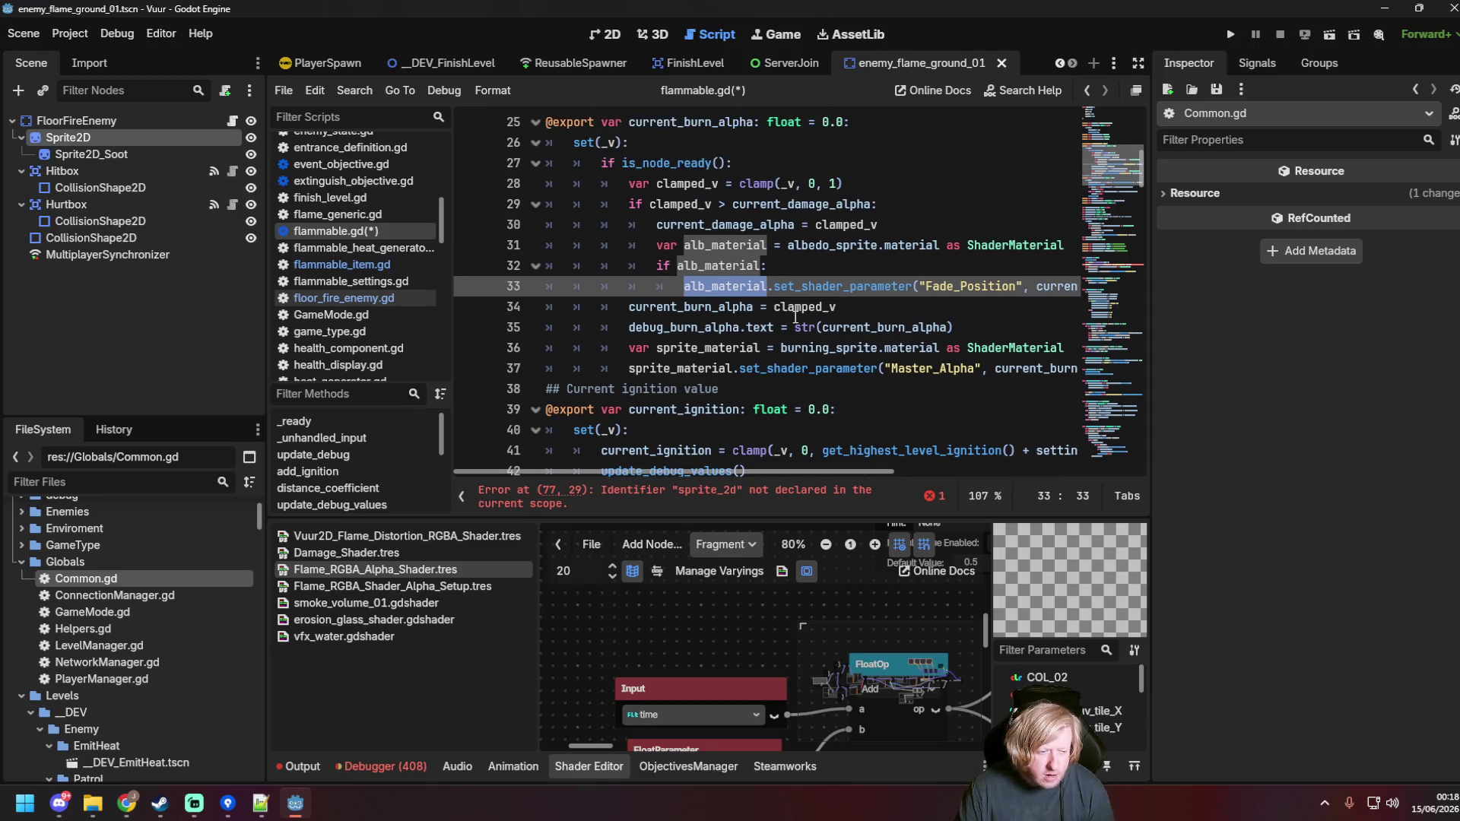
{"action": "left_click", "coordinate": [781, 349]}
{"action": "scroll", "scroll_direction": "down", "scroll_amount": 3}
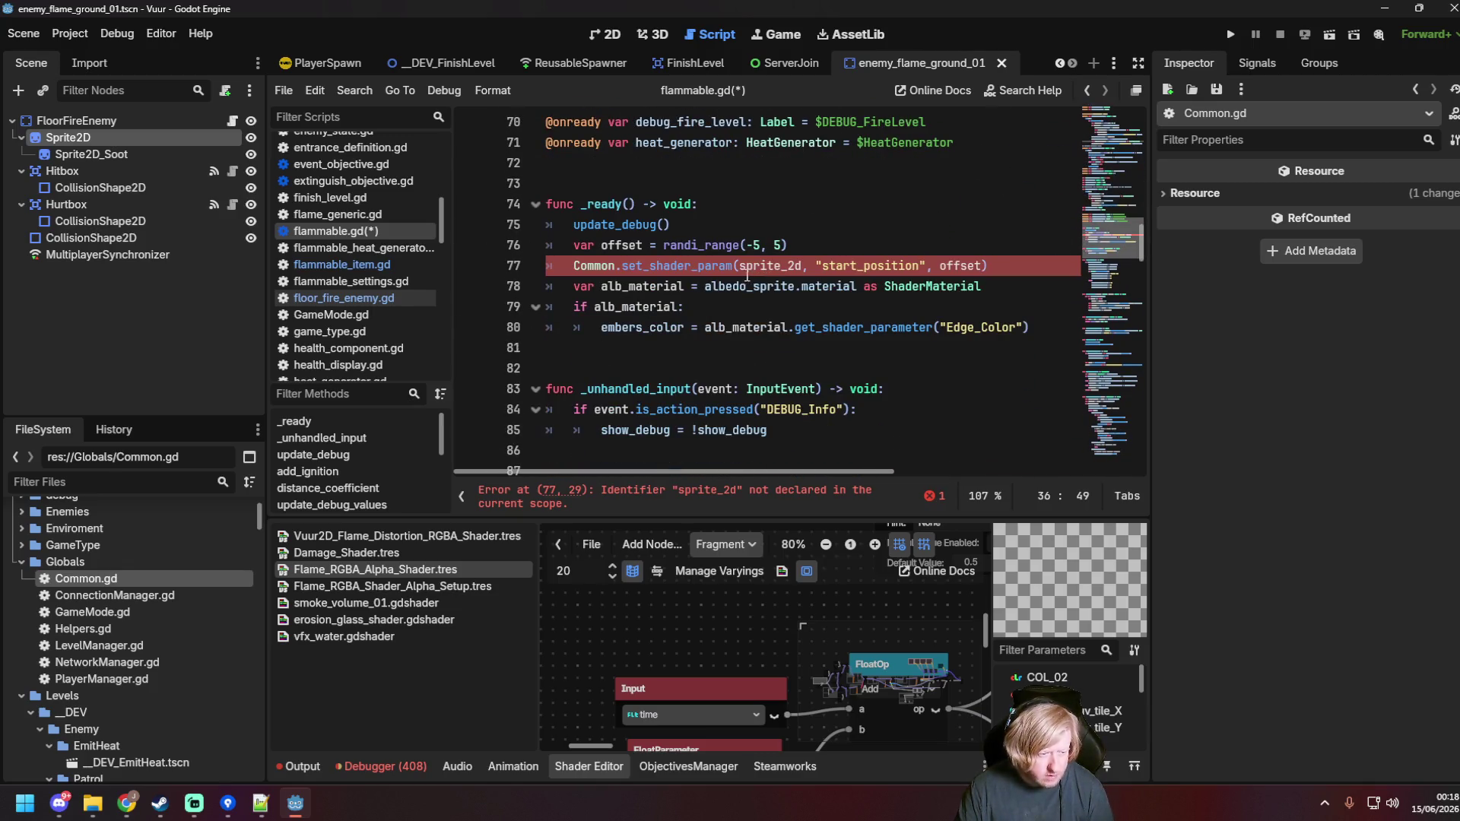
Step: Replace the undeclared sprite_2d argument with burning_sprite and save flammable.gd
{"action": "left_click", "coordinate": [738, 265]}
{"action": "type", "text": "burning_"}
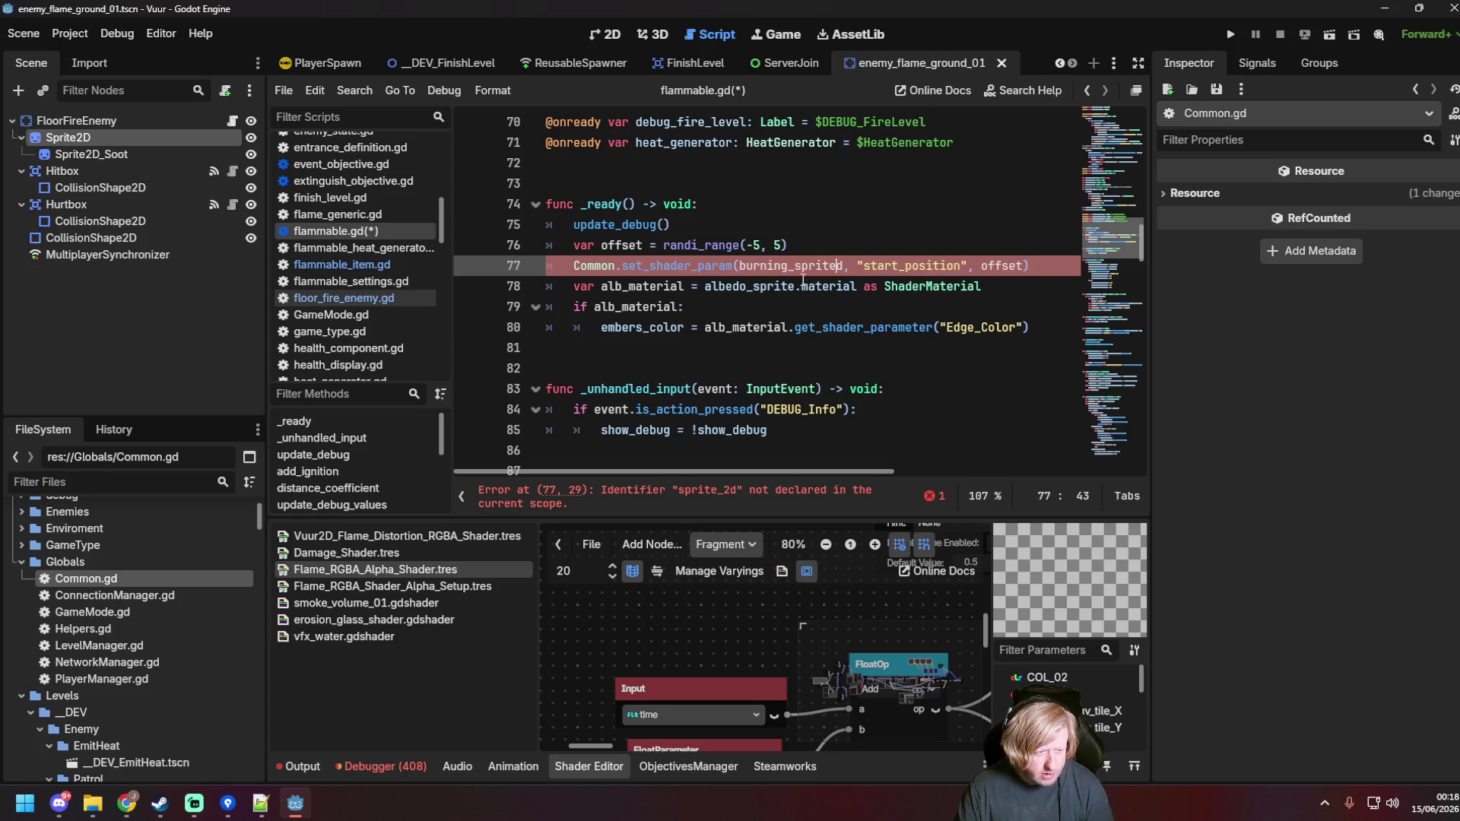
{"action": "key", "text": "ctrl+s"}
{"action": "key", "text": "Up"}
{"action": "key", "text": "Up"}
Step: Switch to the __DEV_EmitHeat scene in the 2D view
{"action": "scroll", "scroll_direction": "up", "scroll_amount": 3}
{"action": "left_click", "coordinate": [522, 61]}
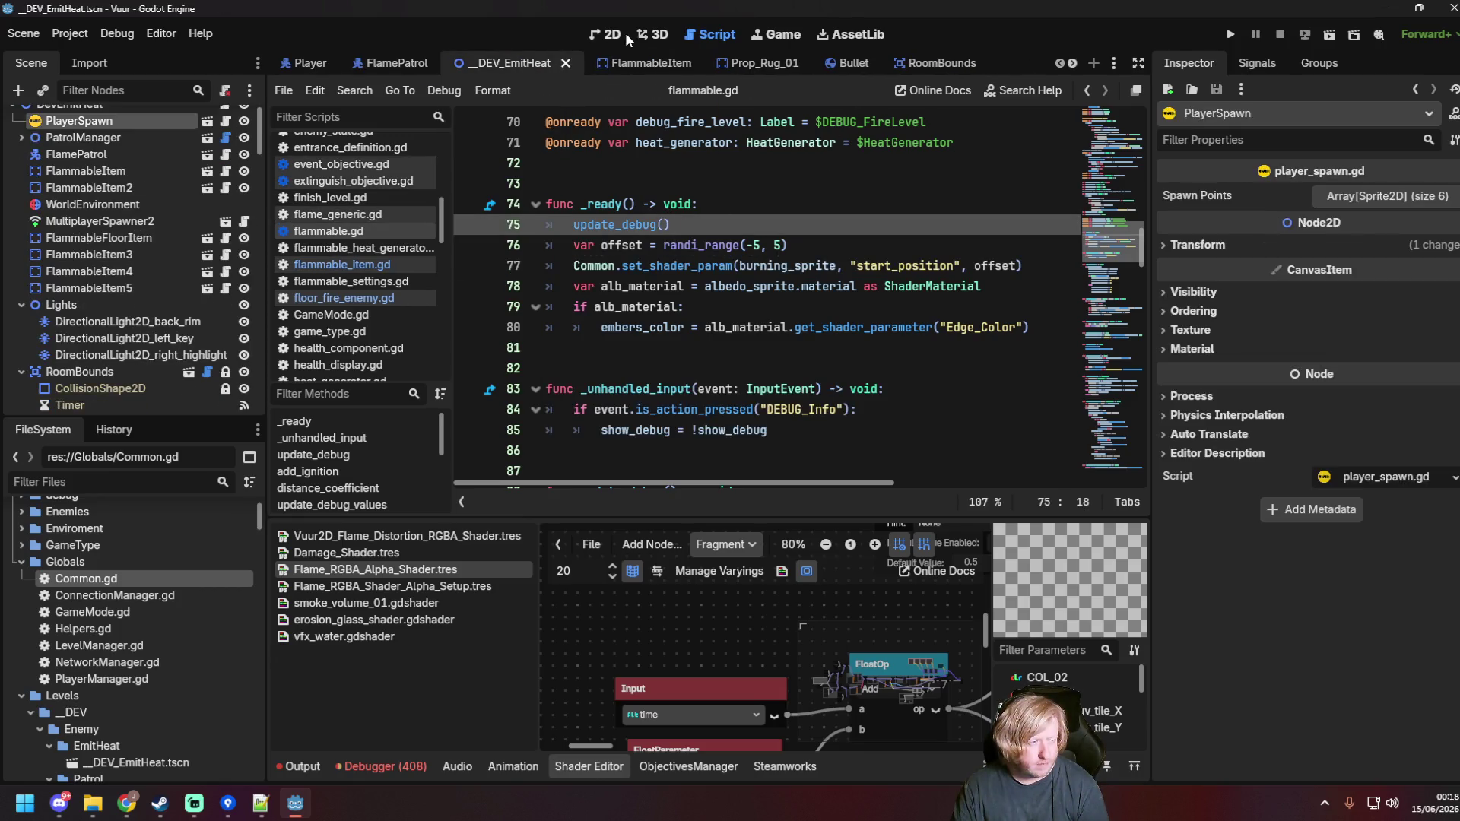
{"action": "left_click", "coordinate": [625, 34]}
Step: Run the __DEV_EmitHeat scene with F6 and walk the firefighter around while spraying water
{"action": "key", "text": "F6"}
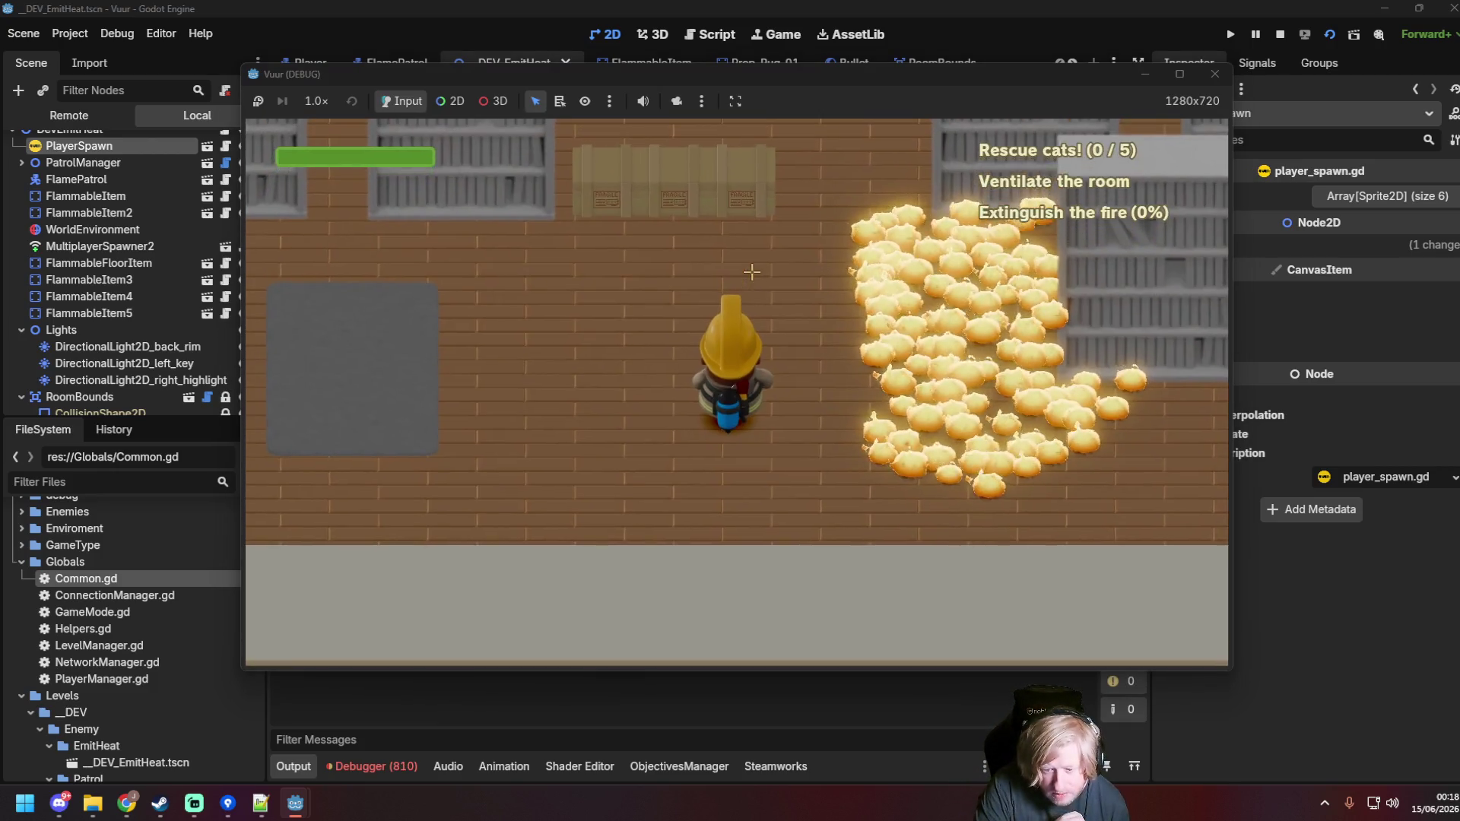
{"action": "key", "text": "a"}
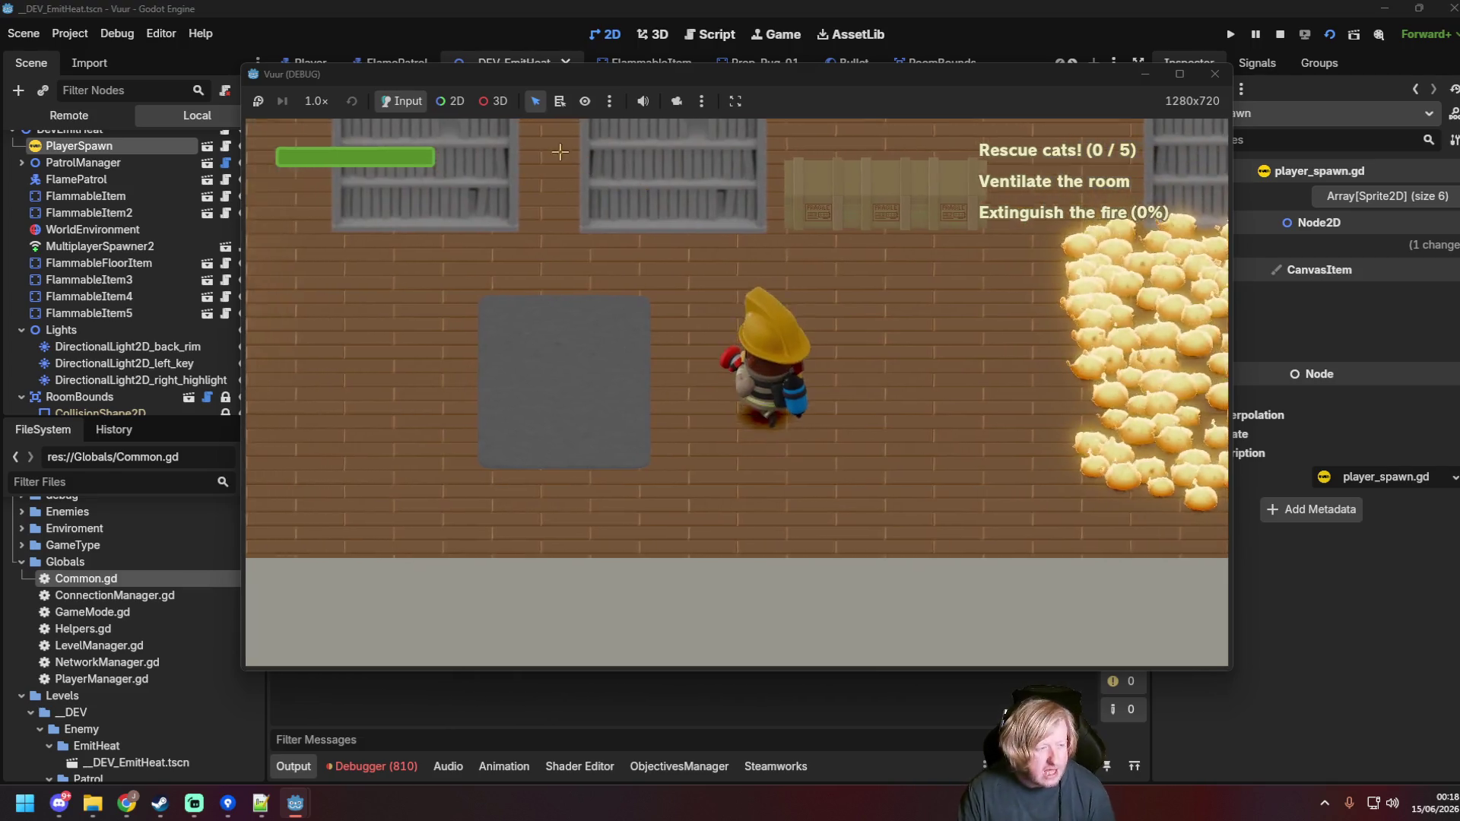
{"action": "key", "text": "d"}
{"action": "left_click_drag", "start_coordinate": [540, 335], "coordinate": [505, 301]}
{"action": "key", "text": "s"}
{"action": "key", "text": "w"}
{"action": "key", "text": "a"}
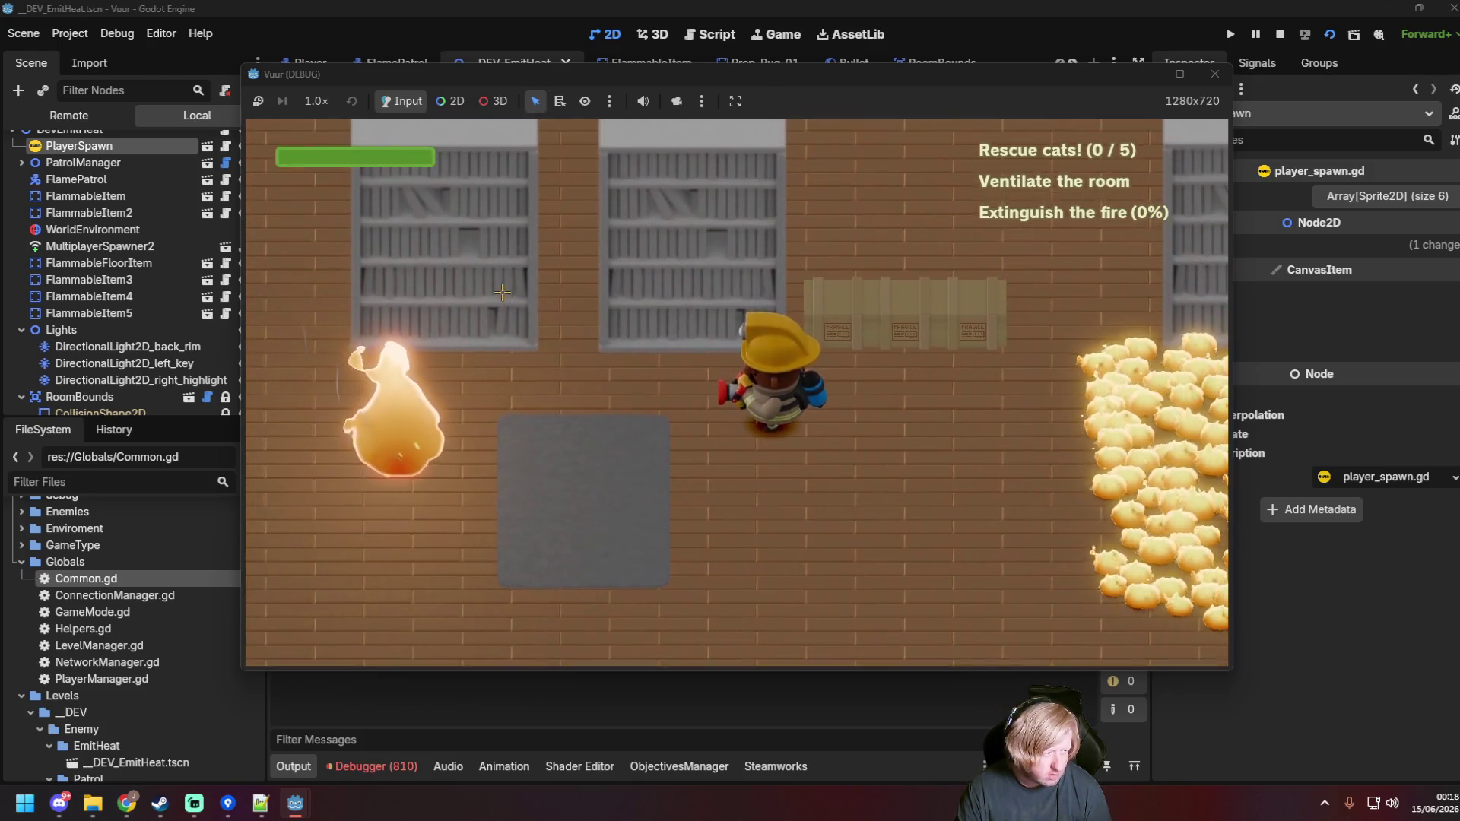
{"action": "key", "text": "a"}
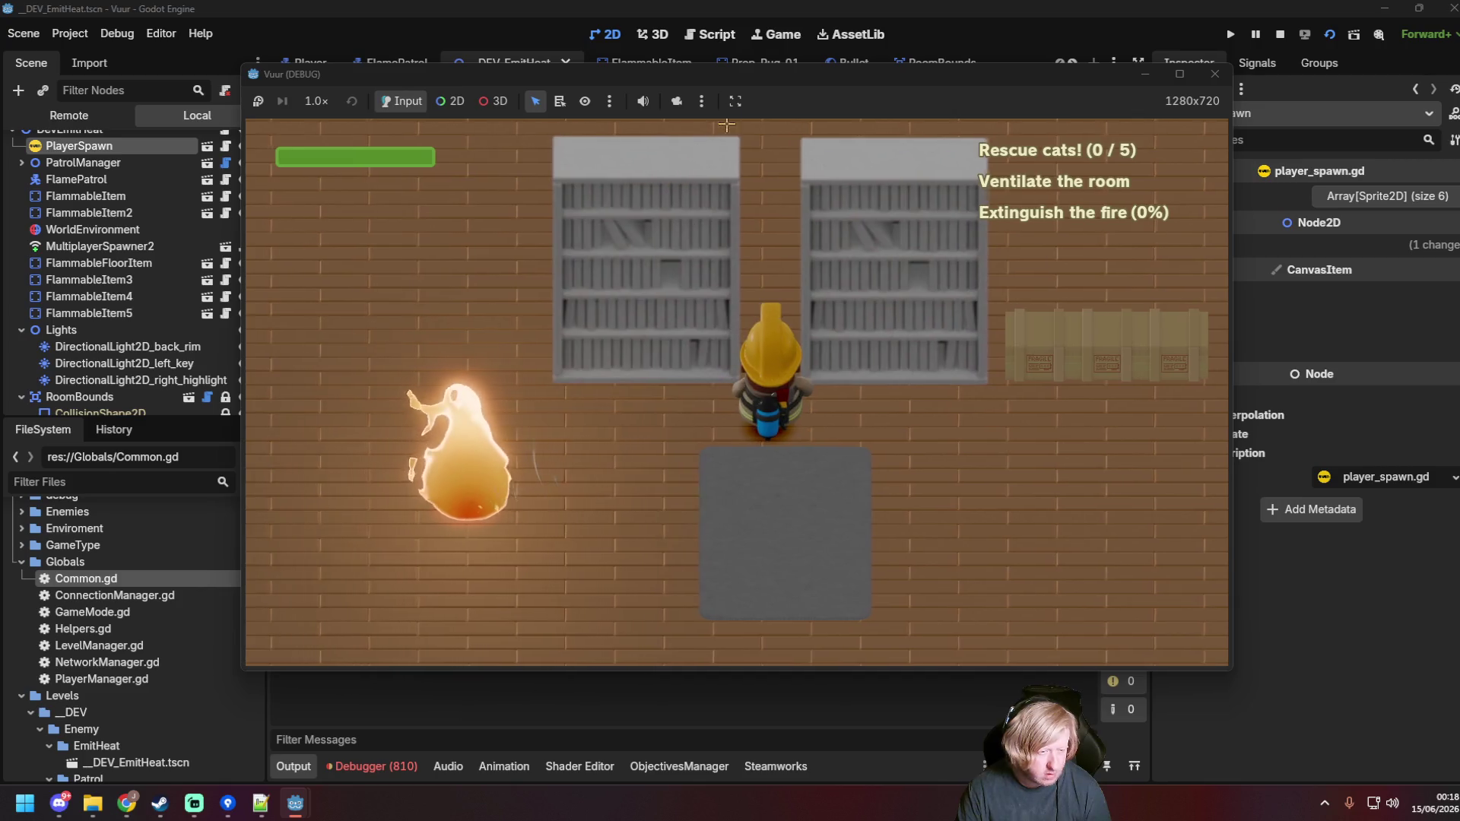
Step: Maximize the game window, hose the burning rug, then close the game
{"action": "left_click", "coordinate": [1178, 75]}
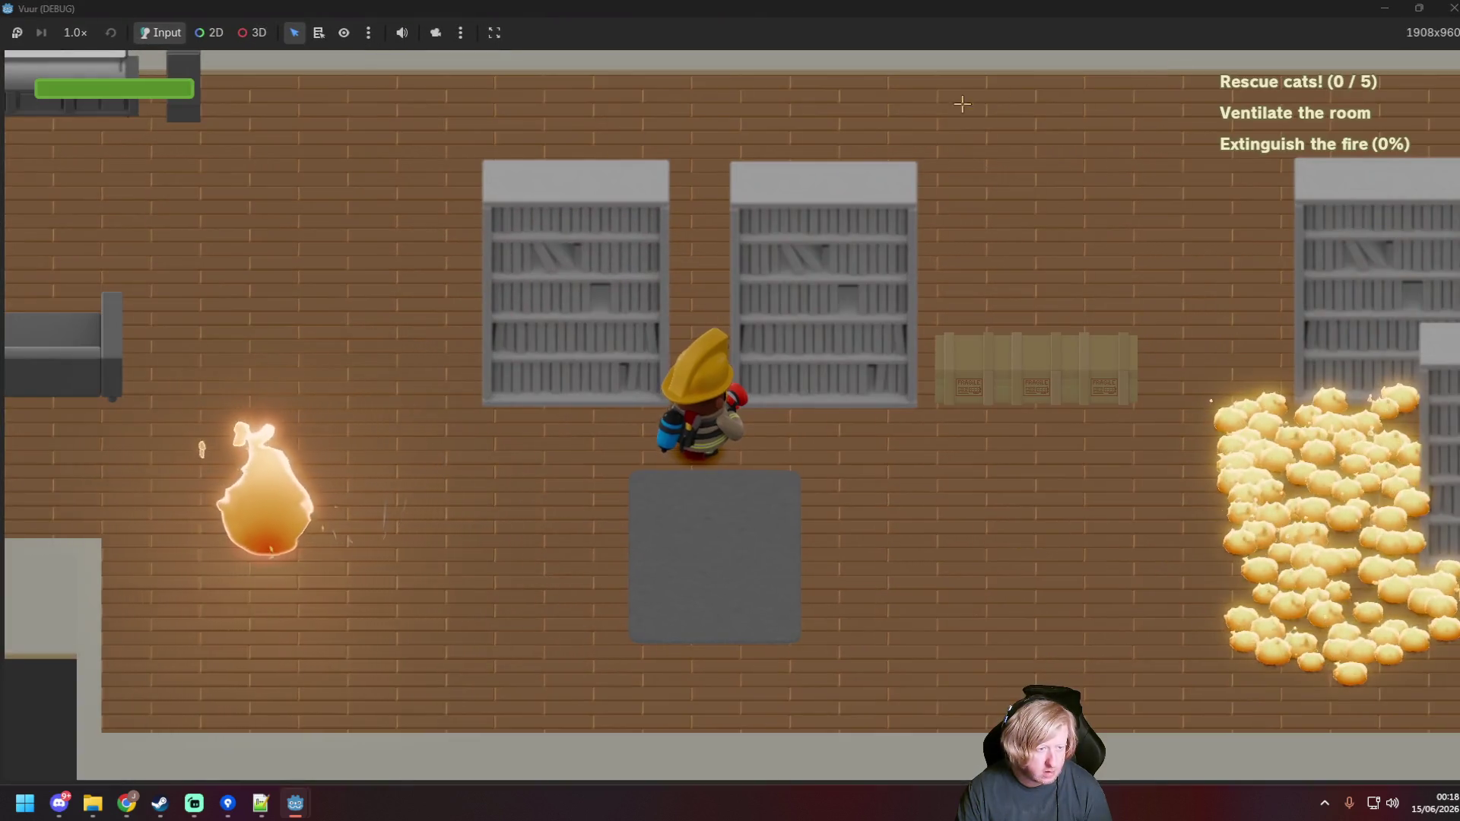
{"action": "key", "text": "s"}
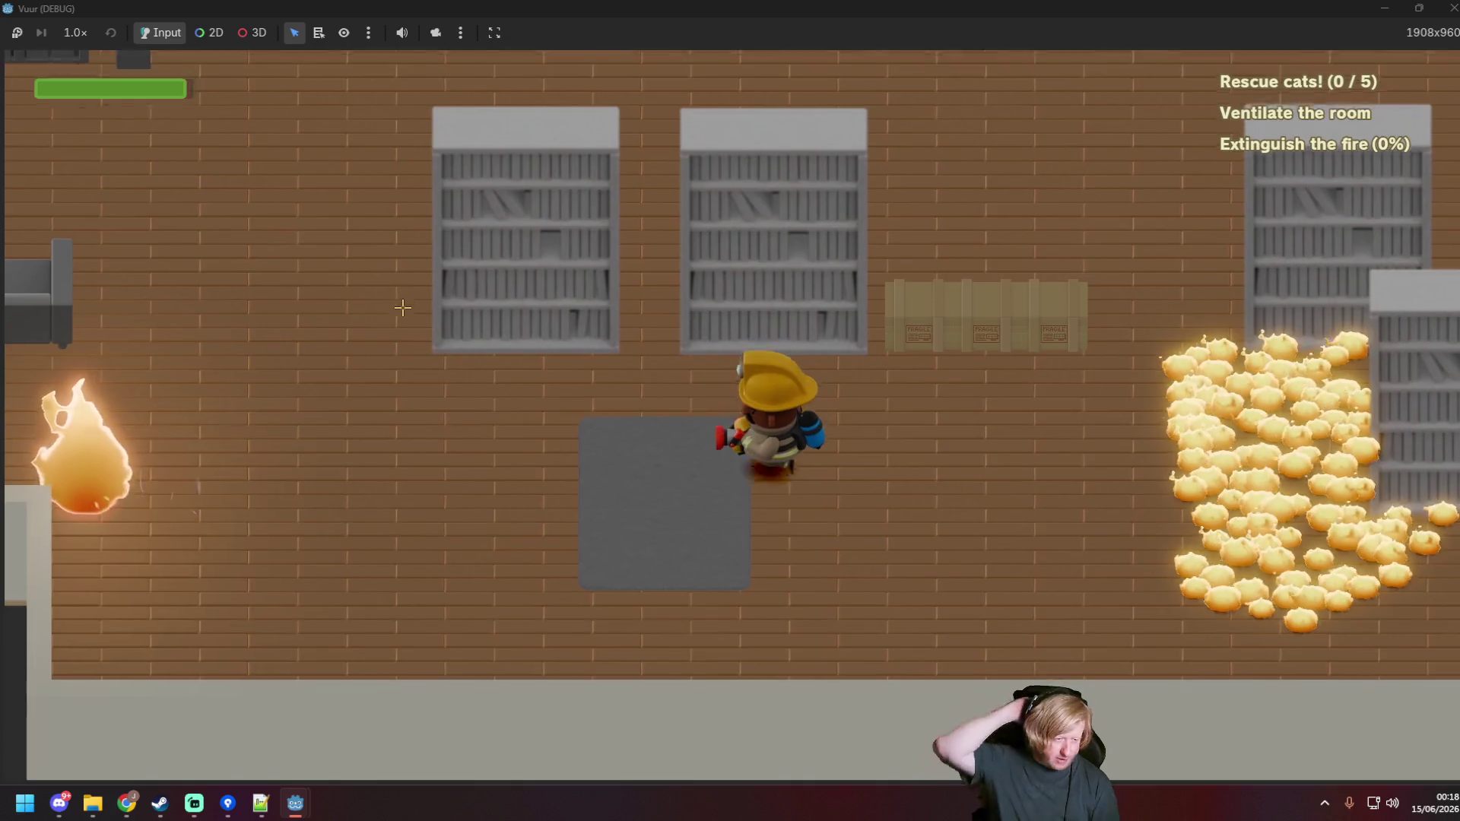
{"action": "key", "text": "a"}
{"action": "key", "text": "d"}
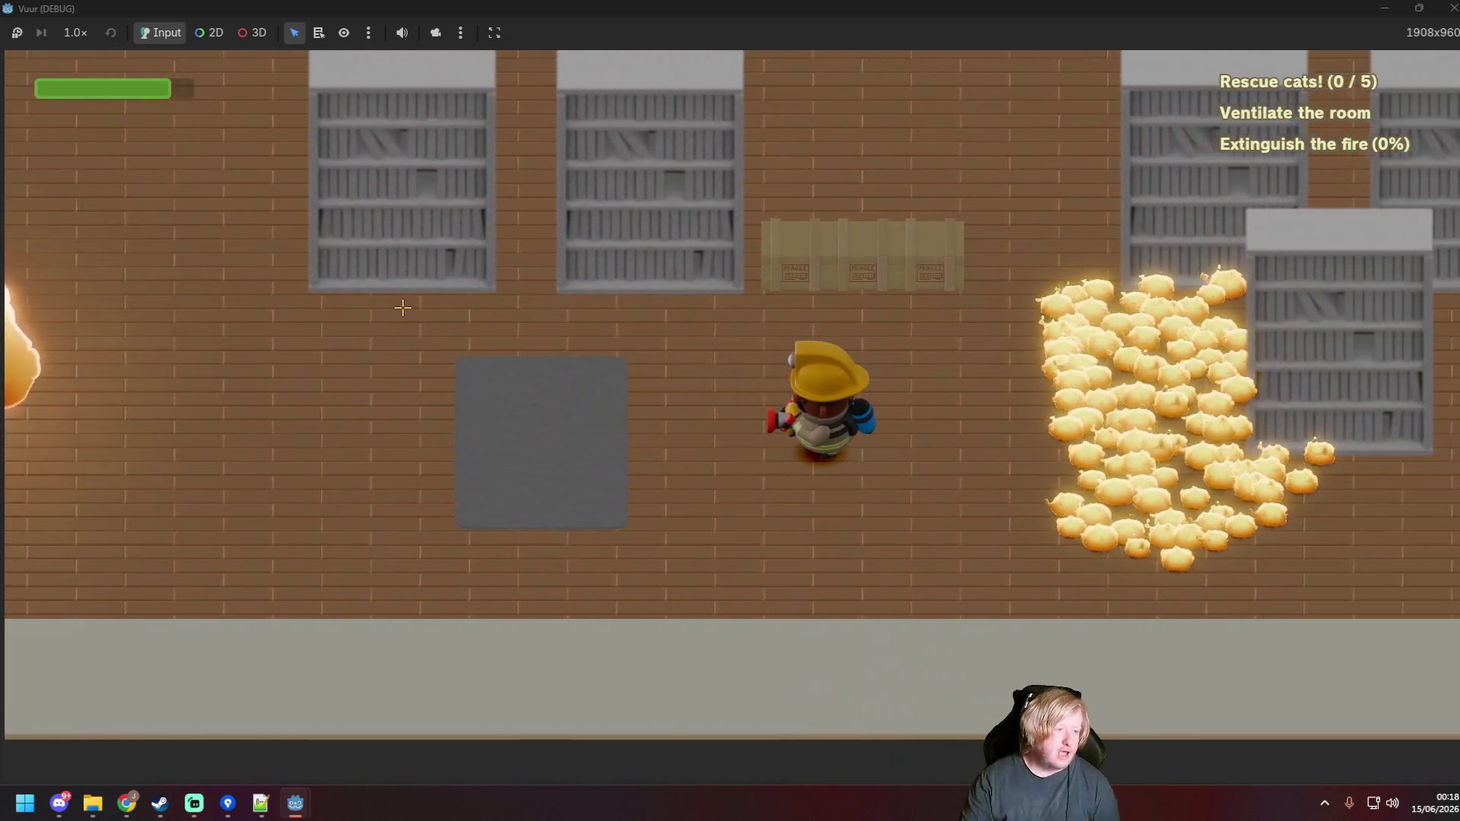
{"action": "left_click", "coordinate": [523, 437]}
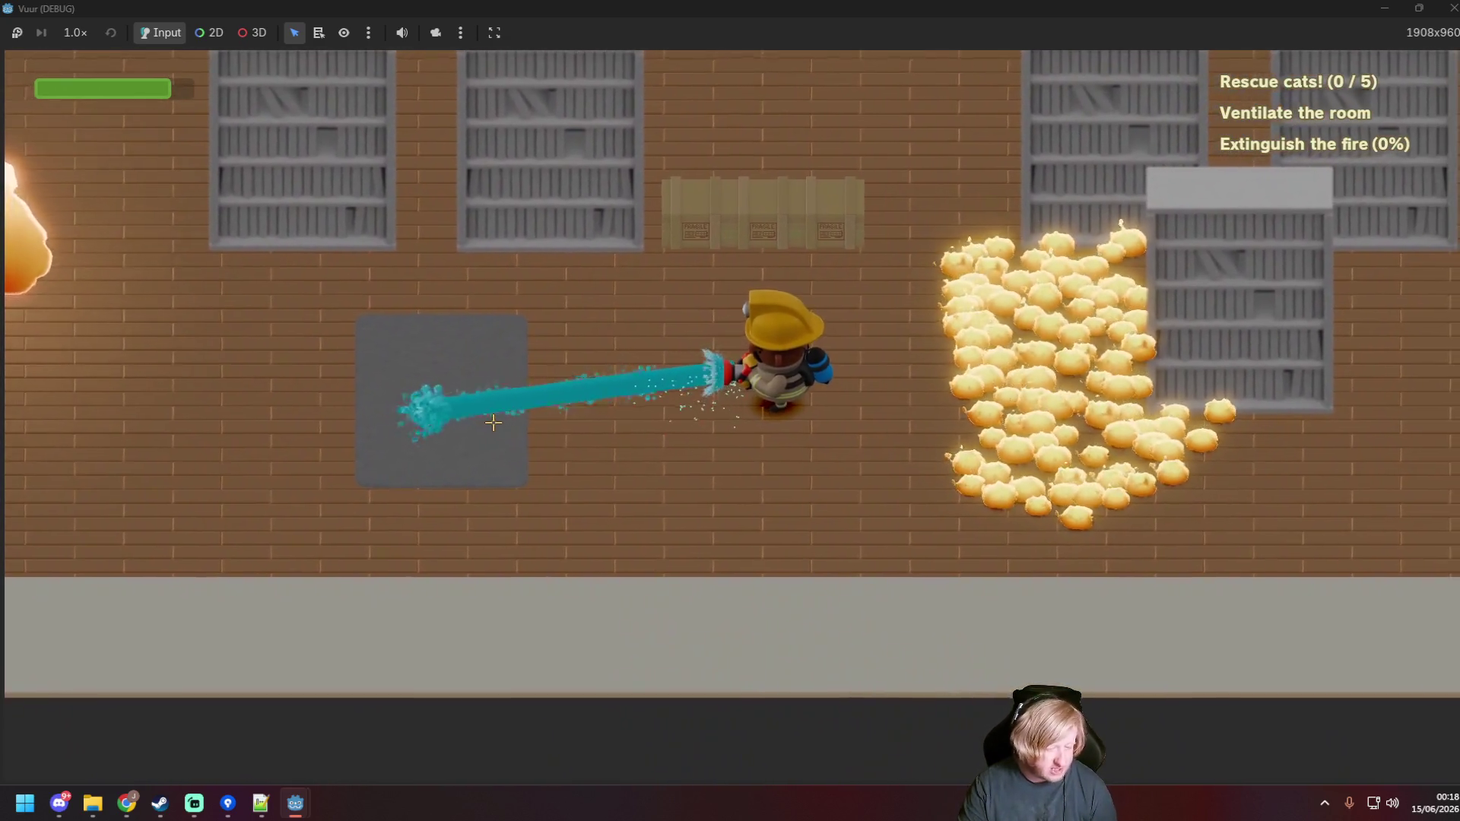
{"action": "key", "text": "a"}
{"action": "key", "text": "w"}
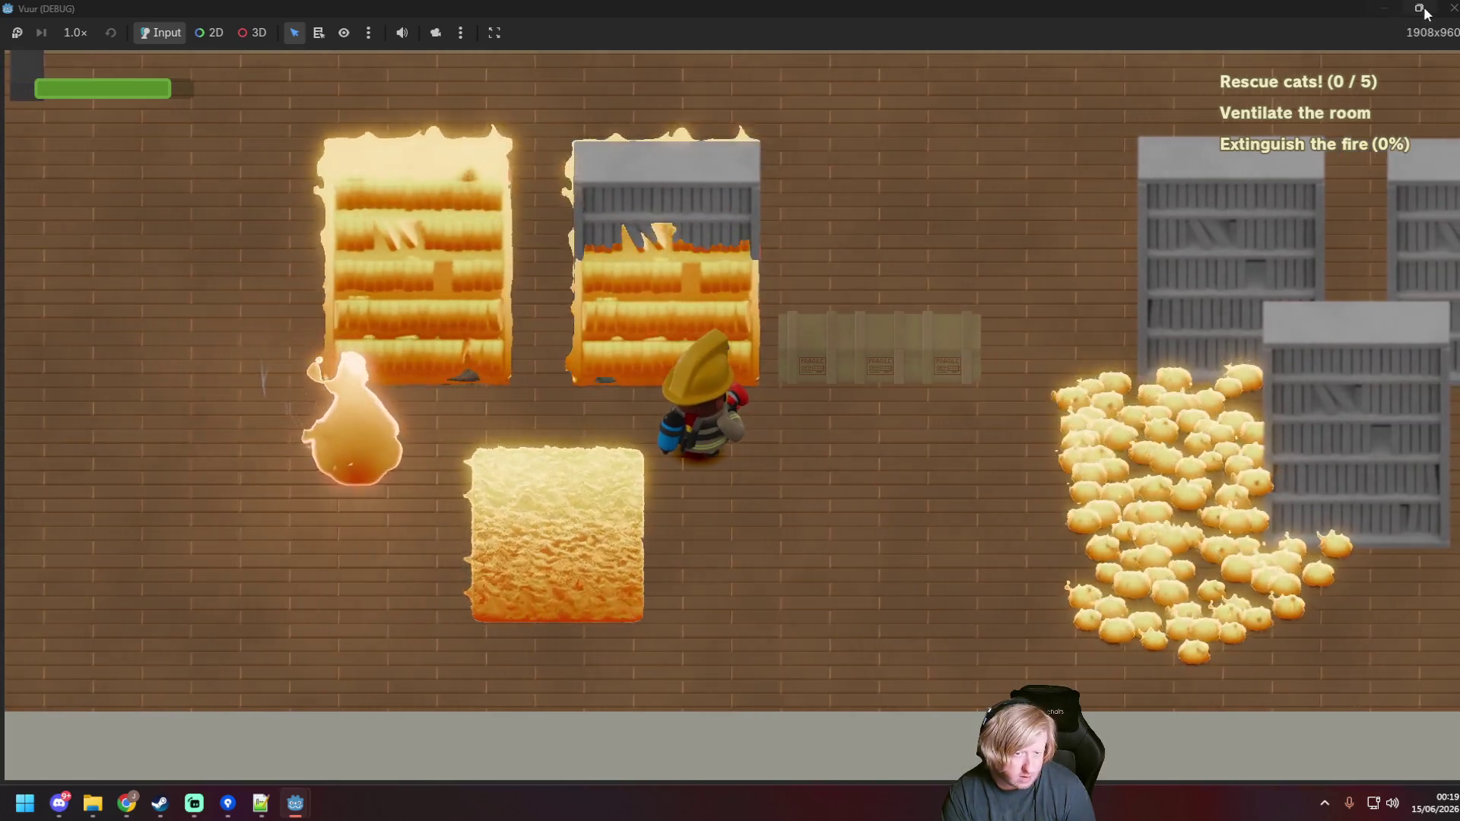
{"action": "left_click", "coordinate": [1447, 9]}
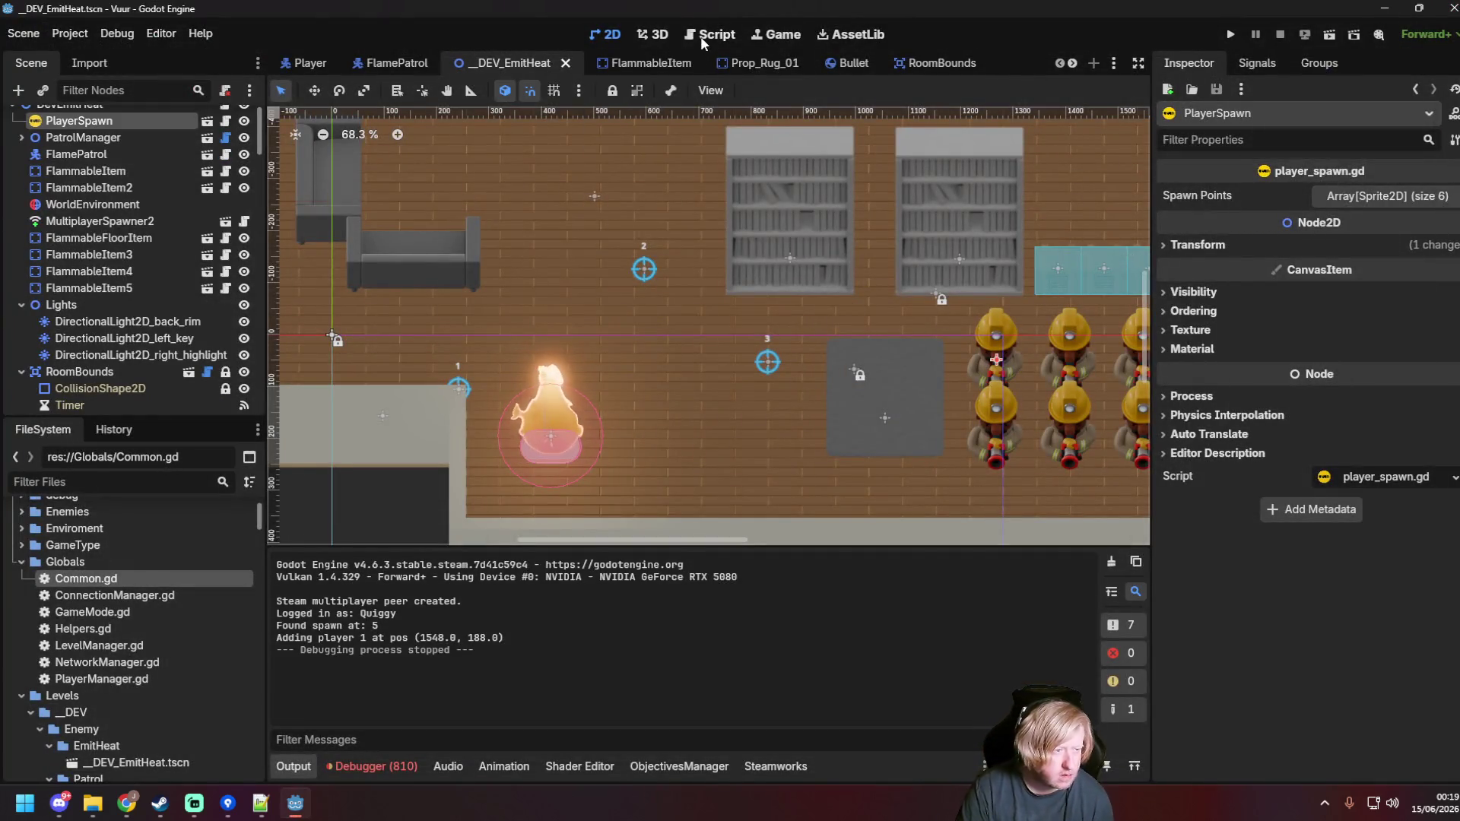
Step: Widen the flammable.gd offset to randi_range(-1115, 1115), save, rerun, and open the FlammableItem scene
{"action": "left_click", "coordinate": [700, 35]}
{"action": "left_click", "coordinate": [752, 368]}
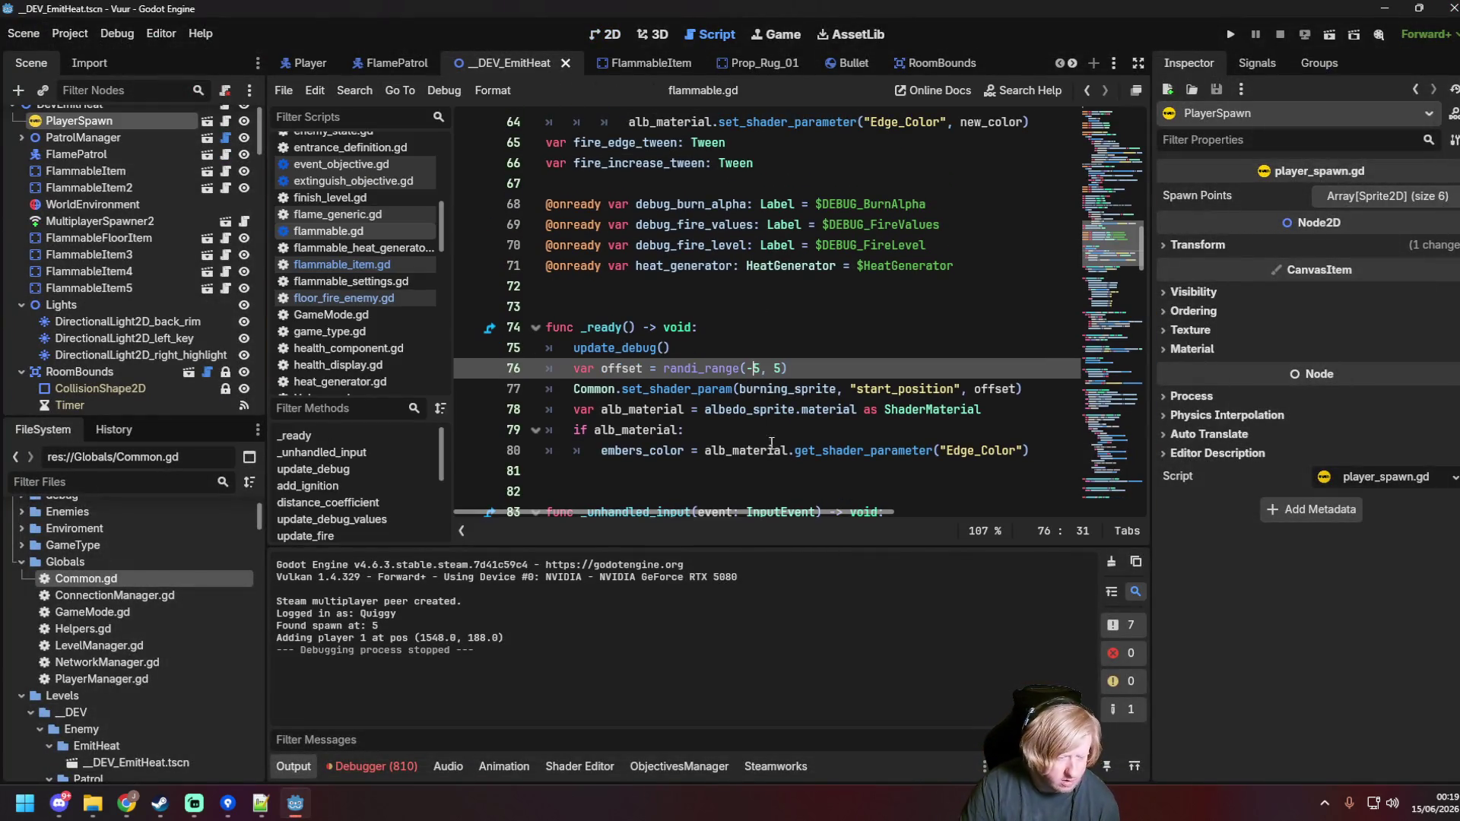
{"action": "type", "text": "11"}
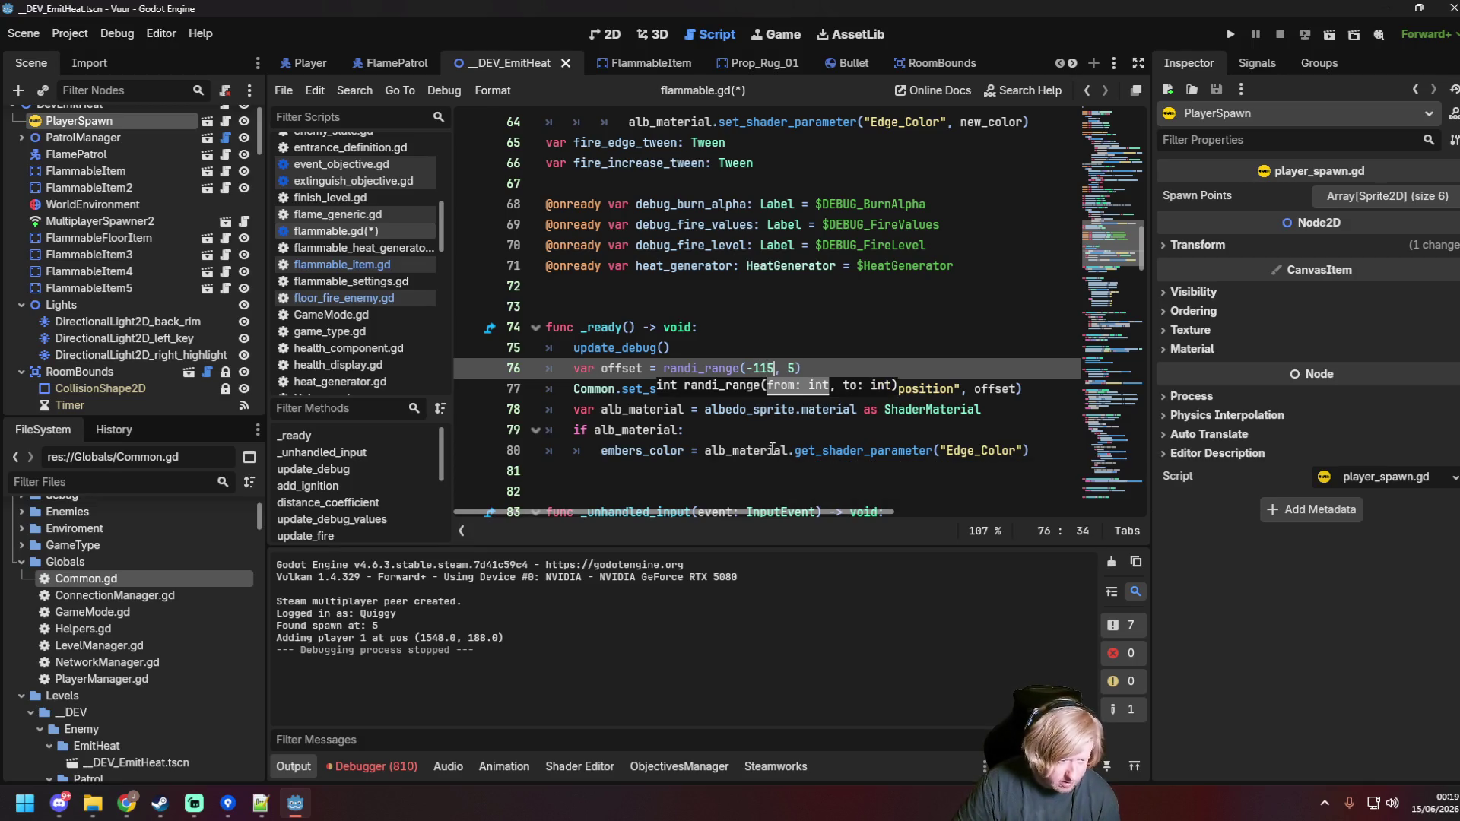
{"action": "key", "text": "ctrl+s"}
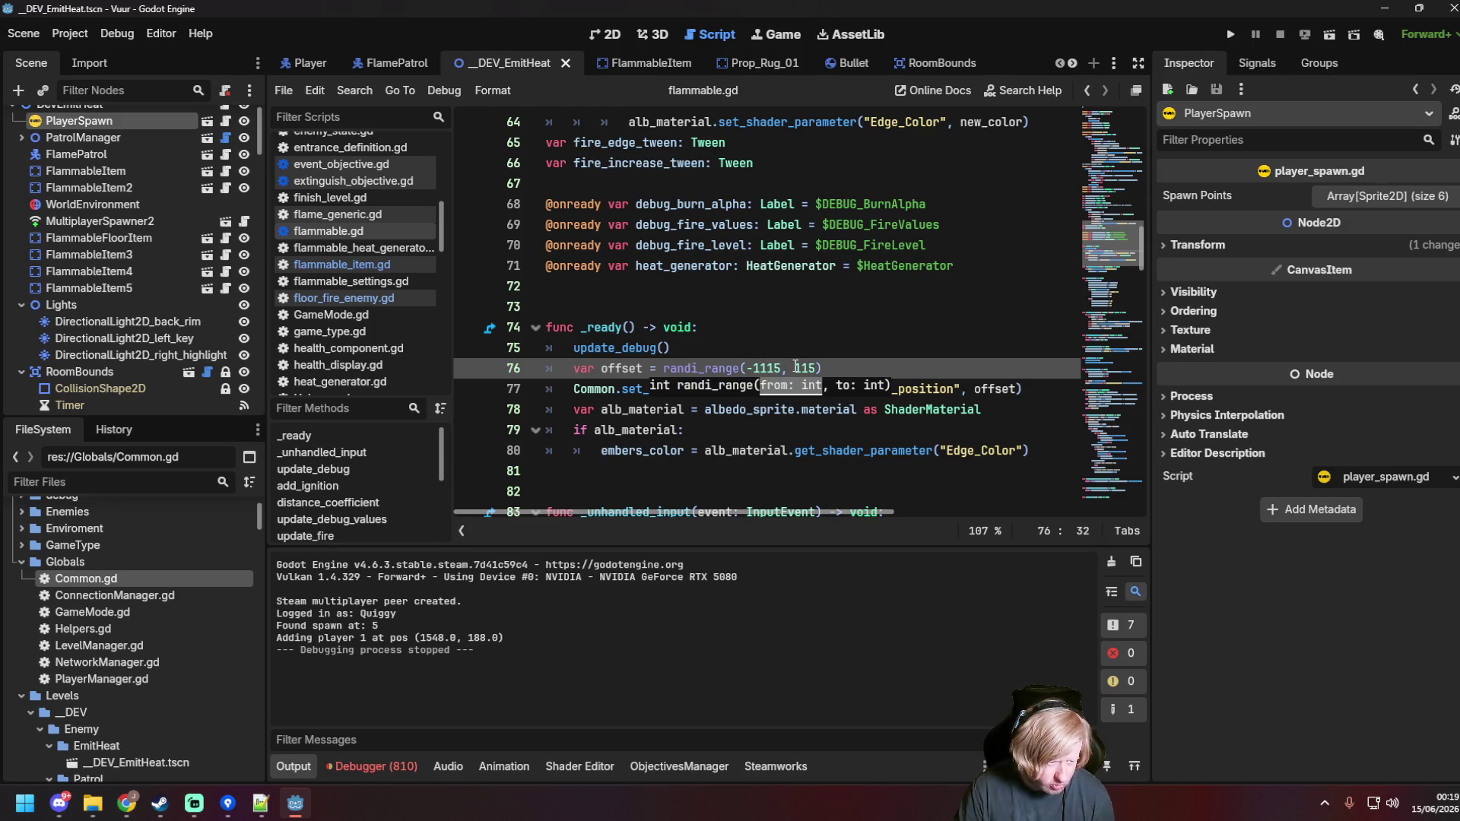
{"action": "key", "text": "F6"}
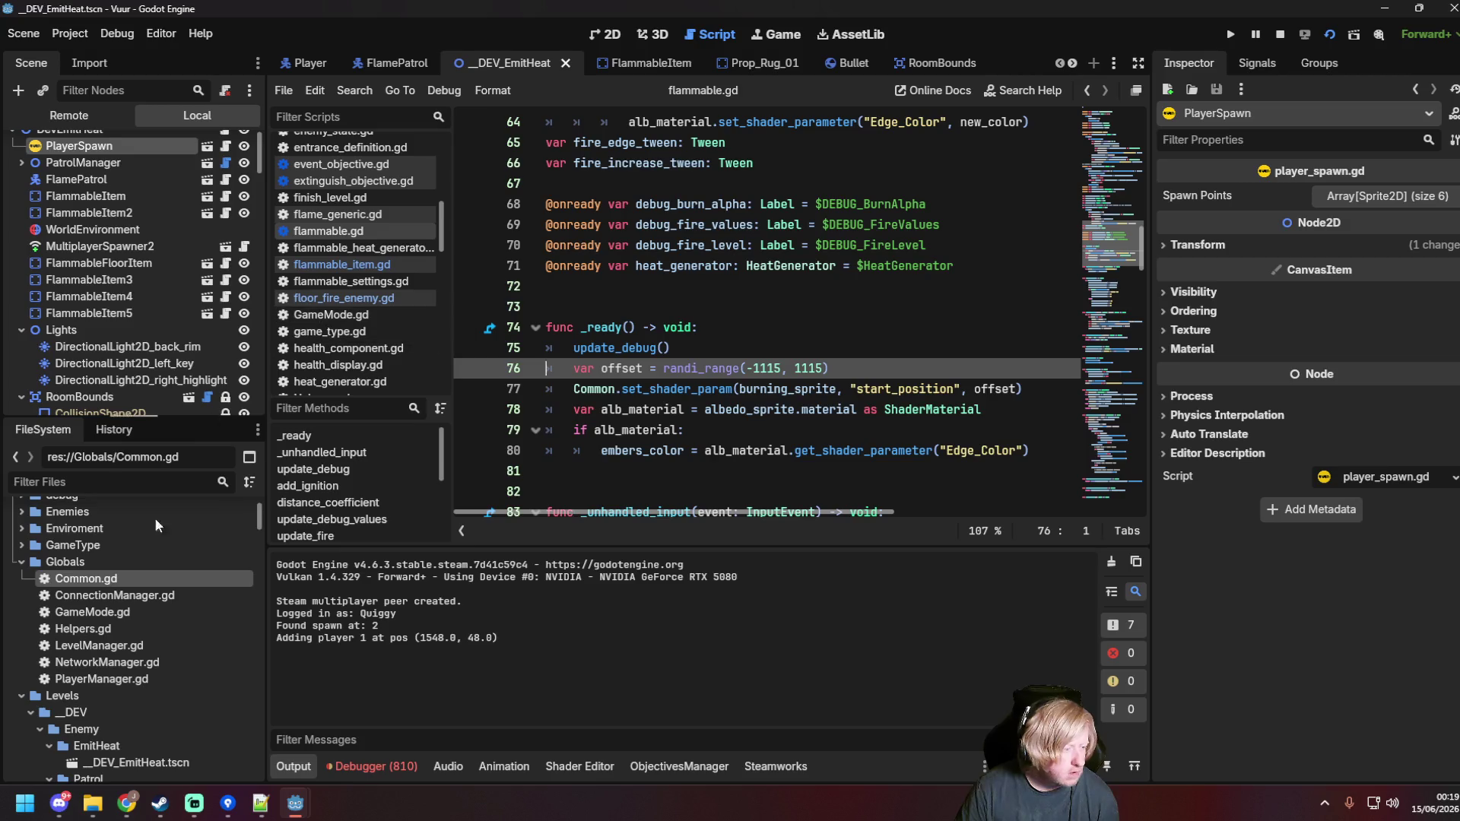
{"action": "left_click", "coordinate": [631, 65]}
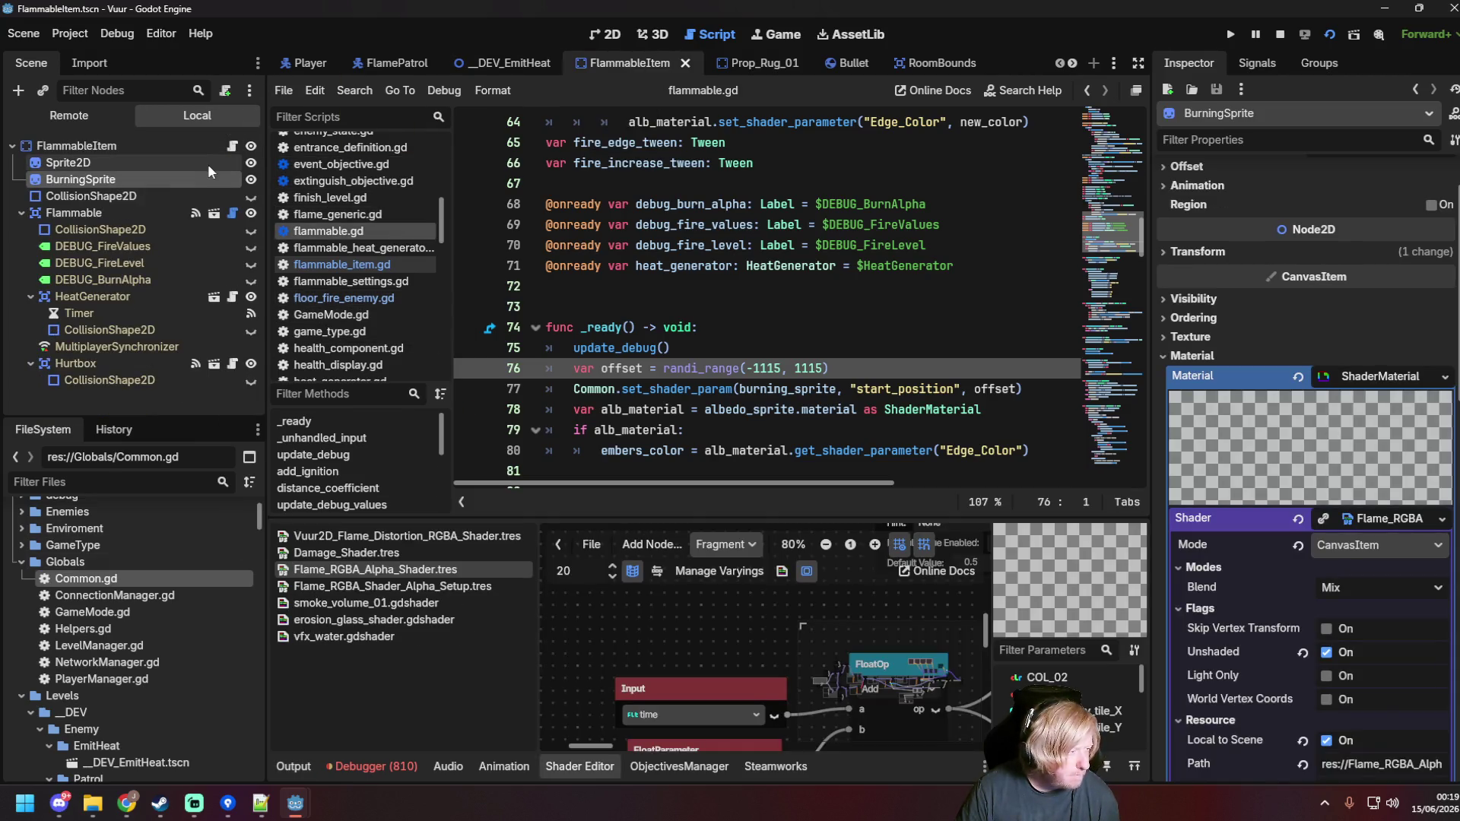
Step: Review the FlammableItem burning sprite's shader parameters, then rerun the _DEV_EmitHeat scene with F6
{"action": "scroll", "scroll_direction": "down", "scroll_amount": 3}
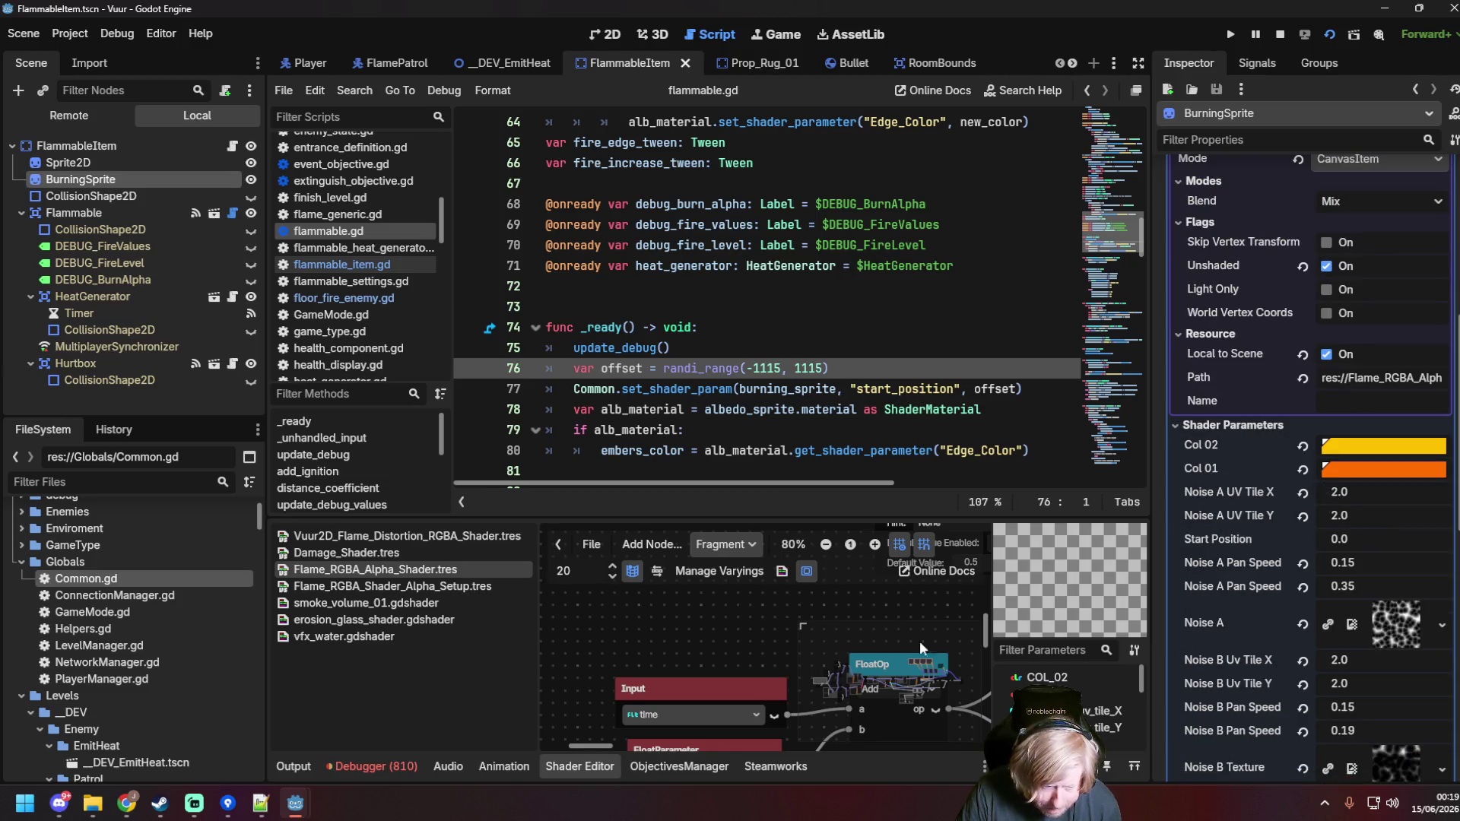
{"action": "scroll", "scroll_direction": "down", "scroll_amount": 3}
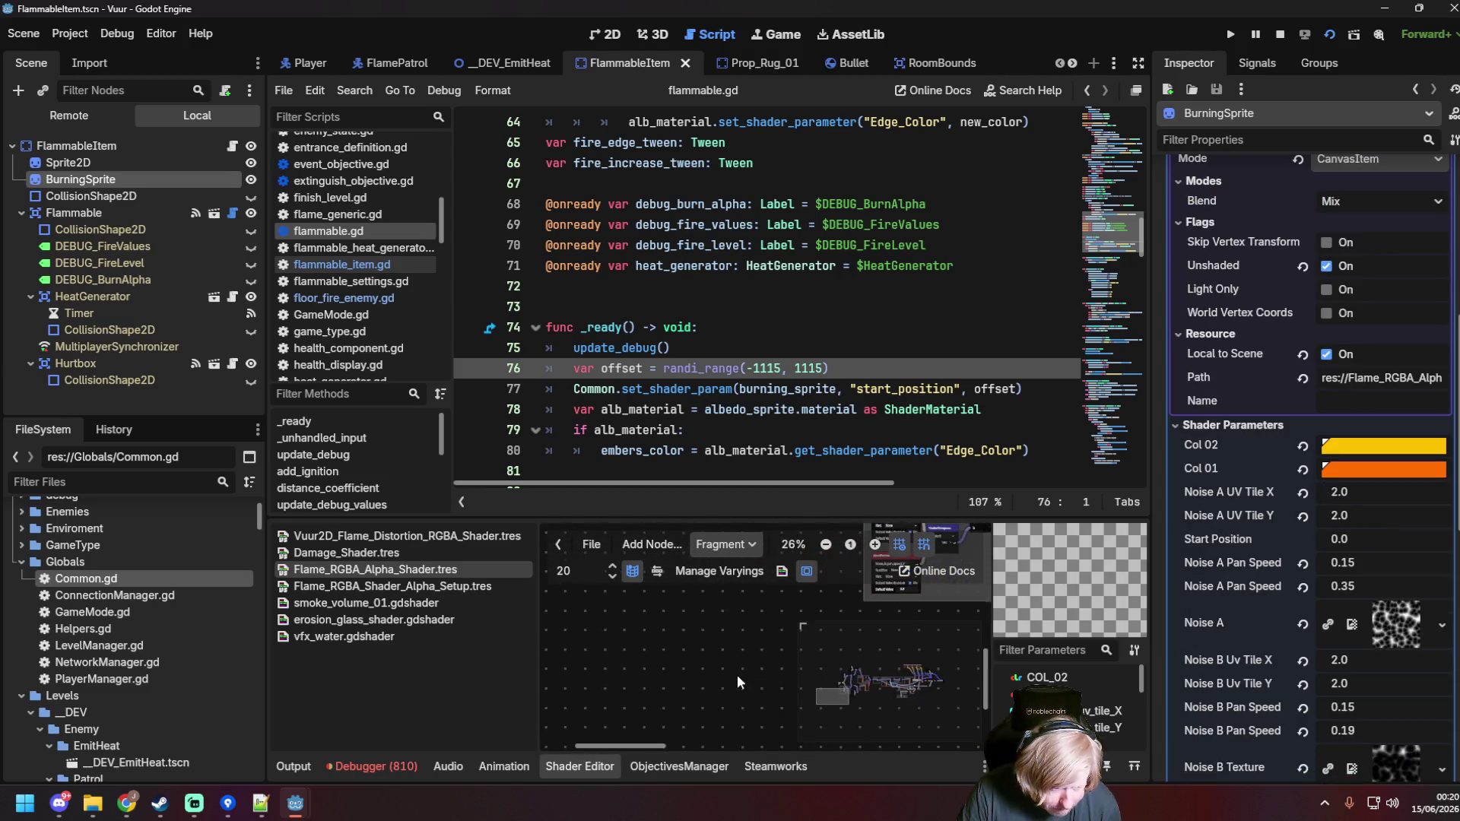
{"action": "scroll", "scroll_direction": "up", "scroll_amount": 3}
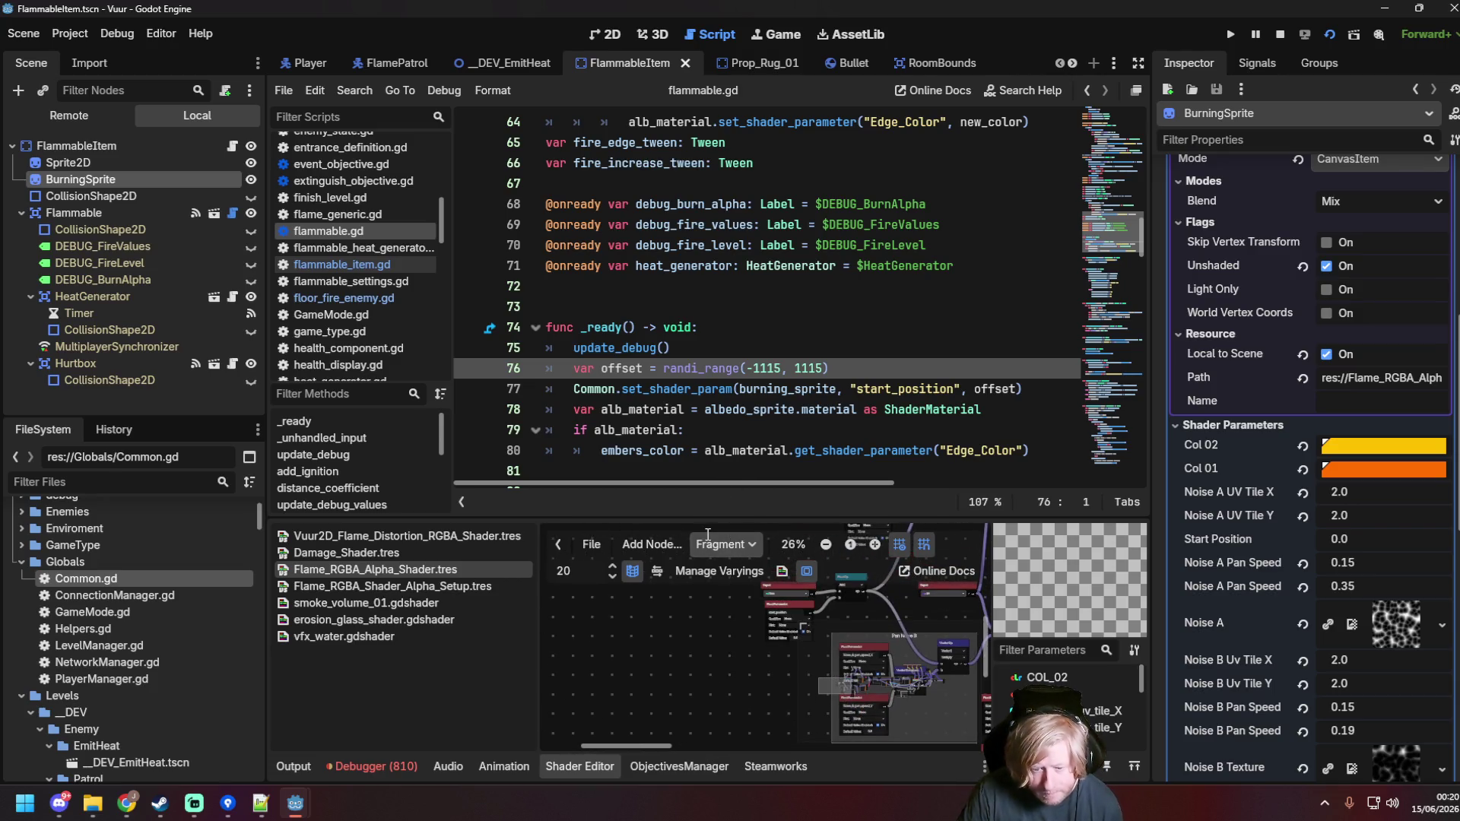
{"action": "left_click", "coordinate": [735, 297]}
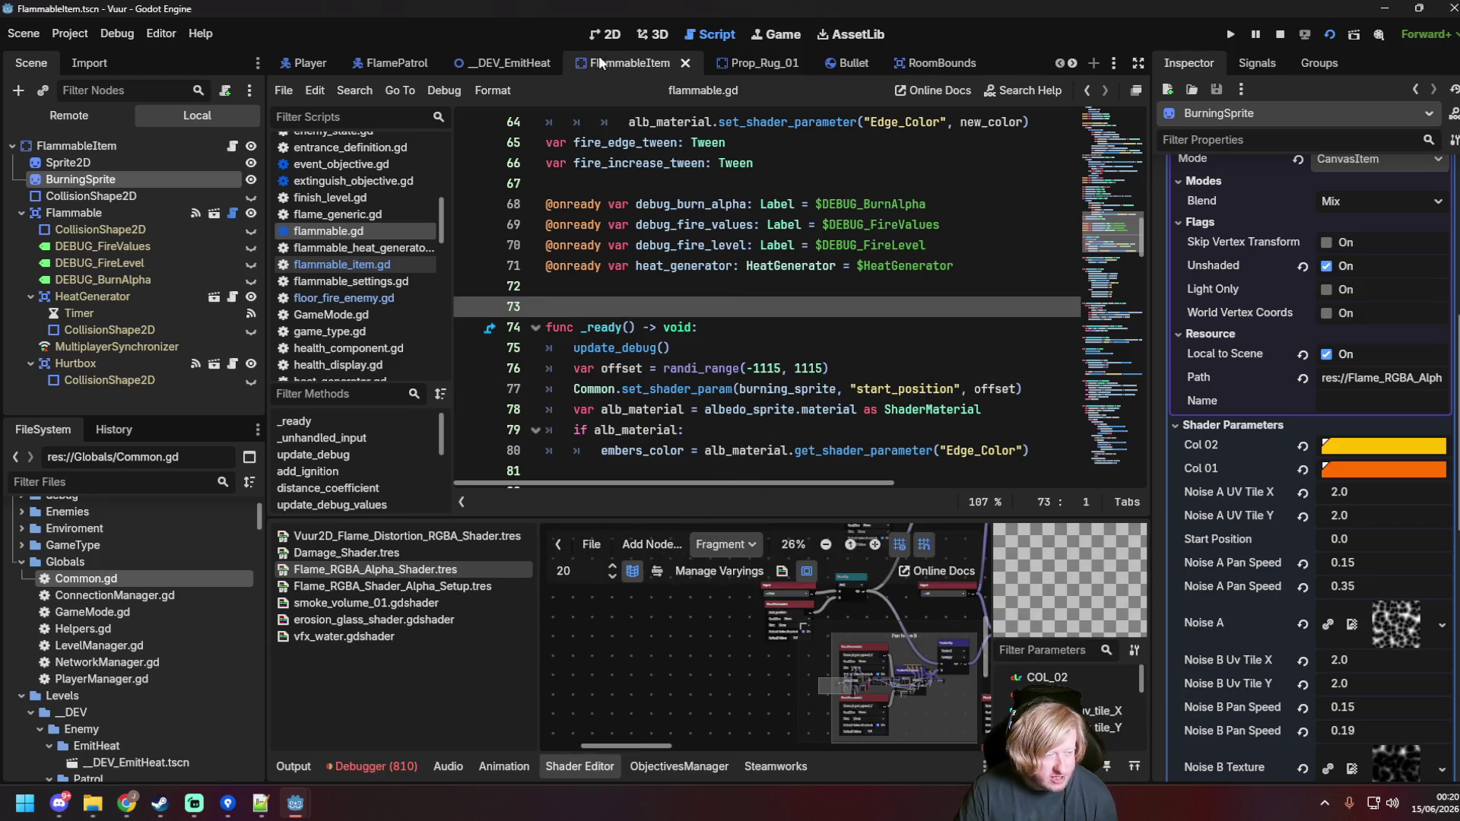
{"action": "left_click", "coordinate": [515, 60]}
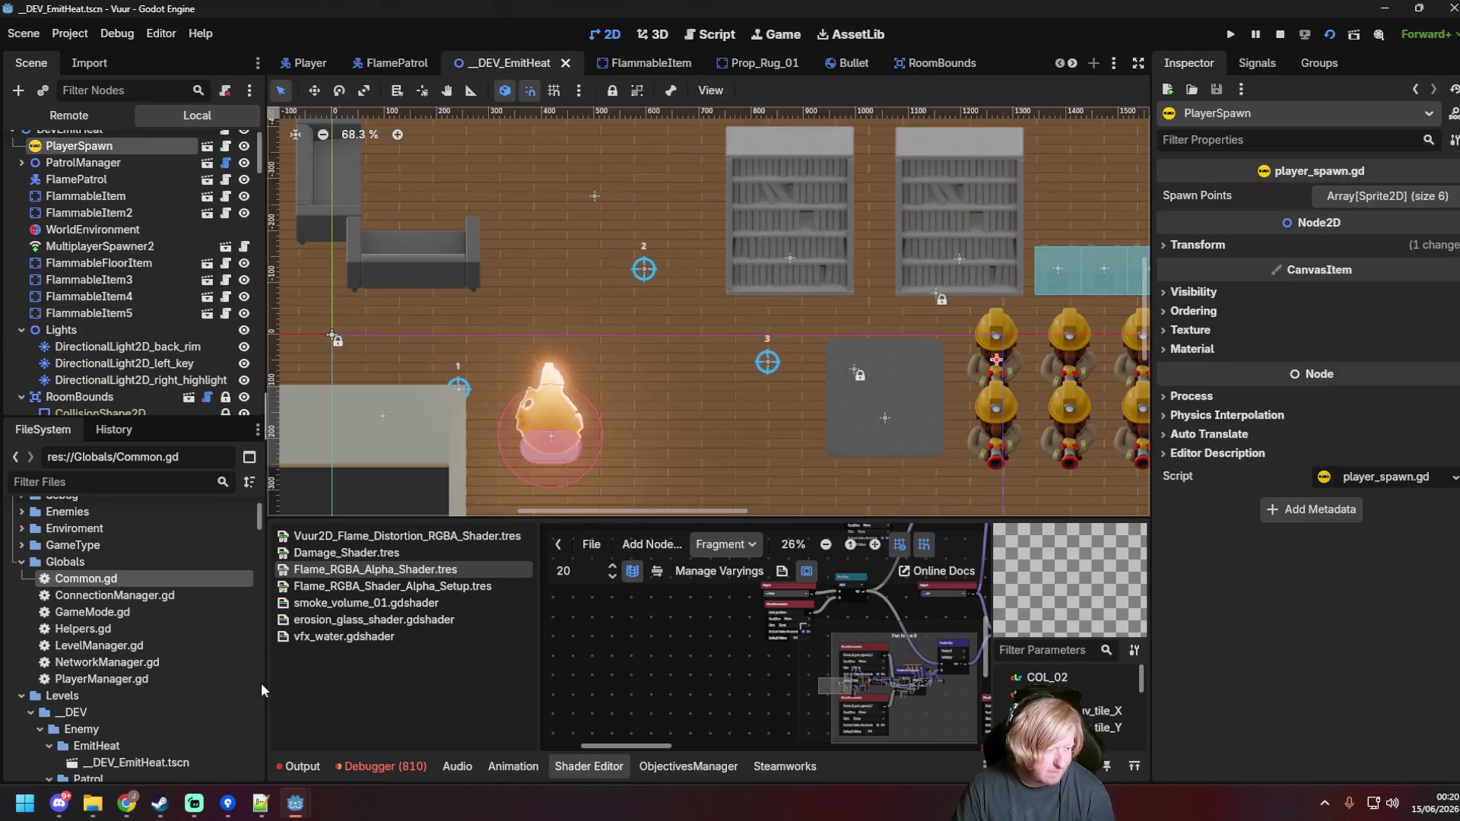
{"action": "key", "text": "F6"}
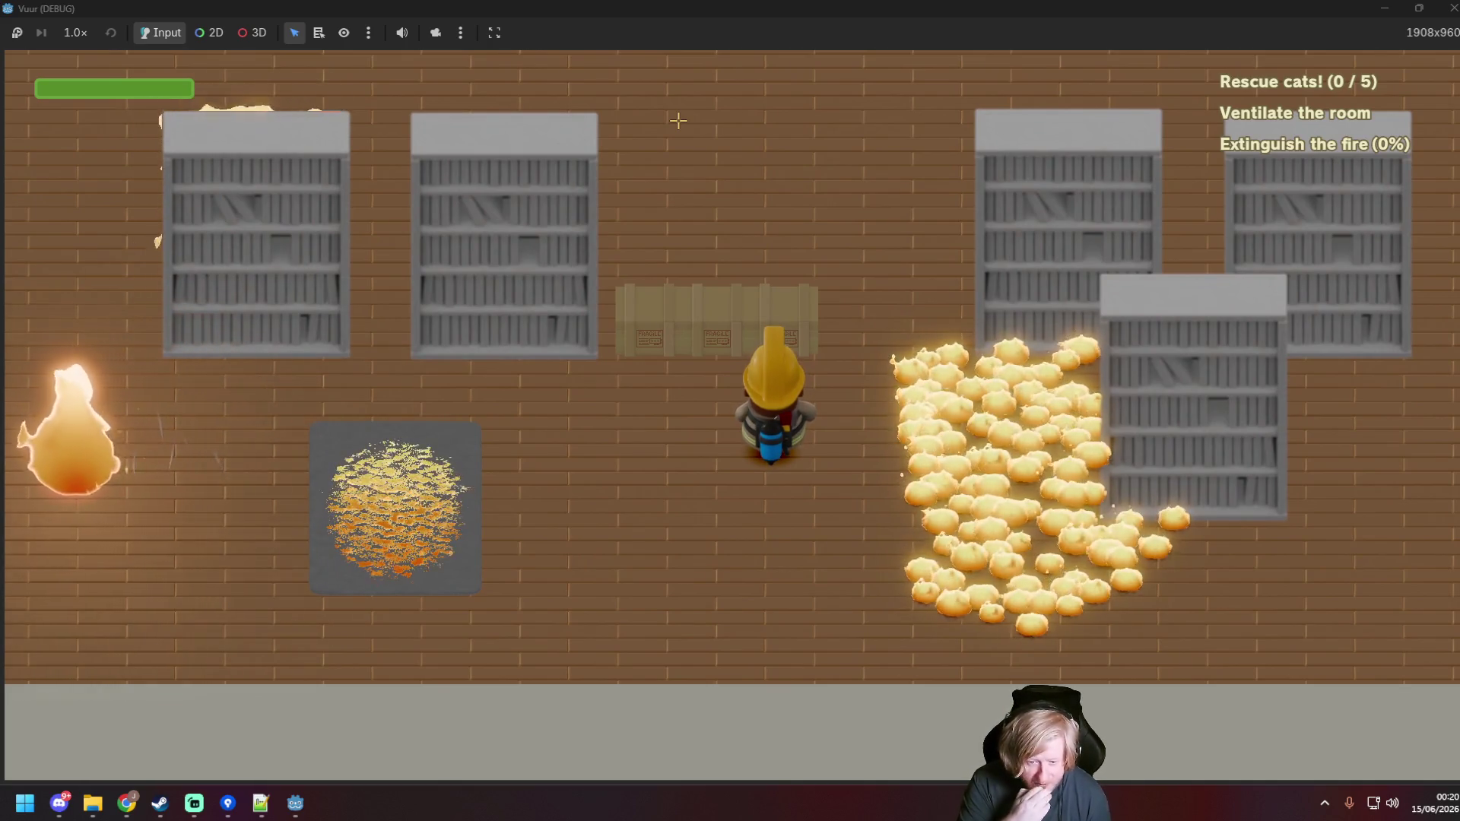
{"action": "left_click_drag", "start_coordinate": [383, 490], "coordinate": [421, 434]}
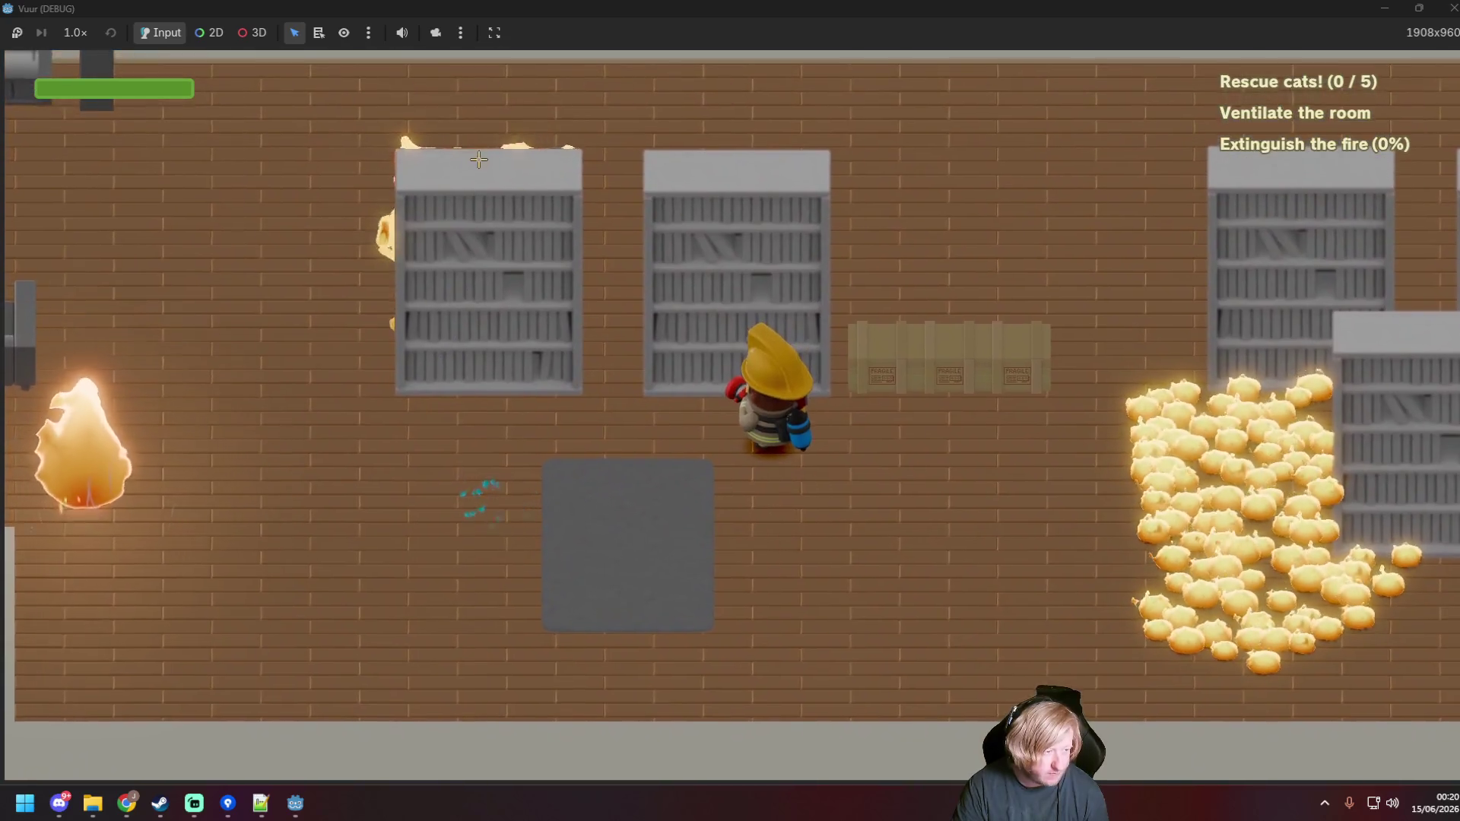
{"action": "key", "text": "d"}
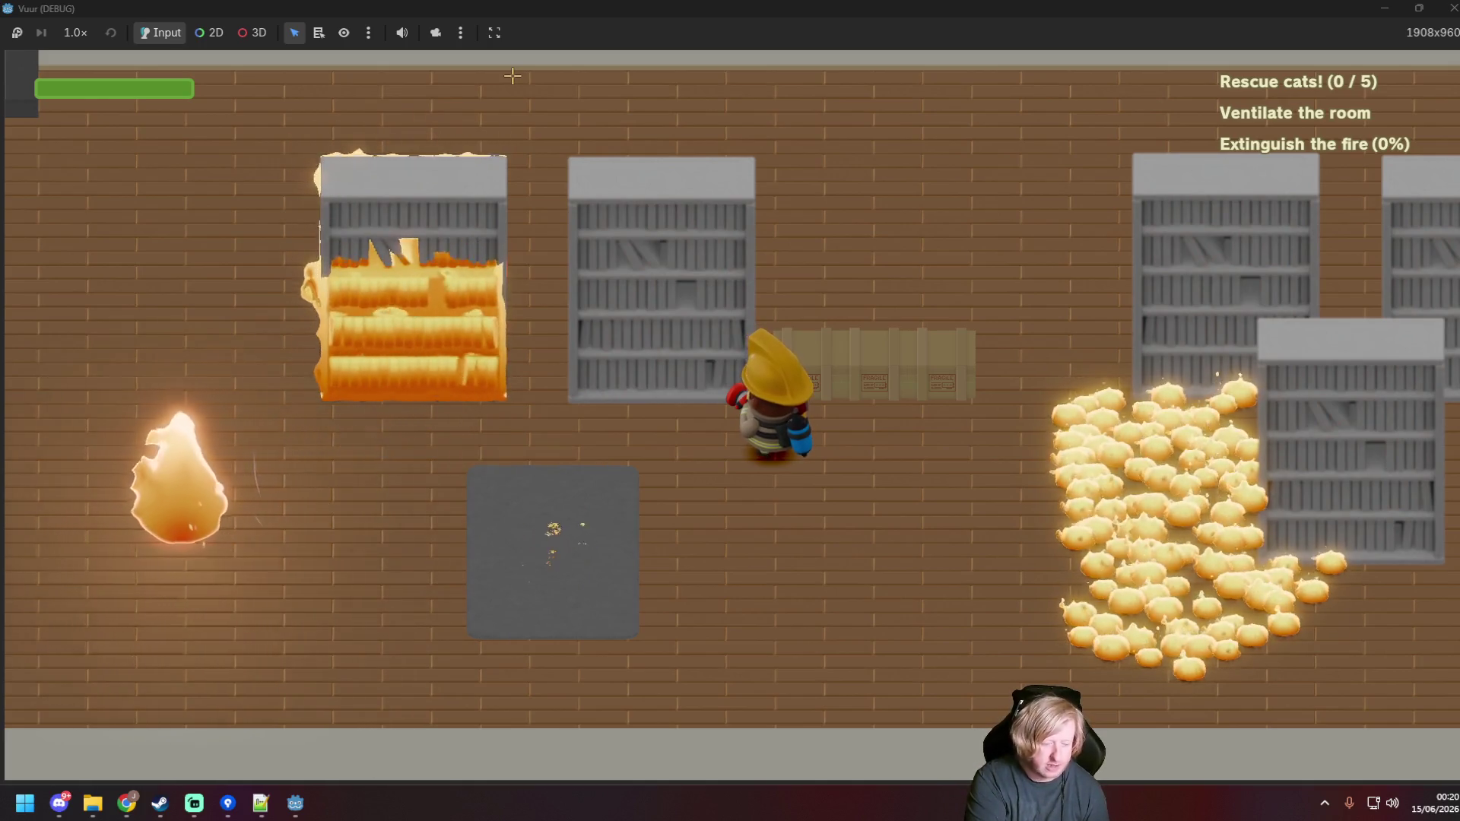
{"action": "key", "text": "a"}
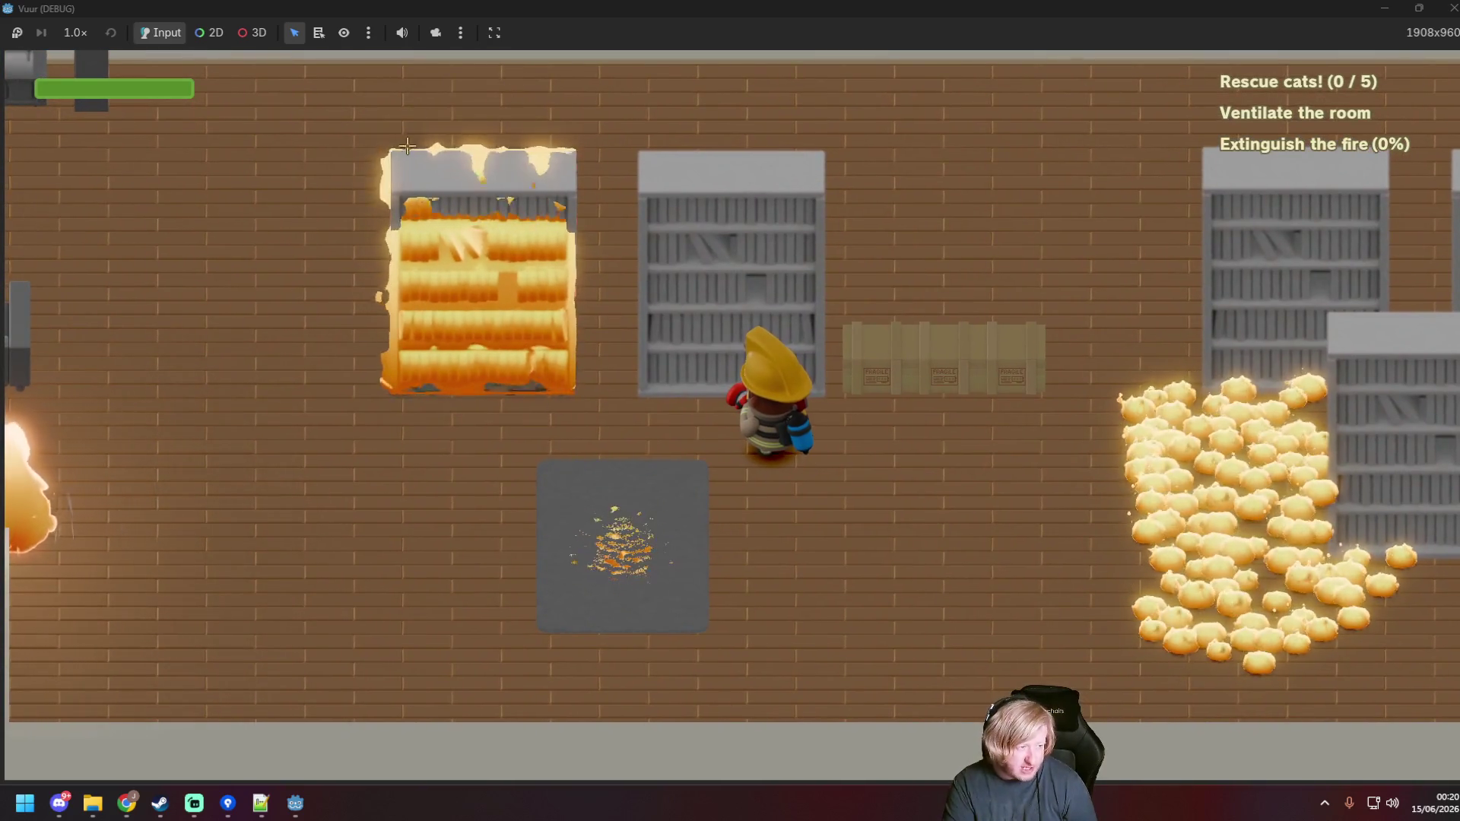
{"action": "key", "text": "s"}
{"action": "key", "text": "d"}
{"action": "left_click_drag", "start_coordinate": [486, 425], "coordinate": [459, 426]}
{"action": "key", "text": "w"}
{"action": "key", "text": "a"}
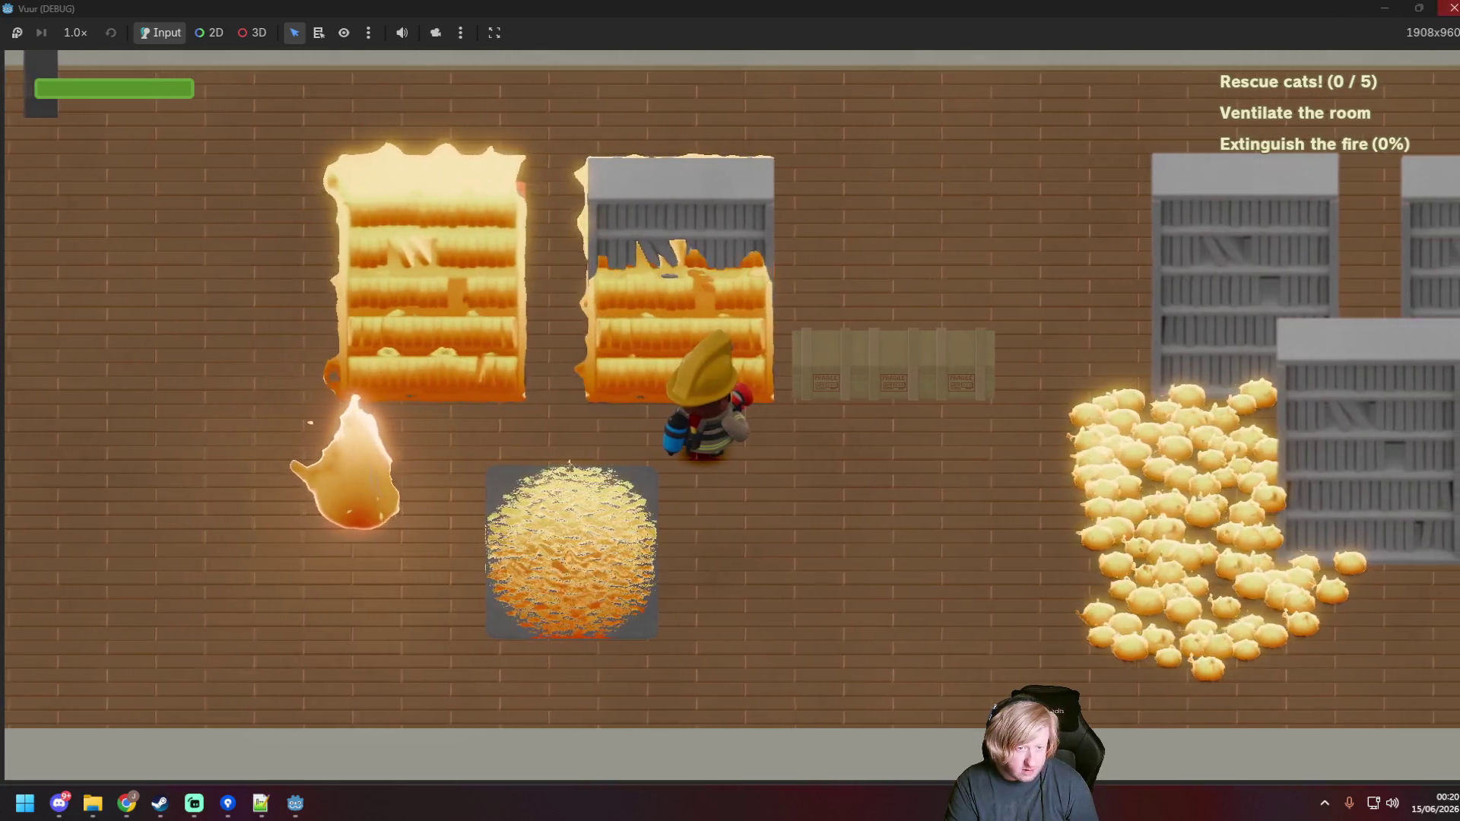
{"action": "left_click", "coordinate": [1452, 7]}
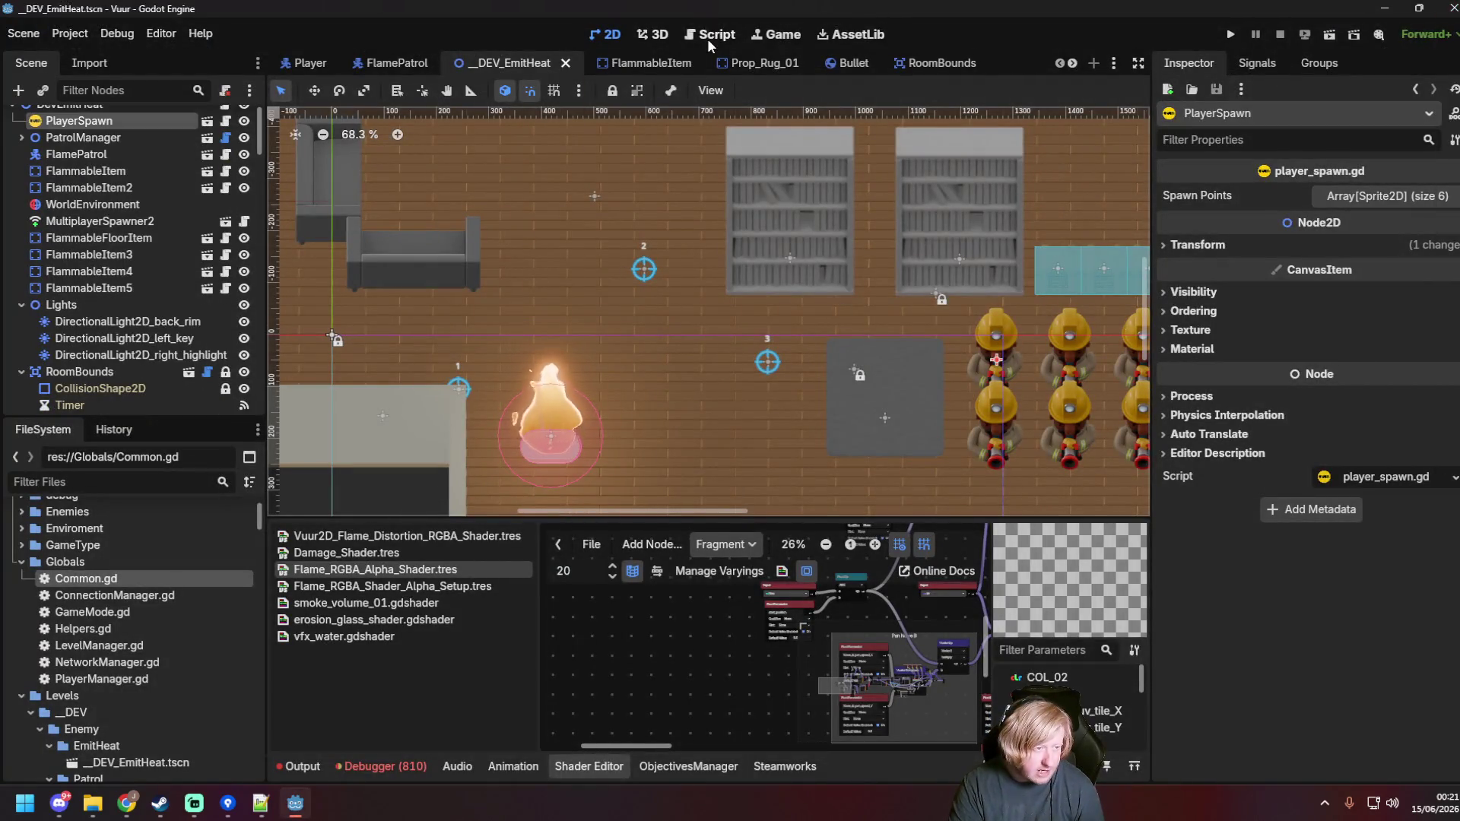
Step: Change the flammable.gd offset range to randi_range(-1000, 1000) and save
{"action": "left_click", "coordinate": [709, 38]}
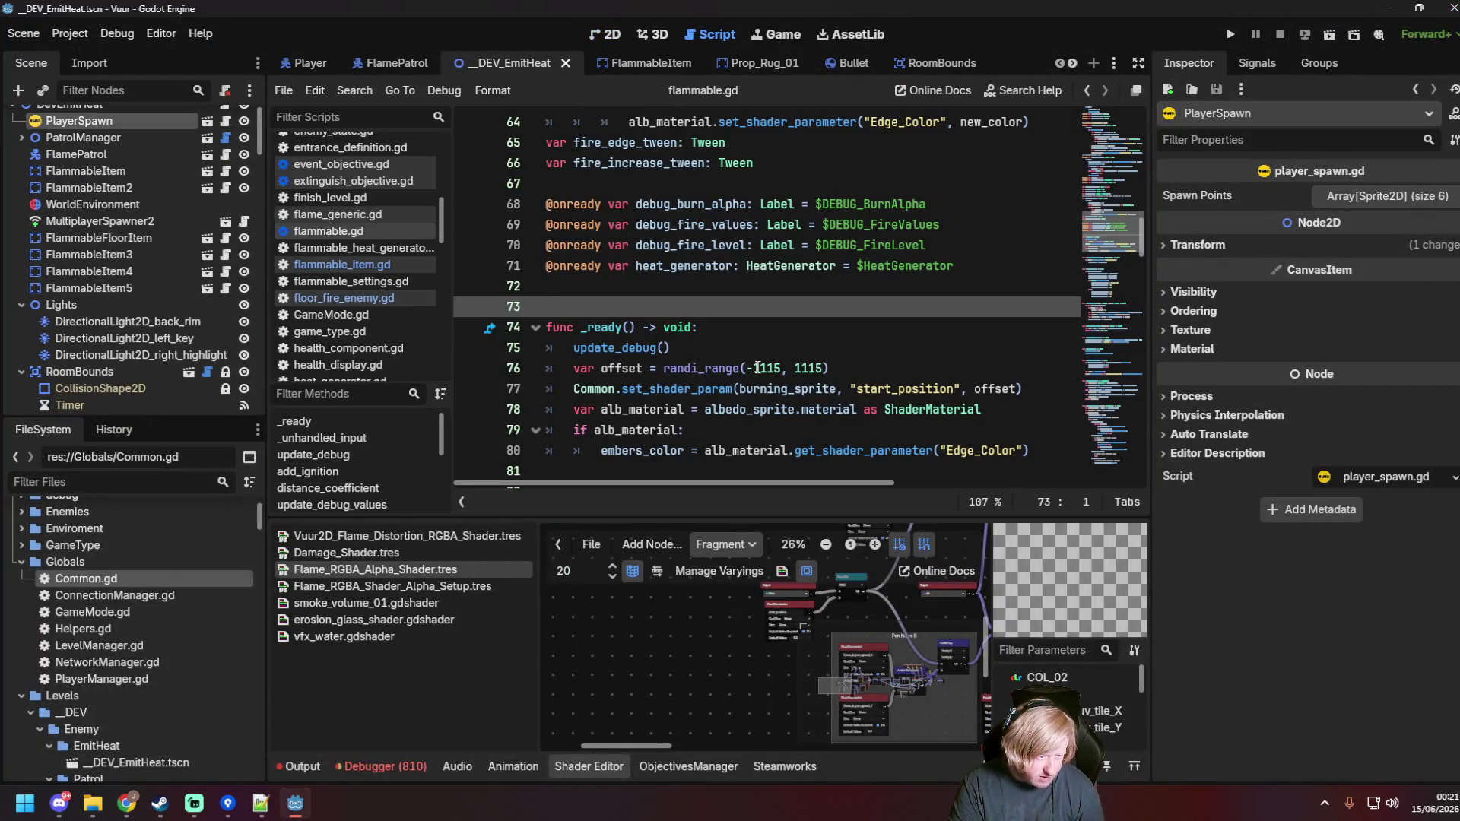
{"action": "left_click_drag", "start_coordinate": [754, 368], "coordinate": [769, 368]}
{"action": "type", "text": "1000"}
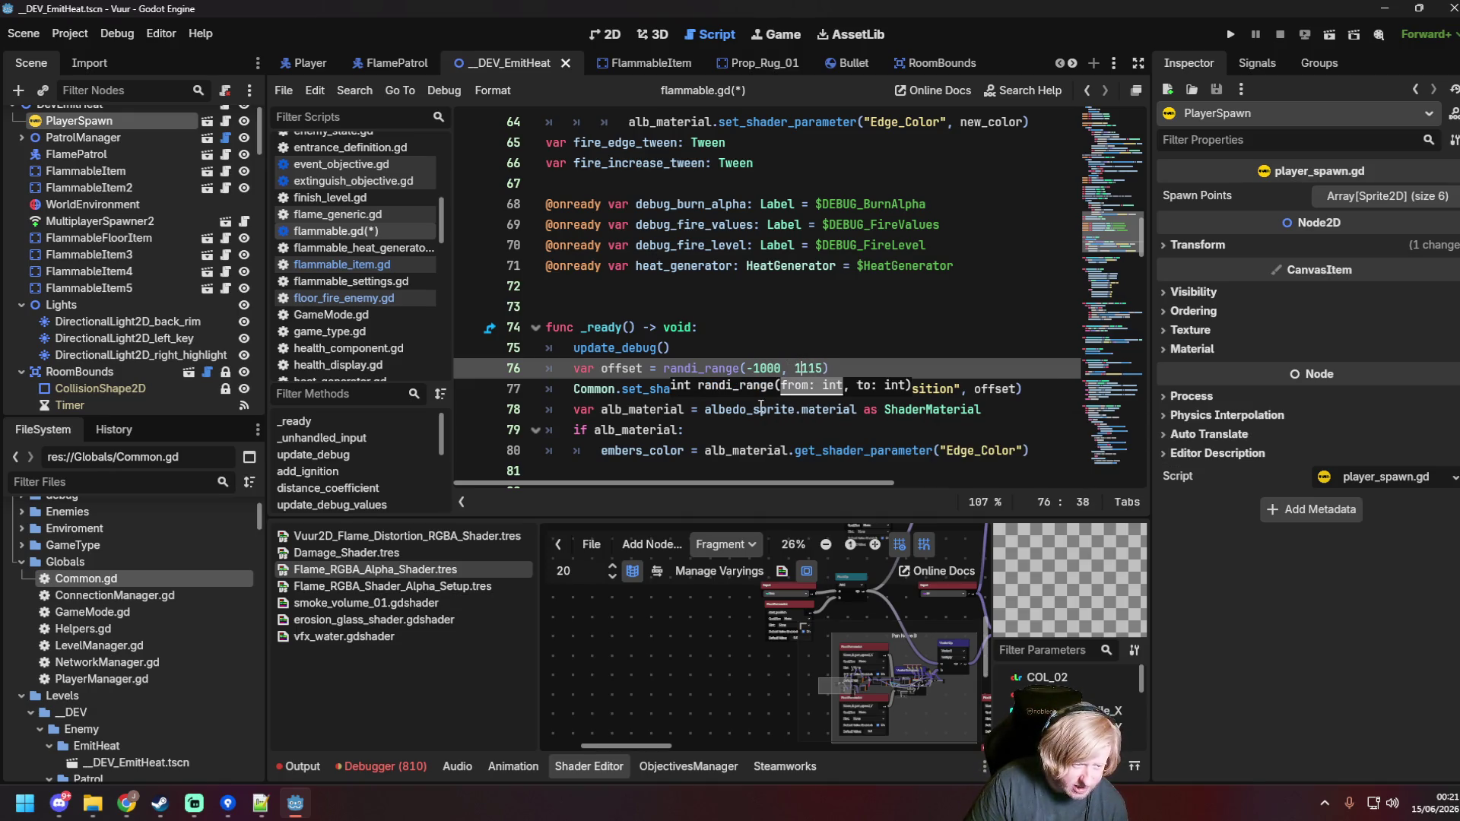
{"action": "key", "text": "Down"}
{"action": "key", "text": "ctrl+s"}
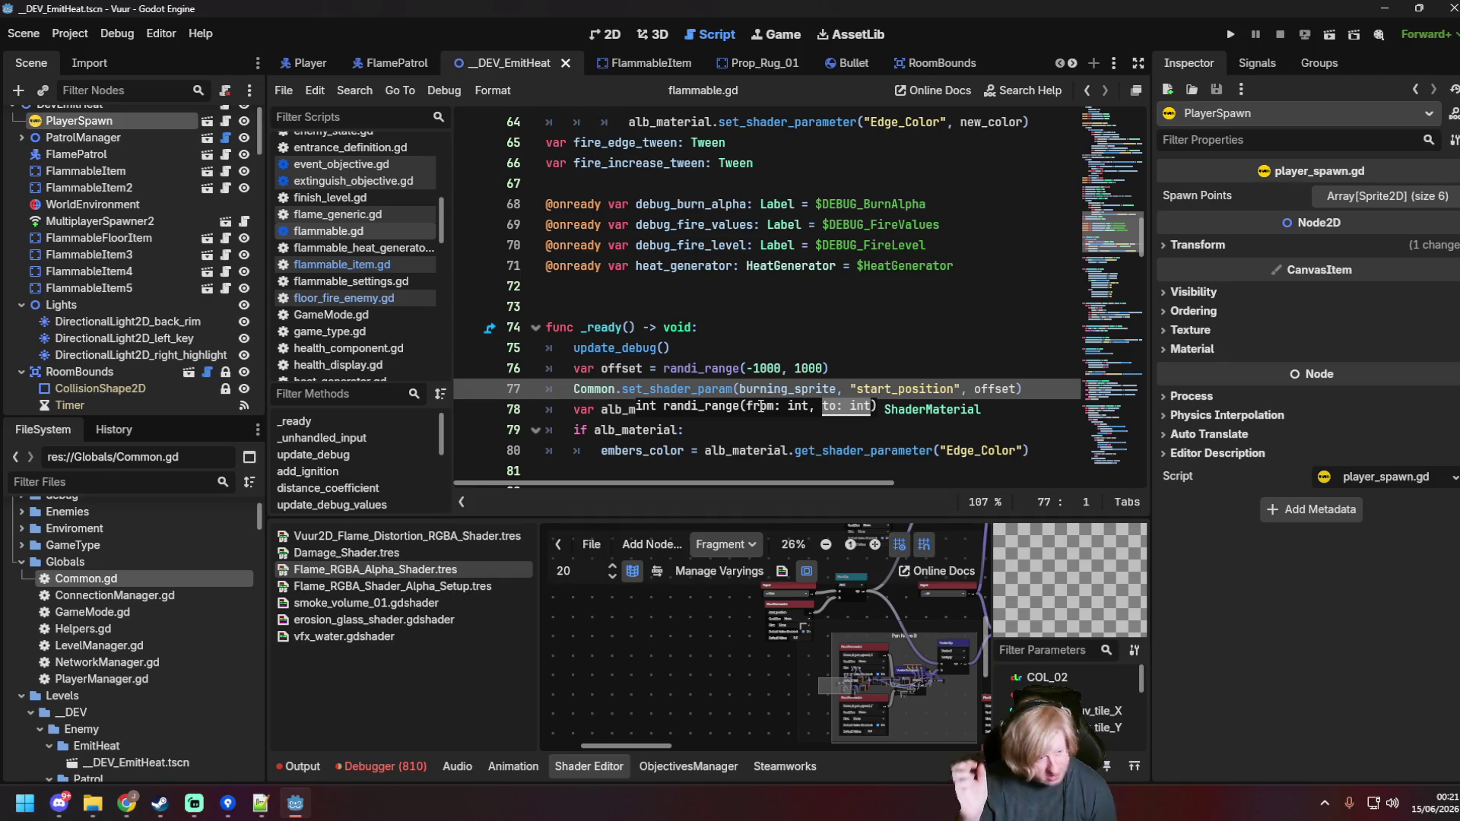
Step: Raise the offset range to randi_range(-2000, 2000), then open floor_fire_enemy.gd
{"action": "left_click", "coordinate": [856, 369]}
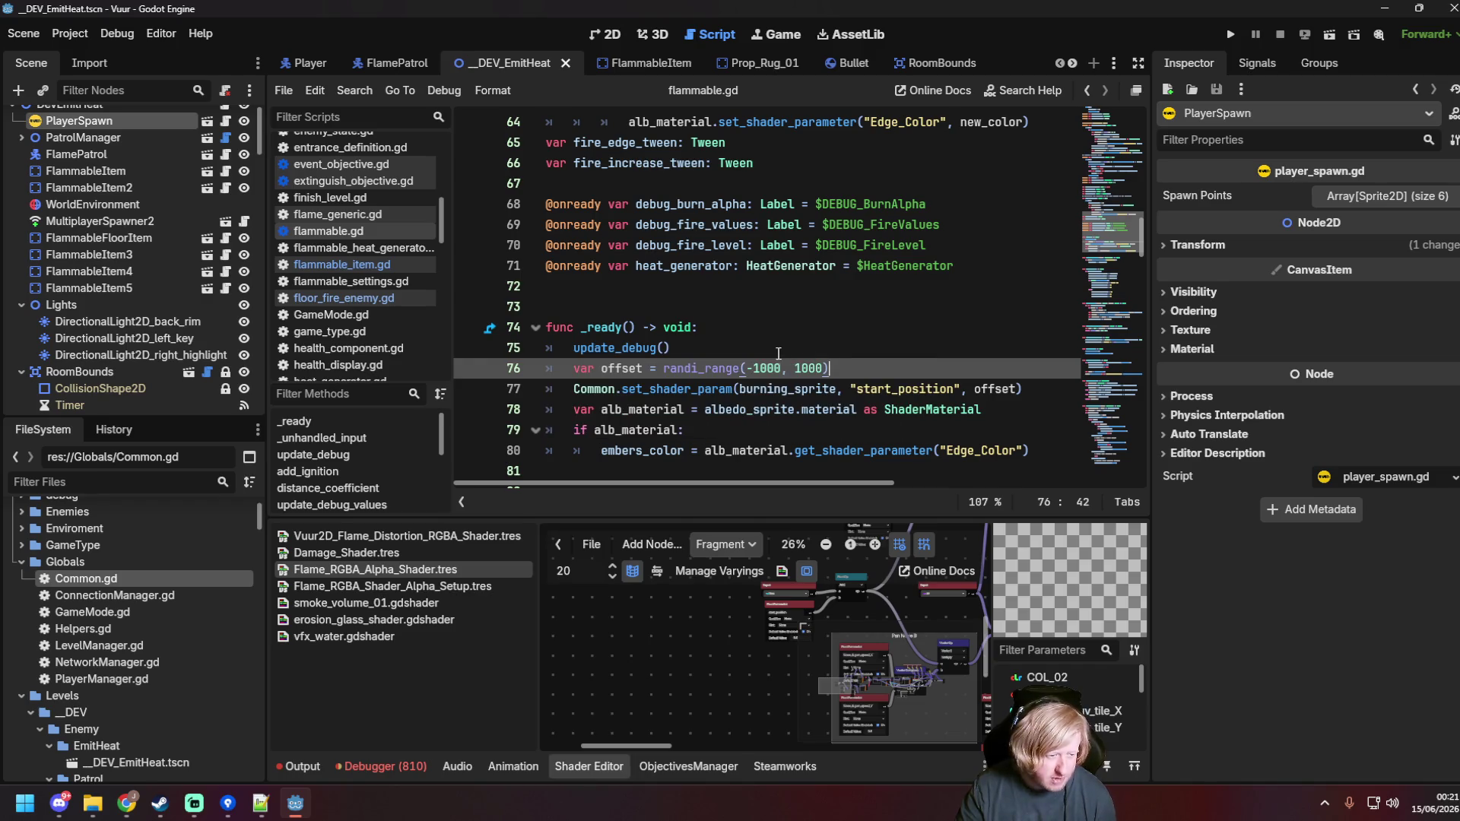
{"action": "left_click", "coordinate": [912, 368]}
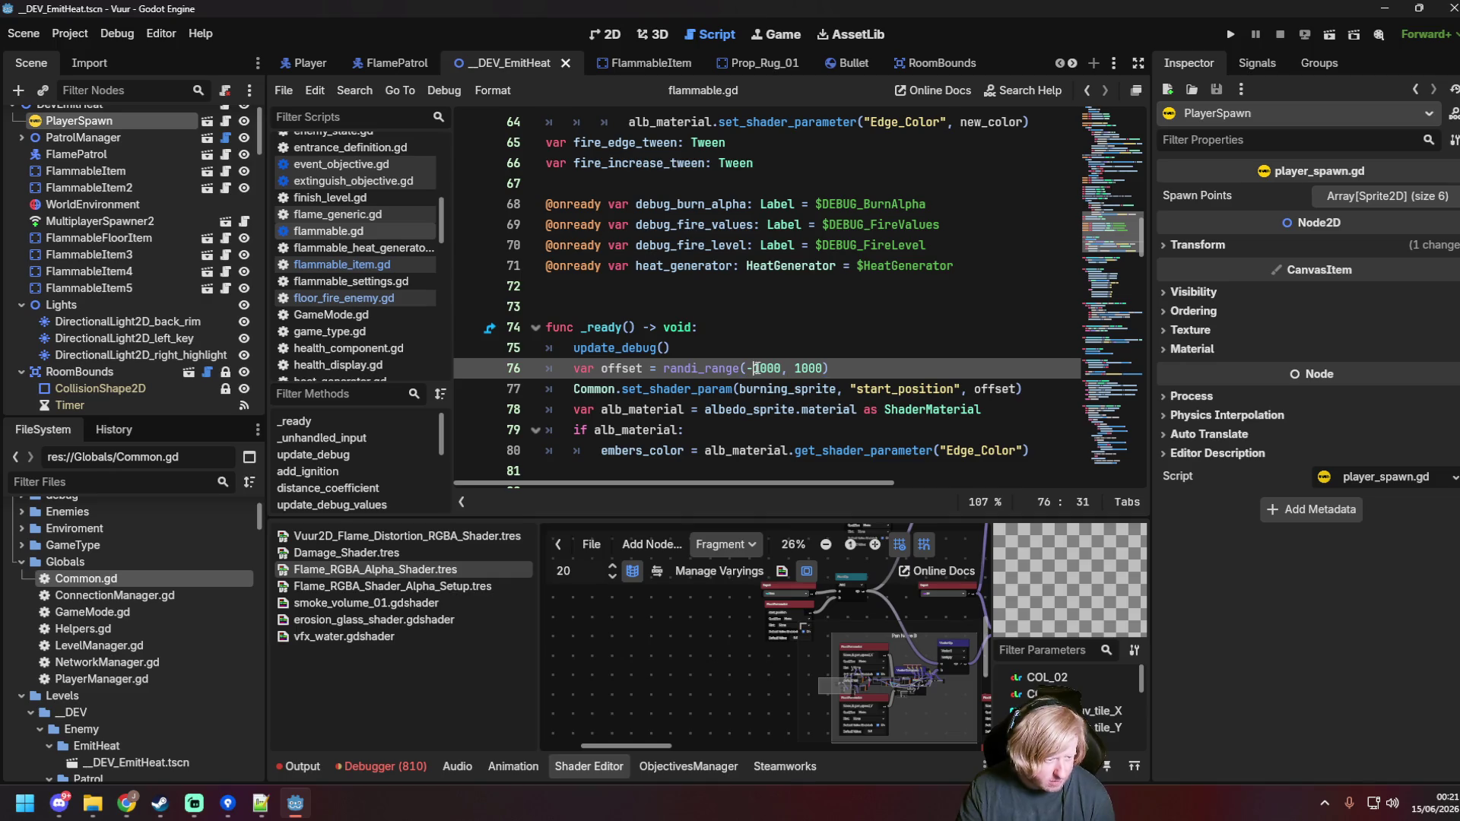
{"action": "key", "text": "Delete"}
{"action": "type", "text": "2"}
{"action": "left_click", "coordinate": [795, 368]}
{"action": "type", "text": "2"}
{"action": "key", "text": "Delete"}
{"action": "left_click", "coordinate": [850, 368]}
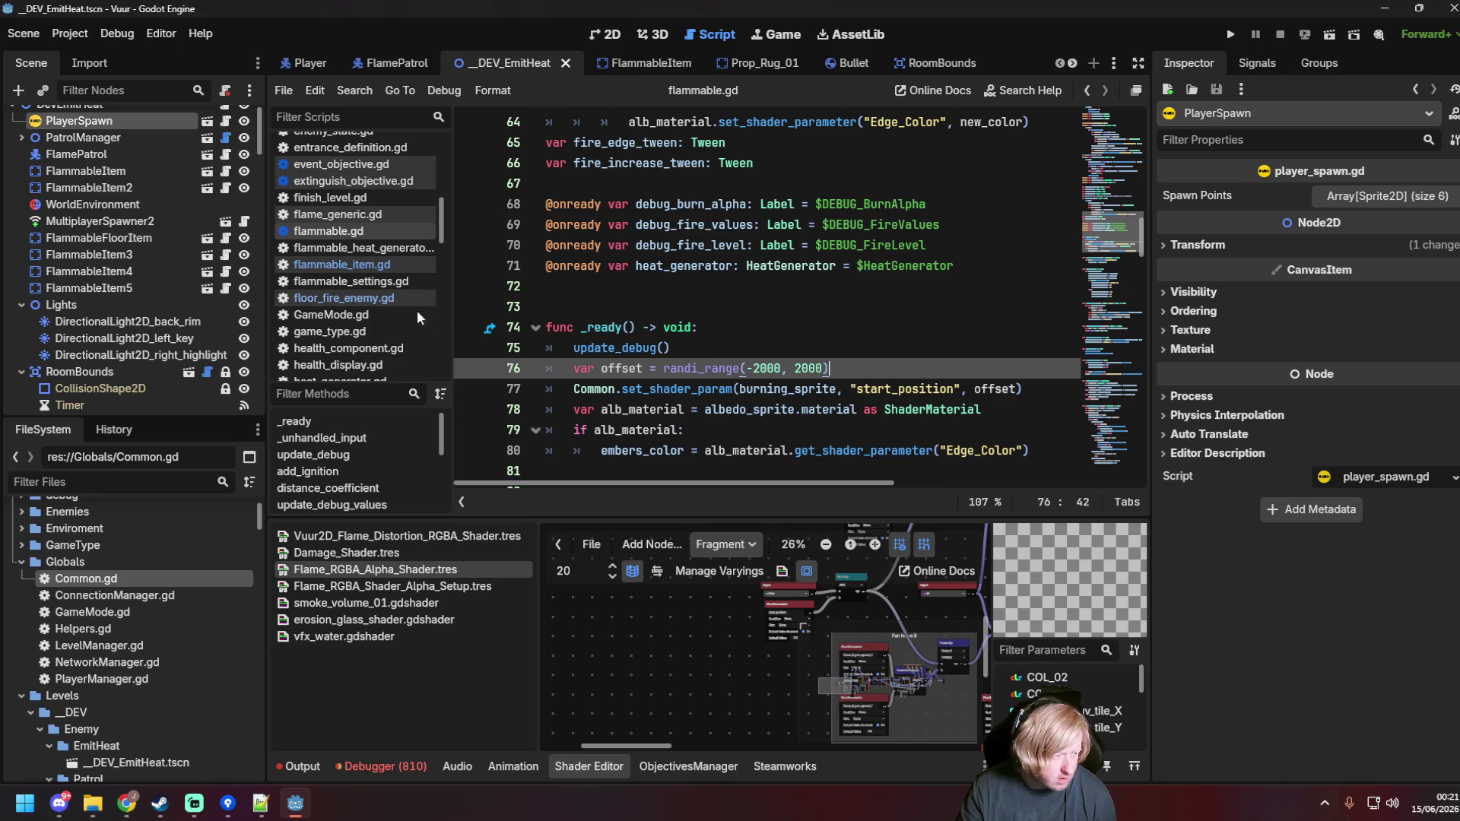
{"action": "left_click", "coordinate": [380, 296]}
{"action": "scroll", "scroll_direction": "up", "scroll_amount": 3}
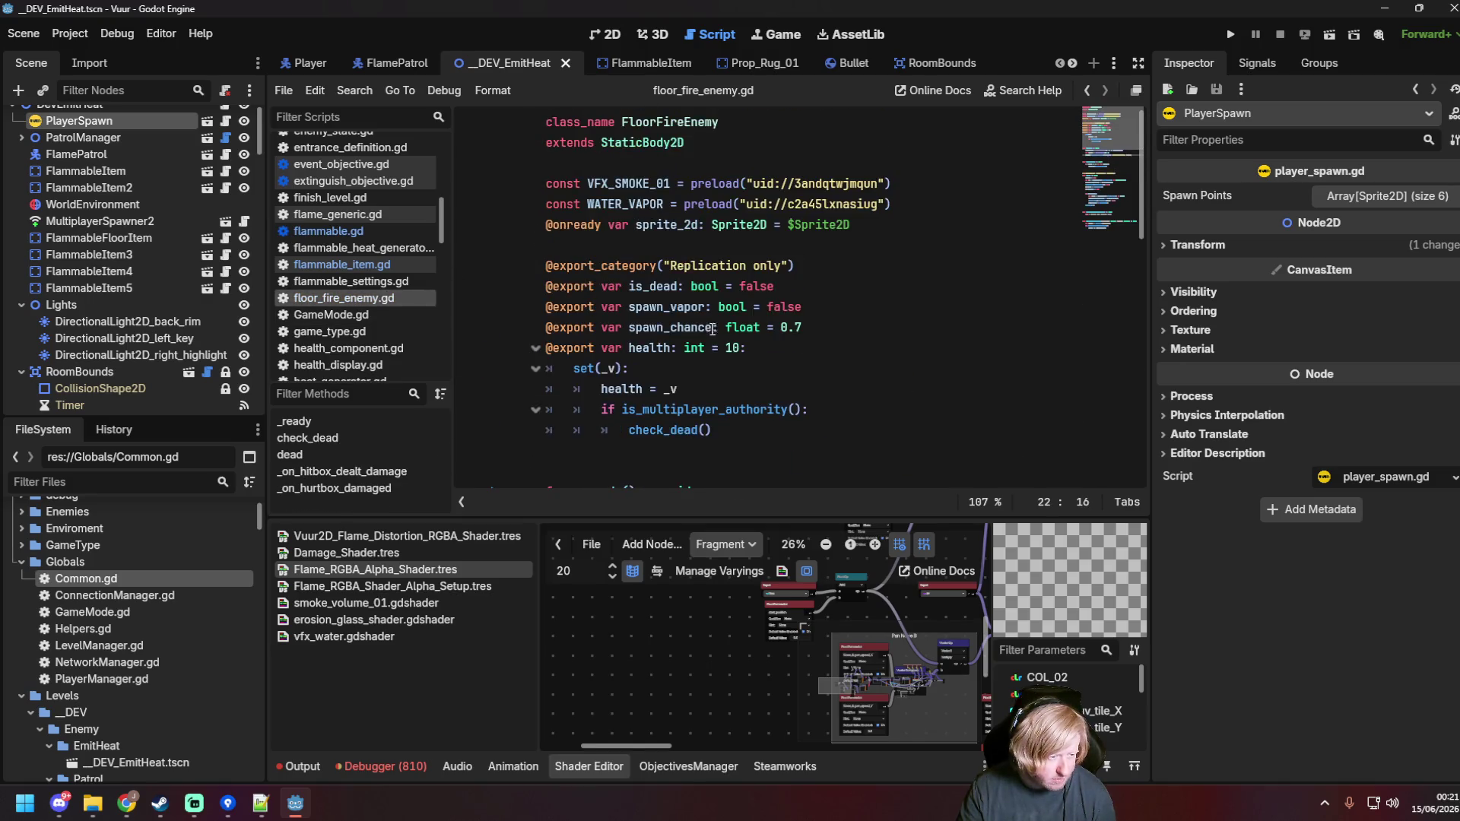
Step: Change the floor_fire_enemy.gd offset range from -5..5 to randi_range(-1000, 1000) and relaunch with F6
{"action": "scroll", "scroll_direction": "down", "scroll_amount": 3}
{"action": "double_click", "coordinate": [755, 222]}
{"action": "type", "text": "1000"}
{"action": "double_click", "coordinate": [796, 224]}
{"action": "type", "text": "10000"}
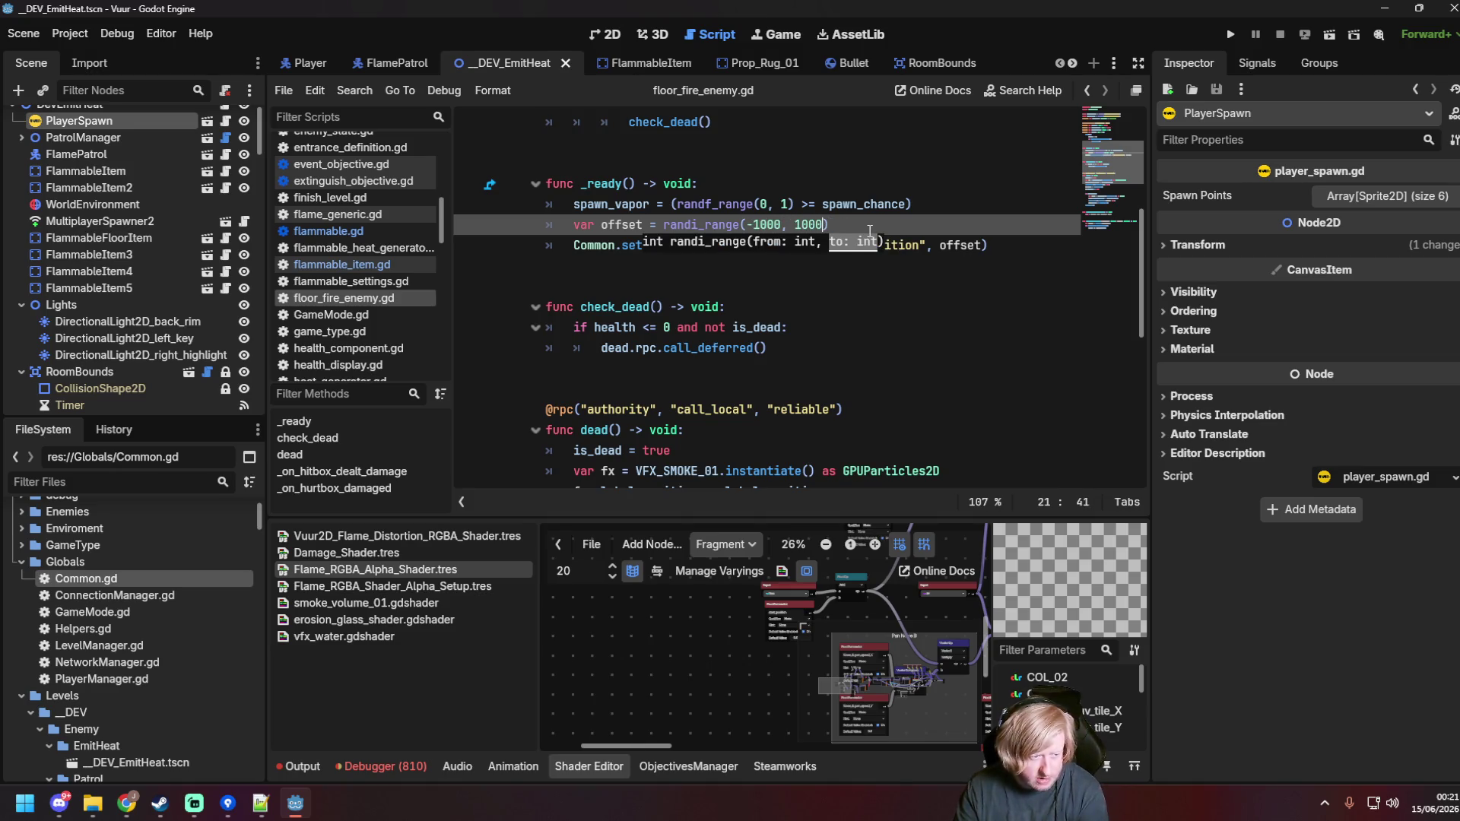
{"action": "key", "text": "F6"}
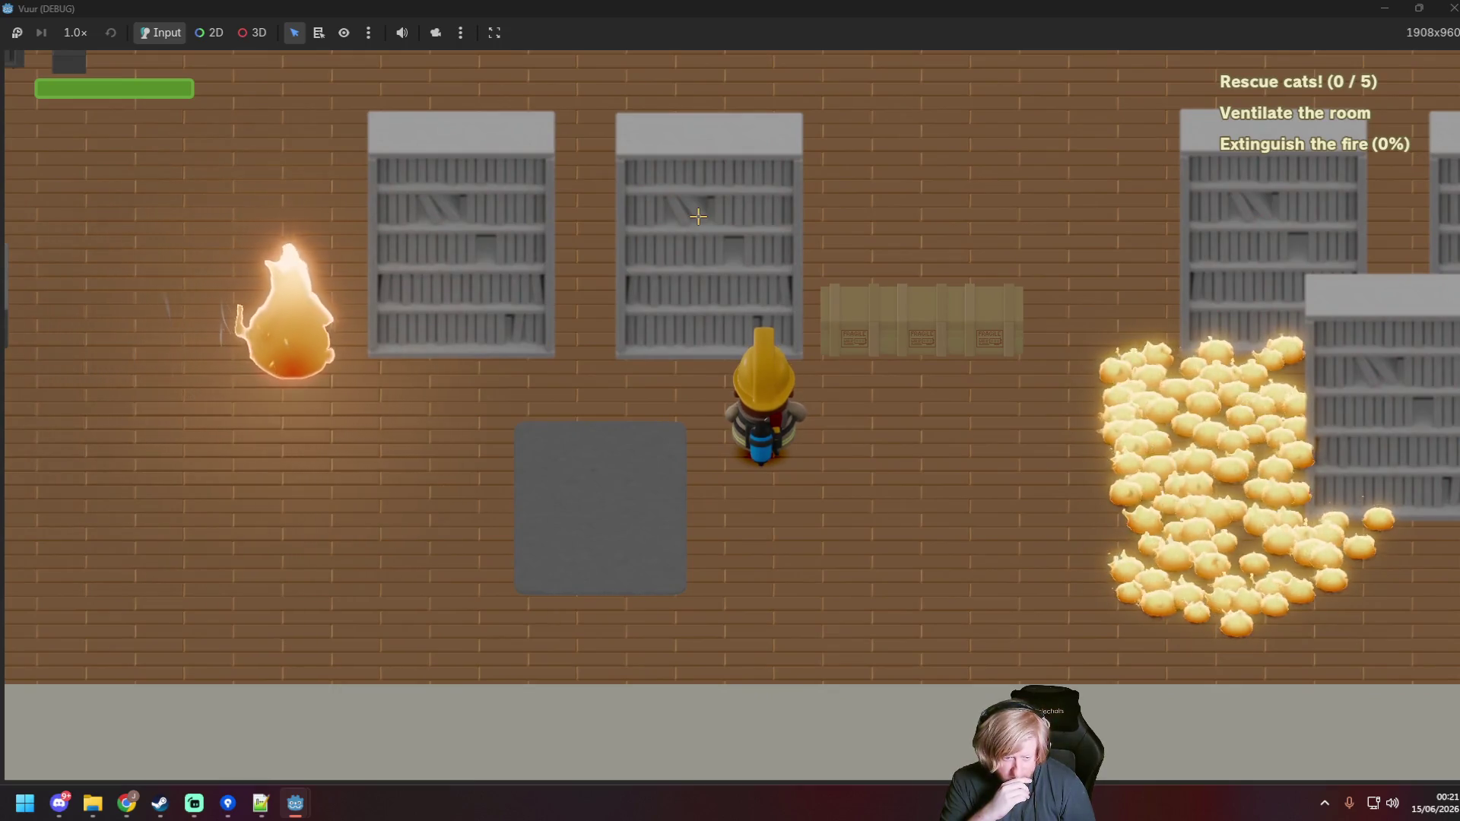
Step: Walk the firefighter to the burning rug and spray water on it
{"action": "key", "text": "d"}
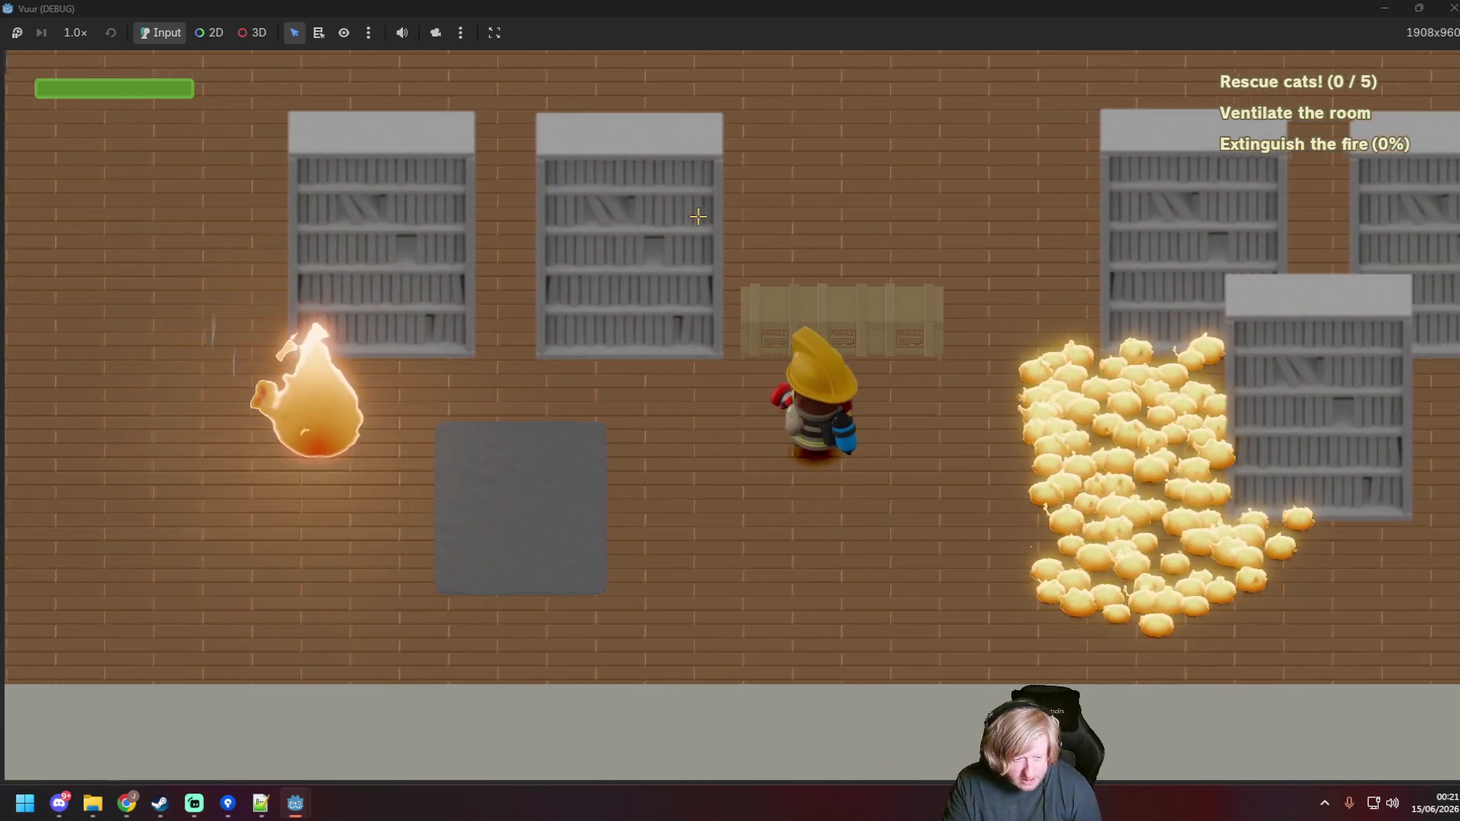
{"action": "key", "text": "s"}
{"action": "key", "text": "d"}
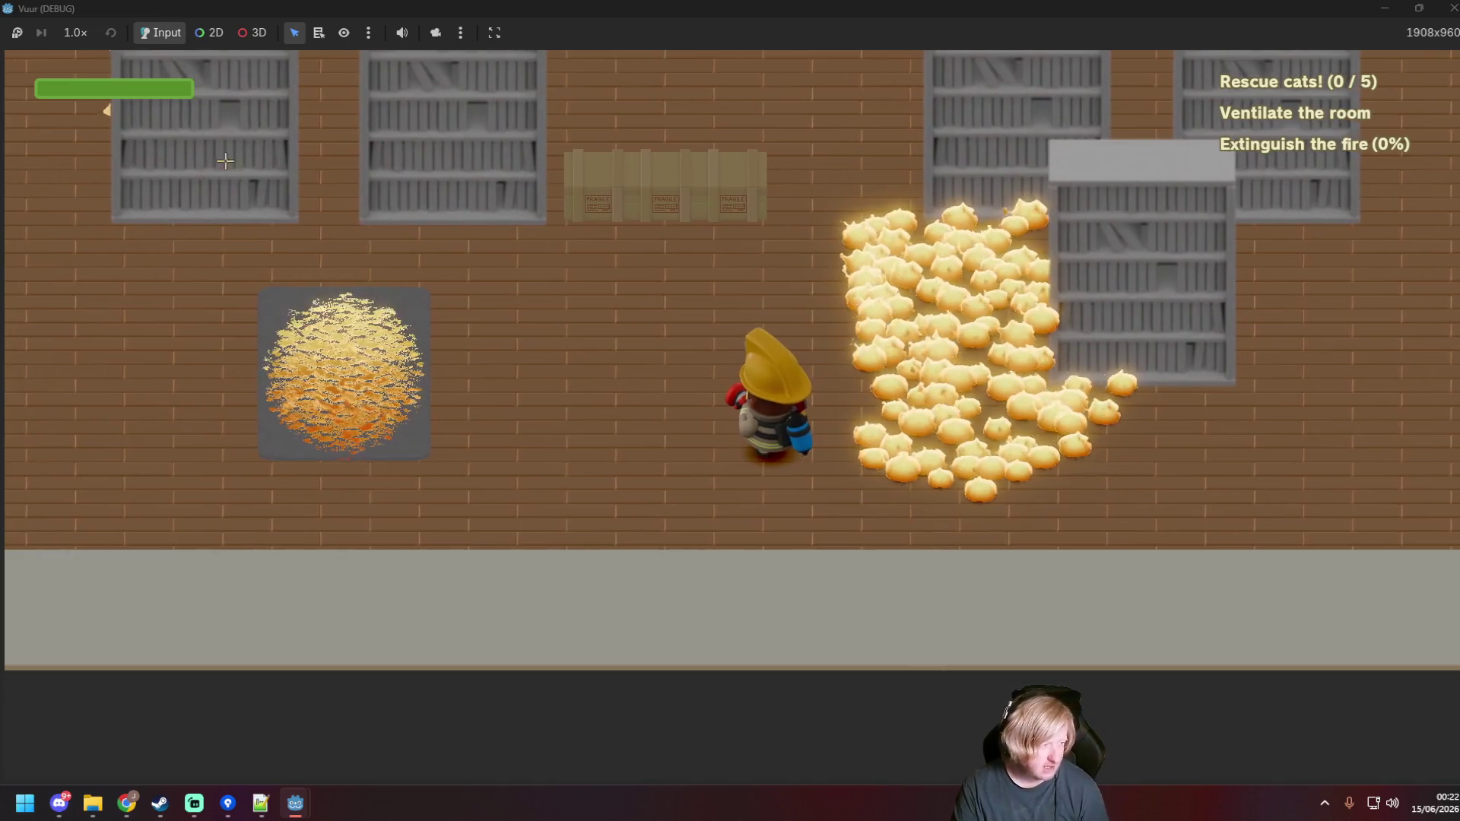
{"action": "key", "text": "w"}
{"action": "left_click_drag", "start_coordinate": [335, 410], "coordinate": [456, 410]}
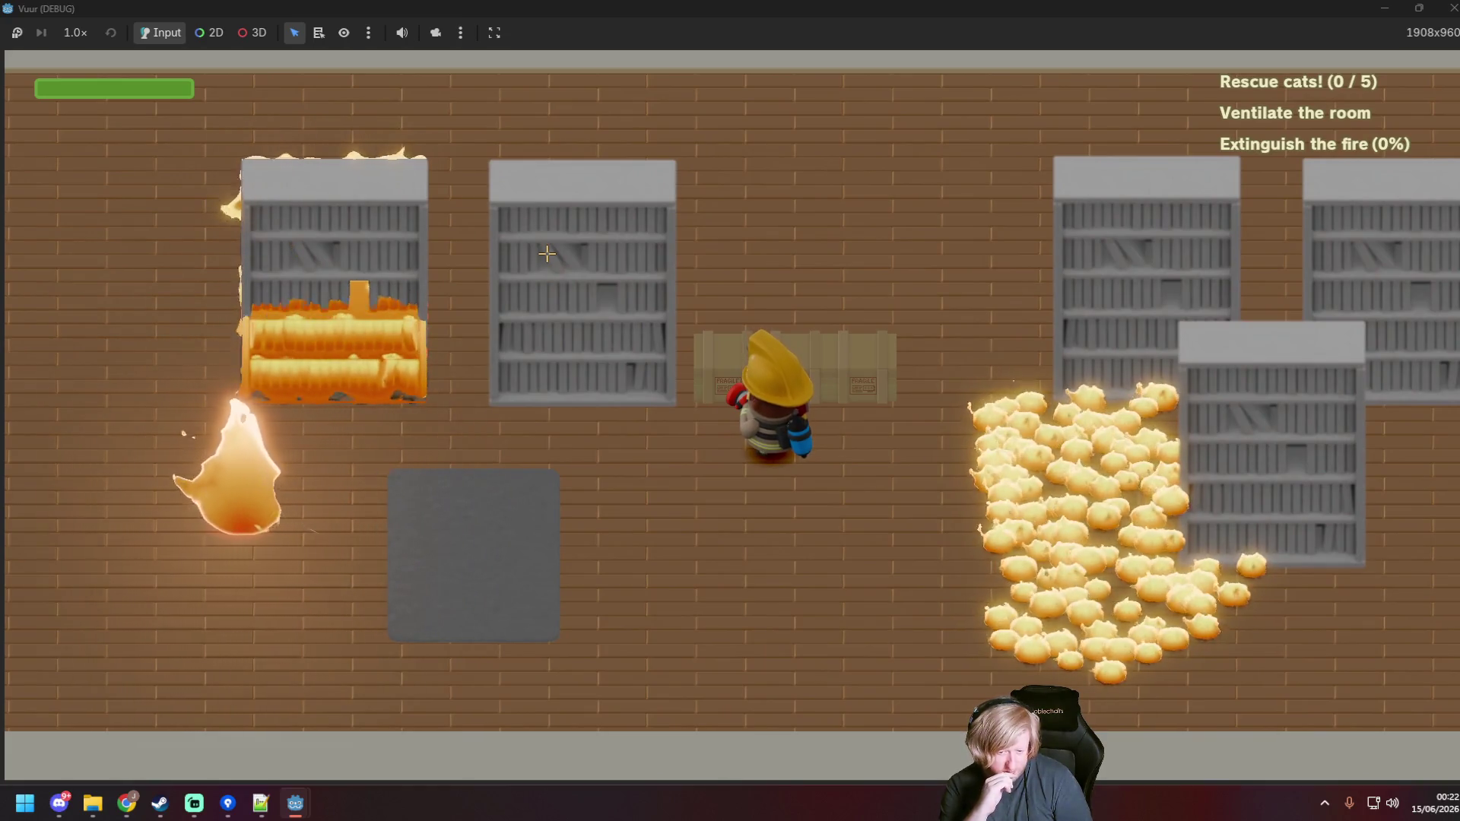
{"action": "key", "text": "s"}
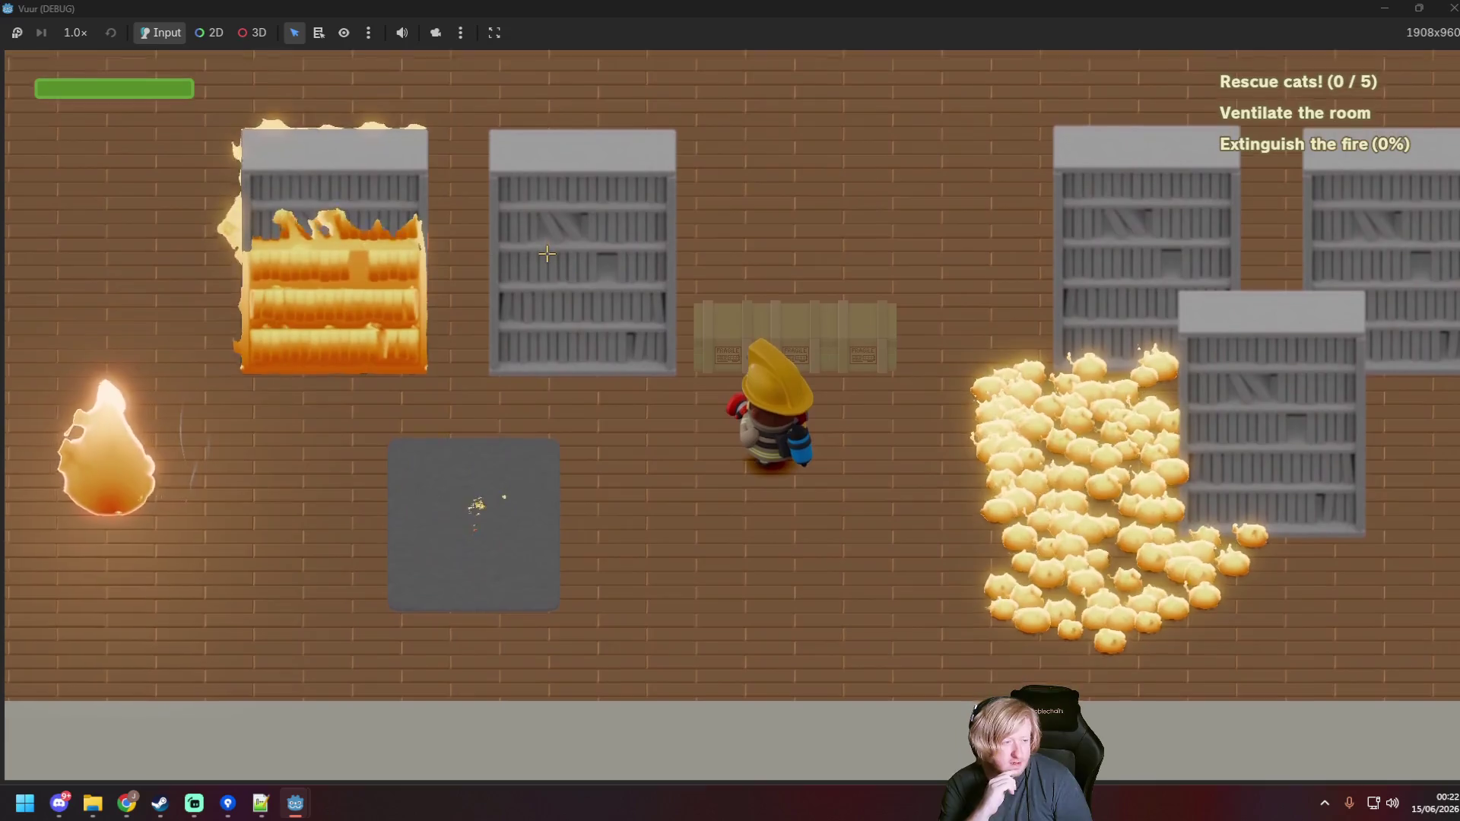
{"action": "left_click_drag", "start_coordinate": [502, 439], "coordinate": [485, 403]}
Step: Move around spraying the shelf fires to check the varied flames
{"action": "key", "text": "a"}
{"action": "key", "text": "d"}
{"action": "key", "text": "w"}
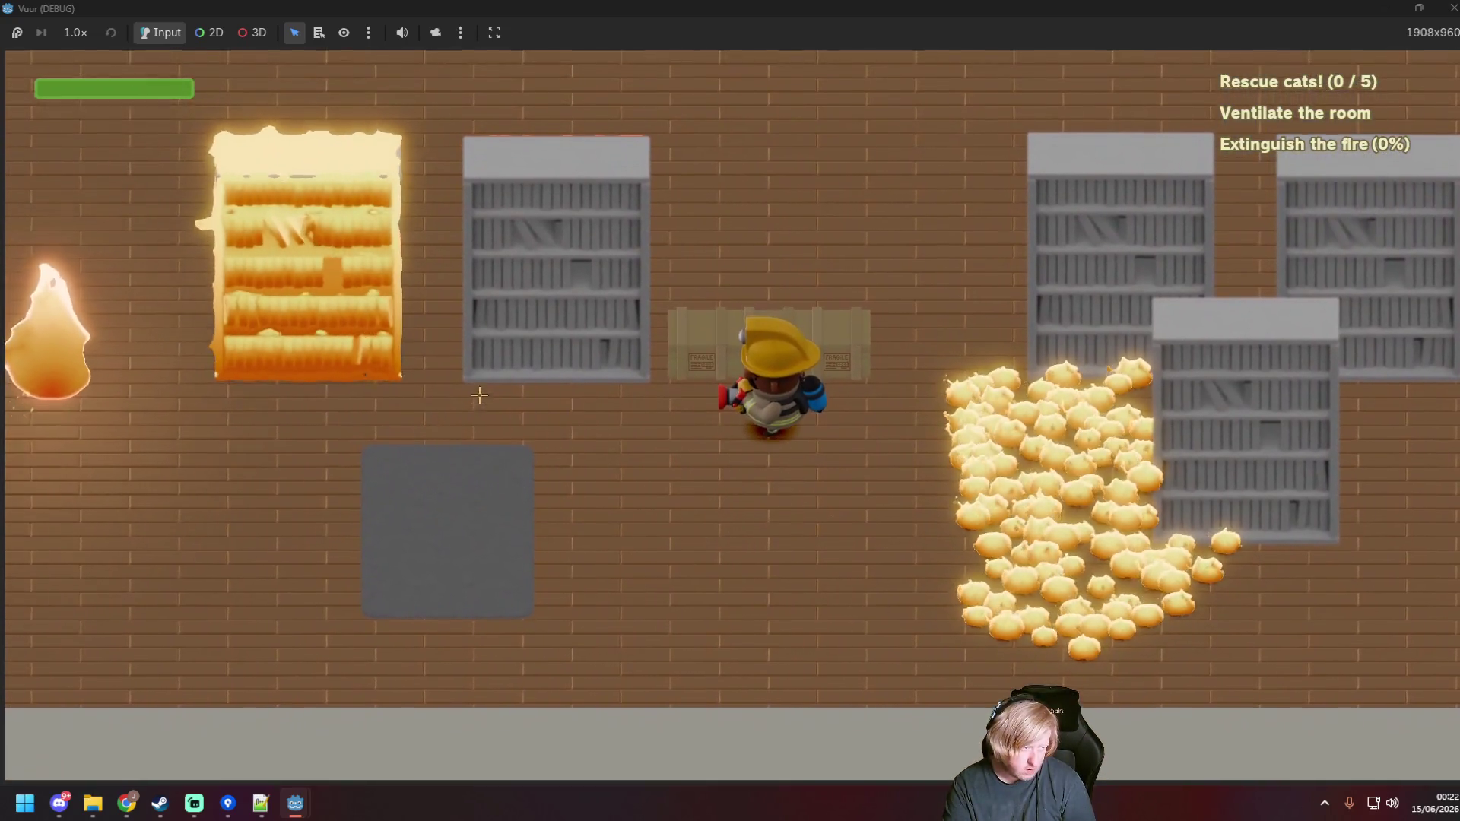
{"action": "key", "text": "a"}
{"action": "key", "text": "s"}
{"action": "left_click_drag", "start_coordinate": [732, 325], "coordinate": [751, 274]}
{"action": "key", "text": "d"}
{"action": "key", "text": "w"}
{"action": "key", "text": "d"}
{"action": "key", "text": "a"}
{"action": "key", "text": "w"}
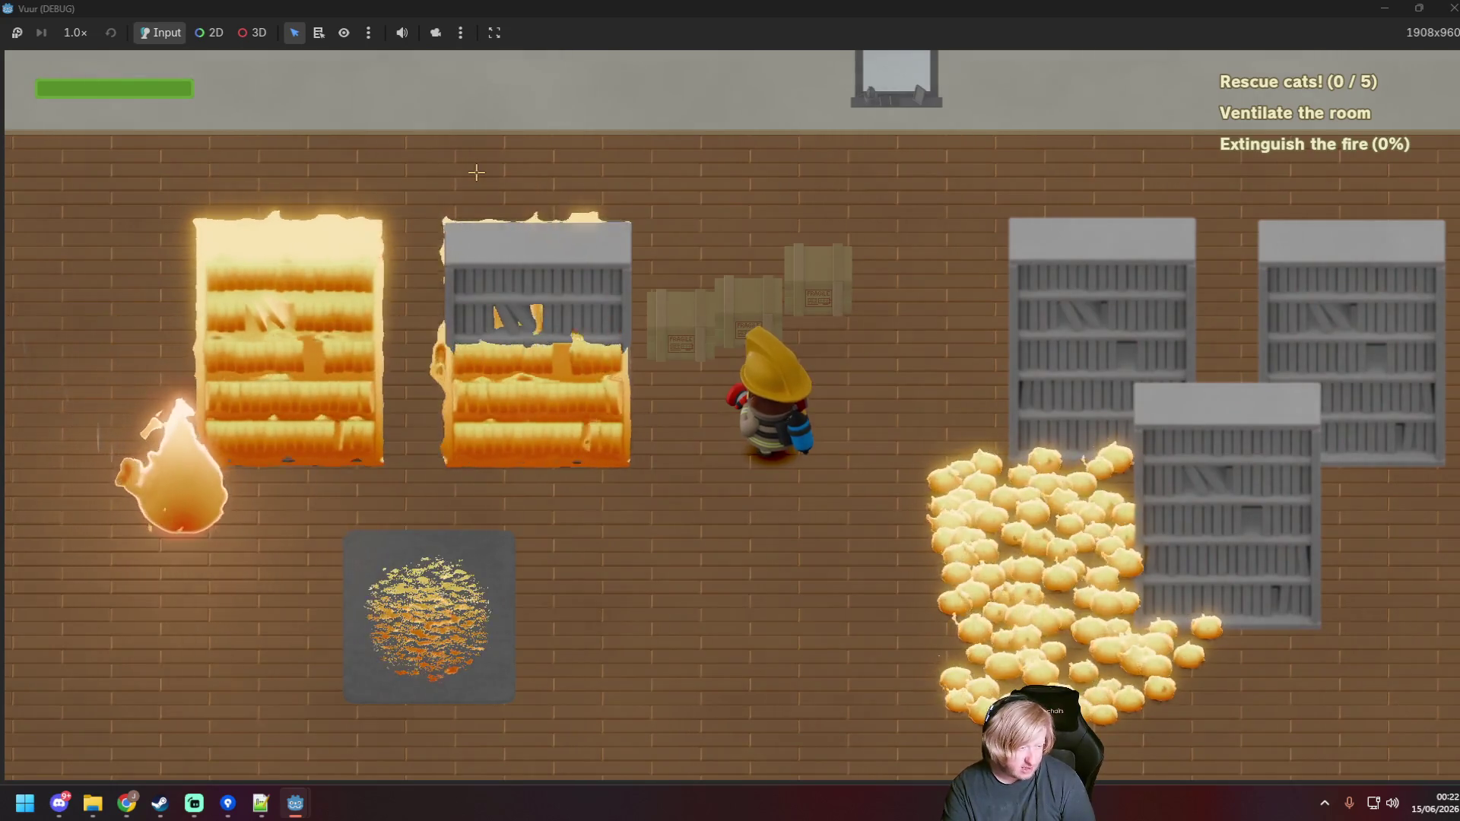
Step: Hose the rug once more, stop the game and switch to the Git client
{"action": "key", "text": "s"}
{"action": "left_click", "coordinate": [410, 388]}
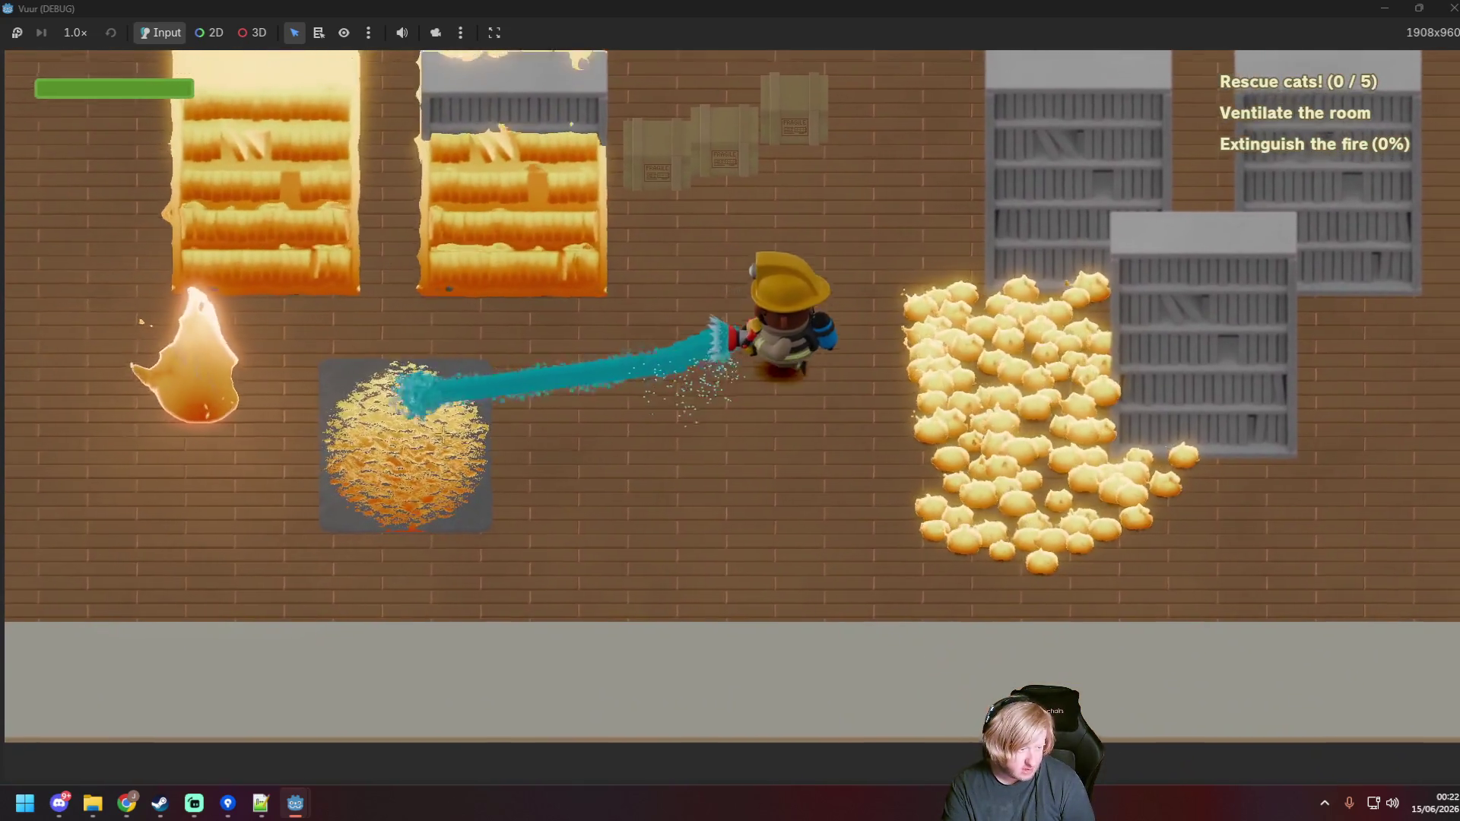
{"action": "key", "text": "w"}
{"action": "key", "text": "w"}
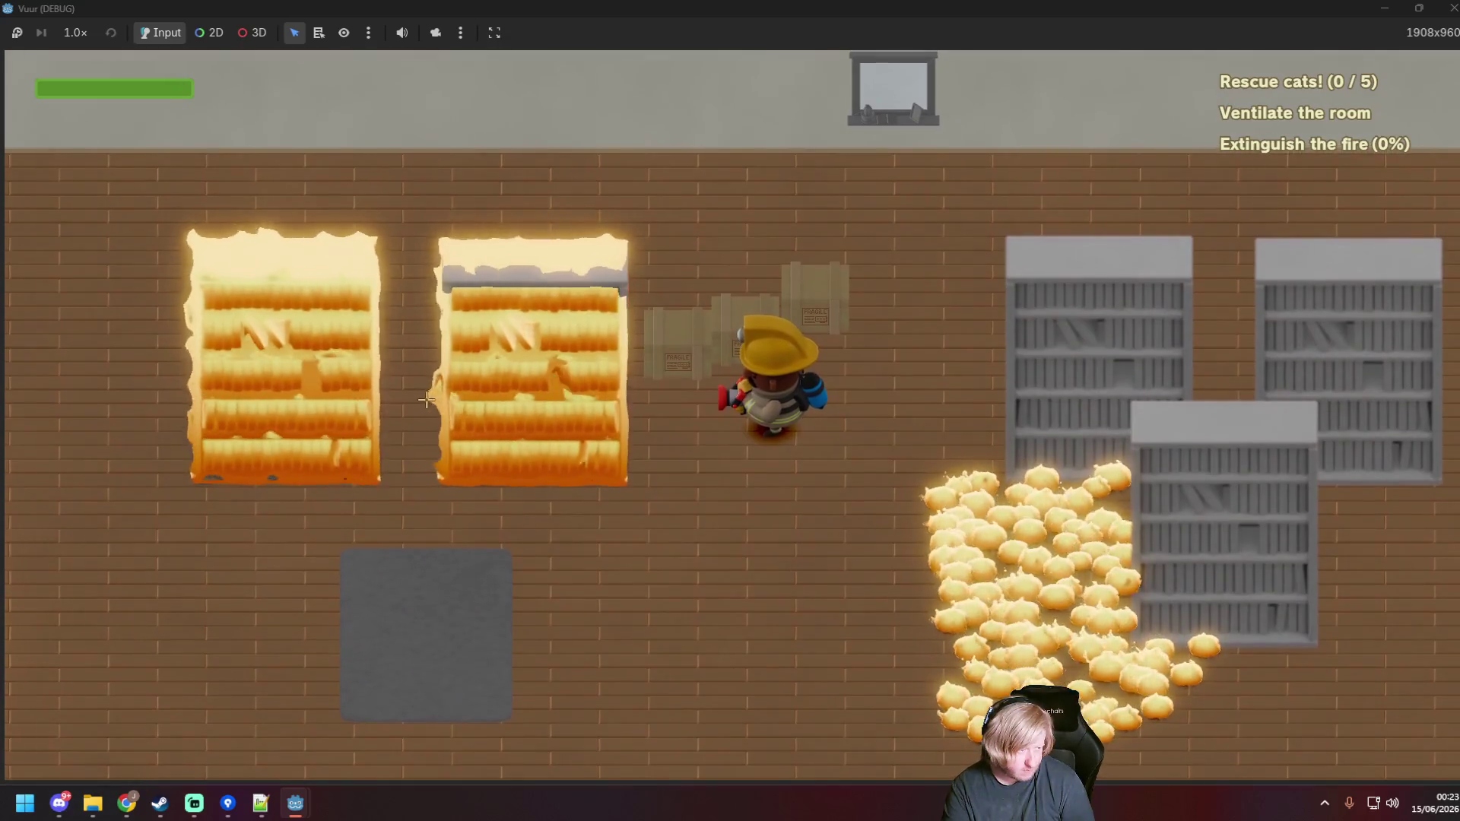
{"action": "left_click", "coordinate": [1453, 8]}
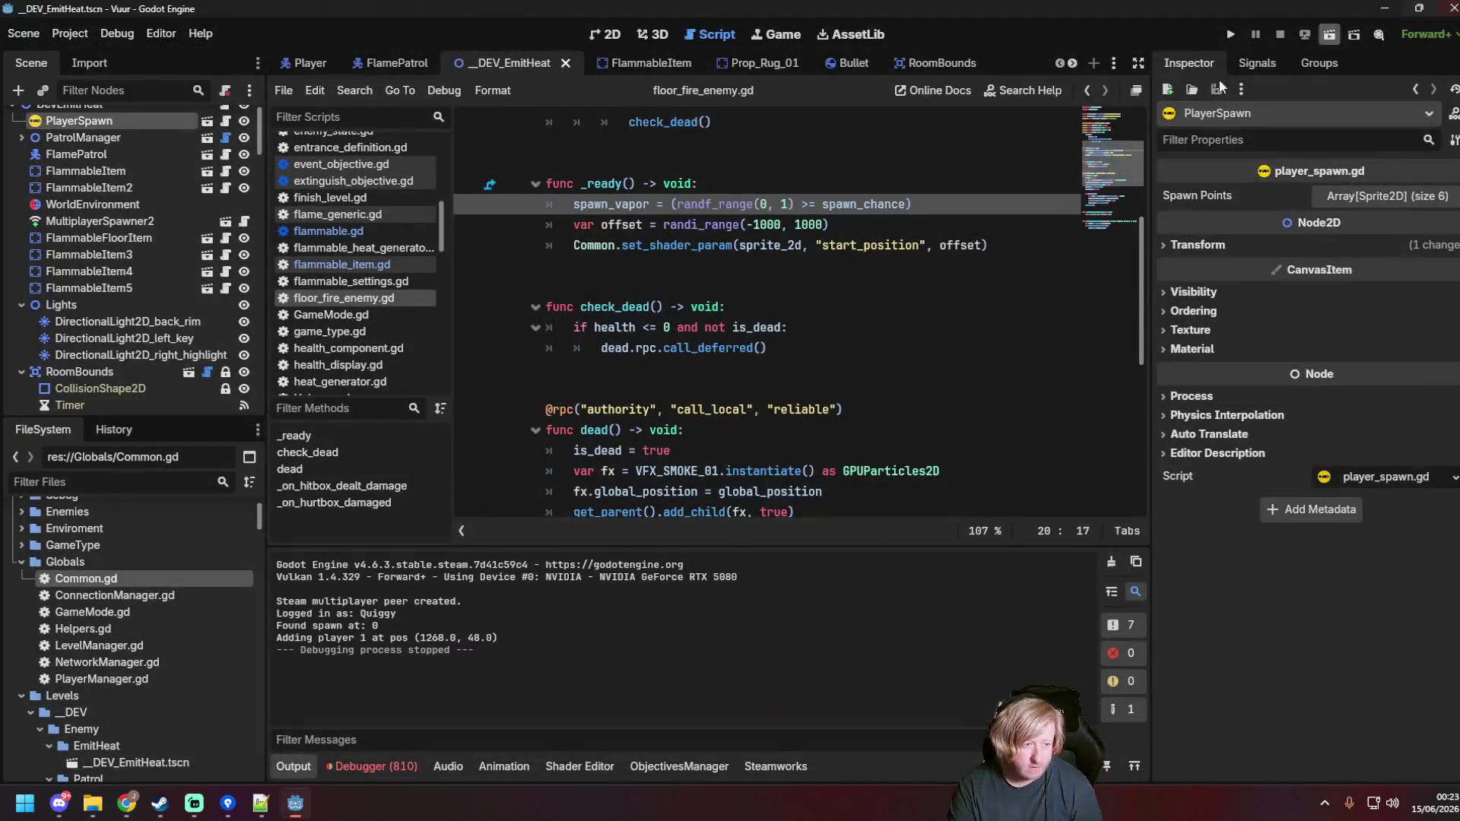
{"action": "left_click", "coordinate": [889, 347]}
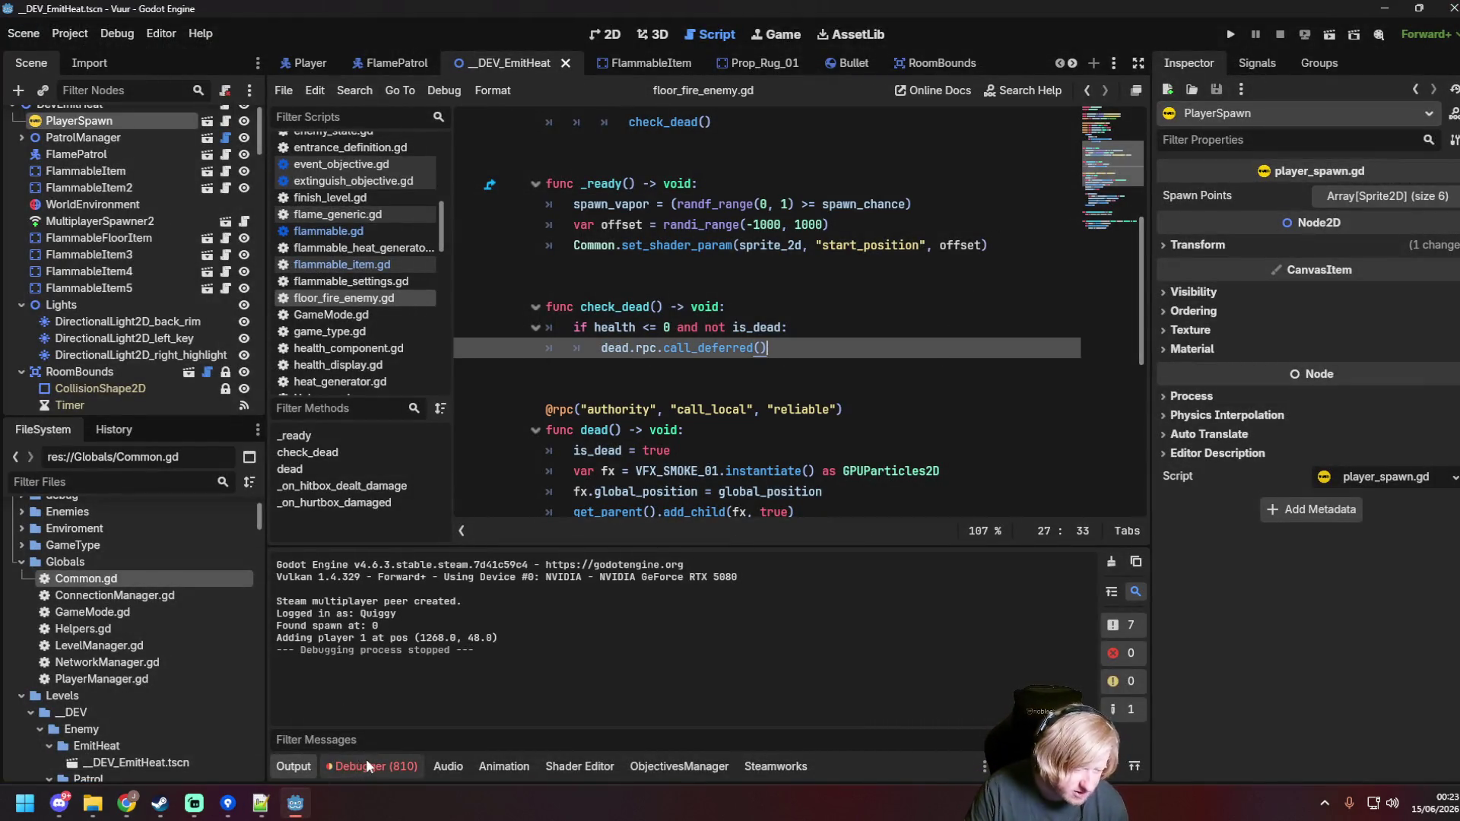
{"action": "left_click", "coordinate": [227, 803]}
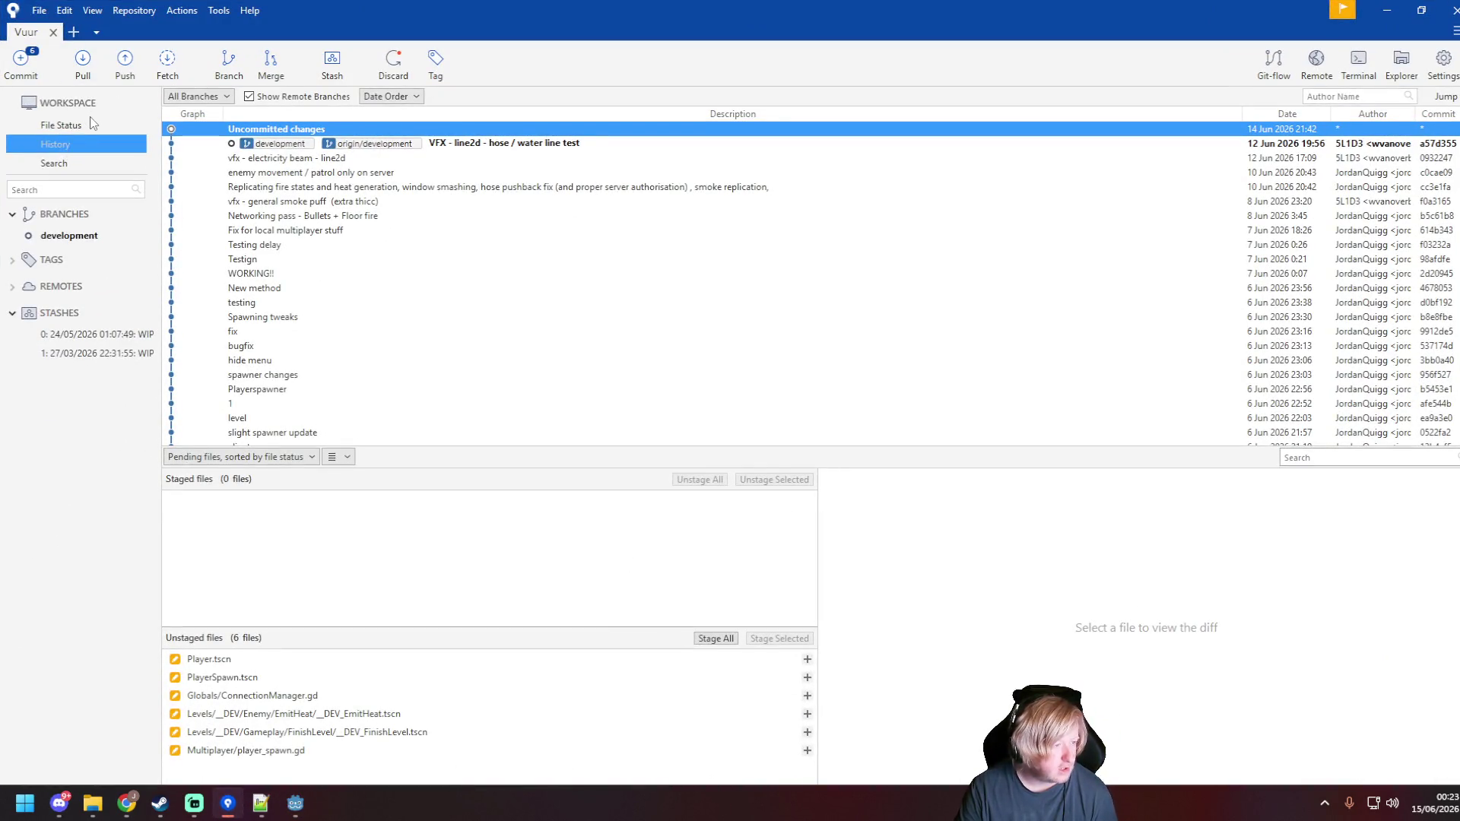
Step: Stage all 17 files and start the message 'Player spawn point added + replicated, finish level working for multiplayer, added random'
{"action": "left_click", "coordinate": [89, 125]}
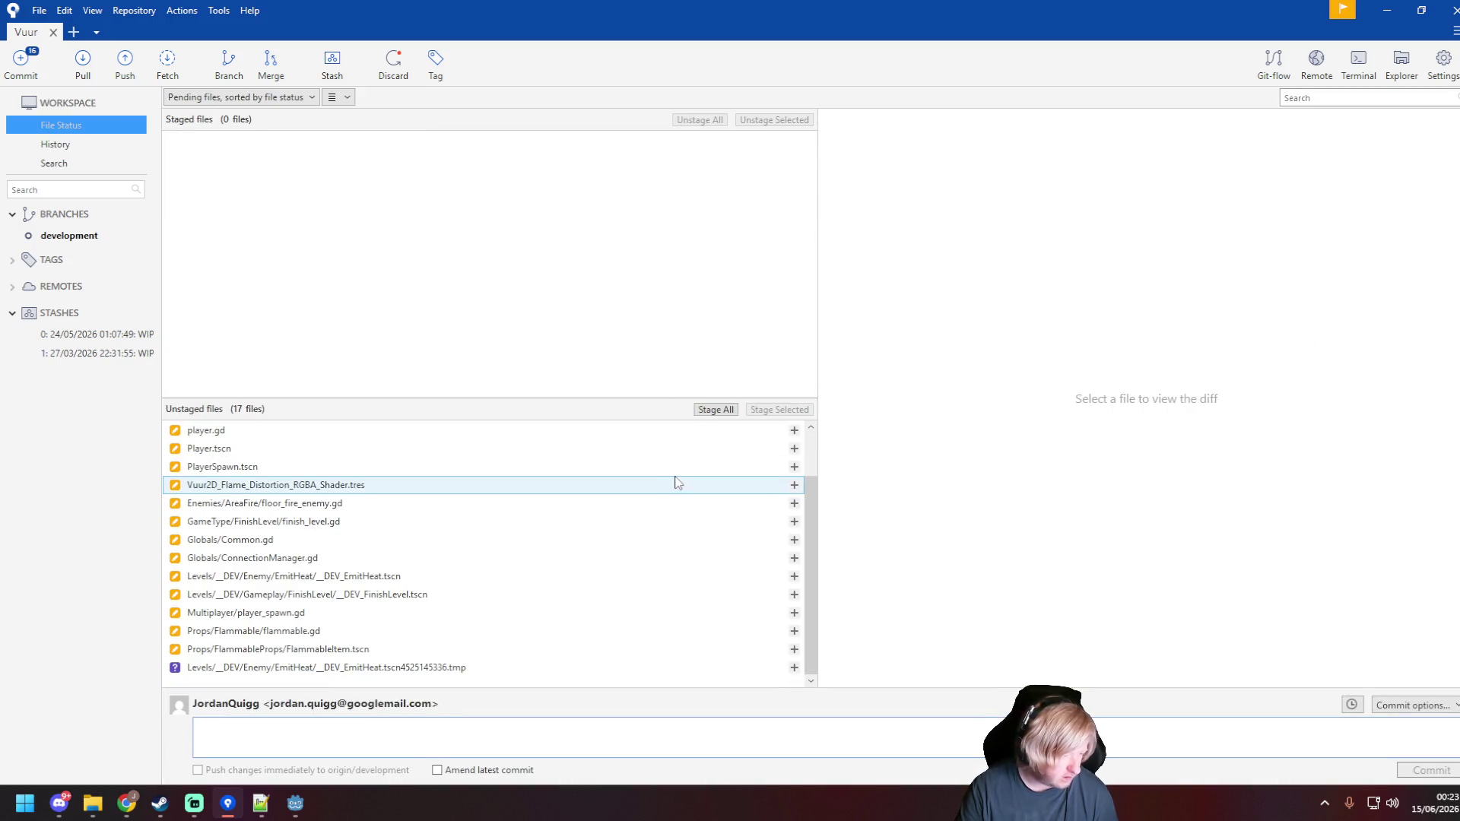
{"action": "left_click", "coordinate": [715, 410]}
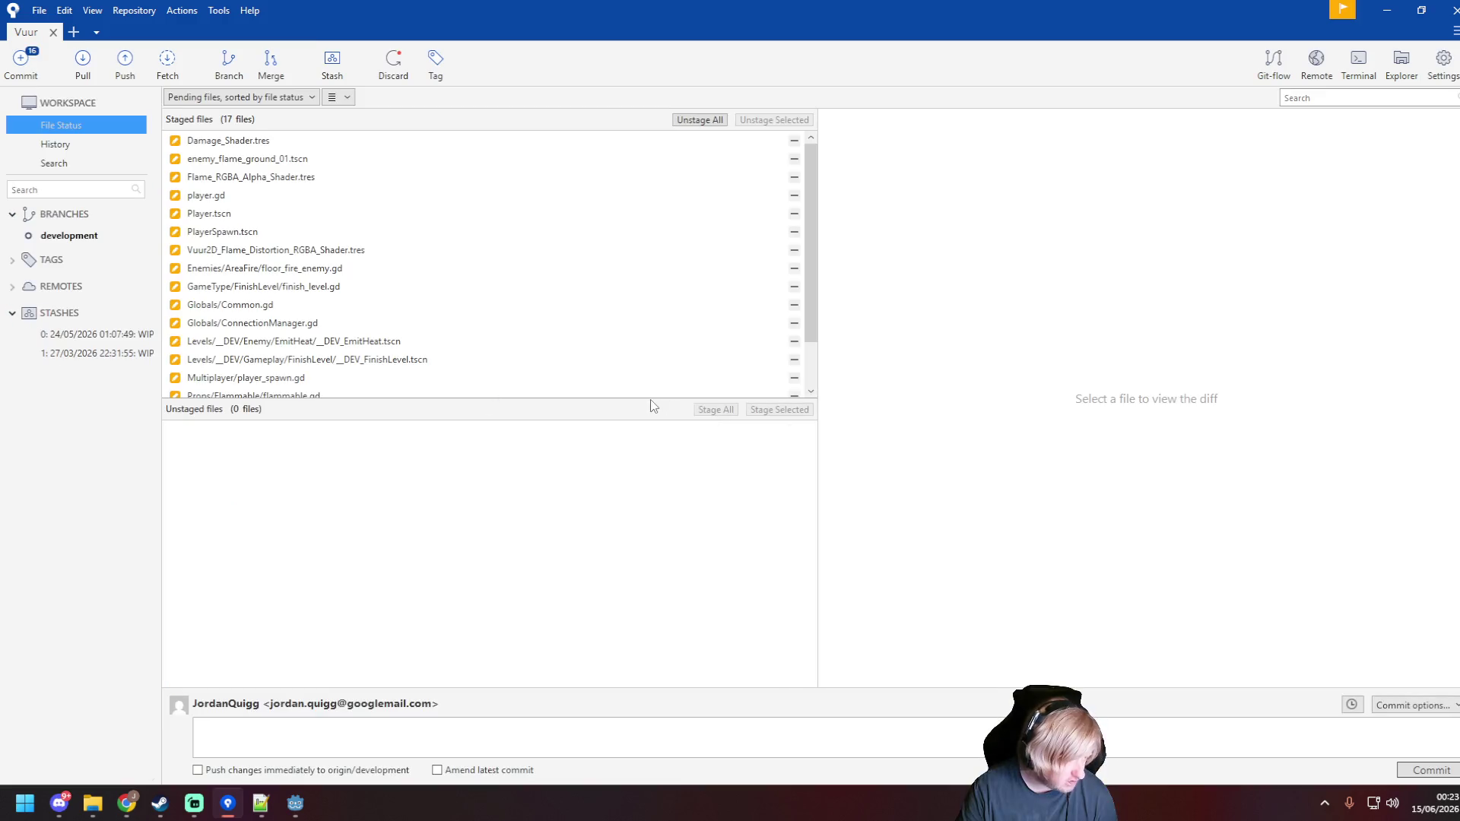
{"action": "scroll", "scroll_direction": "down", "scroll_amount": 3}
{"action": "left_click", "coordinate": [435, 740]}
{"action": "type", "text": "Player spawn point added + replicated, finish lev"}
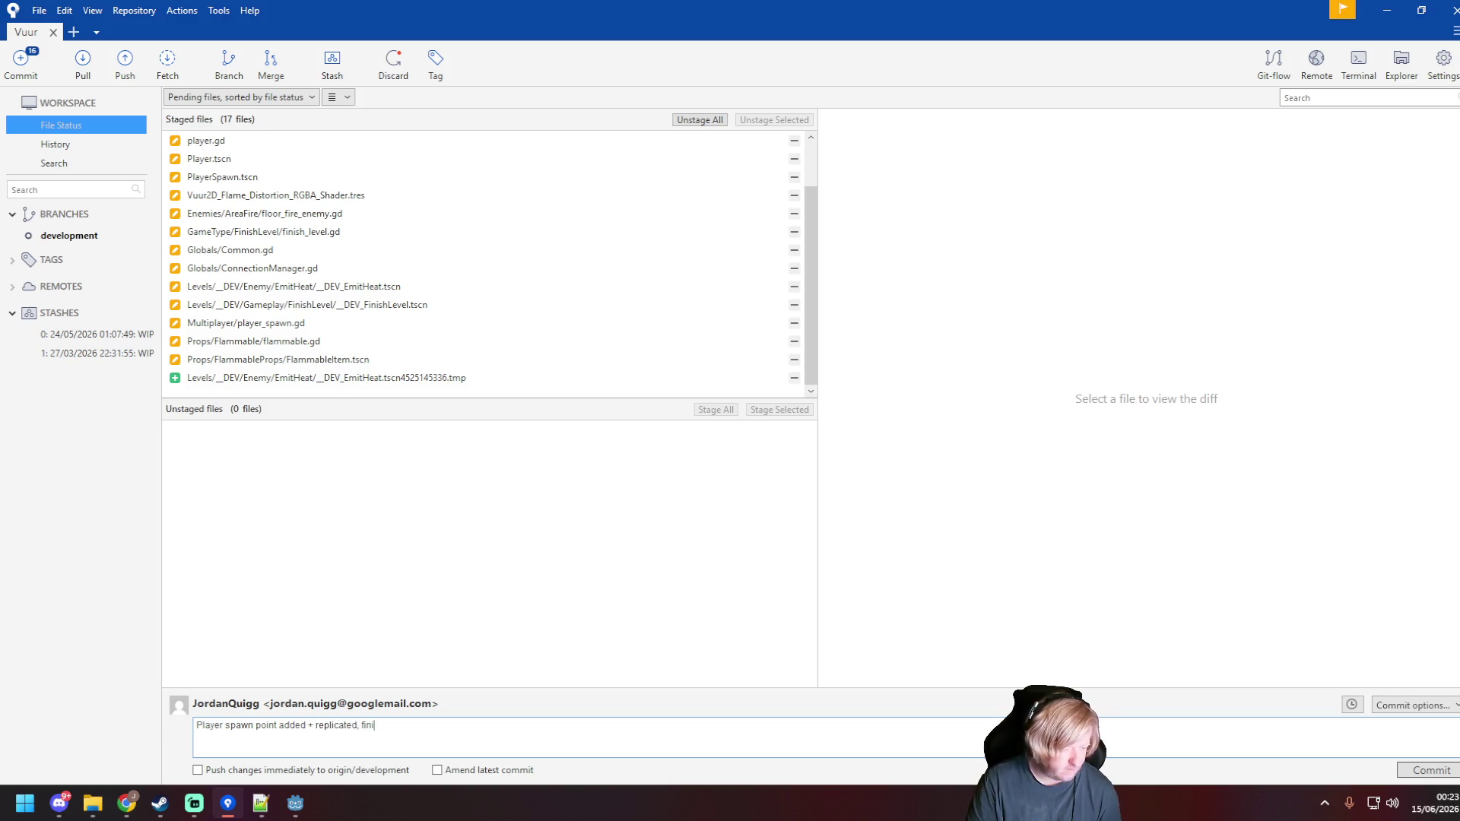
{"action": "type", "text": "el working for multiplayer, "}
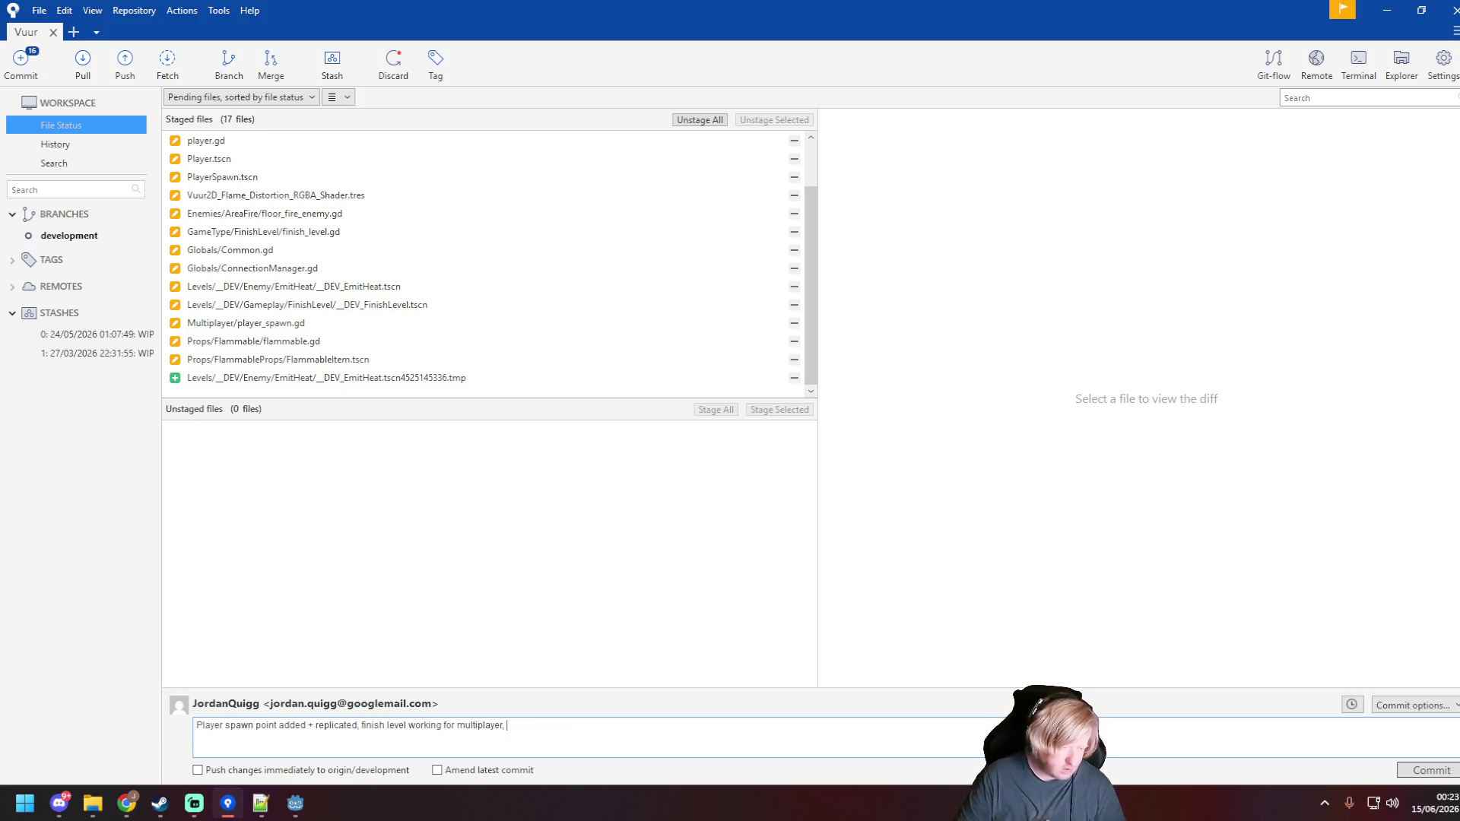
{"action": "type", "text": "added random"}
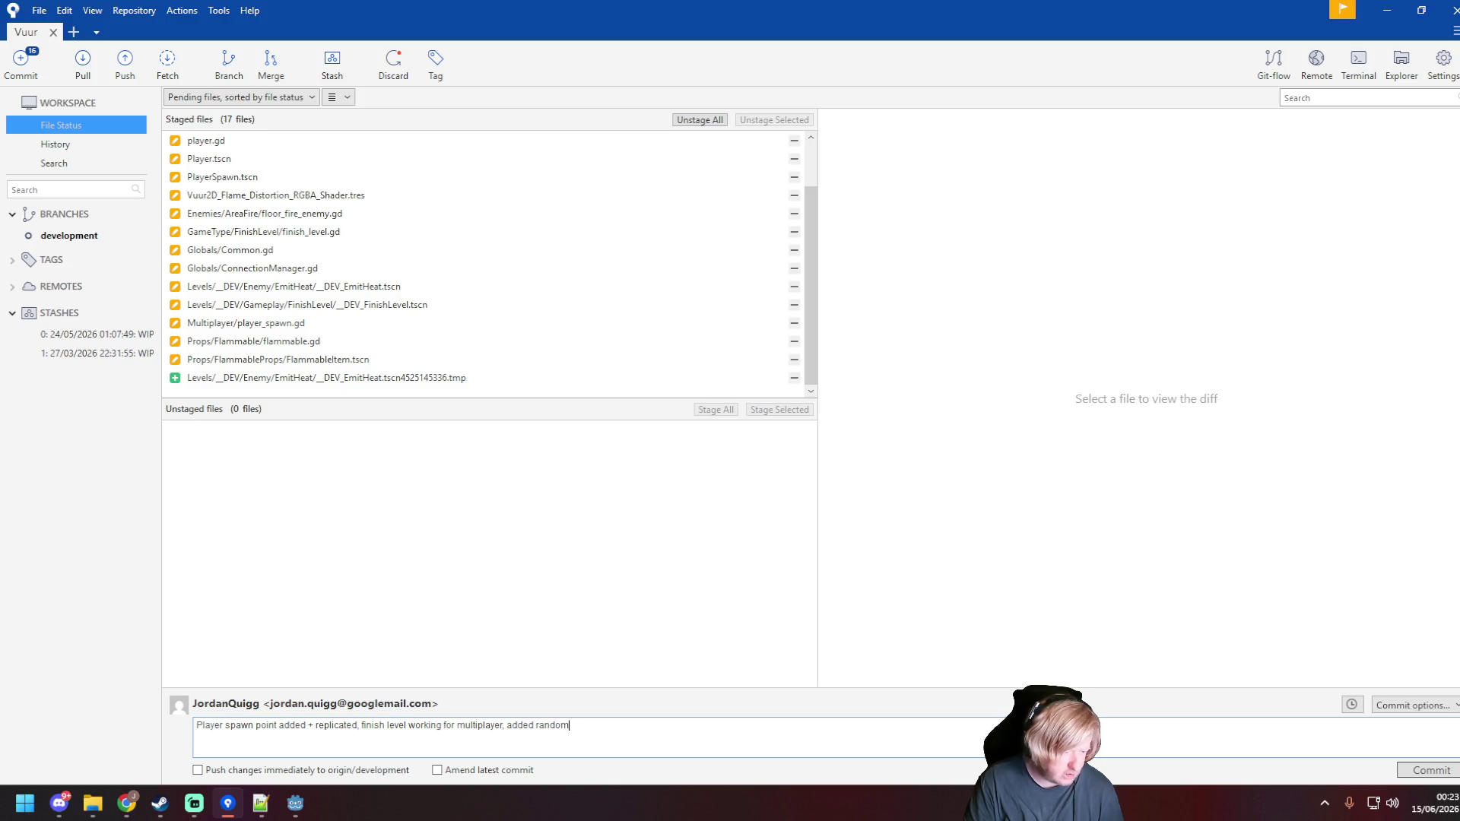
{"action": "type", "text": "e shaders to stop repetition"}
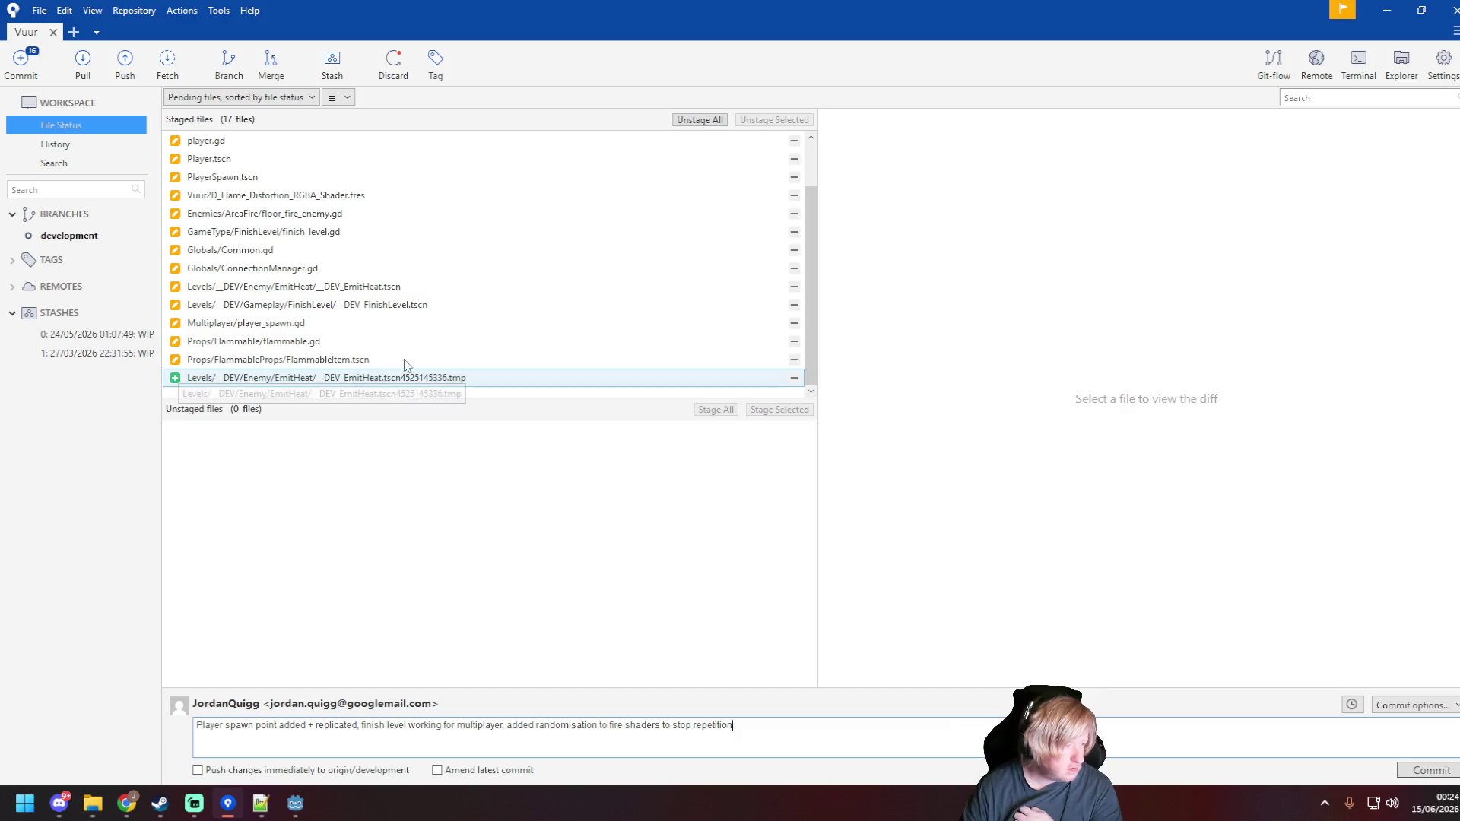
Step: Discard the changes to the stray EmitHeat .tmp scene file
{"action": "left_click", "coordinate": [449, 378]}
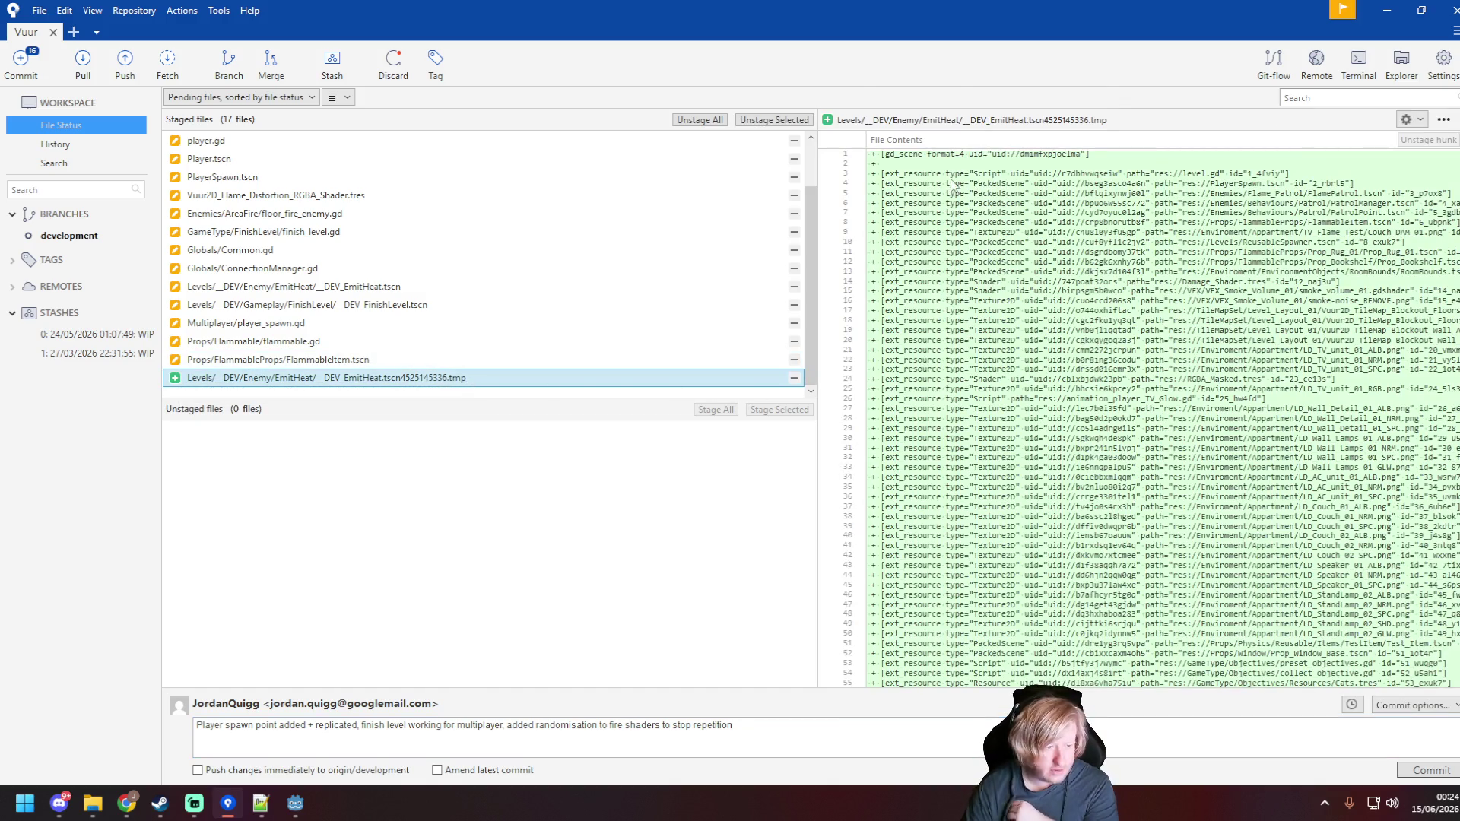
{"action": "right_click", "coordinate": [673, 384]}
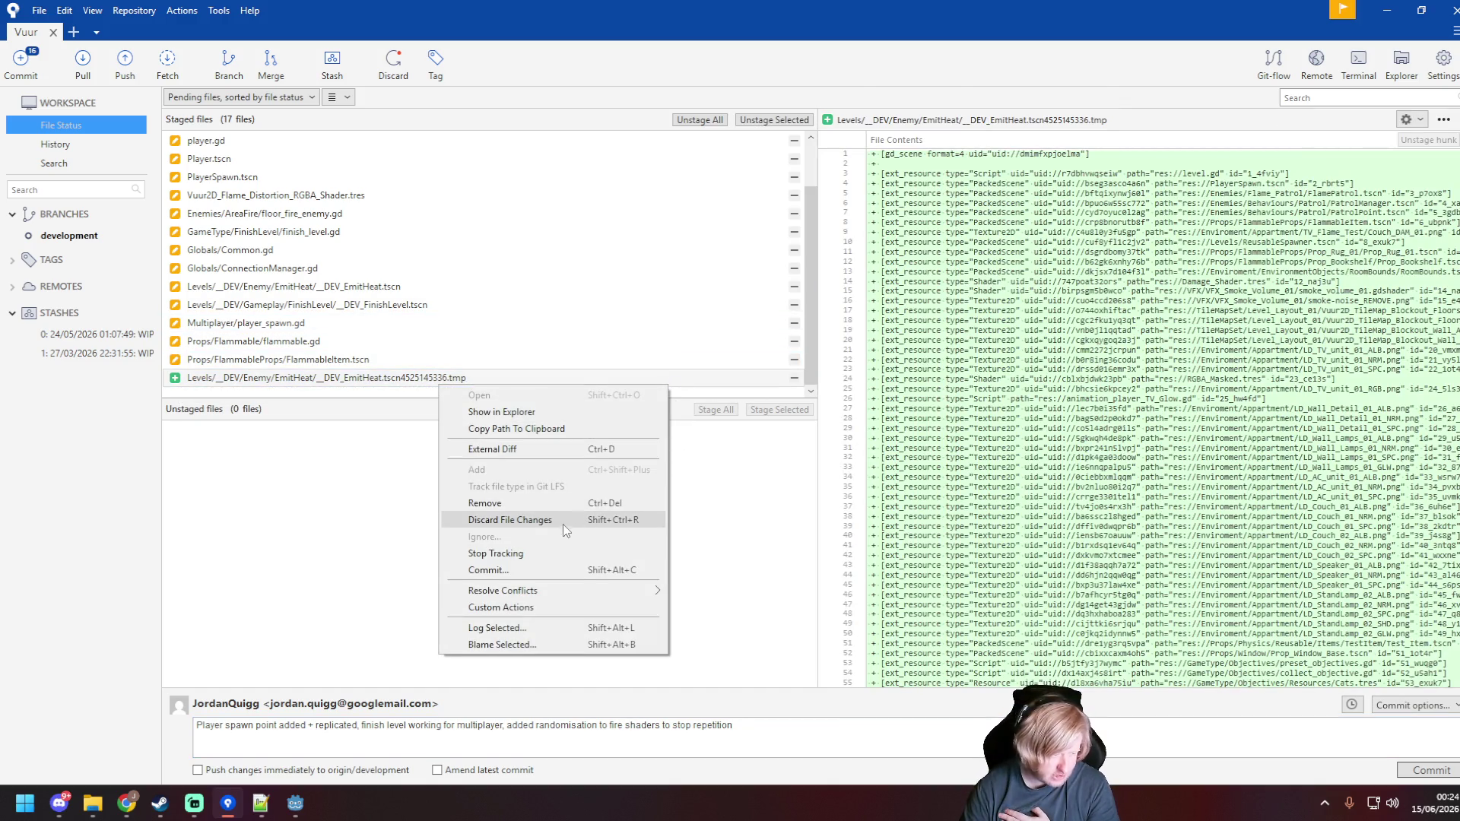
{"action": "left_click", "coordinate": [565, 519]}
{"action": "left_click", "coordinate": [819, 202]}
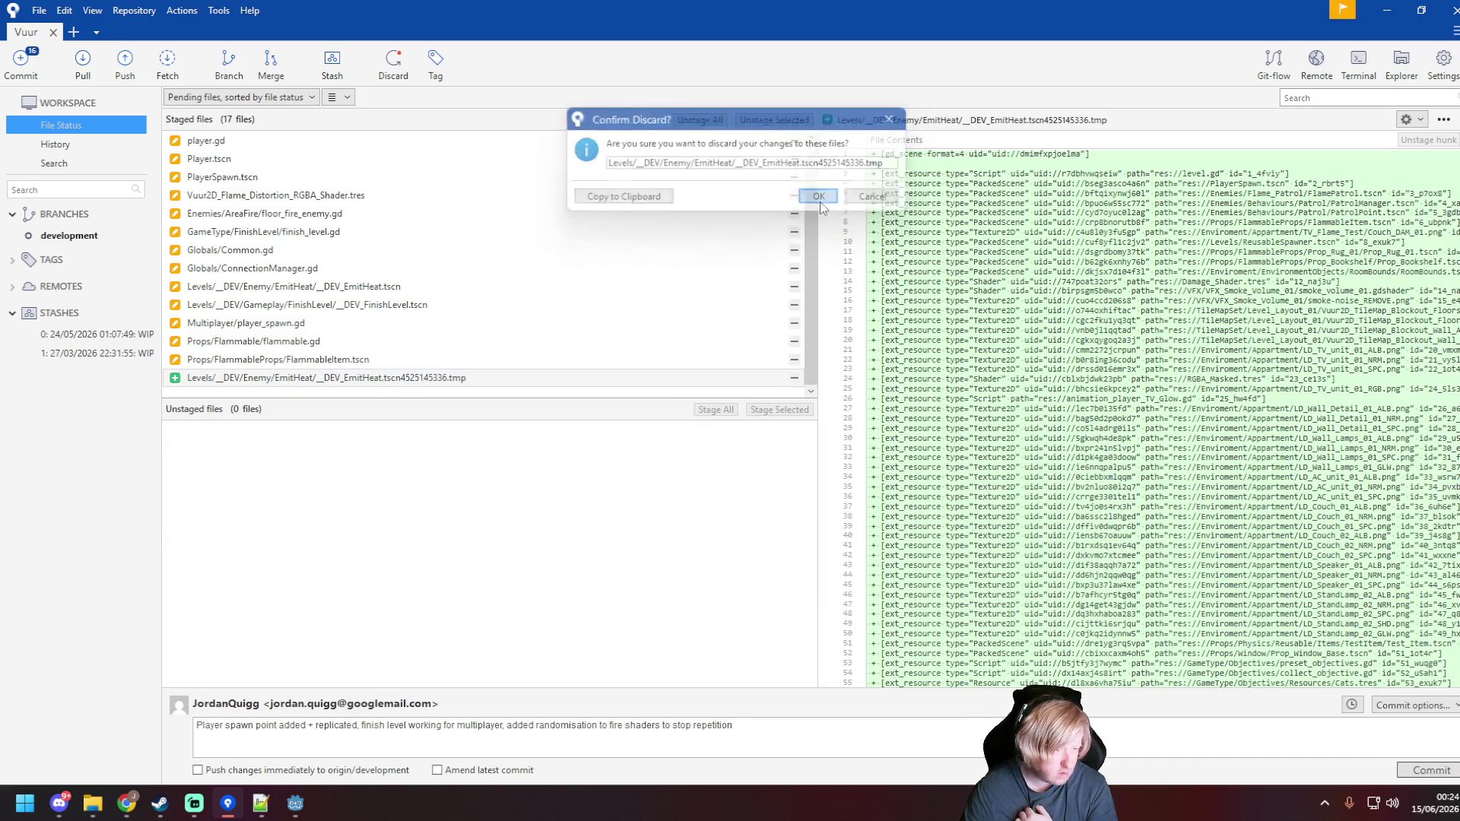
Step: Remove the .tmp file from disk, then commit the 16 files with push to origin enabled
{"action": "right_click", "coordinate": [439, 442]}
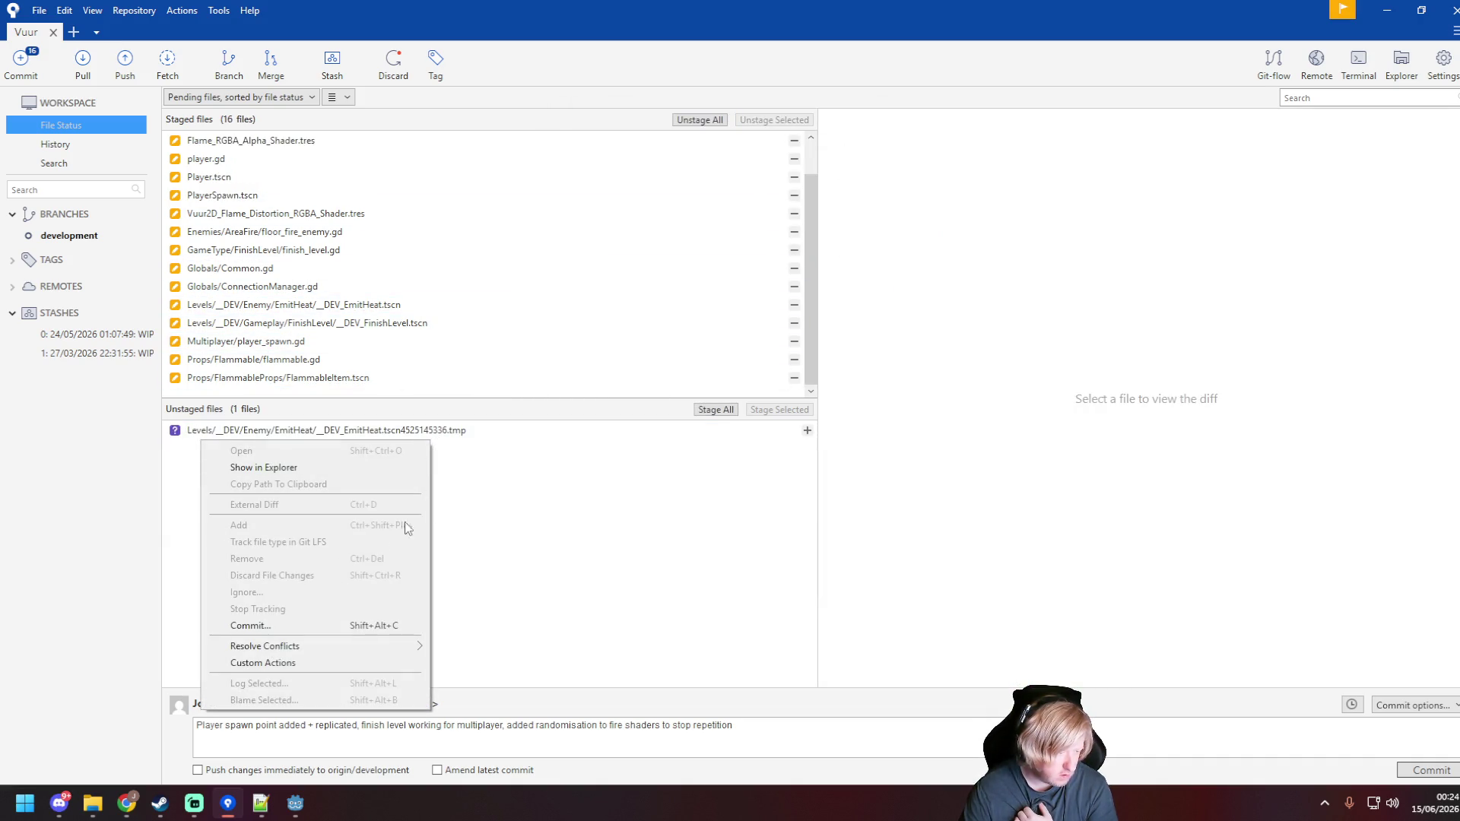
{"action": "left_click", "coordinate": [519, 431]}
{"action": "right_click", "coordinate": [519, 431]}
{"action": "left_click", "coordinate": [403, 549]}
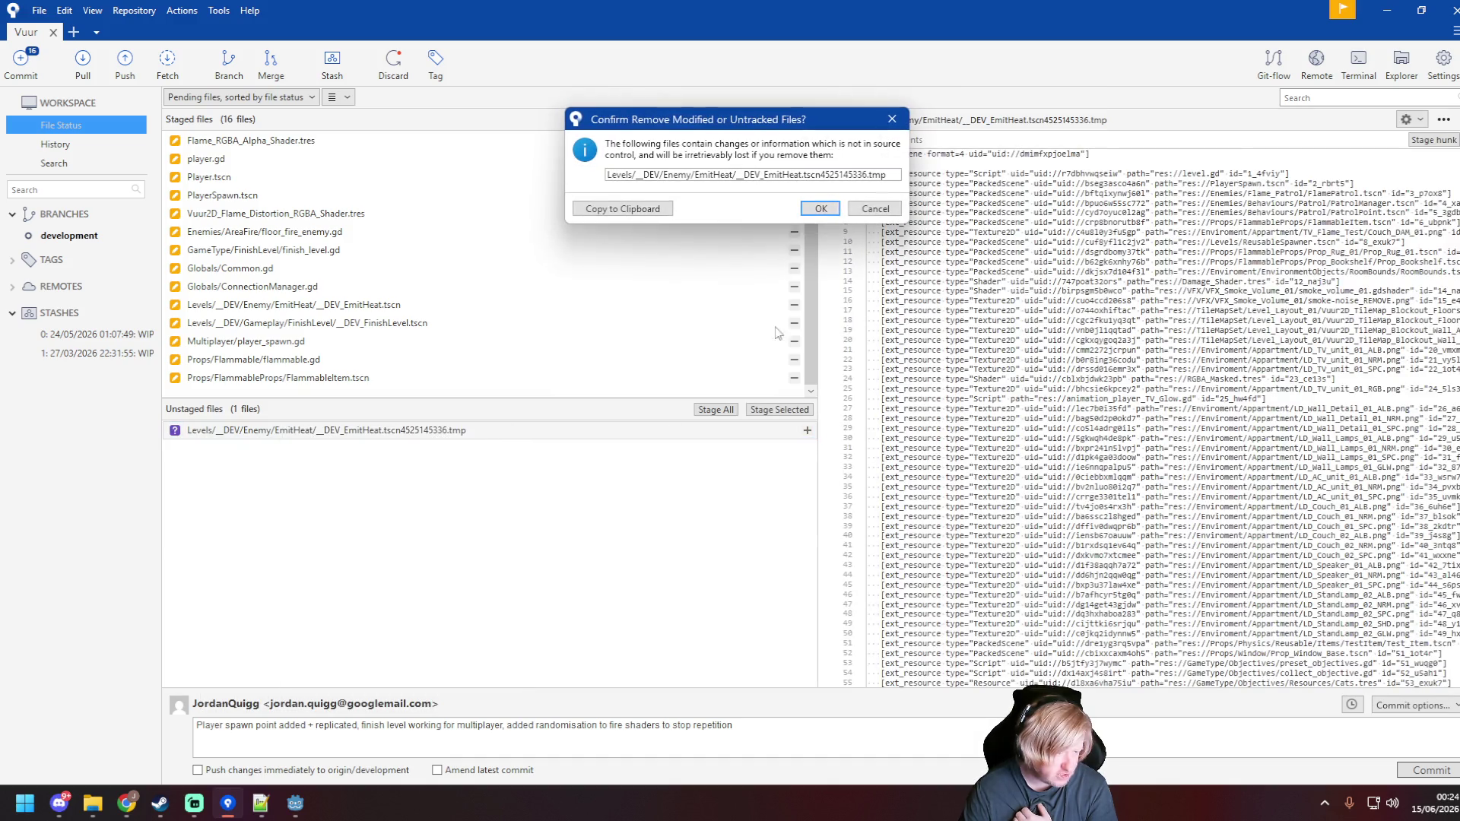
{"action": "left_click", "coordinate": [810, 211]}
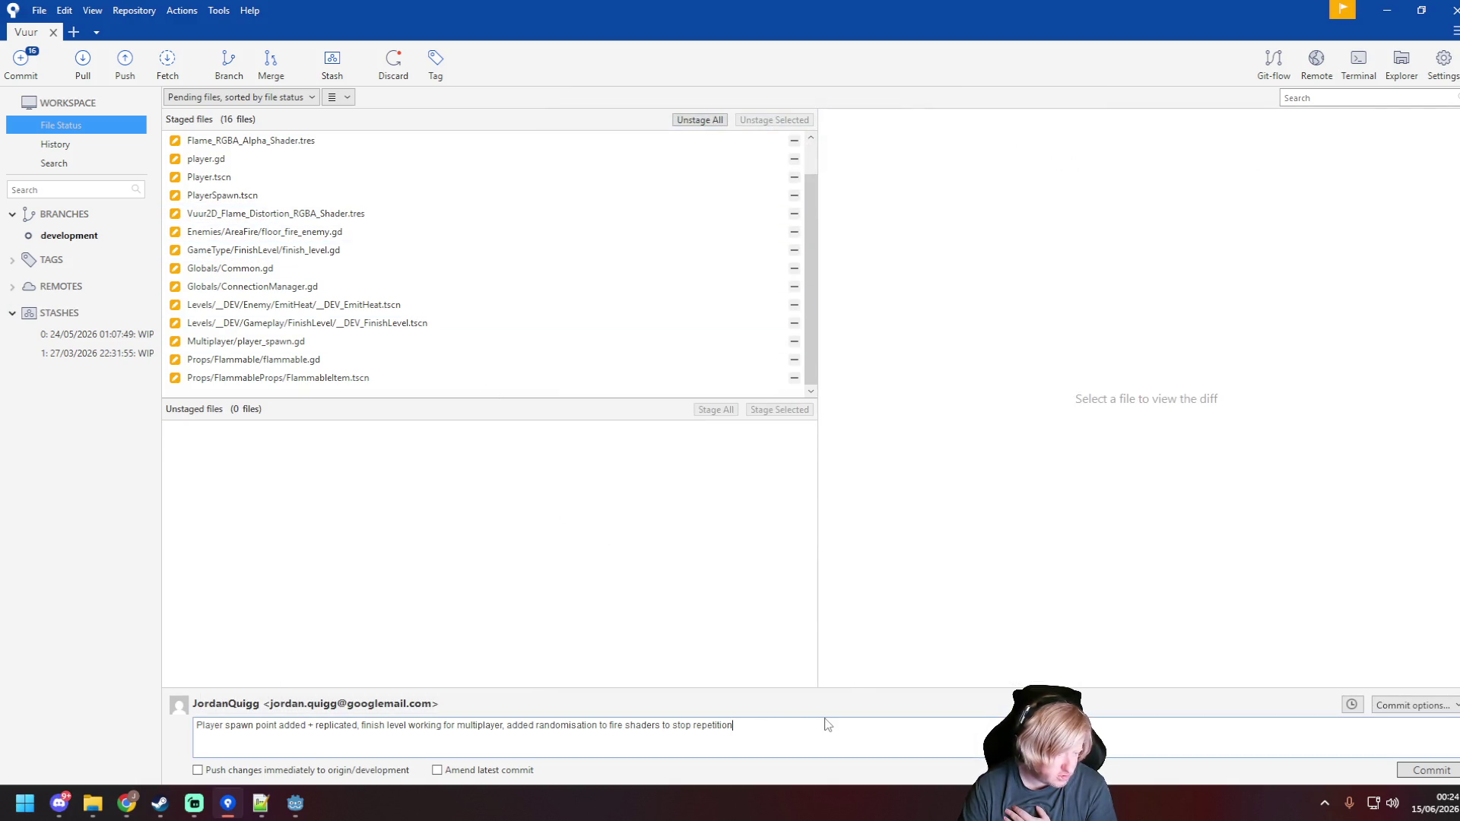
{"action": "left_click", "coordinate": [198, 770]}
{"action": "left_click", "coordinate": [1431, 771]}
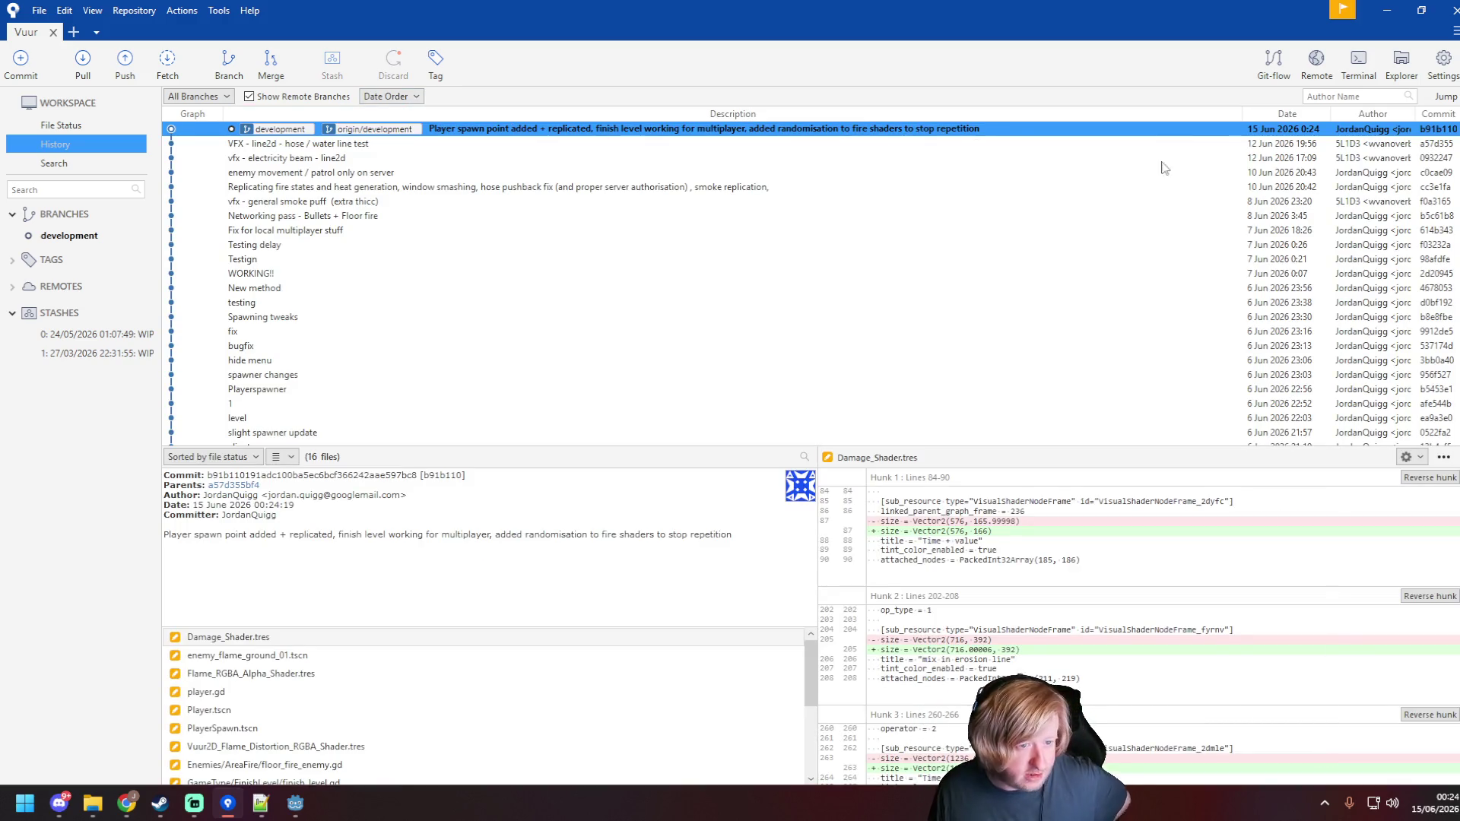
Step: Return to Godot with the spawn_vapor line of floor_fire_enemy.gd in focus
{"action": "left_click", "coordinate": [1386, 10]}
{"action": "left_click", "coordinate": [960, 213]}
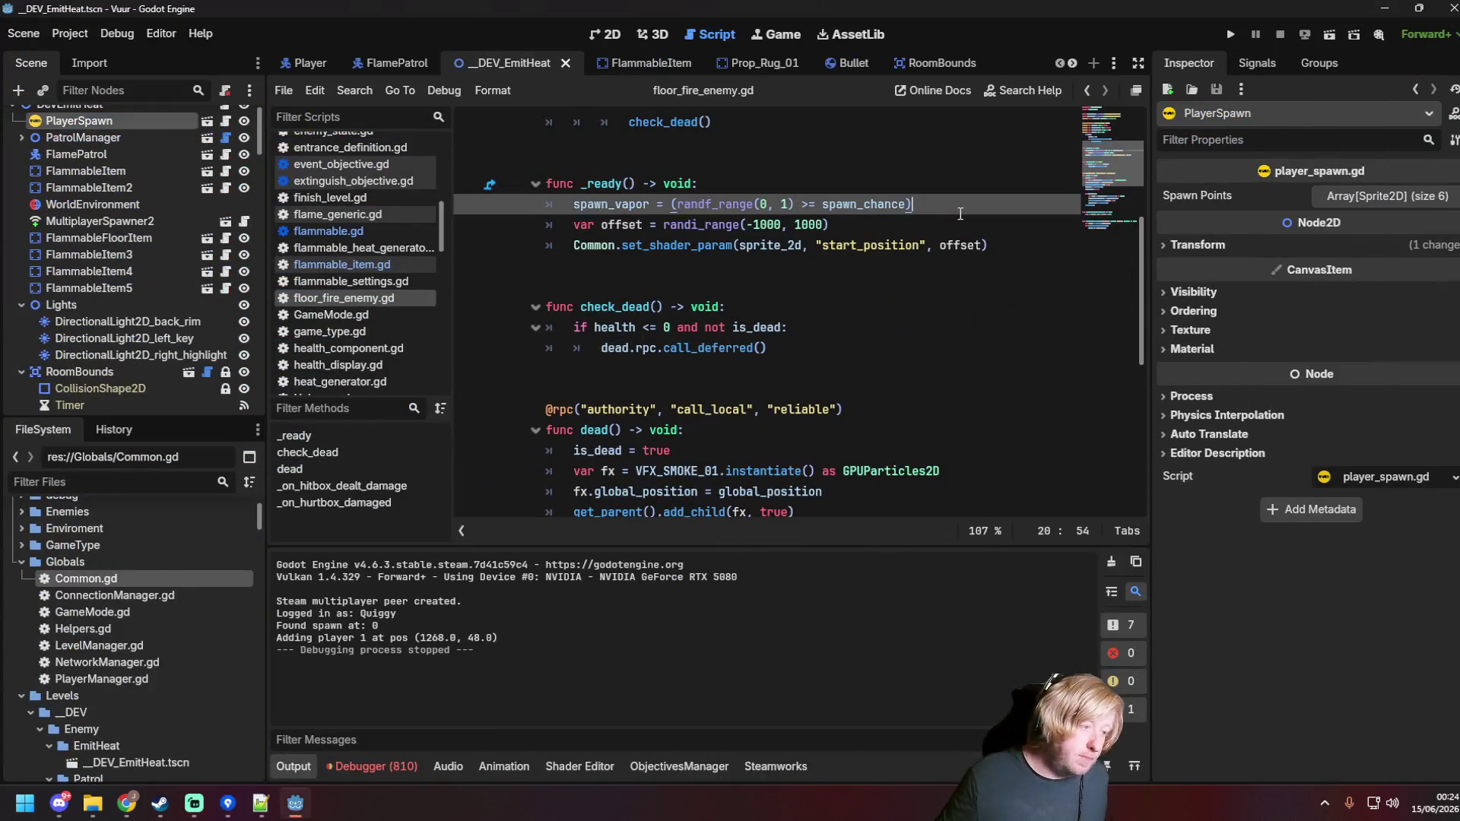
Step: Lint floor_fire_enemy.gd and reorder its code via the Format menu
{"action": "left_click", "coordinate": [491, 90]}
{"action": "left_click", "coordinate": [509, 118]}
{"action": "left_click", "coordinate": [499, 91]}
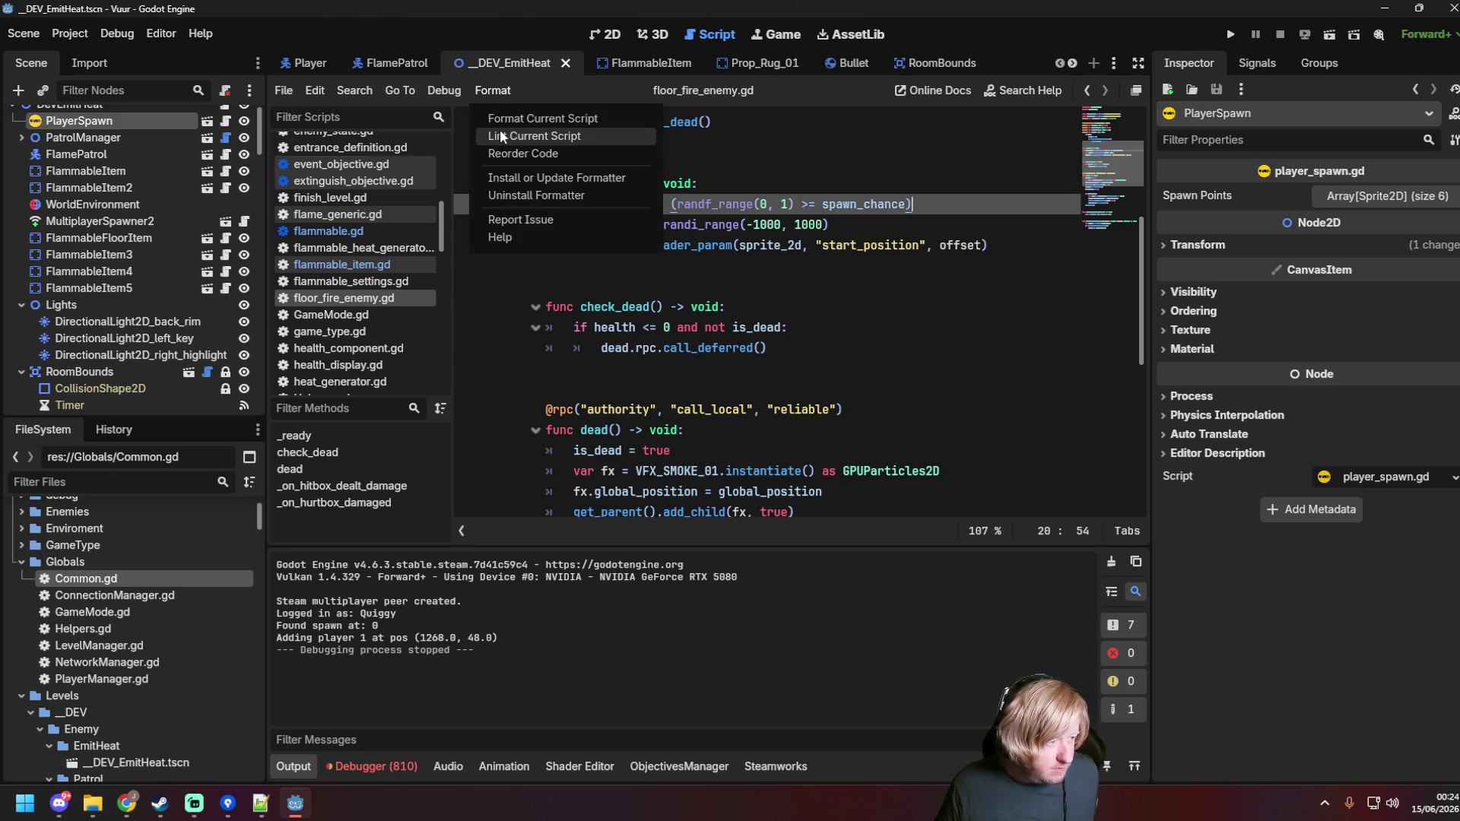
{"action": "left_click", "coordinate": [500, 137]}
{"action": "left_click", "coordinate": [499, 92]}
{"action": "left_click", "coordinate": [500, 152]}
Step: Open flammable.gd and scroll through it to review the start_position offset
{"action": "scroll", "scroll_direction": "up", "scroll_amount": 3}
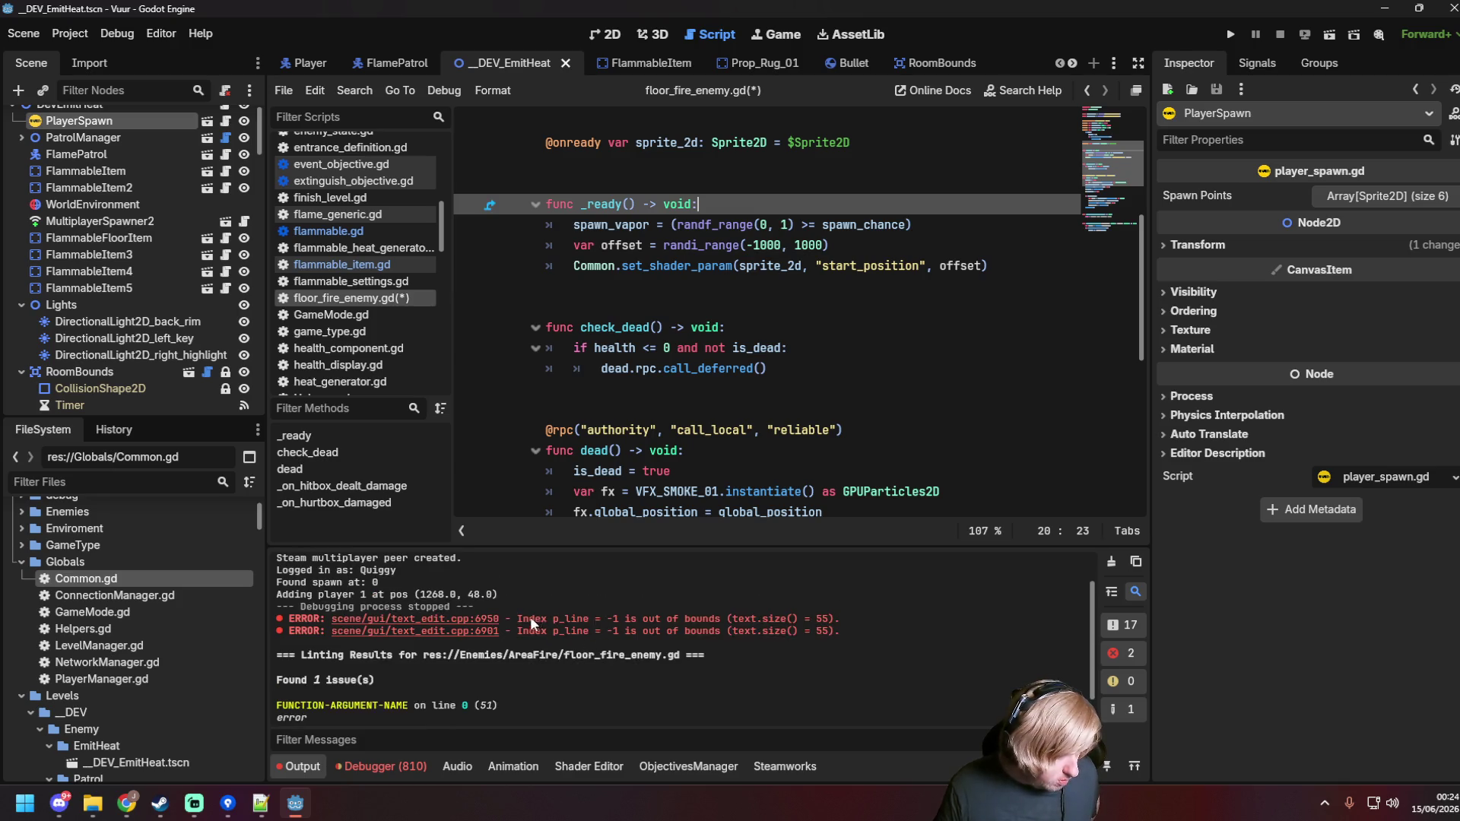
{"action": "left_click", "coordinate": [392, 233]}
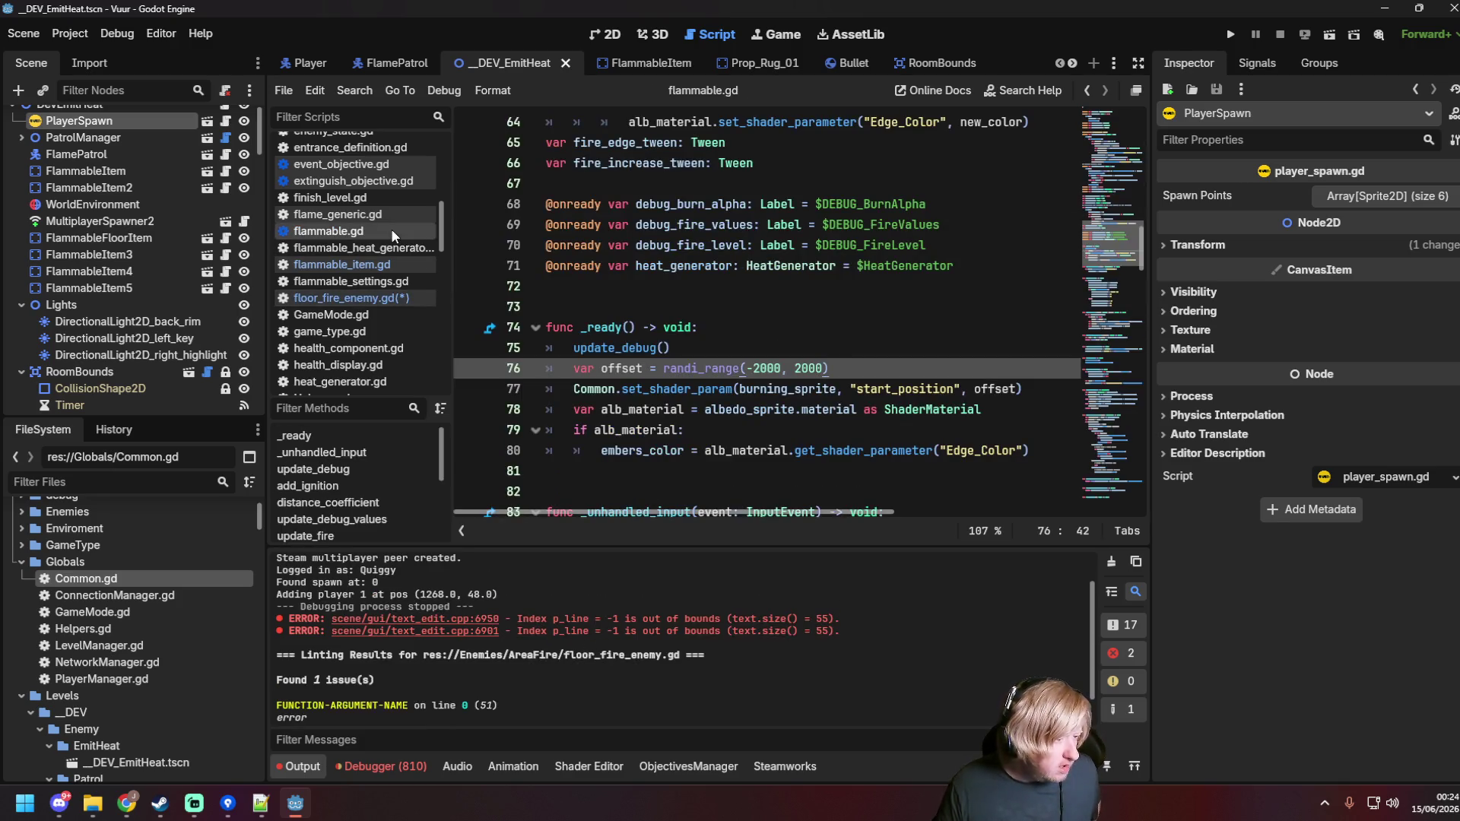
{"action": "scroll", "scroll_direction": "up", "scroll_amount": 3}
{"action": "scroll", "scroll_direction": "down", "scroll_amount": 3}
{"action": "scroll", "scroll_direction": "down", "scroll_amount": 3}
{"action": "scroll", "scroll_direction": "down", "scroll_amount": 3}
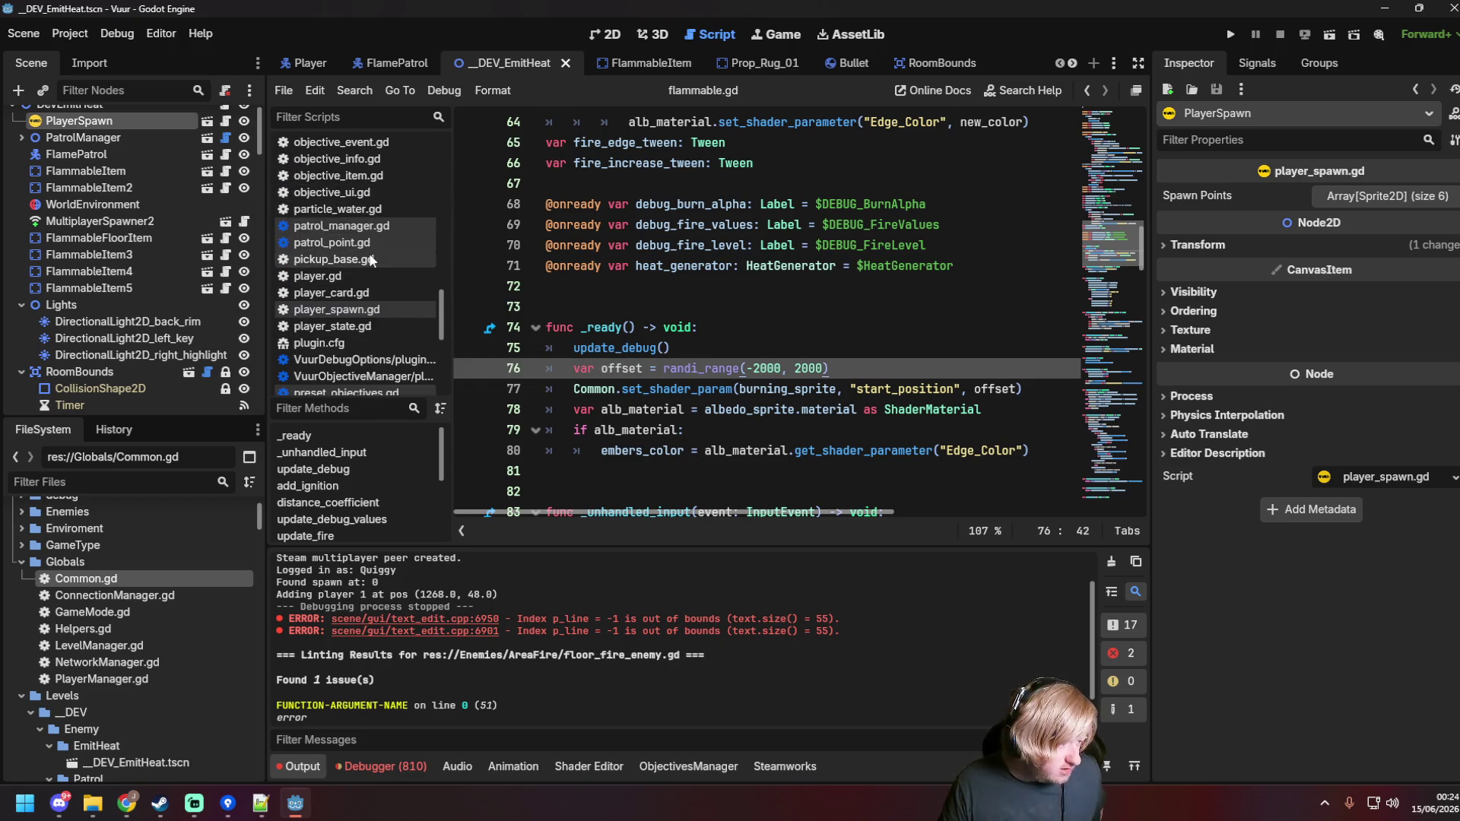